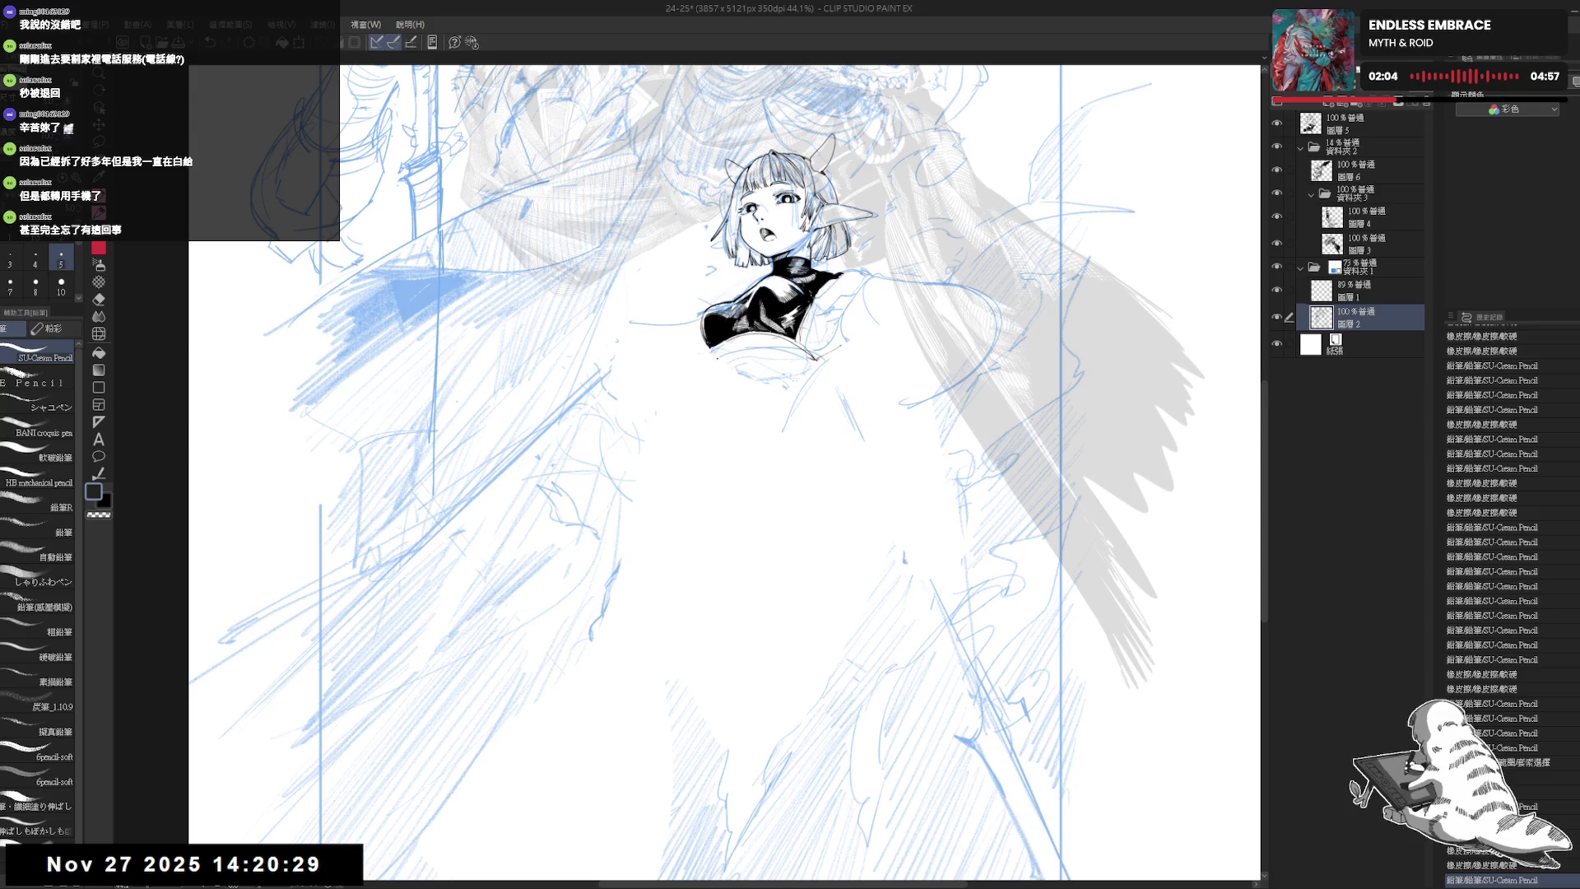
- Add blue pencil strokes beside the girl's body and erase the hatching below the figure
mouse_move(718, 369)
left_mouse_down()
mouse_move(687, 399)
mouse_move(783, 391)
mouse_move(799, 466)
left_mouse_up()
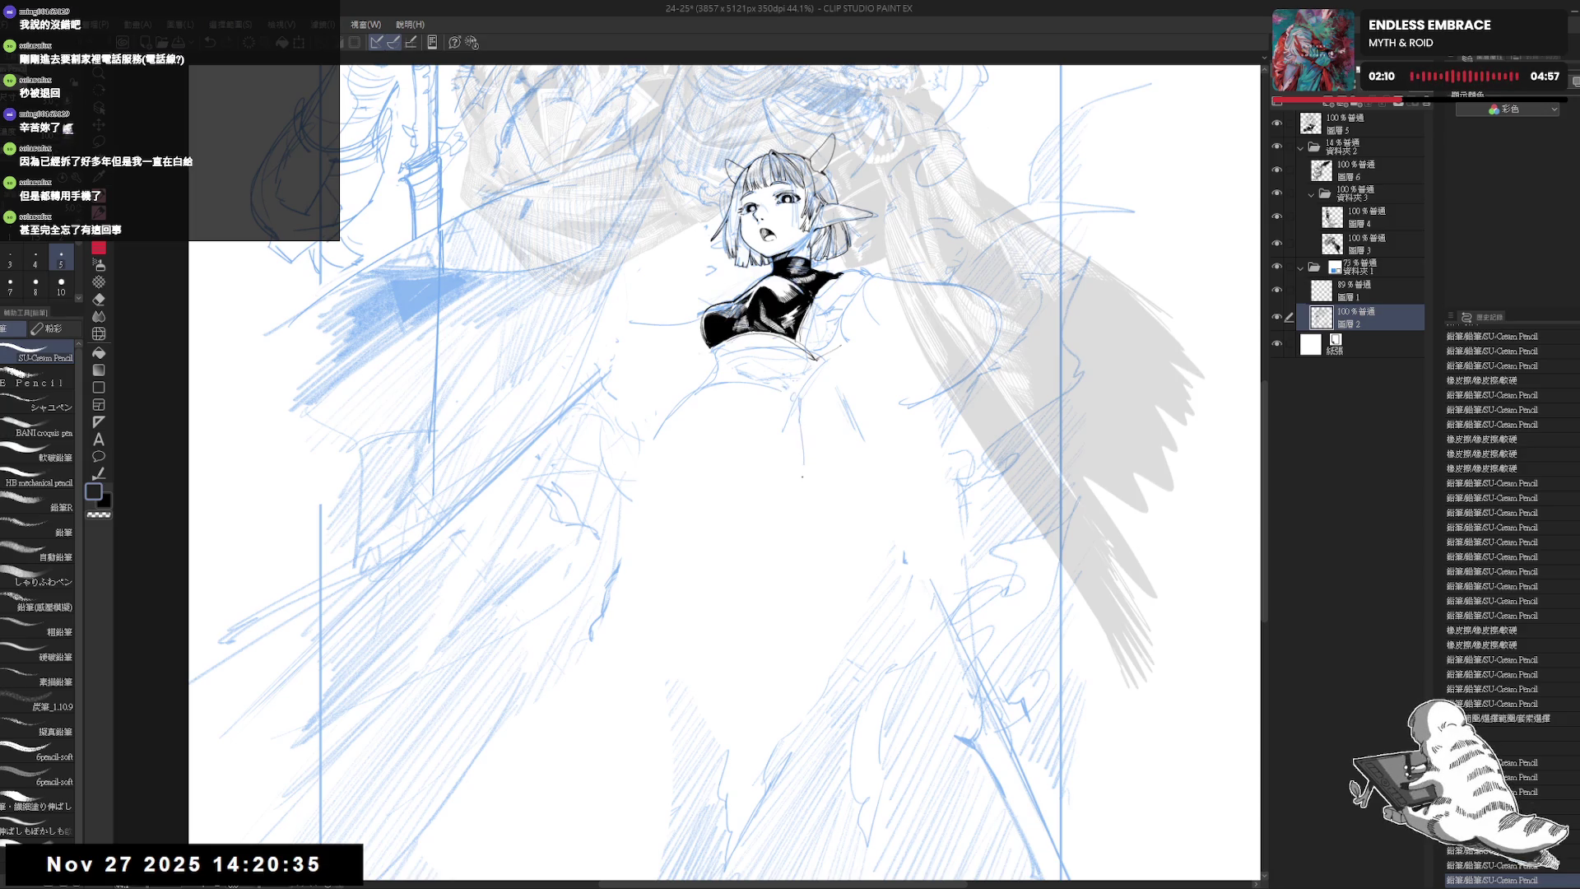
scroll(852, 309, "down", 2)
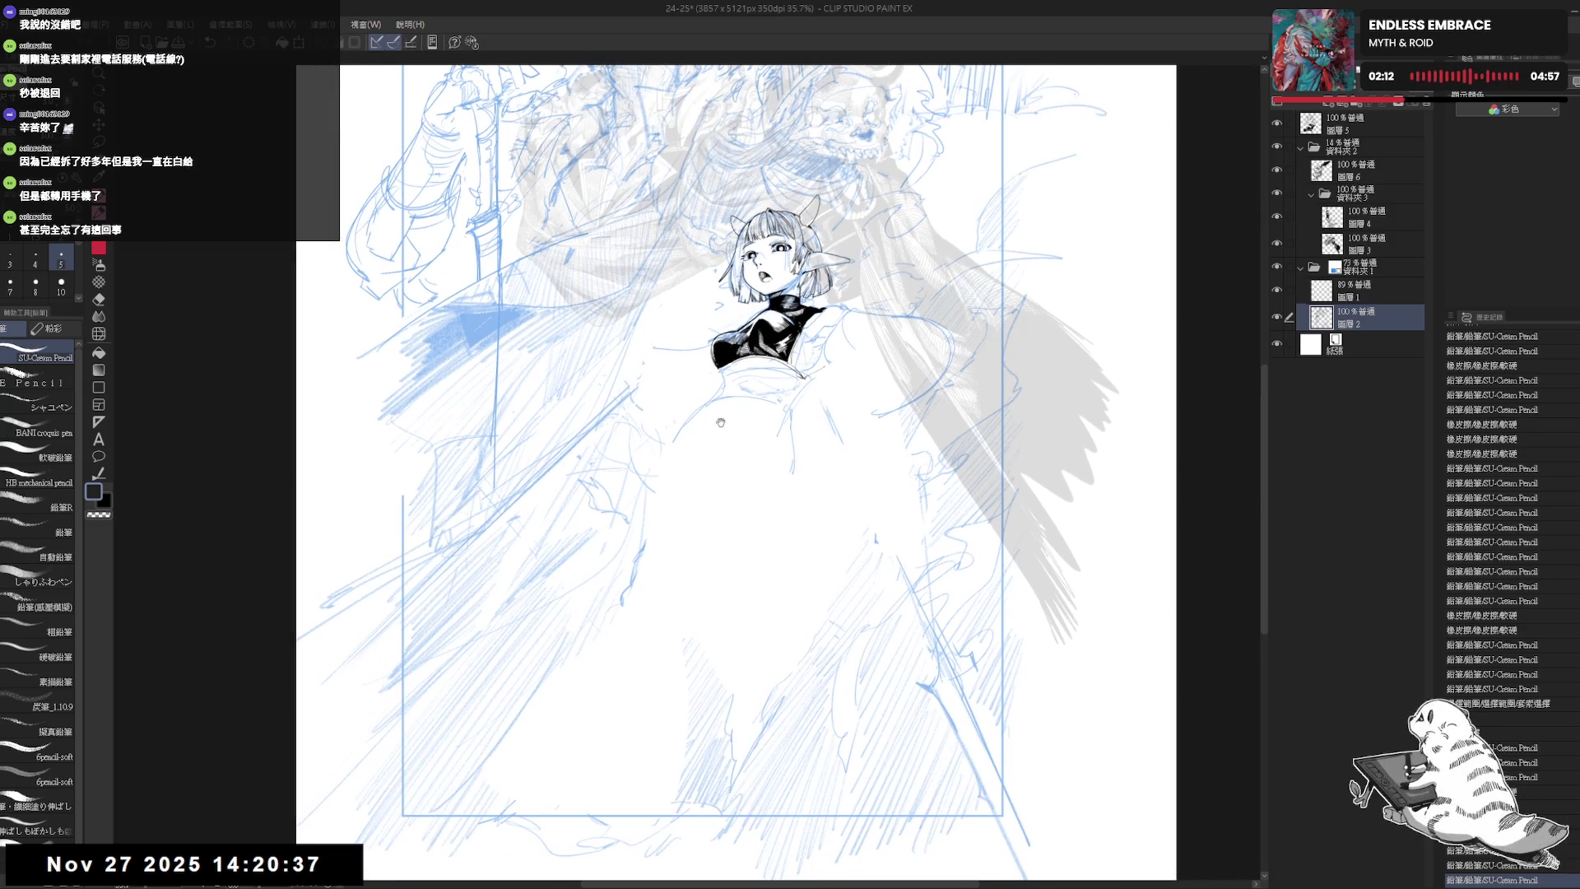
key("e")
mouse_move(716, 632)
left_mouse_down()
mouse_move(740, 724)
mouse_move(732, 810)
left_mouse_up()
key("p")
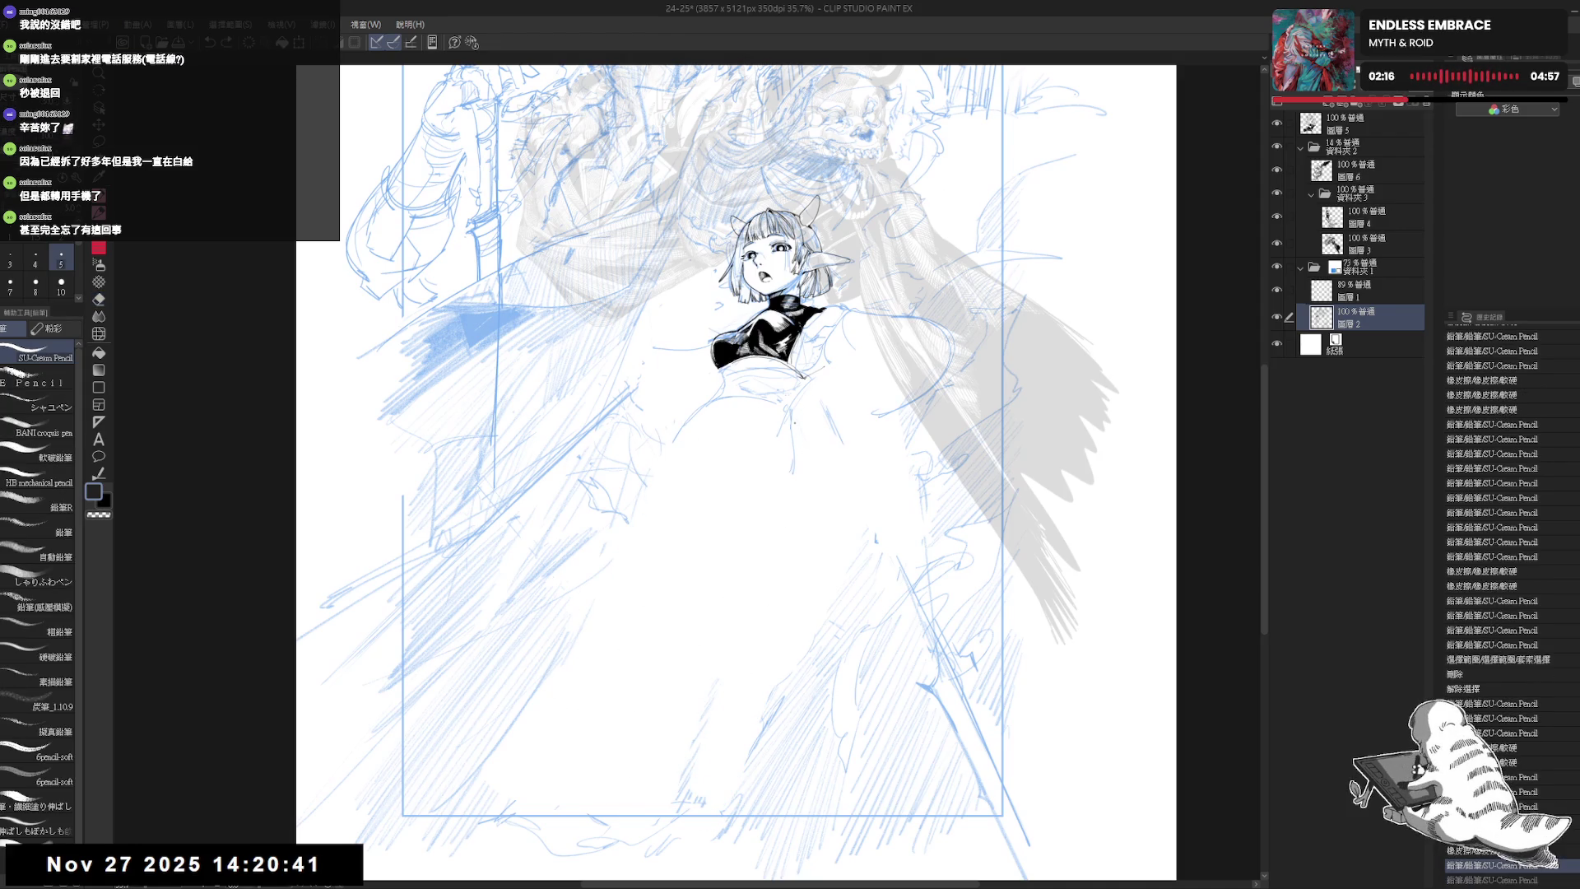
left_click_drag(829, 450, 795, 672)
left_click_drag(660, 327, 659, 332)
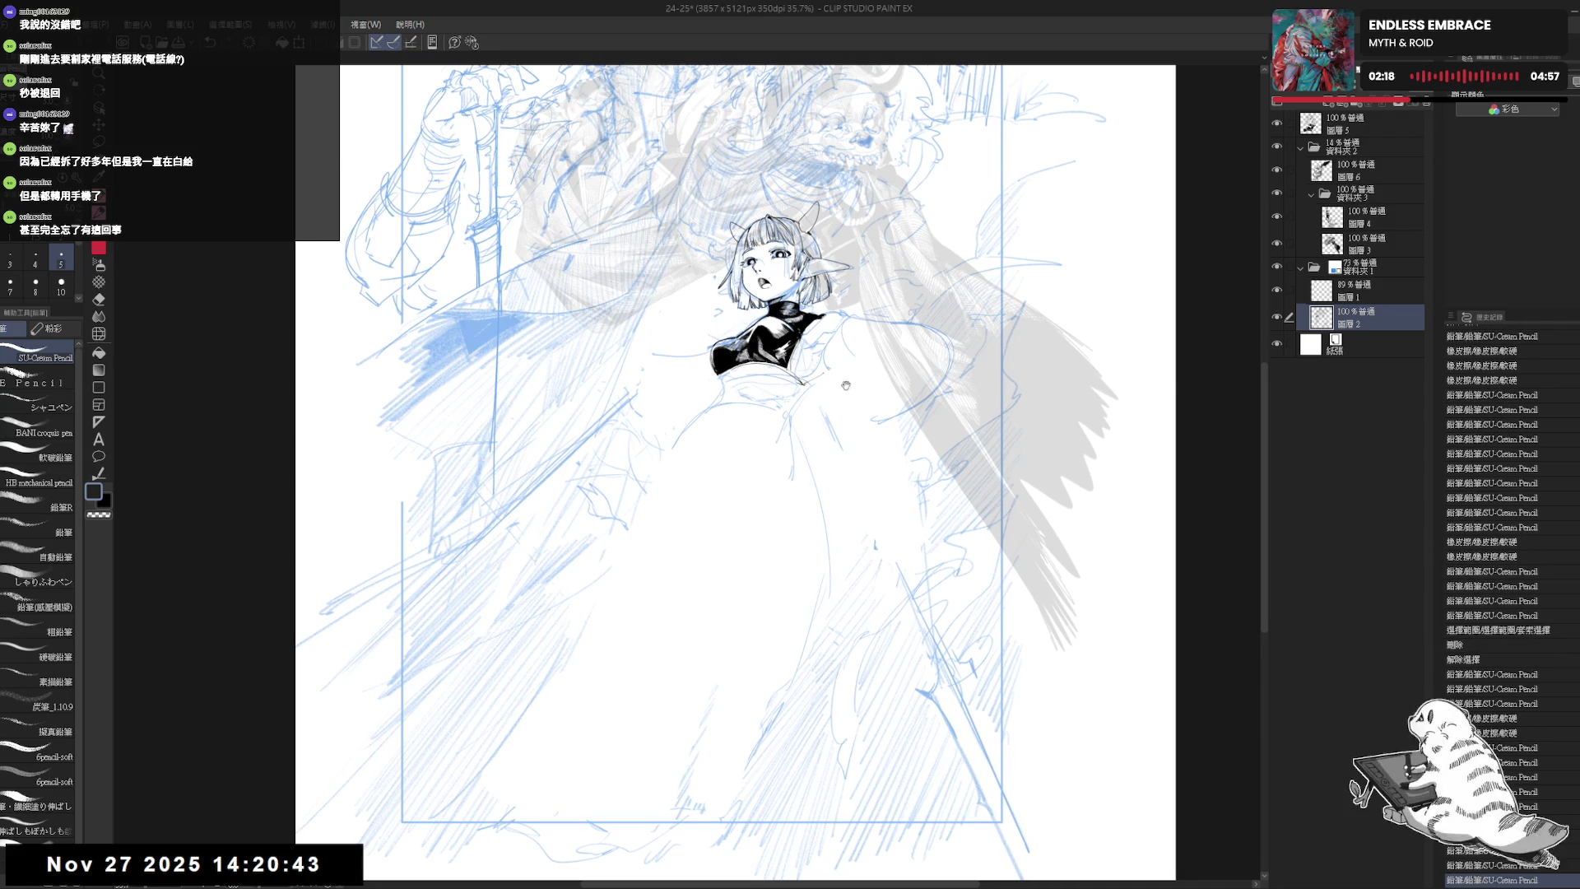
mouse_move(921, 358)
left_mouse_down()
mouse_move(888, 371)
mouse_move(905, 329)
mouse_move(954, 339)
left_mouse_up()
- Sketch small pencil marks and a line at the waist, cleaning up stray marks there
scroll(899, 368, "up", 1)
key("e")
key("p")
scroll(913, 349, "up", 1)
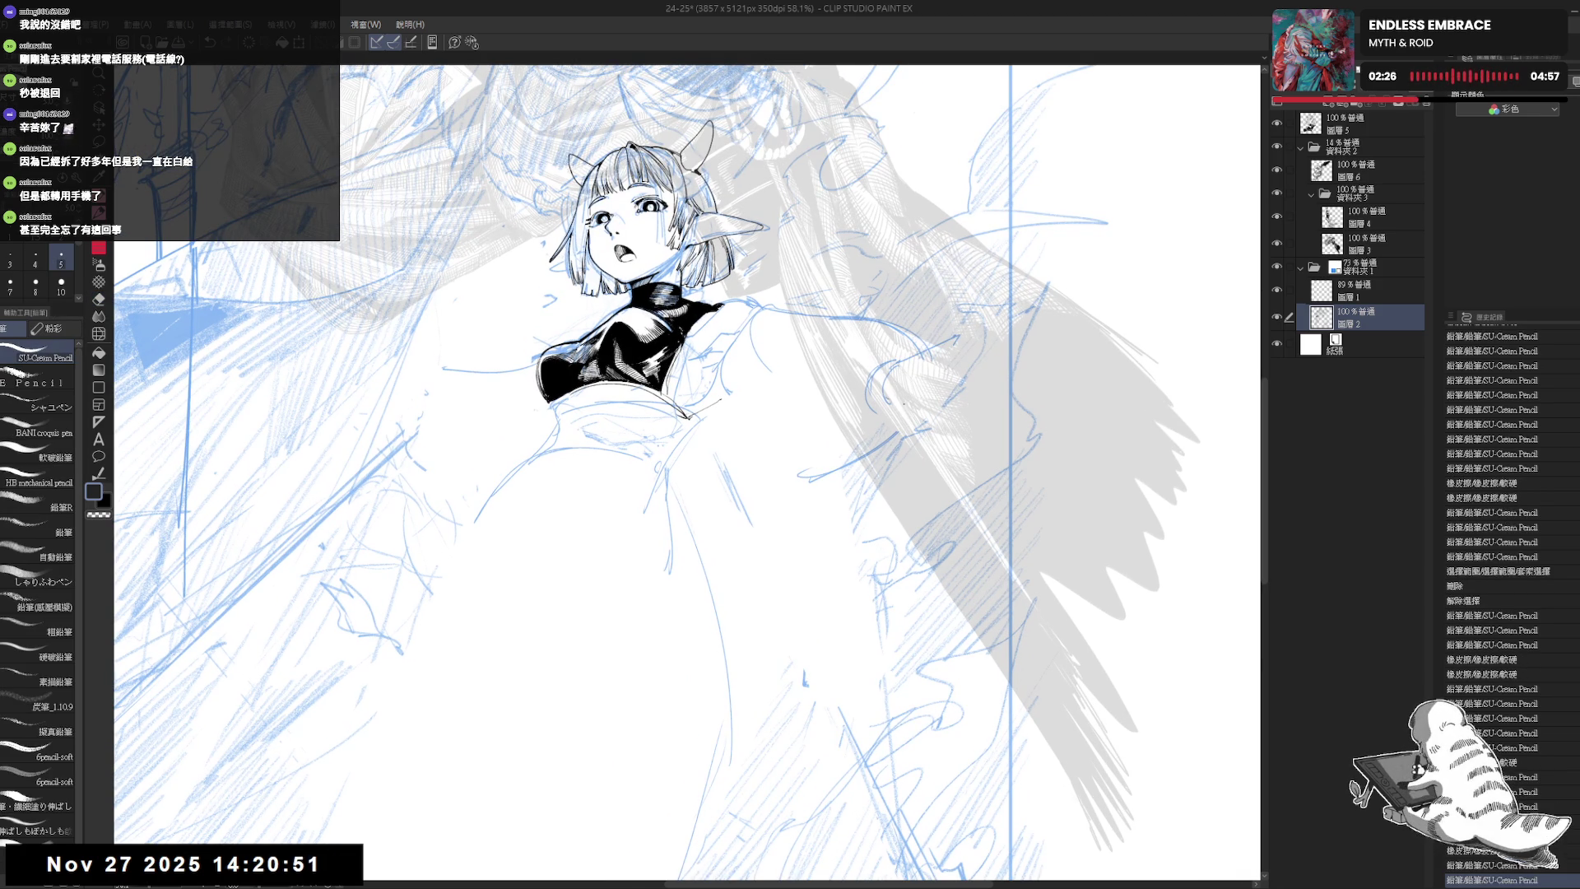
left_click_drag(888, 415, 938, 399)
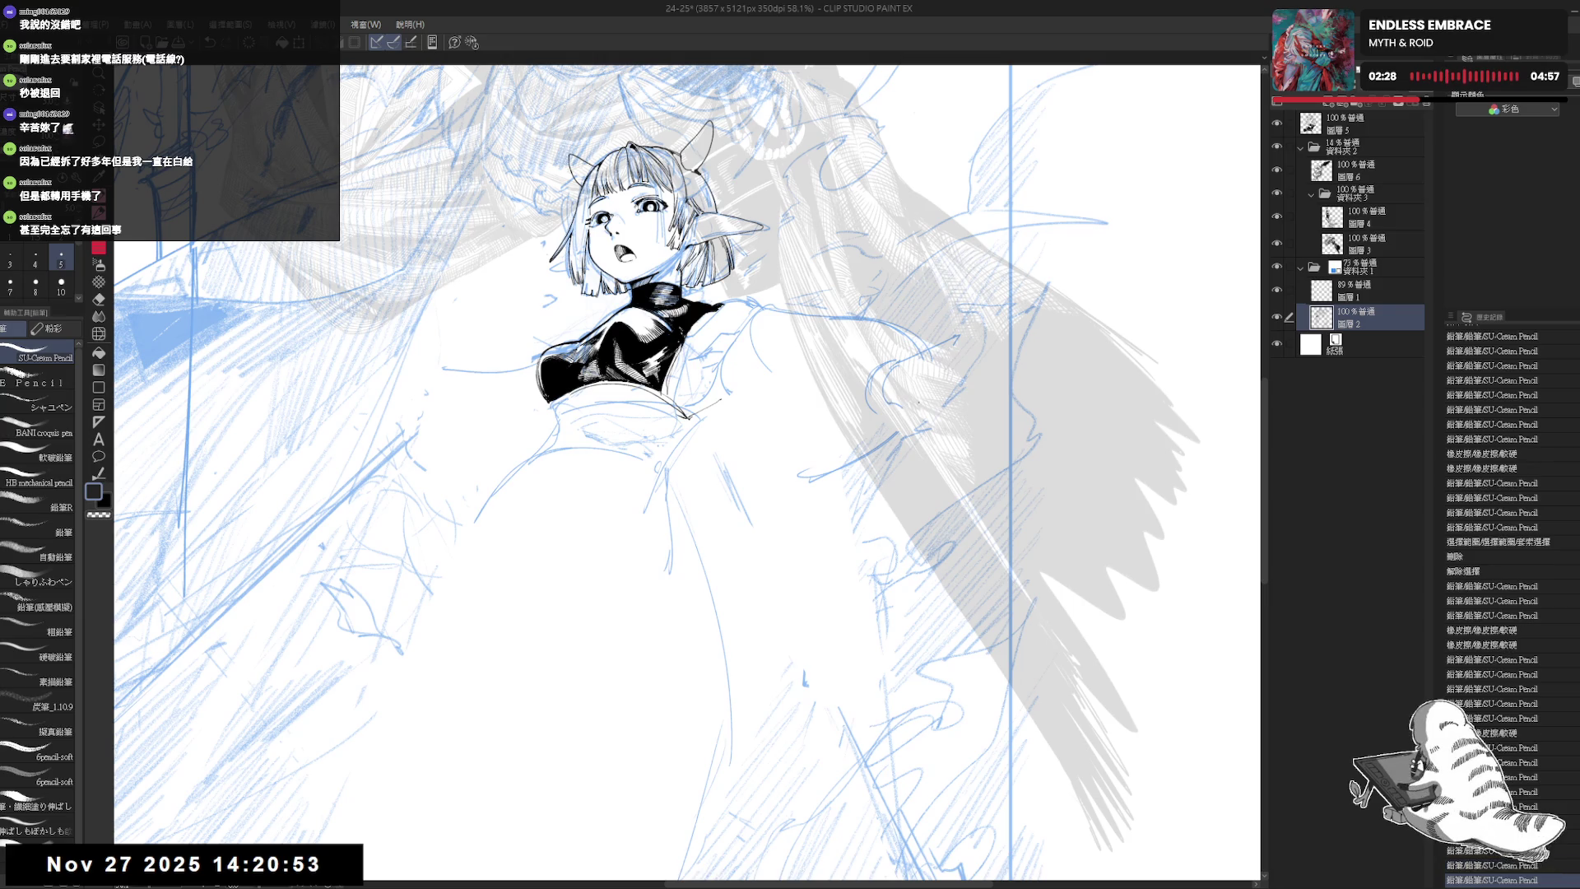
left_click_drag(946, 346, 956, 339)
left_click_drag(963, 395, 958, 341)
left_click_drag(946, 354, 987, 329)
- Add small marks near the torso and two strokes on the skirt, then zoom out
left_click_drag(745, 382, 758, 399)
left_click_drag(747, 389, 761, 403)
left_click_drag(815, 449, 905, 428)
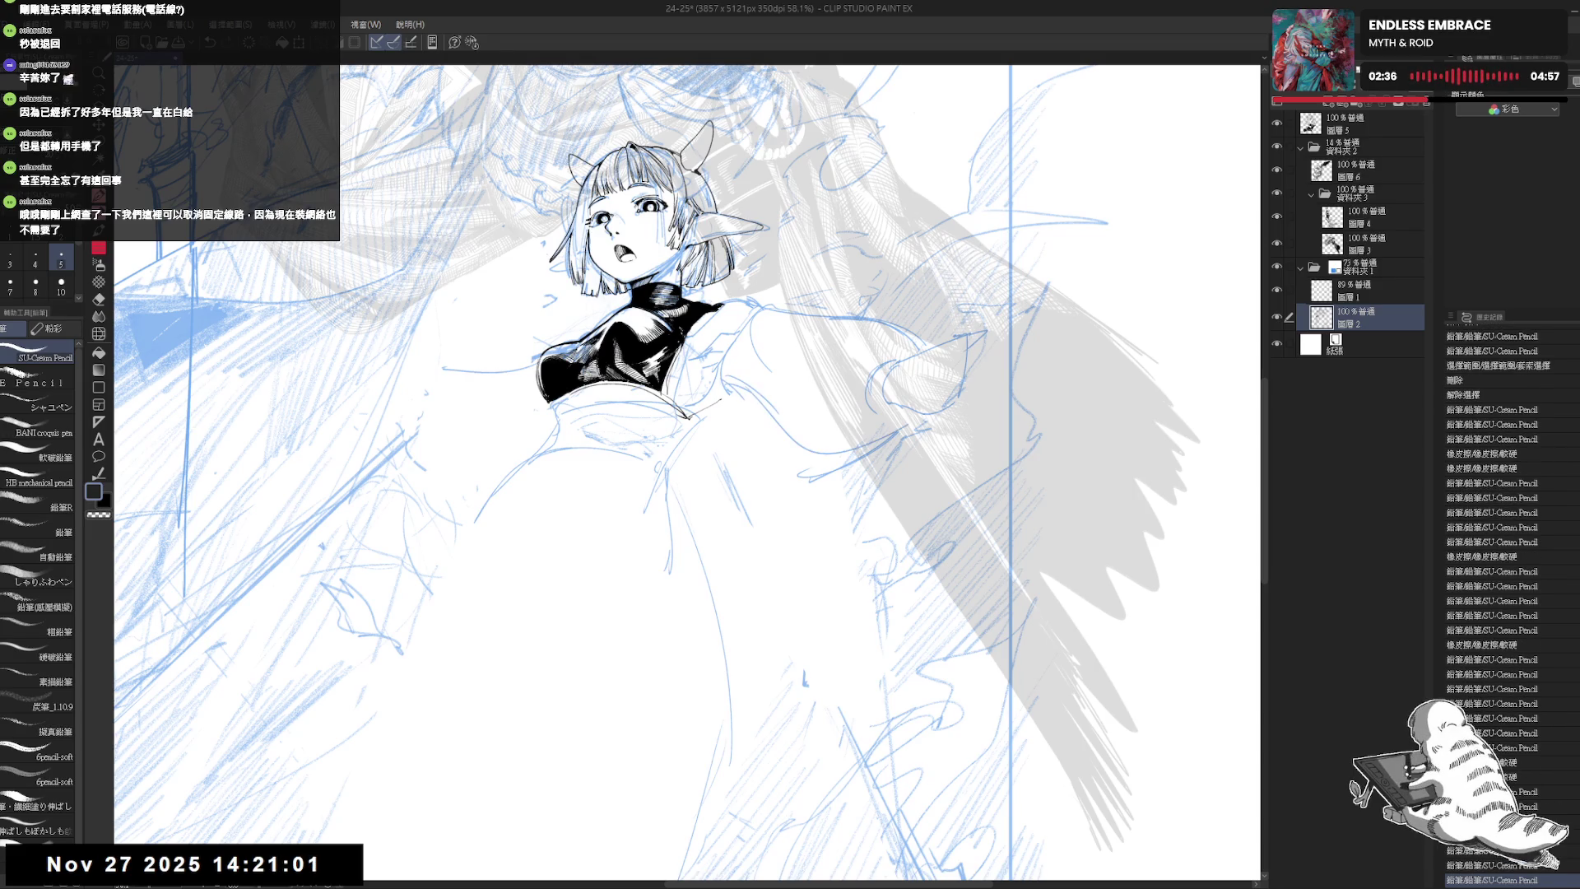
left_click_drag(874, 374, 905, 333)
mouse_move(746, 438)
left_mouse_down()
mouse_move(810, 445)
mouse_move(802, 386)
mouse_move(885, 325)
left_mouse_up()
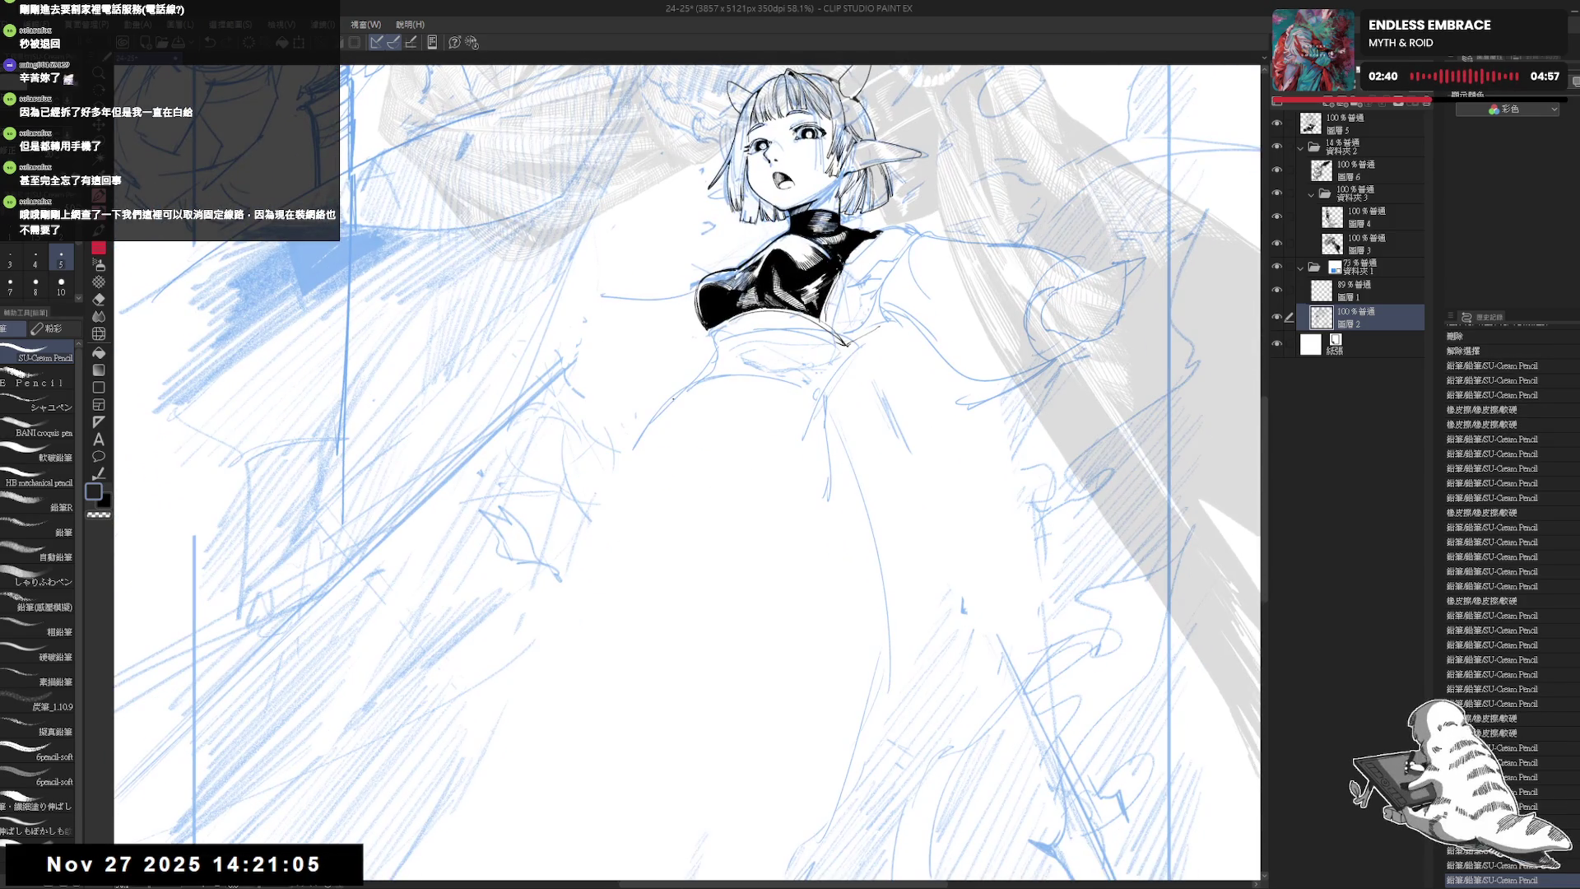
scroll(797, 442, "down", 5)
- Mark the skirt and draw circles for both knees, undoing one stray stroke
left_click_drag(797, 442, 805, 451)
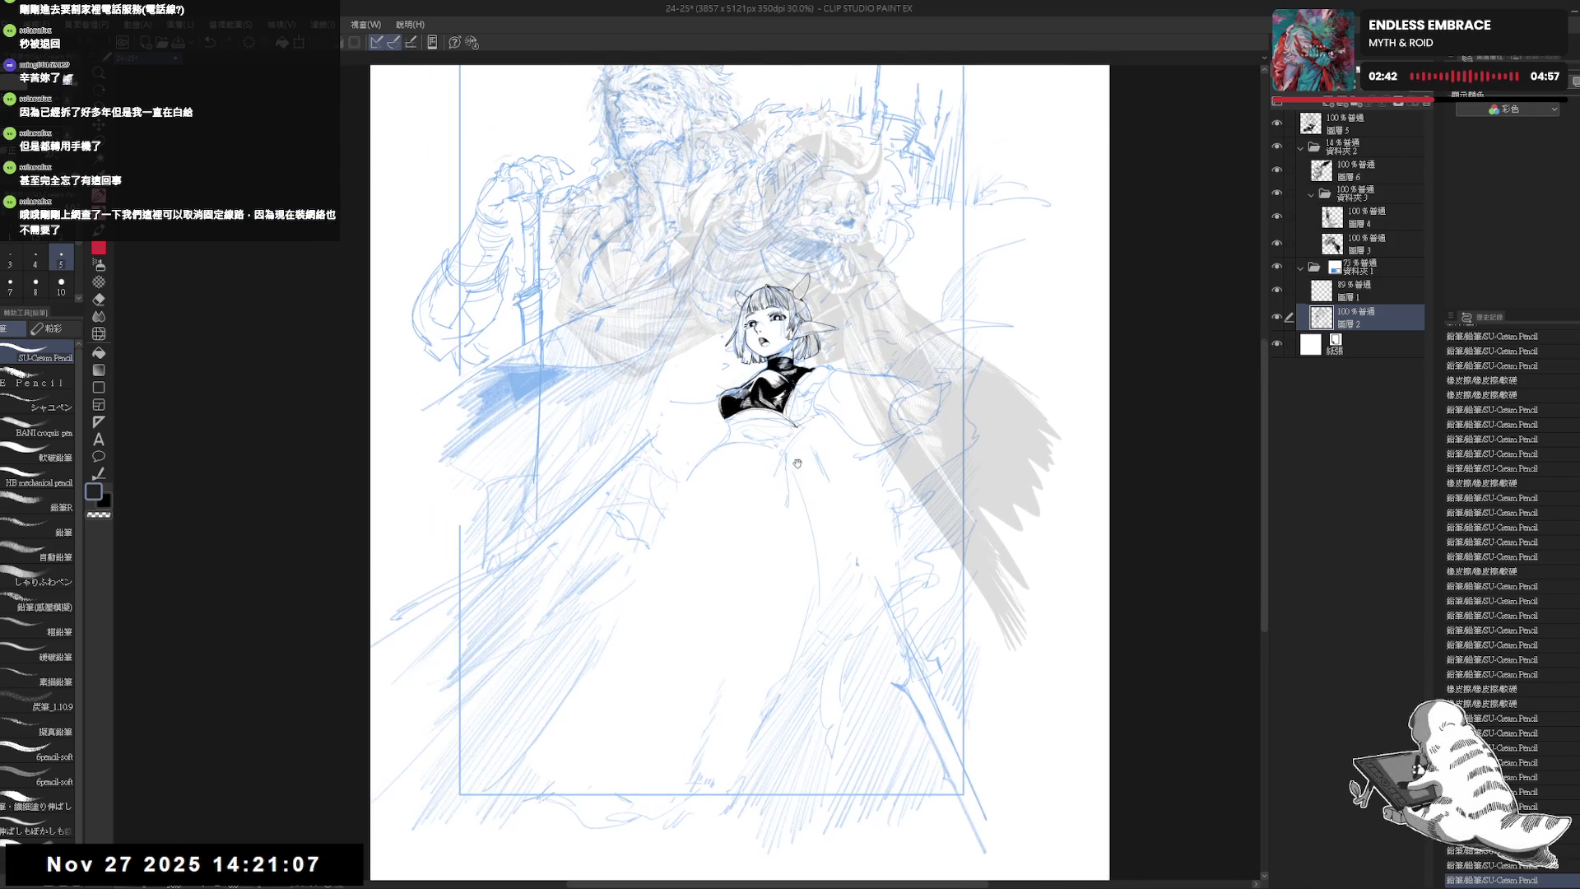
left_click(713, 465)
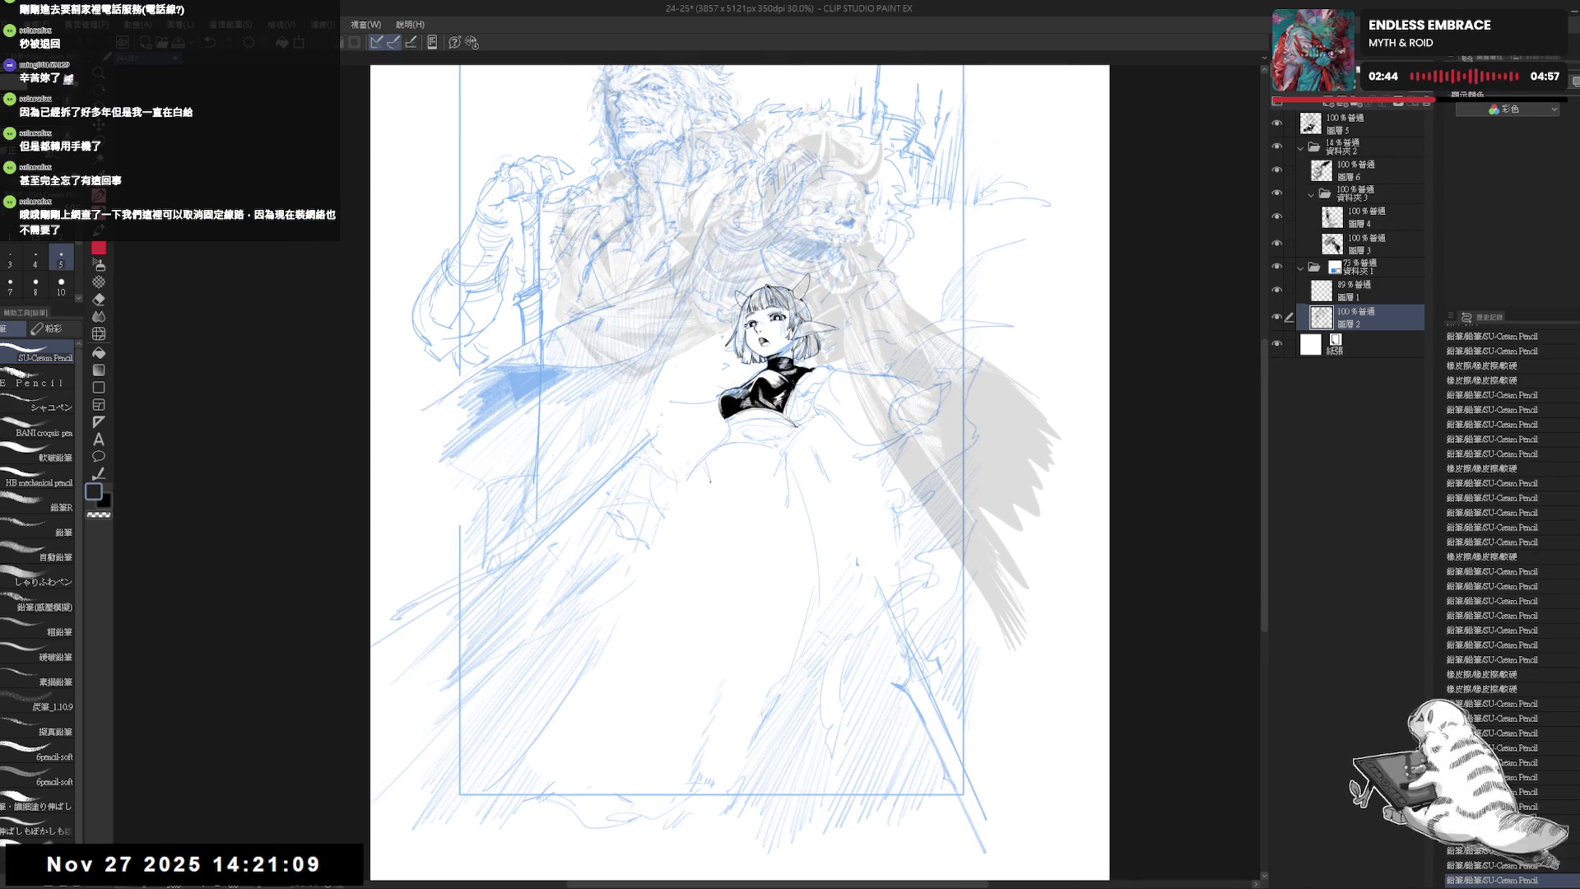
mouse_move(617, 569)
left_mouse_down()
mouse_move(594, 609)
mouse_move(609, 633)
mouse_move(626, 609)
left_mouse_up()
key("ctrl+z")
mouse_move(650, 530)
left_mouse_down()
mouse_move(658, 568)
mouse_move(613, 576)
mouse_move(613, 654)
left_mouse_up()
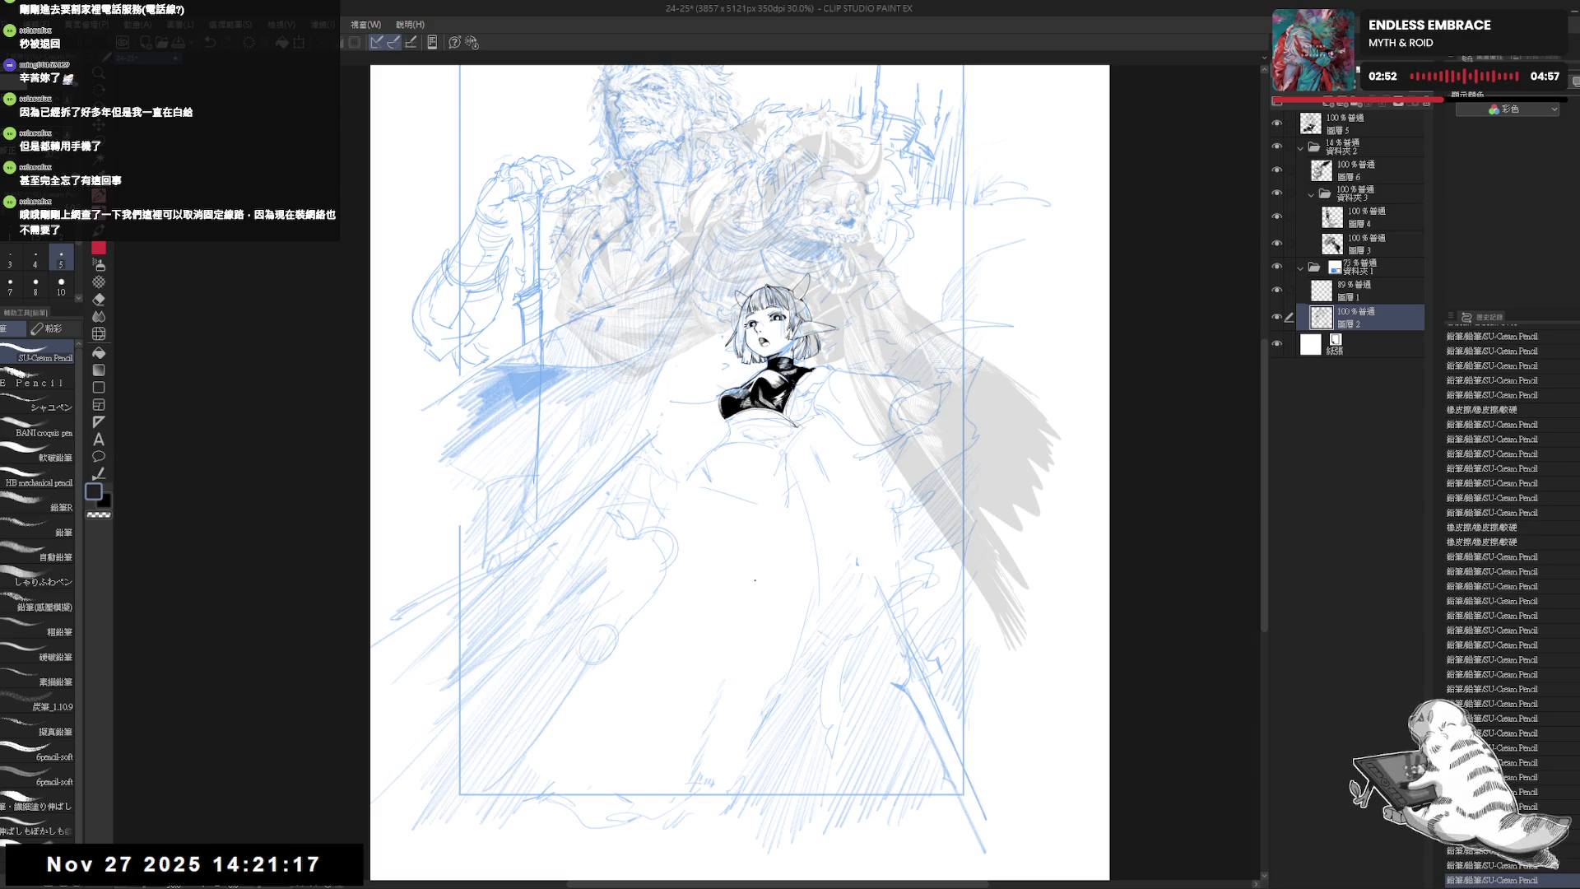
mouse_move(769, 545)
left_mouse_down()
mouse_move(744, 550)
mouse_move(769, 578)
left_mouse_up()
- Erase a stray line near the waist and sketch the lower-leg lines, checking mirrored
key("e")
left_click_drag(716, 432, 756, 473)
key("p")
mouse_move(745, 567)
left_mouse_down()
mouse_move(744, 617)
mouse_move(765, 632)
left_mouse_up()
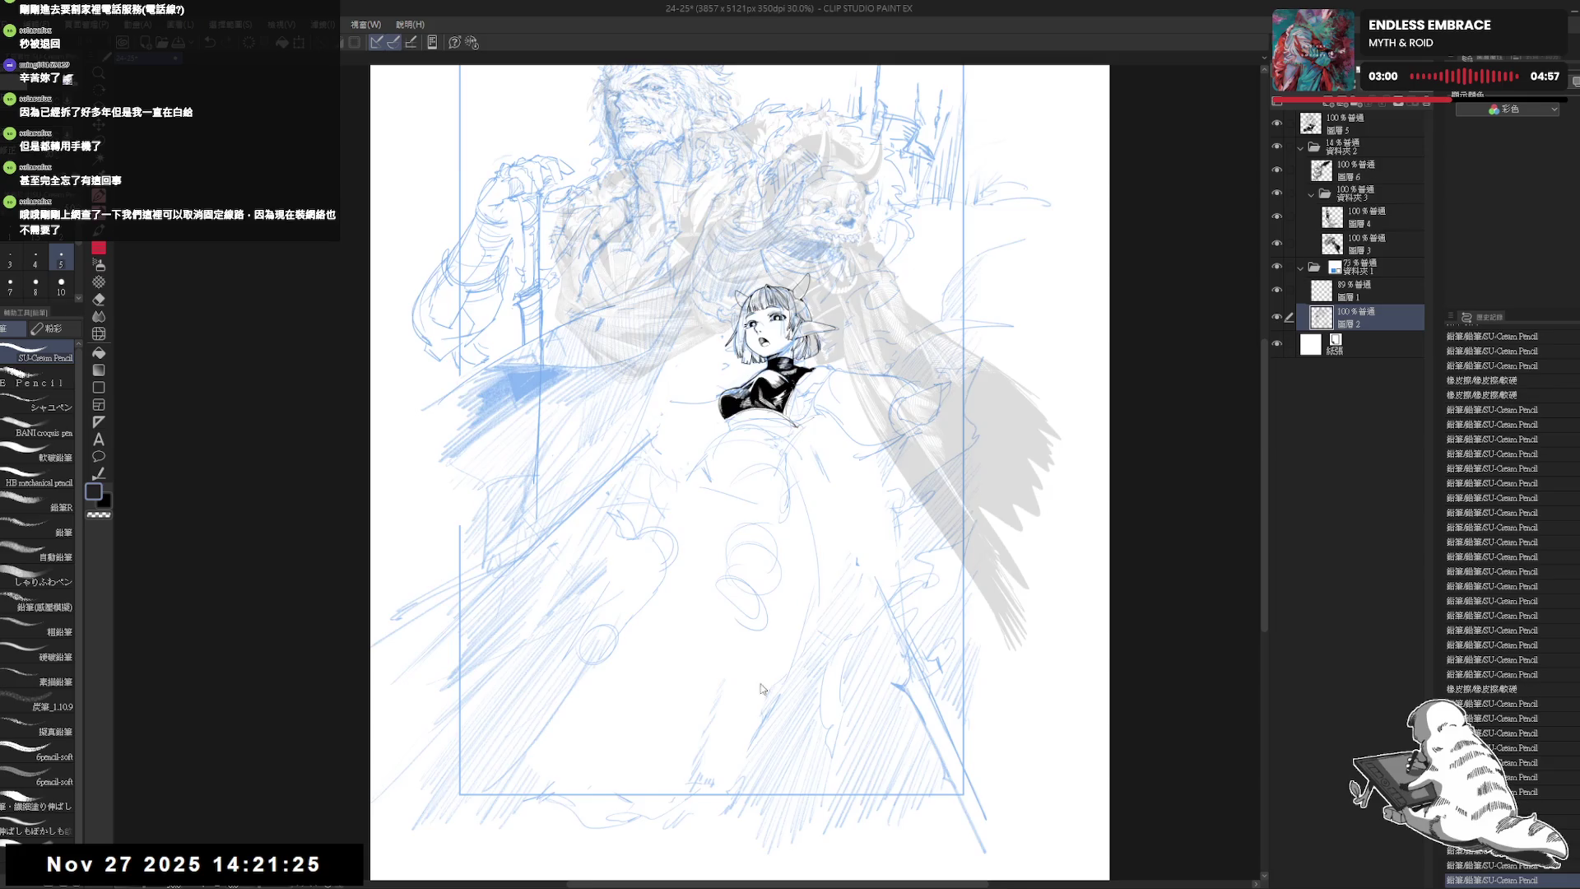
key("h")
key("h")
scroll(733, 575, "down", 1)
scroll(733, 575, "up", 1)
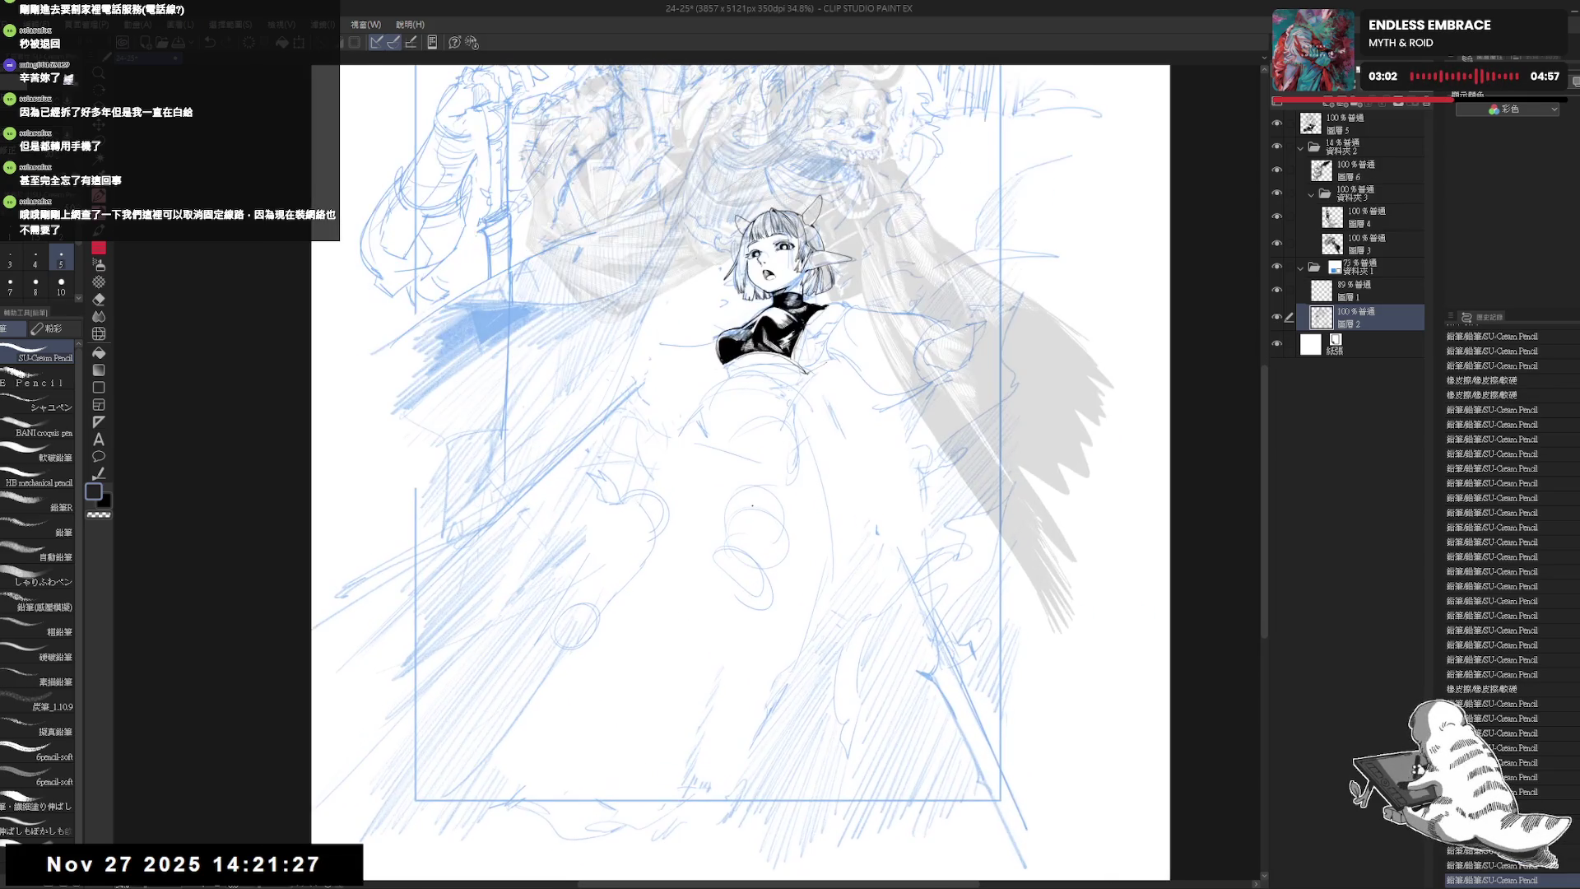
- Erase lines around the knee circles with a smaller eraser and add a short leg stroke
left_click_drag(724, 587, 749, 535)
key("bracketleft")
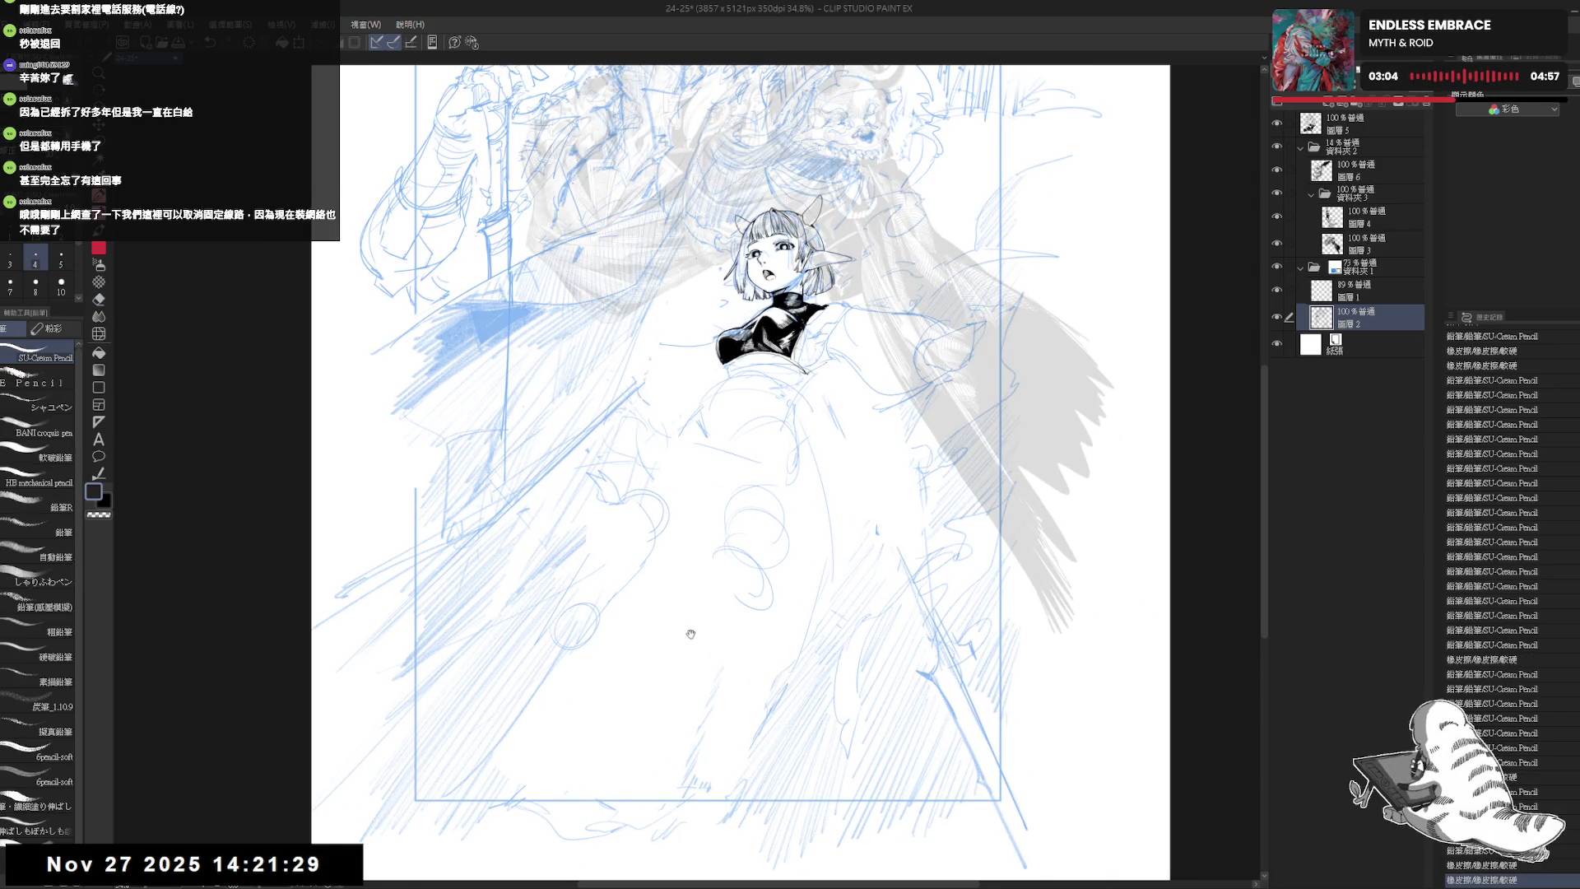
mouse_move(696, 594)
left_mouse_down()
mouse_move(712, 601)
mouse_move(721, 570)
left_mouse_up()
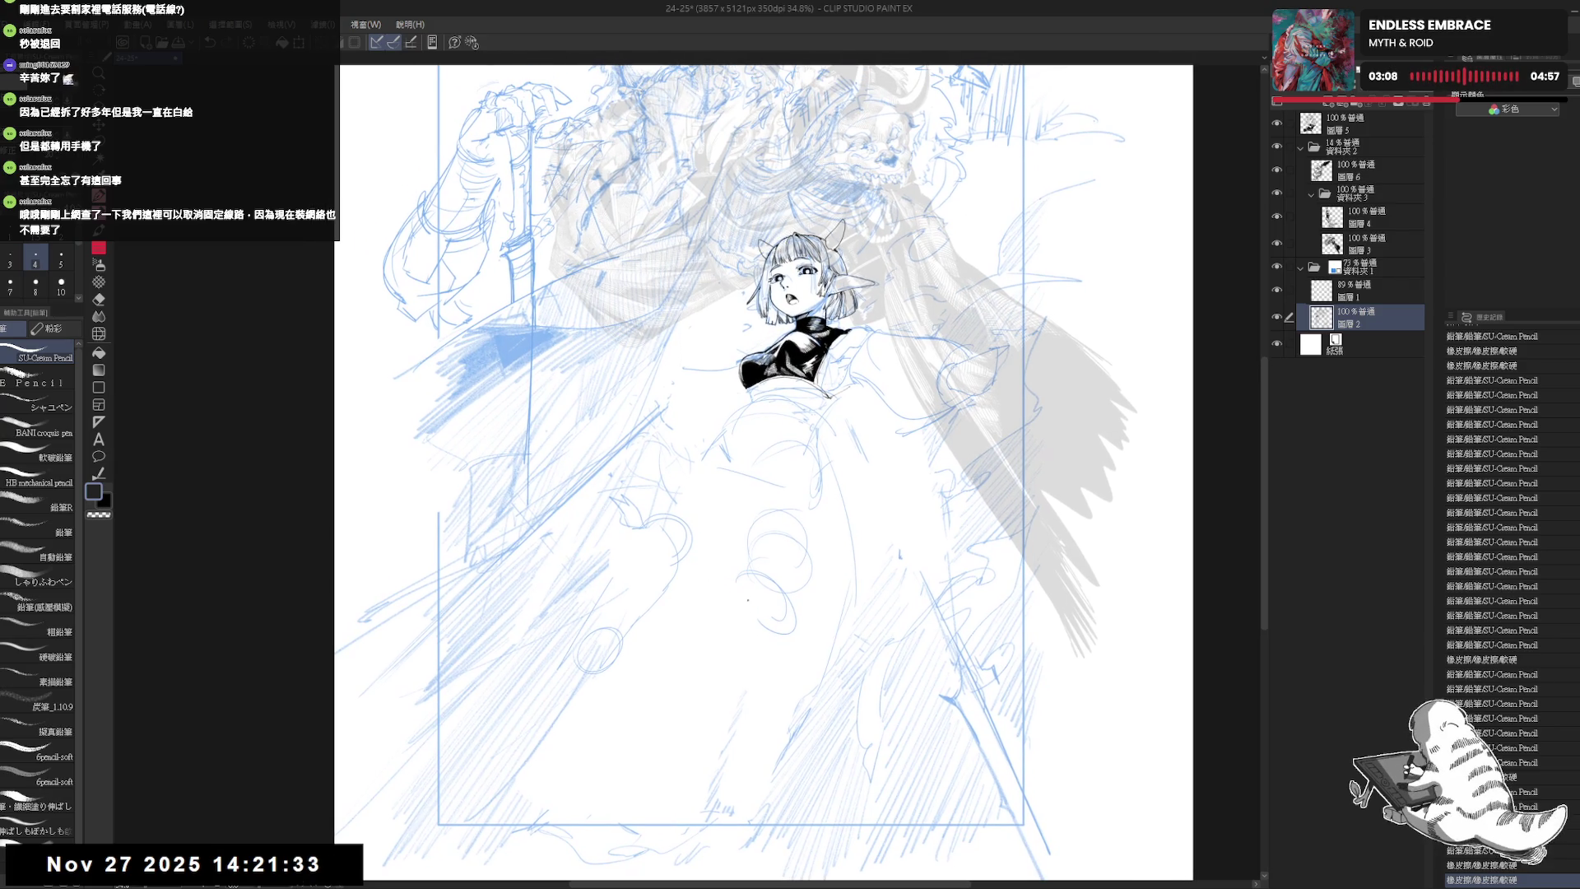
key("p")
mouse_move(747, 568)
left_mouse_down()
mouse_move(733, 589)
mouse_move(773, 586)
mouse_move(766, 620)
left_mouse_up()
key("h")
key("h")
scroll(766, 620, "up", 2)
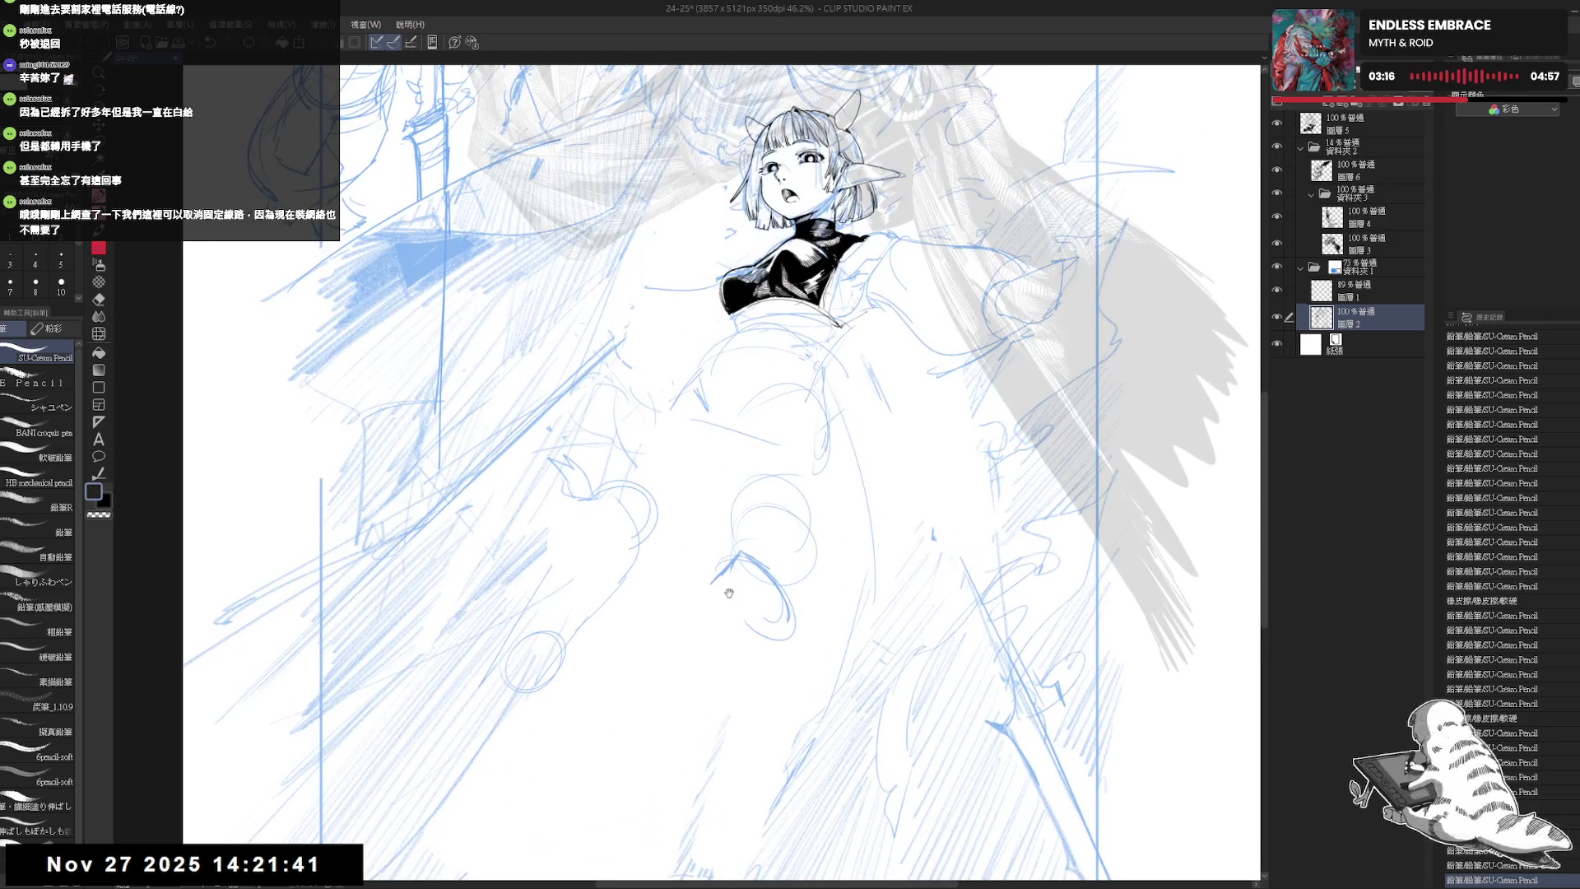
- Erase old lines around the legs and rework the lower-leg strokes with small pencil marks
key("e")
mouse_move(724, 535)
left_mouse_down()
mouse_move(707, 576)
mouse_move(731, 572)
mouse_move(771, 627)
mouse_move(707, 560)
mouse_move(765, 609)
mouse_move(727, 592)
mouse_move(758, 601)
left_mouse_up()
key("p")
key("h")
key("h")
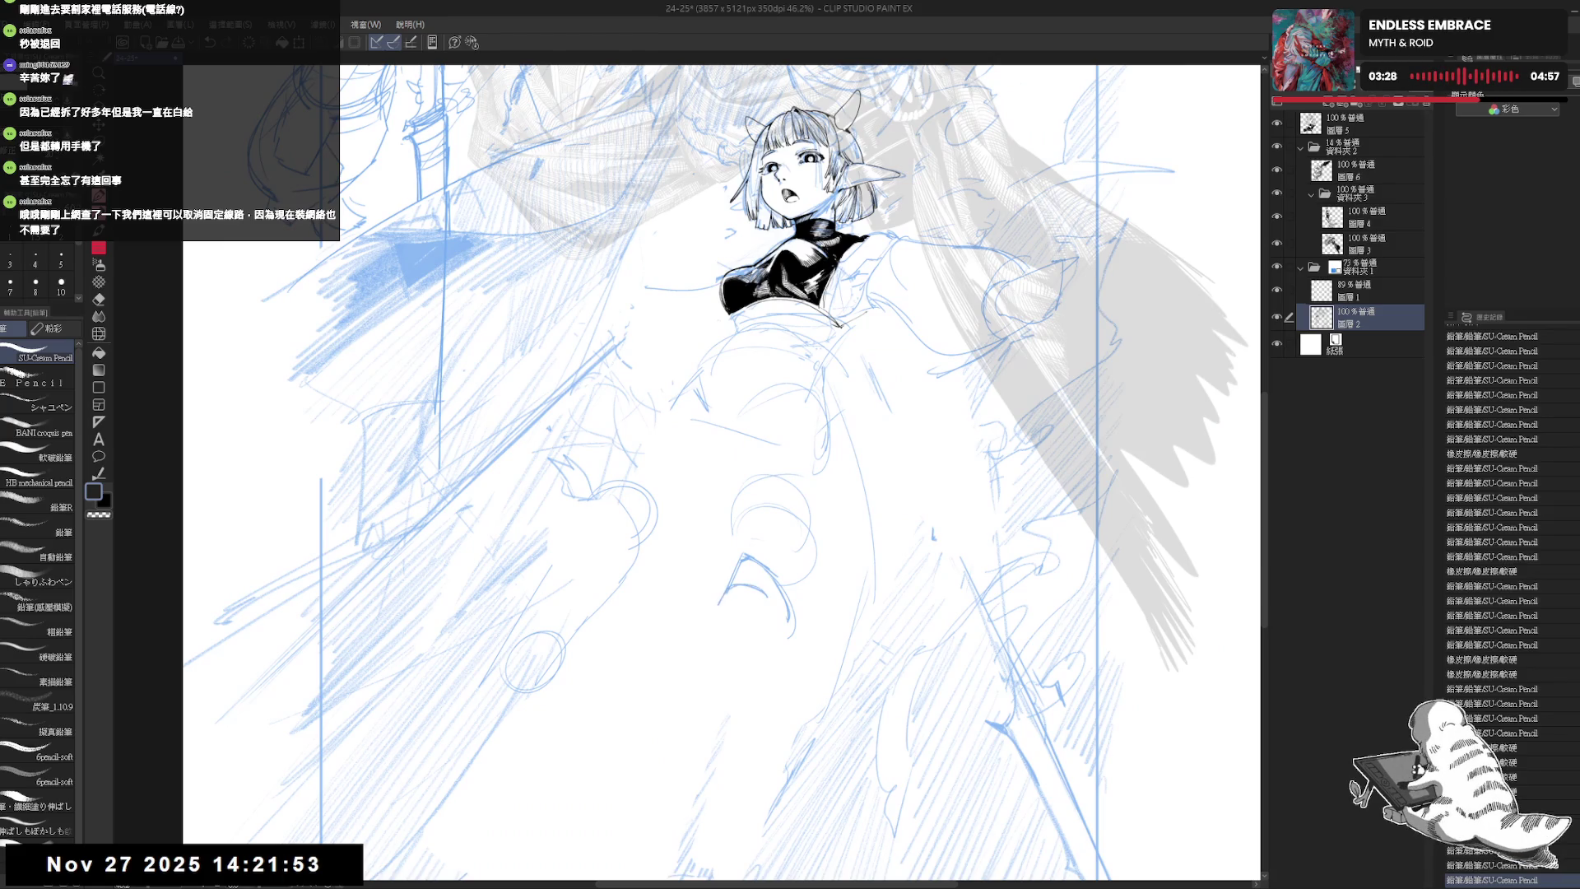
key("e")
mouse_move(765, 580)
left_mouse_down()
mouse_move(715, 638)
mouse_move(733, 646)
left_mouse_up()
key("p")
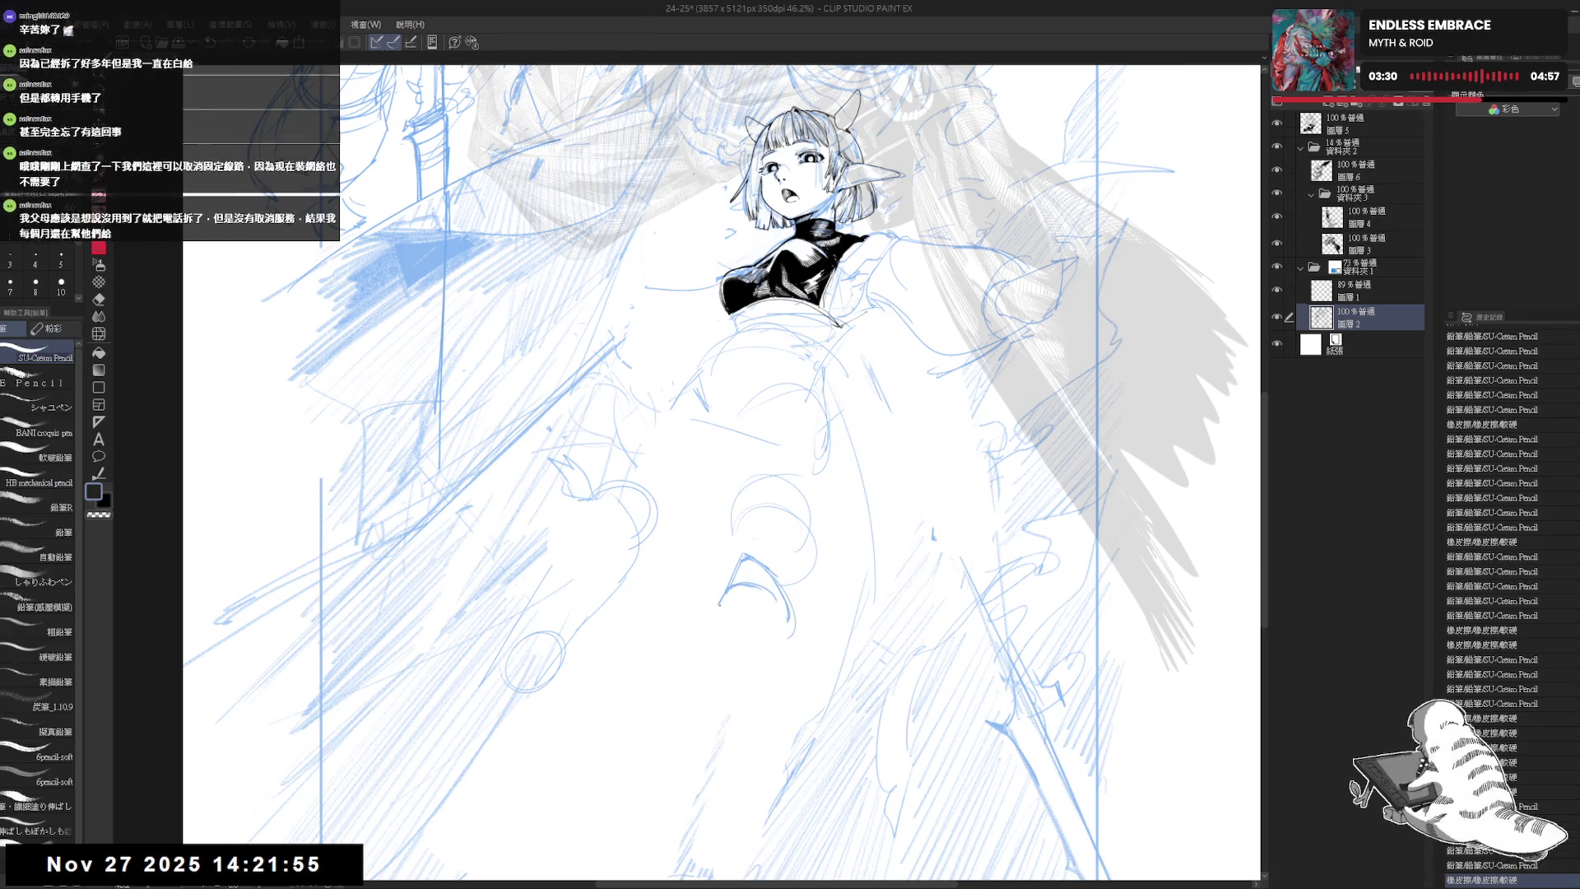
left_click_drag(764, 589, 777, 614)
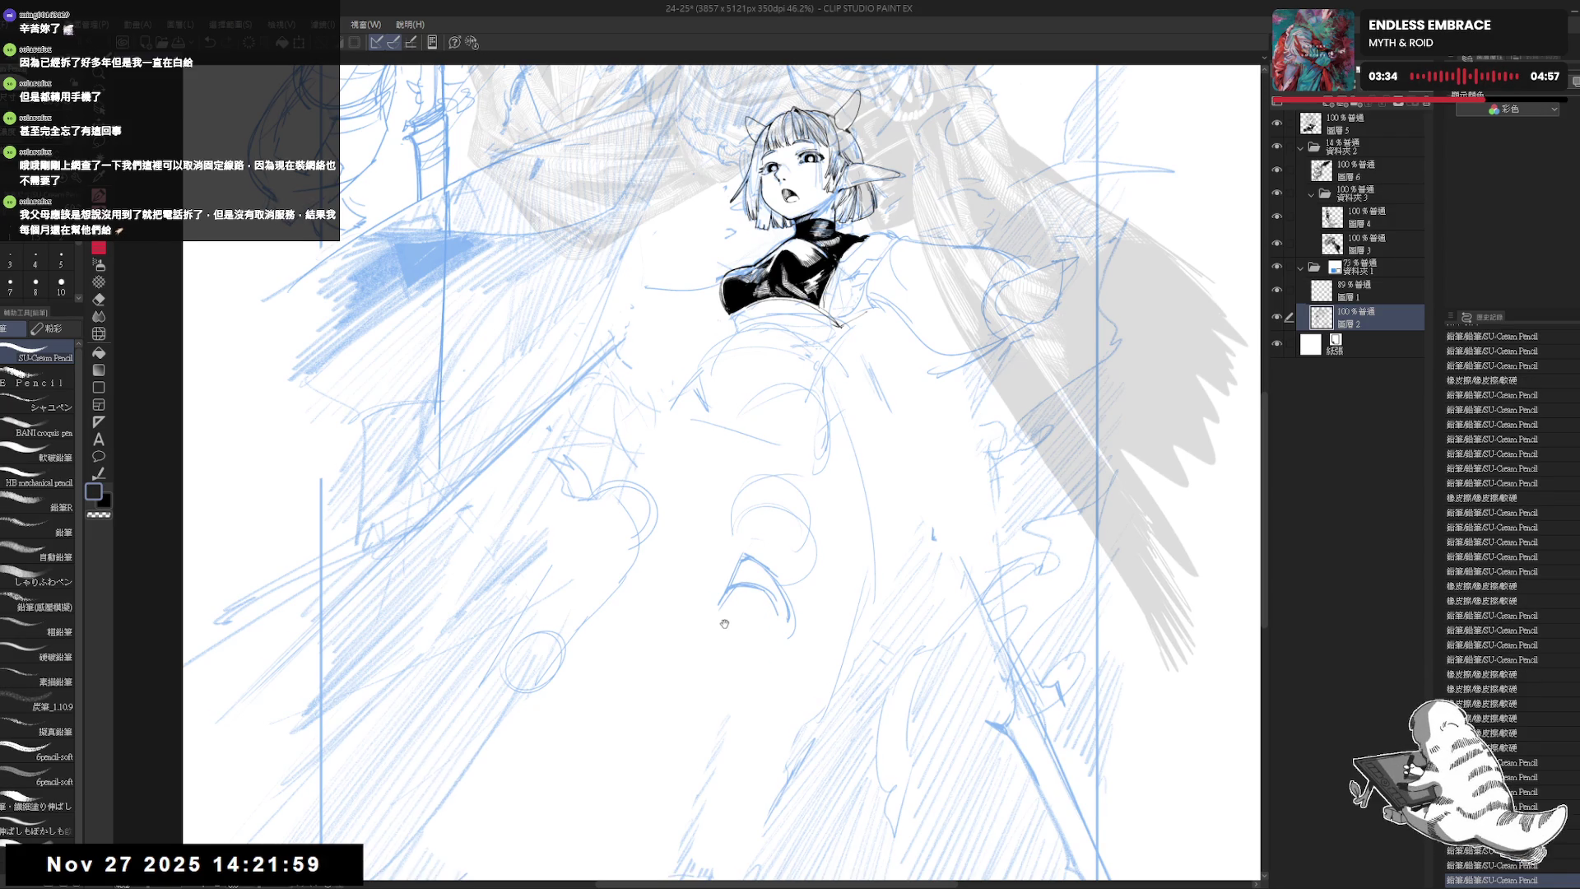
left_click_drag(726, 604, 780, 601)
- Erase the old lines on the lower leg after checking it in mirrored view
key("e")
key("p")
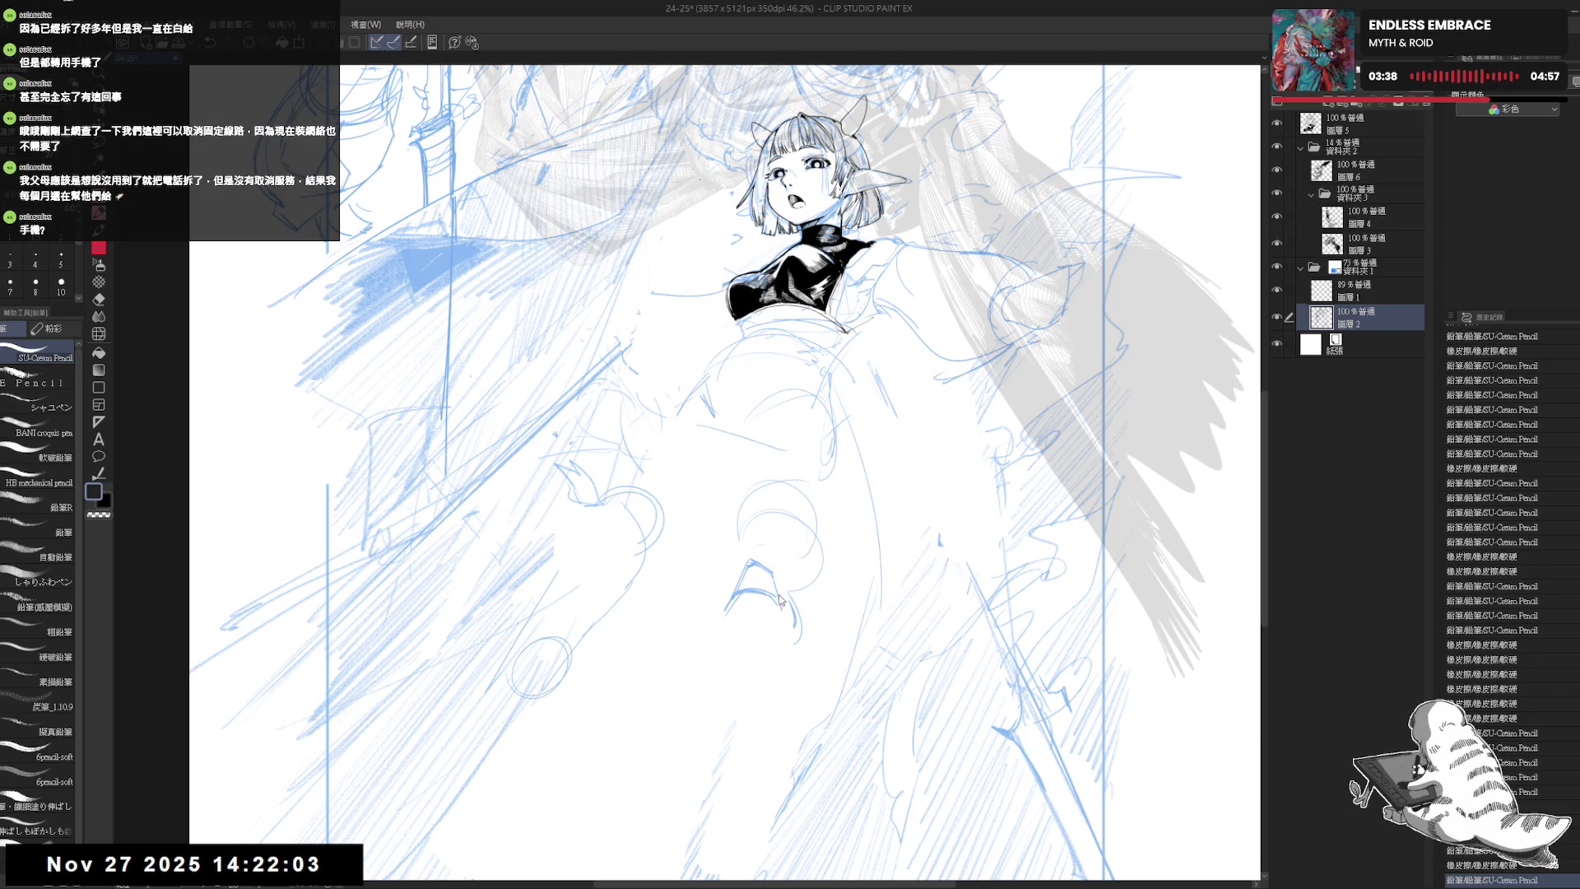
key("h")
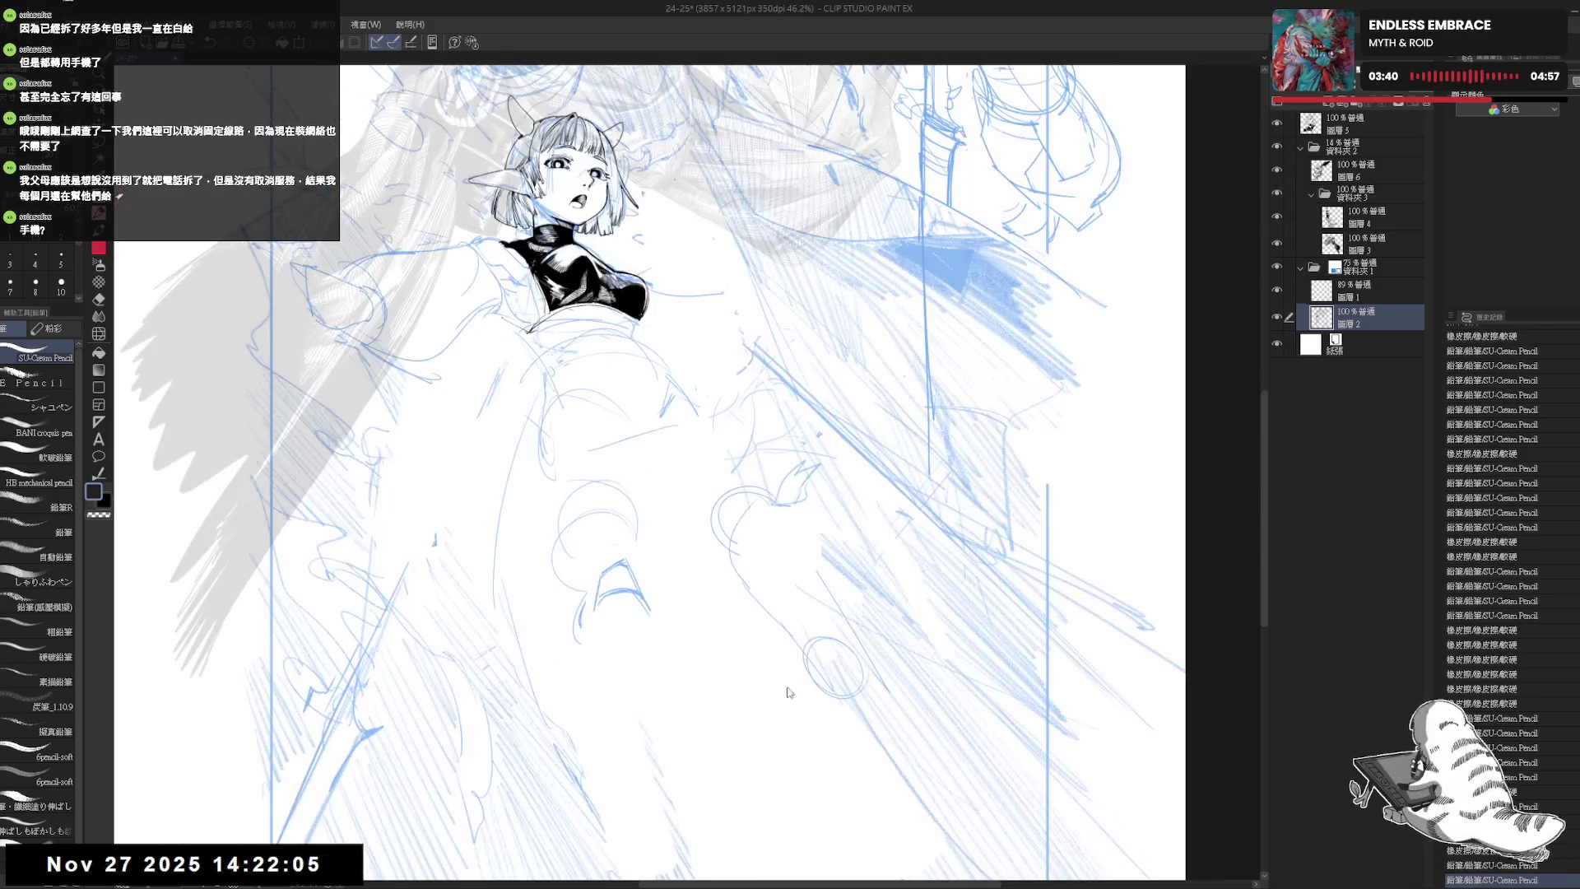
key("h")
key("e")
mouse_move(776, 566)
left_mouse_down()
mouse_move(779, 633)
mouse_move(728, 613)
mouse_move(753, 652)
left_mouse_up()
key("p")
- Add small pencil marks along the leg and foot area, checking the flipped canvas
key("e")
key("p")
left_click(721, 613)
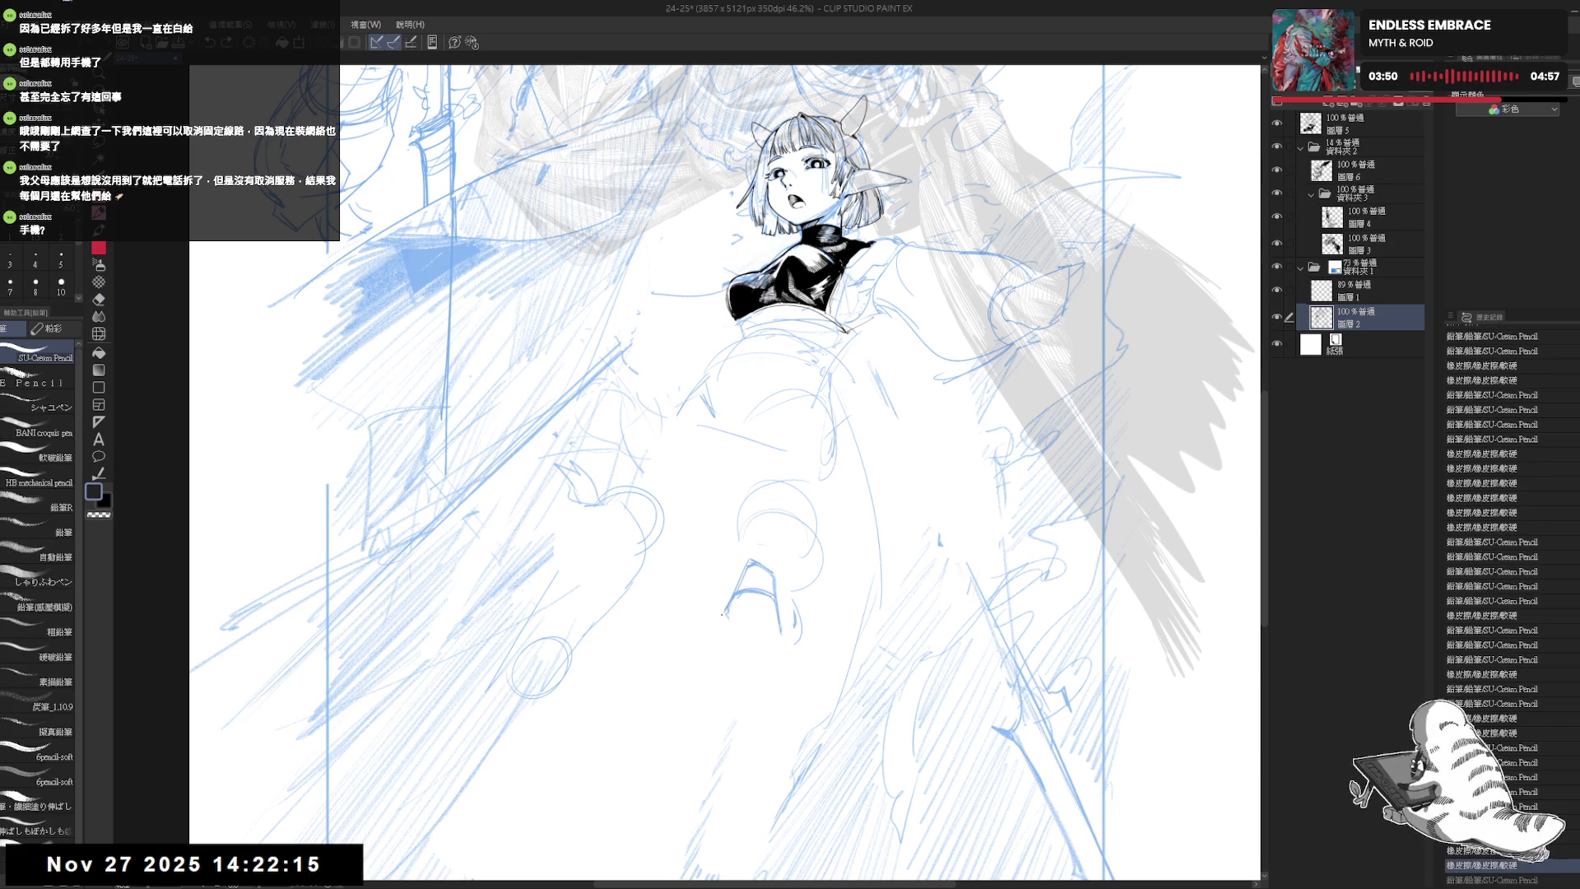
left_click_drag(713, 674, 778, 699)
key("h")
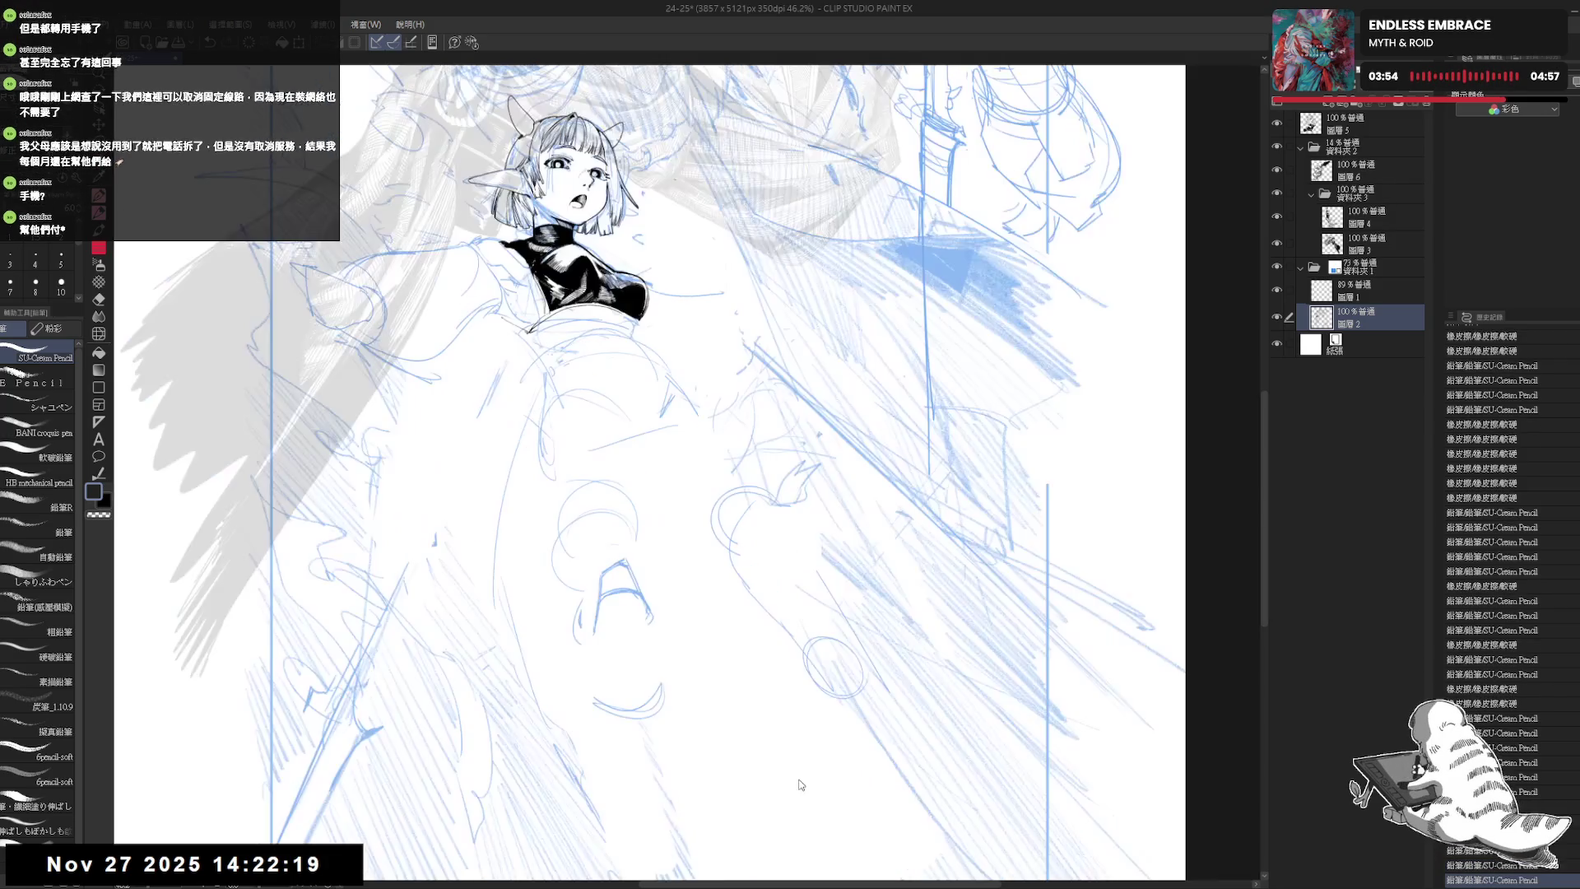
key("h")
mouse_move(781, 615)
left_mouse_down()
mouse_move(748, 633)
mouse_move(783, 658)
left_mouse_up()
- Erase small leg strokes, dot in marks and undo one, then recentre on the legs
key("e")
key("p")
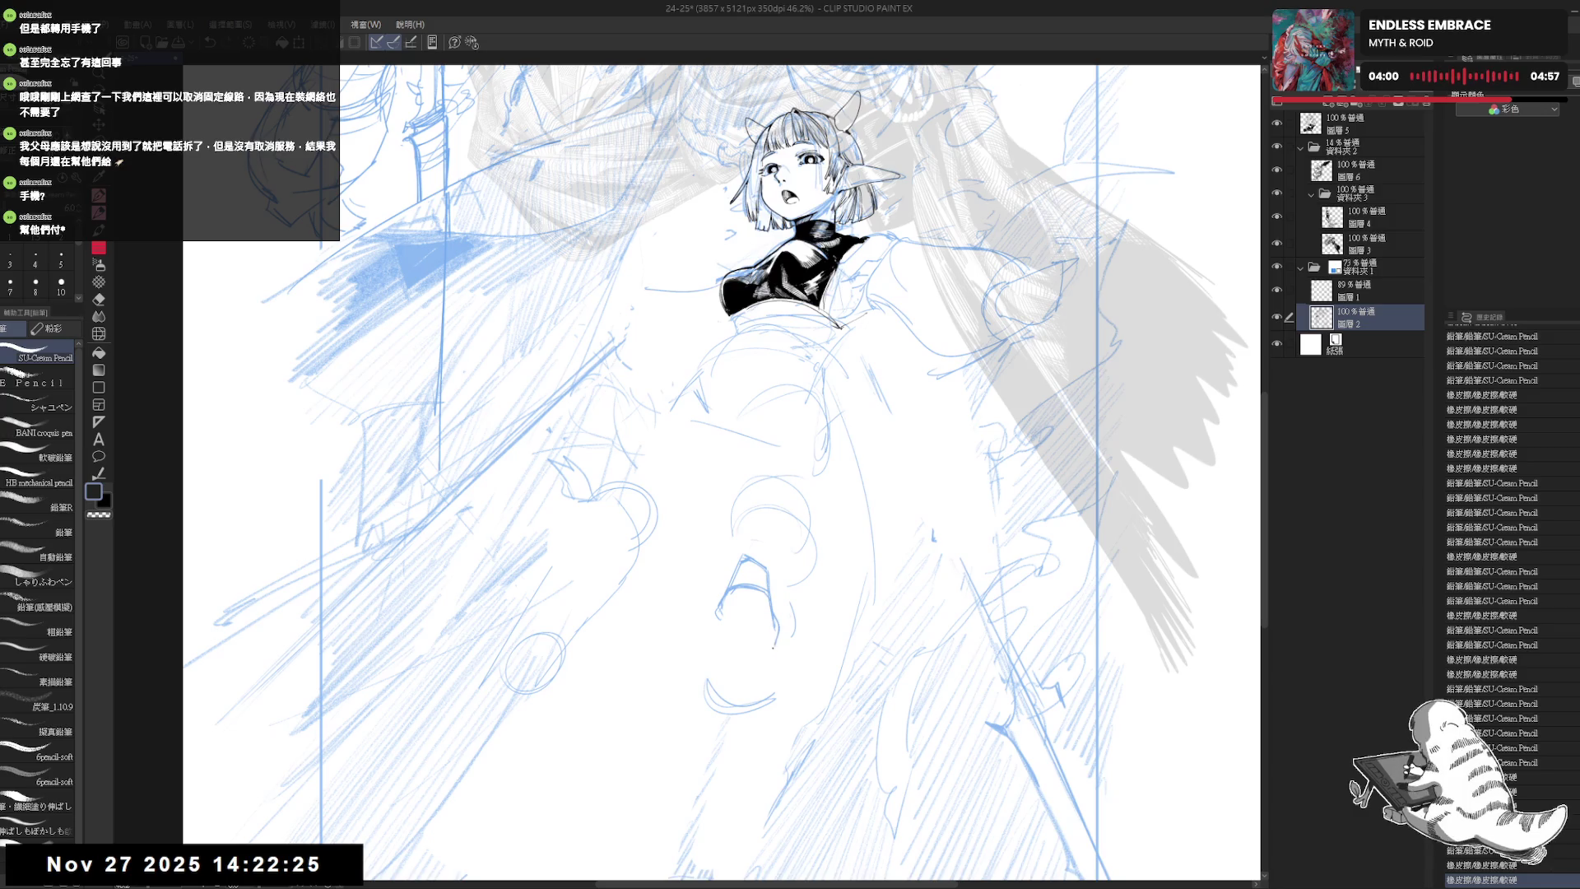
key("e")
left_click_drag(776, 613, 765, 641)
key("p")
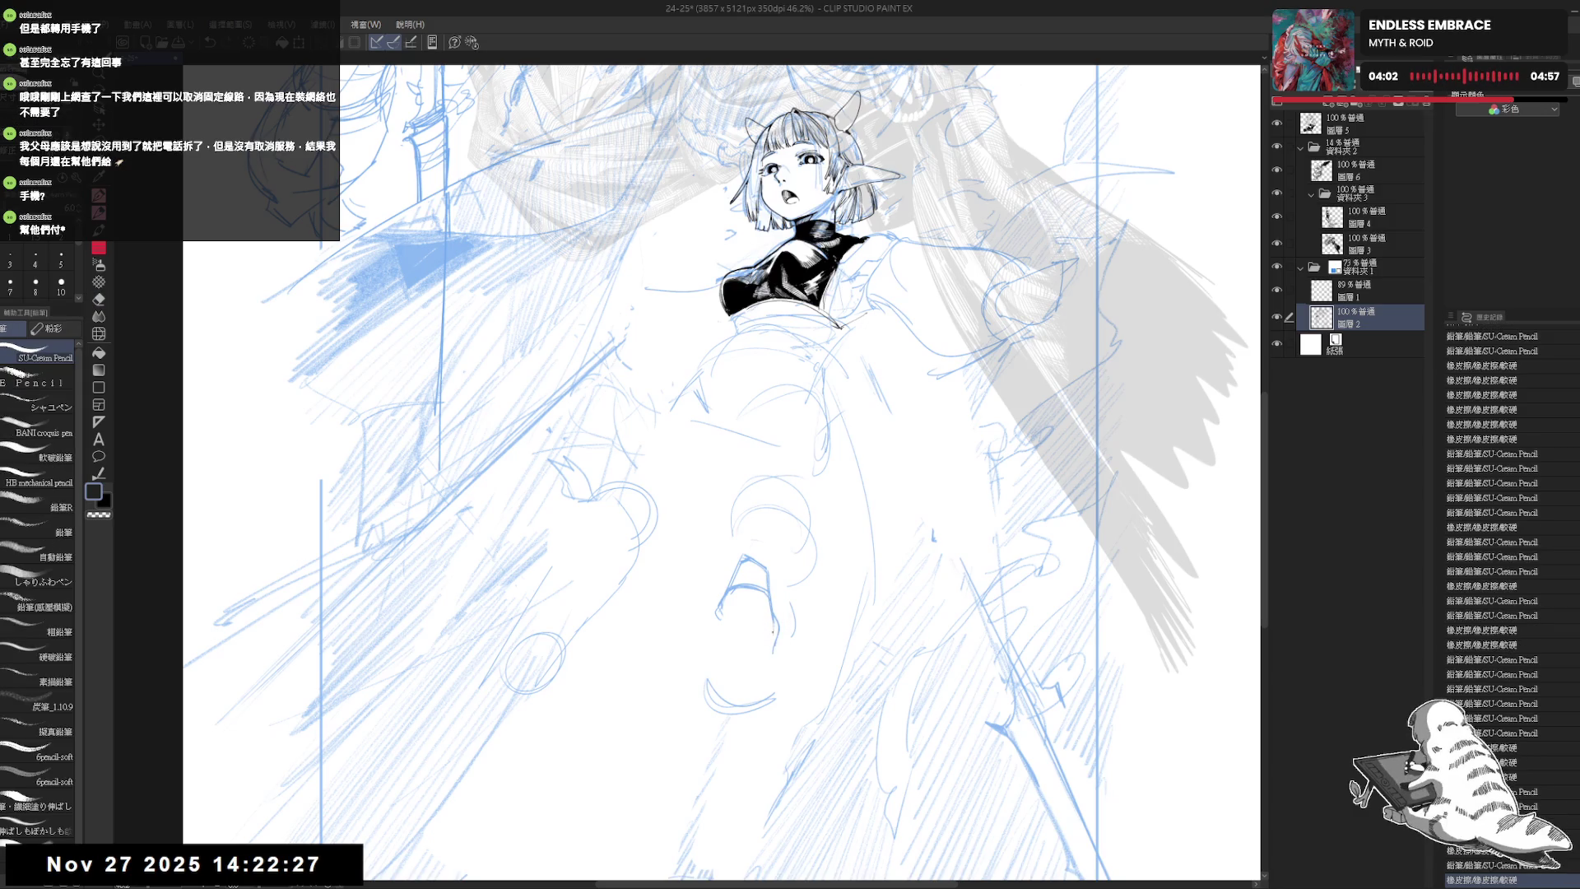
left_click(721, 656)
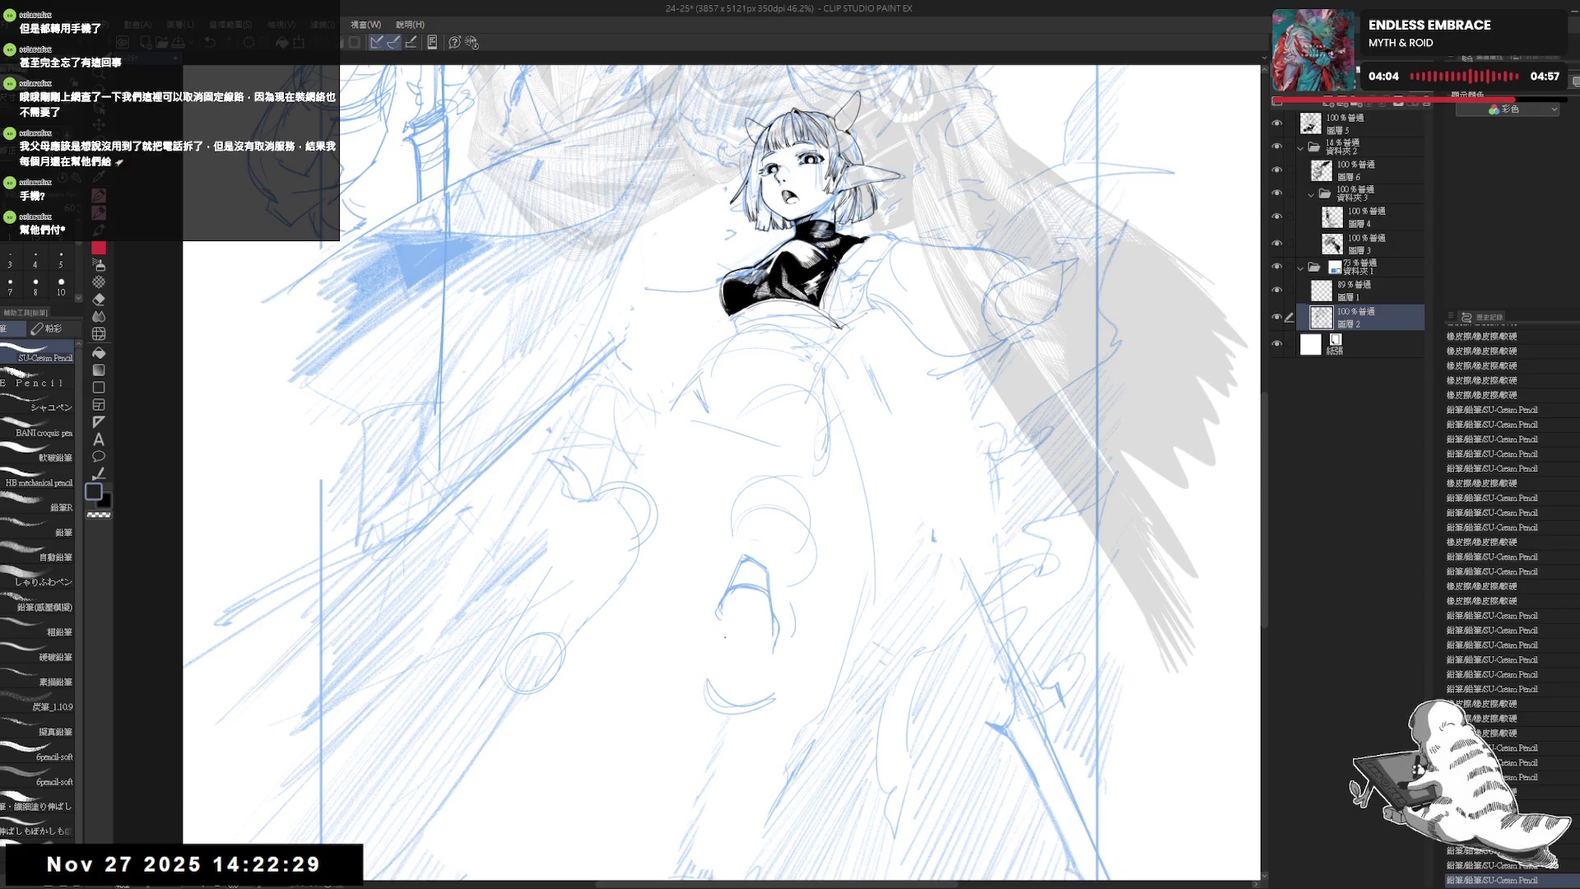
left_click(727, 631)
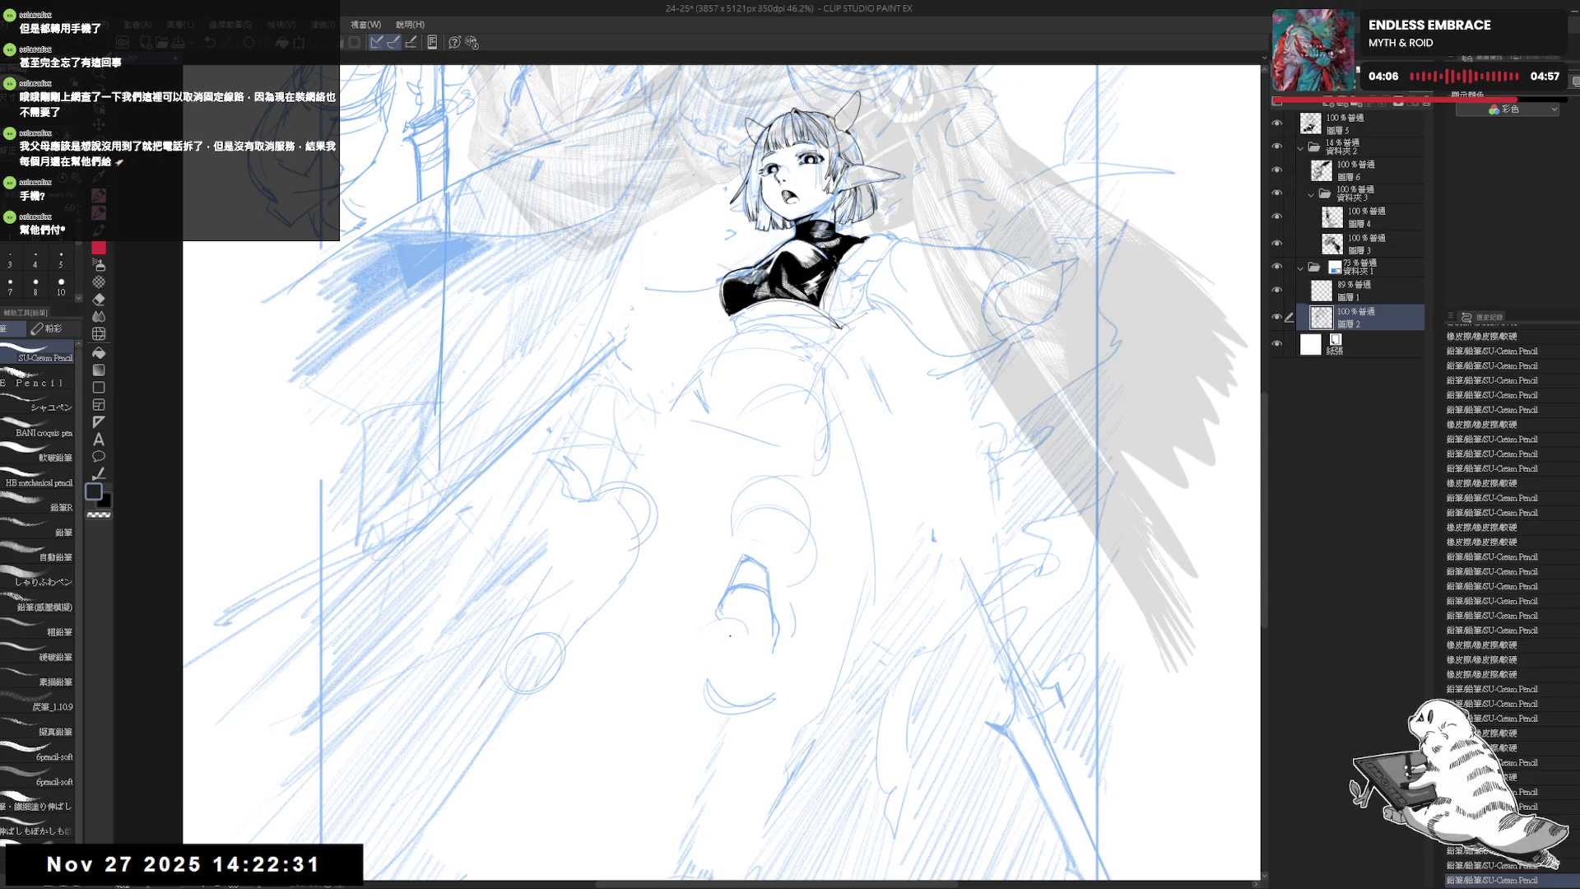
key("ctrl+z")
key("ctrl+z")
key("h")
key("h")
scroll(744, 570, "up", 2)
left_click_drag(735, 629, 745, 569)
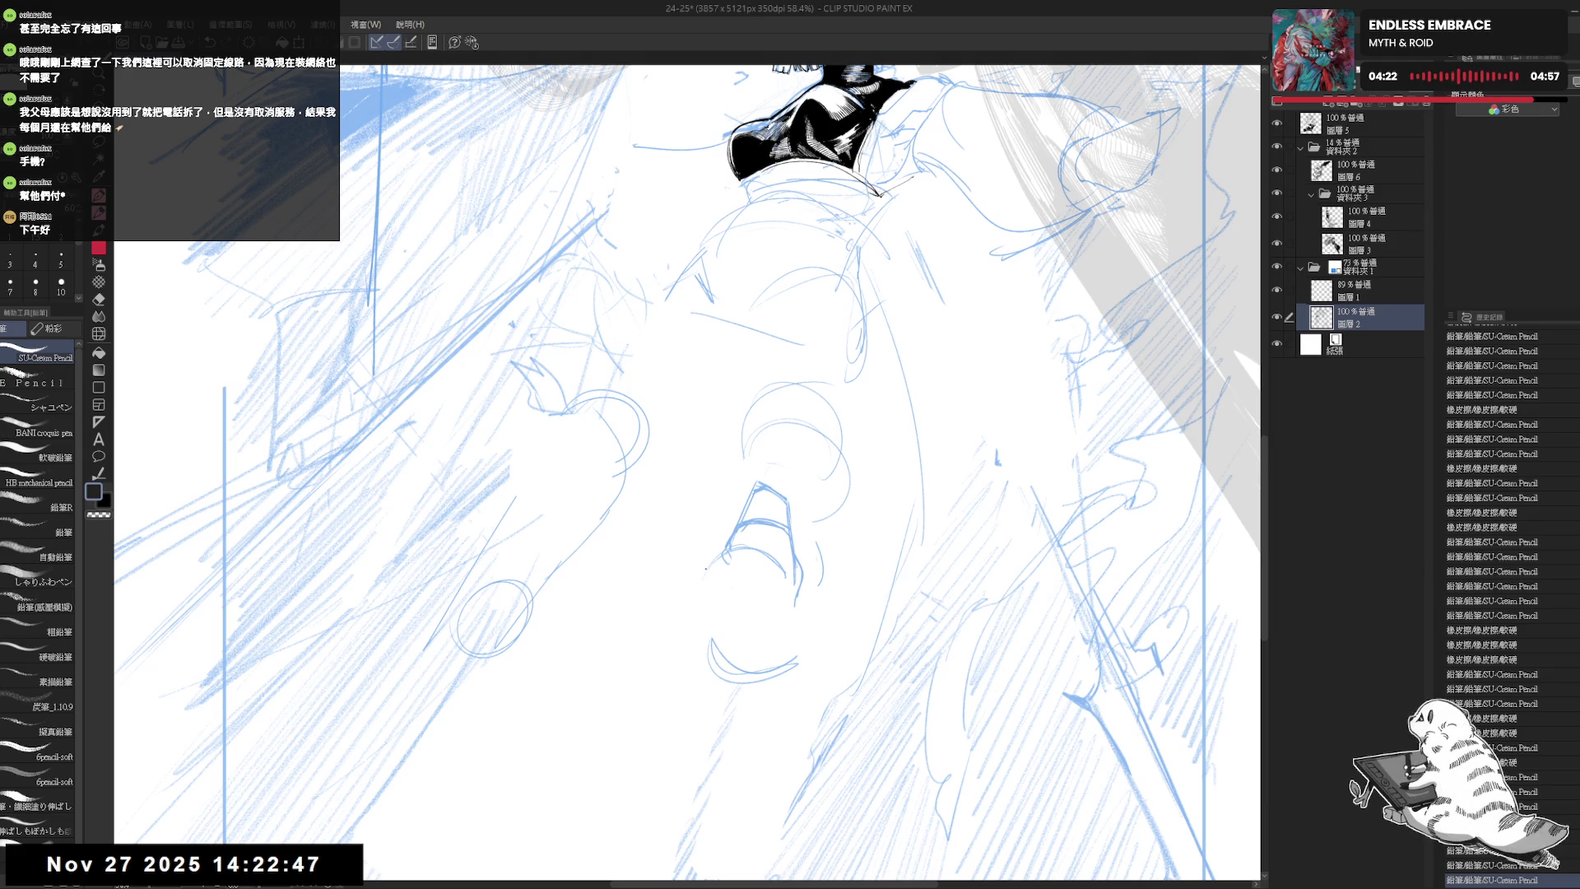
- Try a short stroke near the knee, undo it, and erase a bit of the foot sketch
left_click(699, 567)
left_click_drag(698, 568, 722, 554)
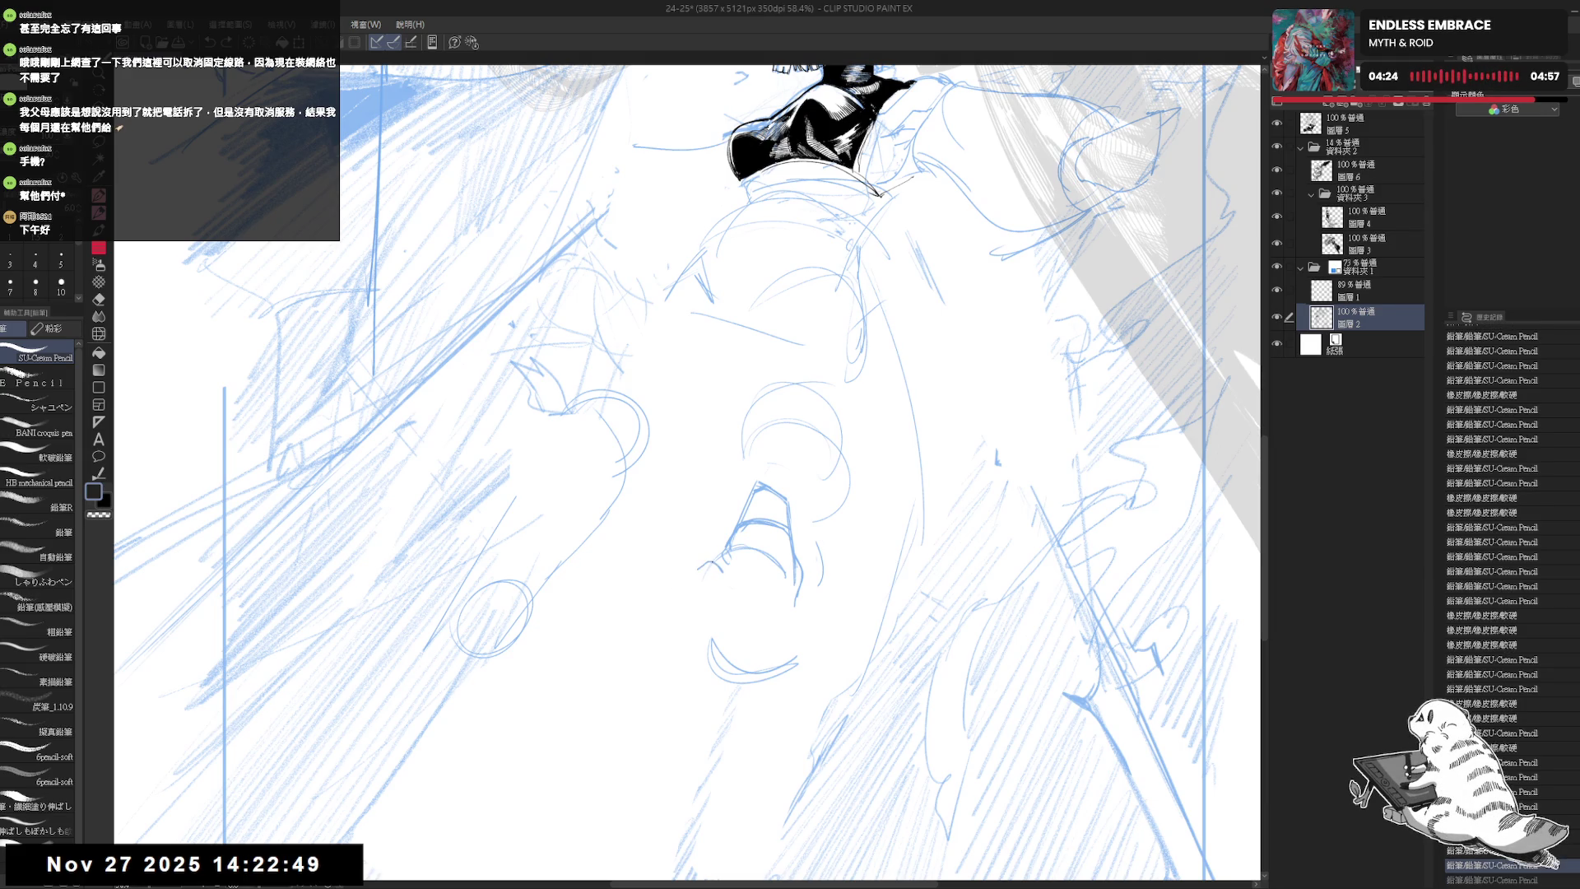
left_click_drag(750, 466, 735, 511)
scroll(741, 506, "down", 2)
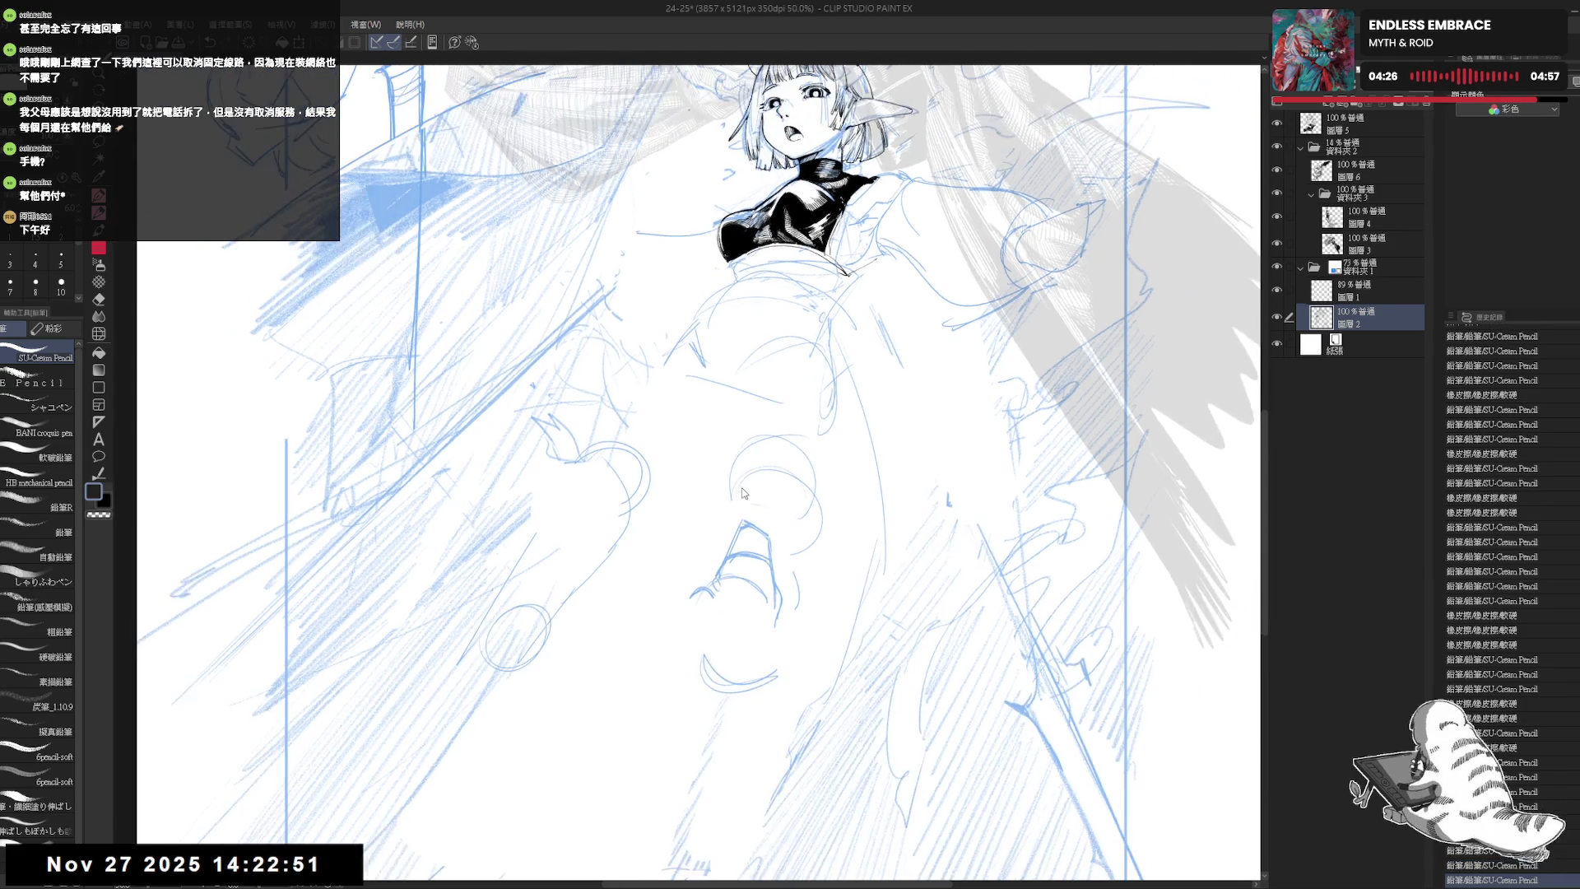
key("ctrl+z")
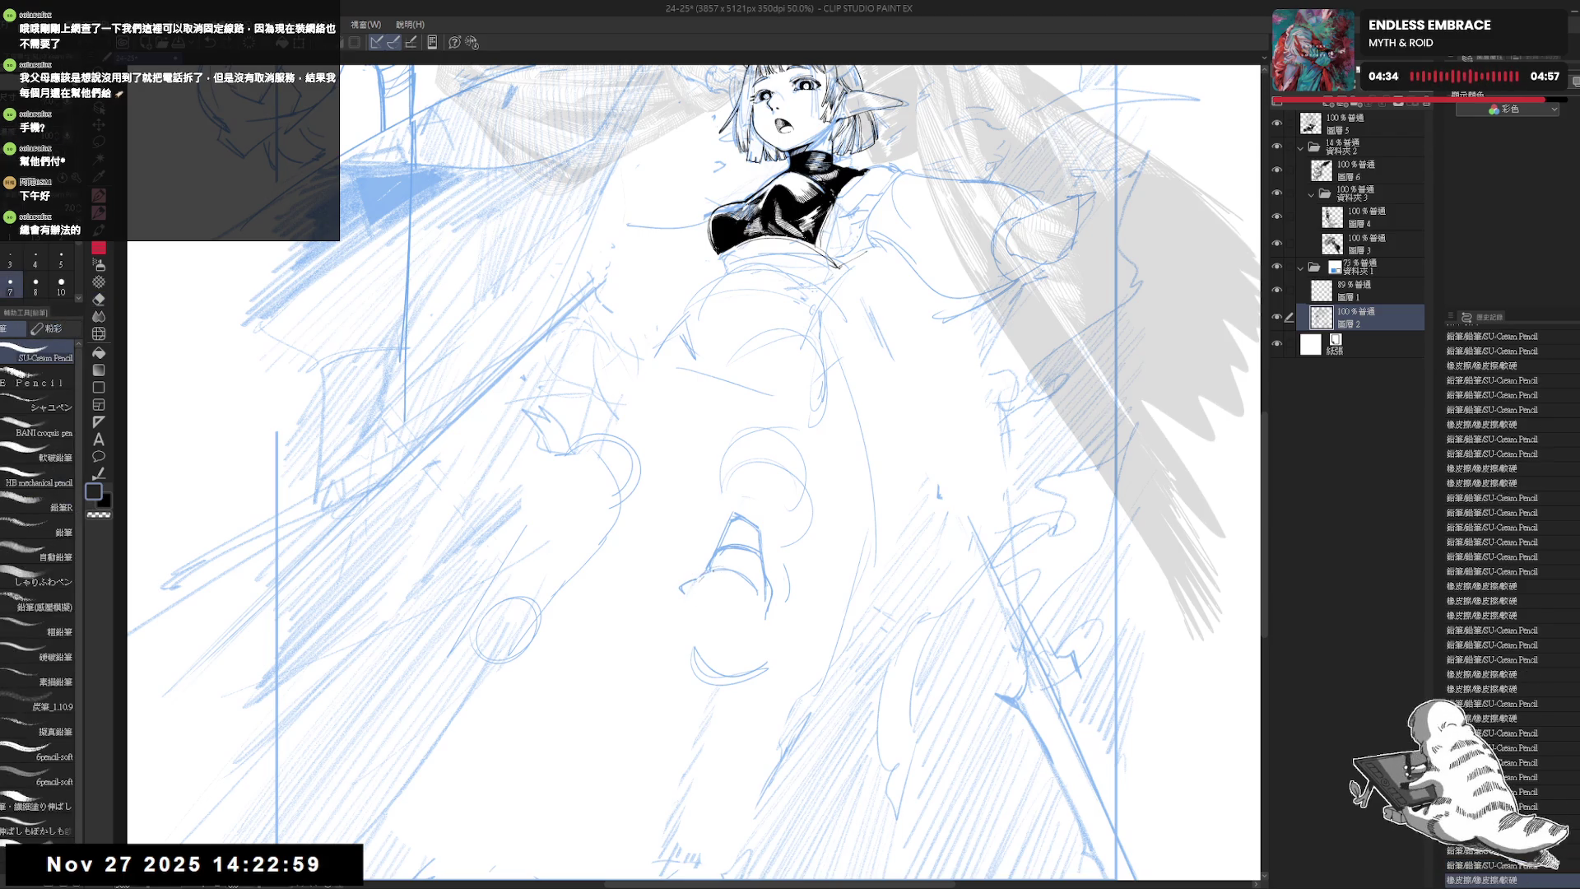
left_click_drag(700, 540, 712, 538)
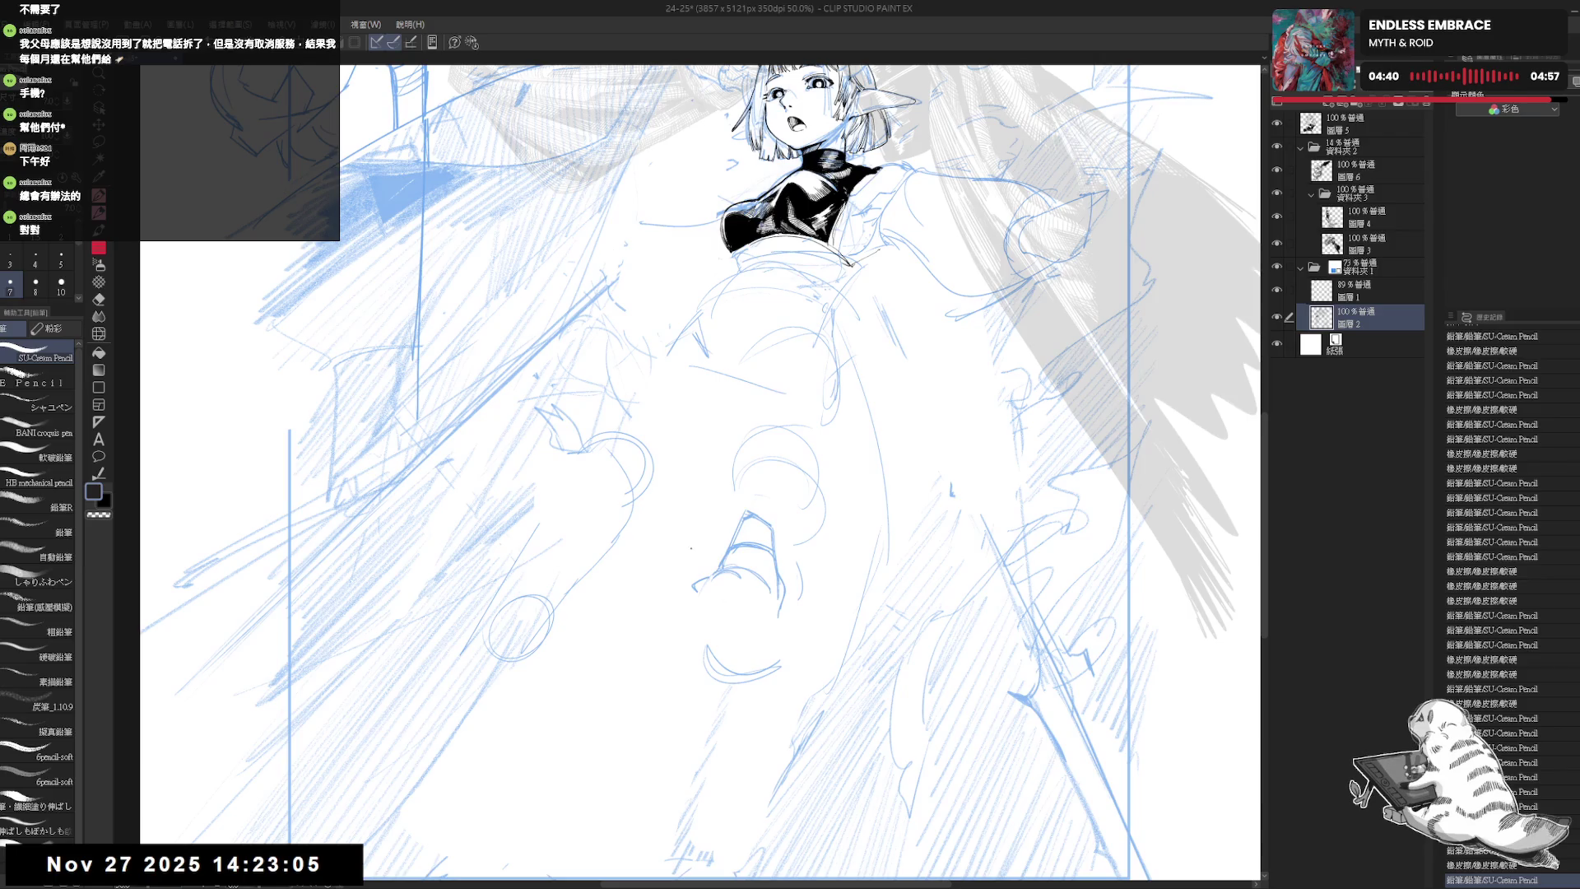
left_click_drag(724, 589, 696, 589)
- Add a touch-up stroke to the foot, checking it in mirrored view
key("e")
key("p")
key("e")
key("p")
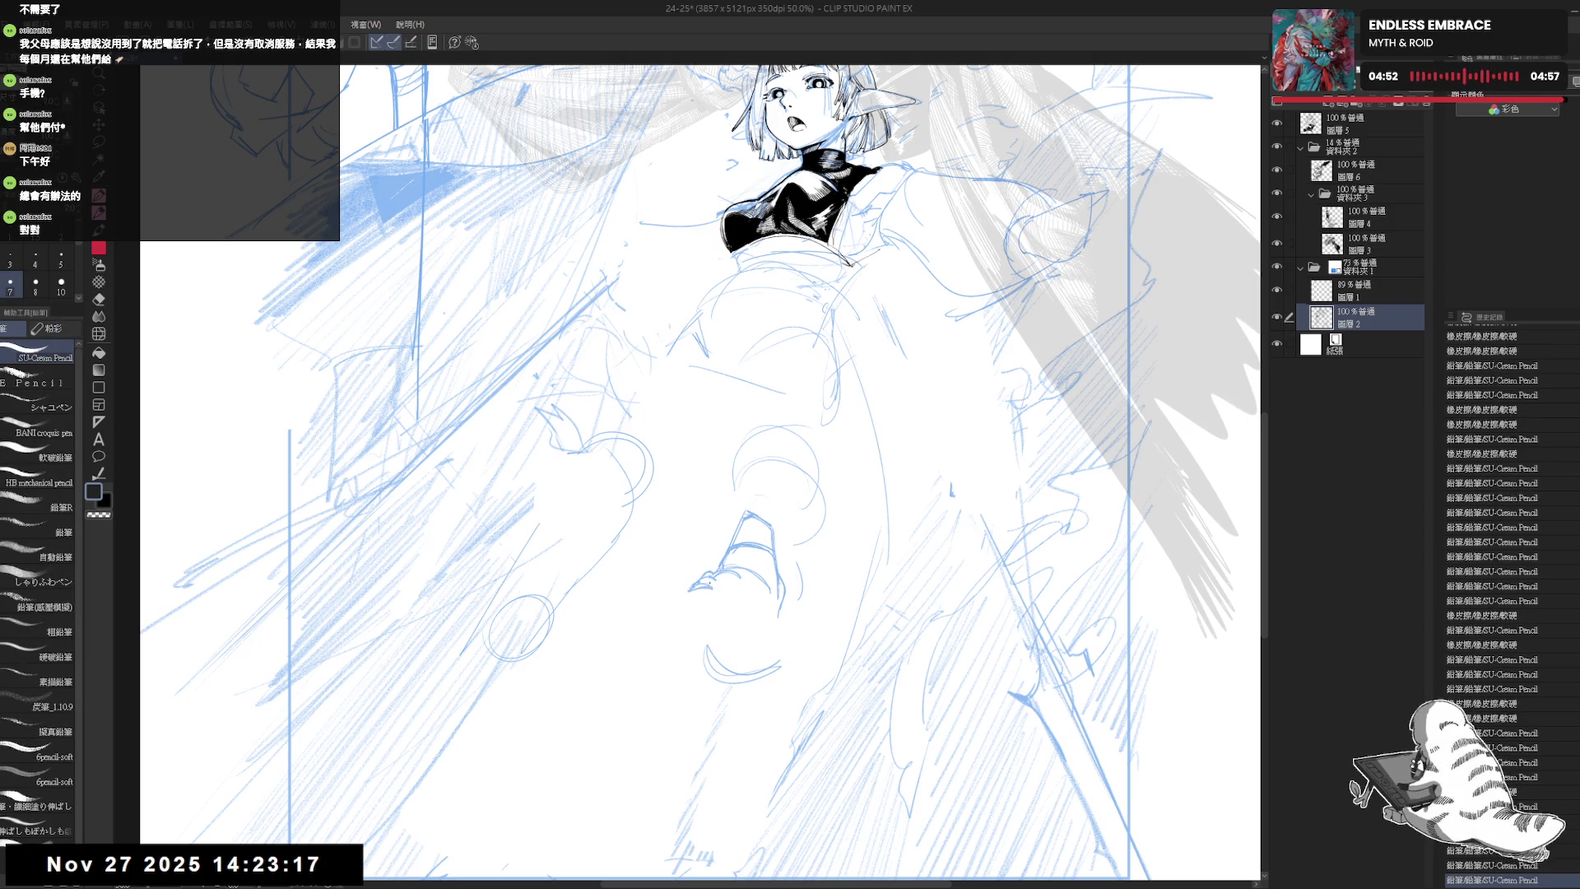
key("h")
scroll(659, 535, "up", 3)
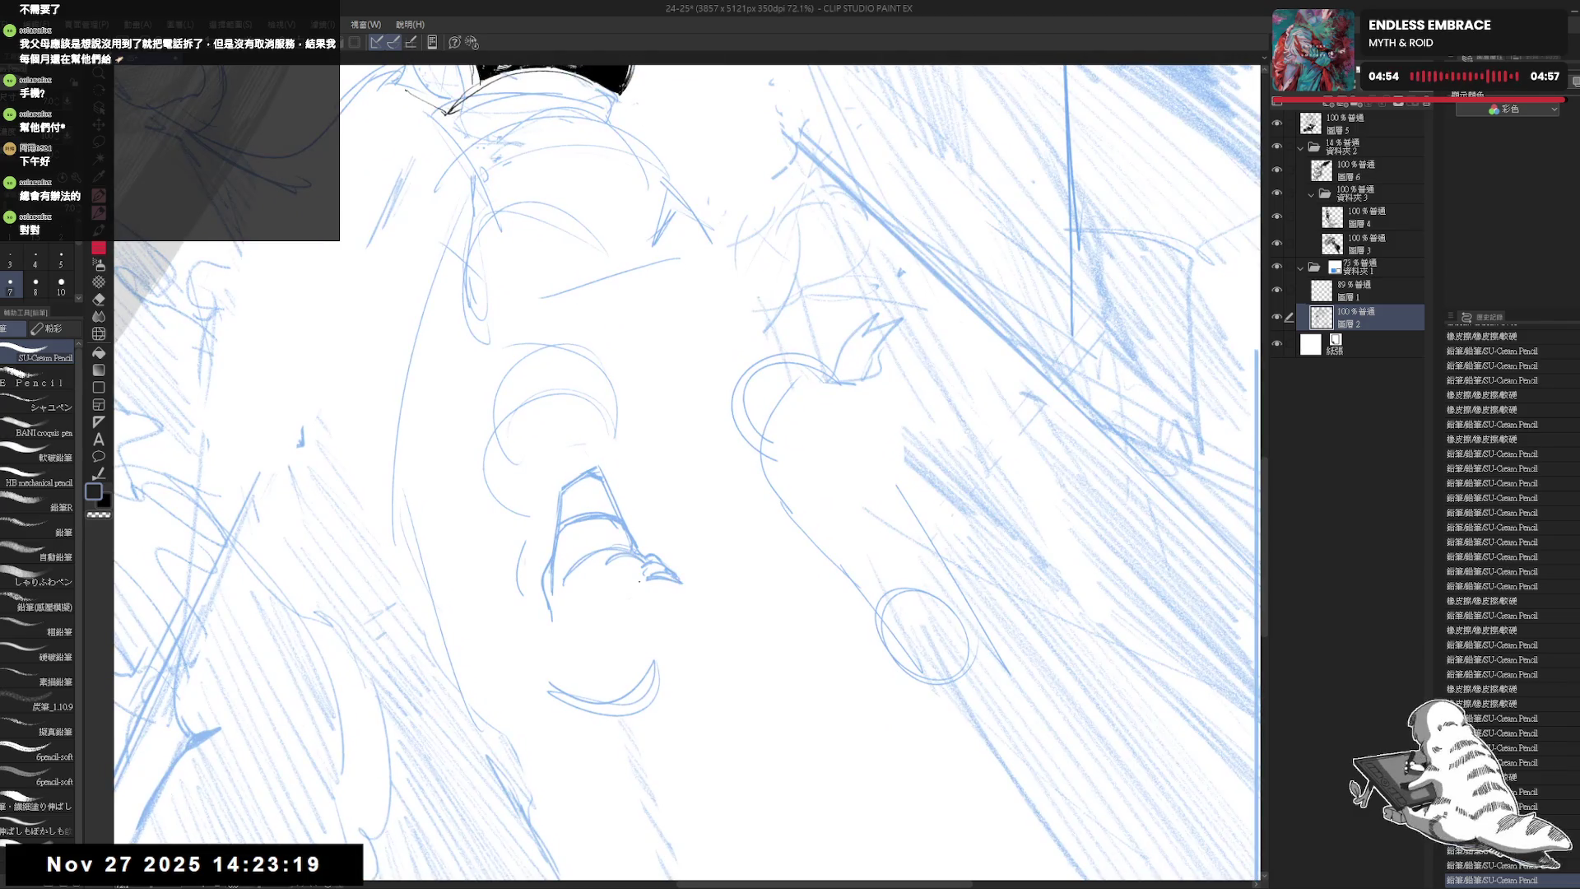
left_click_drag(652, 586, 670, 596)
key("h")
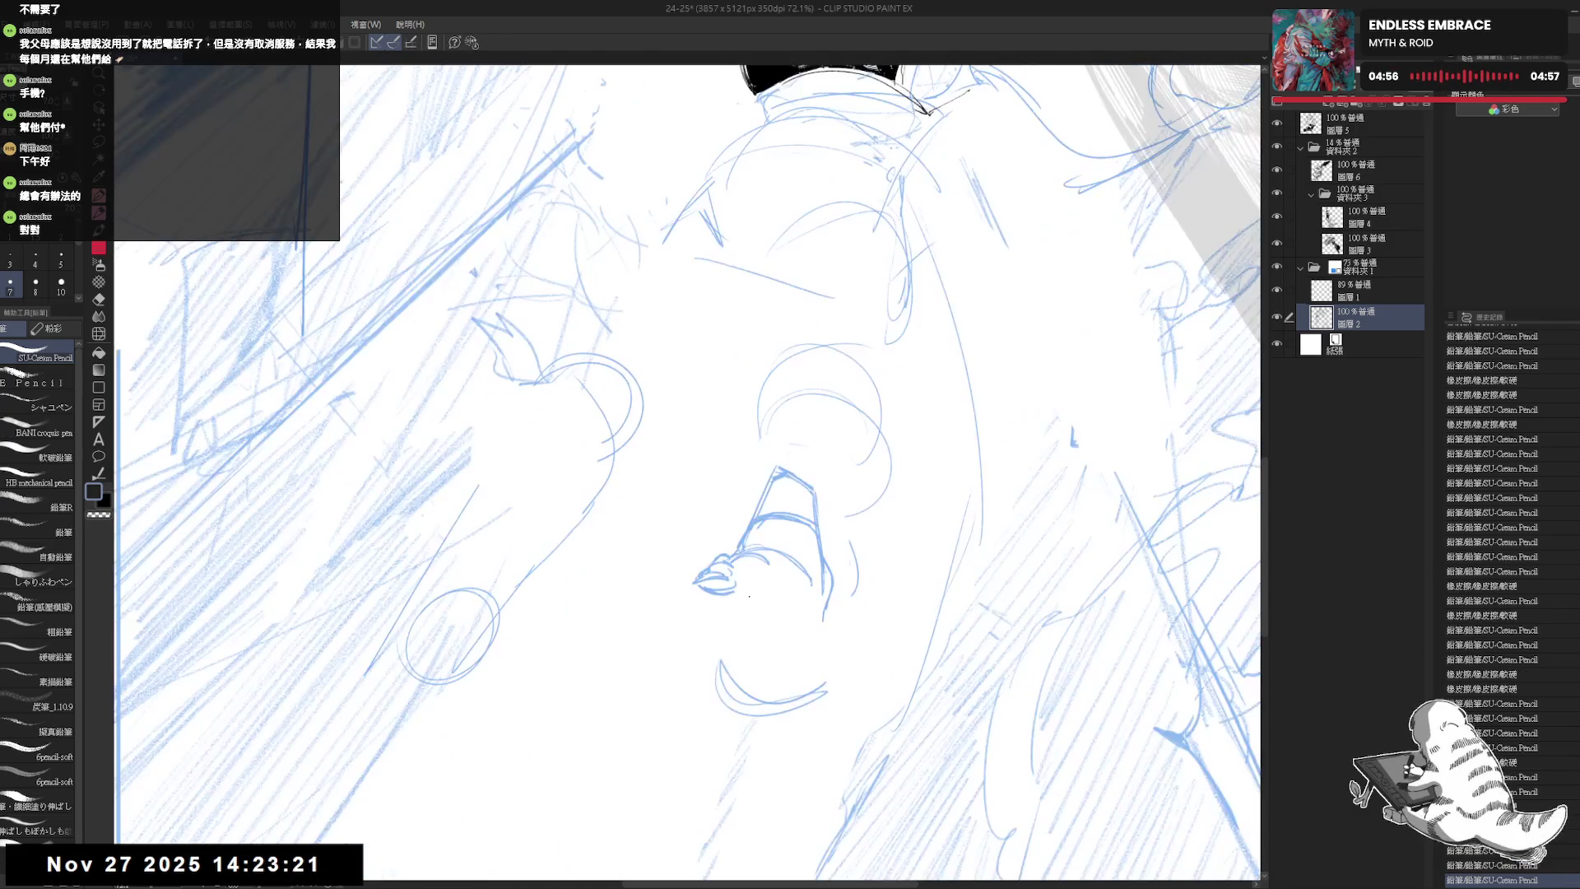
scroll(687, 473, "down", 3)
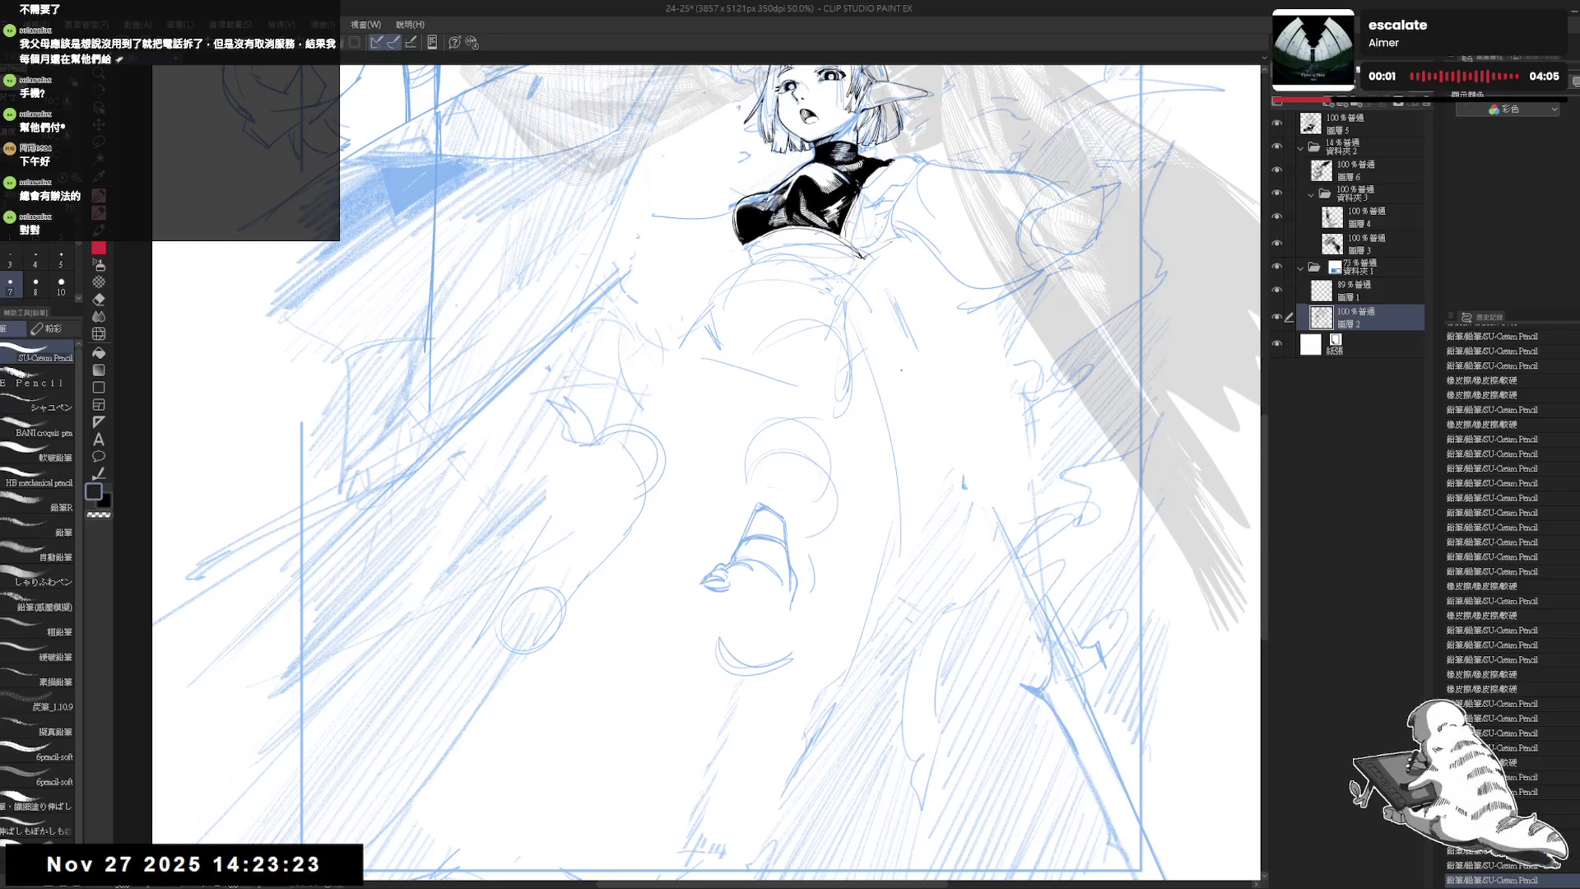
- Add another small pencil stroke to the foot sketch
mouse_move(831, 472)
left_mouse_down()
mouse_move(742, 605)
mouse_move(723, 561)
left_mouse_up()
key("e")
key("p")
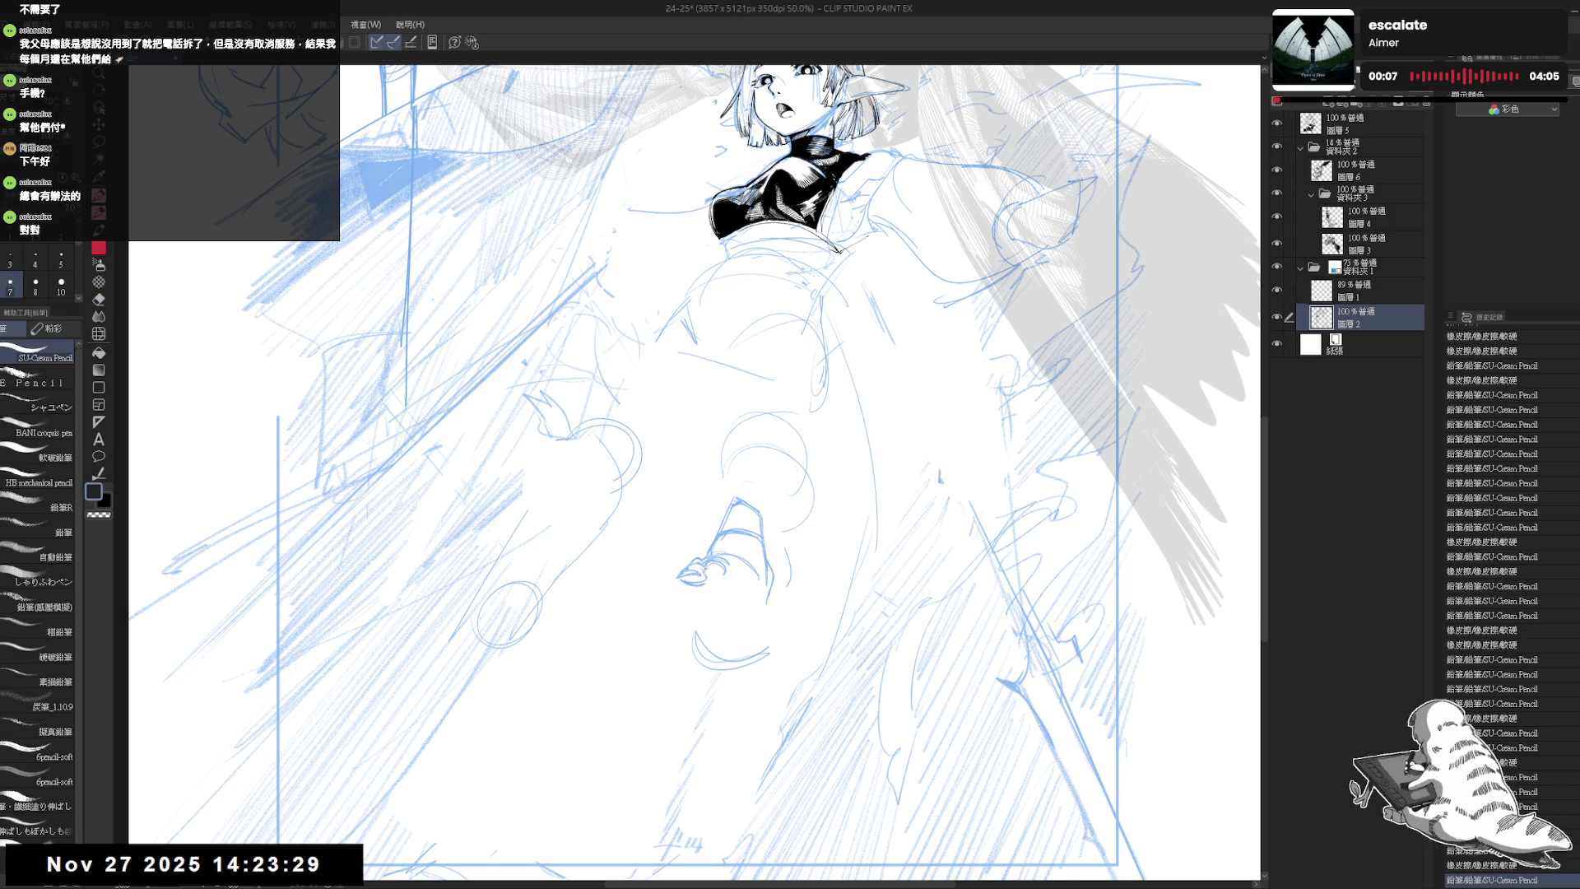
mouse_move(706, 570)
left_mouse_down()
mouse_move(755, 581)
mouse_move(757, 593)
mouse_move(692, 588)
mouse_move(736, 605)
left_mouse_up()
key("e")
key("p")
- Erase stray lines beside the foot and add short strokes near it, checking proportions mirrored
left_click_drag(751, 470, 742, 479)
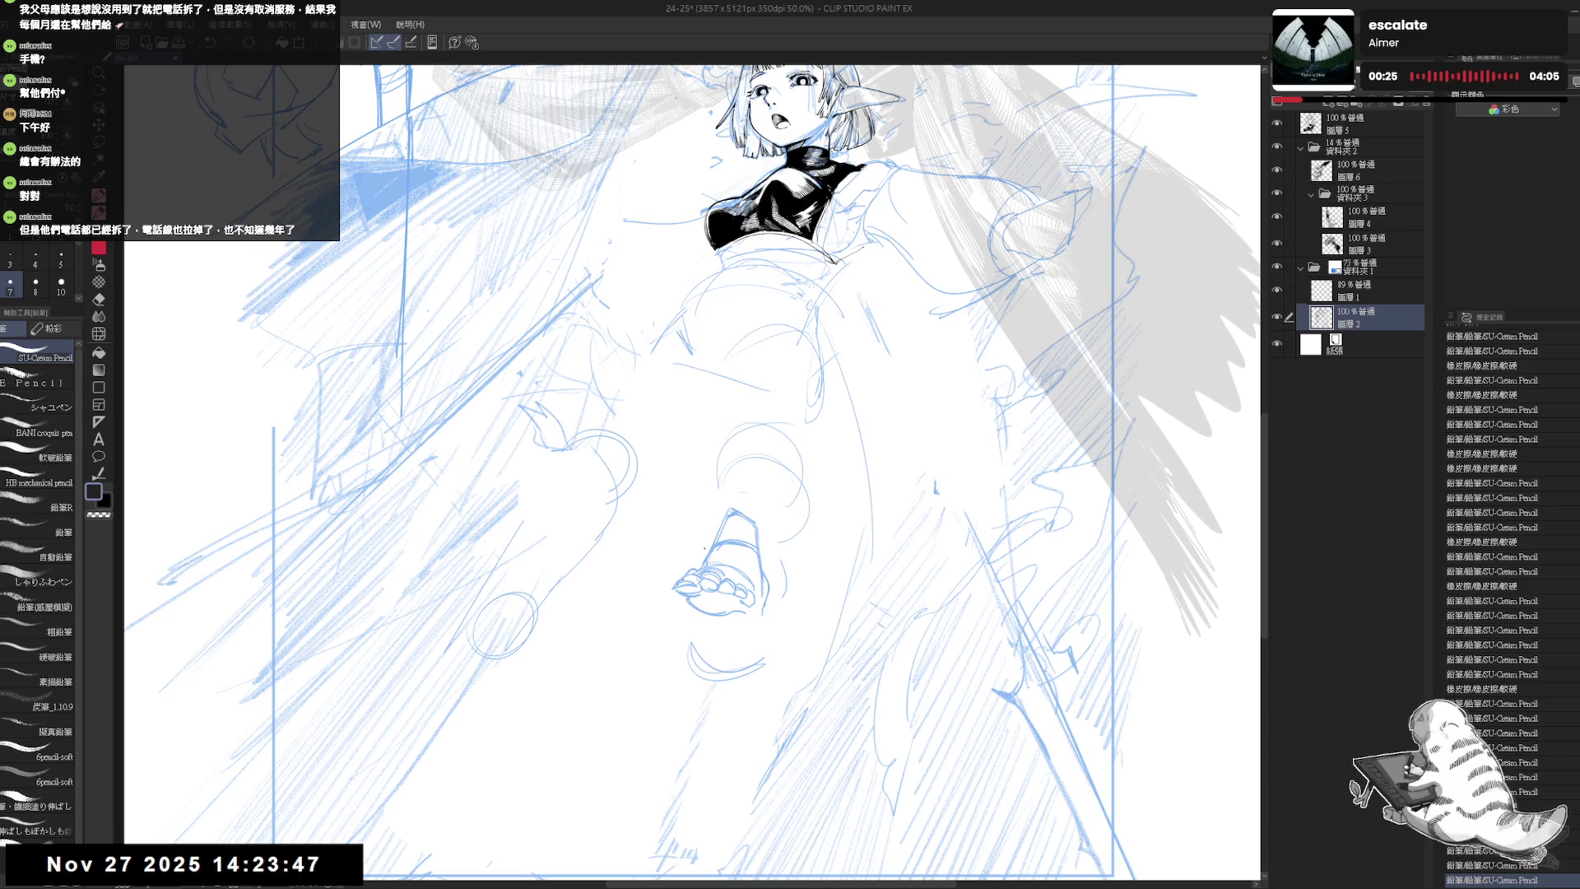
key("e")
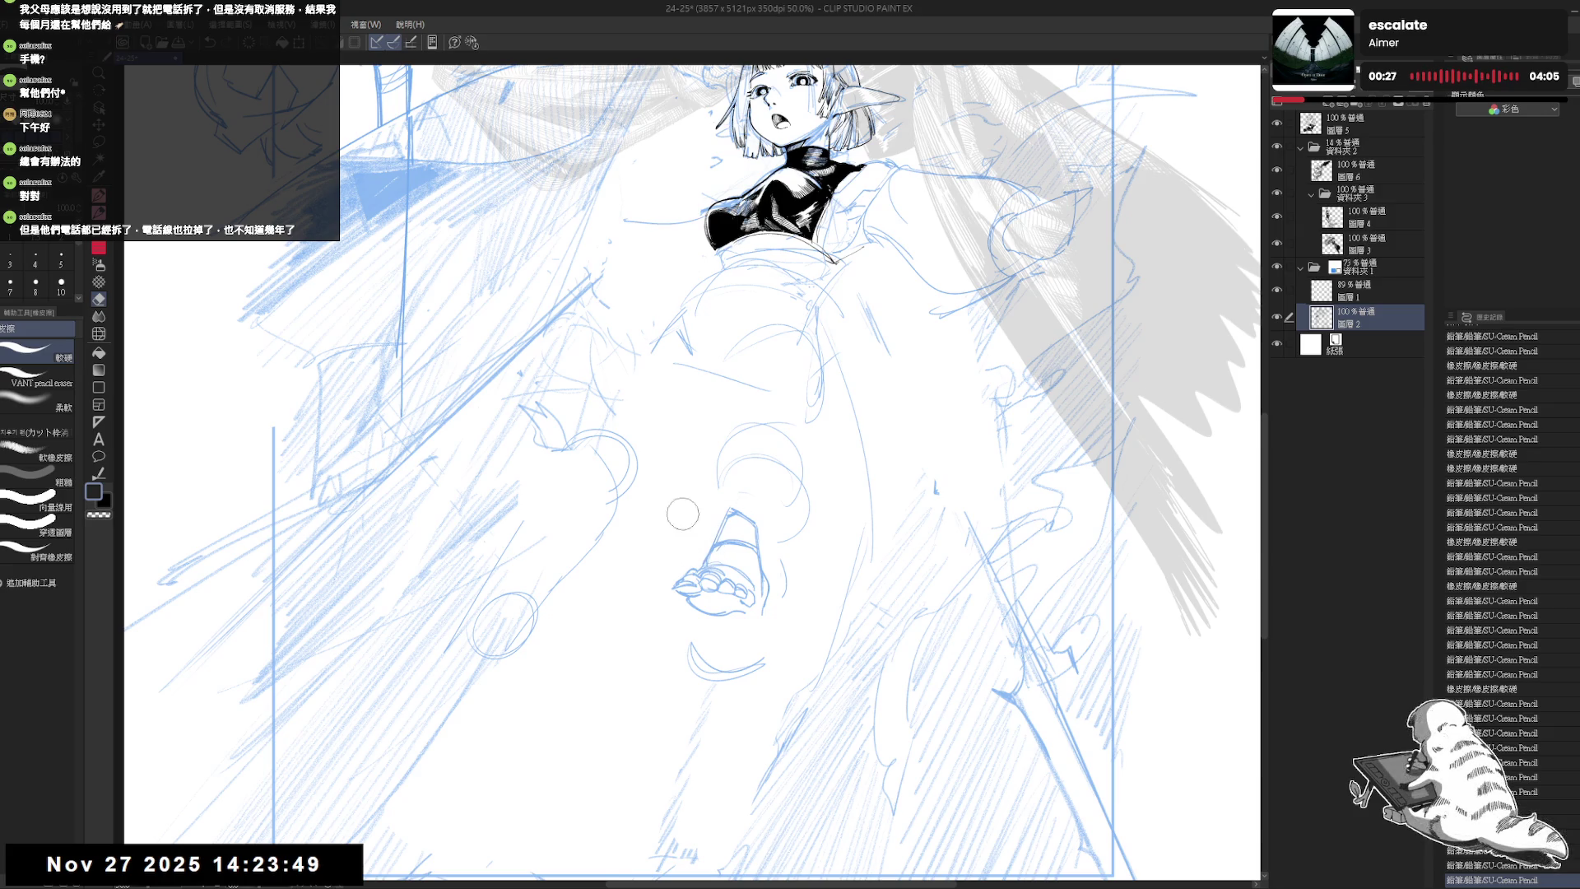
left_click_drag(704, 558, 718, 563)
key("p")
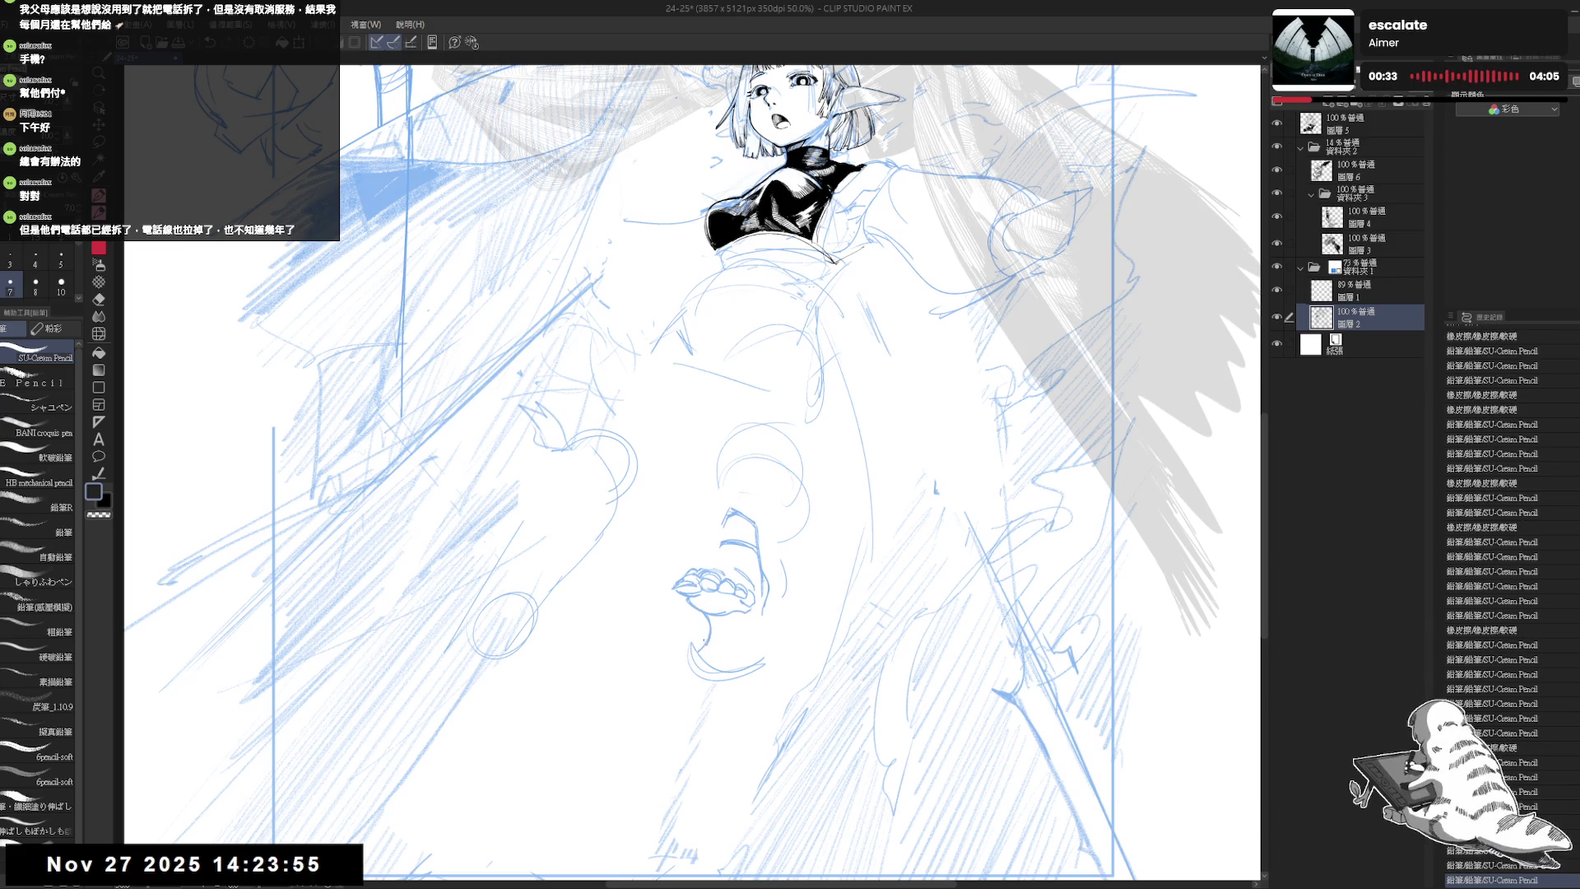
mouse_move(706, 648)
left_mouse_down()
mouse_move(709, 670)
mouse_move(739, 675)
mouse_move(751, 648)
left_mouse_up()
key("h")
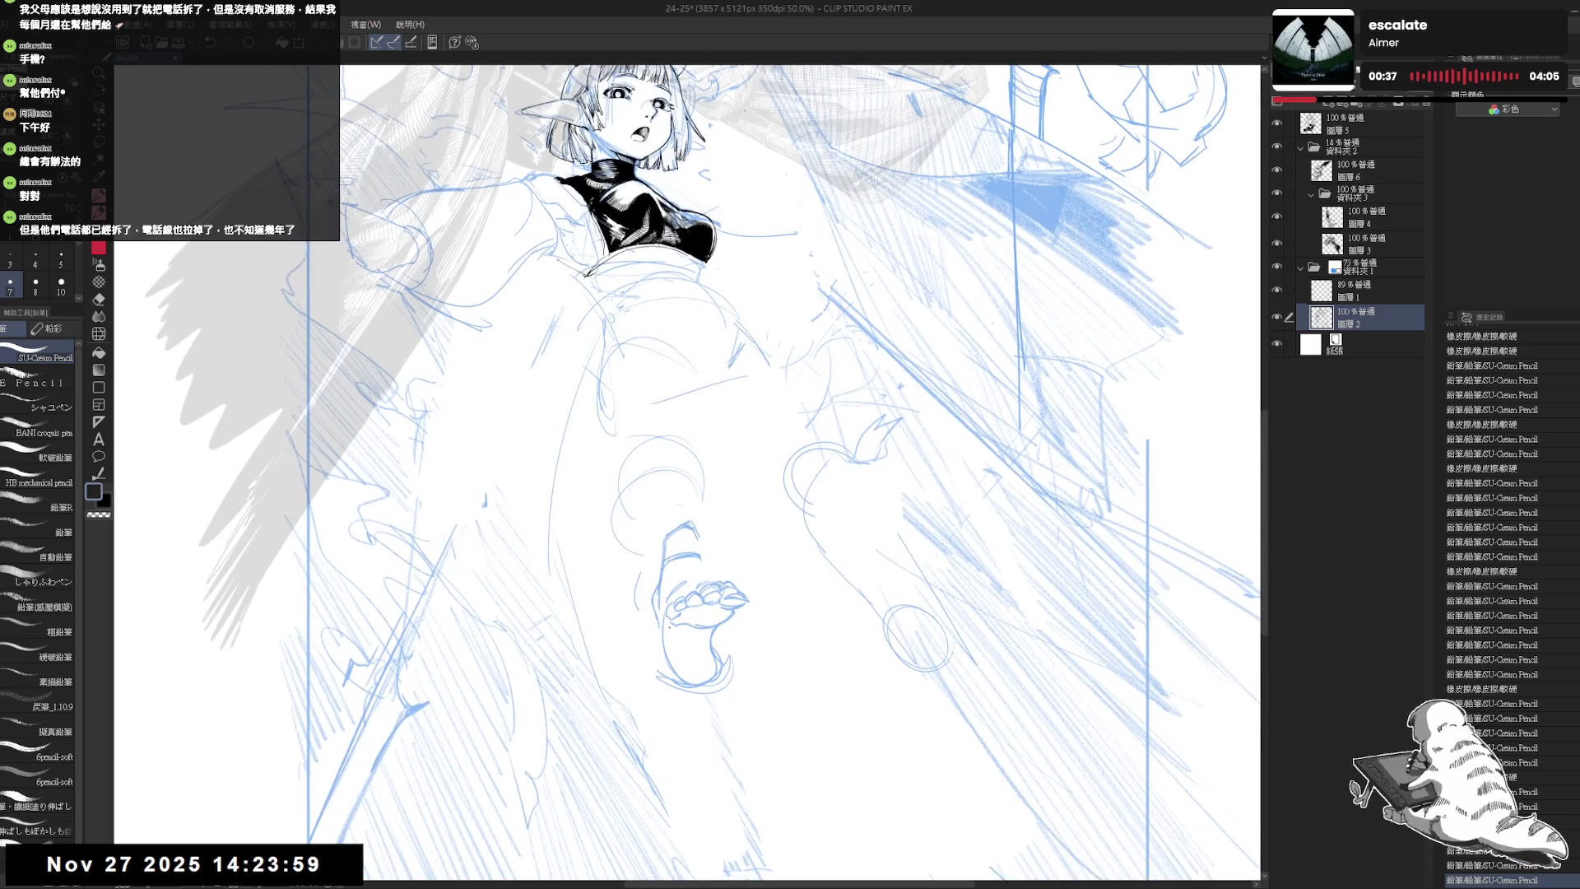
mouse_move(668, 617)
left_mouse_down()
mouse_move(663, 671)
mouse_move(724, 684)
mouse_move(677, 696)
left_mouse_up()
- Undo the last stroke near the foot and erase a small mark there
key("ctrl+z")
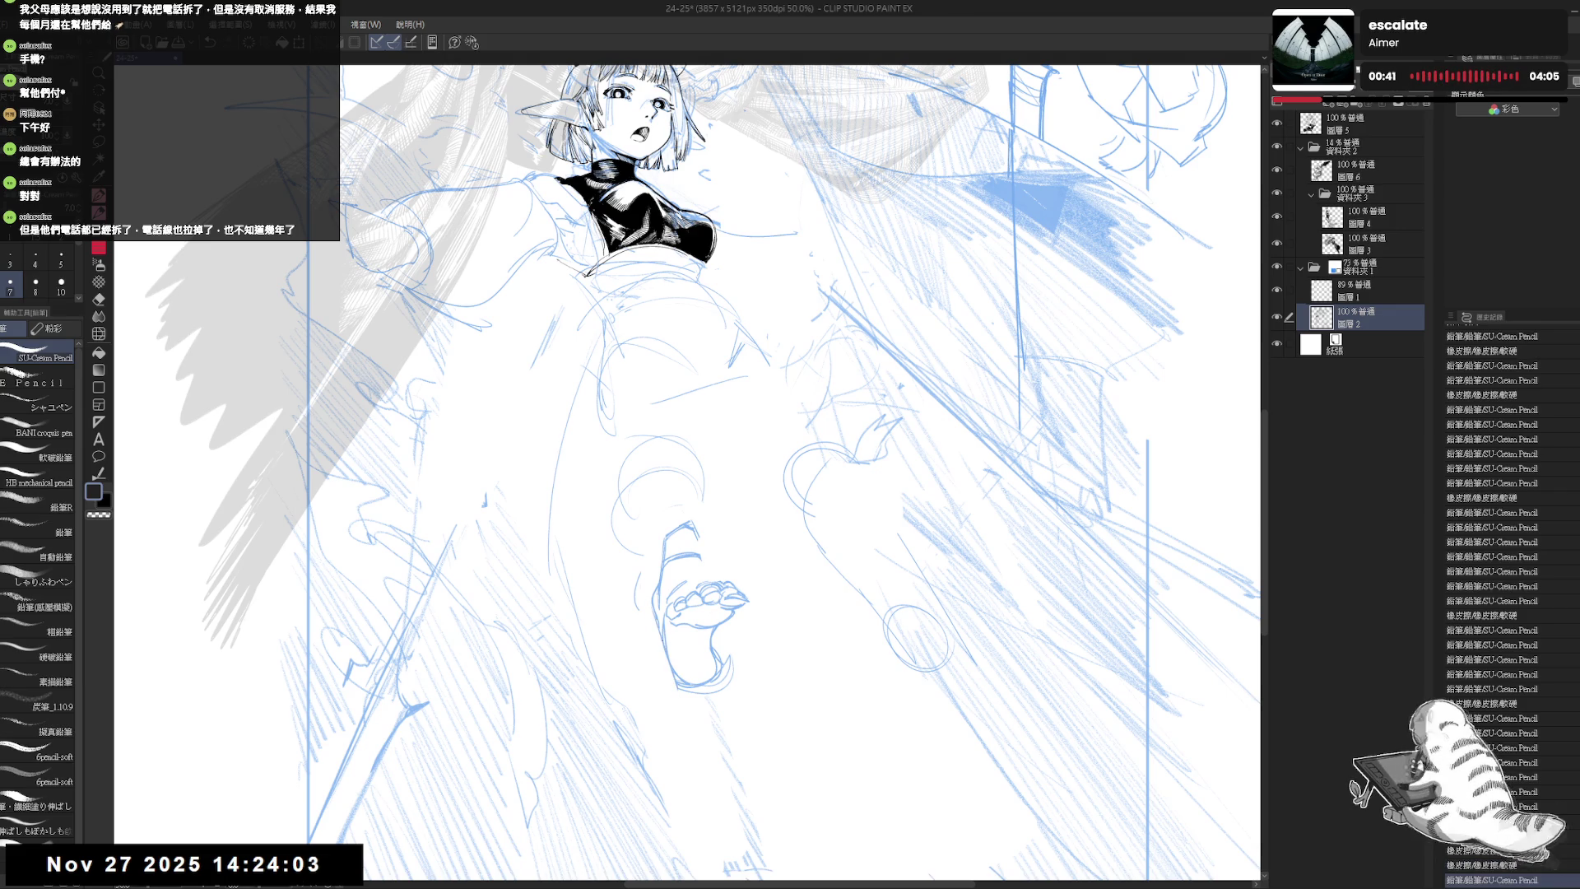
key("h")
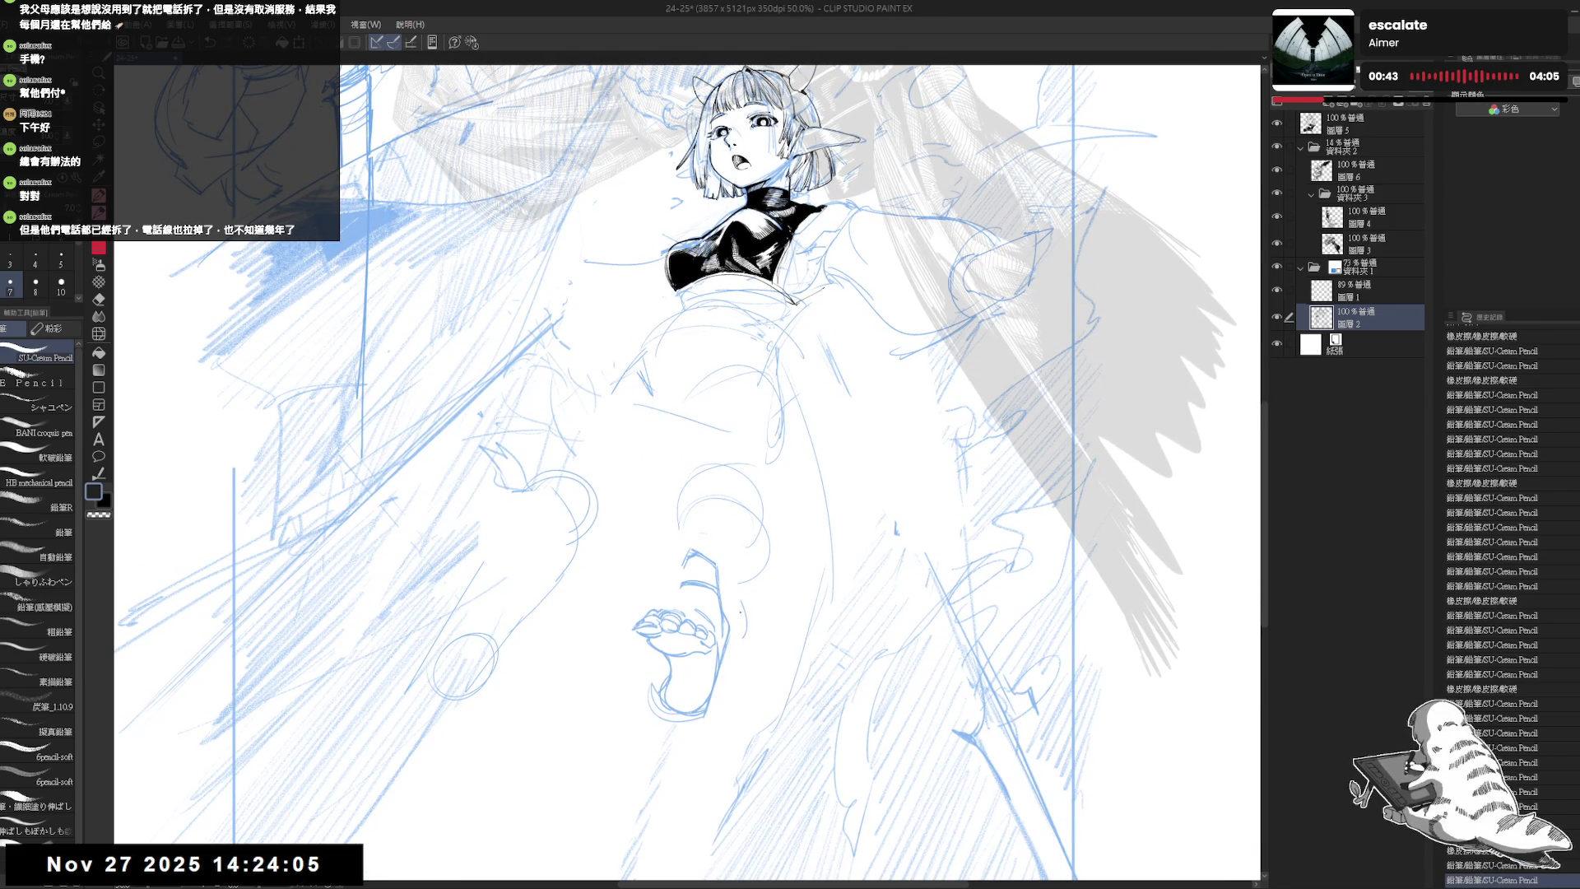
key("e")
left_click_drag(740, 601, 753, 629)
- Lasso the foot sketch, scale and rotate it with Ctrl+T, commit, and deselect
key("p")
key("m")
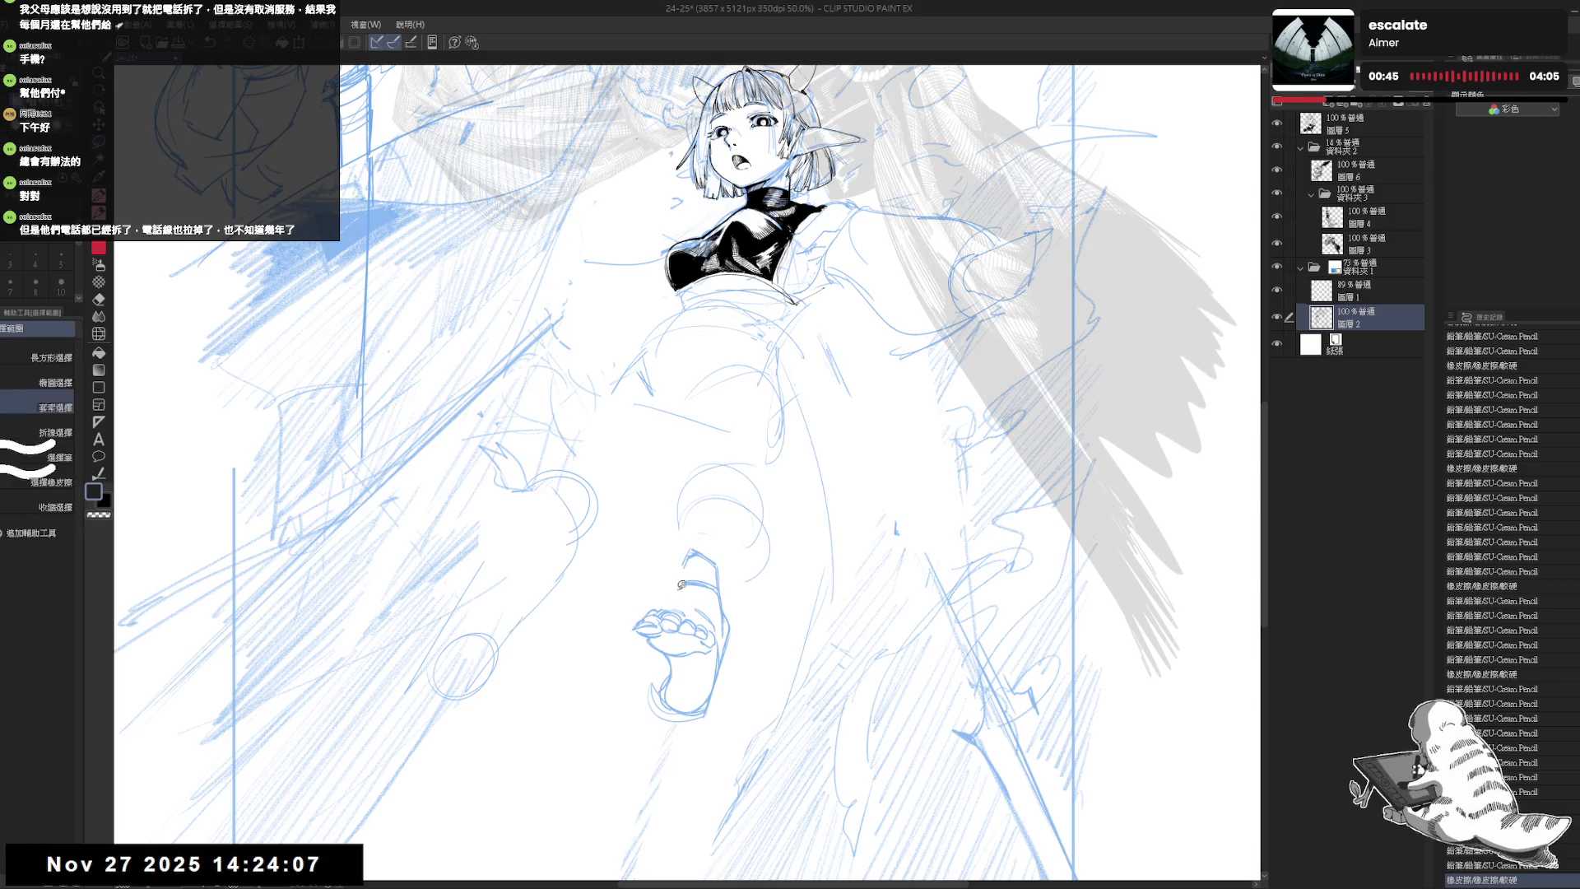
mouse_move(681, 584)
left_mouse_down()
mouse_move(615, 623)
mouse_move(736, 625)
left_mouse_up()
key("ctrl+t")
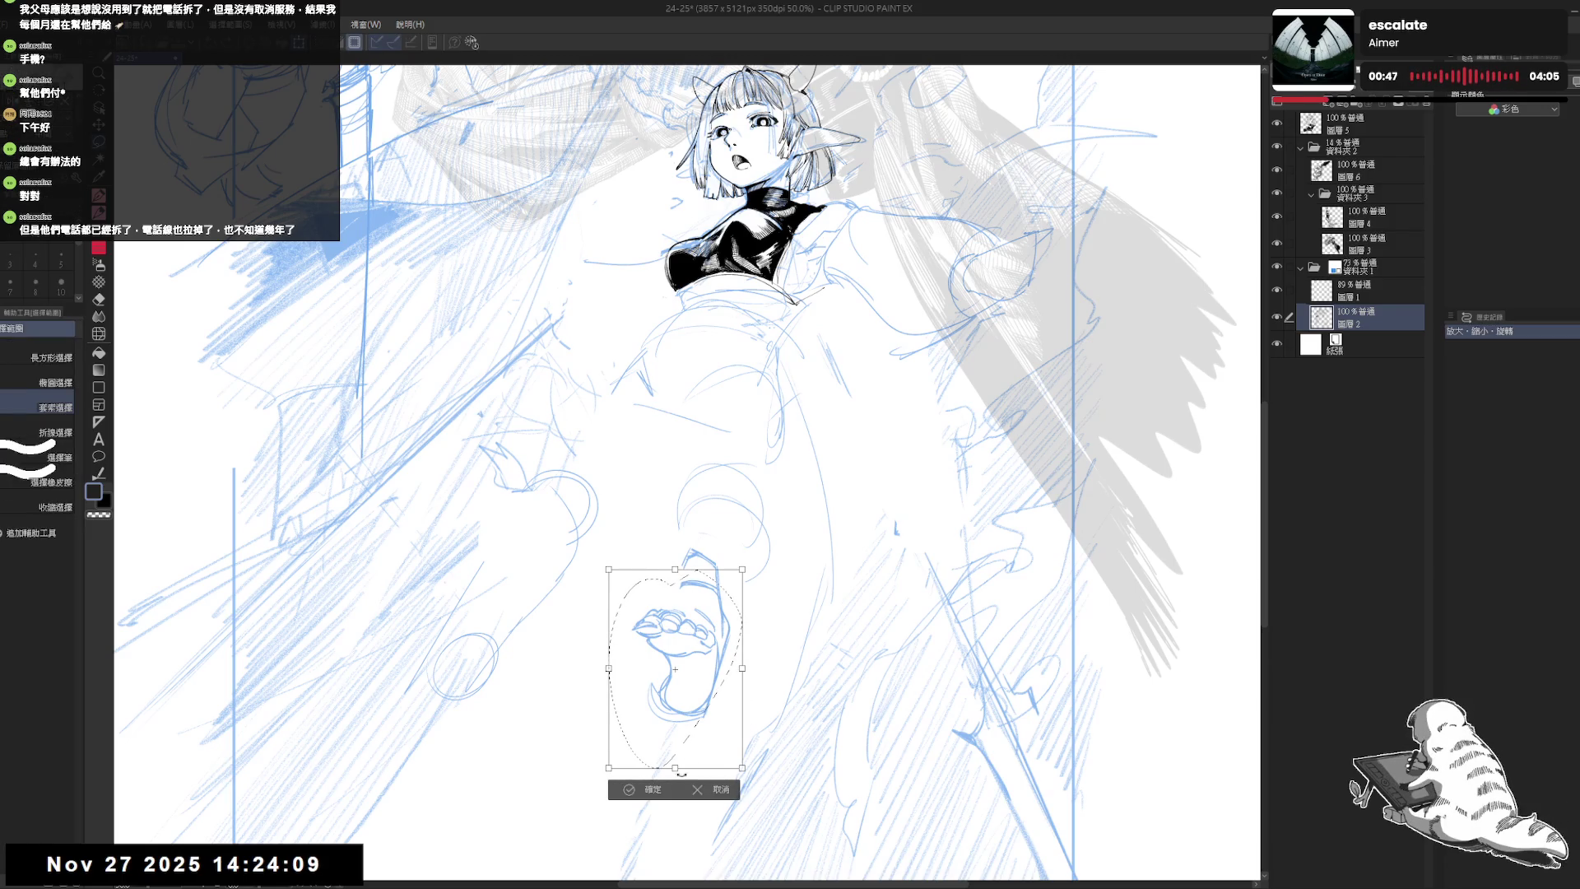
left_click(724, 792)
mouse_move(740, 575)
left_mouse_down()
mouse_move(753, 634)
mouse_move(729, 758)
mouse_move(681, 810)
mouse_move(682, 797)
left_mouse_up()
key("ctrl+t")
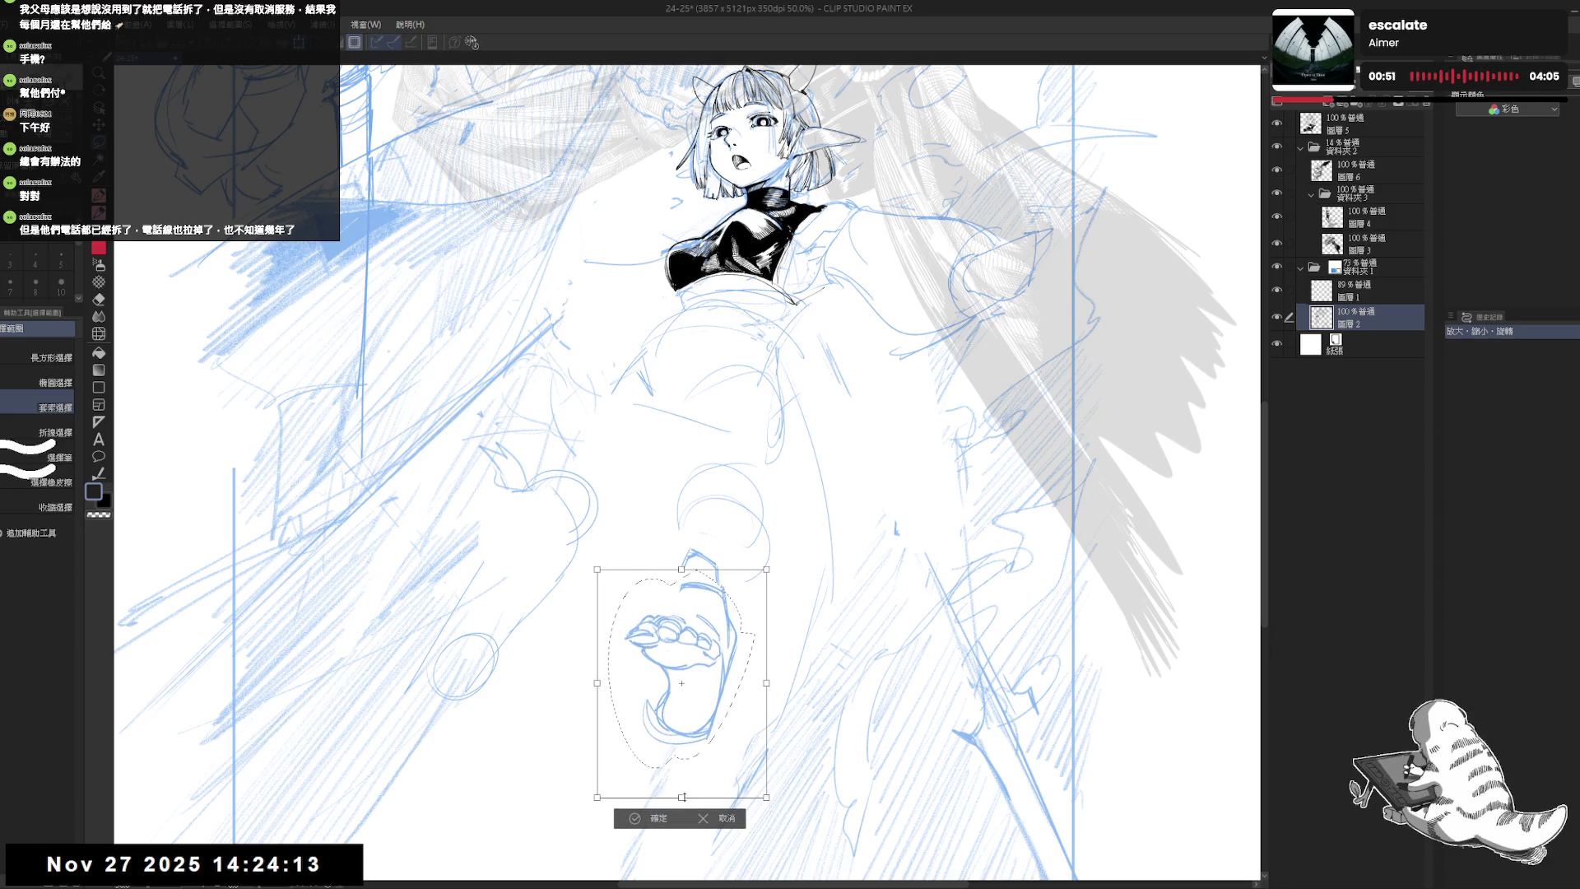
key("Return")
key("ctrl+d")
- Erase leftover lines around the foot and sketch a new leg stroke, checking it mirrored
key("e")
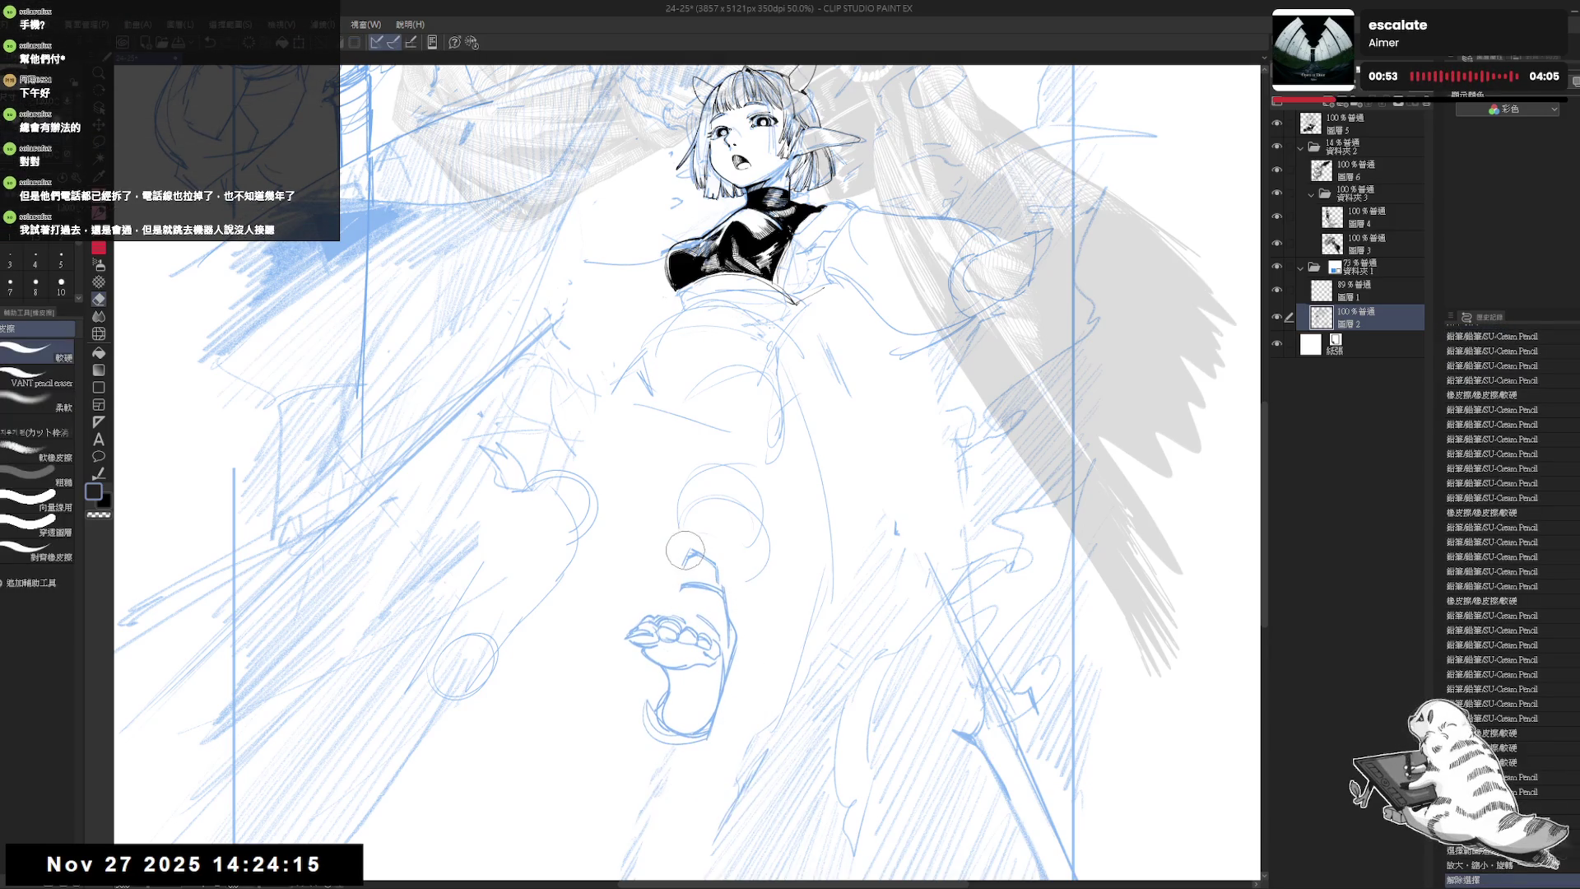
left_click_drag(679, 589, 688, 583)
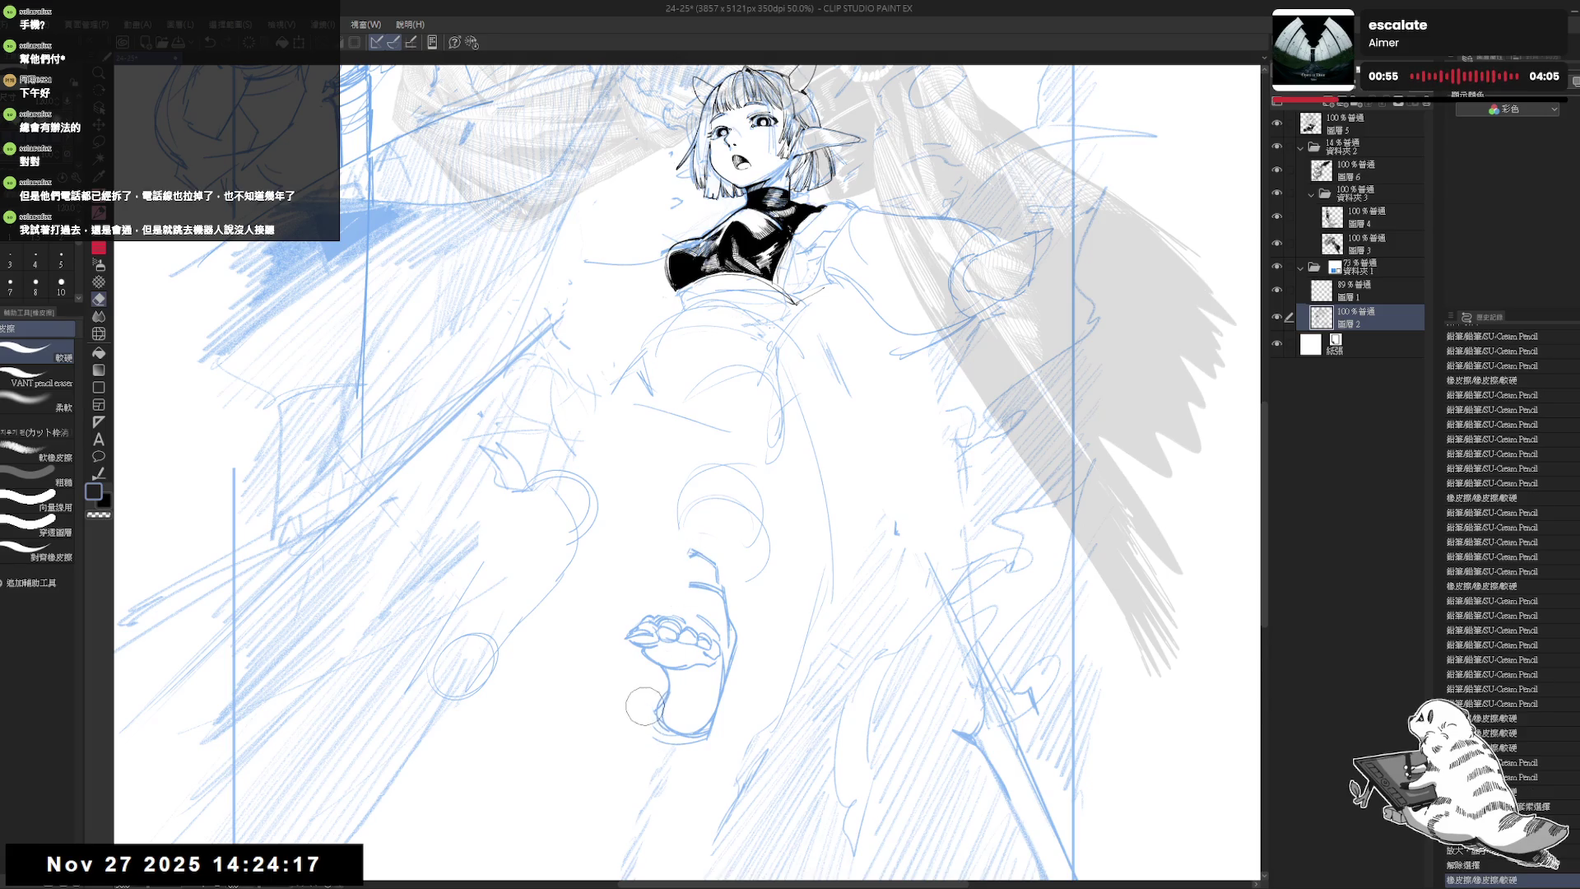
left_click_drag(659, 742, 664, 732)
key("p")
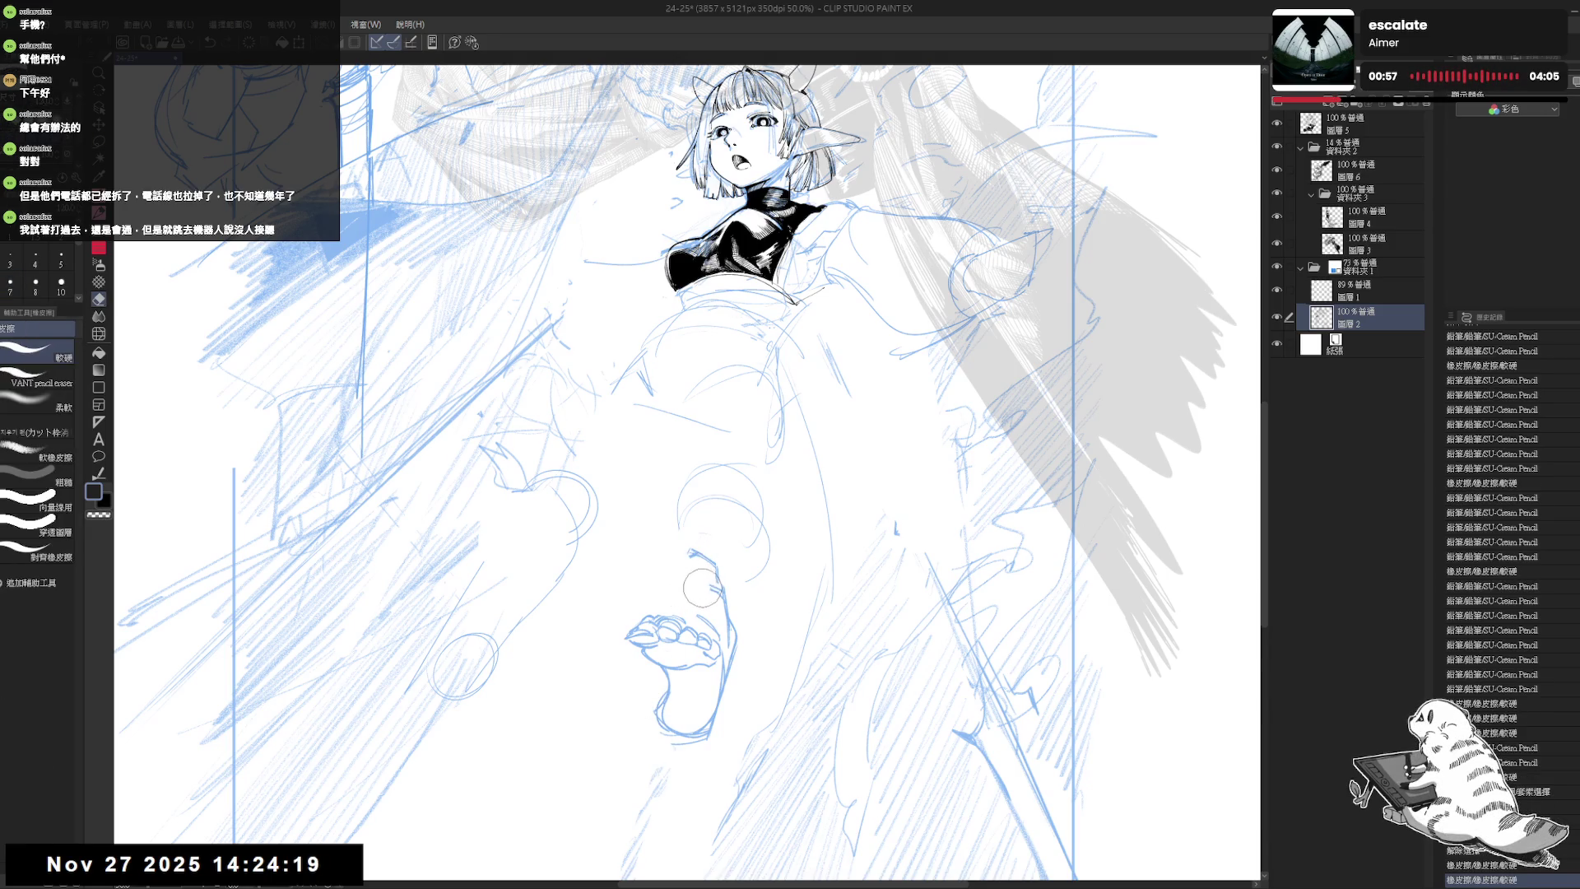
mouse_move(690, 560)
left_mouse_down()
mouse_move(679, 635)
mouse_move(713, 638)
left_mouse_up()
key("h")
key("h")
left_click_drag(695, 501, 687, 553)
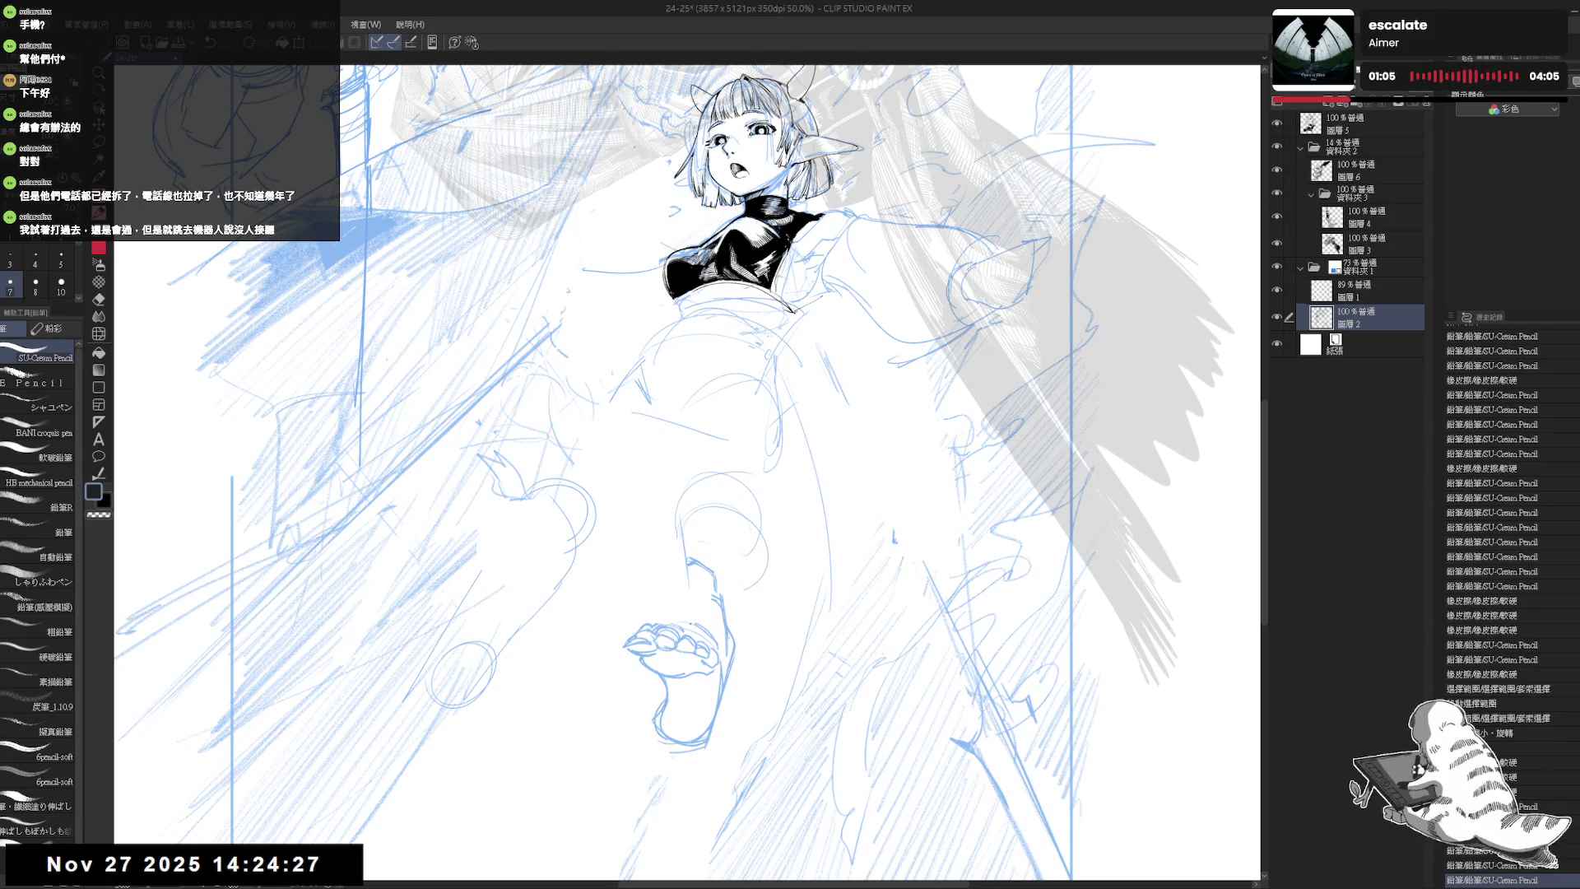
- Erase the old leg lines above the foot and redraw the leg, undoing one stroke
left_click_drag(687, 539, 728, 588)
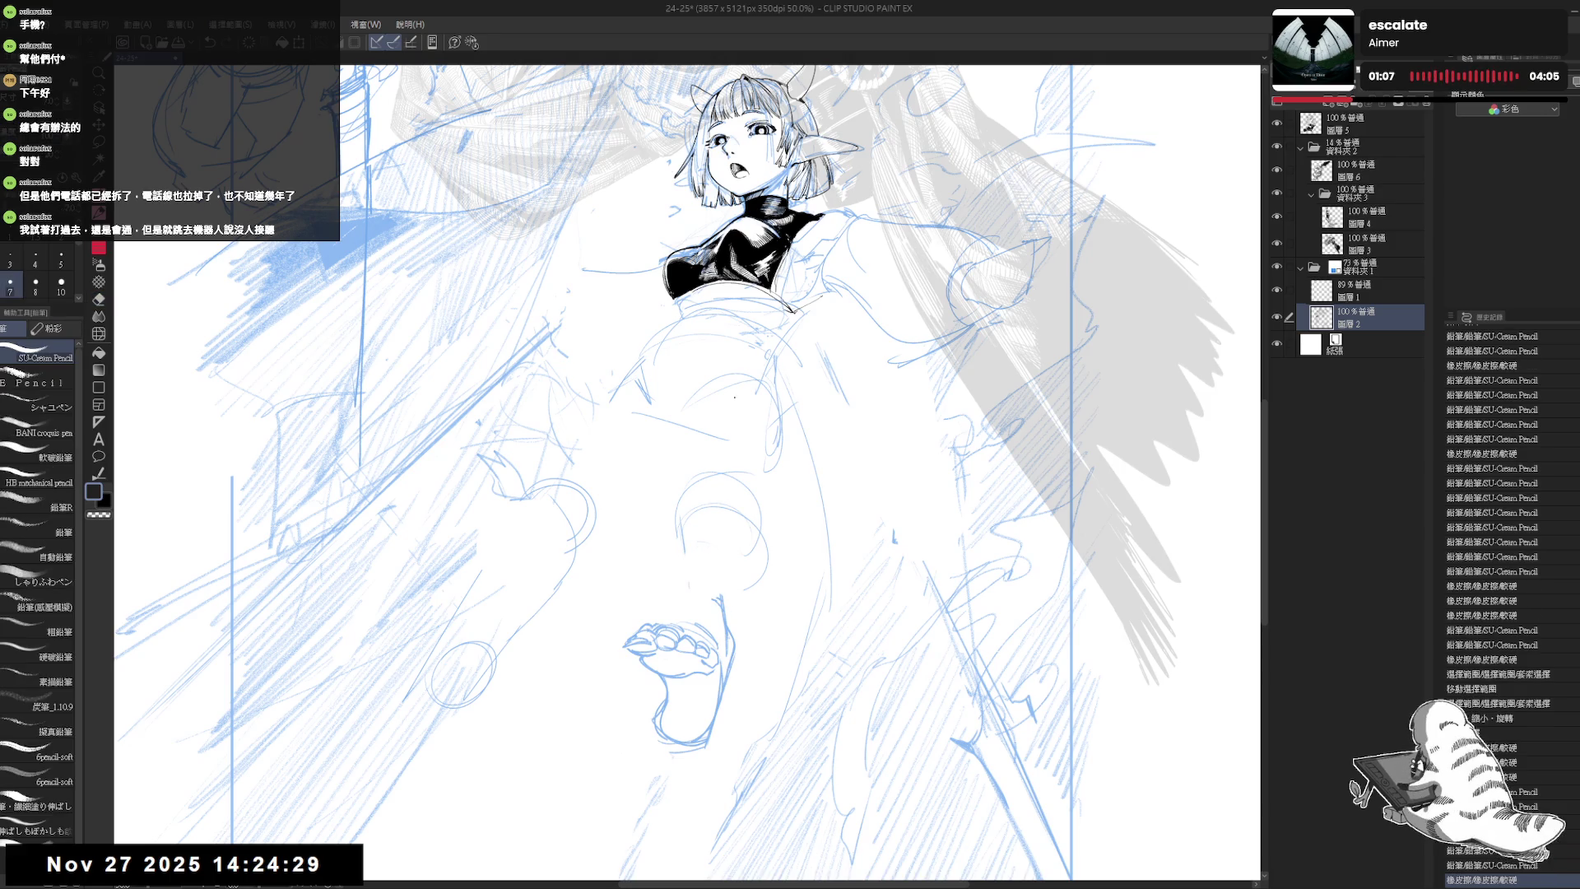
key("e")
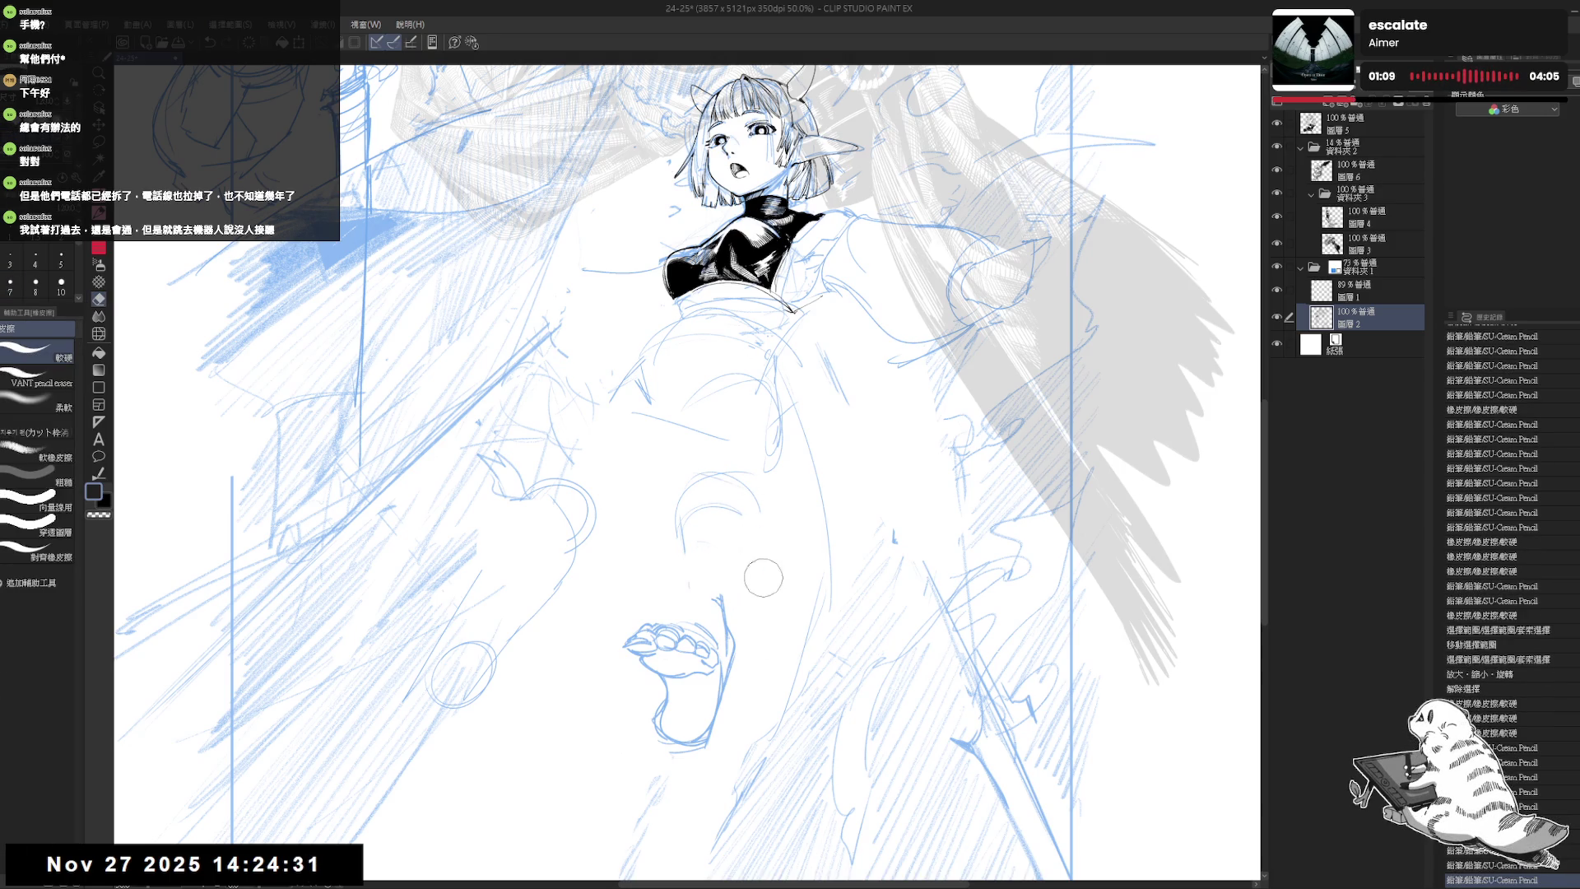
key("p")
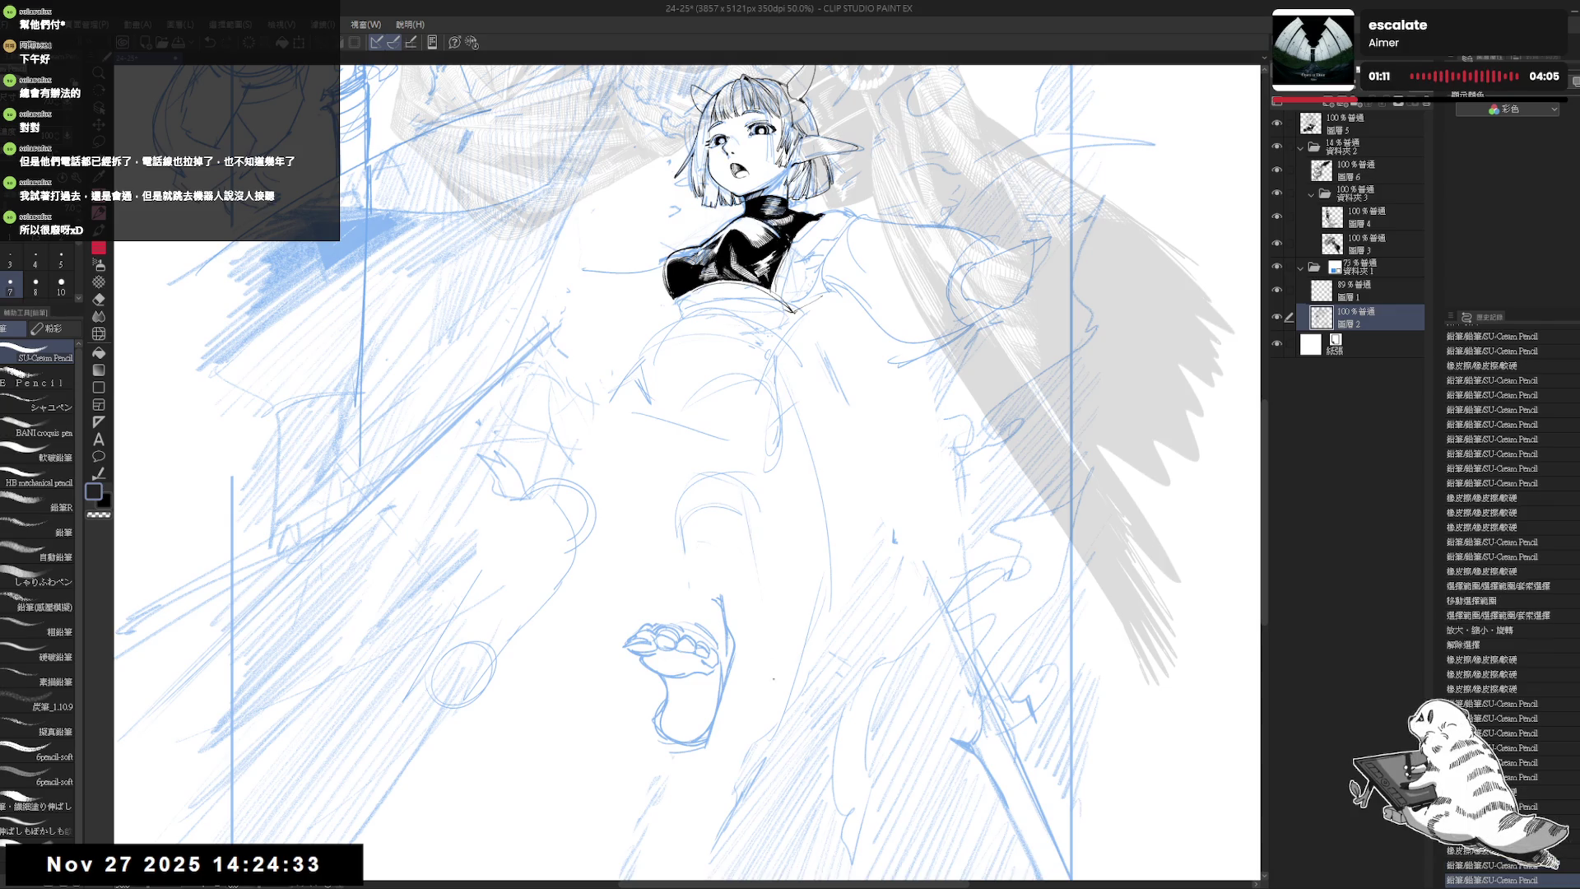
left_click_drag(762, 531, 742, 630)
key("ctrl+z")
left_click_drag(765, 513, 763, 565)
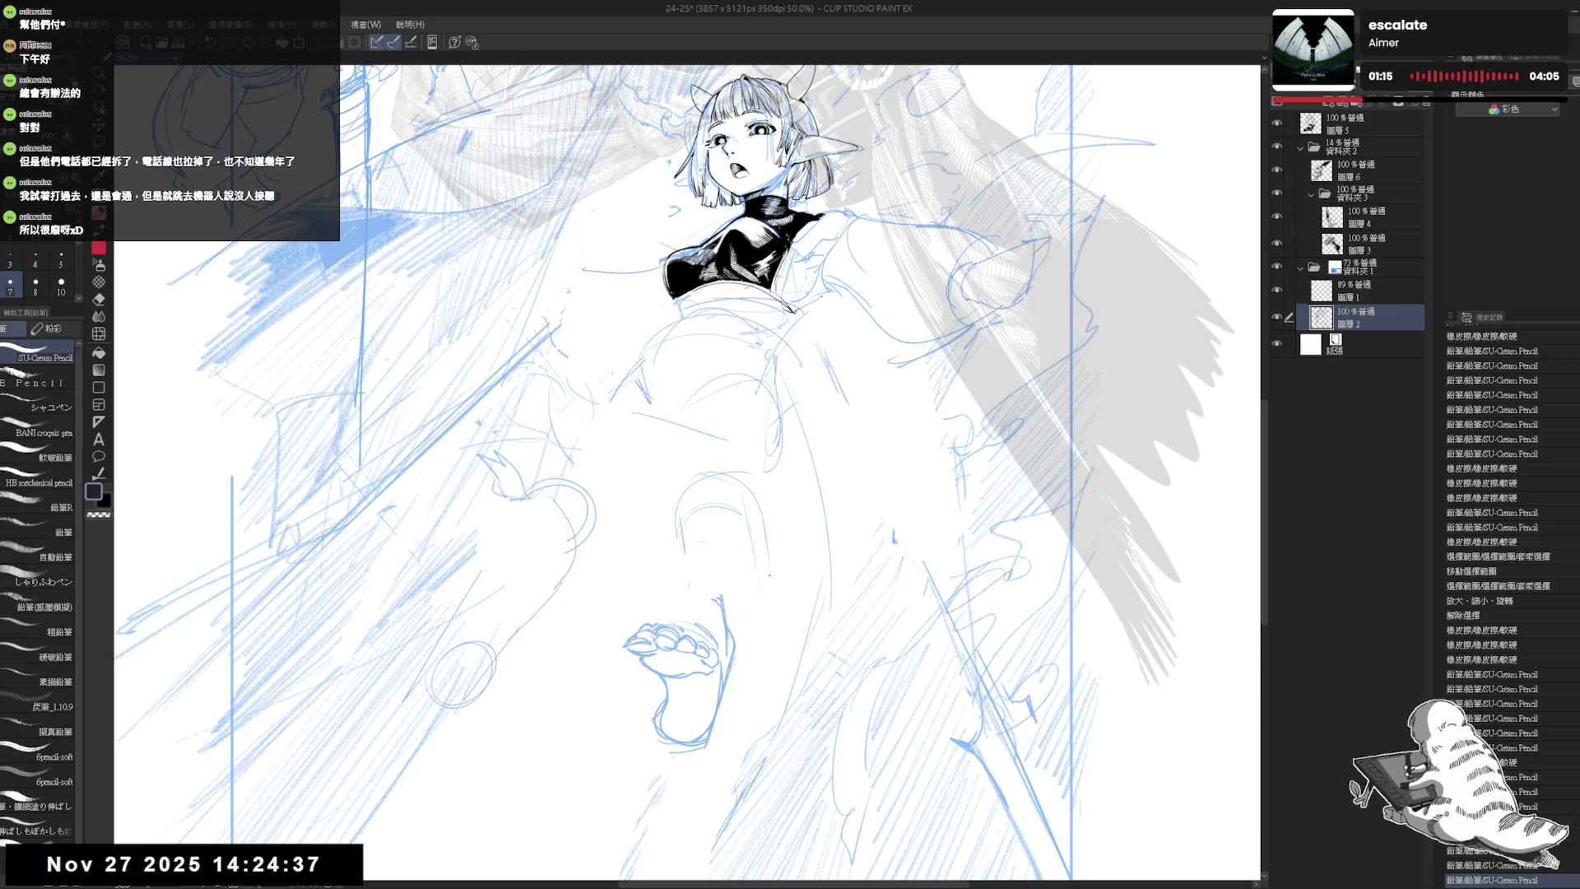
- Erase stray strokes on the leg and draw a fresh leg line, checking in mirrored view
key("e")
left_click_drag(734, 488, 761, 559)
key("p")
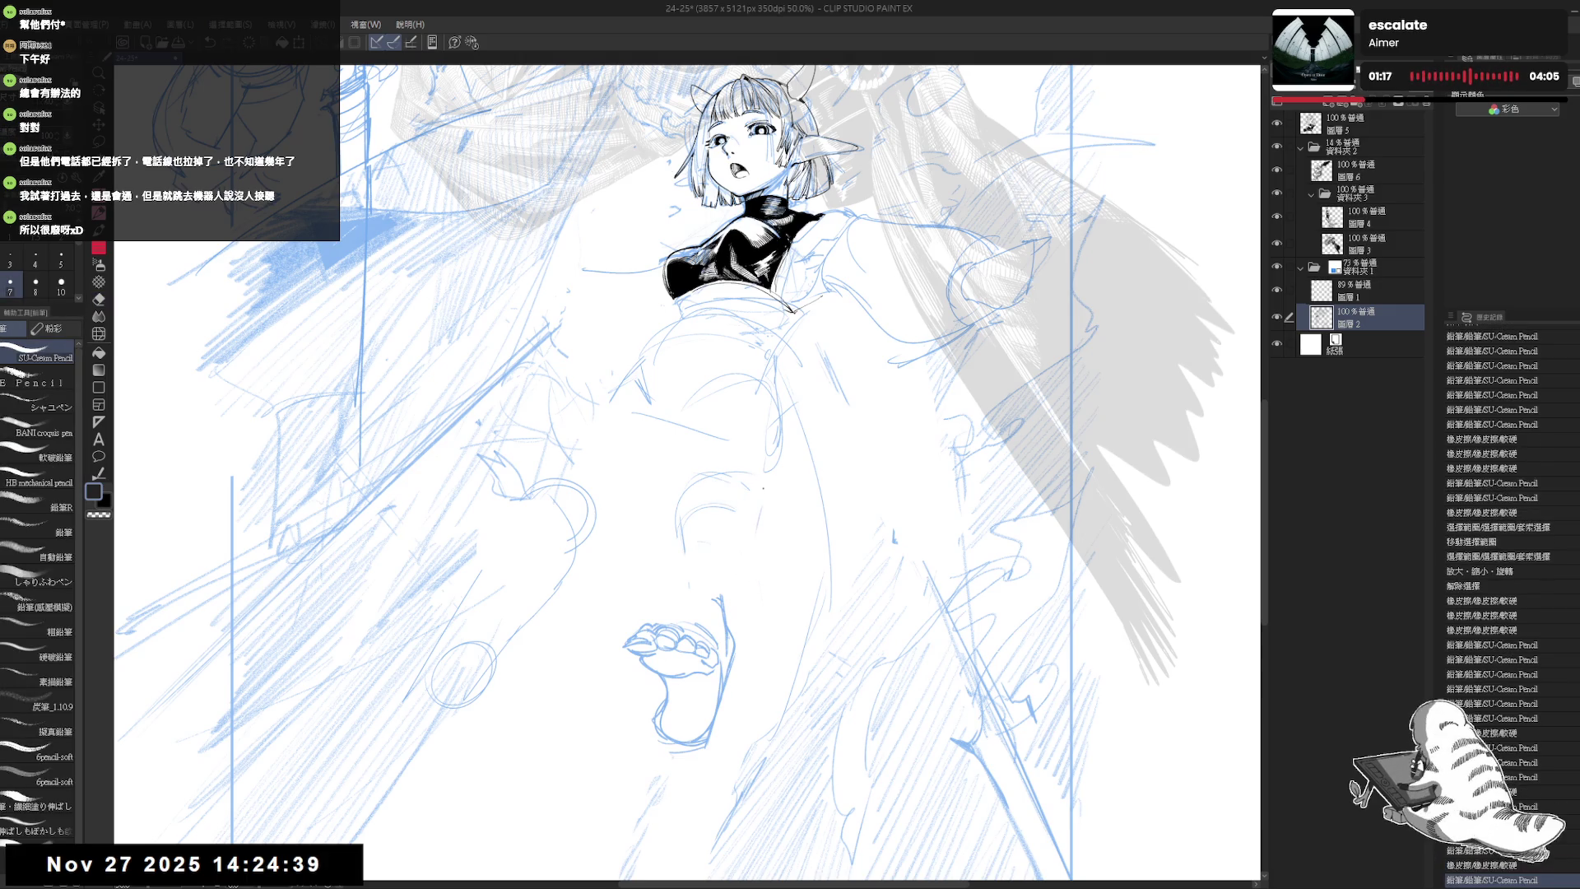
left_click_drag(757, 494, 750, 624)
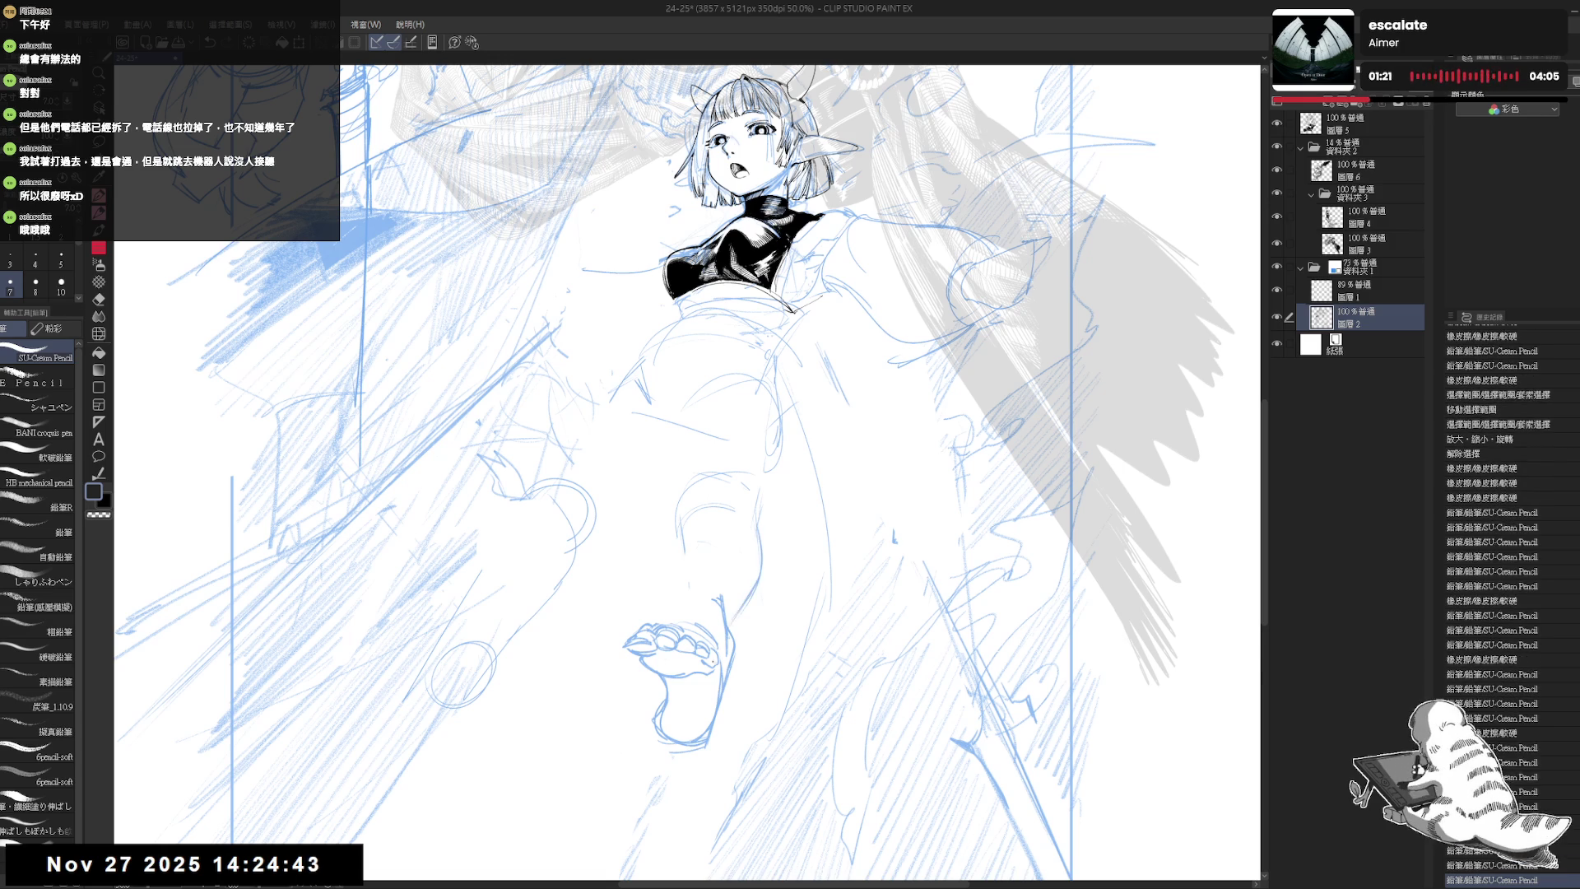
key("h")
scroll(766, 401, "down", 1)
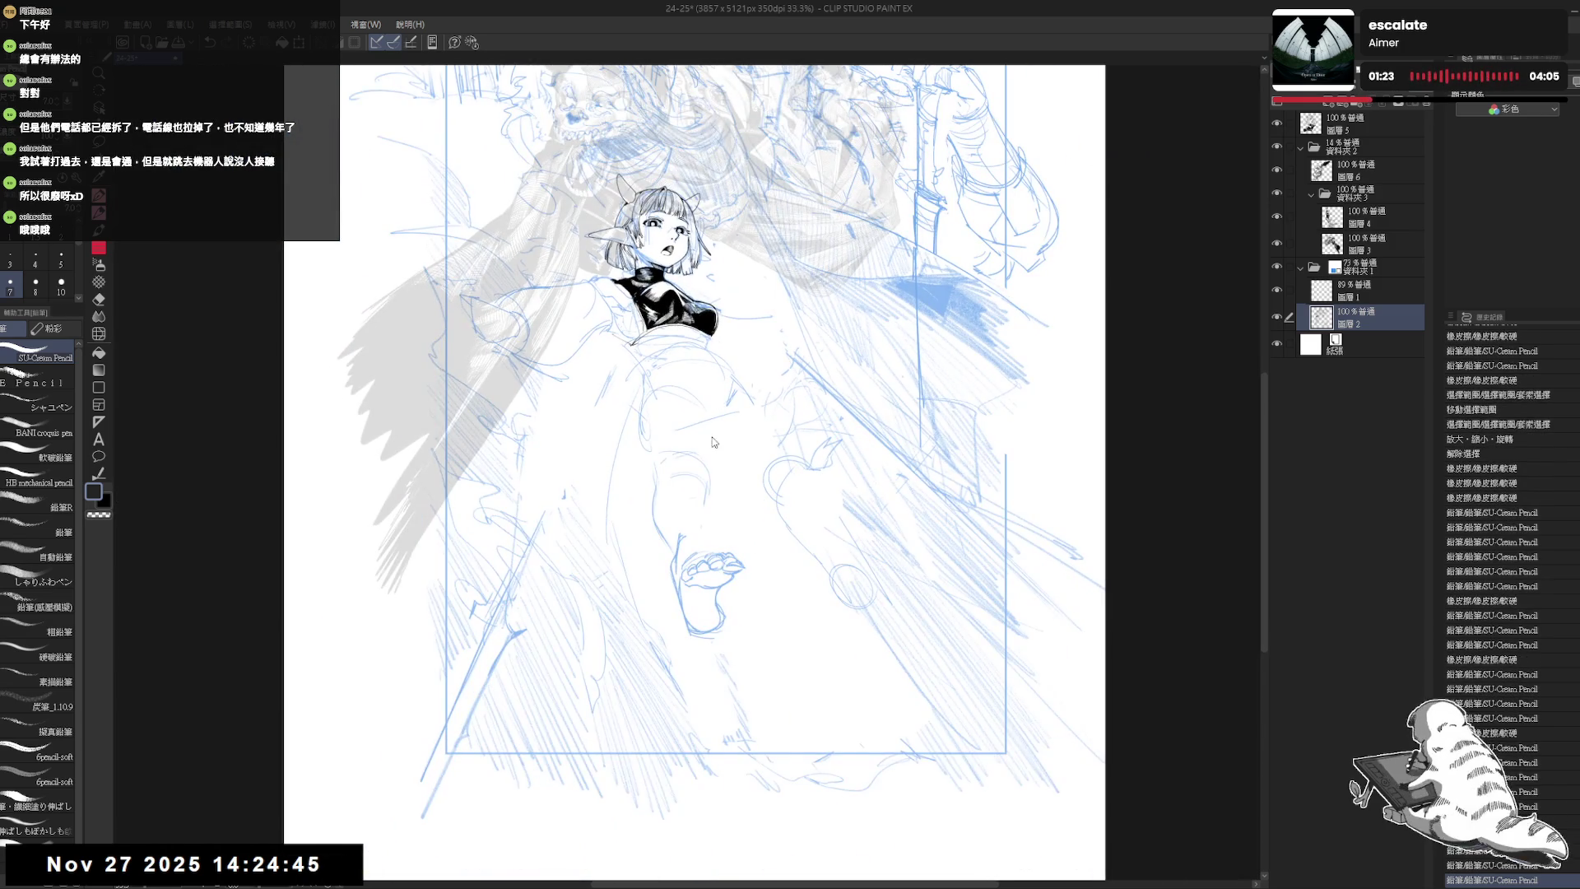
- Erase small marks near the leg and redraw part of it with pencil strokes
key("h")
mouse_move(698, 527)
left_mouse_down()
mouse_move(709, 552)
mouse_move(682, 507)
mouse_move(746, 506)
left_mouse_up()
mouse_move(695, 412)
left_mouse_down()
mouse_move(733, 428)
mouse_move(699, 494)
mouse_move(704, 469)
mouse_move(690, 476)
left_mouse_up()
key("e")
key("p")
mouse_move(693, 466)
left_mouse_down()
mouse_move(683, 510)
mouse_move(717, 505)
left_mouse_up()
- Fix a small mark on the leg with quick eraser and pencil touches, adding a tiny mark above
key("e")
key("p")
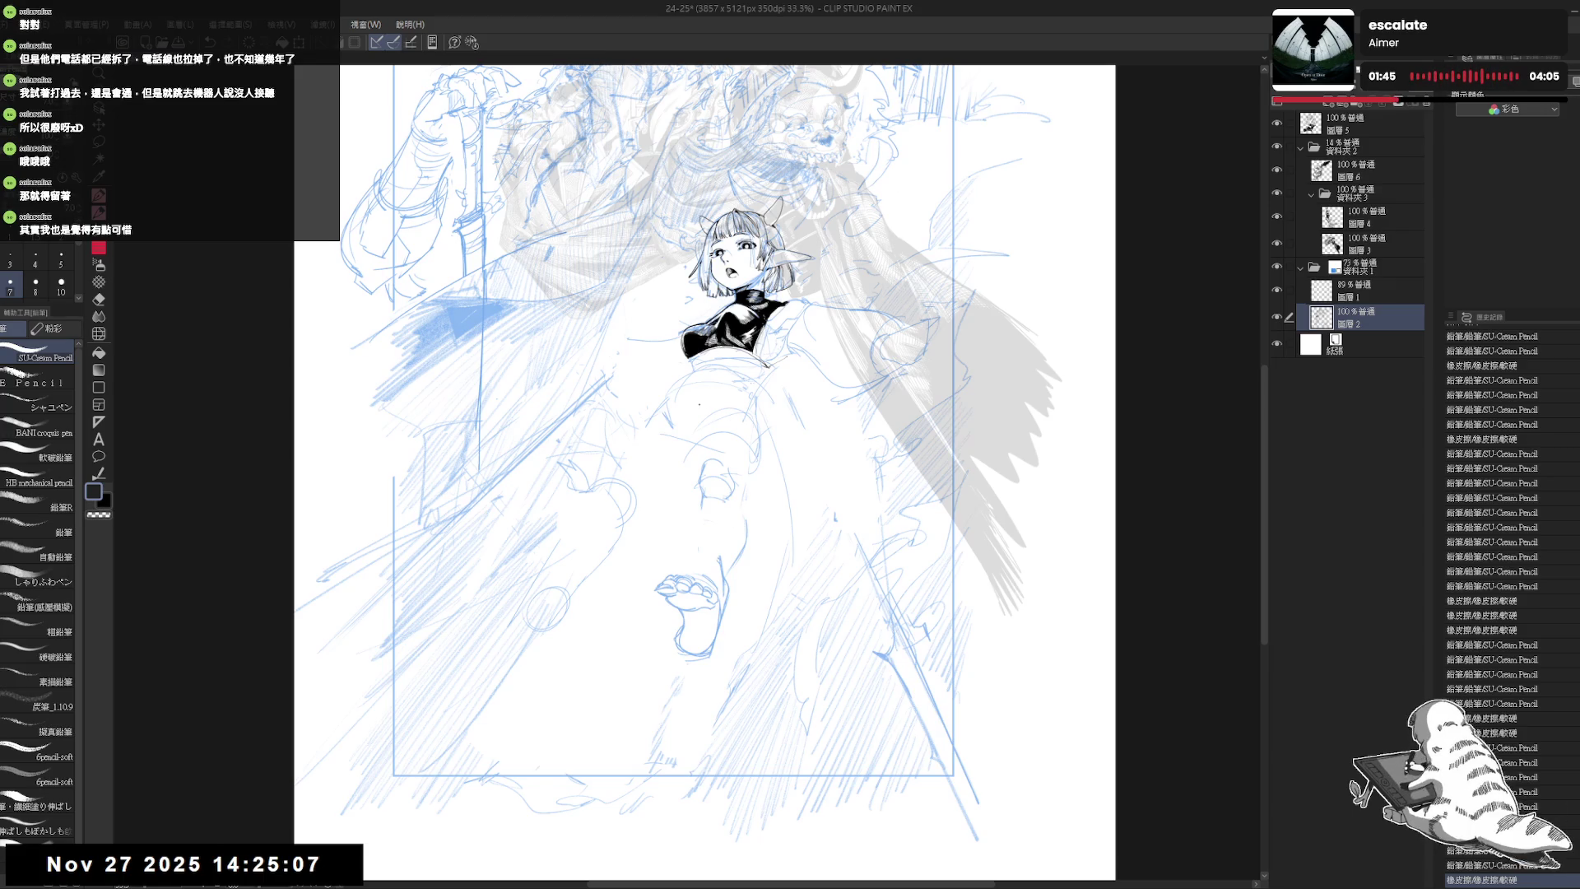
key("e")
mouse_move(697, 492)
left_mouse_down()
mouse_move(715, 534)
mouse_move(708, 514)
left_mouse_up()
key("p")
key("e")
key("p")
left_click(609, 340)
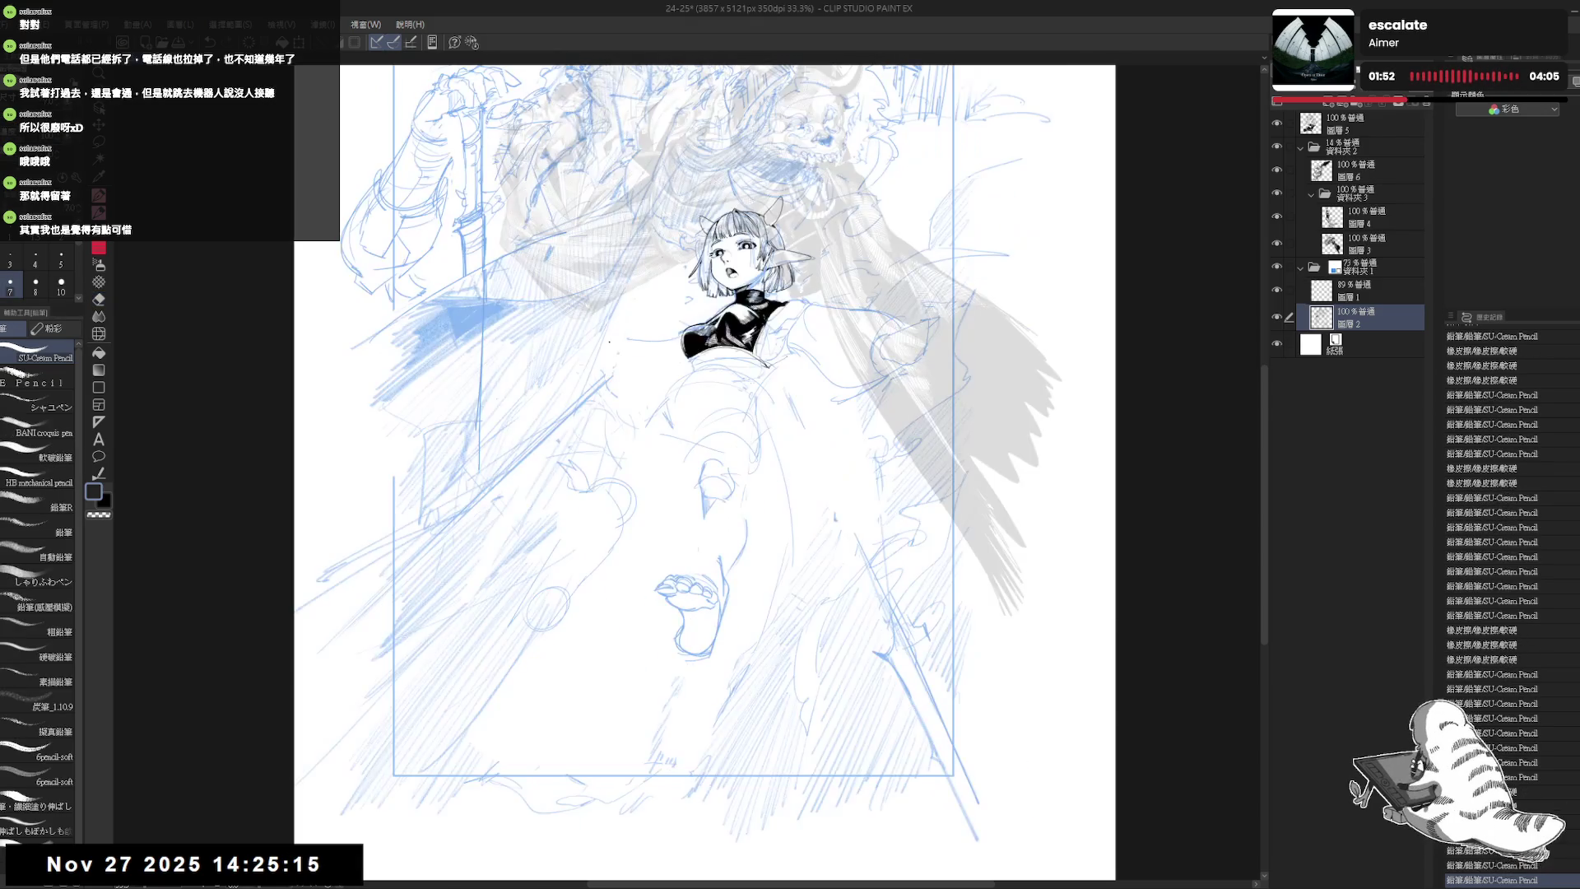
scroll(709, 501, "up", 1)
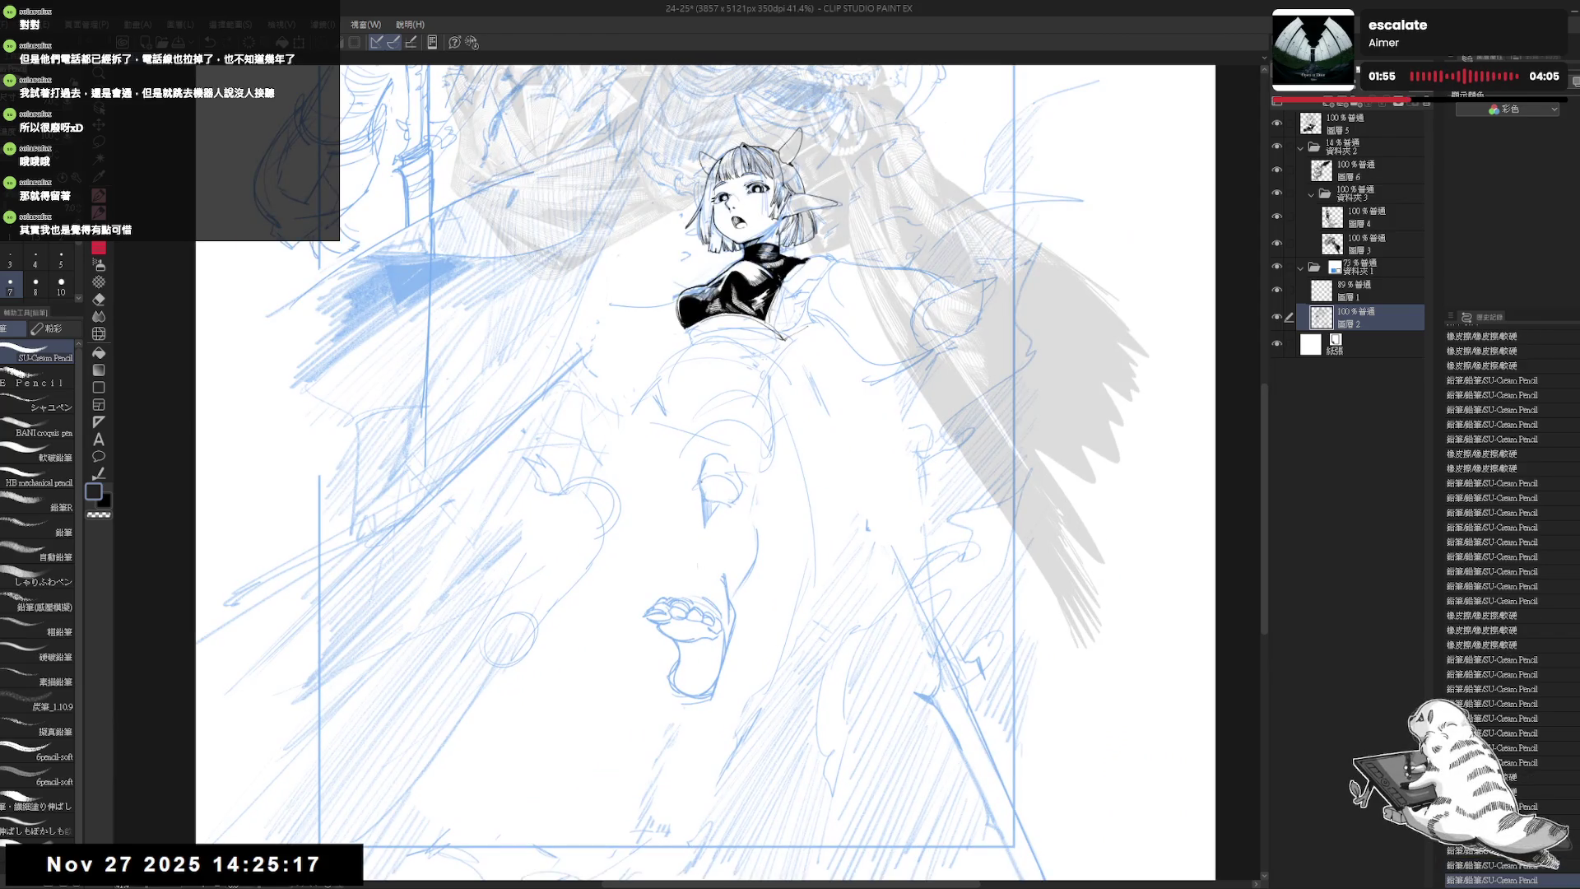
- Dab small pencil marks on the raised leg and tilt the view slightly clockwise
left_click(717, 490)
left_click(716, 490)
left_click(716, 490)
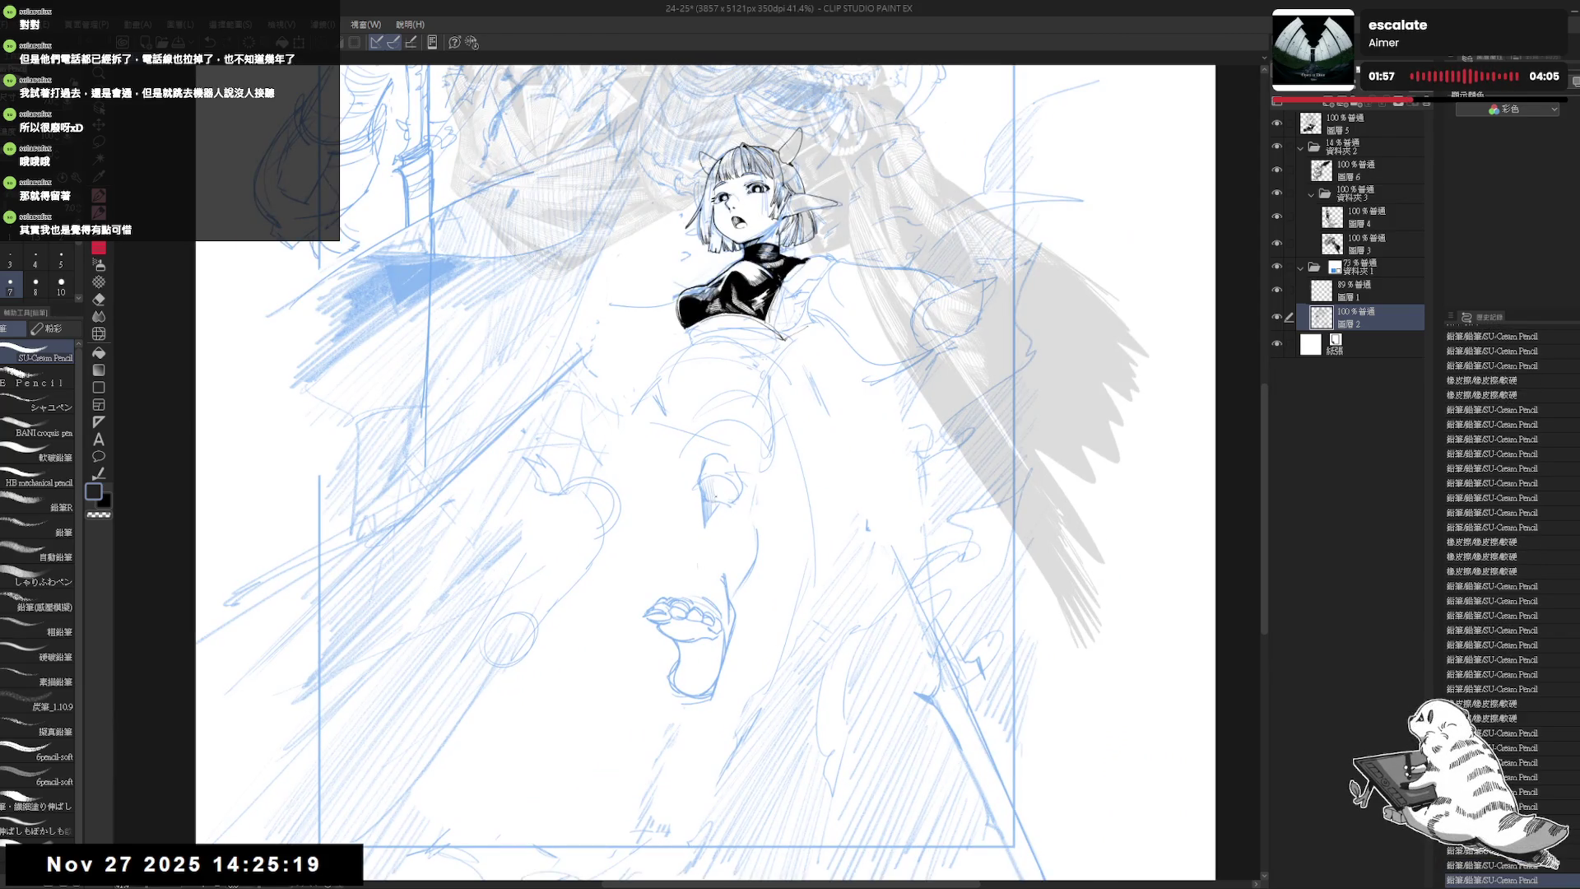
left_click(717, 490)
left_click_drag(717, 490, 731, 497)
key("e")
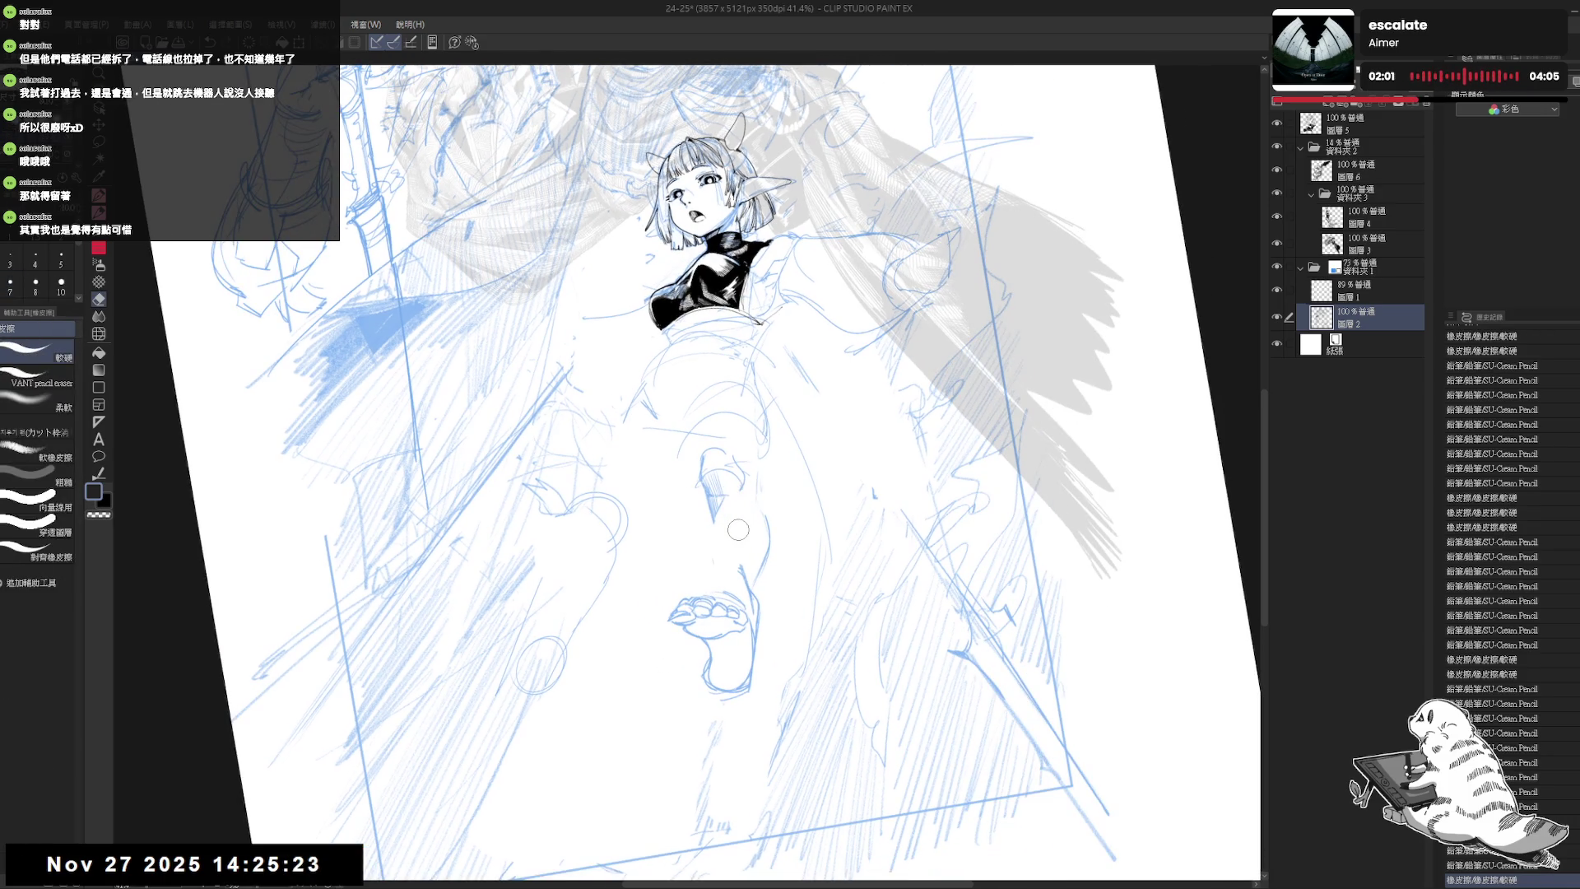
key("p")
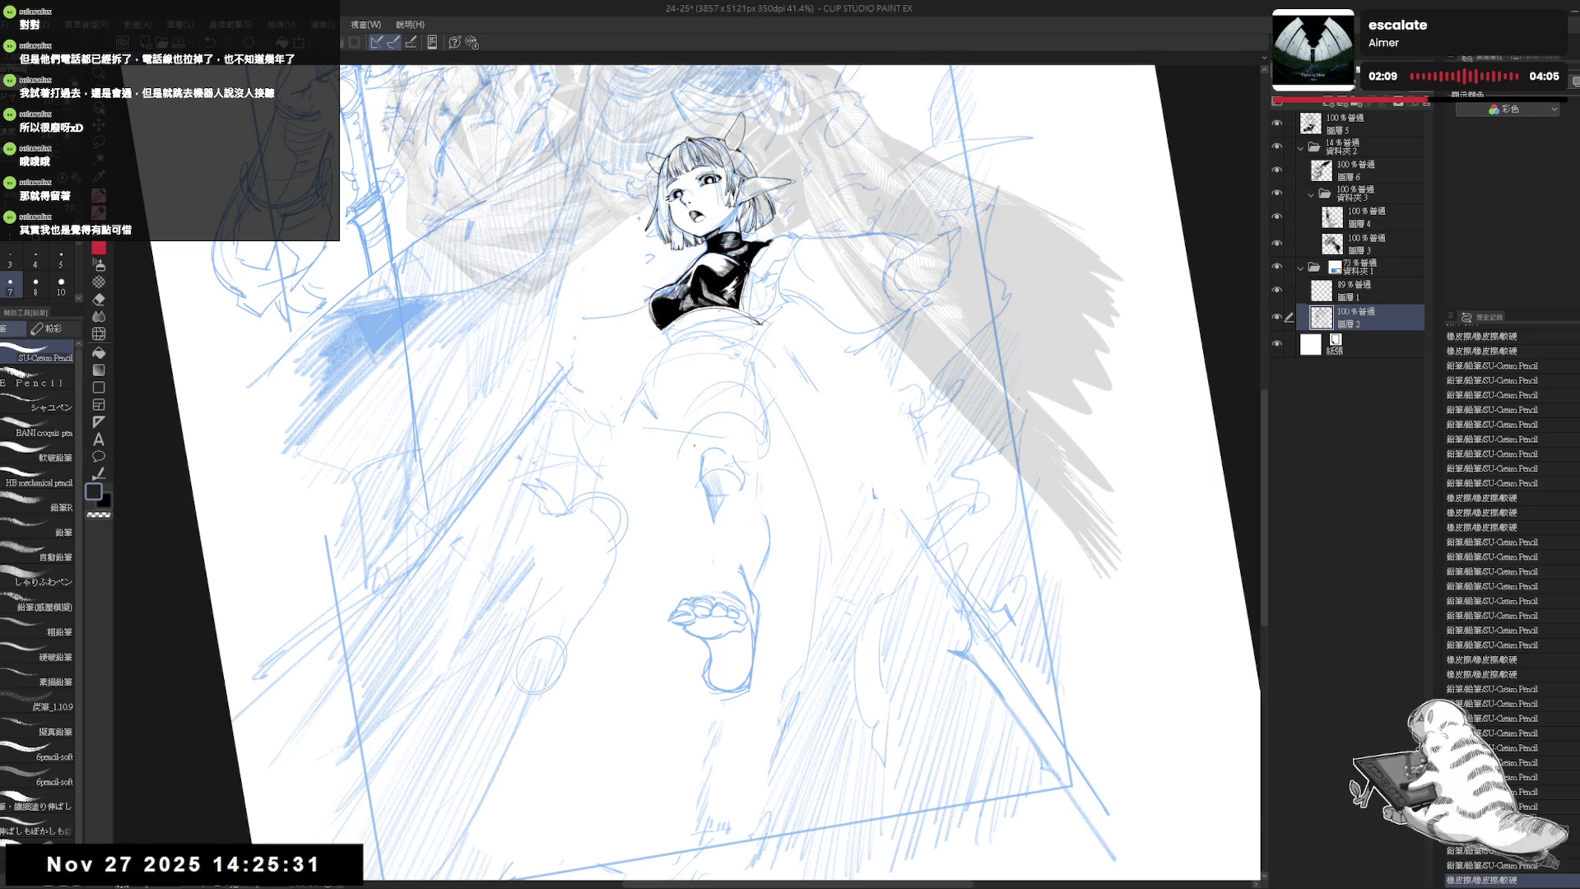
- Add a short pencil line along the leg and mirror the view to check it
key("e")
key("p")
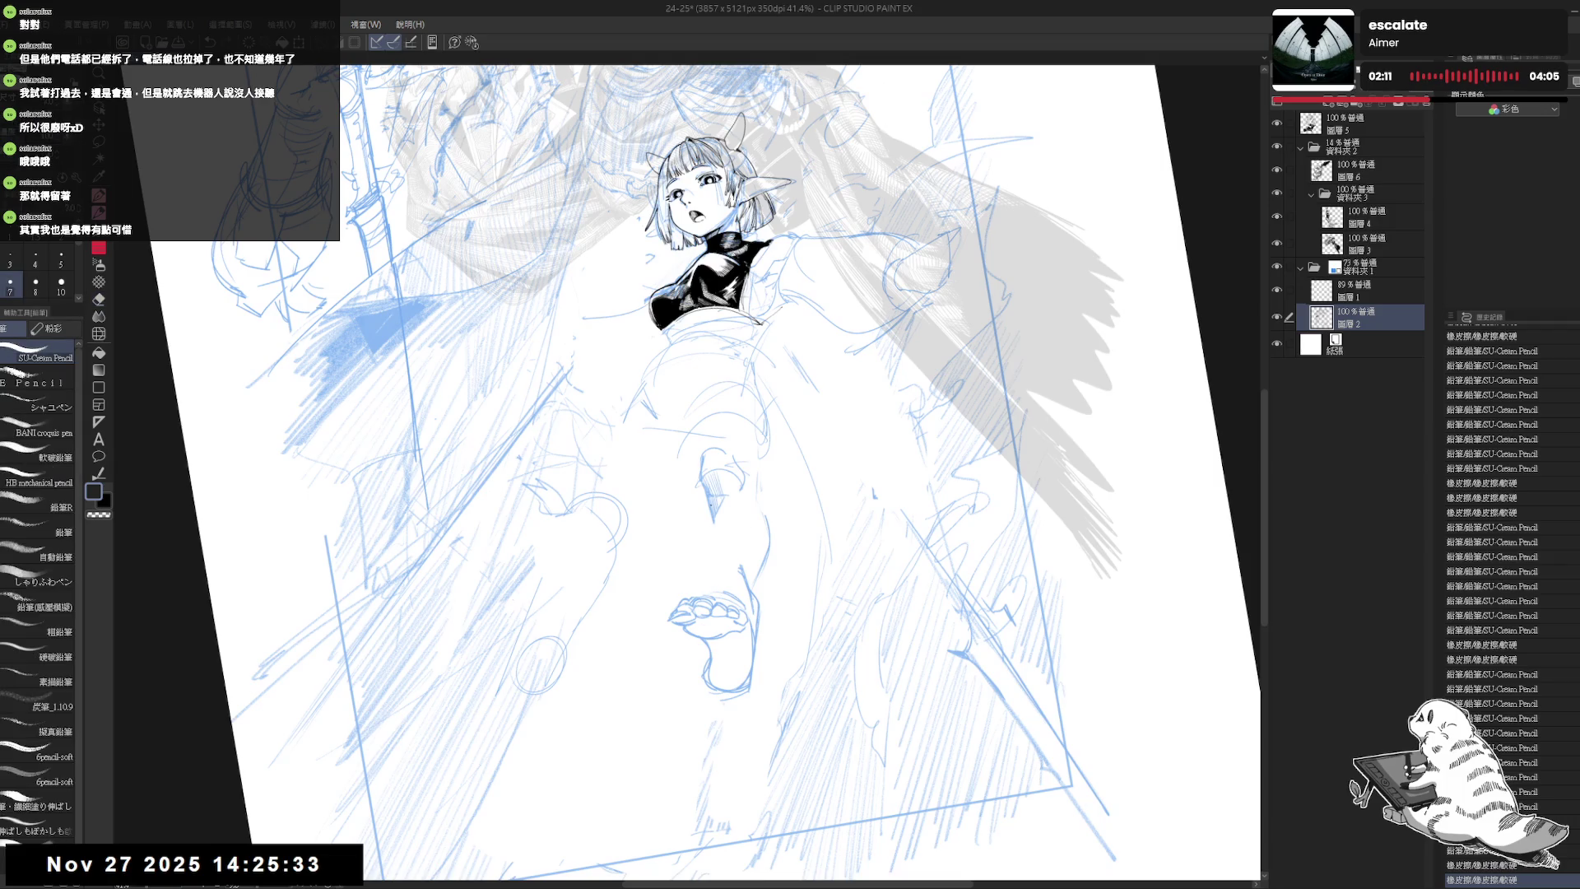
left_click_drag(710, 504, 751, 558)
key("e")
key("p")
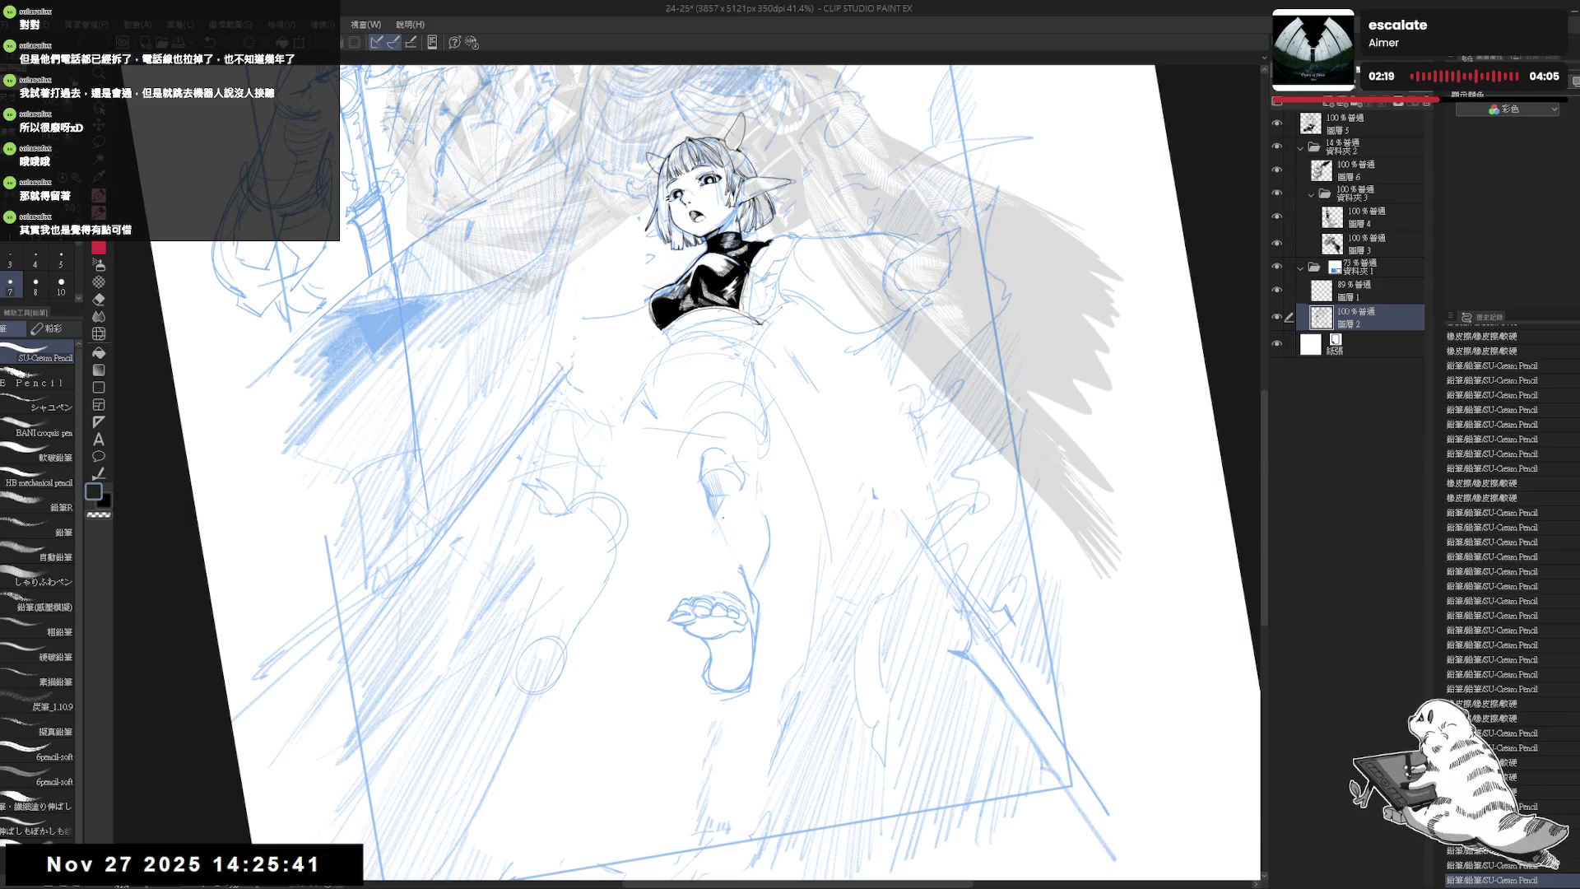
key("h")
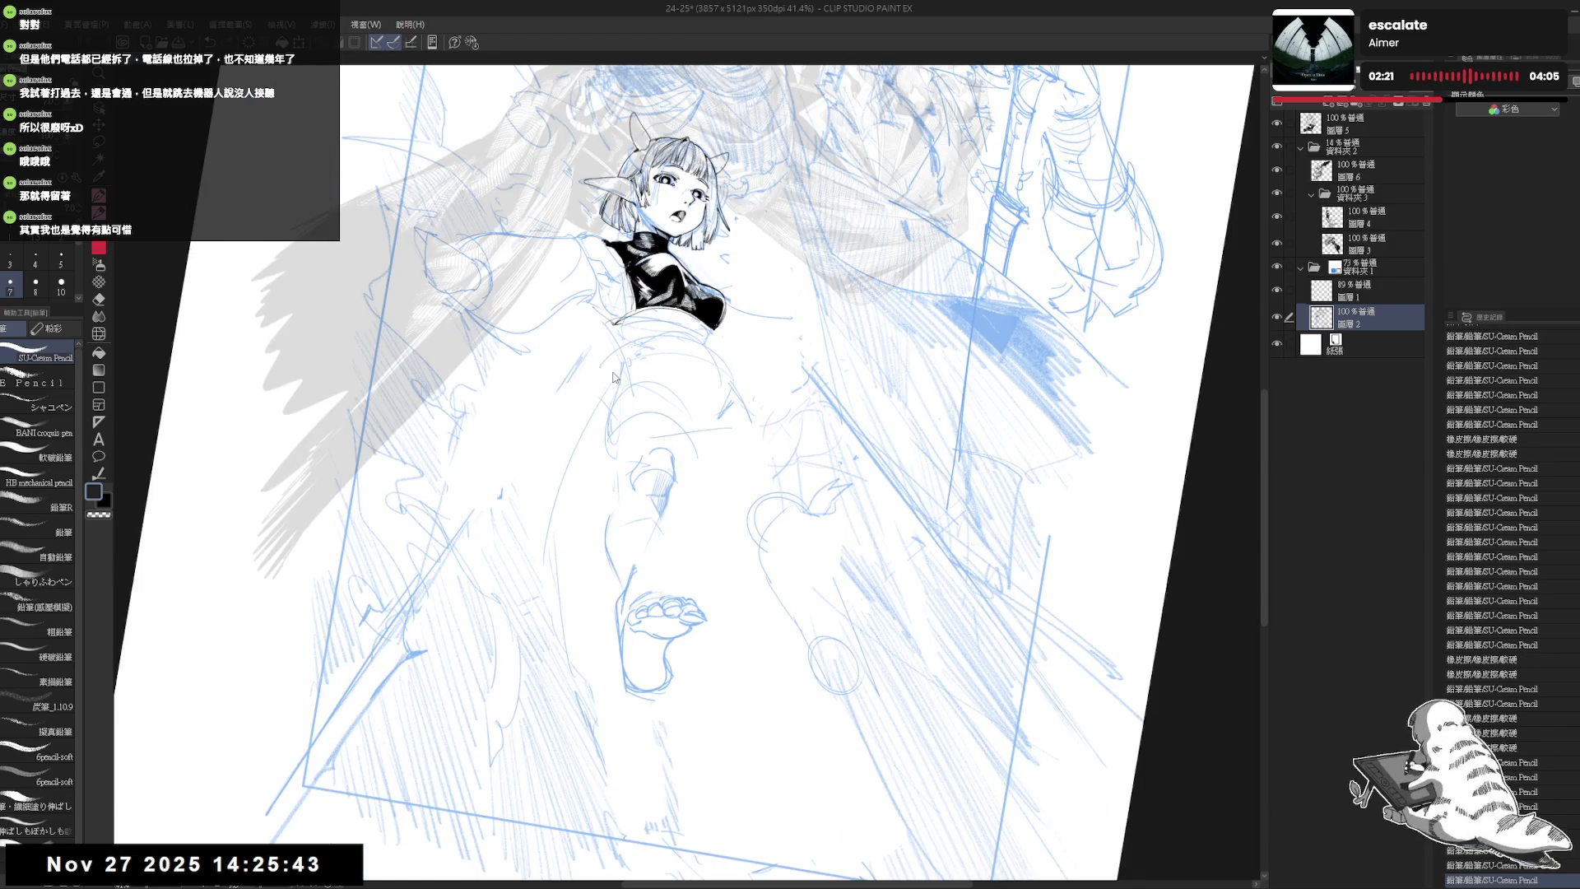
key("h")
left_click_drag(709, 503, 712, 511)
mouse_move(711, 507)
left_mouse_down()
mouse_move(719, 565)
mouse_move(645, 559)
left_mouse_up()
- Erase small stray marks on the leg while flipping the view back and forth
key("h")
key("e")
key("p")
key("e")
key("p")
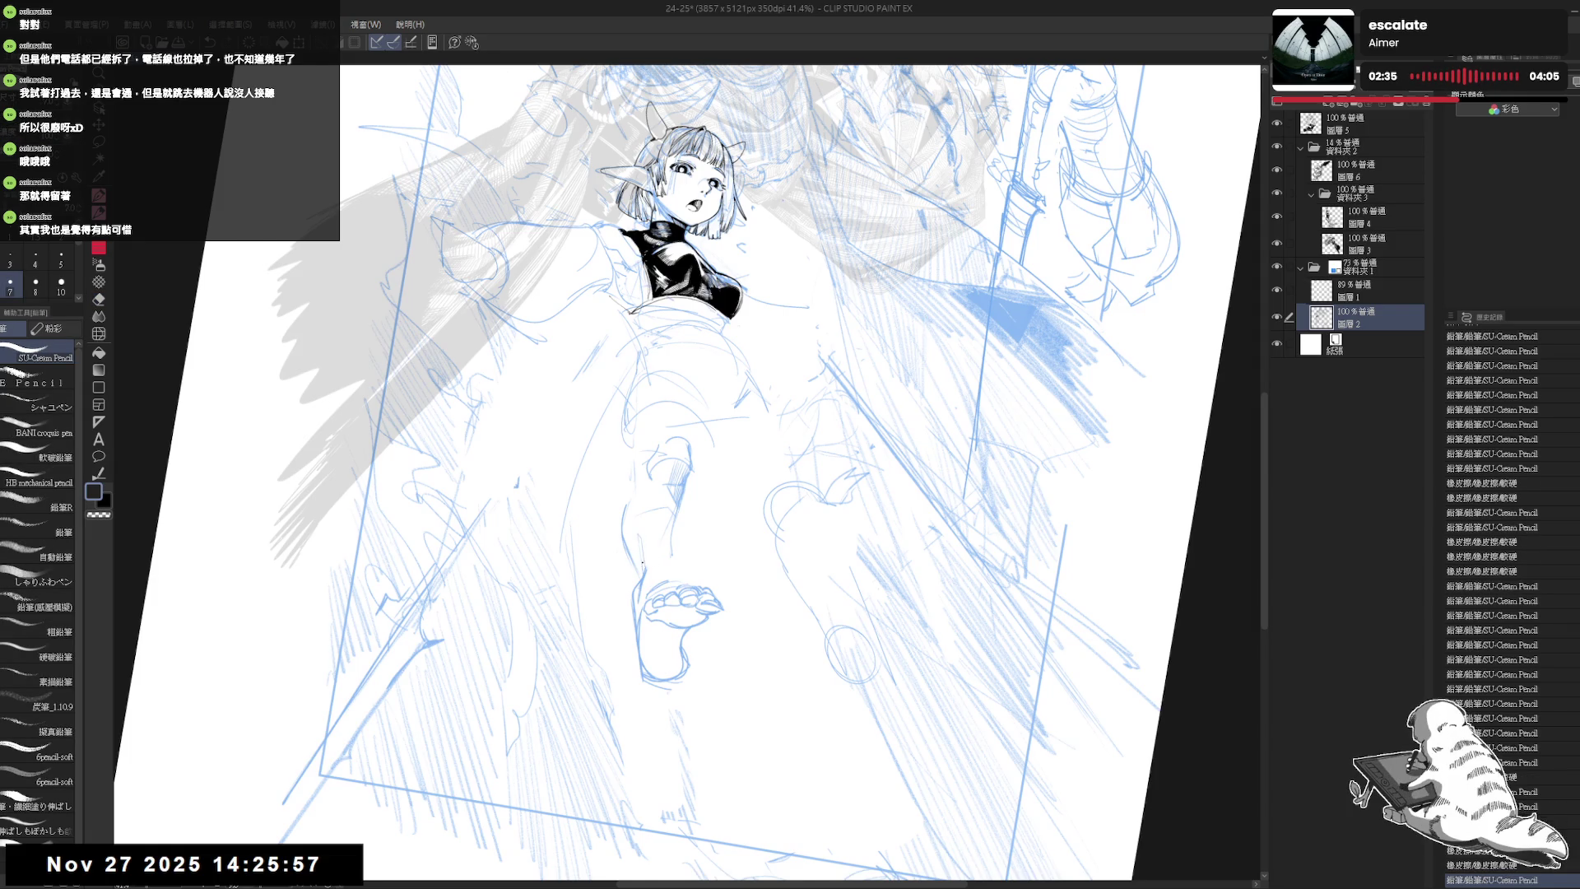
key("h")
key("e")
left_click_drag(695, 531, 705, 560)
key("p")
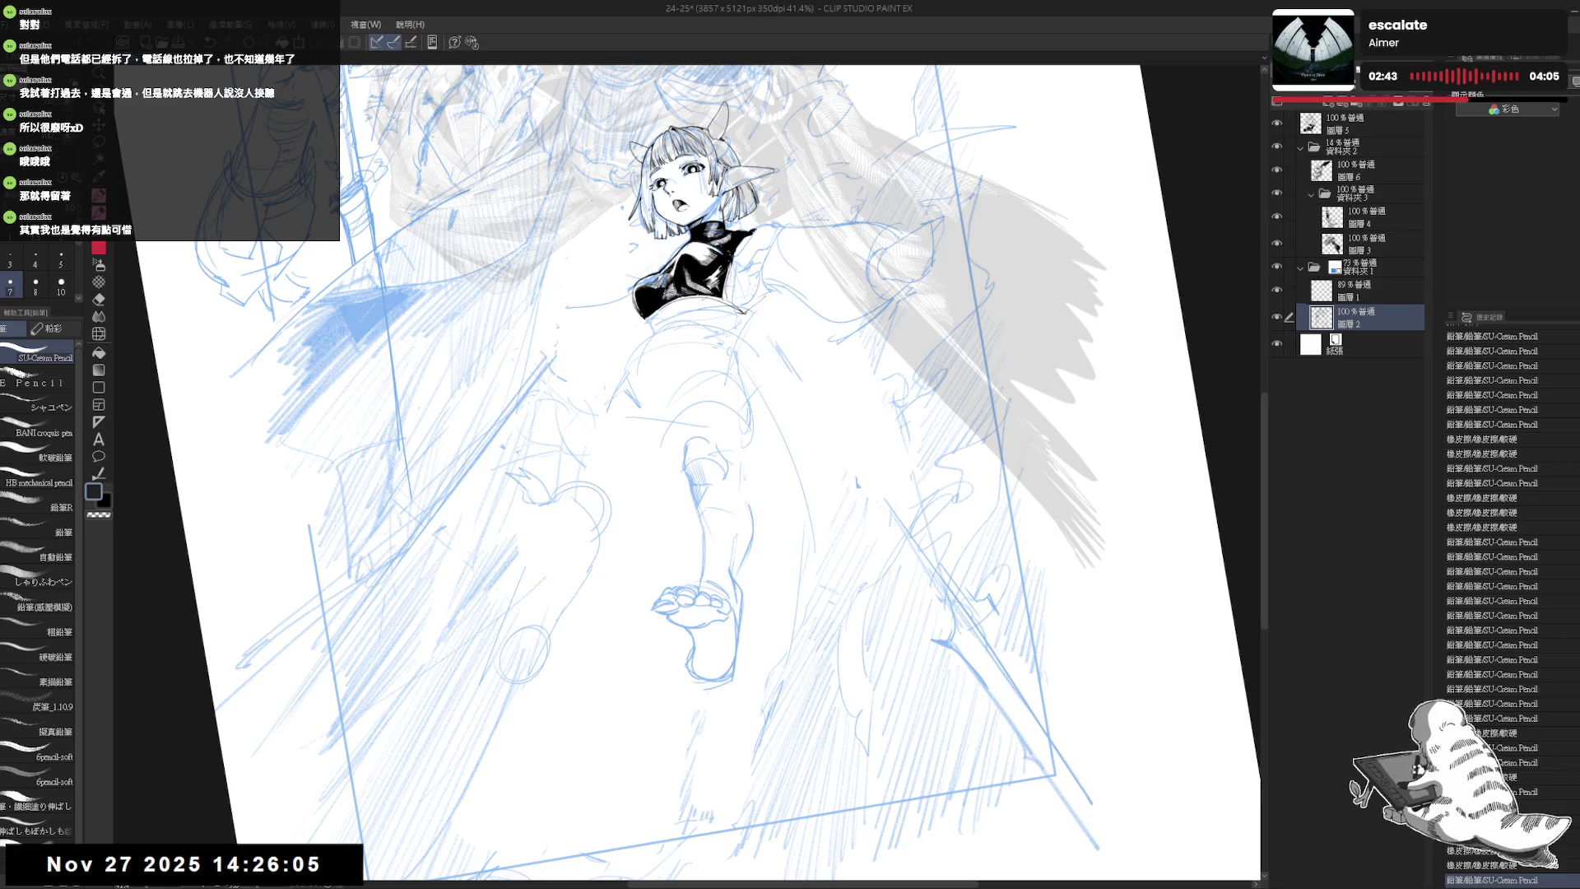
- Erase lines on the shin, add a tiny pencil mark, then mirror and zoom into the legs
left_click_drag(759, 452, 759, 463)
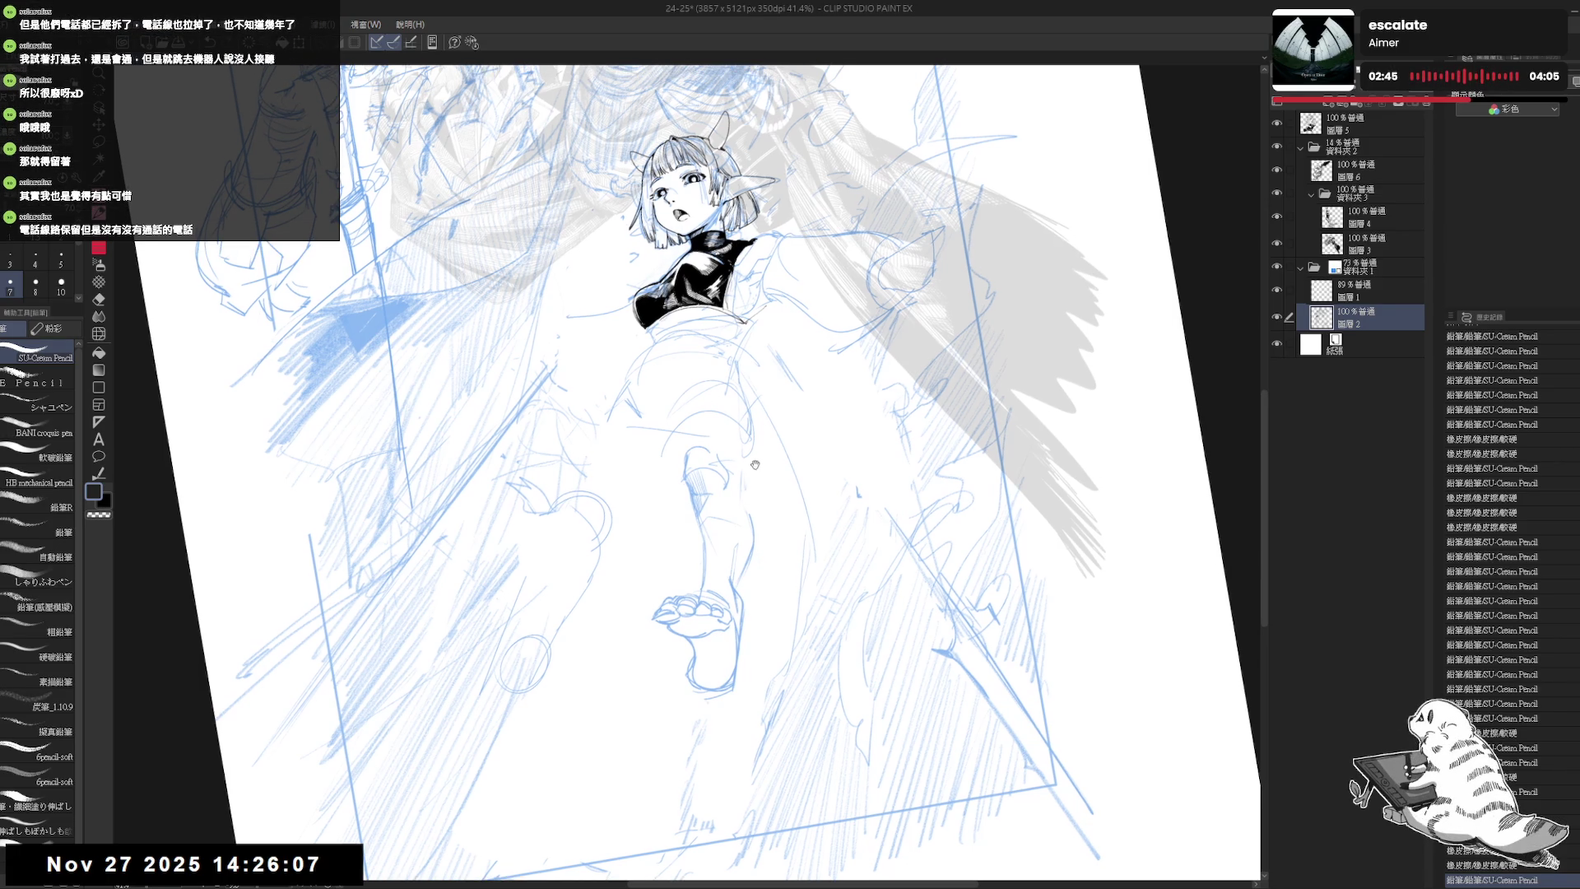
key("e")
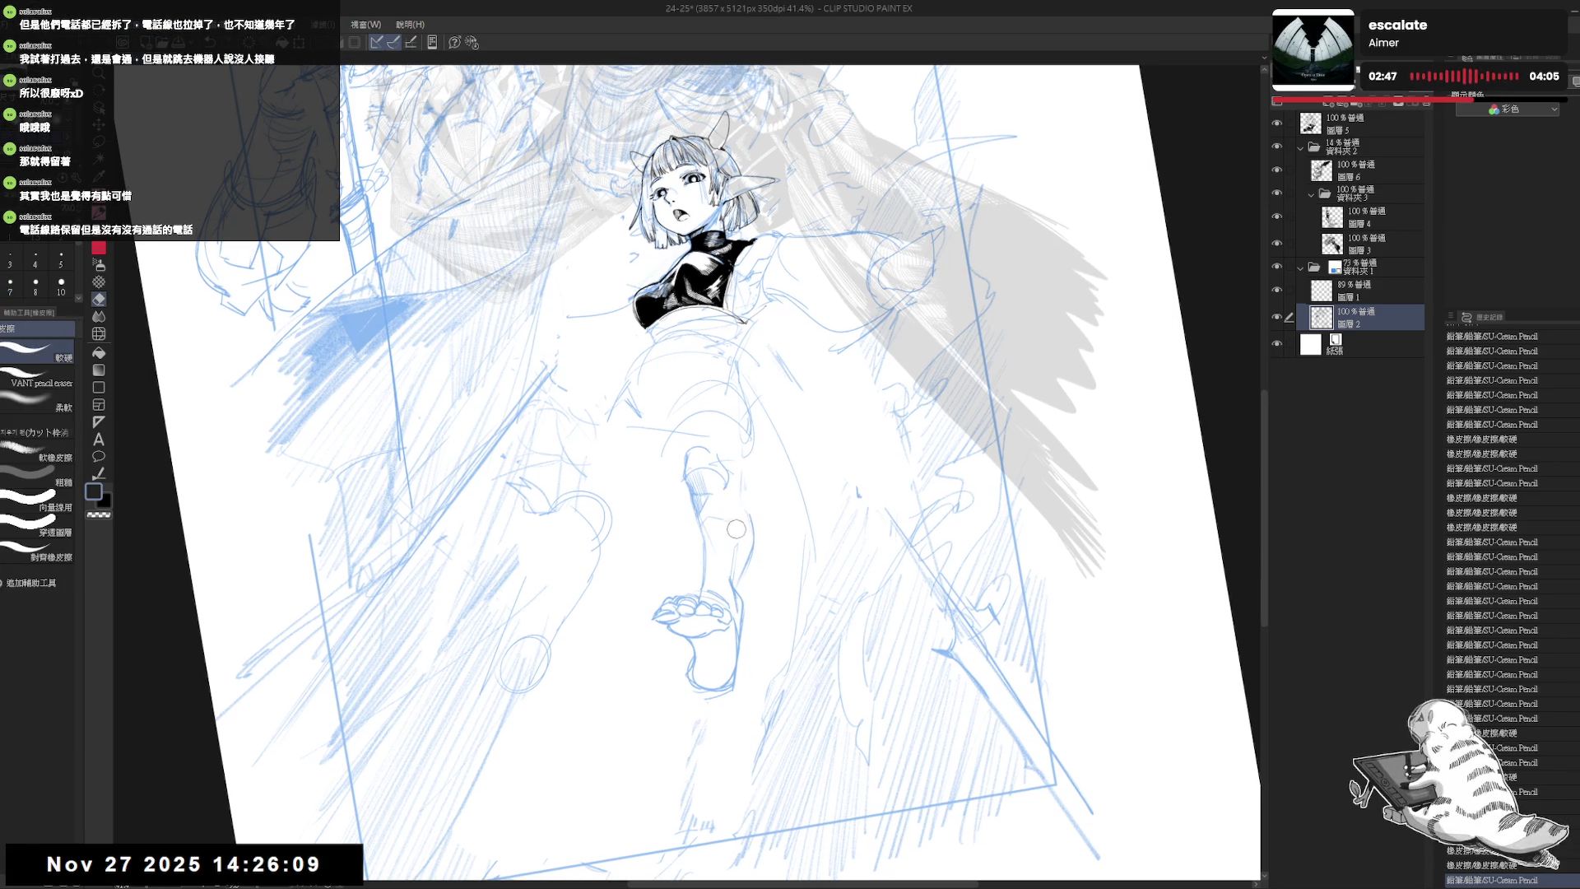
left_click_drag(709, 517, 700, 521)
key("p")
left_click(705, 524)
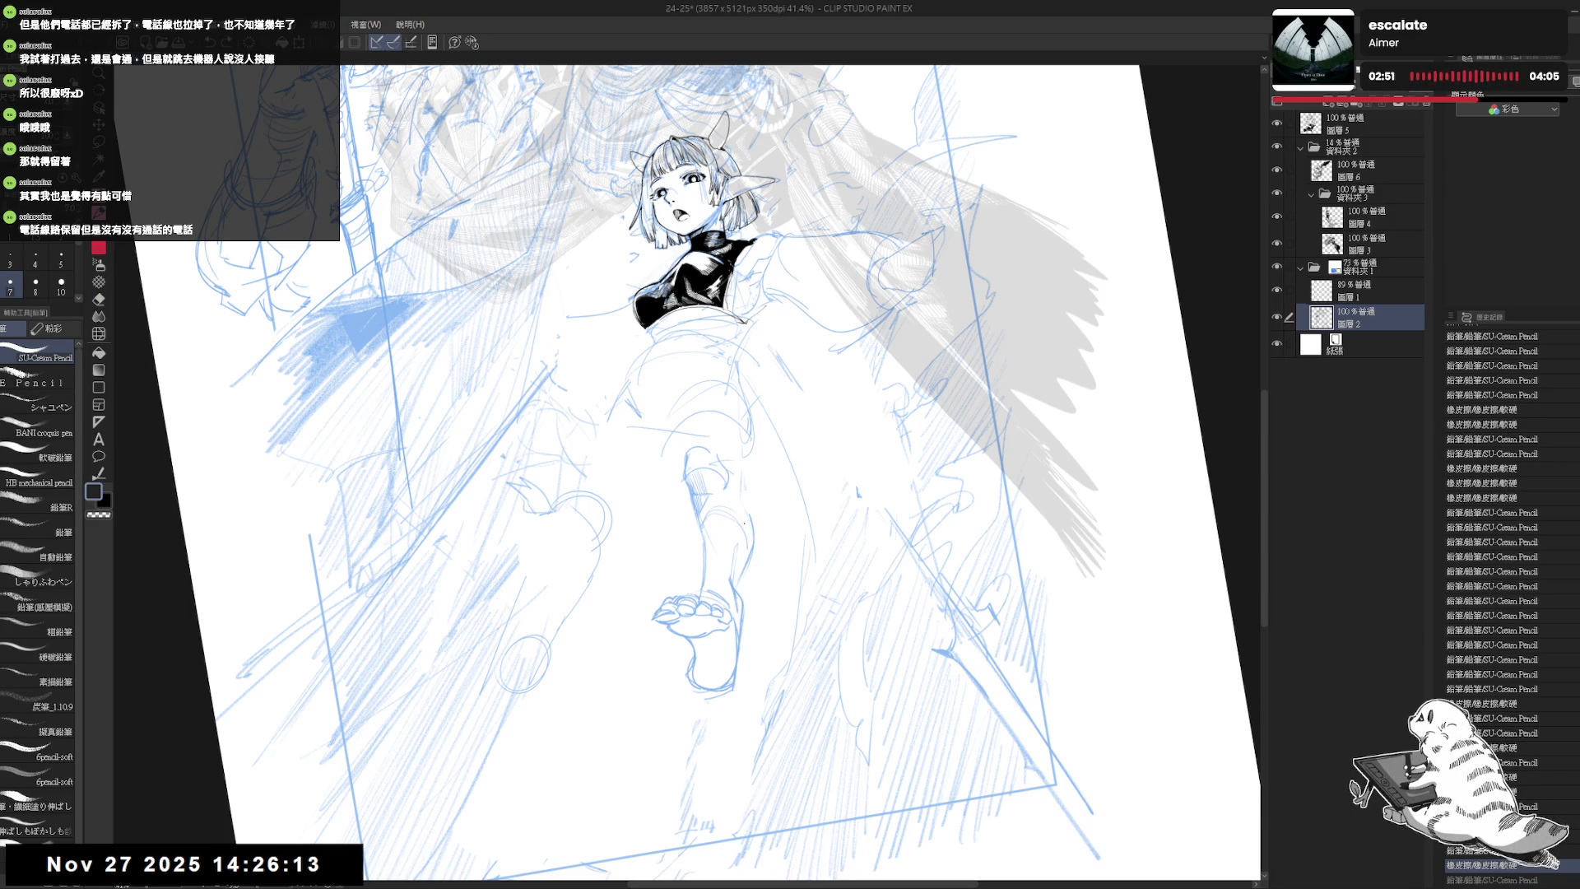
key("h")
scroll(644, 592, "up", 2)
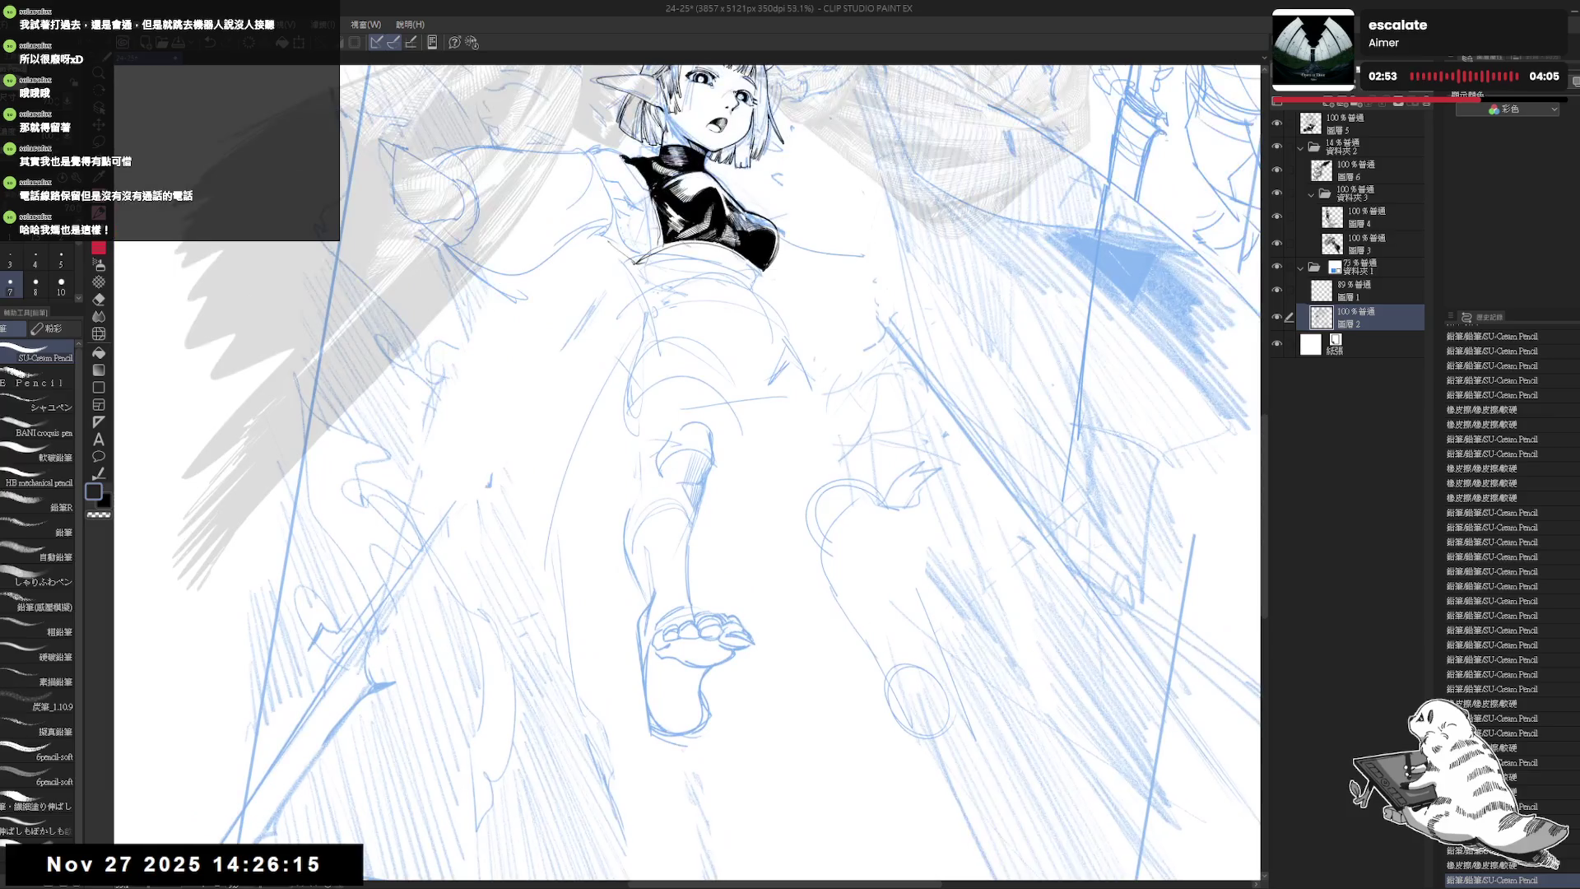
- Erase a spot on the leg, add a short pencil stroke, and clear stray lines near the foot
key("e")
left_click(644, 592)
key("p")
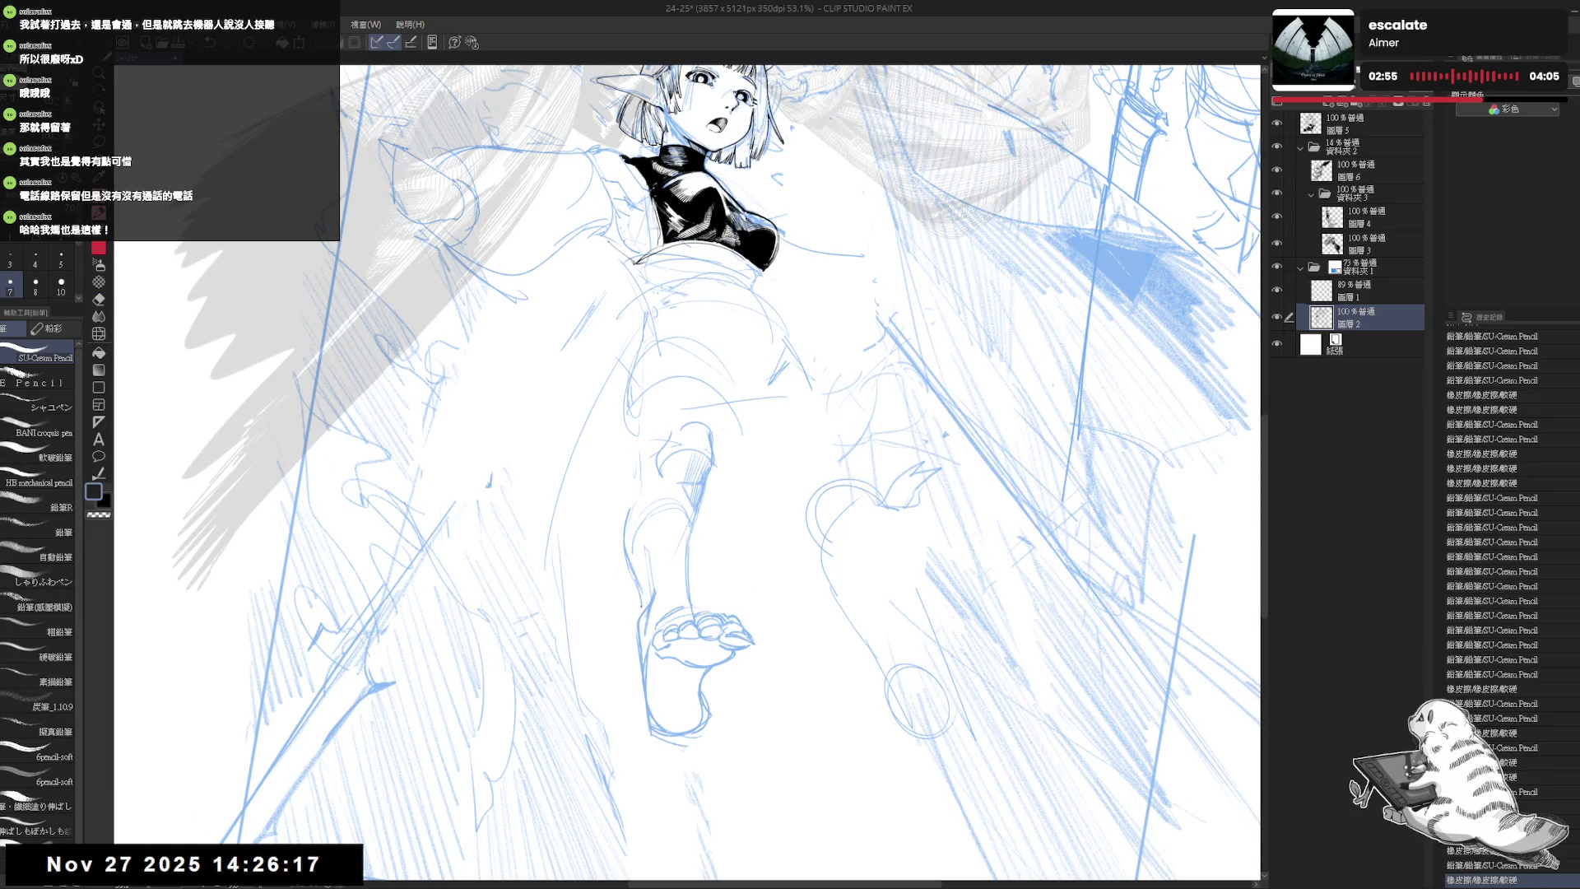
left_click_drag(640, 586, 642, 607)
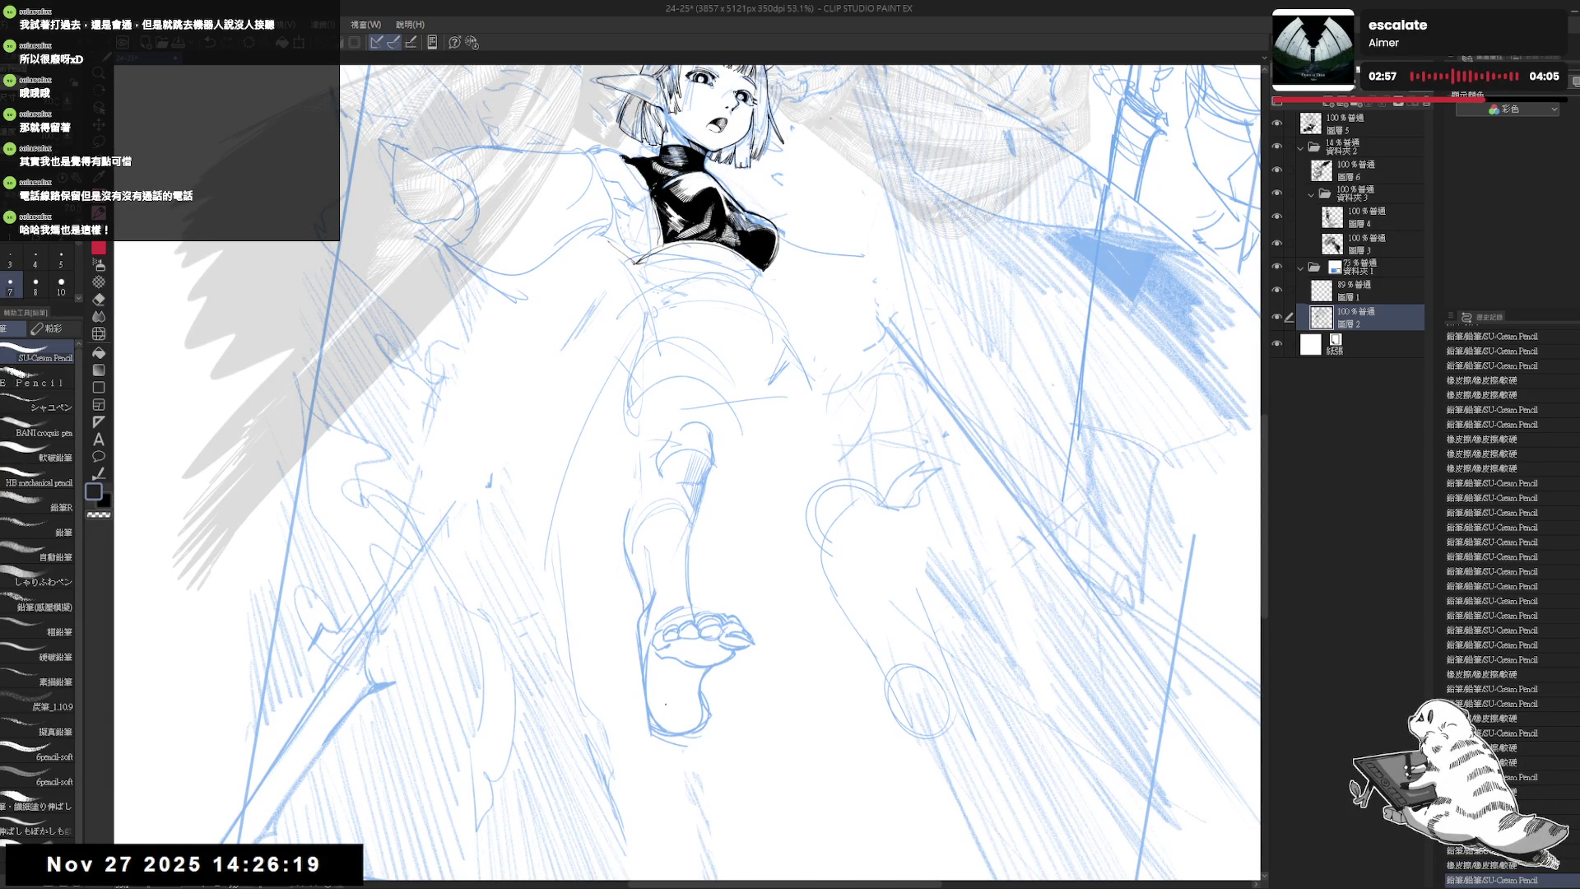
key("h")
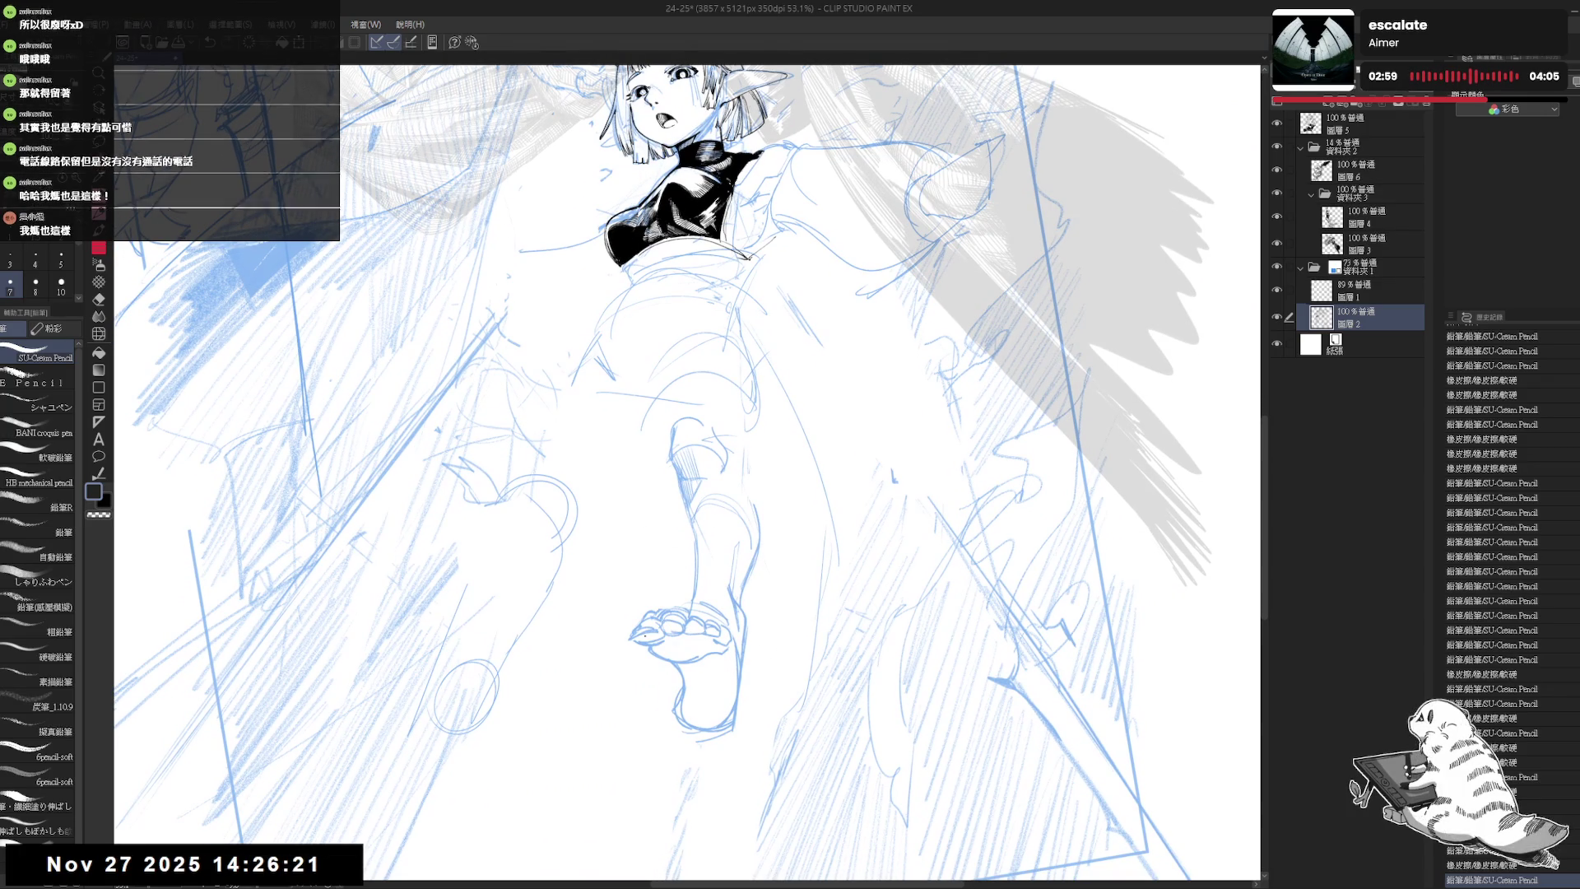
key("e")
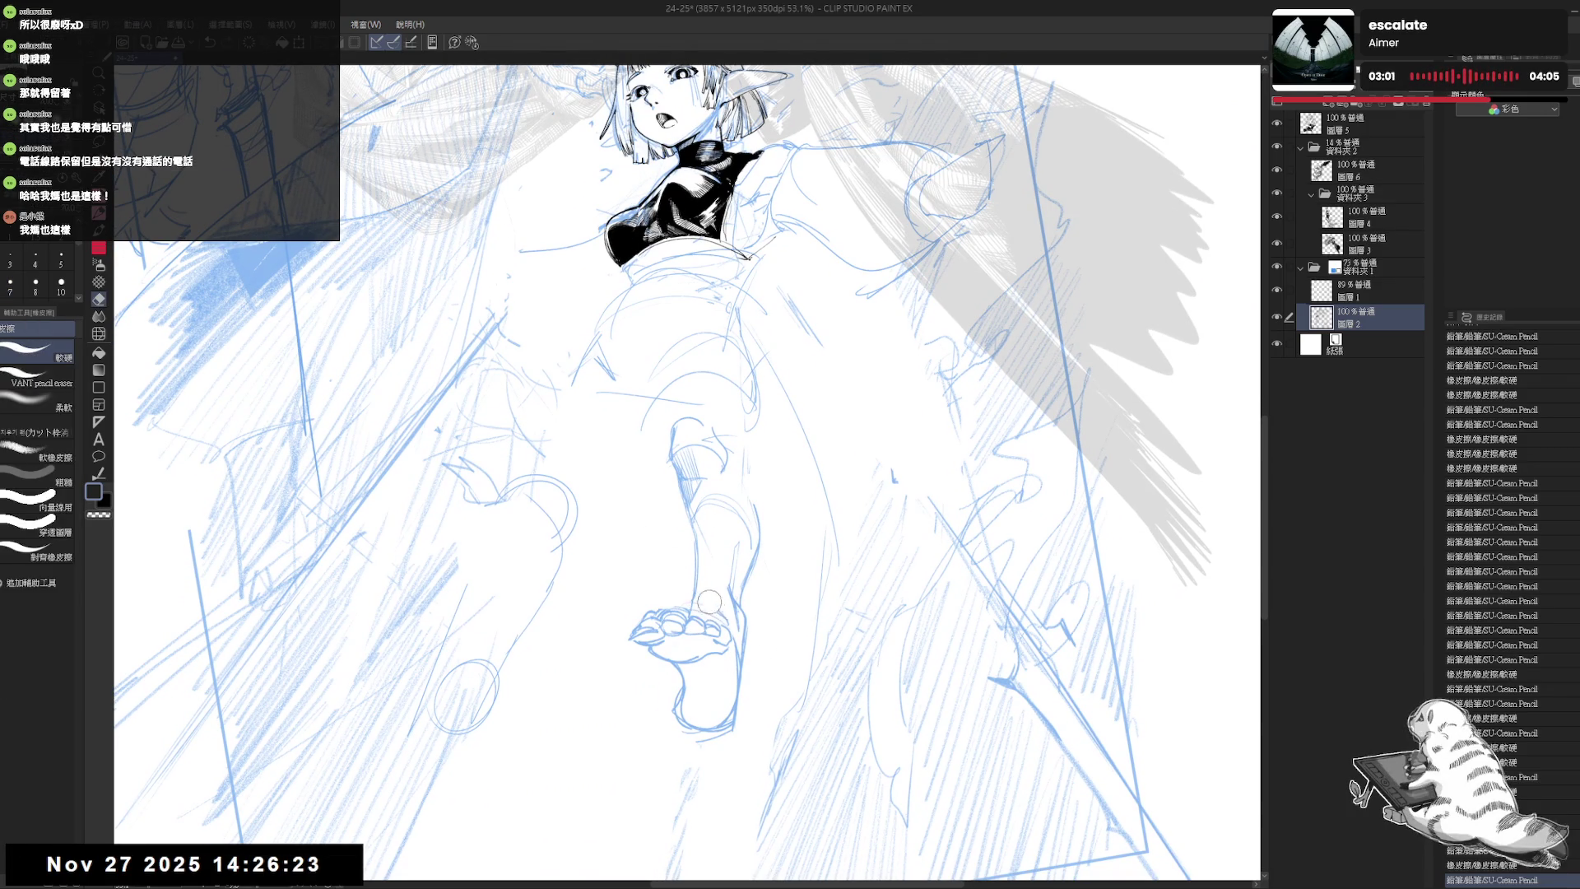
mouse_move(710, 601)
left_mouse_down()
mouse_move(731, 627)
mouse_move(693, 609)
mouse_move(706, 611)
left_mouse_up()
key("p")
- Erase small strokes beside the leg and redraw its main contour line
key("e")
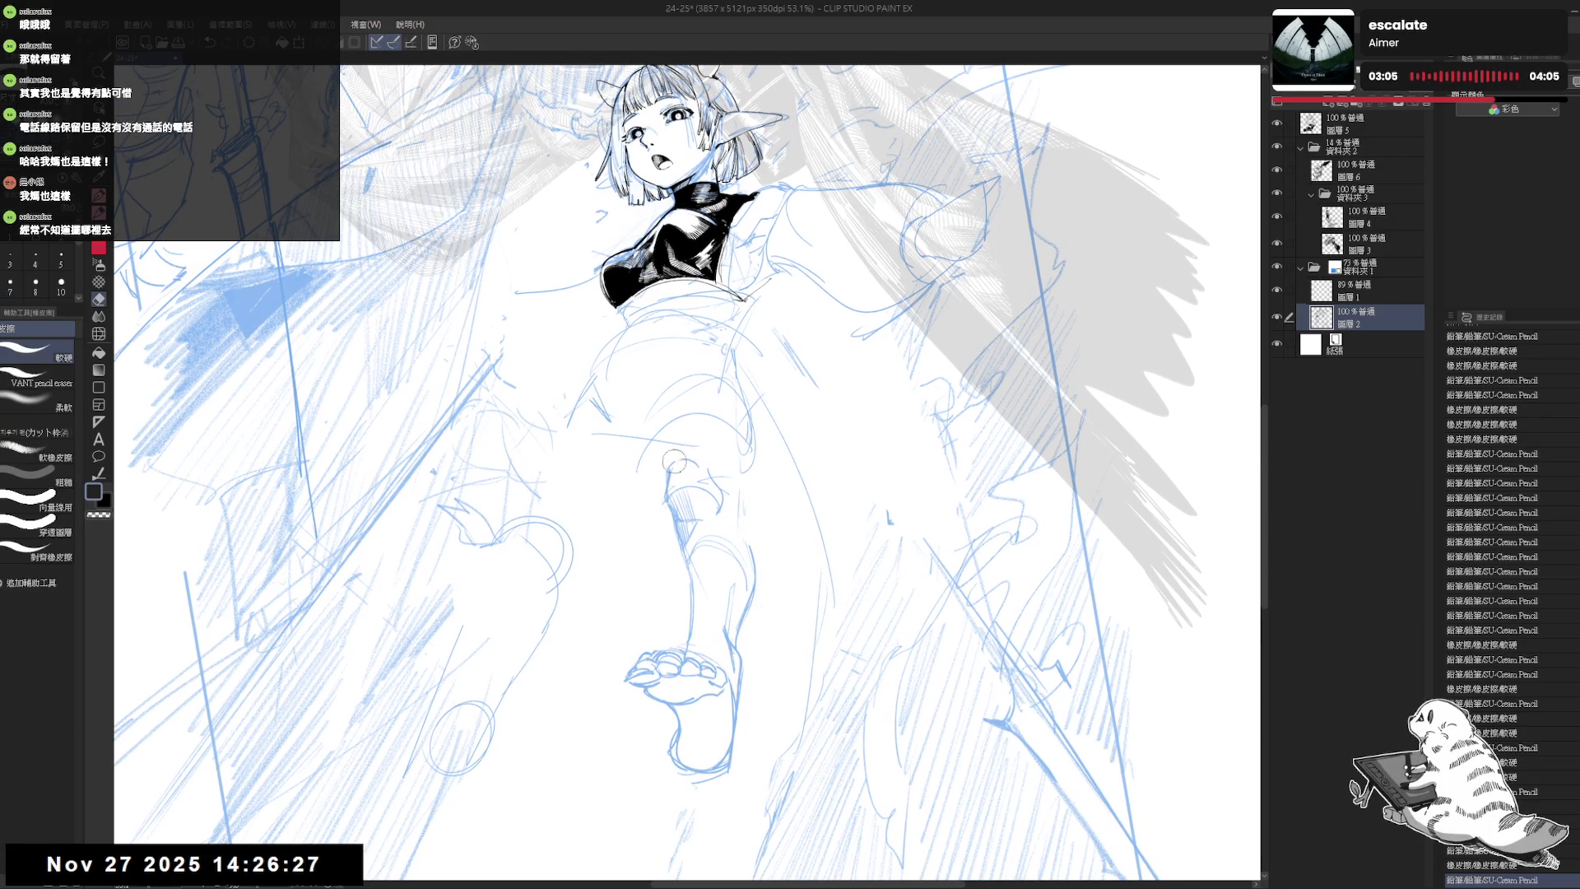
key("p")
key("e")
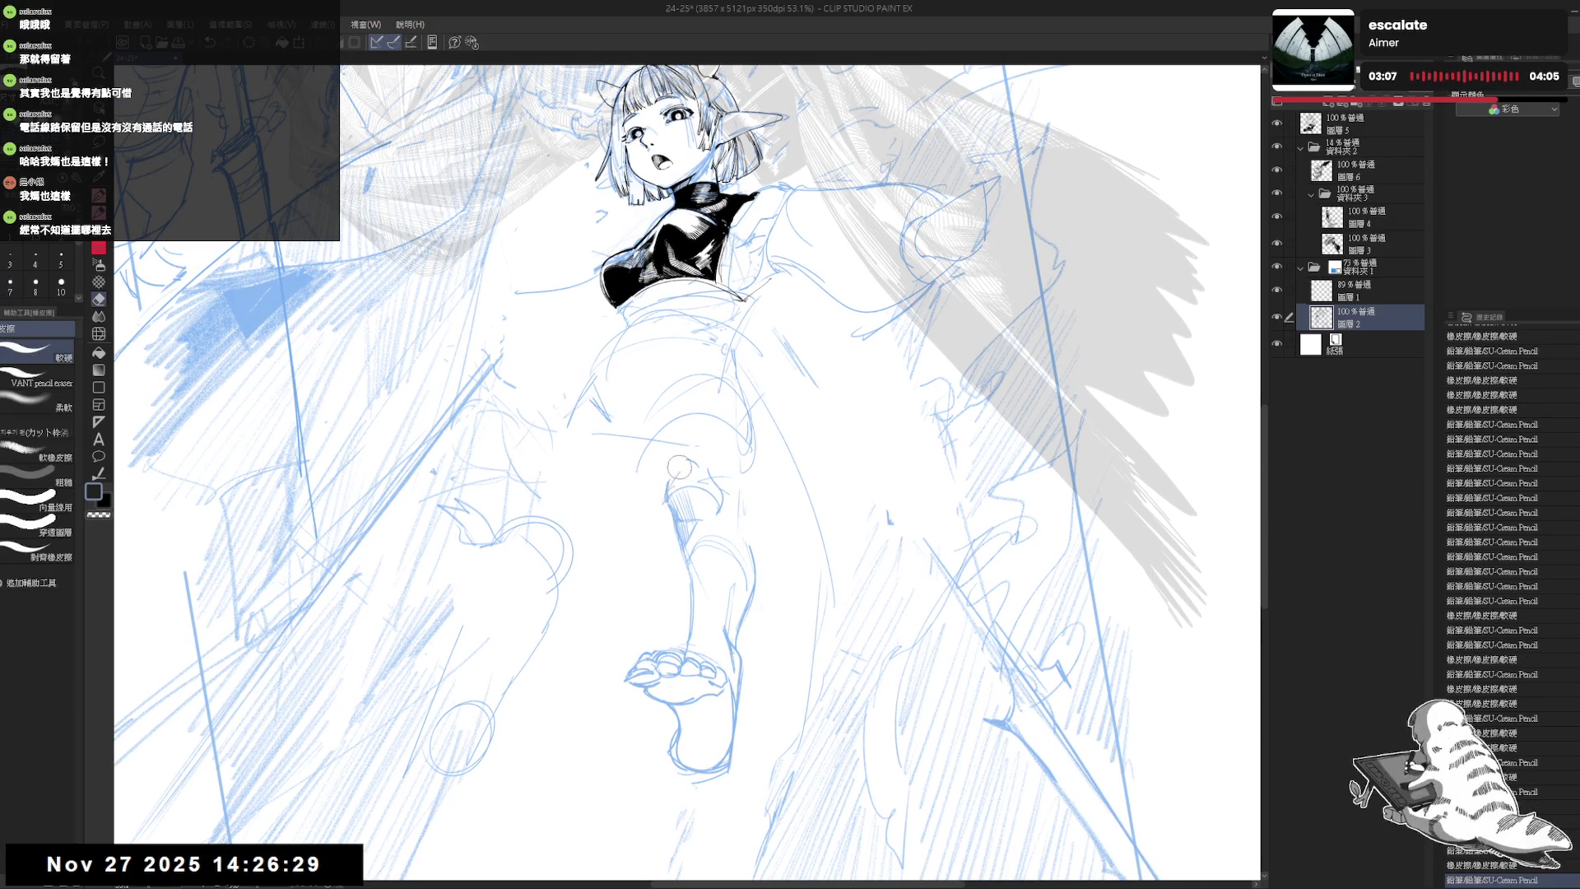
left_click_drag(662, 492, 702, 468)
key("p")
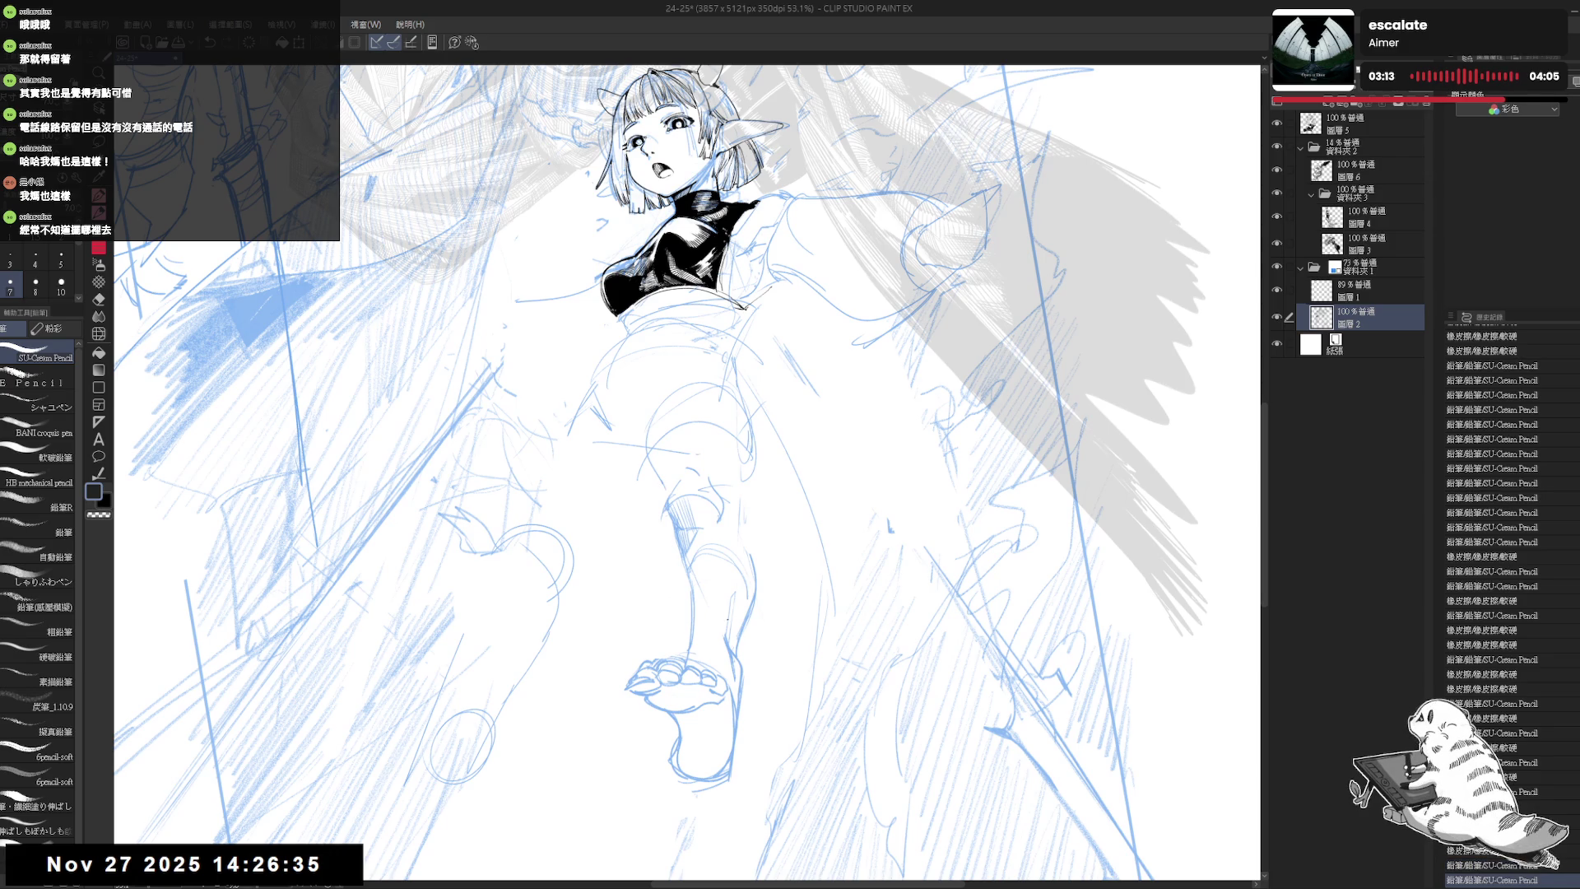
left_click_drag(671, 374, 665, 378)
key("e")
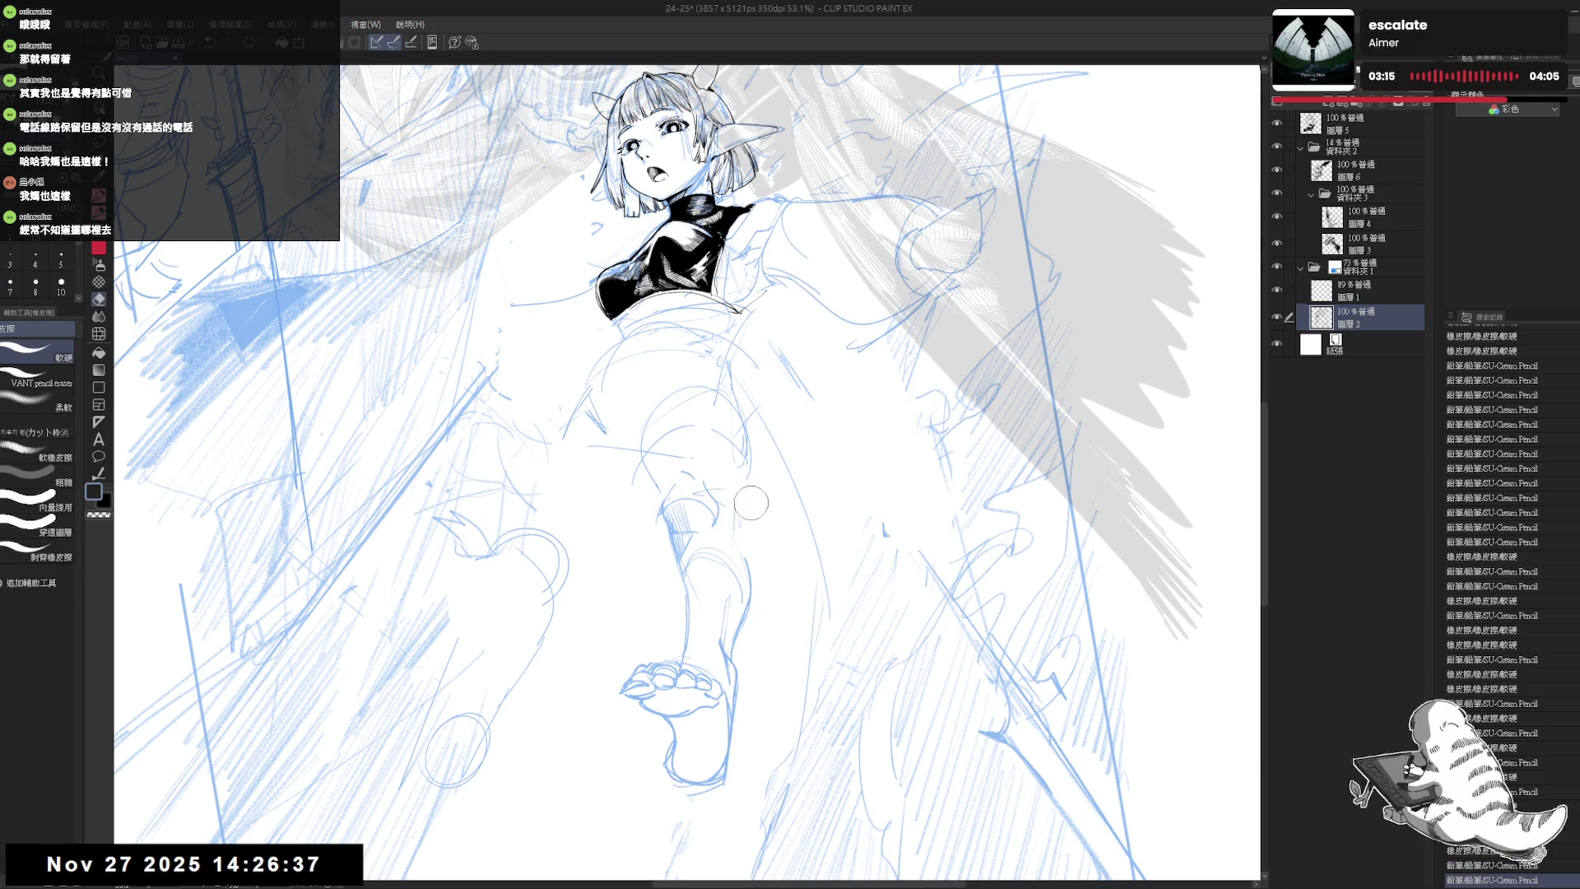
key("p")
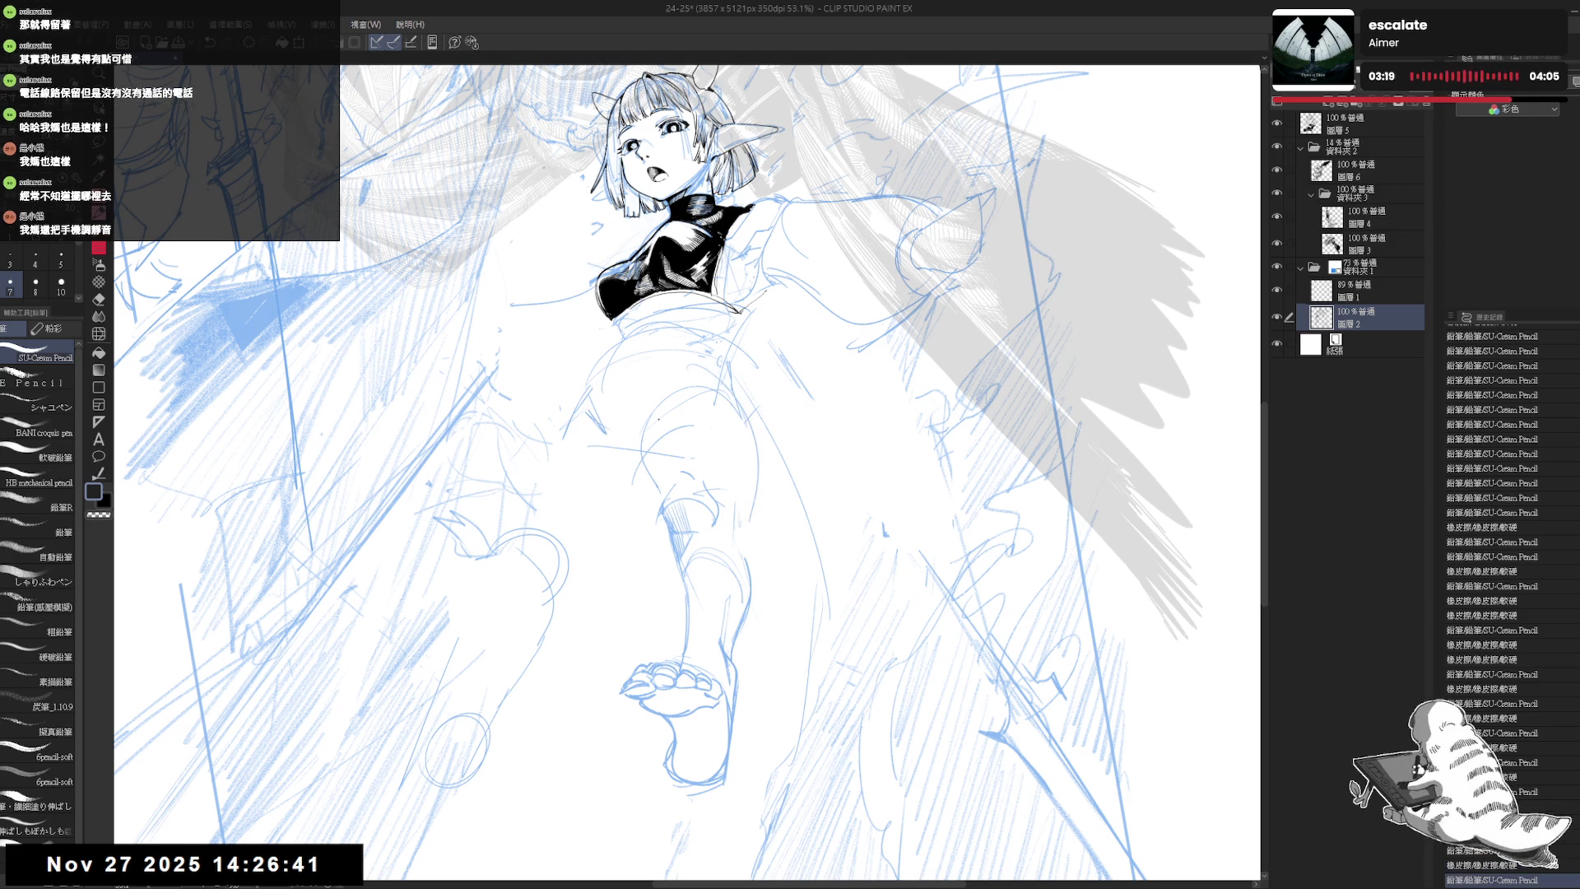
mouse_move(658, 508)
left_mouse_down()
mouse_move(656, 470)
mouse_move(660, 494)
mouse_move(755, 529)
mouse_move(753, 588)
left_mouse_up()
key("e")
key("p")
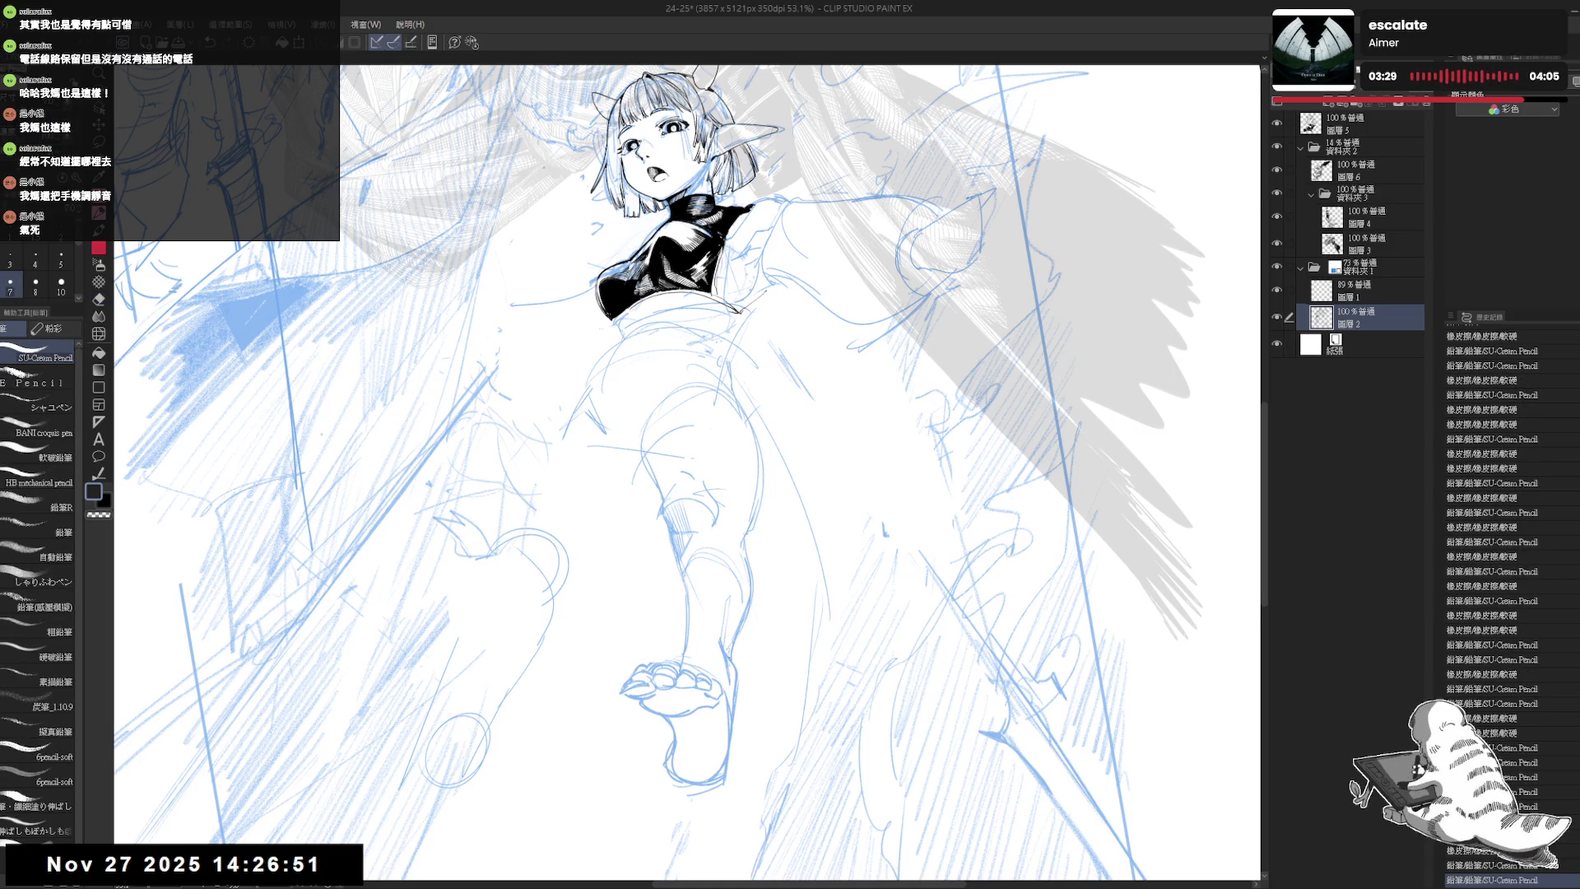
- Lasso the foot, rotate it slightly with Transform and confirm, then deselect and flip the view
mouse_move(687, 646)
left_mouse_down()
mouse_move(680, 584)
mouse_move(609, 601)
mouse_move(695, 753)
mouse_move(735, 663)
mouse_move(679, 586)
left_mouse_up()
key("m")
key("ctrl+t")
left_click_drag(734, 676, 707, 634)
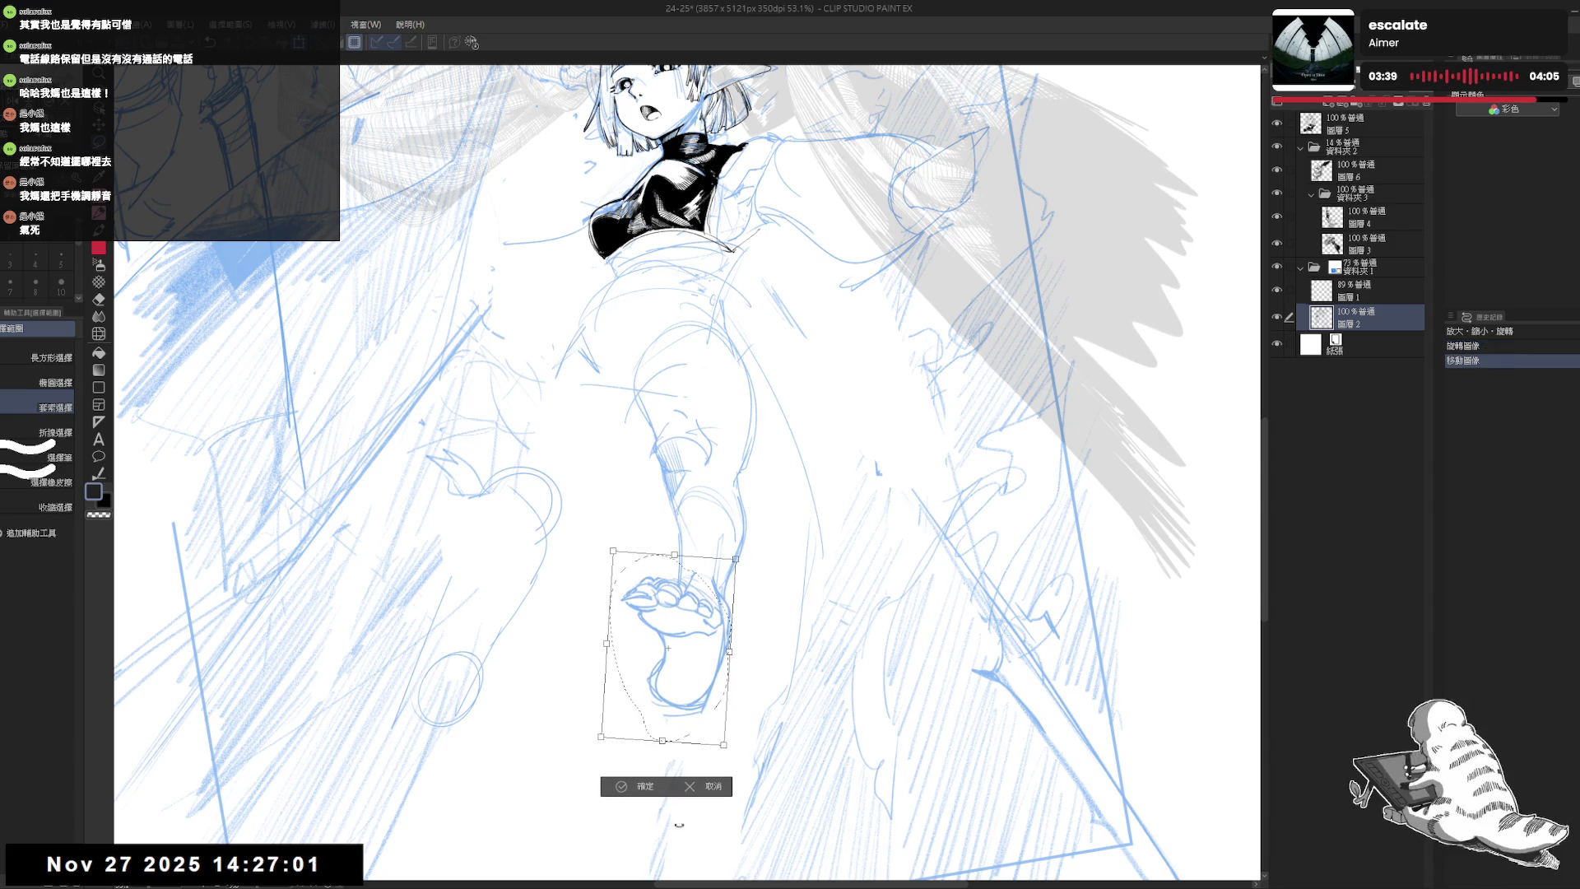
left_click(652, 788)
key("ctrl+d")
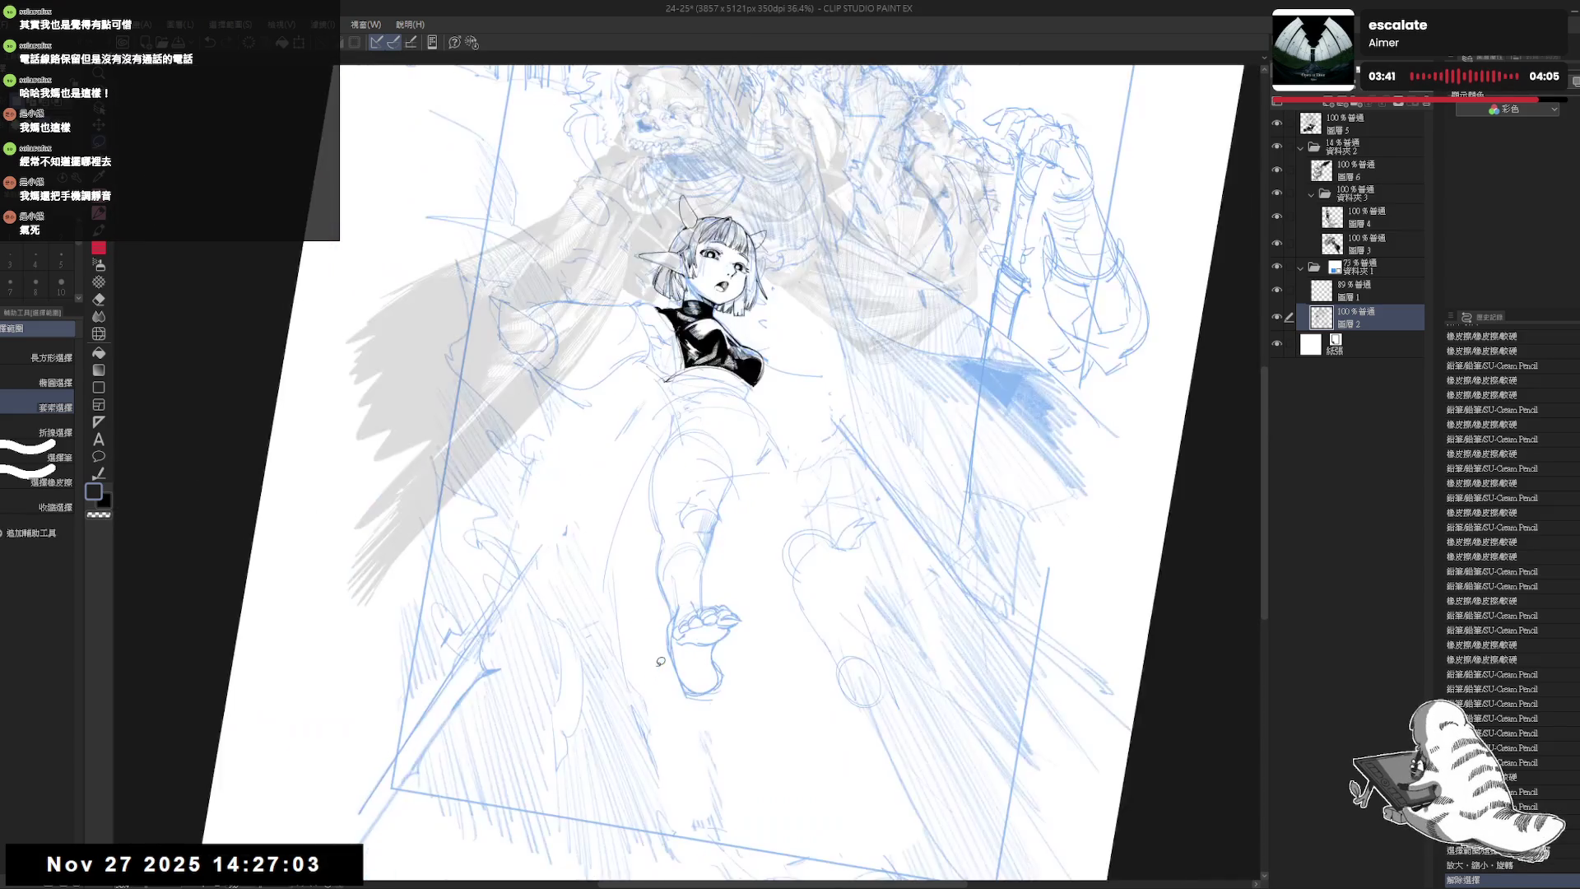
key("h")
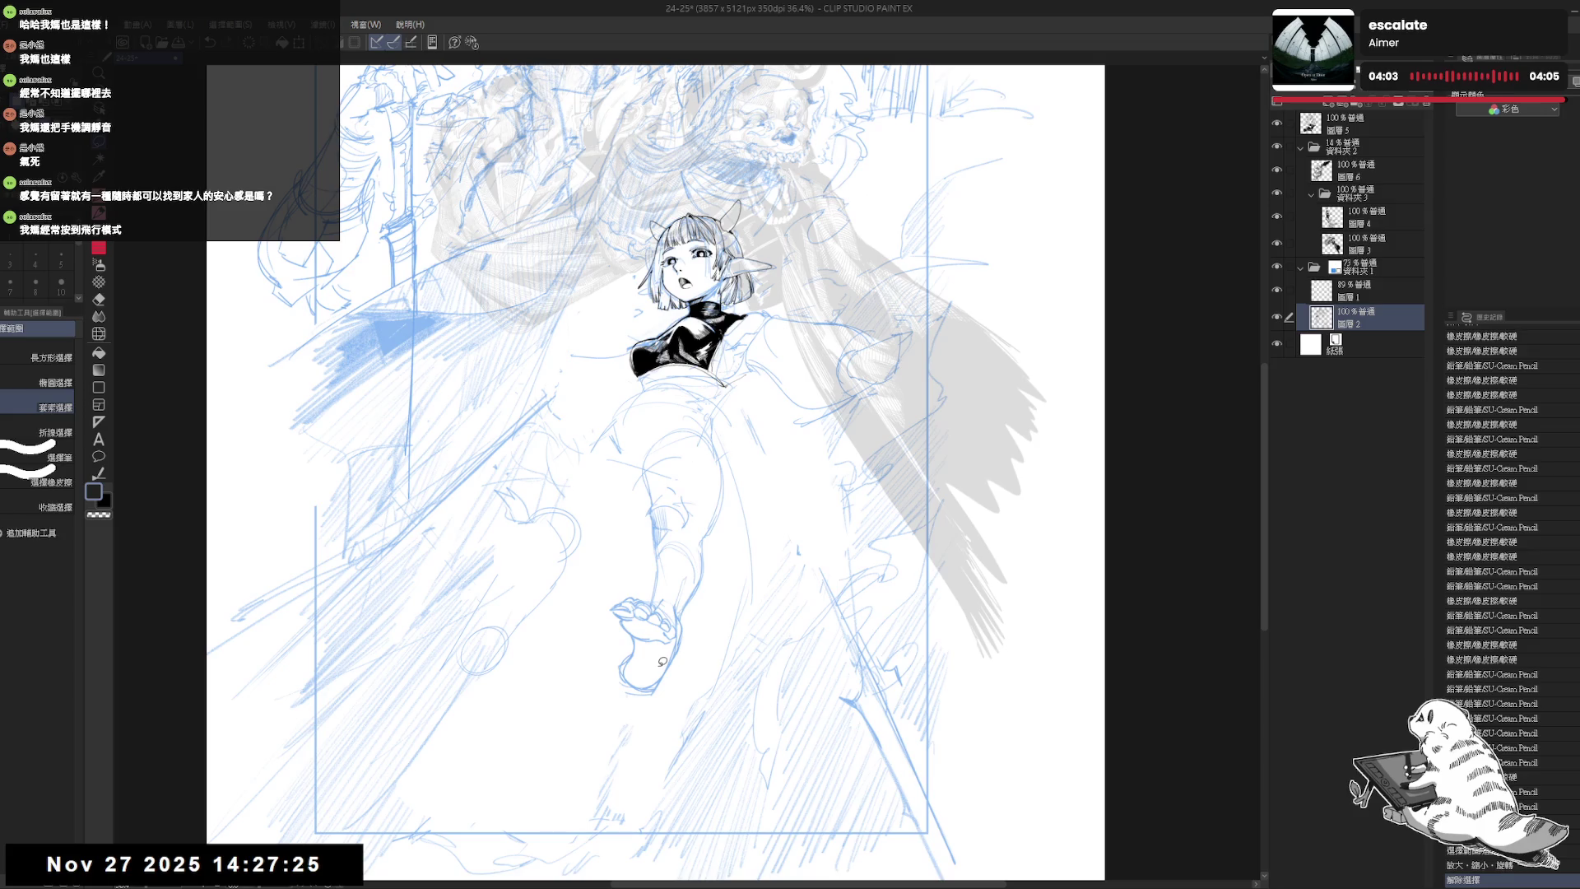
- Erase stray lines around the lower legs and thigh
left_click_drag(772, 390, 781, 411)
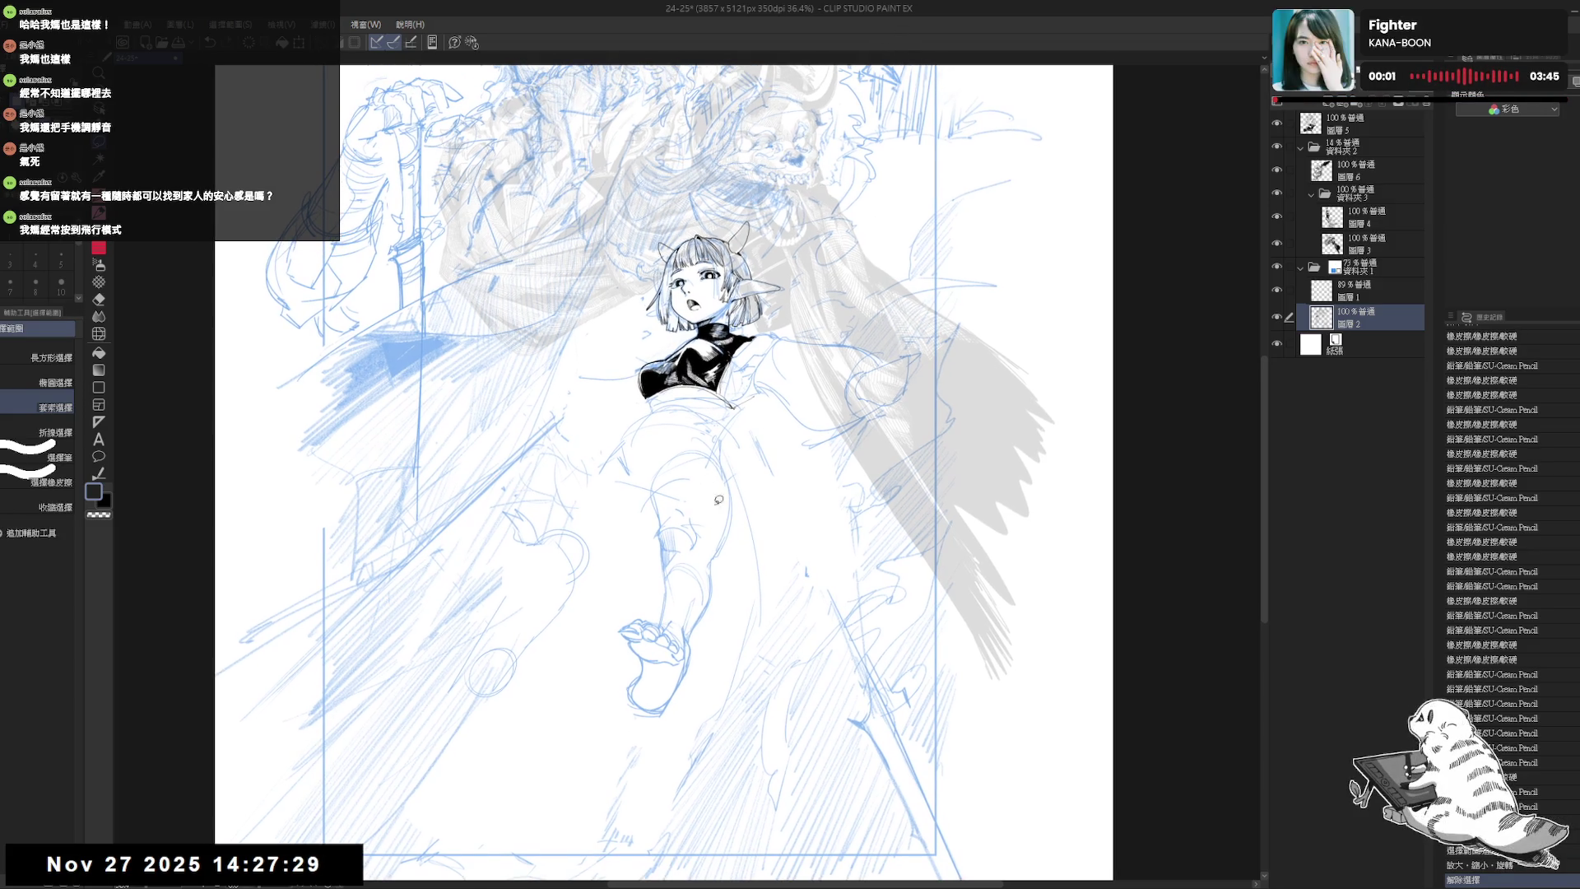
key("e")
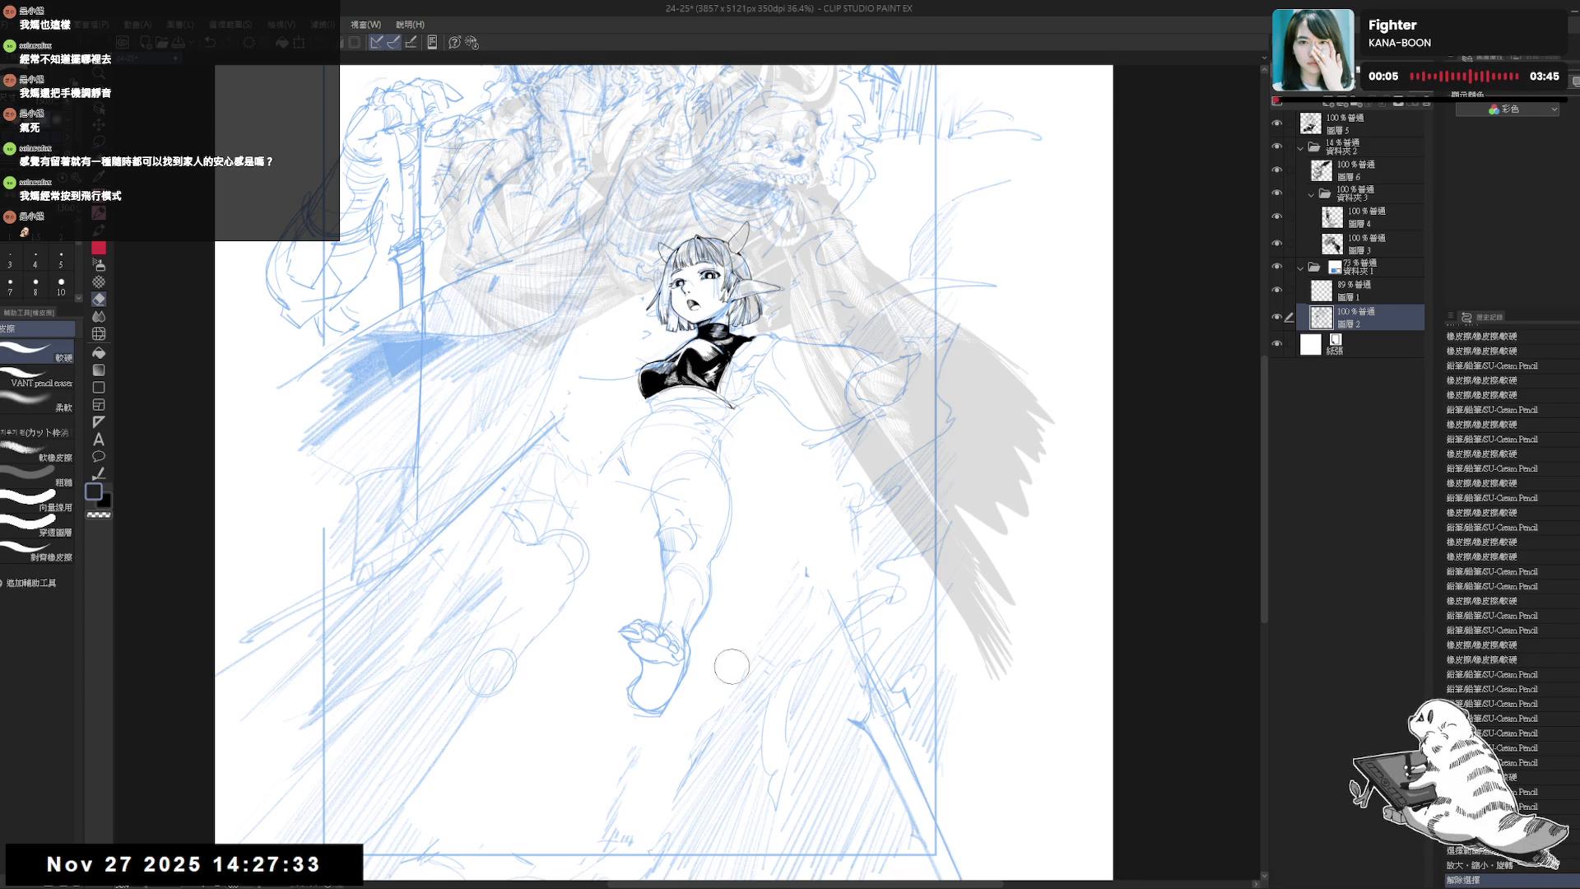
left_click_drag(740, 650, 712, 708)
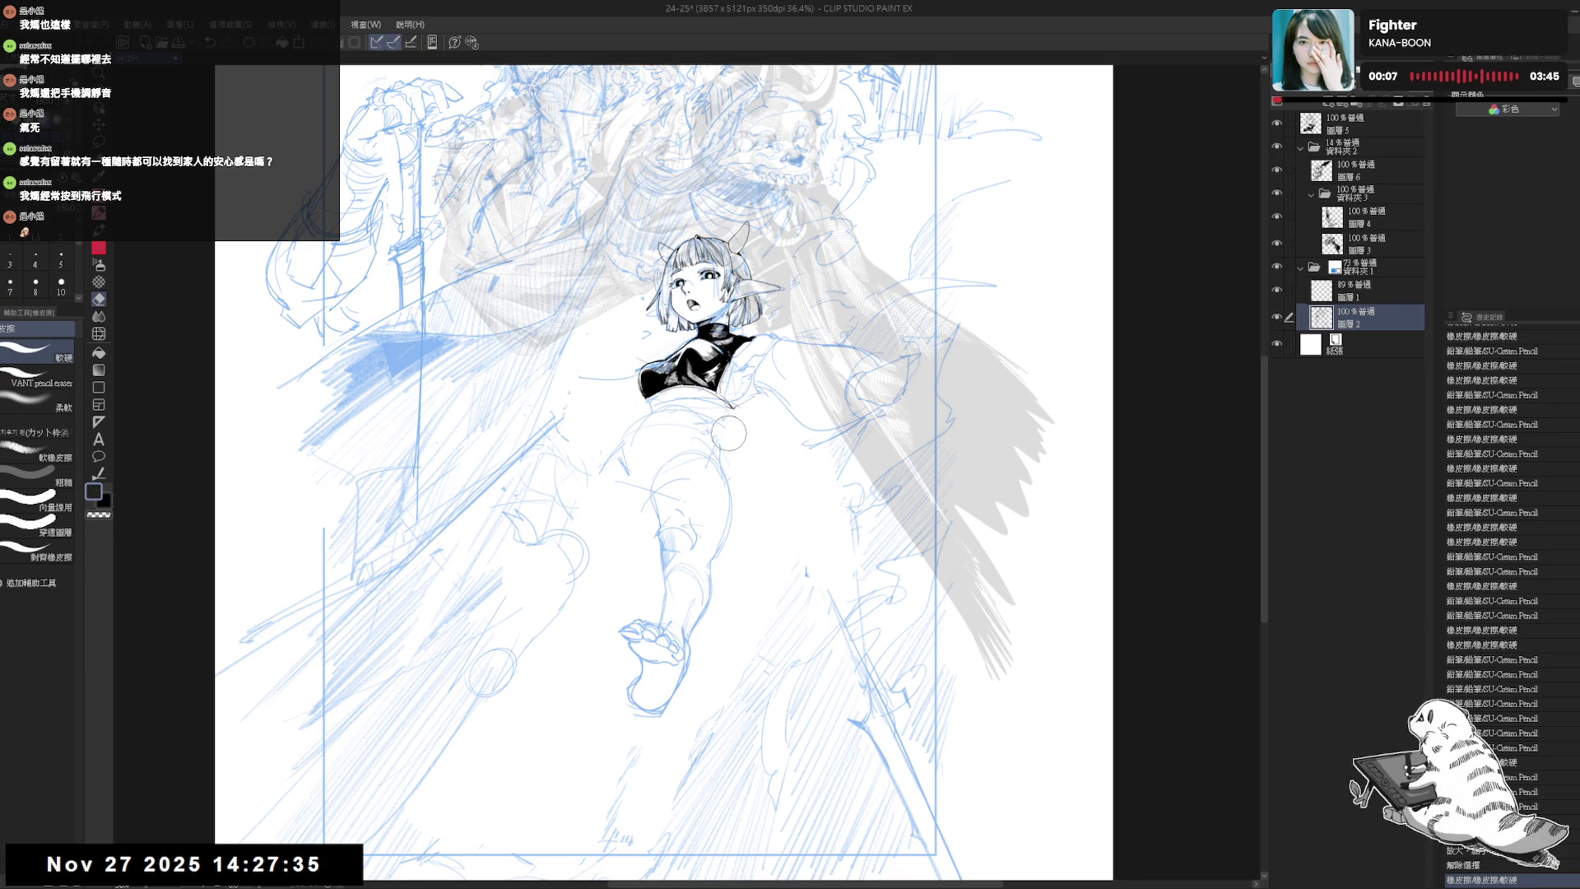
left_click_drag(706, 428, 741, 432)
key("p")
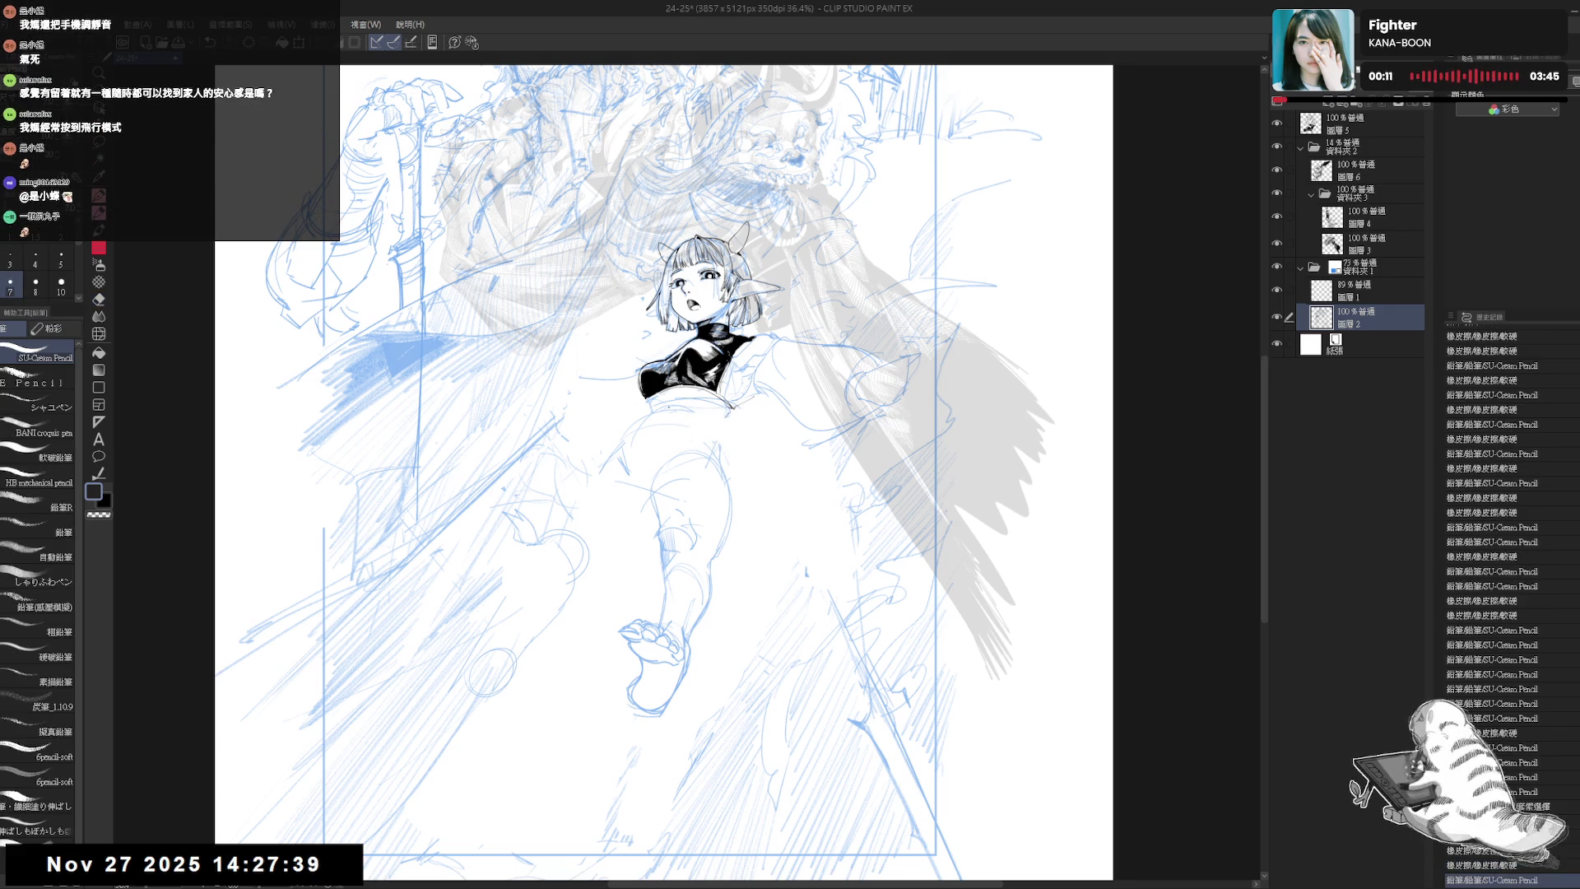
- Mirror the view to check, erase more leg lines, and rotate the canvas for drawing
key("h")
key("h")
key("e")
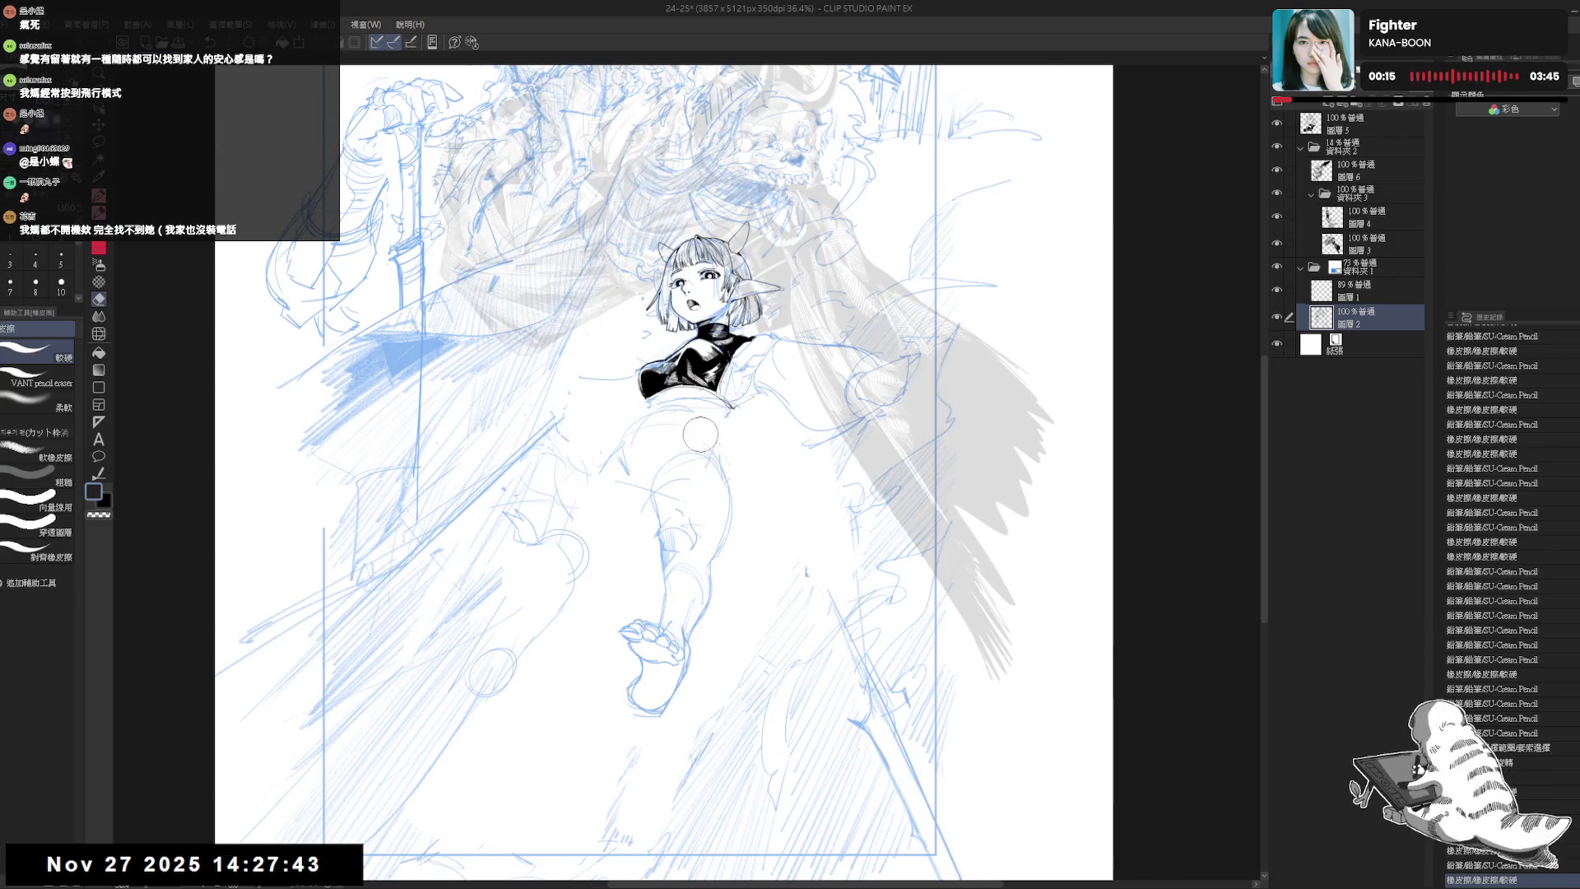
left_click_drag(689, 451, 727, 498)
key("p")
key("e")
key("p")
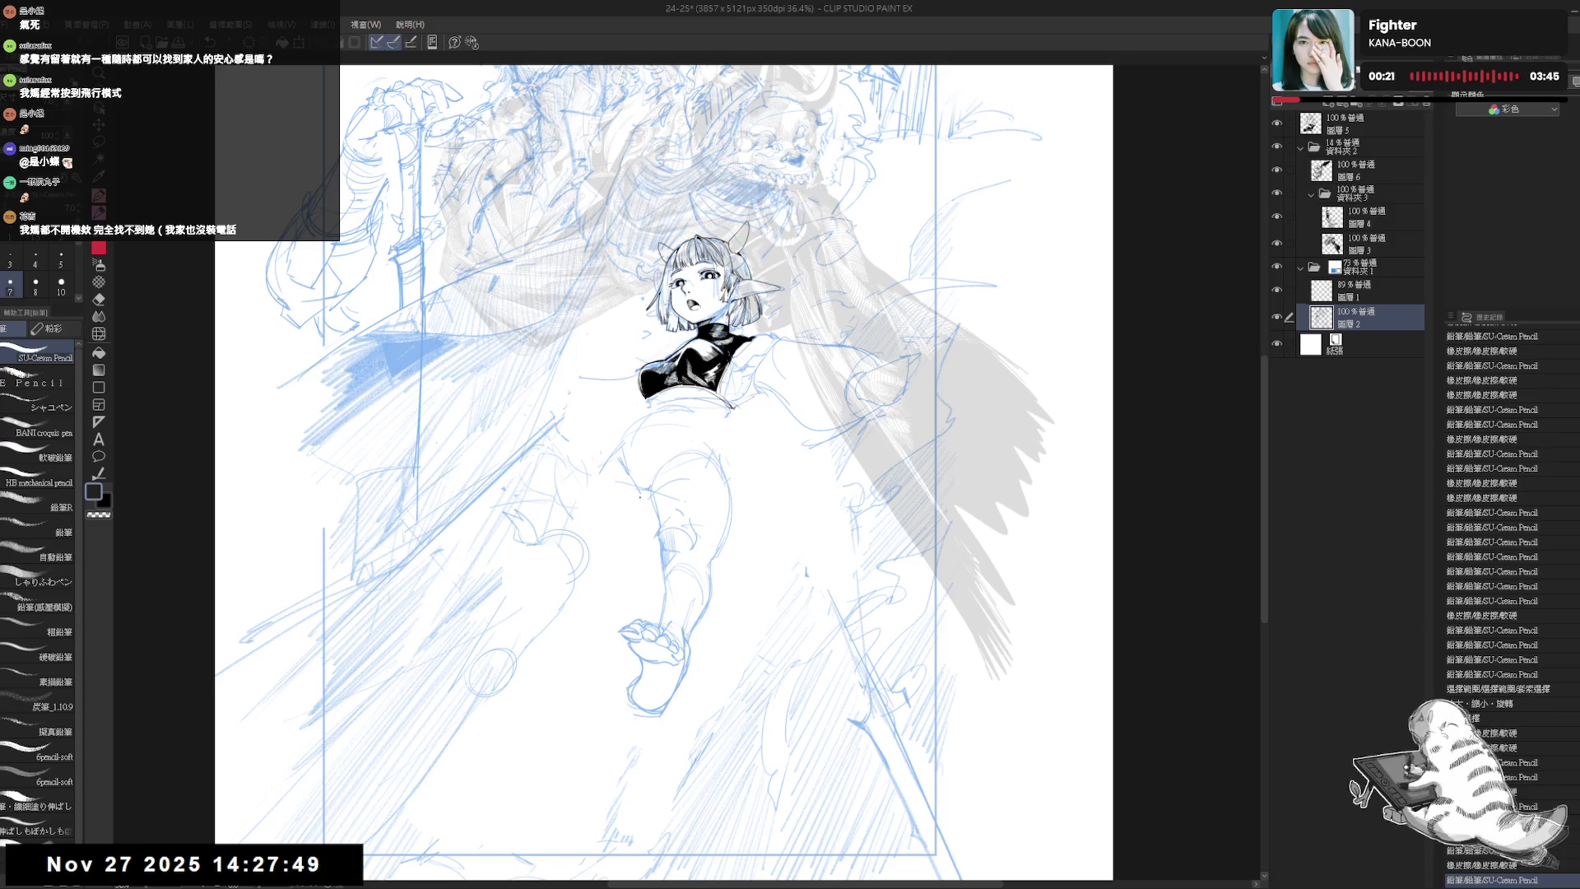
key("minus")
key("minus")
key("minus")
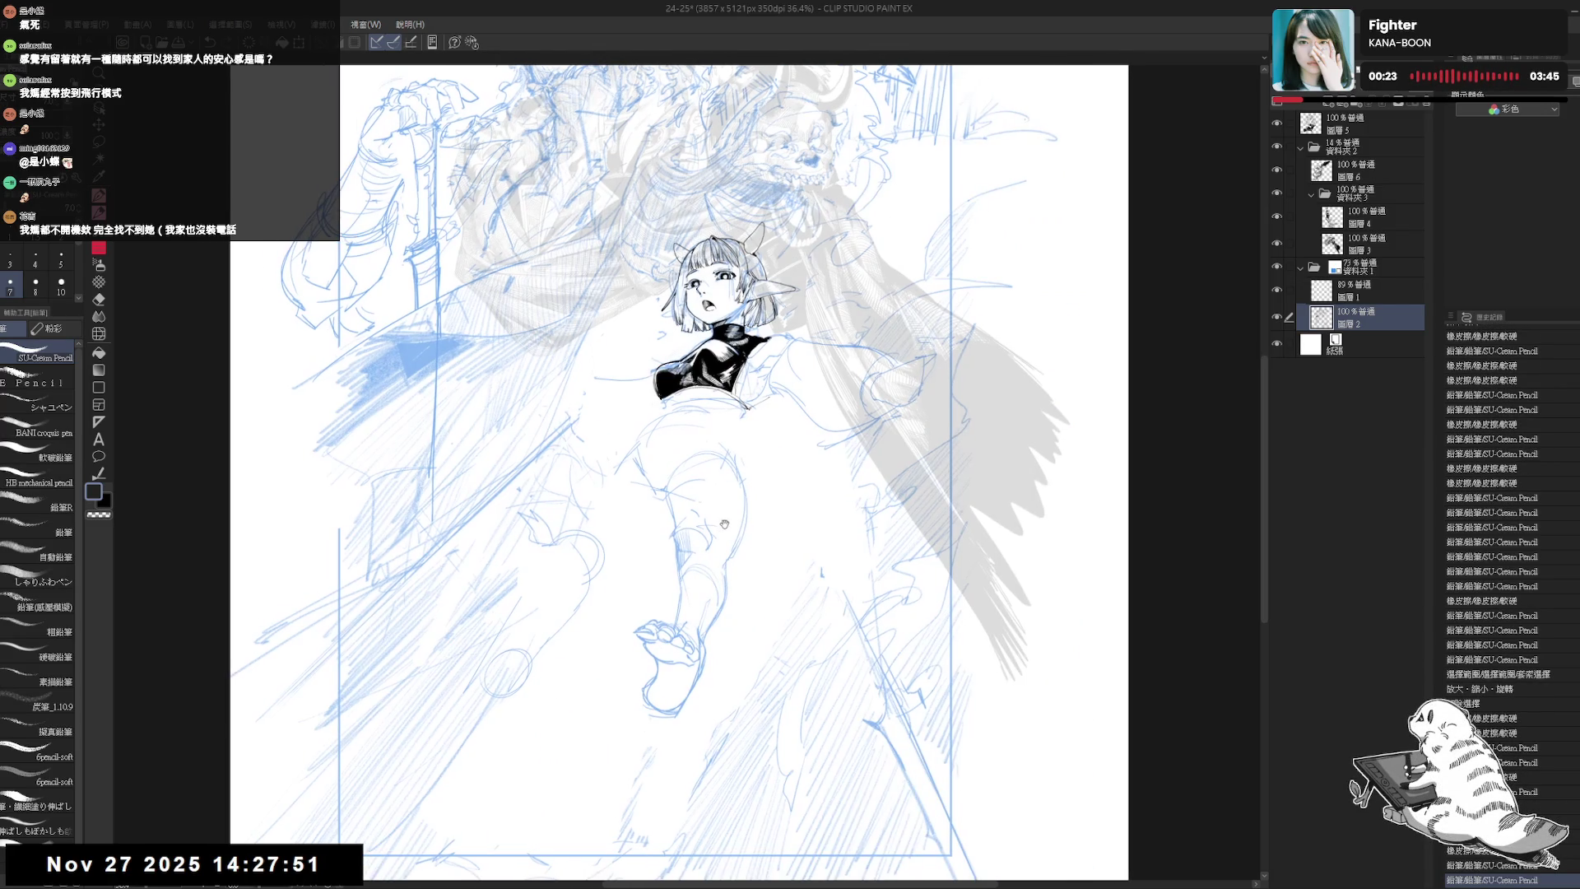
- Erase stray lines on the figure, add a pencil mark at the knee, and straighten the view
key("e")
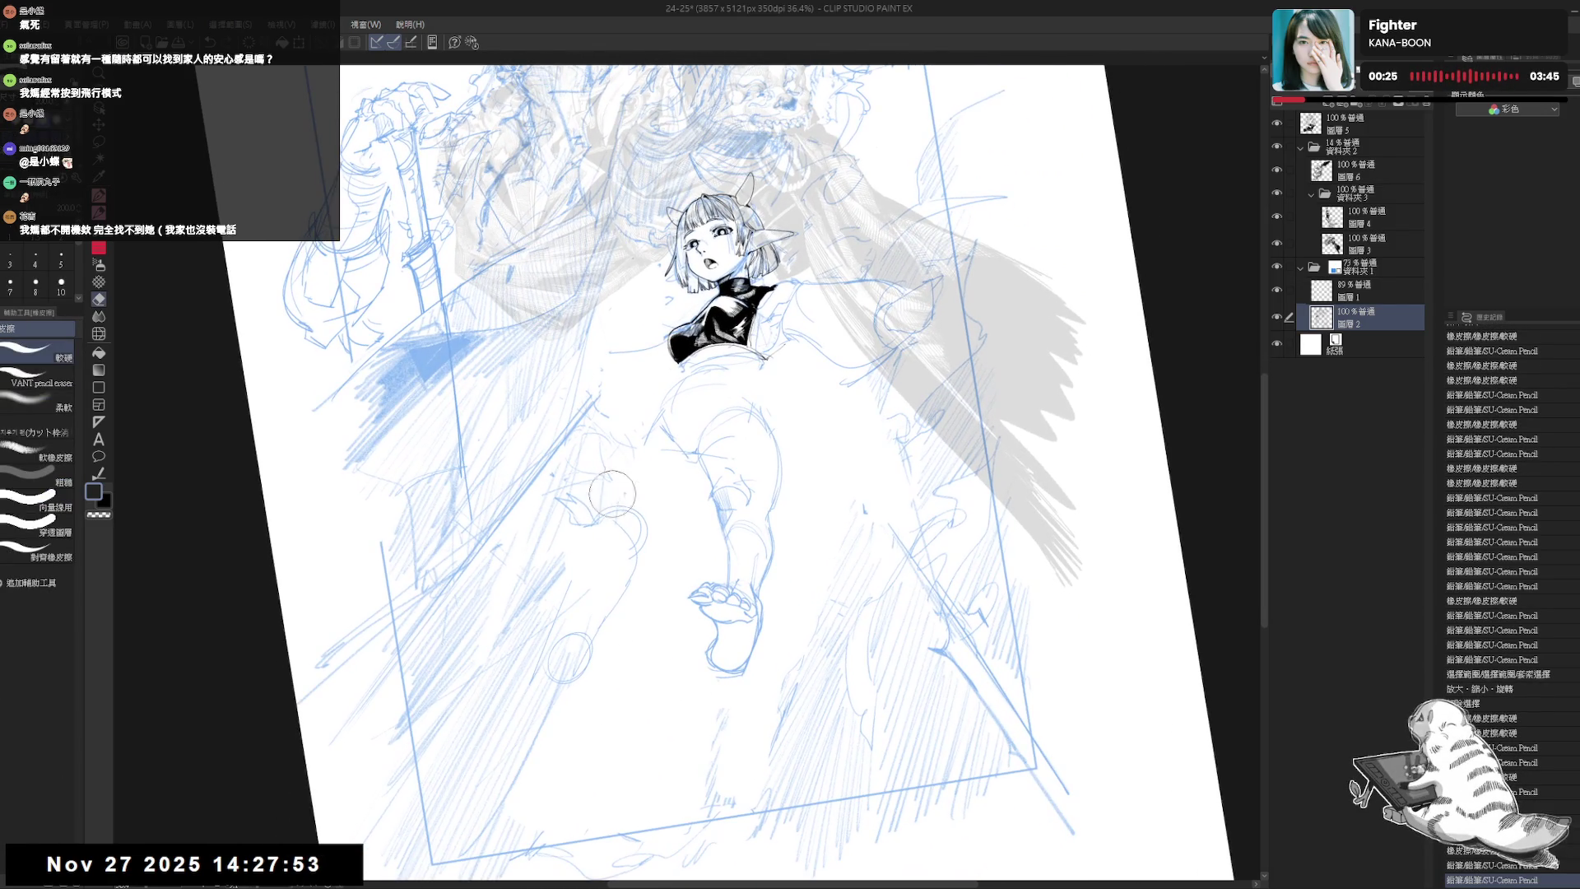
left_click_drag(560, 524, 640, 419)
key("p")
left_click(635, 455)
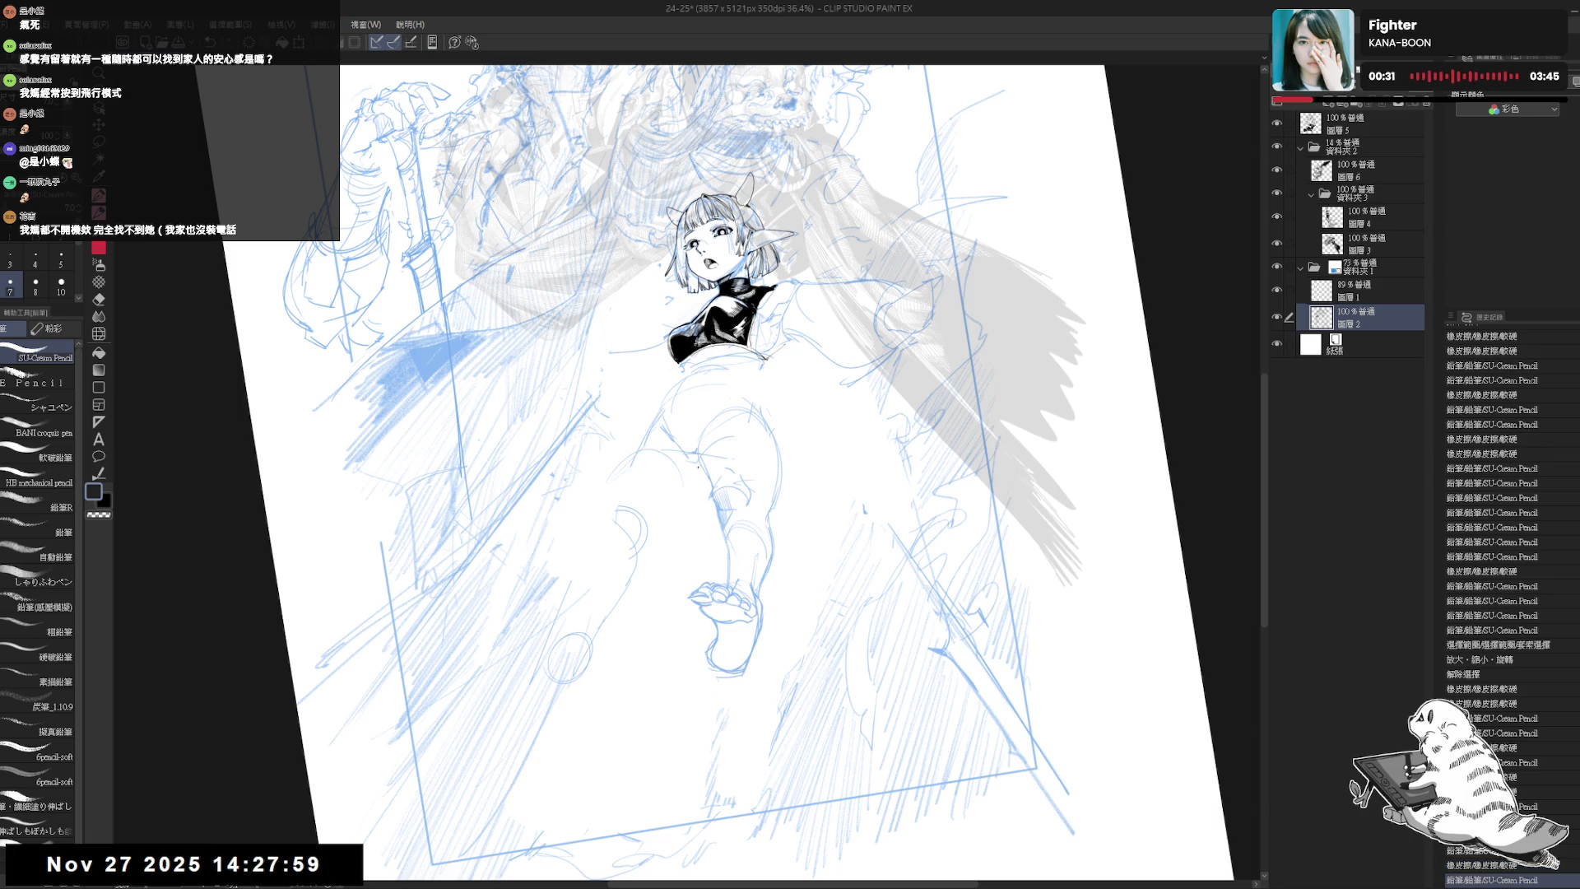
mouse_move(695, 473)
left_mouse_down()
mouse_move(713, 565)
mouse_move(698, 575)
left_mouse_up()
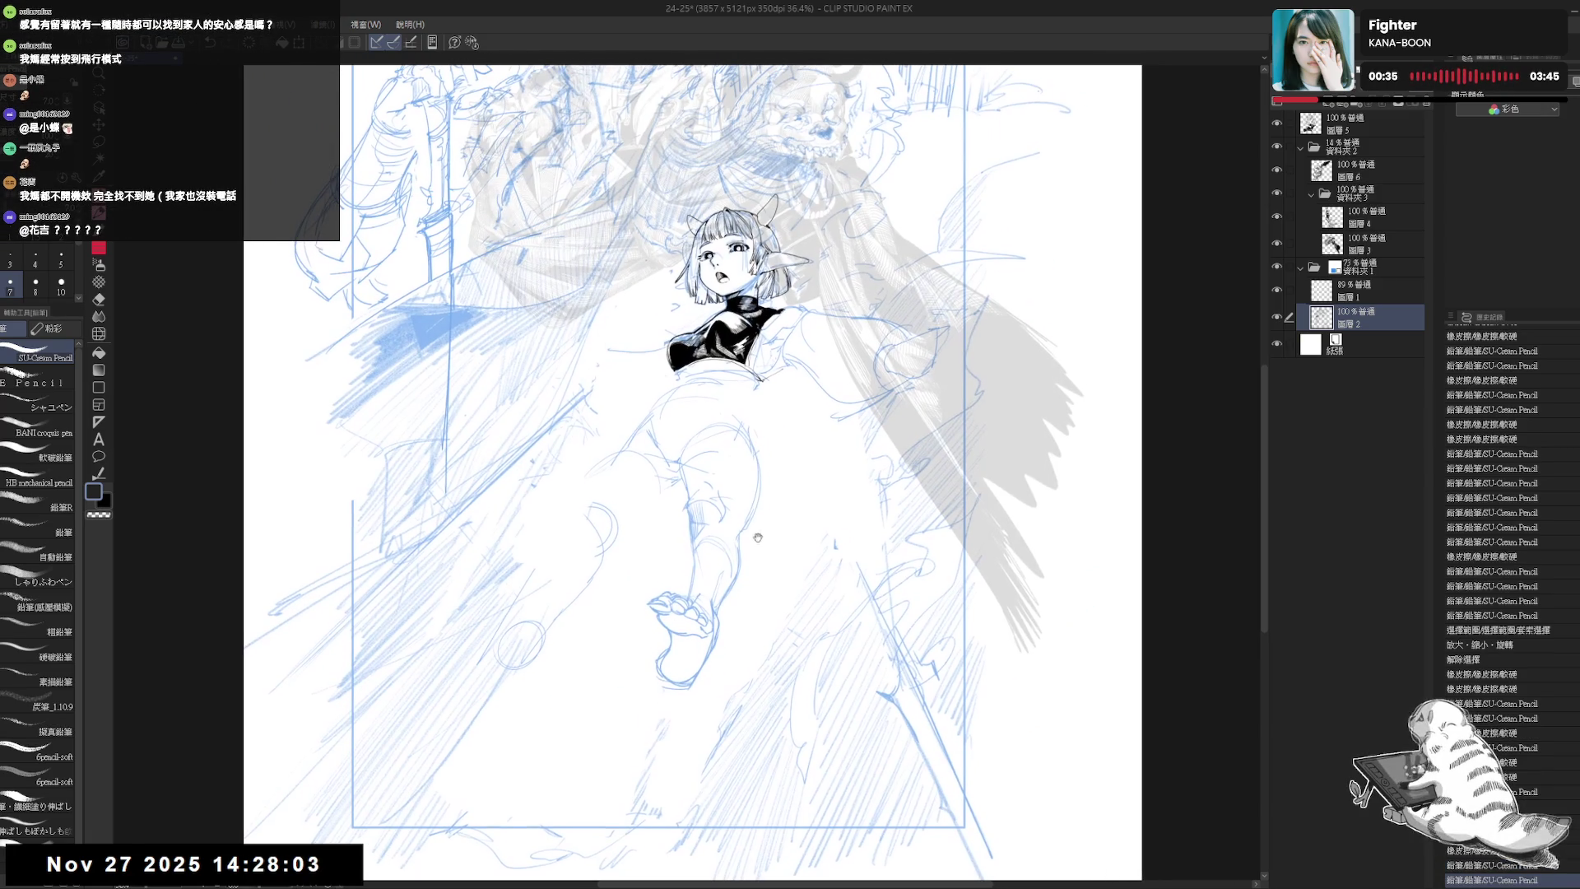
left_click_drag(513, 654, 561, 648)
key("e")
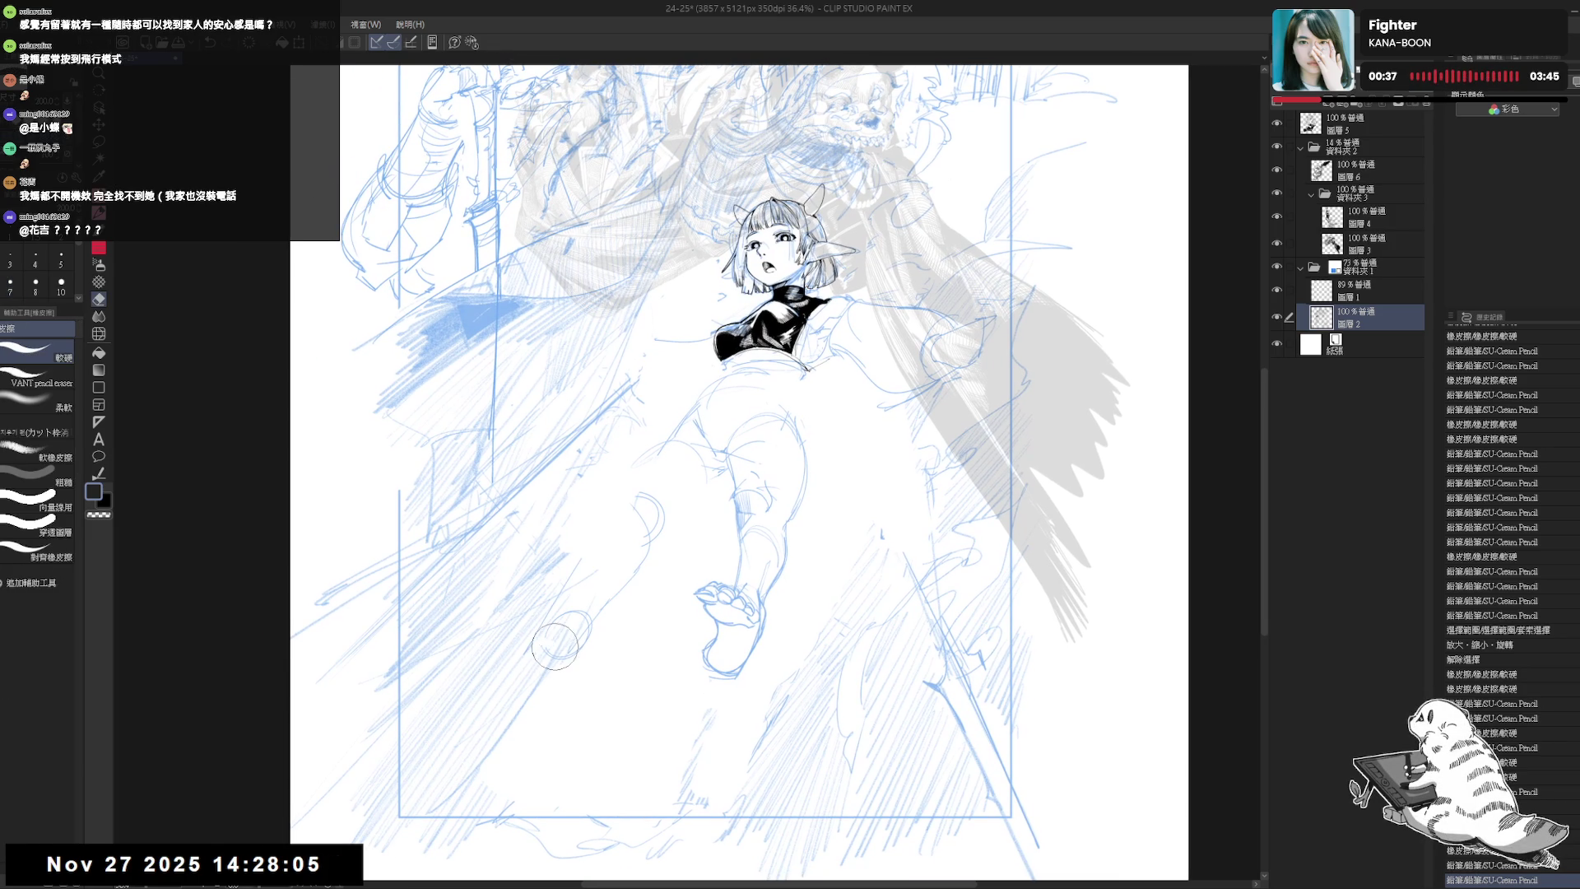
left_click(497, 656)
key("p")
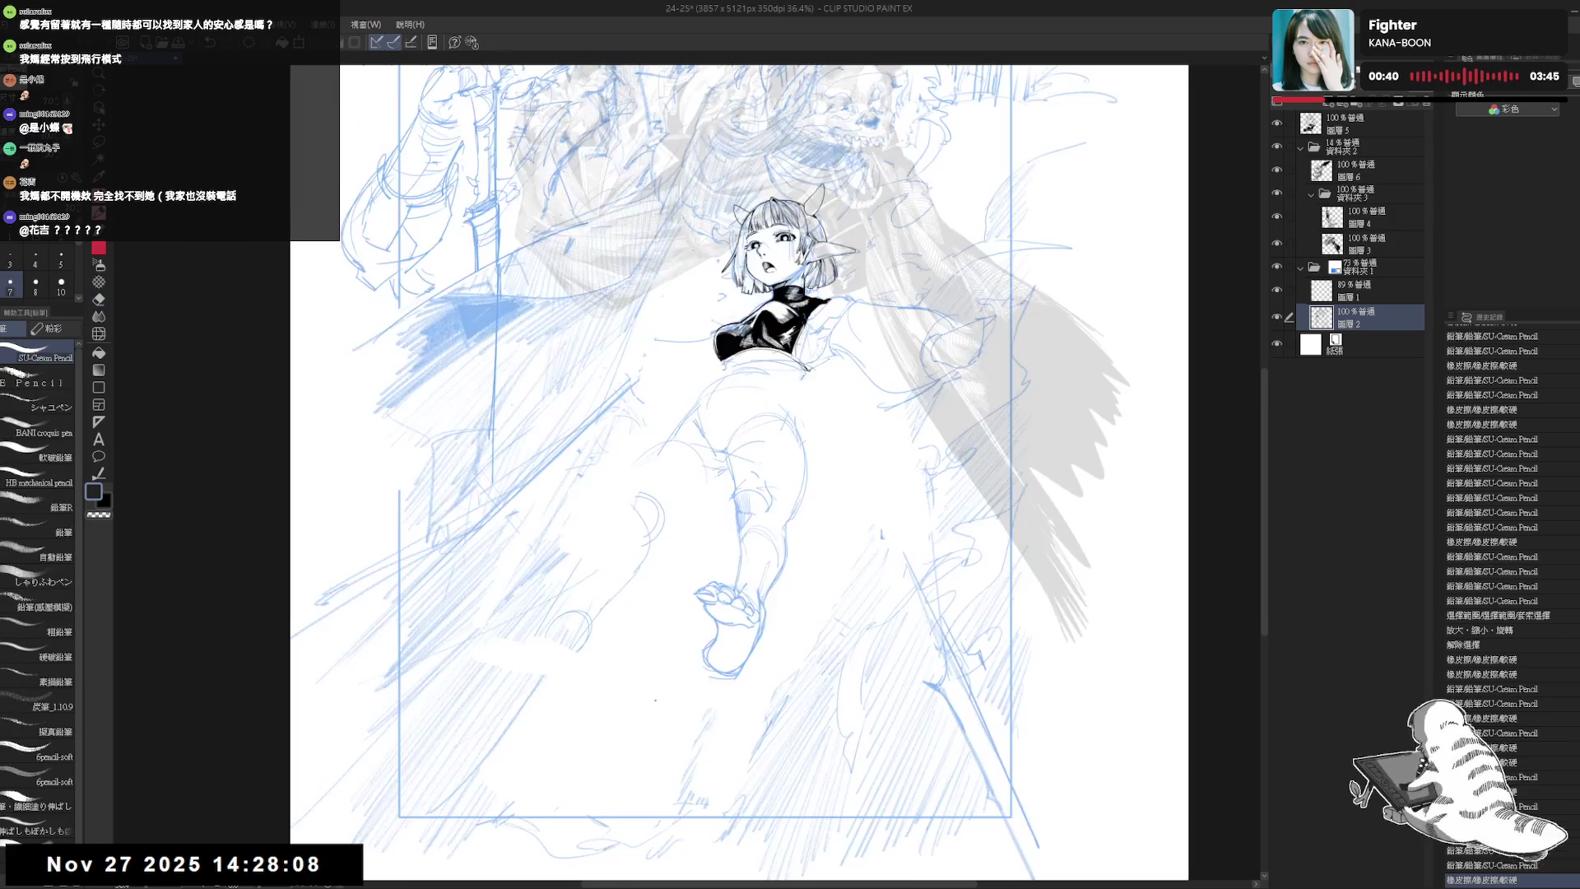
left_click_drag(619, 595, 633, 594)
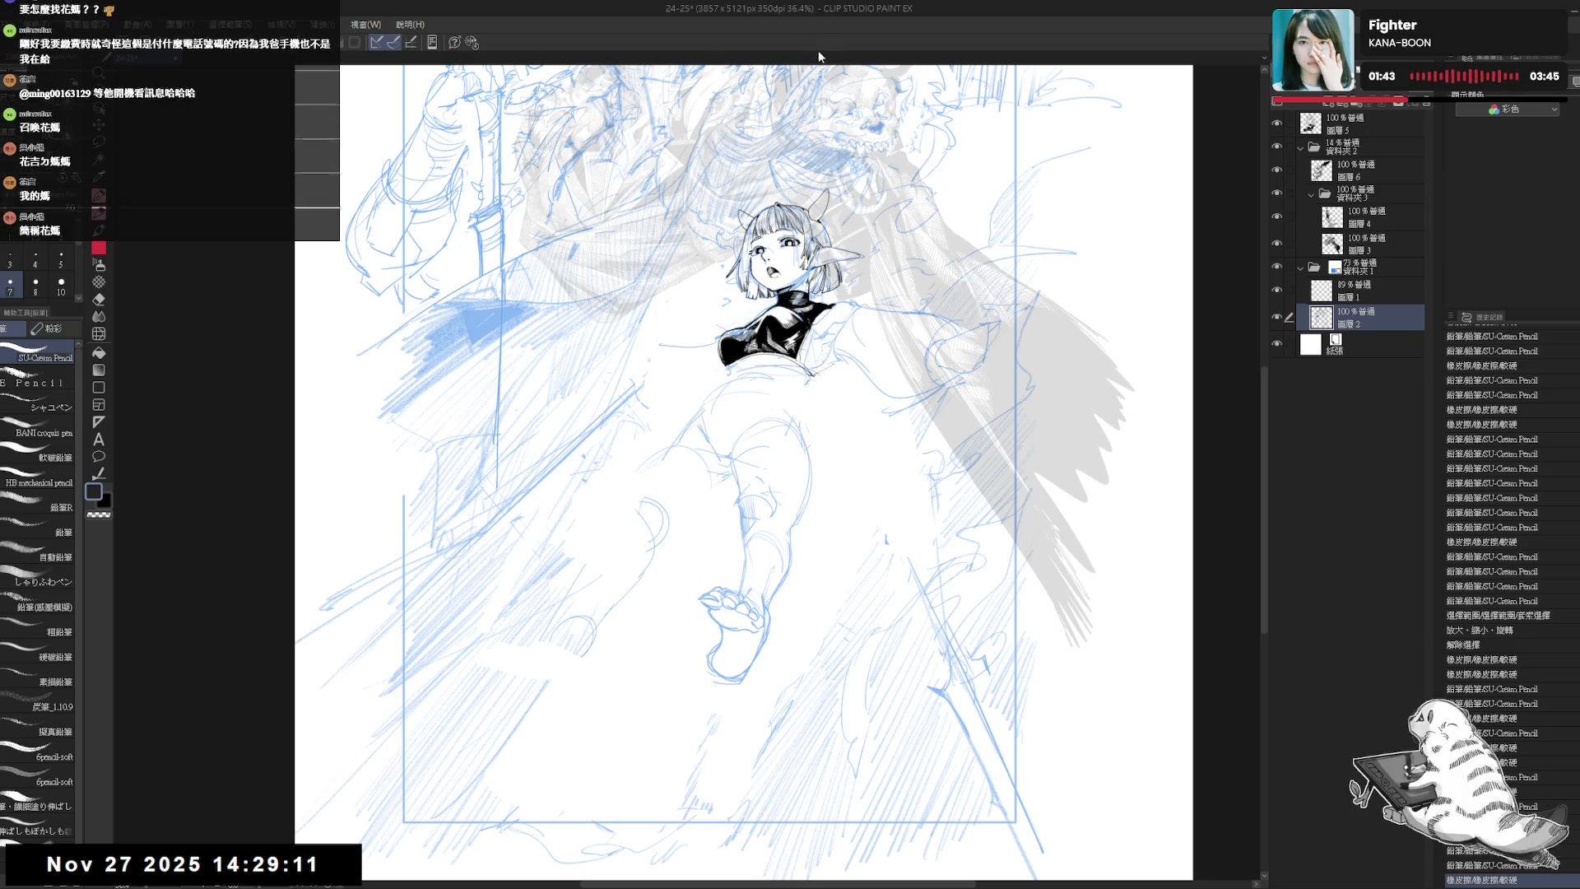
- Erase stray strokes near the torso, adding a small pencil mark between passes
key("e")
left_click_drag(679, 469, 691, 448)
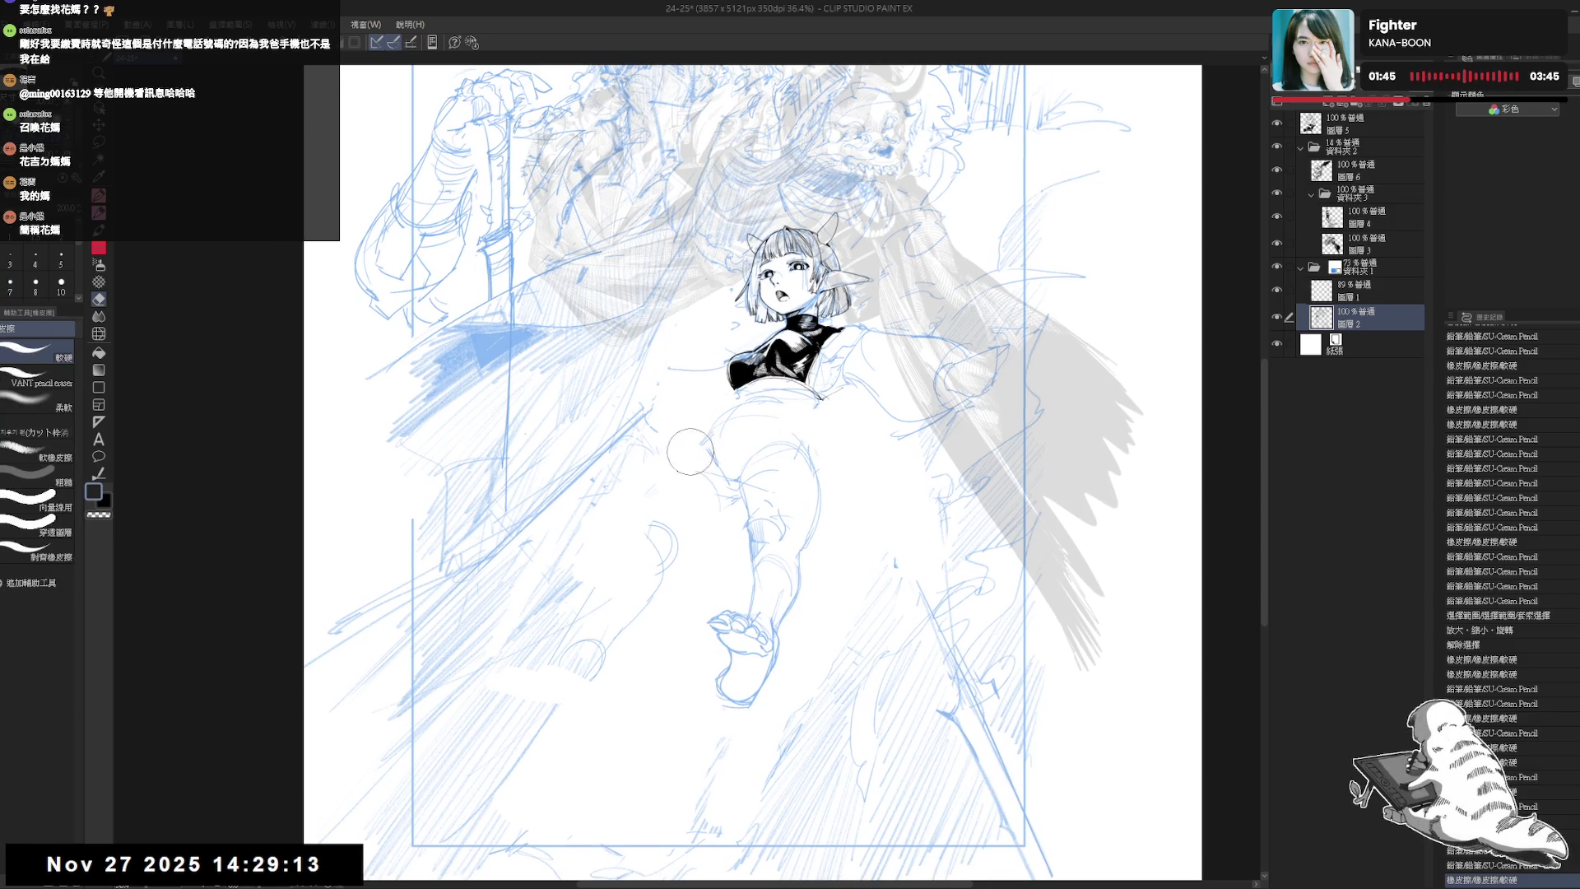
key("p")
left_click(722, 432)
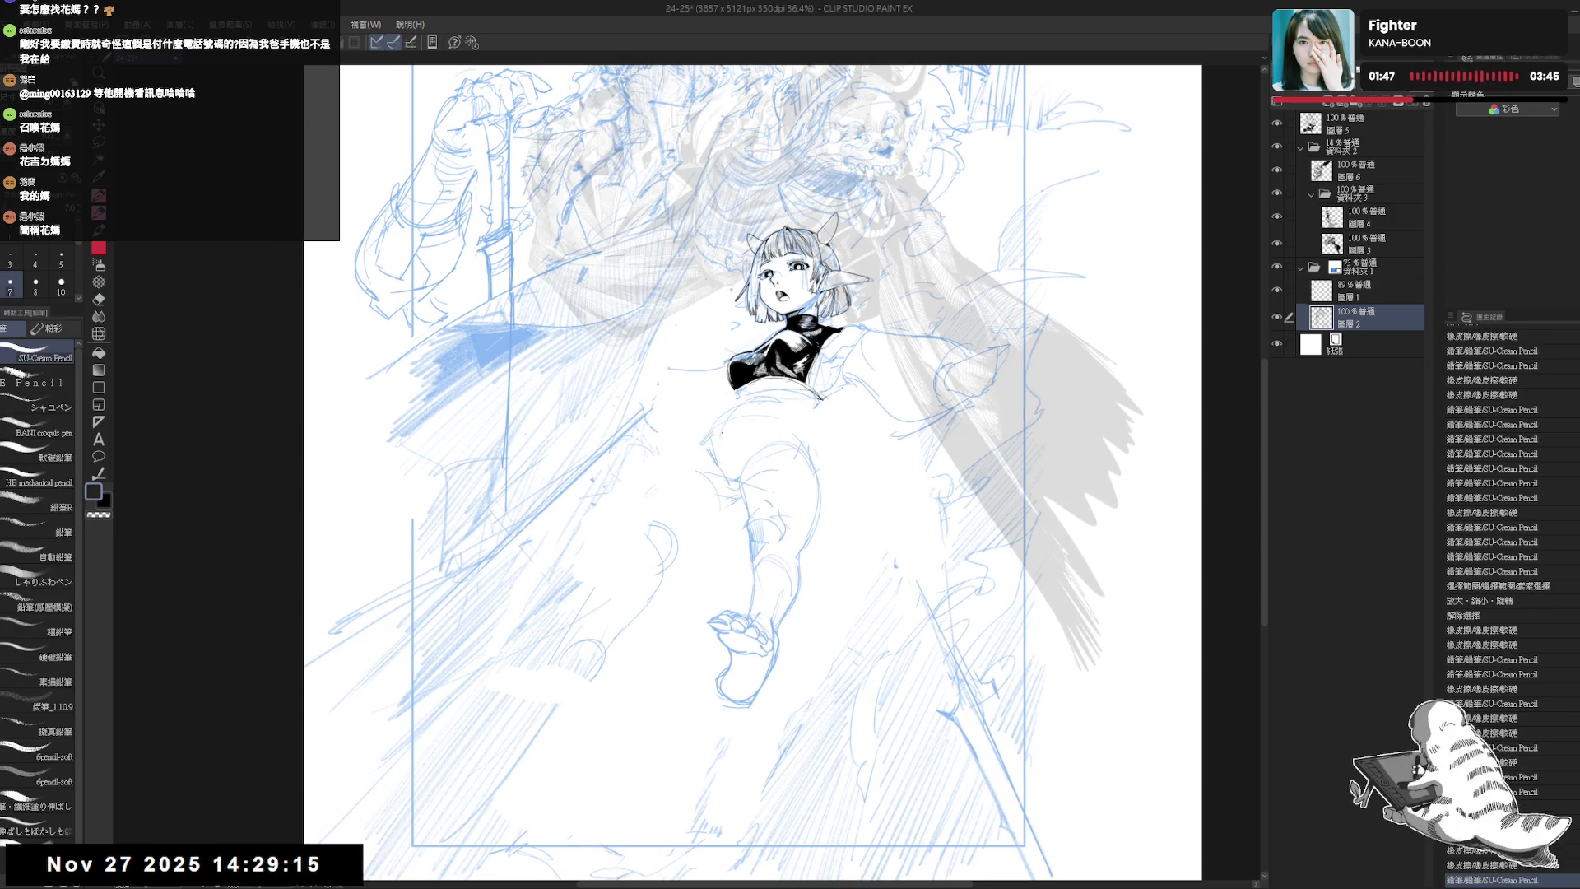
key("e")
left_click_drag(699, 460, 723, 411)
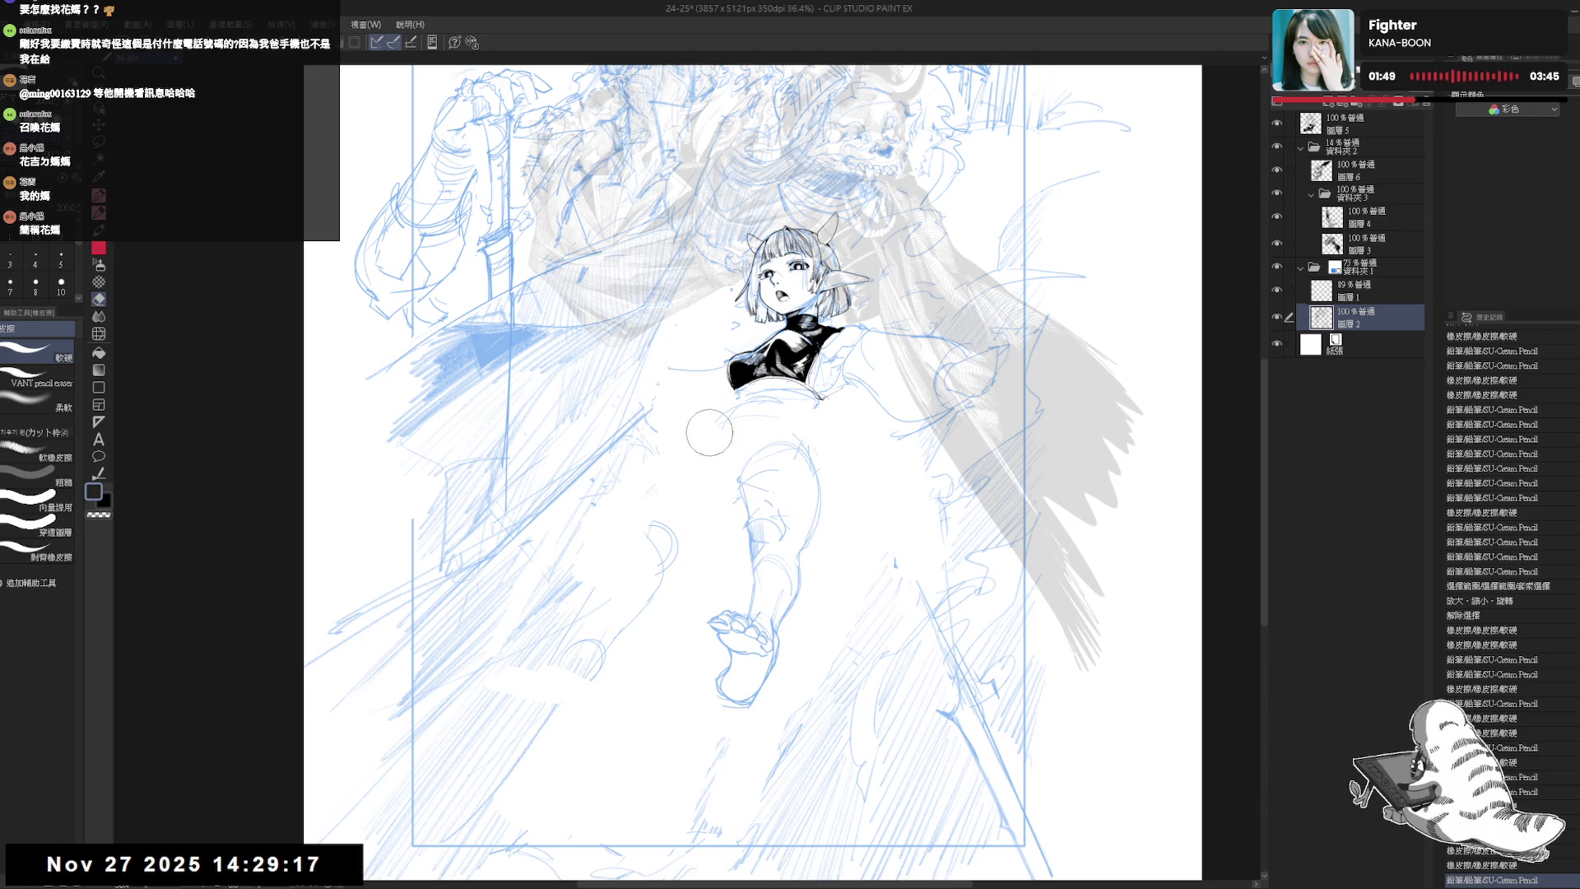
key("p")
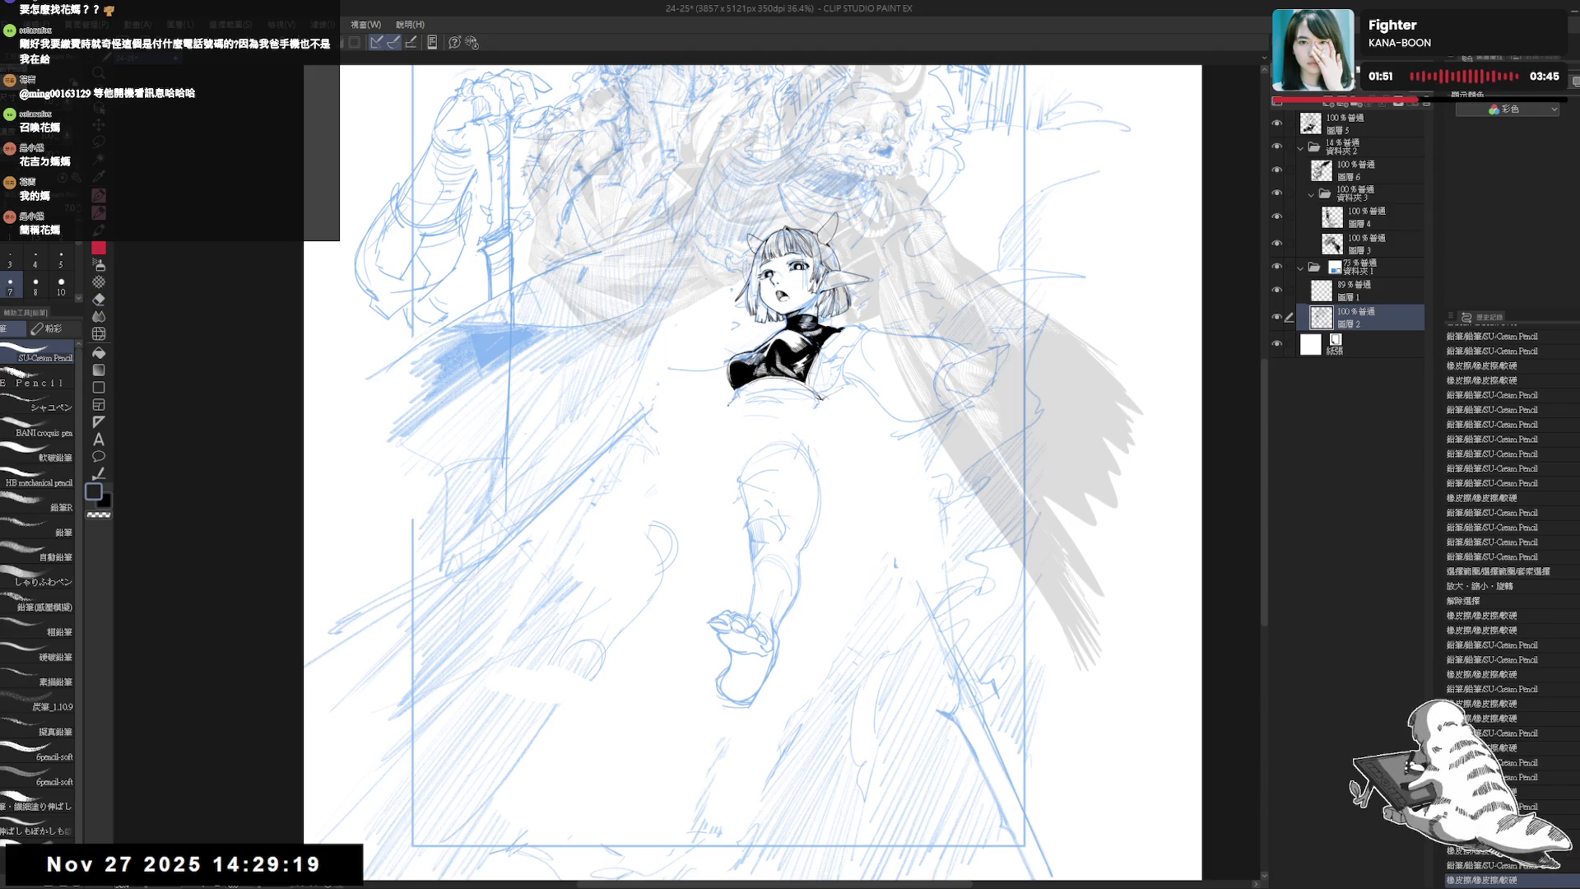
- Place small pencil marks at the waist, hip and leg, erasing one spot
left_click(699, 425)
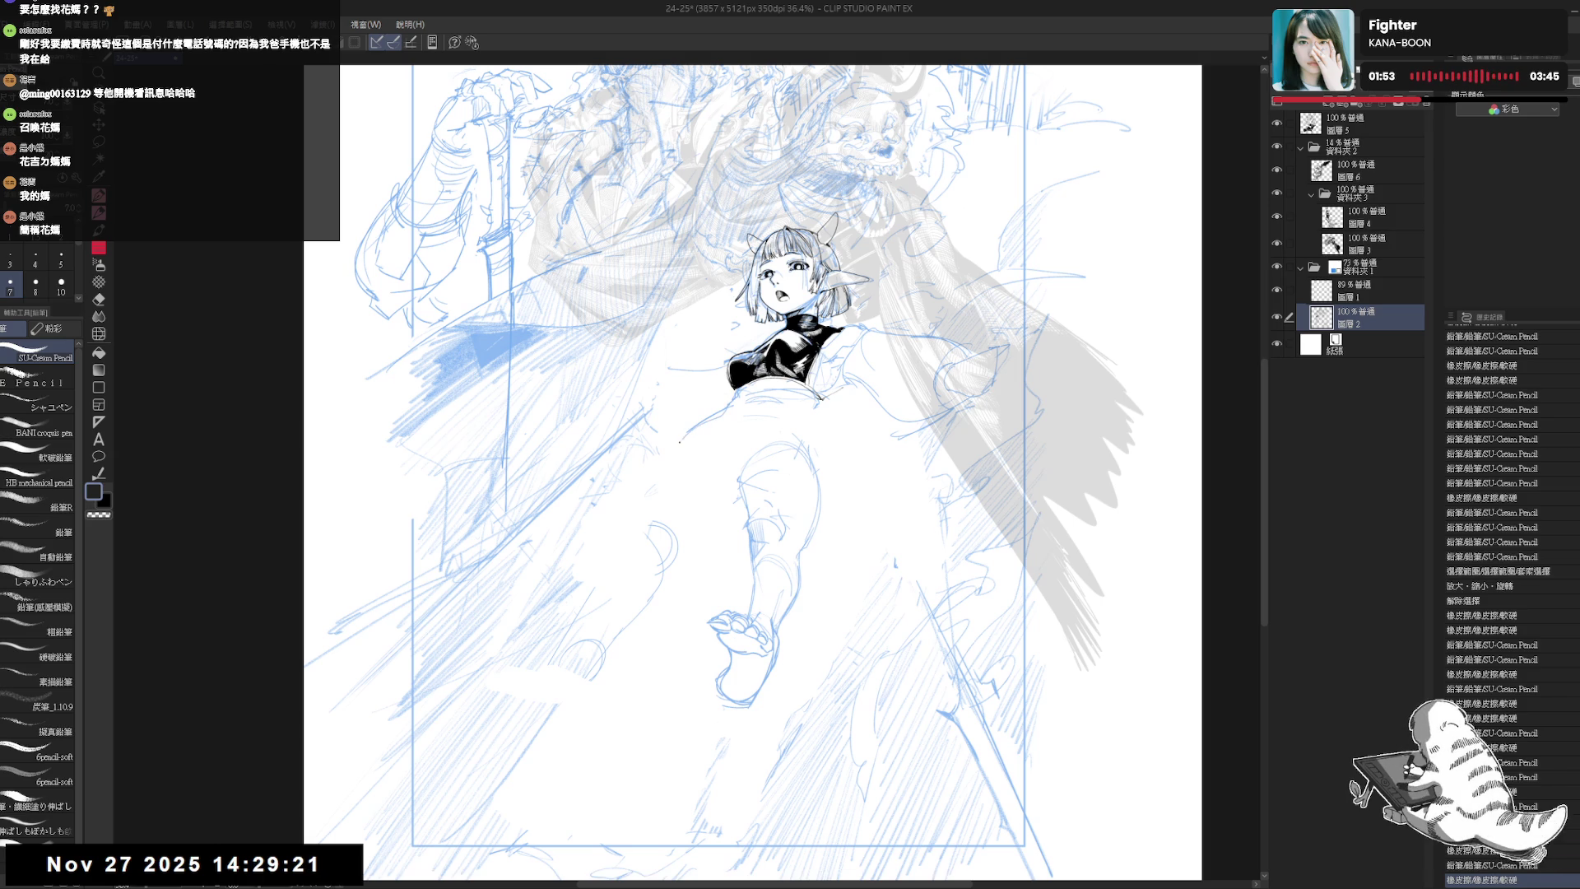
left_click(697, 455)
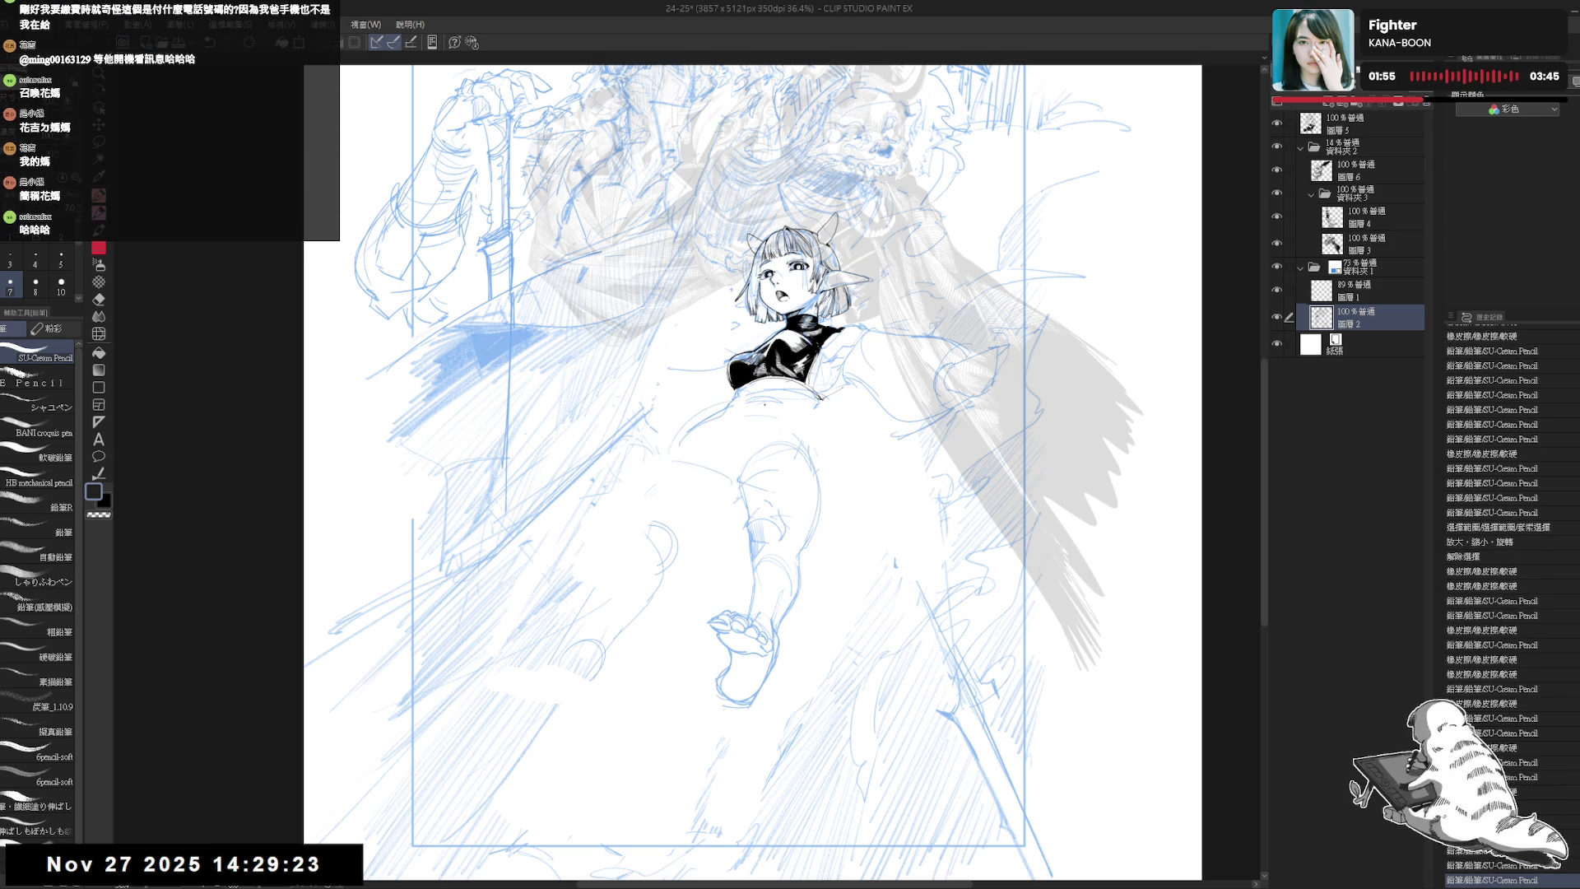
left_click(895, 562)
left_click(798, 440)
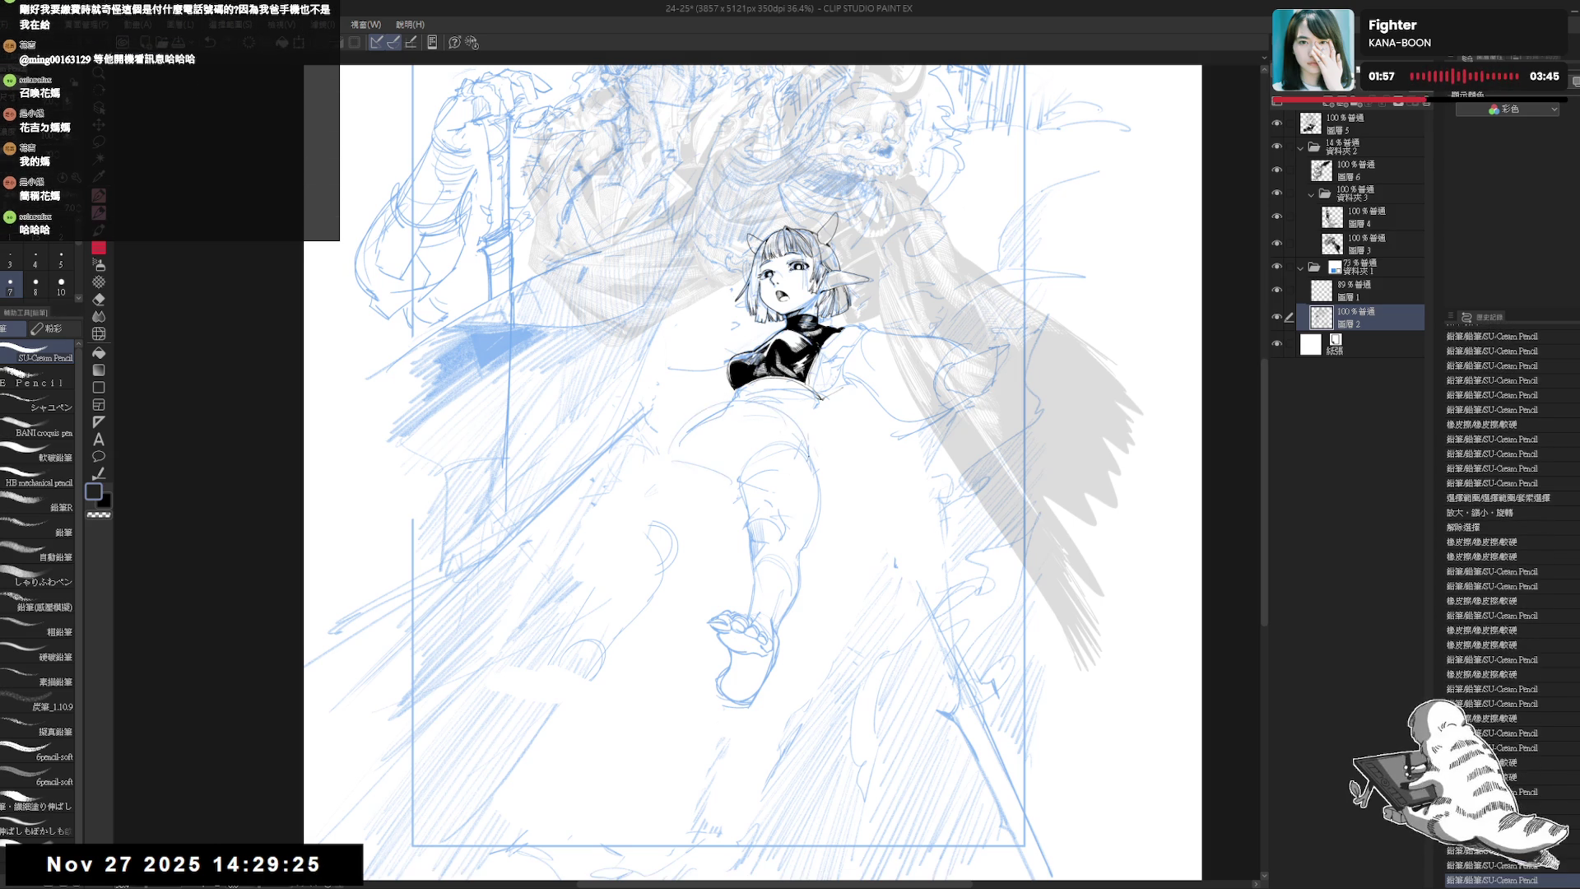
left_click(809, 457)
key("e")
left_click(823, 475)
key("p")
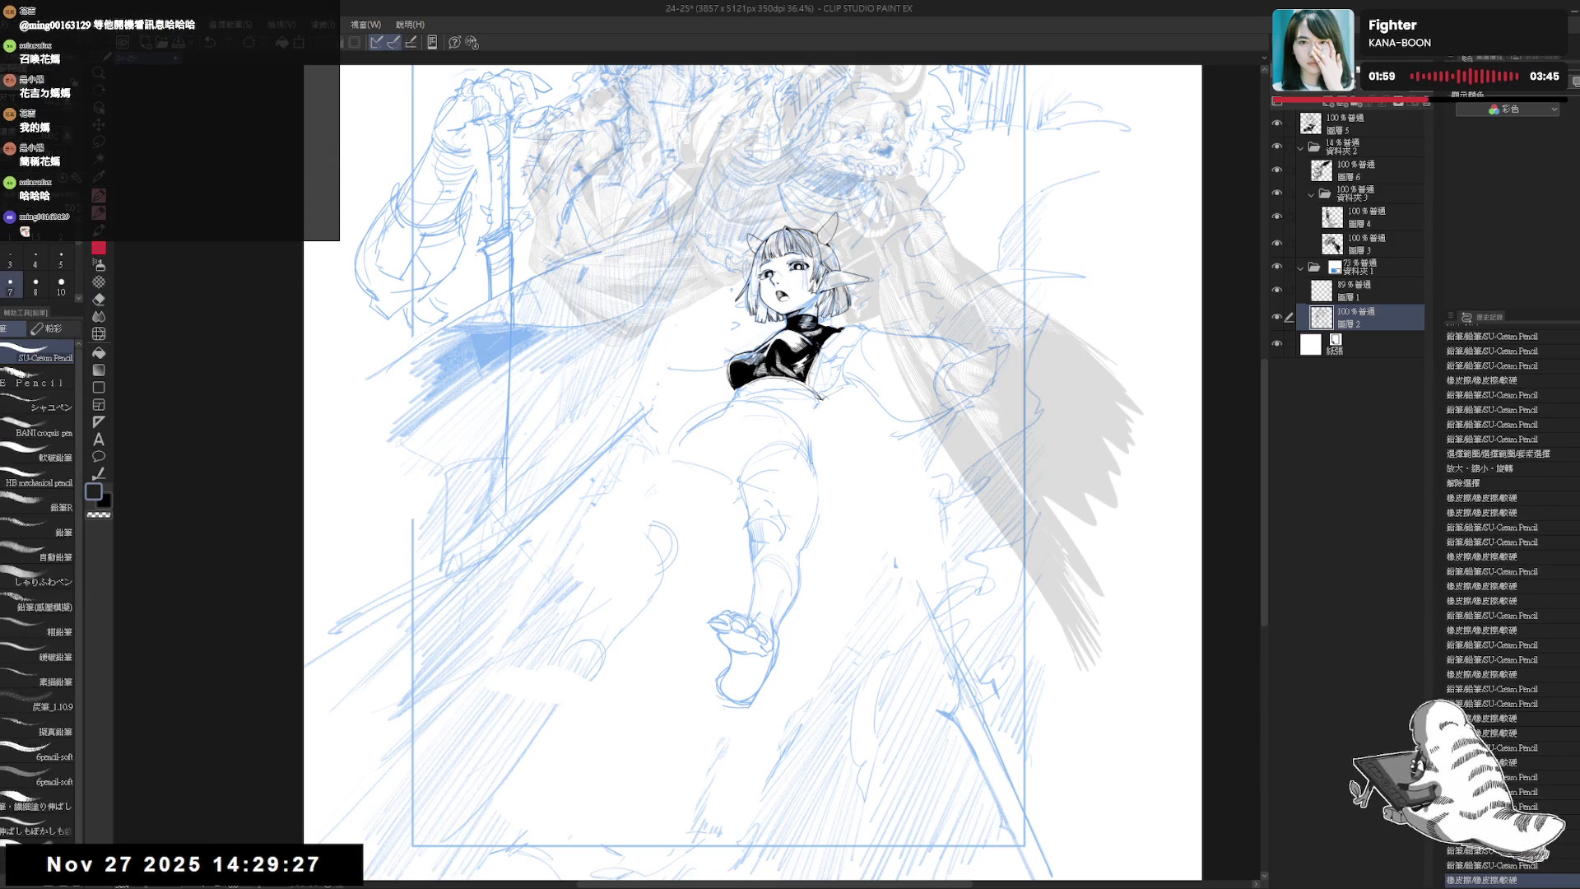
left_click(822, 493)
- Mirror the view, draw a short horizontal waist line, and erase marks at the waist
key("h")
key("h")
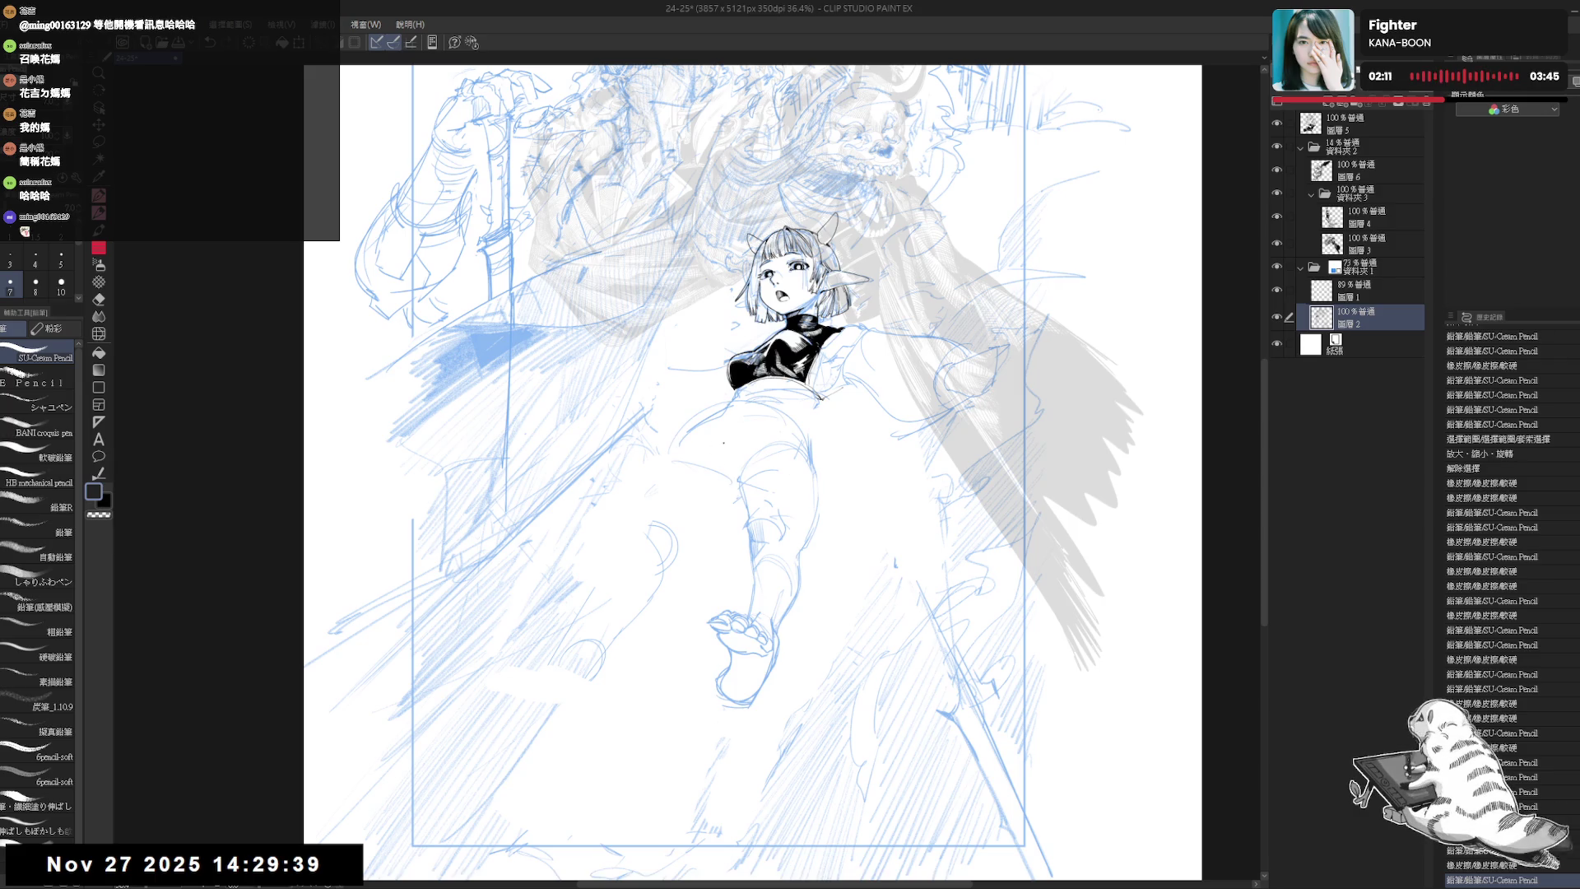
left_click_drag(709, 445, 744, 448)
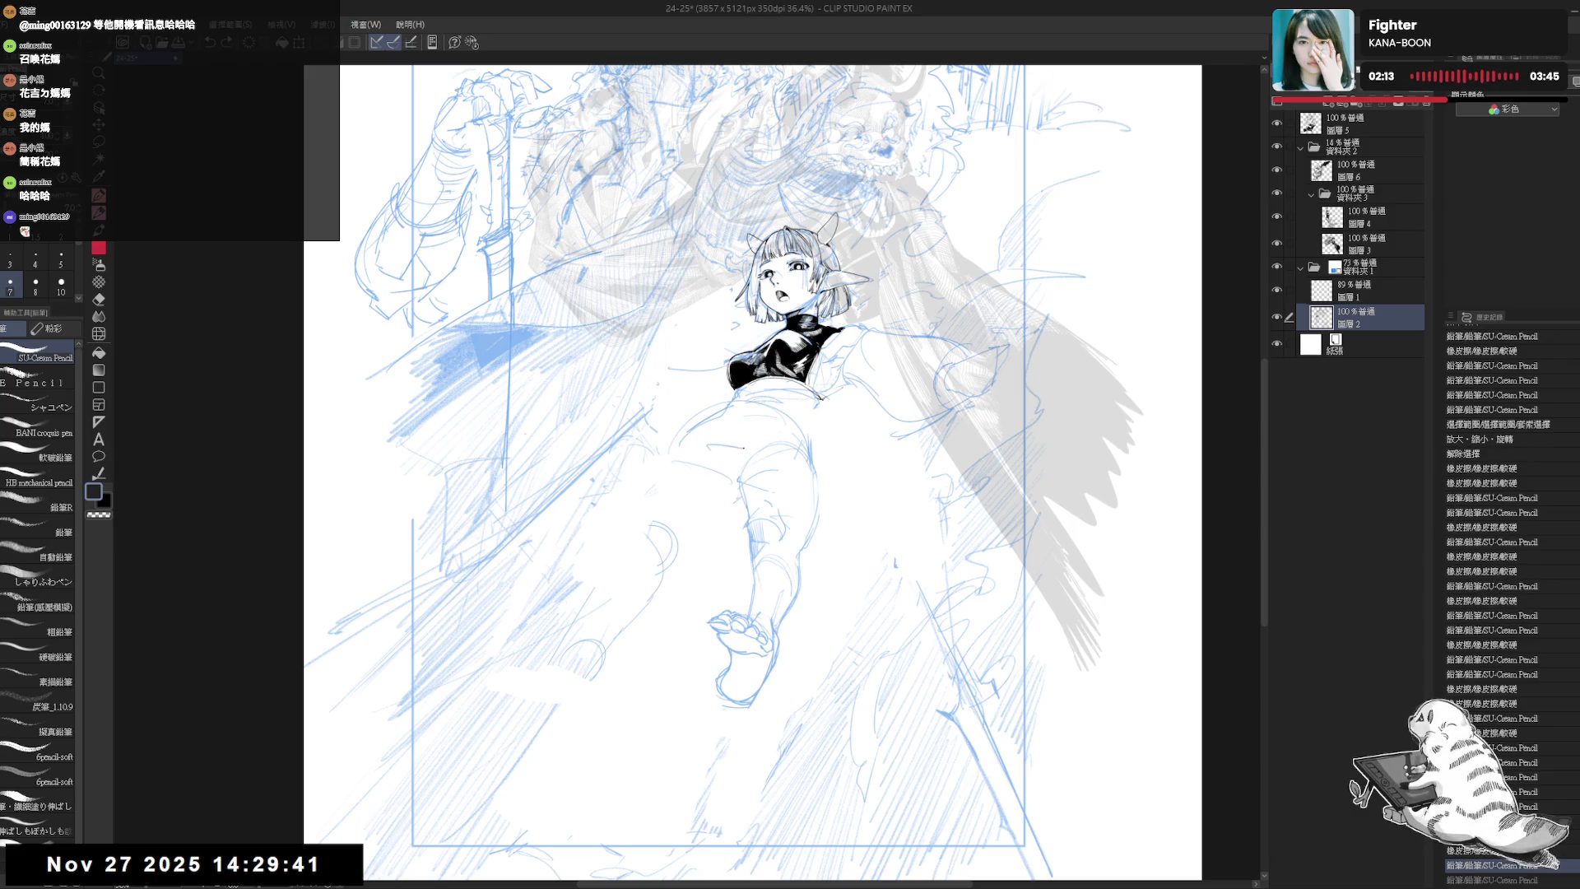
left_click(745, 577)
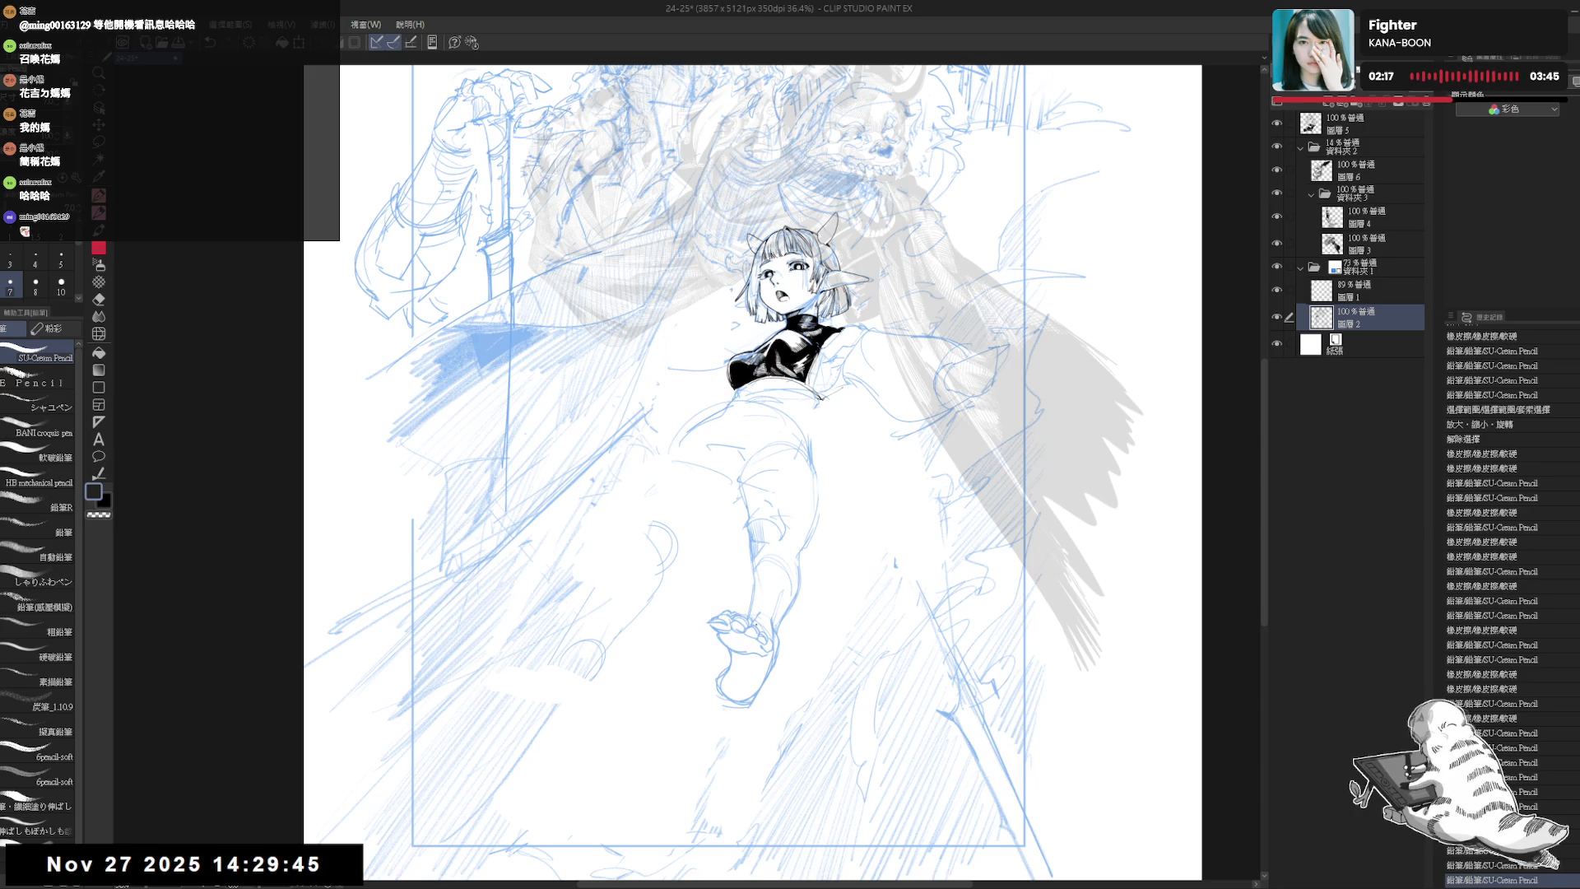
left_click_drag(835, 386, 806, 432)
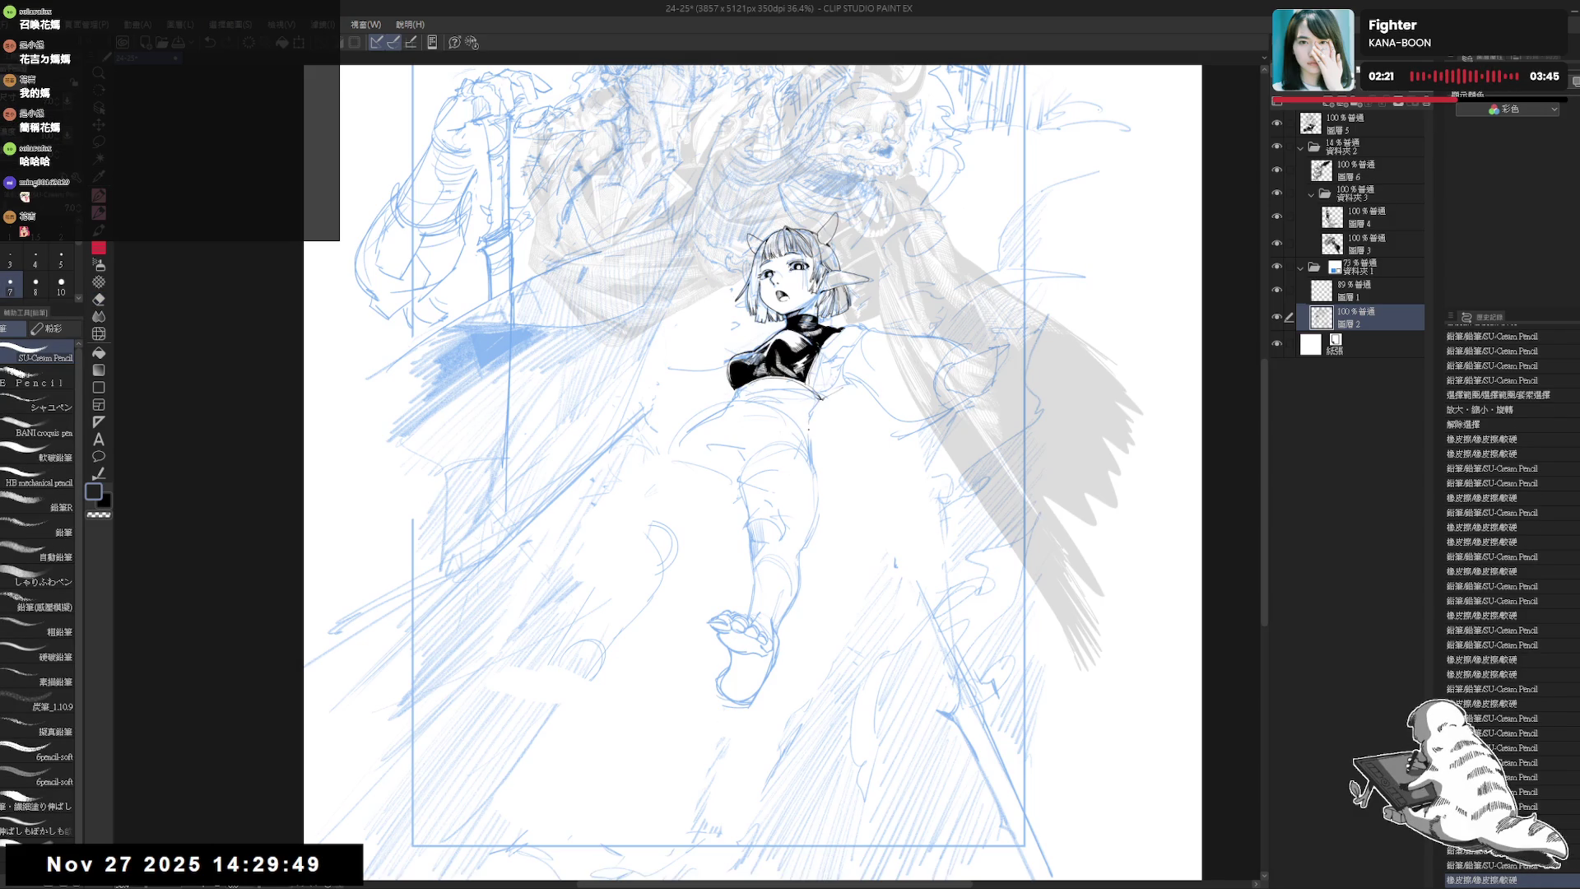
- Erase stray sketch lines and the old lines around the knee, checking in mirrored view
key("h")
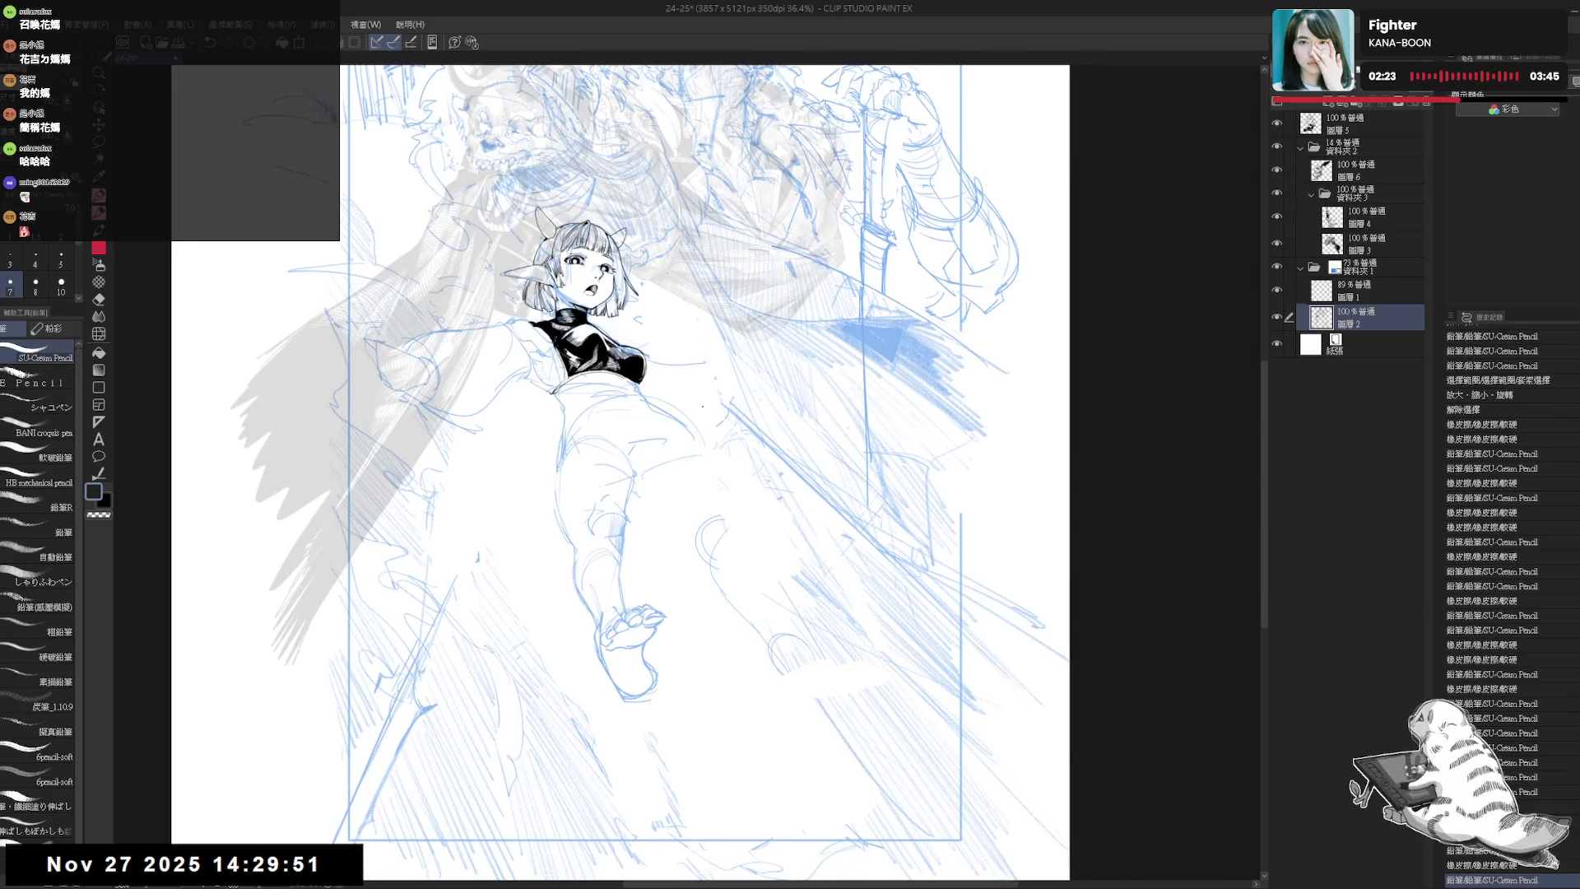
key("e")
mouse_move(670, 402)
left_mouse_down()
mouse_move(650, 394)
mouse_move(718, 459)
mouse_move(688, 438)
left_mouse_up()
left_click(718, 459)
key("p")
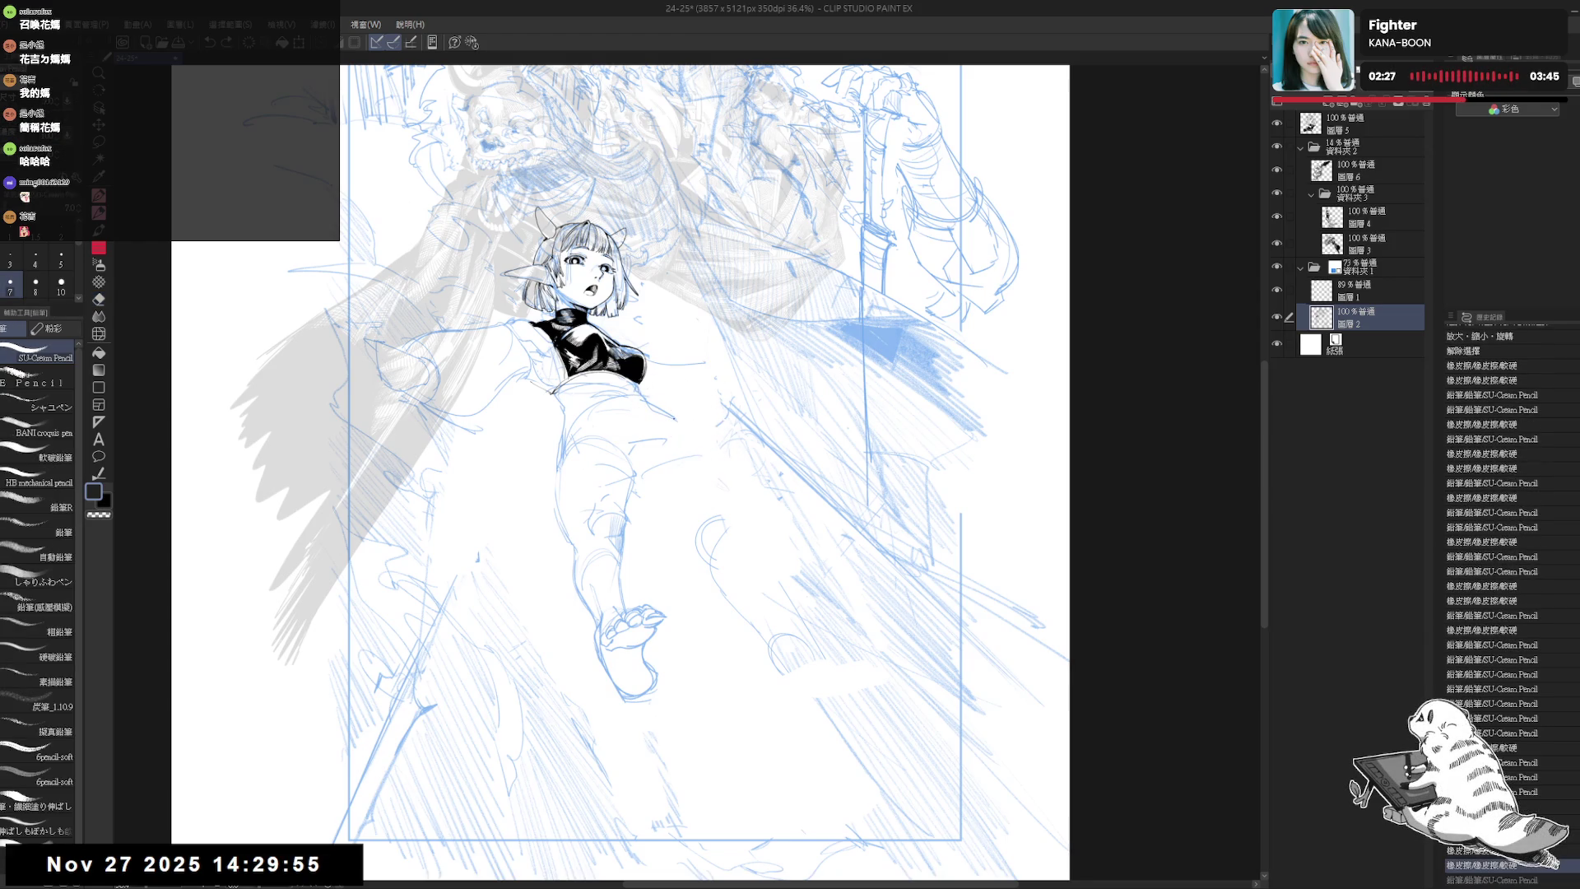
key("h")
key("e")
left_click(732, 472)
left_click_drag(731, 472, 734, 481)
key("p")
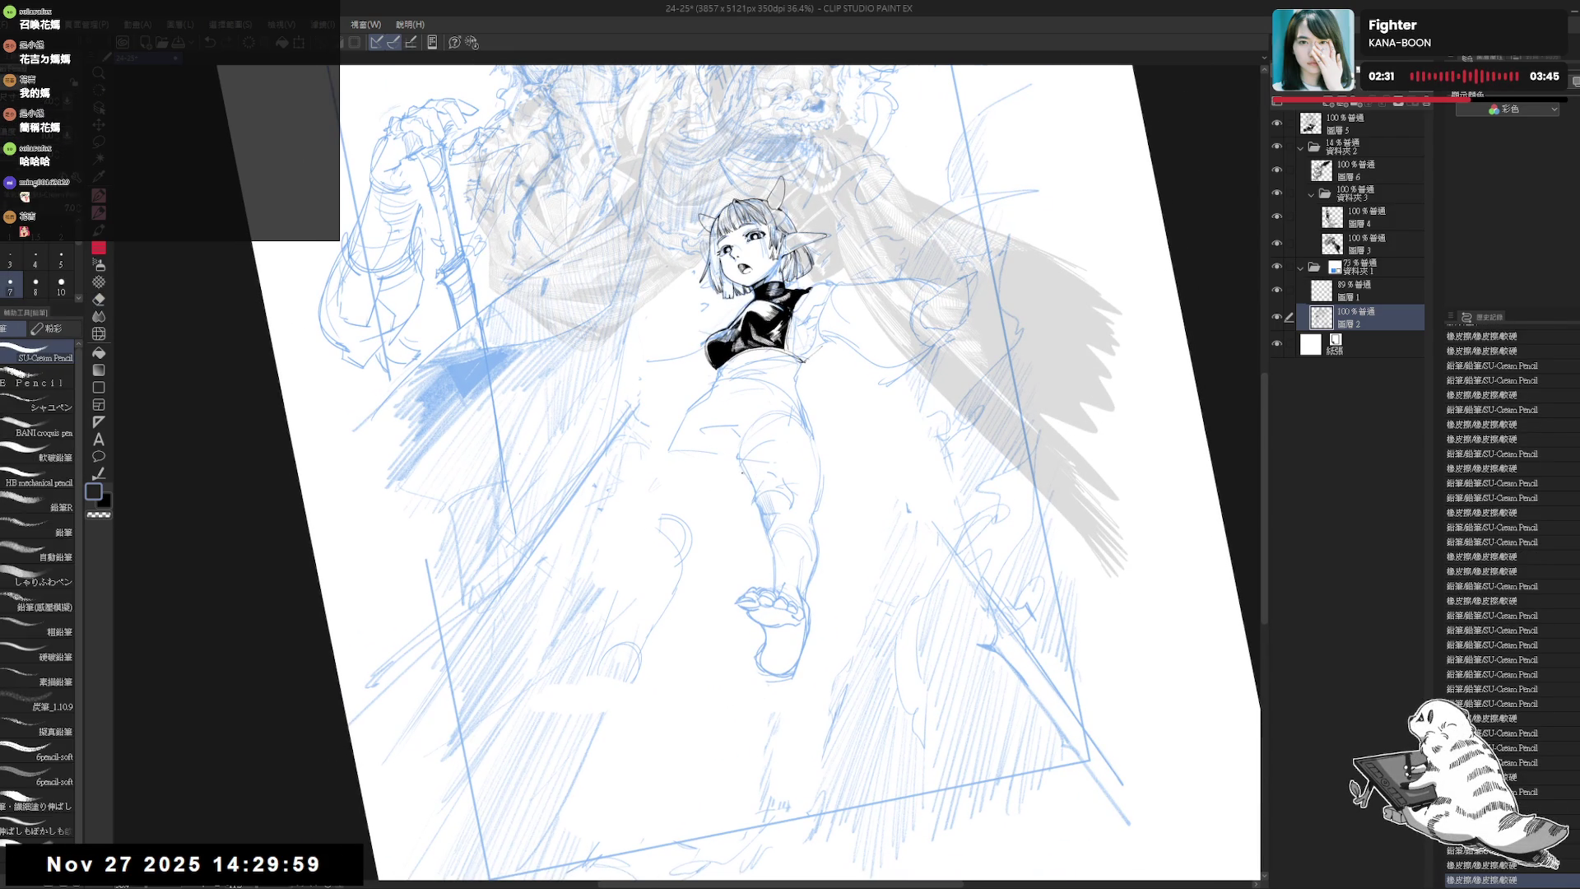
- Clear stray lines on the legs, redraw the lower leg, and rotate the view after a mirror check
key("e")
mouse_move(699, 421)
left_mouse_down()
mouse_move(716, 403)
mouse_move(735, 461)
left_mouse_up()
key("p")
key("h")
key("h")
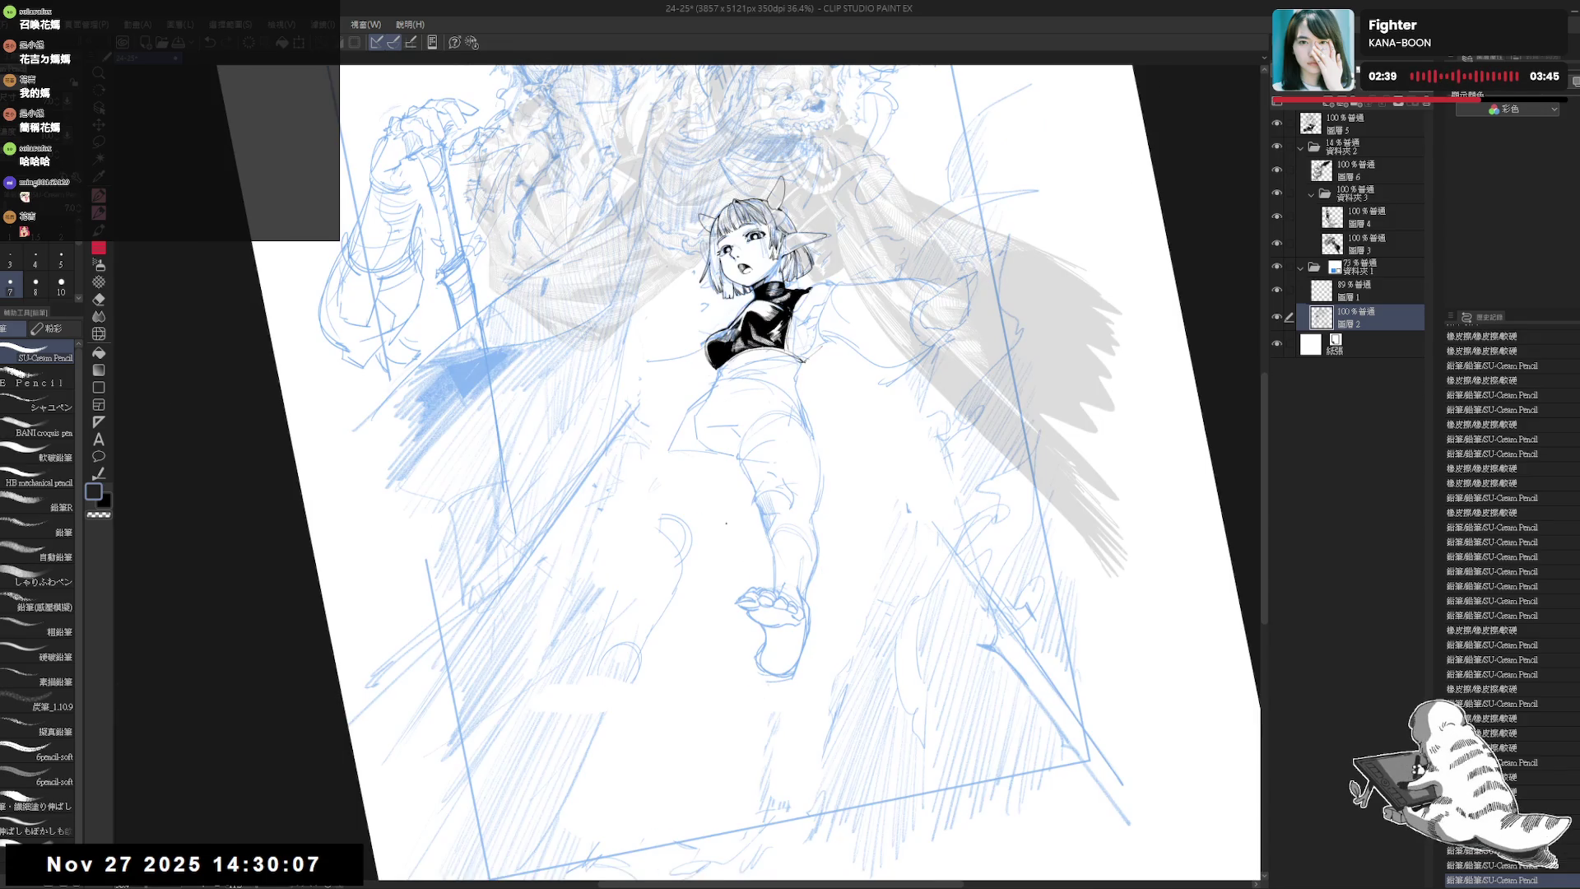
mouse_move(691, 530)
left_mouse_down()
mouse_move(686, 504)
mouse_move(683, 576)
left_mouse_up()
key("e")
key("p")
mouse_move(687, 502)
left_mouse_down()
mouse_move(729, 466)
mouse_move(736, 487)
left_mouse_up()
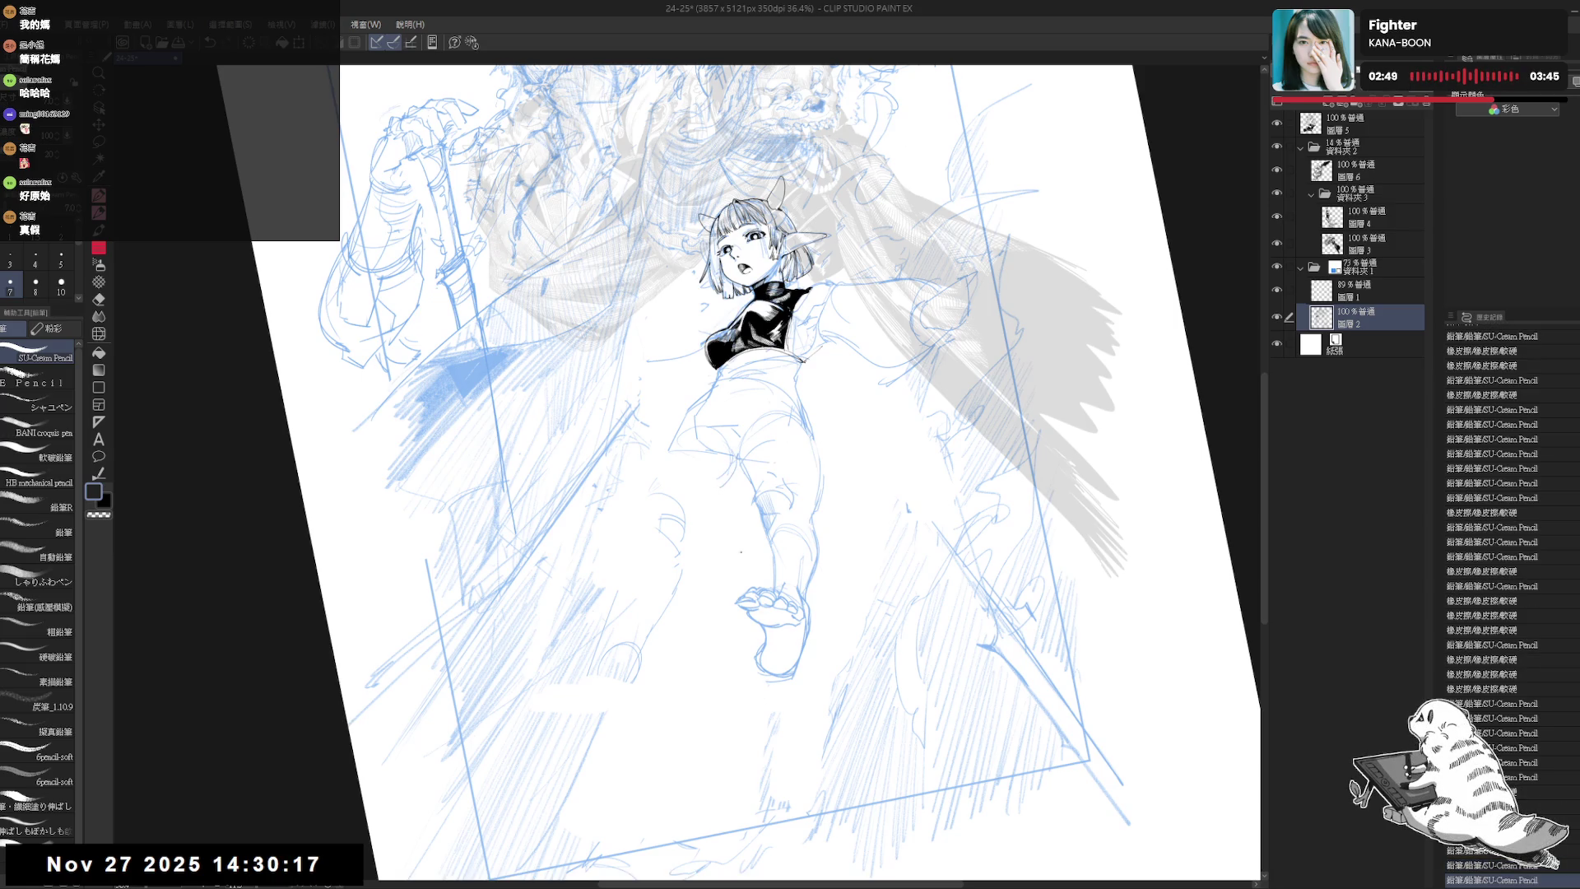
key("h")
key("h")
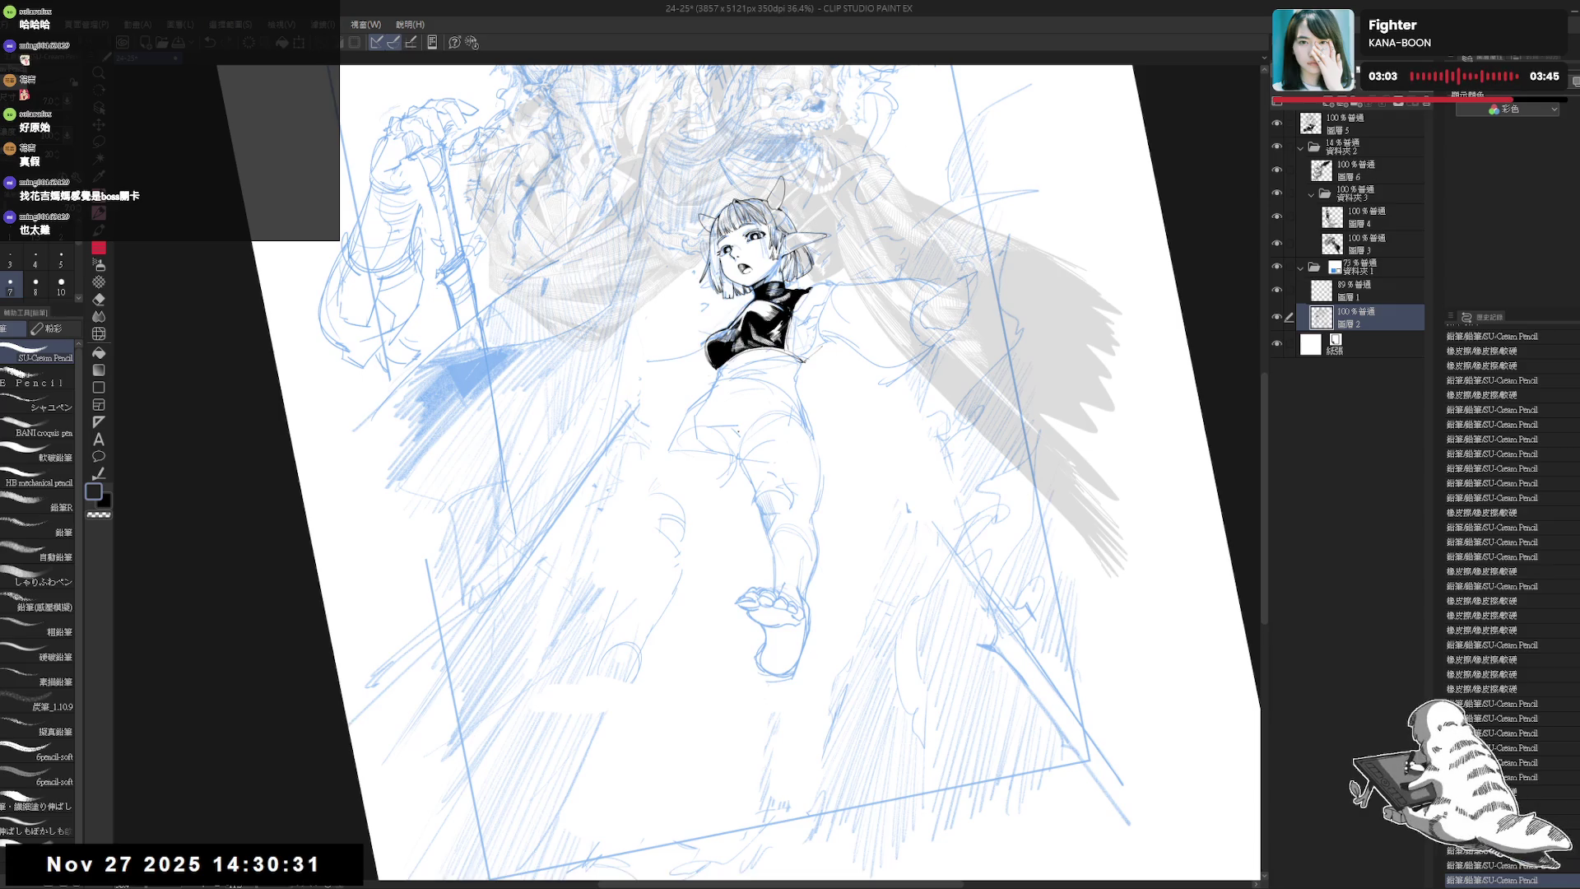
left_click_drag(640, 504, 691, 457)
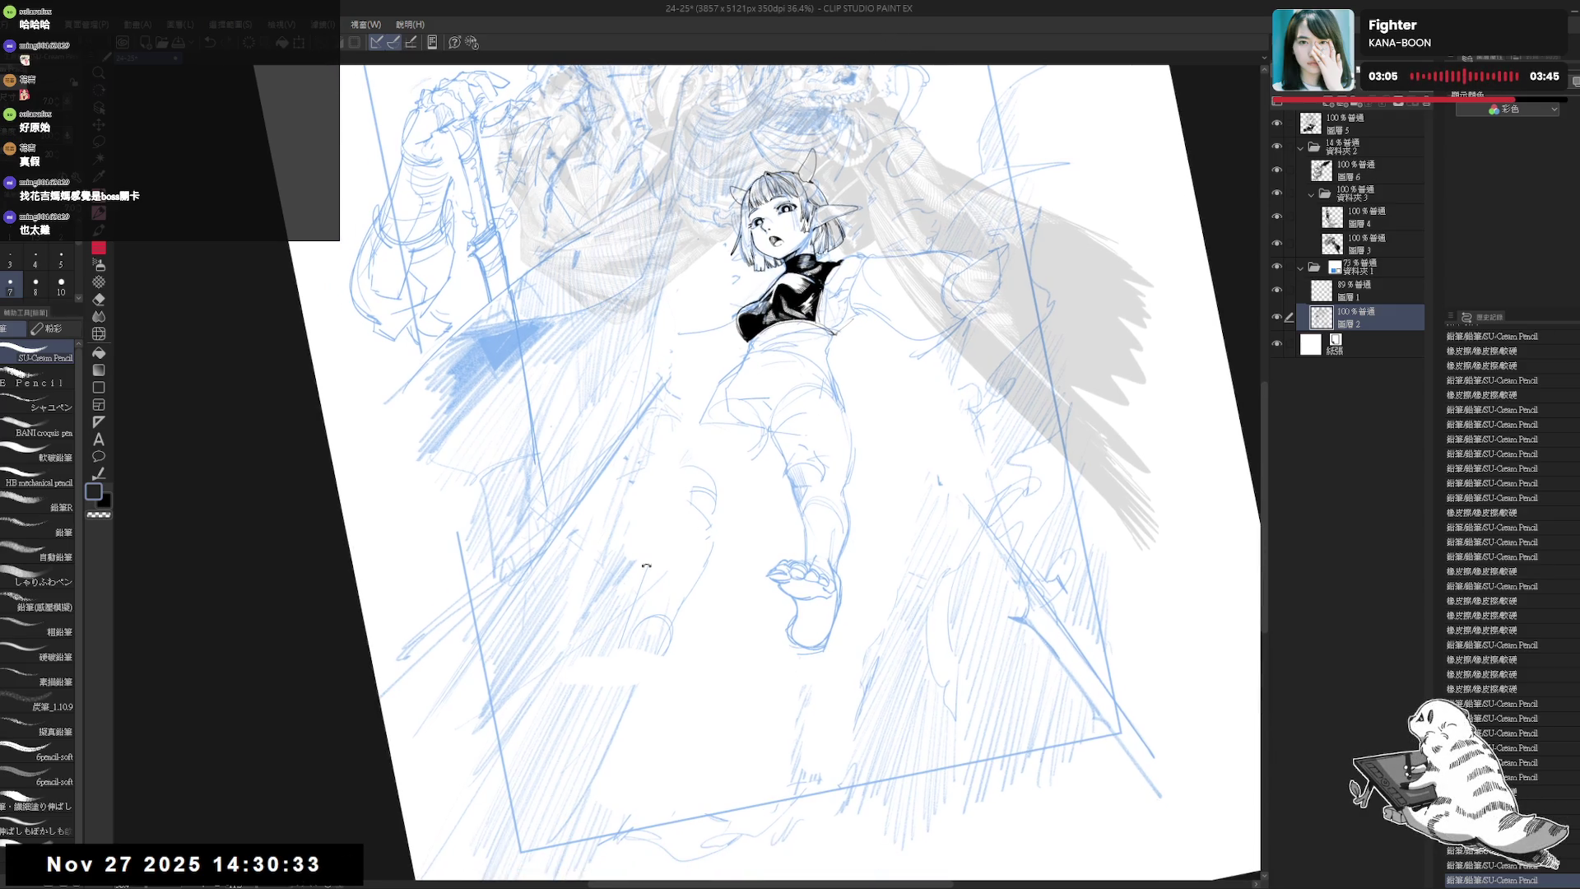
left_click_drag(692, 522, 714, 449)
key("p")
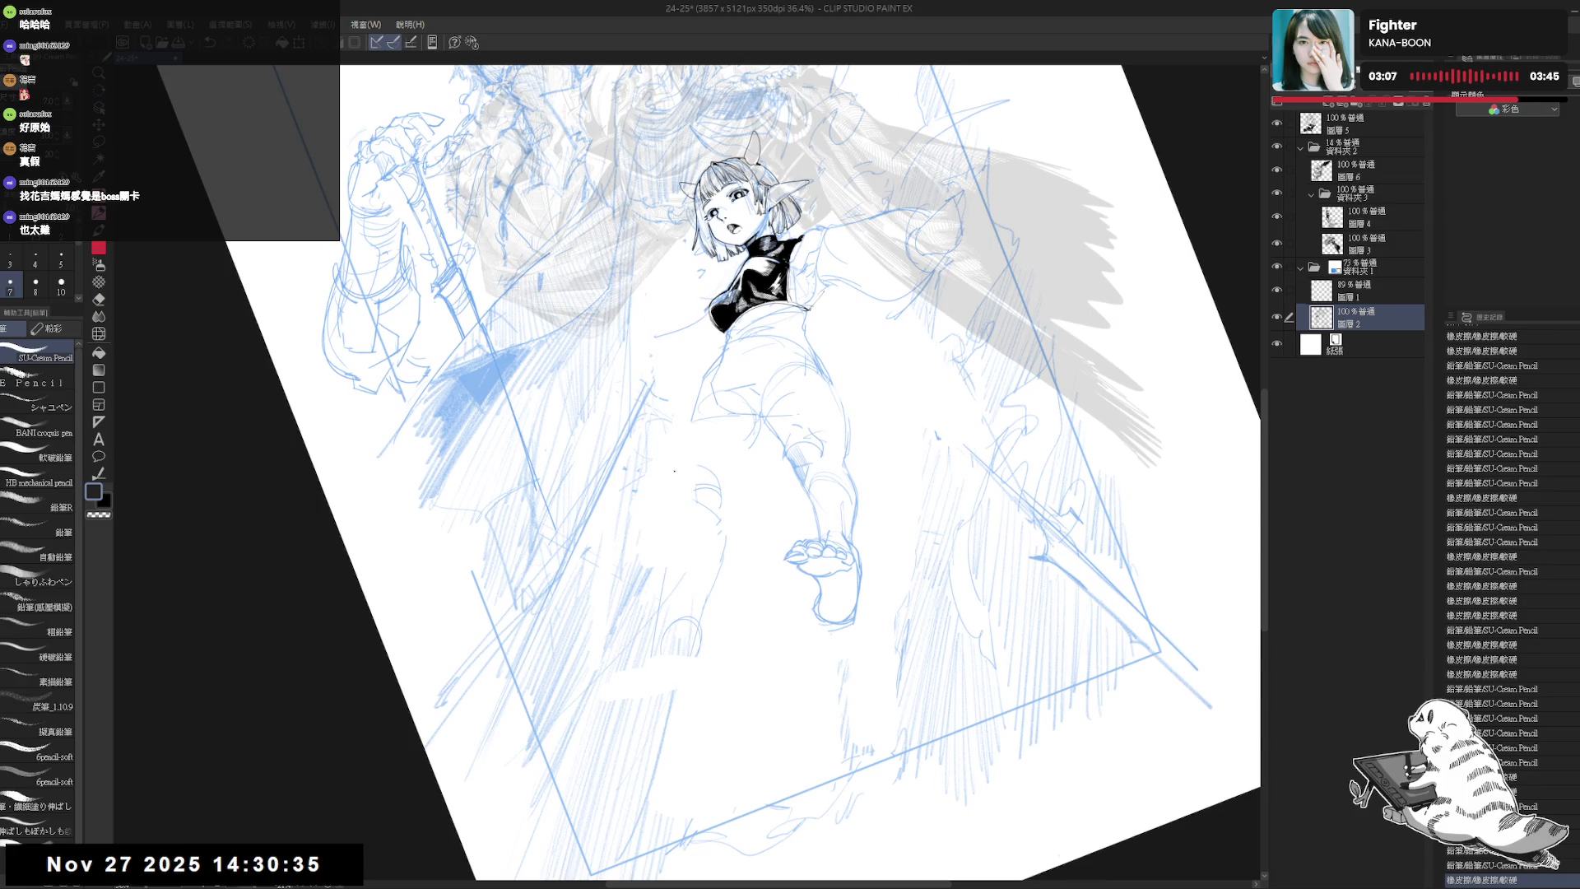
left_click_drag(688, 421, 674, 475)
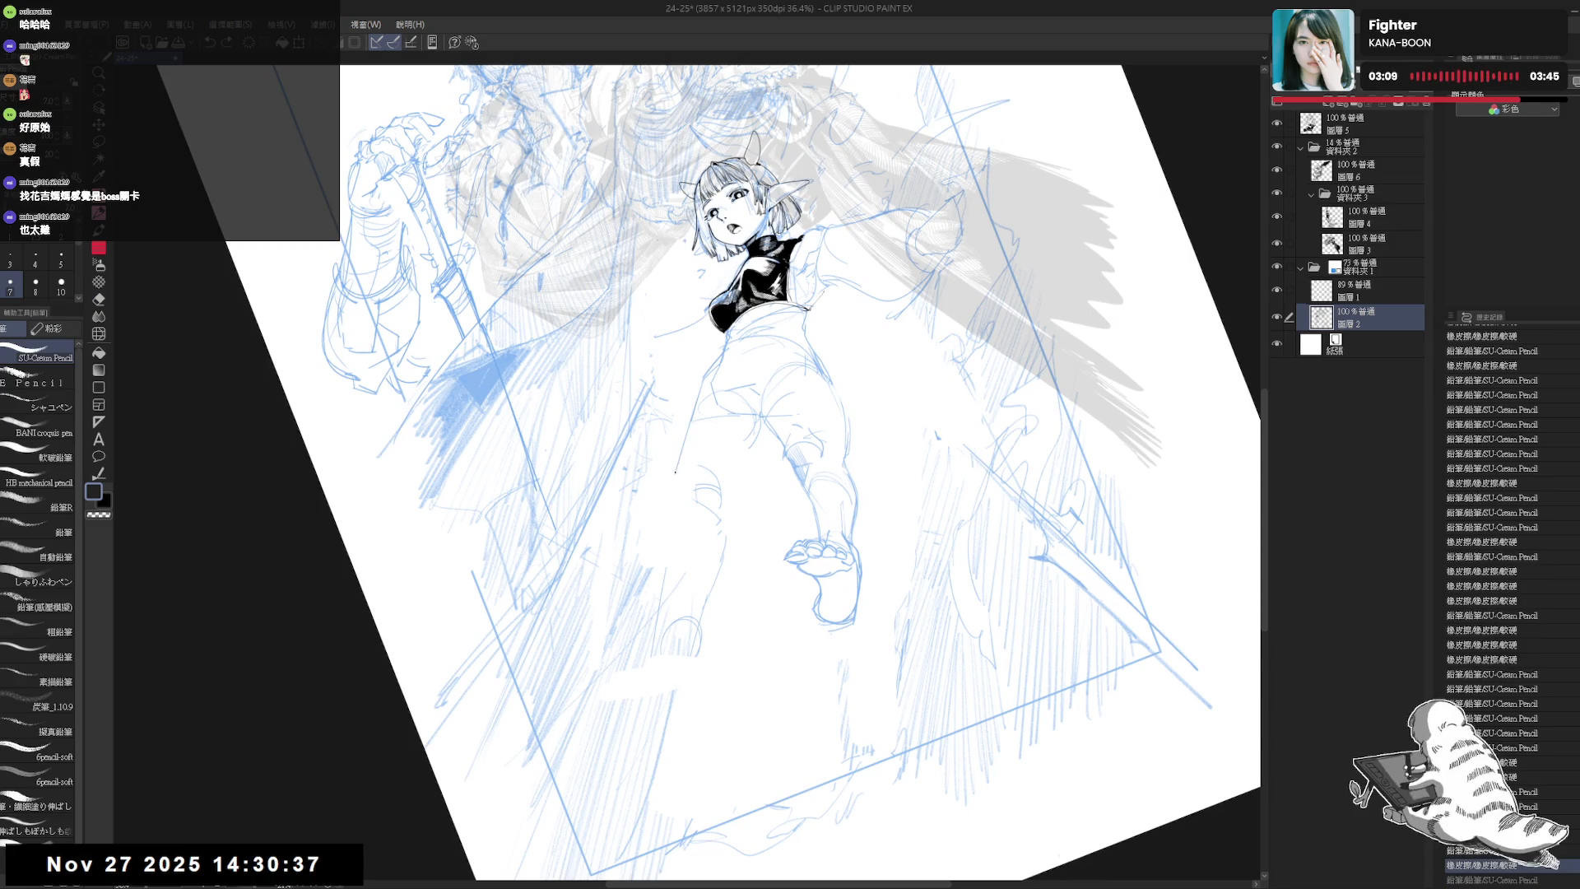
key("ctrl+z")
left_click_drag(693, 408, 672, 479)
key("ctrl+z")
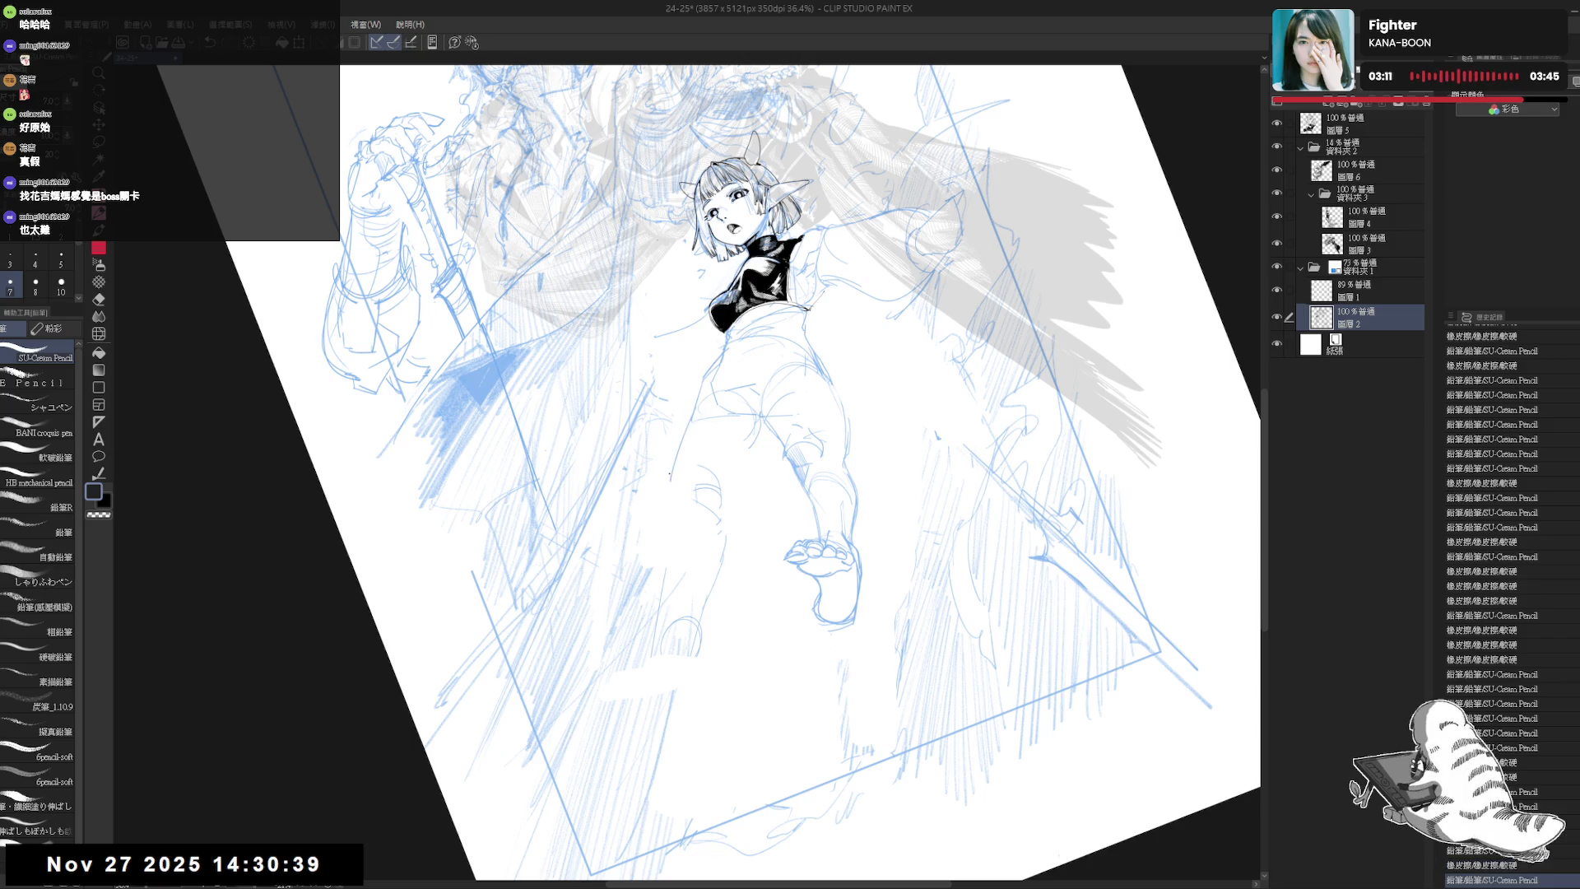
key("ctrl+@")
left_click_drag(746, 432, 738, 432)
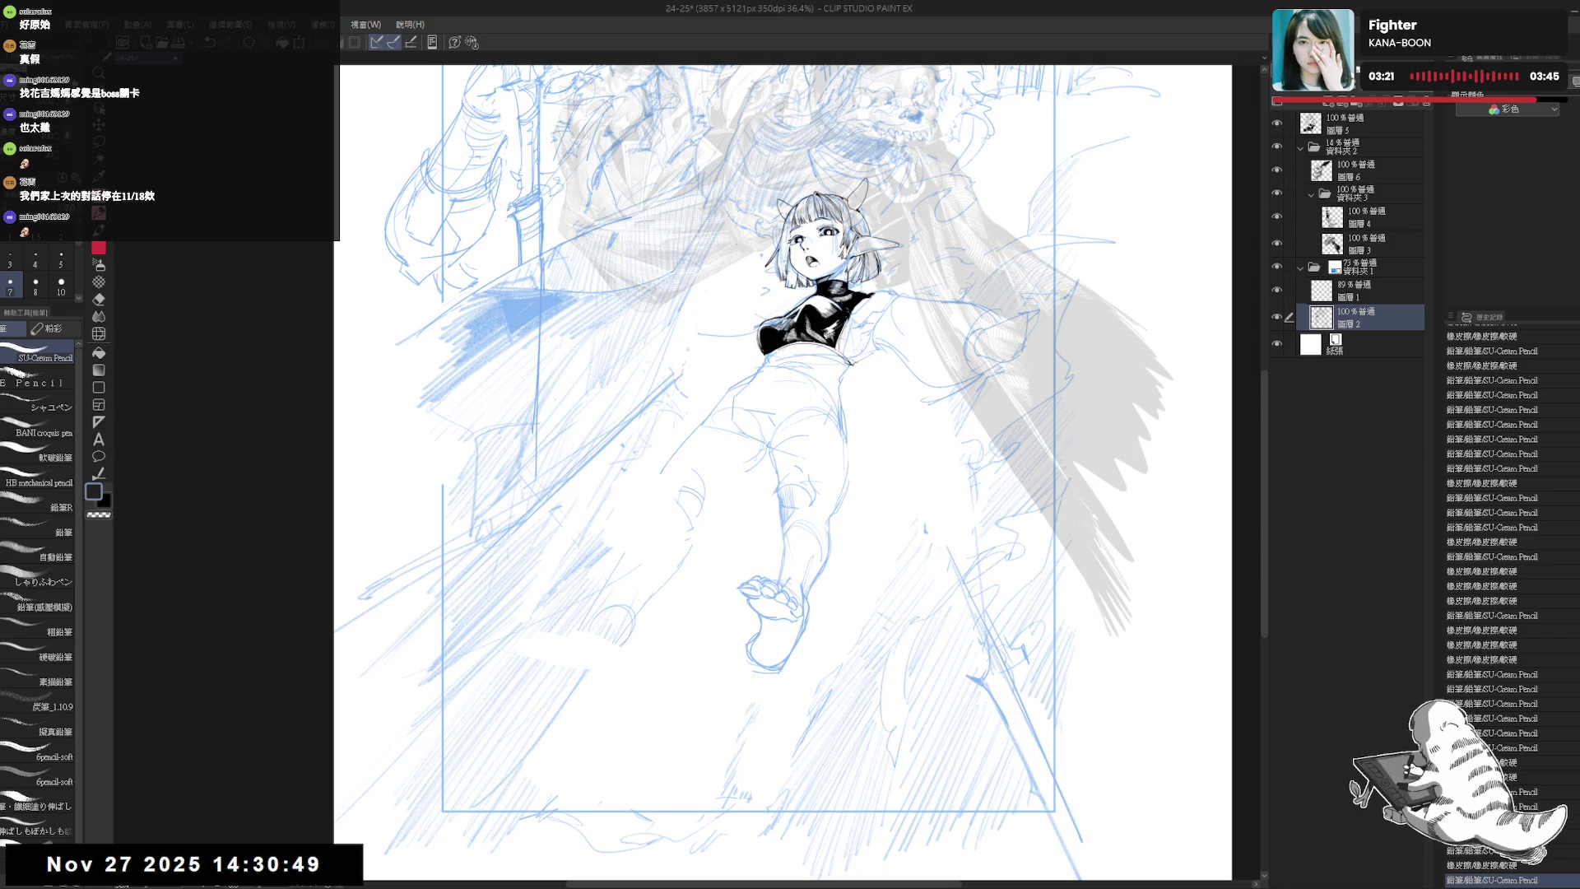
mouse_move(683, 498)
left_mouse_down()
mouse_move(650, 459)
mouse_move(661, 491)
mouse_move(698, 508)
mouse_move(761, 490)
mouse_move(769, 502)
mouse_move(728, 478)
left_mouse_up()
key("h")
key("h")
key("e")
key("p")
left_click(731, 481)
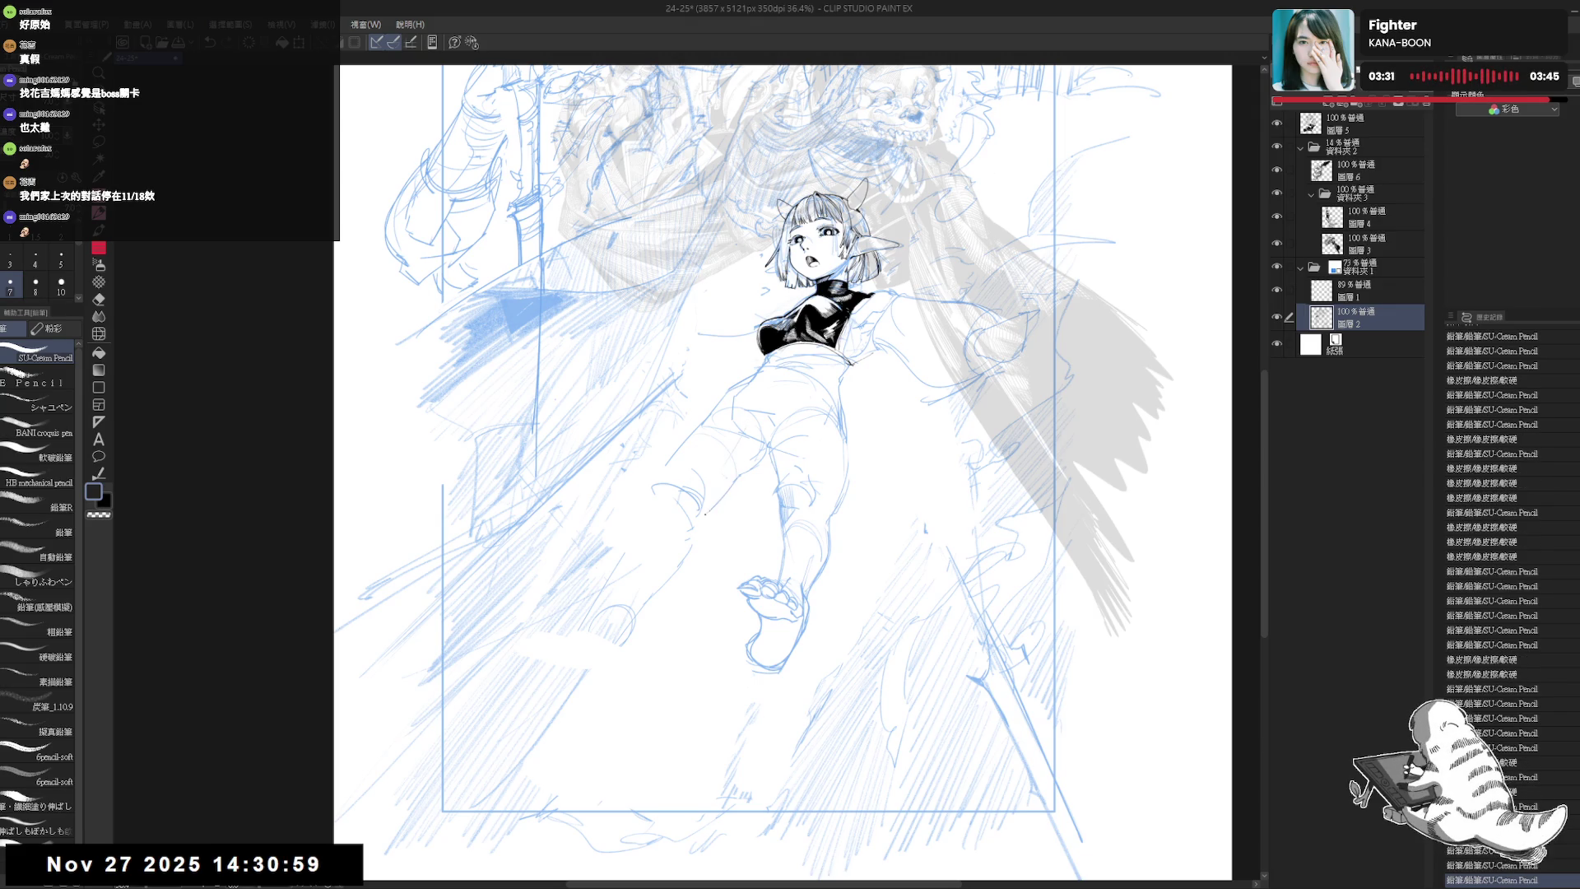
left_click(721, 489)
key("ctrl+z")
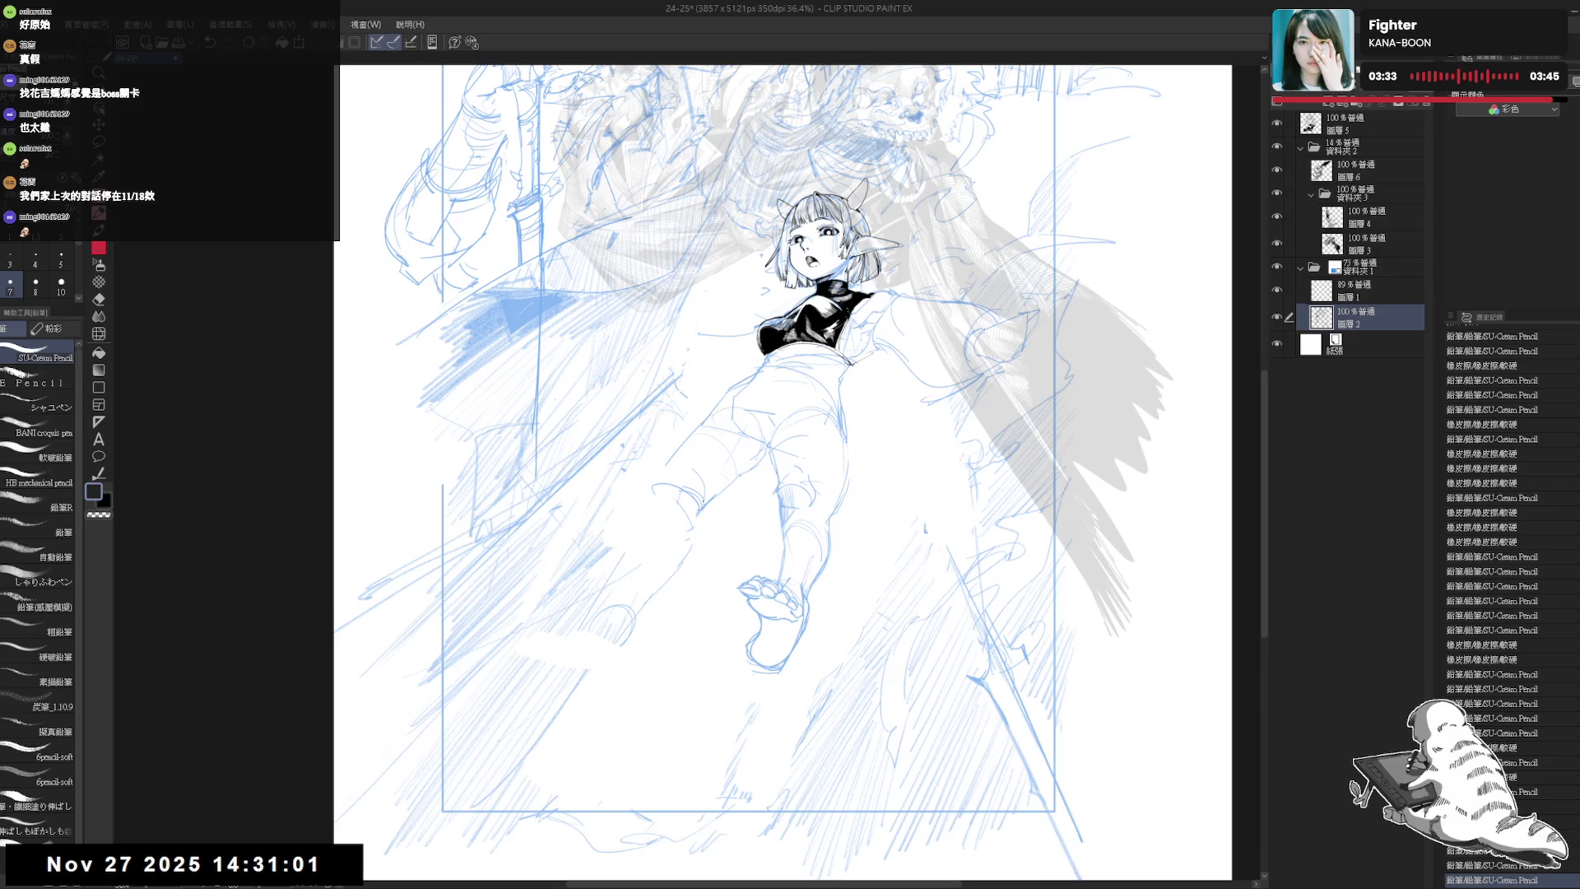
scroll(780, 473, "down", 1)
scroll(738, 488, "down", 1)
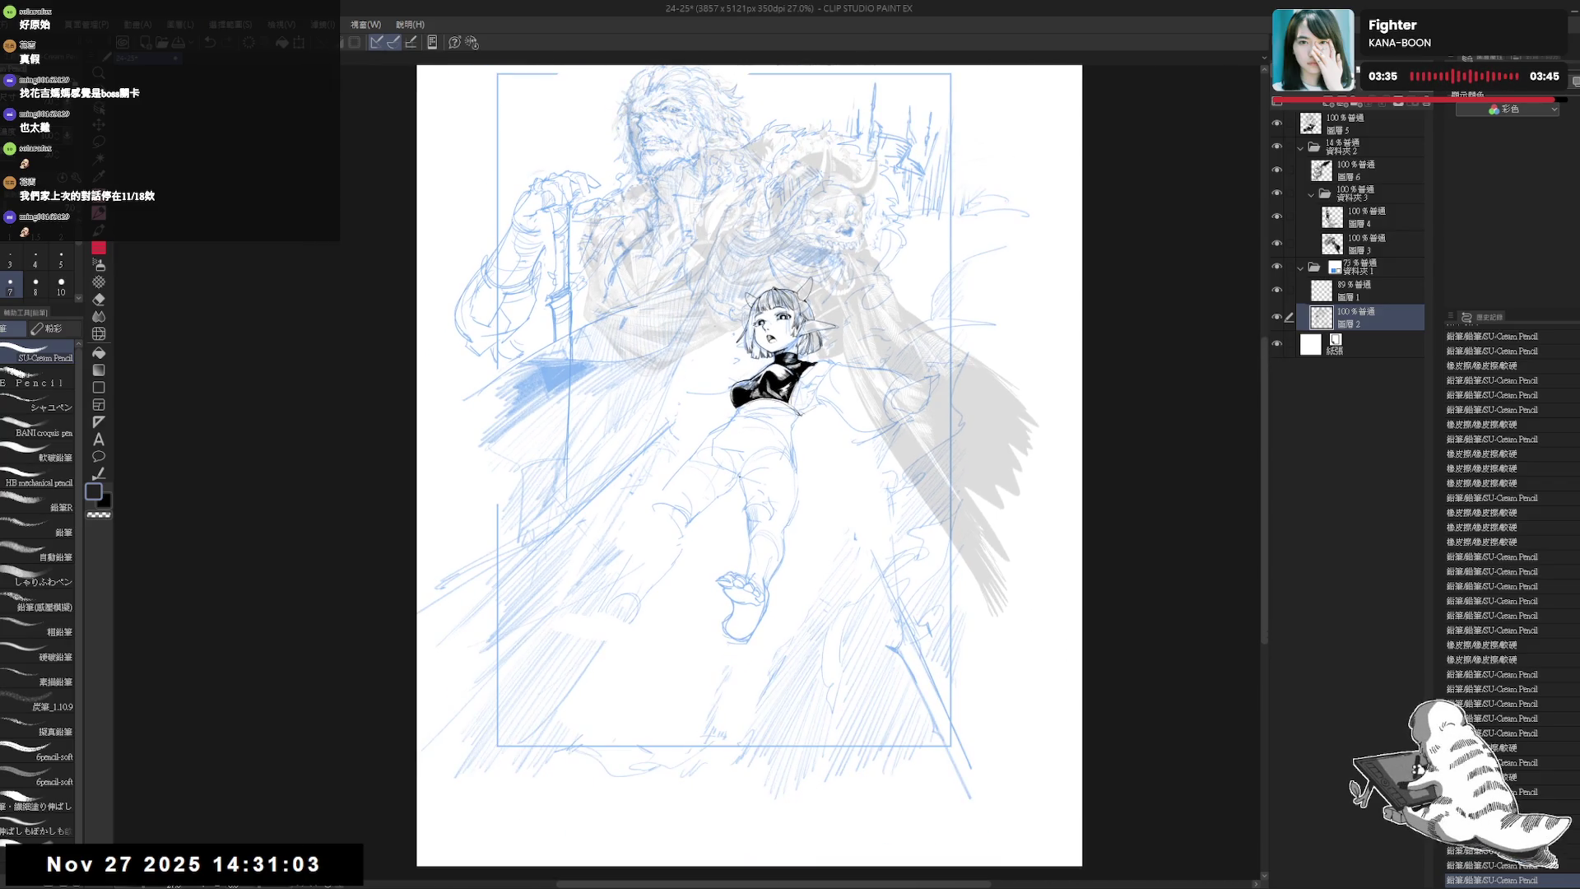
key("h")
key("h")
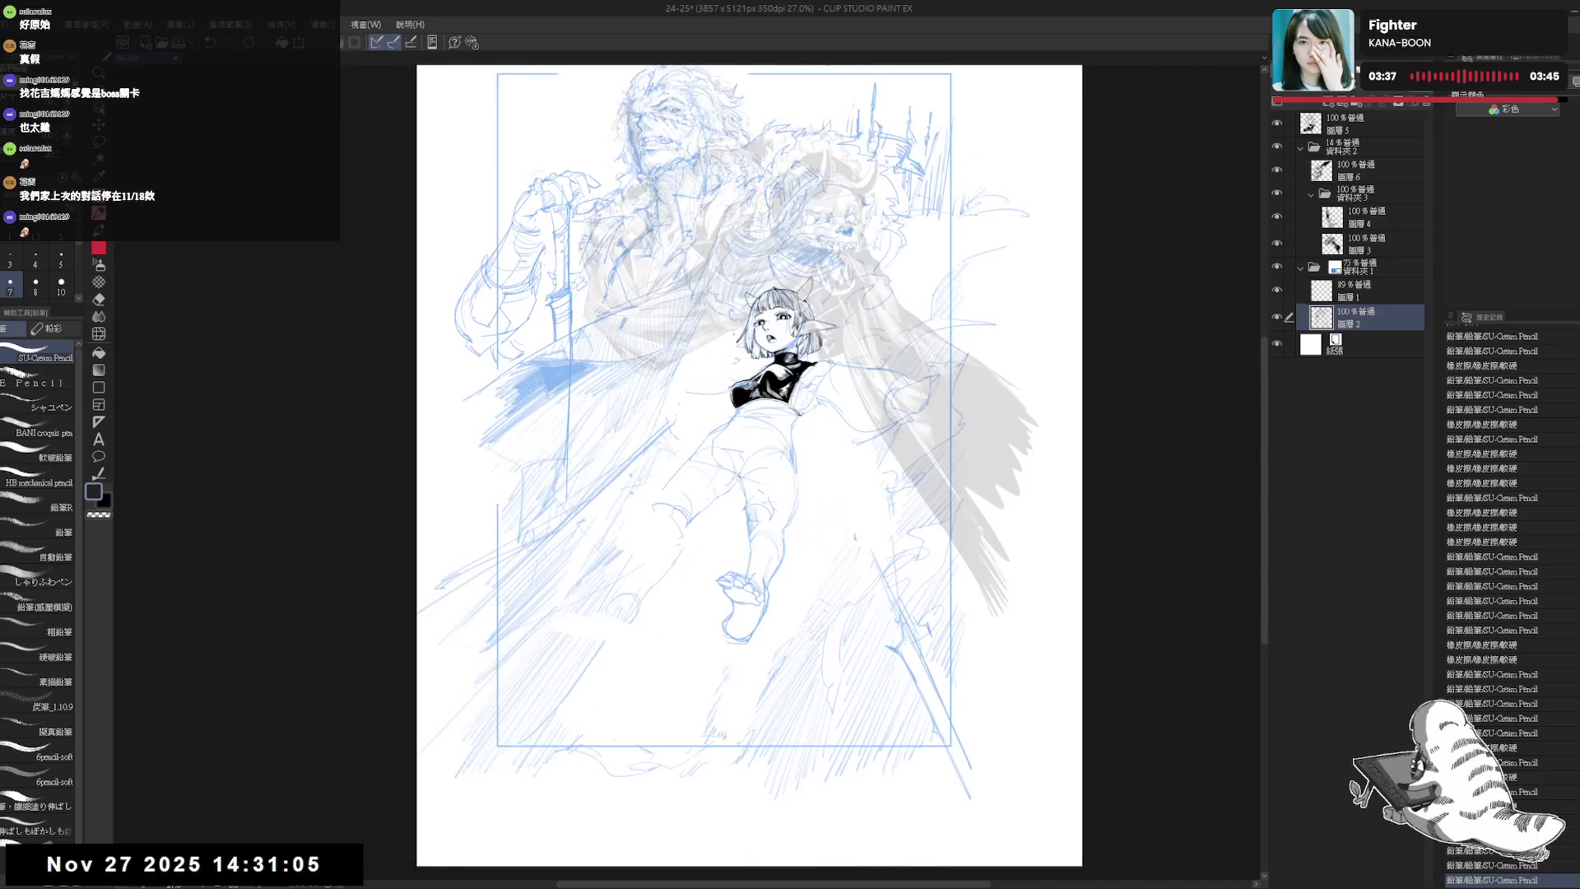
scroll(741, 500, "up", 1)
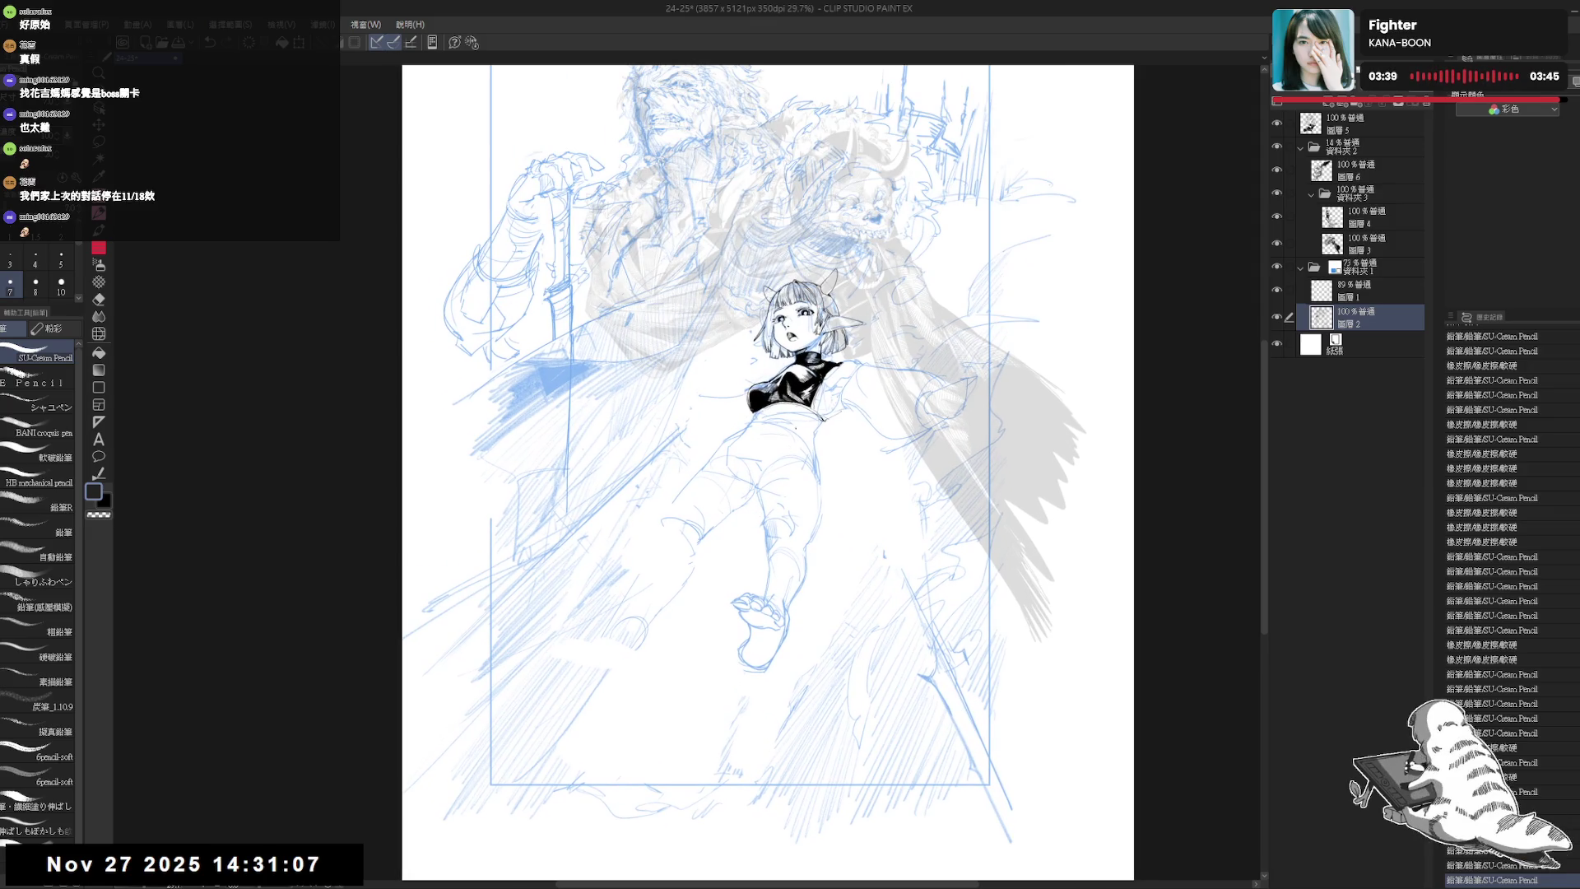
- Mirror the canvas and erase the old lower-leg lines beside the foot, then take the Lasso
left_click_drag(778, 541, 780, 550)
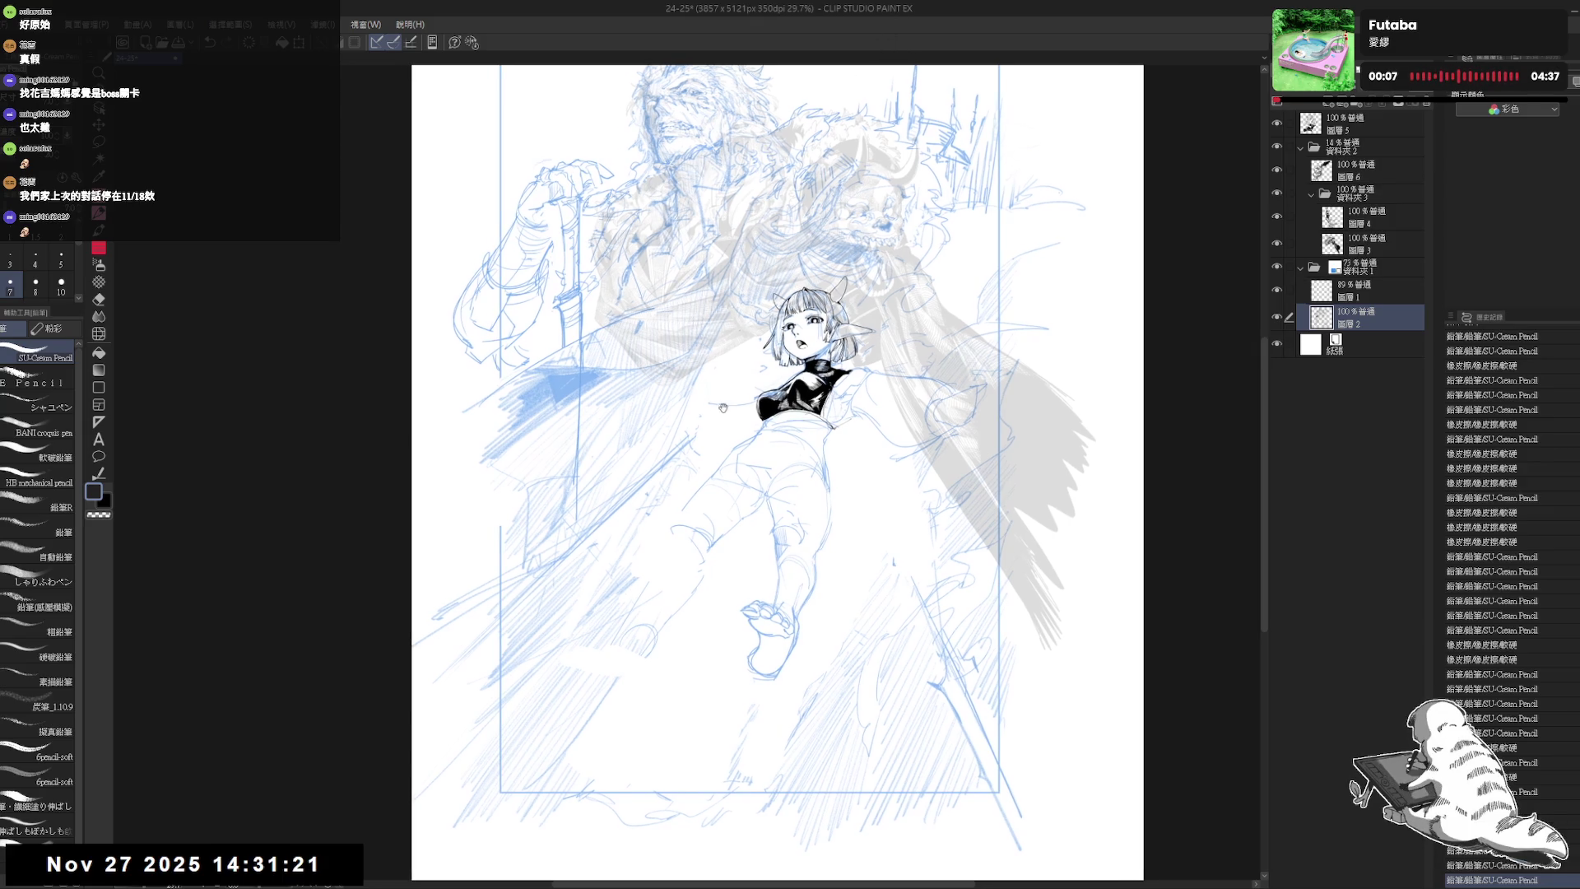
key("h")
key("h")
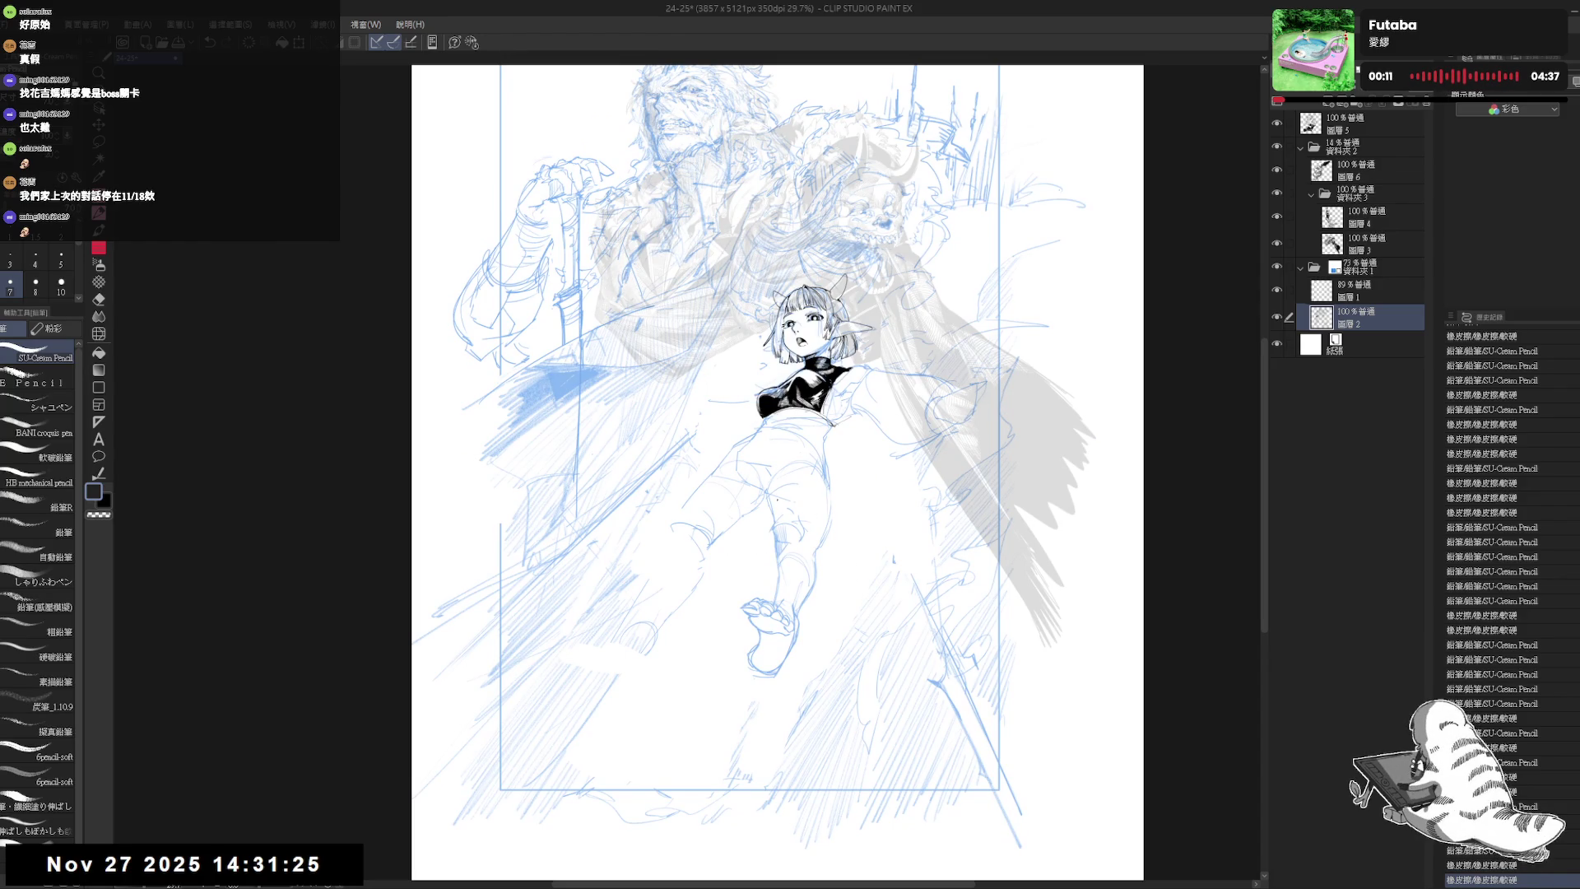
key("e")
mouse_move(761, 515)
left_mouse_down()
mouse_move(794, 567)
mouse_move(827, 576)
mouse_move(824, 609)
mouse_move(814, 539)
left_mouse_up()
key("m")
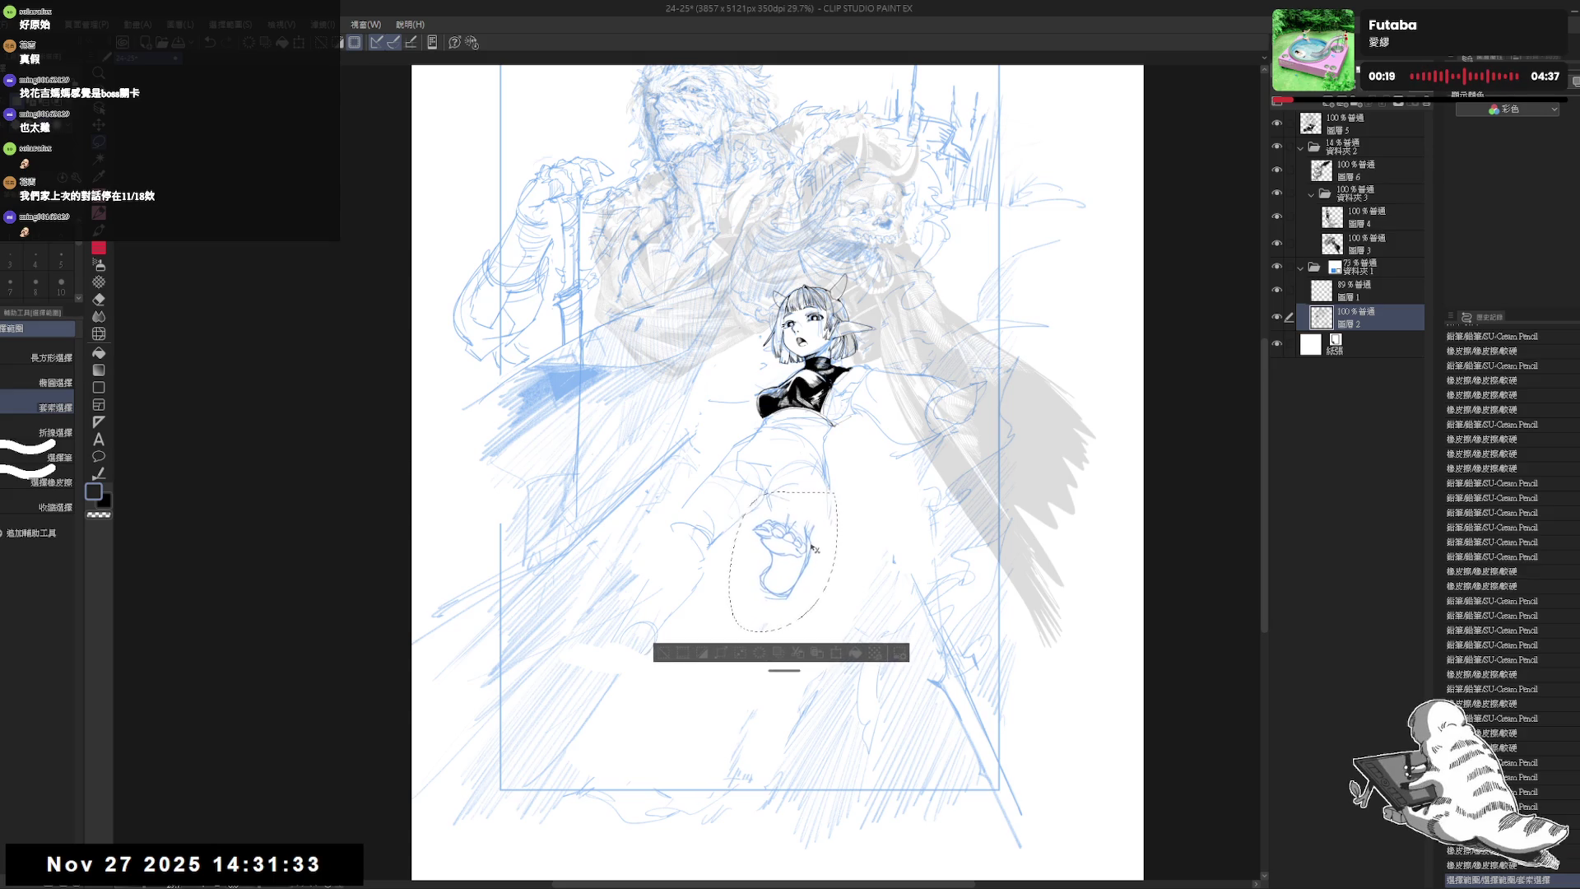
- Deselect the repositioned foot, add a short leg stroke and erase sketch lines at the waist
key("ctrl+d")
key("p")
left_click_drag(780, 503, 819, 489)
key("e")
key("p")
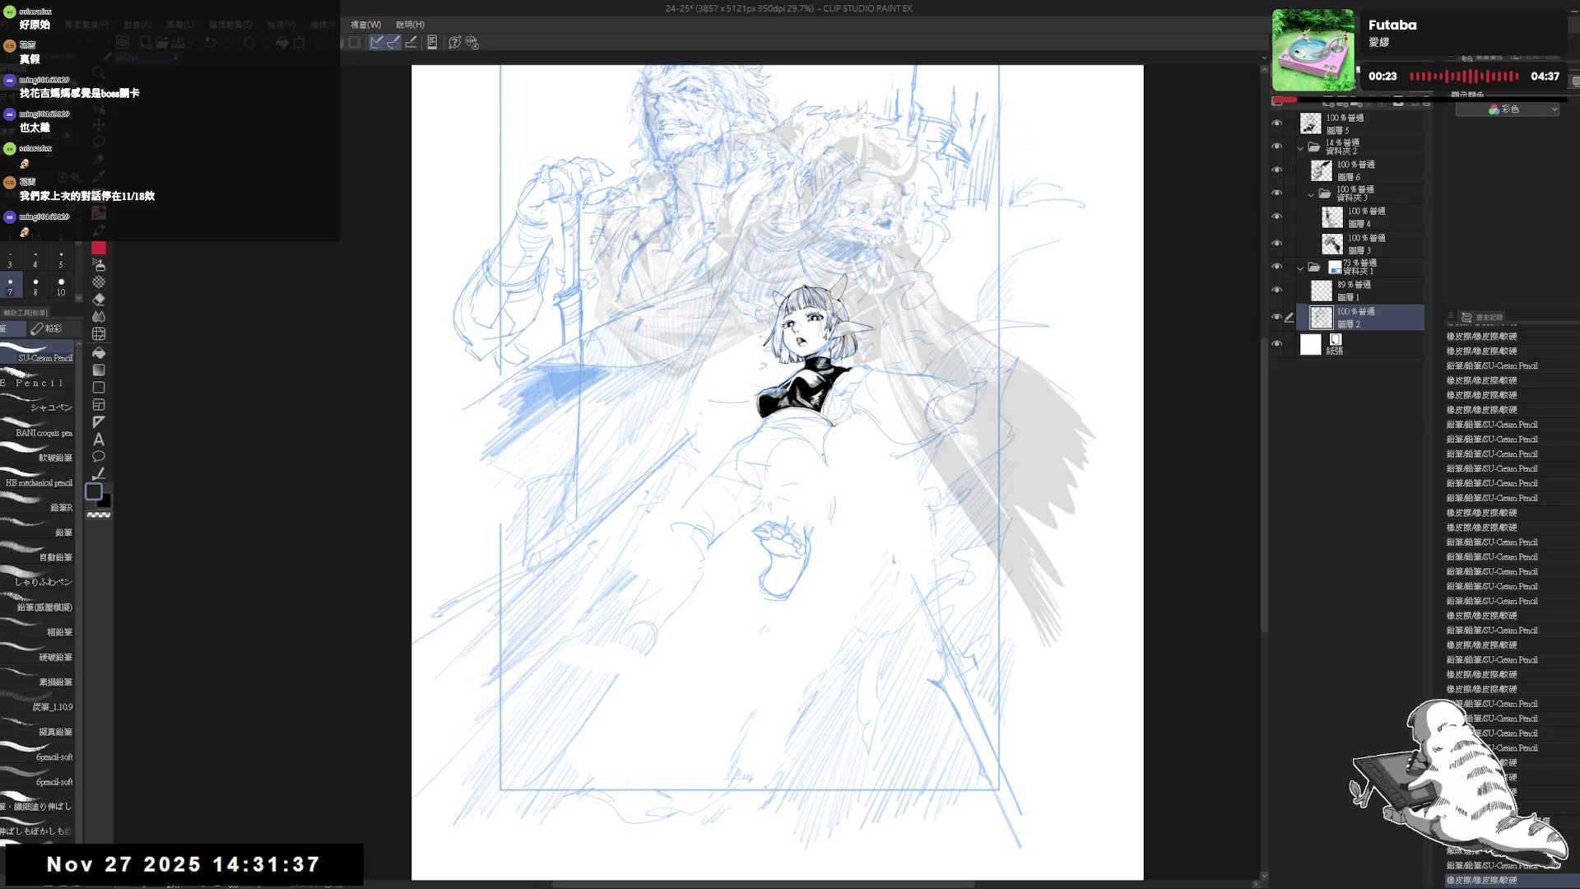
key("e")
left_click_drag(682, 526, 749, 461)
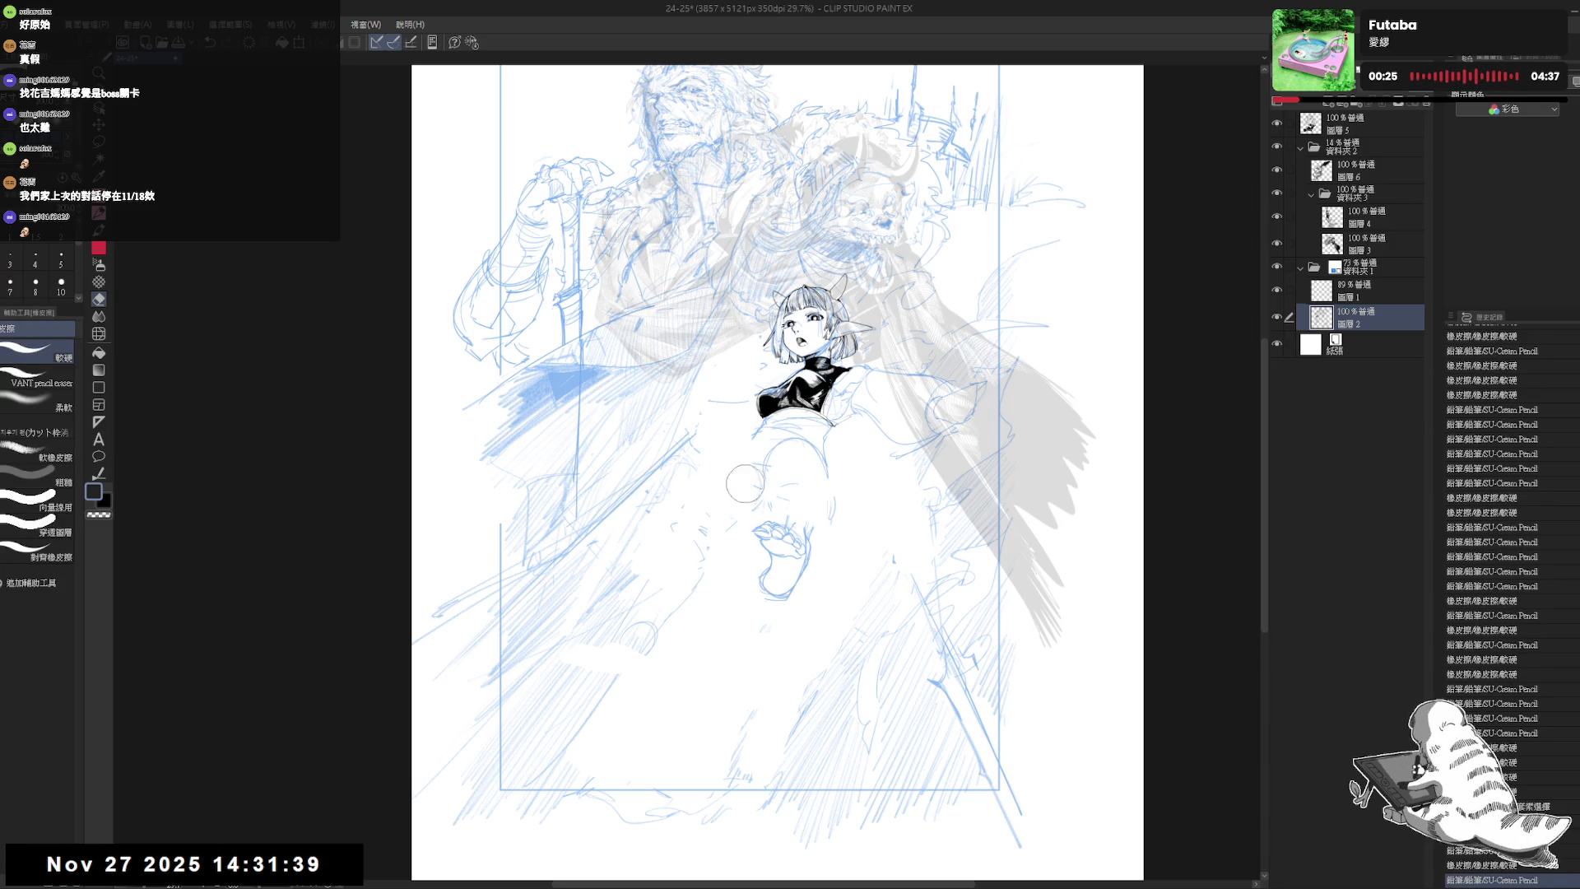
key("p")
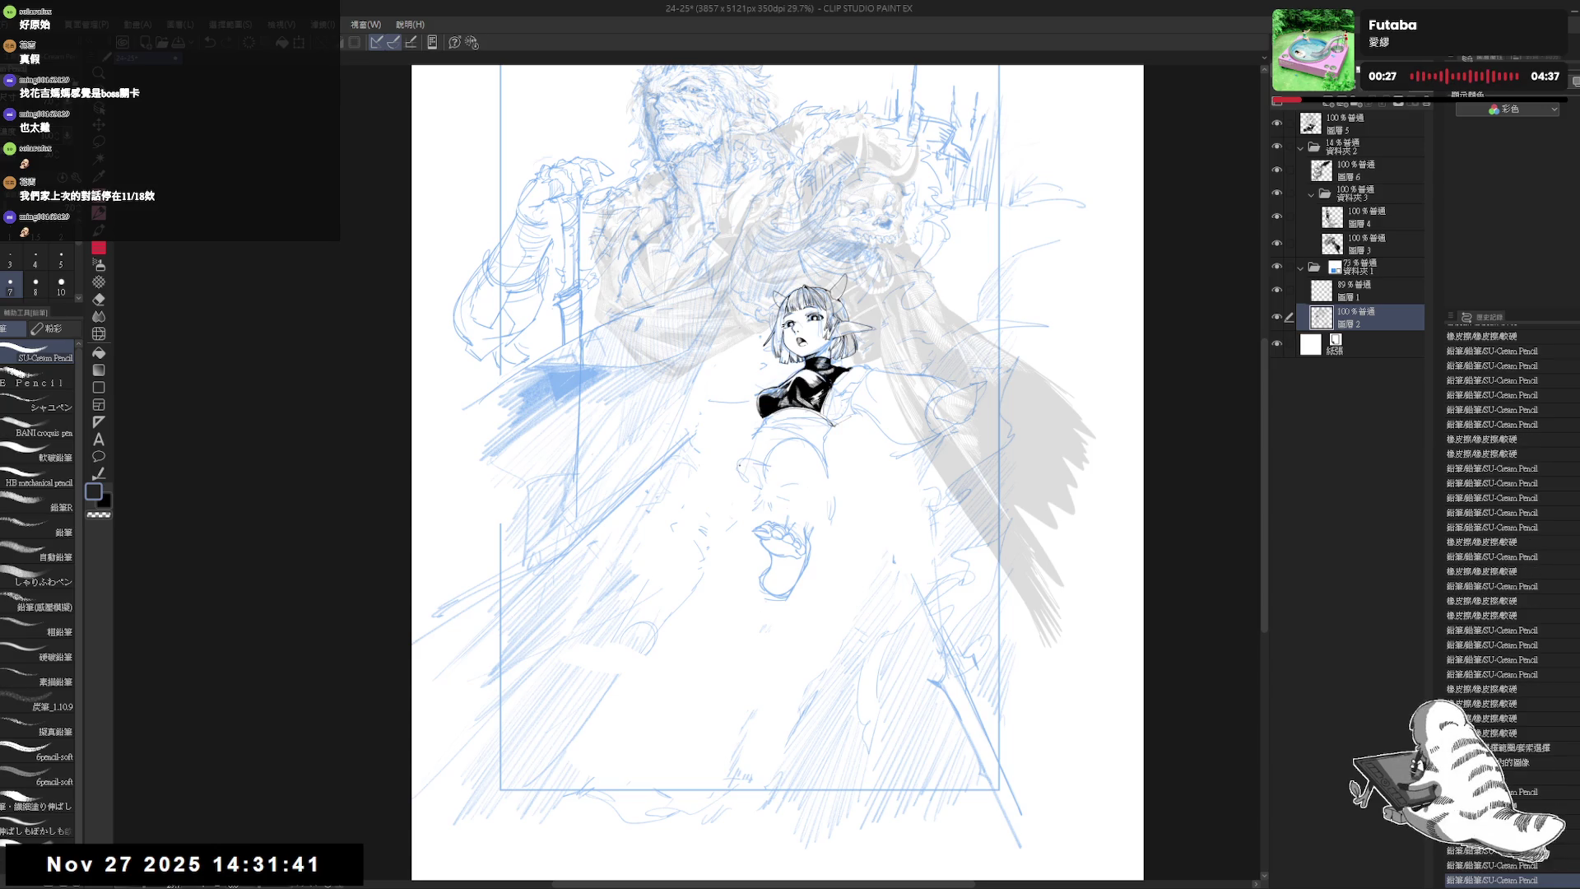
- In a mirrored view, erase the stray lines near the waist and foot
key("h")
key("h")
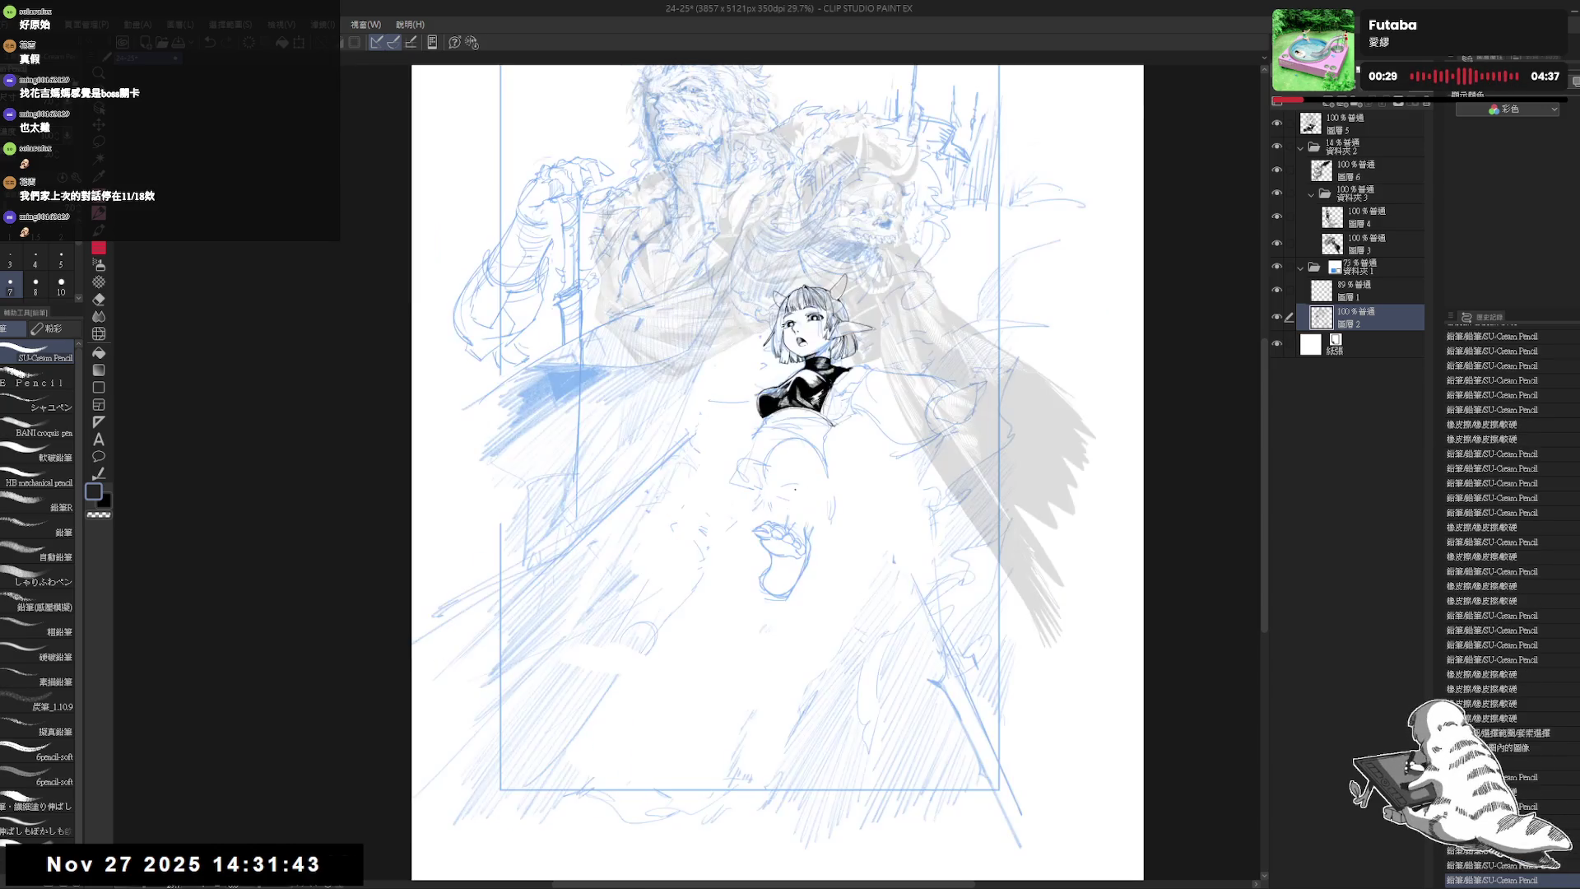
key("e")
mouse_move(796, 524)
left_mouse_down()
mouse_move(765, 497)
mouse_move(777, 510)
left_mouse_up()
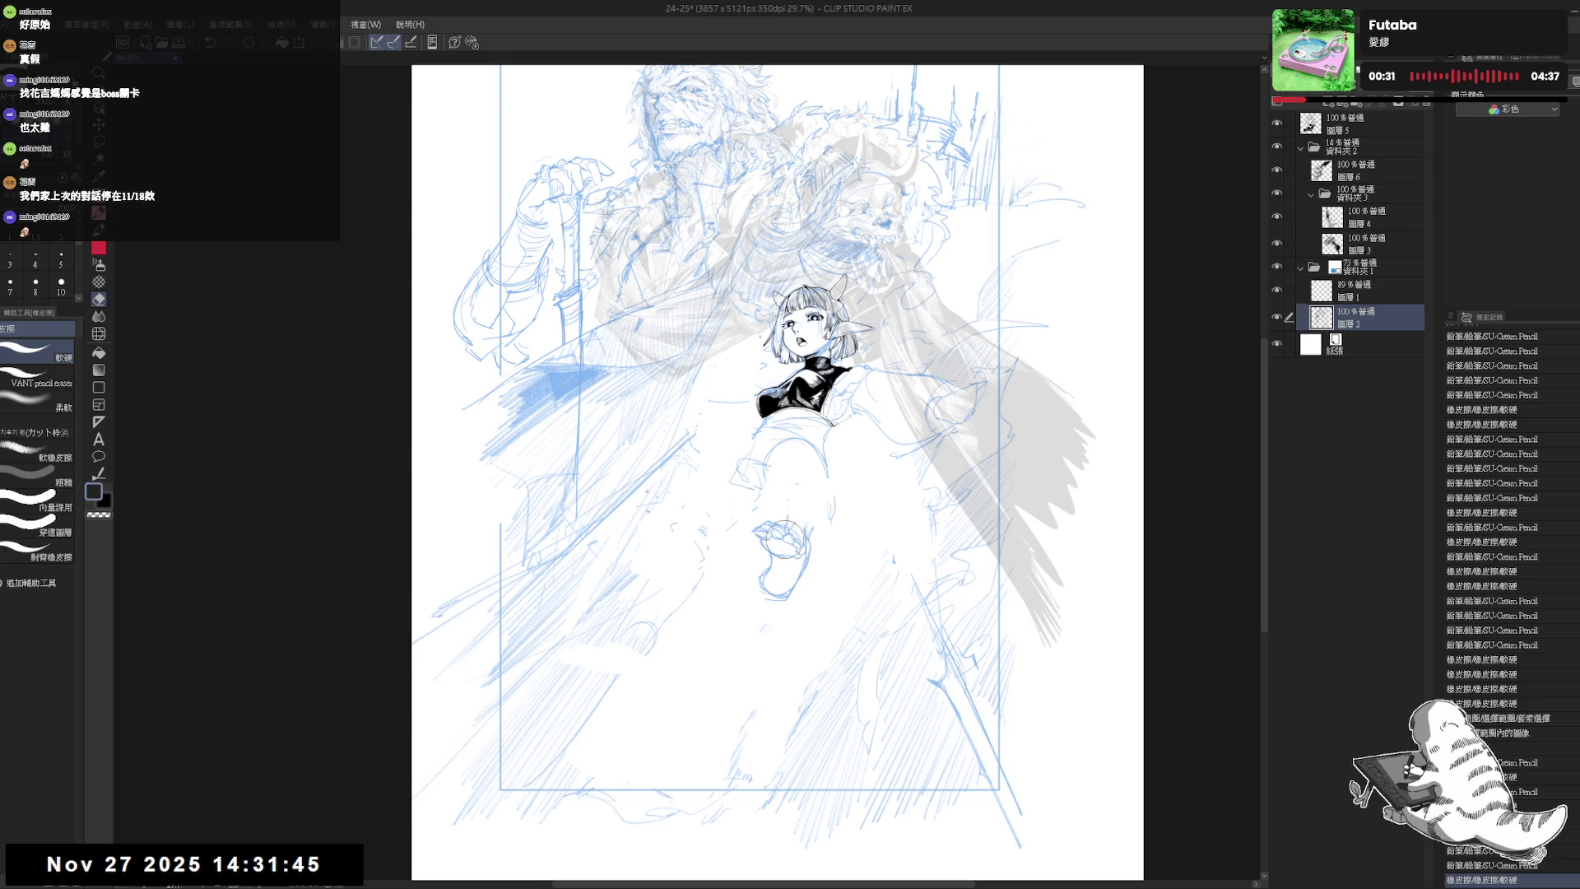
key("p")
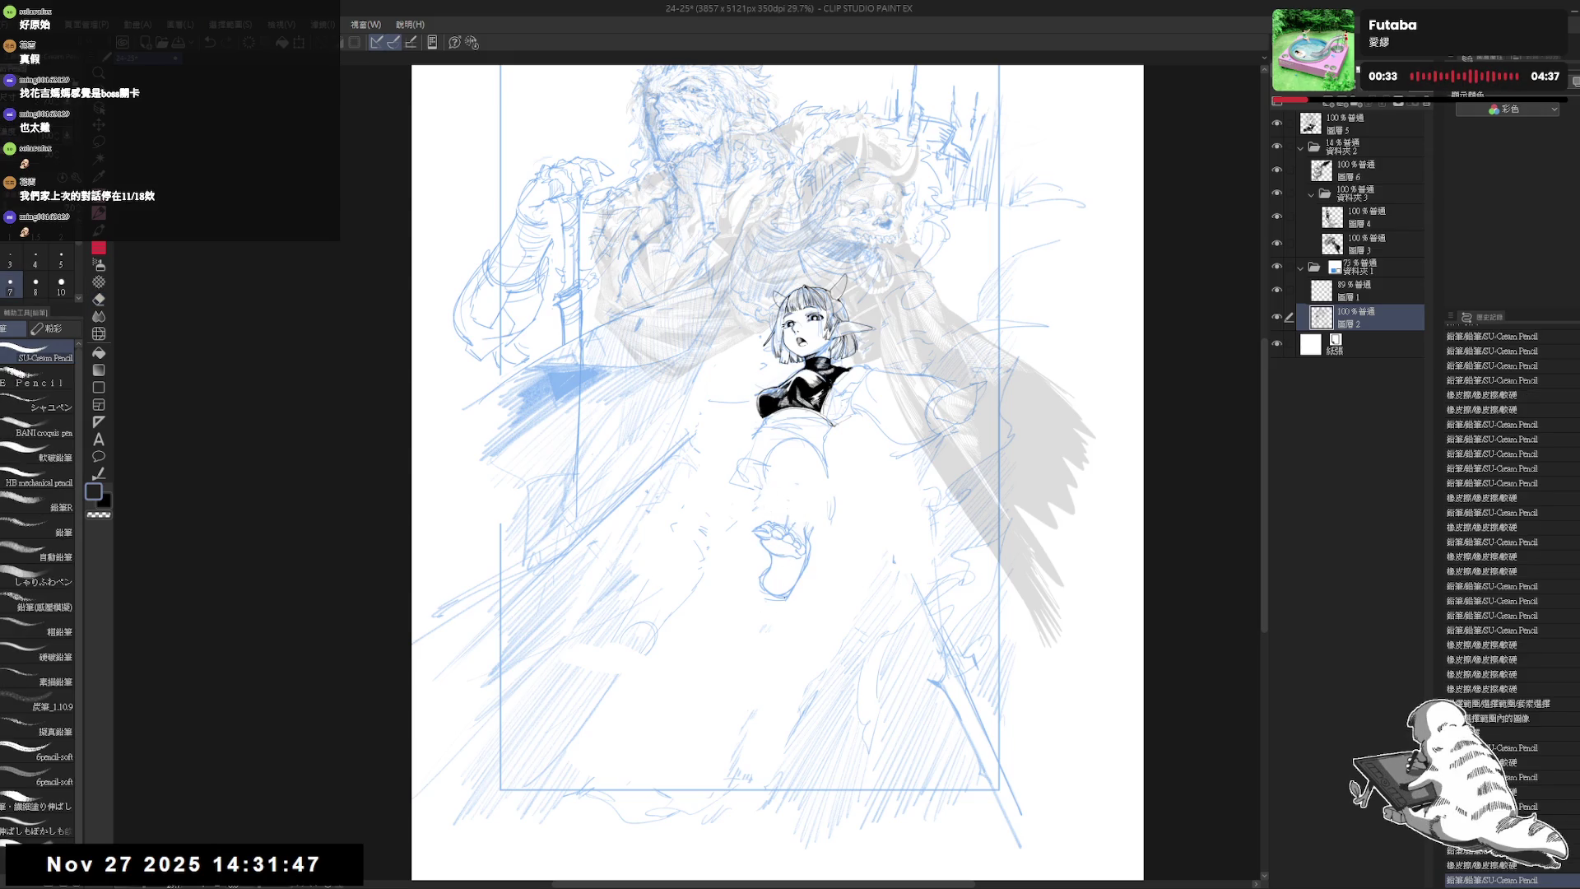
key("e")
mouse_move(769, 539)
left_mouse_down()
mouse_move(763, 524)
mouse_move(794, 568)
mouse_move(774, 551)
mouse_move(794, 543)
mouse_move(792, 503)
left_mouse_up()
key("p")
- Rough in a rounded knee with short blue pencil marks, checking it in a mirrored view
left_click(771, 550)
left_click(772, 551)
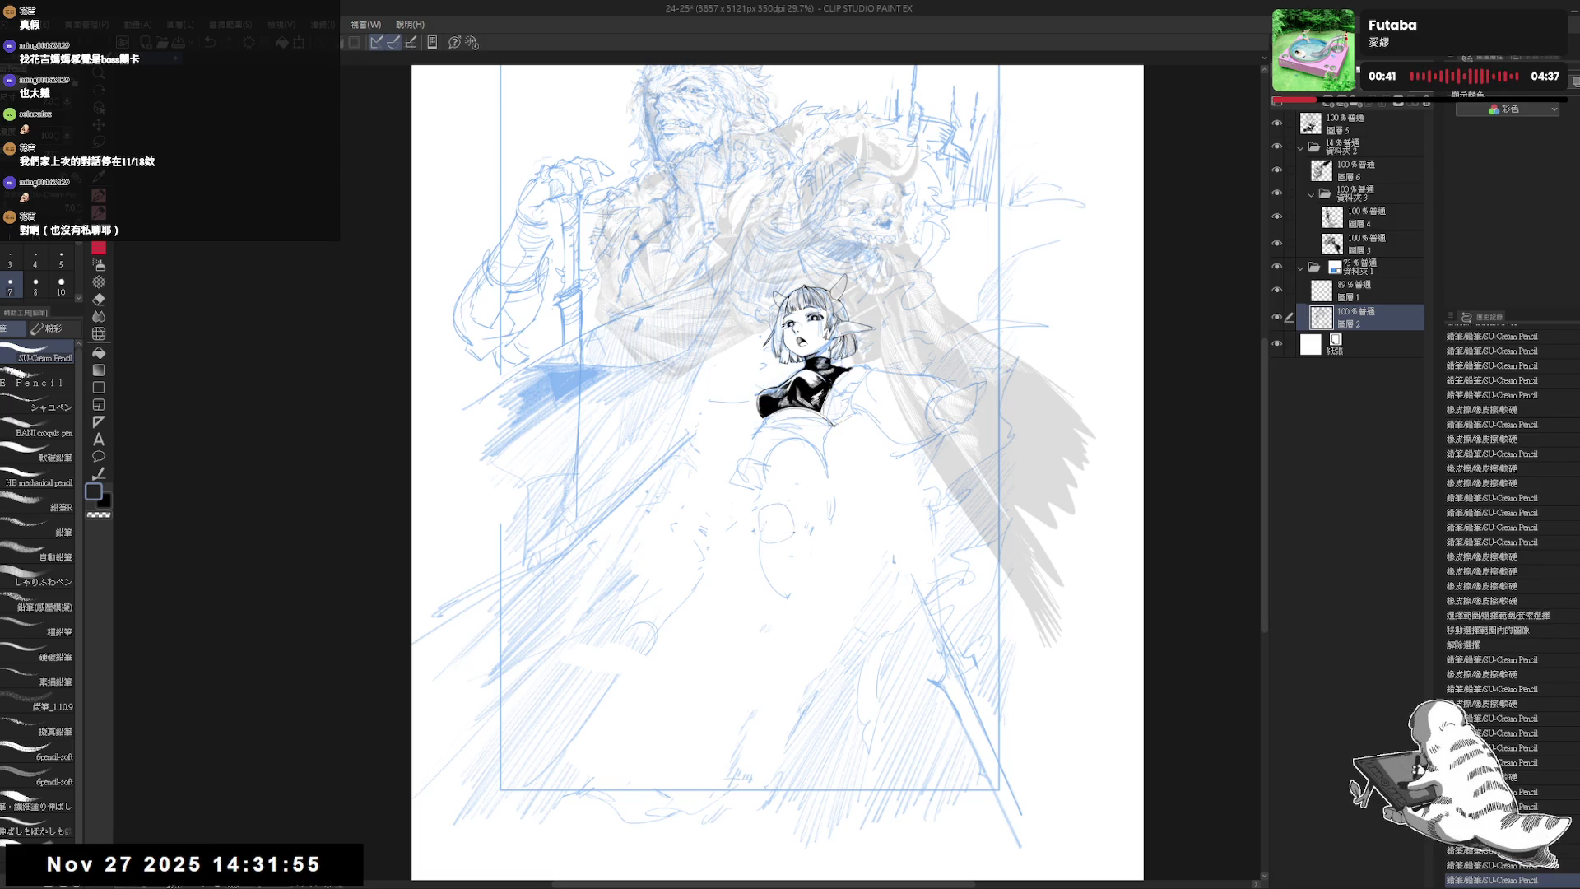
key("h")
key("h")
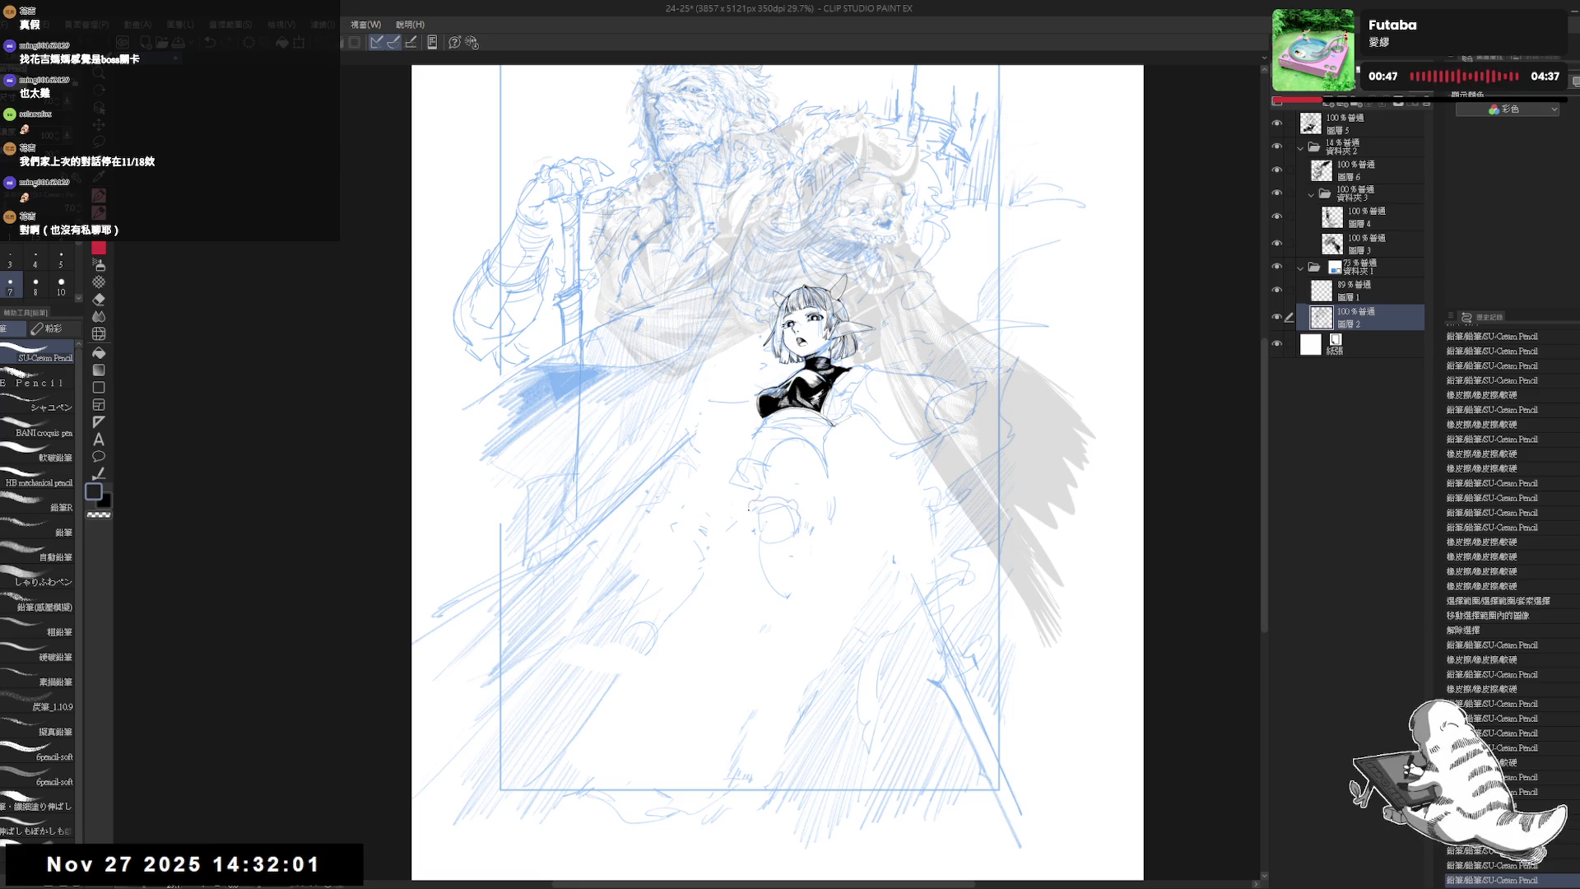
key("e")
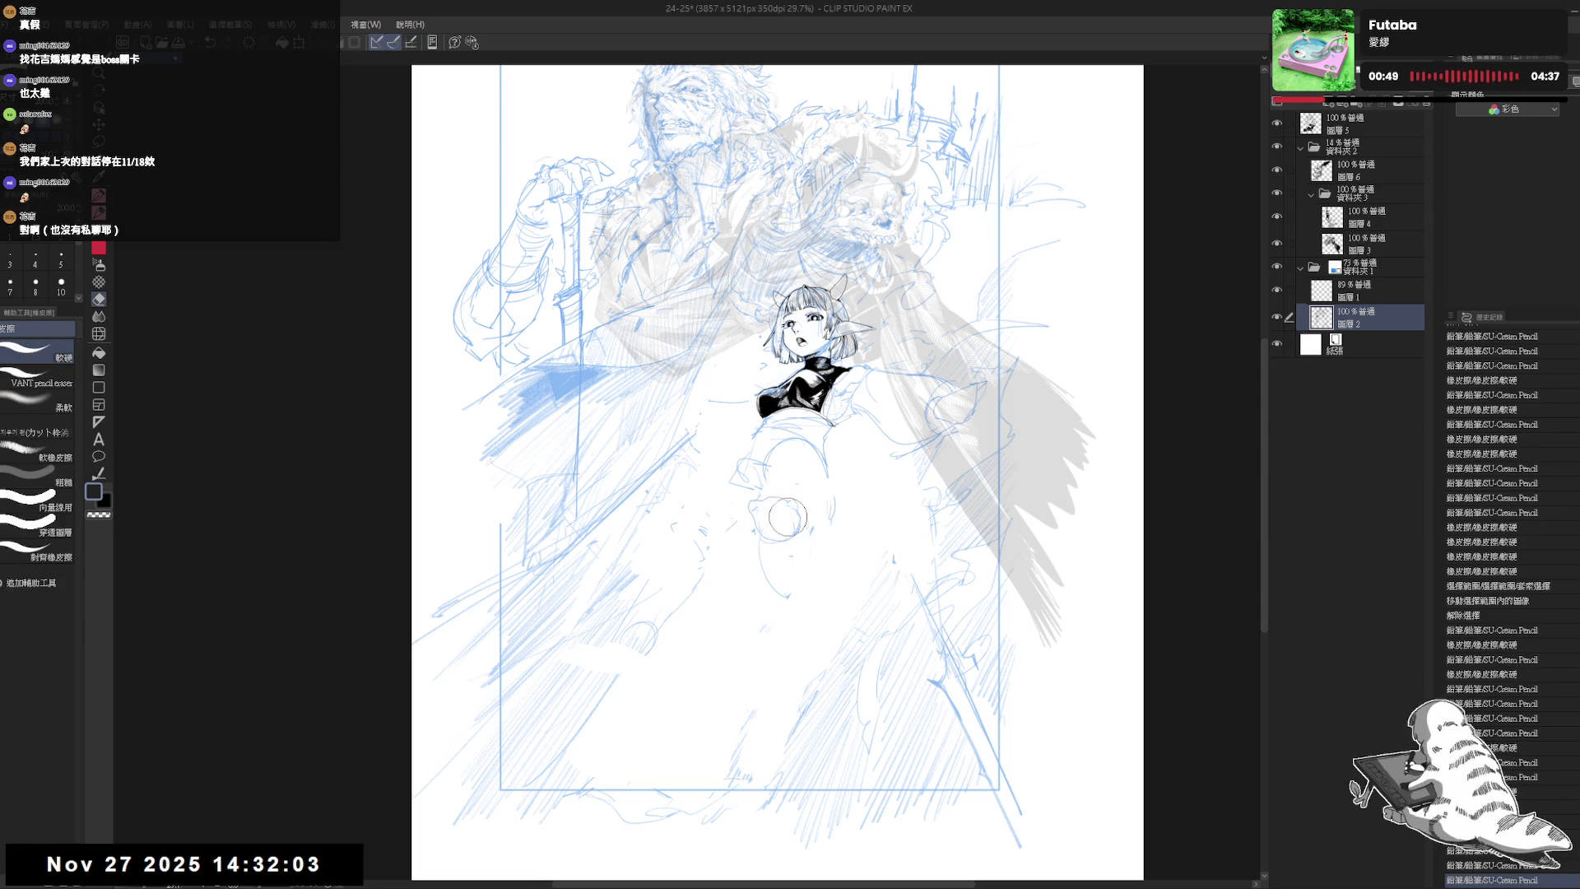
left_click(783, 522)
key("p")
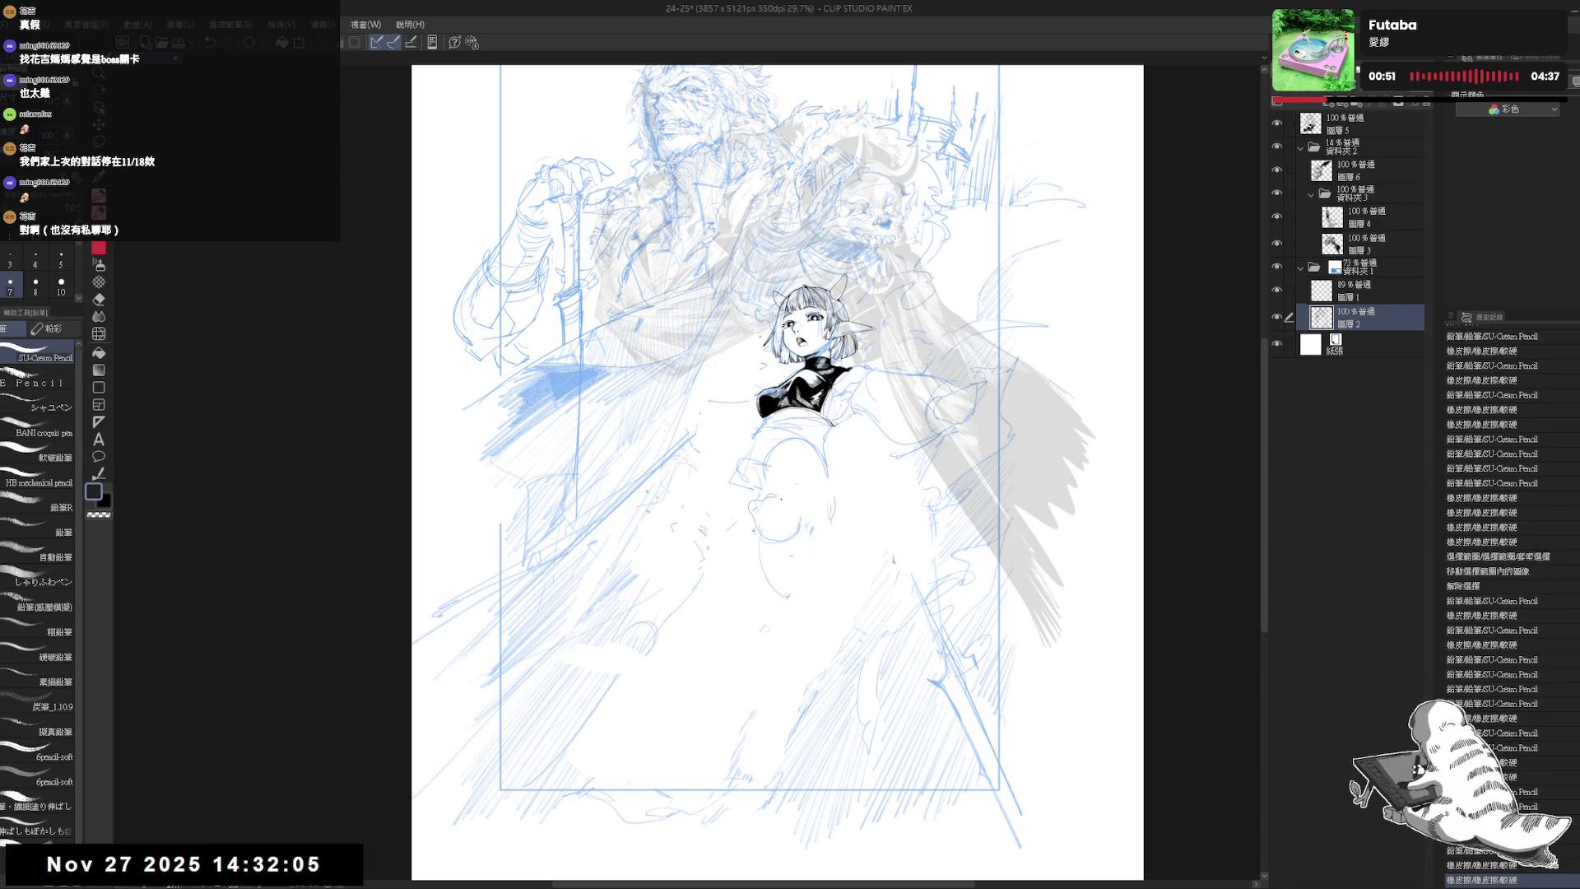
left_click_drag(777, 503, 784, 499)
left_click_drag(781, 507, 751, 516)
- Zoom in and erase the small stray marks around the hip
key("e")
key("p")
scroll(755, 506, "up", 2)
key("e")
mouse_move(751, 516)
left_mouse_down()
mouse_move(772, 566)
mouse_move(775, 553)
mouse_move(767, 594)
left_mouse_up()
key("p")
key("e")
key("p")
key("e")
mouse_move(790, 518)
left_mouse_down()
mouse_move(831, 559)
mouse_move(822, 597)
left_mouse_up()
key("p")
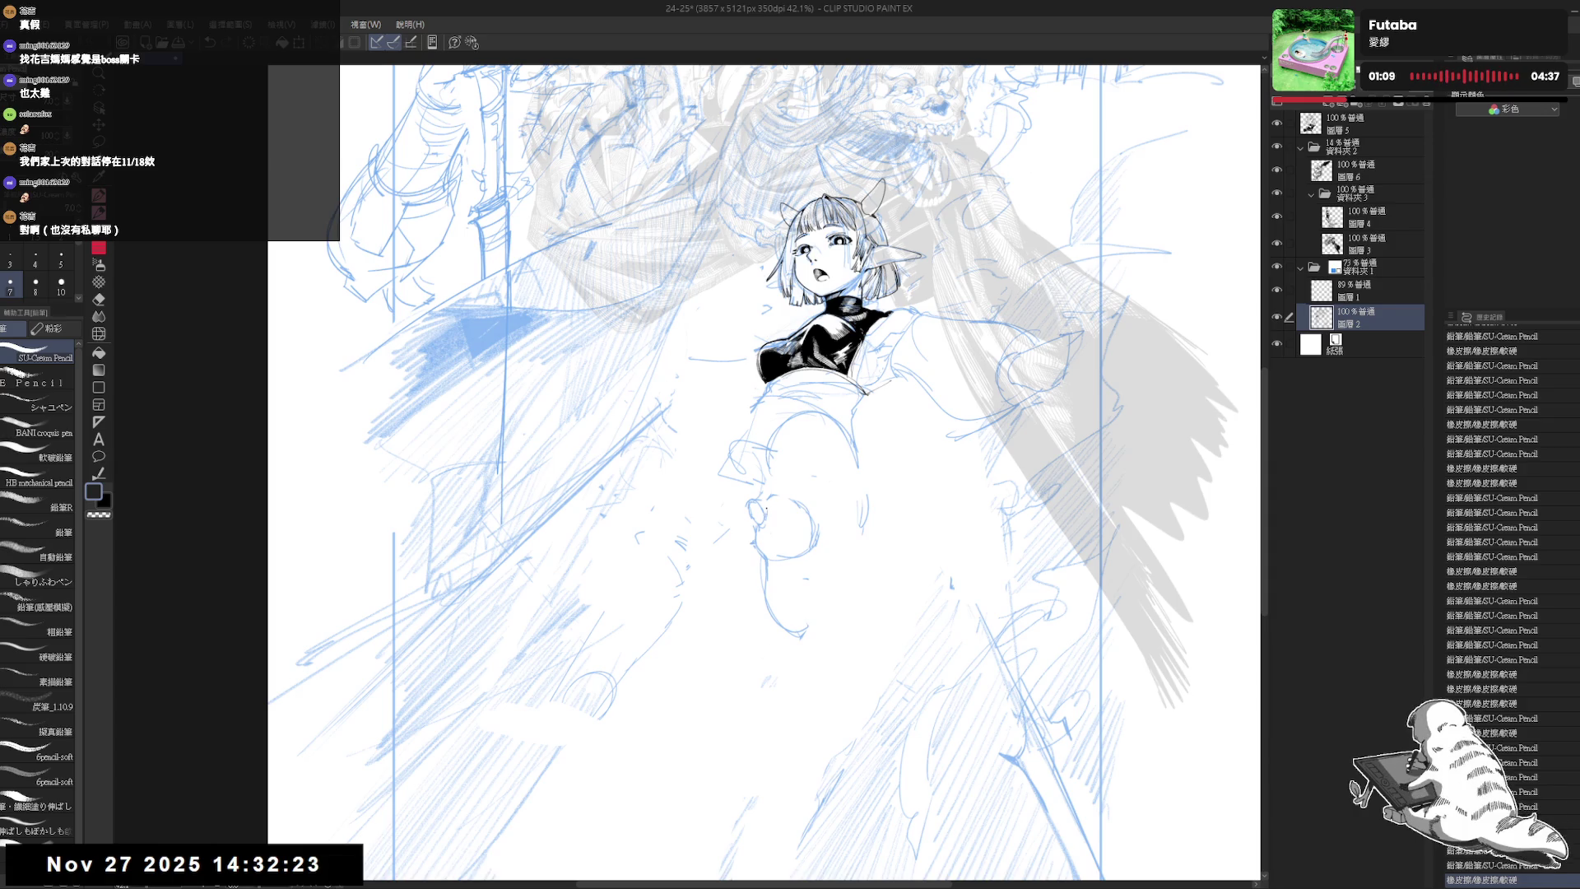
- Trace a new leg contour down from the hip, undoing the first attempt
mouse_move(761, 498)
left_mouse_down()
mouse_move(807, 531)
mouse_move(811, 600)
mouse_move(793, 623)
left_mouse_up()
key("e")
key("p")
key("ctrl+z")
key("e")
key("p")
key("e")
key("p")
- Zoom out, refine the foot sketch and erase the leftover lower-leg lines
key("ctrl+minus")
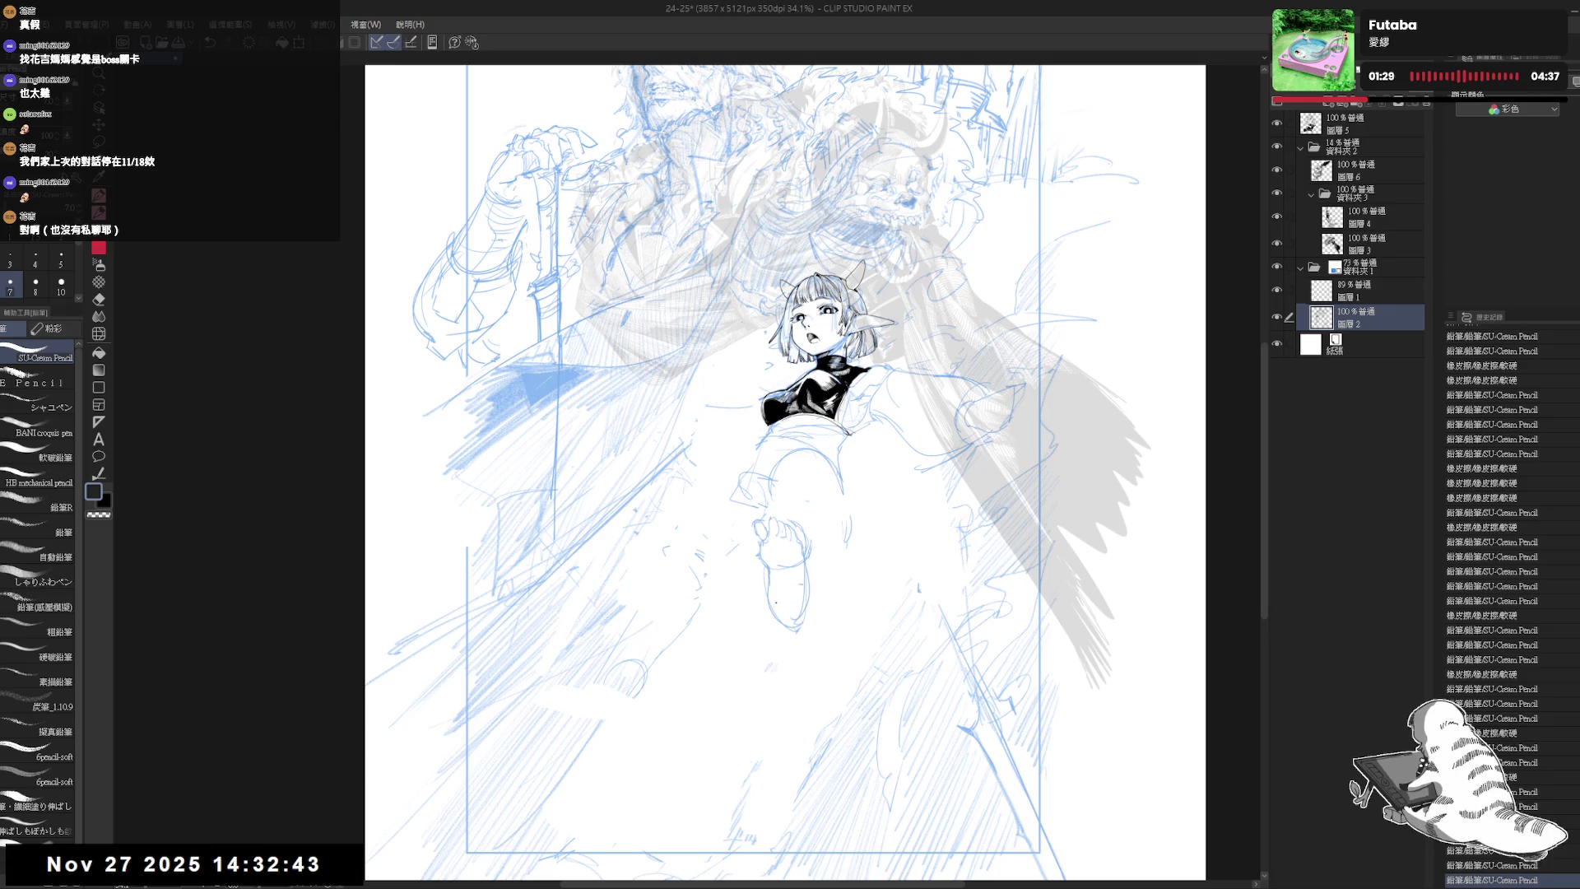
left_click_drag(793, 547, 769, 572)
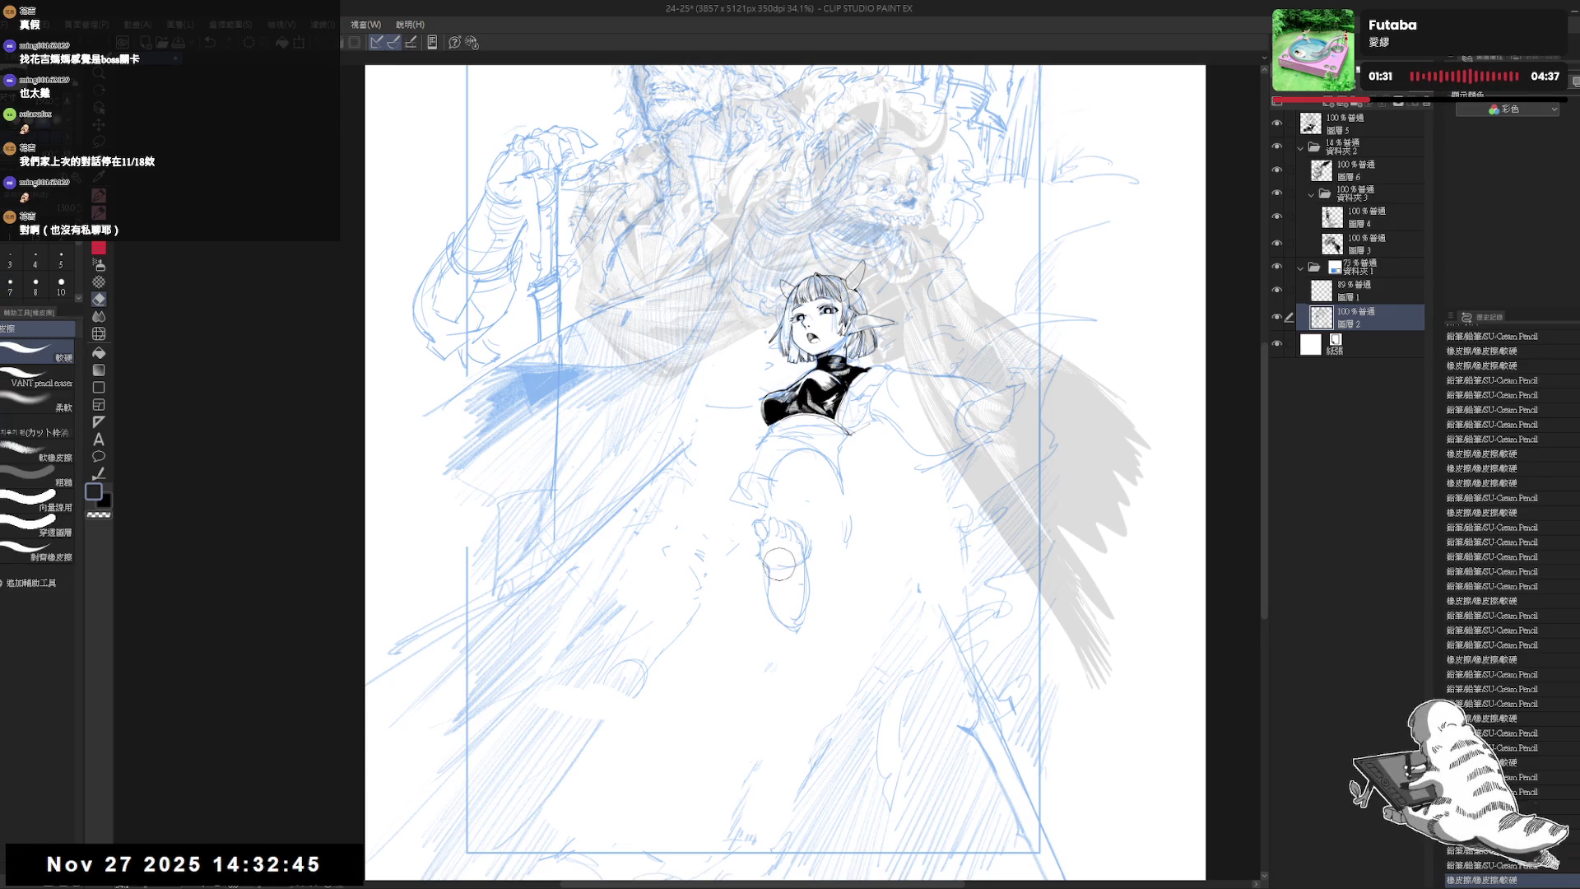
left_click(792, 584)
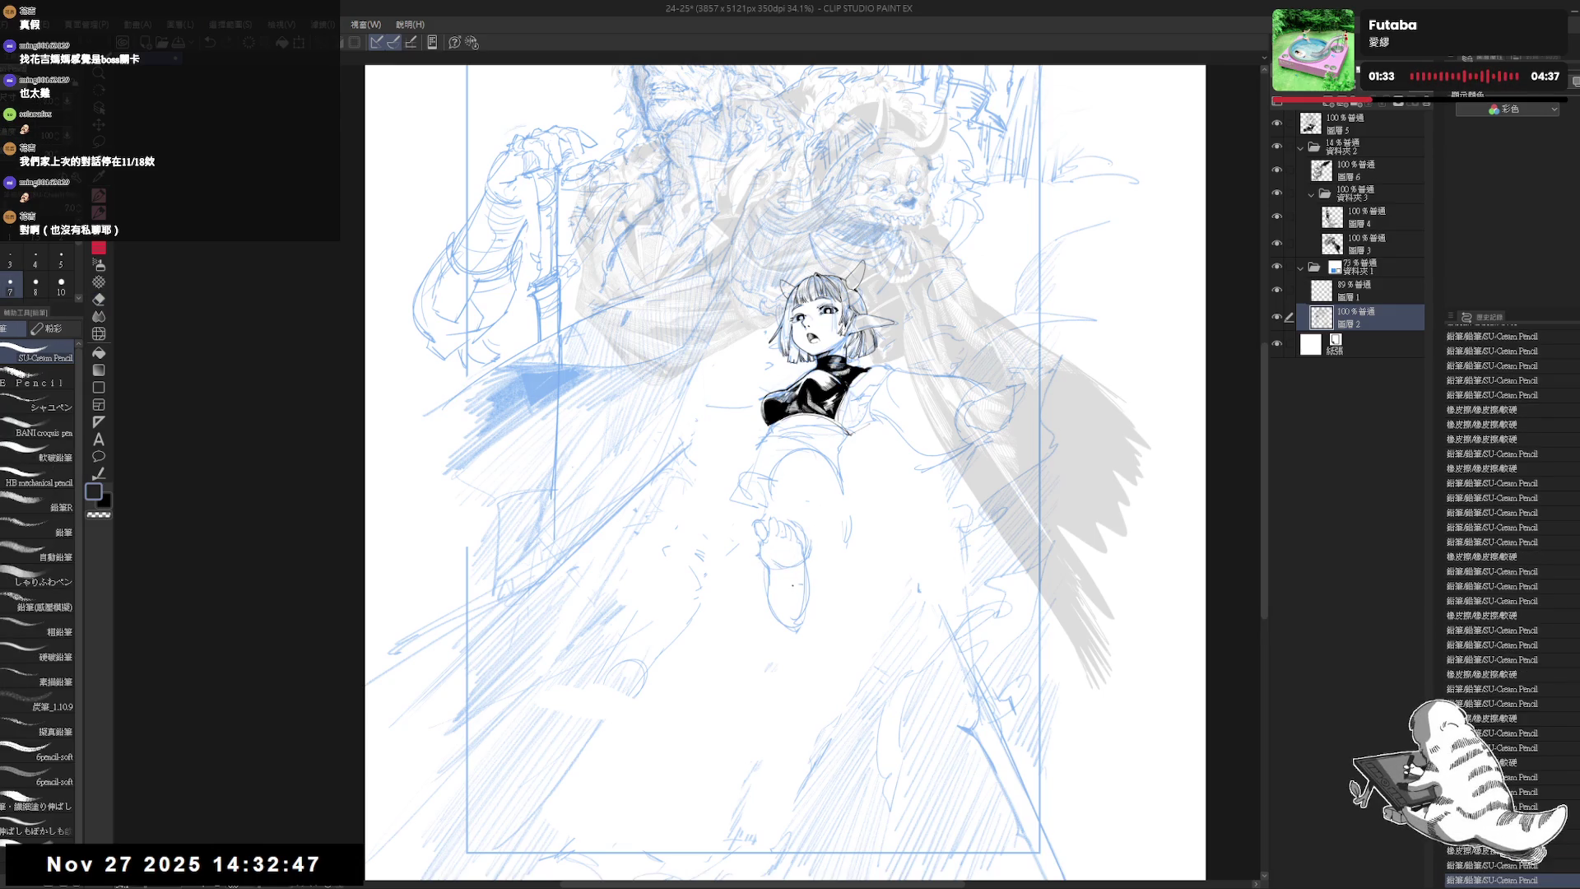
key("e")
mouse_move(794, 613)
left_mouse_down()
mouse_move(786, 631)
mouse_move(800, 615)
left_mouse_up()
key("p")
- Add a short leg stroke and erase lines on the upper leg after a mirrored check
key("e")
key("p")
key("h")
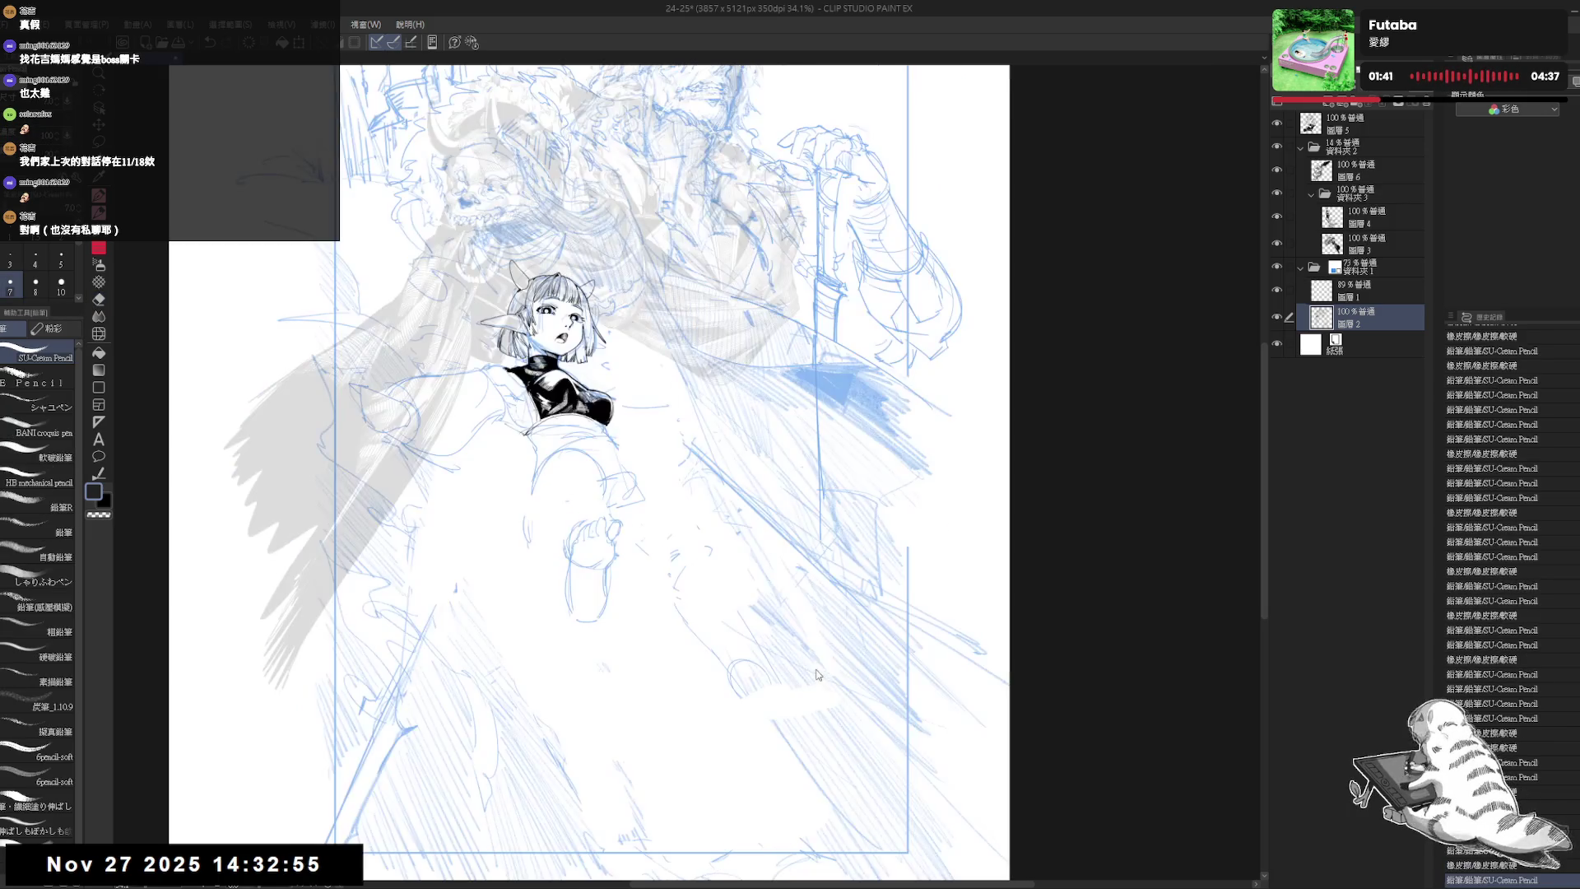
key("h")
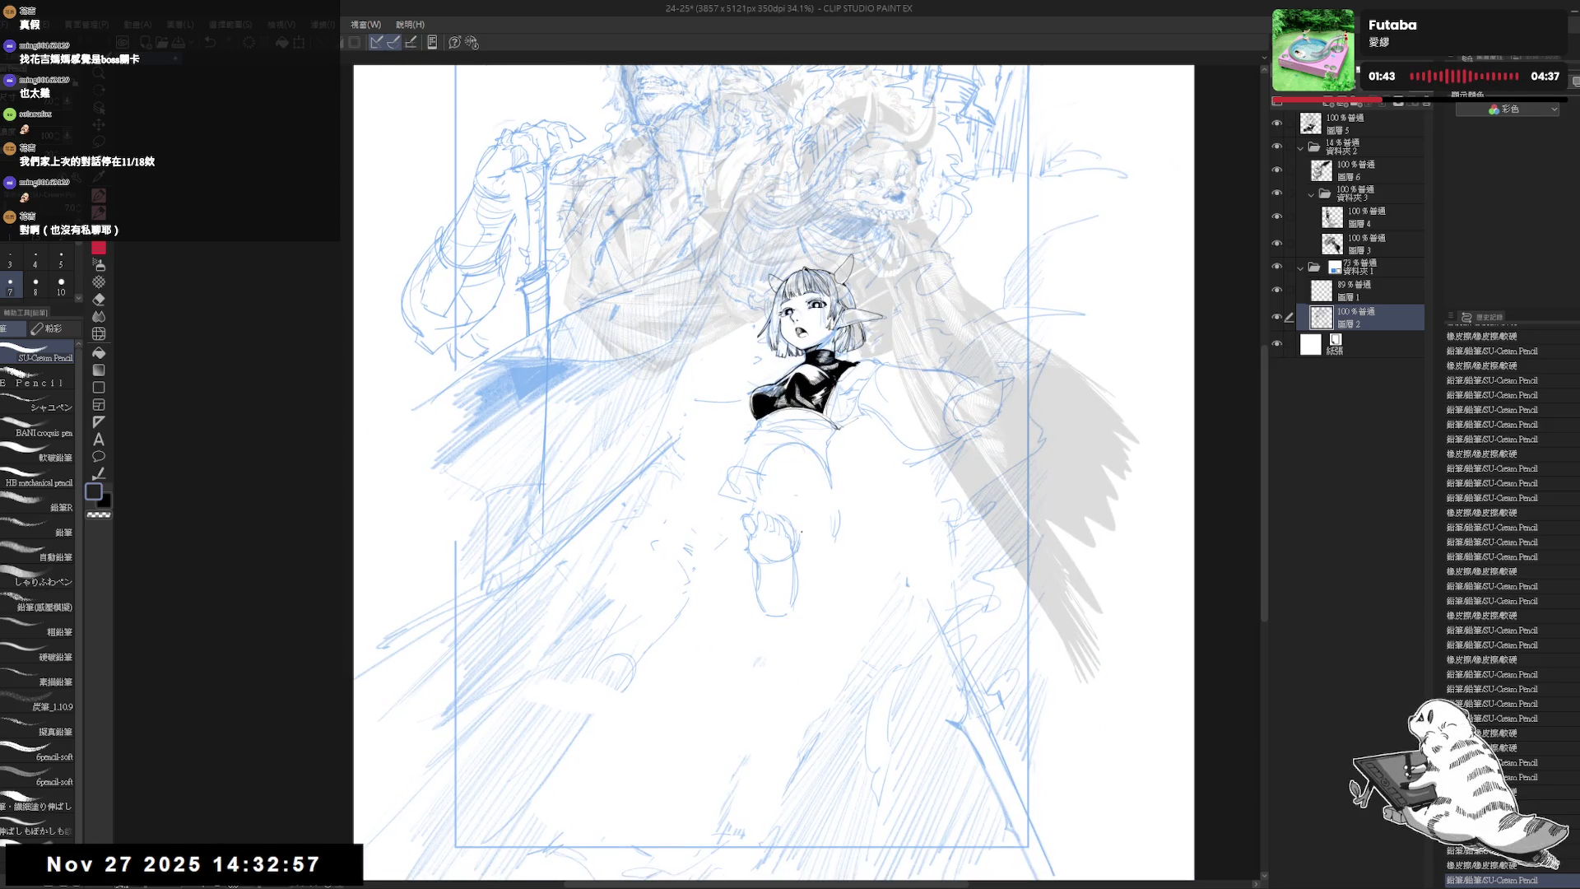
left_click_drag(794, 542, 801, 549)
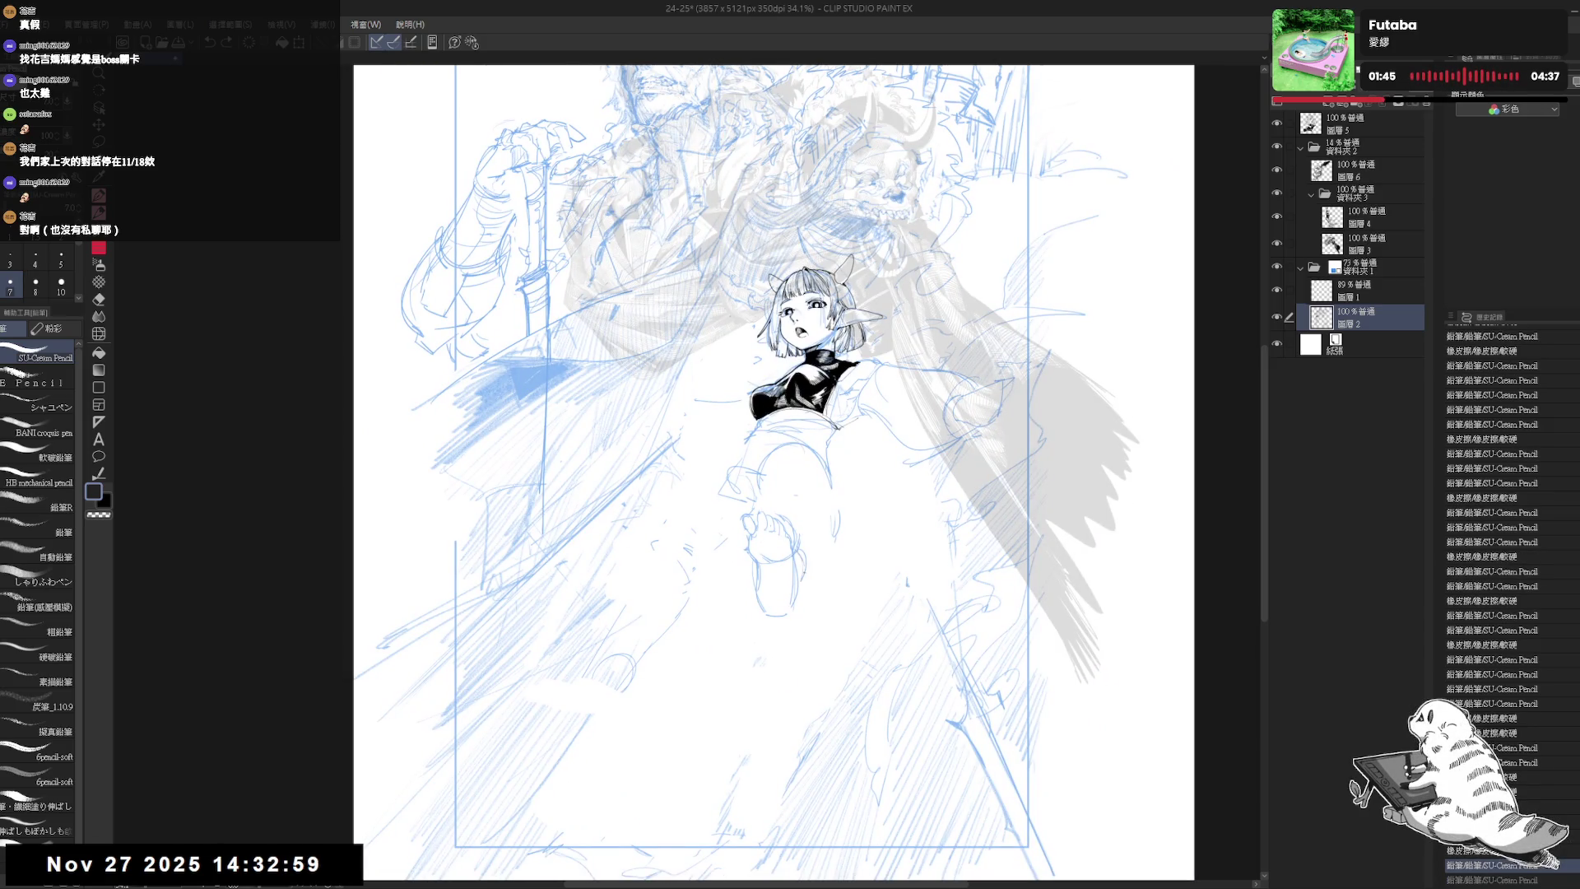
key("e")
mouse_move(763, 495)
left_mouse_down()
mouse_move(805, 556)
mouse_move(813, 544)
mouse_move(766, 501)
left_mouse_up()
key("p")
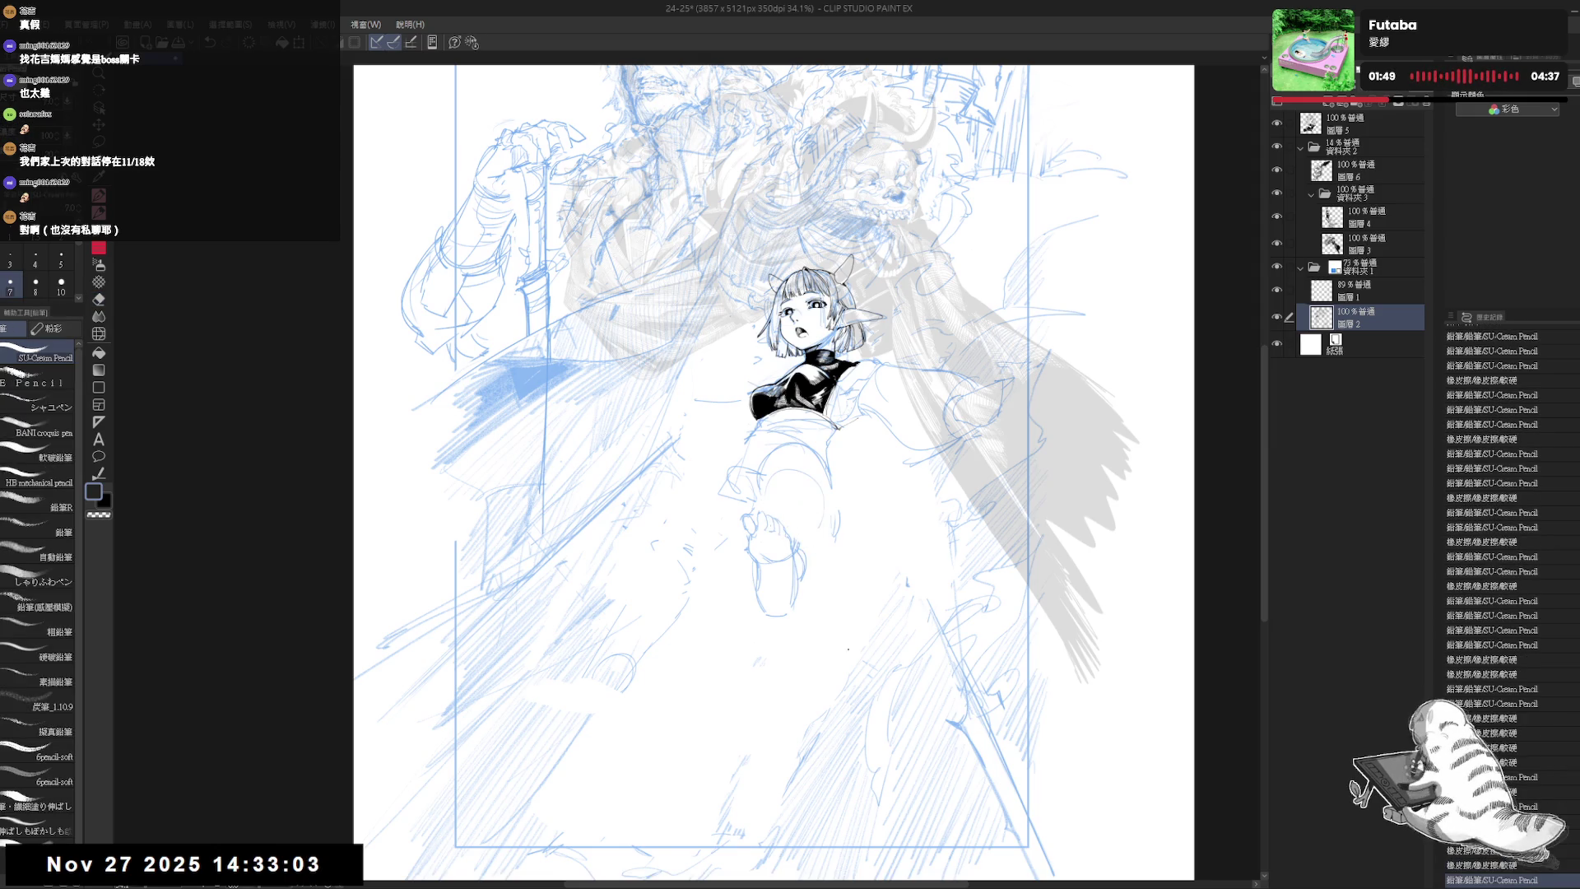
- Erase lines beside the leg and sketch new pencil strokes above and along it
key("h")
key("h")
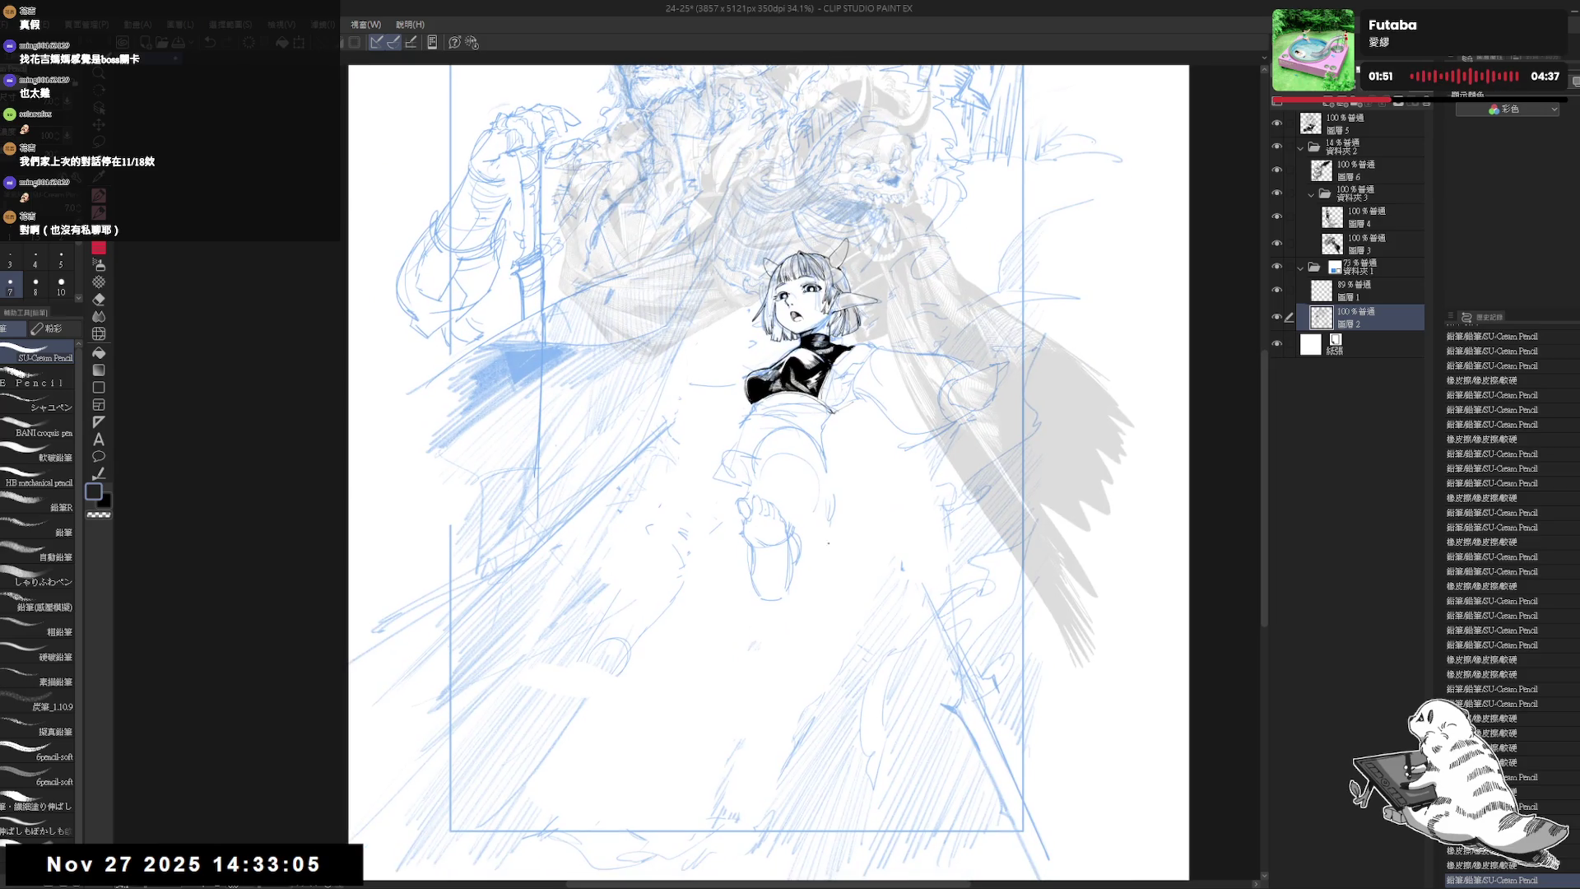
key("e")
mouse_move(852, 490)
left_mouse_down()
mouse_move(823, 539)
mouse_move(852, 534)
mouse_move(821, 516)
left_mouse_up()
key("p")
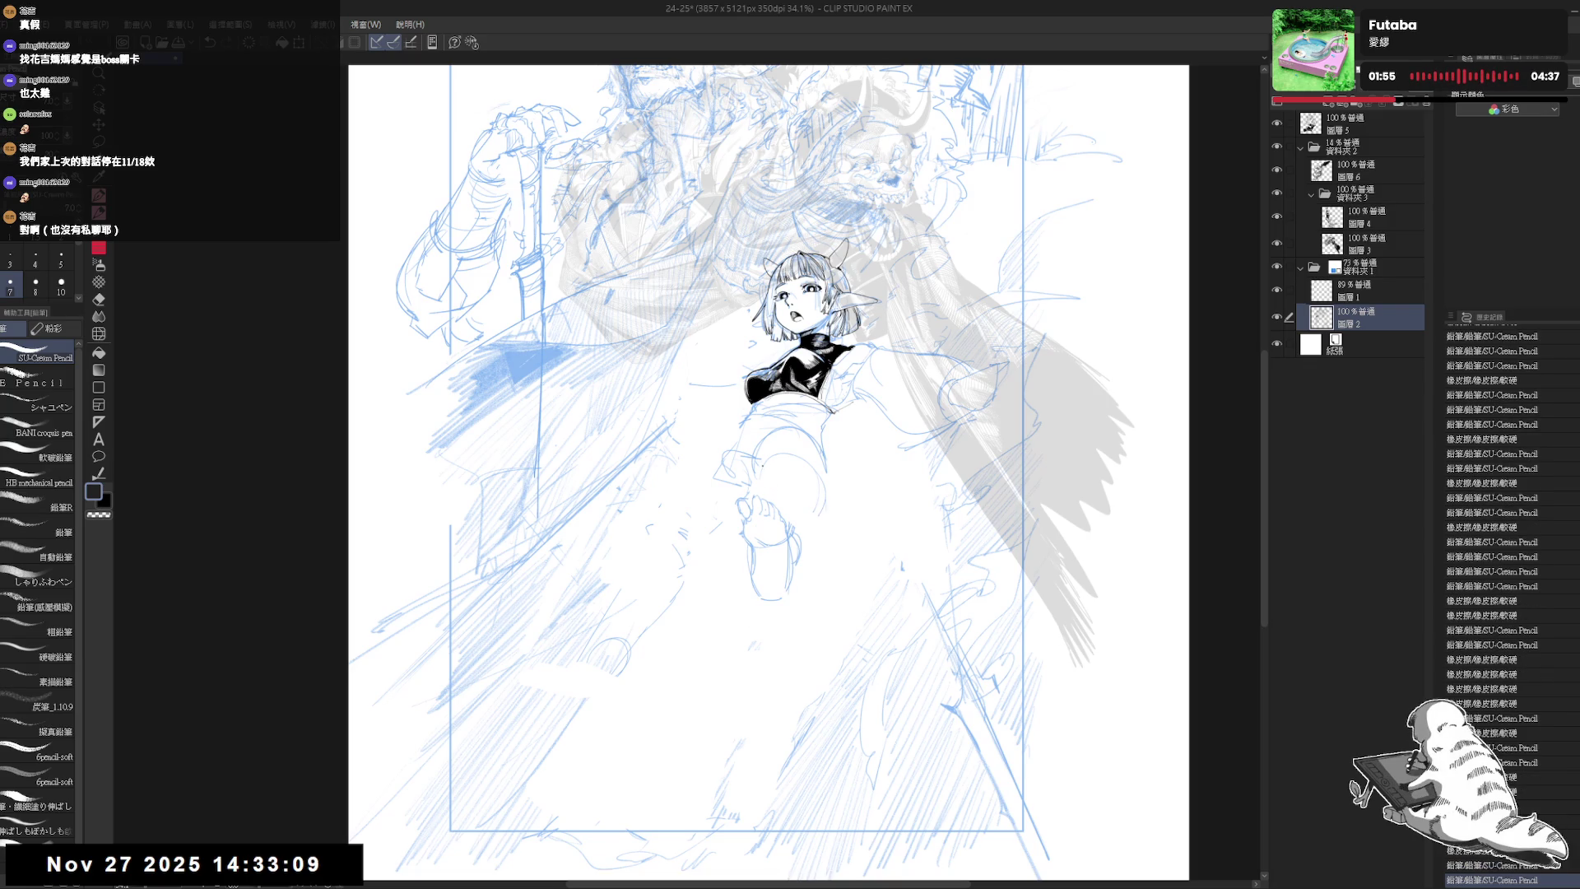
mouse_move(780, 457)
left_mouse_down()
mouse_move(806, 449)
mouse_move(839, 526)
left_mouse_up()
key("e")
key("p")
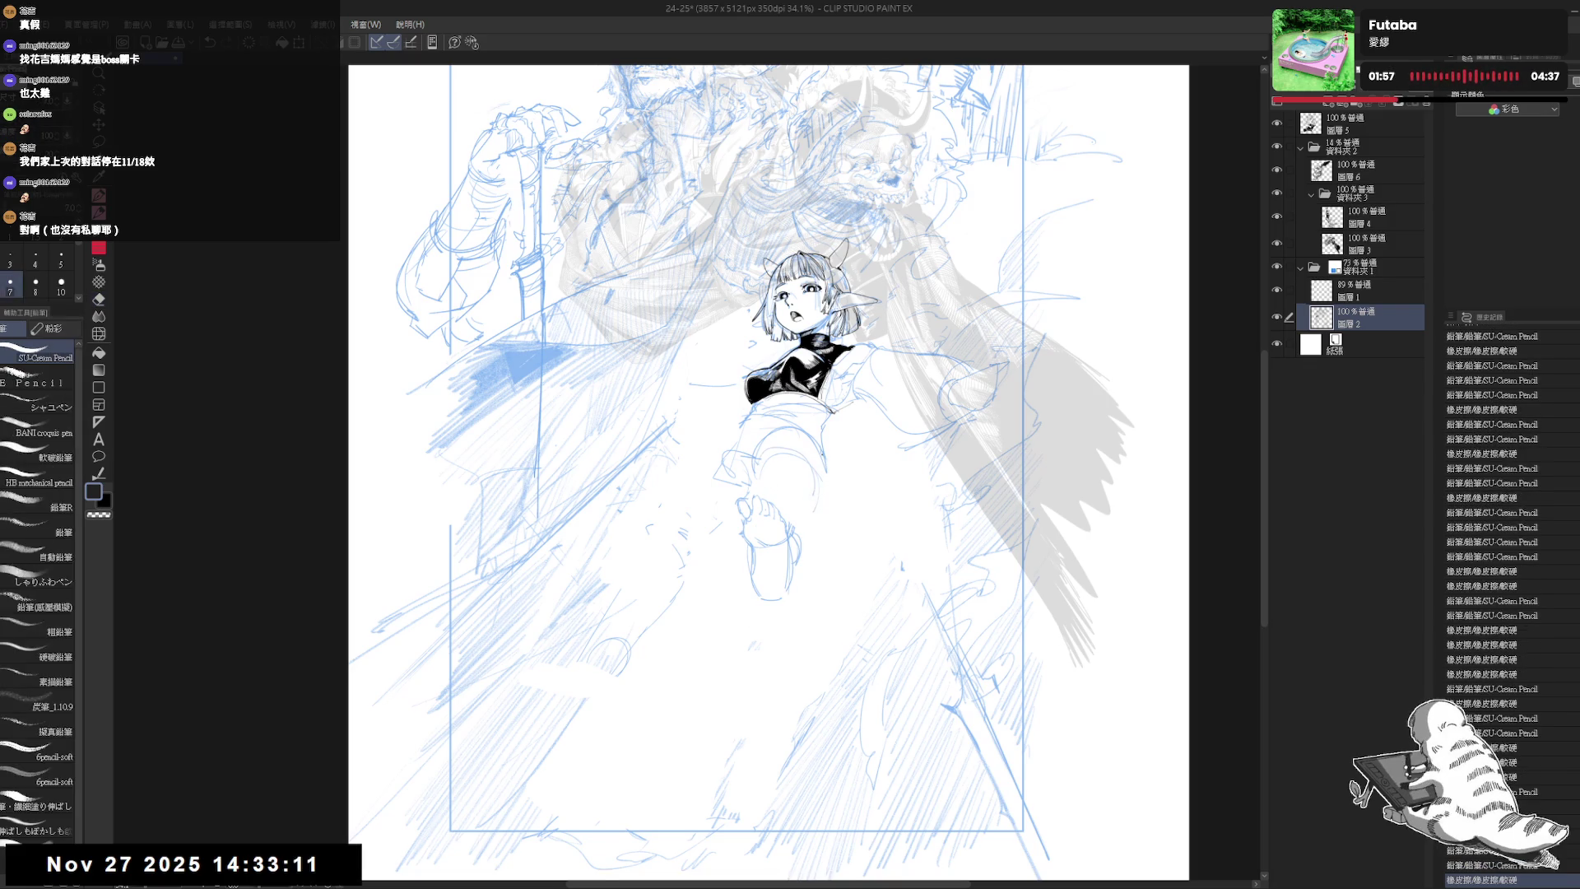
left_click_drag(937, 317, 1078, 296)
mouse_move(773, 460)
left_mouse_down()
mouse_move(818, 448)
mouse_move(806, 477)
left_mouse_up()
key("h")
left_click(726, 477)
key("h")
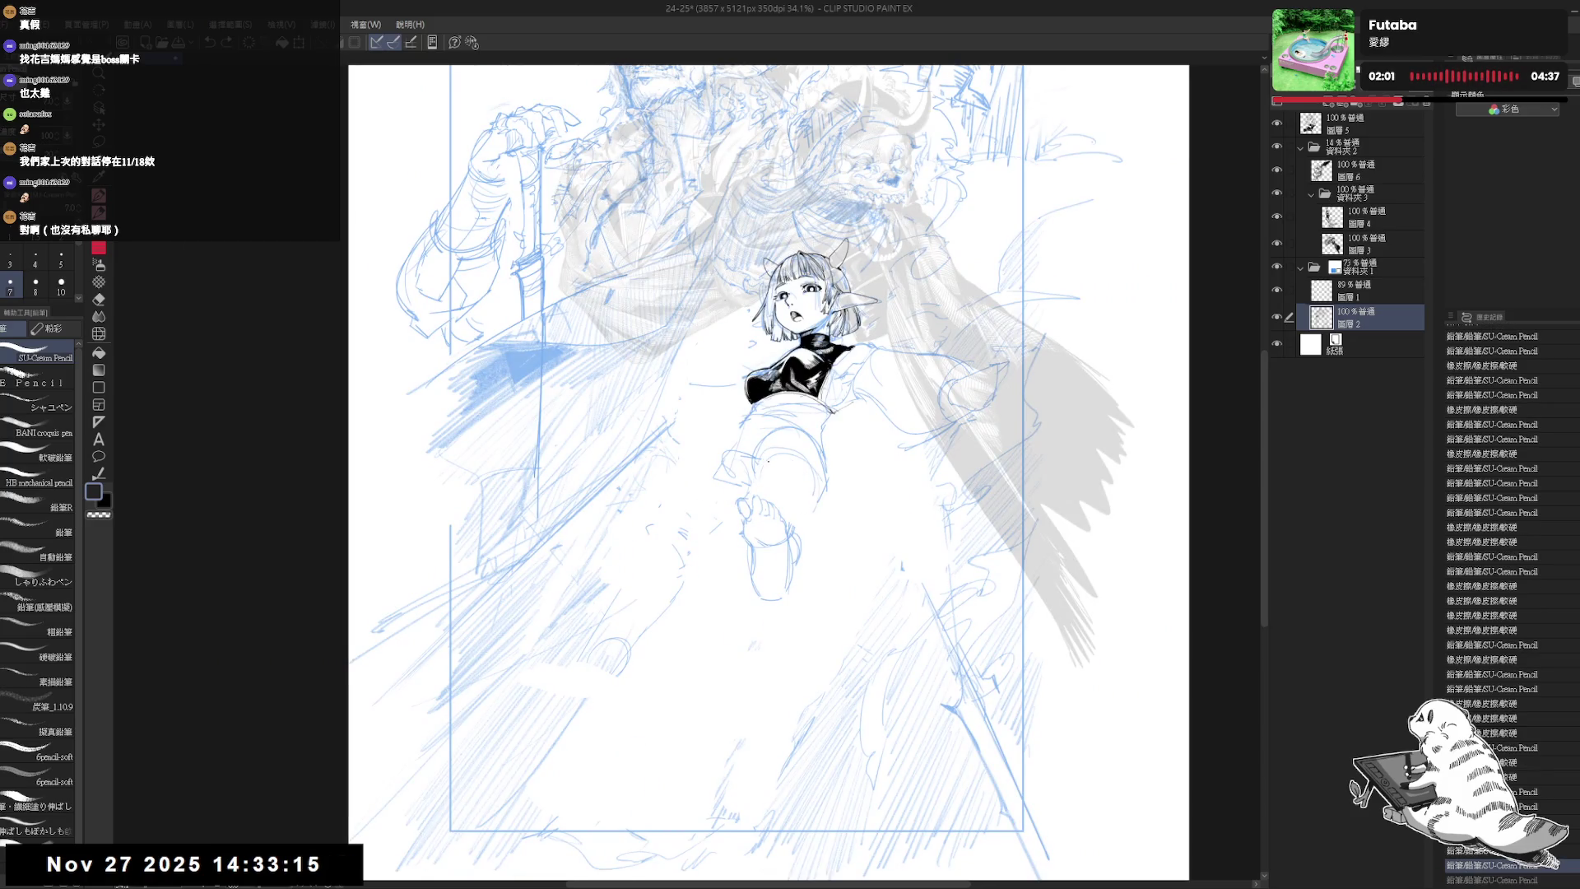
- Erase a small area on the leg and place small pencil marks near the waist, undoing stray ones
key("e")
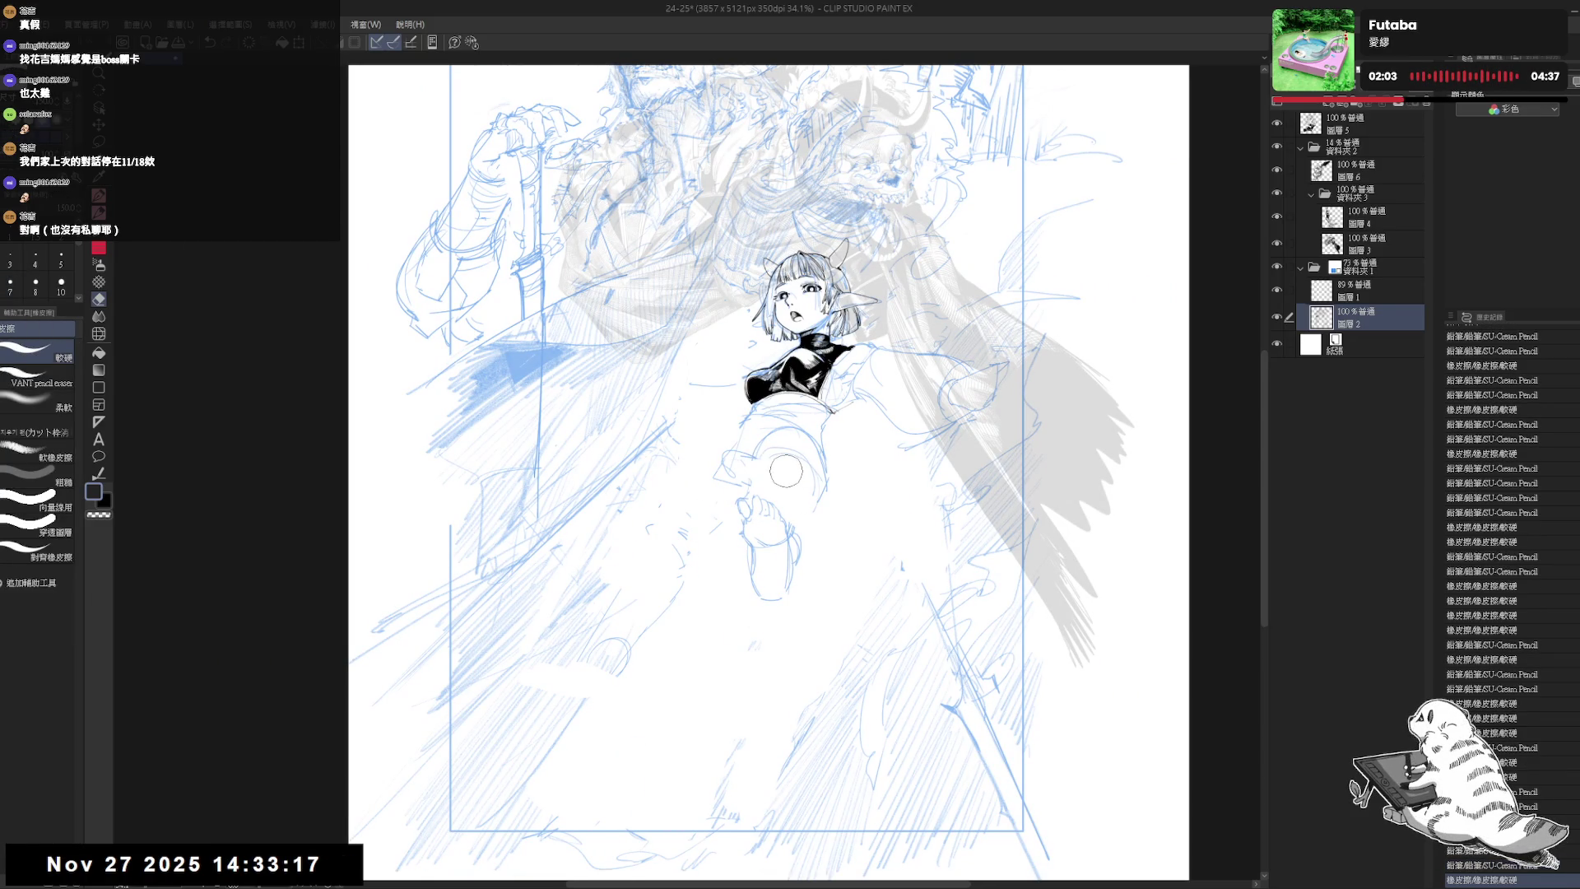
mouse_move(786, 469)
left_mouse_down()
mouse_move(774, 463)
mouse_move(810, 490)
mouse_move(793, 454)
mouse_move(768, 468)
left_mouse_up()
key("p")
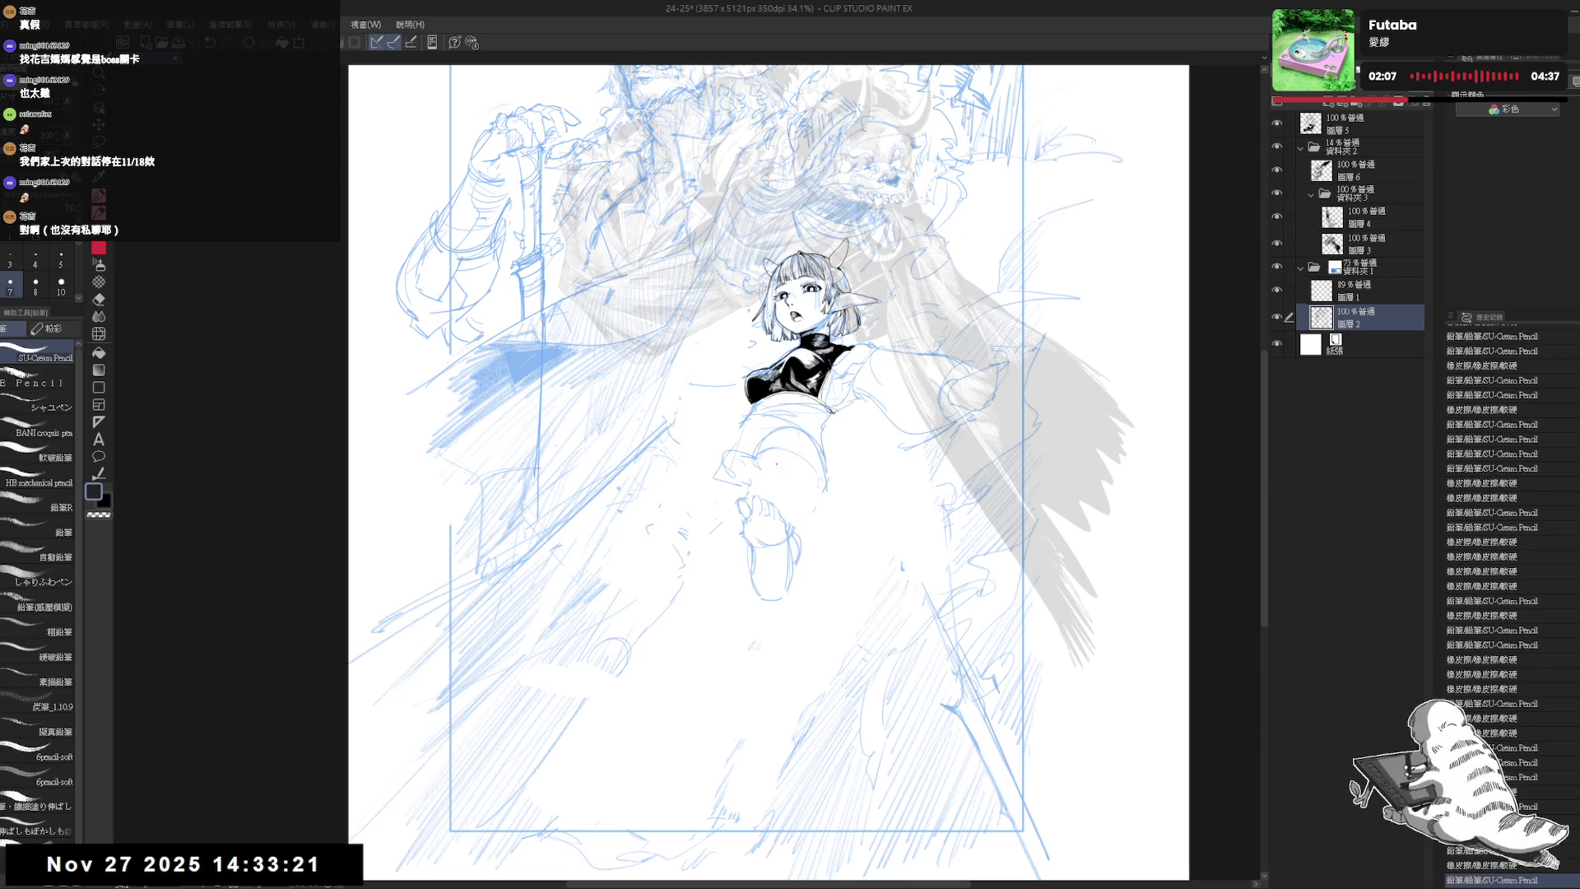
key("ctrl+z")
left_click(765, 463)
left_click(790, 461)
key("ctrl+z")
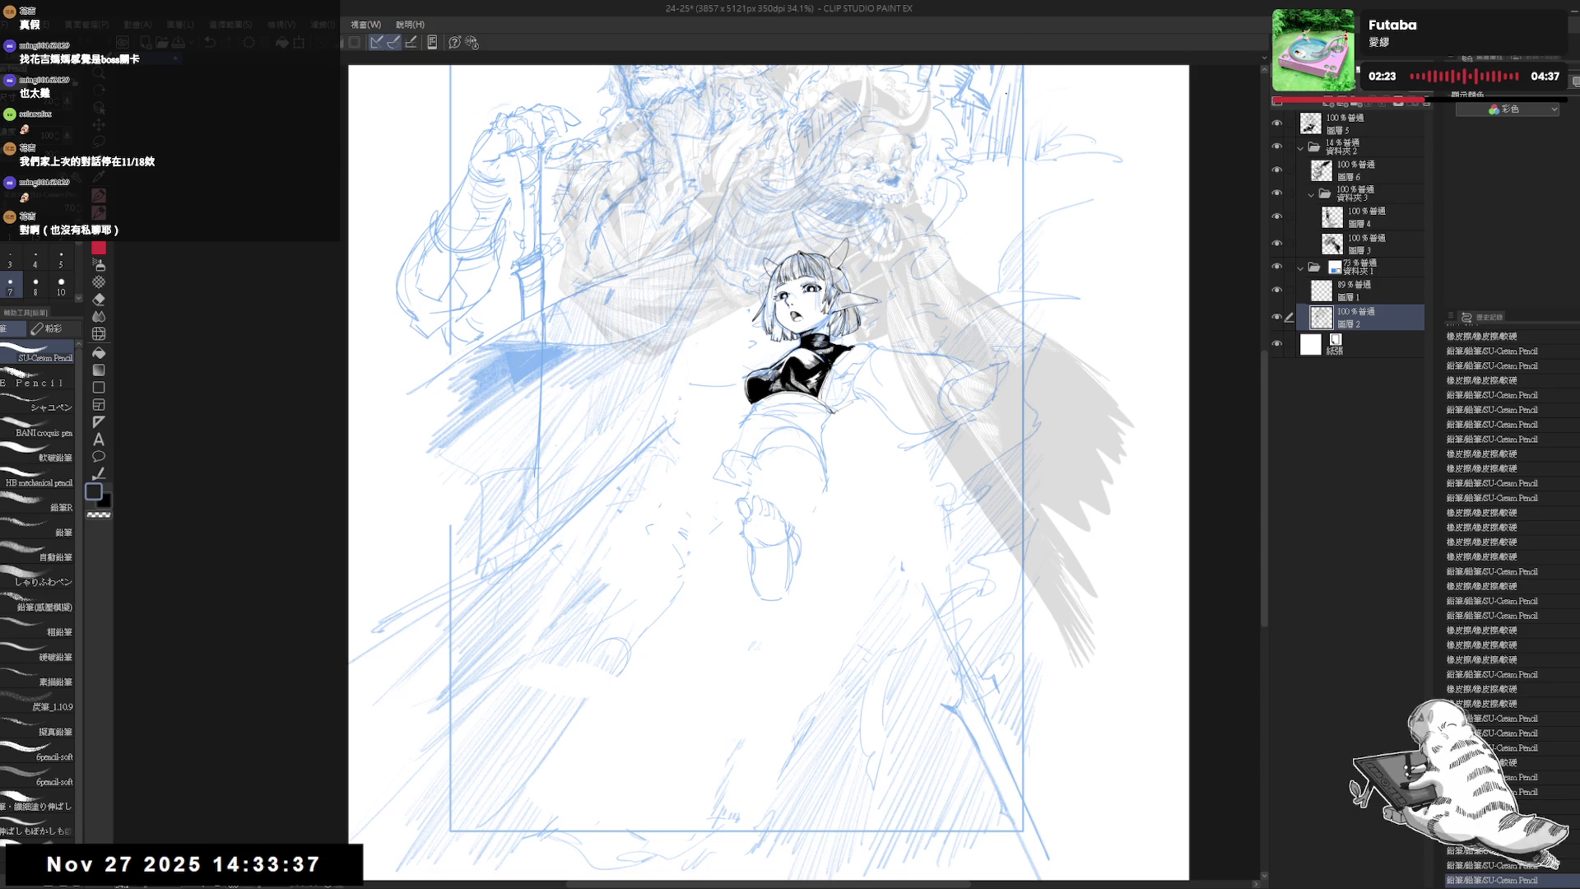
- Clean lines along the leg, then add a pencil line near the foot and small leg strokes
key("e")
left_click(831, 497)
mouse_move(815, 534)
left_mouse_down()
mouse_move(819, 469)
mouse_move(814, 527)
left_mouse_up()
key("p")
left_click_drag(753, 597, 792, 598)
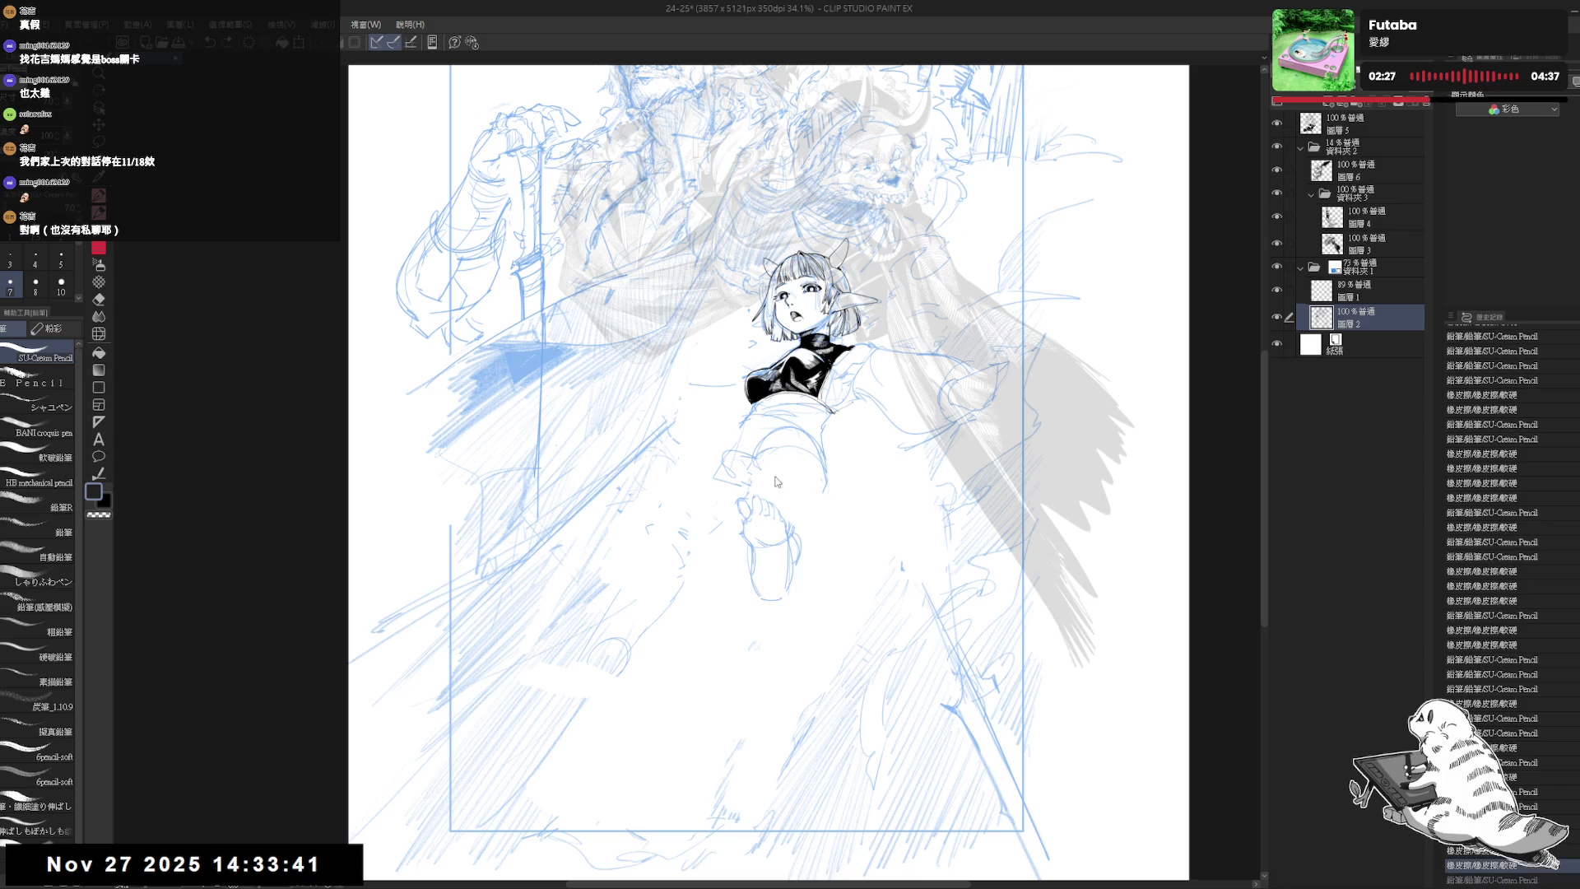
mouse_move(819, 471)
left_mouse_down()
mouse_move(816, 503)
mouse_move(817, 453)
left_mouse_up()
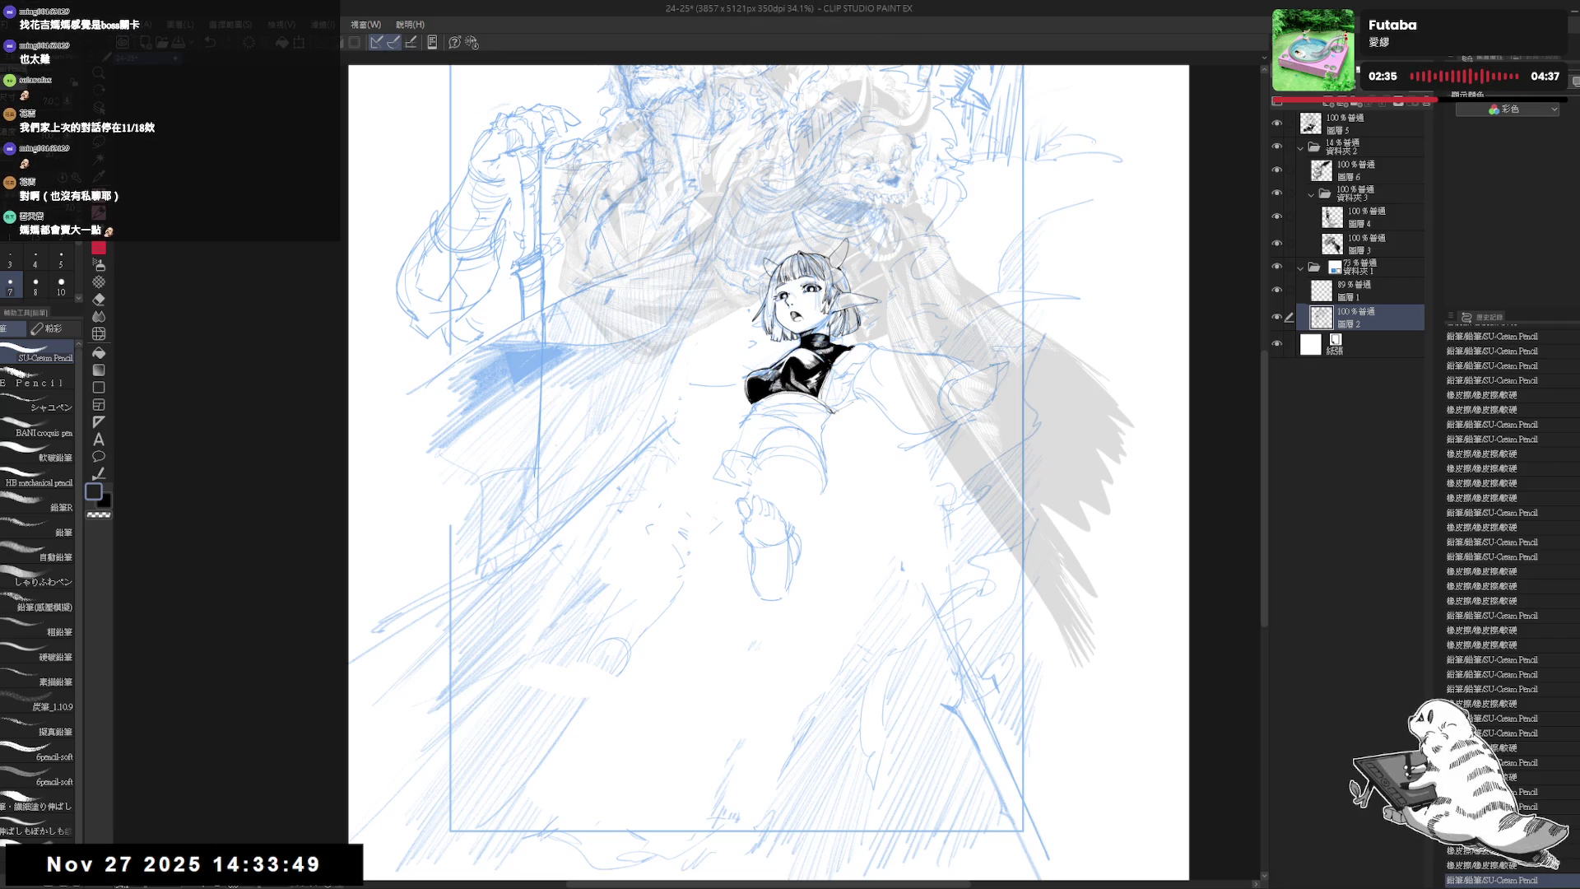
left_click_drag(846, 506, 819, 484)
key("h")
left_click_drag(784, 544, 781, 529)
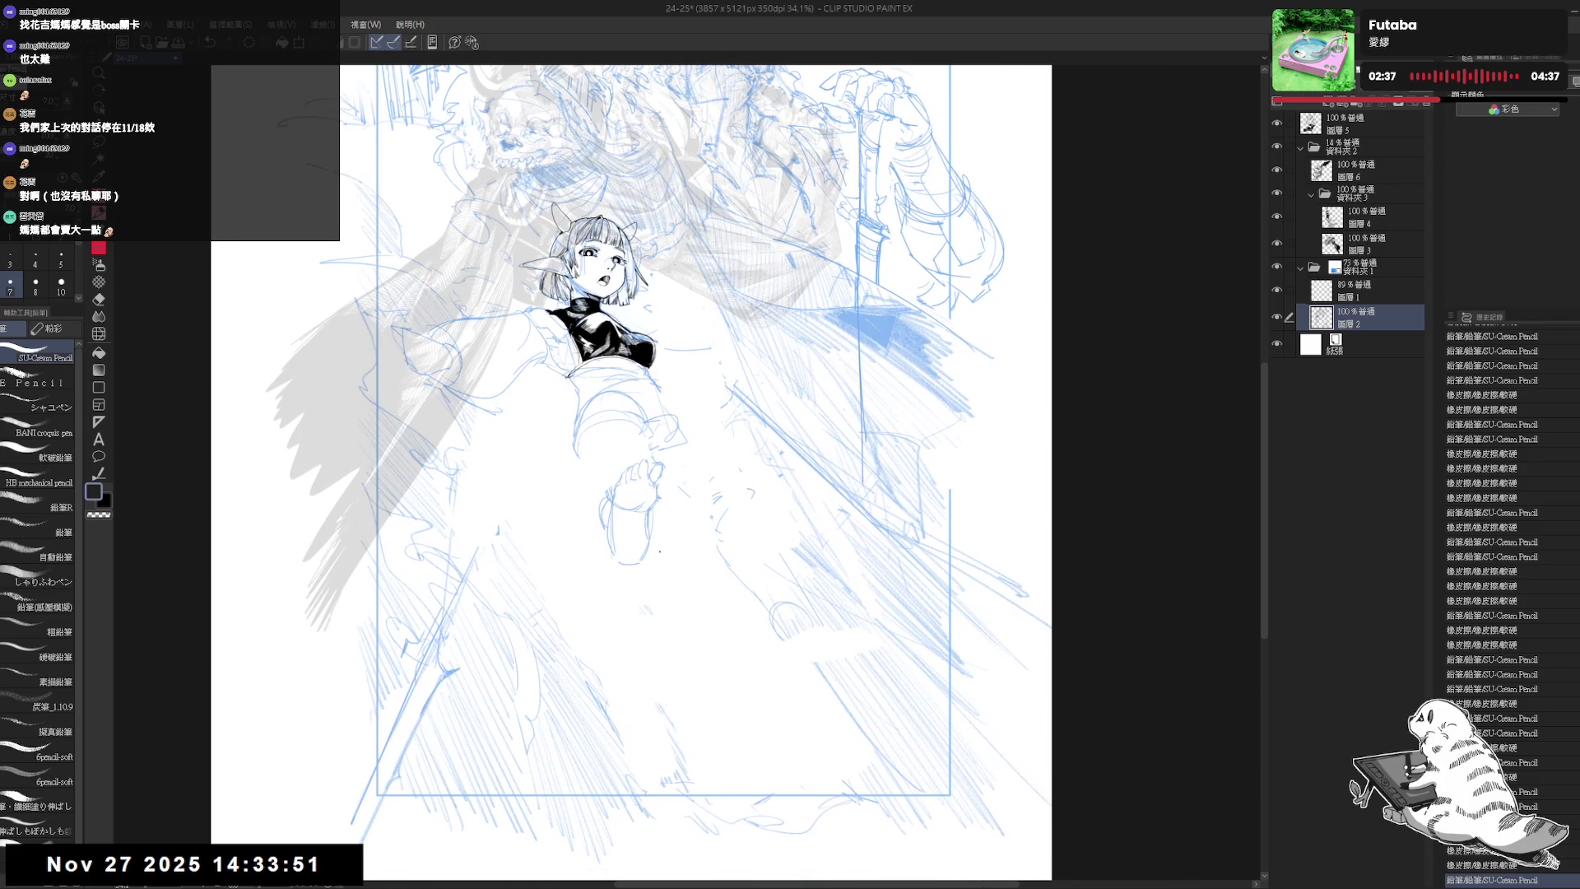
- Erase stray lines around the foot and leg sketch, restoring the upright view
left_click_drag(654, 516, 658, 543)
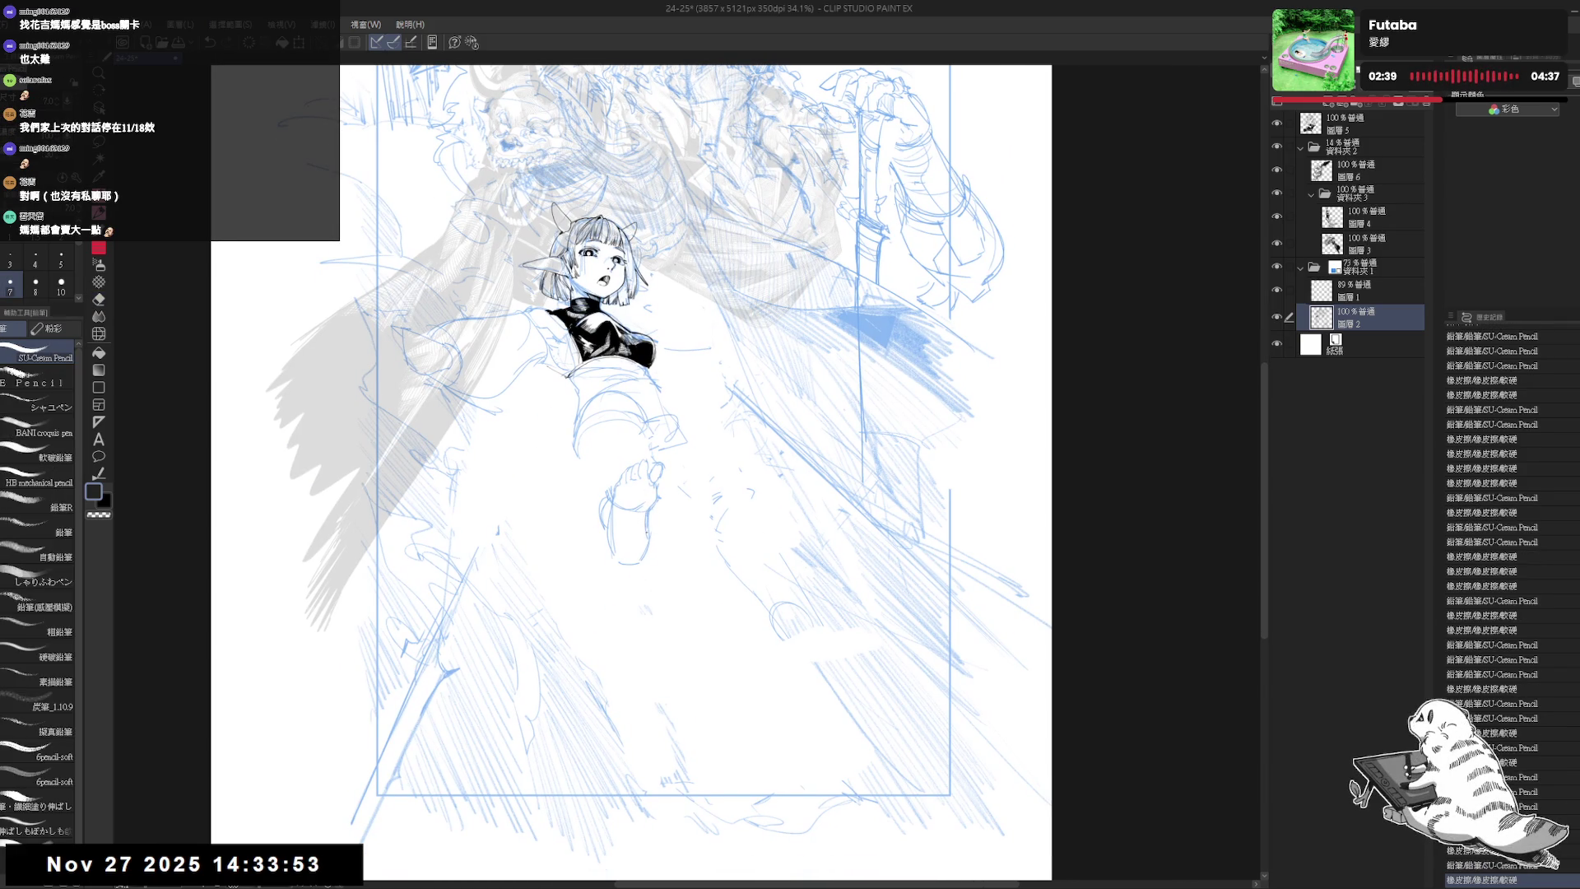
key("h")
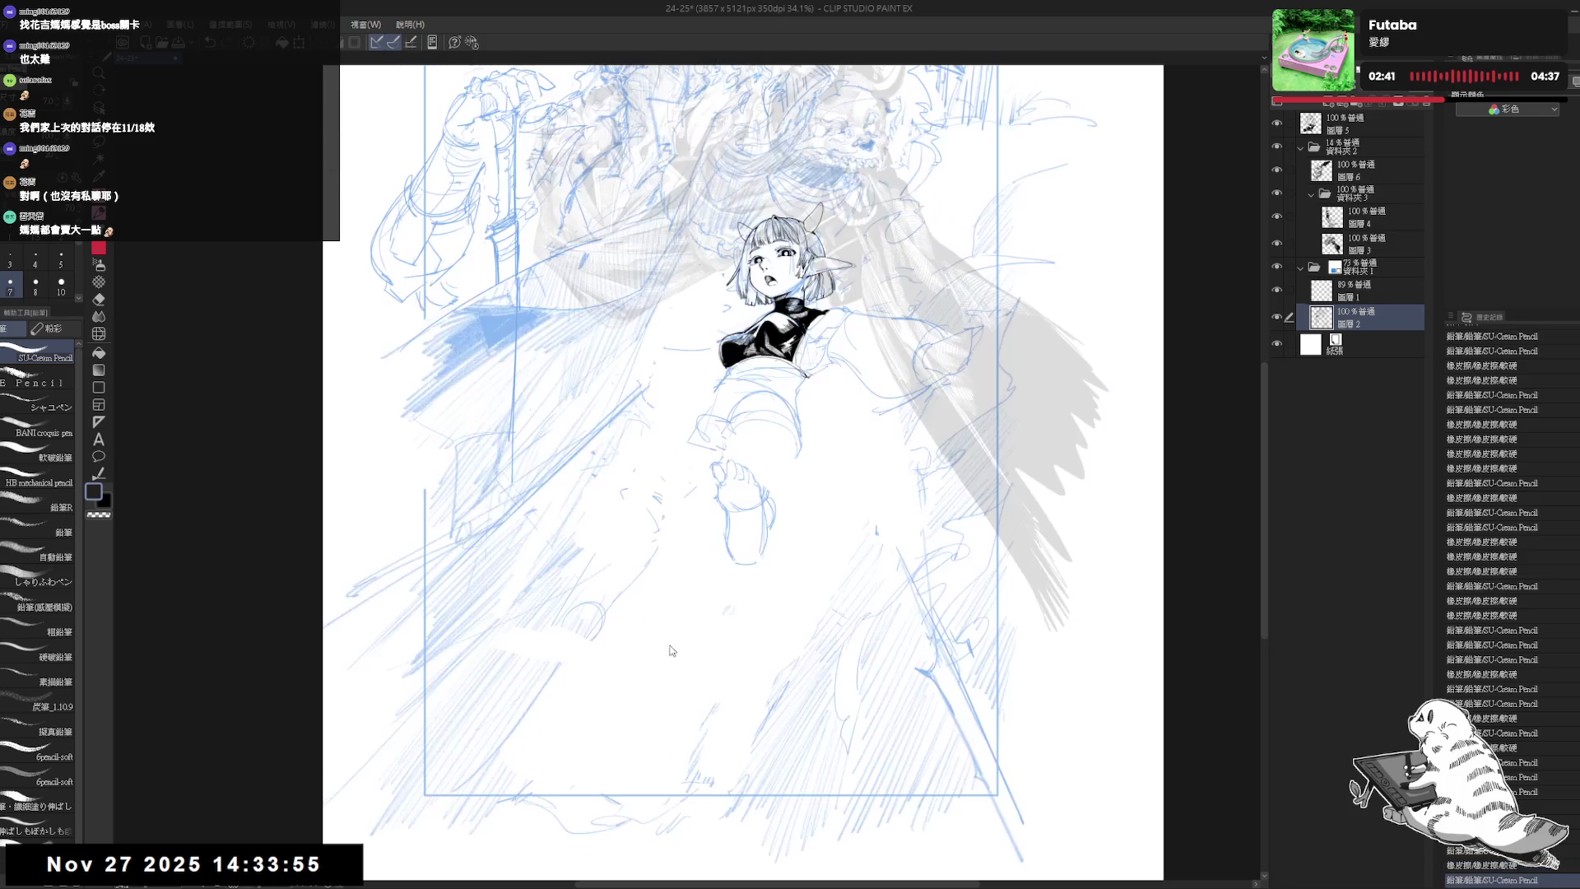
left_click_drag(670, 650, 661, 643)
key("e")
left_click_drag(761, 522, 757, 519)
key("p")
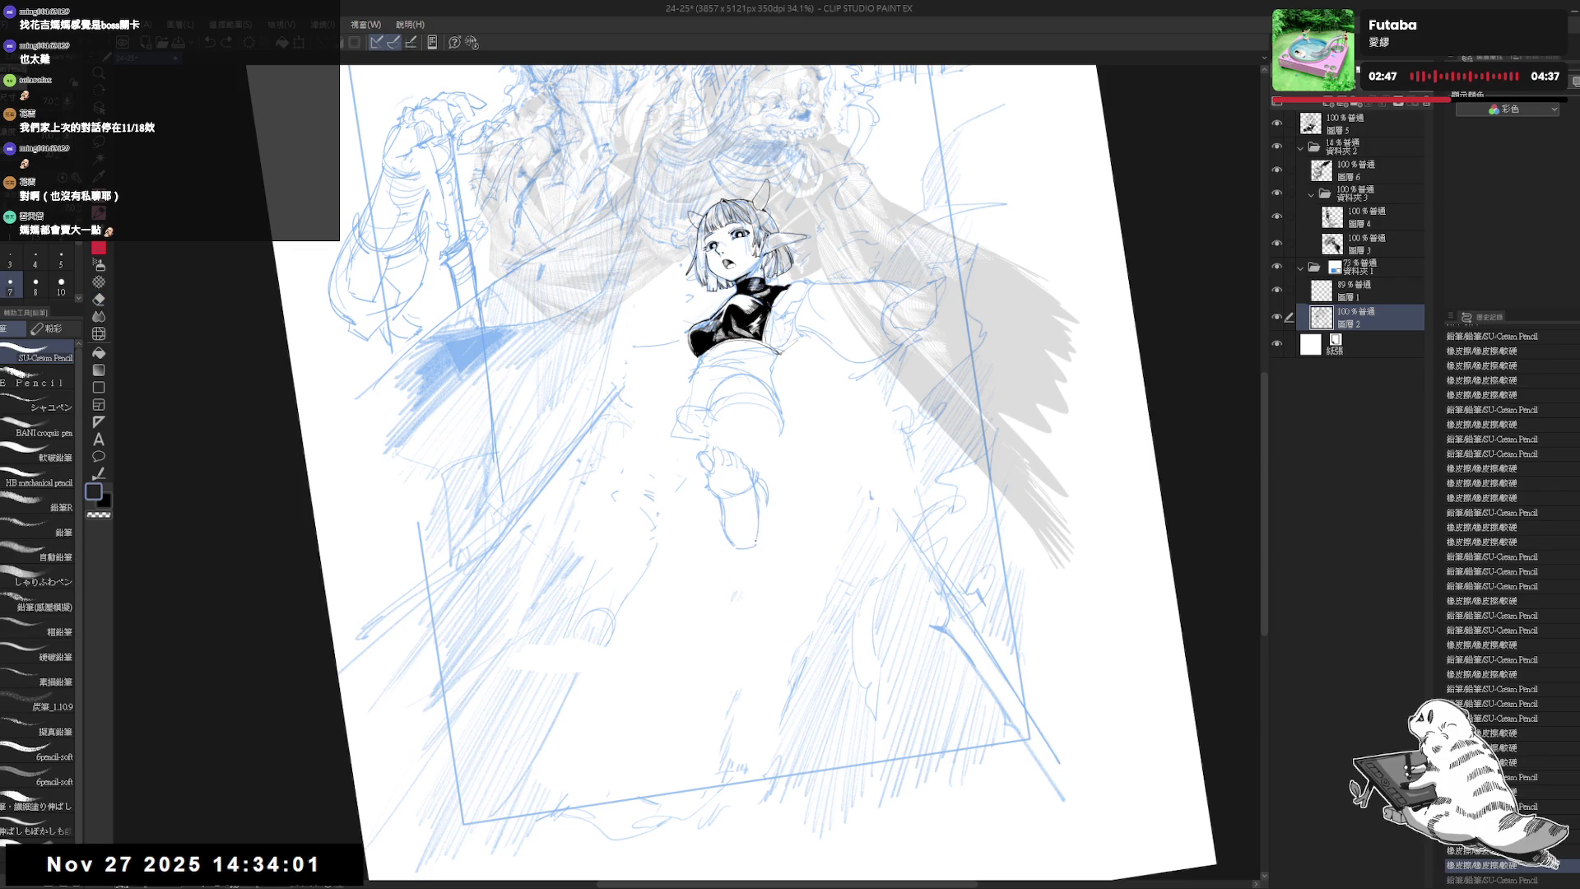
key("at")
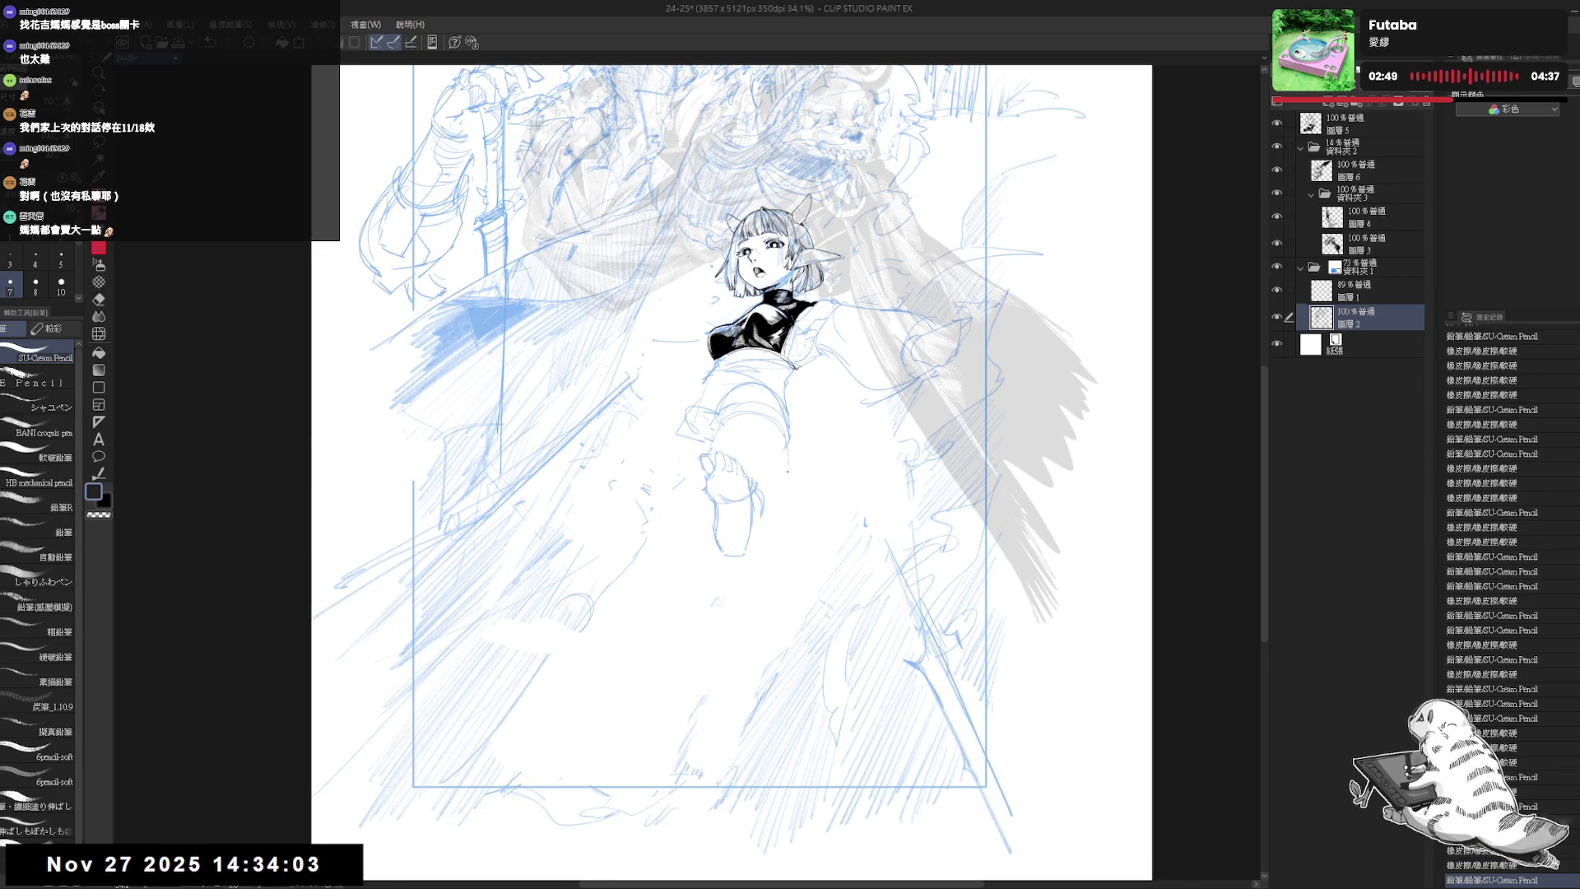
- Erase old knee and foot marks, then redraw a short pencil stroke down the lower leg
key("e")
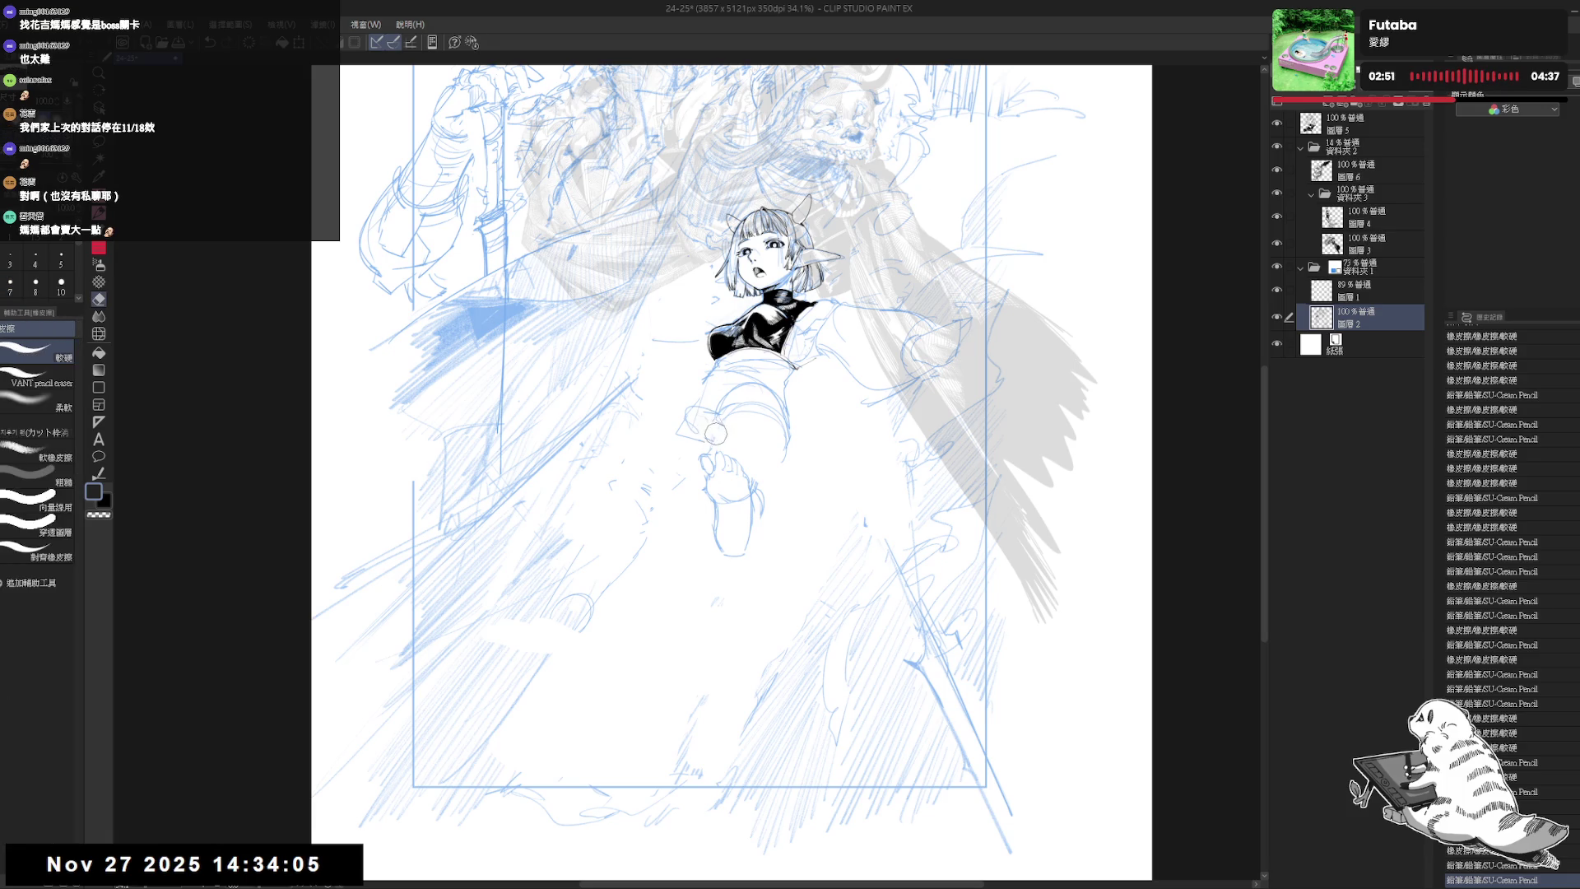
mouse_move(715, 433)
left_mouse_down()
mouse_move(705, 413)
mouse_move(710, 440)
mouse_move(713, 428)
left_mouse_up()
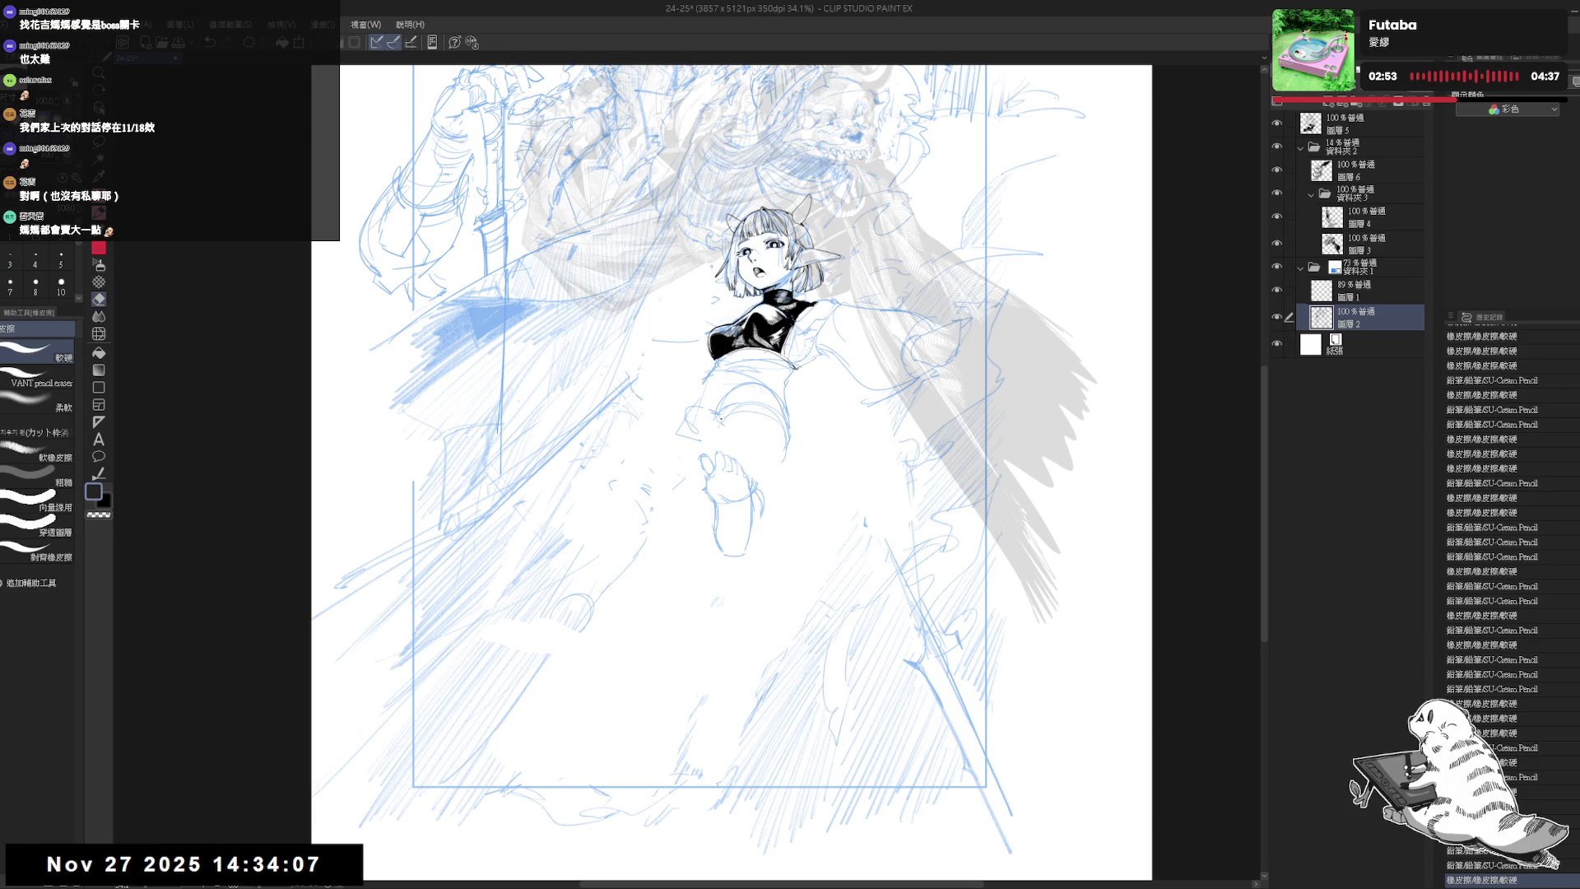
key("ctrl+y")
key("ctrl+y")
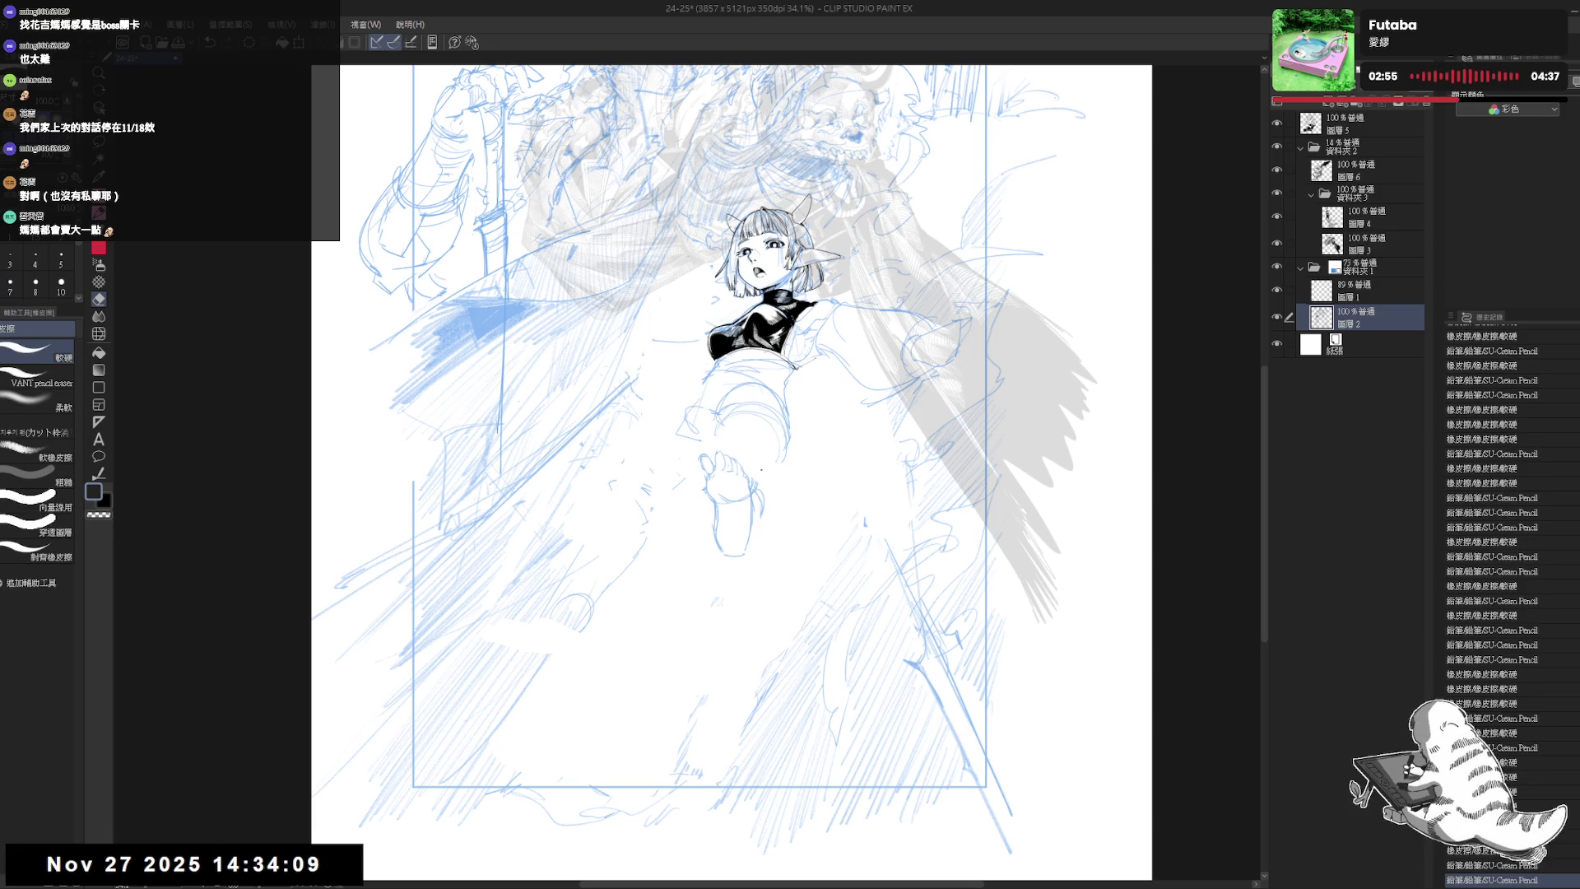
key("ctrl+y")
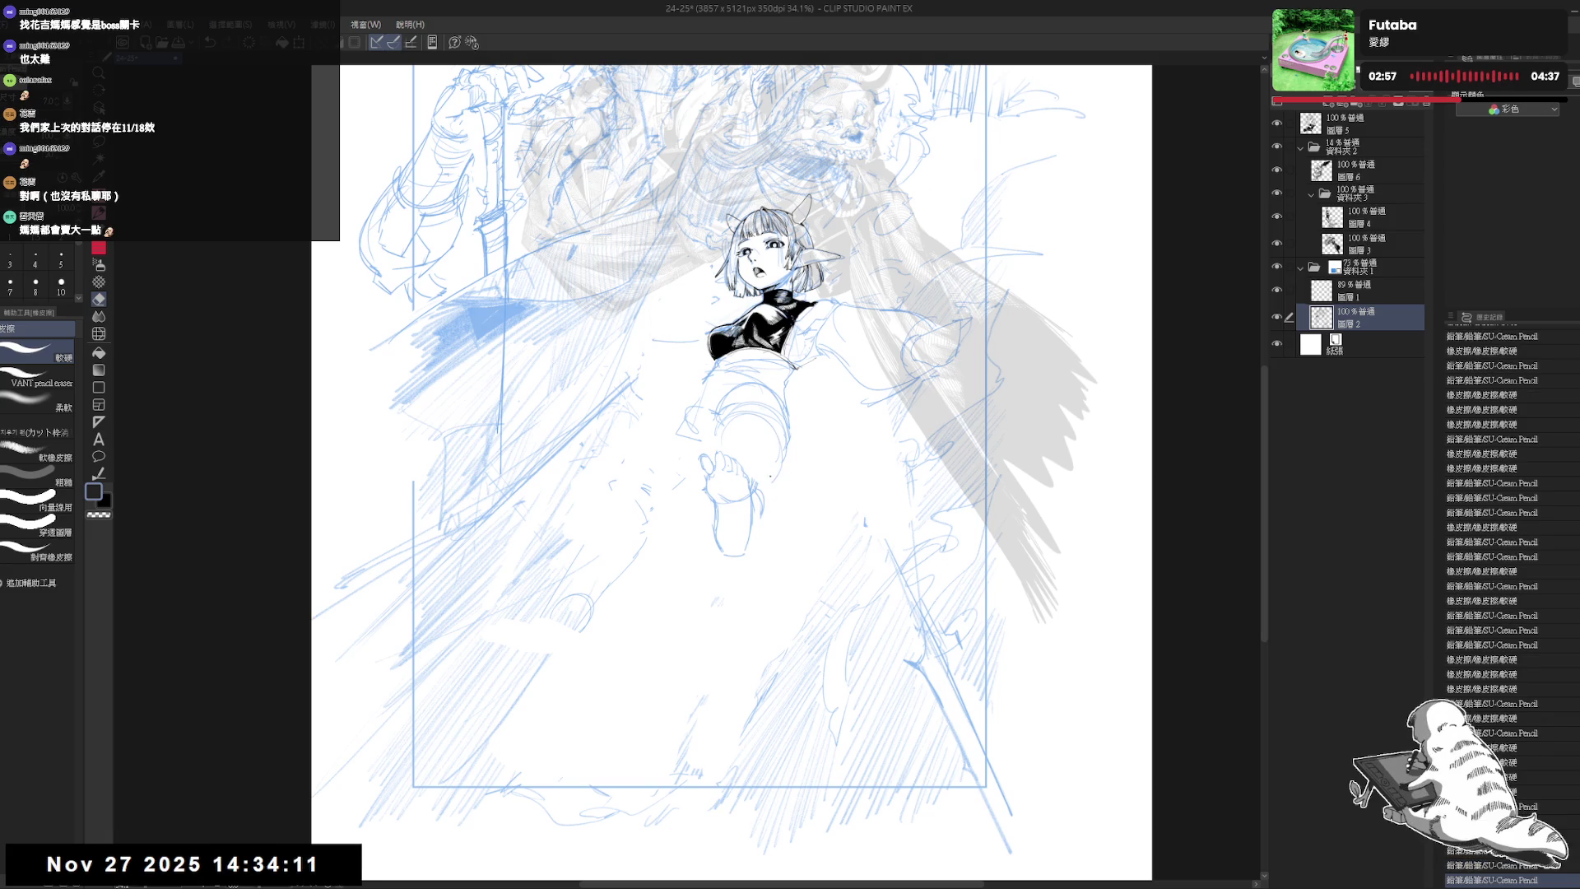
key("ctrl+h")
key("ctrl+h")
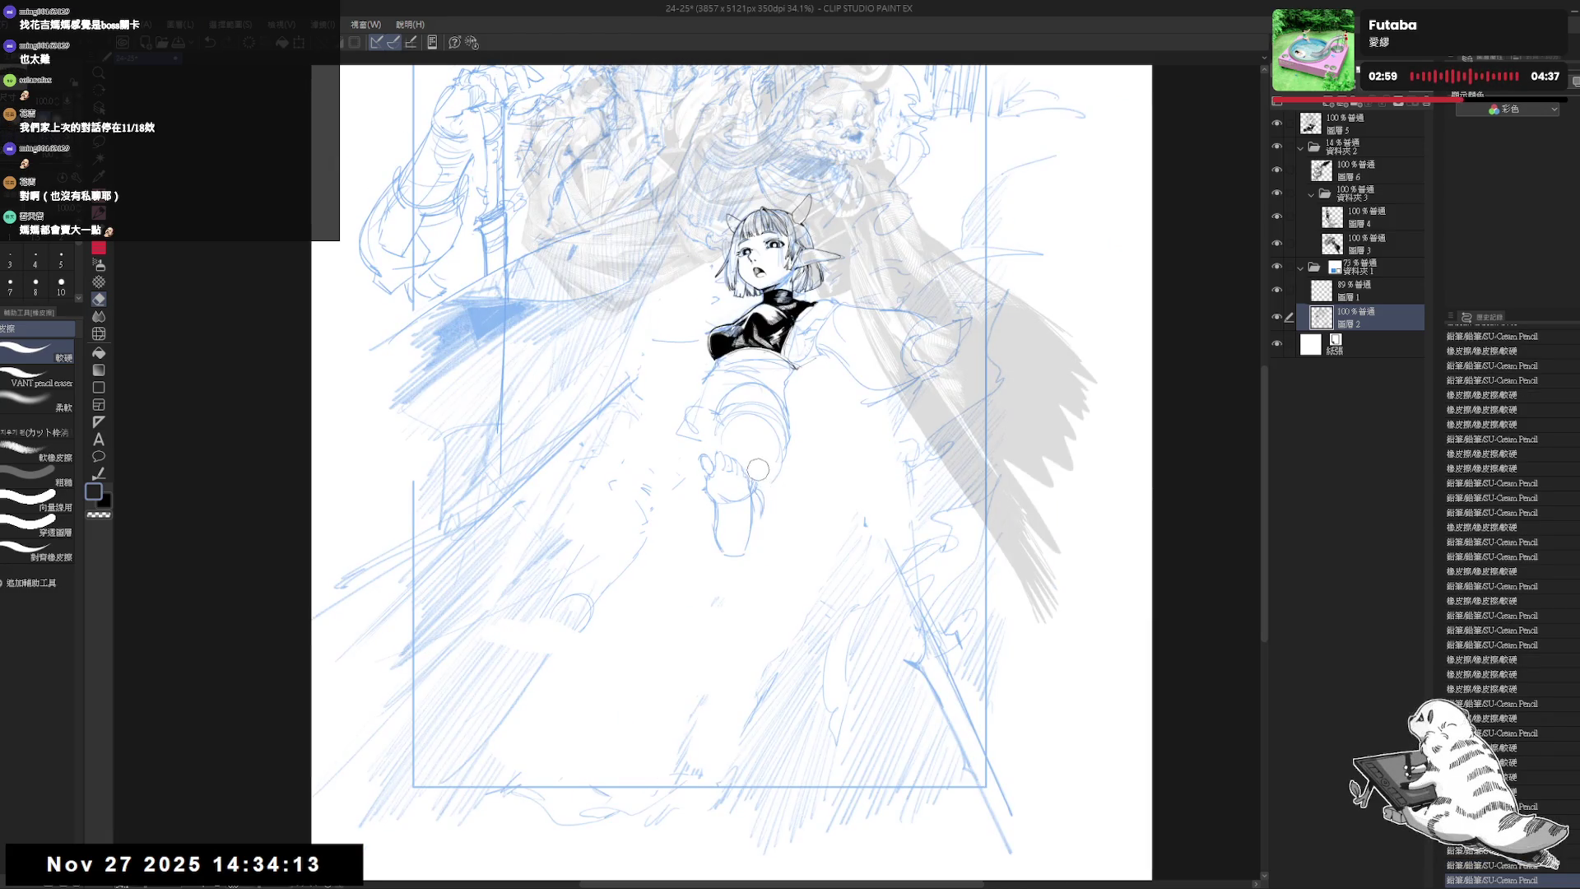
mouse_move(759, 504)
left_mouse_down()
mouse_move(753, 477)
mouse_move(762, 520)
mouse_move(738, 555)
left_mouse_up()
key("p")
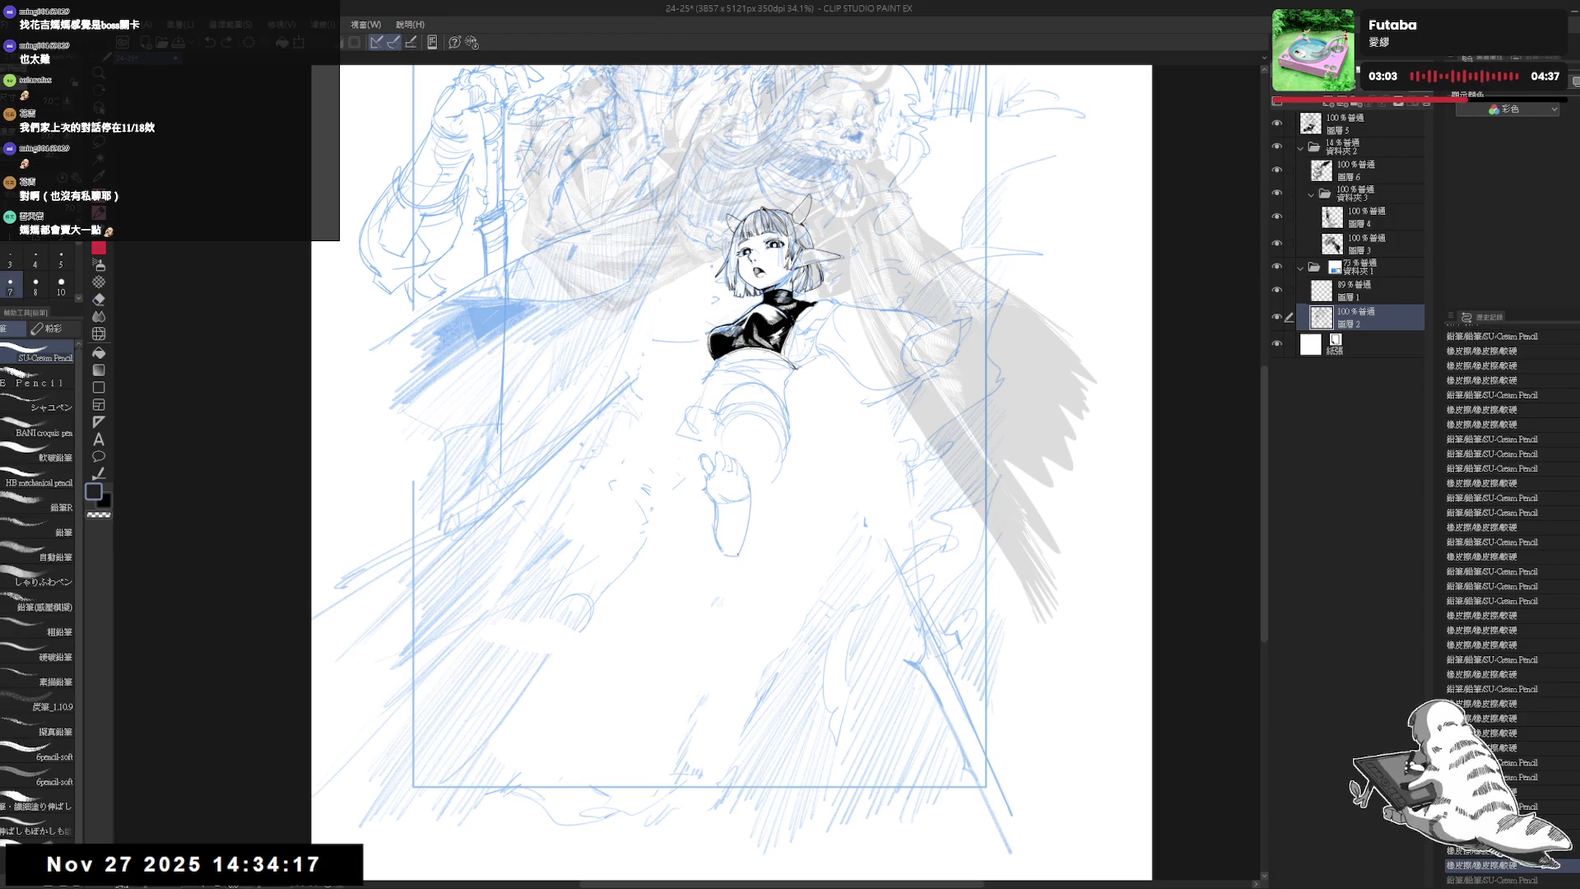
left_click_drag(754, 498, 740, 552)
key("ctrl+h")
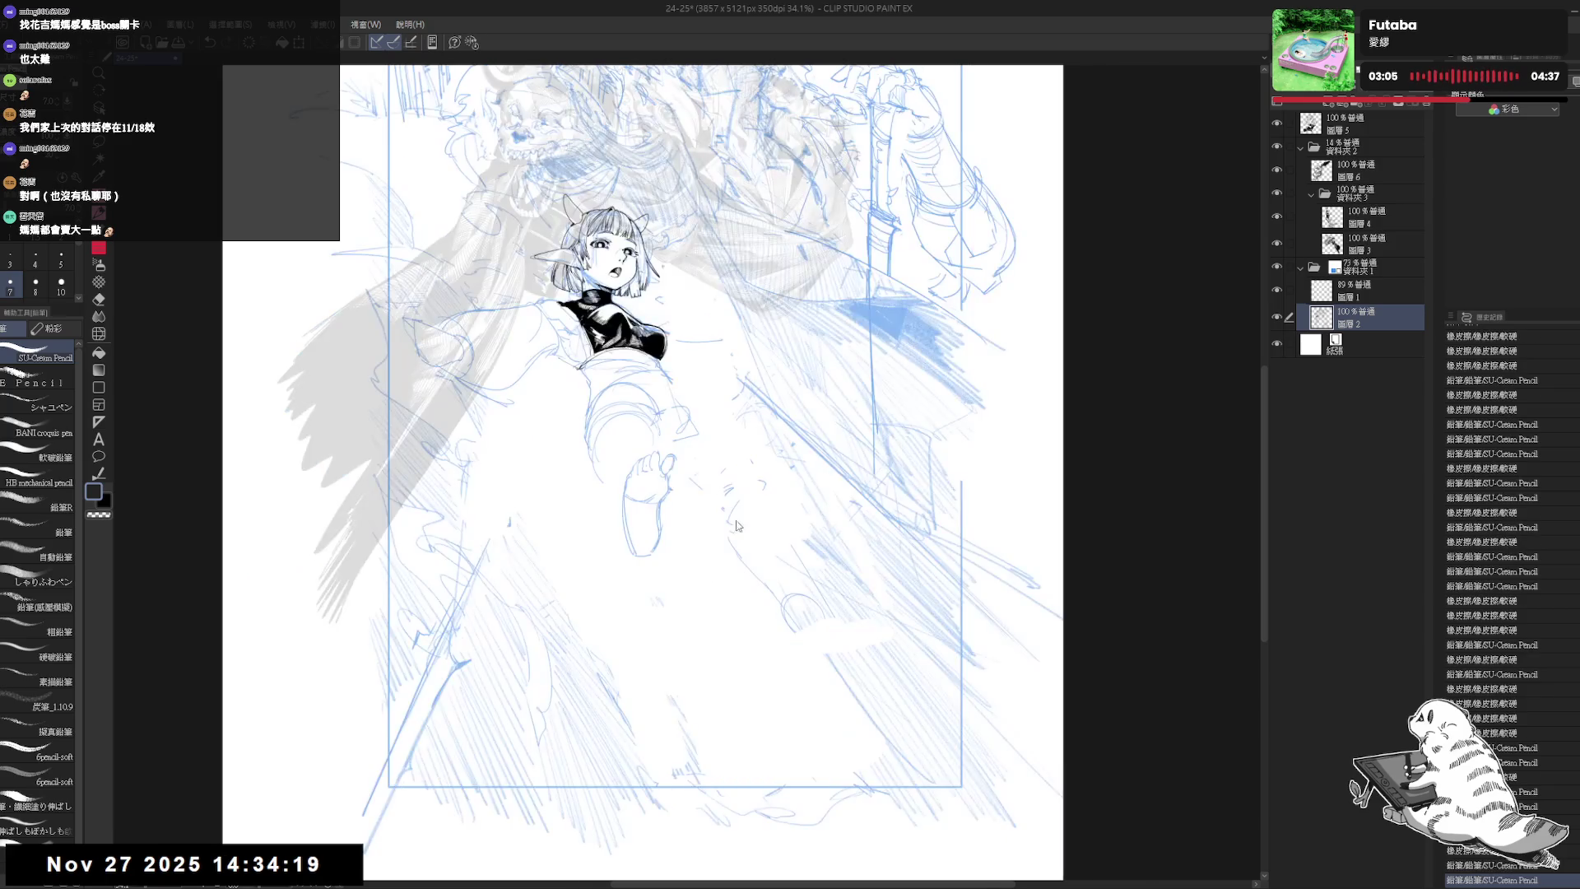
key("ctrl+h")
- Erase small bits near the foot and compare undone and redone foot strokes in a flipped view
key("e")
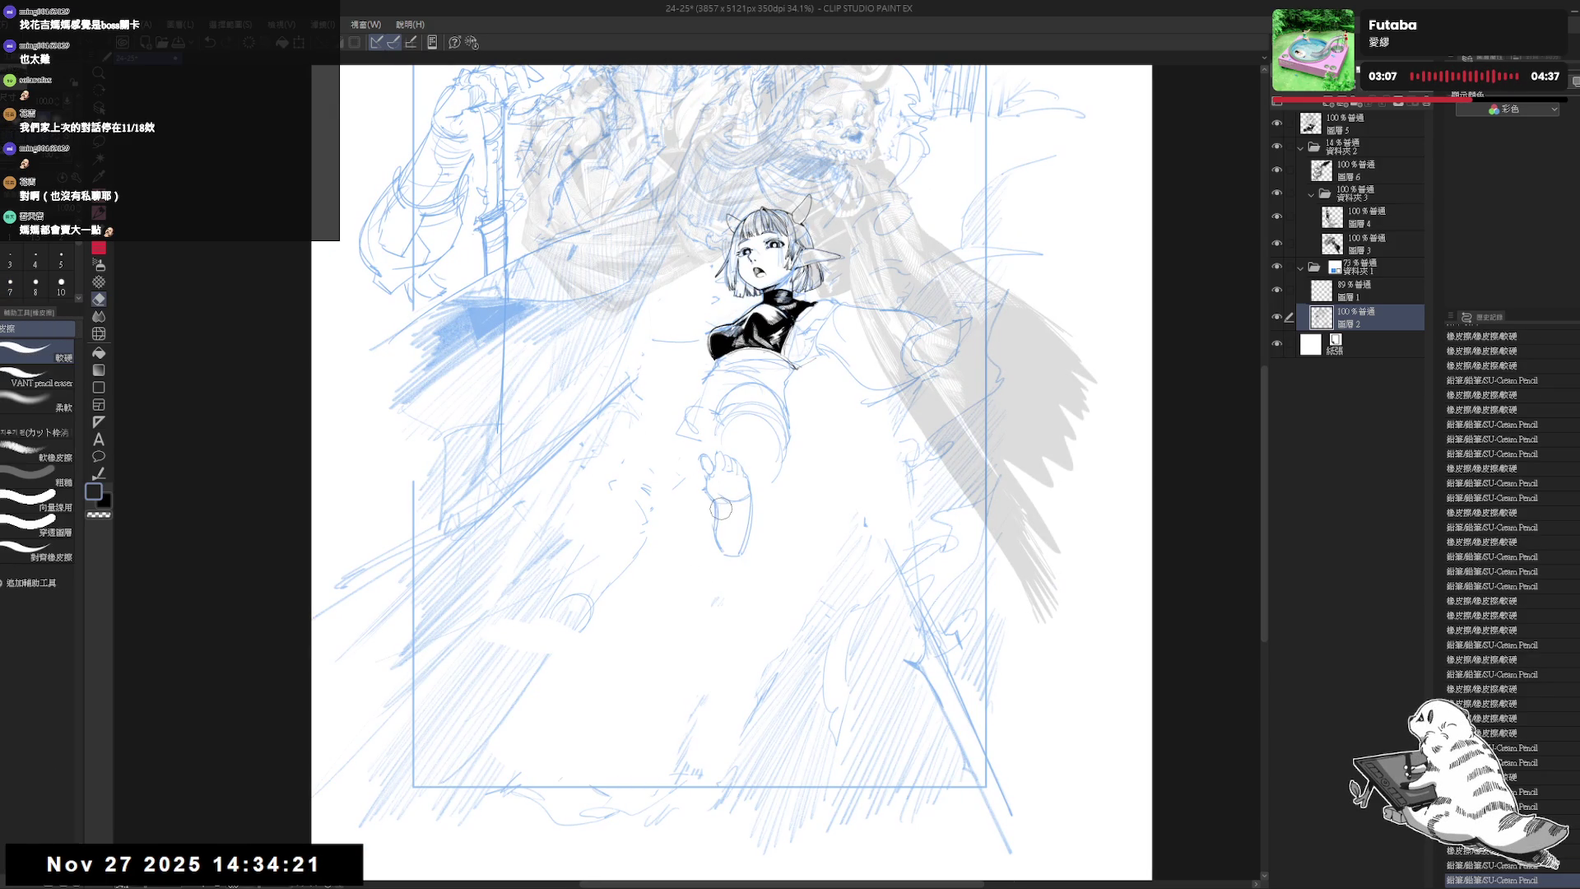
left_click_drag(722, 512, 722, 512)
key("p")
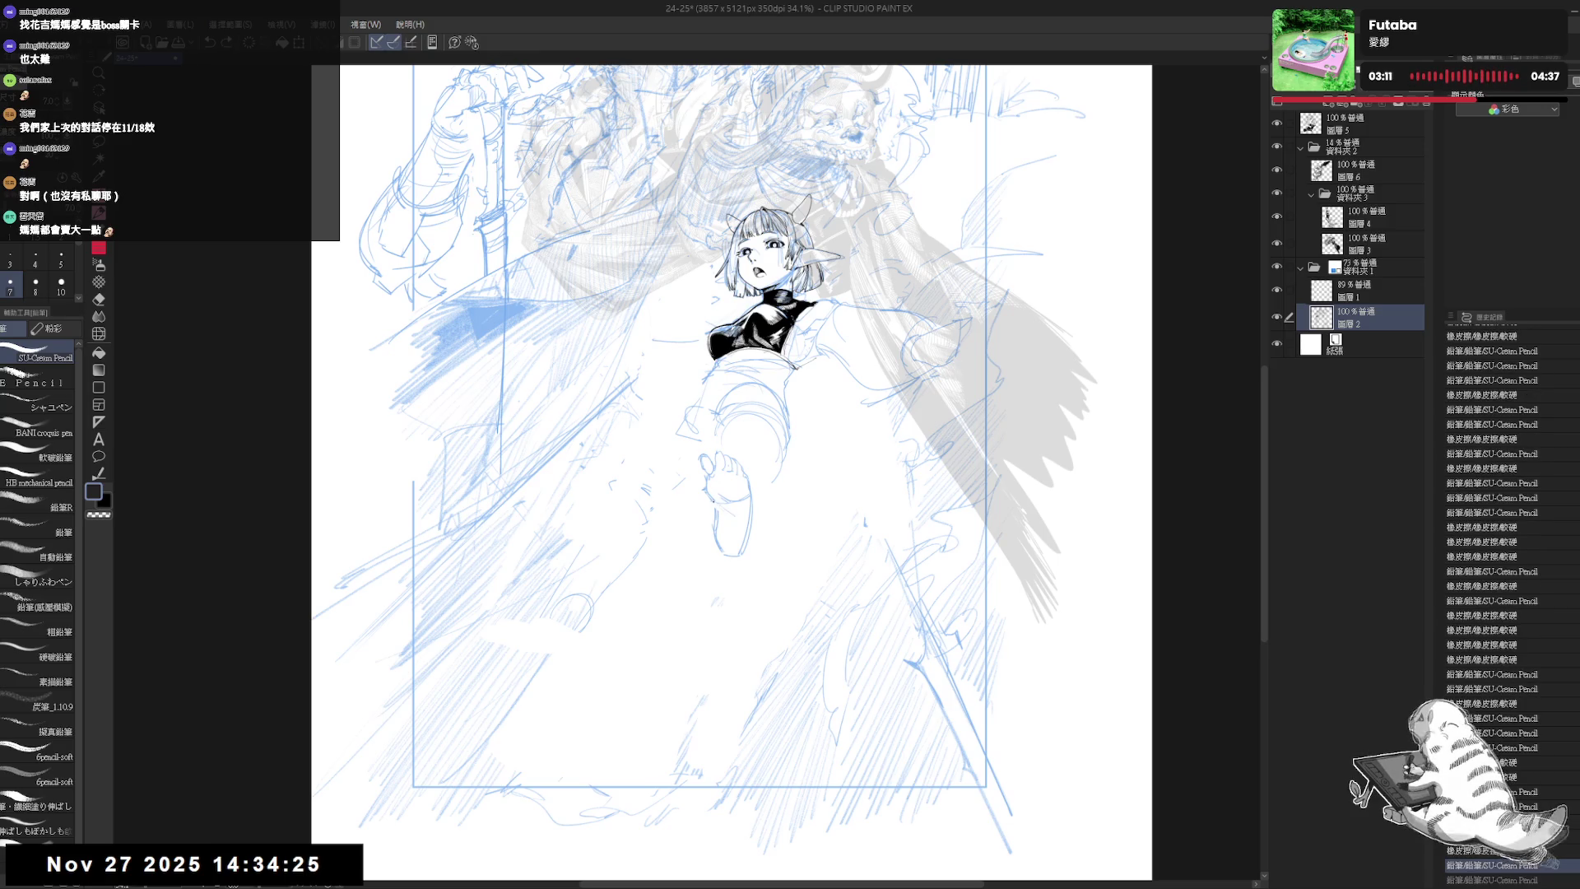
key("ctrl+z")
key("ctrl+y")
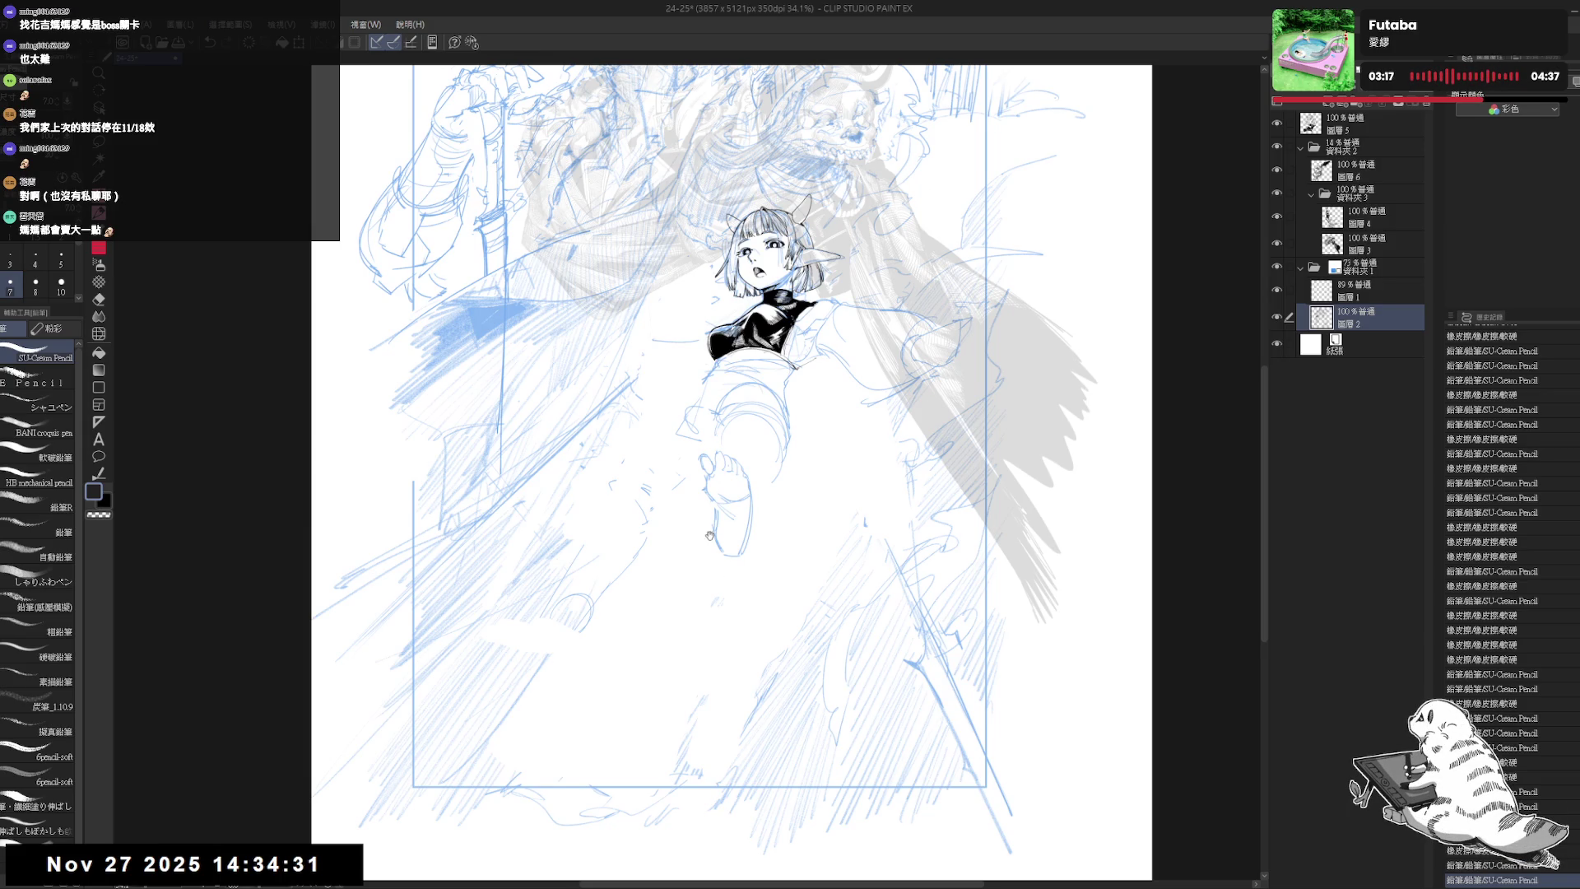
left_click_drag(770, 533, 737, 547)
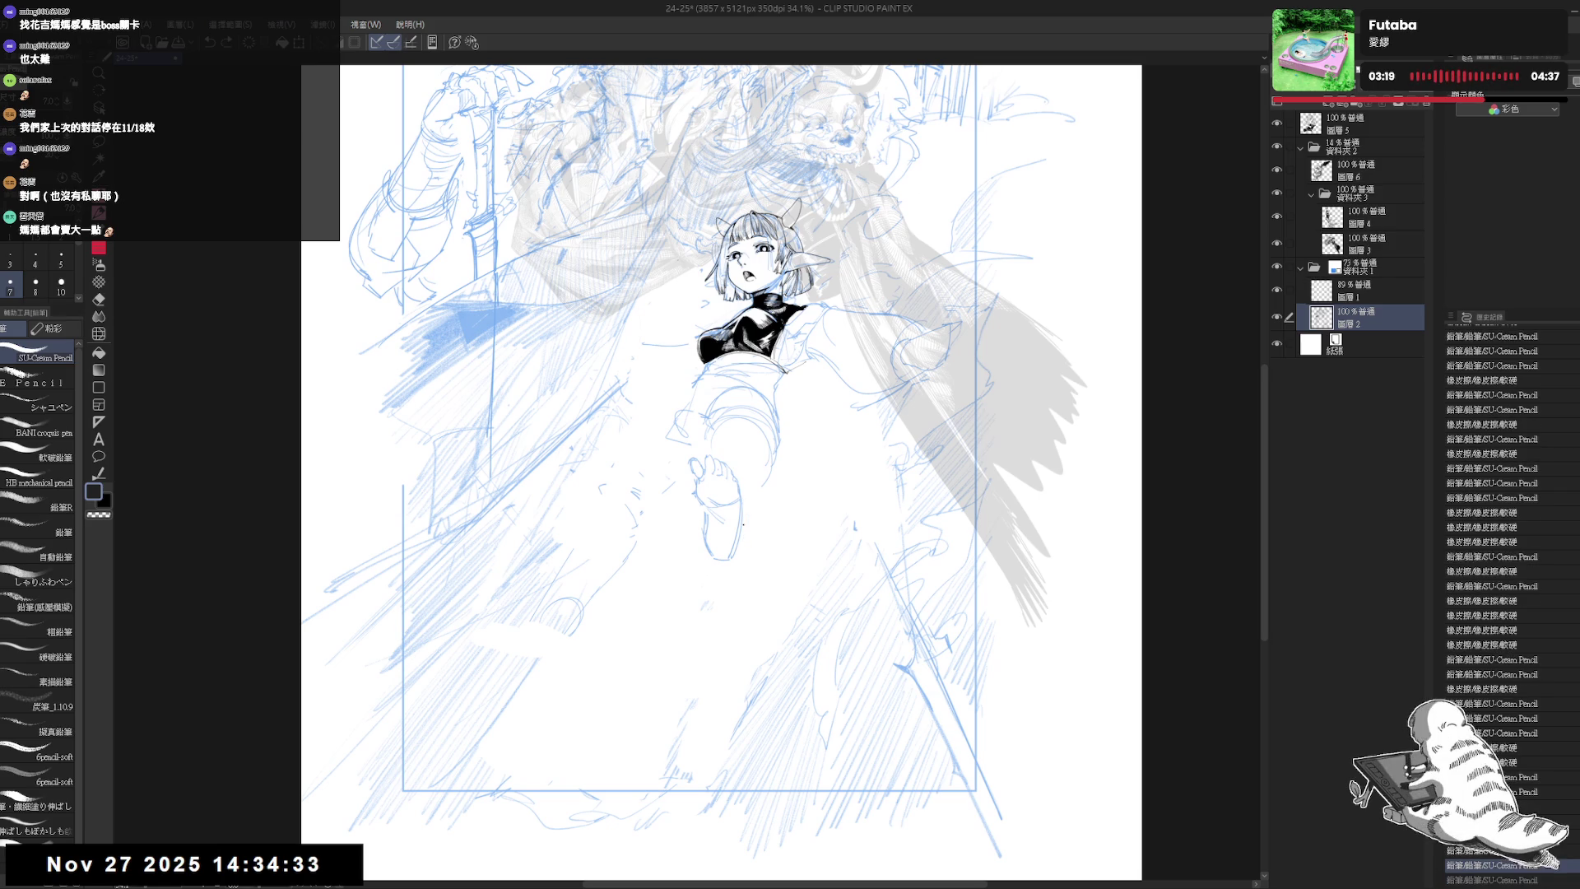
key("ctrl+z")
key("h")
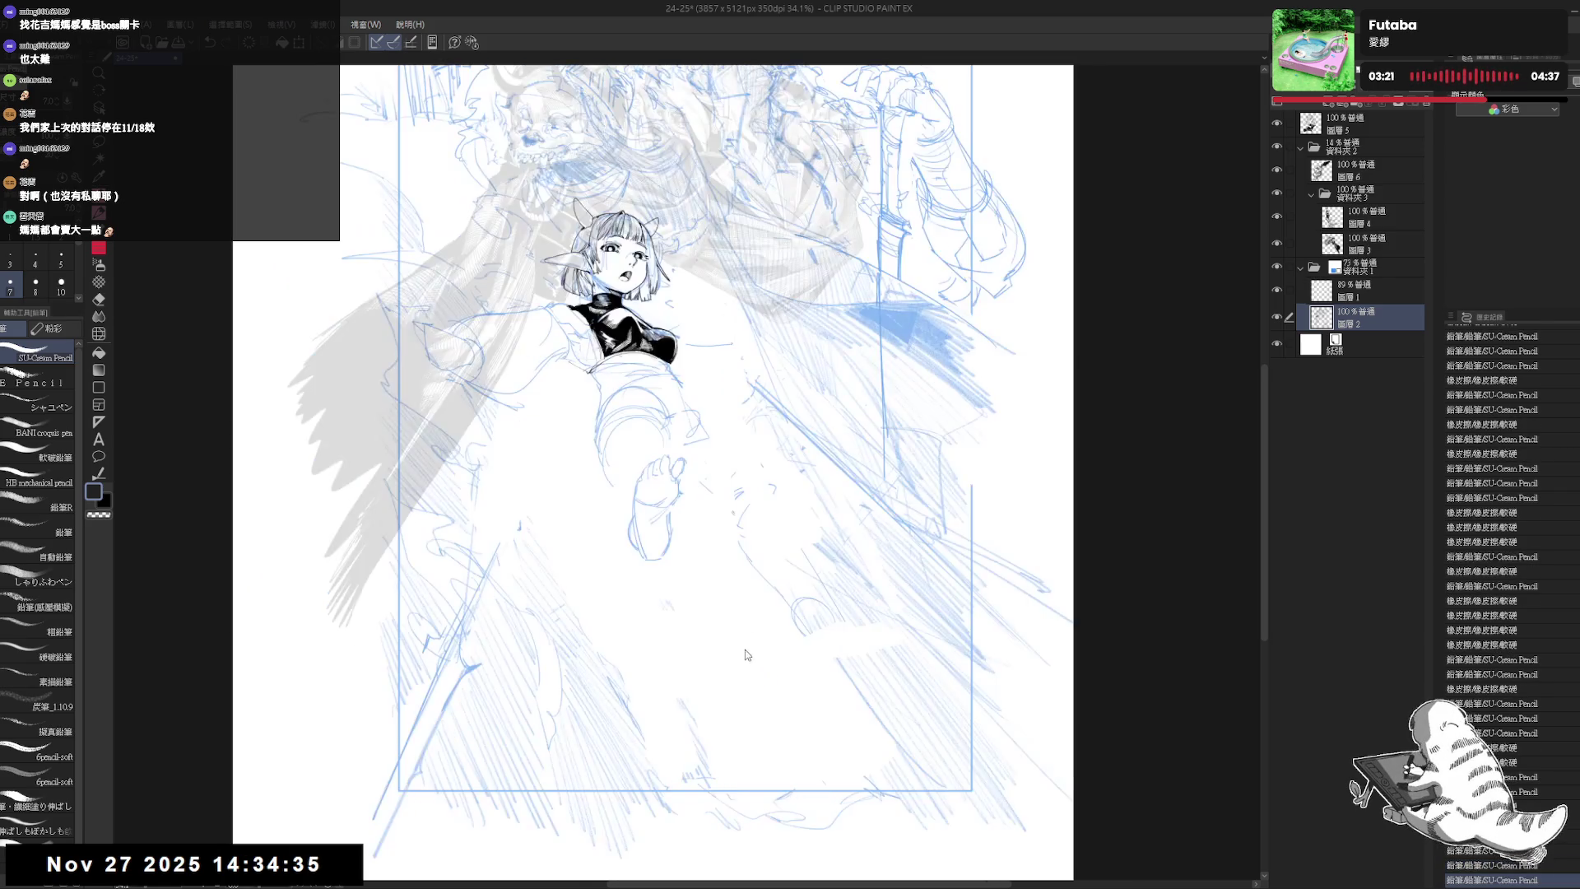
key("h")
key("ctrl+z")
key("ctrl+y")
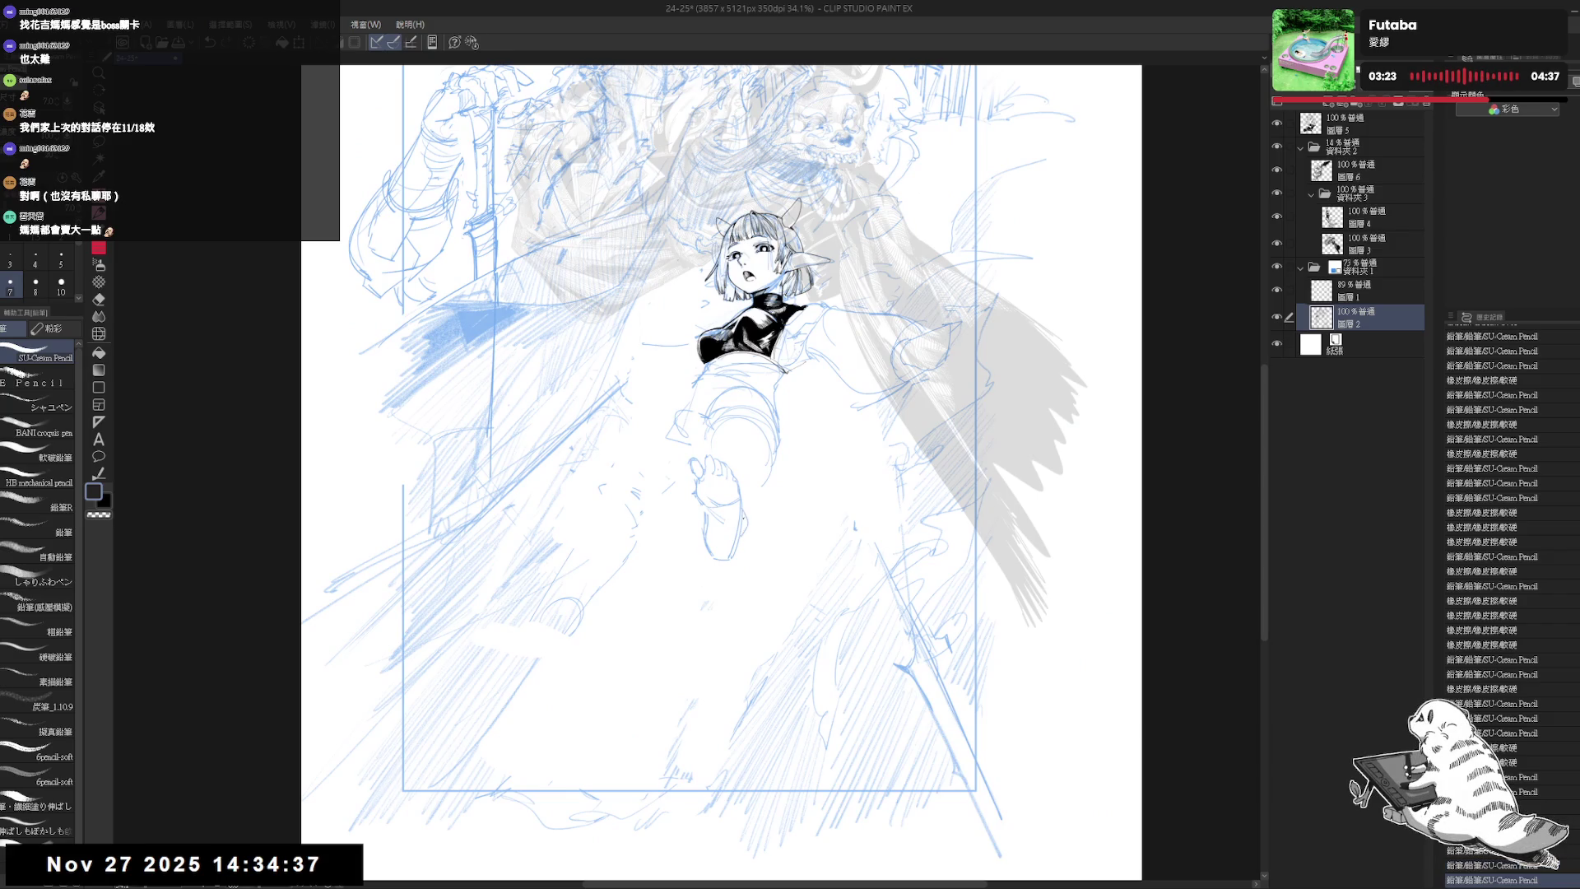
key("ctrl+y")
key("ctrl+y")
key("ctrl+y")
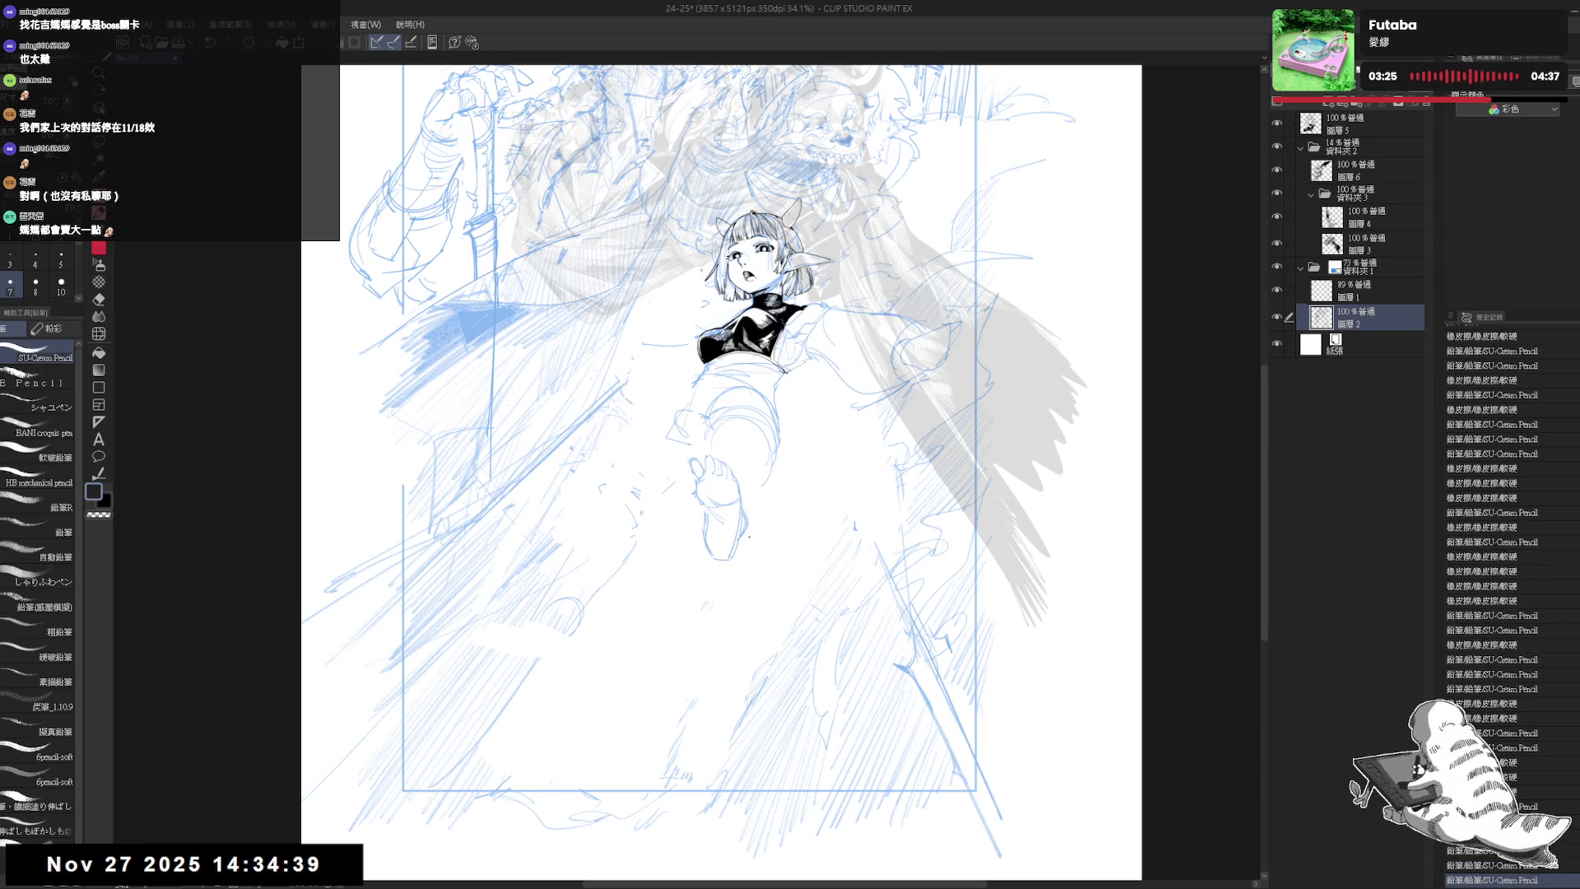
- Dab out small marks on the leg and erase the remaining stray lines near the foot
key("e")
left_click(730, 451)
key("p")
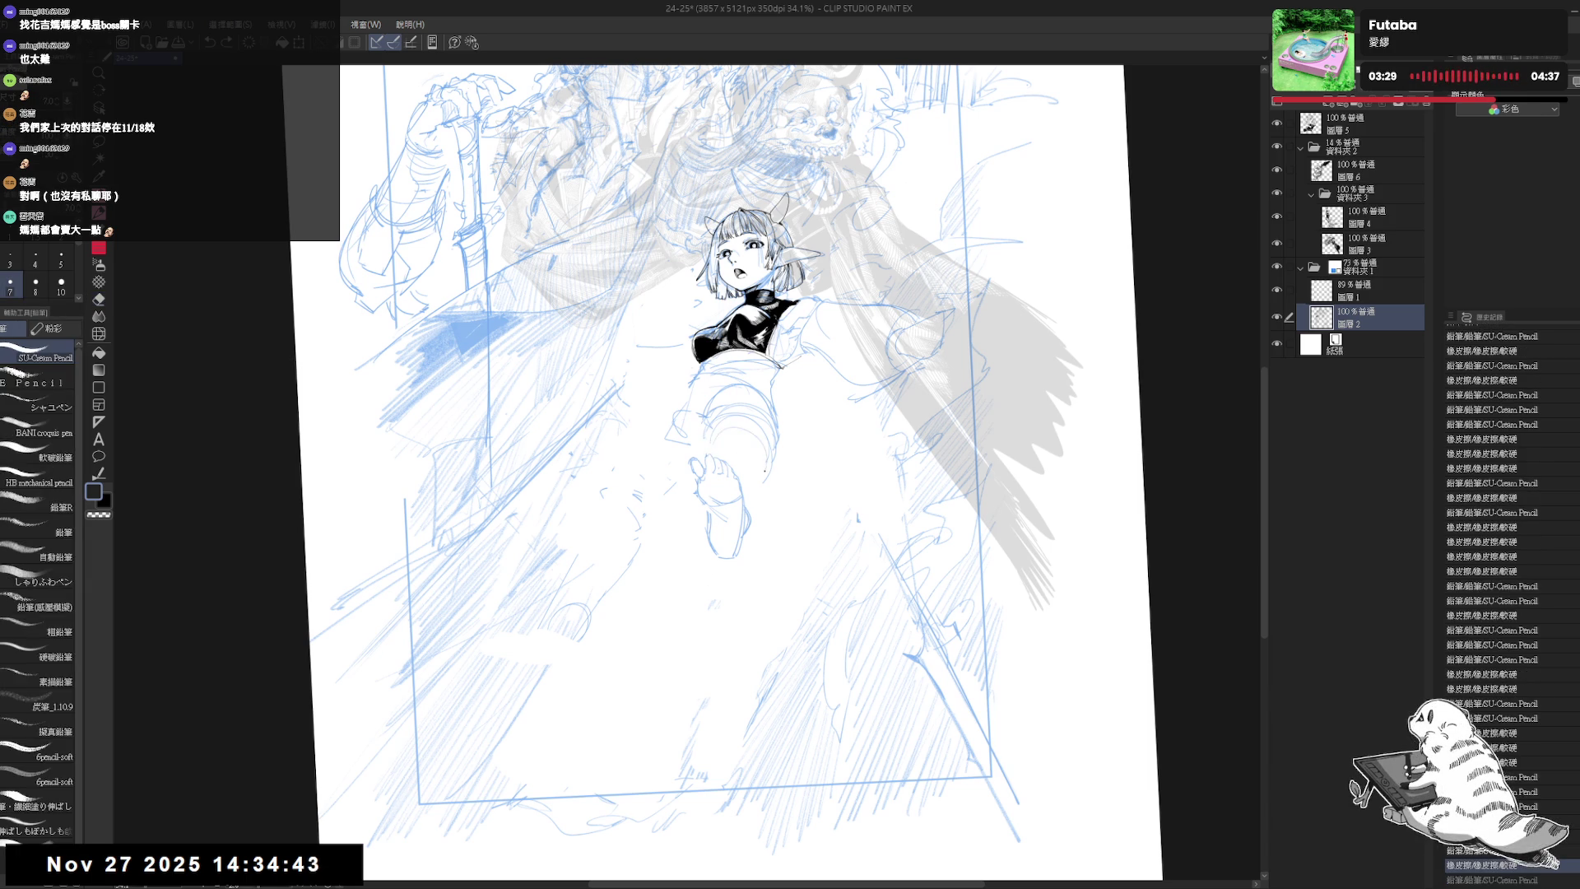
key("e")
left_click(781, 440)
key("p")
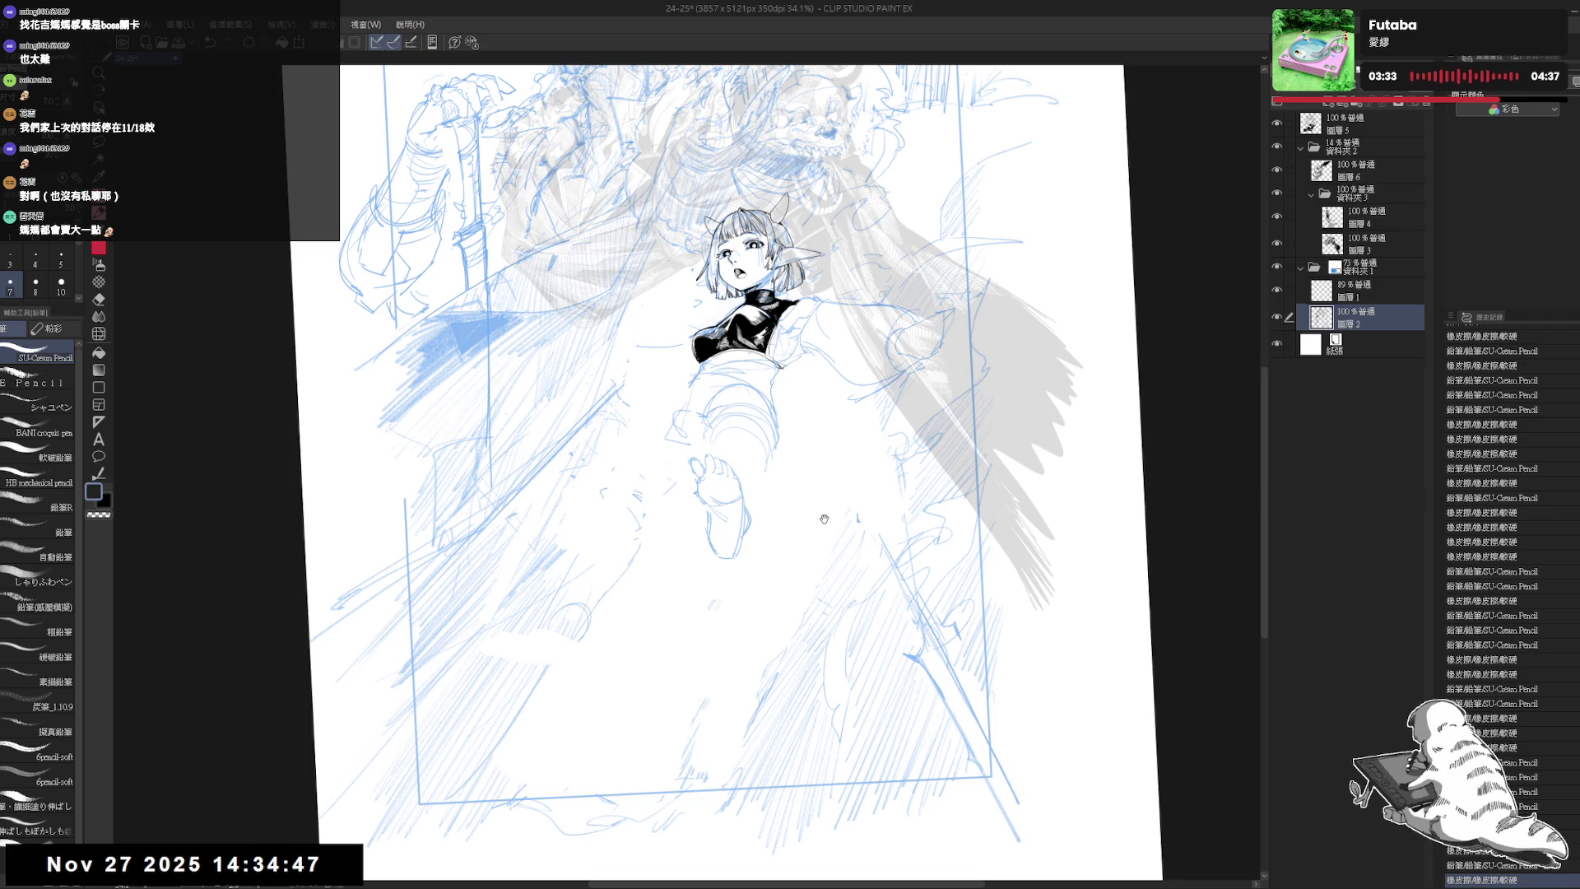
key("ctrl+0")
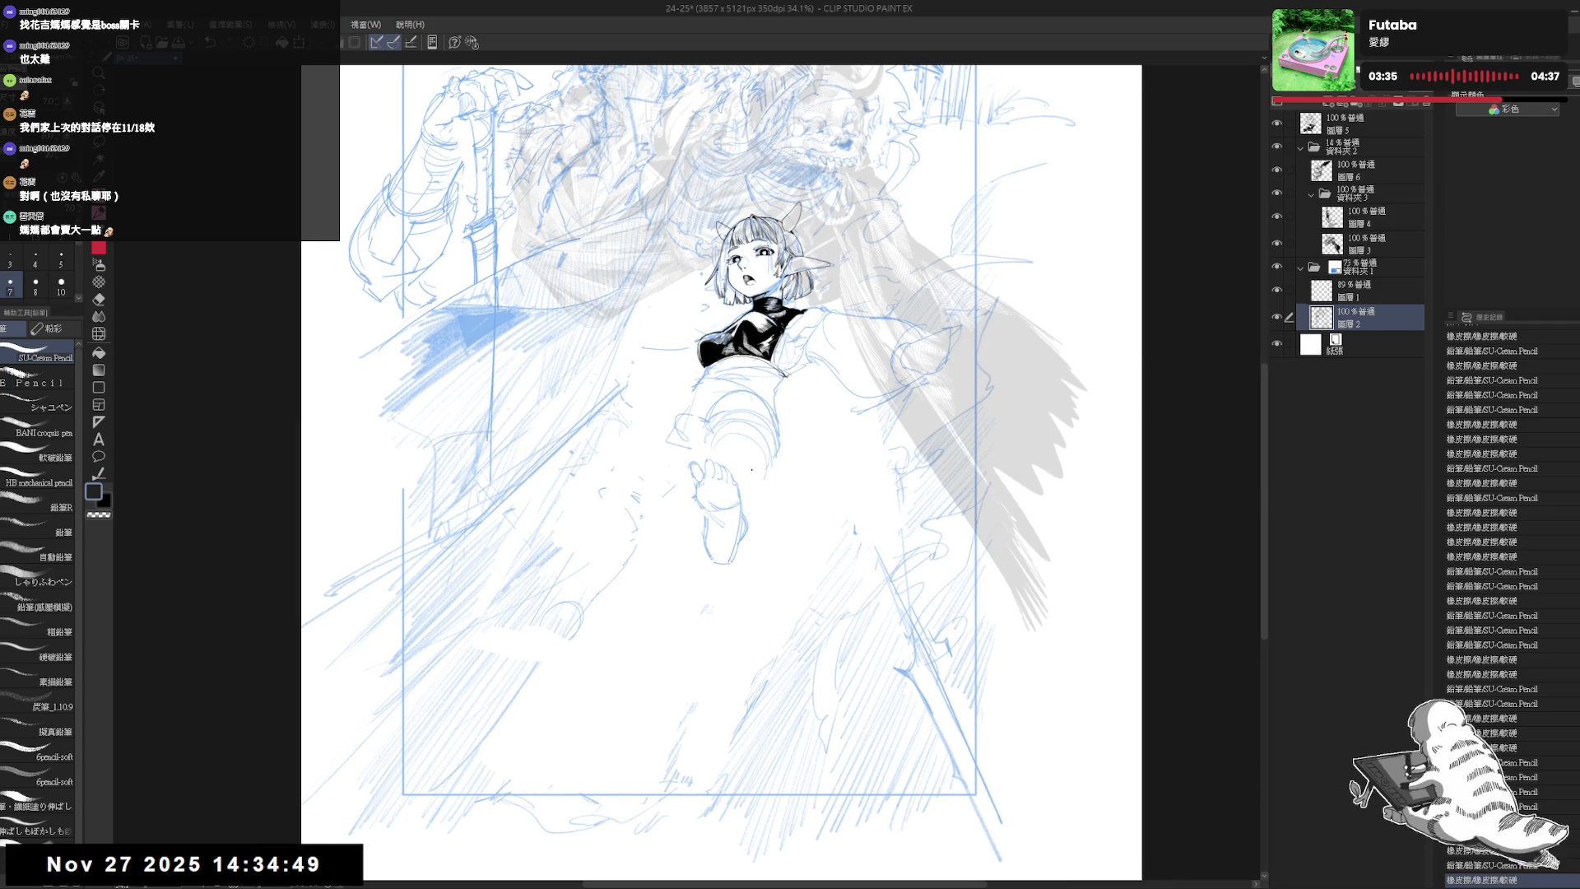
left_click_drag(763, 466, 777, 457)
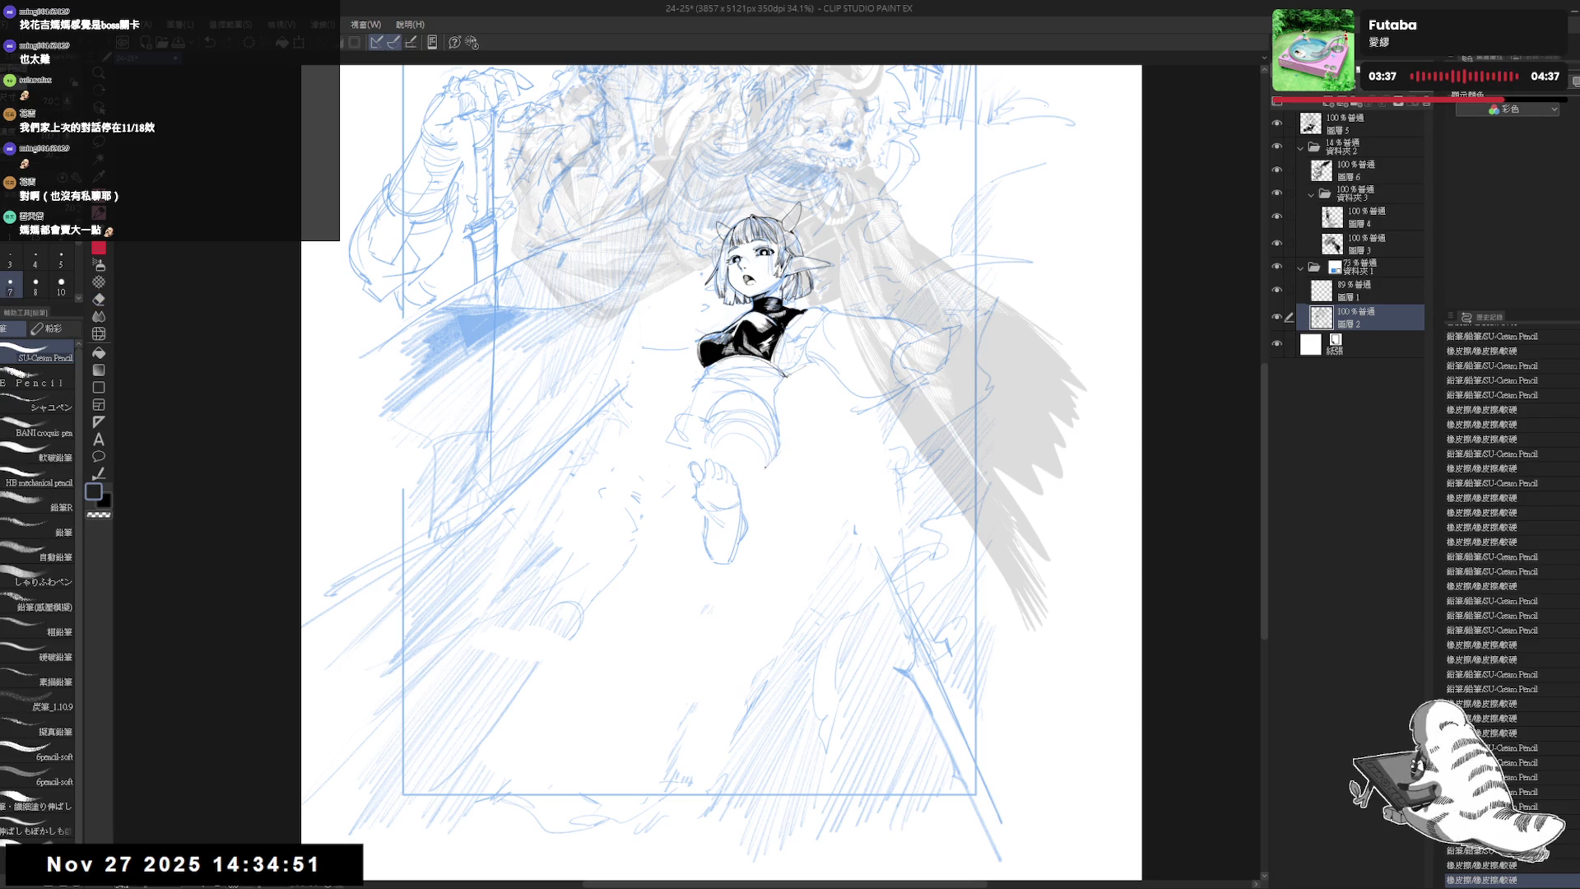
key("e")
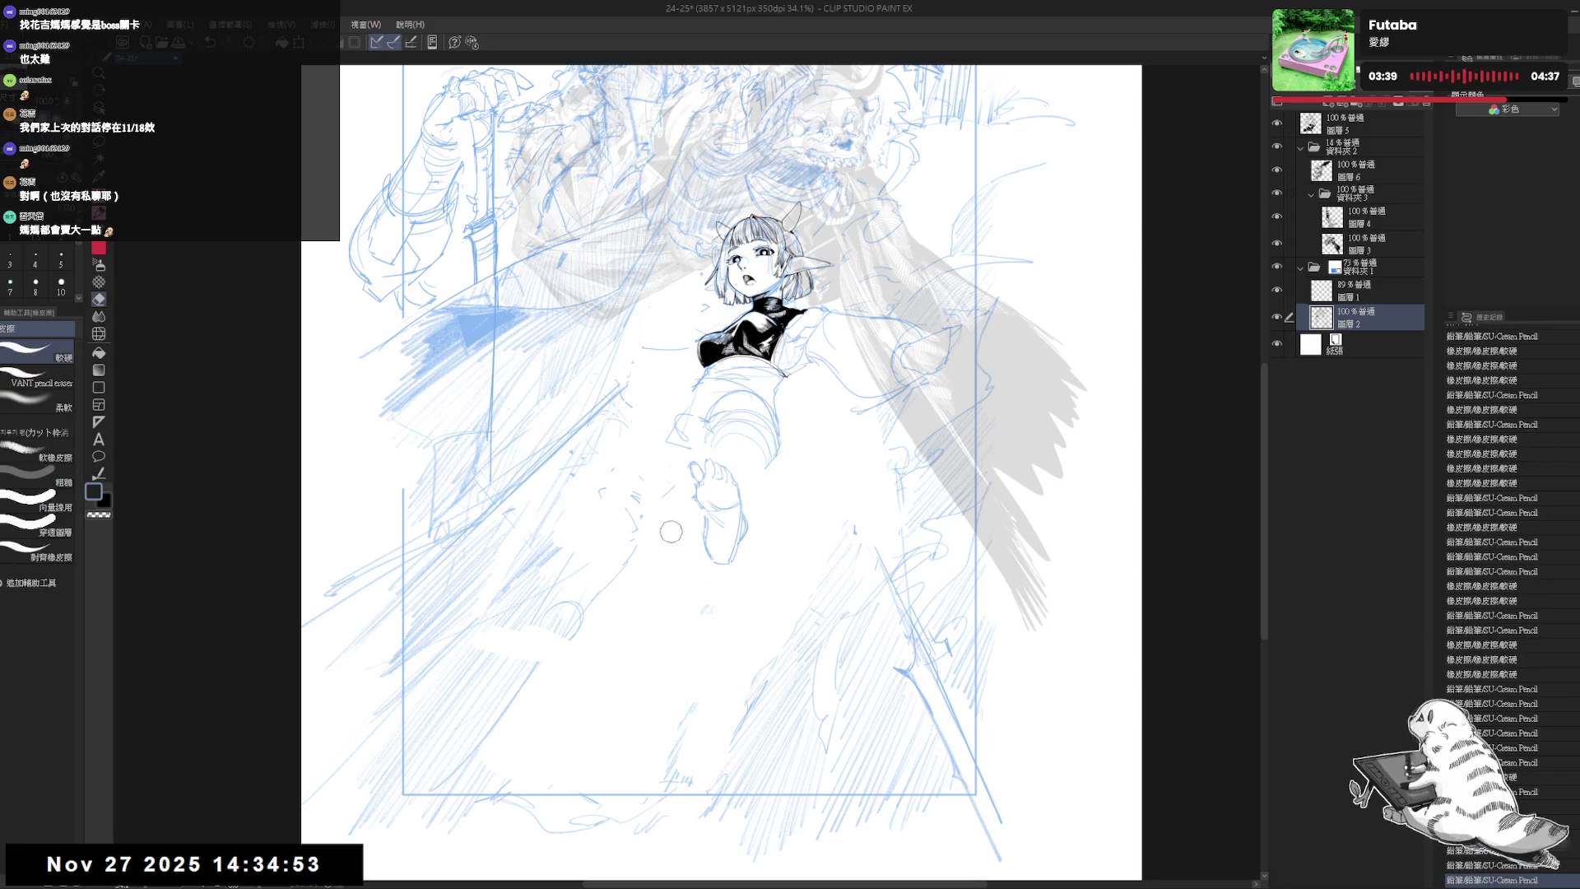
mouse_move(635, 492)
left_mouse_down()
mouse_move(640, 518)
mouse_move(679, 455)
left_mouse_up()
key("p")
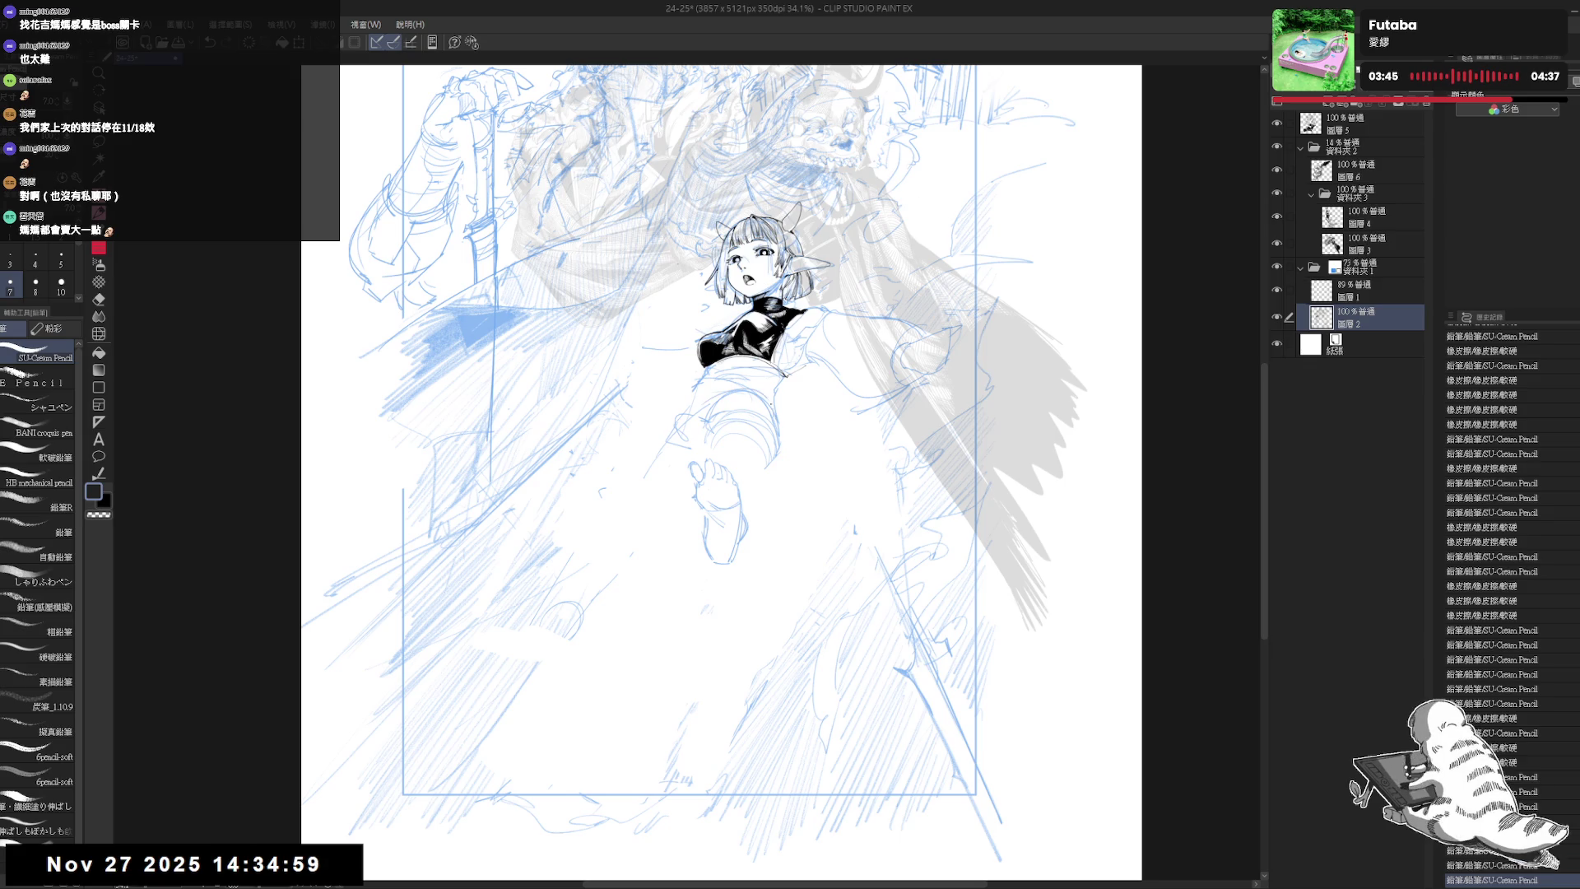
scroll(710, 437, "up", 3)
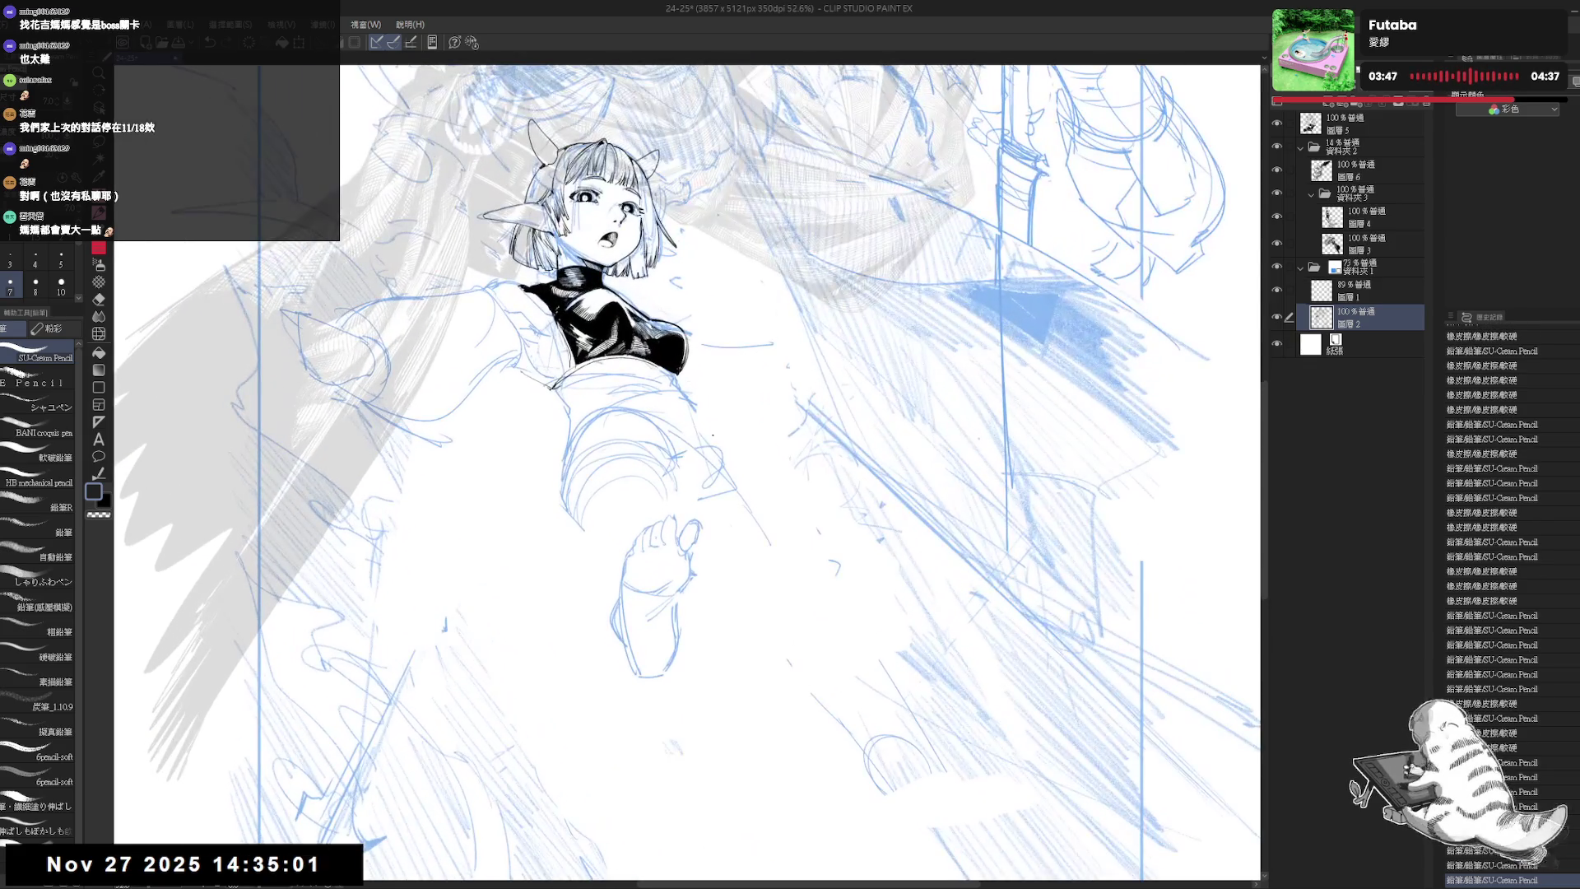
- Erase a few stray lines near the chest, alternating eraser and pencil
key("e")
mouse_move(699, 428)
left_mouse_down()
mouse_move(710, 437)
mouse_move(674, 374)
mouse_move(679, 434)
mouse_move(703, 409)
mouse_move(689, 421)
left_mouse_up()
key("p")
key("e")
key("p")
key("e")
key("p")
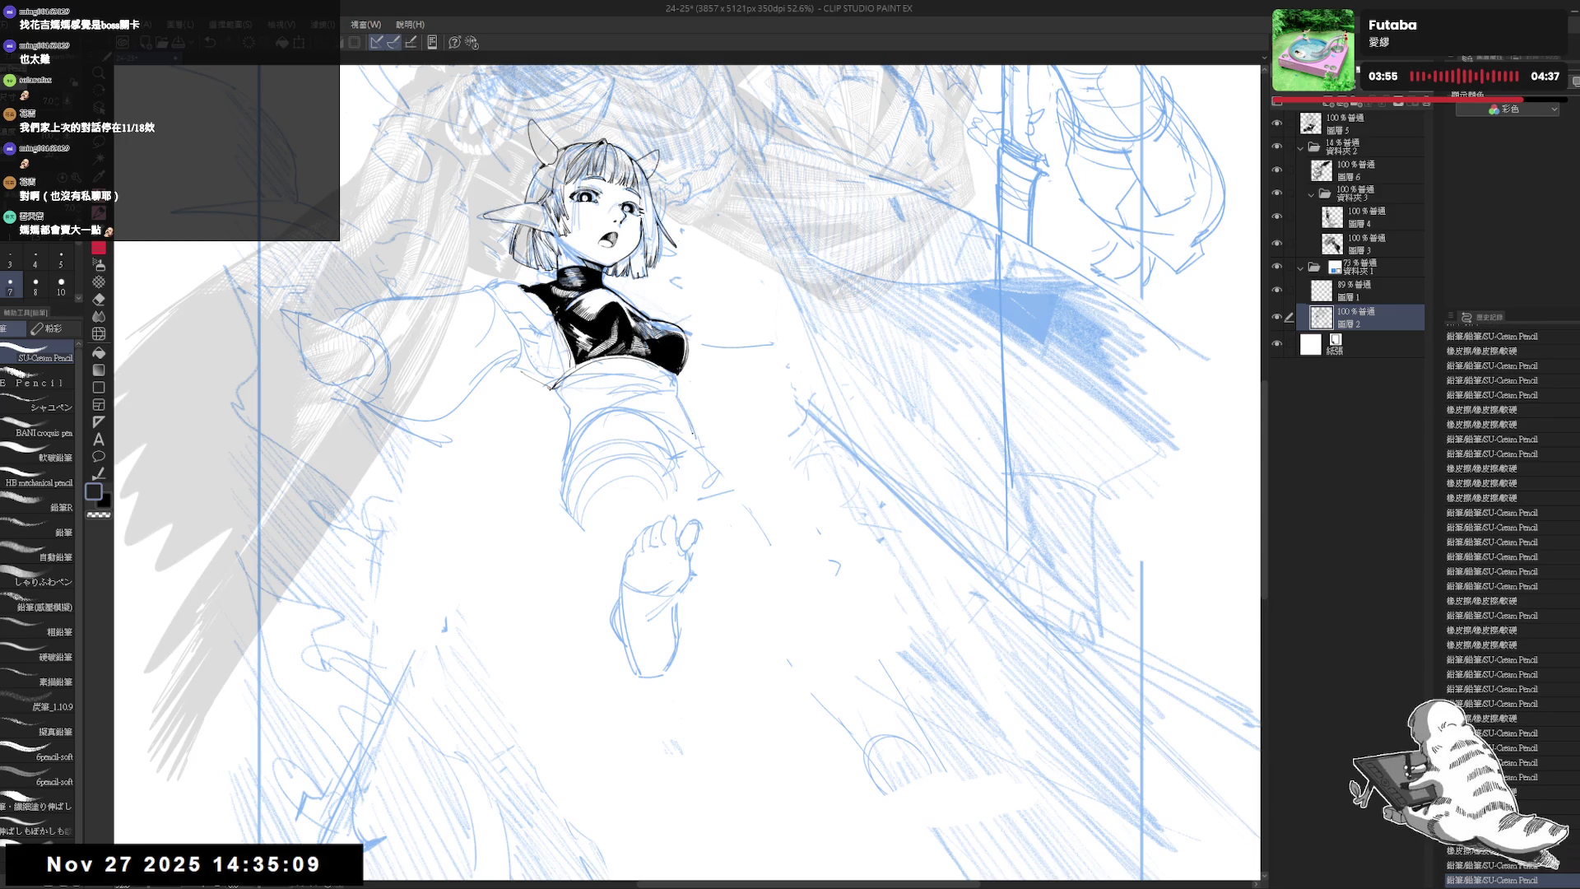
- Rotate the view and add small pencil marks and short strokes on the raised leg
left_click_drag(576, 625, 662, 590)
left_click(626, 525)
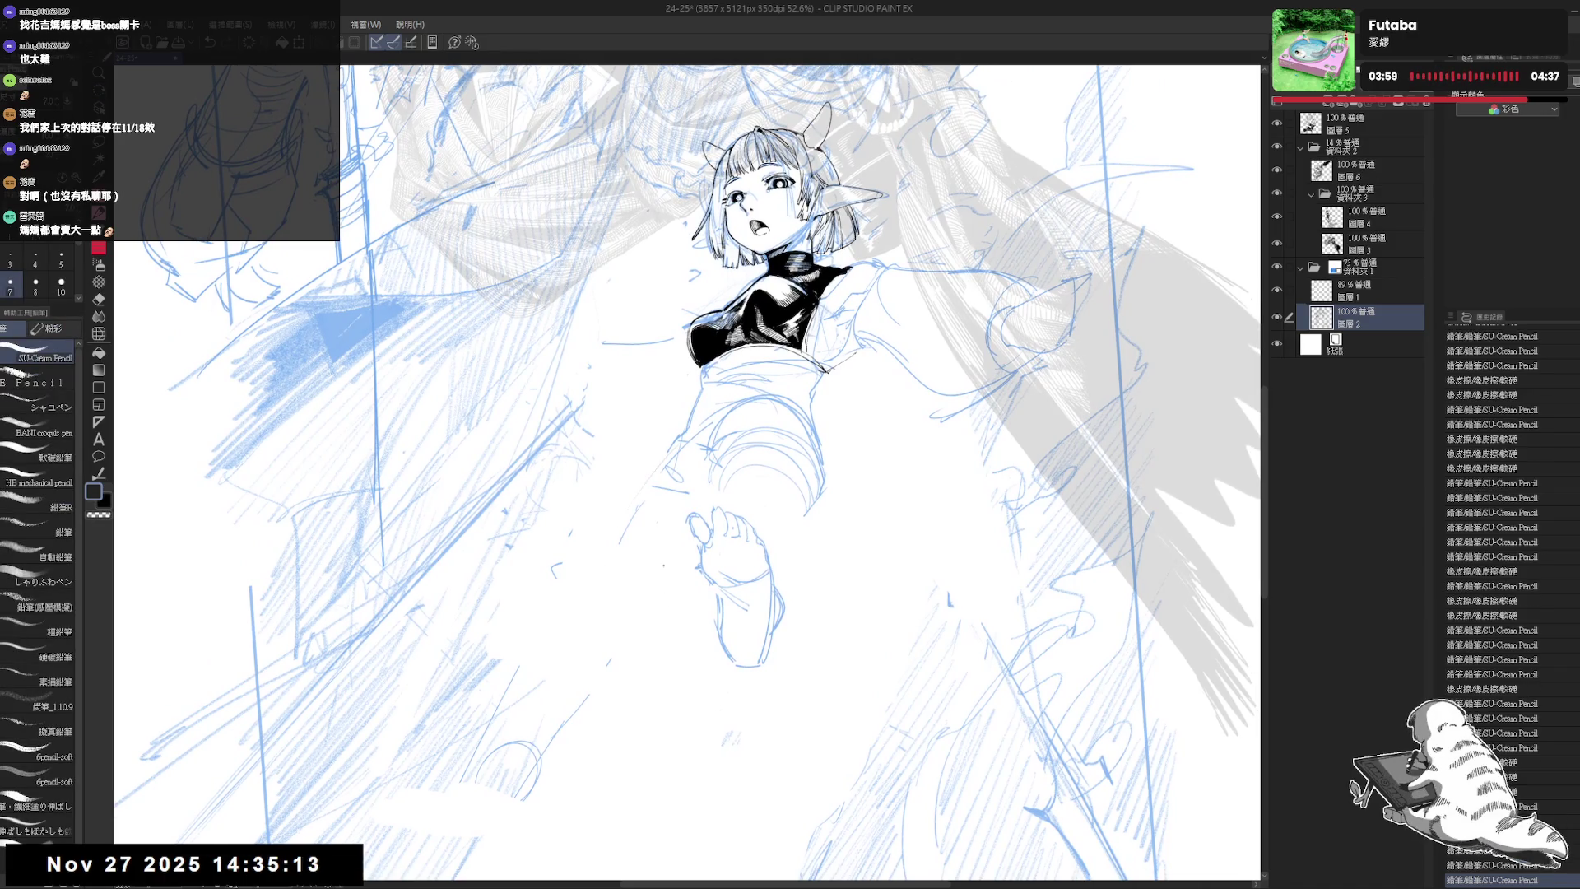
left_click_drag(619, 512, 632, 534)
left_click(714, 587)
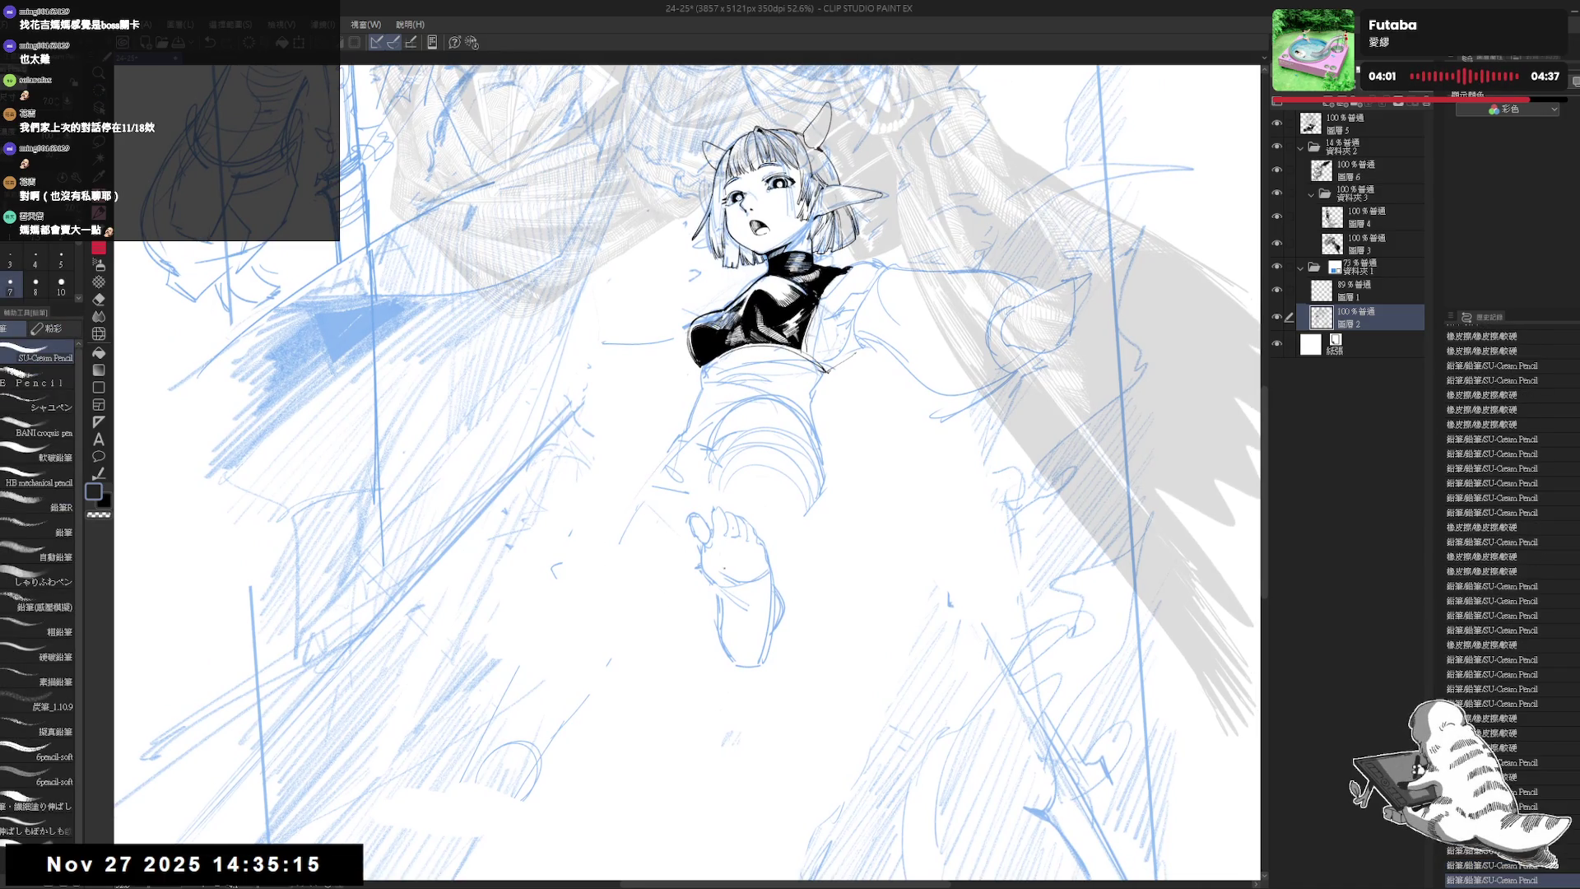
left_click_drag(644, 506, 661, 543)
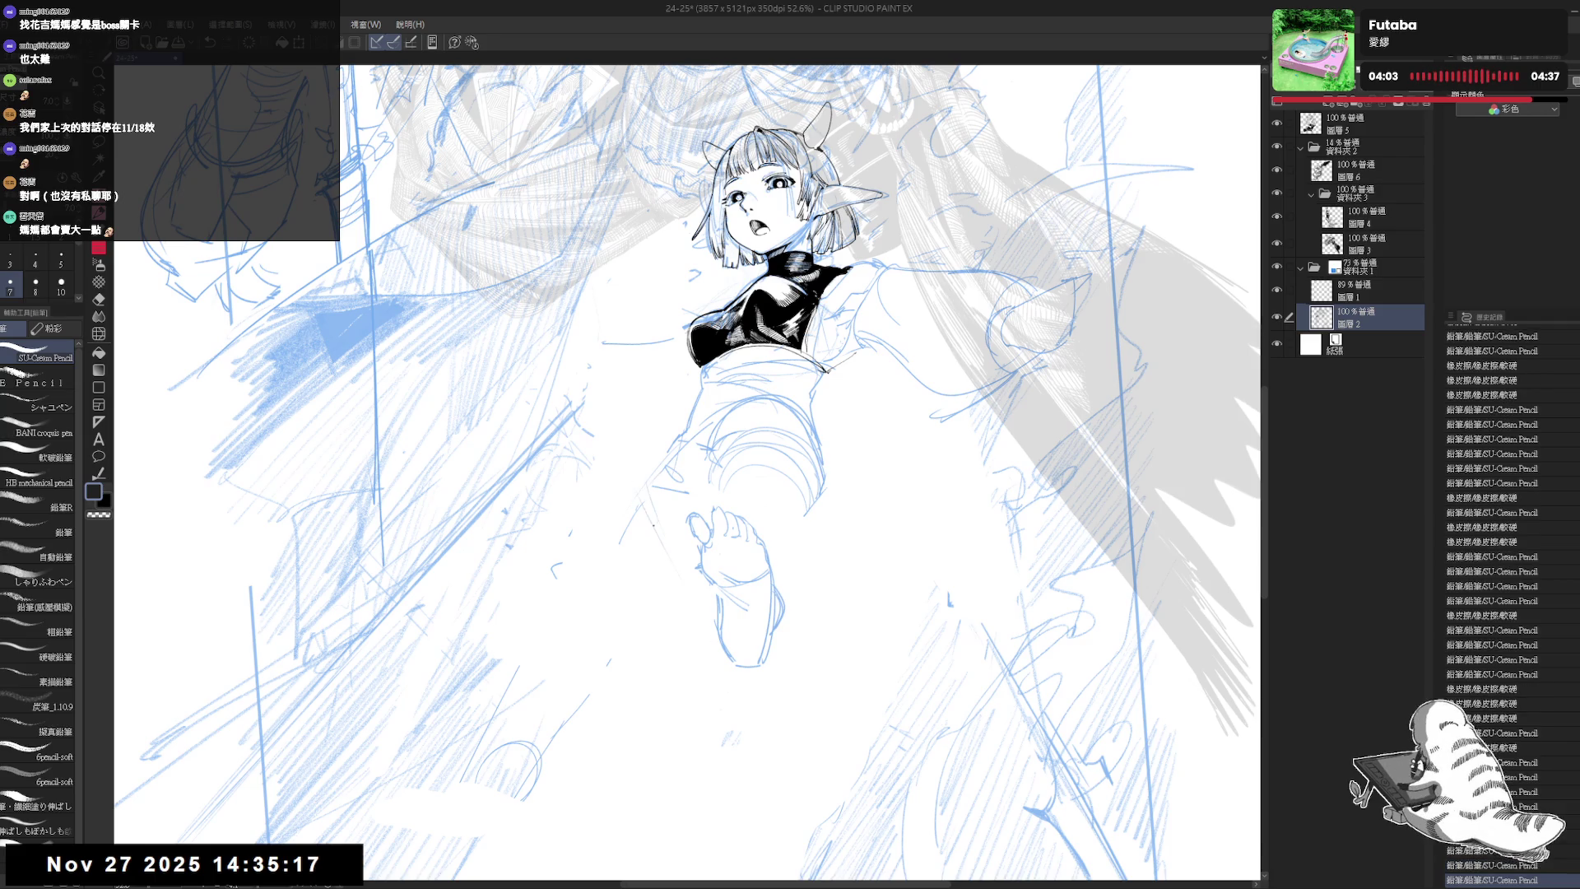
left_click(947, 463)
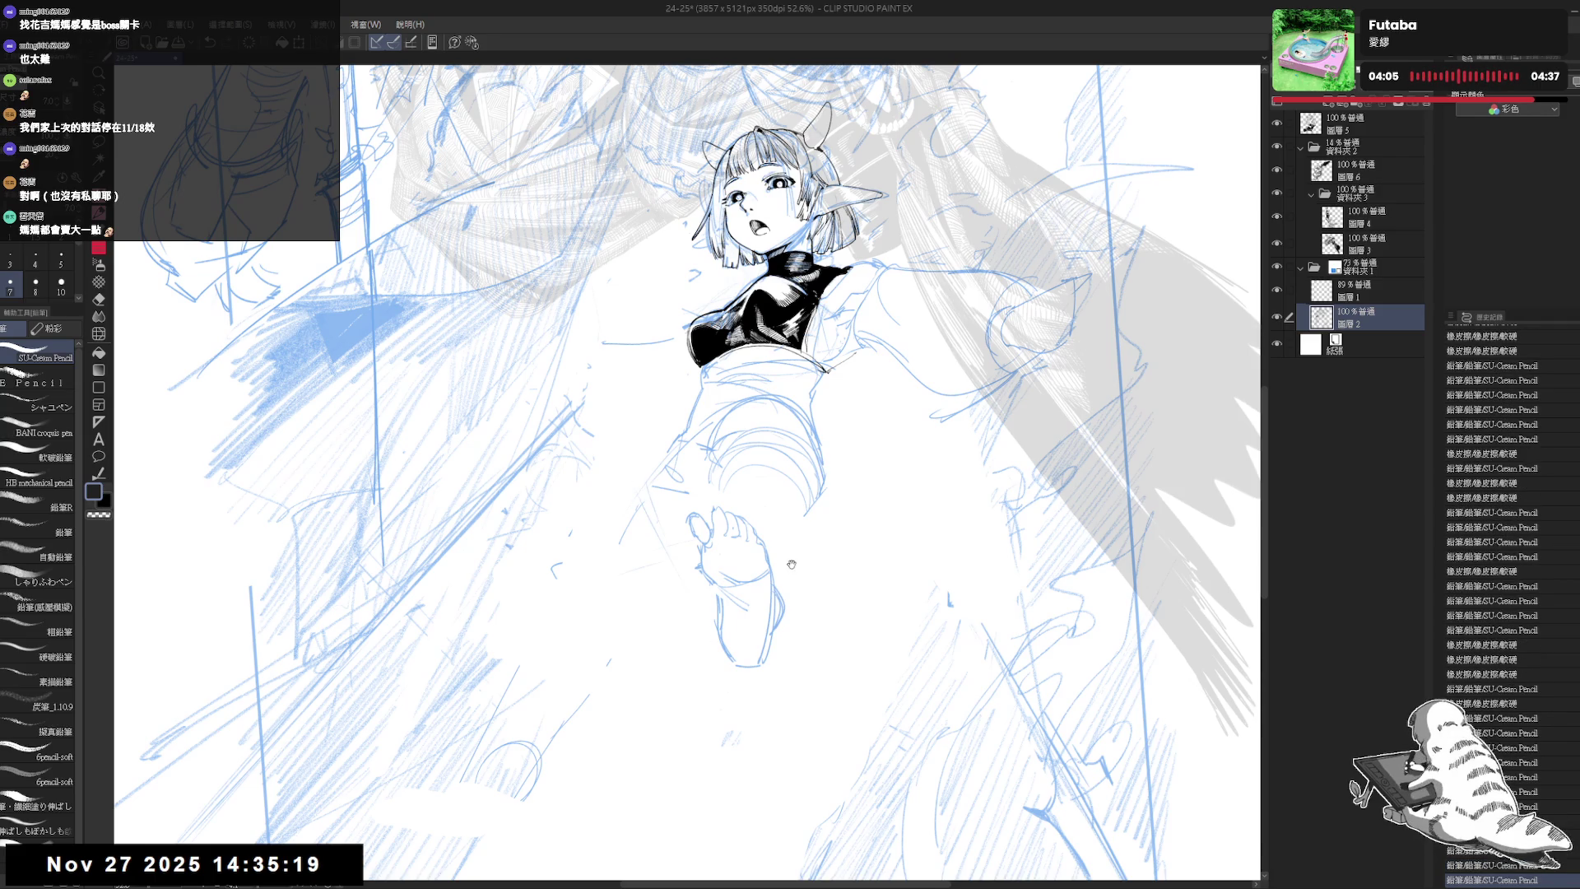
- Sketch strokes and a few loose circles around the foot, then zoom out to 33.3%
left_click_drag(687, 473, 670, 475)
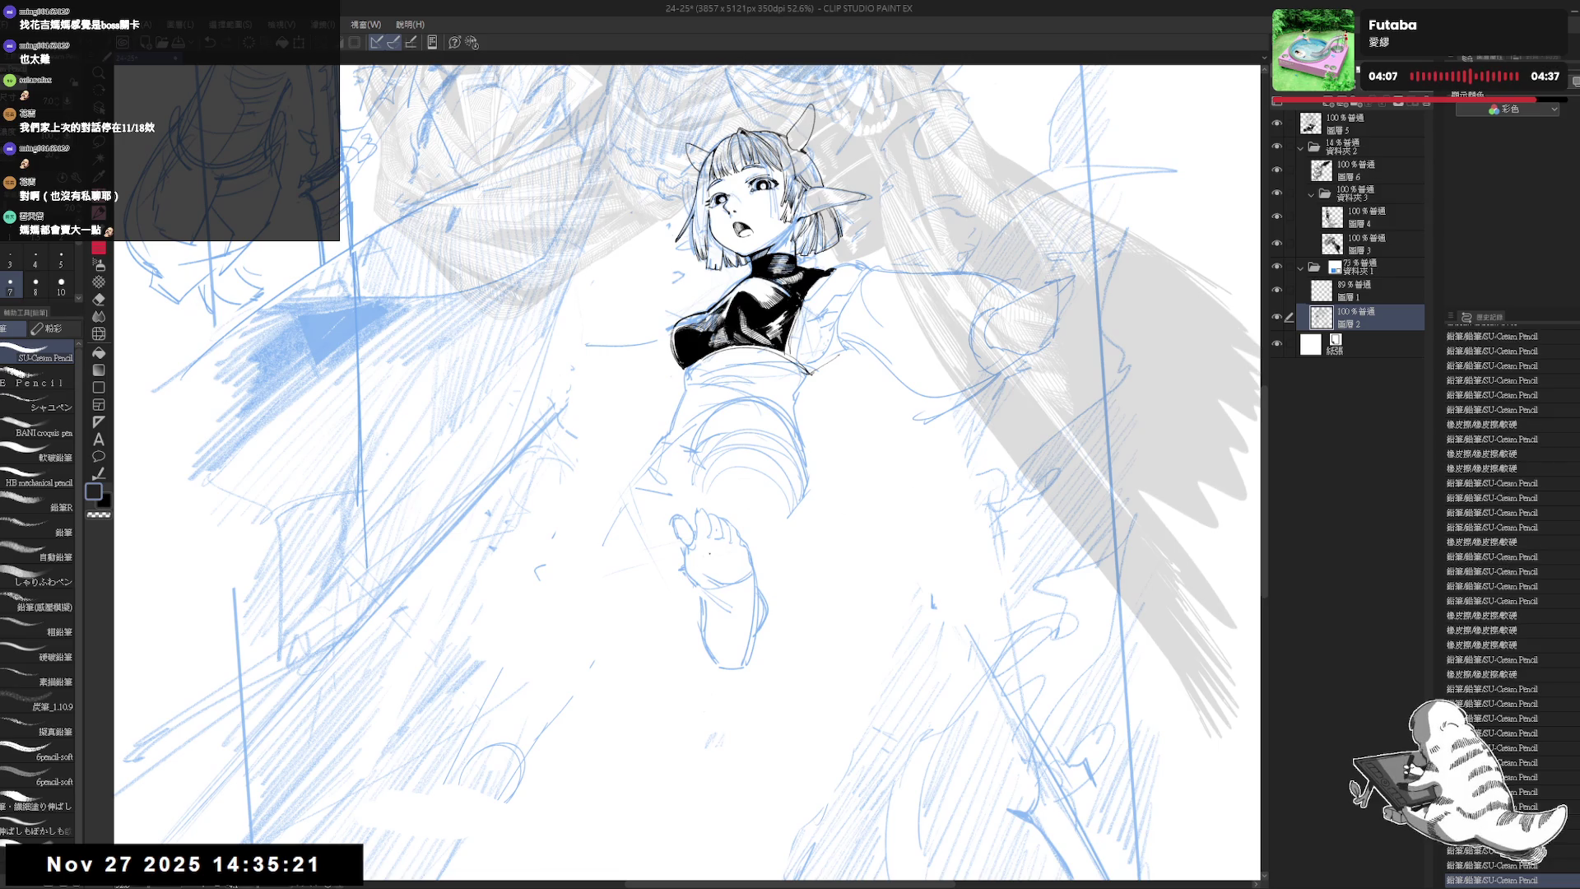
left_click(876, 496)
mouse_move(626, 634)
left_mouse_down()
mouse_move(672, 577)
mouse_move(692, 577)
left_mouse_up()
mouse_move(633, 656)
left_mouse_down()
mouse_move(591, 699)
mouse_move(613, 716)
left_mouse_up()
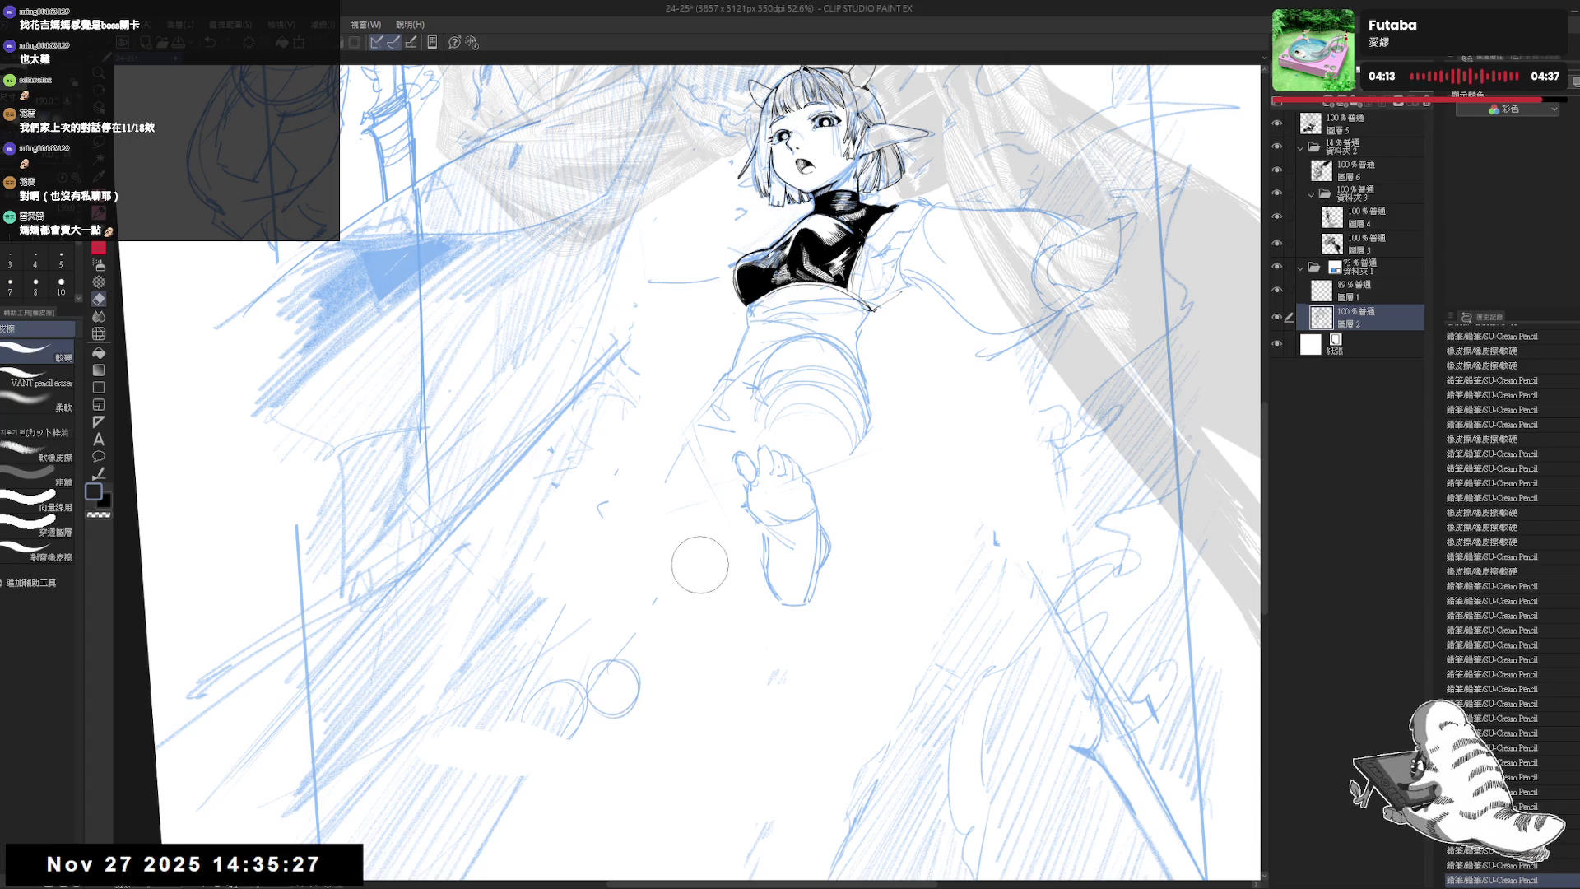
mouse_move(689, 489)
left_mouse_down()
mouse_move(631, 610)
mouse_move(646, 679)
left_mouse_up()
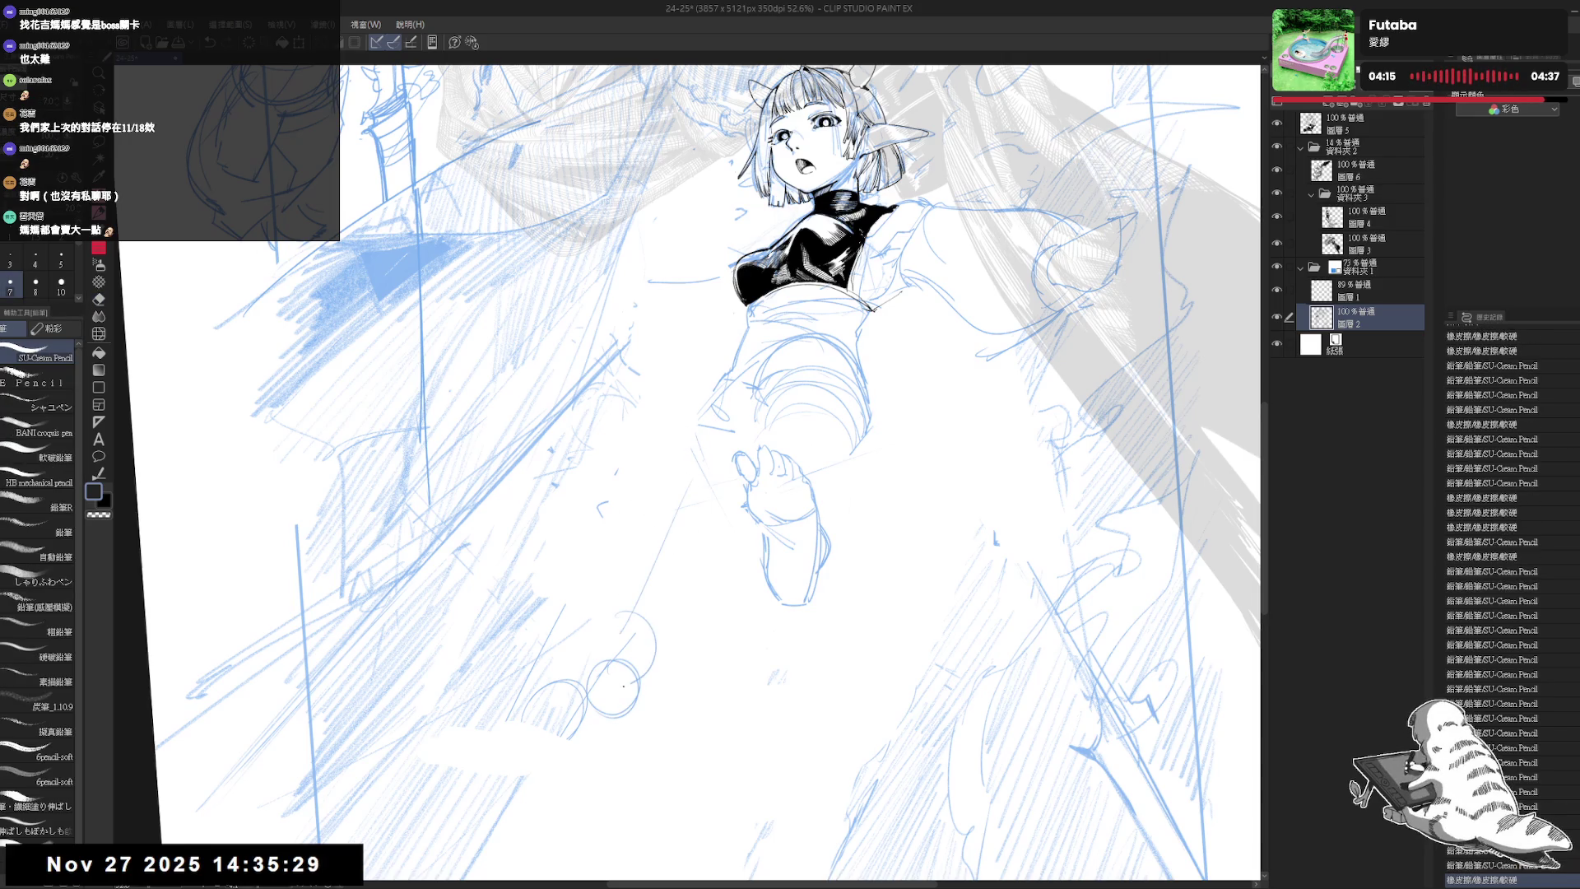
scroll(637, 646, "down", 2)
scroll(647, 663, "down", 2)
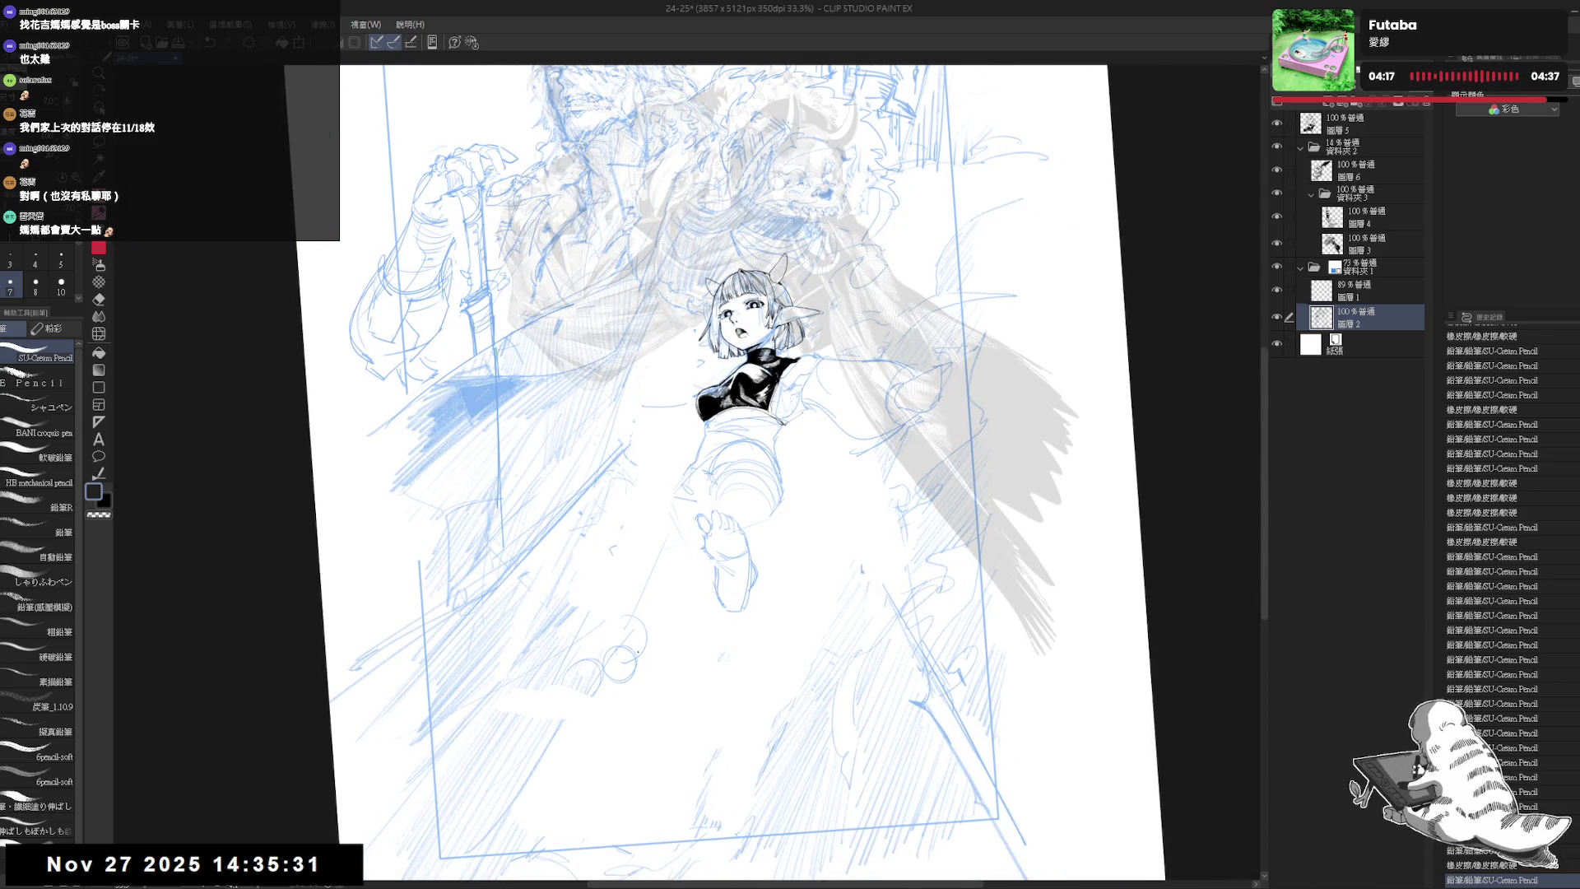
- Erase the loose circles below the foot and check the drawing mirrored
key("e")
mouse_move(650, 605)
left_mouse_down()
mouse_move(551, 696)
mouse_move(599, 665)
mouse_move(614, 627)
mouse_move(624, 654)
left_mouse_up()
key("p")
key("h")
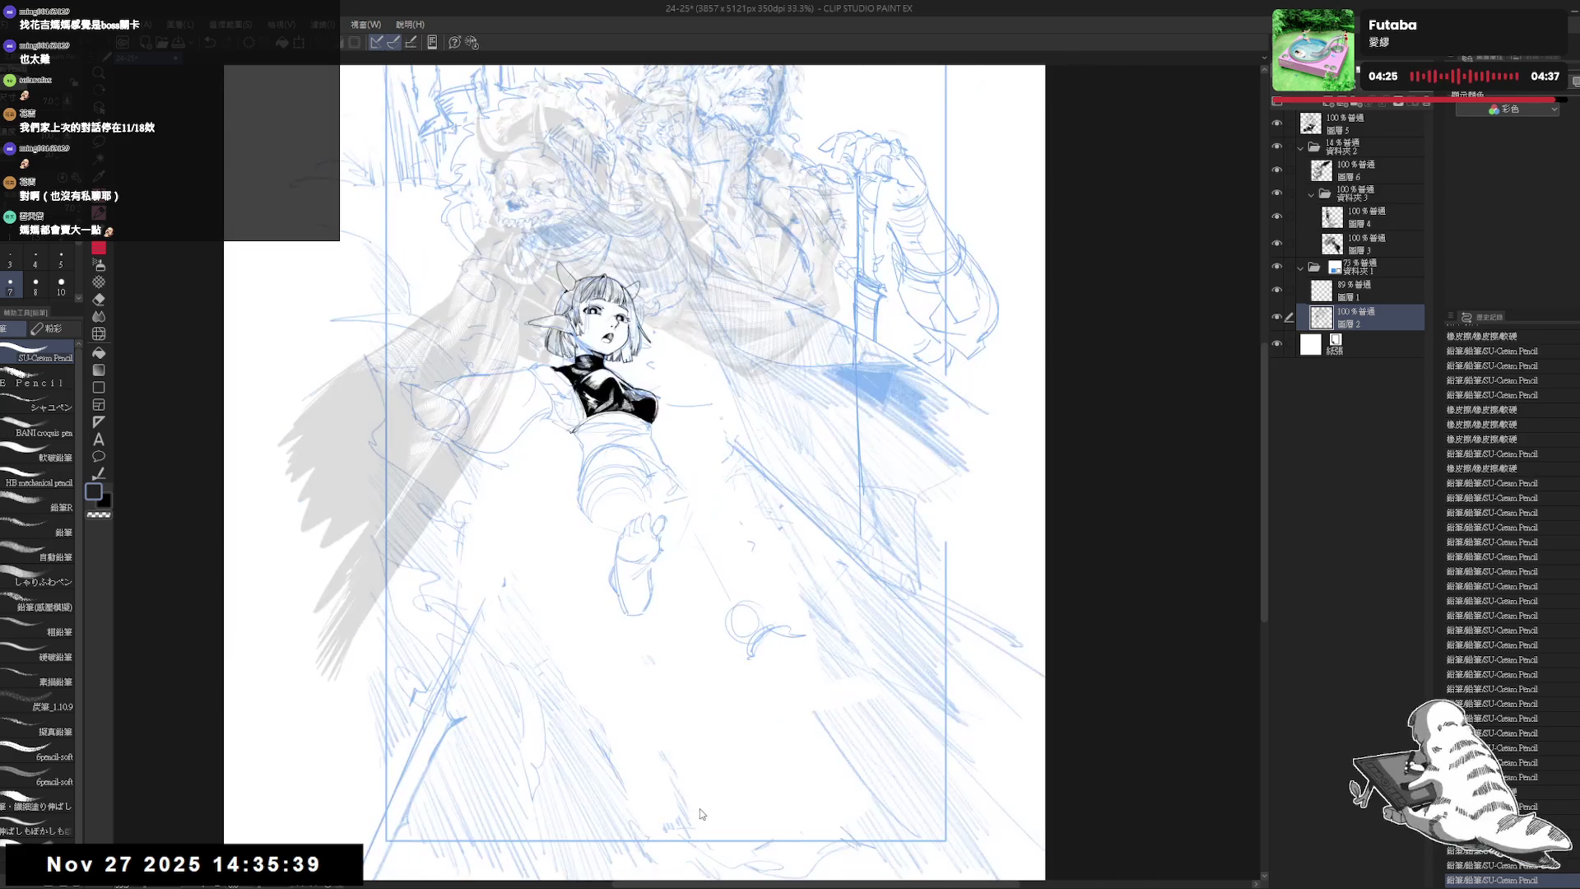
key("h")
scroll(639, 652, "down", 1)
mouse_move(613, 582)
left_mouse_down()
mouse_move(646, 613)
mouse_move(637, 641)
left_mouse_up()
- Add small pencil marks below the foot and around the figure
key("e")
key("p")
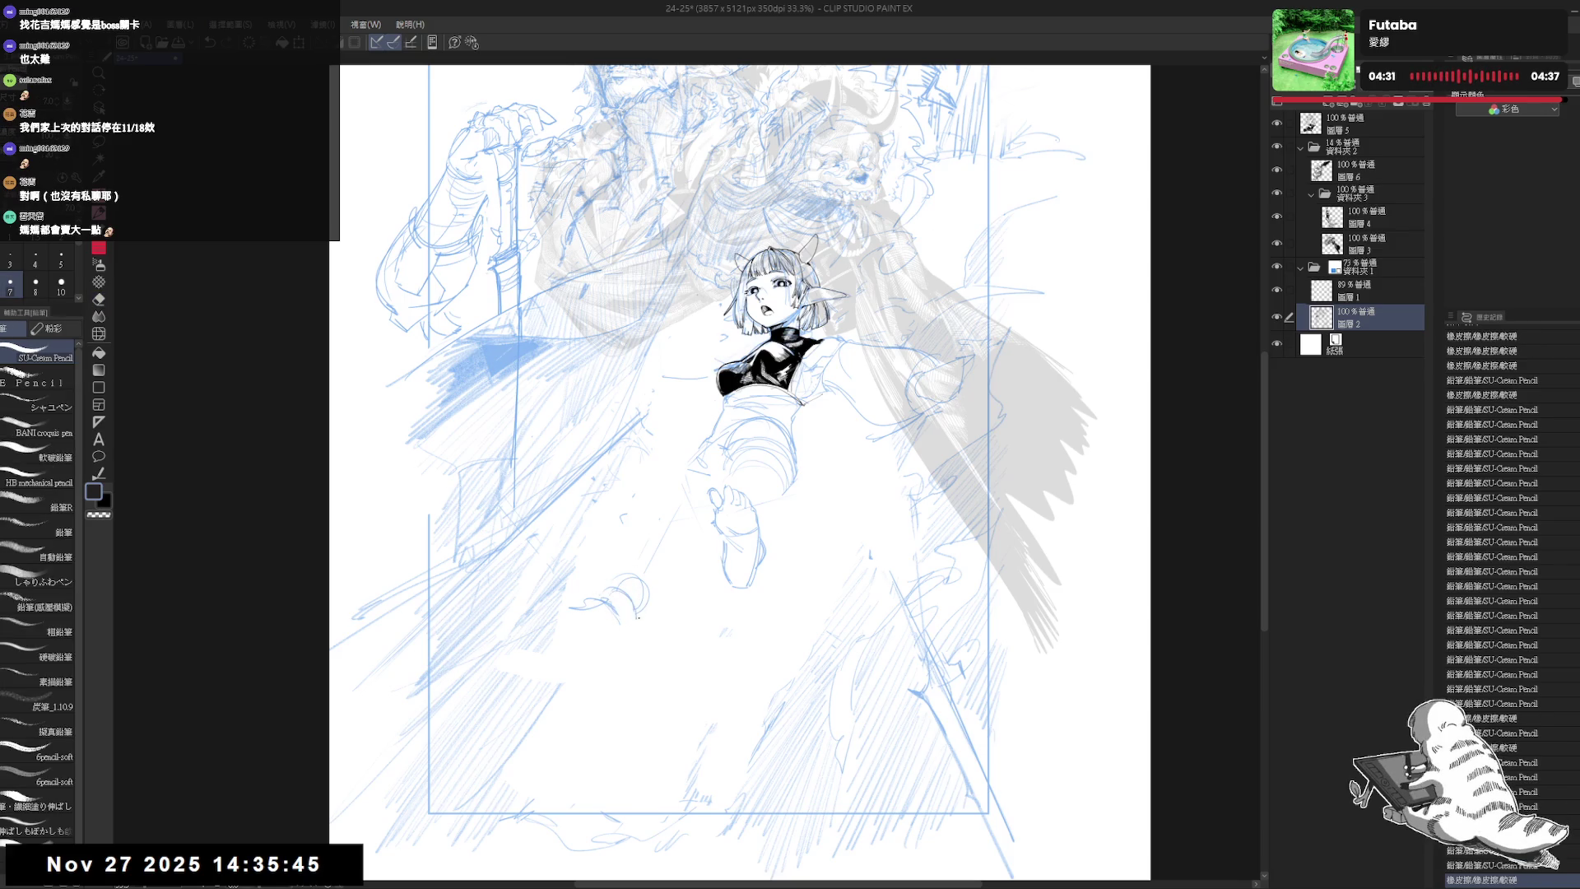
left_click(587, 636)
left_click(699, 293)
left_click(871, 447)
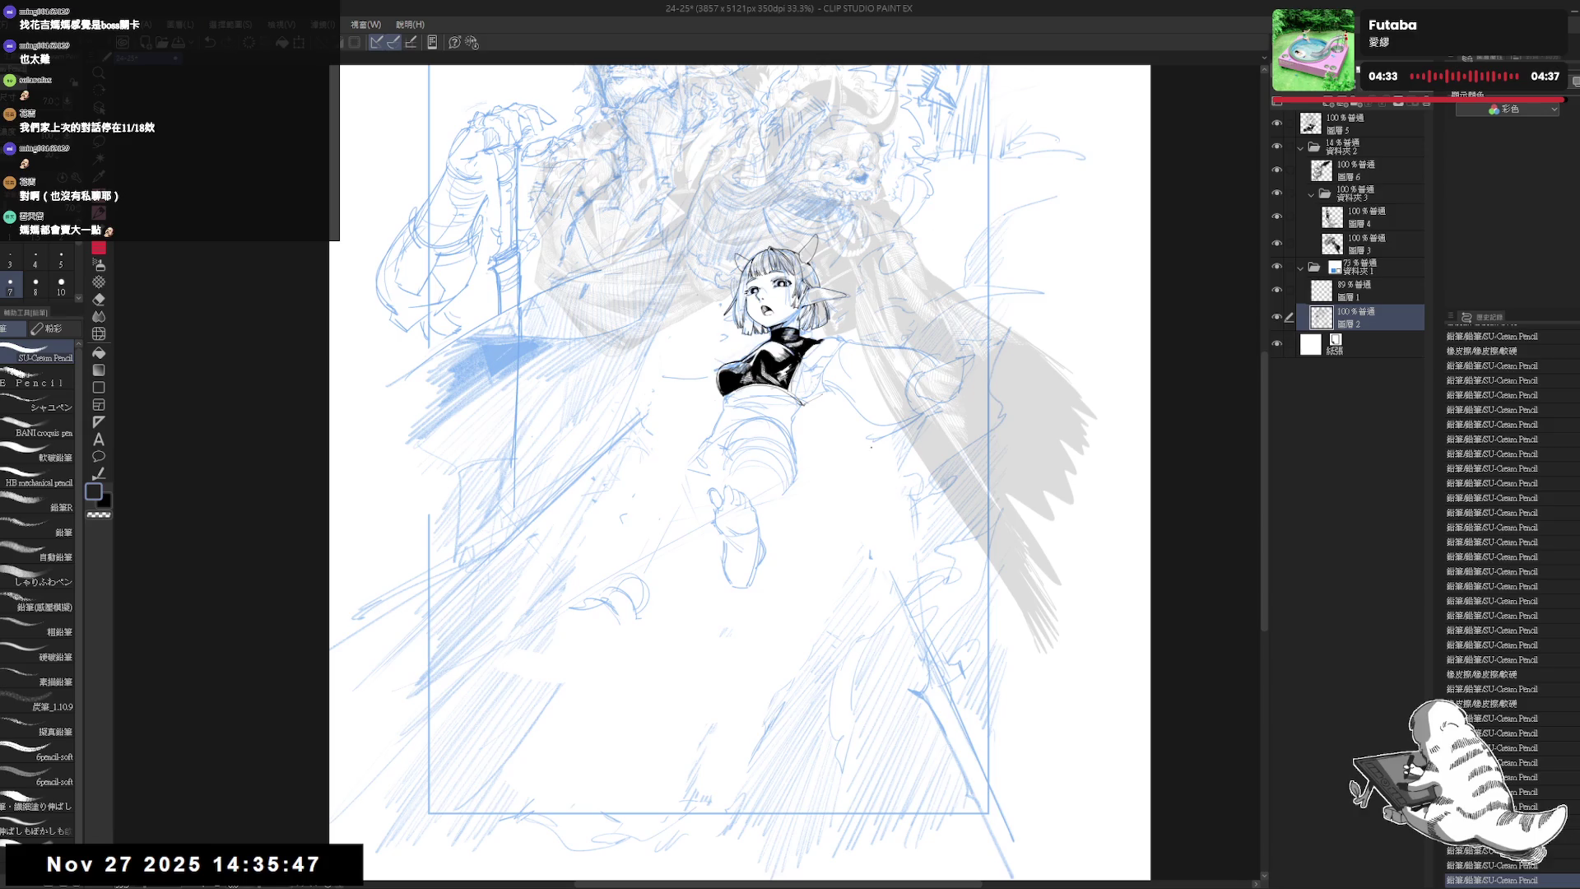
- Dab tiny pencil marks near the foot and along the lower leg
left_click(729, 566)
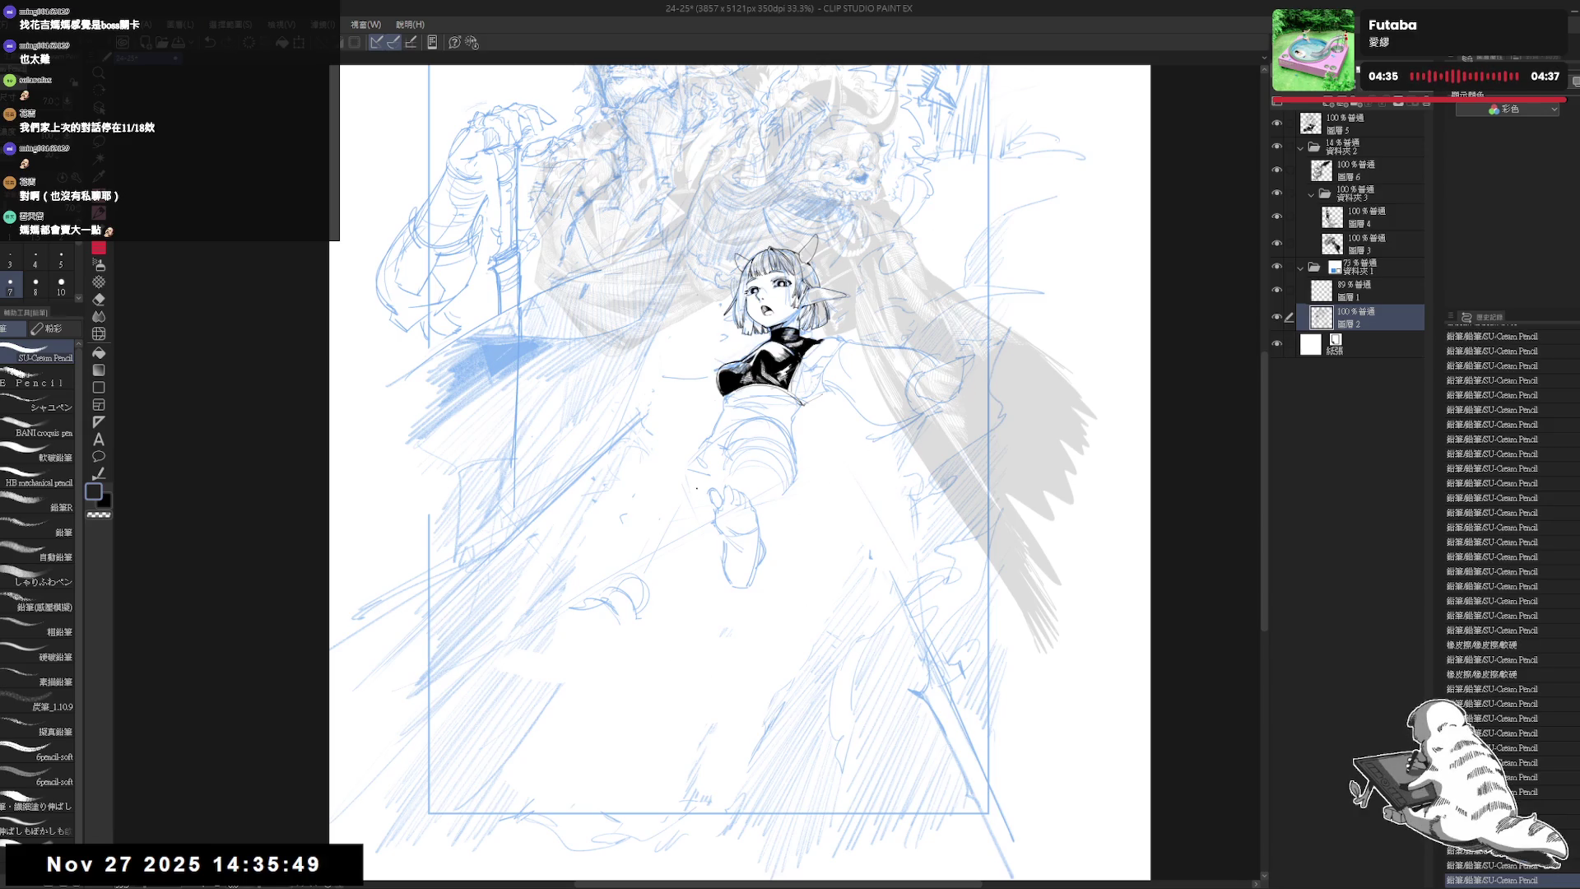
left_click(741, 370)
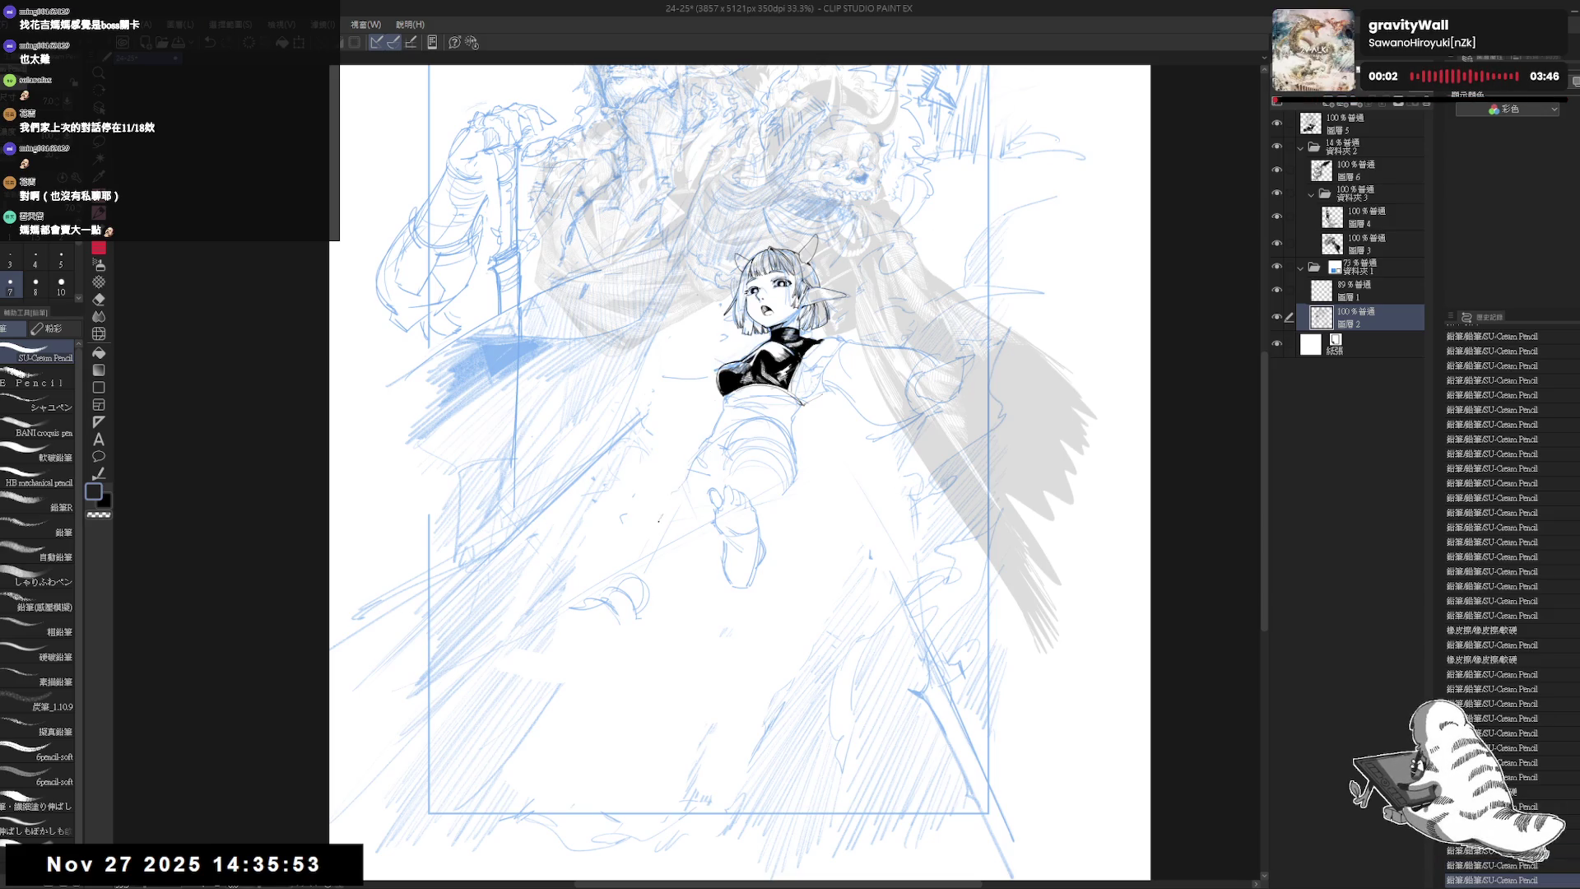
left_click(665, 521)
left_click(674, 504)
left_click(692, 543)
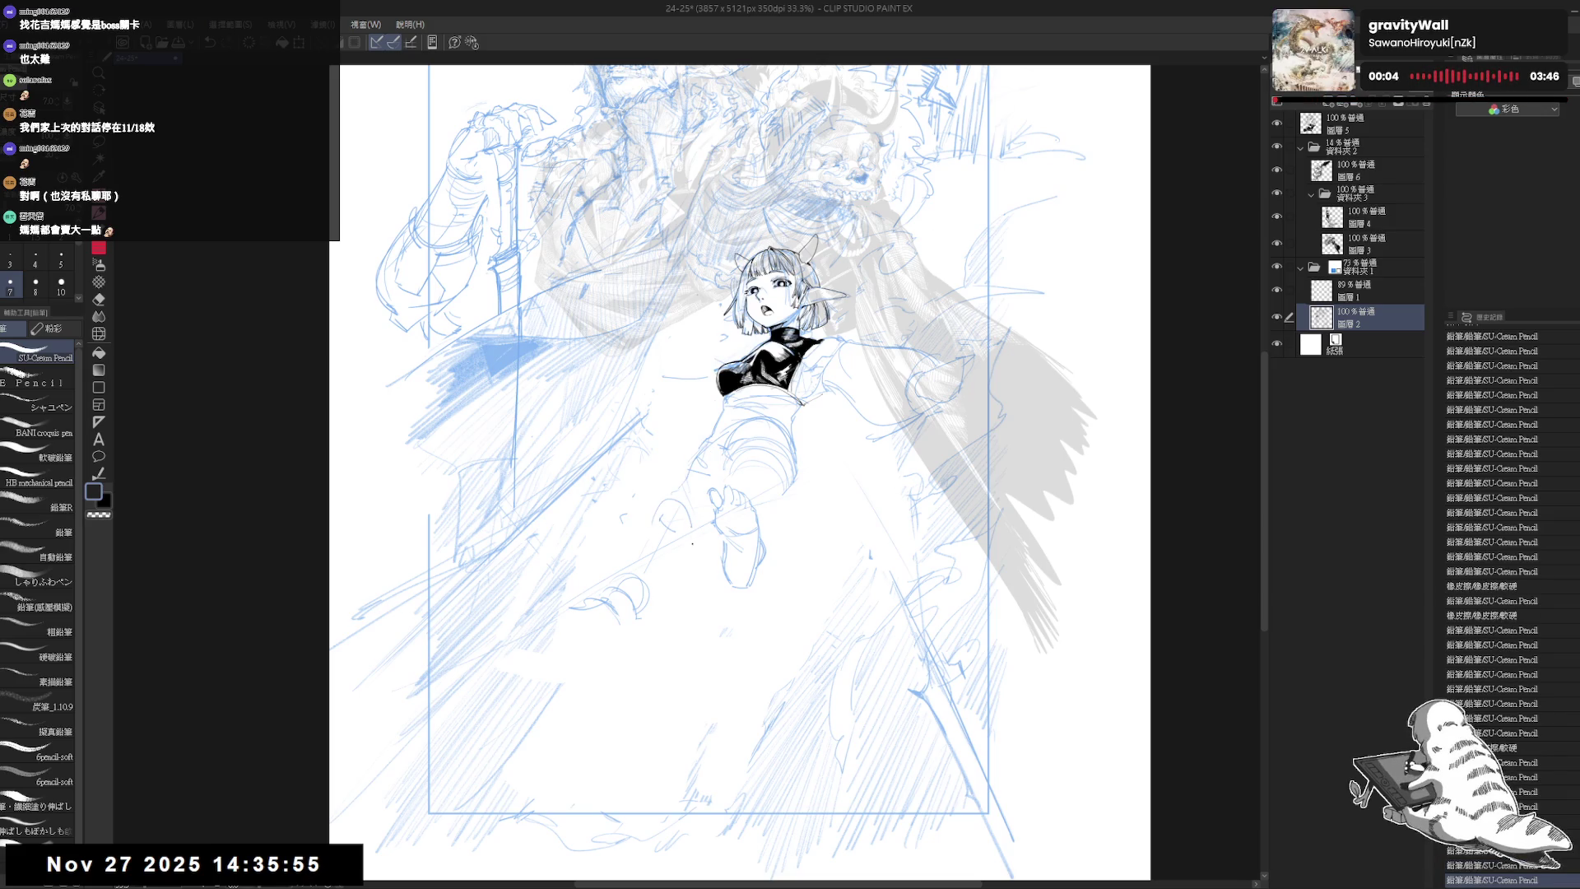
left_click(644, 568)
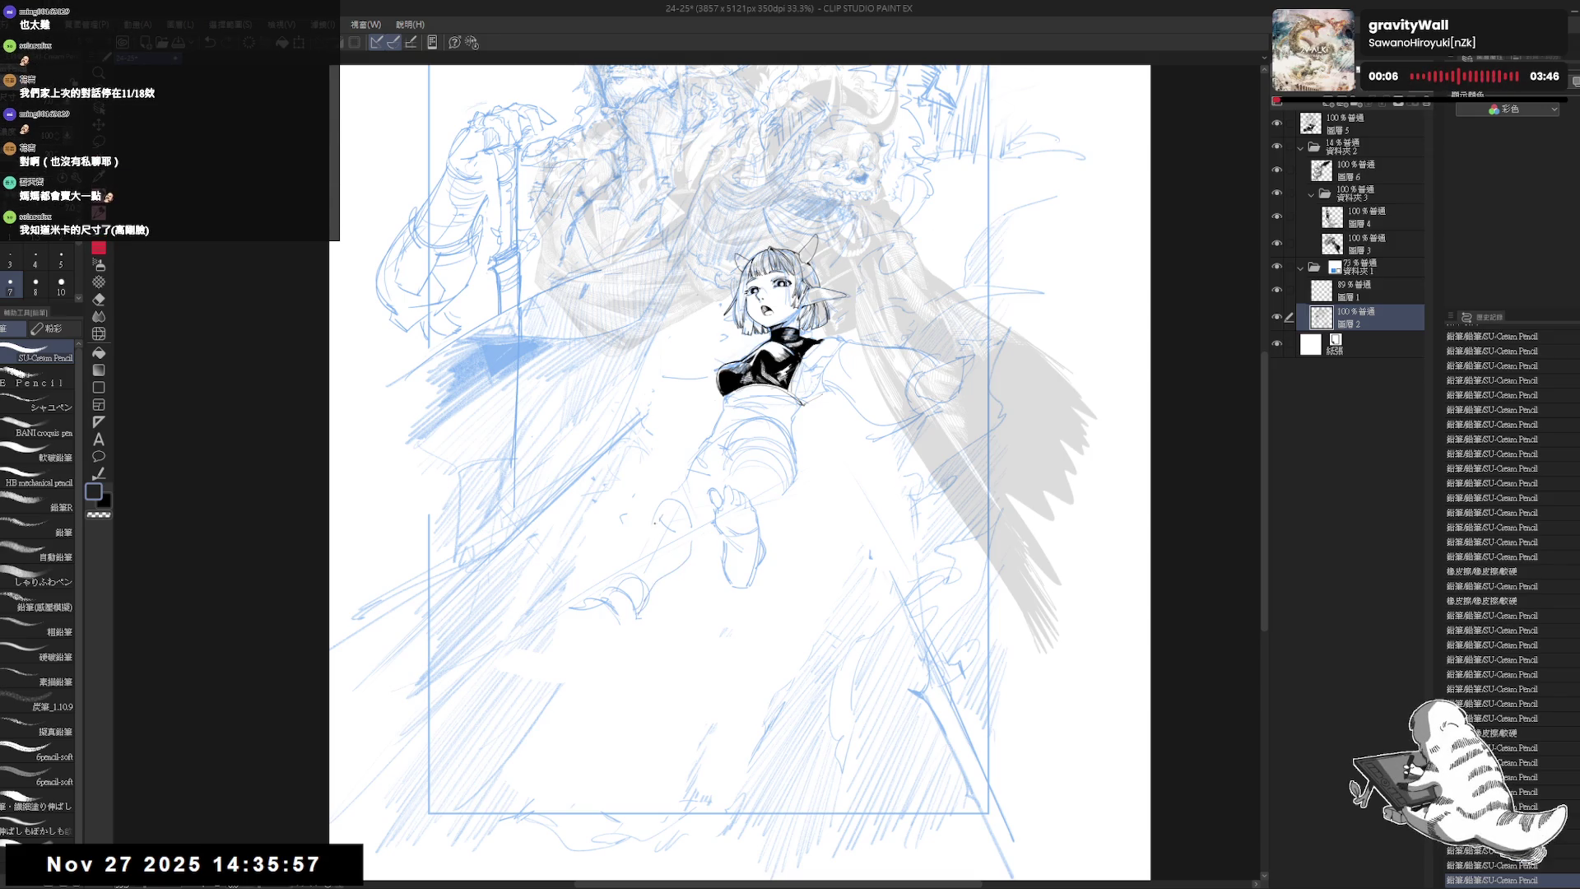
left_click(635, 612)
- Add a few more pencil marks and a short stroke beside the lower leg
left_click_drag(679, 542, 703, 541)
key("h")
key("h")
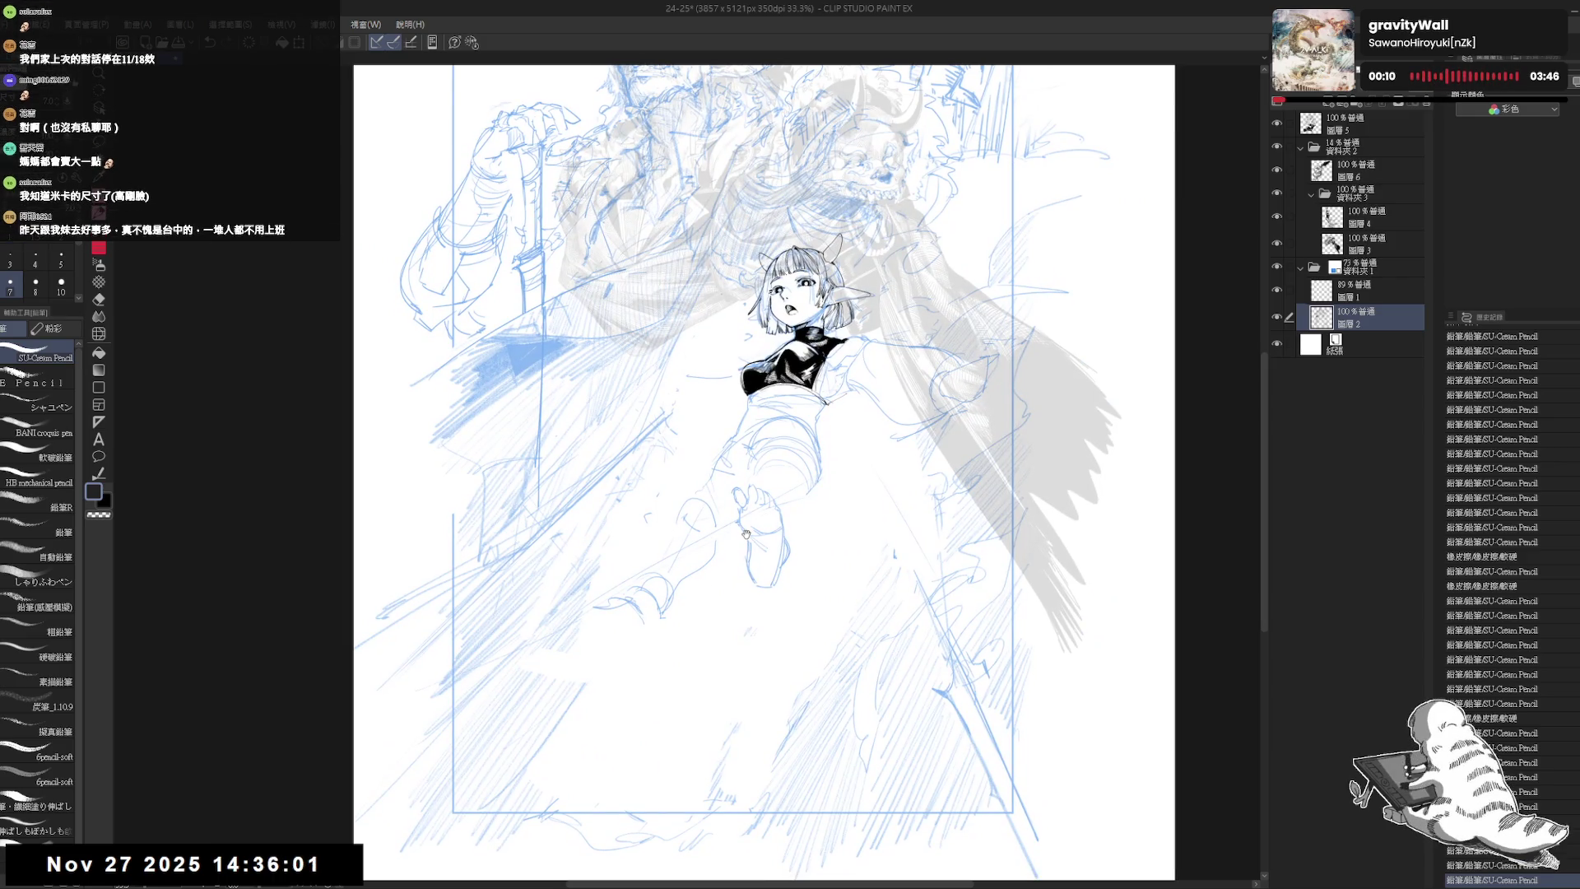
left_click_drag(662, 628, 645, 744)
key("r")
key("p")
left_click_drag(672, 604, 689, 595)
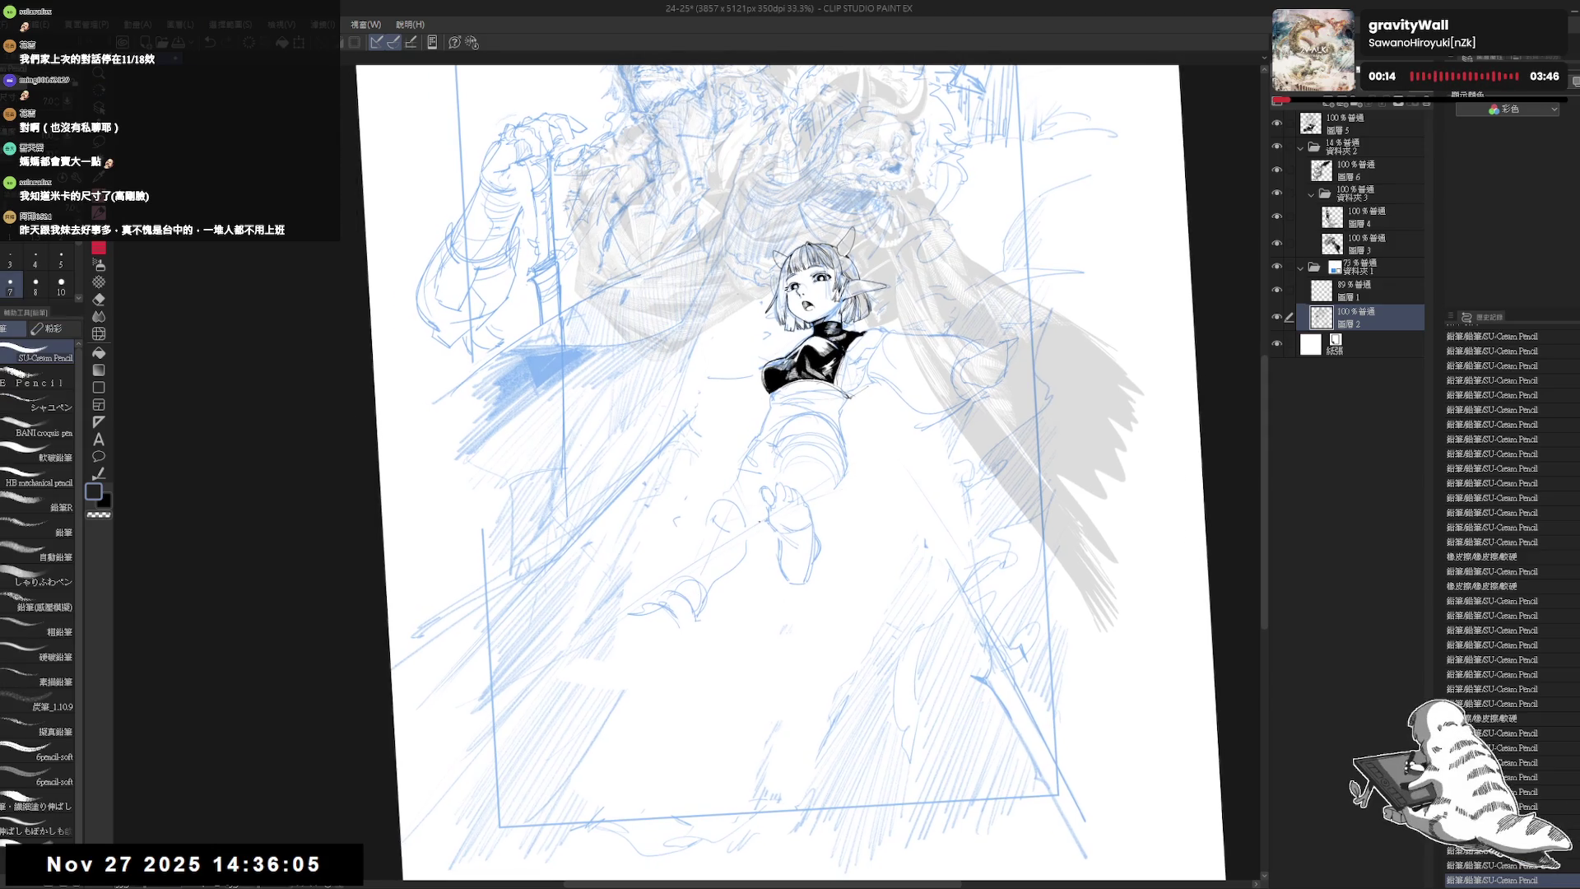
left_click(731, 471)
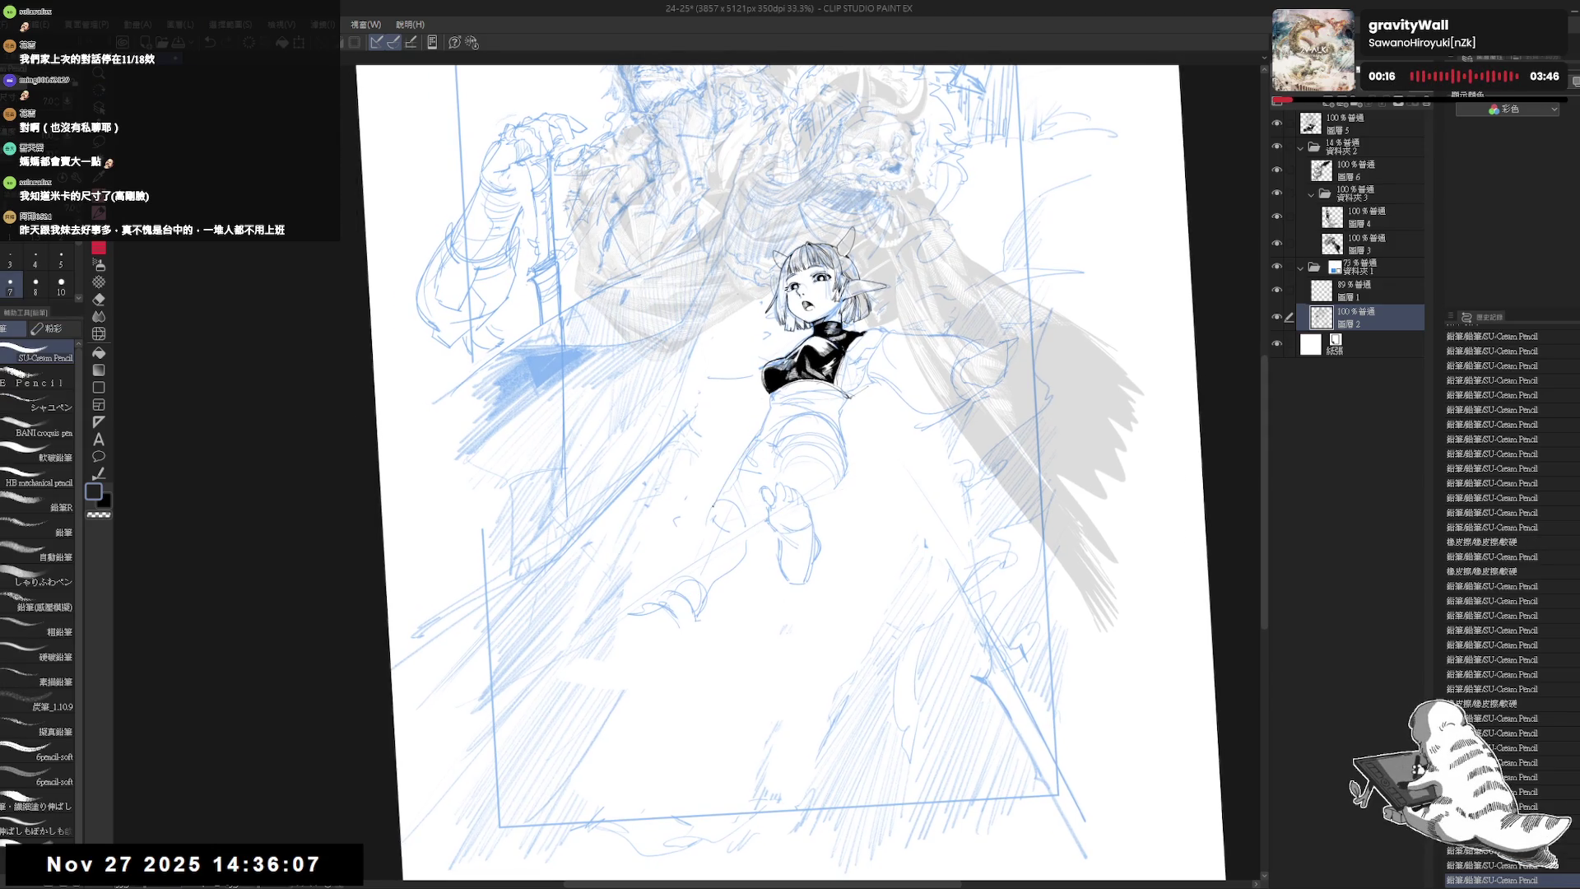
left_click(736, 476)
double_click(715, 543)
left_click_drag(714, 543, 724, 556)
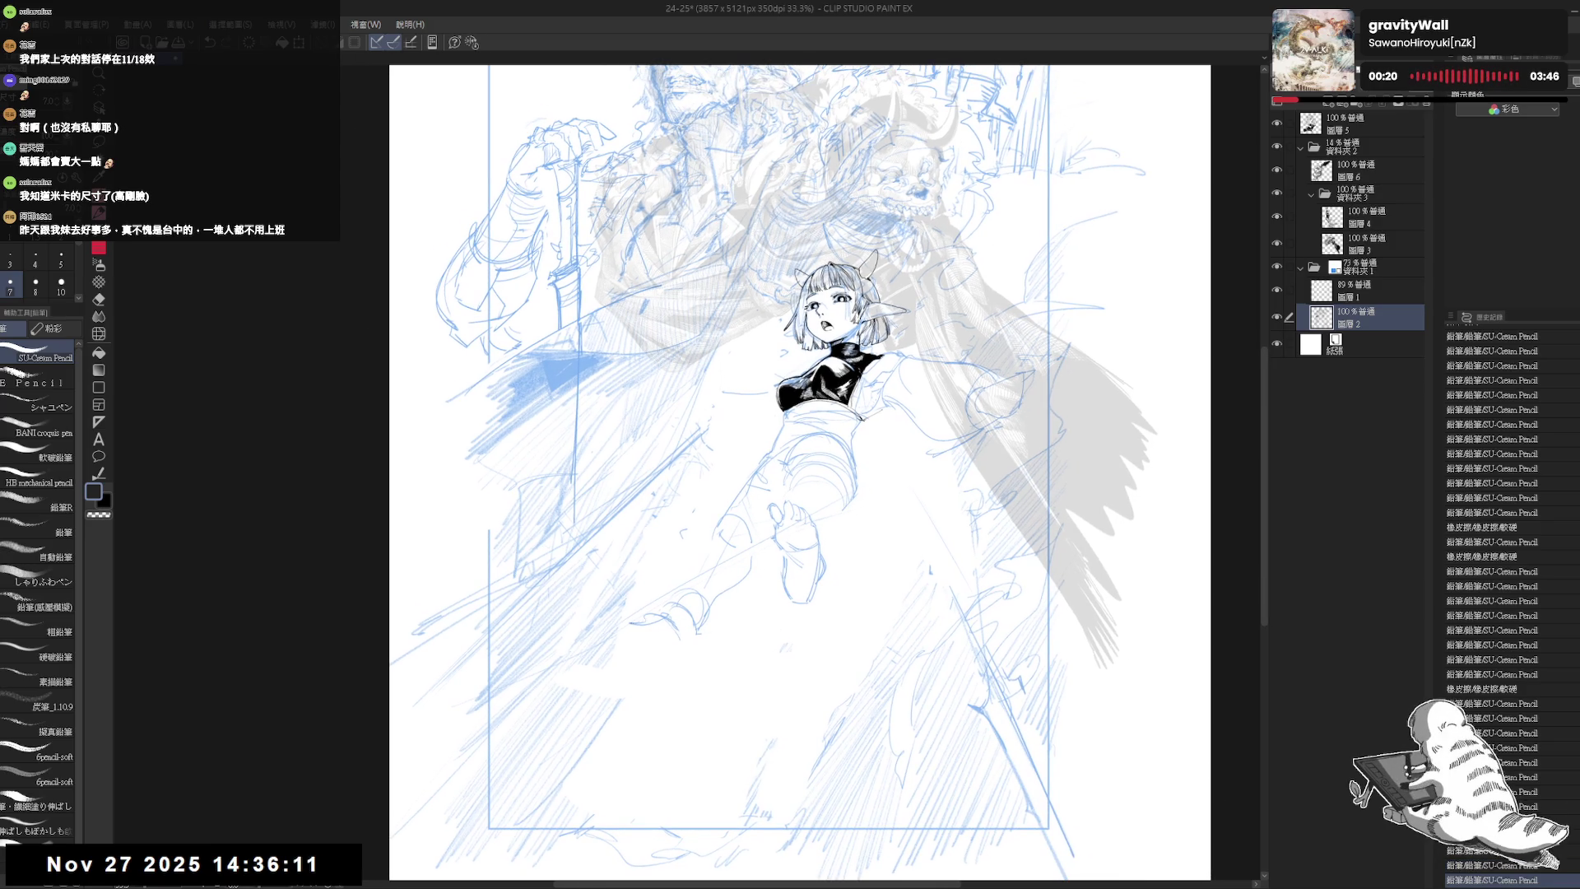
mouse_move(610, 628)
left_mouse_down()
mouse_move(649, 637)
mouse_move(621, 620)
mouse_move(672, 669)
mouse_move(637, 635)
mouse_move(652, 653)
mouse_move(649, 635)
left_mouse_up()
scroll(799, 472, "up", 3)
- Erase a small mark near the foot and reset the view upright with Ctrl+0
key("e")
key("p")
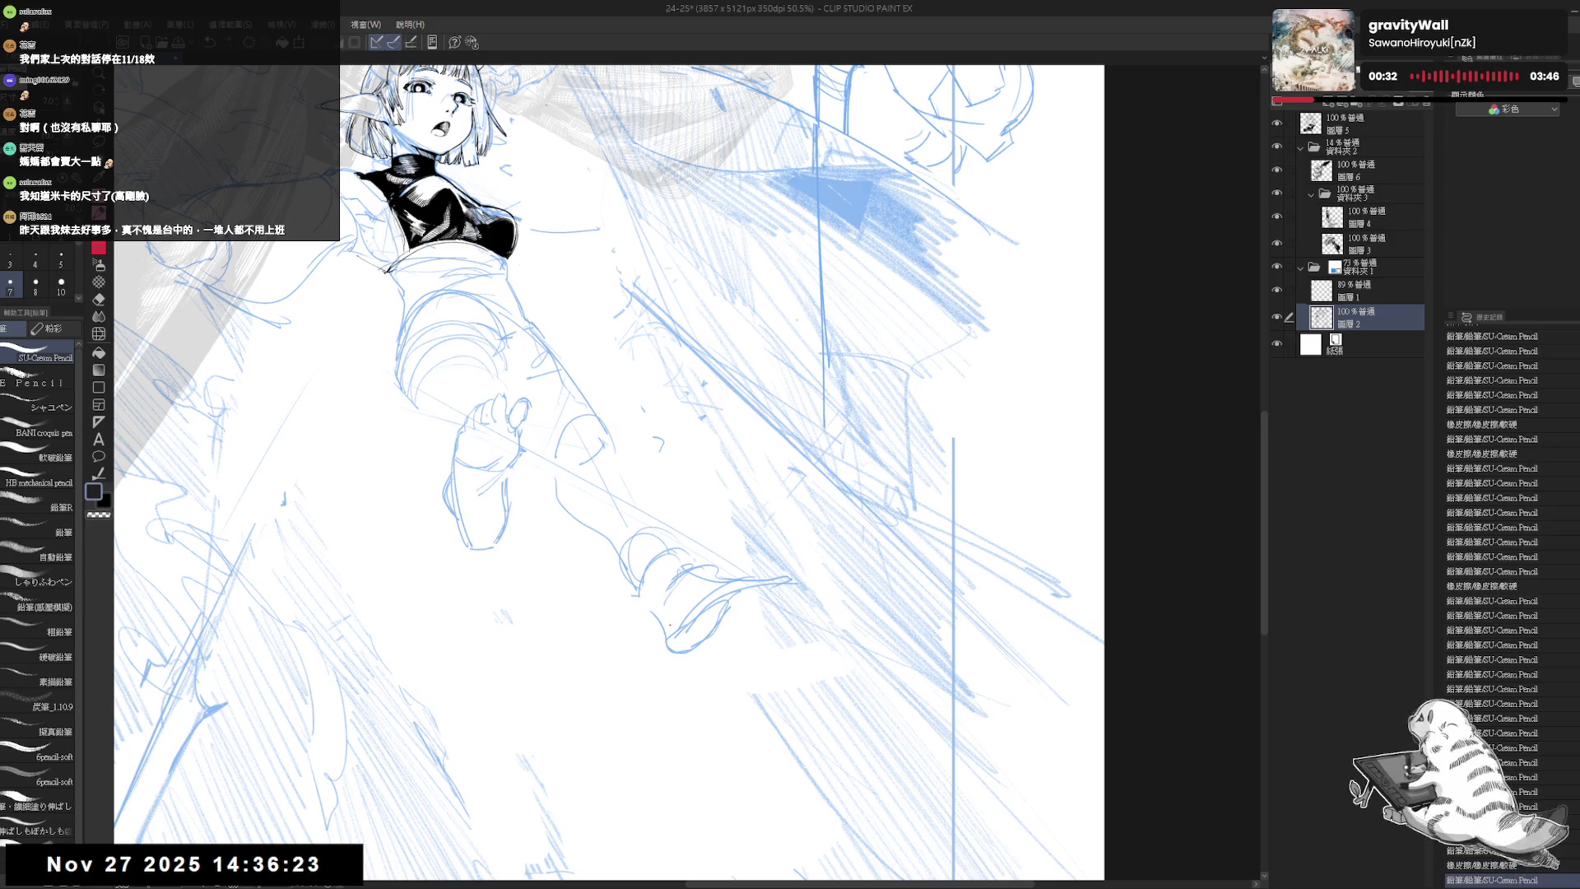
key("asciicircum")
key("e")
mouse_move(654, 654)
left_mouse_down()
mouse_move(627, 625)
mouse_move(654, 650)
mouse_move(683, 617)
mouse_move(658, 634)
left_mouse_up()
key("r")
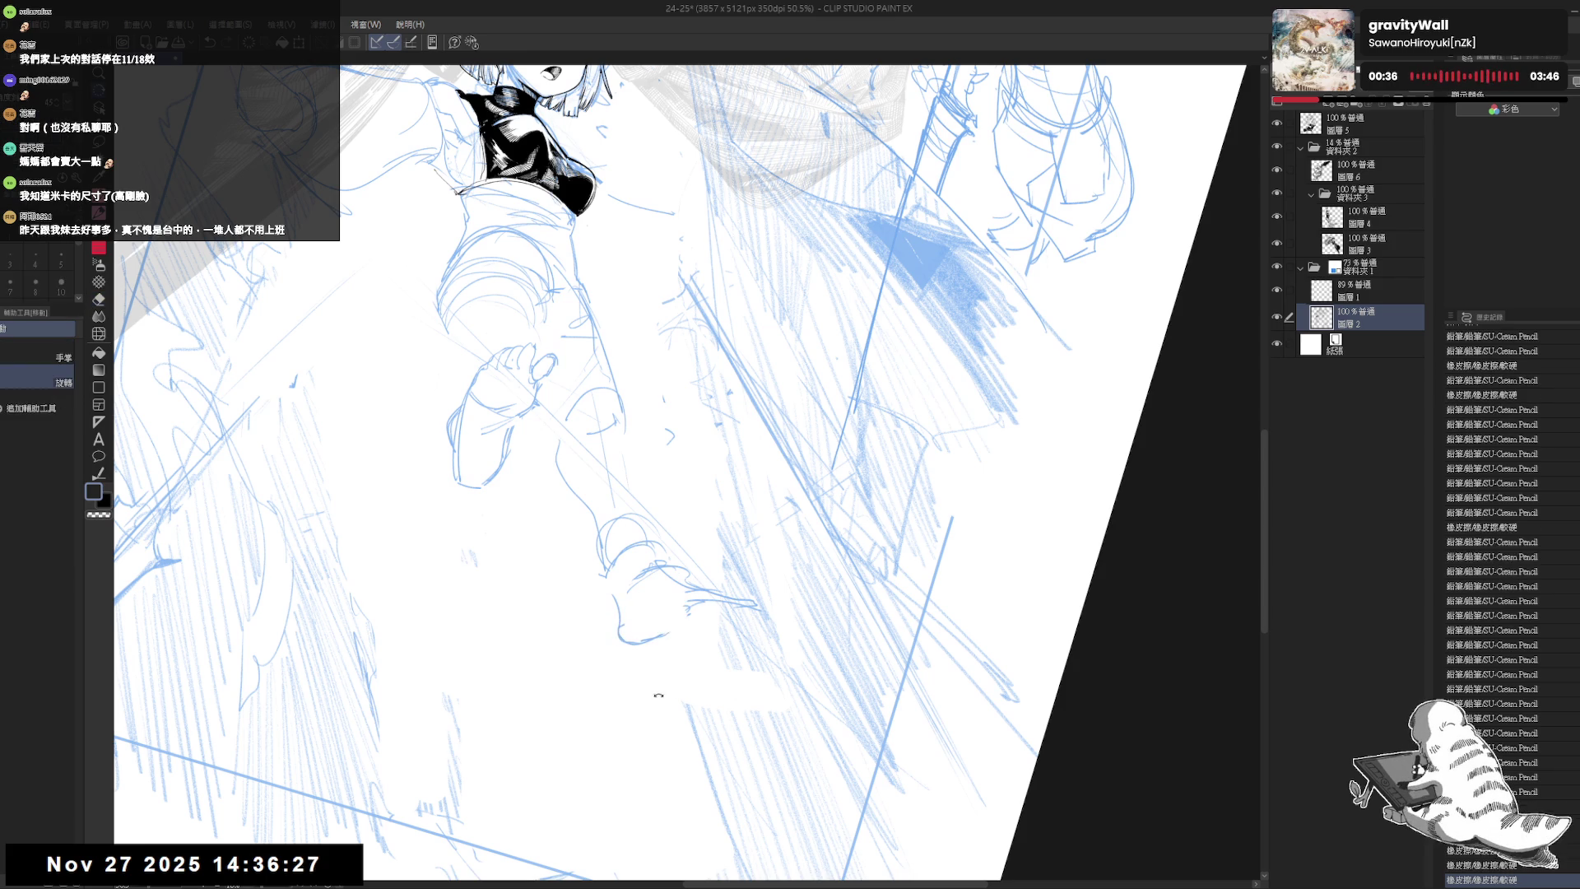
left_click_drag(658, 695, 788, 550)
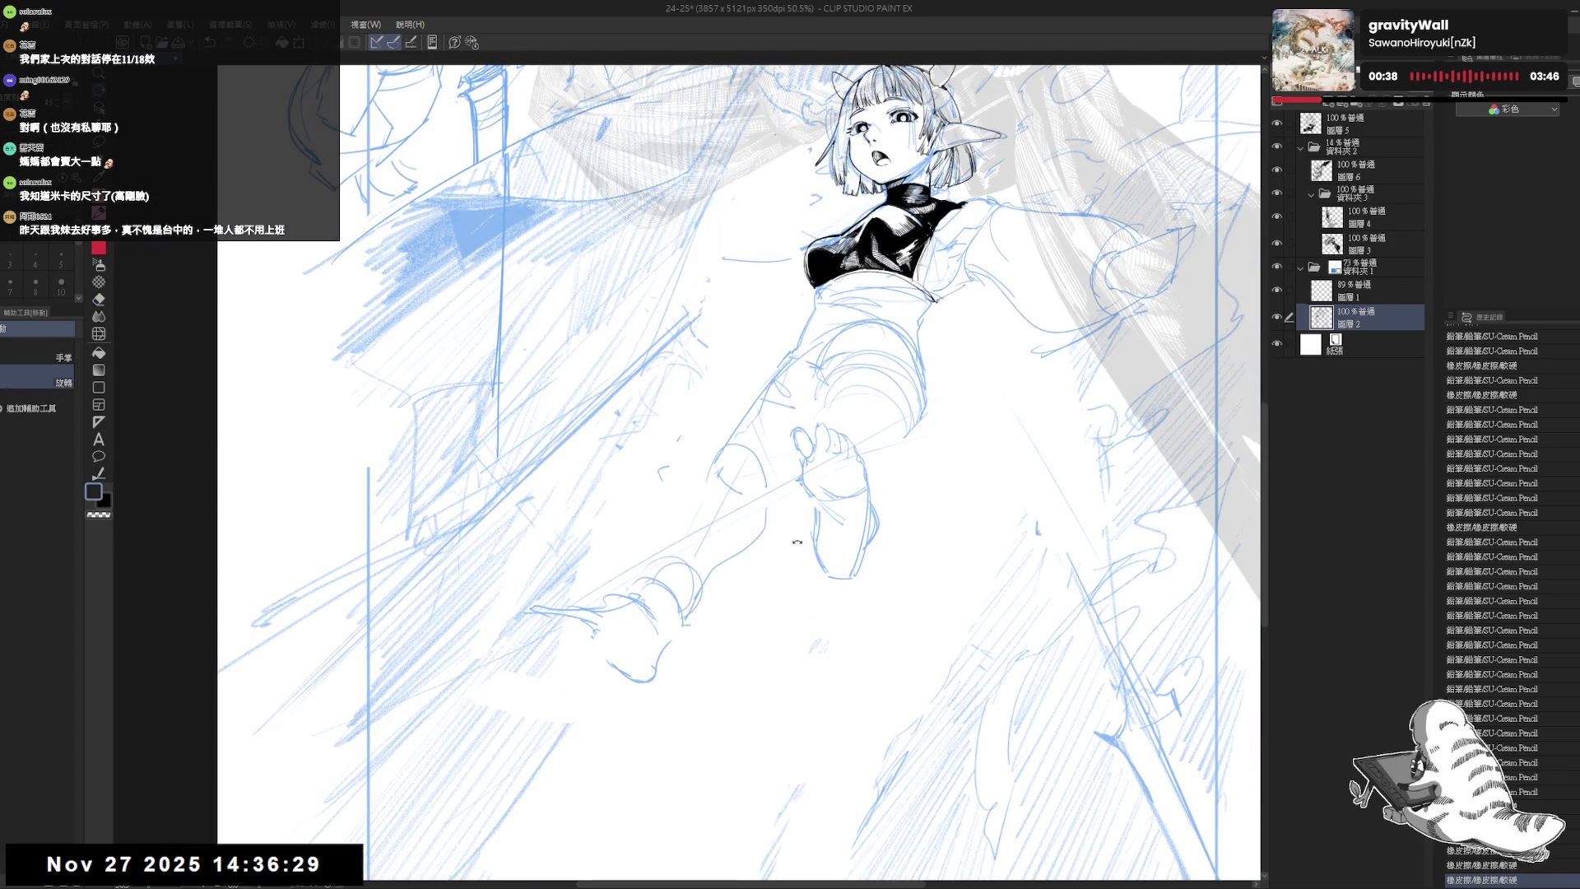
scroll(788, 551, "down", 2)
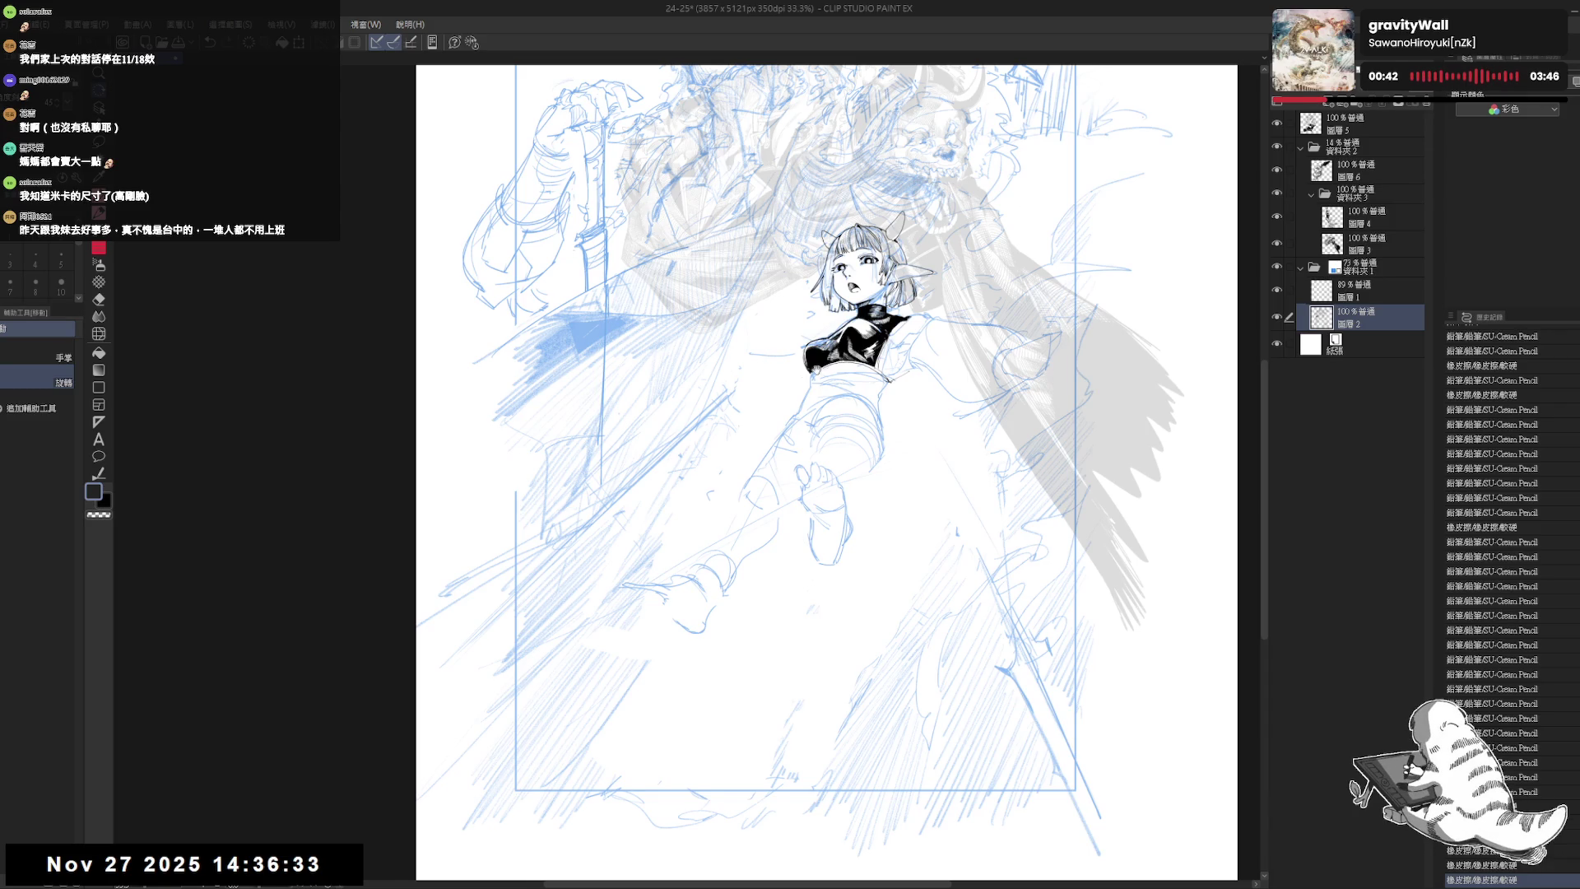
left_click_drag(893, 381, 868, 391)
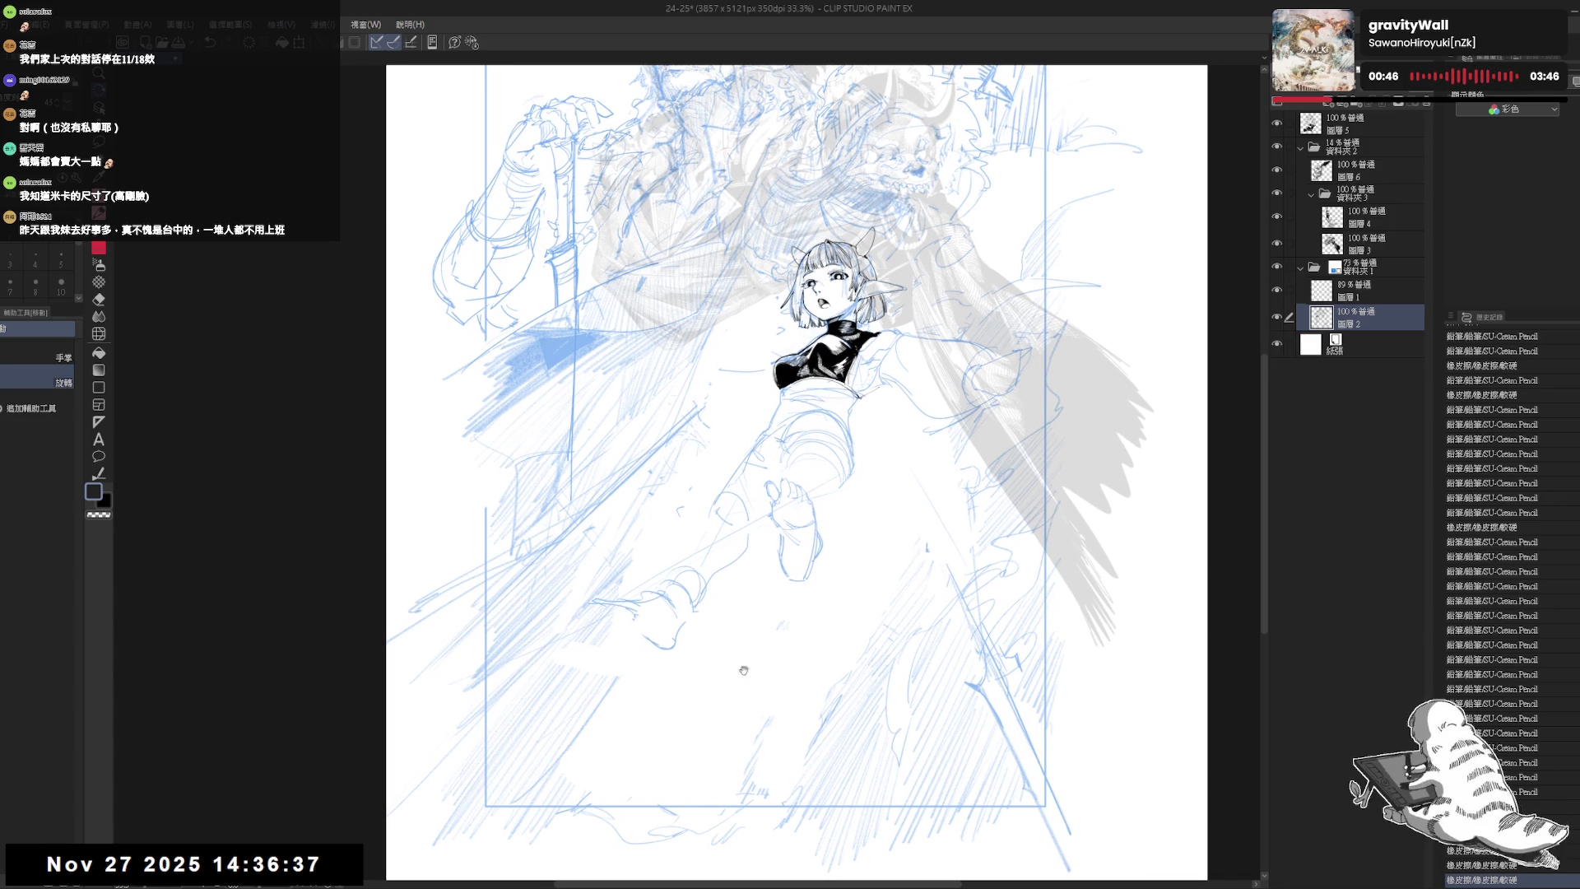
left_click_drag(754, 486, 707, 594)
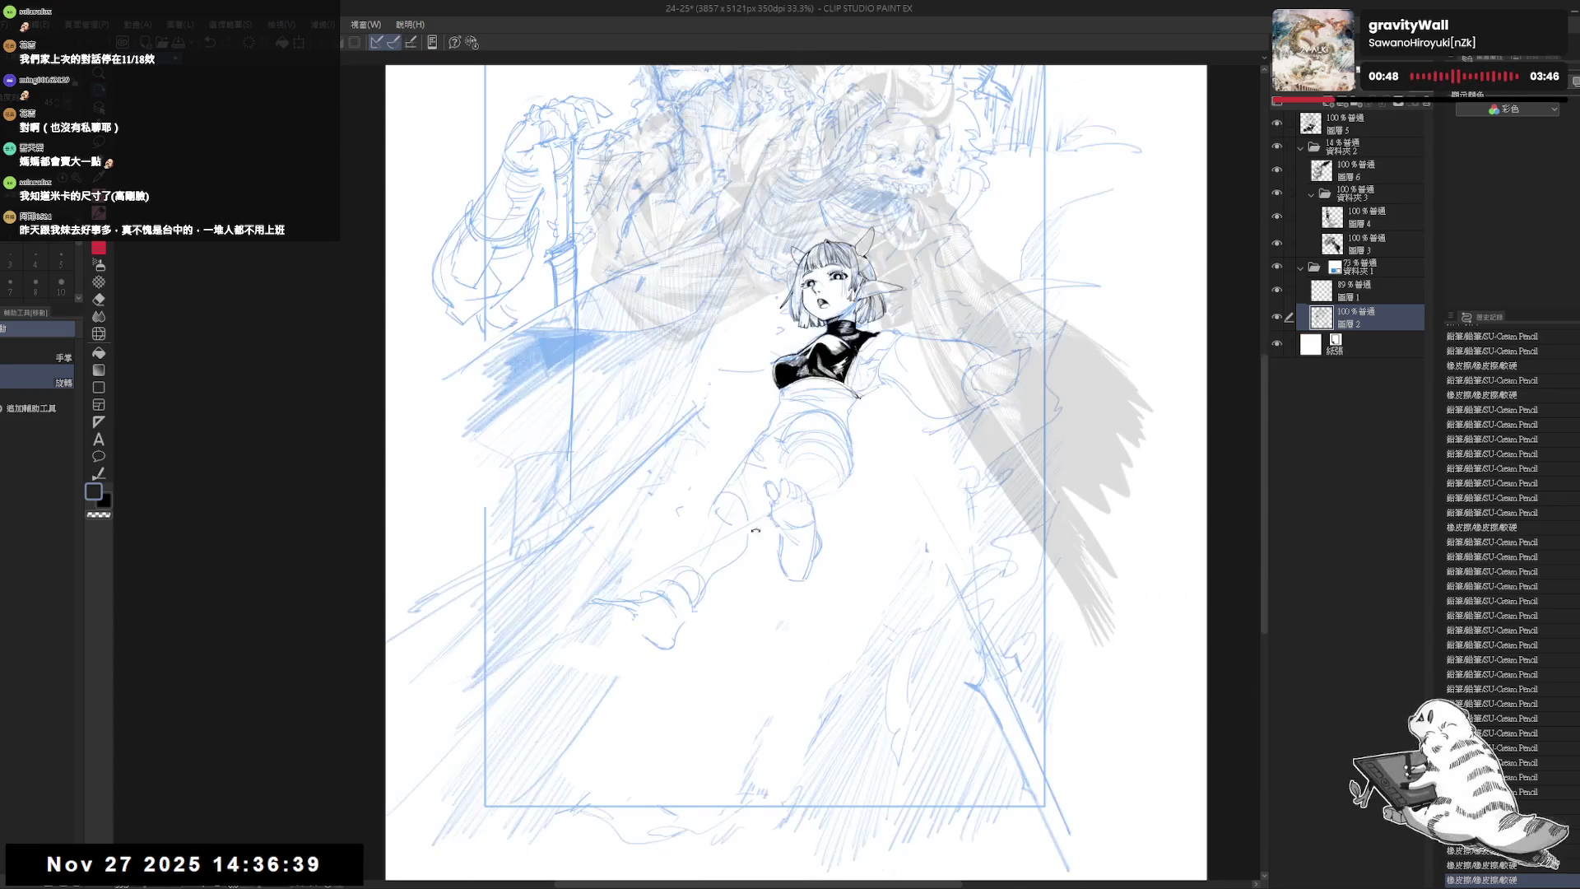
key("ctrl+0")
- Add pencil strokes on the figure and erase a stray stroke near the chest
key("p")
left_click(633, 634)
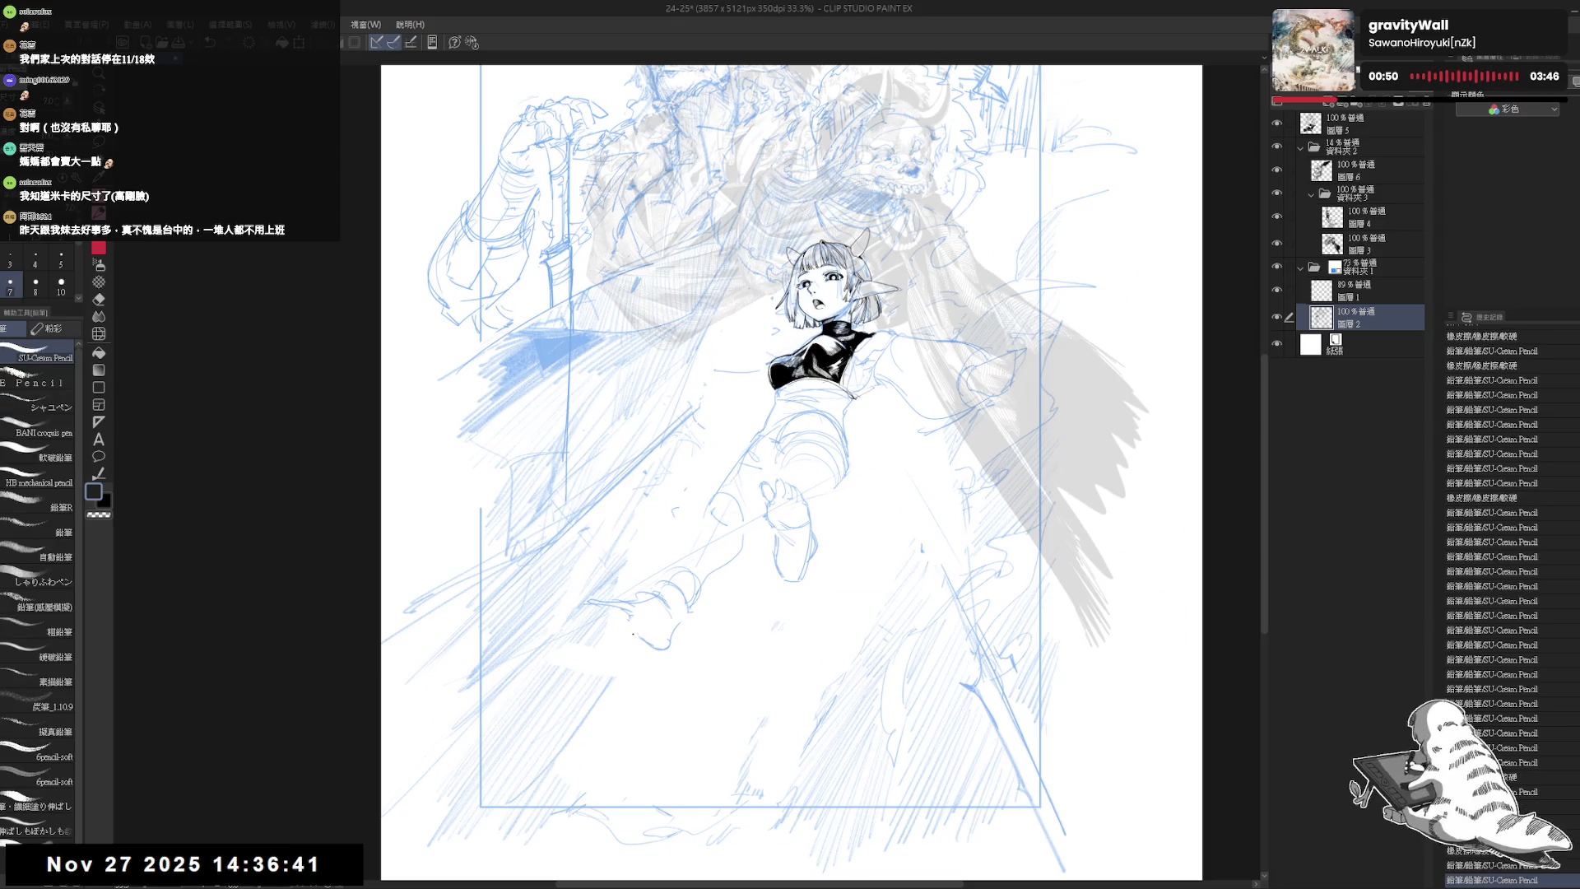
left_click_drag(765, 493, 772, 495)
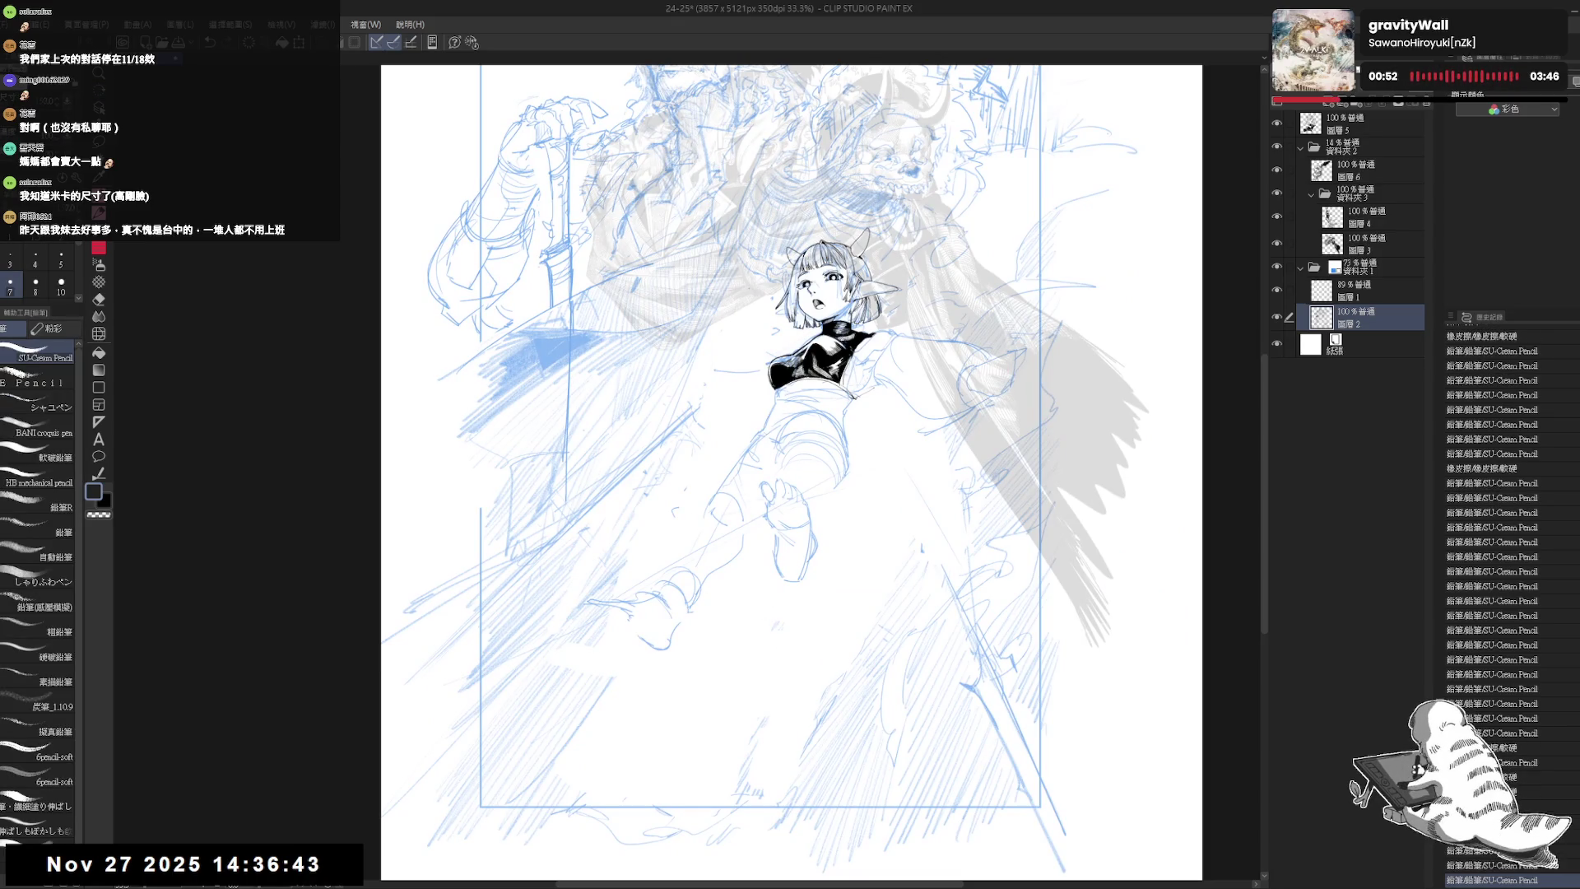
key("e")
mouse_move(763, 412)
left_mouse_down()
mouse_move(910, 407)
mouse_move(853, 401)
mouse_move(970, 436)
left_mouse_up()
key("p")
key("e")
key("p")
scroll(910, 407, "up", 2)
- Clear strokes near the chest and draw two pencil curves left of it
key("e")
key("p")
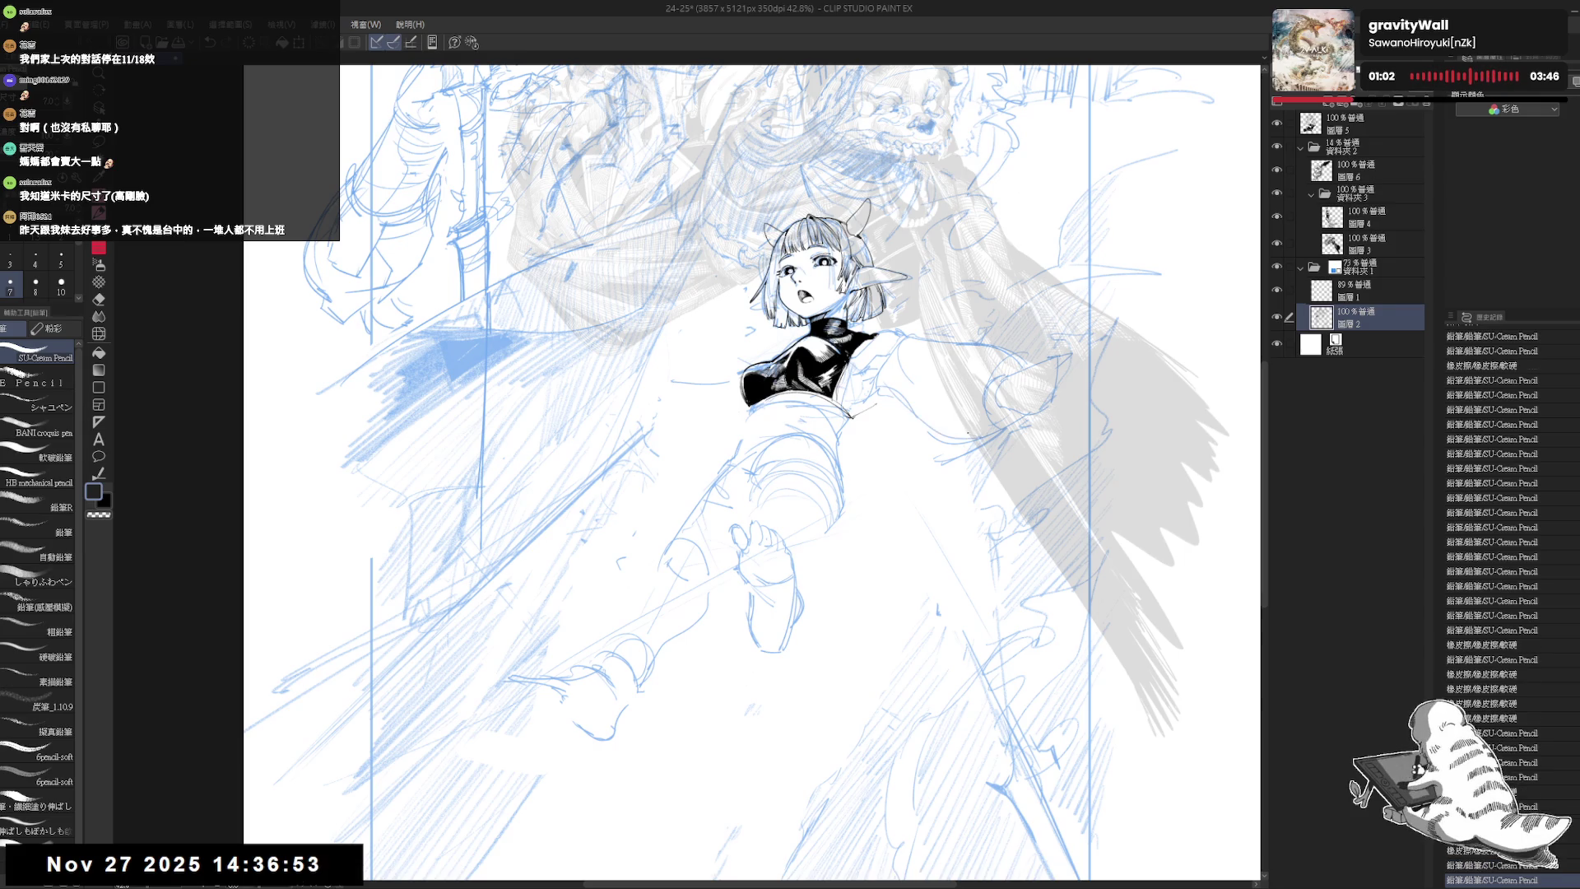
left_click_drag(741, 494, 750, 496)
key("e")
left_click_drag(724, 362, 682, 395)
key("p")
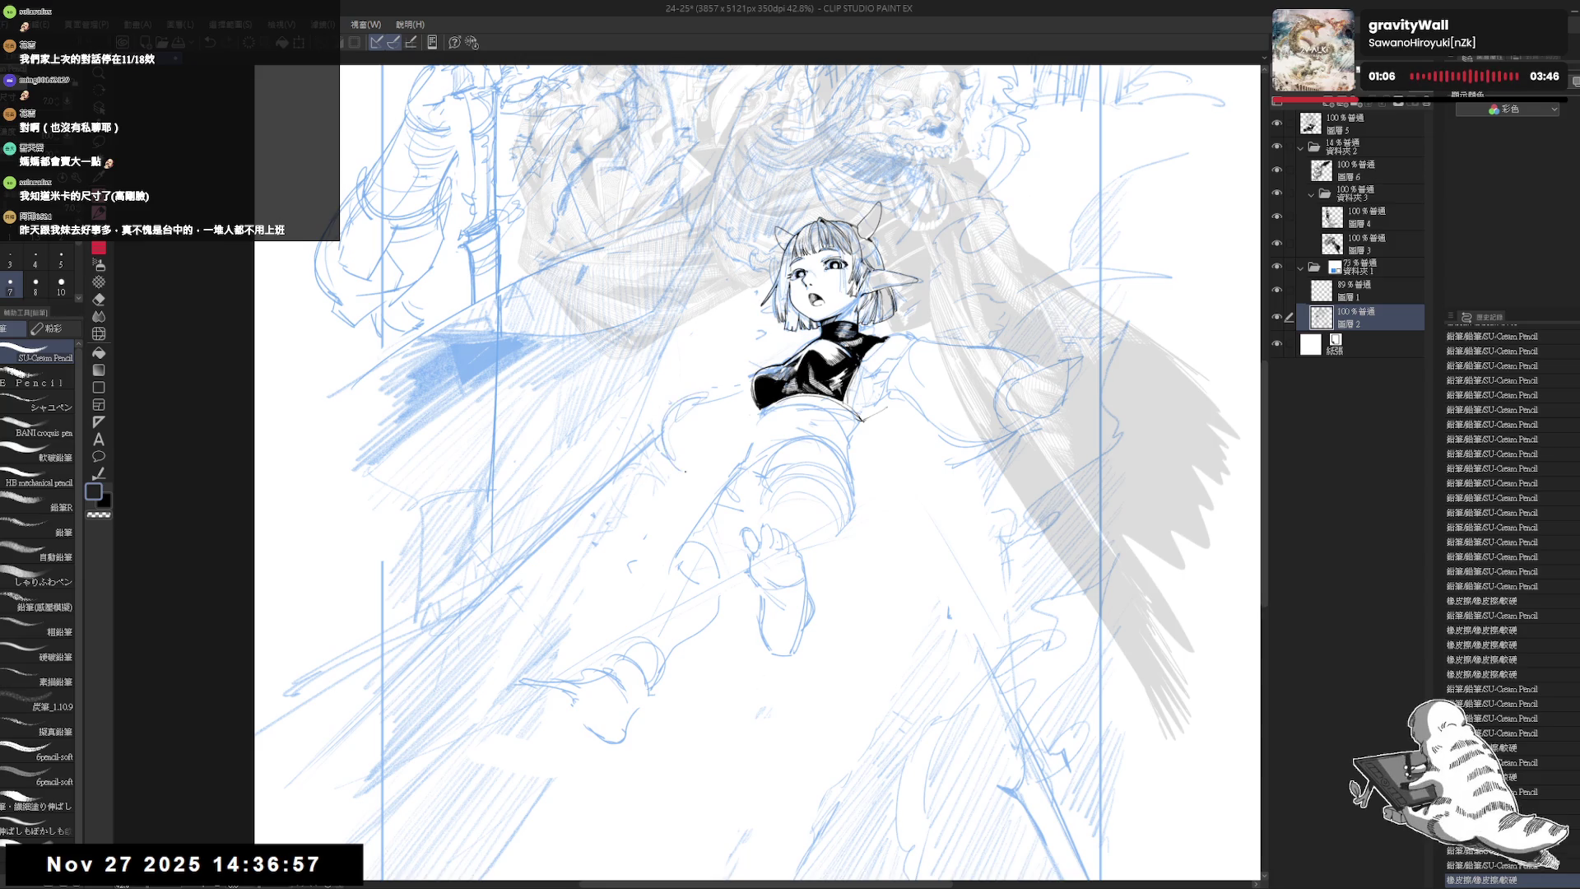
left_click_drag(678, 399, 663, 469)
left_click_drag(687, 413, 676, 458)
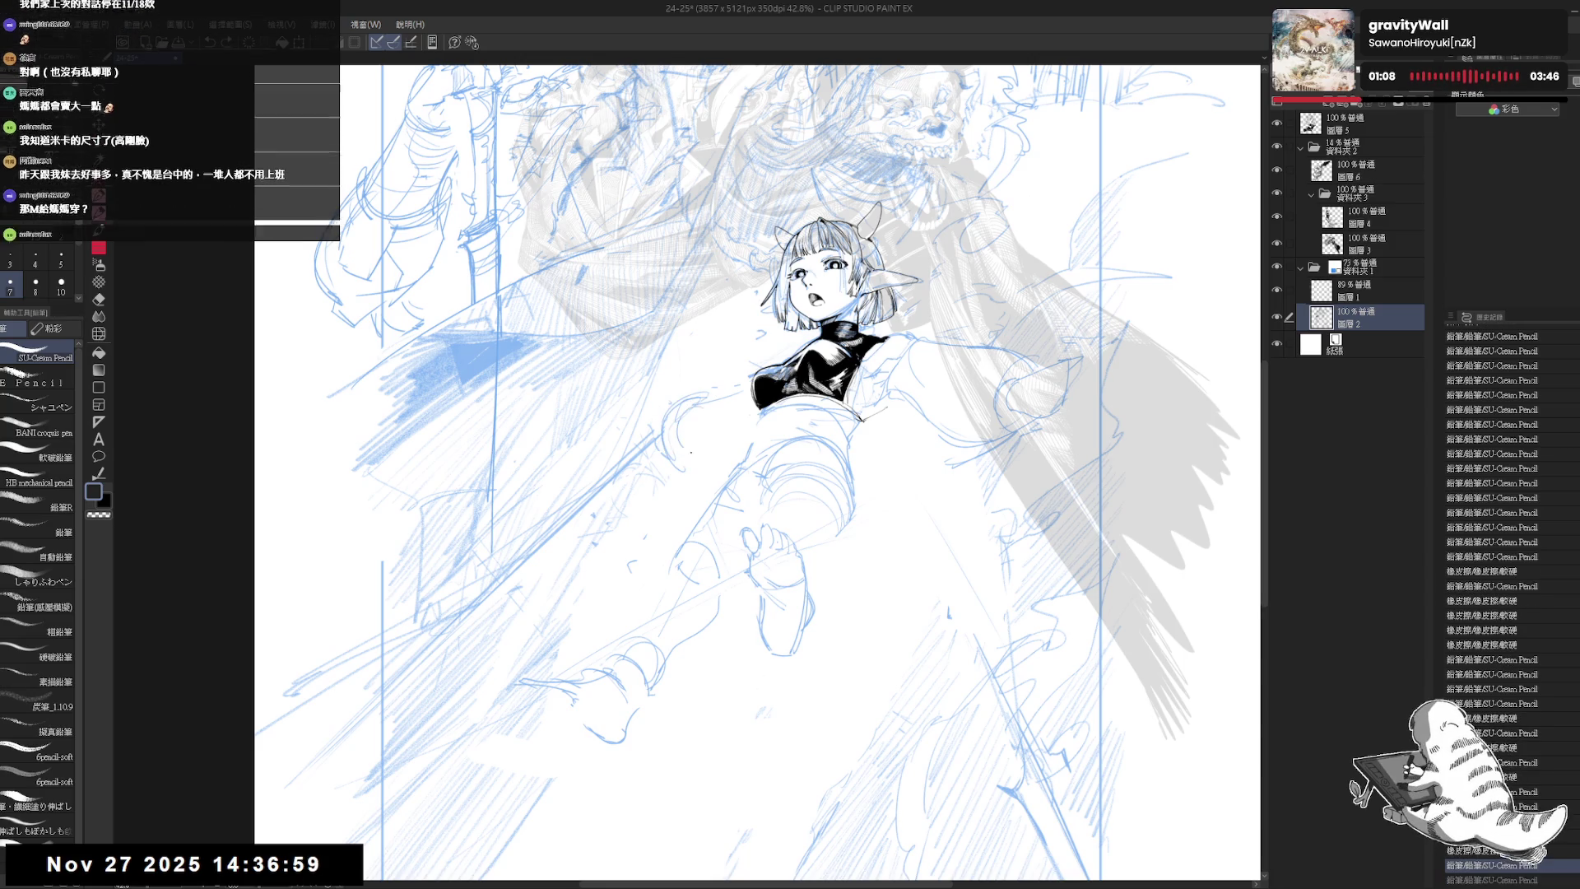
key("h")
key("h")
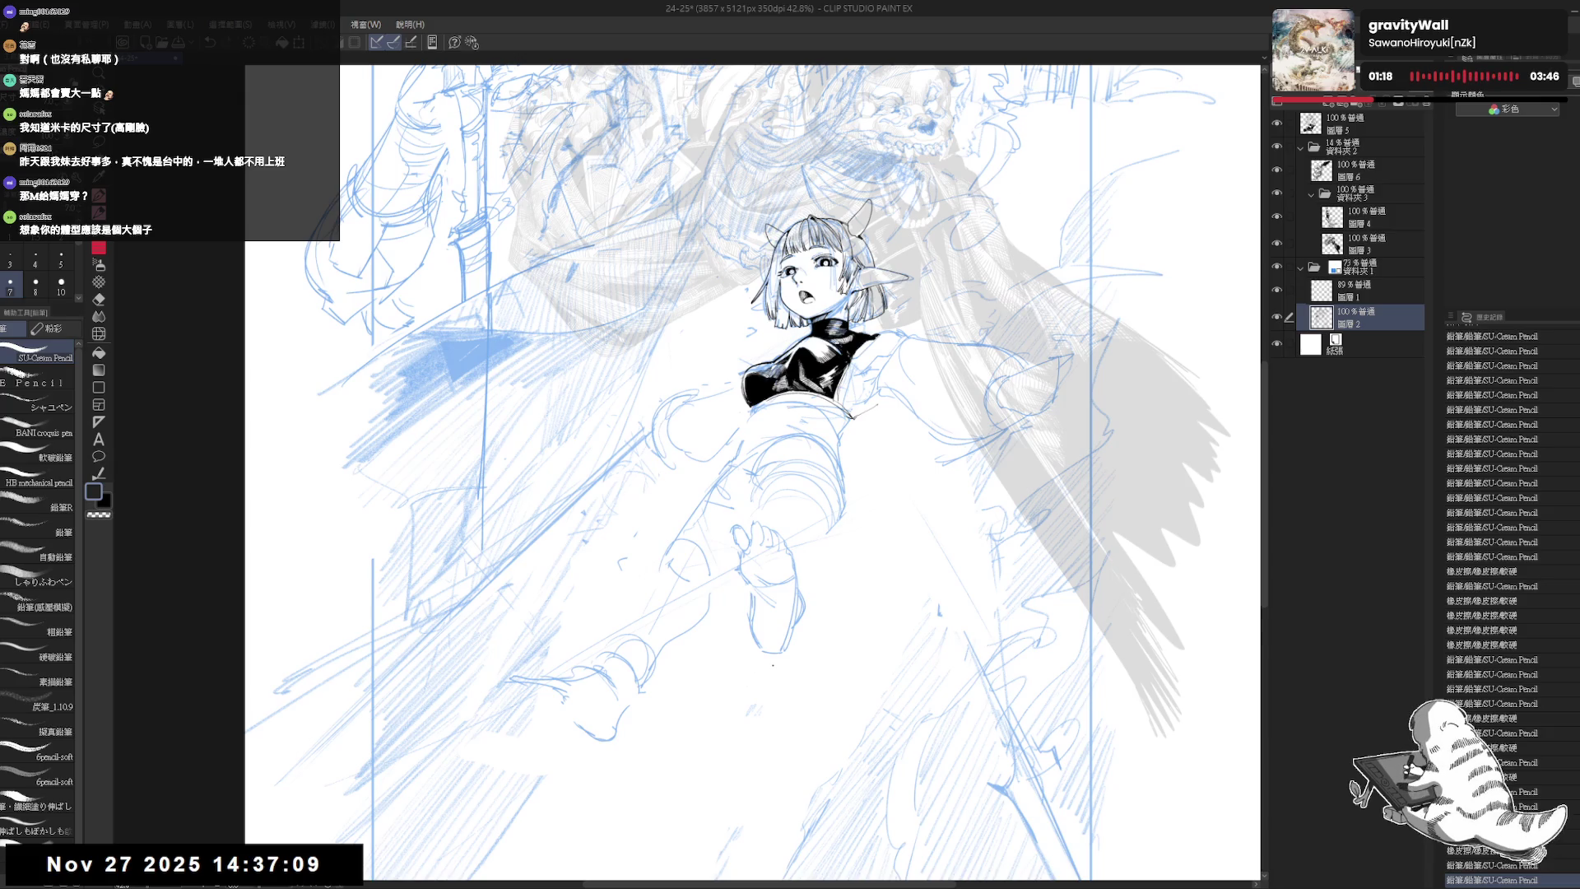
- Clean up small strokes near the chest, undoing one unwanted stroke
left_click_drag(905, 289, 873, 304)
key("e")
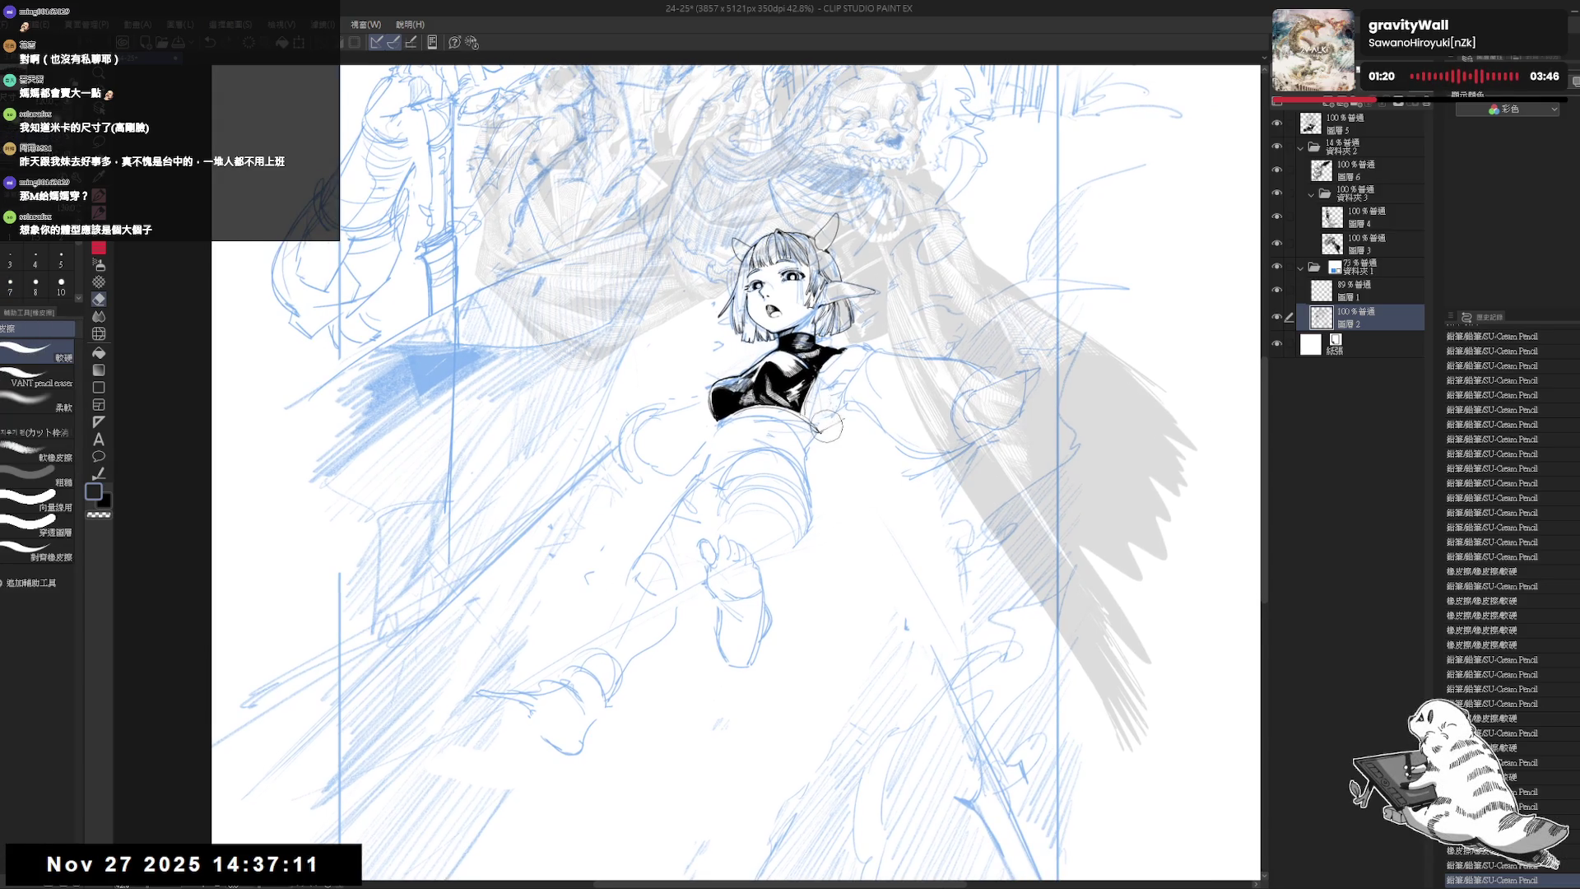
left_click_drag(820, 422, 821, 430)
key("p")
key("ctrl+z")
key("ctrl+z")
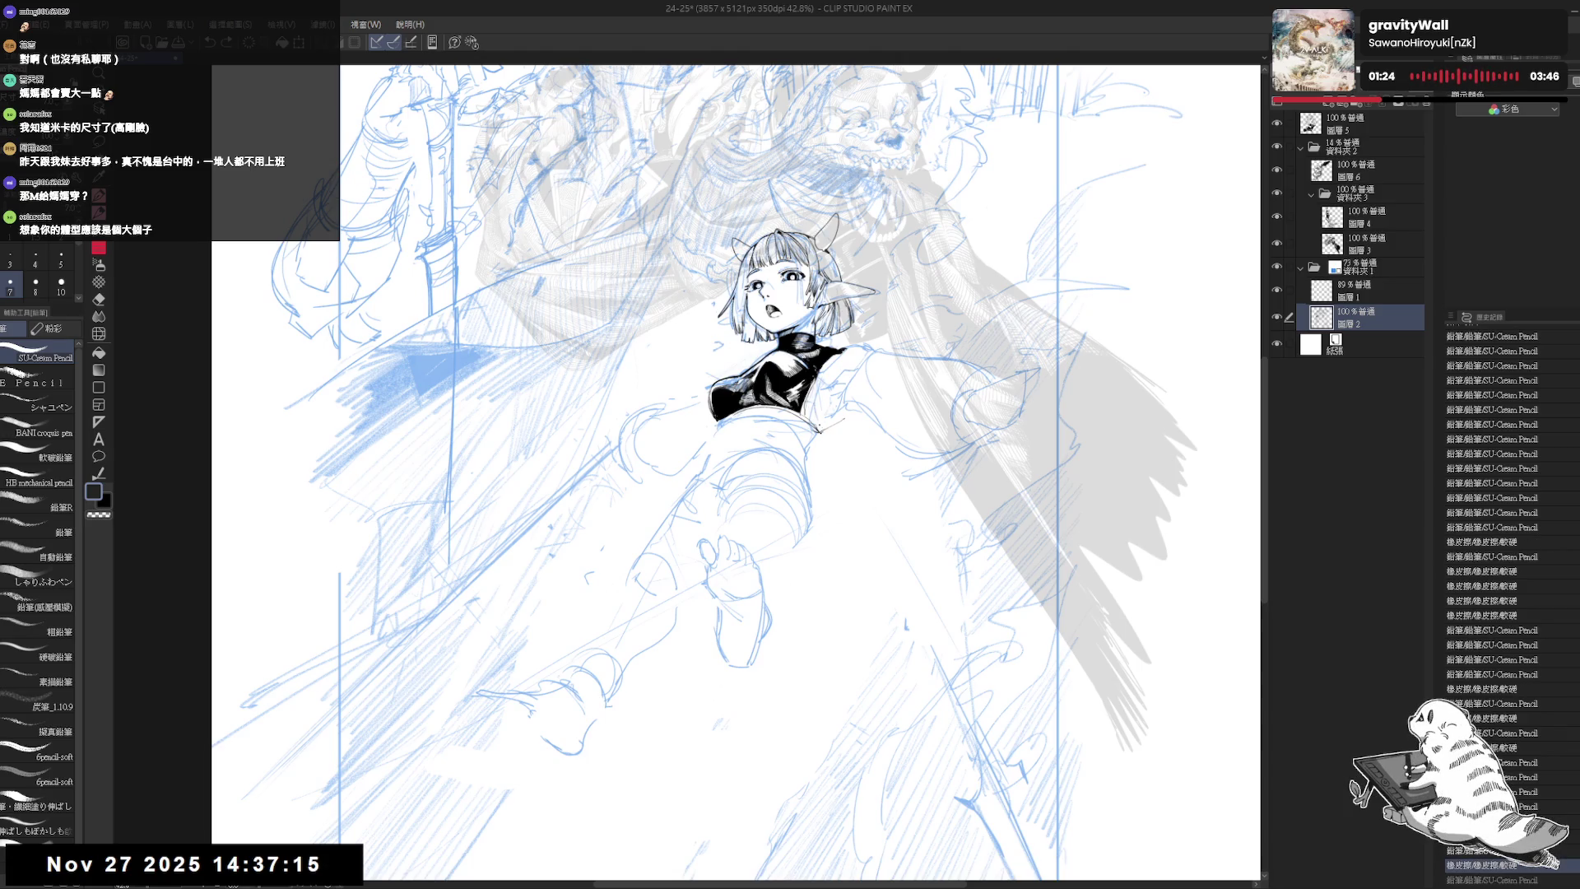
left_click_drag(844, 558, 835, 567)
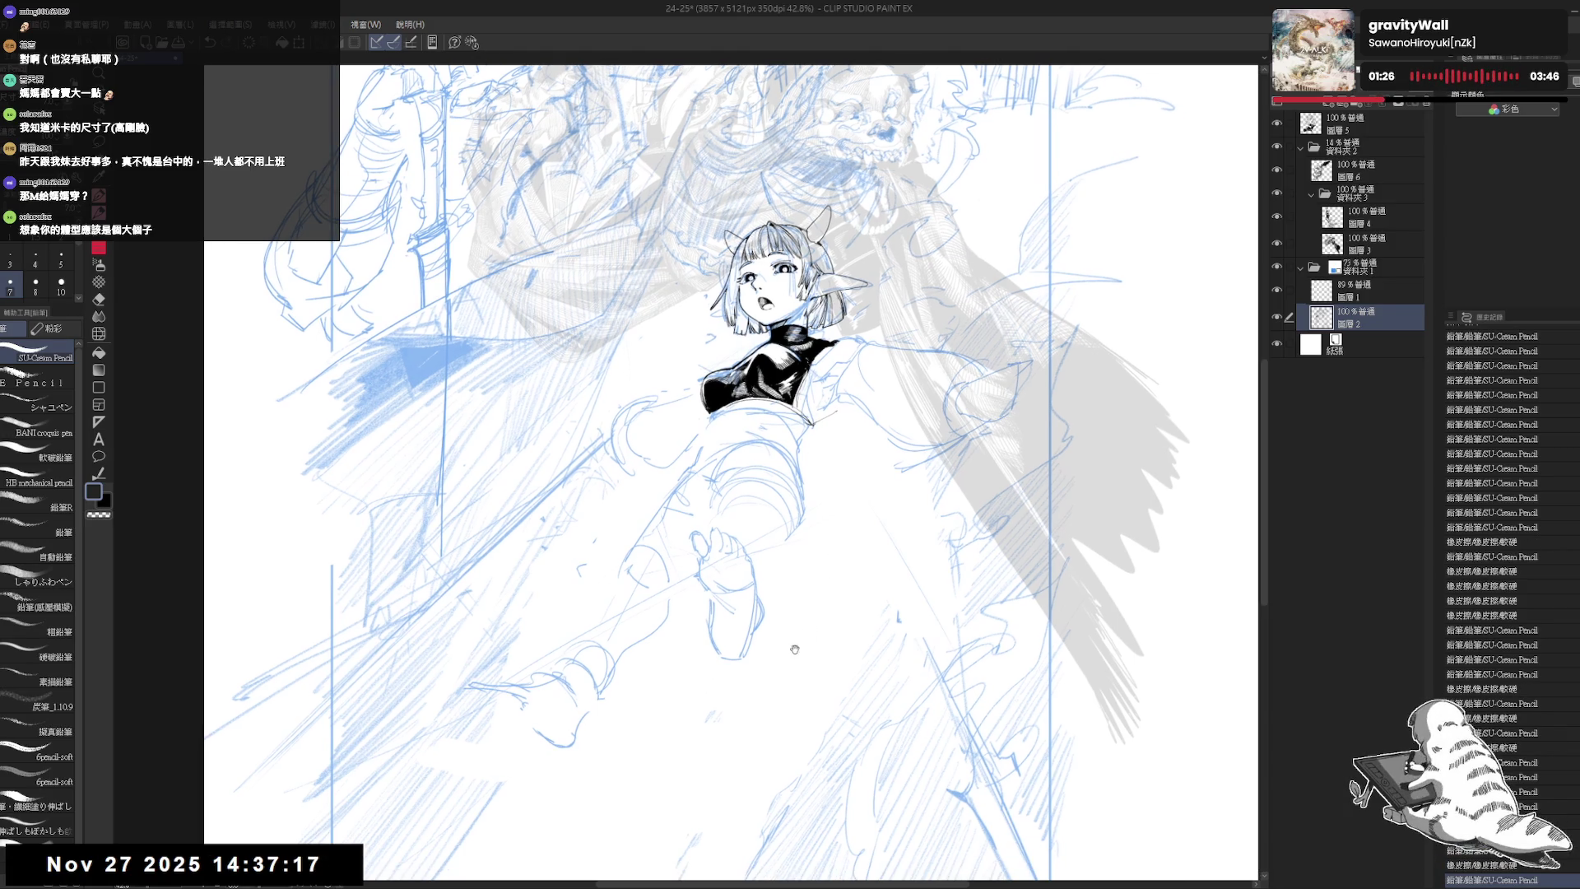
- Lasso-select the lower-leg lines, move them into place, and deselect
key("m")
left_click_drag(697, 541, 714, 524)
mouse_move(697, 453)
left_mouse_down()
mouse_move(586, 594)
mouse_move(476, 654)
mouse_move(579, 750)
mouse_move(740, 685)
mouse_move(844, 481)
mouse_move(773, 406)
left_mouse_up()
mouse_move(802, 494)
left_mouse_down()
mouse_move(724, 533)
mouse_move(697, 597)
mouse_move(811, 609)
mouse_move(774, 467)
mouse_move(765, 477)
mouse_move(812, 513)
mouse_move(706, 536)
mouse_move(761, 521)
mouse_move(748, 495)
mouse_move(724, 514)
mouse_move(757, 522)
left_mouse_up()
key("ctrl+d")
key("ctrl+d")
key("ctrl+d")
- Erase and redraw the sketch lines right of the shoulder, removing stray strokes
key("e")
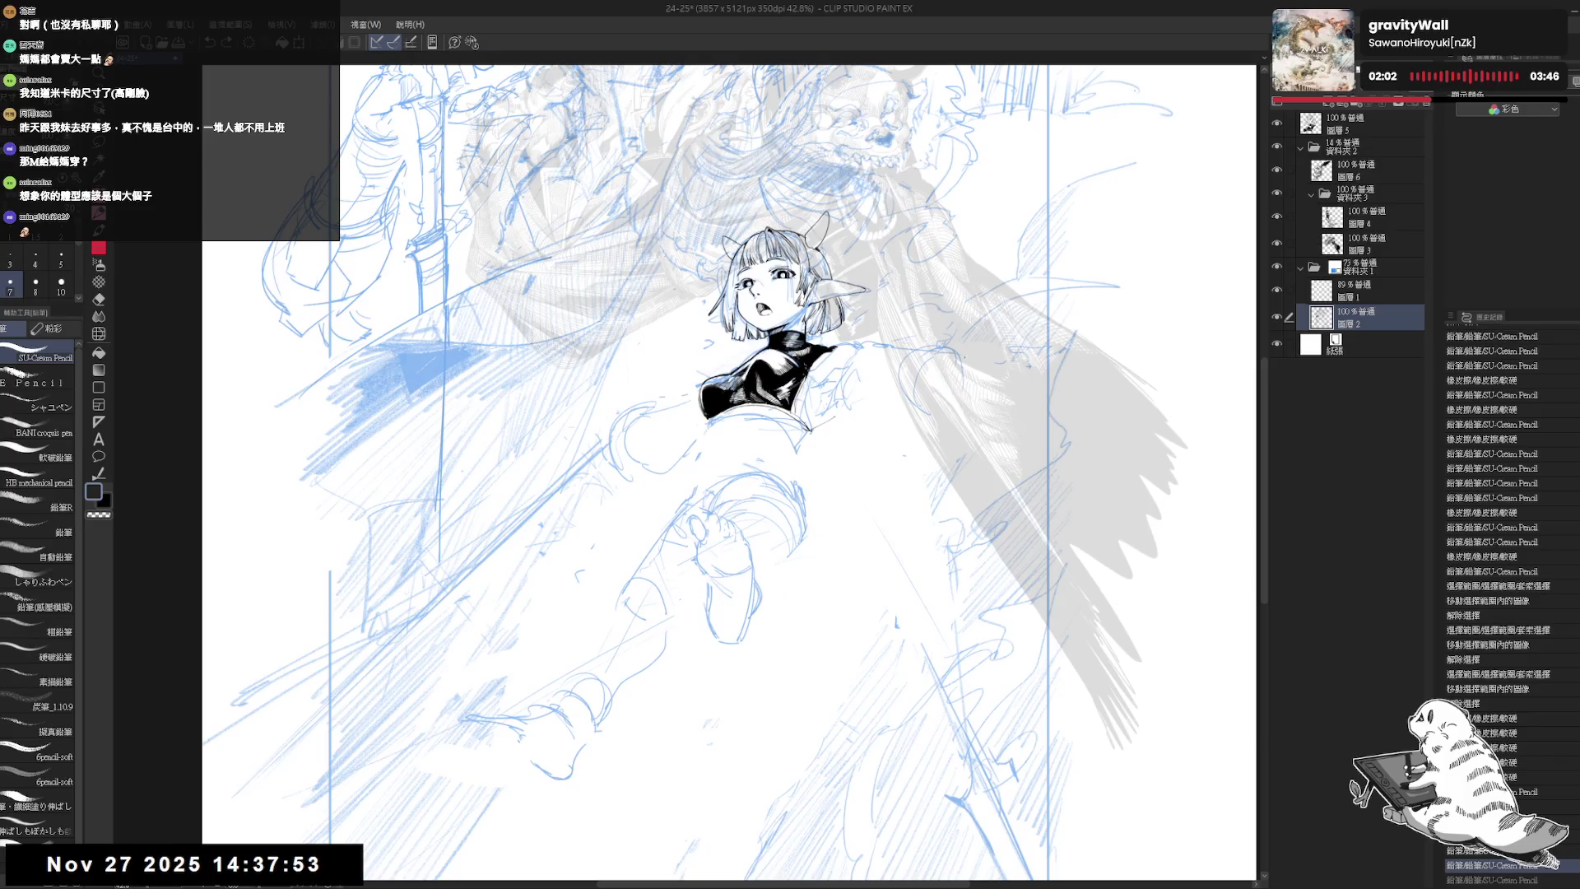
mouse_move(884, 354)
left_mouse_down()
mouse_move(843, 415)
mouse_move(938, 456)
left_mouse_up()
left_click_drag(860, 409, 926, 460)
mouse_move(938, 416)
left_mouse_down()
mouse_move(979, 463)
mouse_move(971, 364)
mouse_move(946, 412)
mouse_move(965, 397)
left_mouse_up()
key("ctrl+z")
key("e")
key("p")
key("e")
mouse_move(979, 338)
left_mouse_down()
mouse_move(954, 380)
mouse_move(999, 337)
mouse_move(990, 383)
mouse_move(962, 387)
left_mouse_up()
key("p")
scroll(728, 473, "down", 1)
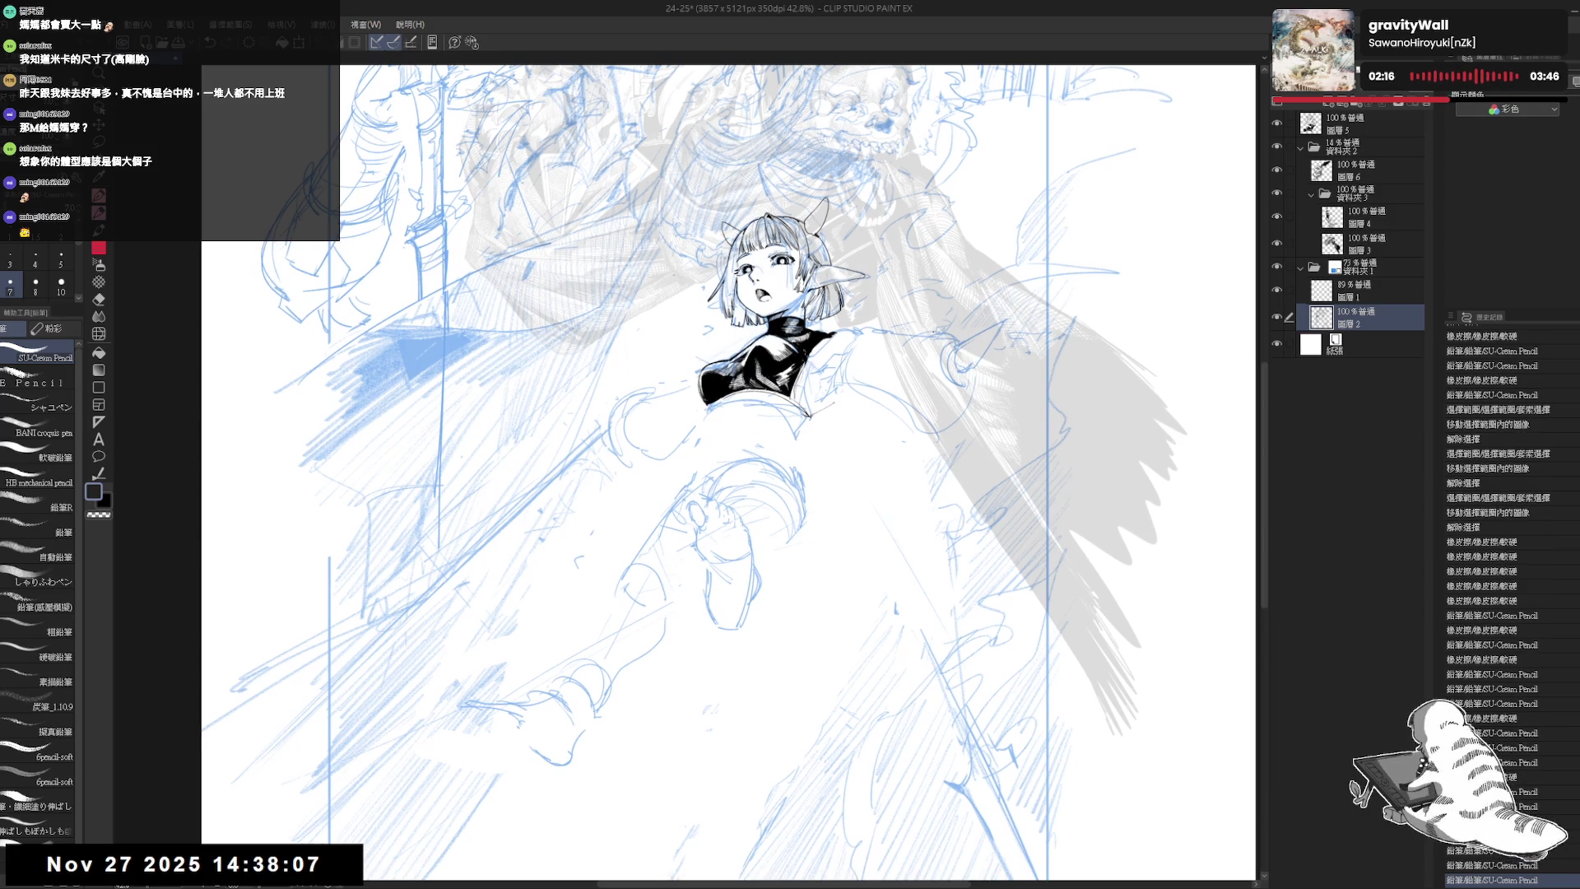
scroll(728, 473, "down", 2)
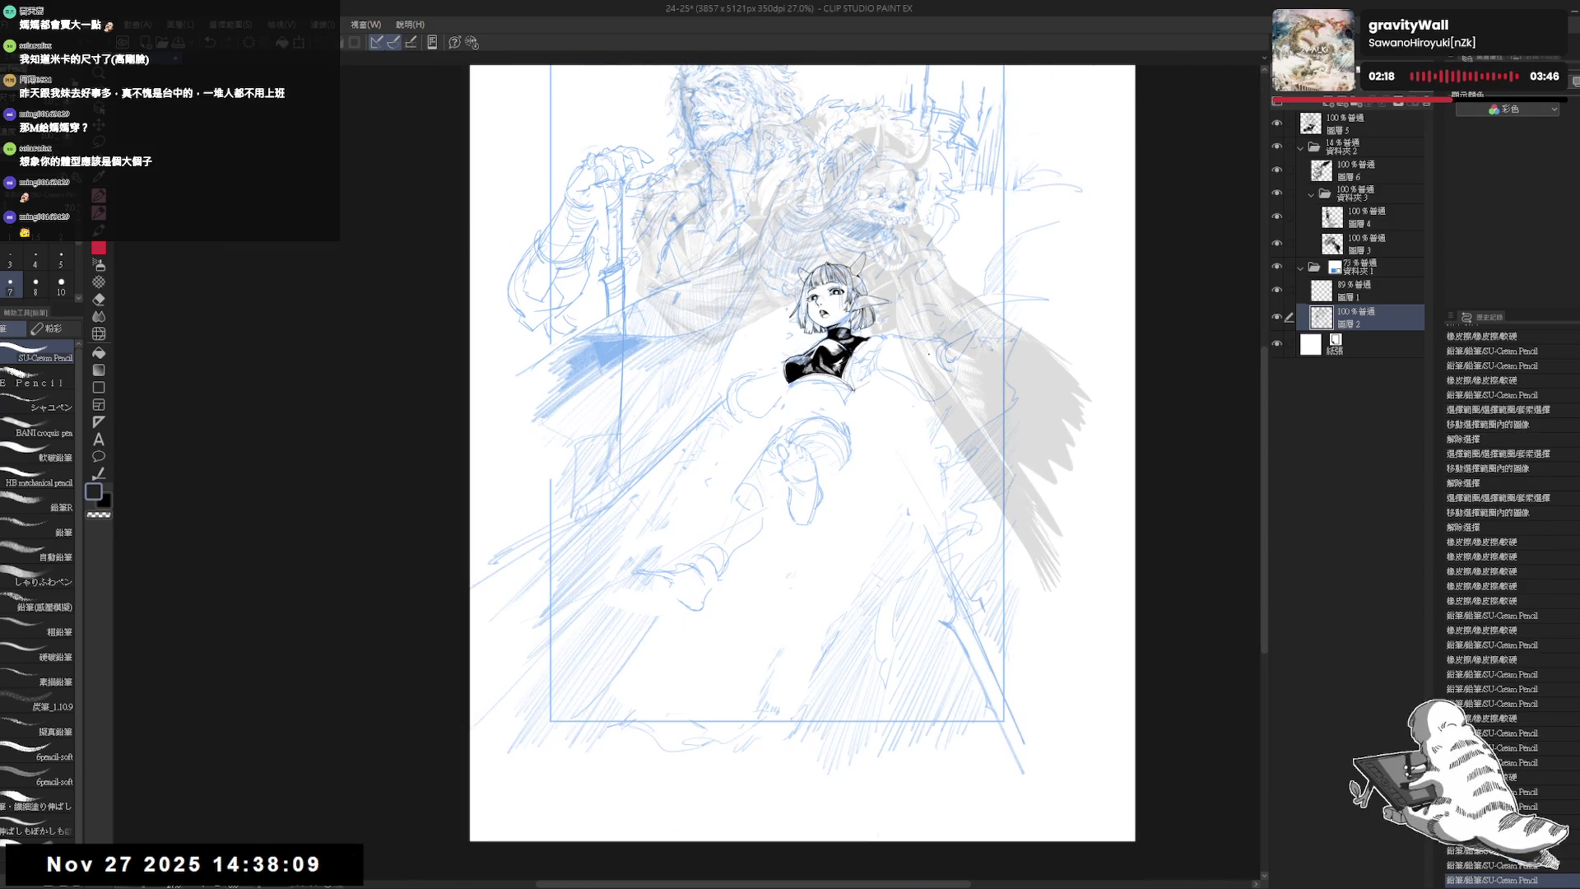
- Dab small pencil marks and a short stroke around the lower body and legs
left_click_drag(731, 452, 695, 456)
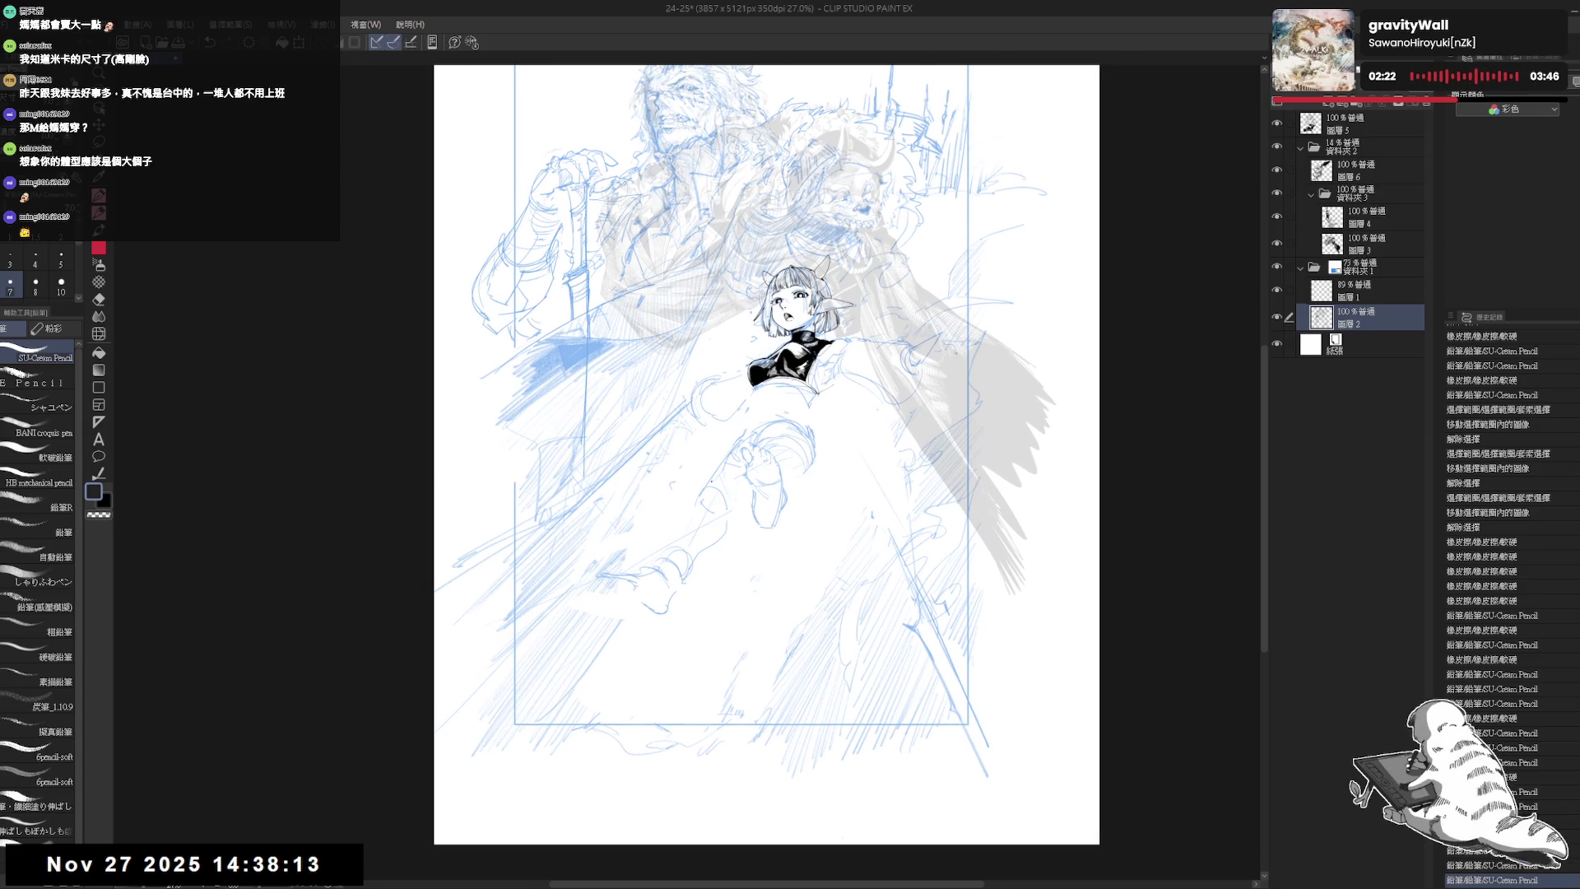
left_click(708, 457)
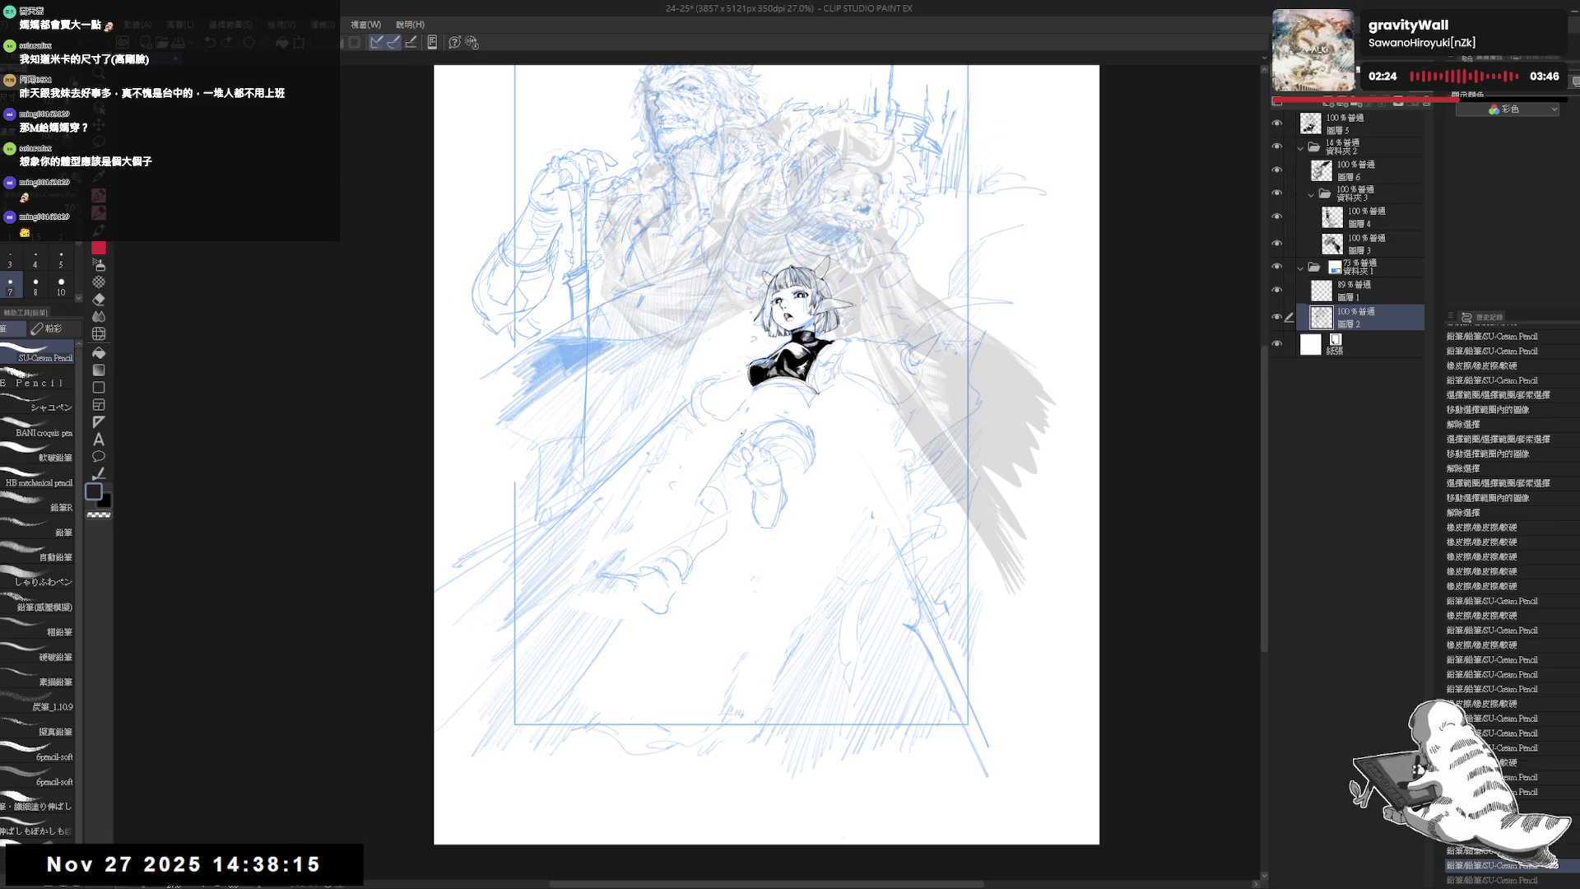
key("ctrl+z")
left_click(630, 503)
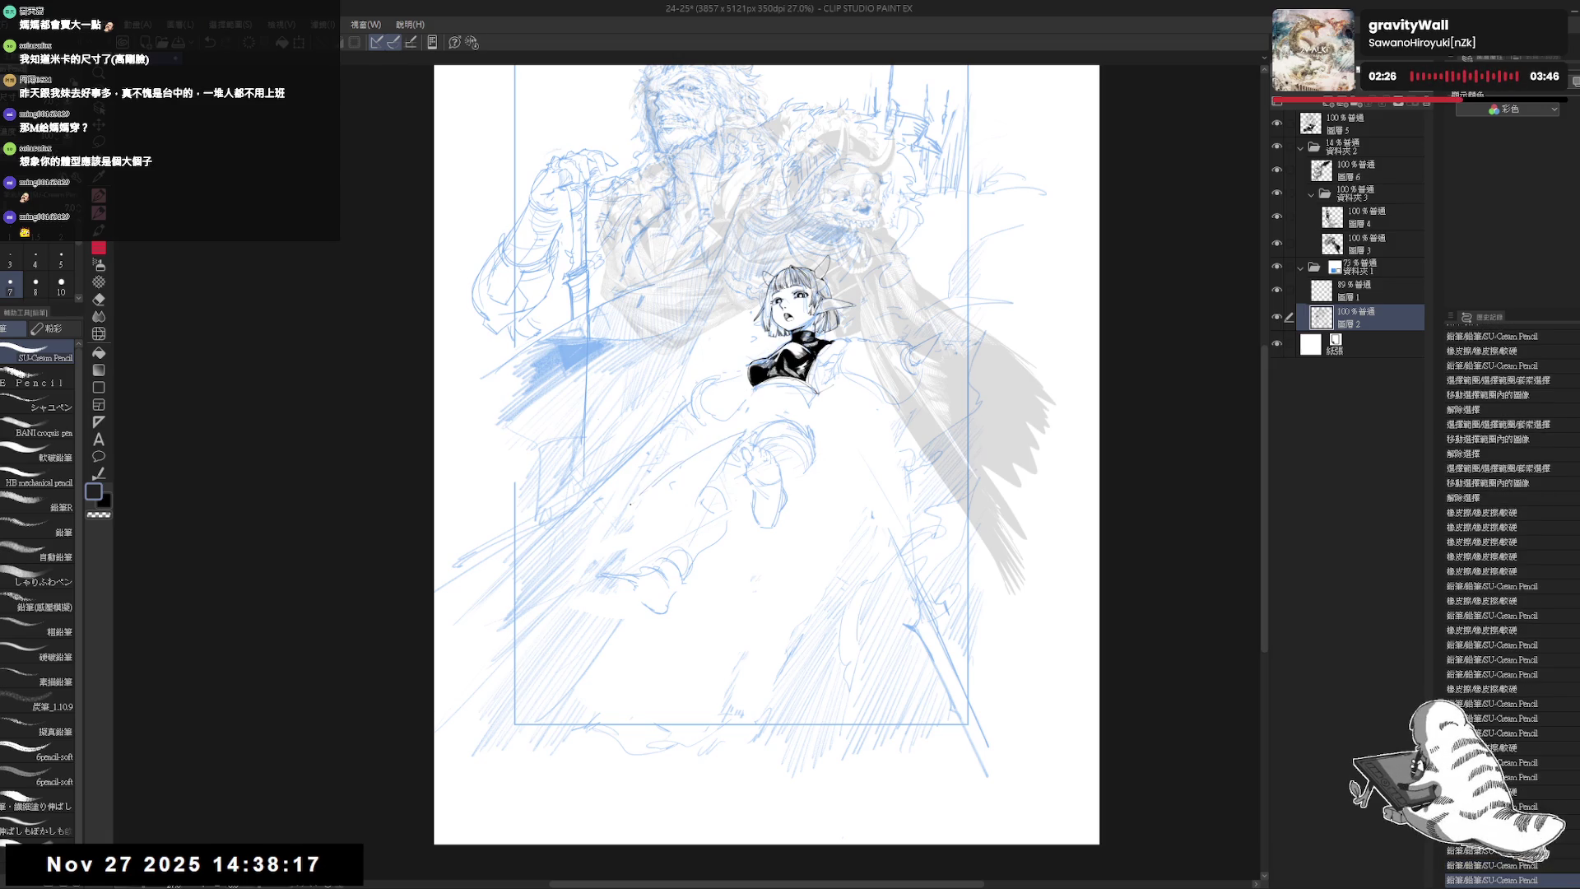
left_click(761, 453)
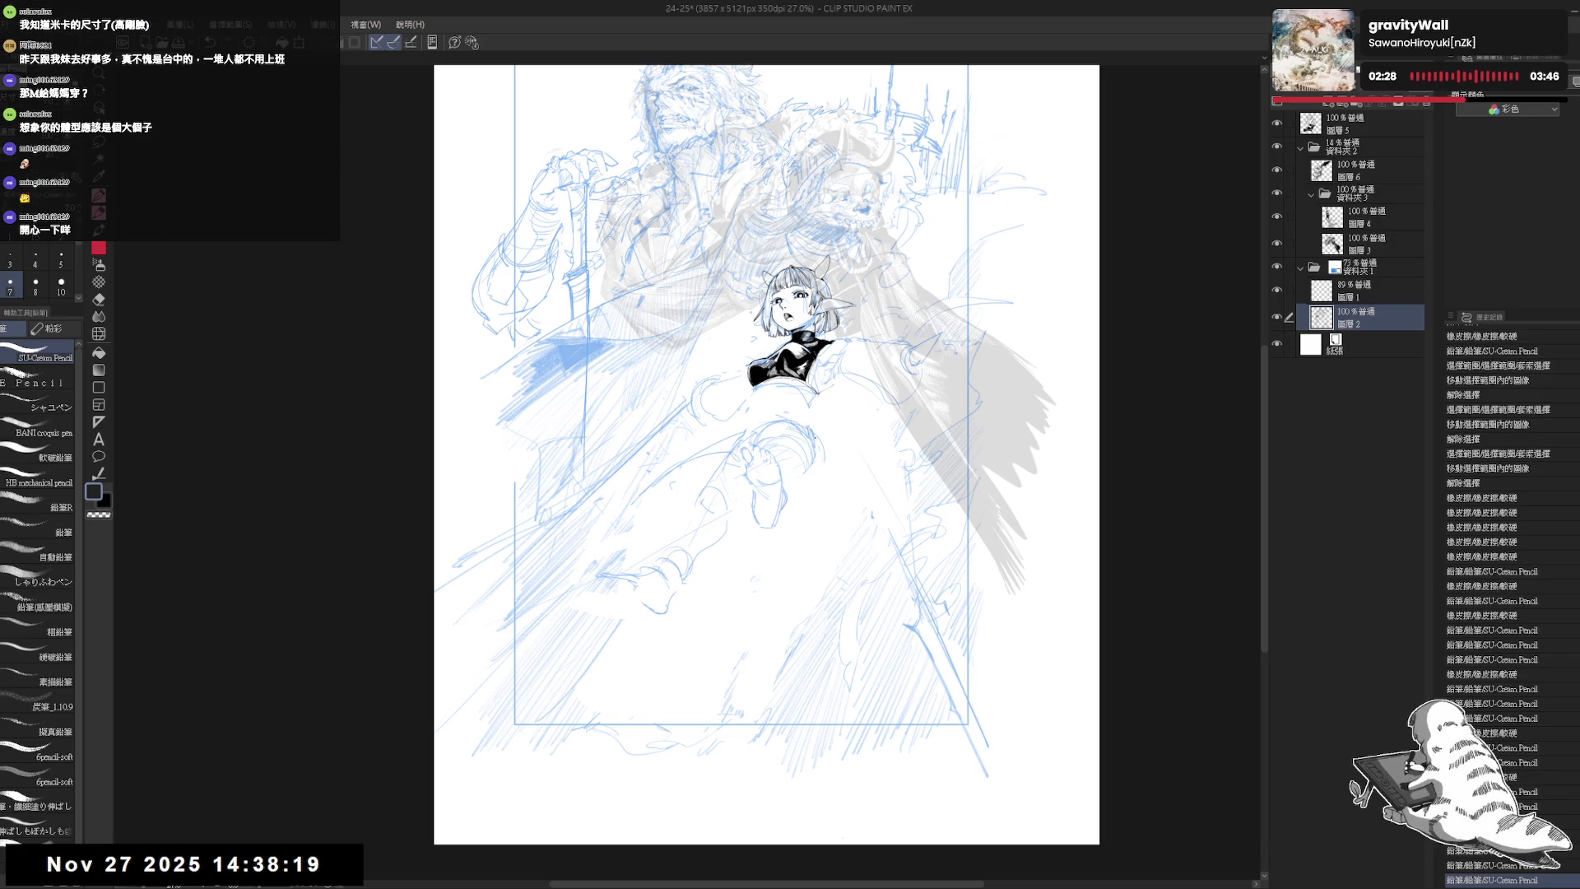
left_click(684, 516)
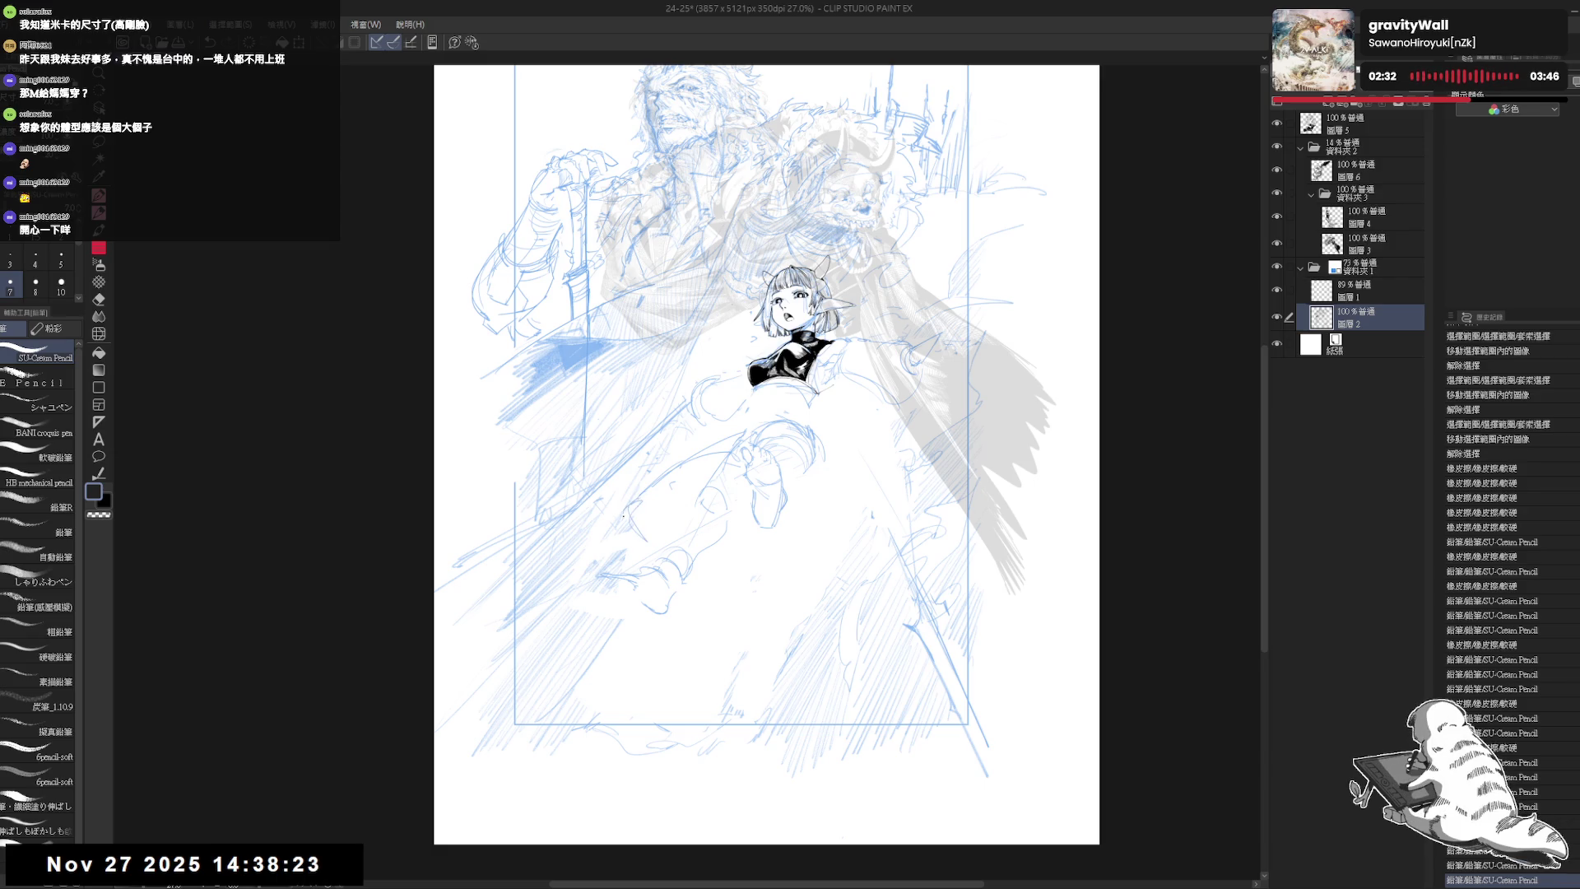
left_click_drag(624, 514, 651, 541)
left_click(700, 571)
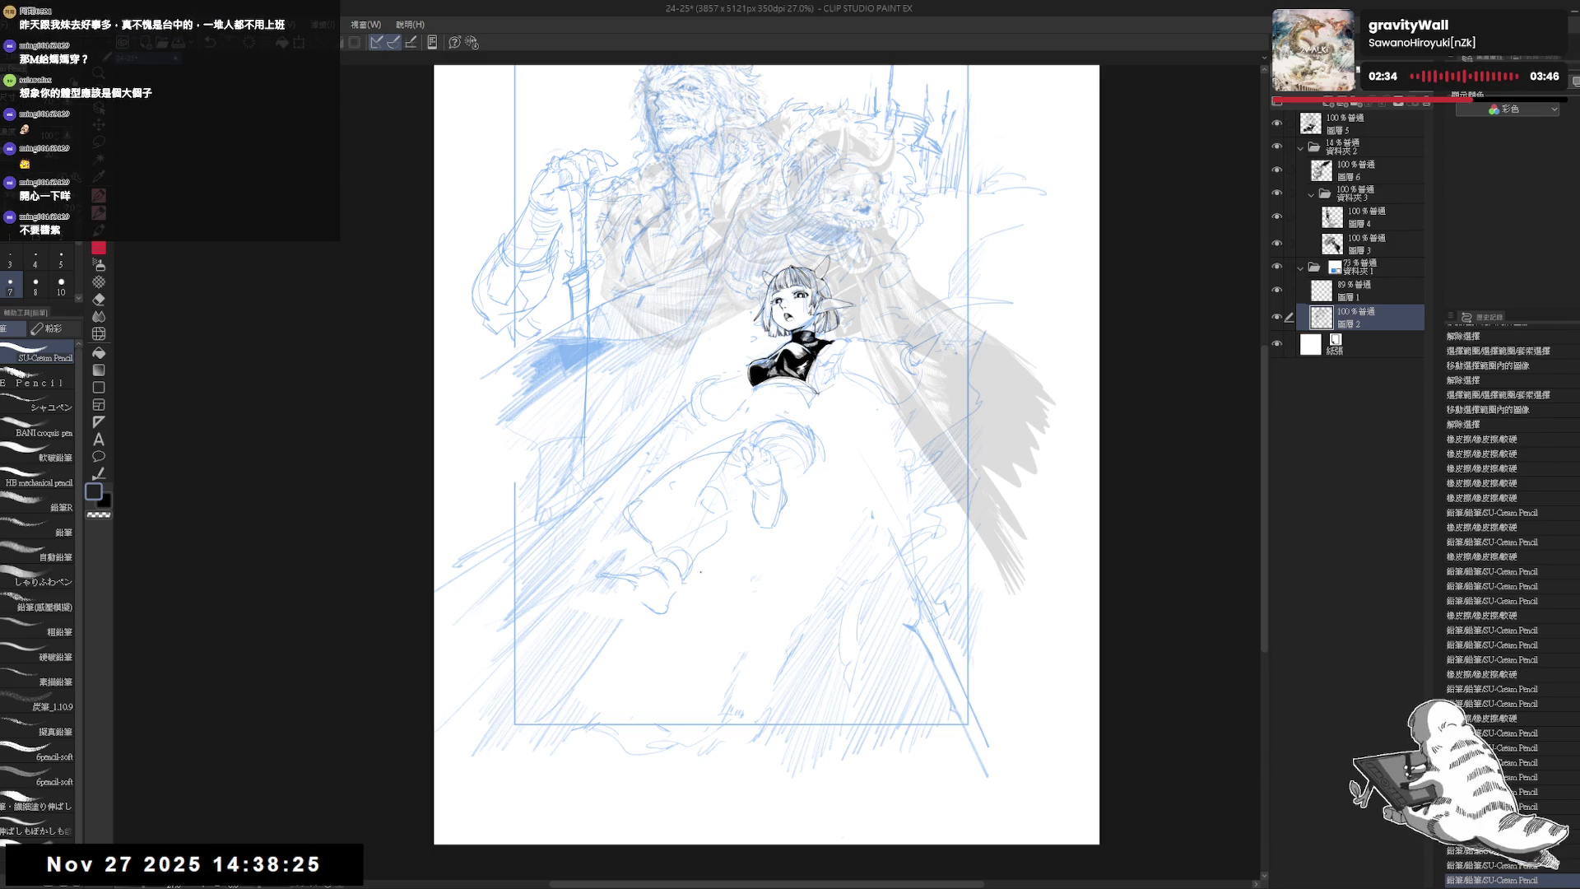
- Draw a curving line below the skirt and a small stroke near the legs
left_click_drag(746, 583, 833, 541)
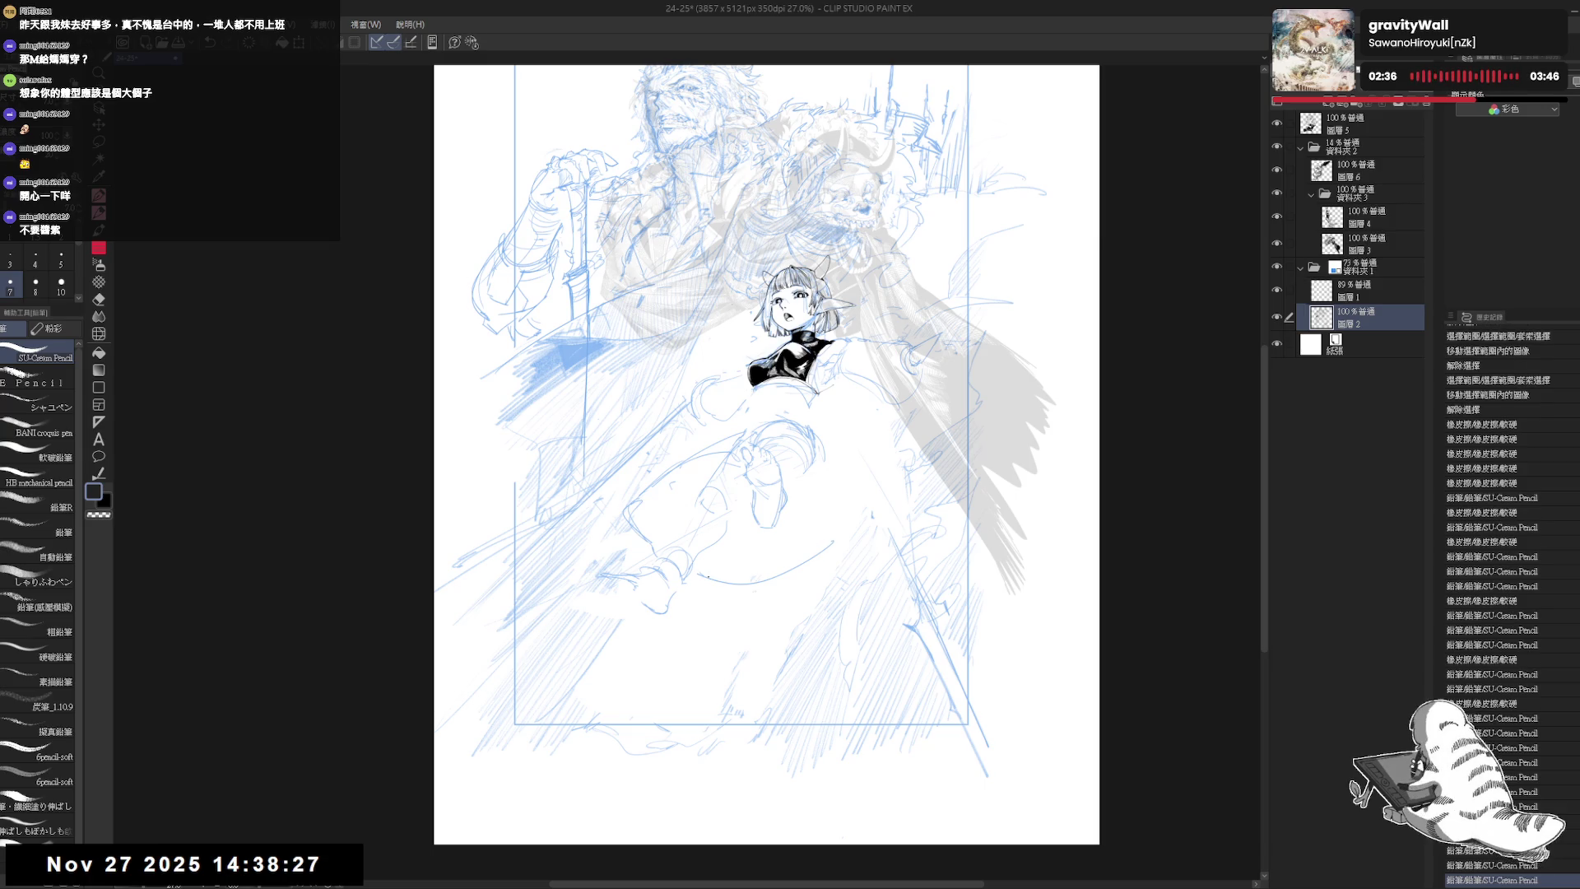
mouse_move(625, 509)
left_mouse_down()
mouse_move(649, 532)
mouse_move(728, 454)
left_mouse_up()
left_click(817, 492)
key("ctrl+z")
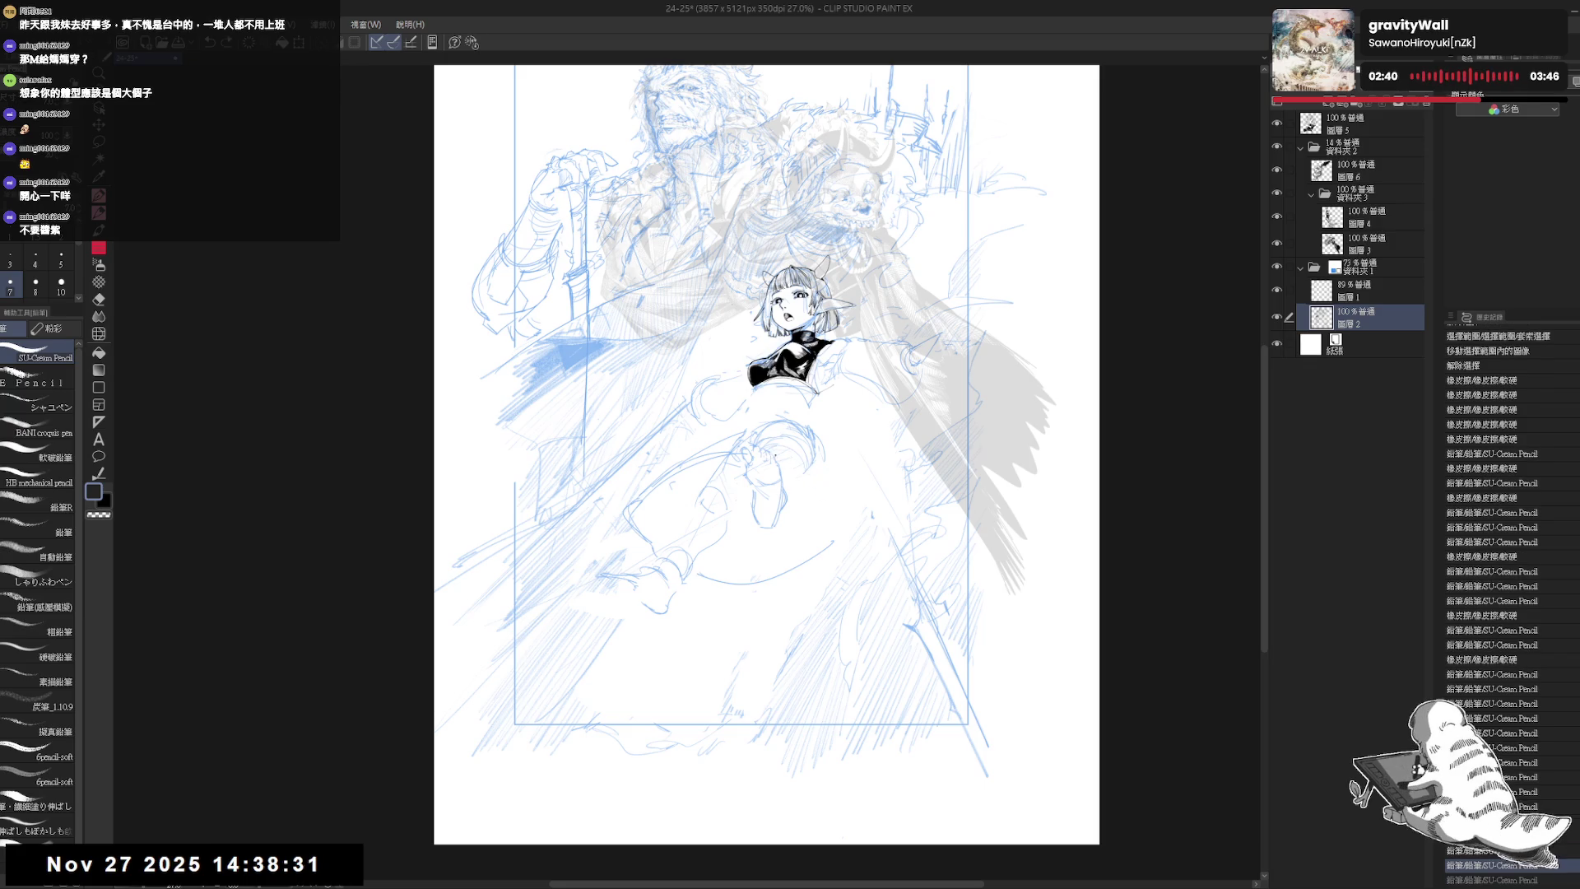
- Draw the curving tail line by the hip, undoing the failed attempts
left_click_drag(785, 460, 829, 522)
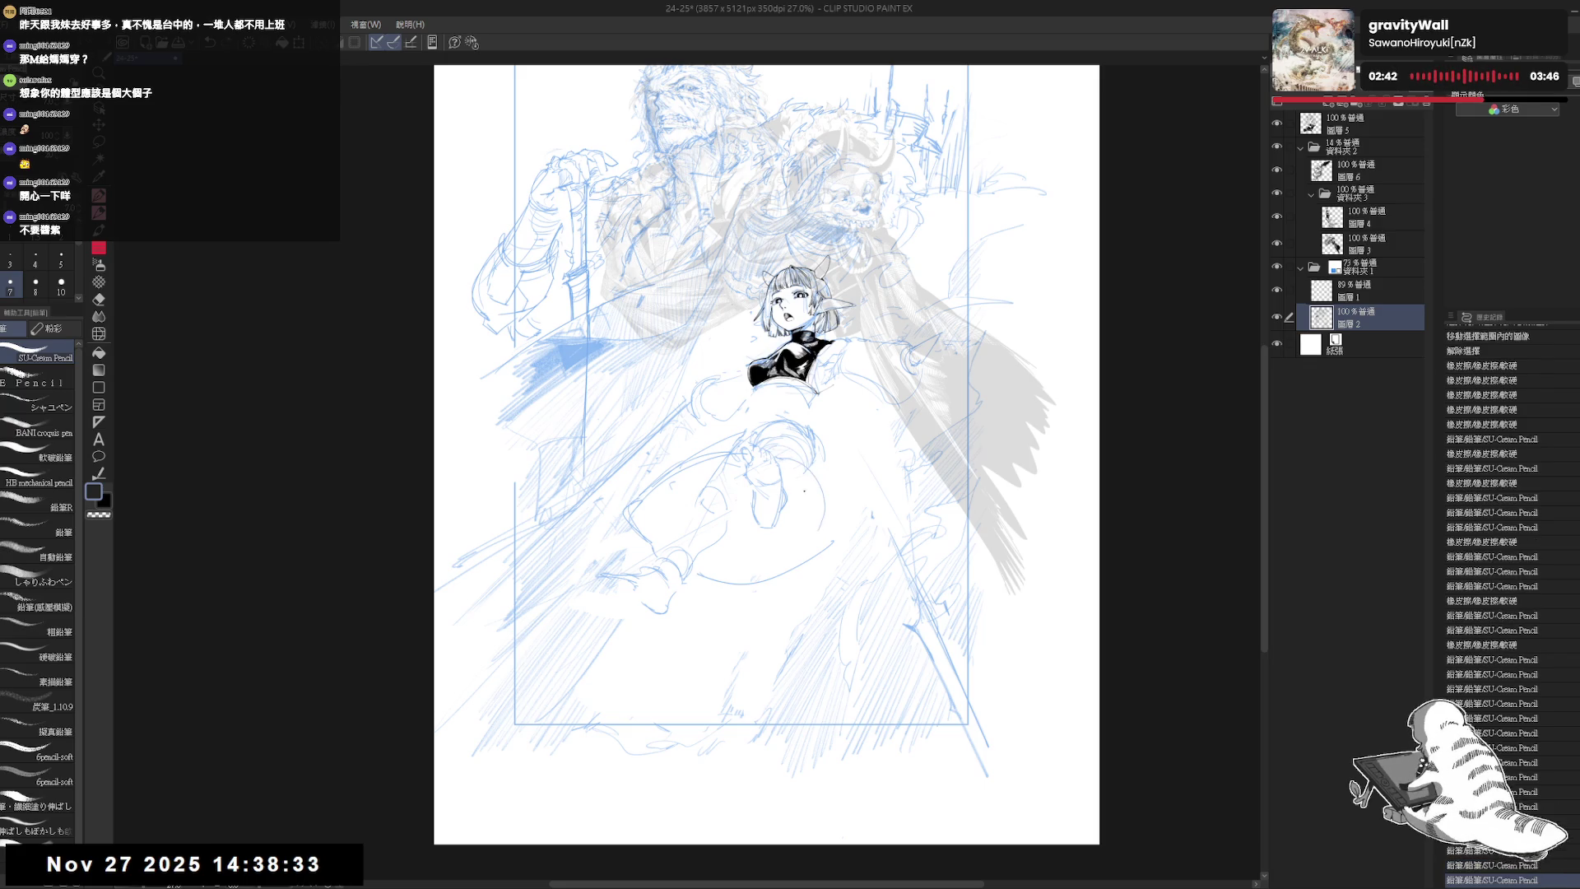
key("ctrl+z")
left_click_drag(784, 461, 831, 524)
key("ctrl+z")
left_click_drag(781, 458, 834, 518)
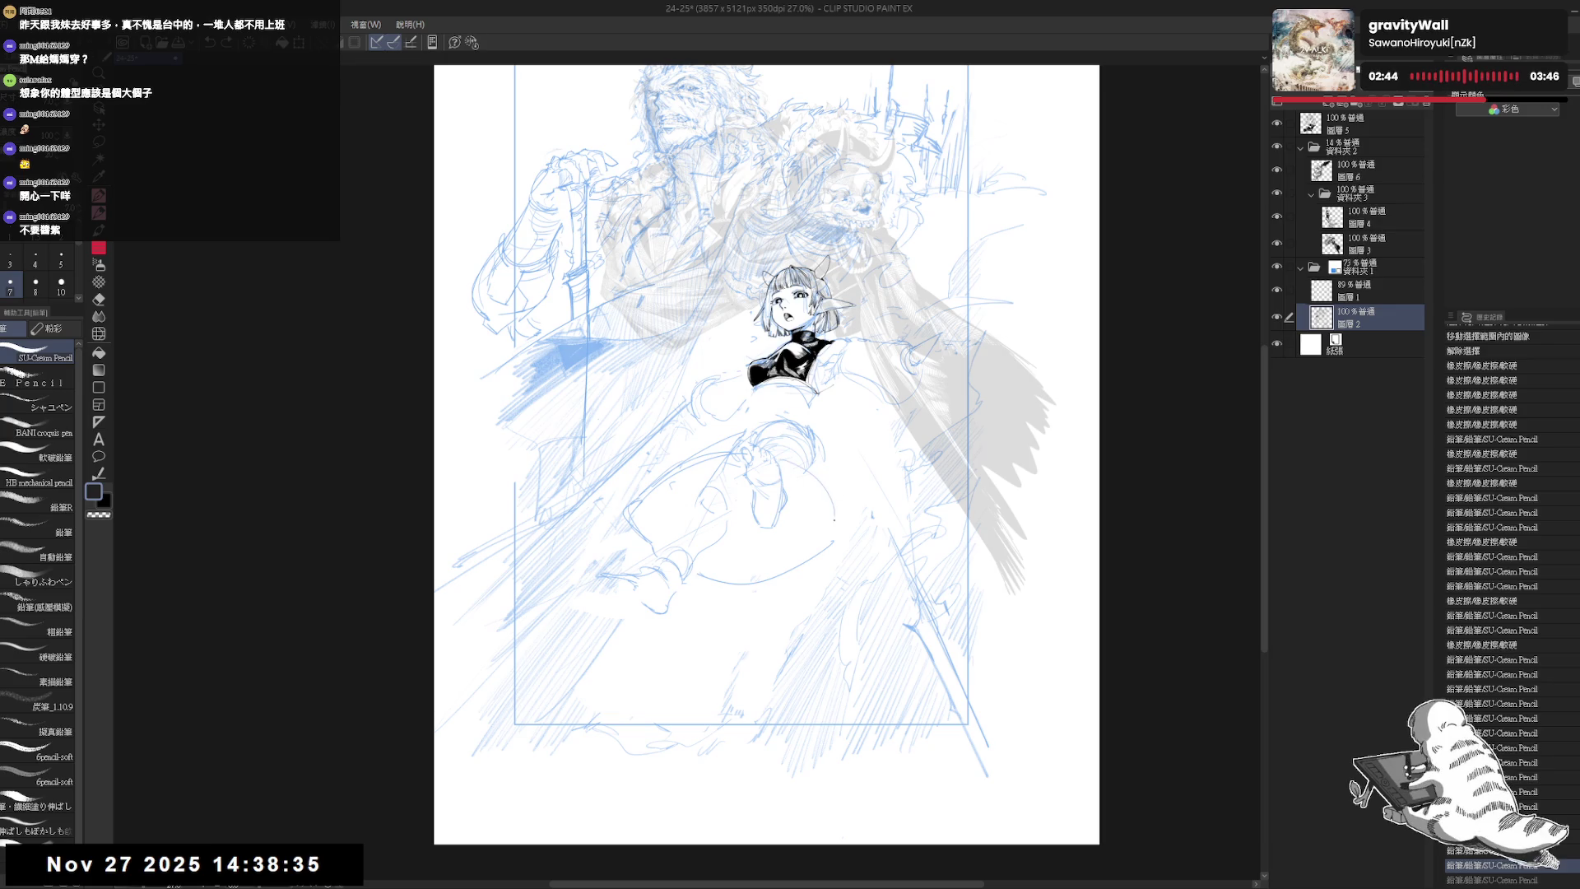
left_click_drag(783, 460, 831, 521)
key("ctrl+z")
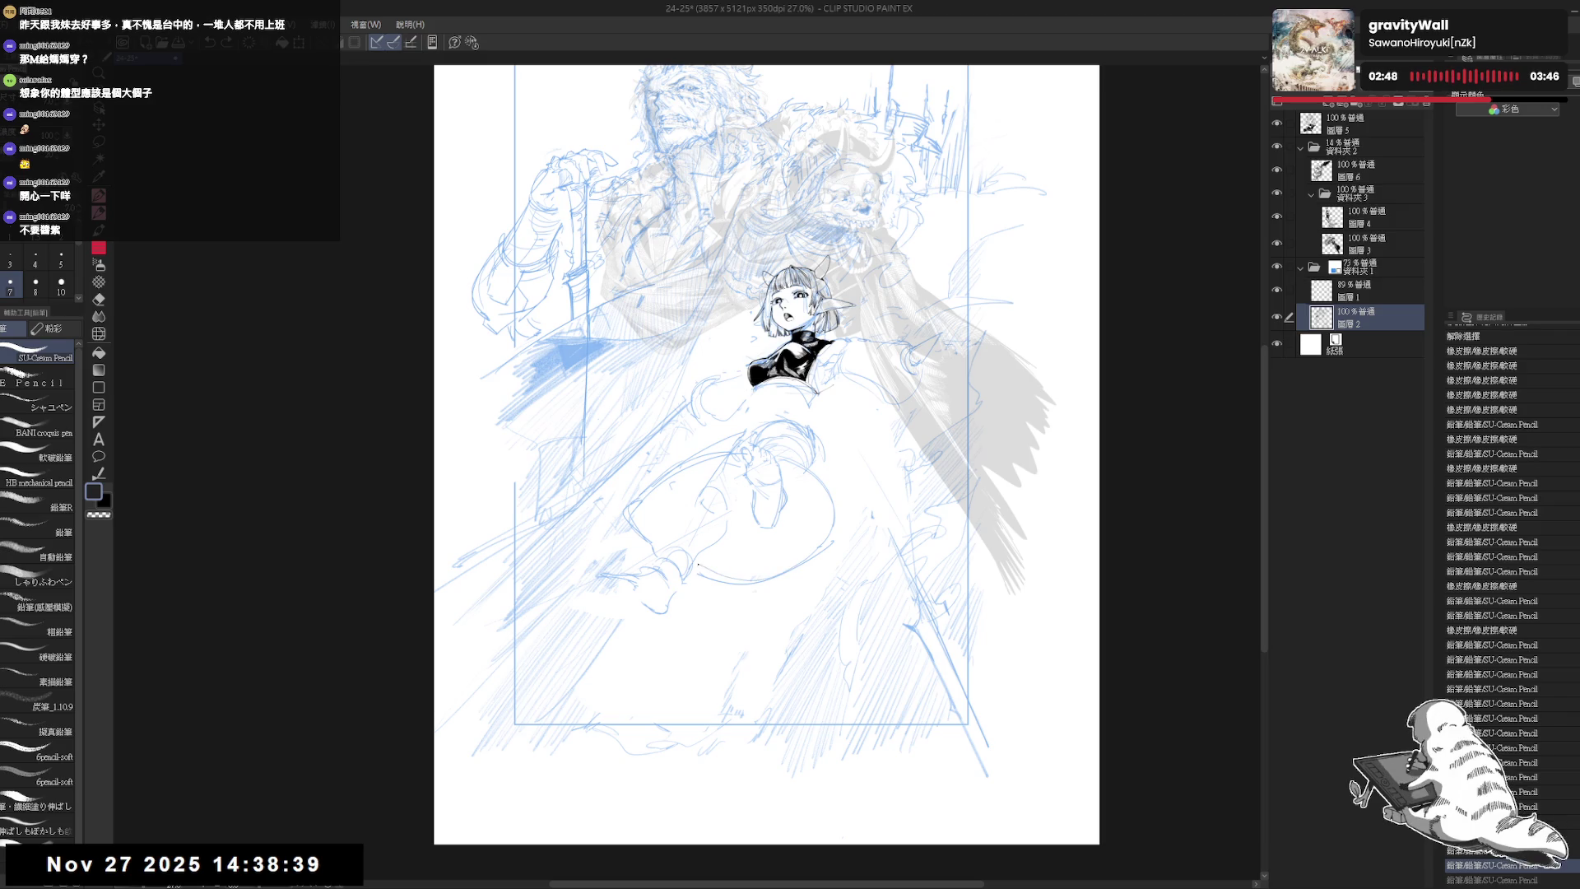
key("h")
scroll(659, 523, "up", 3)
- Redraw the figure's left and right body contours down toward the legs with the Pencil
left_click_drag(659, 523, 676, 531)
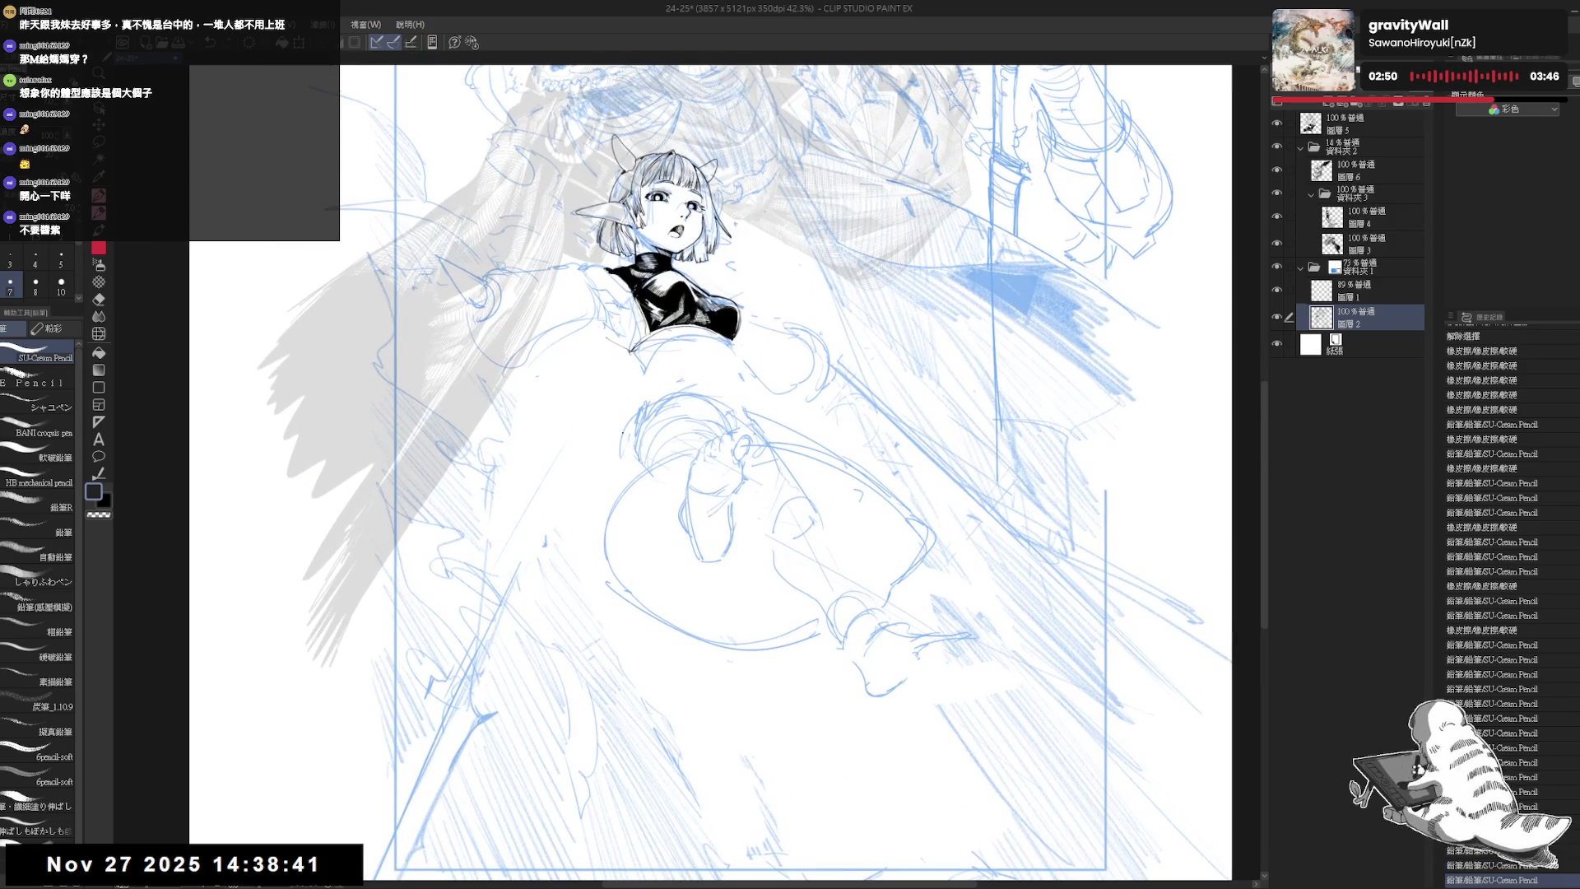
left_click_drag(615, 457, 609, 525)
key("ctrl+z")
left_click_drag(648, 377, 609, 534)
key("h")
mouse_move(753, 425)
left_mouse_down()
mouse_move(780, 504)
mouse_move(769, 556)
left_mouse_up()
key("ctrl+z")
mouse_move(777, 459)
left_mouse_down()
mouse_move(804, 652)
mouse_move(796, 560)
left_mouse_up()
- Erase stray marks near the waist and thigh, adding small pencil marks at the waist
key("e")
mouse_move(773, 436)
left_mouse_down()
mouse_move(737, 486)
mouse_move(782, 460)
left_mouse_up()
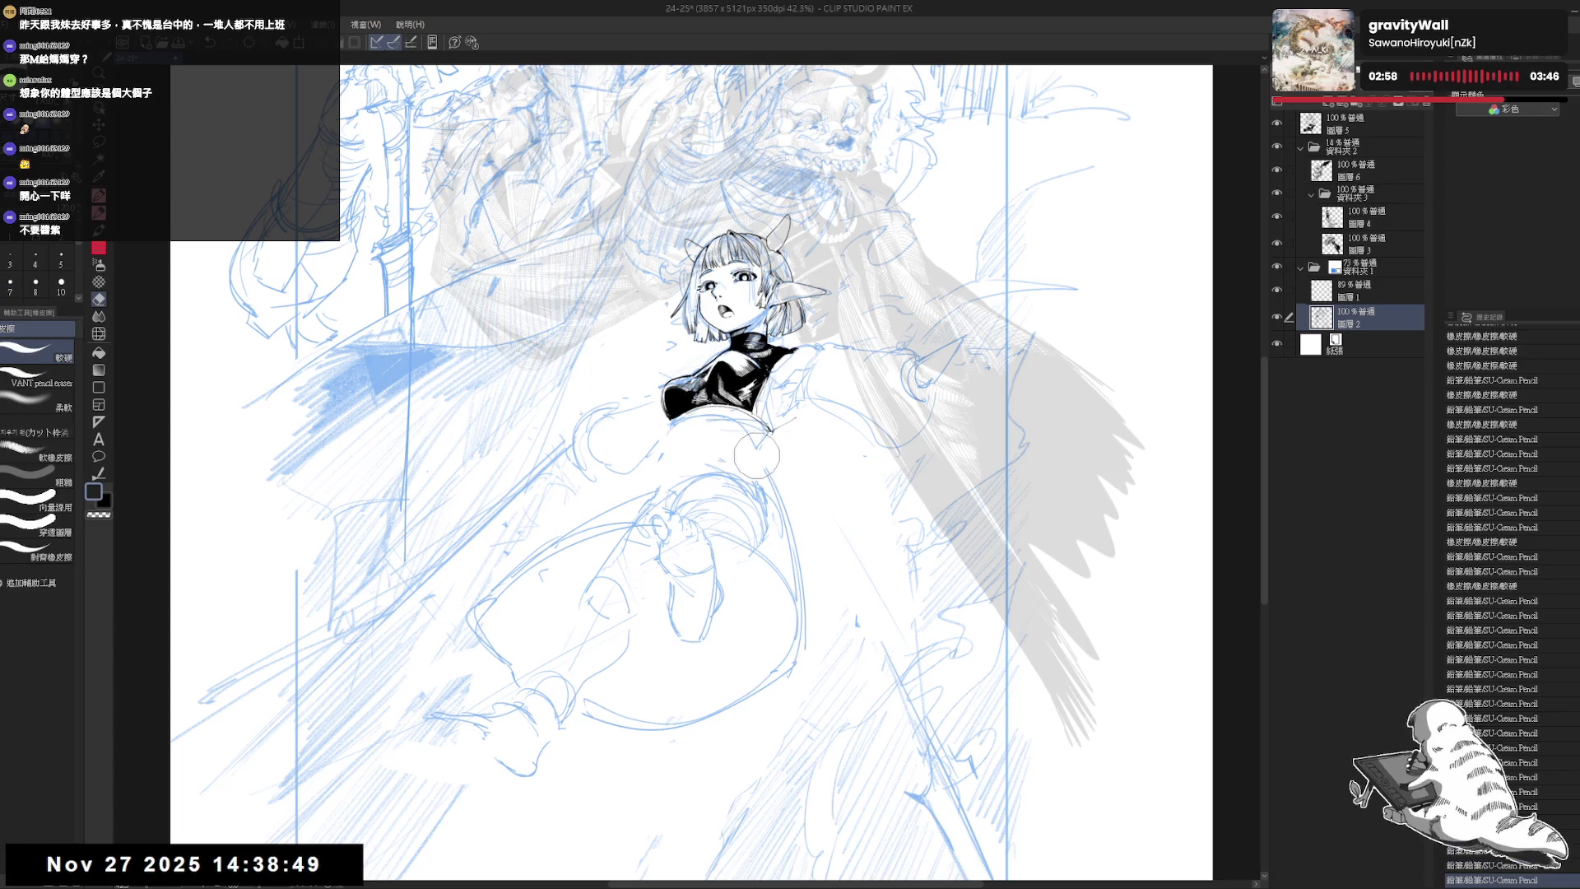
key("p")
left_click(699, 438)
left_click(699, 438)
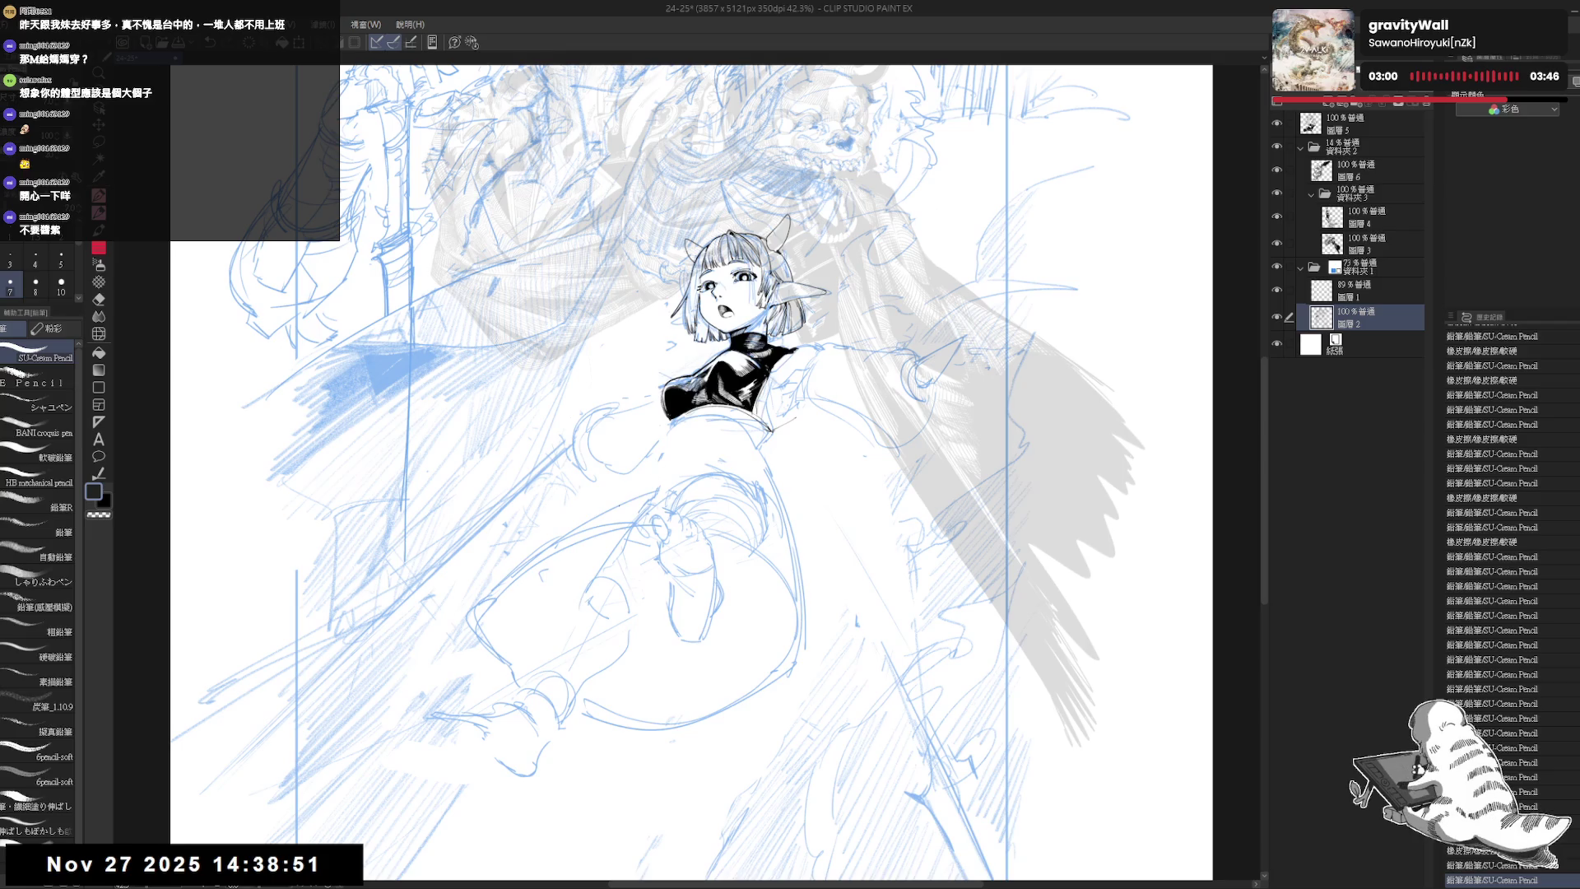
key("e")
mouse_move(650, 478)
left_mouse_down()
mouse_move(601, 527)
mouse_move(591, 515)
mouse_move(672, 446)
mouse_move(735, 429)
mouse_move(666, 451)
mouse_move(701, 427)
mouse_move(719, 427)
mouse_move(748, 485)
left_mouse_up()
key("p")
- Erase the old lines around the knee and draw a new line right of the skirt
scroll(641, 374, "down", 2)
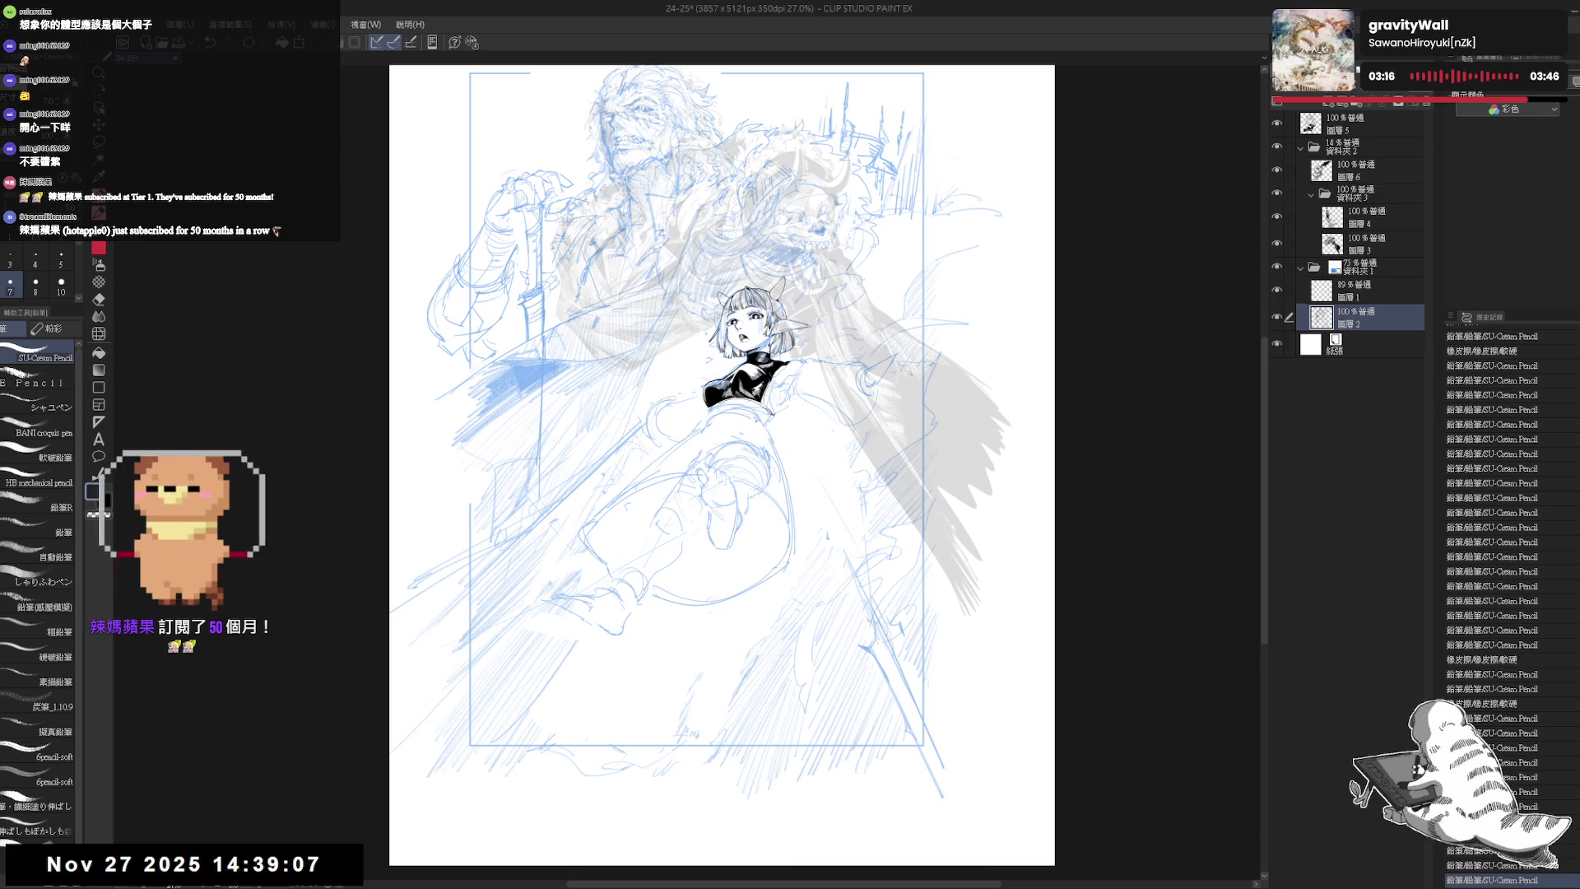
key("e")
mouse_move(715, 452)
left_mouse_down()
mouse_move(749, 461)
mouse_move(747, 420)
mouse_move(788, 451)
left_mouse_up()
key("p")
left_click_drag(855, 494, 860, 550)
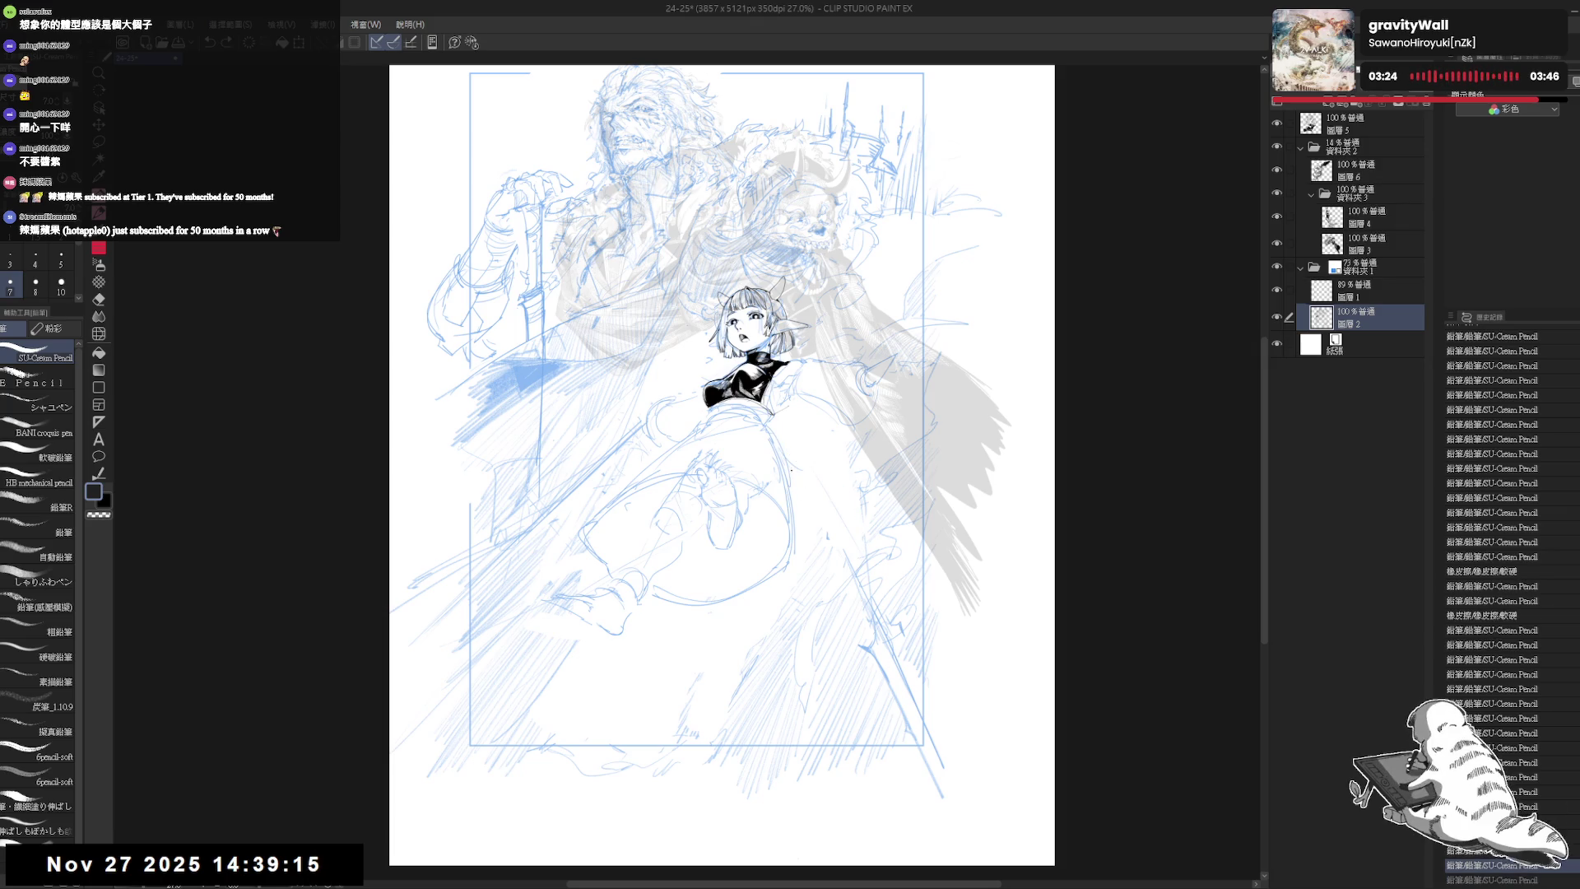
mouse_move(794, 473)
left_mouse_down()
mouse_move(839, 625)
mouse_move(746, 630)
left_mouse_up()
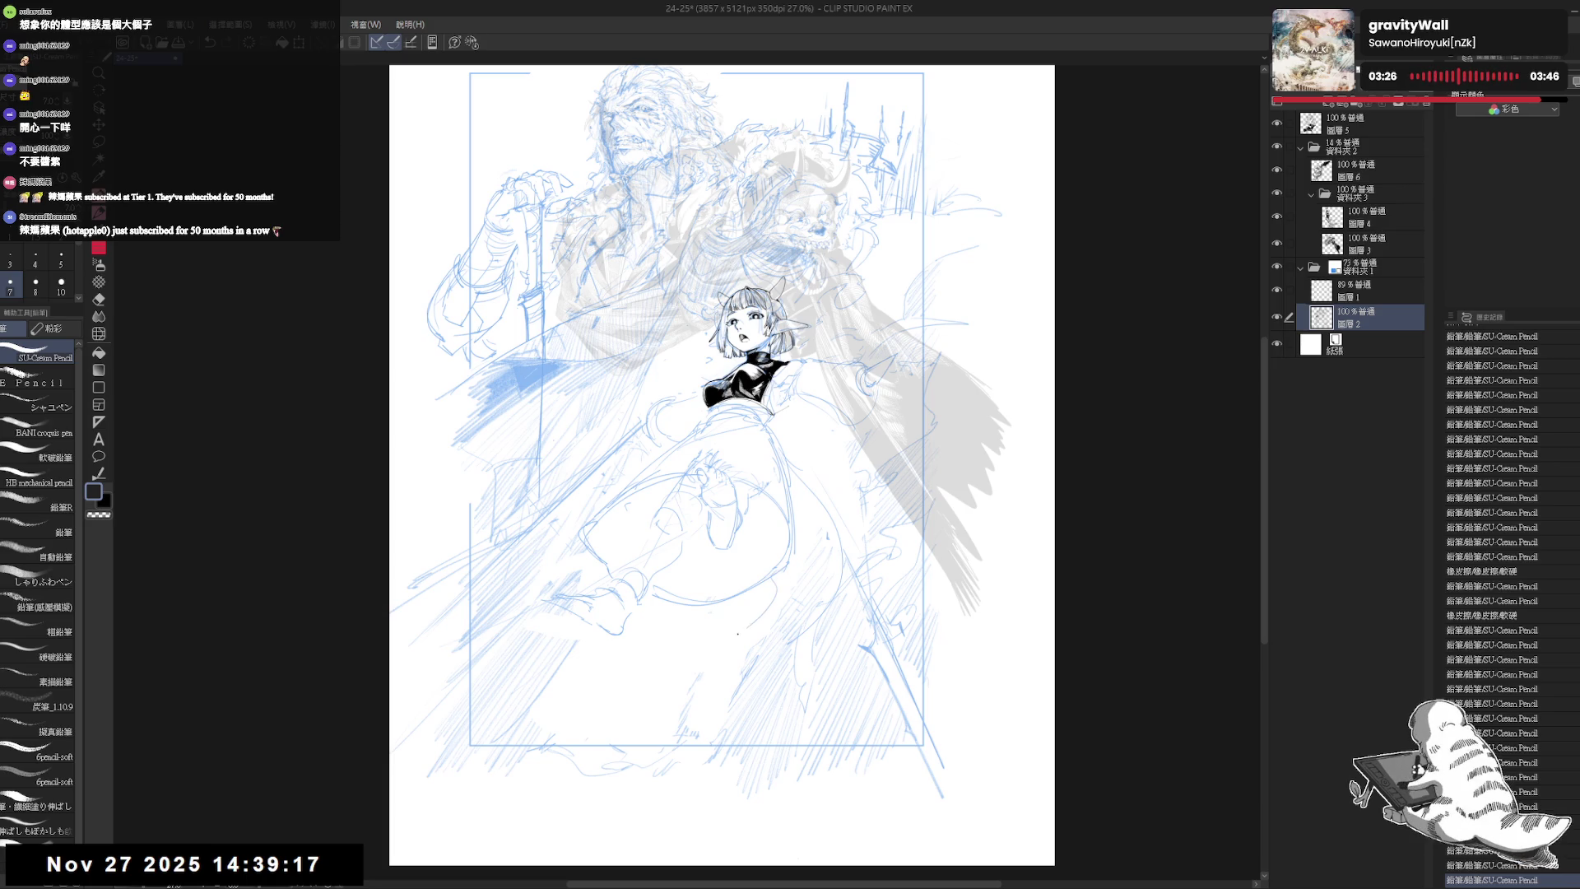
key("ctrl+z")
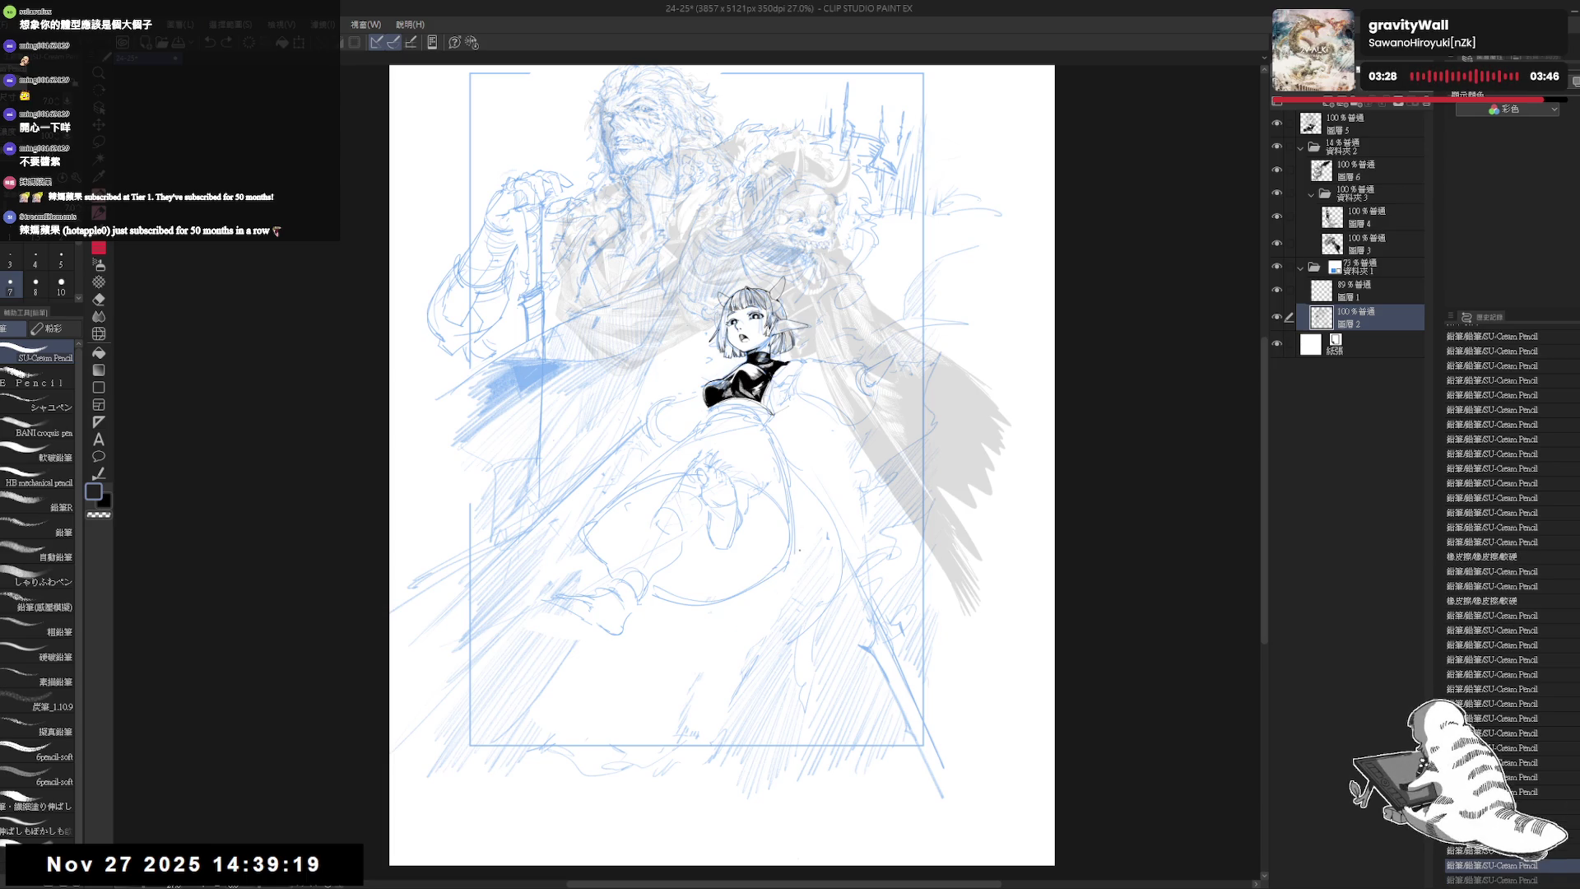
- Erase old skirt lines and draw a new curved skirt line with a small mark
key("e")
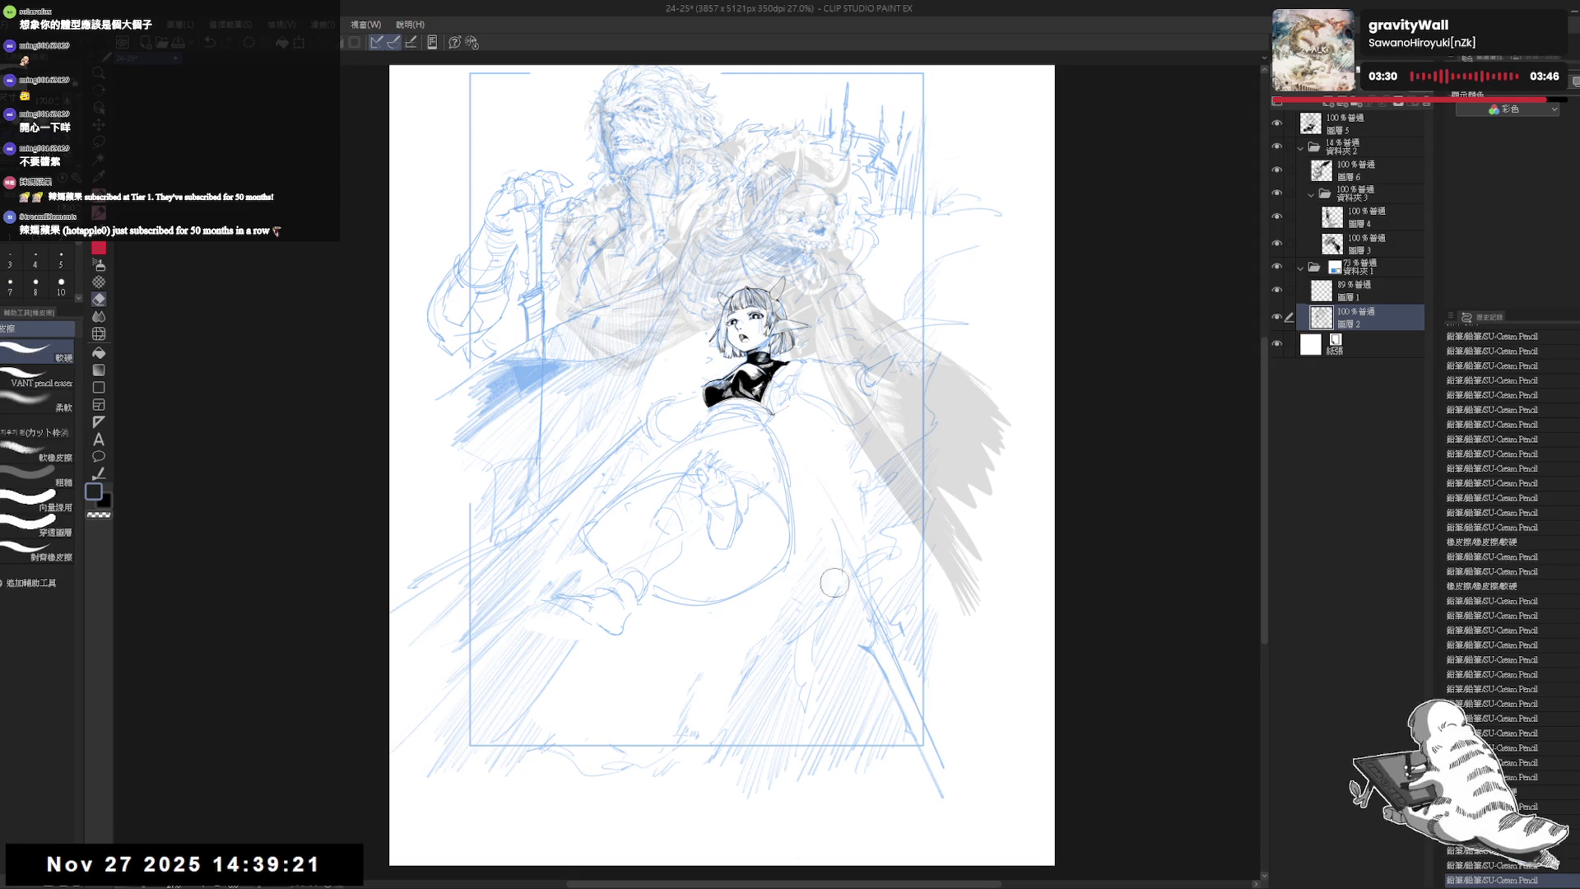
scroll(790, 559, "up", 2)
left_click_drag(778, 543, 753, 609)
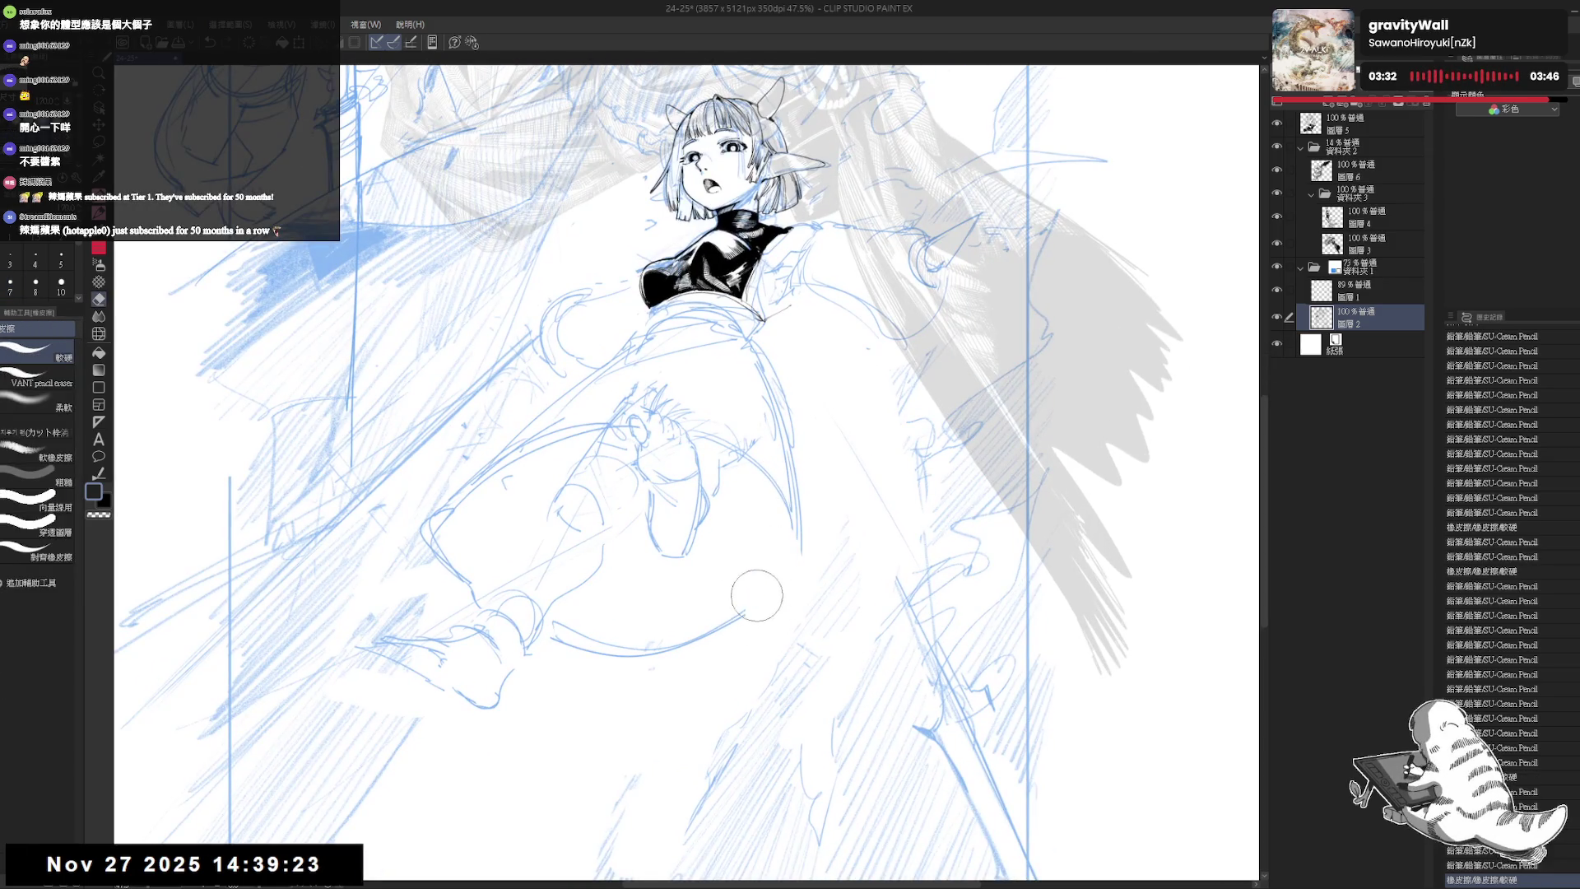
key("p")
left_click_drag(733, 465, 716, 609)
key("ctrl+z")
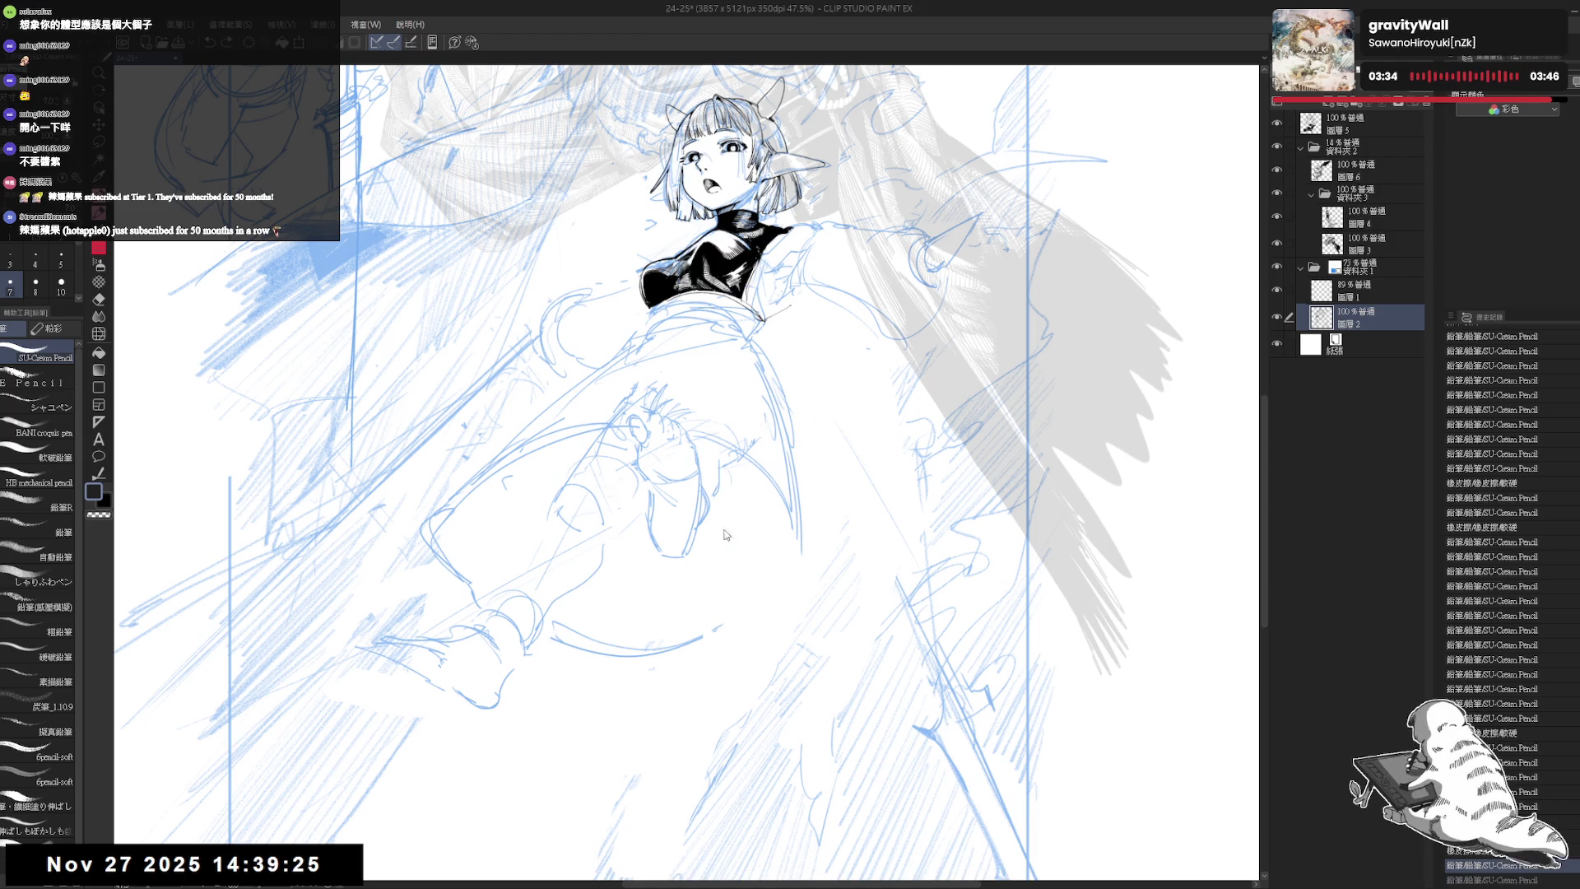
left_click_drag(703, 555, 746, 657)
left_click_drag(790, 558, 818, 583)
- Clean out stray skirt lines and redraw the skirt outline with fresh pencil strokes
key("e")
left_click_drag(724, 666, 765, 642)
key("p")
mouse_move(707, 593)
left_mouse_down()
mouse_move(748, 658)
mouse_move(814, 646)
mouse_move(873, 609)
left_mouse_up()
left_click_drag(718, 460, 747, 491)
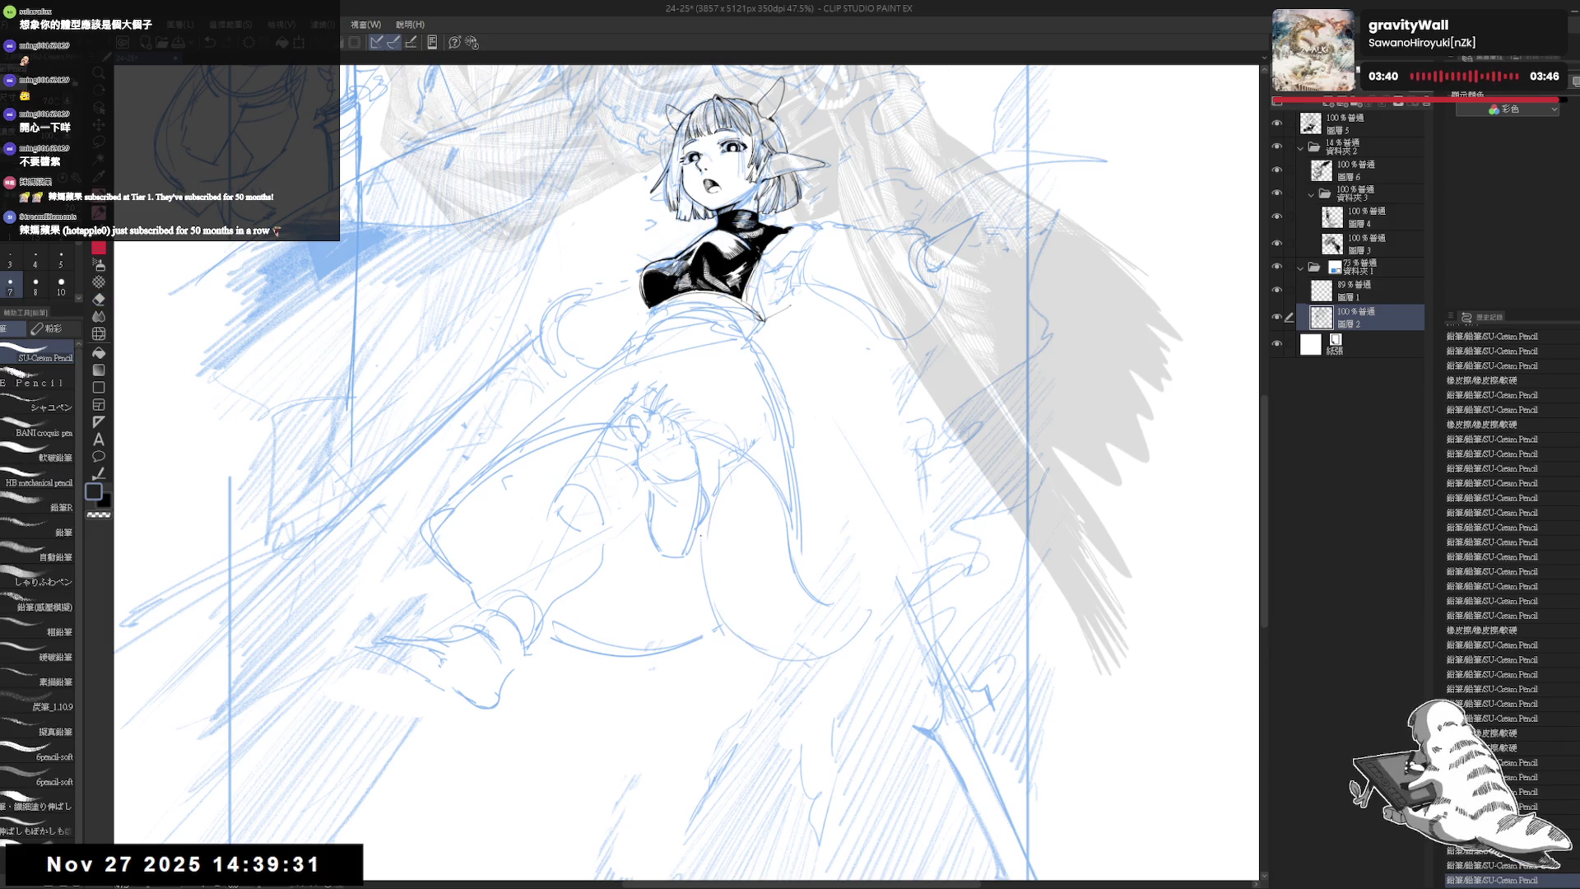
left_click_drag(700, 539, 736, 636)
key("e")
mouse_move(827, 589)
left_mouse_down()
mouse_move(800, 540)
mouse_move(800, 568)
left_mouse_up()
key("p")
left_click_drag(697, 636, 788, 623)
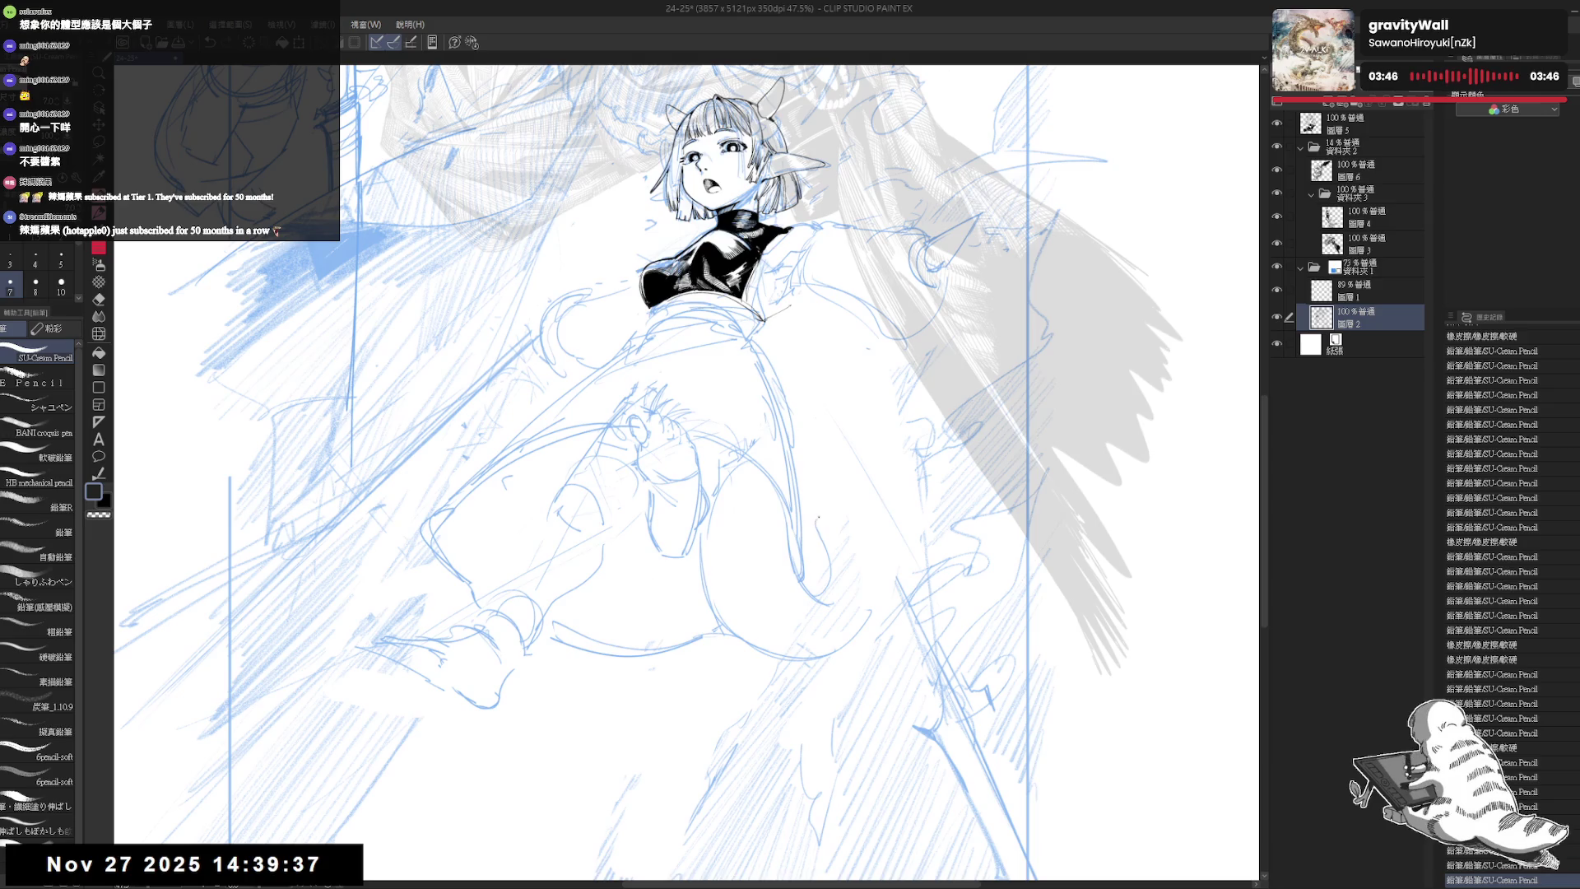
- Draw the curled tail tip beside the girl's hip and tidy the lines around it
left_click_drag(863, 609, 833, 650)
key("e")
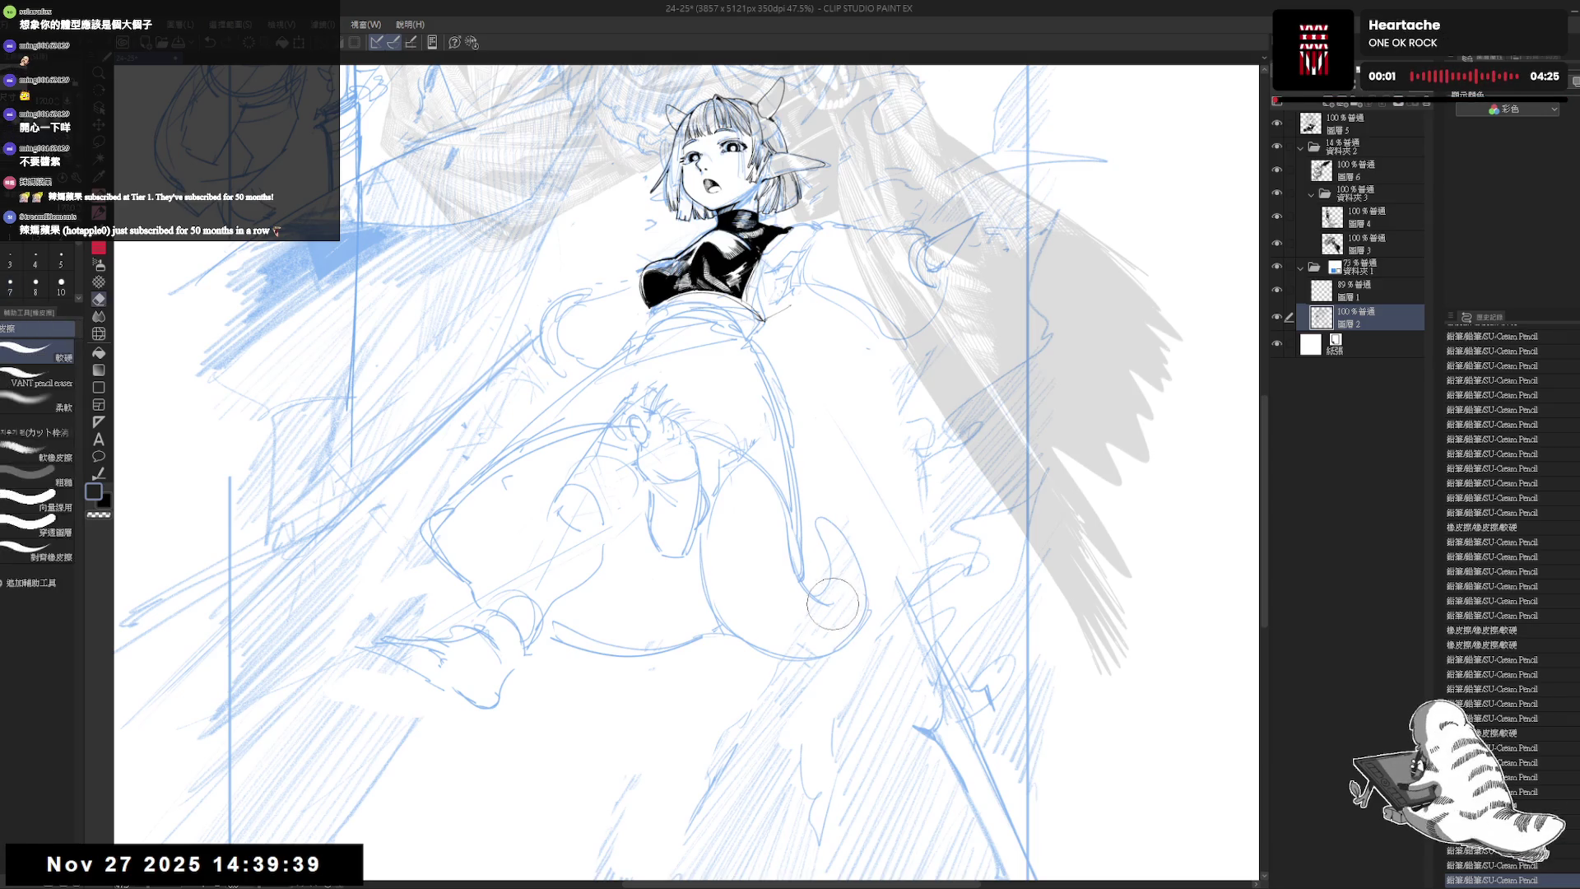
left_click_drag(856, 580, 823, 625)
key("p")
left_click_drag(864, 531, 814, 617)
- Check the drawing mirrored, then erase stray lines near the hip
key("h")
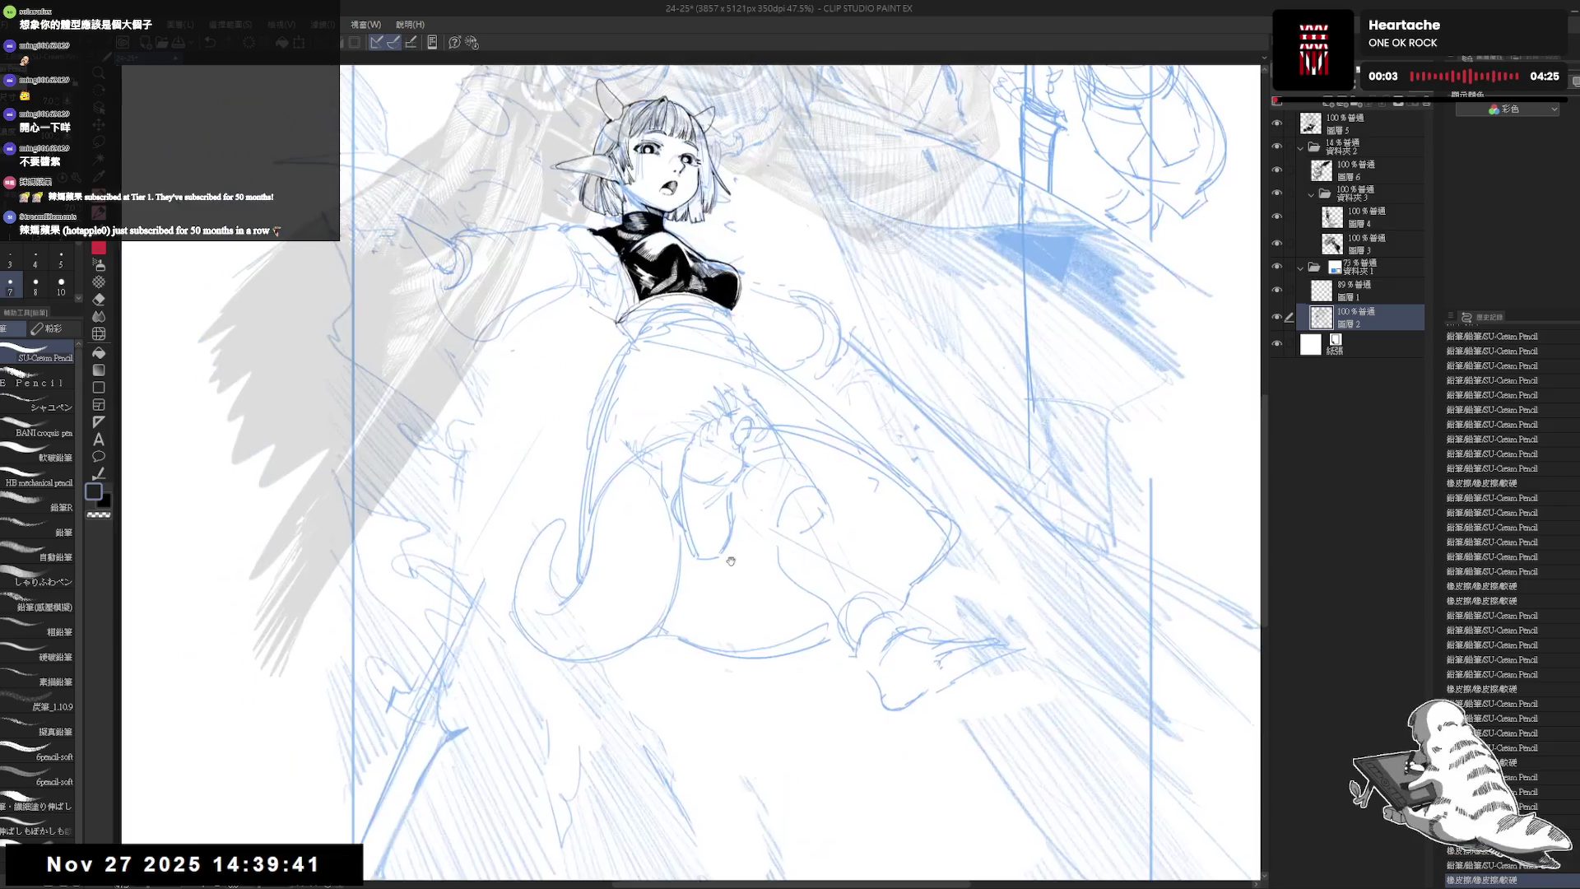
key("h")
left_click_drag(587, 636, 817, 566)
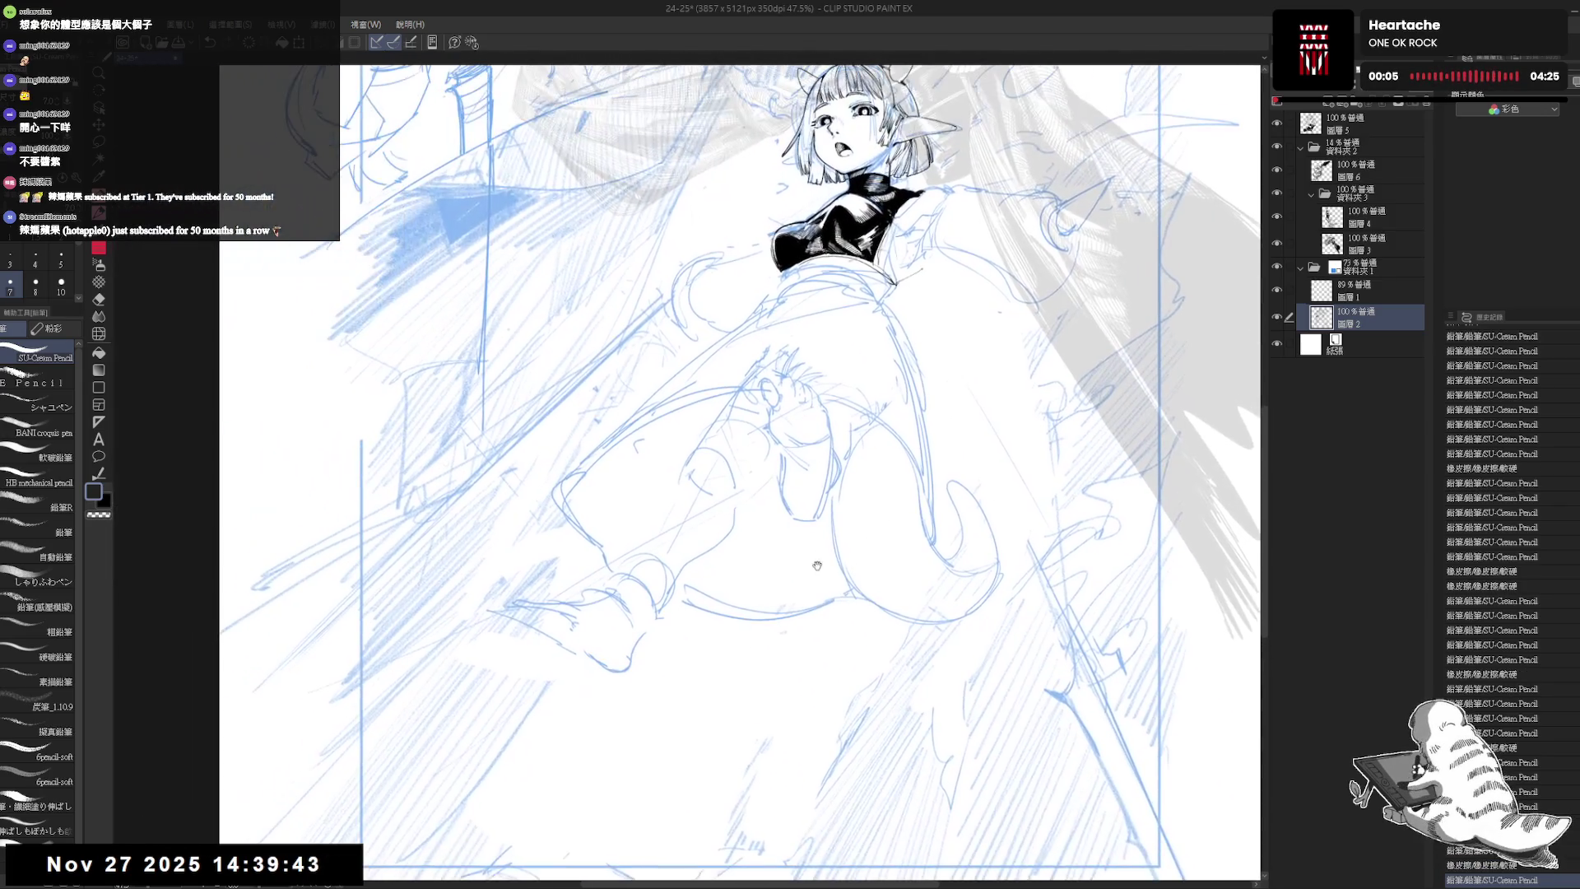
key("e")
mouse_move(781, 452)
left_mouse_down()
mouse_move(728, 523)
mouse_move(766, 490)
left_mouse_up()
key("p")
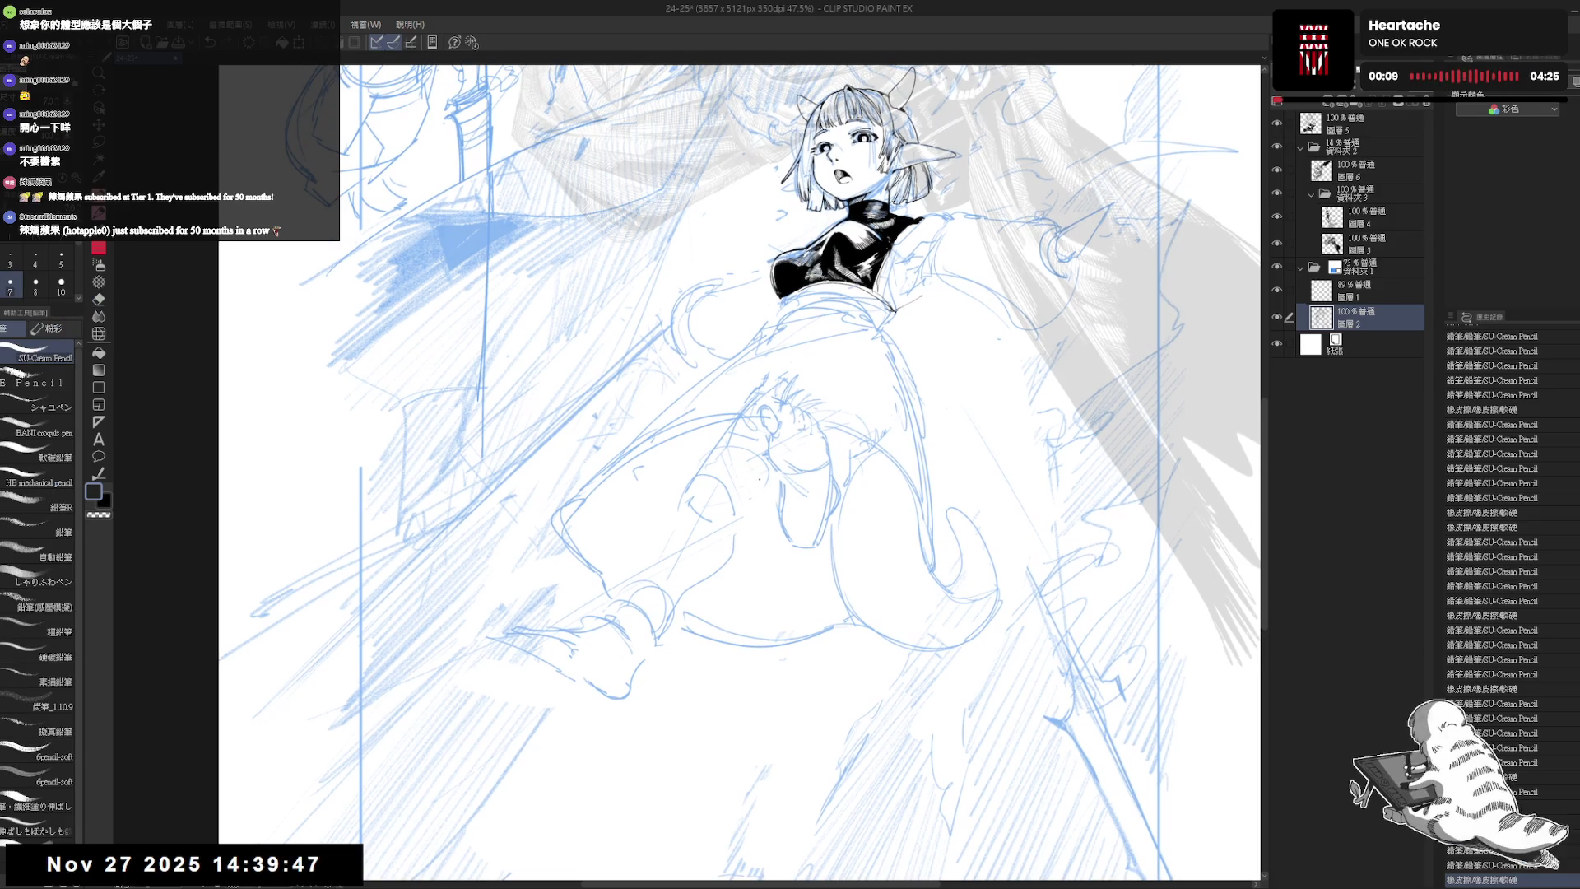
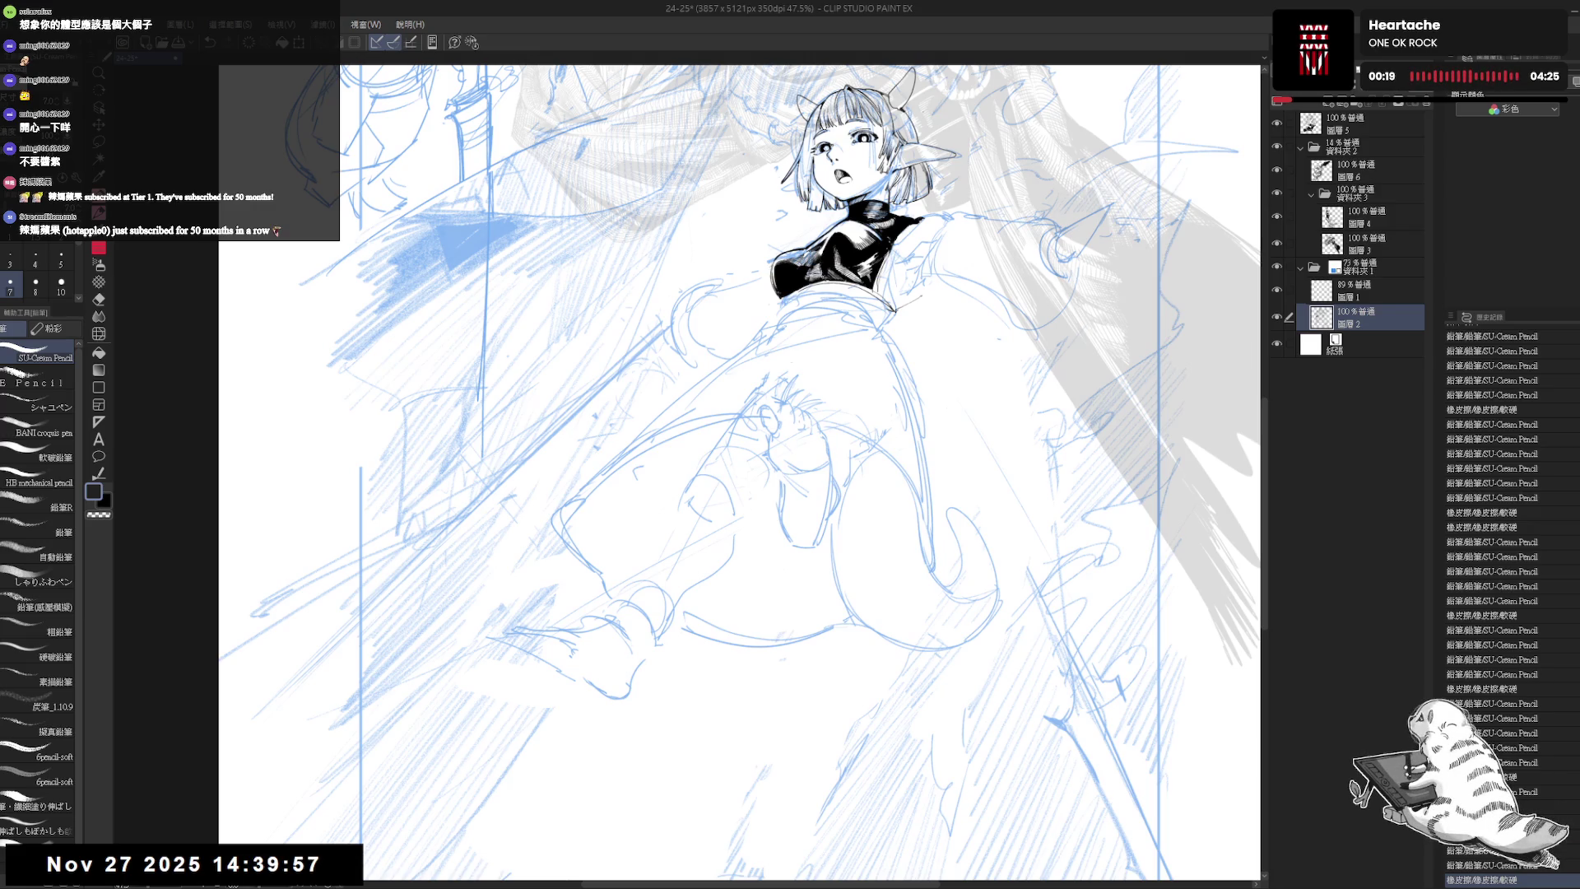
- Erase and re-ink small spots on the horned girl's face and chest with the eraser and SU-Cream Pencil
mouse_move(669, 557)
left_mouse_down()
mouse_move(584, 618)
mouse_move(588, 603)
mouse_move(628, 607)
left_mouse_up()
key("e")
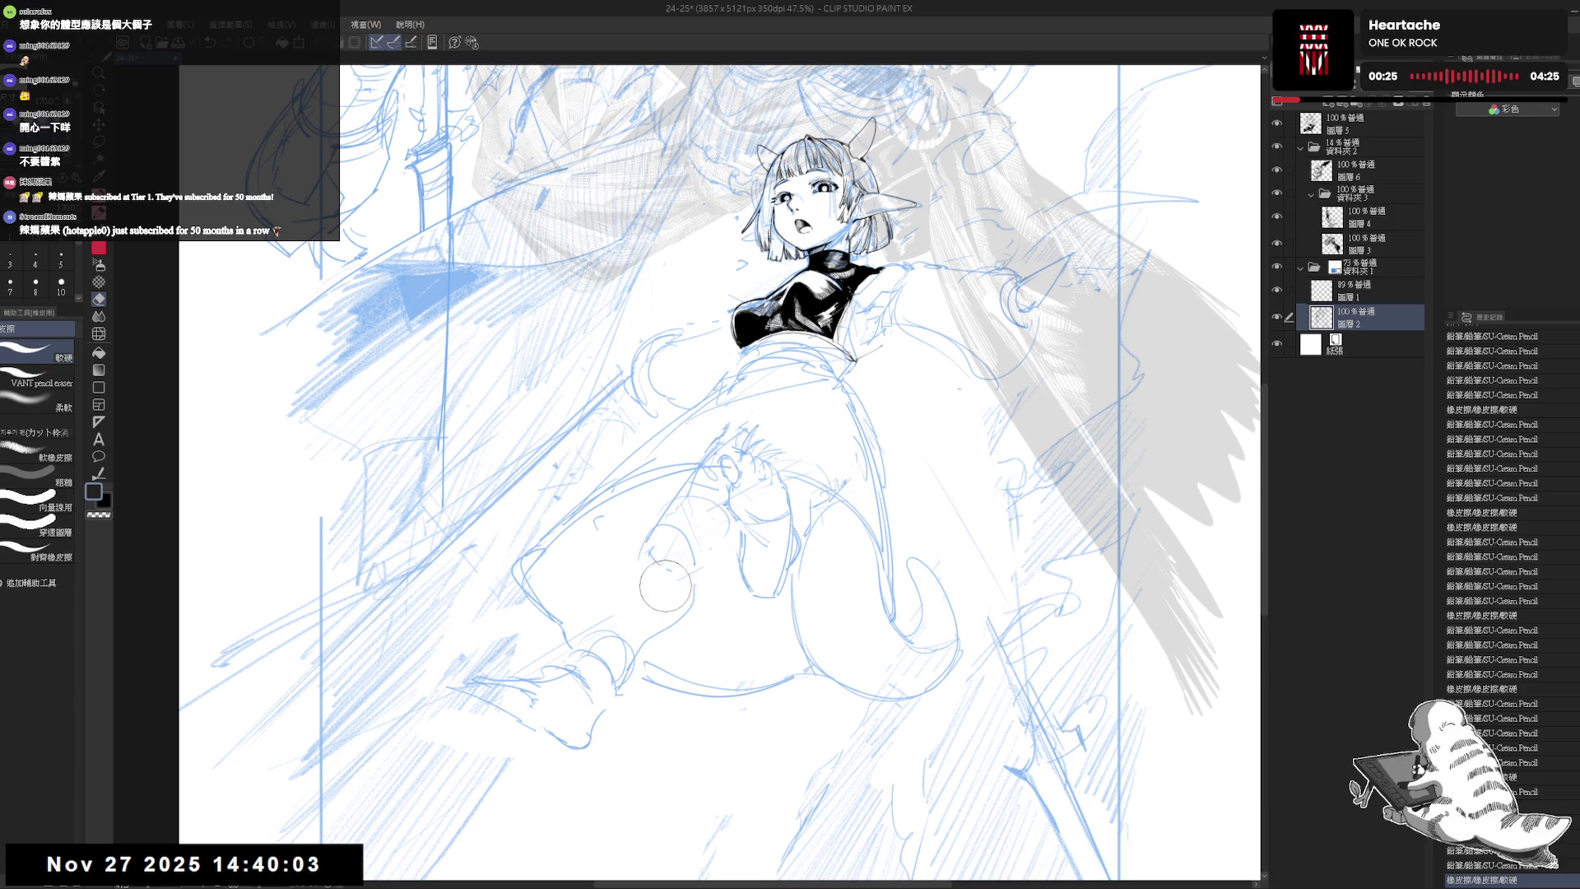
left_click_drag(724, 557, 682, 614)
key("p")
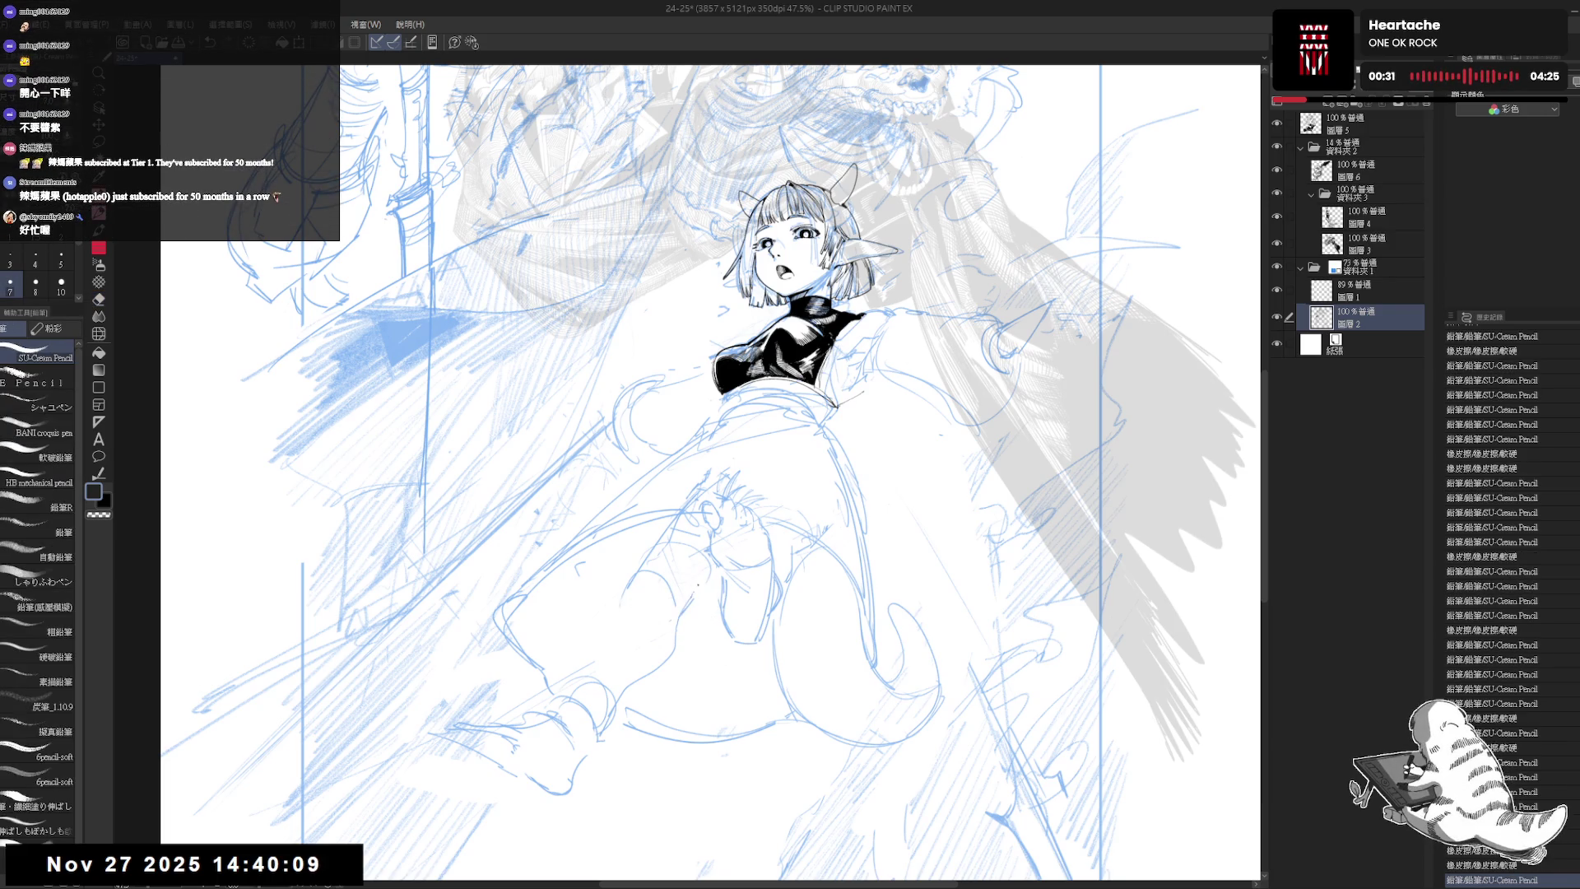
key("h")
key("h")
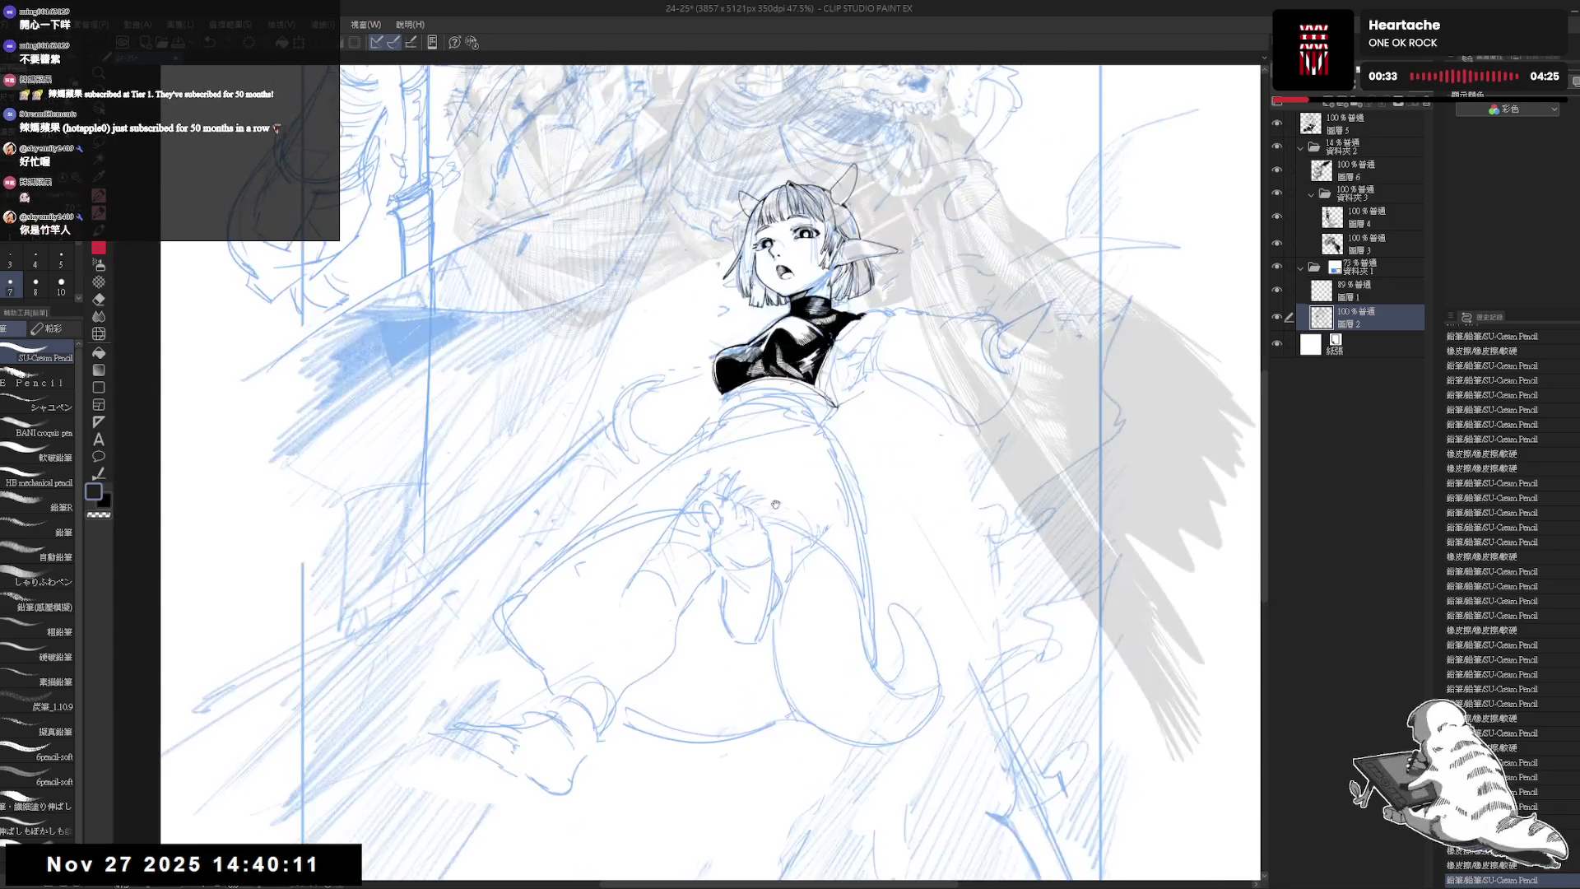
mouse_move(751, 541)
left_mouse_down()
mouse_move(715, 581)
mouse_move(647, 586)
mouse_move(682, 545)
mouse_move(605, 609)
mouse_move(619, 609)
left_mouse_up()
key("e")
key("p")
left_click_drag(625, 599, 623, 603)
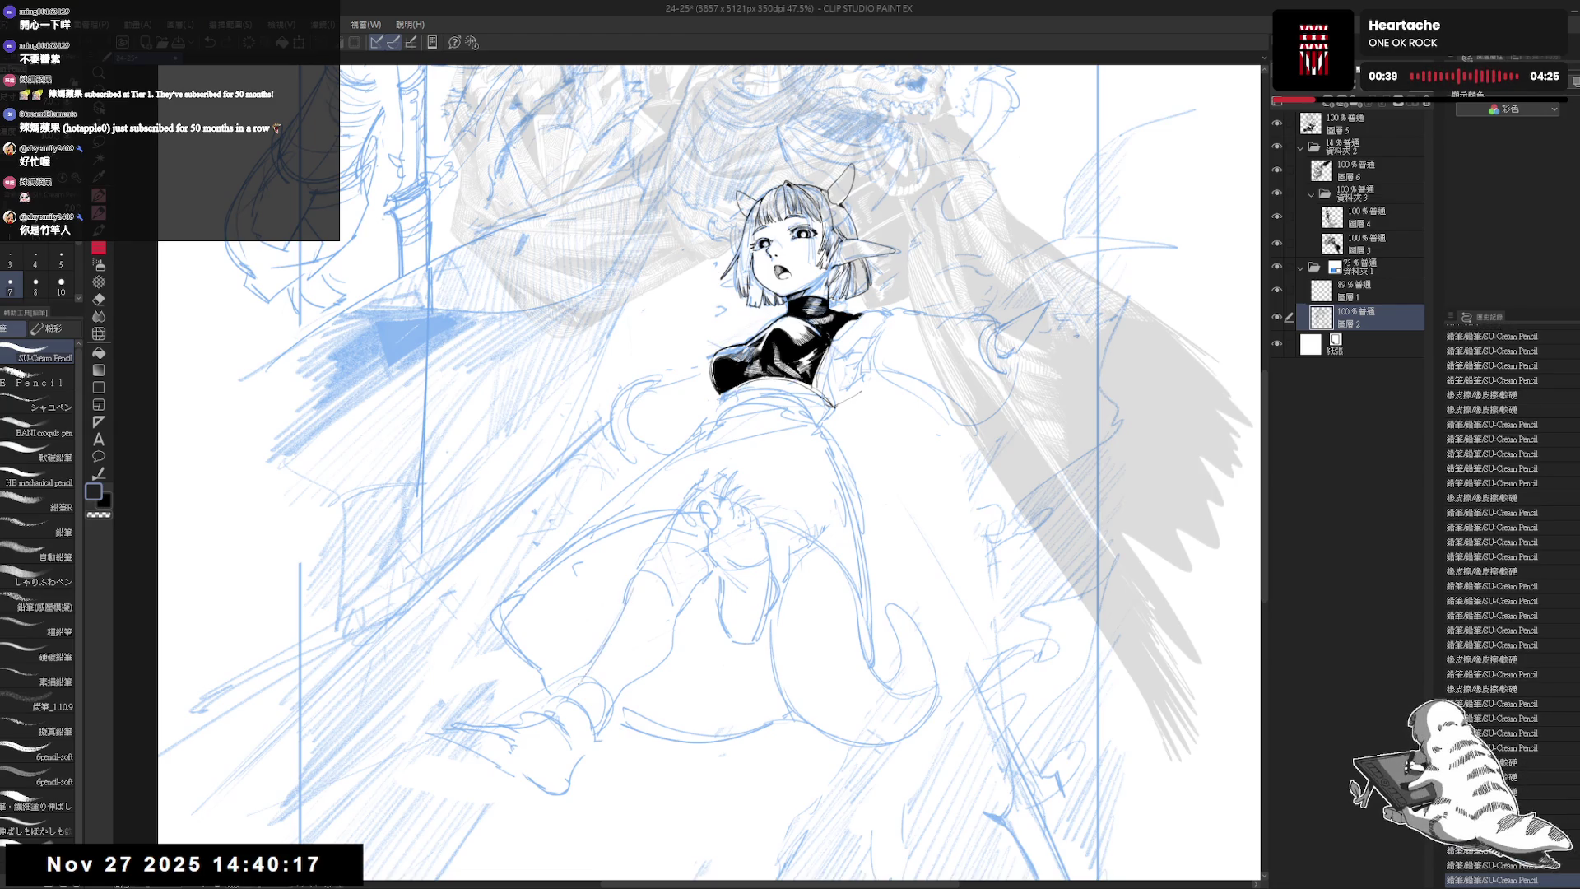
- Zoom out over the whole illustration and select the folder holding the man's inks
scroll(773, 551, "down", 3)
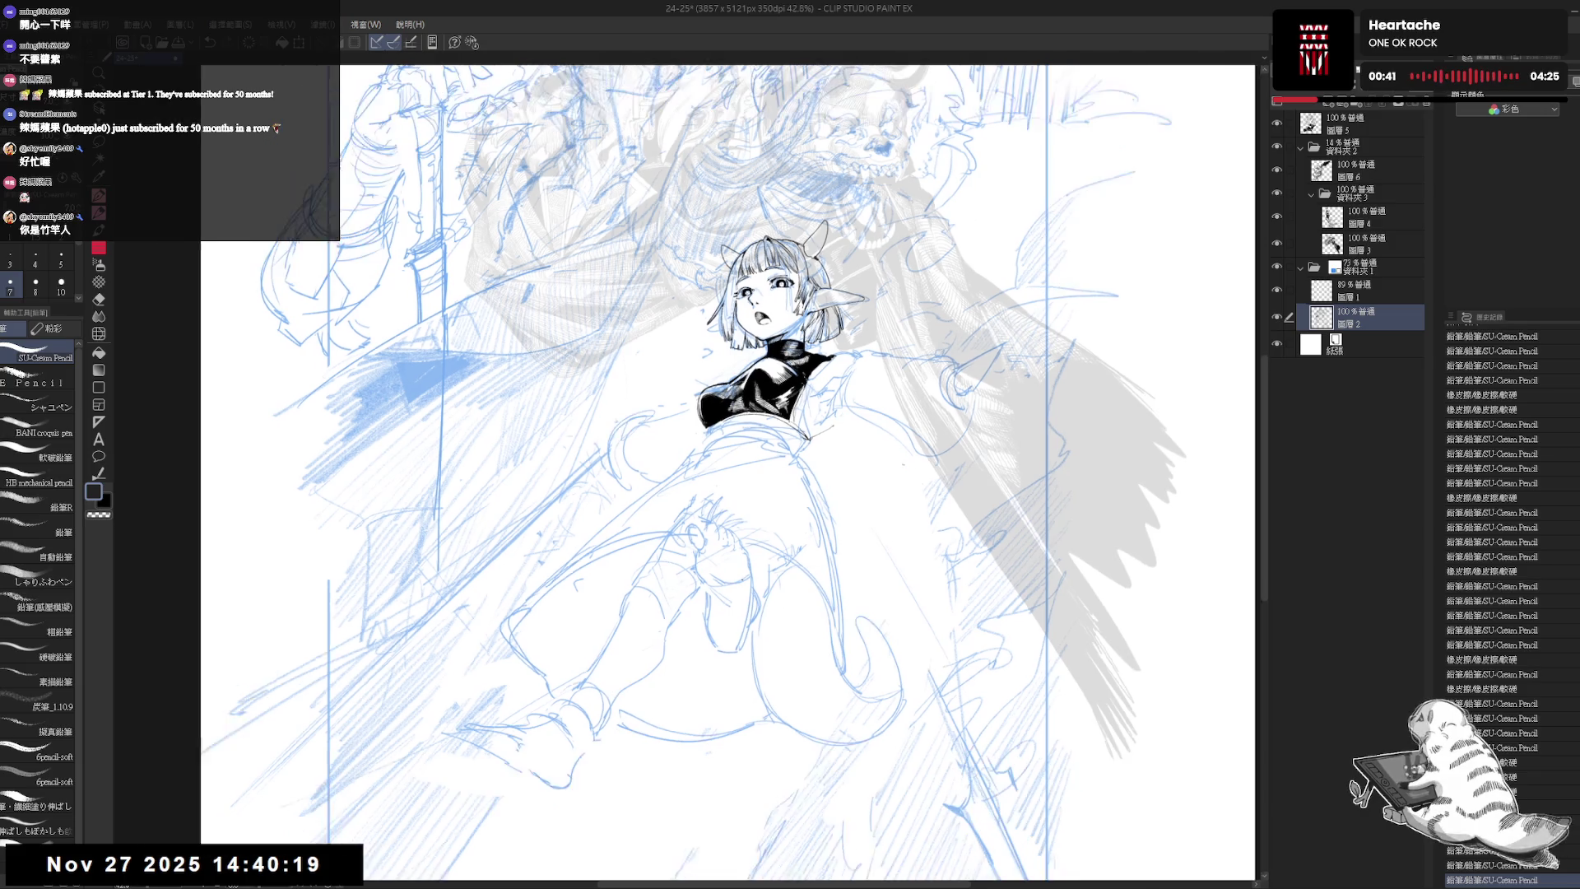
left_click_drag(761, 462, 751, 459)
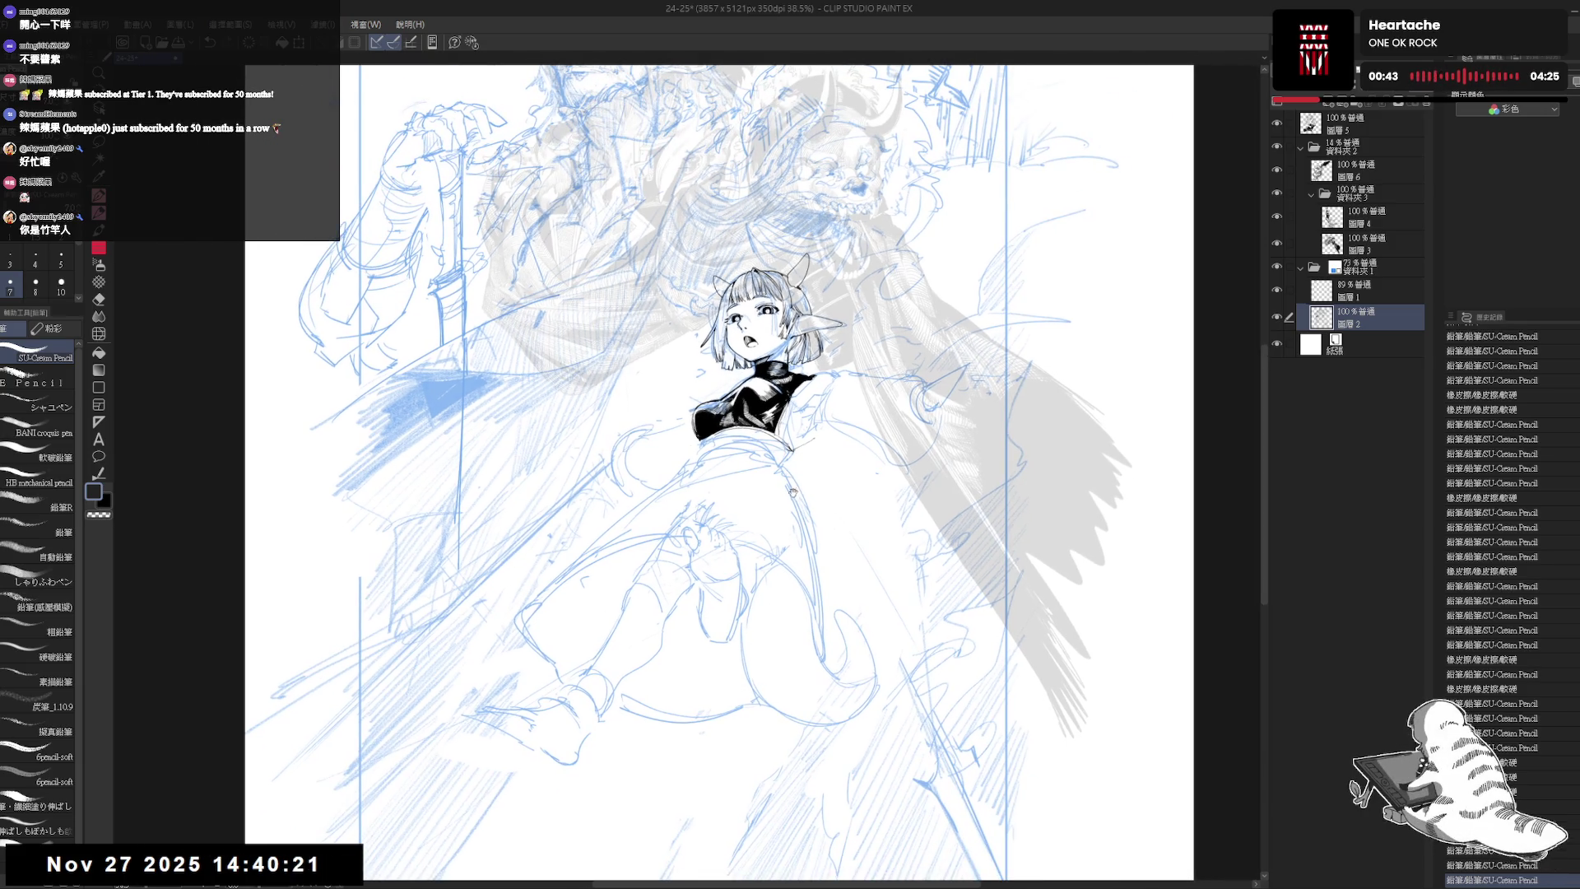
left_click_drag(835, 425, 825, 437)
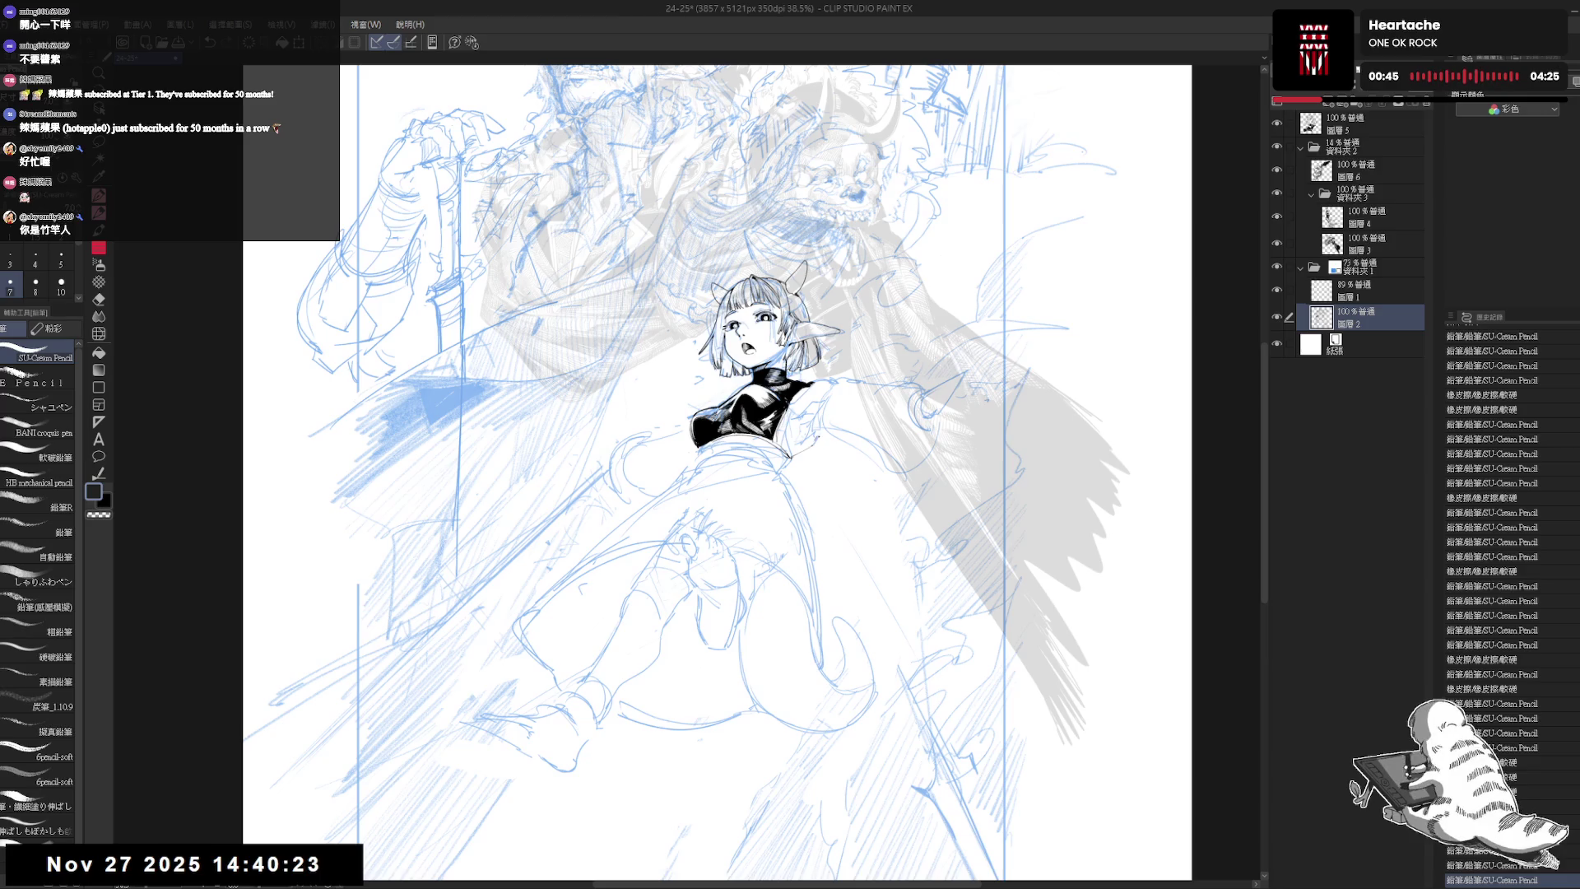
left_click_drag(854, 503, 853, 493)
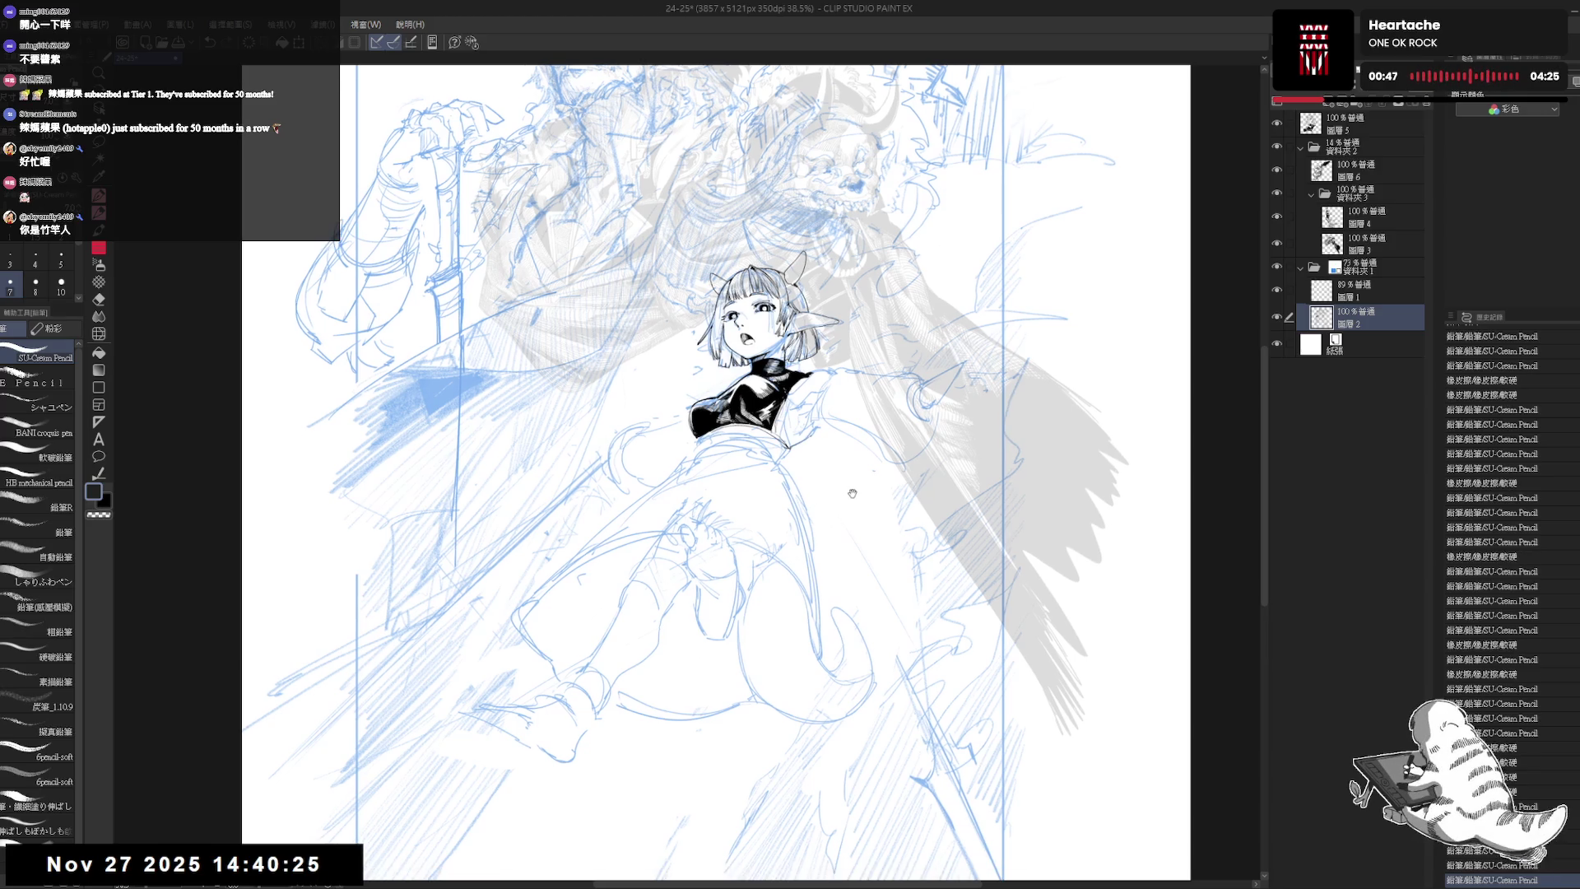
left_click_drag(808, 430, 790, 433)
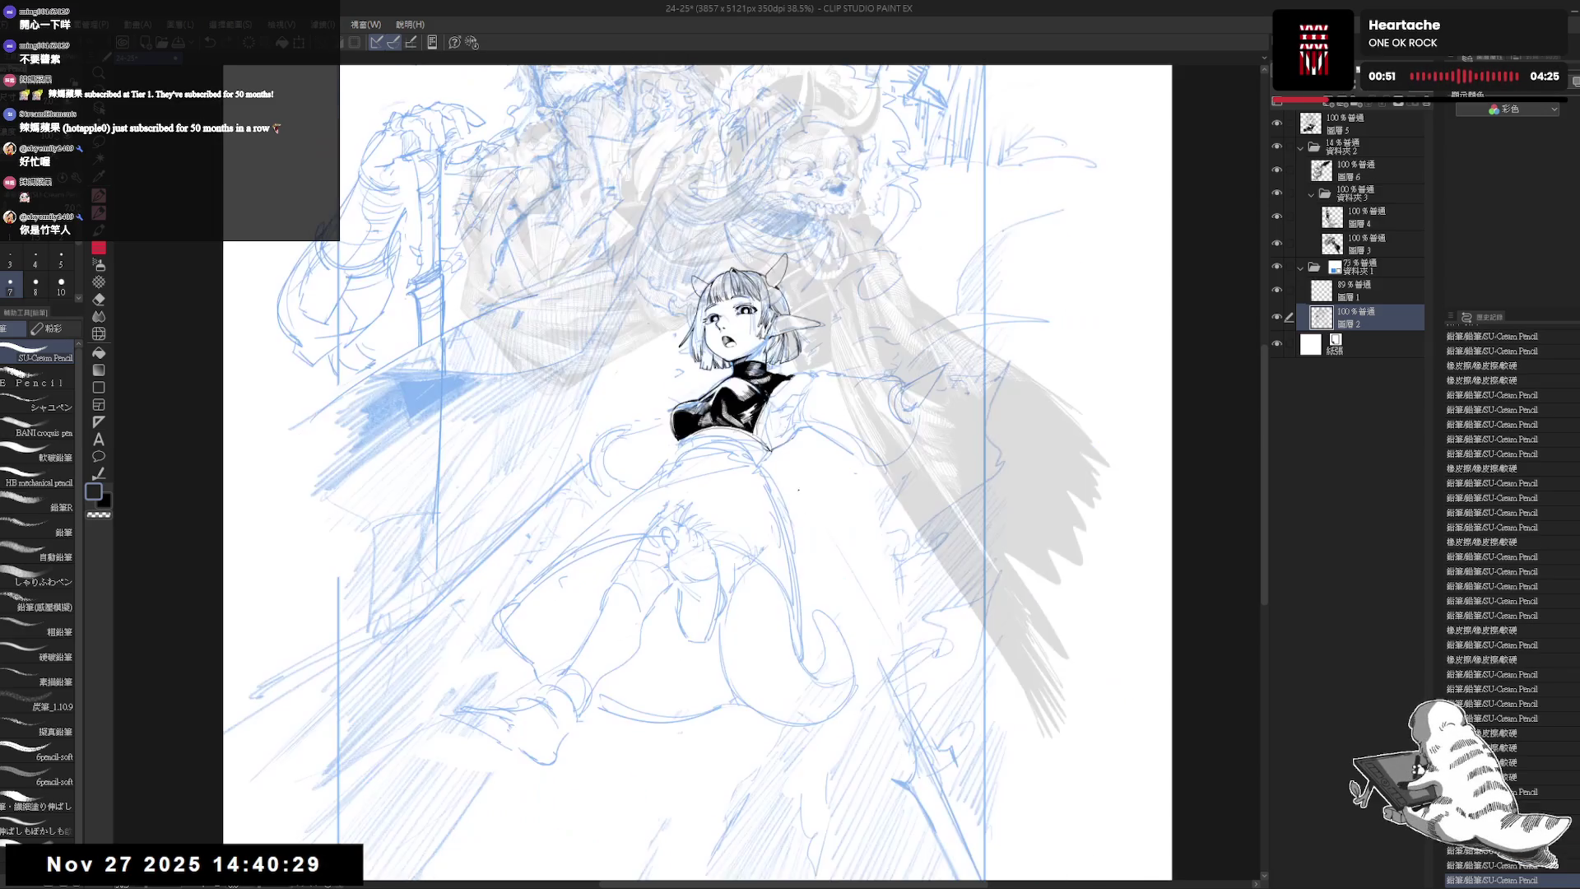
left_click_drag(819, 514, 819, 492)
left_click_drag(788, 338, 802, 345)
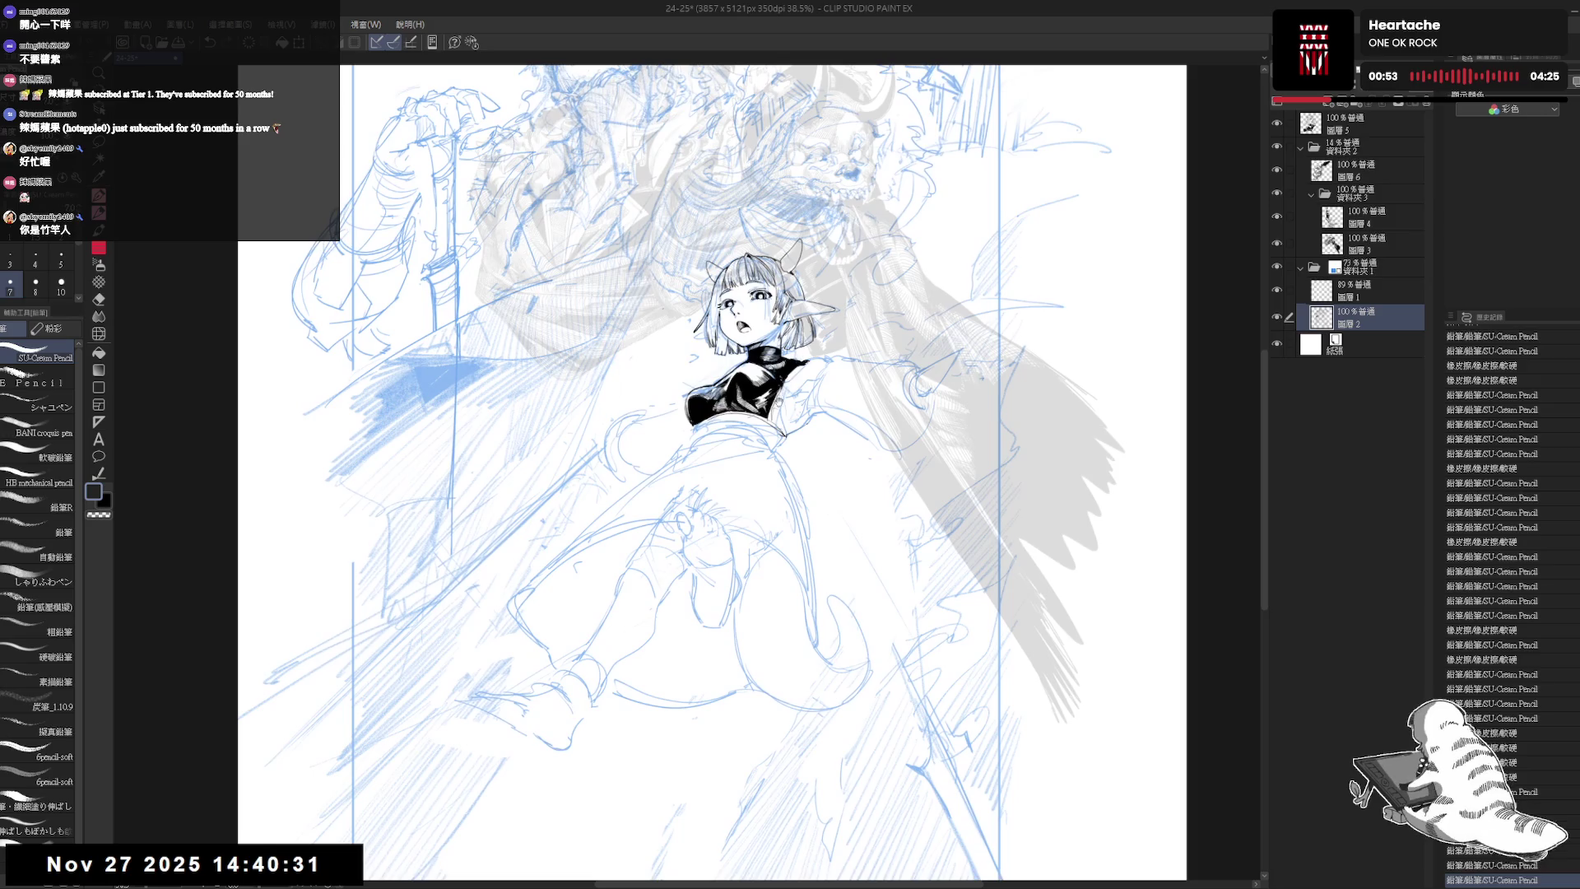
scroll(793, 416, "down", 1)
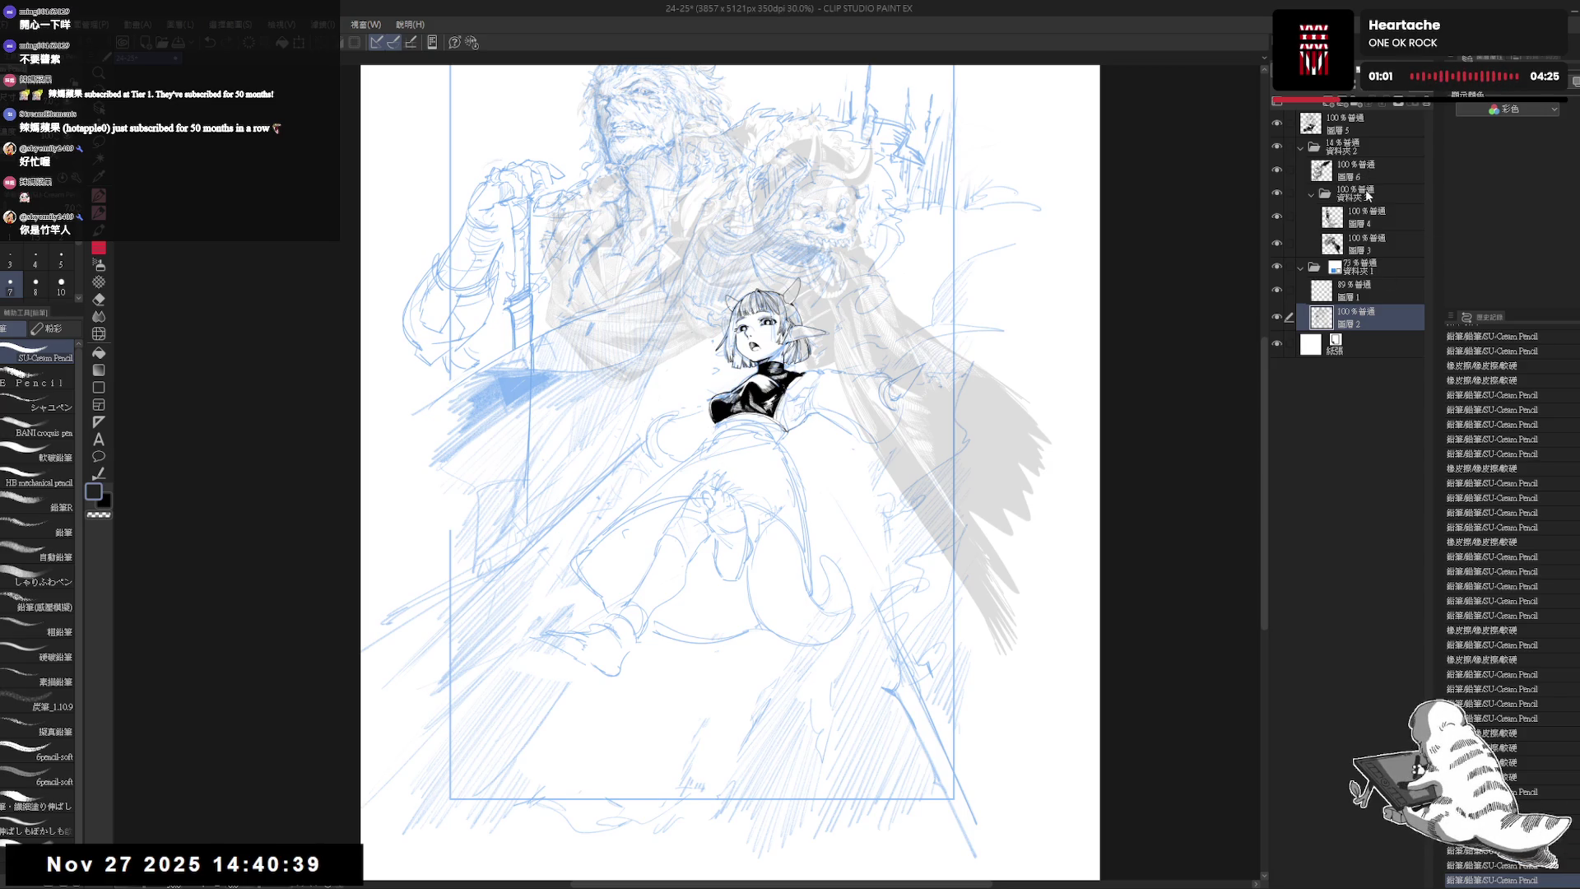
left_click(1359, 147)
- Fade the blue sketch folder 資料夾1 to 28% opacity
left_click_drag(989, 211, 1041, 258)
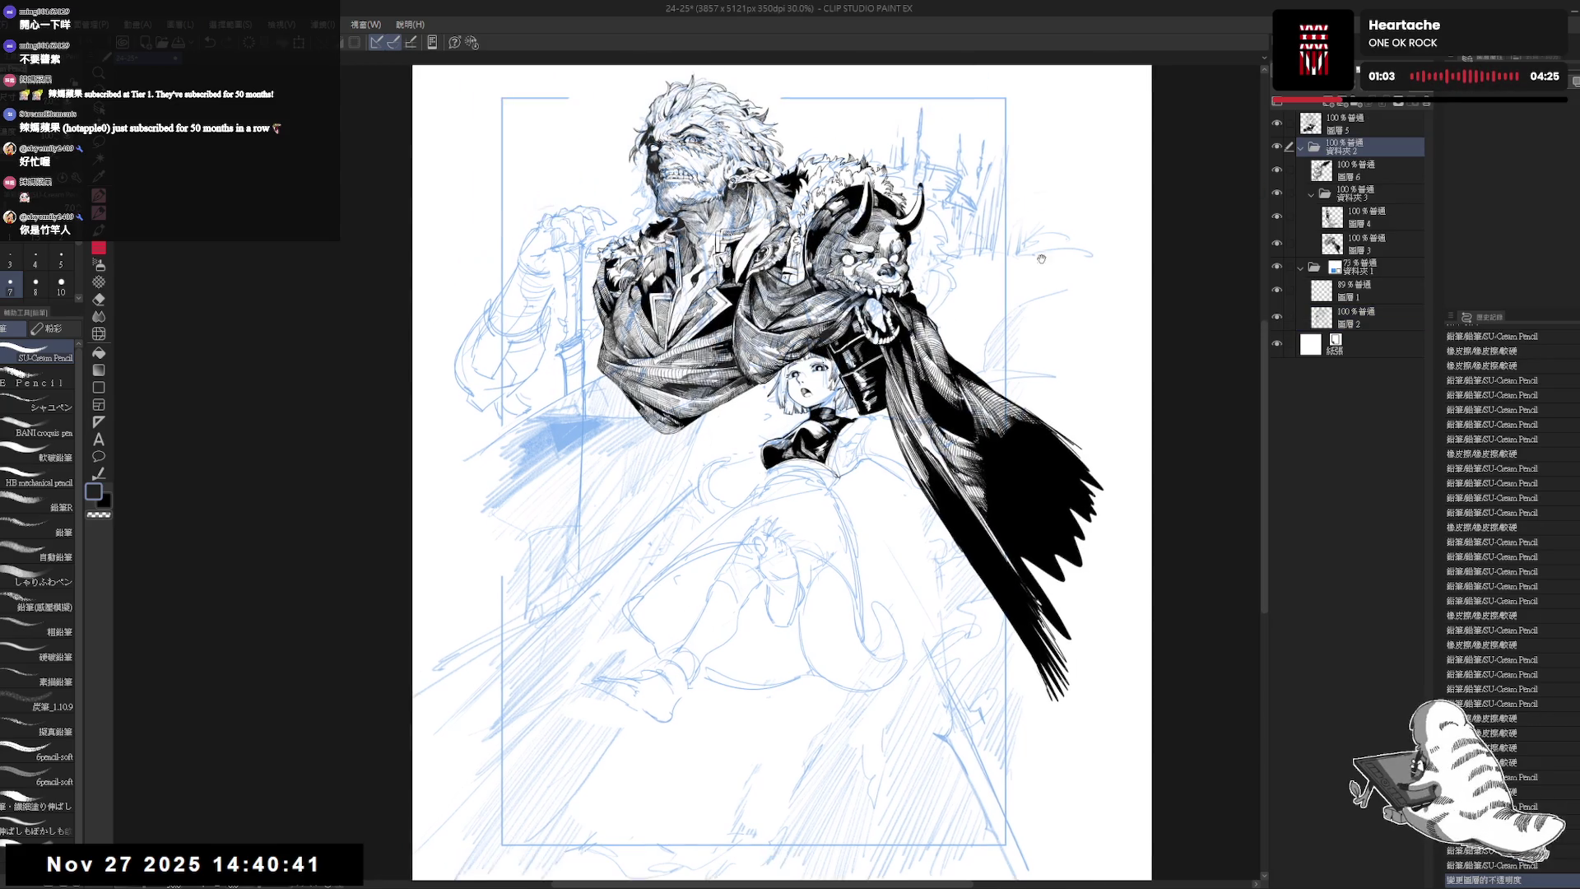
left_click(1349, 269)
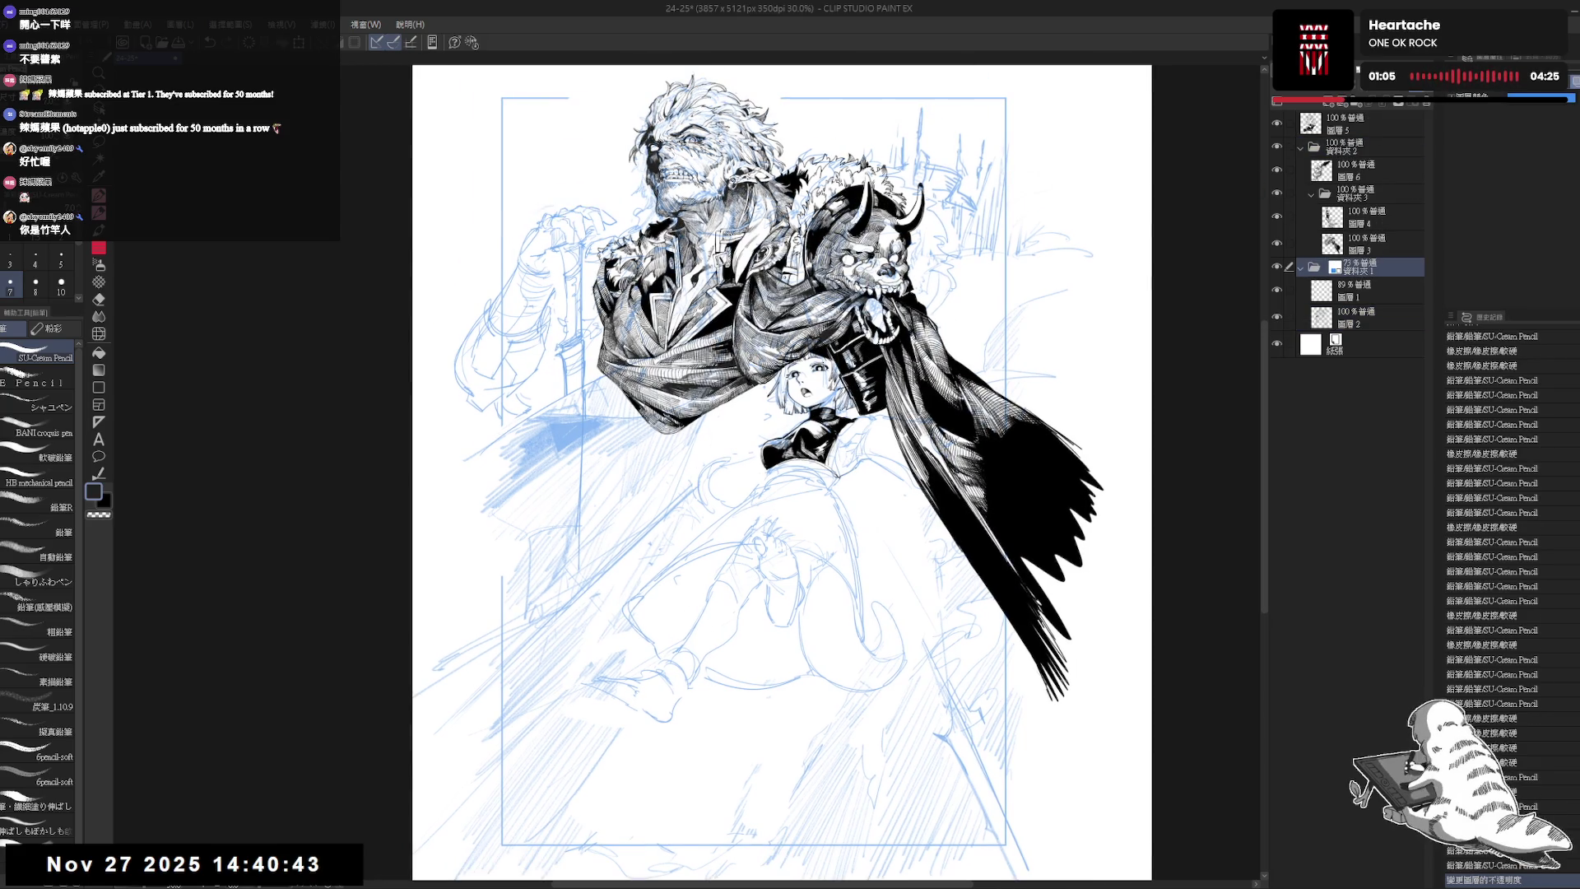
left_click_drag(1399, 82, 1349, 83)
scroll(847, 157, "up", 5)
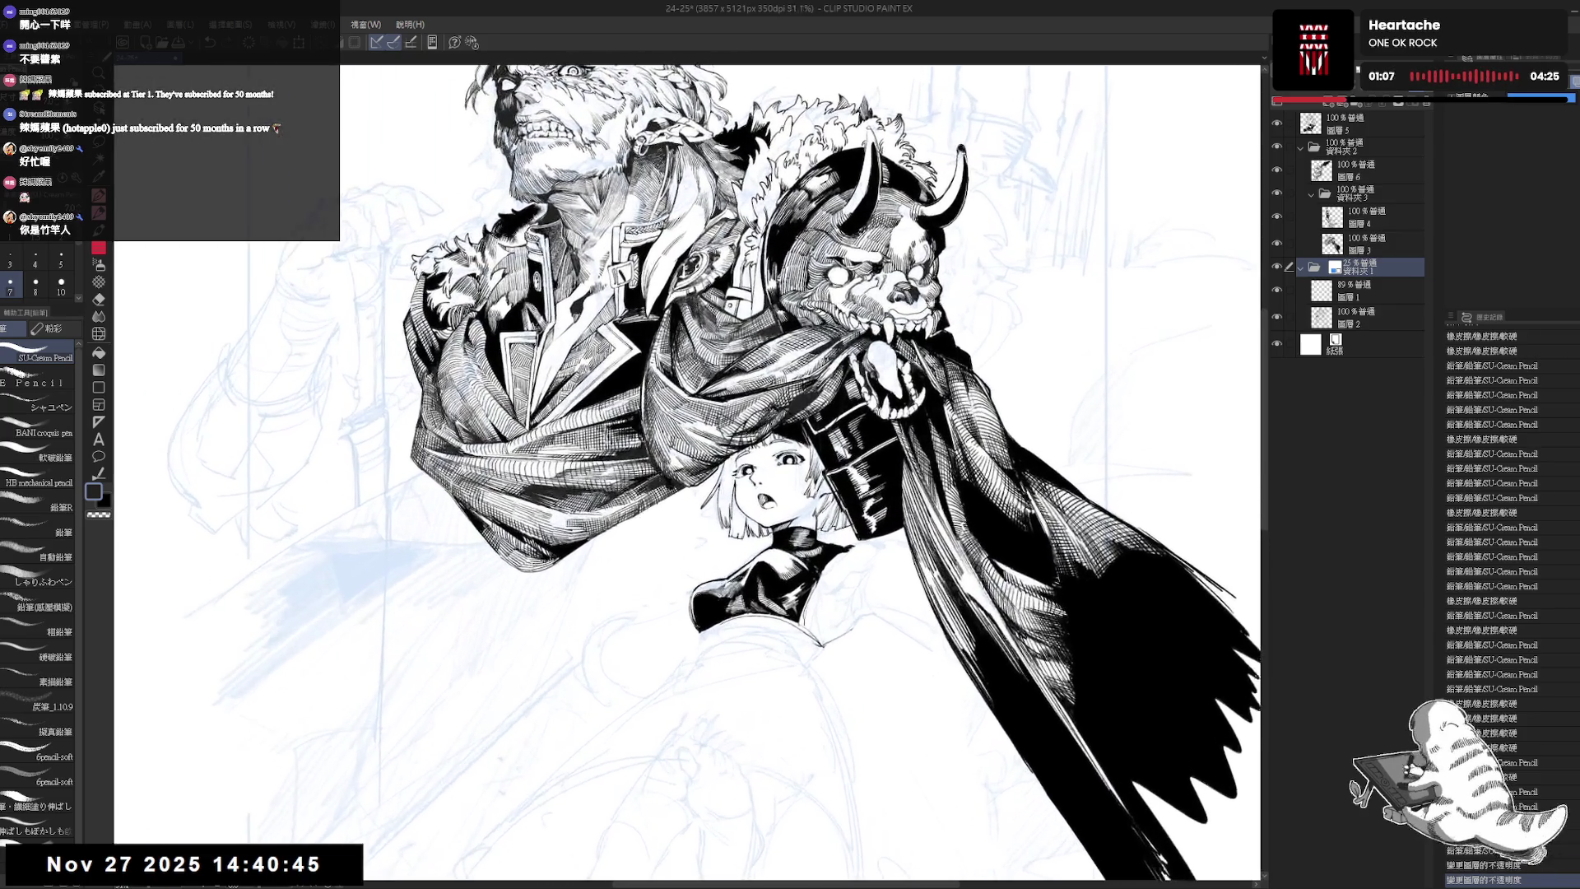
- Fade the inked man's folder 資料夾2 to 4% and select layer 圖層5 for drawing
scroll(911, 346, "down", 1)
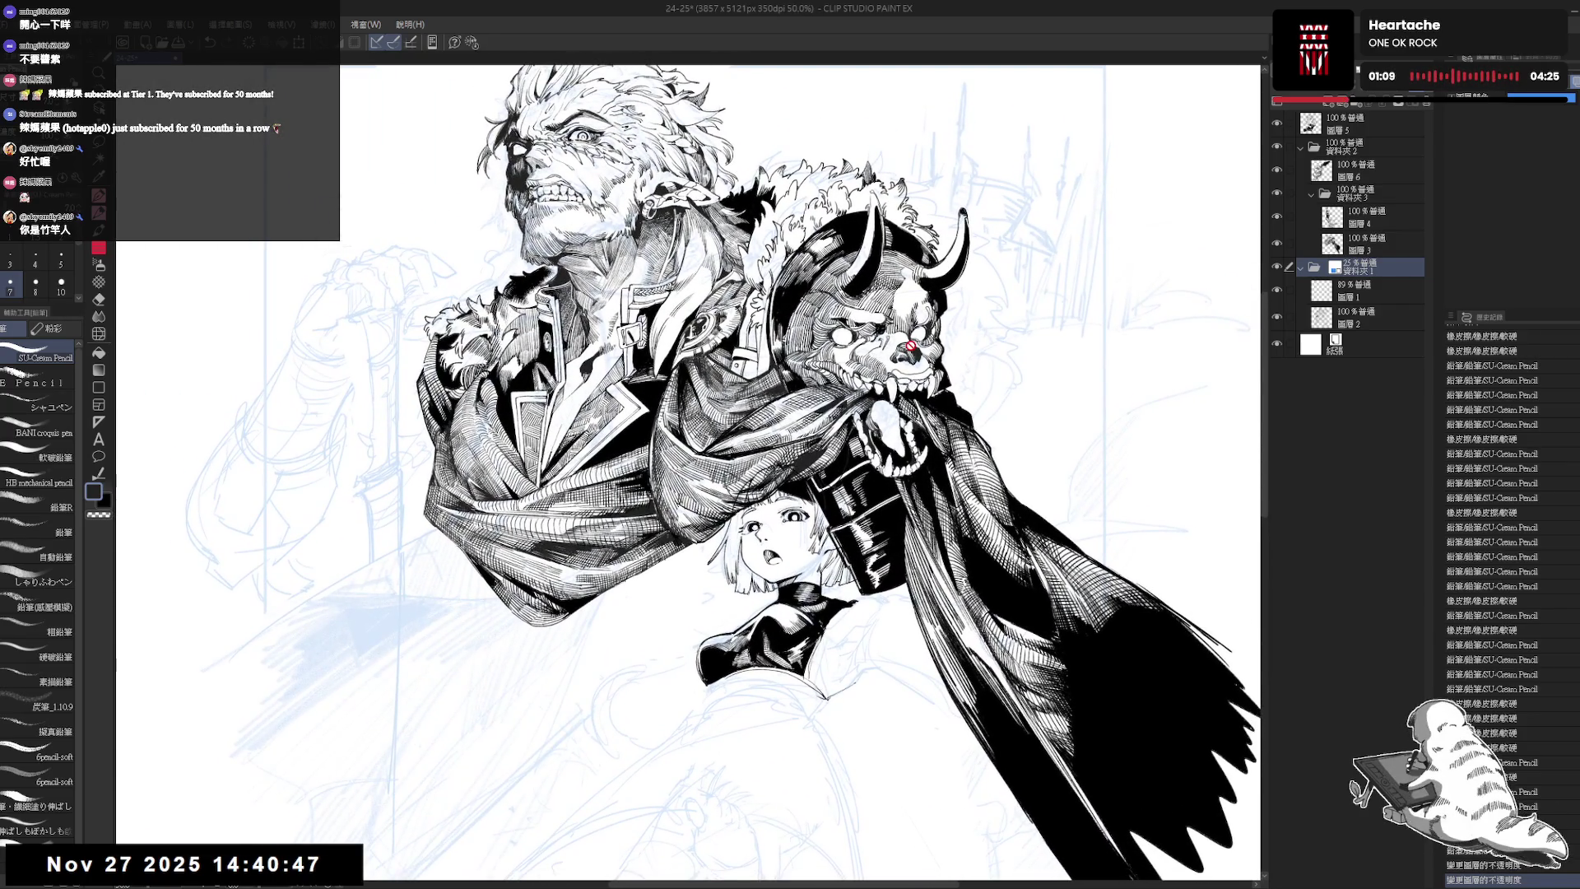
scroll(911, 346, "down", 2)
scroll(766, 473, "down", 3)
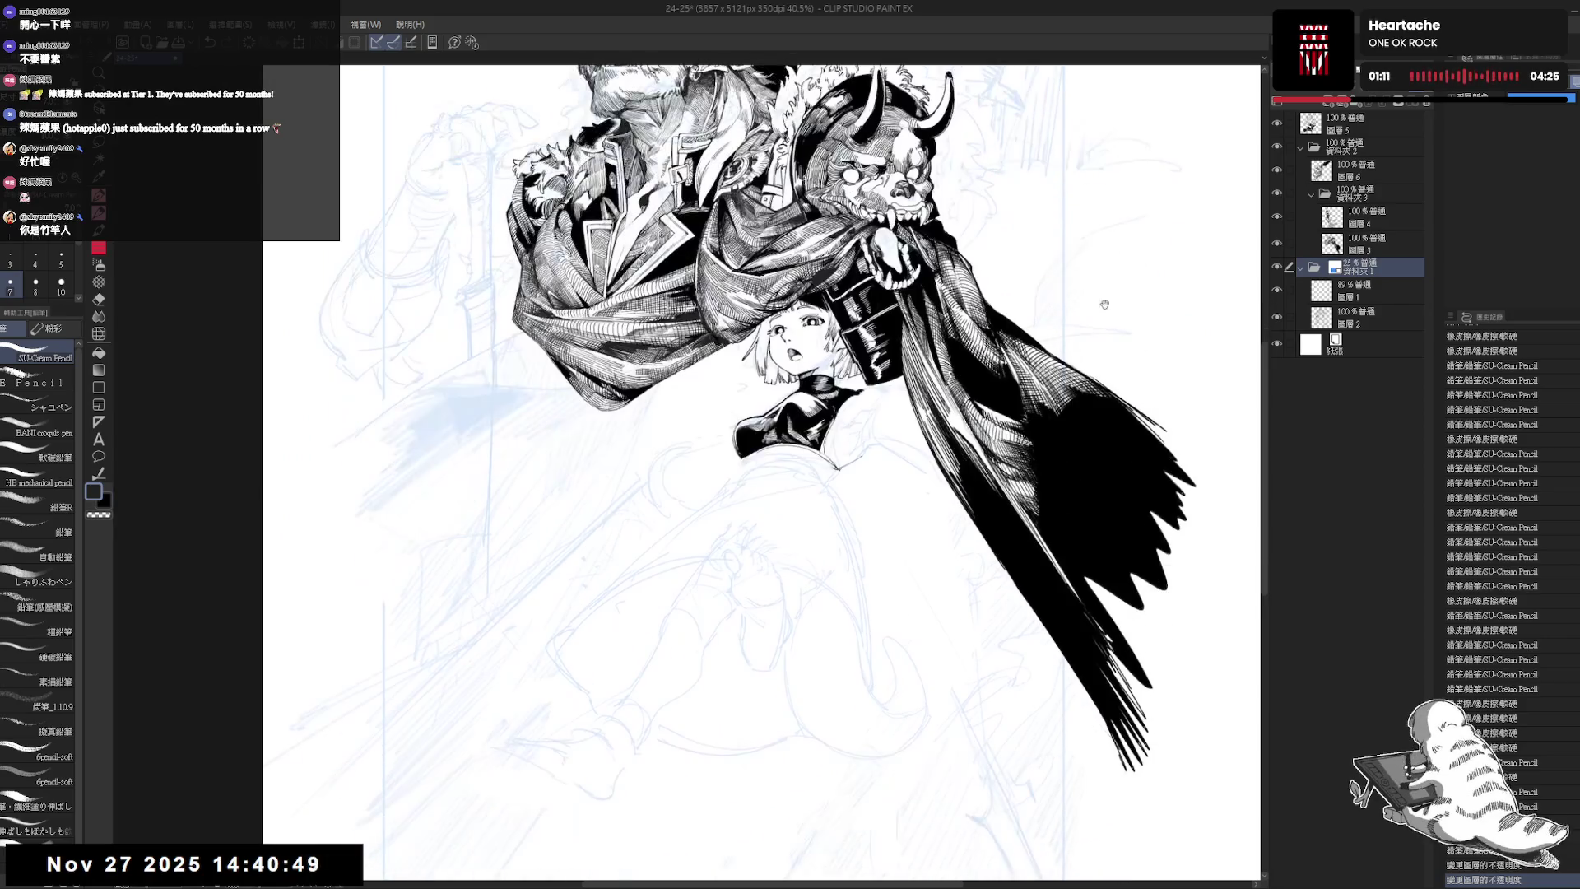
left_click(1357, 146)
left_click_drag(1415, 100, 1317, 100)
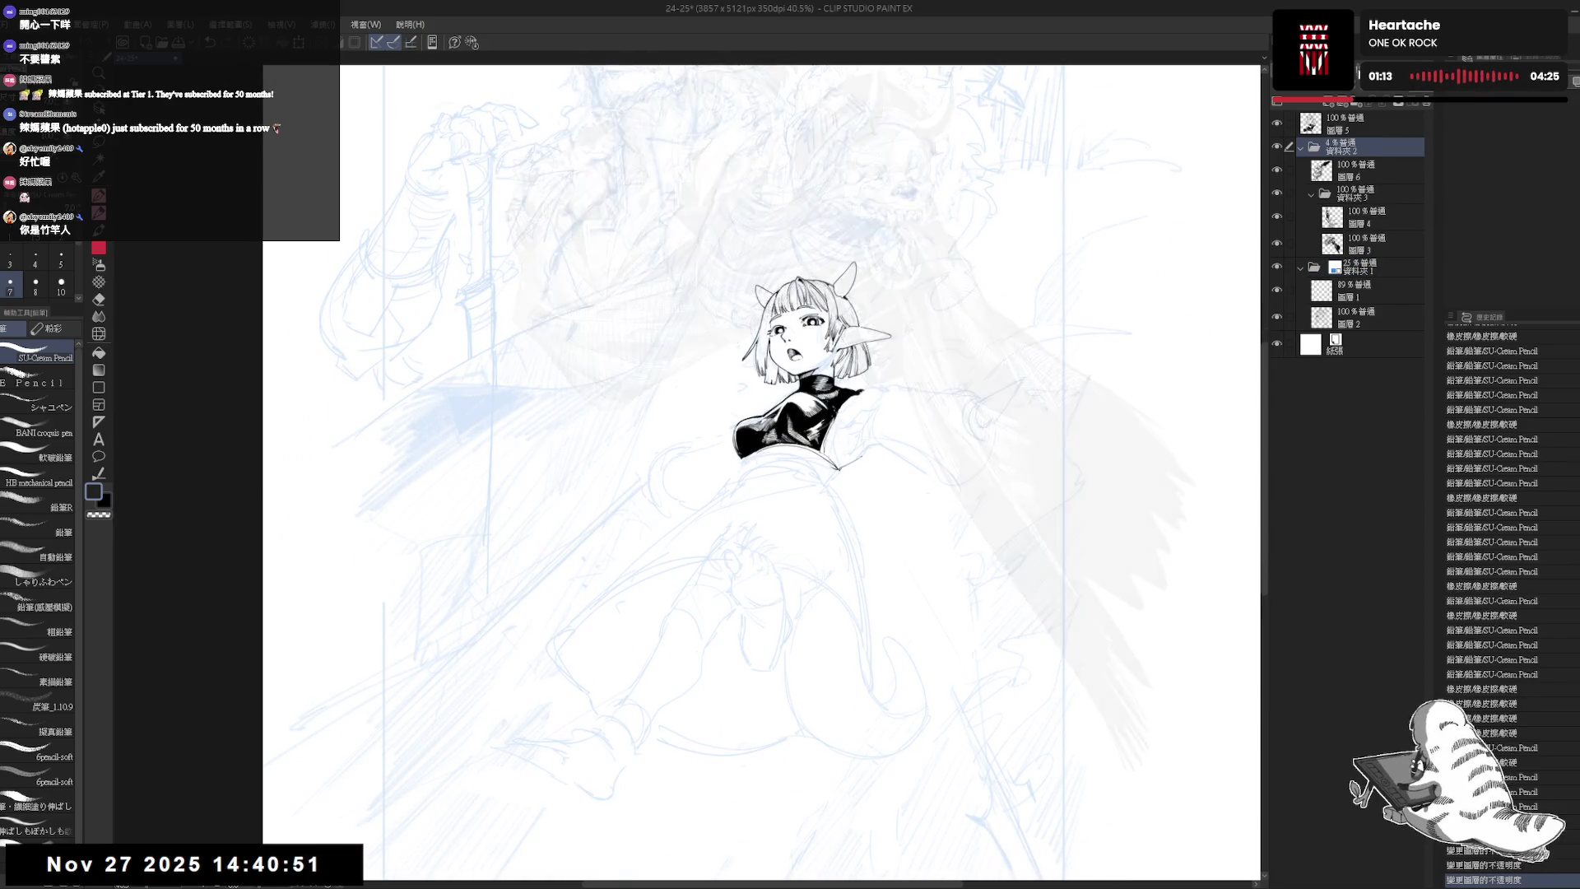
left_click(1341, 132)
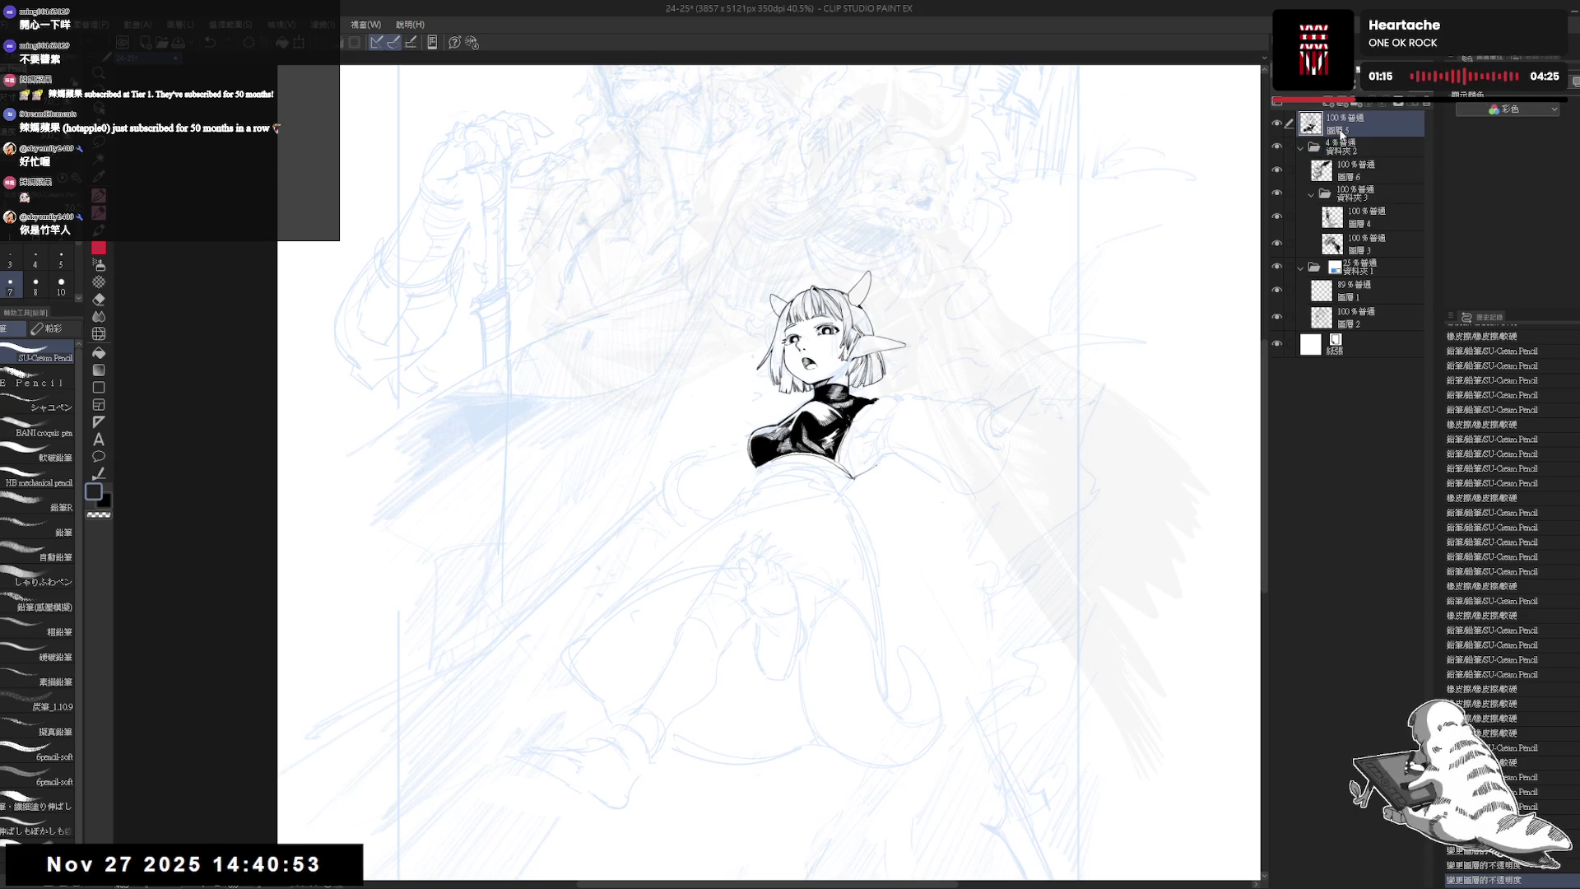
- Refine the girl's shoulder edge with pencil strokes and small erasures, extending the line over her right shoulder
scroll(769, 473, "right", 1)
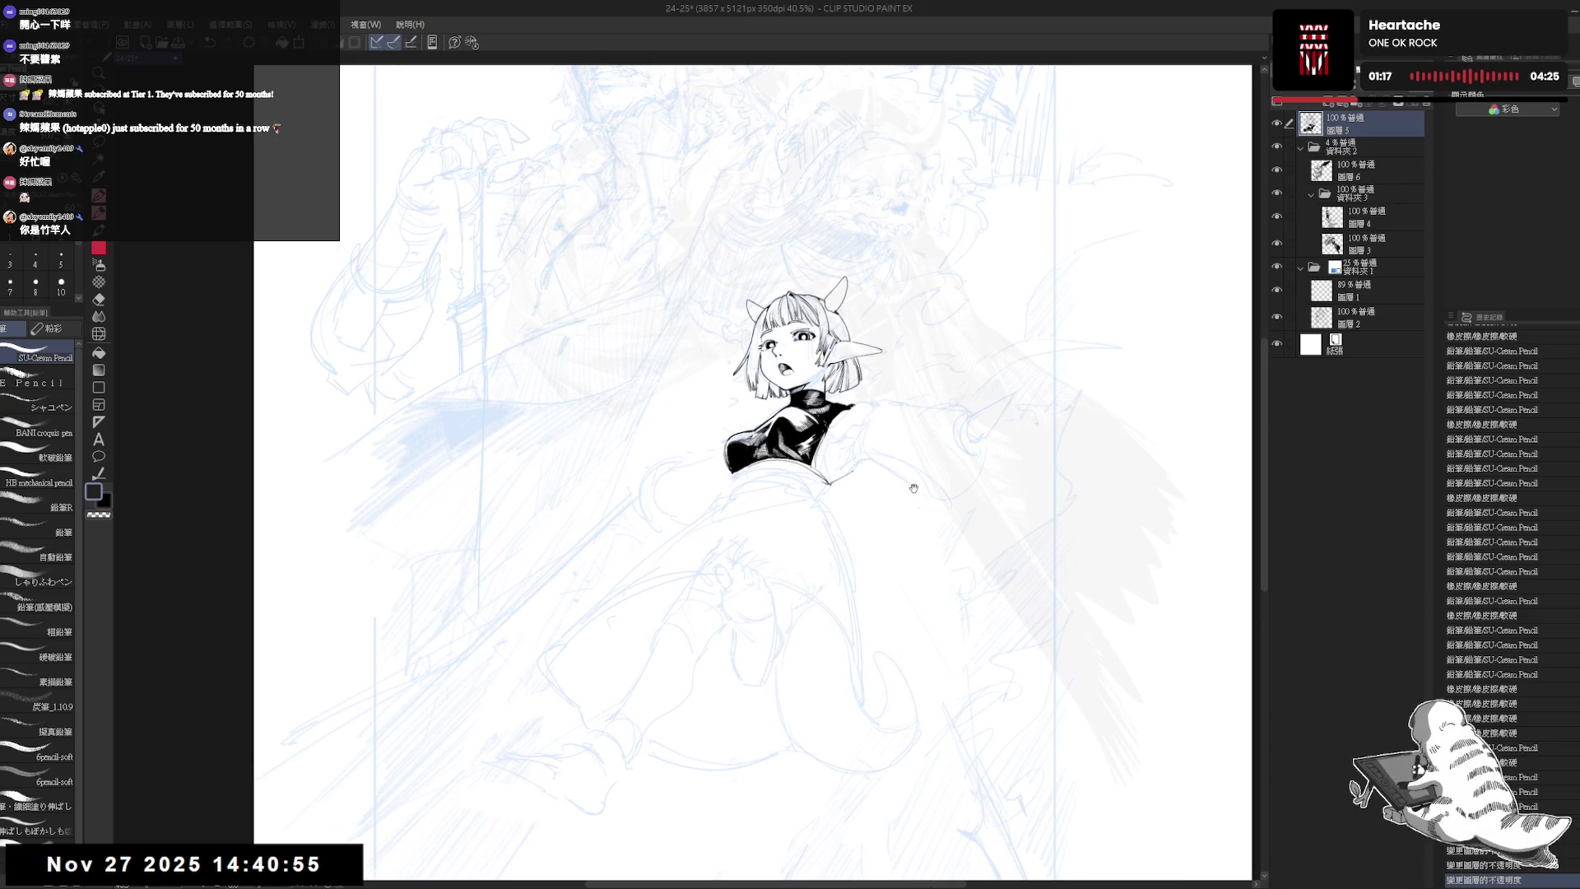
scroll(769, 473, "right", 1)
left_click_drag(805, 407, 819, 393)
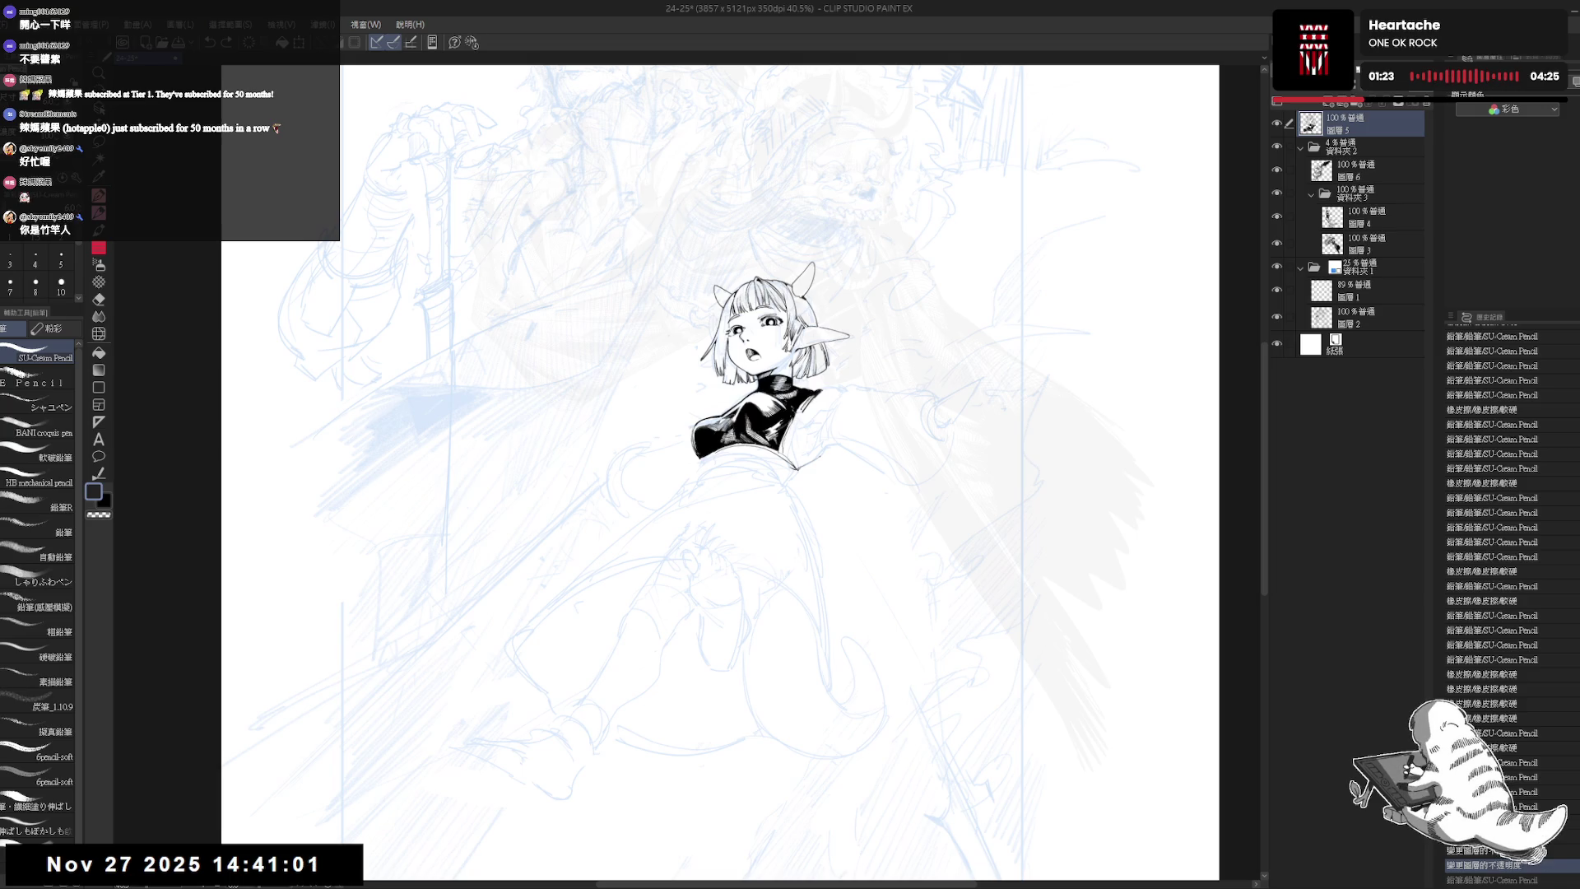
key("e")
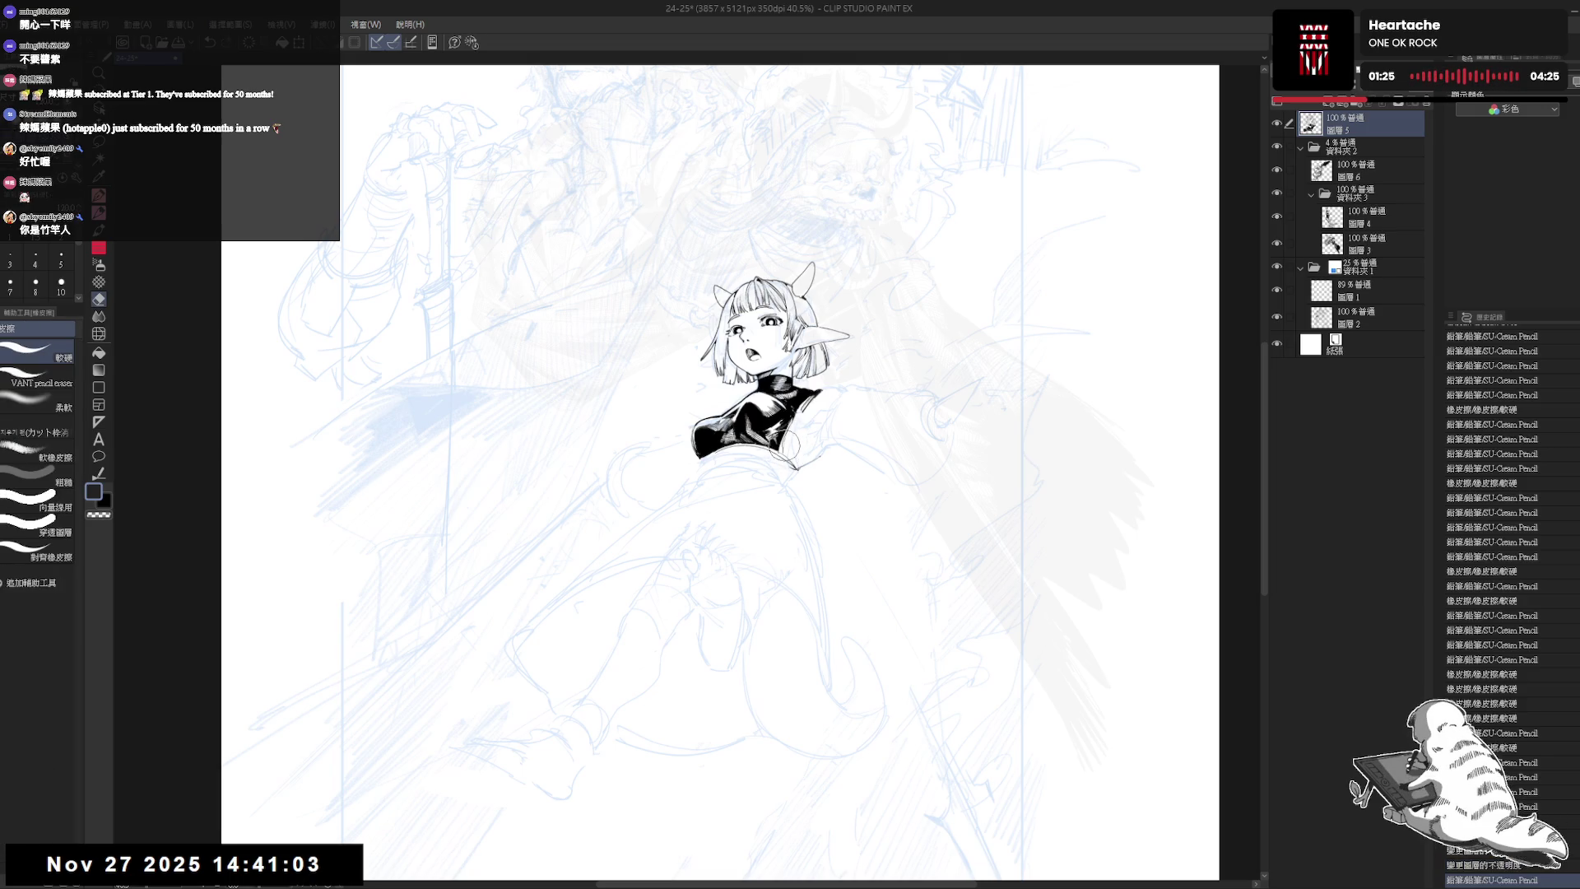
left_click_drag(784, 442, 783, 450)
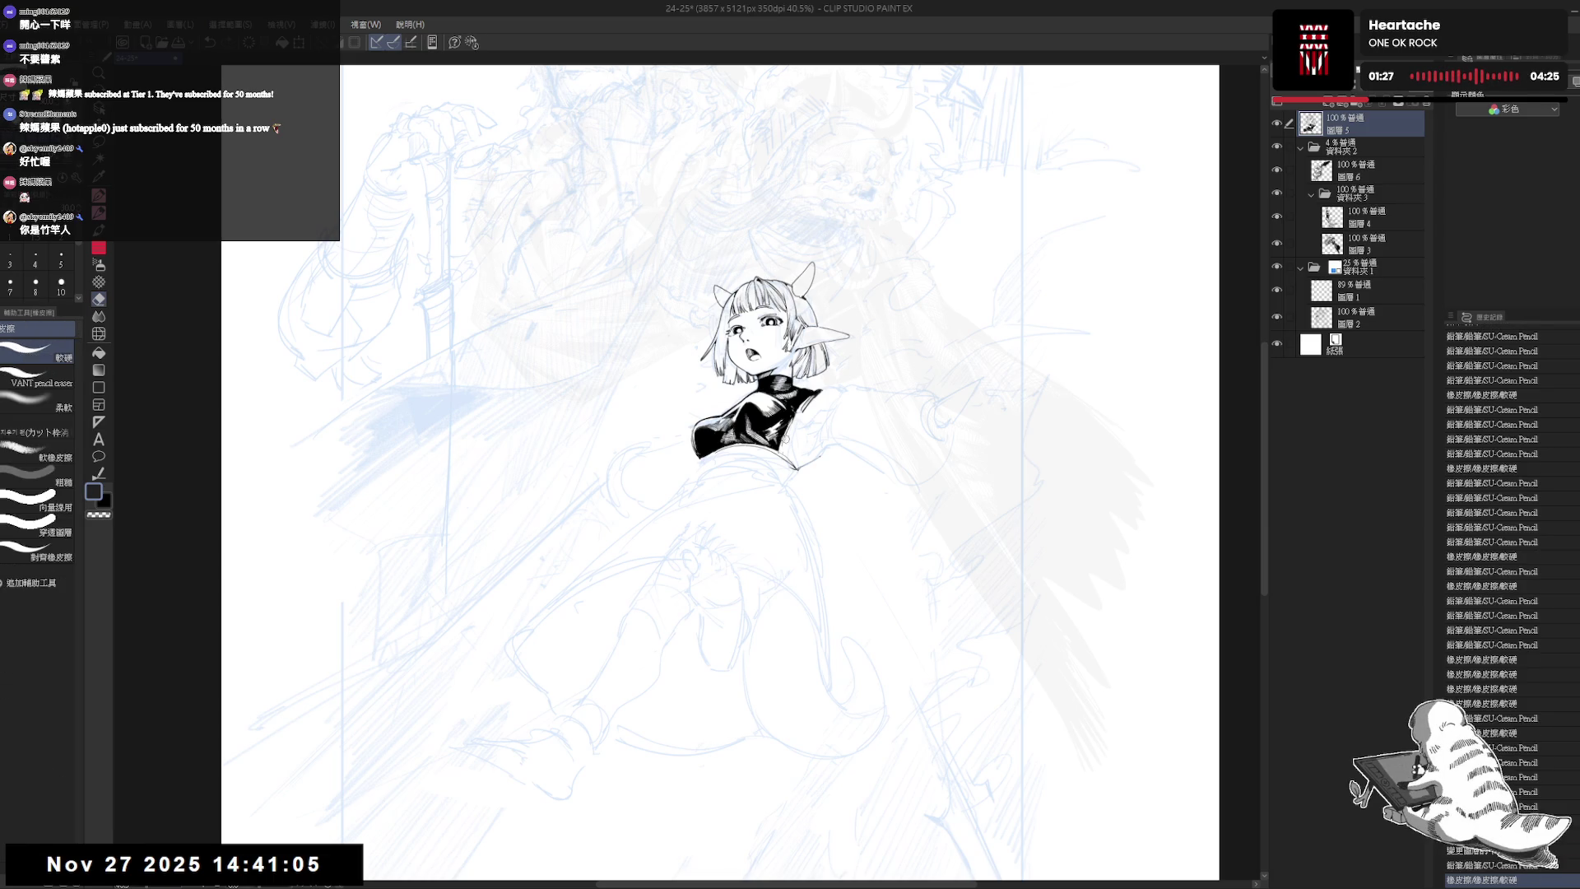
key("p")
left_click_drag(784, 444, 788, 452)
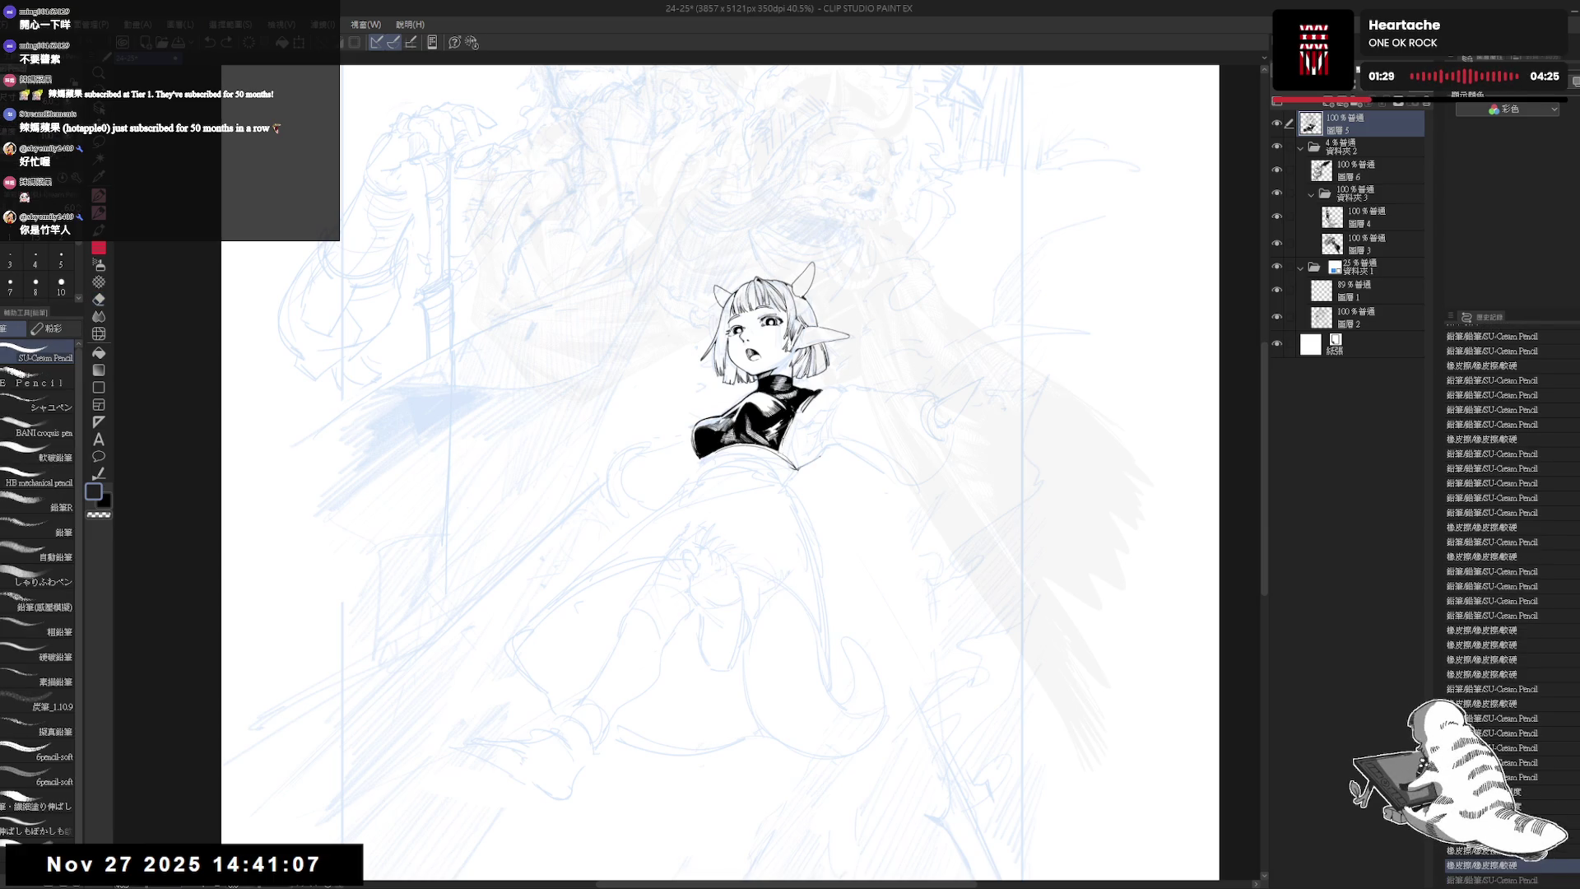
key("ctrl+y")
key("ctrl+y")
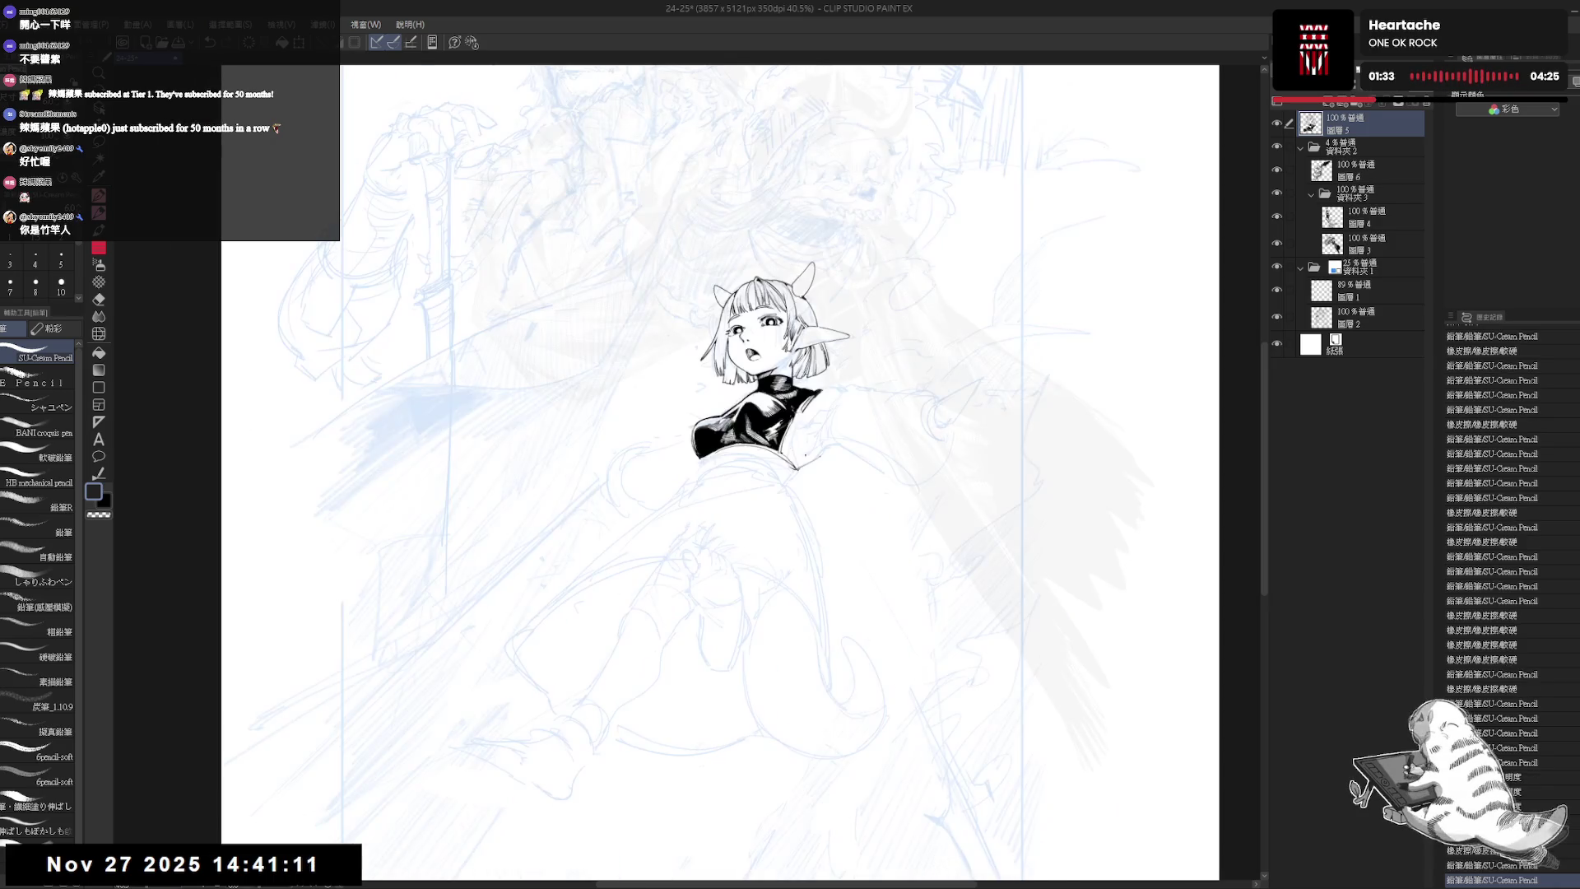
scroll(814, 431, "up", 2)
left_click_drag(814, 431, 815, 410)
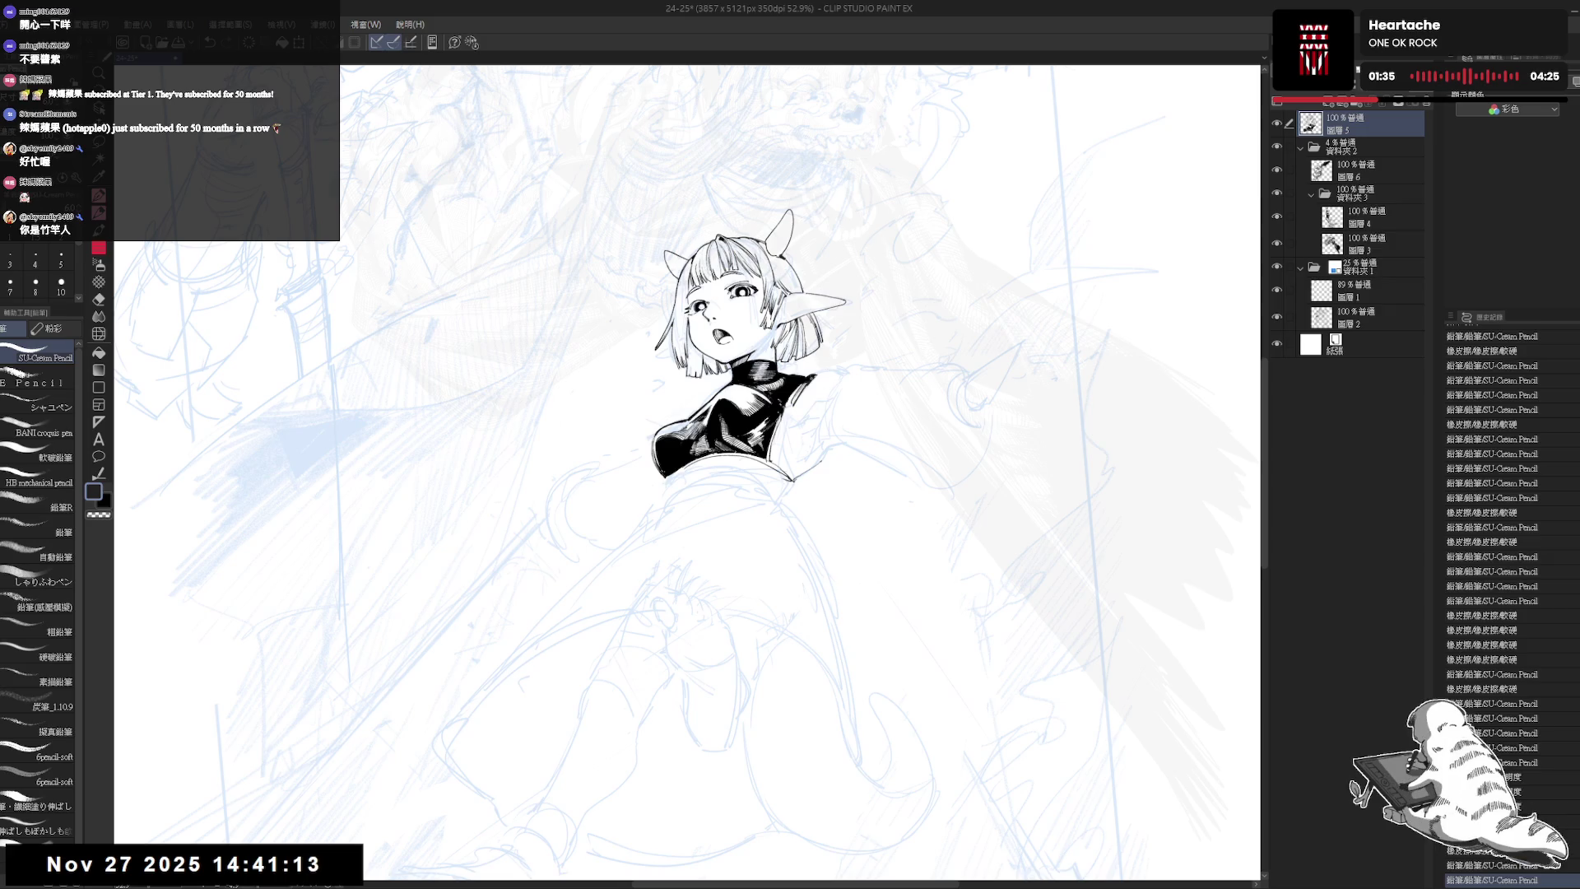
key("ctrl+y")
key("ctrl+z")
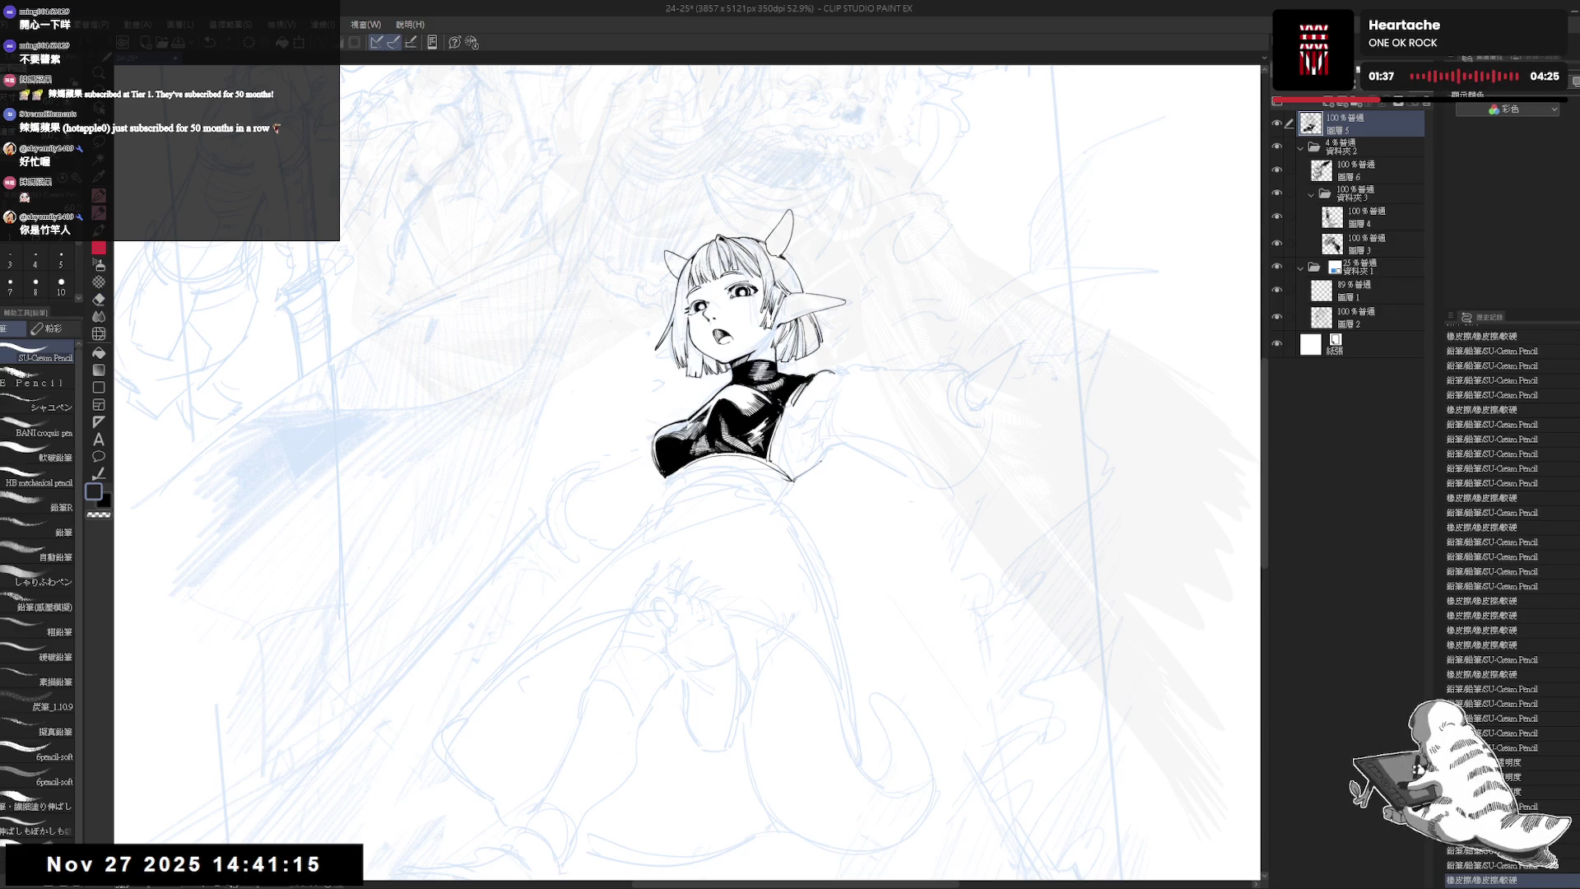
left_click_drag(825, 376, 840, 372)
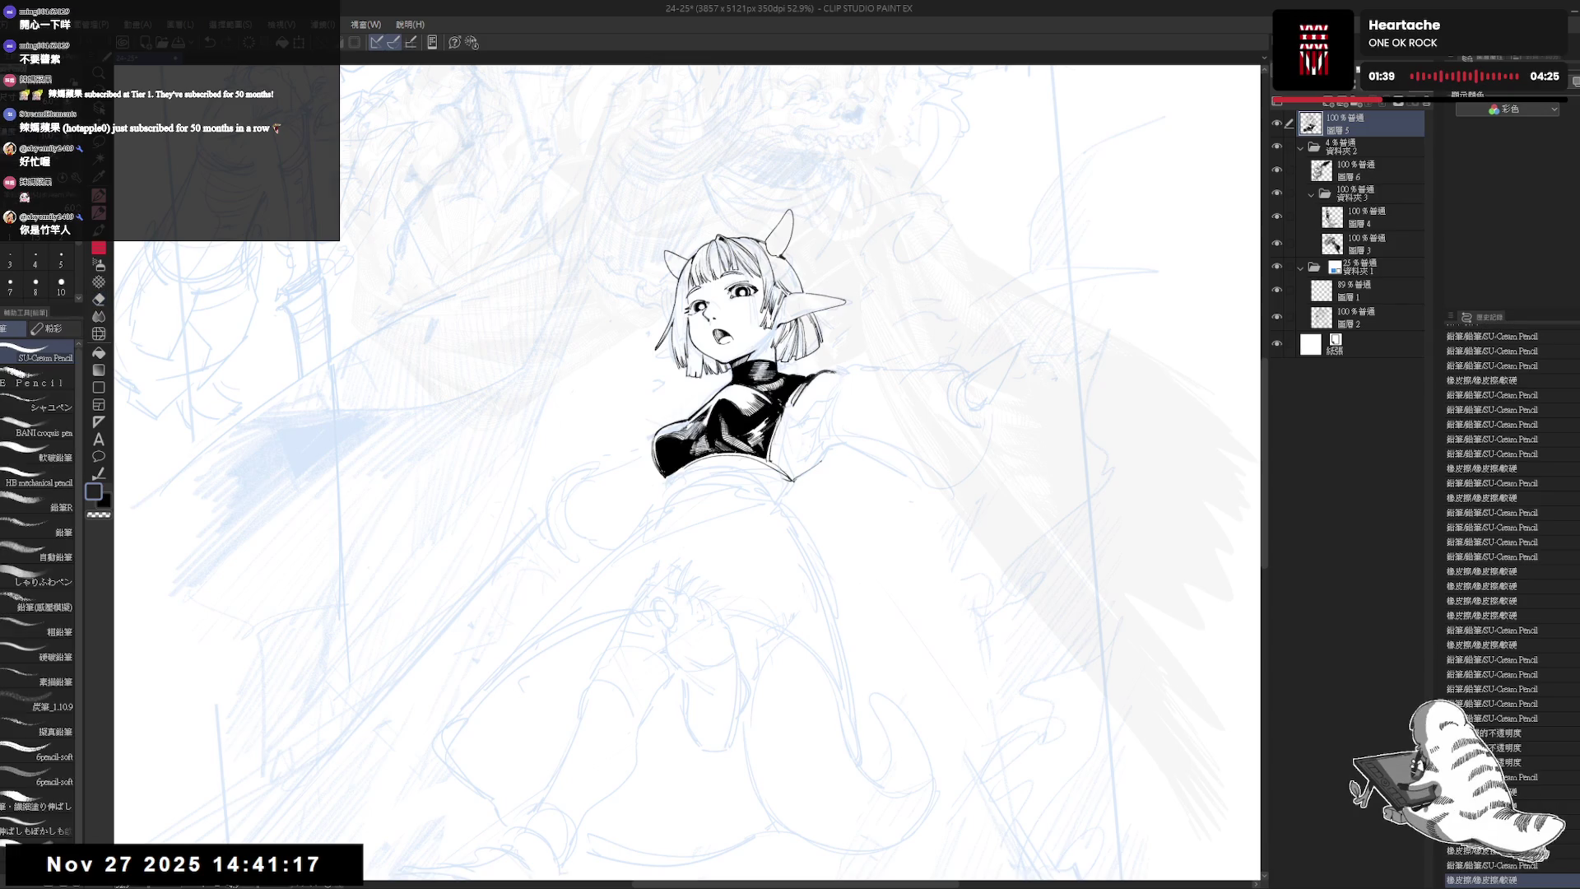
- Ink a short line at the girl's shoulder, checking the drawing with horizontal canvas flips
key("h")
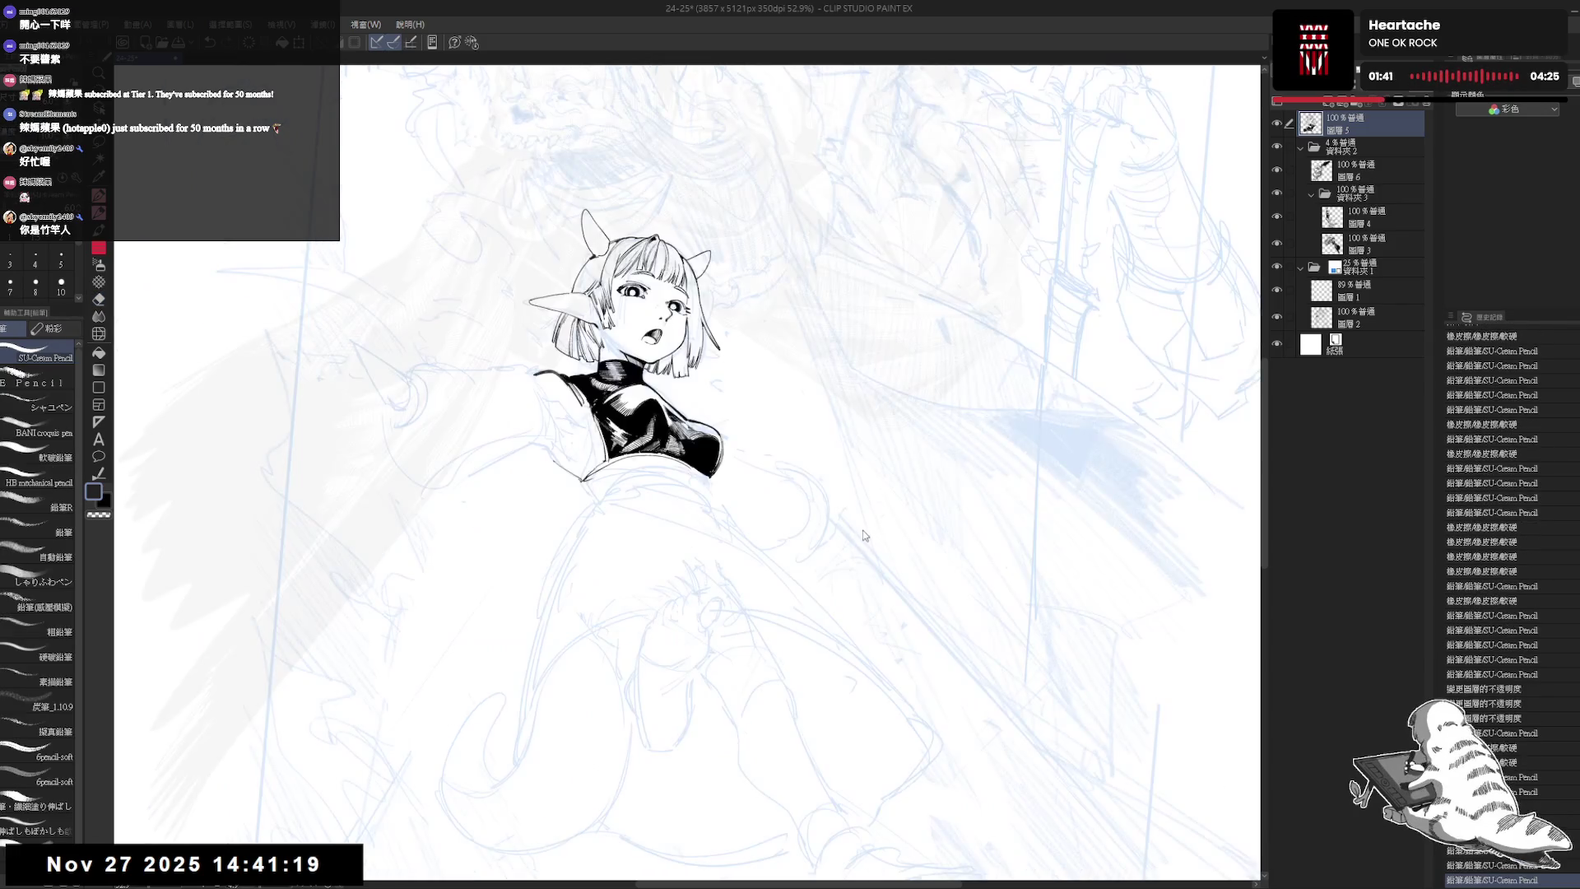
key("h")
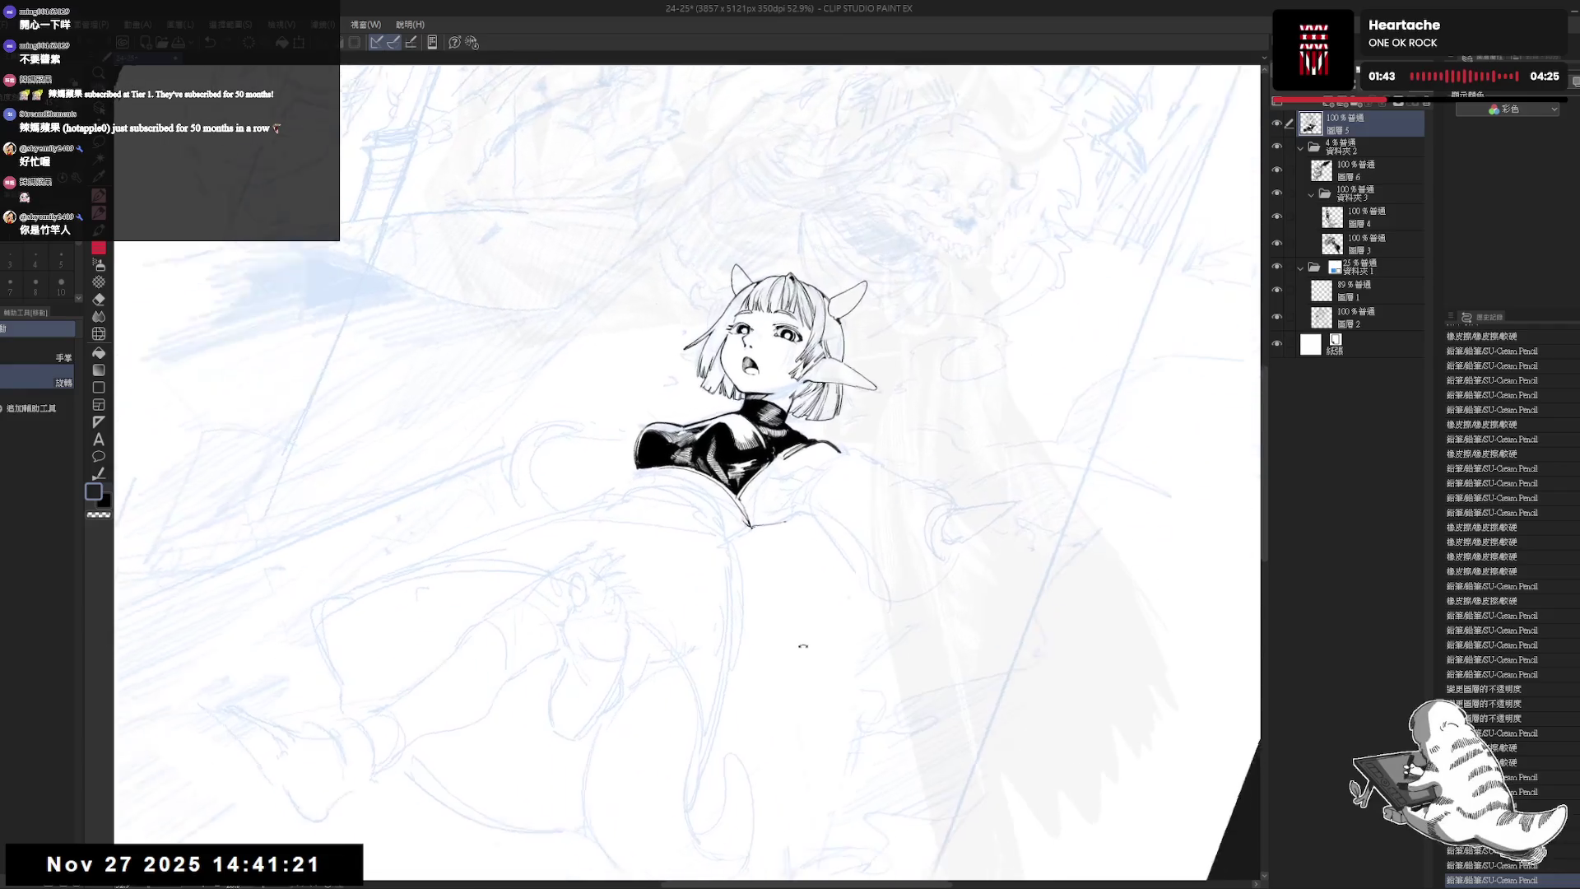
key("e")
left_click(836, 415)
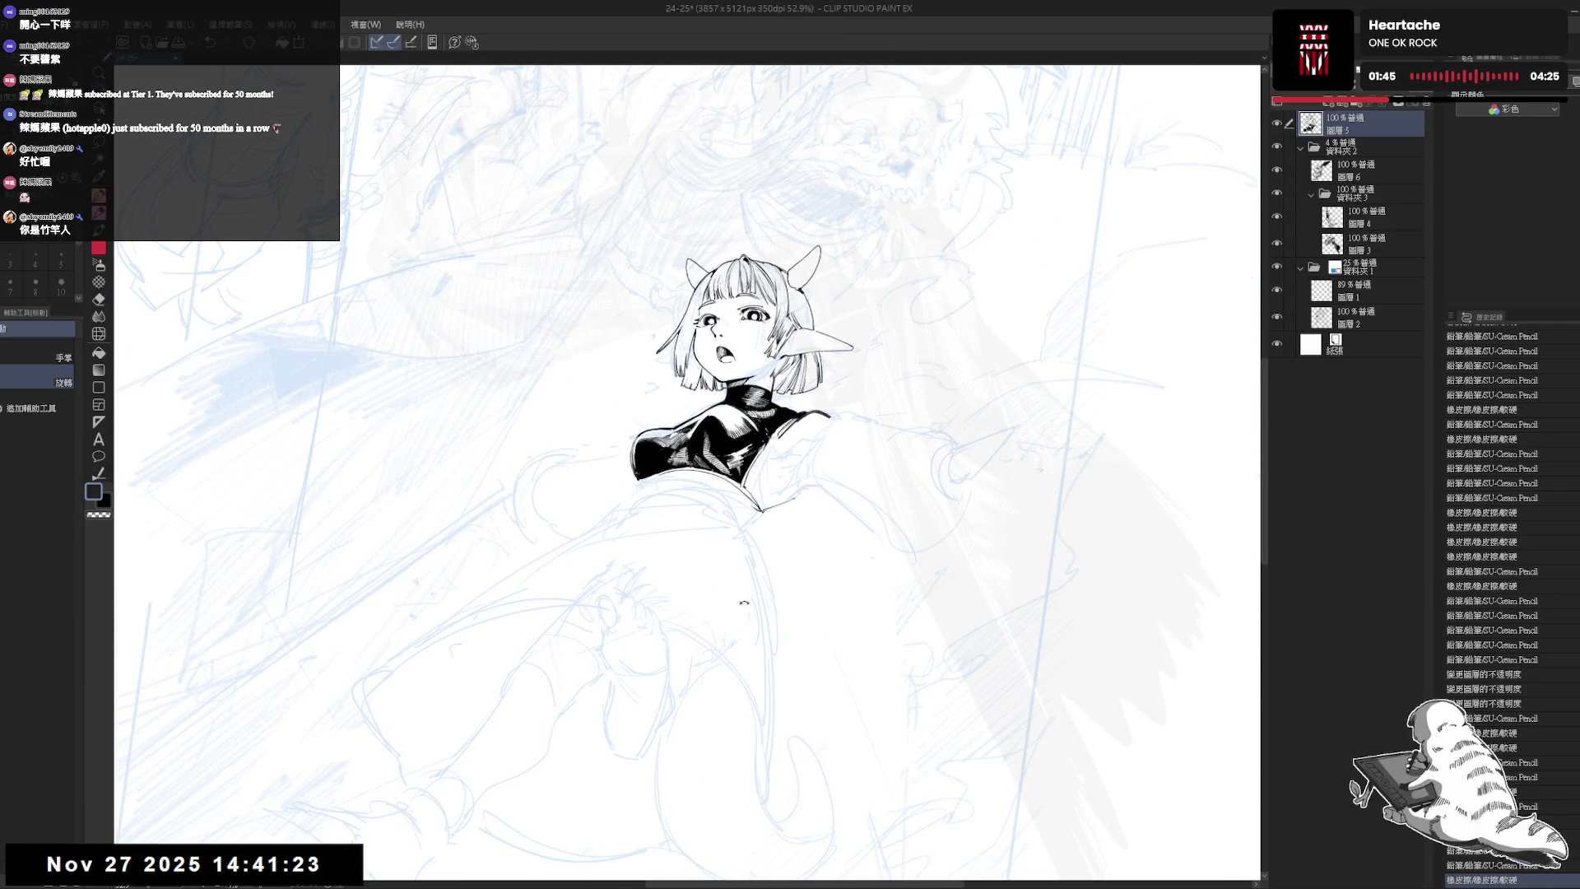
key("h")
key("p")
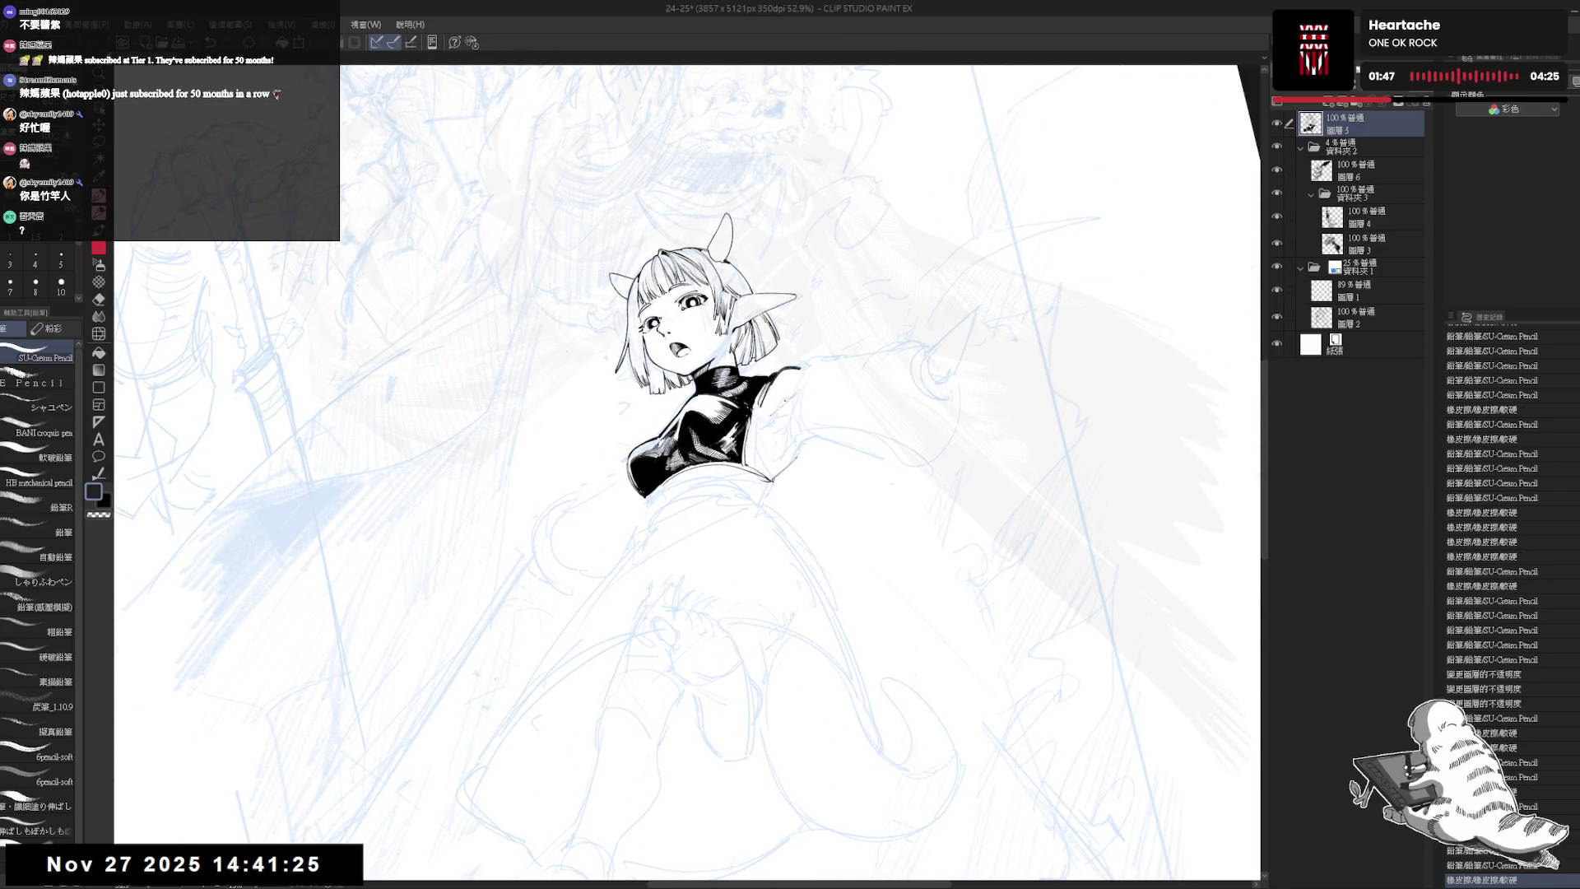
mouse_move(800, 375)
left_mouse_down()
mouse_move(765, 415)
mouse_move(800, 377)
left_mouse_up()
key("e")
key("p")
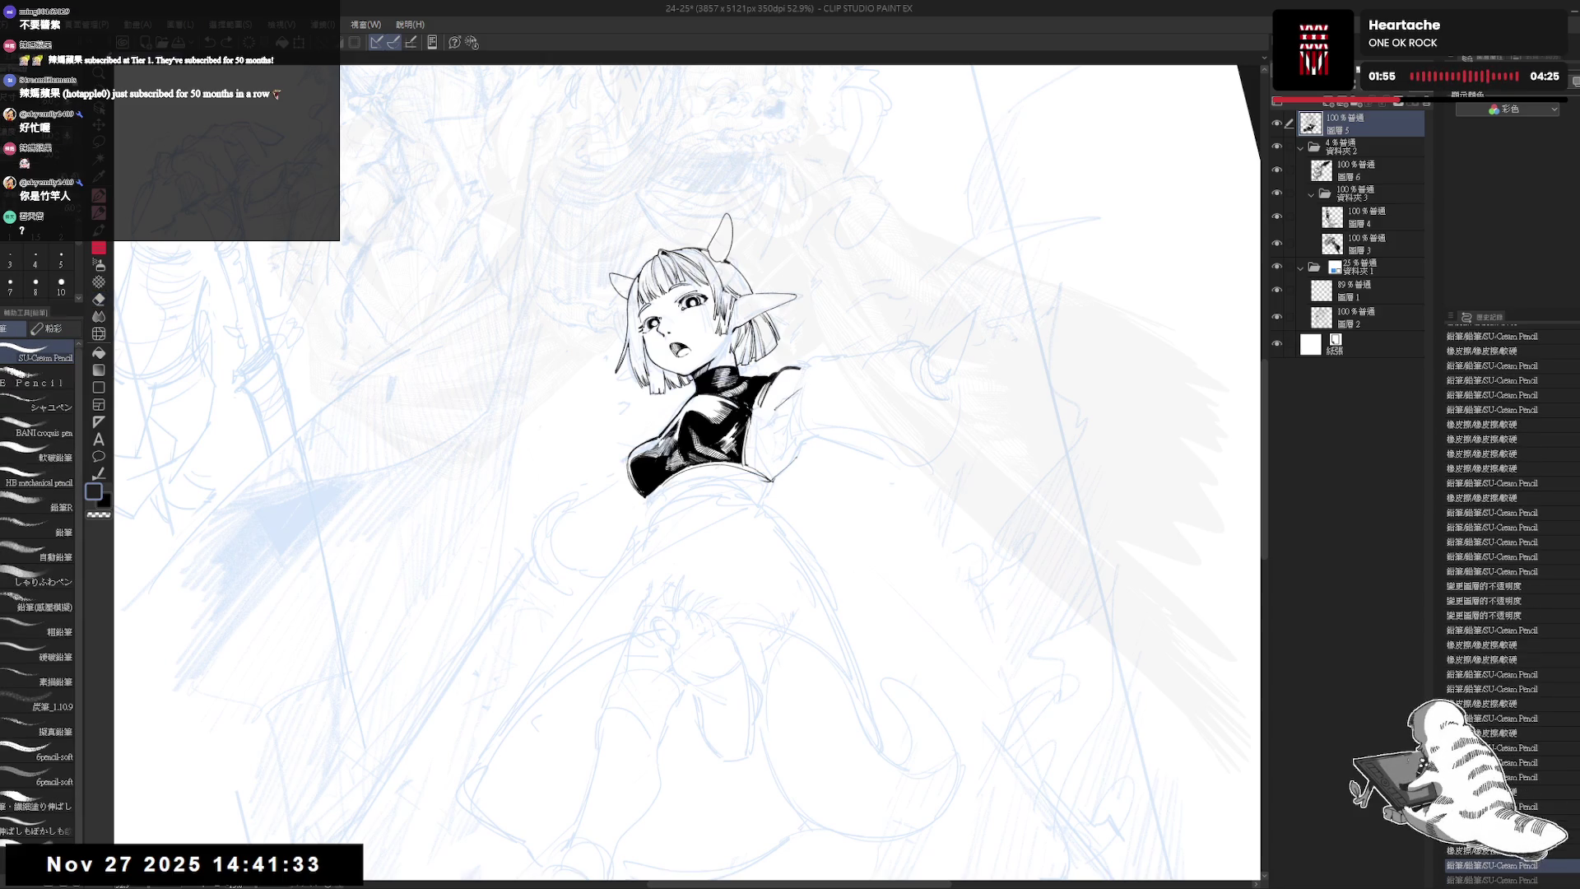
key("ctrl+y")
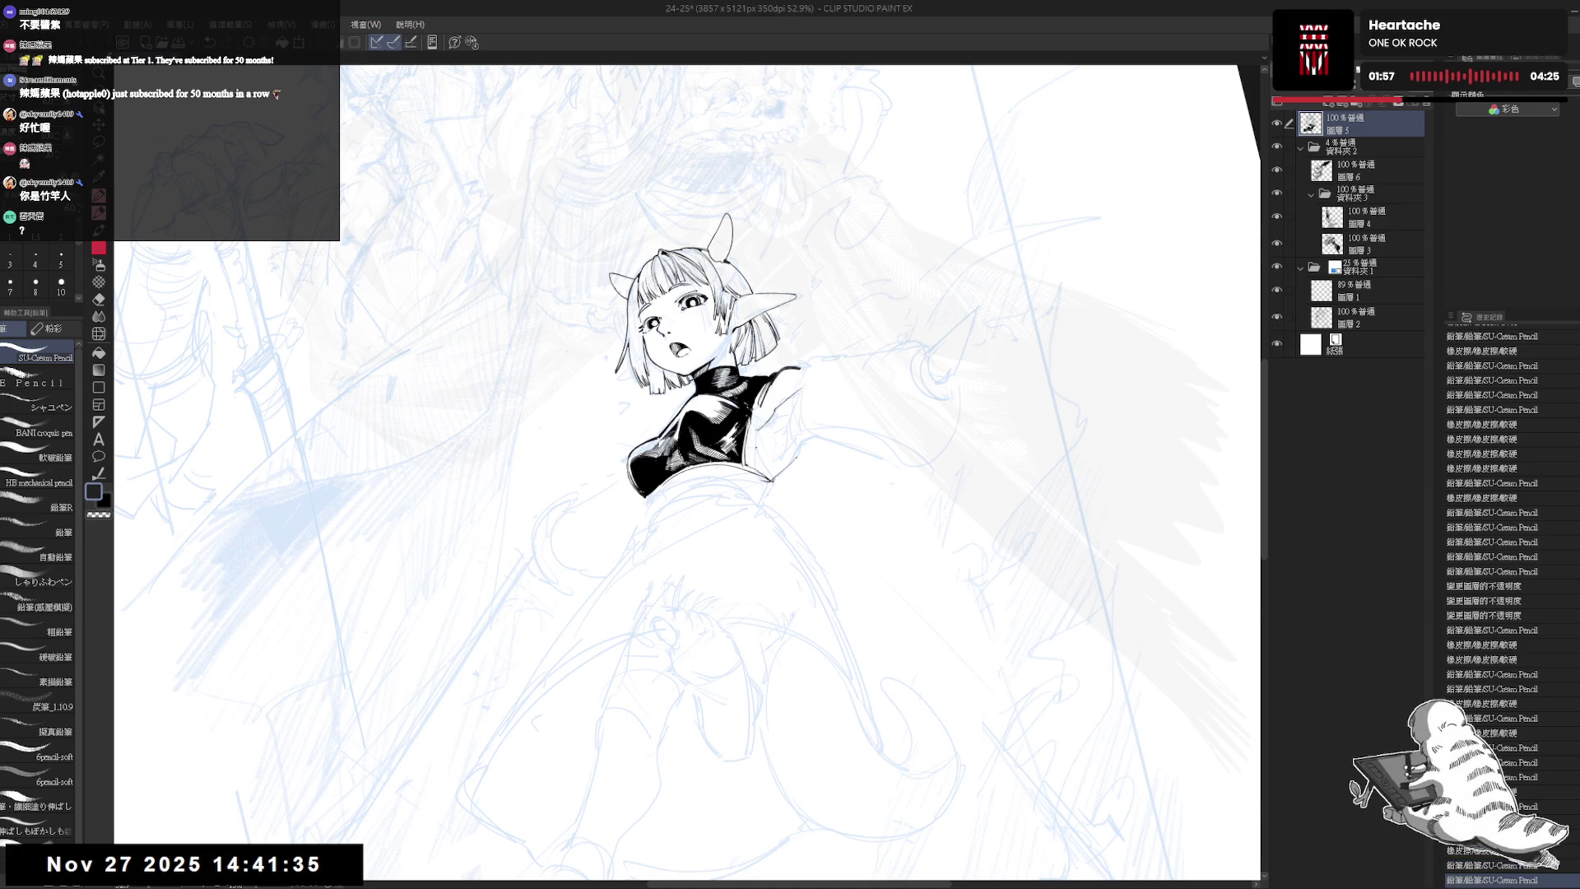
key("h")
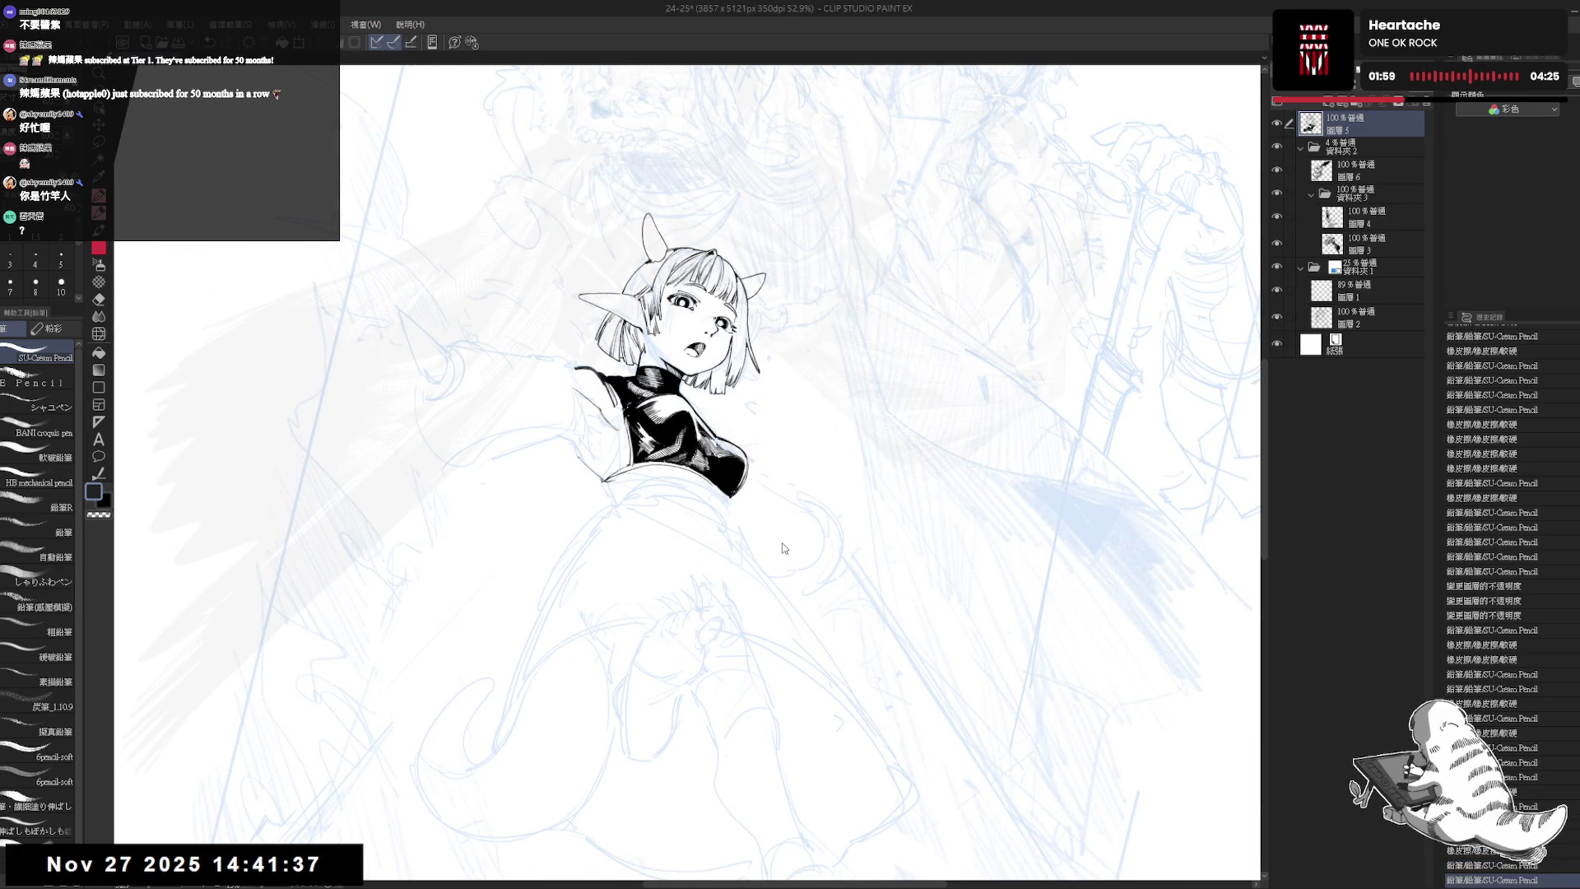
key("h")
left_click_drag(774, 450, 784, 471)
- Try clearing the arm and shoulder area with a lasso selection, then undo it and deselect
key("m")
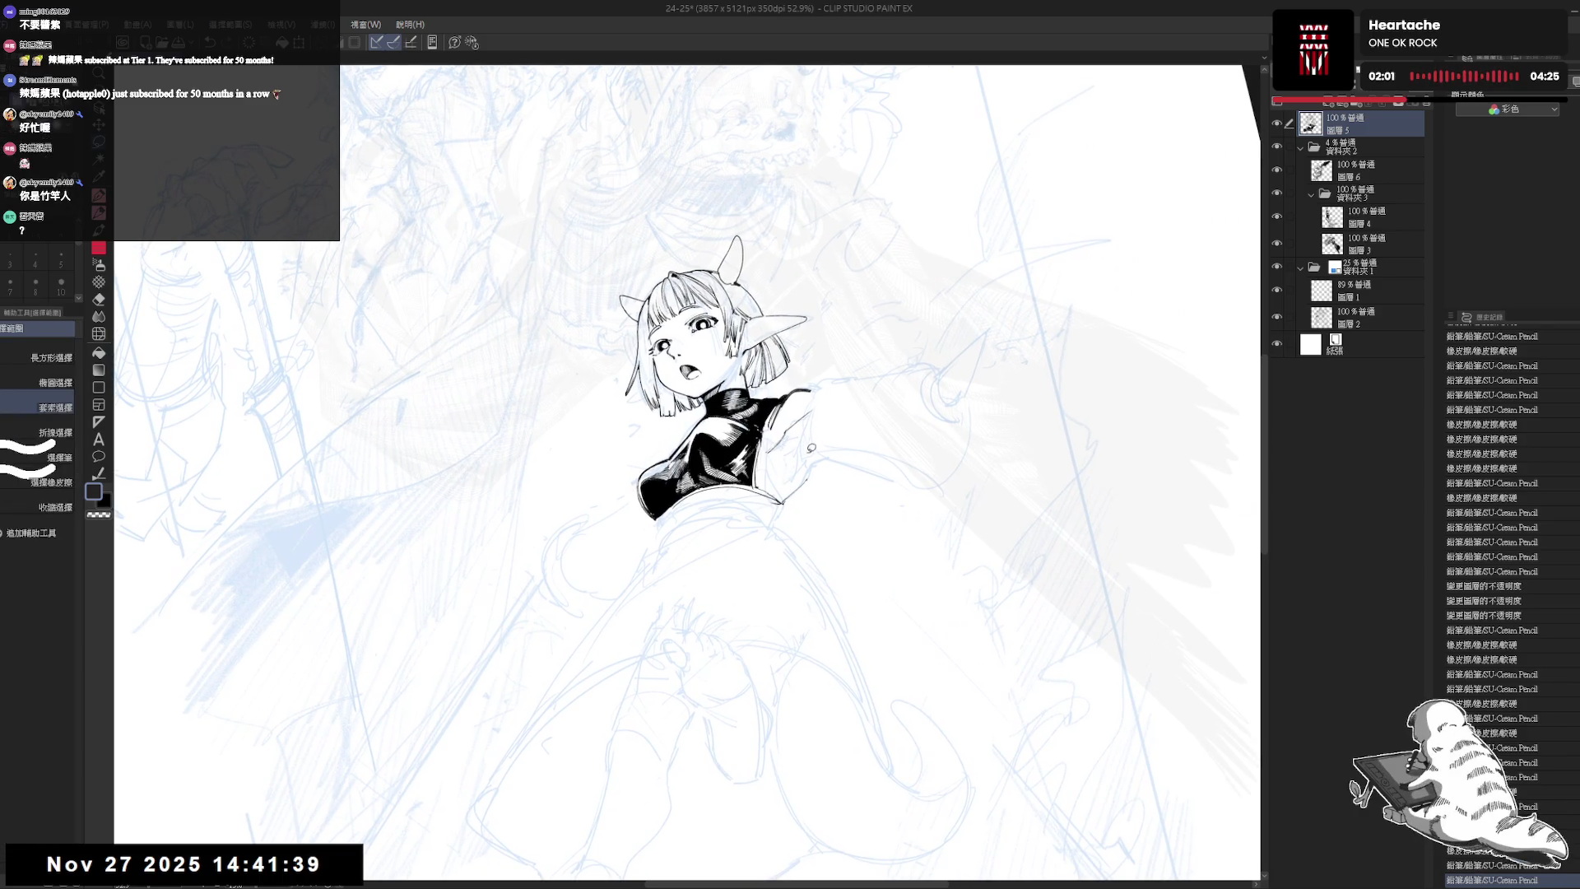
mouse_move(767, 448)
left_mouse_down()
mouse_move(831, 412)
mouse_move(803, 392)
mouse_move(822, 396)
left_mouse_up()
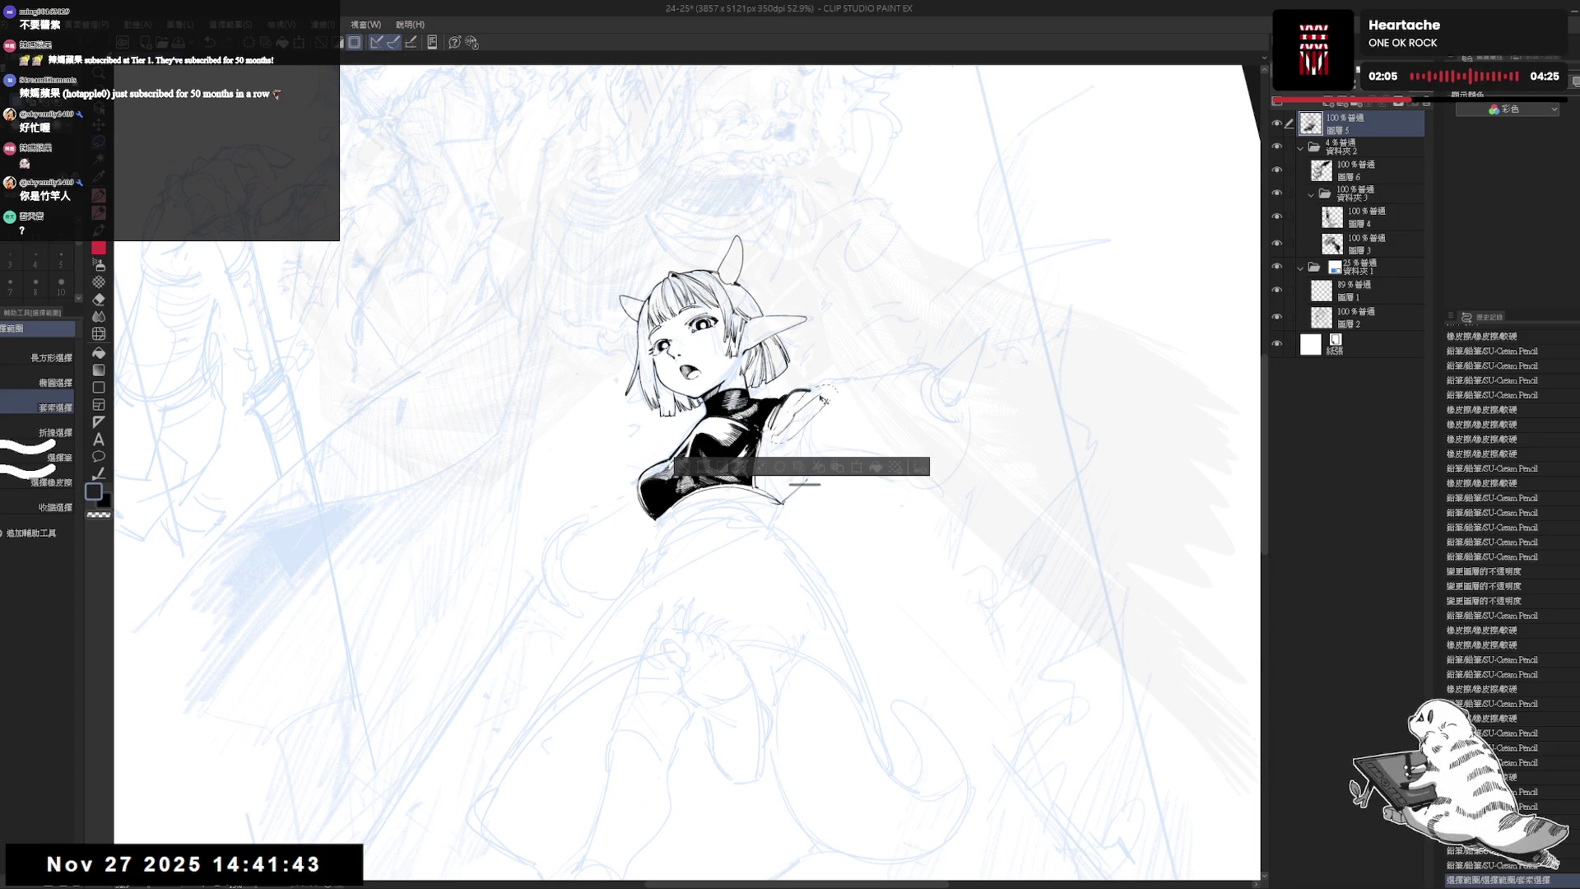
key("Delete")
key("ctrl+d")
key("ctrl+z")
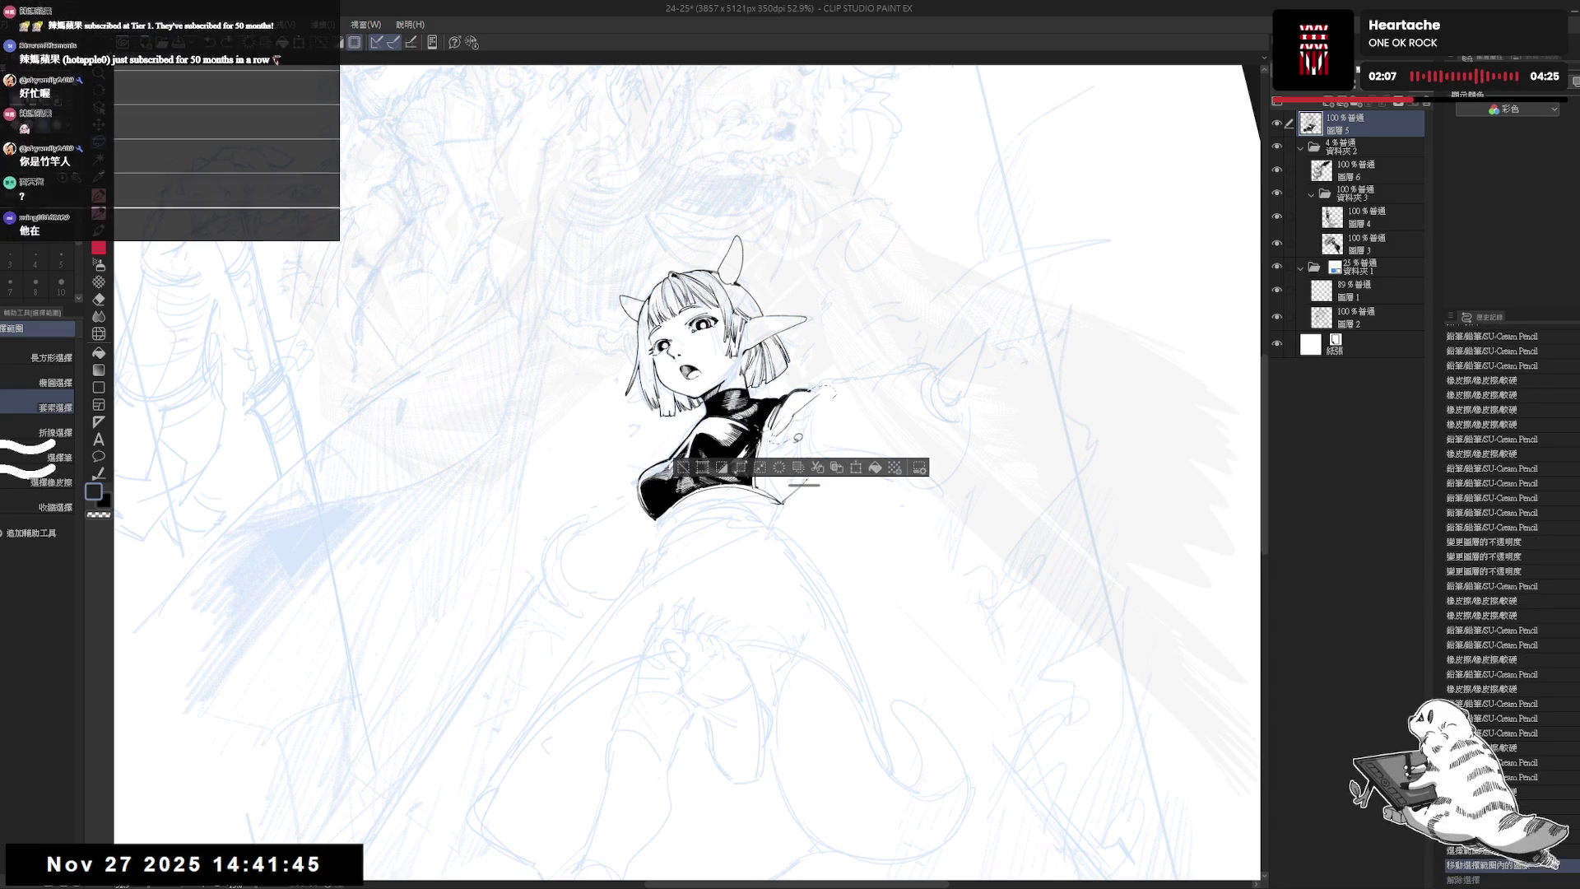
key("ctrl+z")
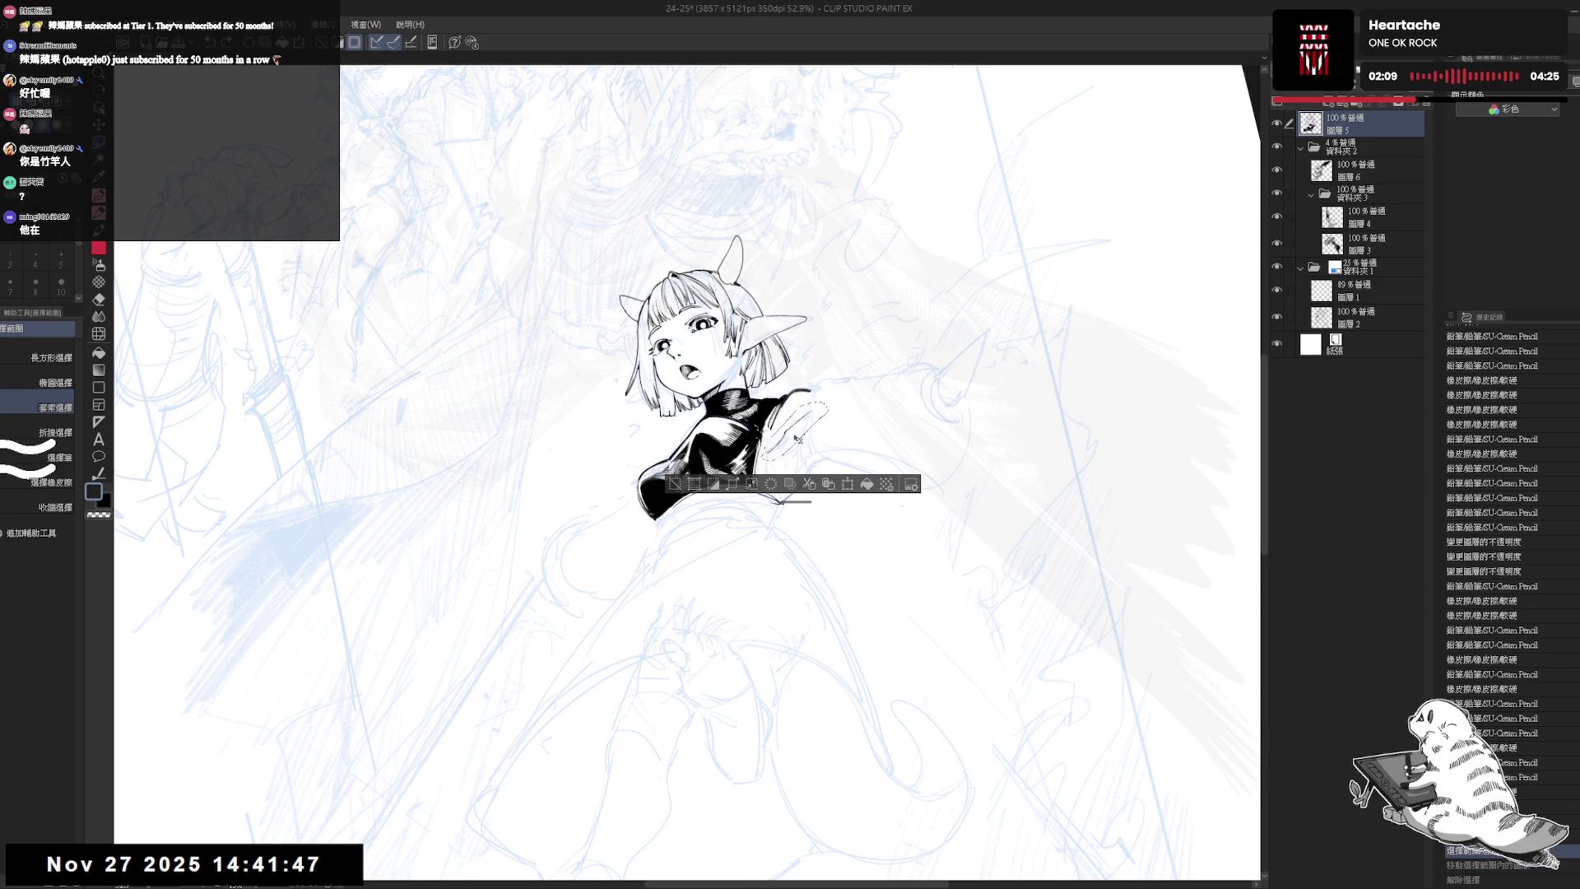
mouse_move(806, 441)
left_mouse_down()
mouse_move(818, 403)
mouse_move(794, 418)
left_mouse_up()
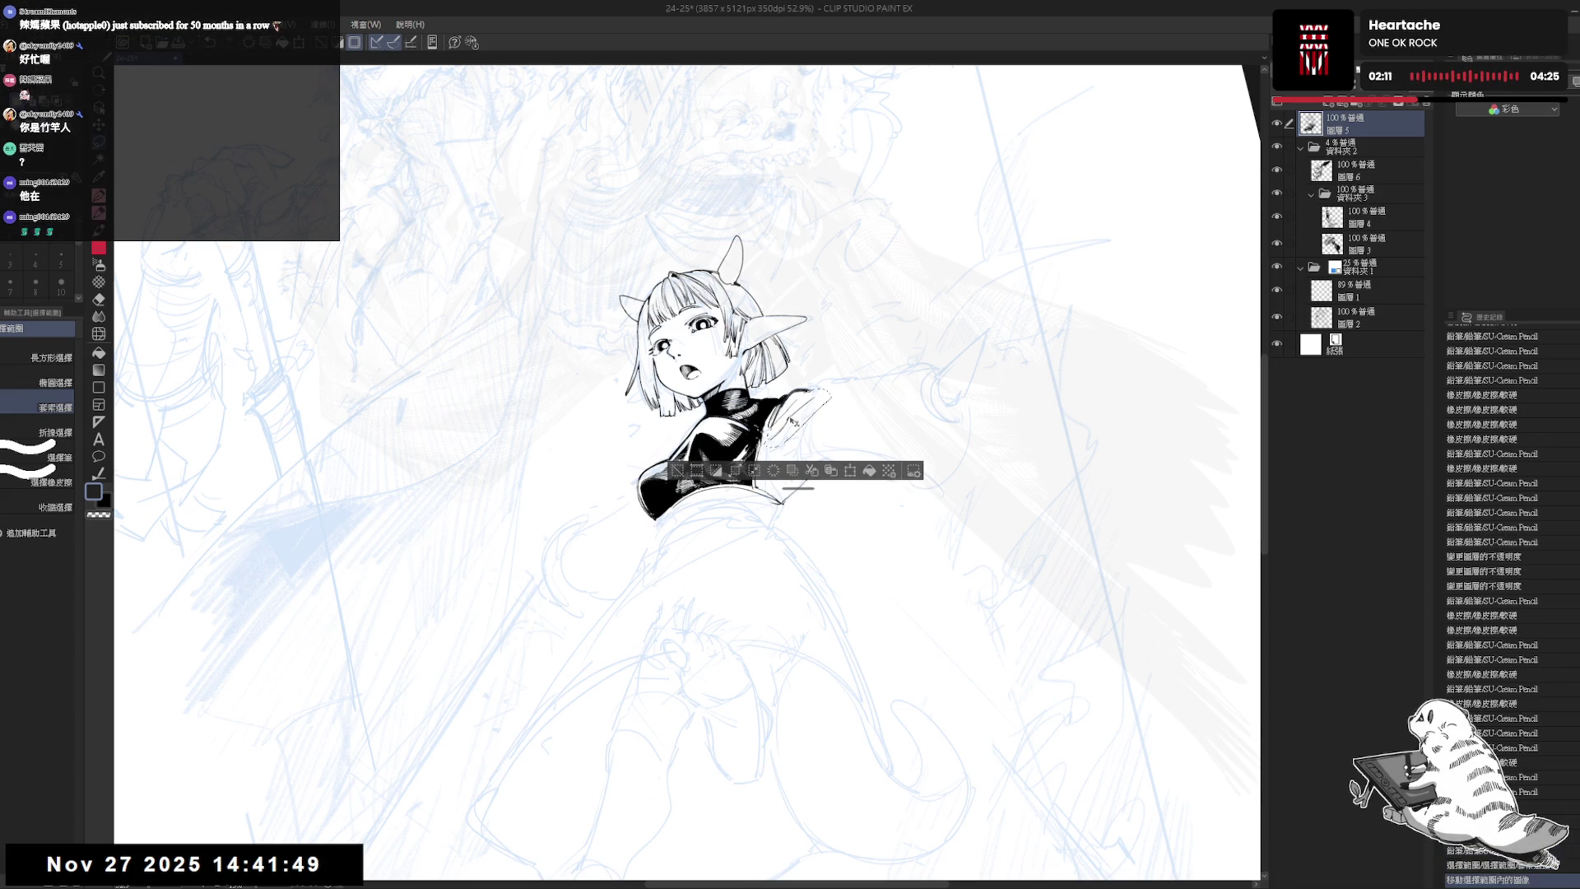
key("ctrl+d")
- Touch up the shoulder line with short pencil strokes while rotating and mirroring the view
key("h")
key("h")
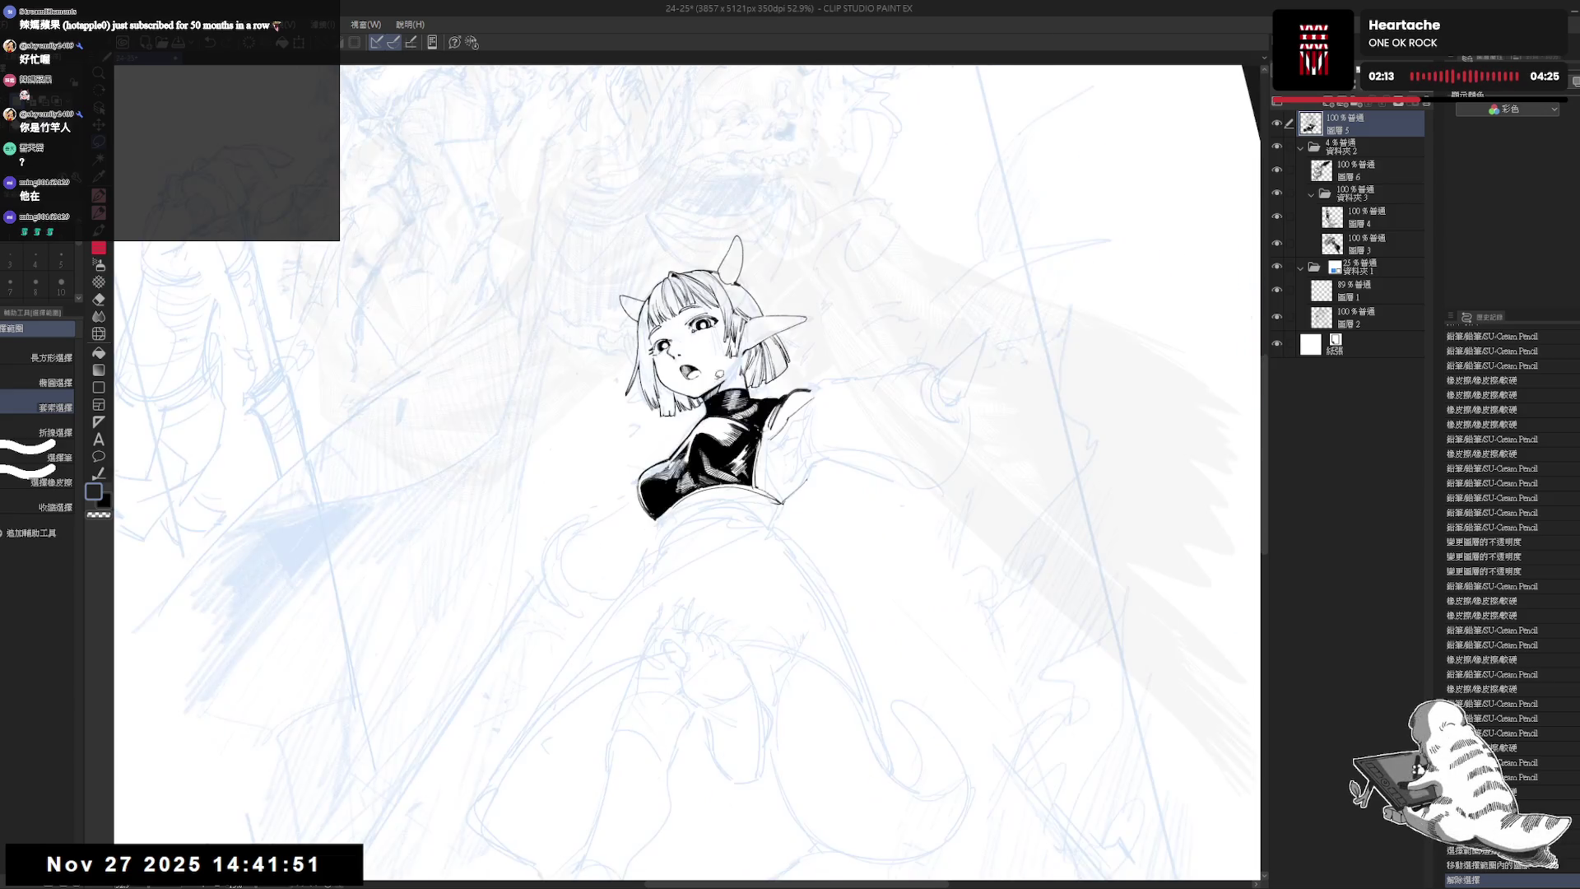
key("minus")
key("minus")
key("e")
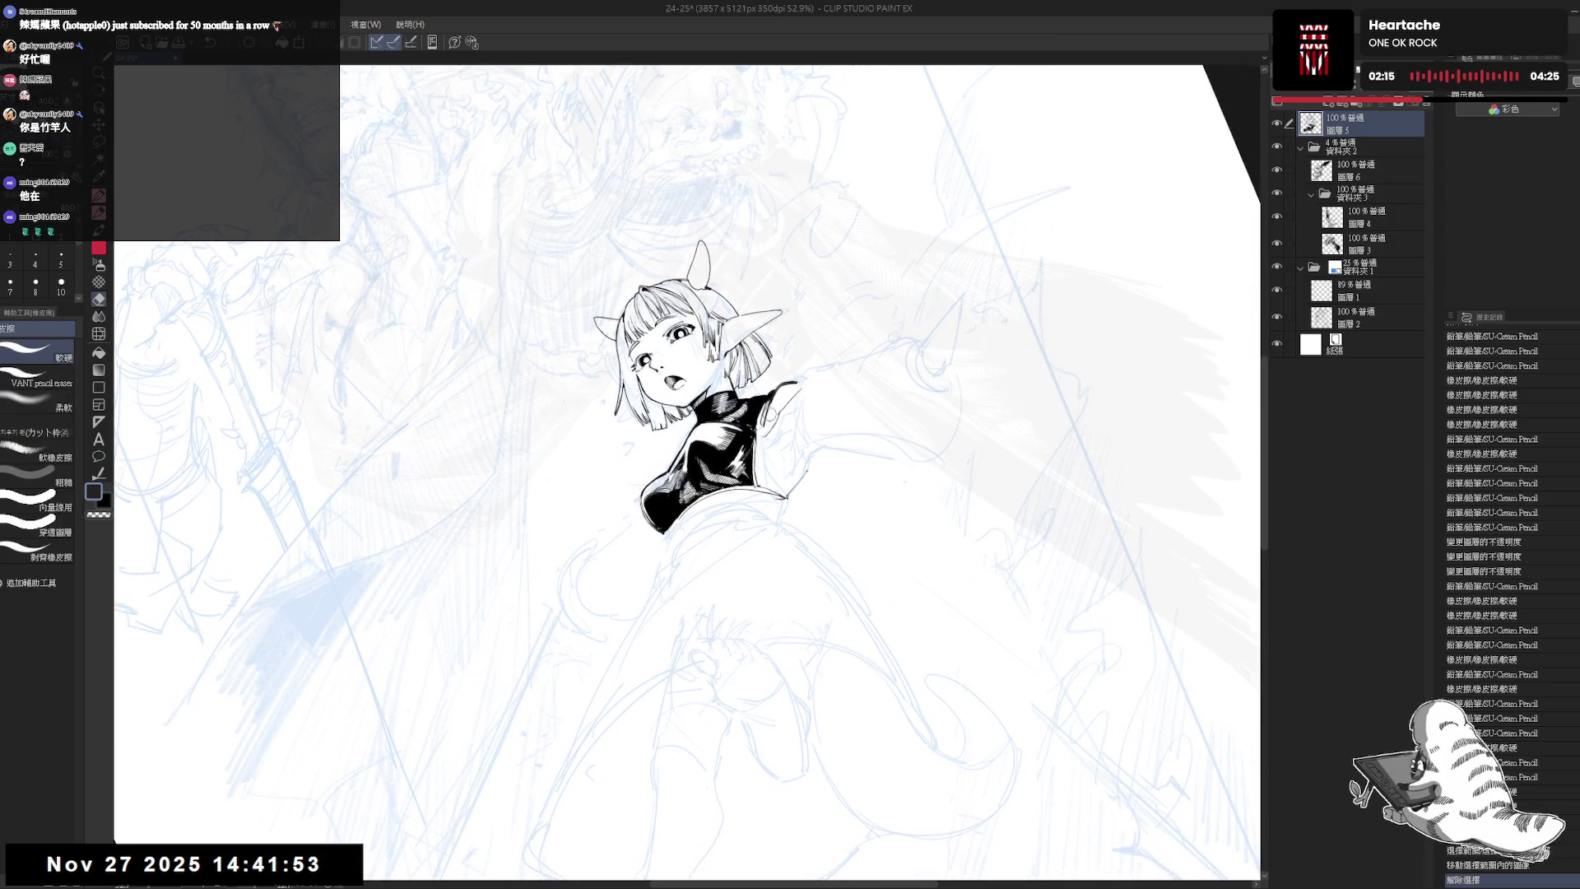
key("p")
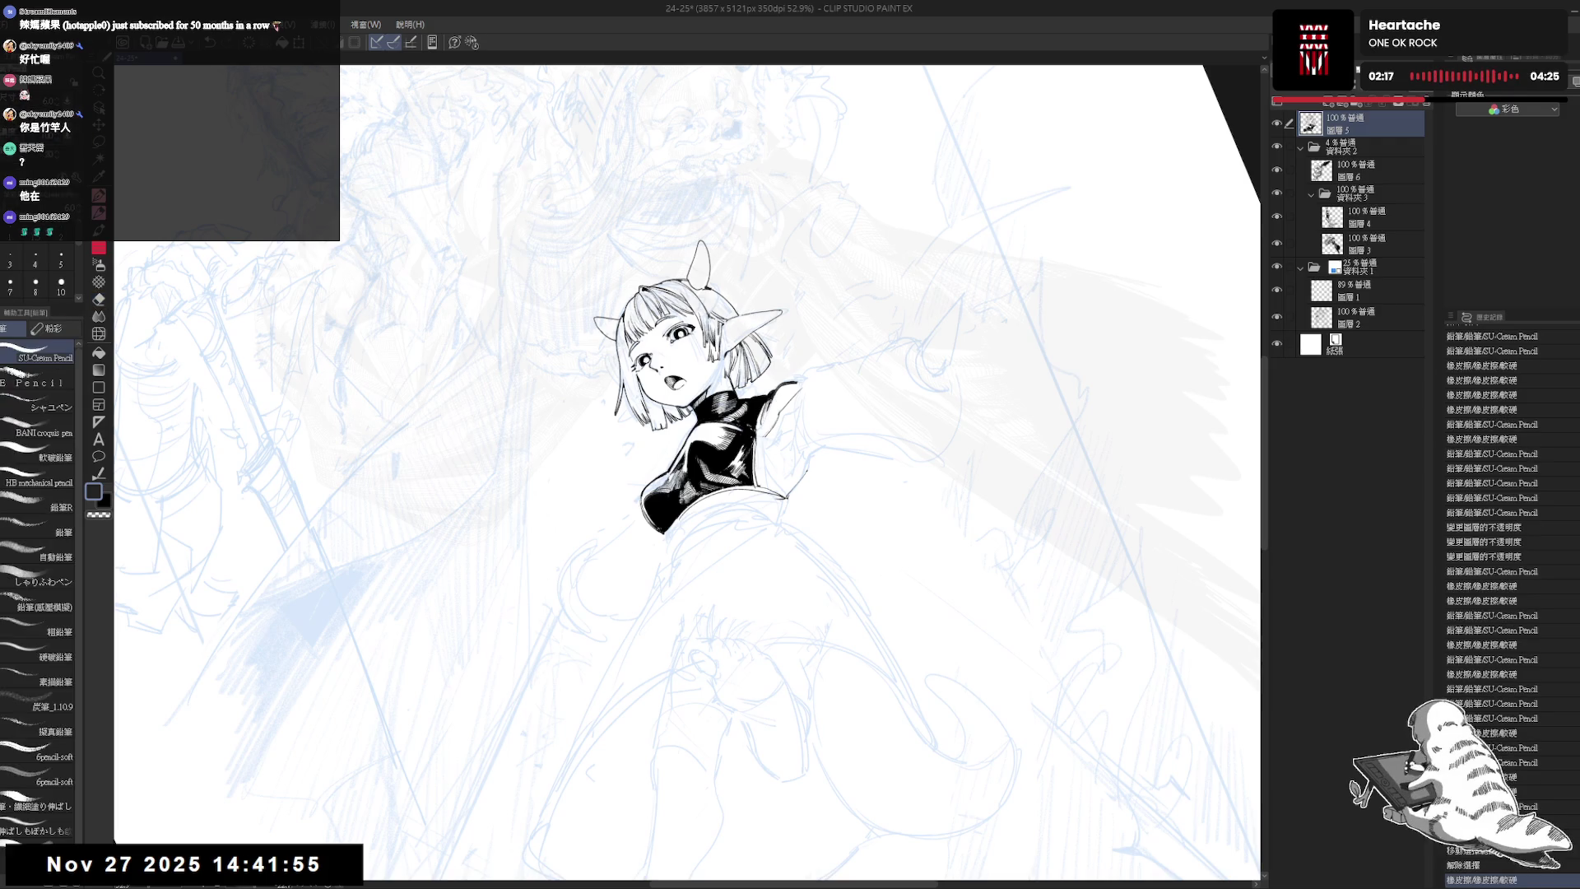
left_click_drag(778, 411, 786, 419)
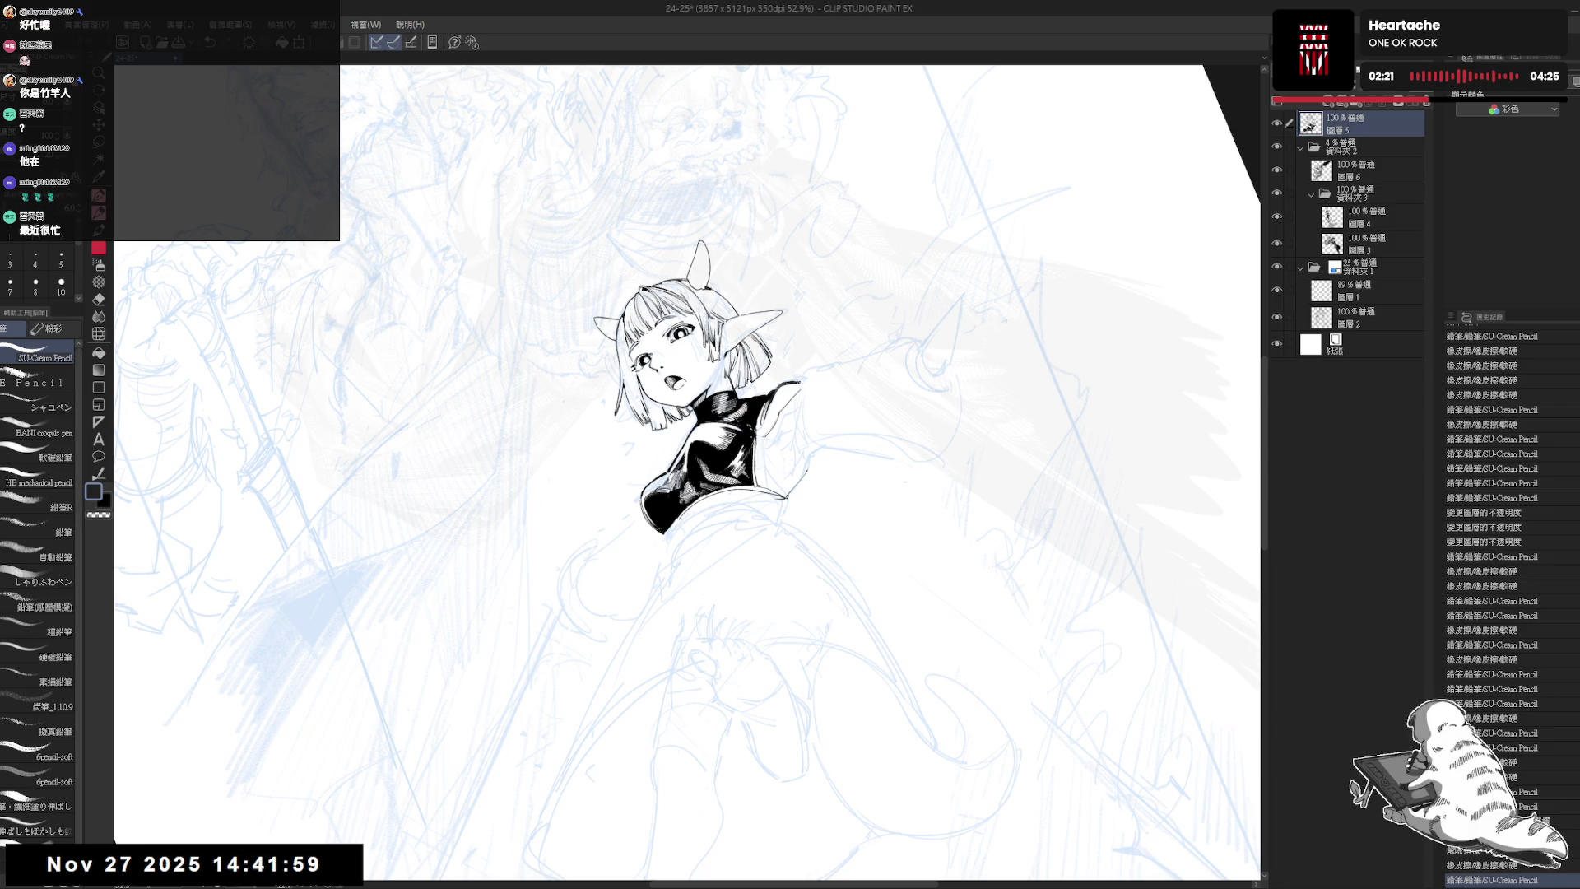
left_click_drag(799, 381, 802, 402)
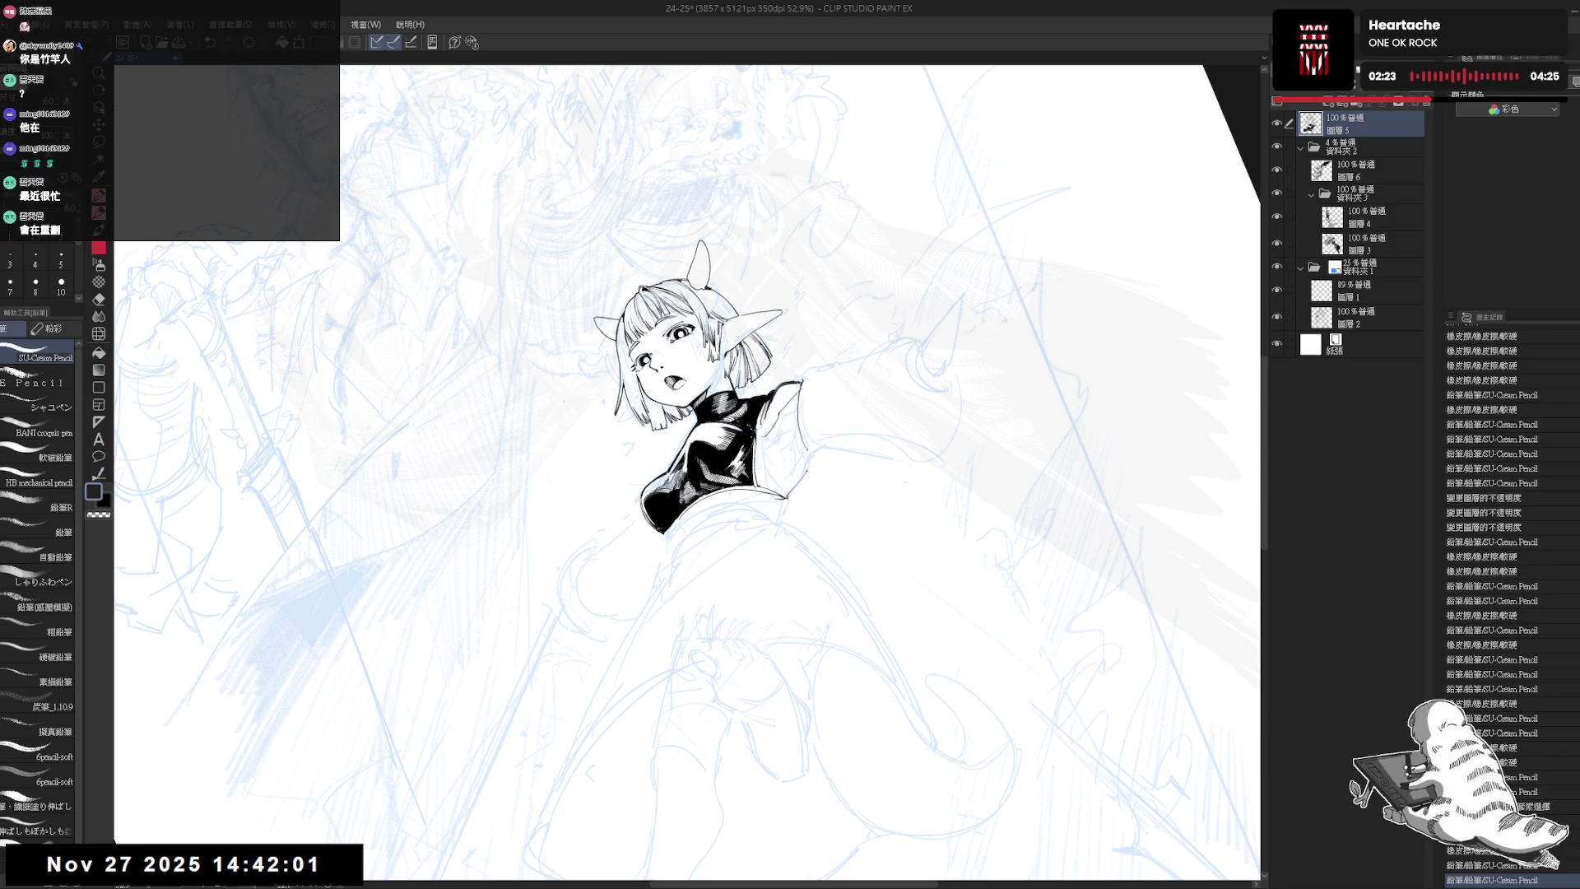
key("asciicircum")
key("asciicircum")
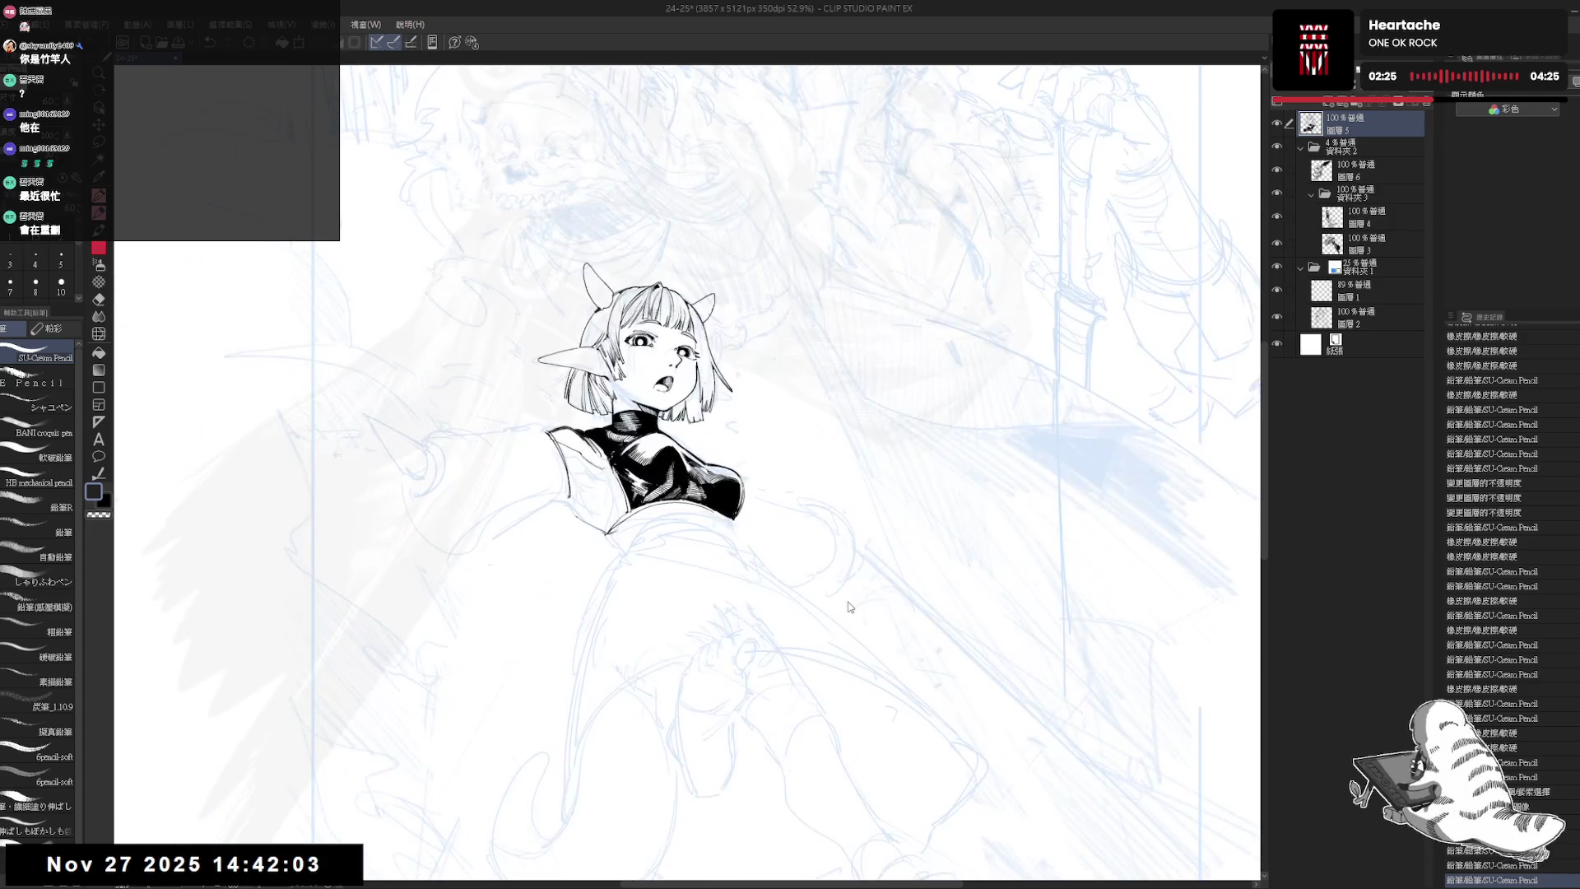
key("h")
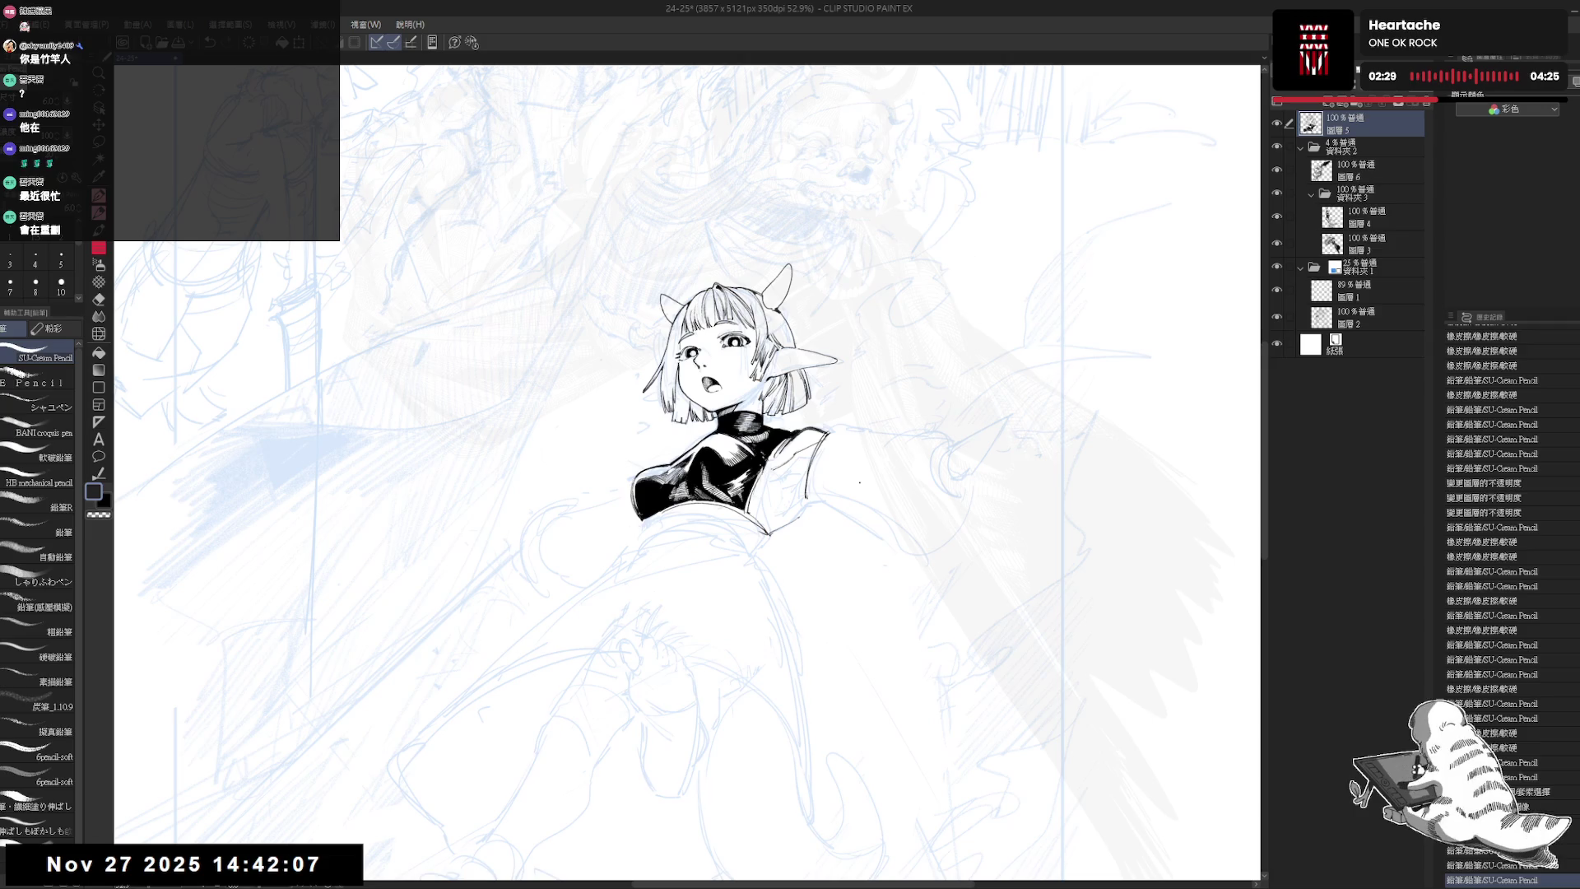
- Erase the stray marks beside the girl's shoulder
key("e")
key("minus")
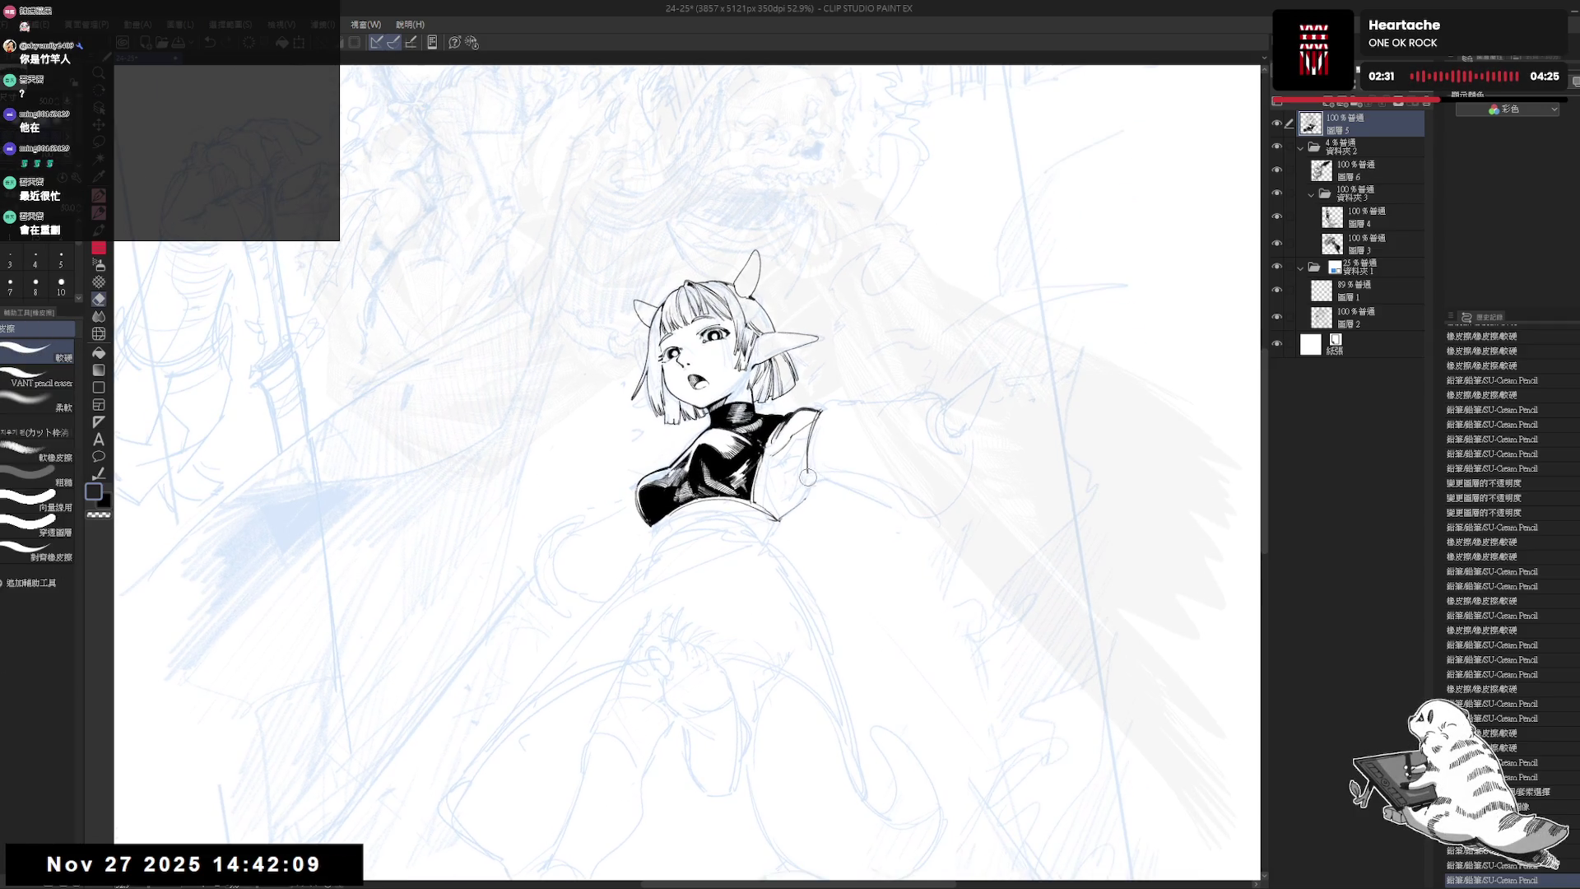
left_click_drag(808, 476, 802, 465)
key("p")
key("ctrl+z")
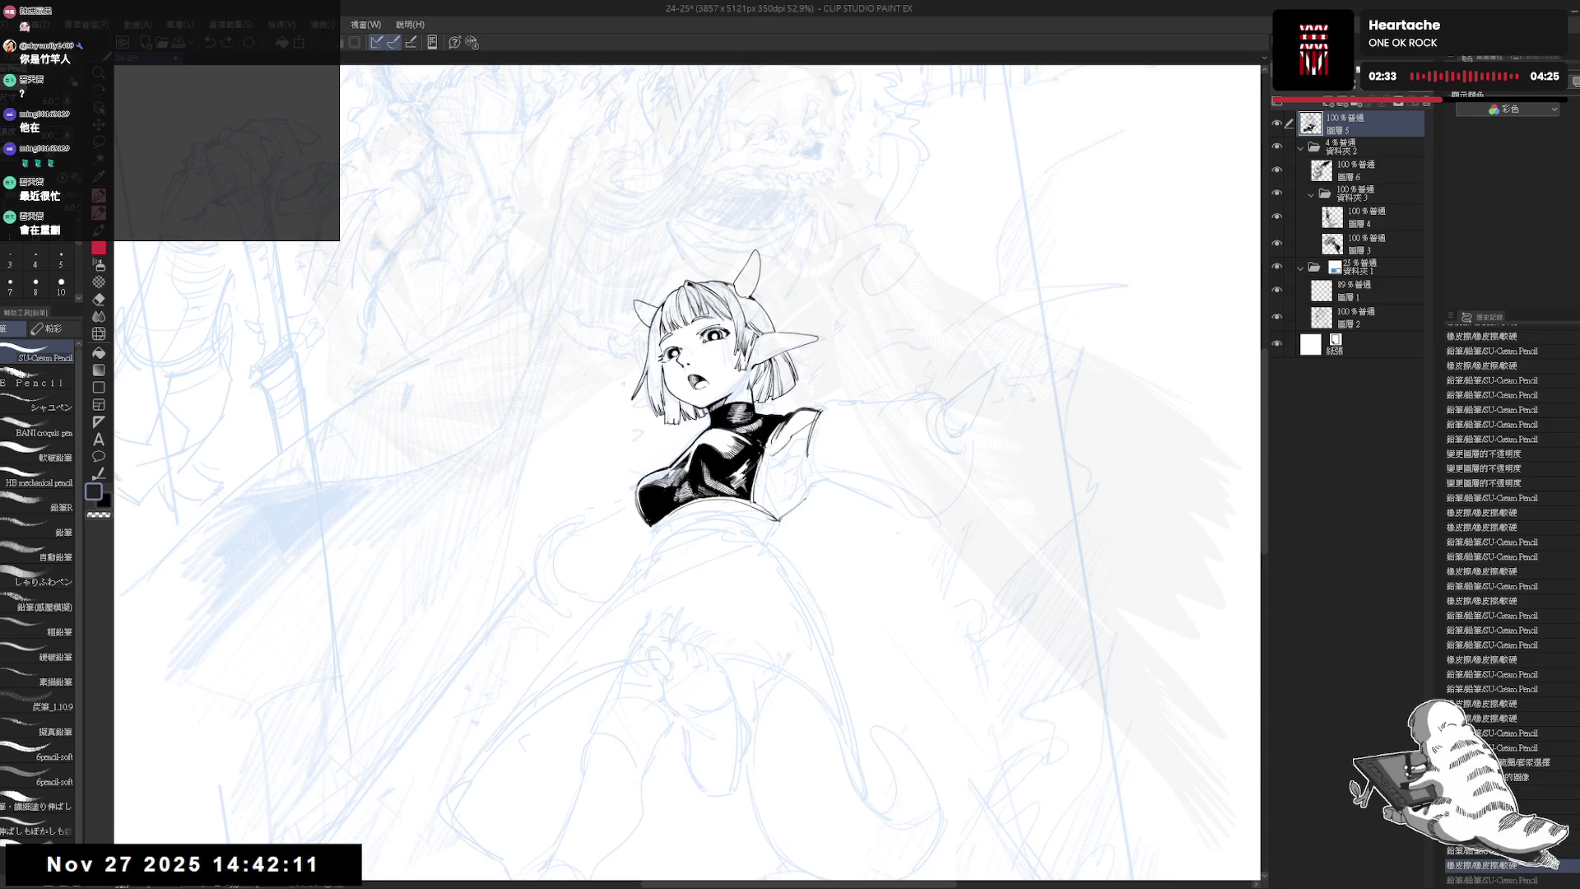
key("e")
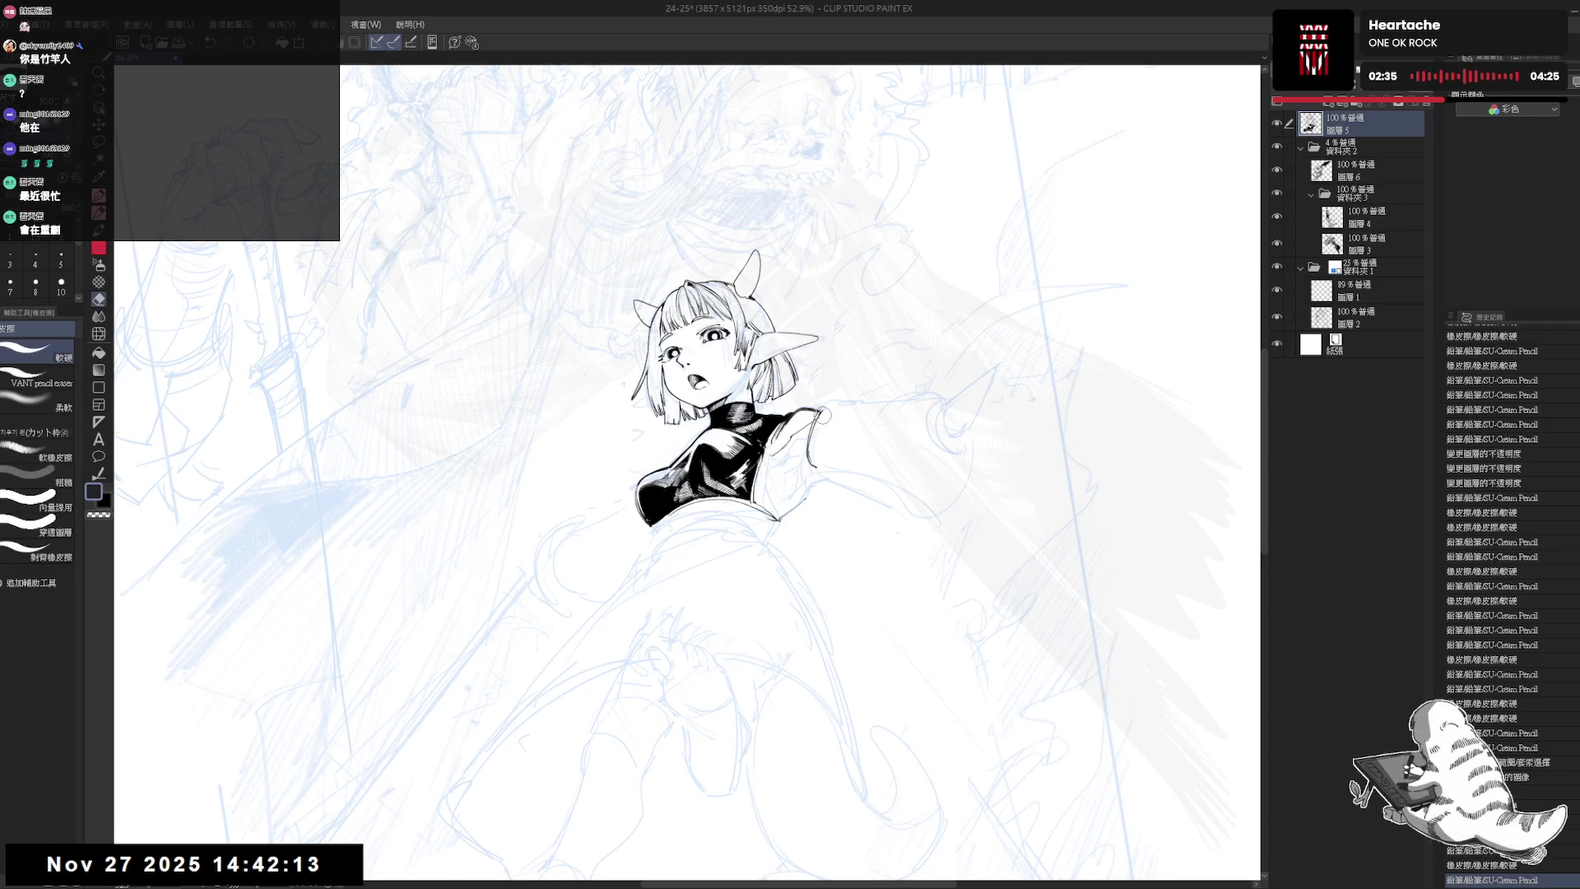
left_click_drag(821, 411, 821, 469)
key("p")
- Ink two small strokes near the shoulder, undoing and redoing each to compare
key("e")
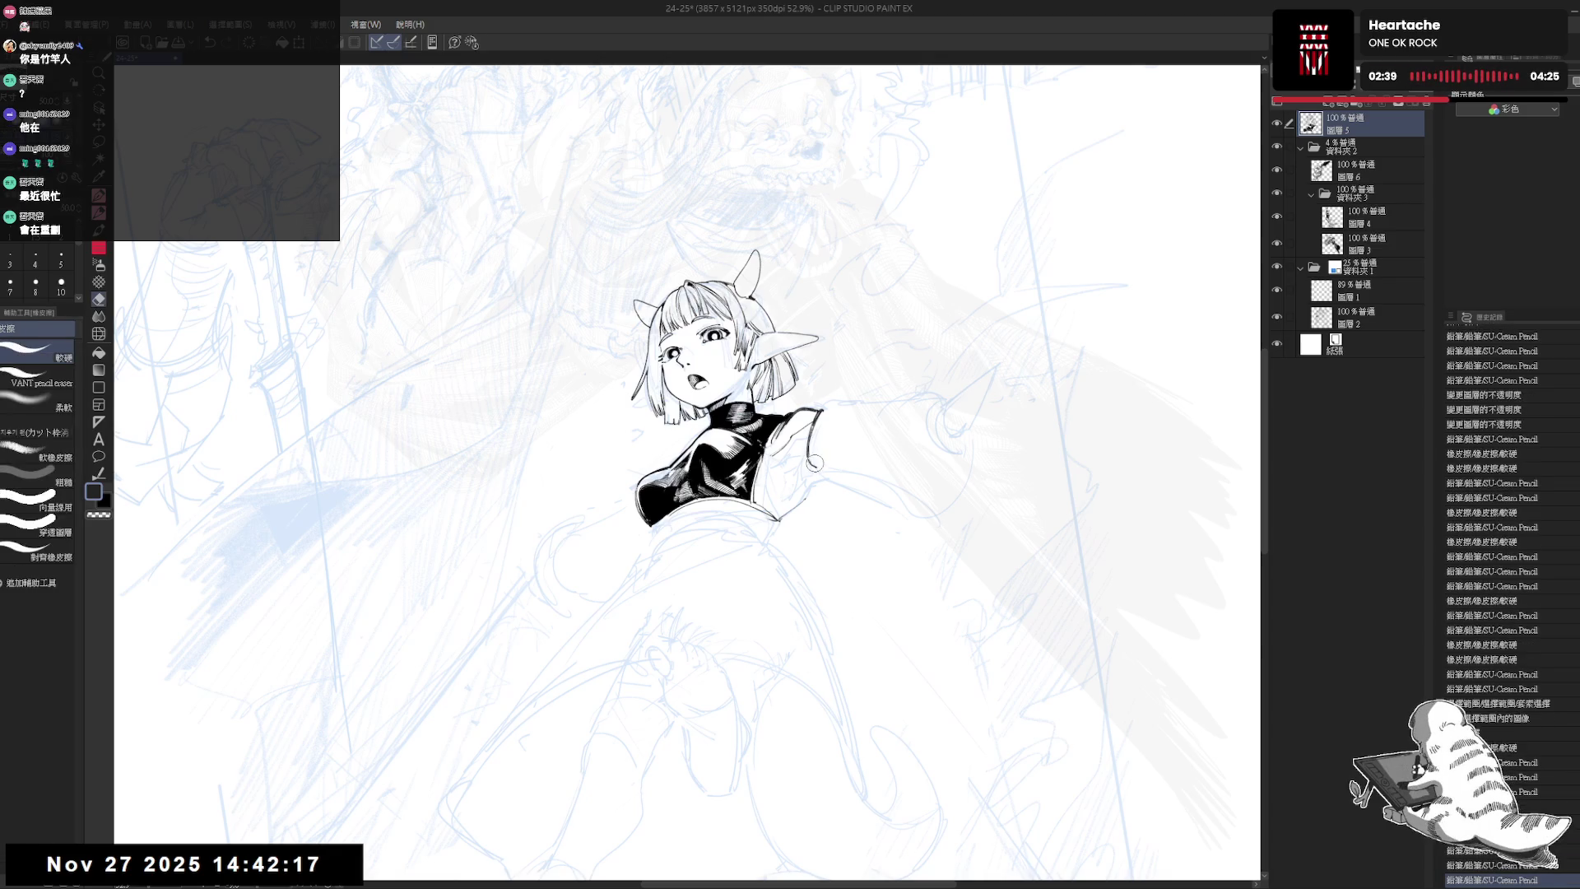
key("p")
left_click_drag(820, 413, 824, 421)
key("ctrl+z")
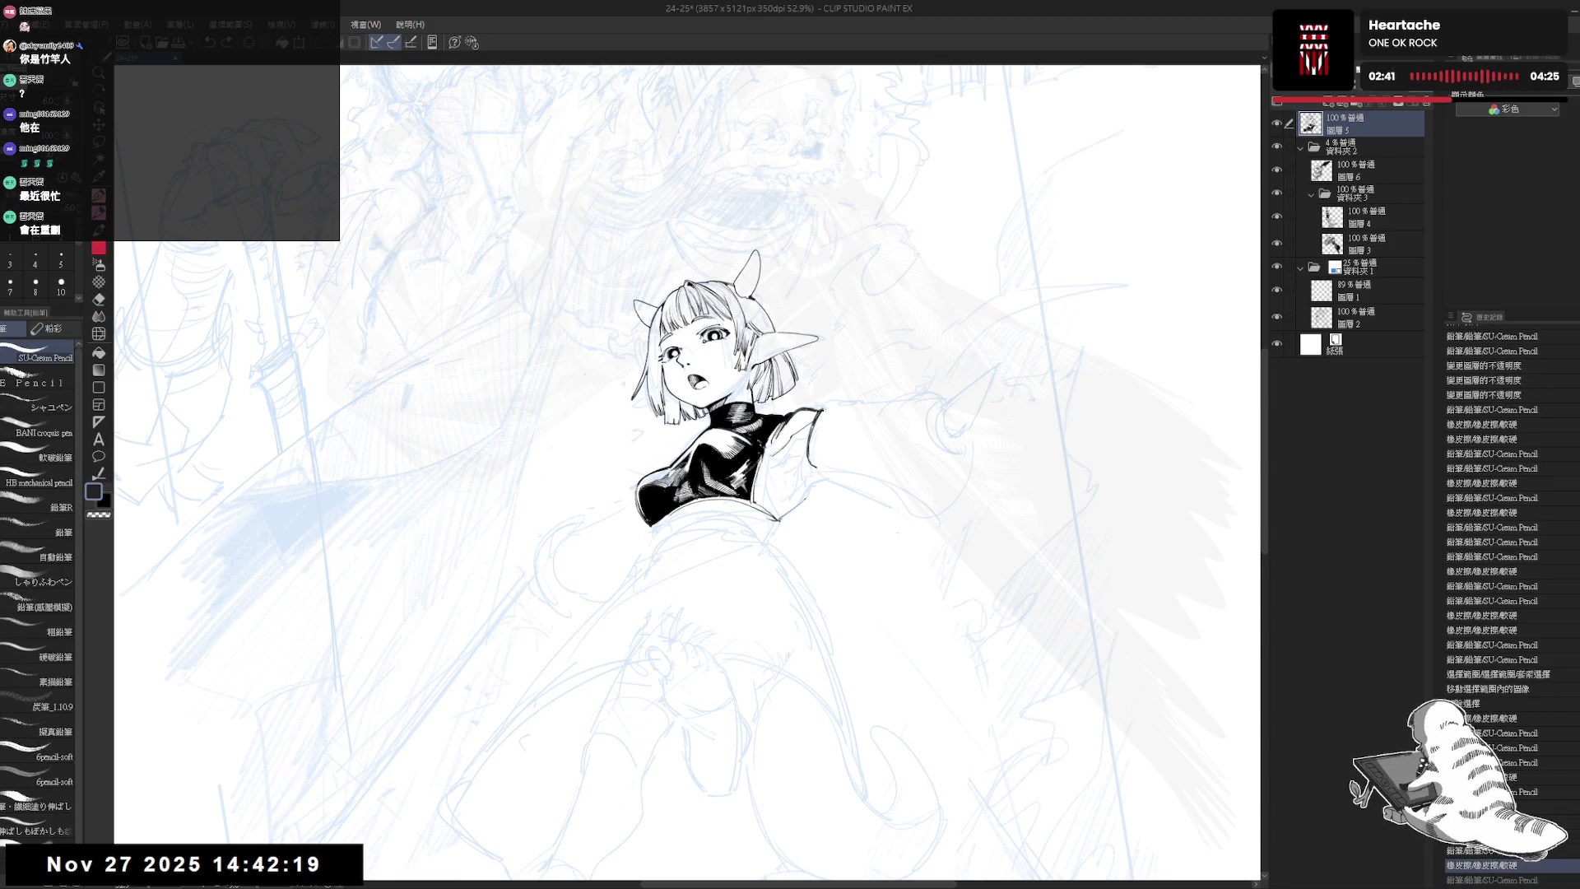
key("ctrl+y")
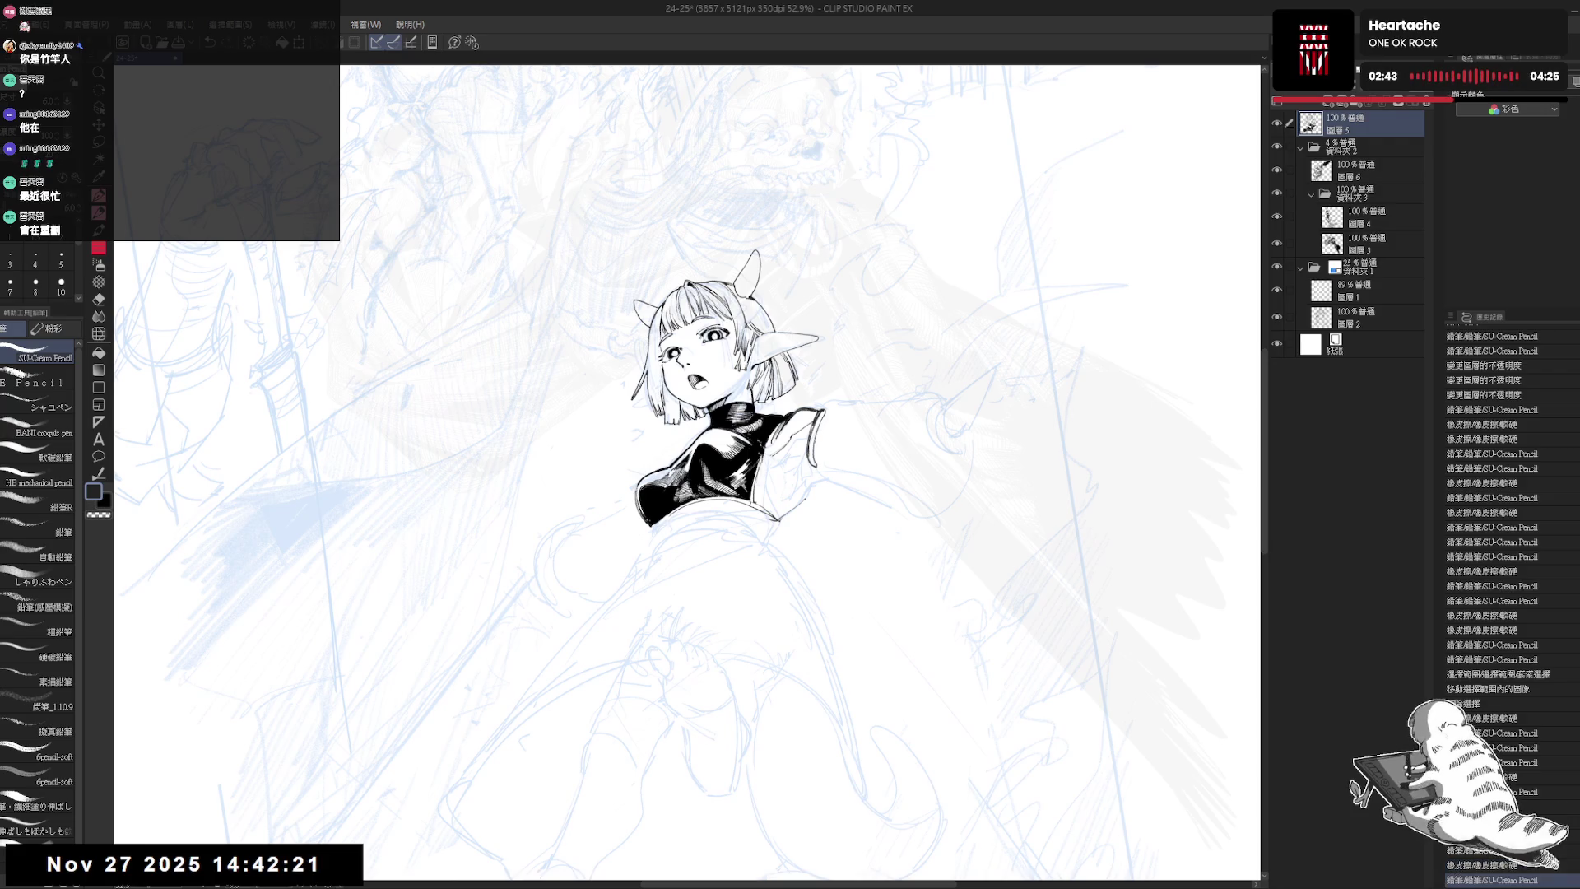
left_click_drag(809, 444, 818, 452)
key("ctrl+z")
key("ctrl+y")
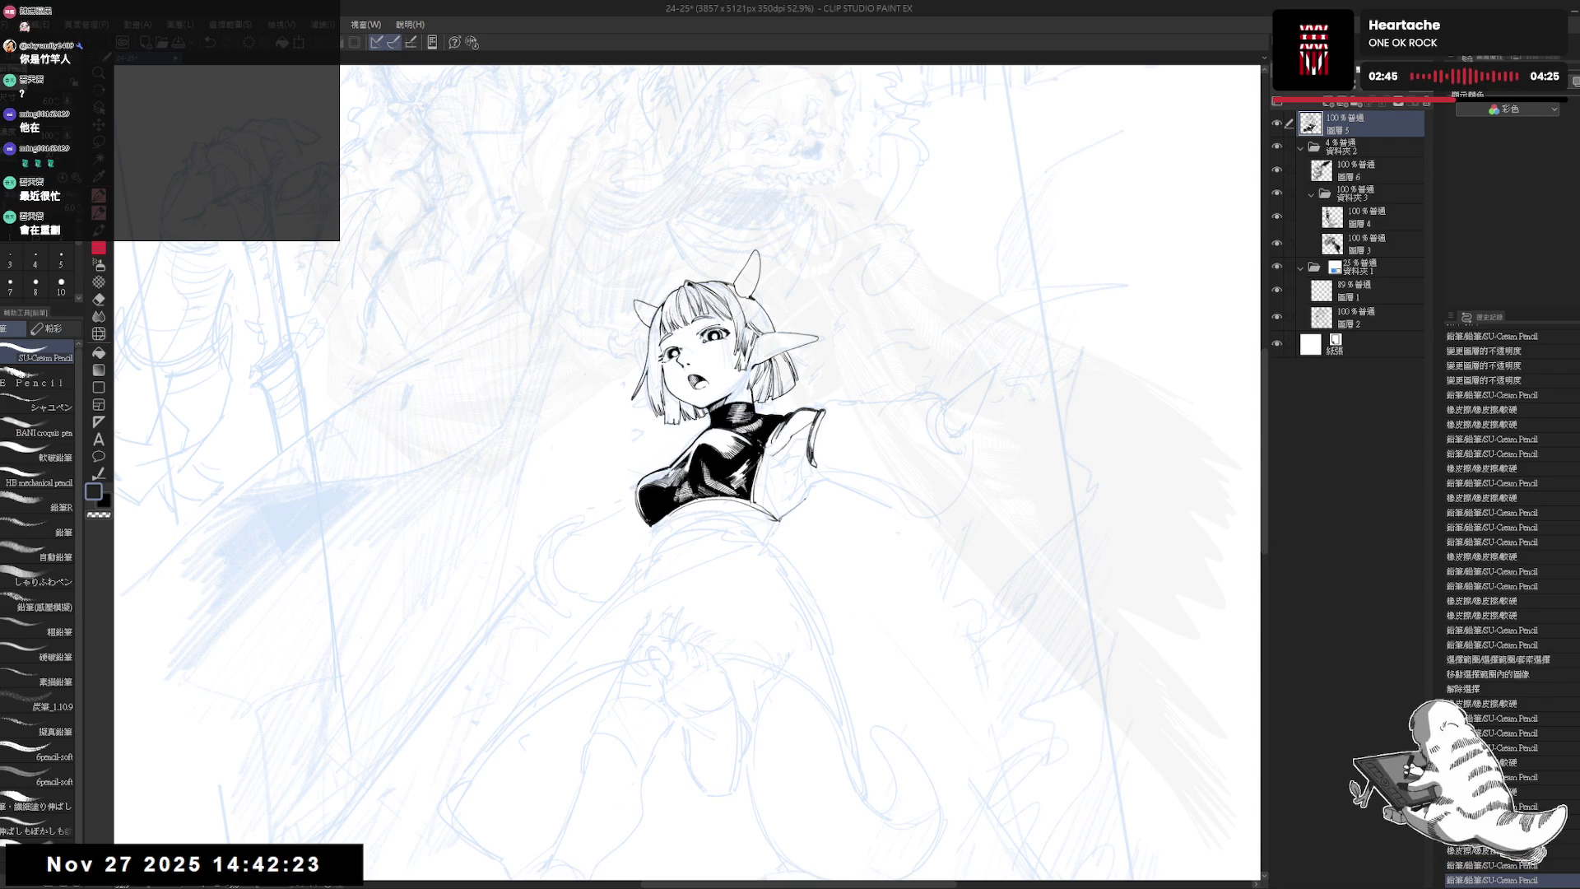
- Fill the small gap at the shoulder solid black and add a dark pencil stroke there
key("g")
left_click(817, 459)
key("p")
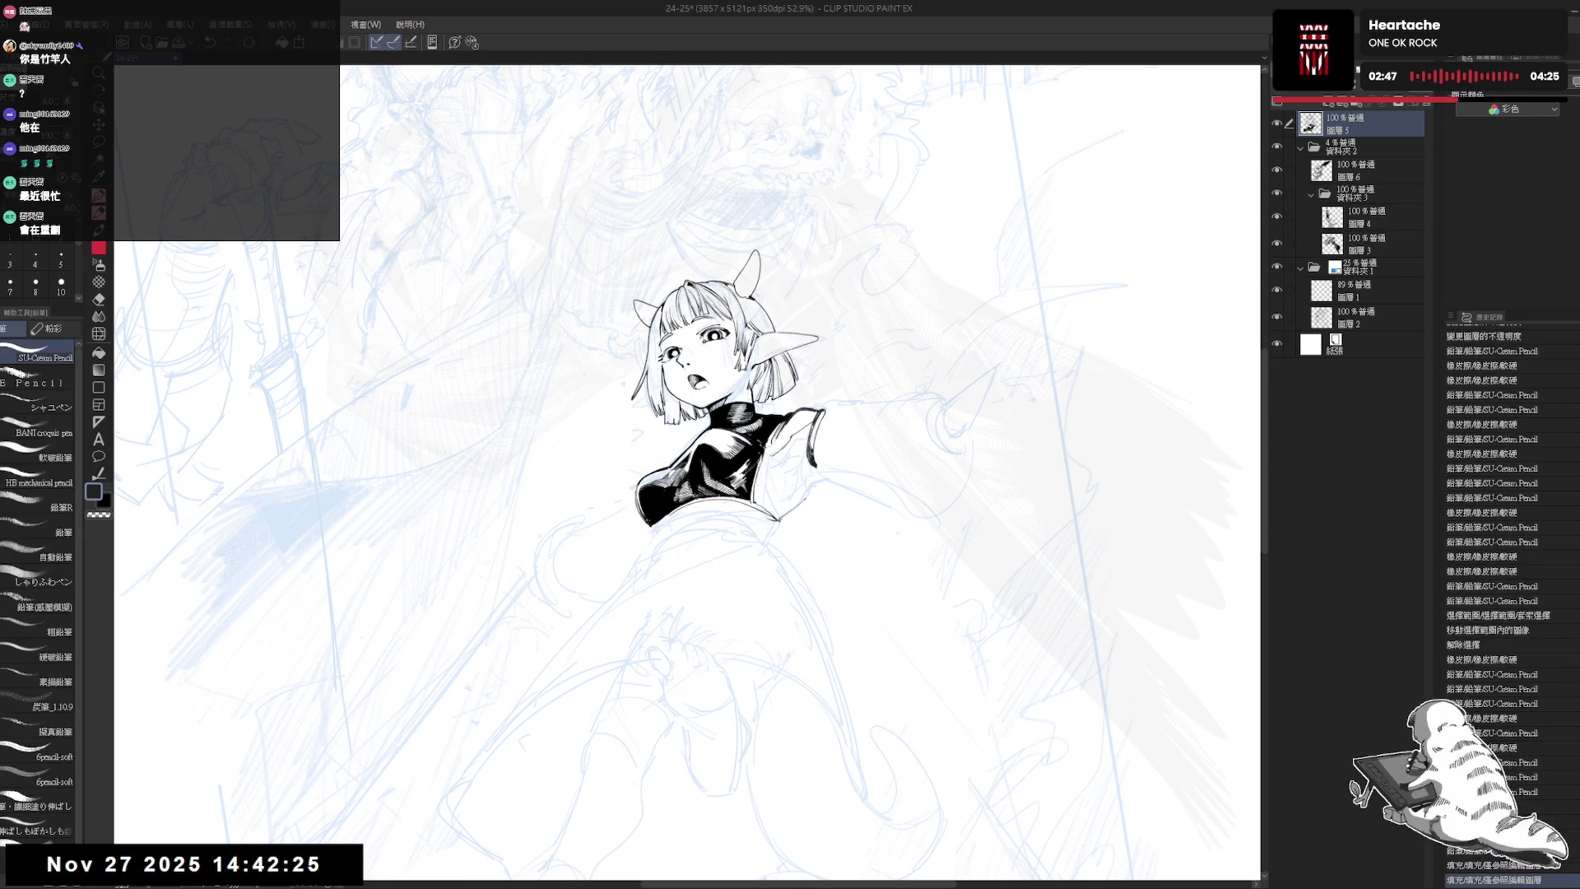
left_click_drag(814, 412, 822, 427)
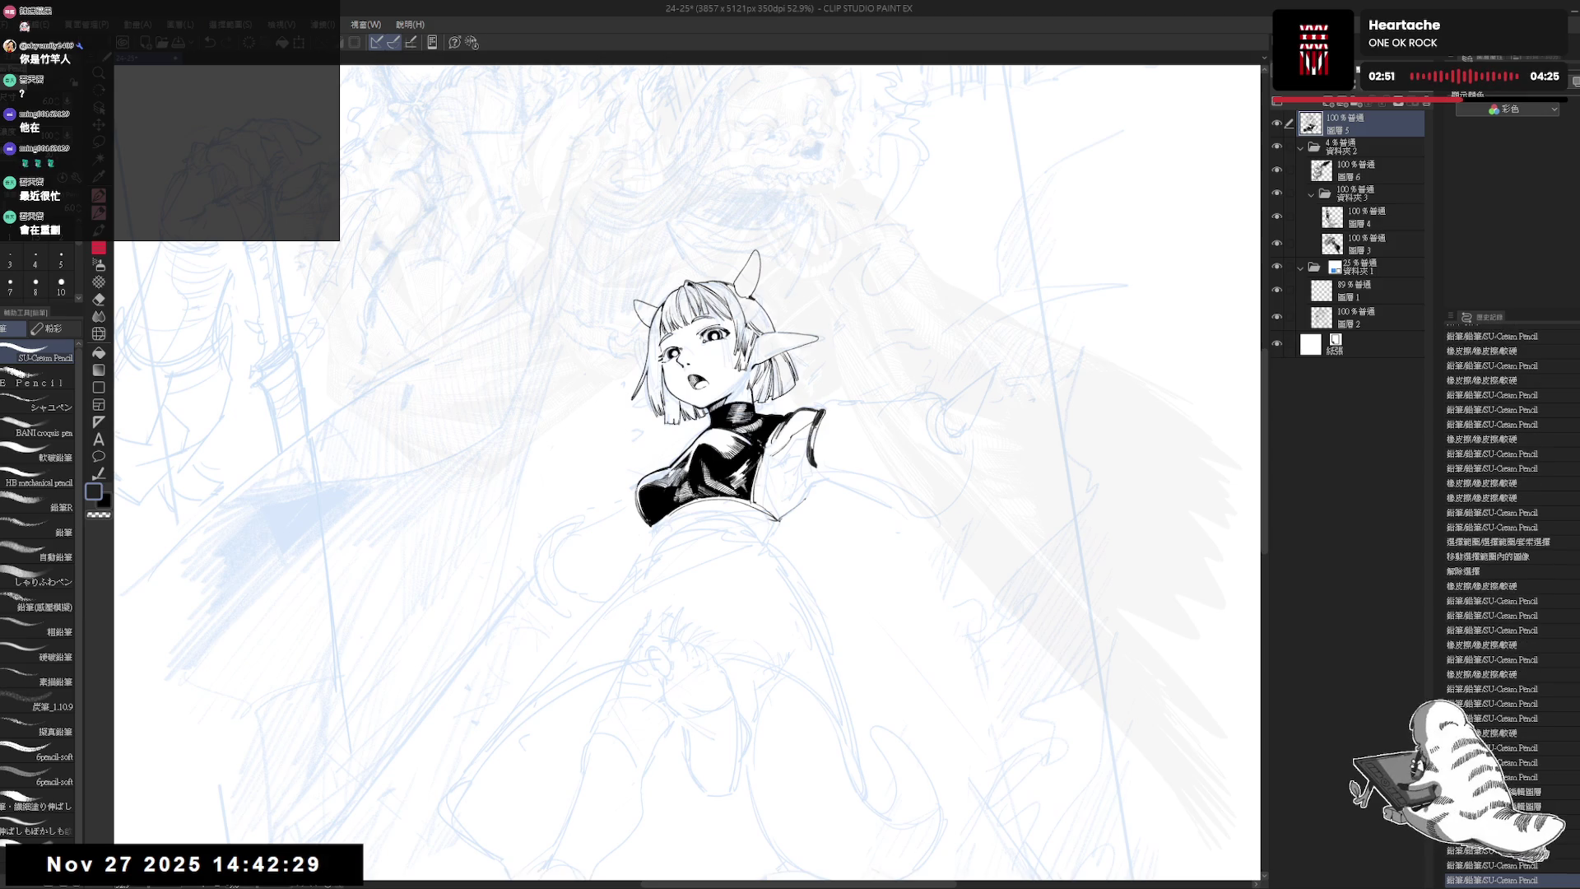
key("c")
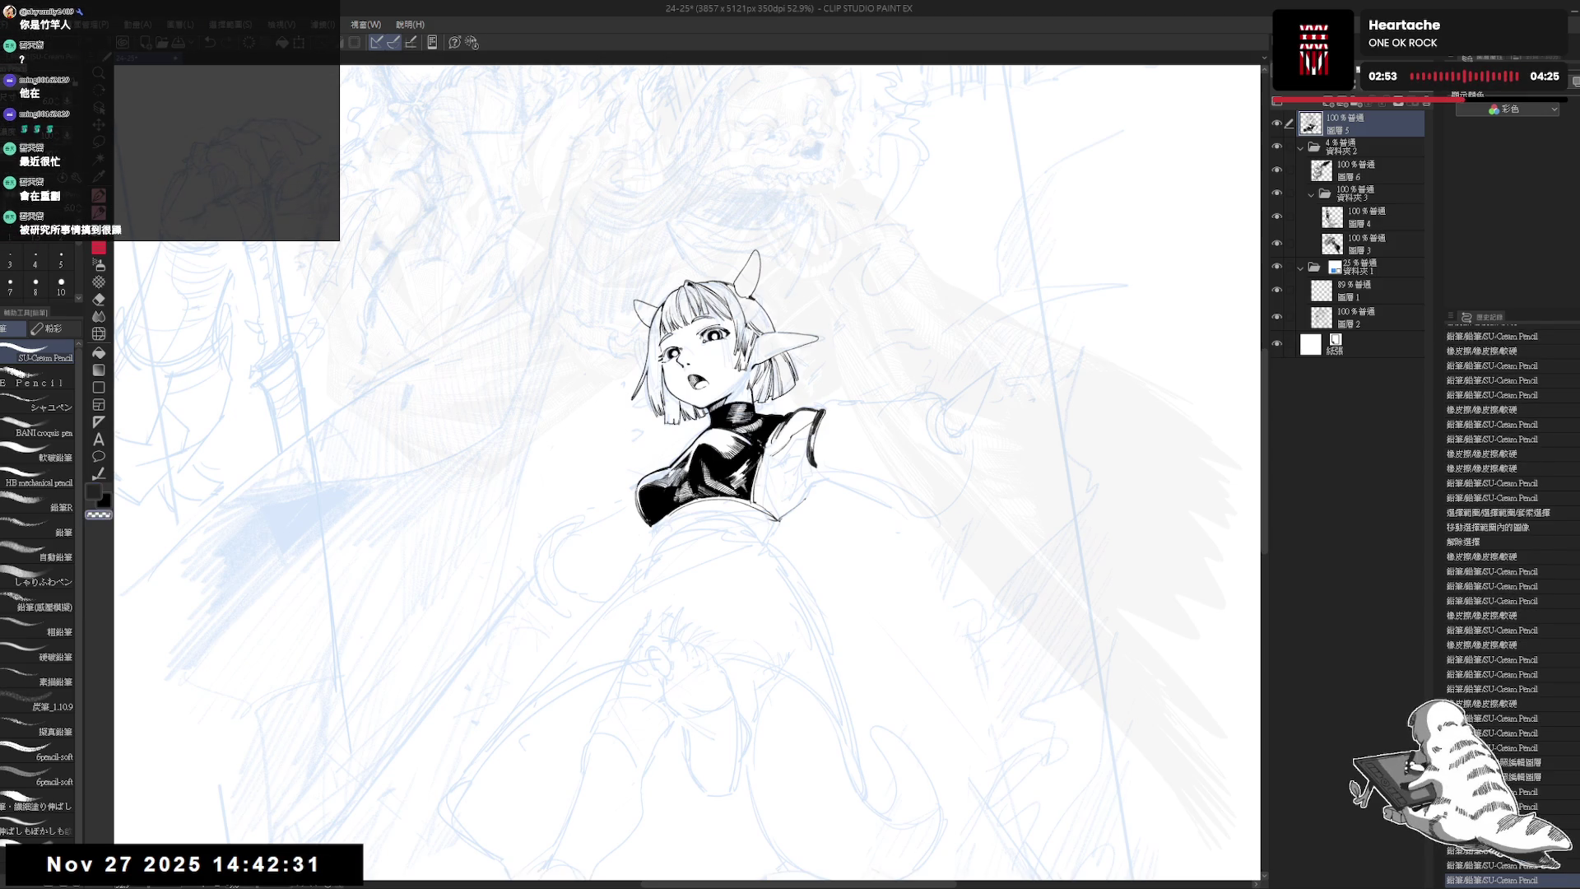
key("c")
key("asciicircum")
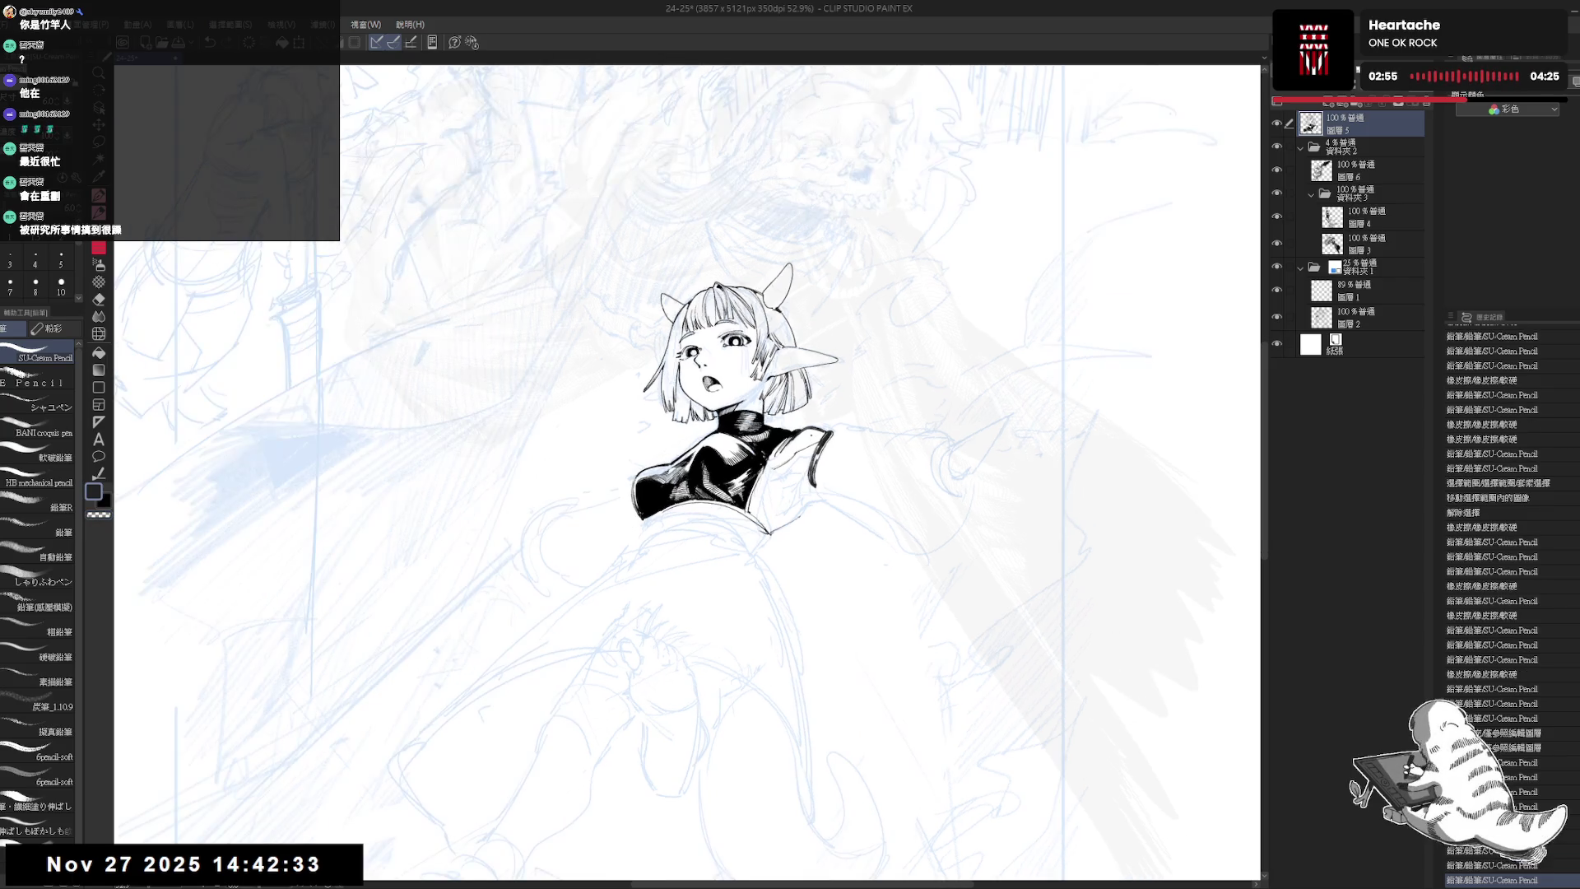
- Rotate the canvas to a comfortable angle and ink short strokes near the shoulder tip
key("minus")
key("minus")
key("asciicircum")
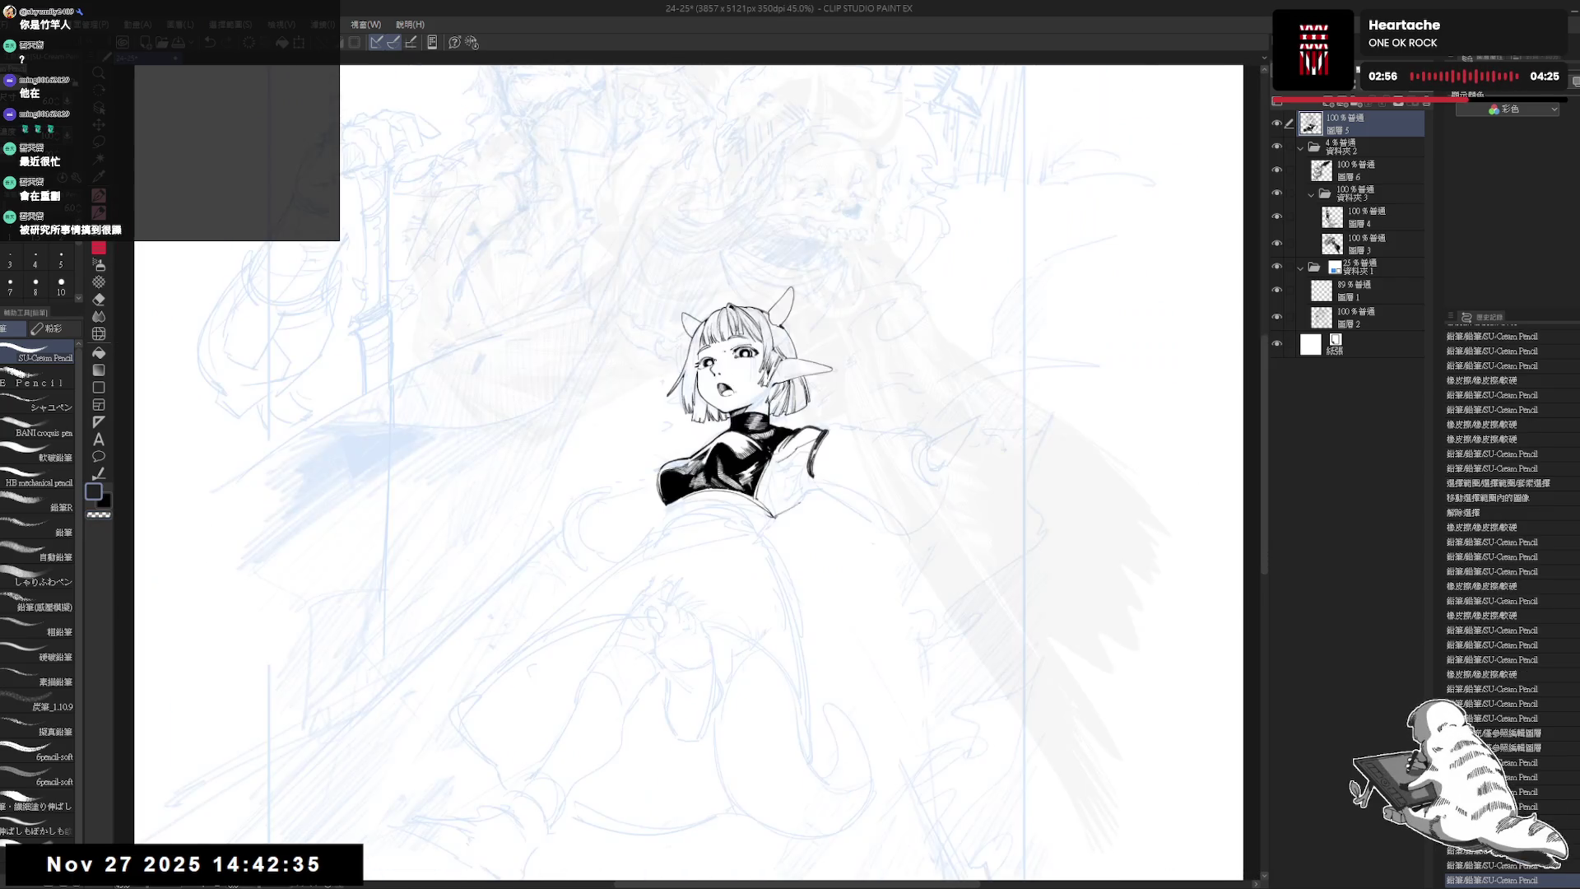
key("ctrl+minus")
key("ctrl+plus")
left_click_drag(819, 493, 726, 740)
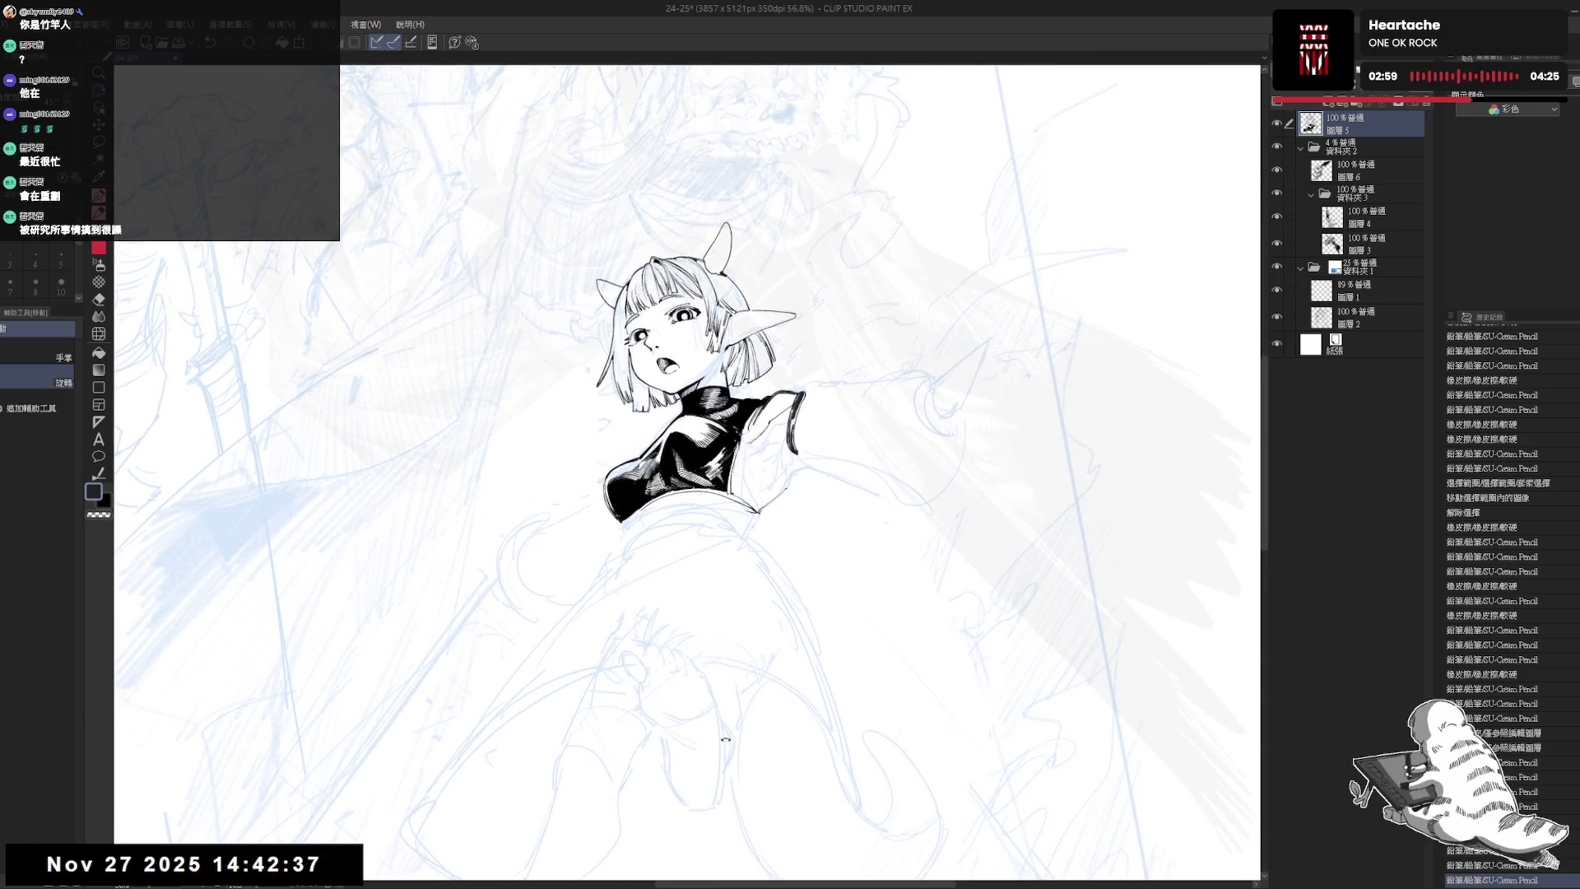
key("p")
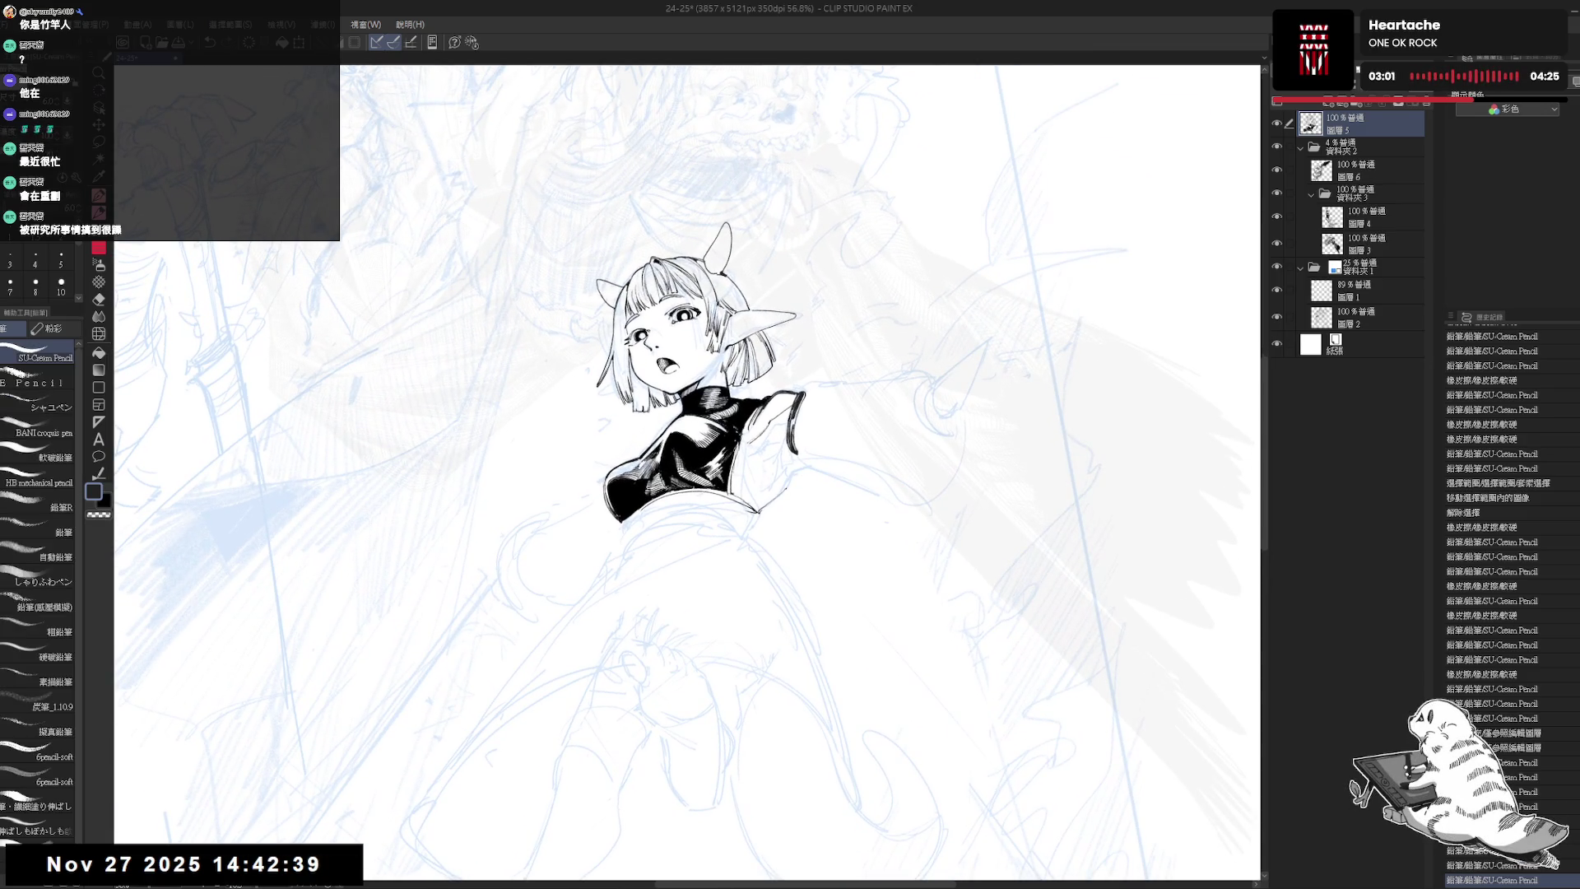
left_click_drag(793, 405, 797, 419)
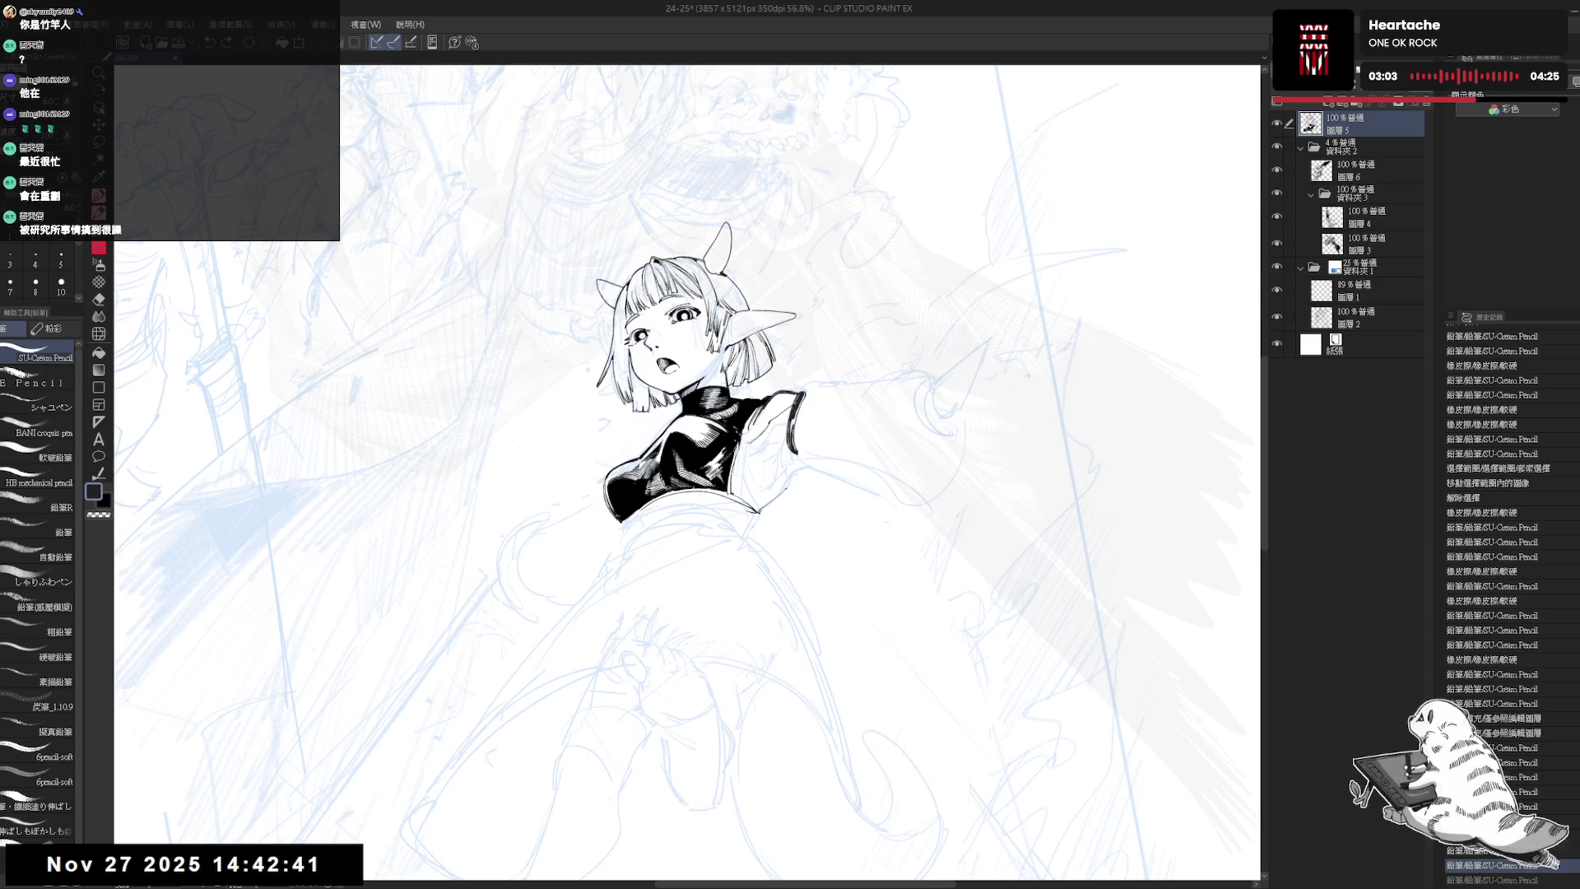
left_click_drag(749, 489, 760, 505)
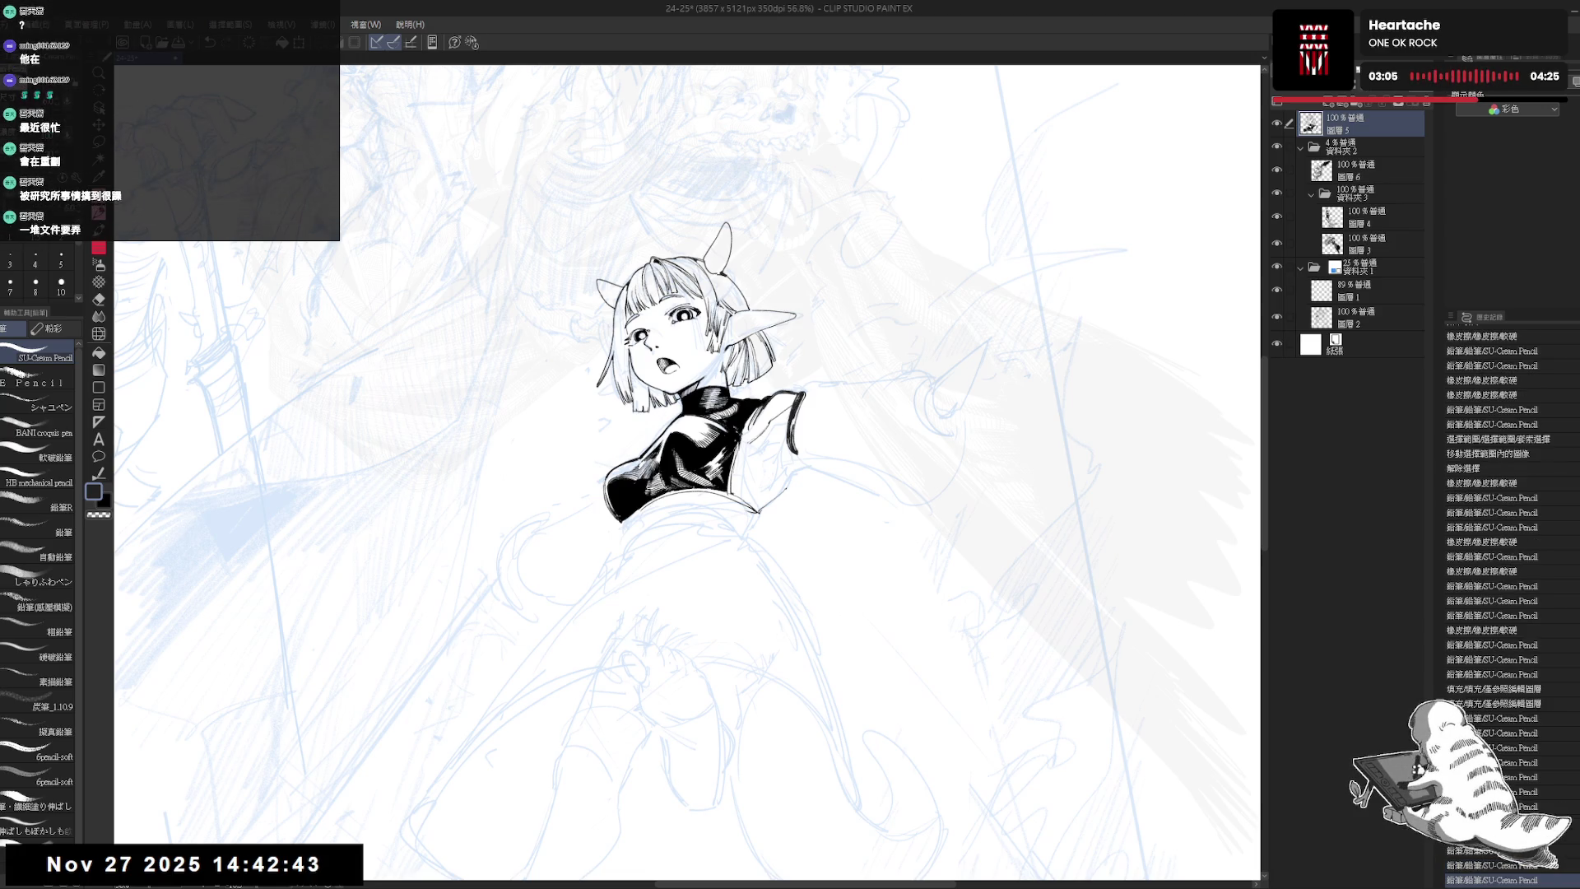
left_click_drag(788, 428, 795, 451)
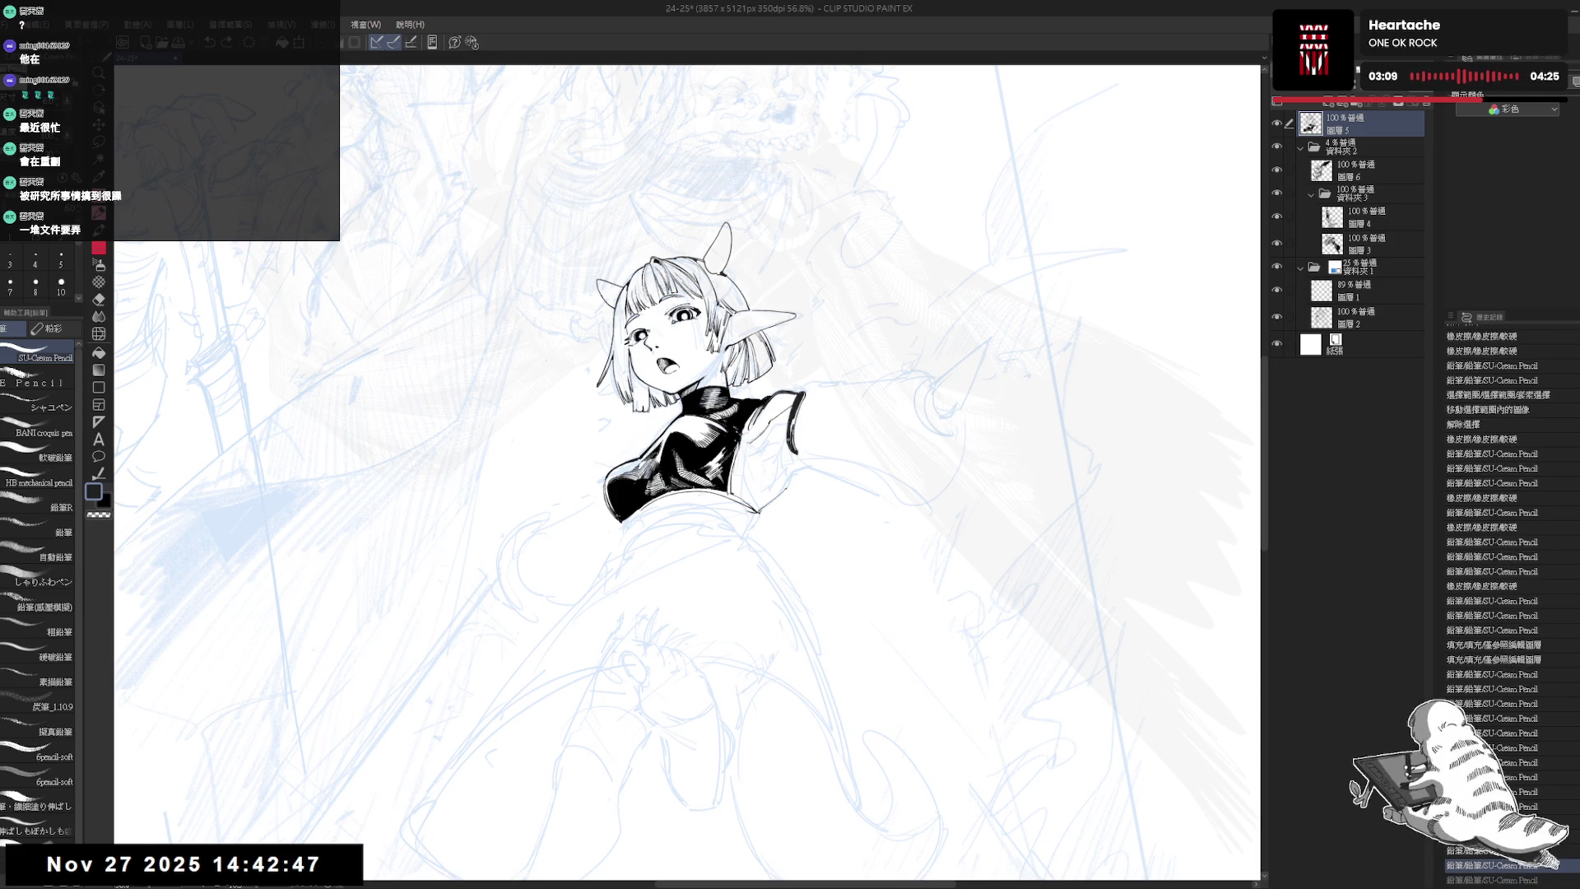
left_click_drag(707, 576, 683, 594)
- Erase stray ink at the shoulder tip, undoing and restoring the last short stroke
key("e")
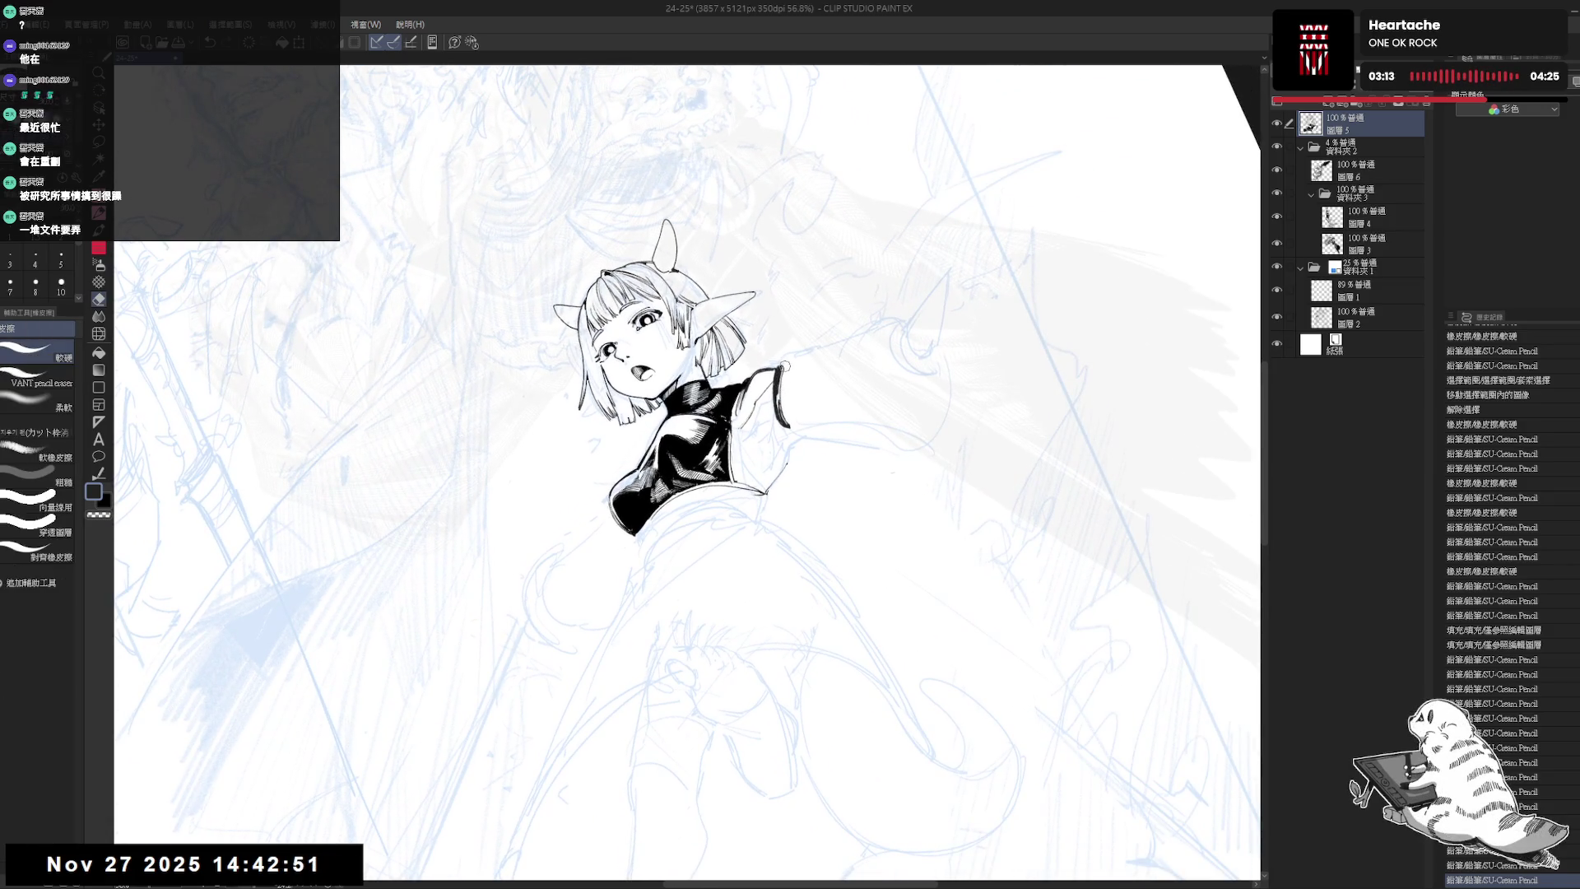
left_click_drag(784, 393, 783, 360)
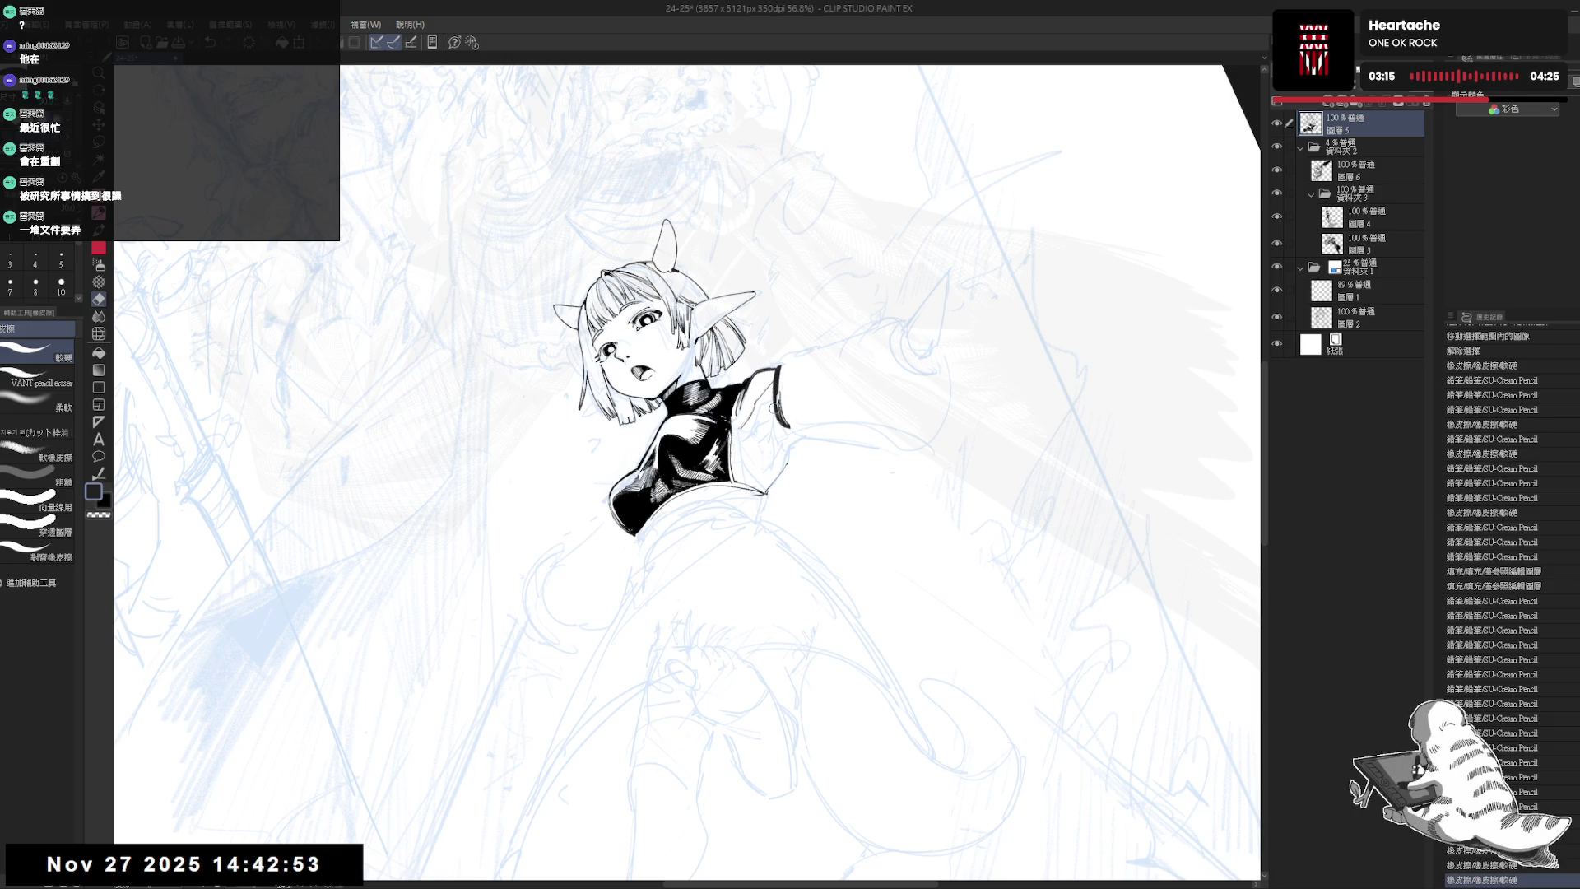
key("p")
left_click_drag(707, 576, 691, 592)
key("e")
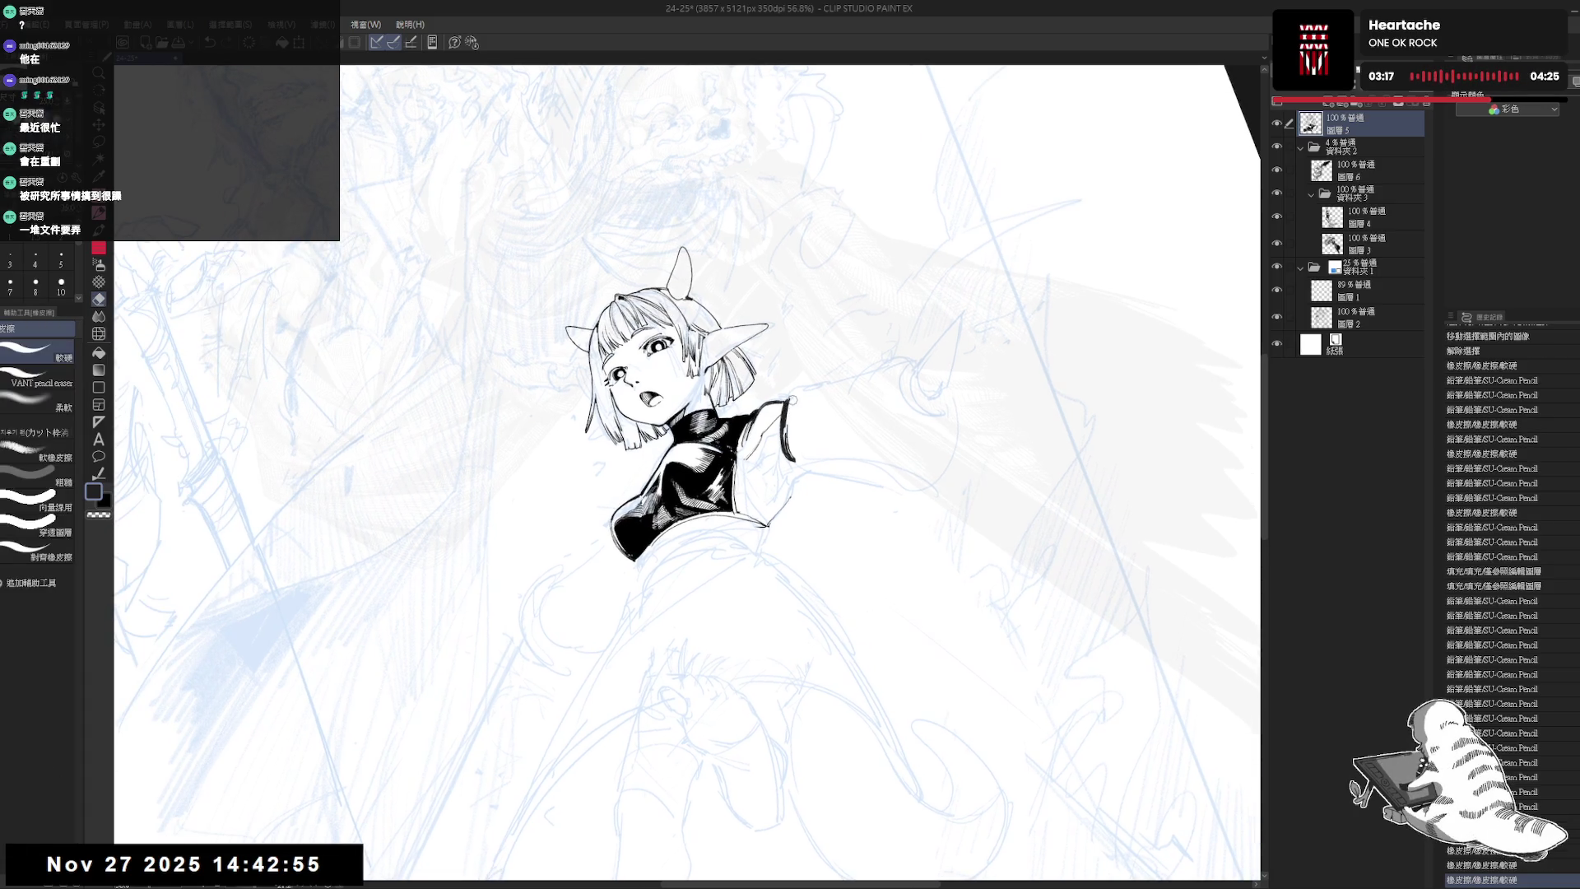
left_click_drag(786, 398, 786, 429)
key("p")
key("ctrl+z")
key("e")
key("p")
key("ctrl+z")
key("ctrl+at")
- Redraw the shoulder-tip line, then reset the canvas rotation upright and zoom out
key("minus")
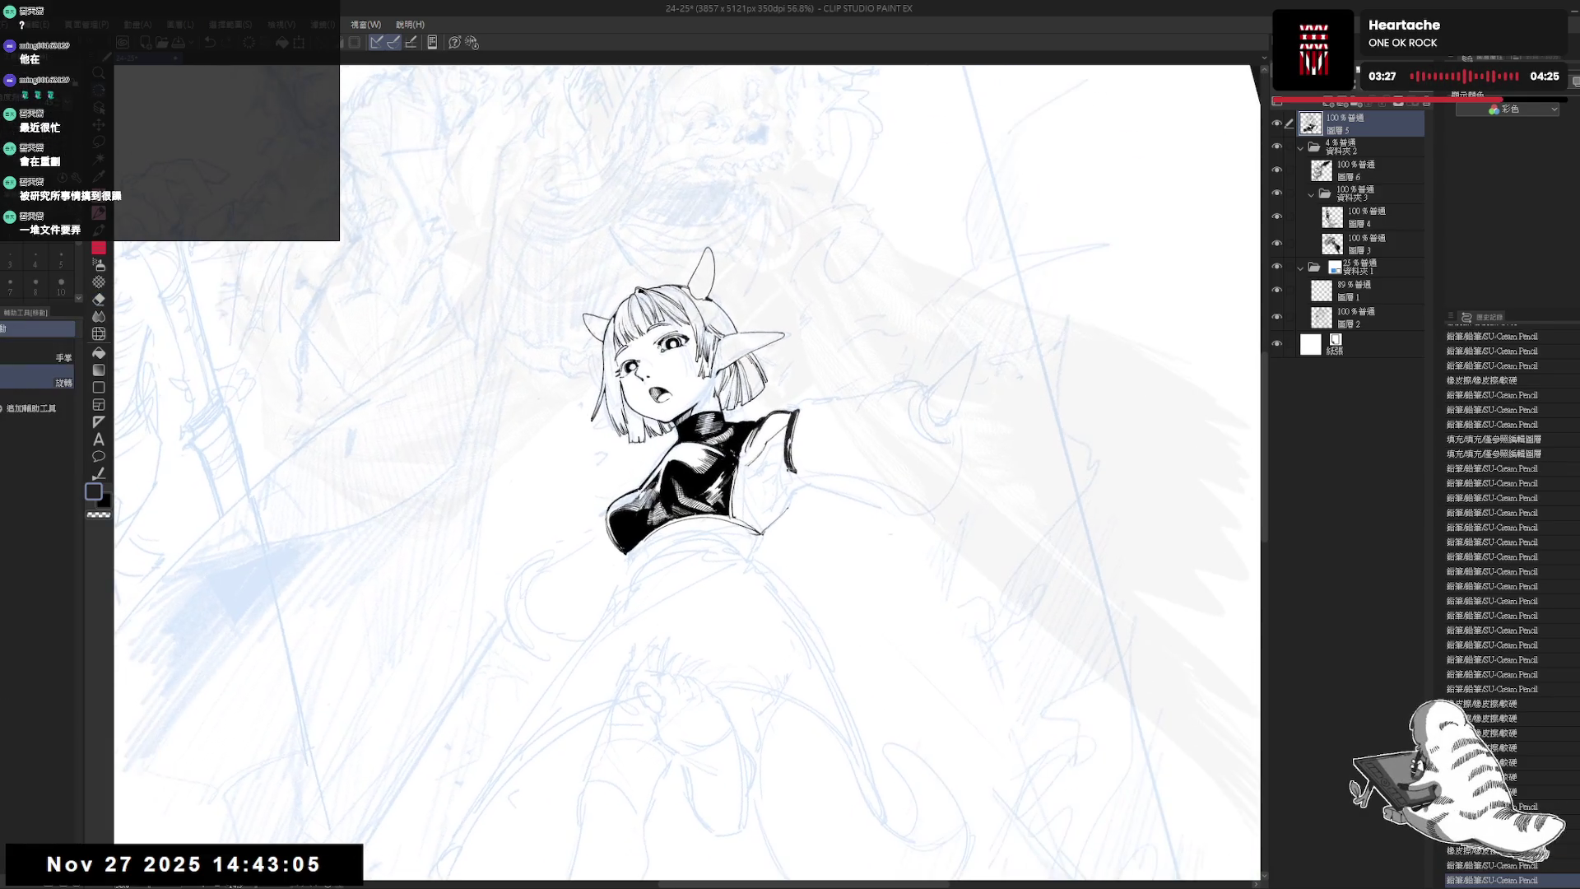
key("e")
left_click_drag(788, 438, 789, 459)
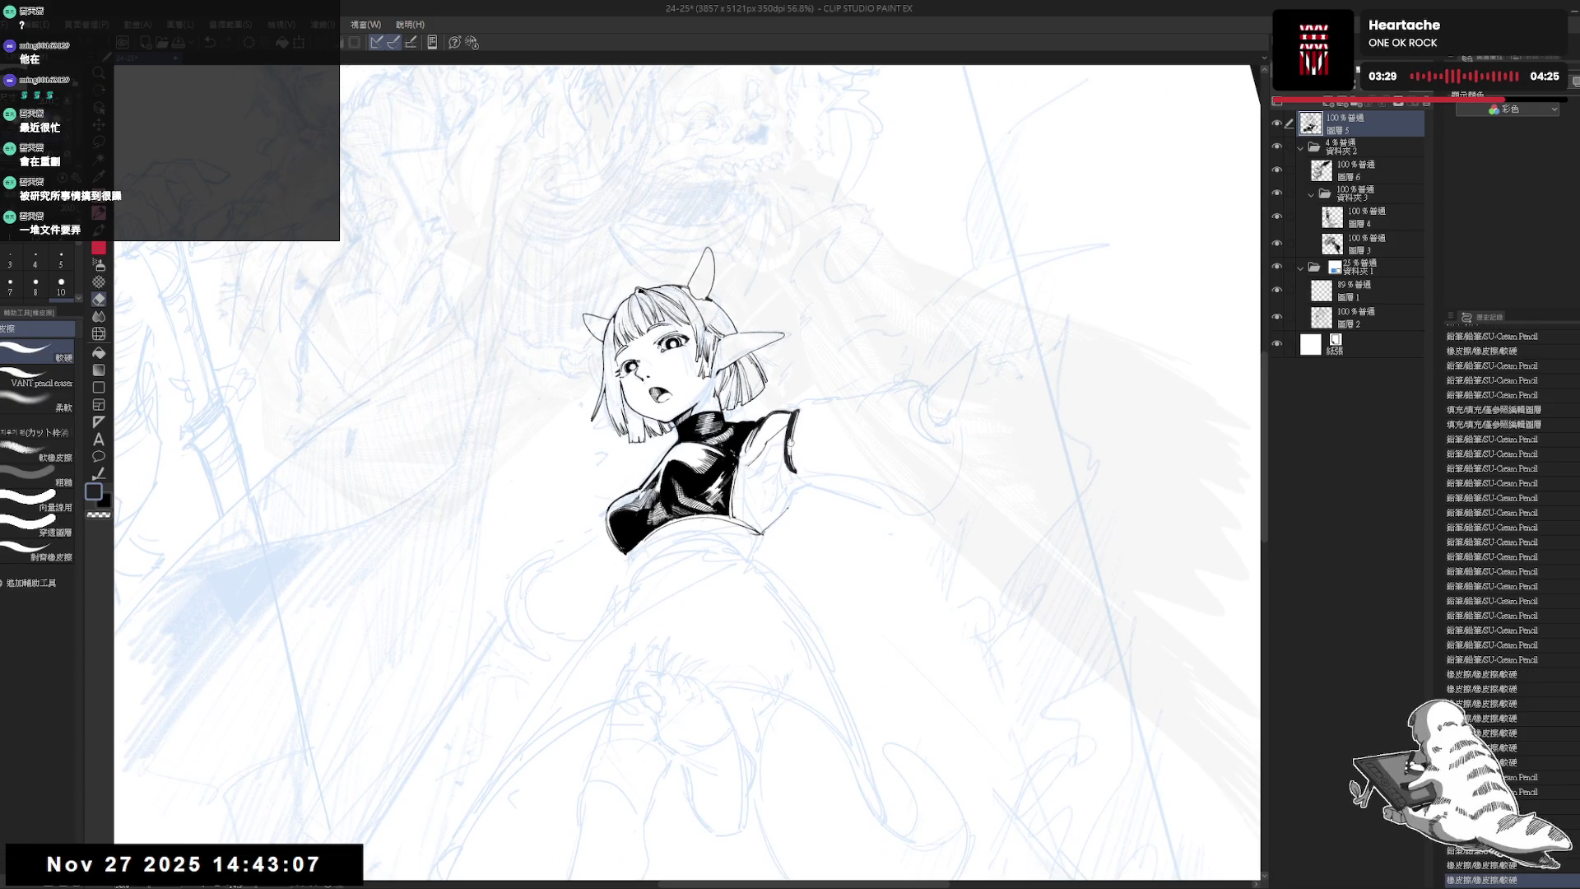
key("p")
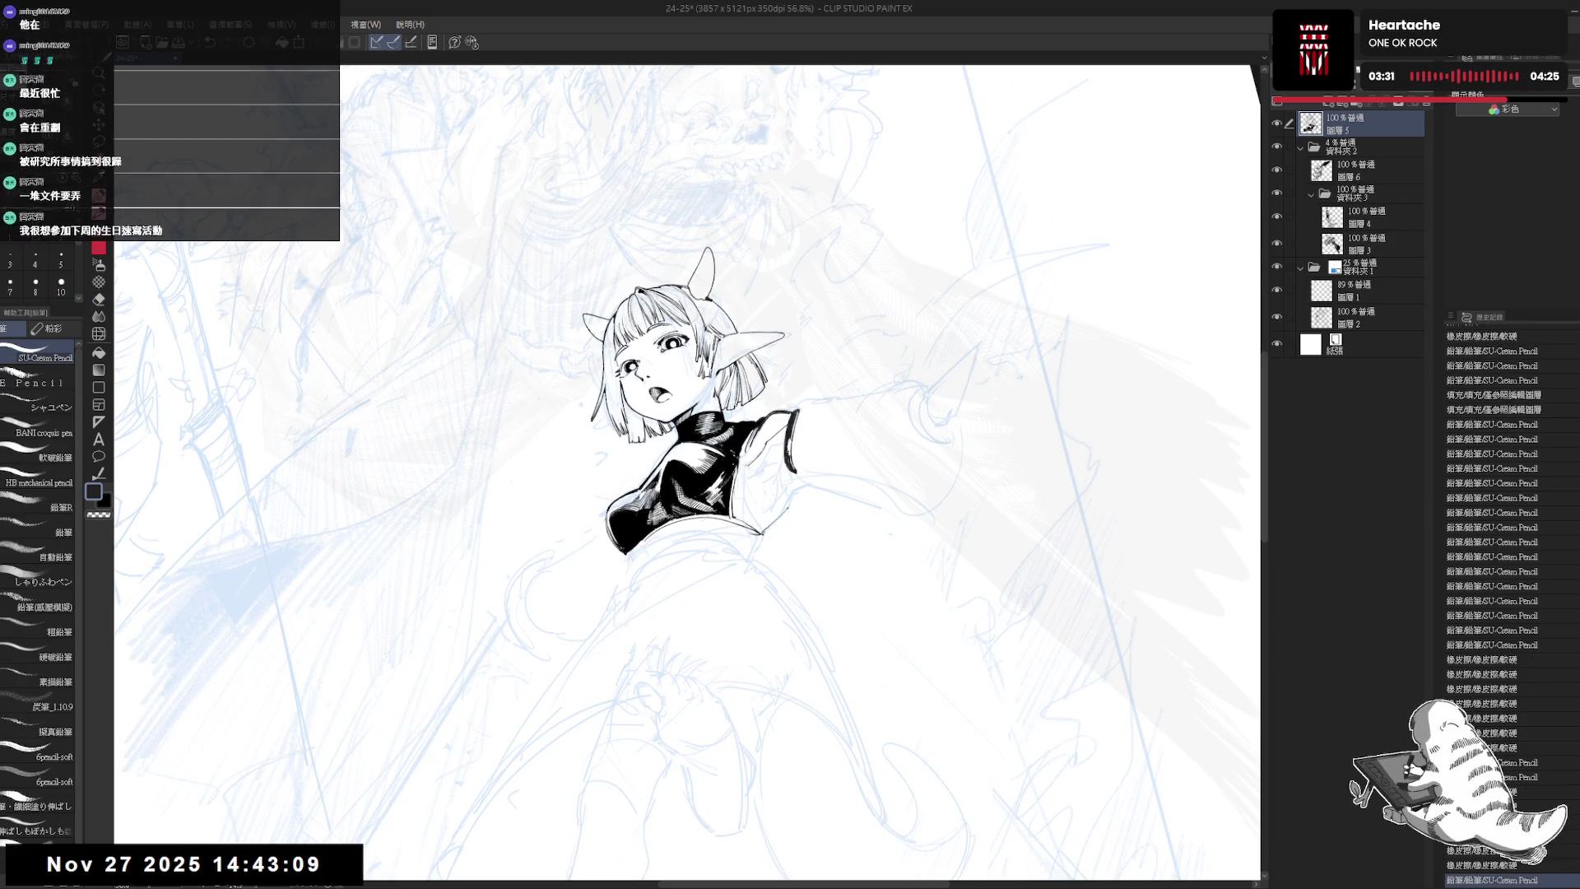
left_click_drag(788, 436, 790, 457)
key("ctrl+at")
key("ctrl+minus")
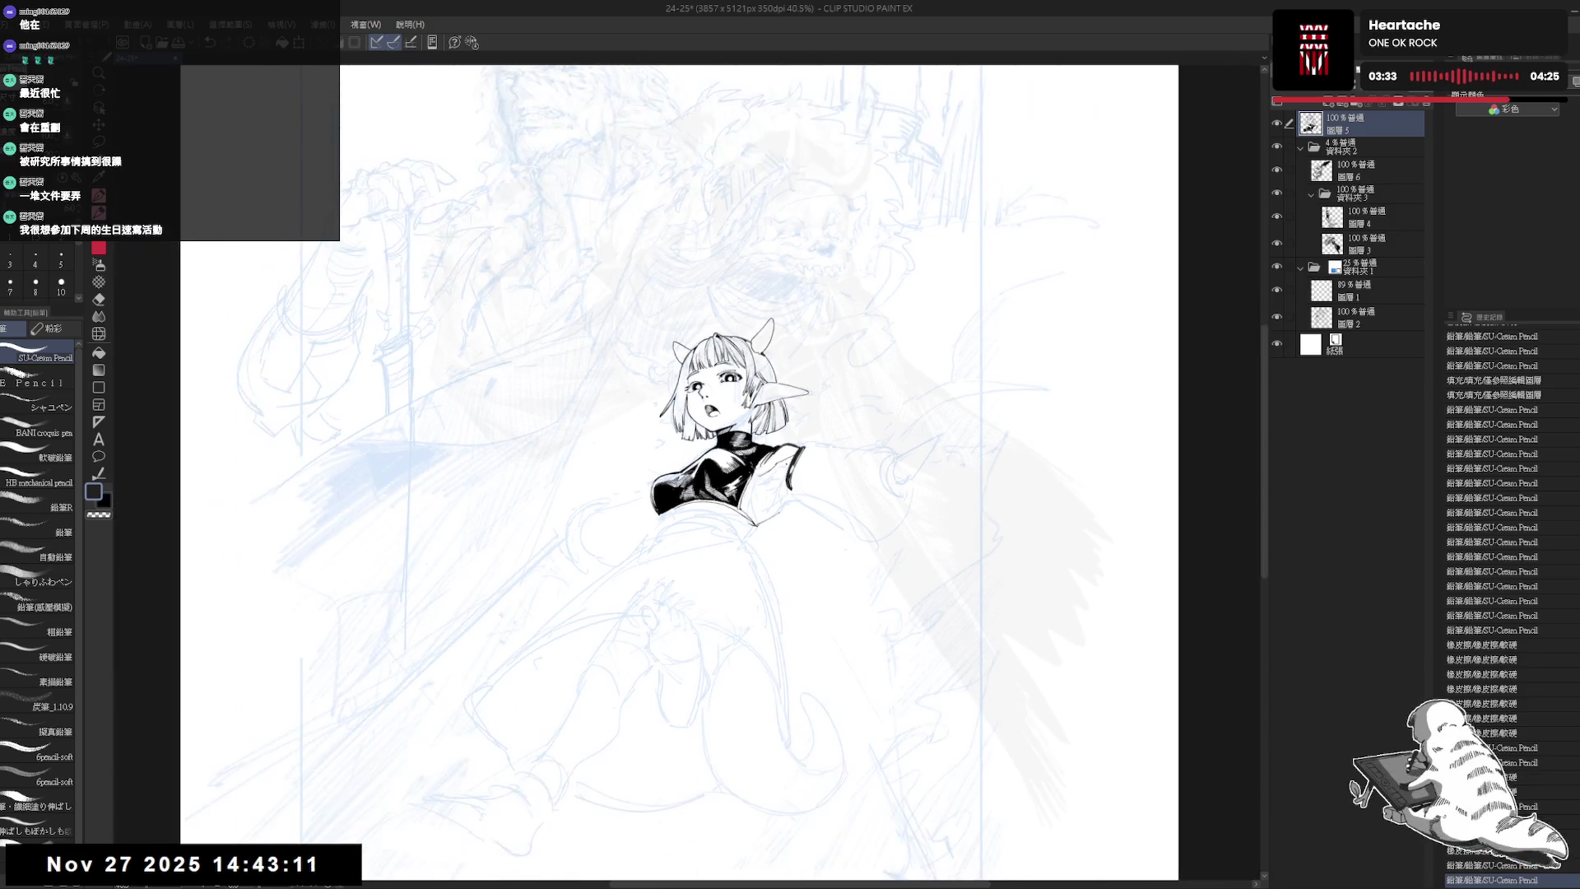
key("minus")
key("ctrl+at")
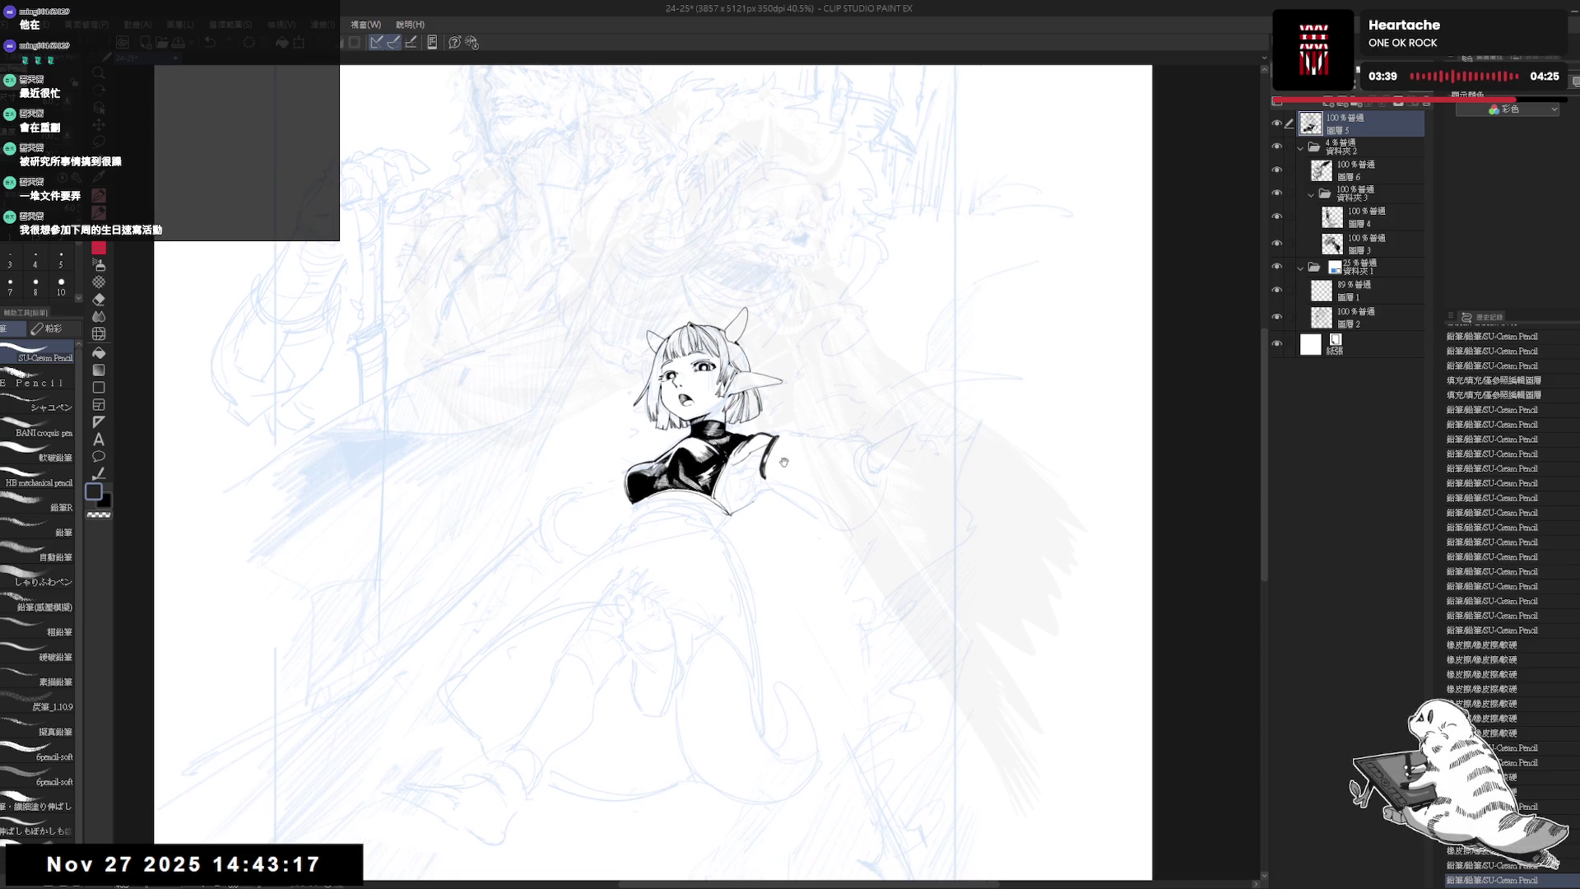
- Zoom in on the girl and erase a small mark on her outfit
scroll(827, 481, "up", 5)
mouse_move(679, 699)
left_mouse_down()
mouse_move(786, 641)
mouse_move(755, 663)
left_mouse_up()
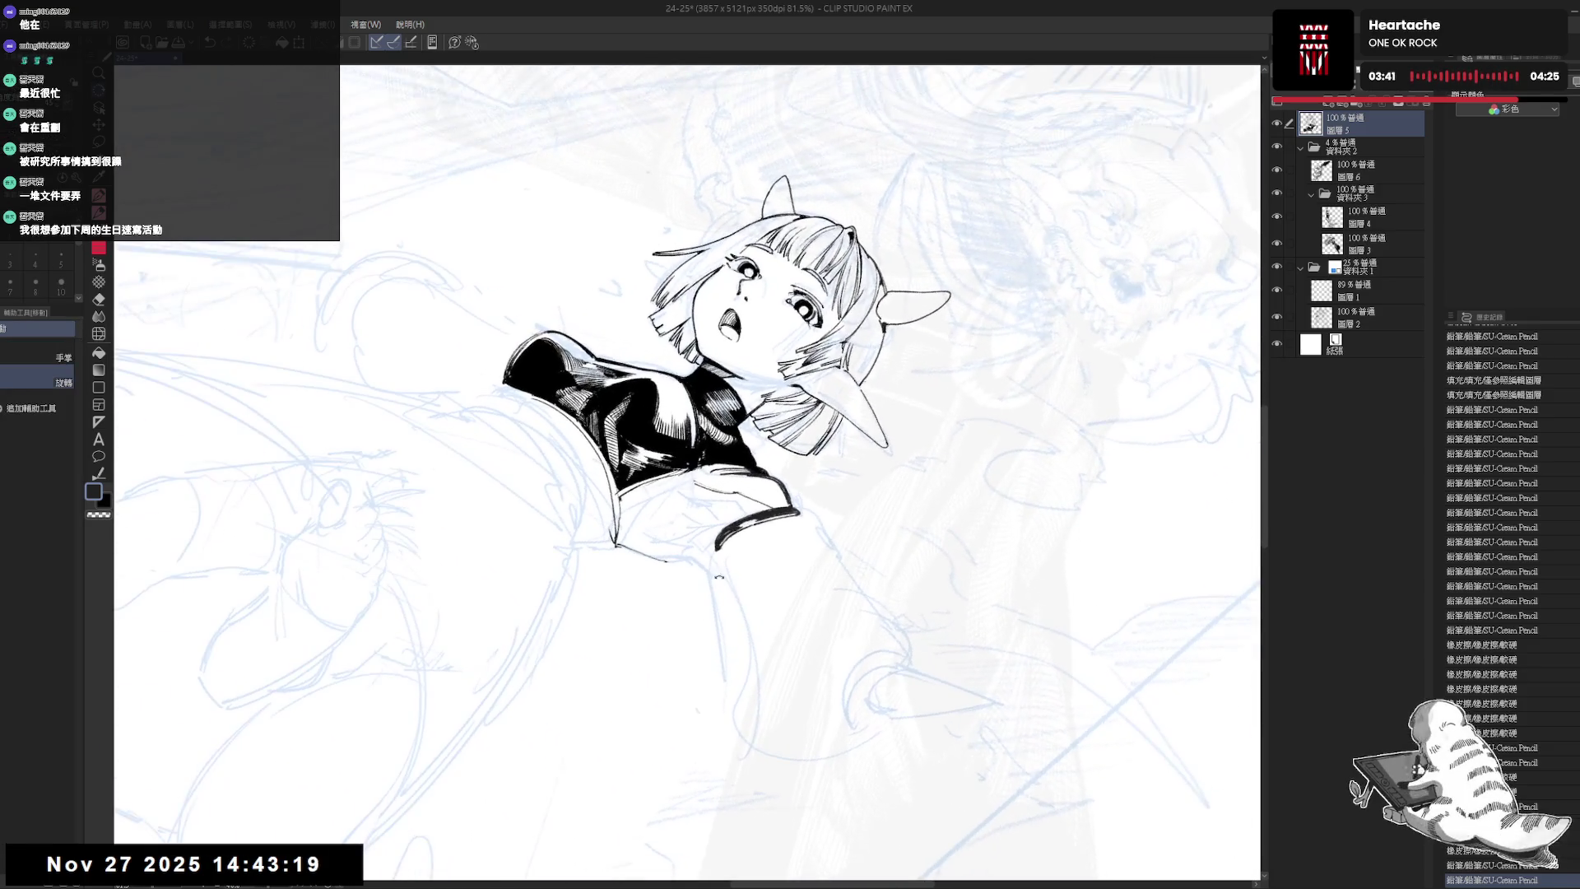
key("e")
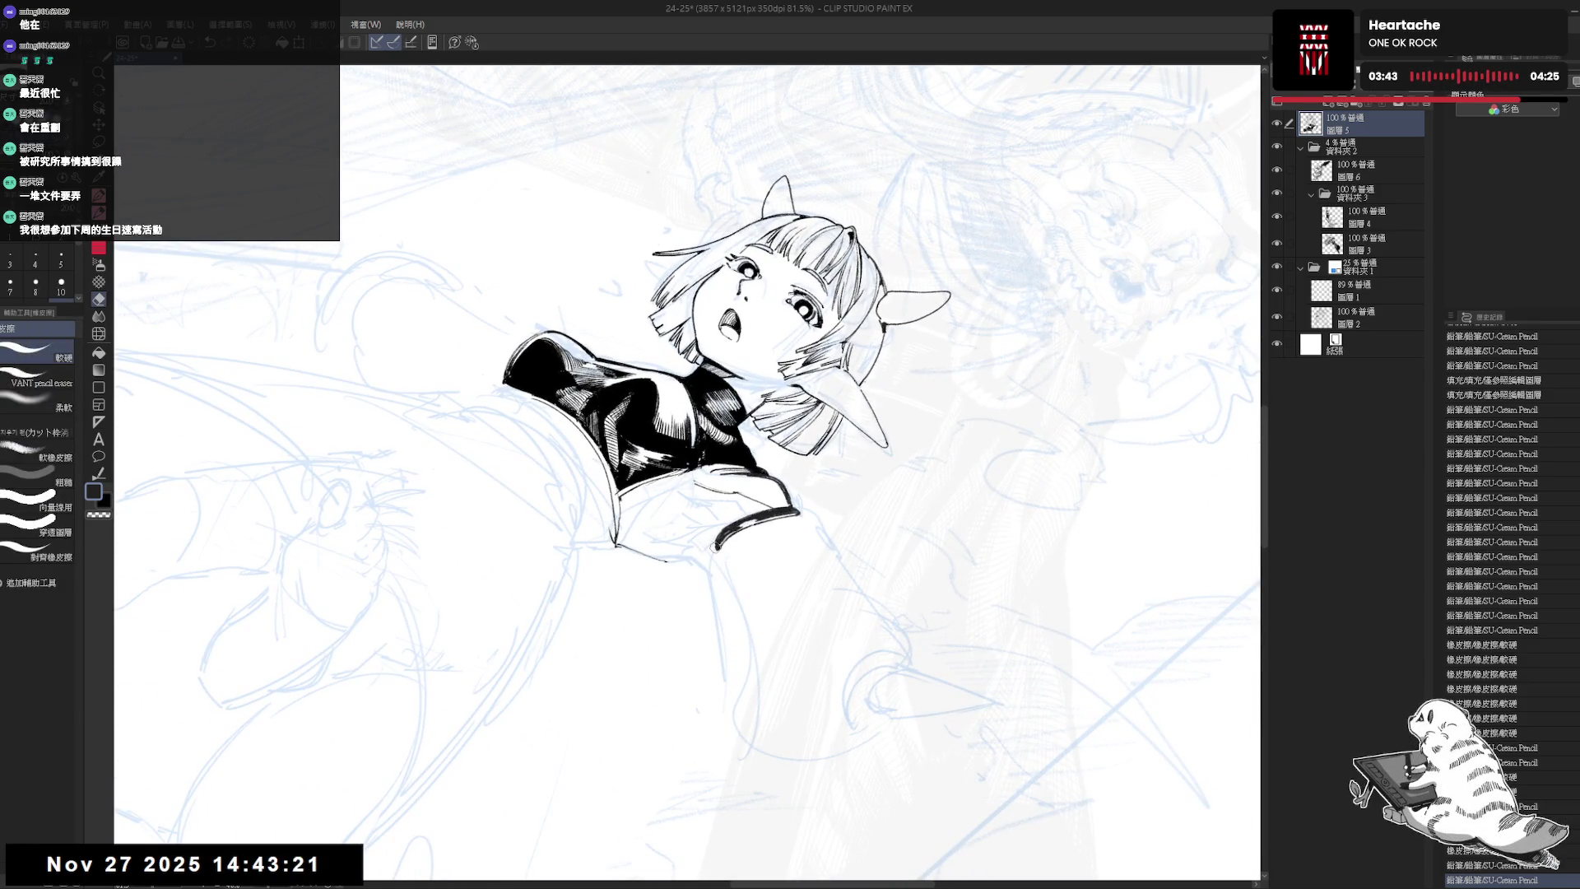
left_click(713, 540)
key("p")
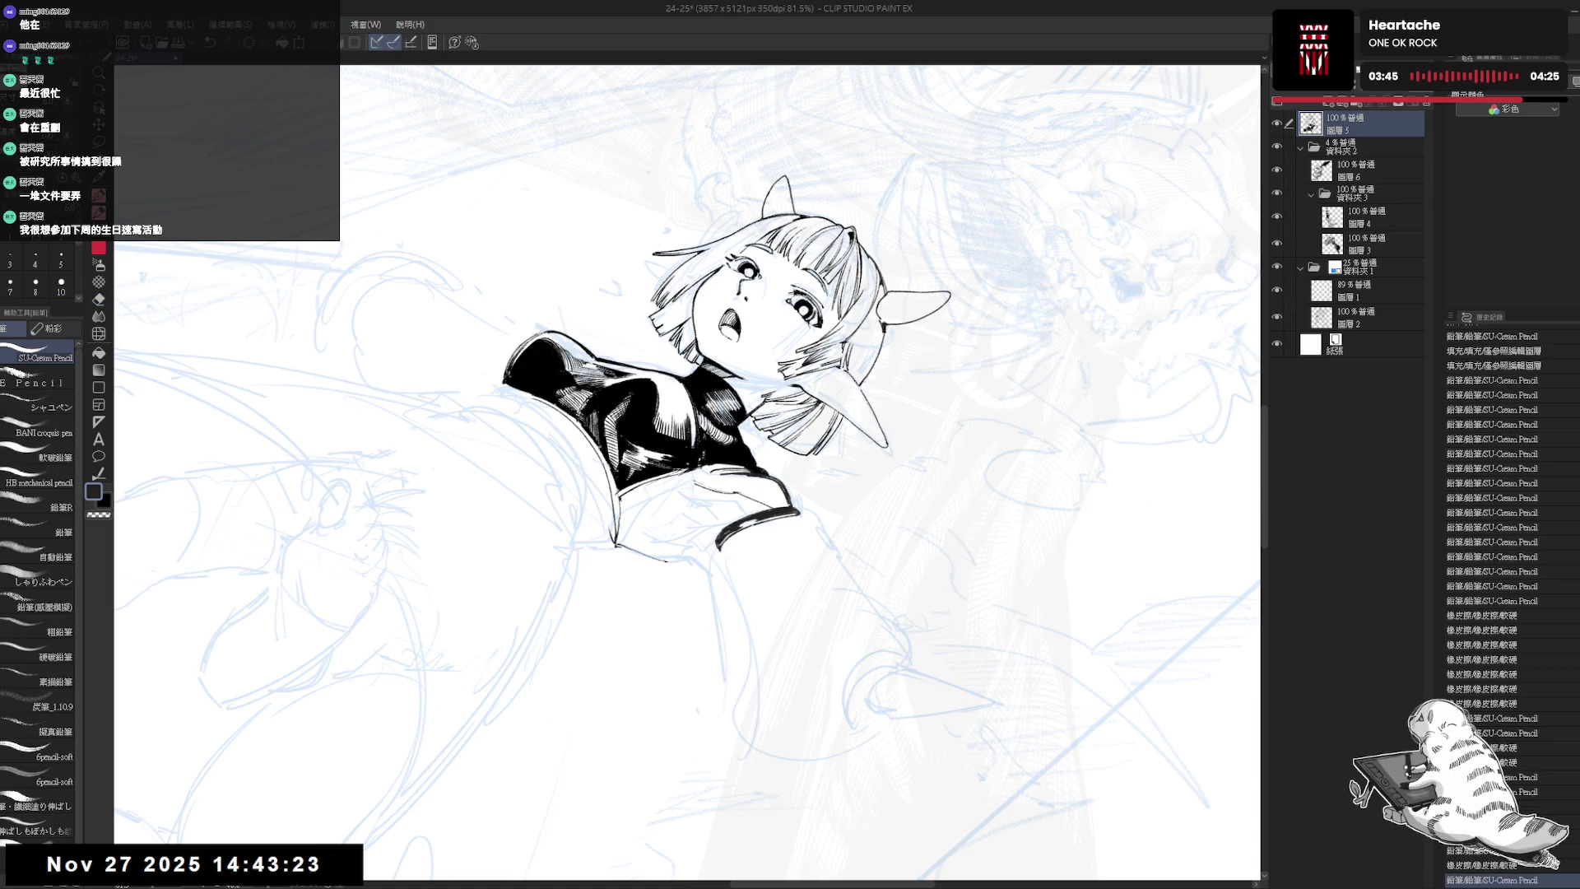
- Draw a short vertical pencil line just below the girl's collar
key("ctrl+at")
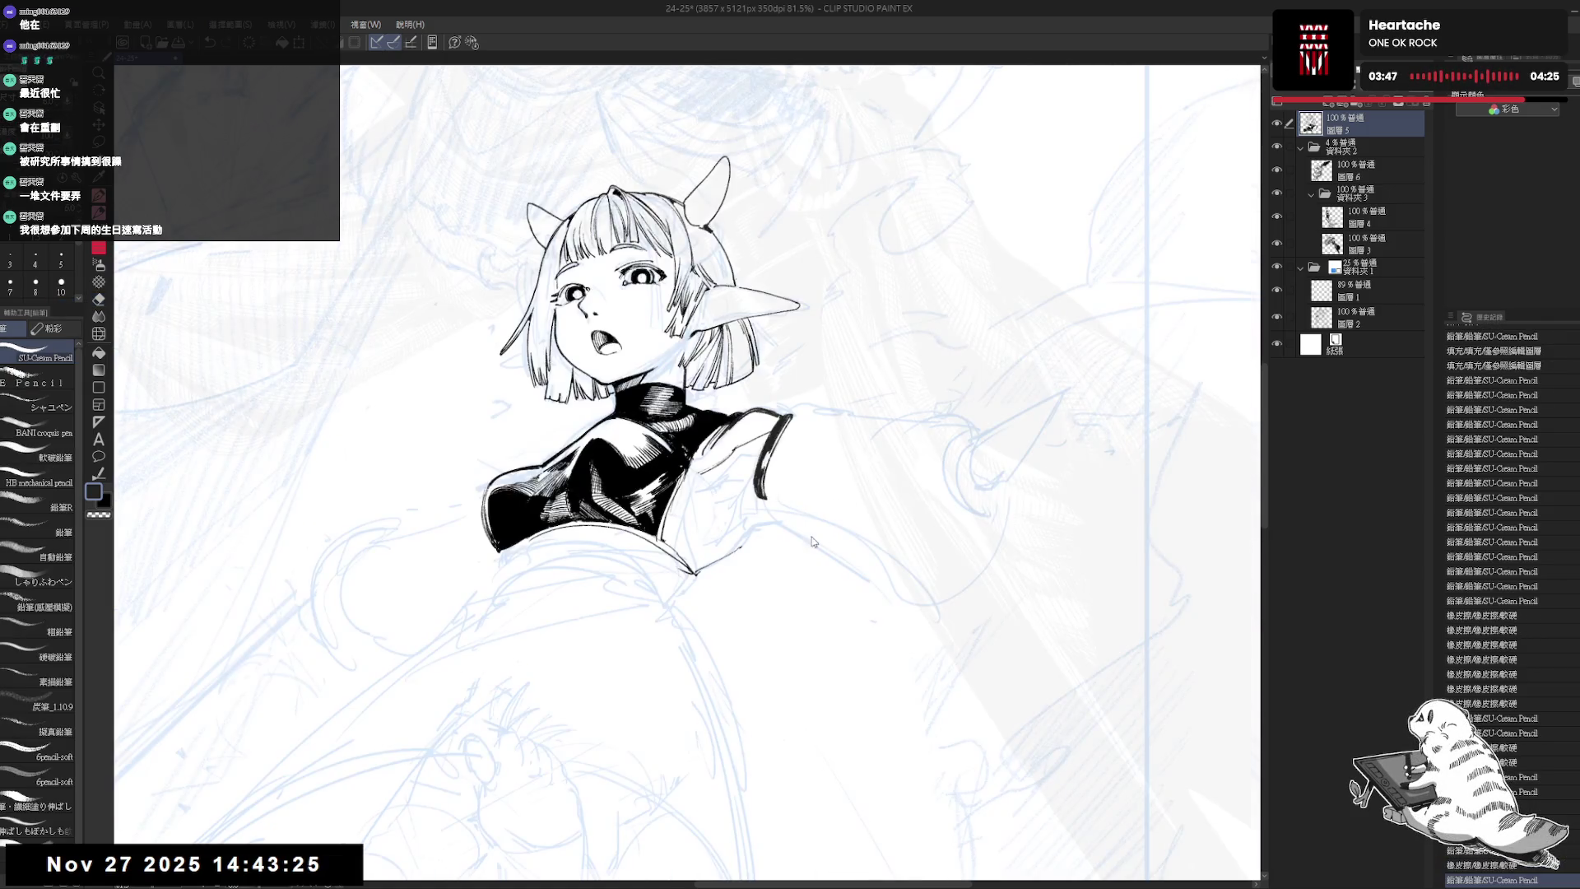
key("h")
left_click_drag(642, 535, 724, 503)
key("minus")
key("minus")
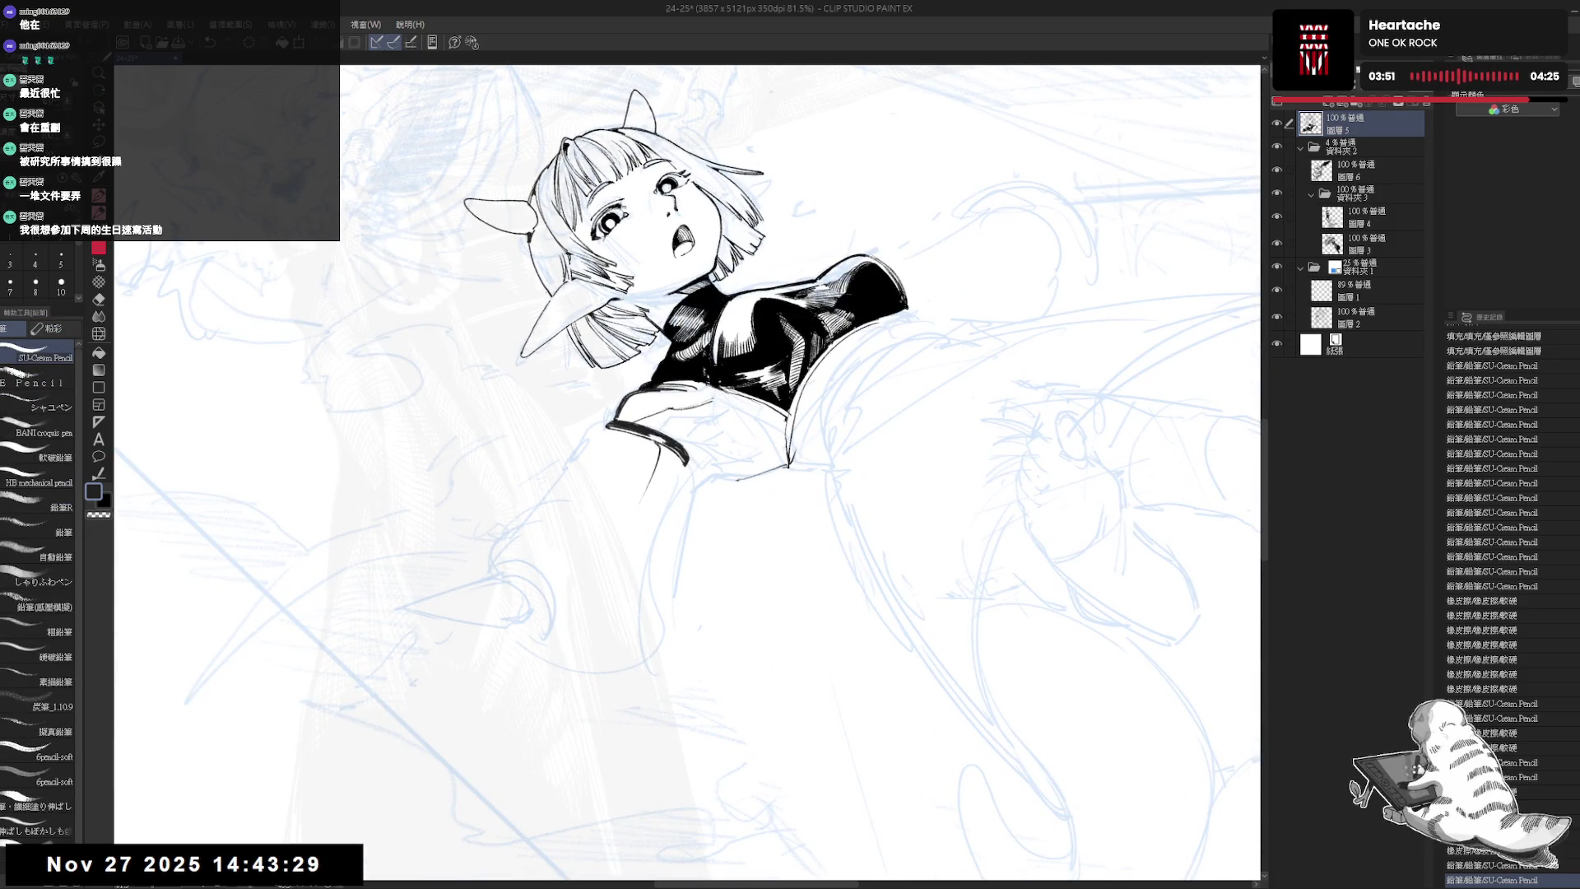
mouse_move(656, 448)
left_mouse_down()
mouse_move(662, 496)
mouse_move(730, 481)
mouse_move(735, 464)
left_mouse_up()
key("p")
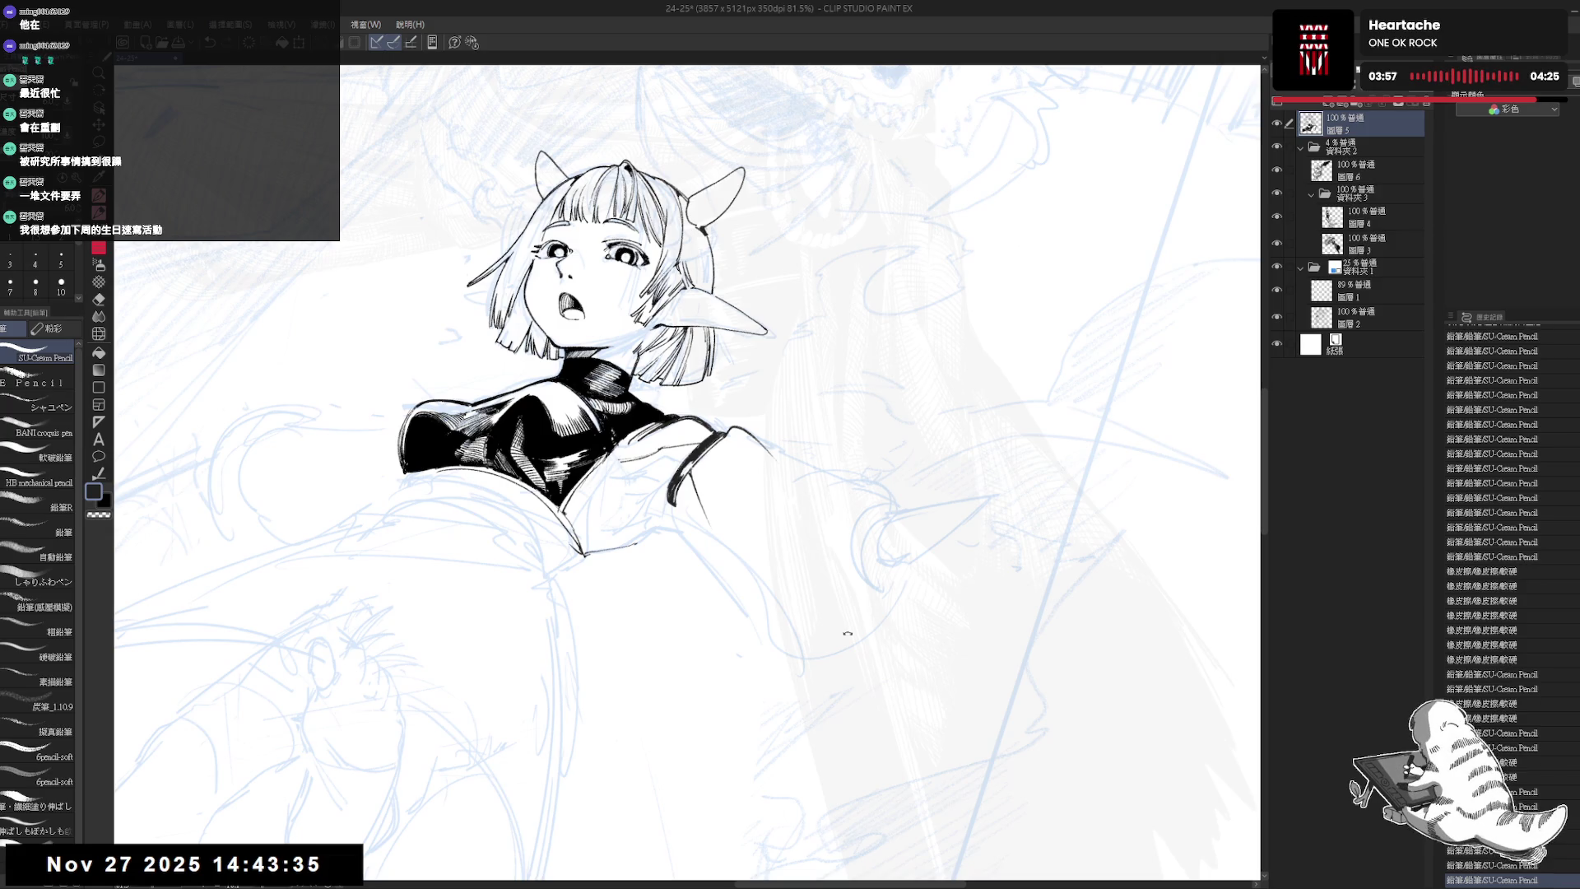
- Try a stroke beside the sleeve, undo it, and return the view upright
left_click_drag(732, 469, 765, 493)
key("p")
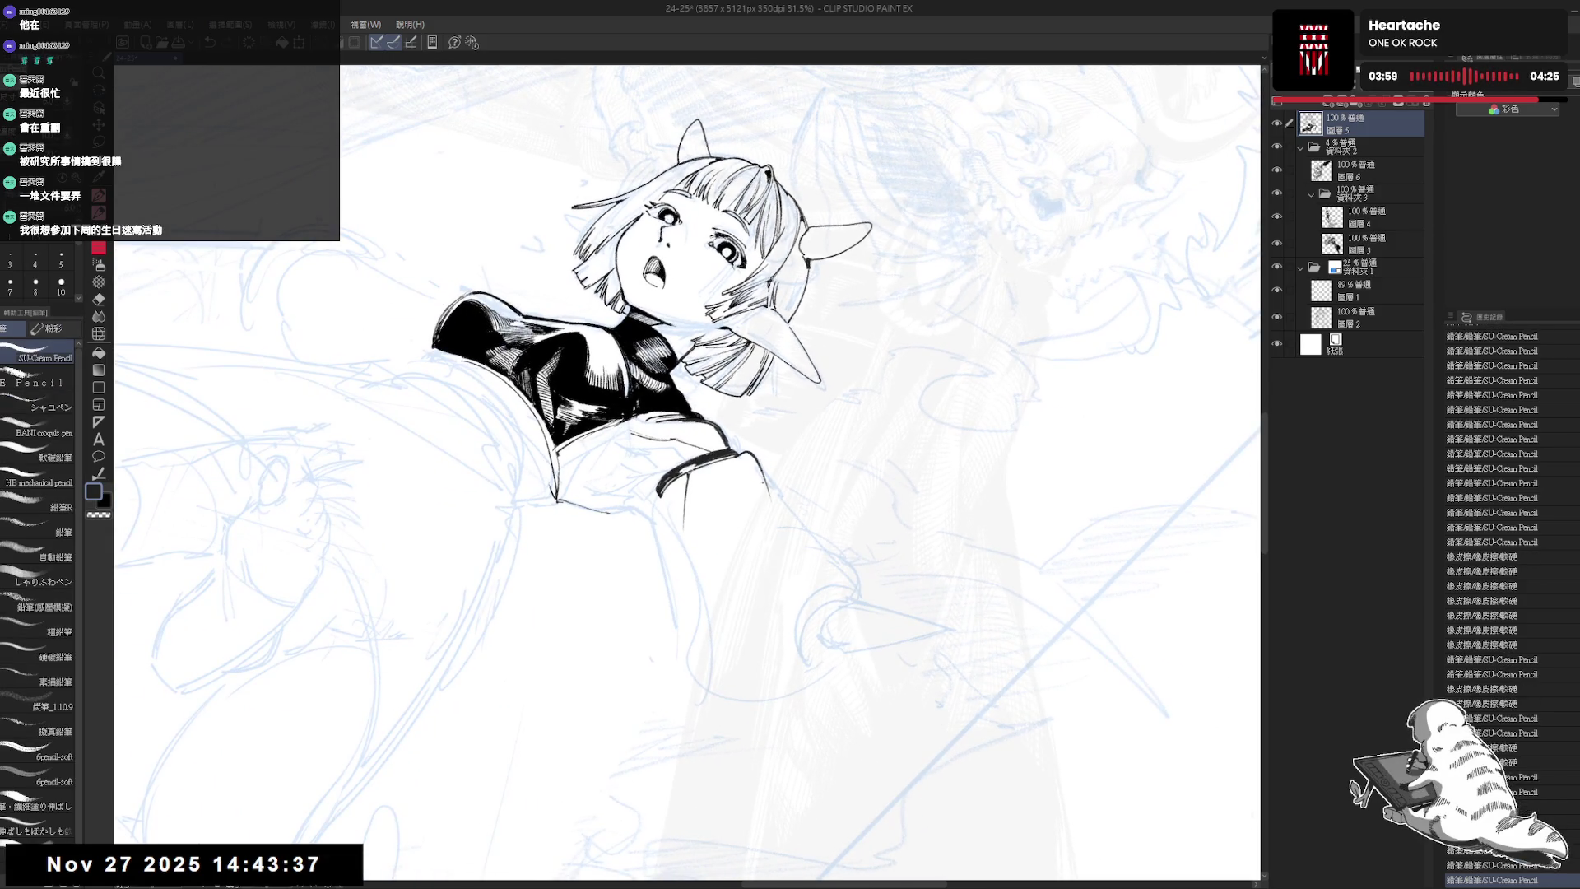
key("r")
left_click_drag(703, 574, 741, 568)
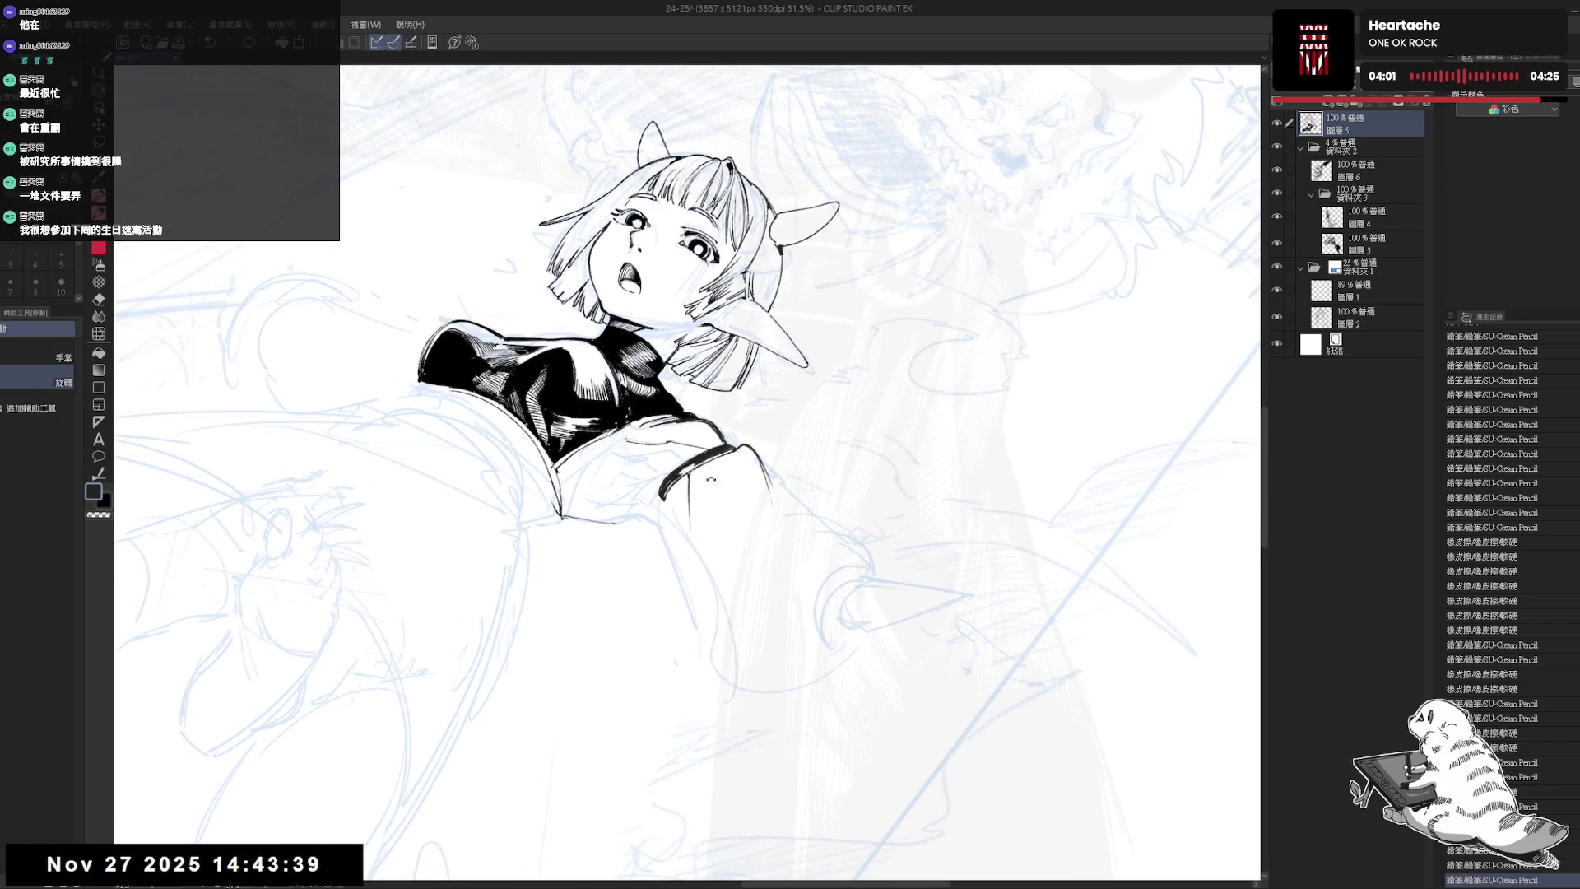
key("p")
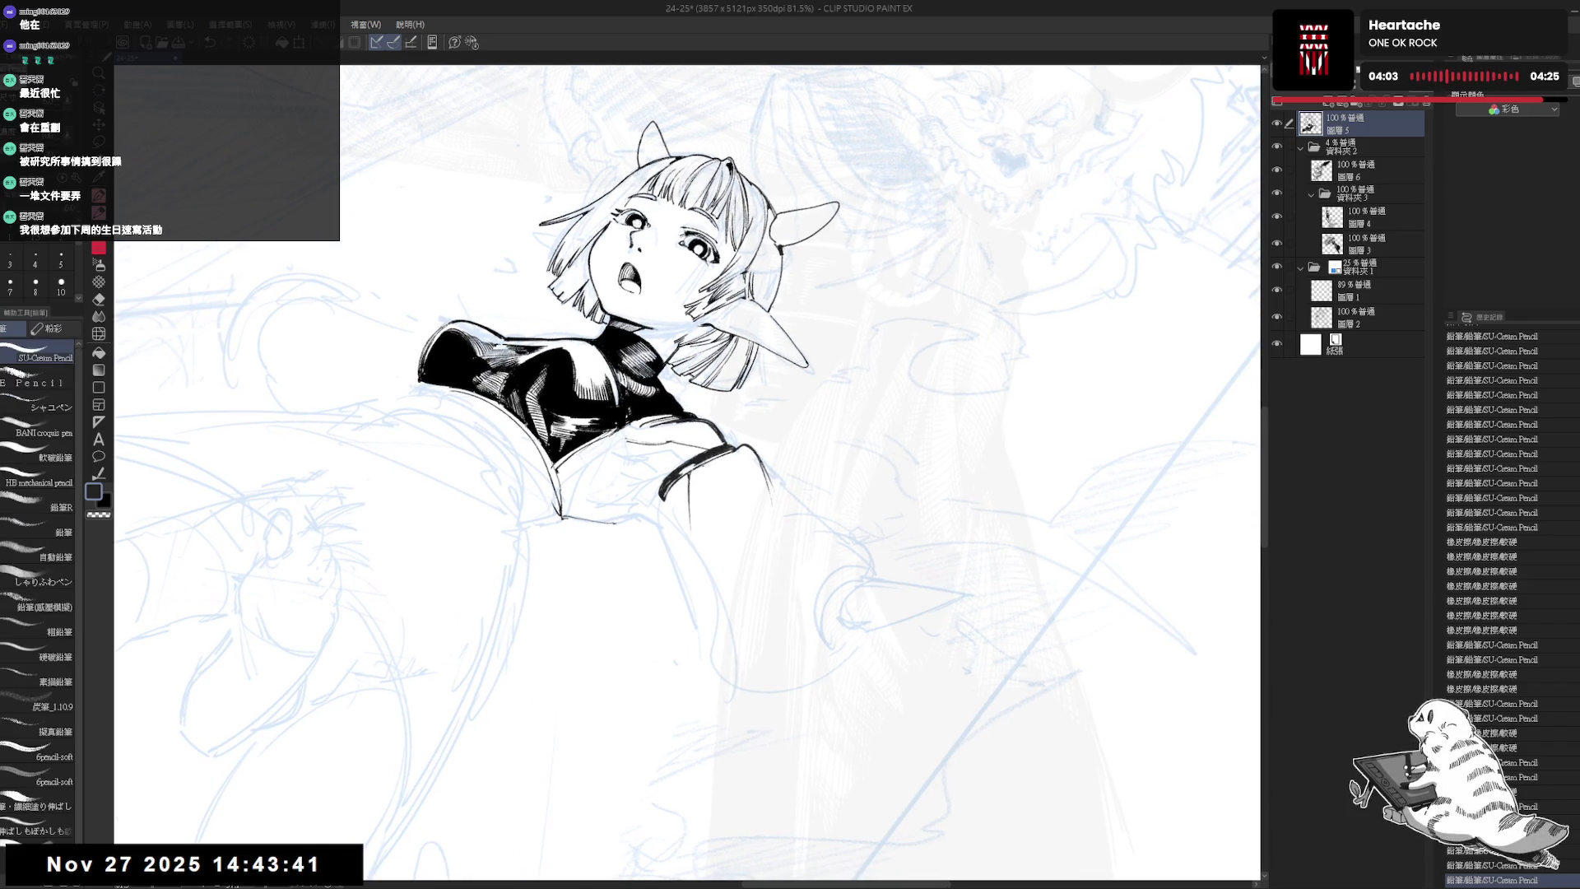
left_click_drag(718, 465, 704, 532)
key("ctrl+z")
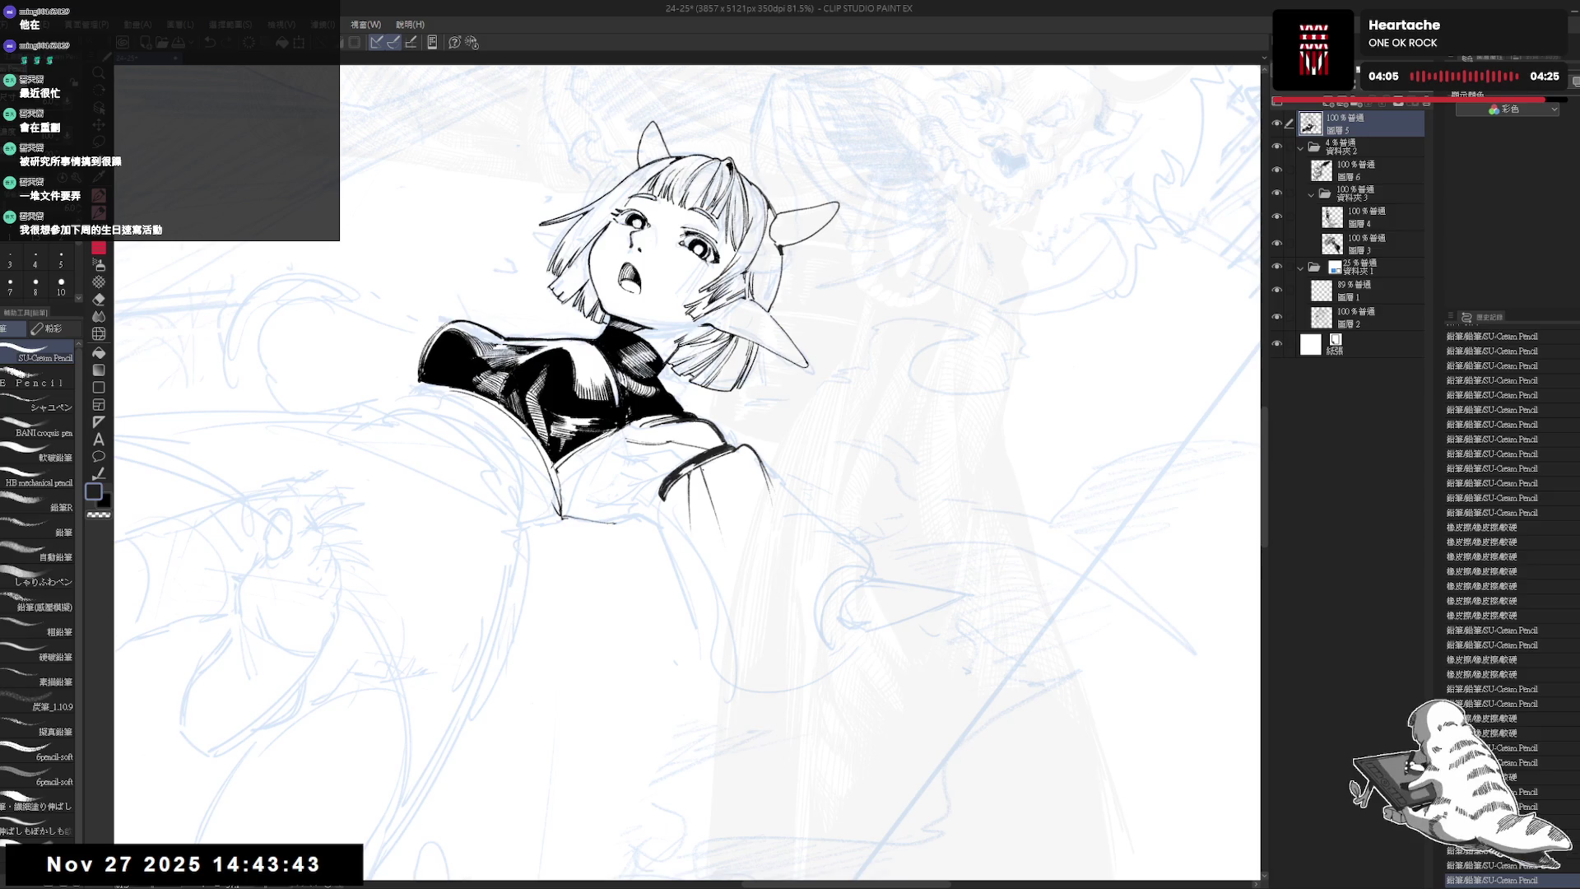
key("minus")
key("minus")
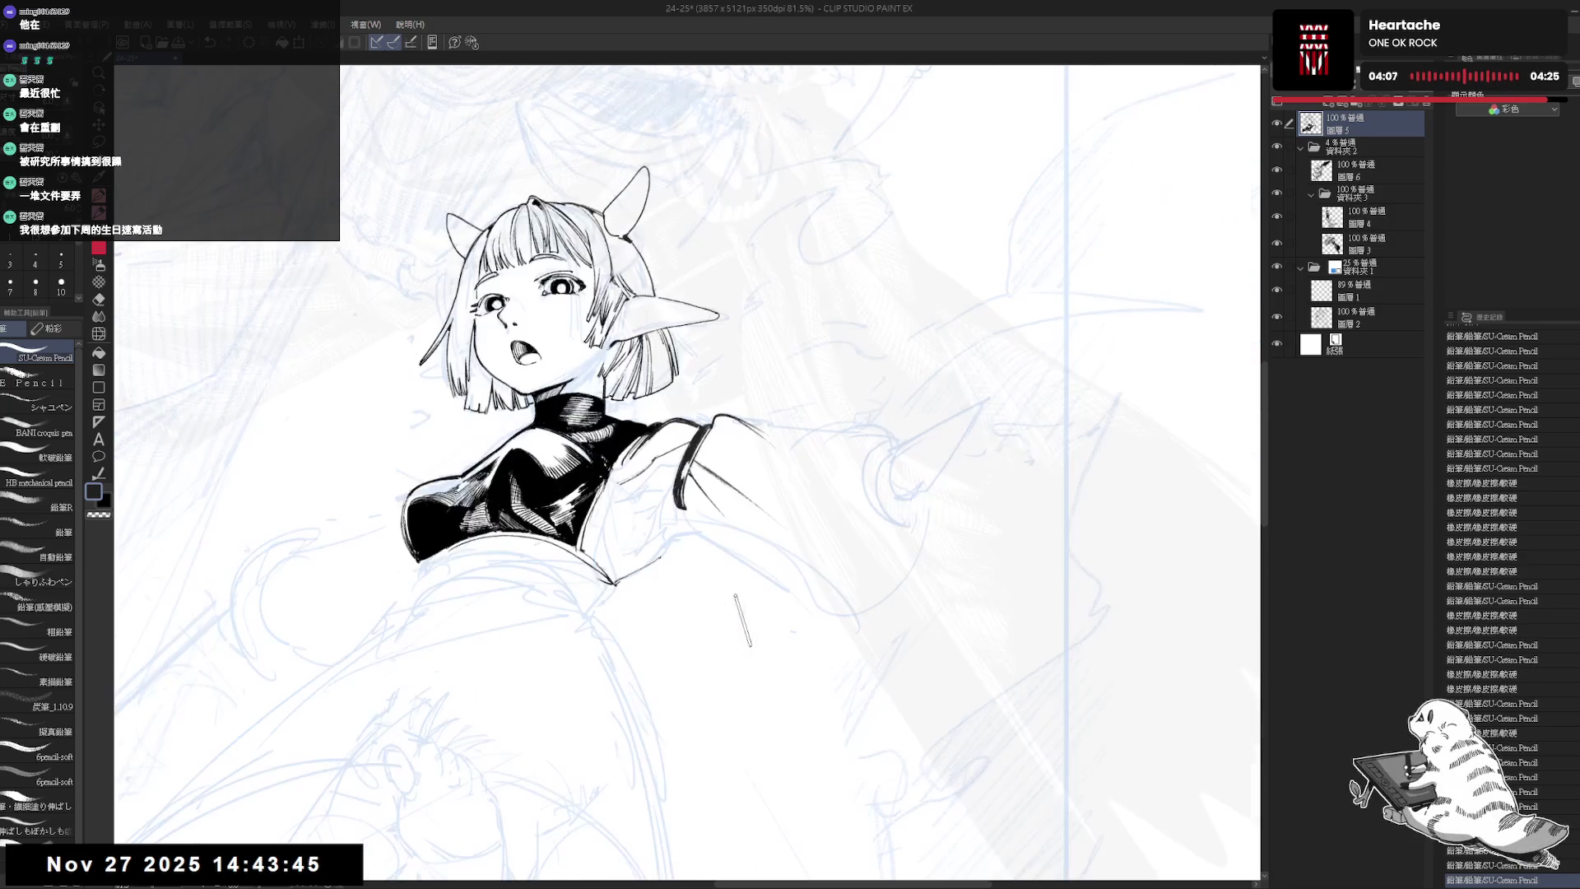
scroll(751, 646, "down", 2)
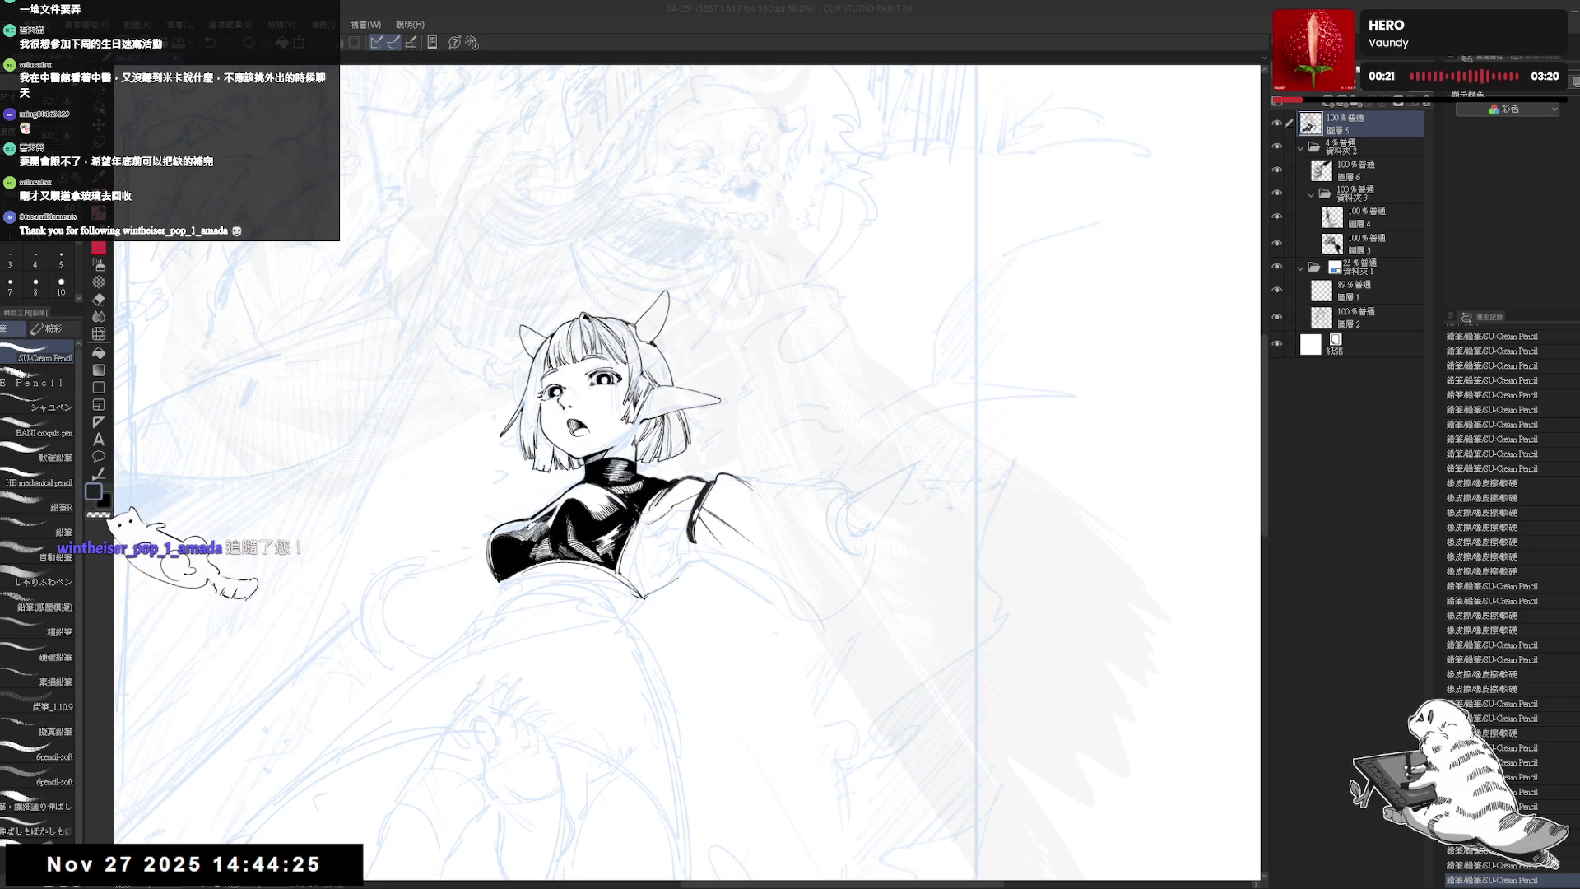
- Switch the colour to black, then rework and undo a small shoulder stroke
left_click(802, 150)
scroll(687, 471, "down", 1)
key("minus")
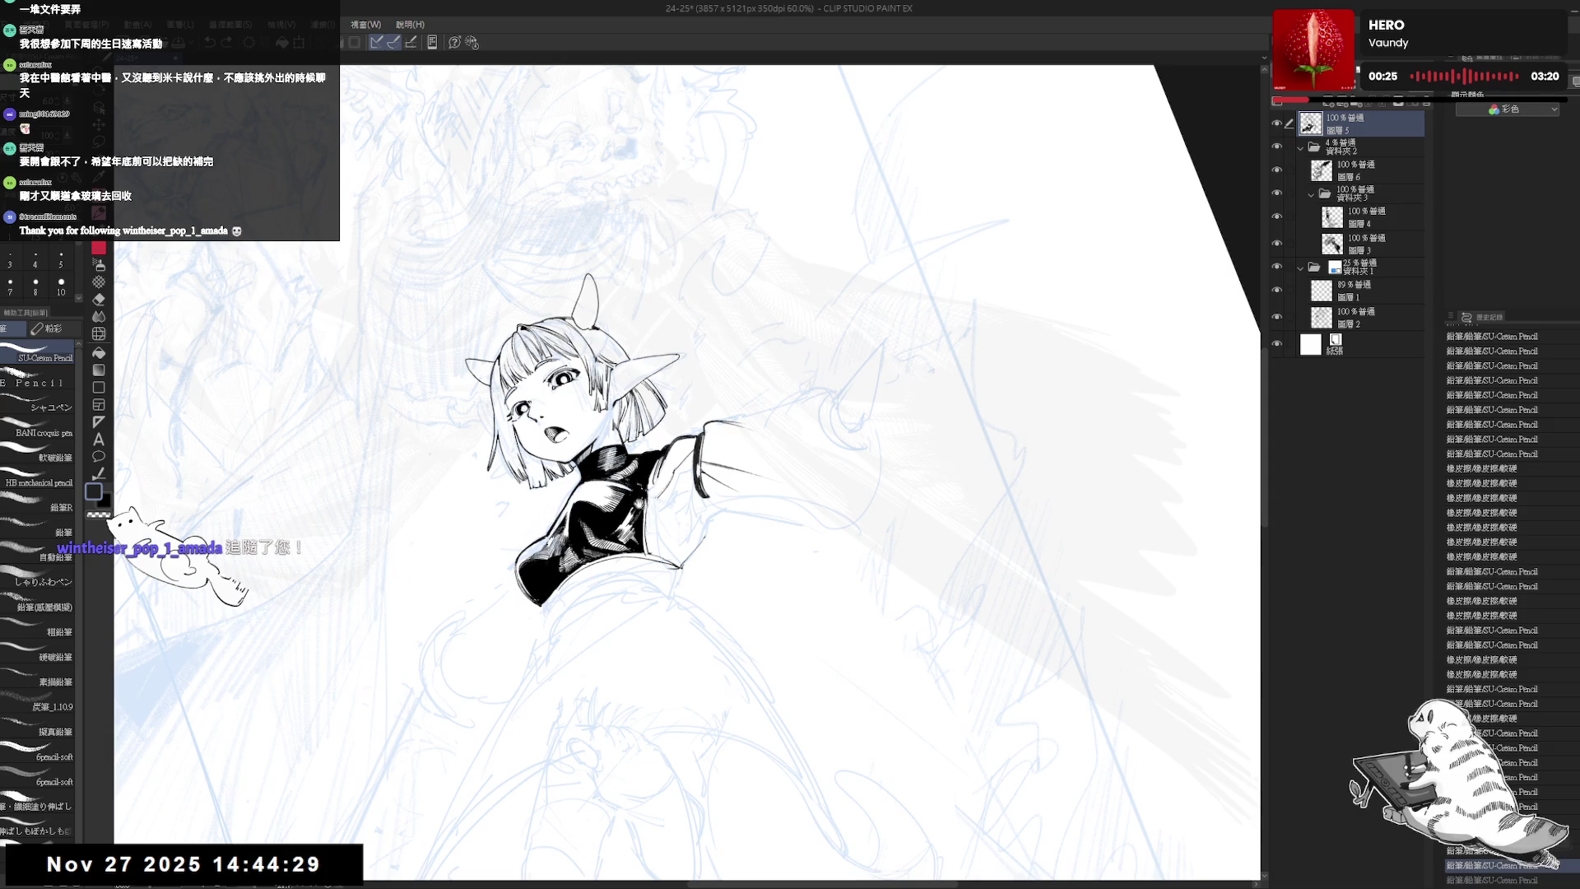
scroll(687, 472, "up", 2)
key("x")
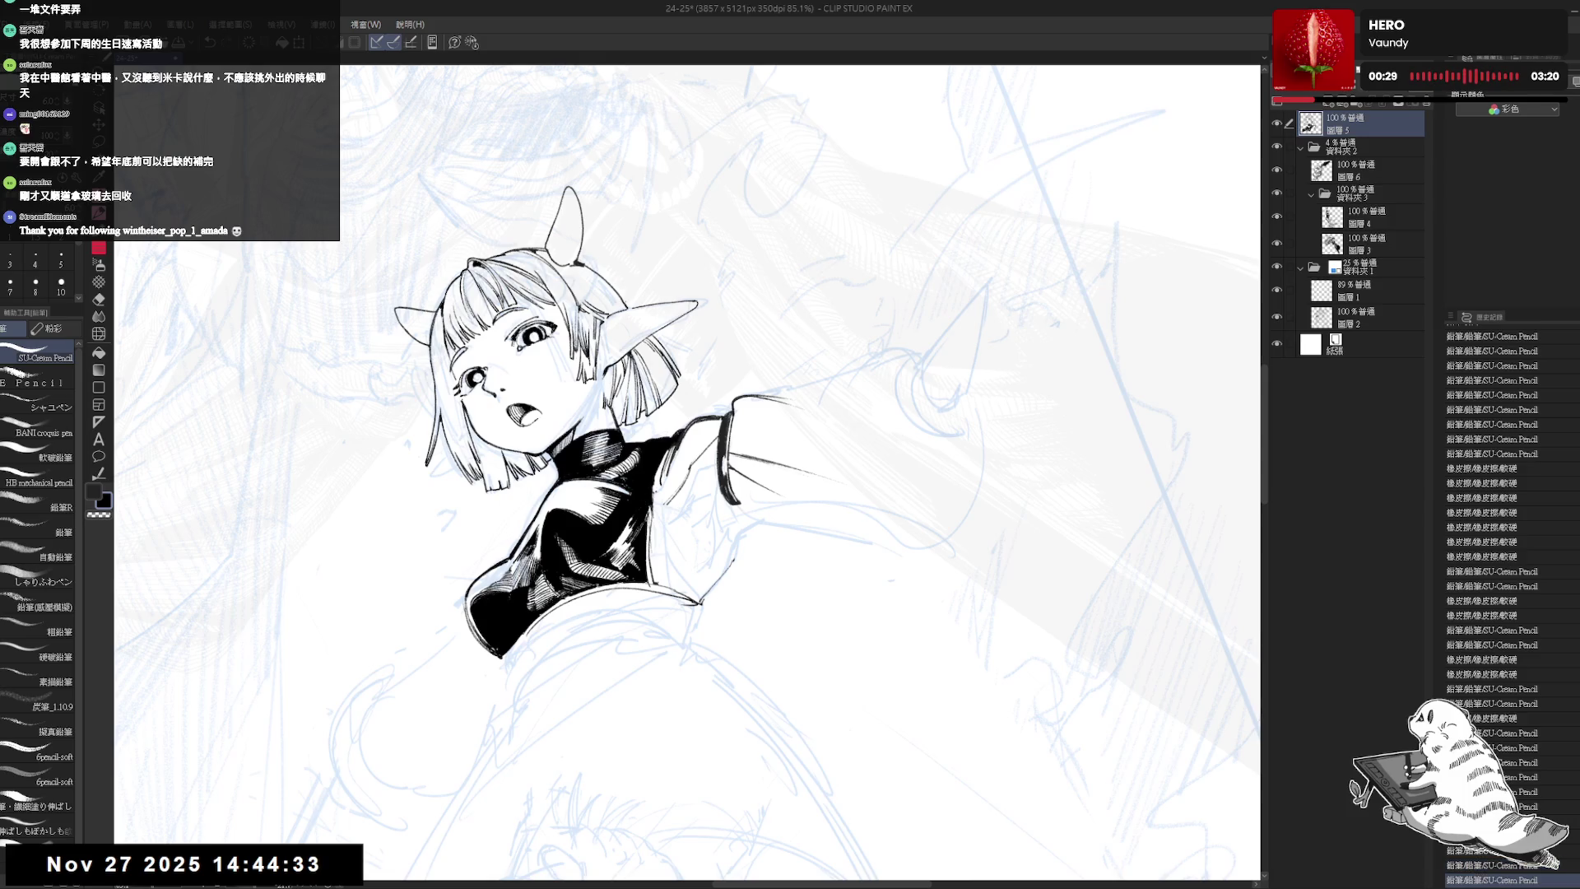
key("e")
mouse_move(654, 477)
left_mouse_down()
mouse_move(648, 544)
mouse_move(674, 582)
left_mouse_up()
key("p")
key("ctrl+z")
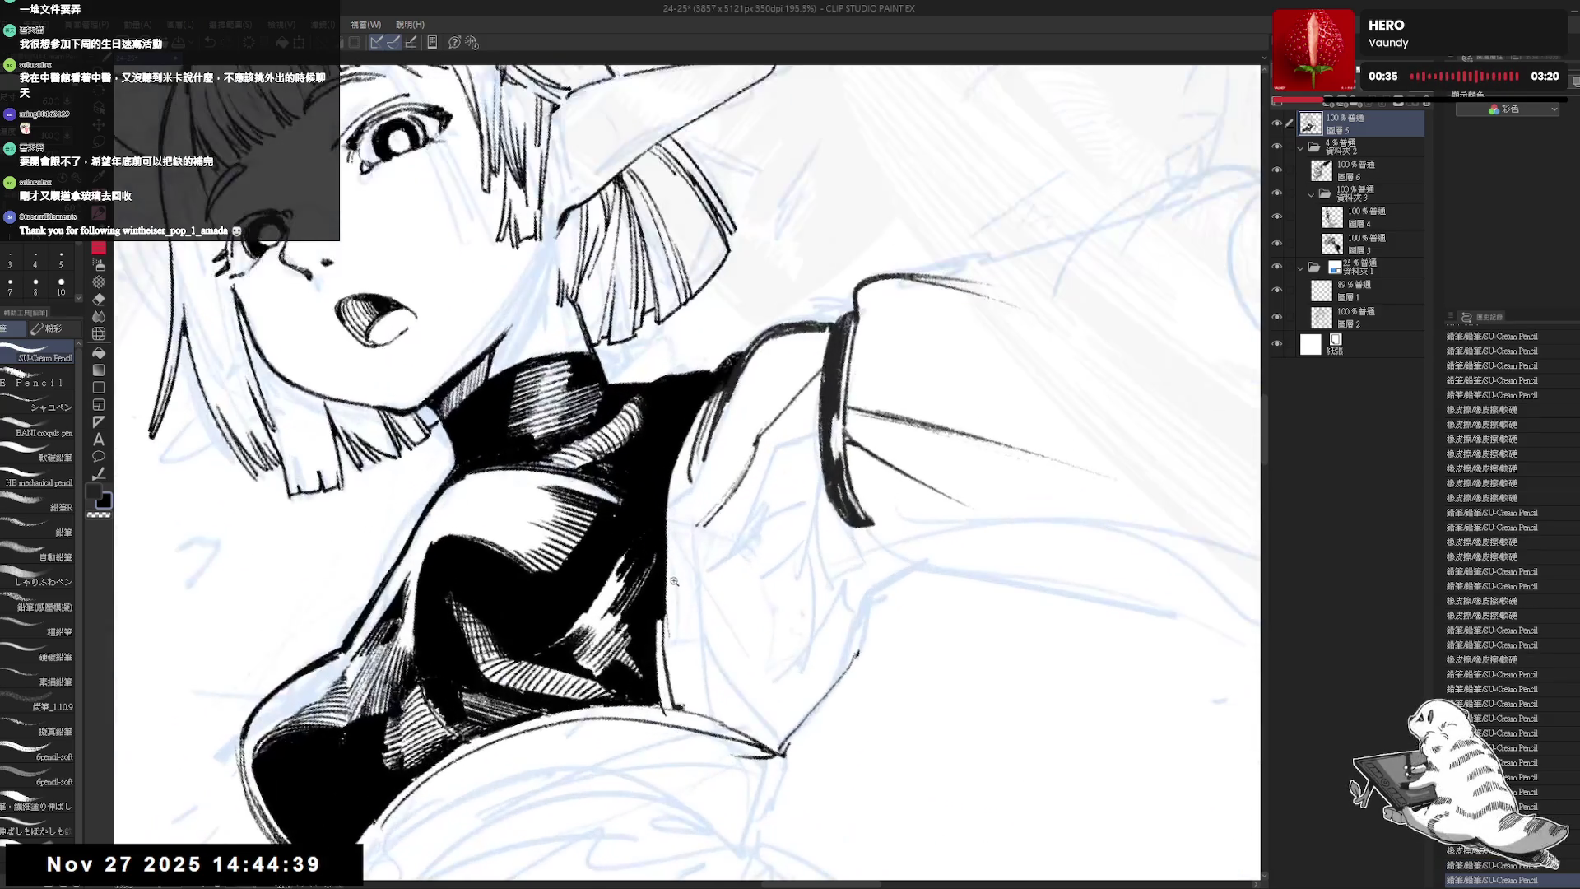
- Draw a line down the sleeve edge, discarding a trial stroke on the torso
key("asciicircum")
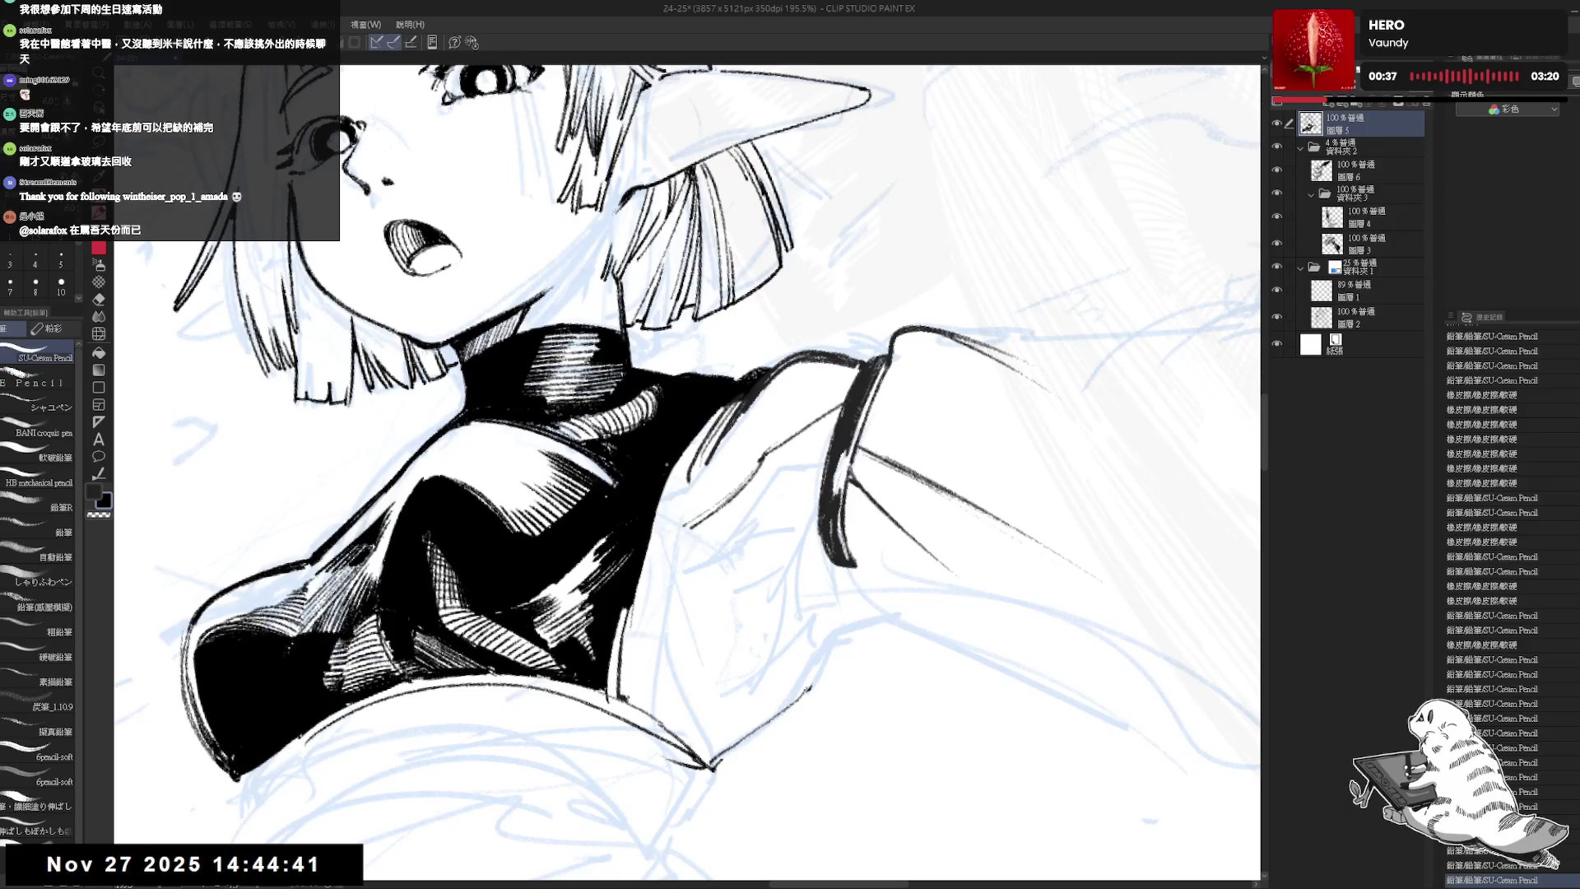
mouse_move(654, 499)
left_mouse_down()
mouse_move(663, 637)
mouse_move(713, 757)
left_mouse_up()
left_click_drag(724, 593, 733, 491)
scroll(686, 479, "down", 3)
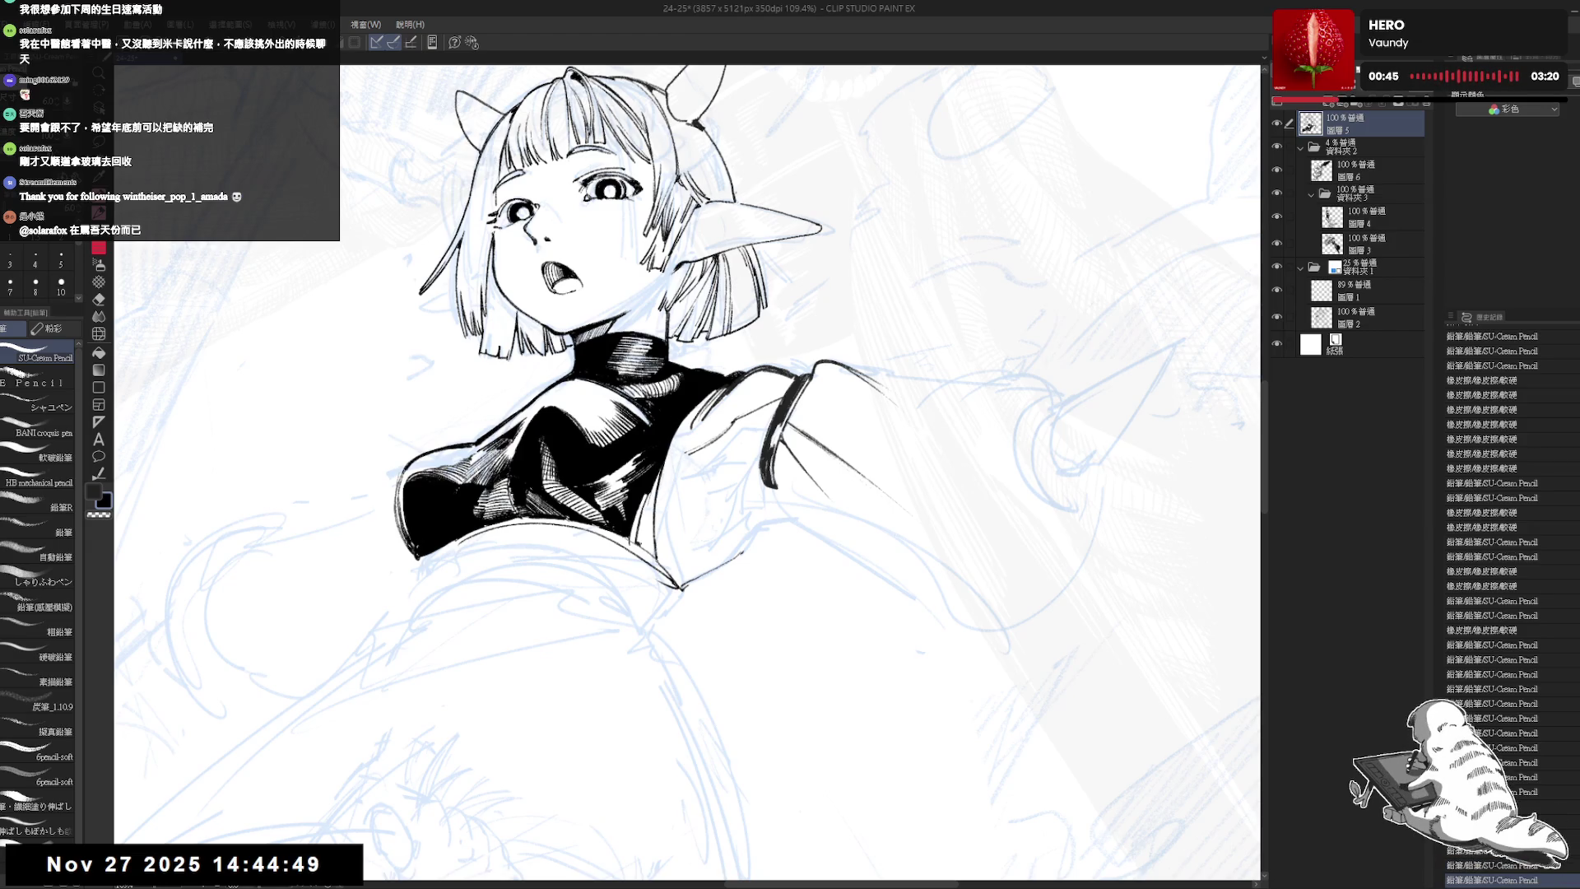
key("h")
scroll(687, 475, "up", 2)
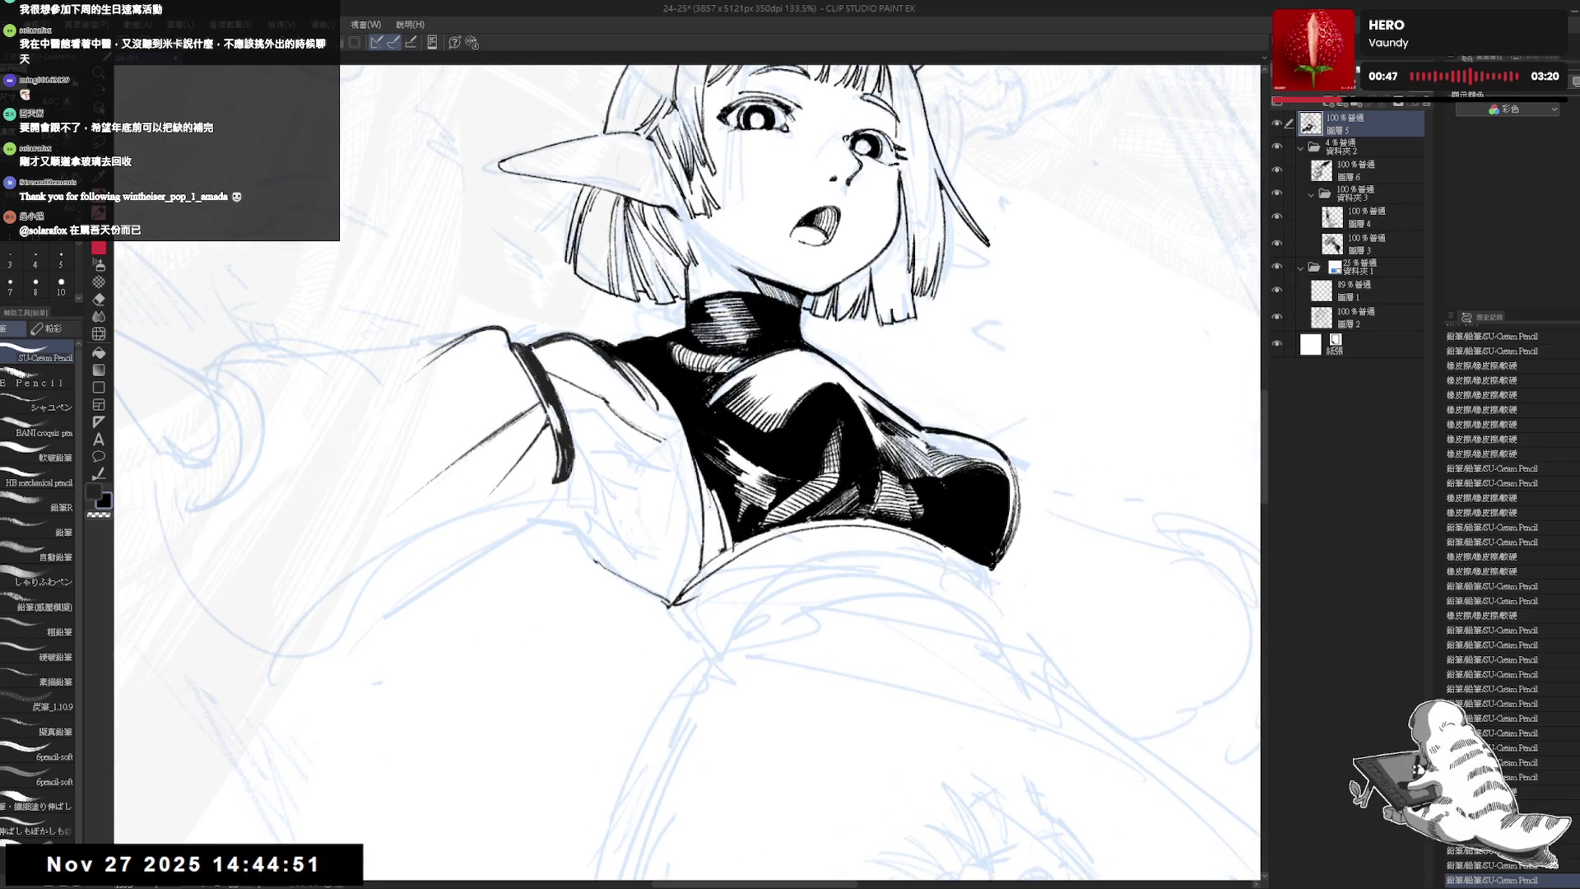
left_click_drag(705, 513, 709, 536)
key("ctrl+z")
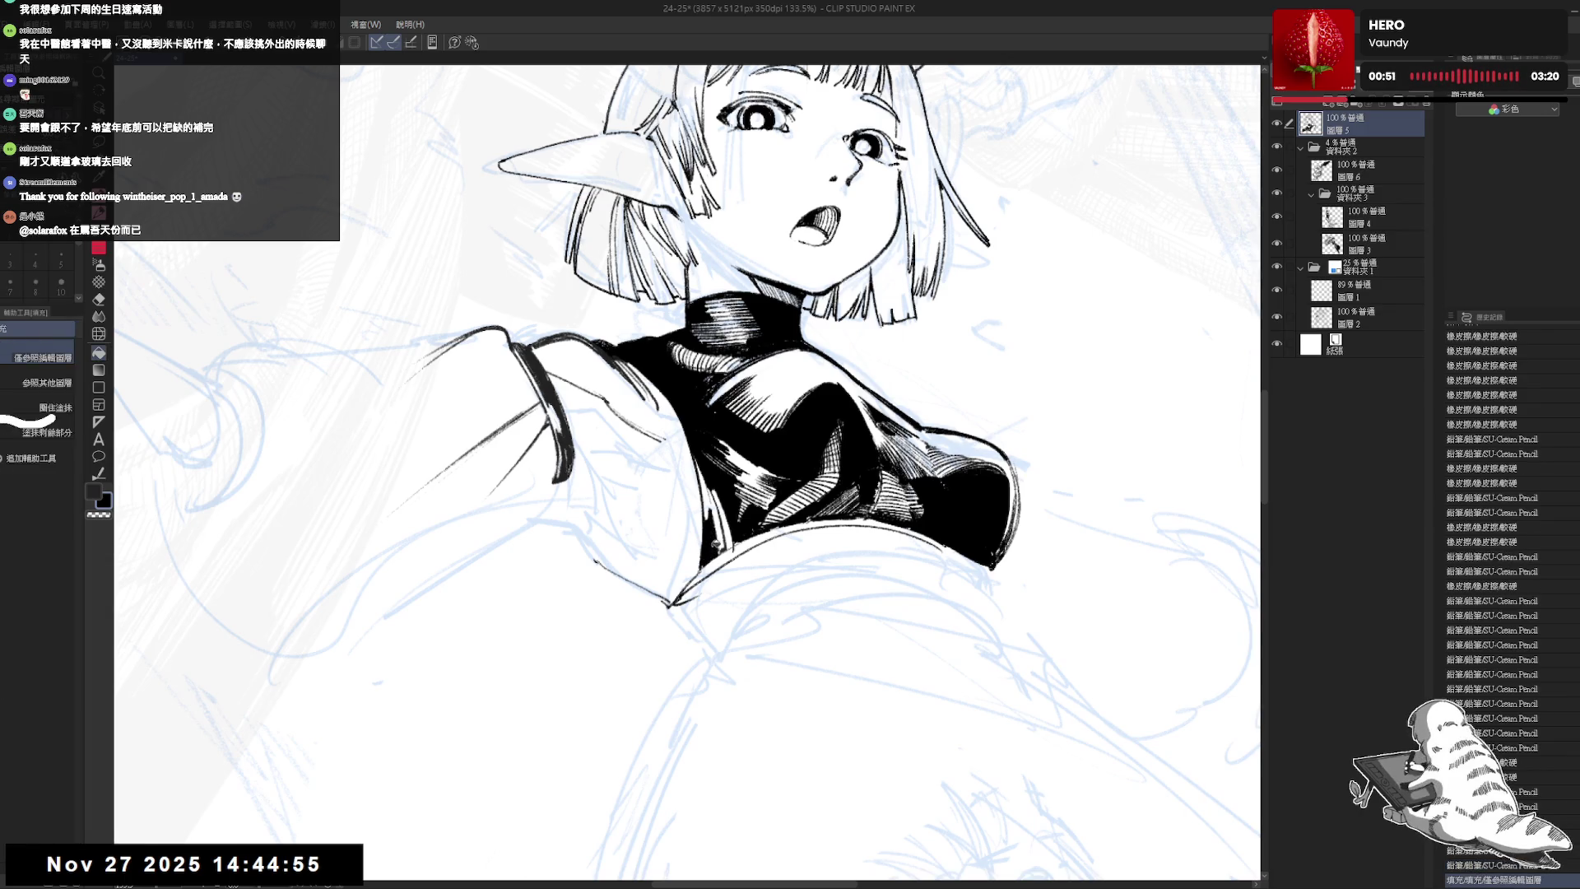
- With a smaller brush, erase a stray mark, ink a short sleeve stroke, and save
left_click_drag(905, 247, 962, 296)
key("p")
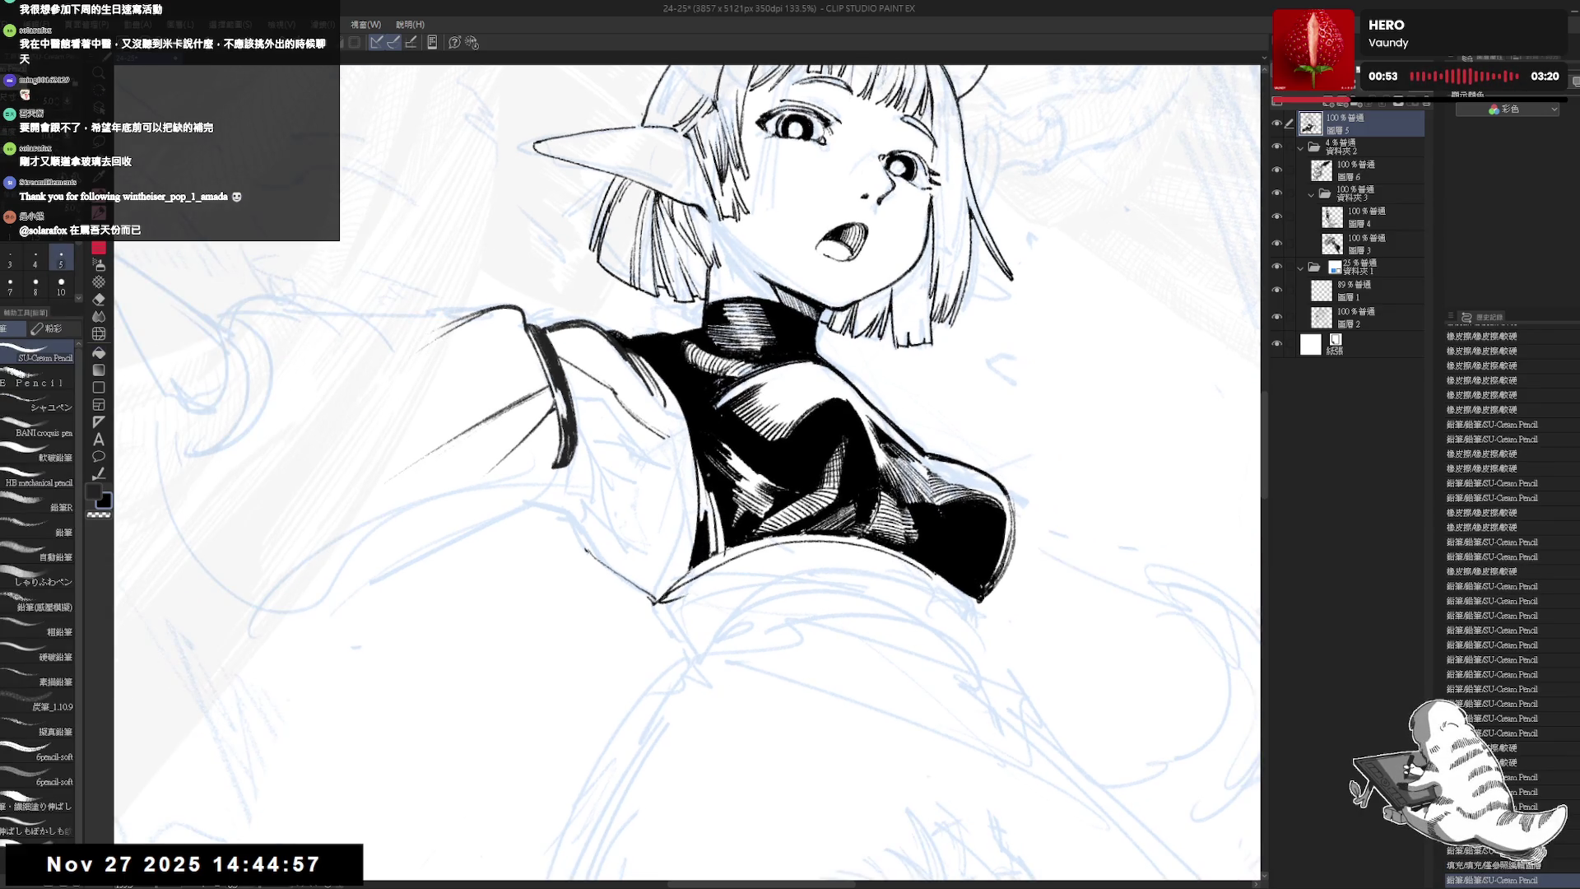
key("bracketleft")
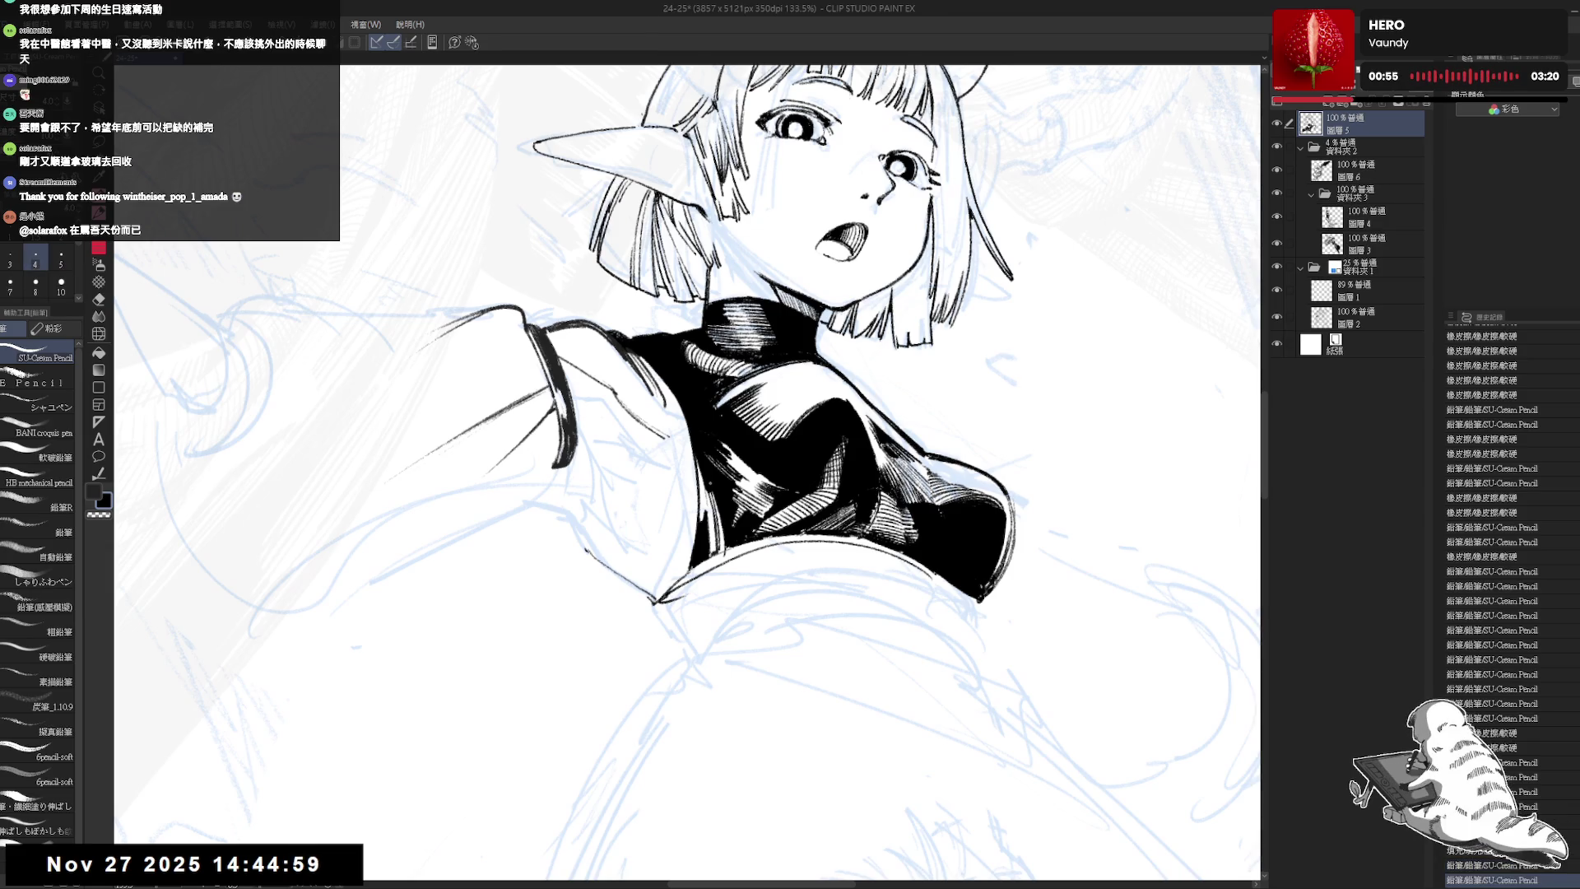
left_click_drag(823, 412, 831, 415)
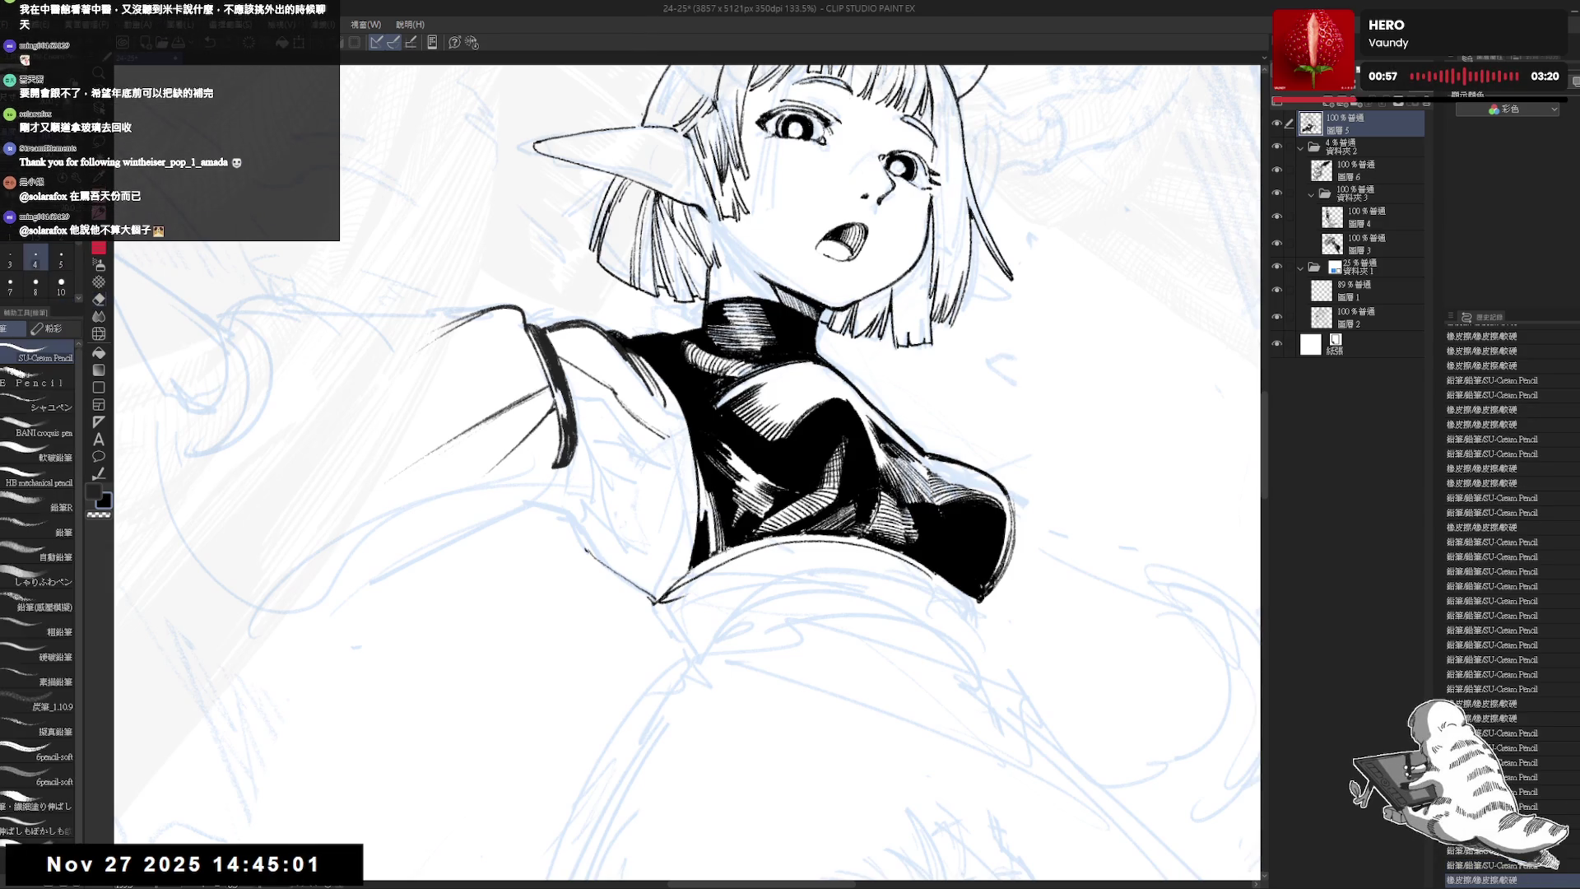
left_click_drag(905, 494, 922, 502)
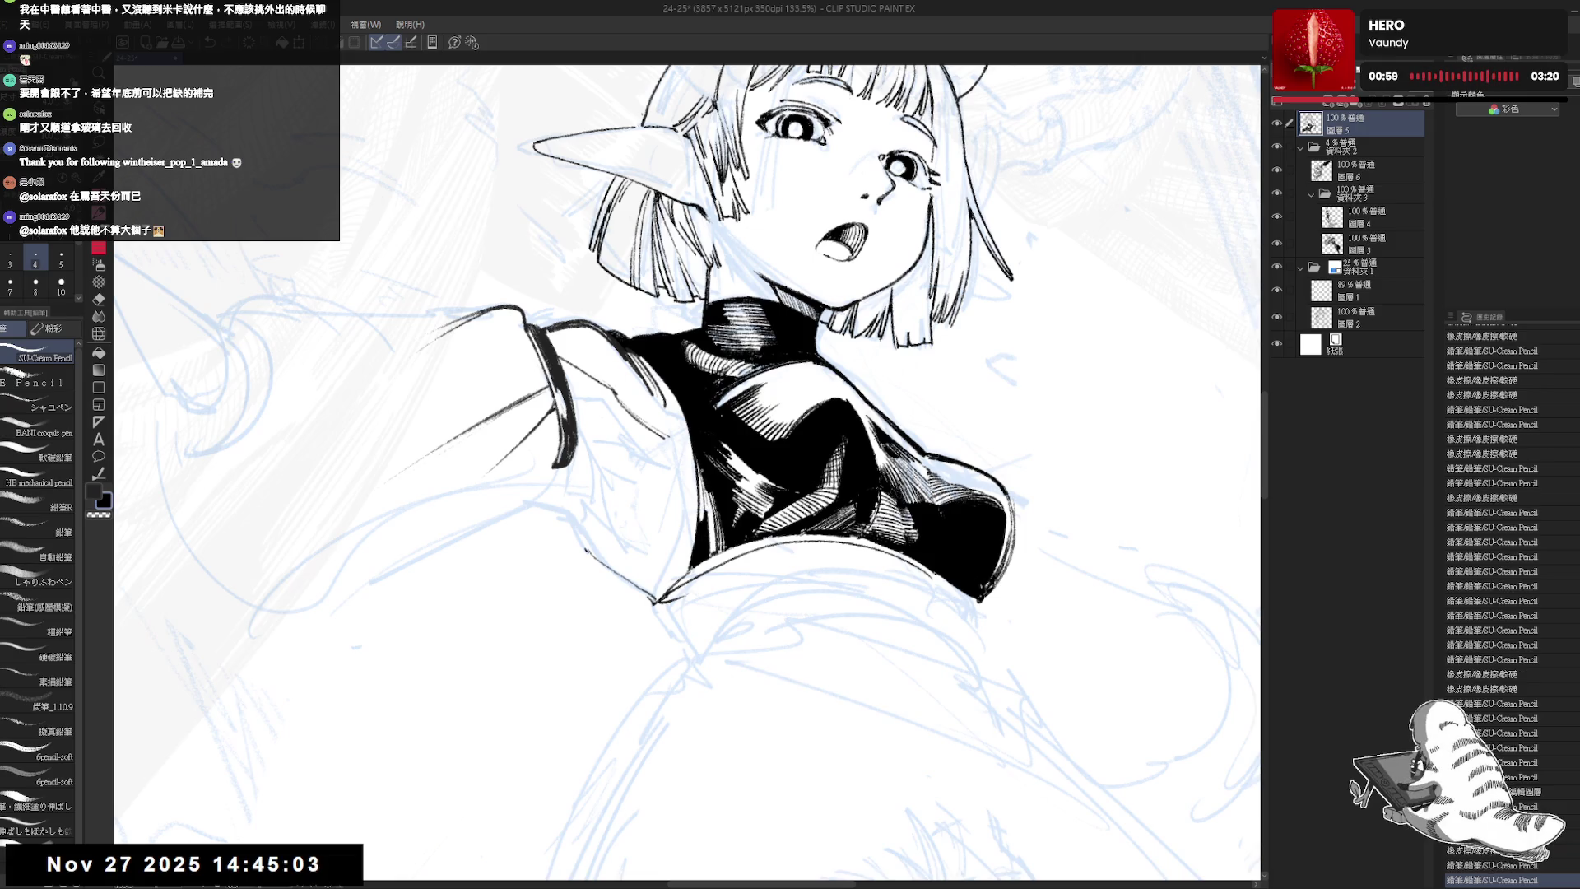
left_click_drag(705, 487, 712, 560)
key("ctrl+z")
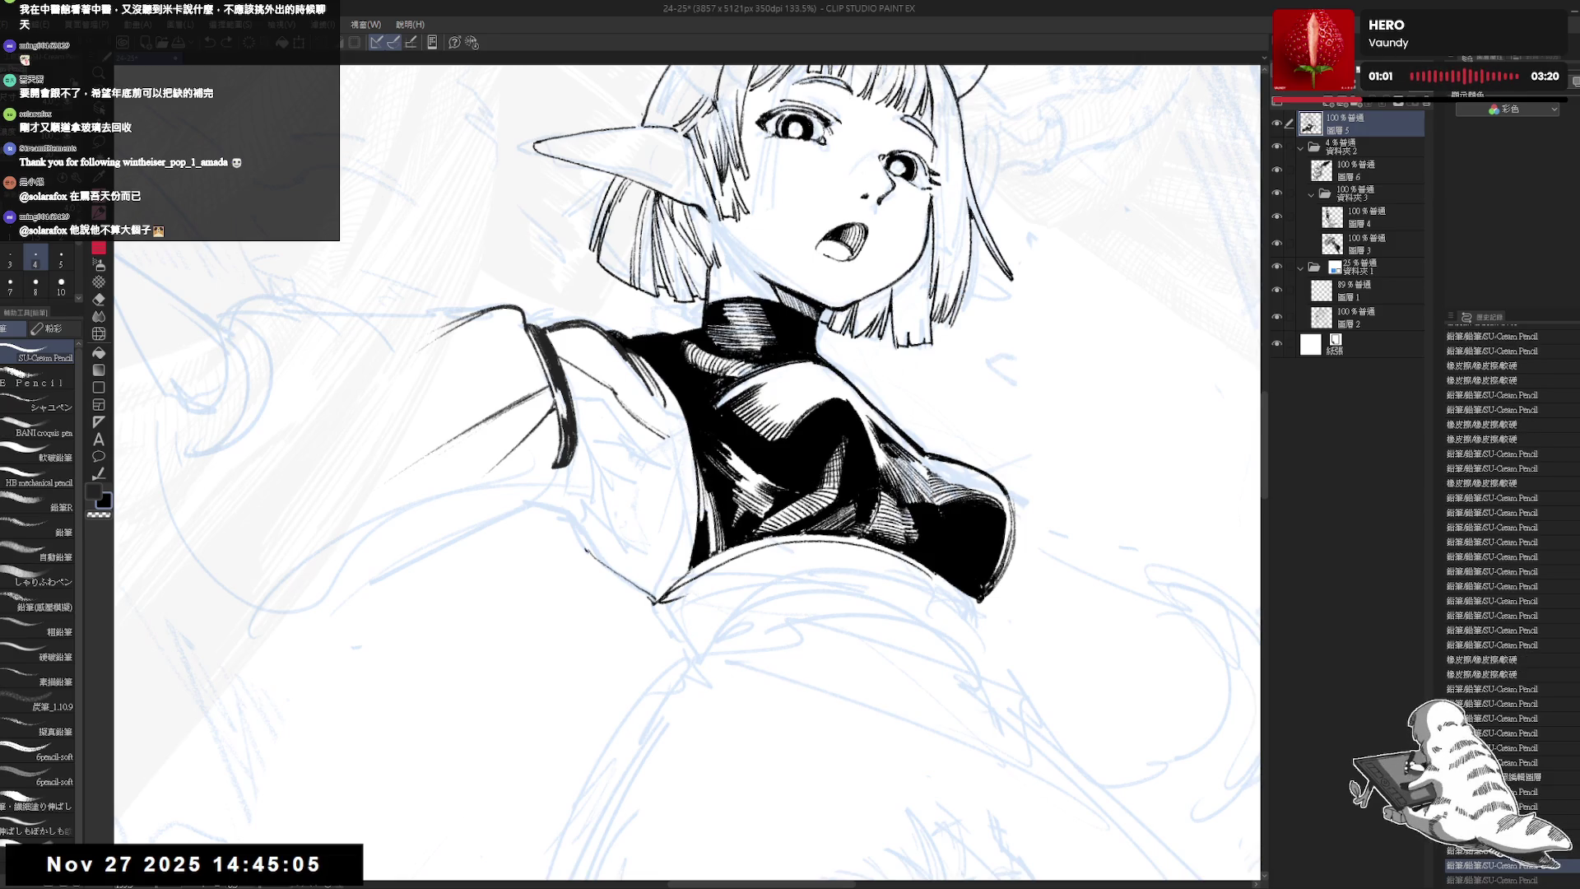
left_click_drag(698, 461, 698, 516)
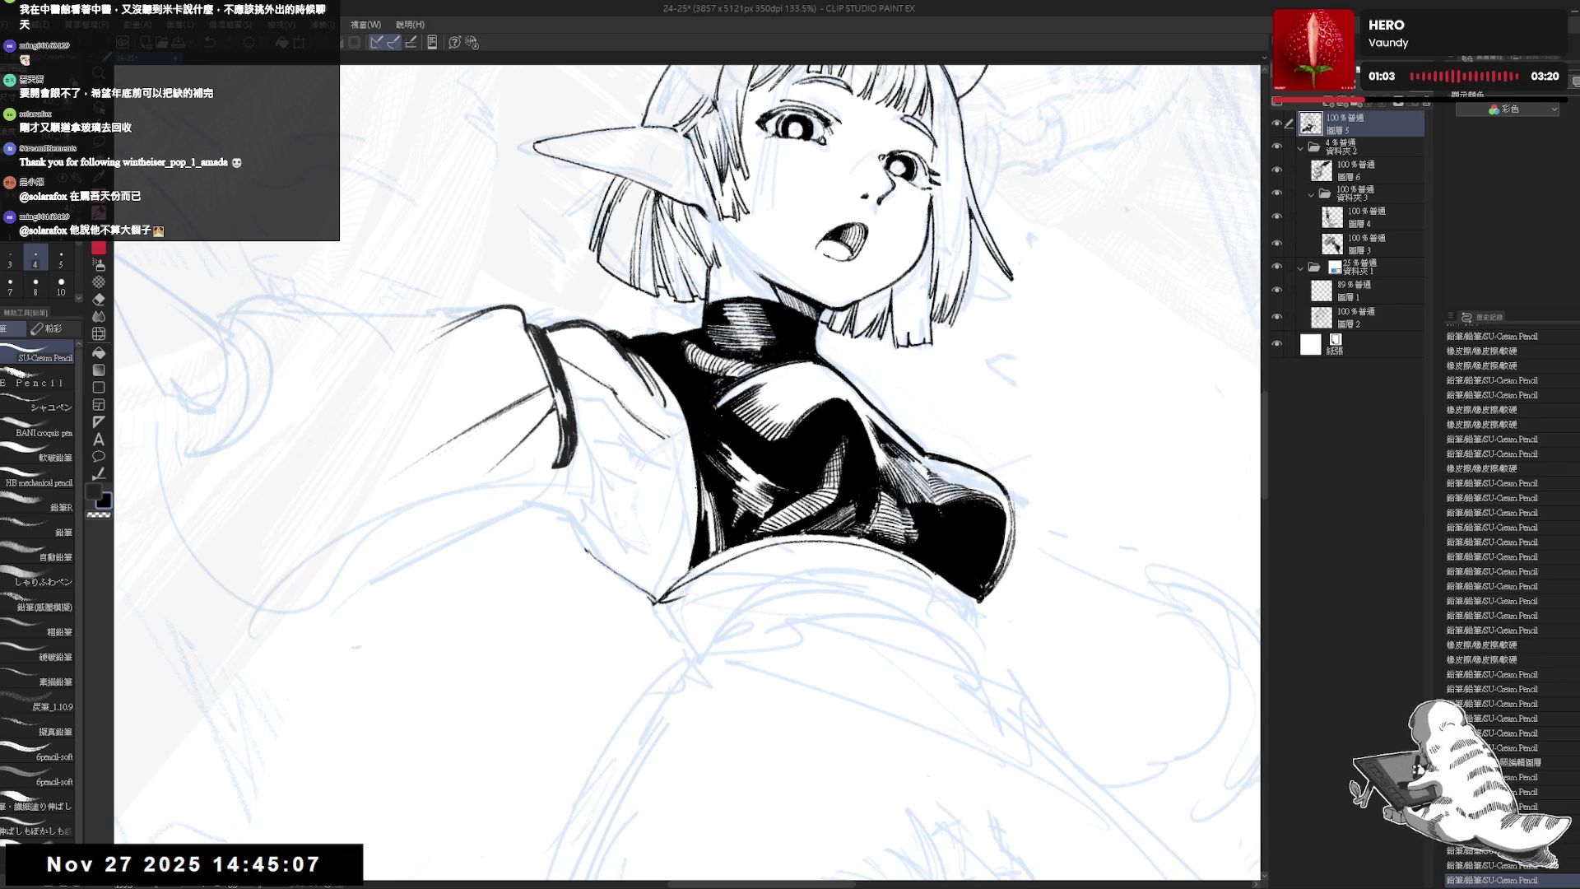
scroll(648, 403, "down", 3)
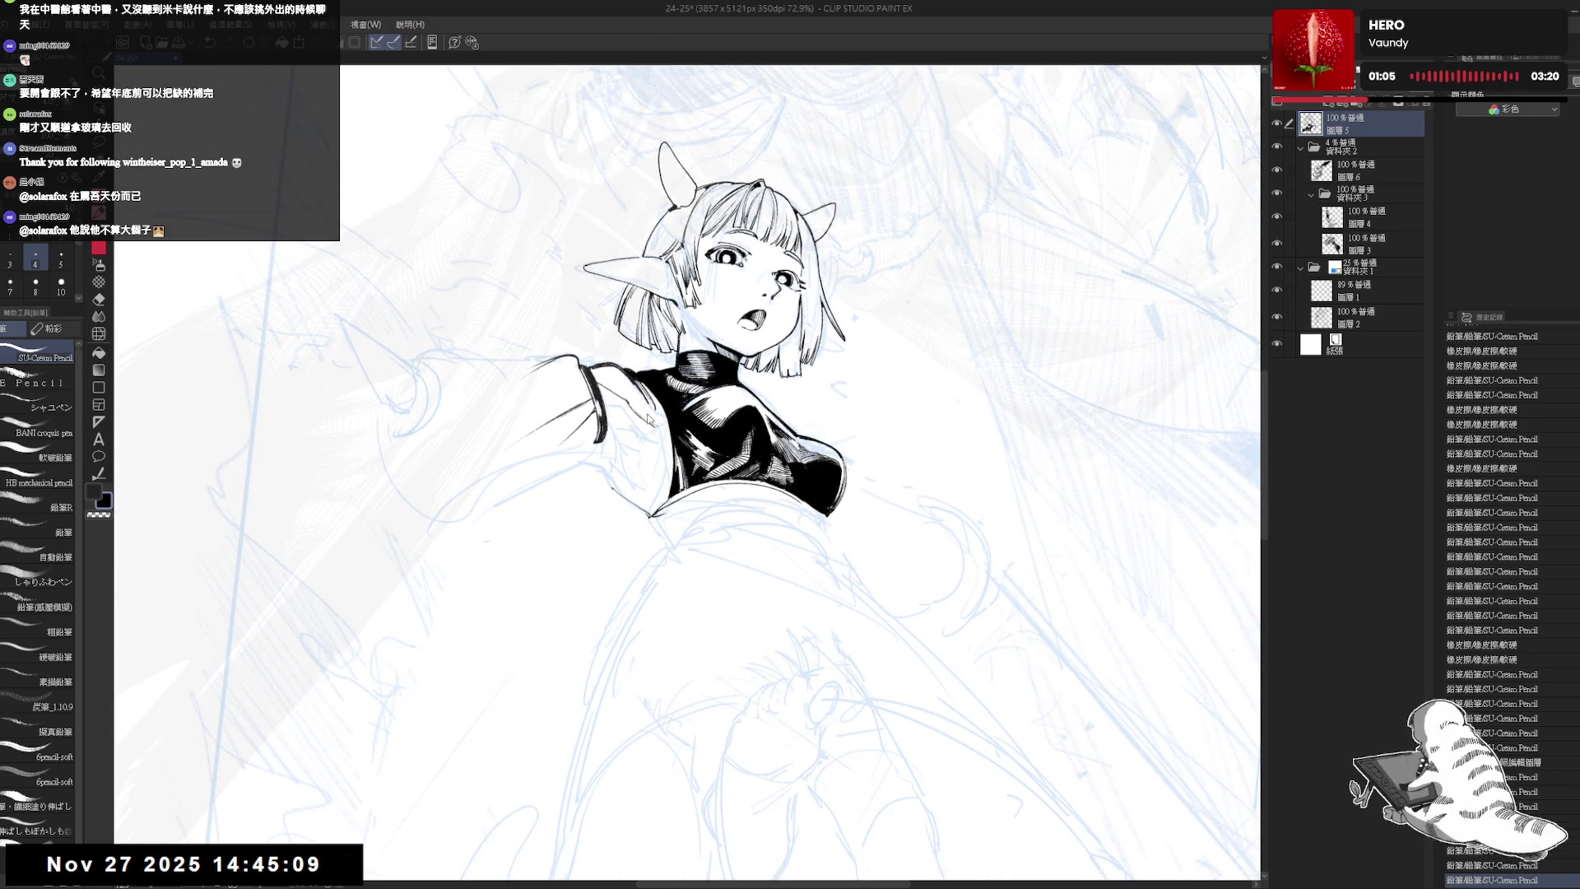
key("ctrl+s")
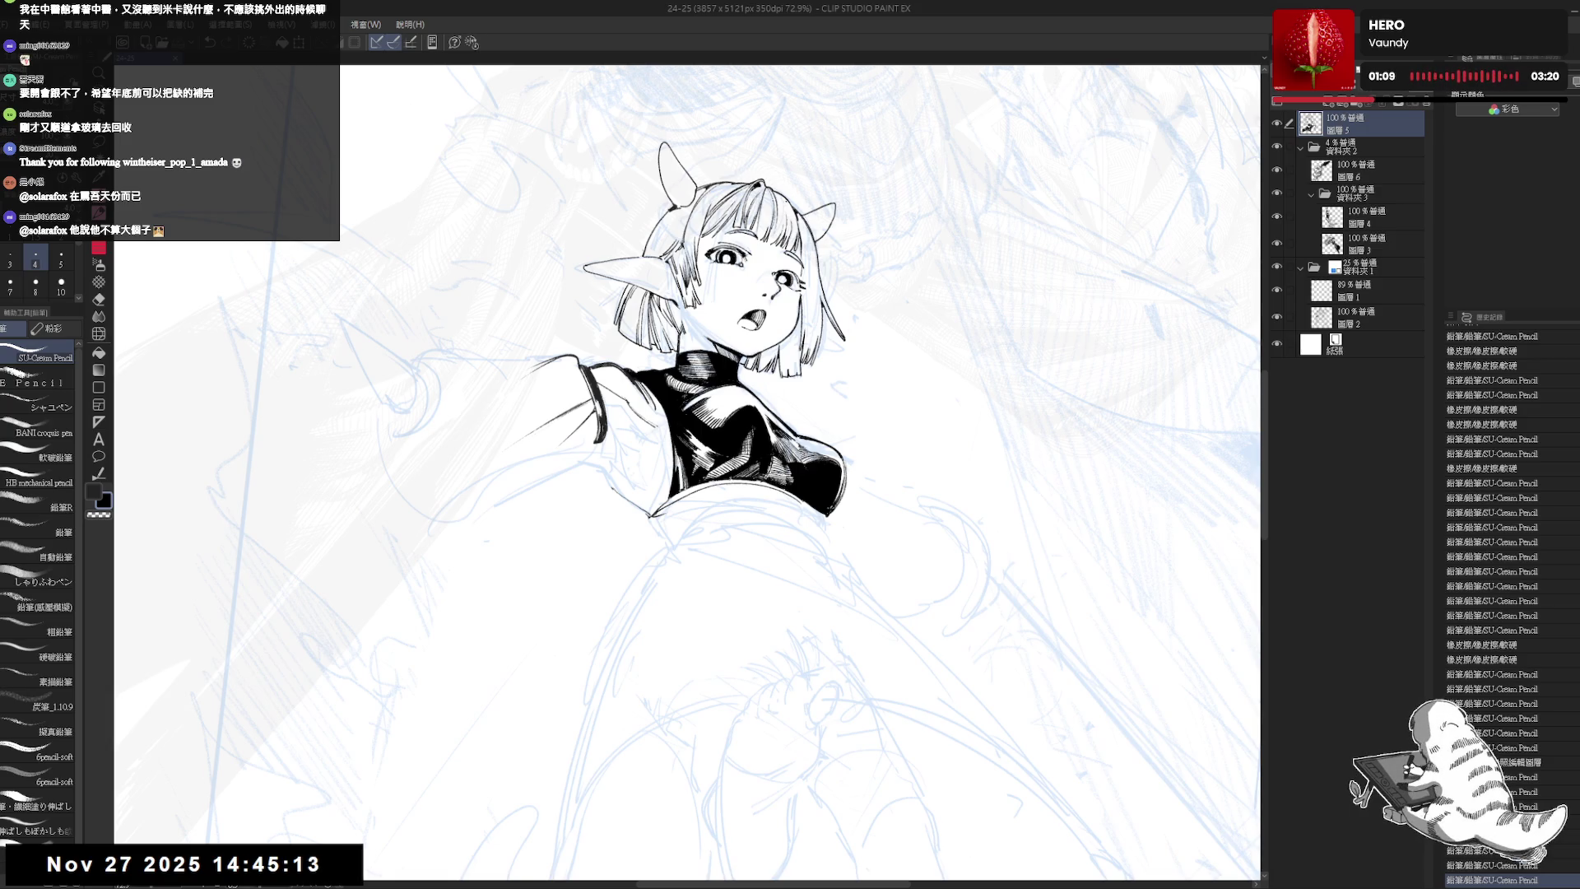
- Zoom in, clear a stray mark near the sleeve, and add a small sleeve stroke
key("h")
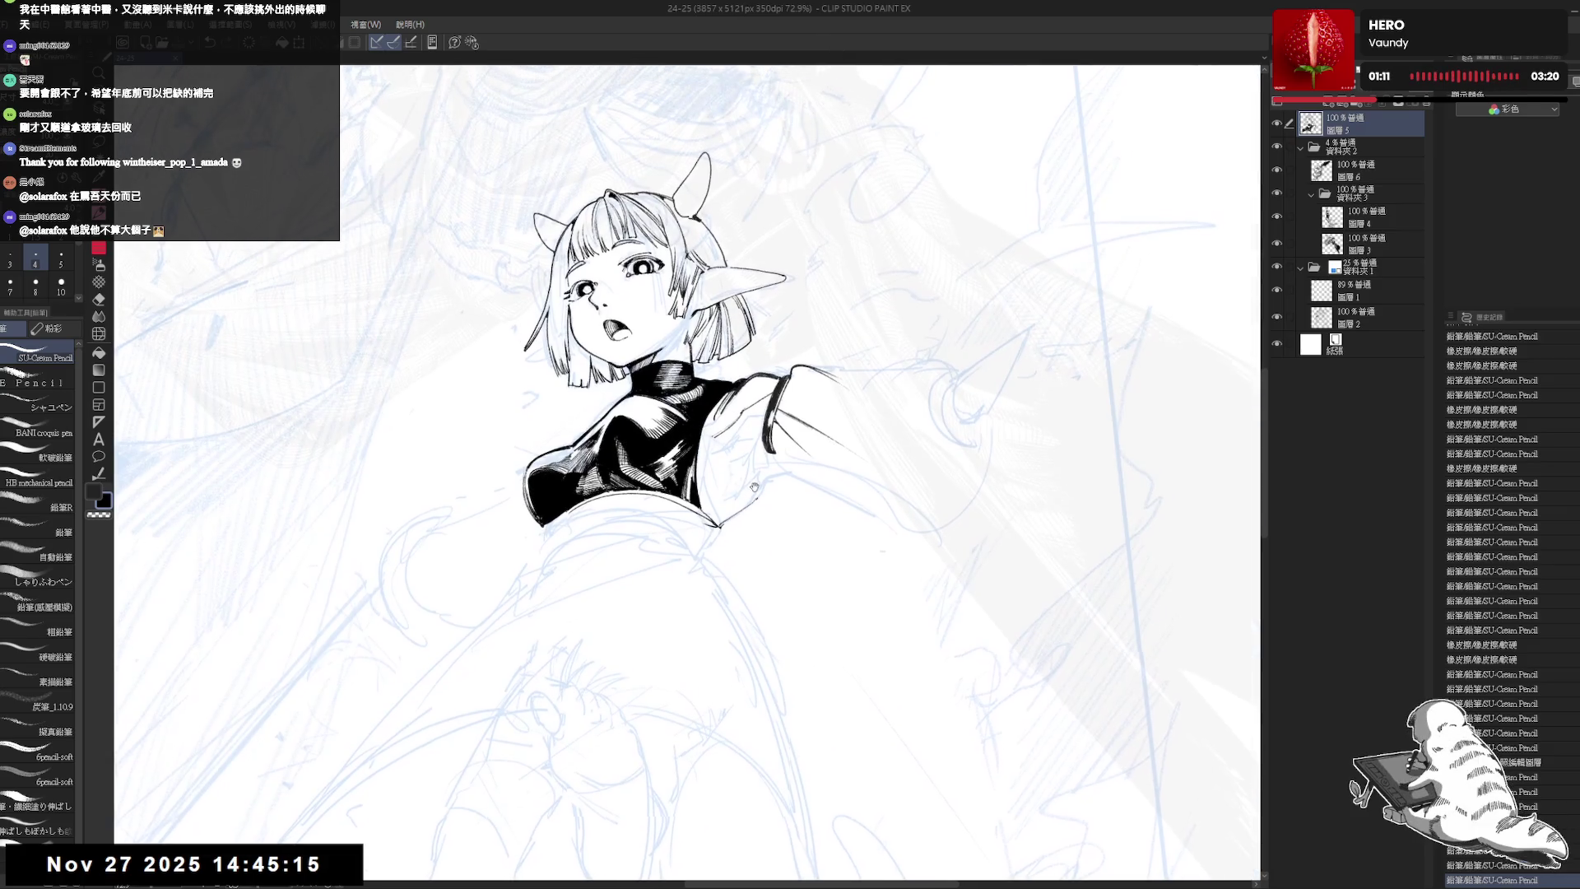
key("ctrl+alt+0")
mouse_move(711, 434)
left_mouse_down()
mouse_move(745, 472)
mouse_move(722, 525)
left_mouse_up()
key("ctrl+z")
left_click_drag(745, 482, 724, 525)
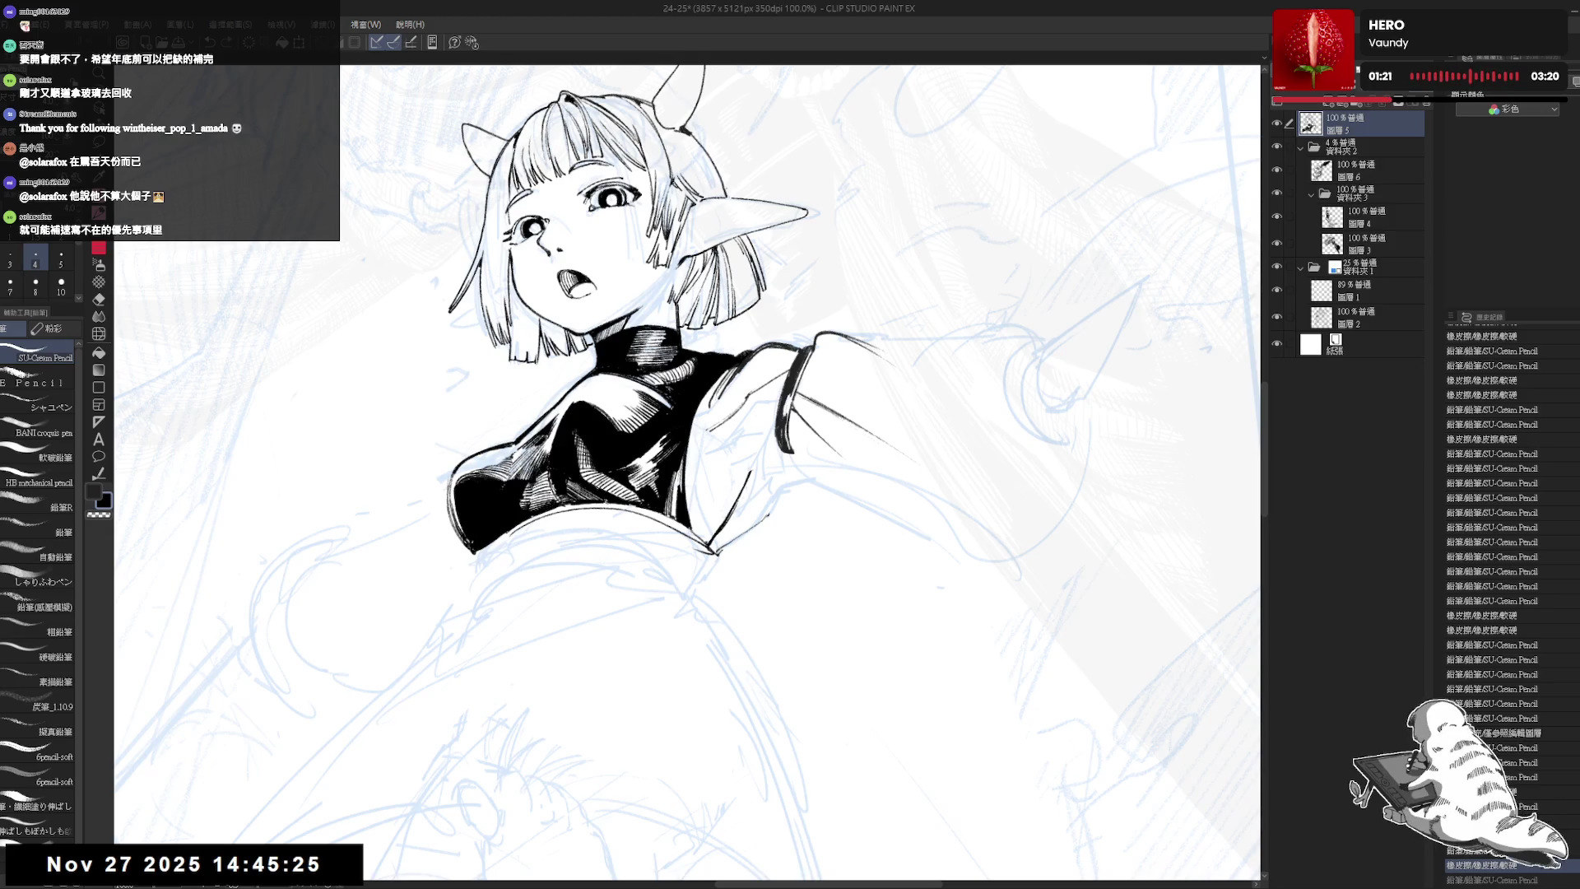
left_click_drag(741, 601, 757, 634)
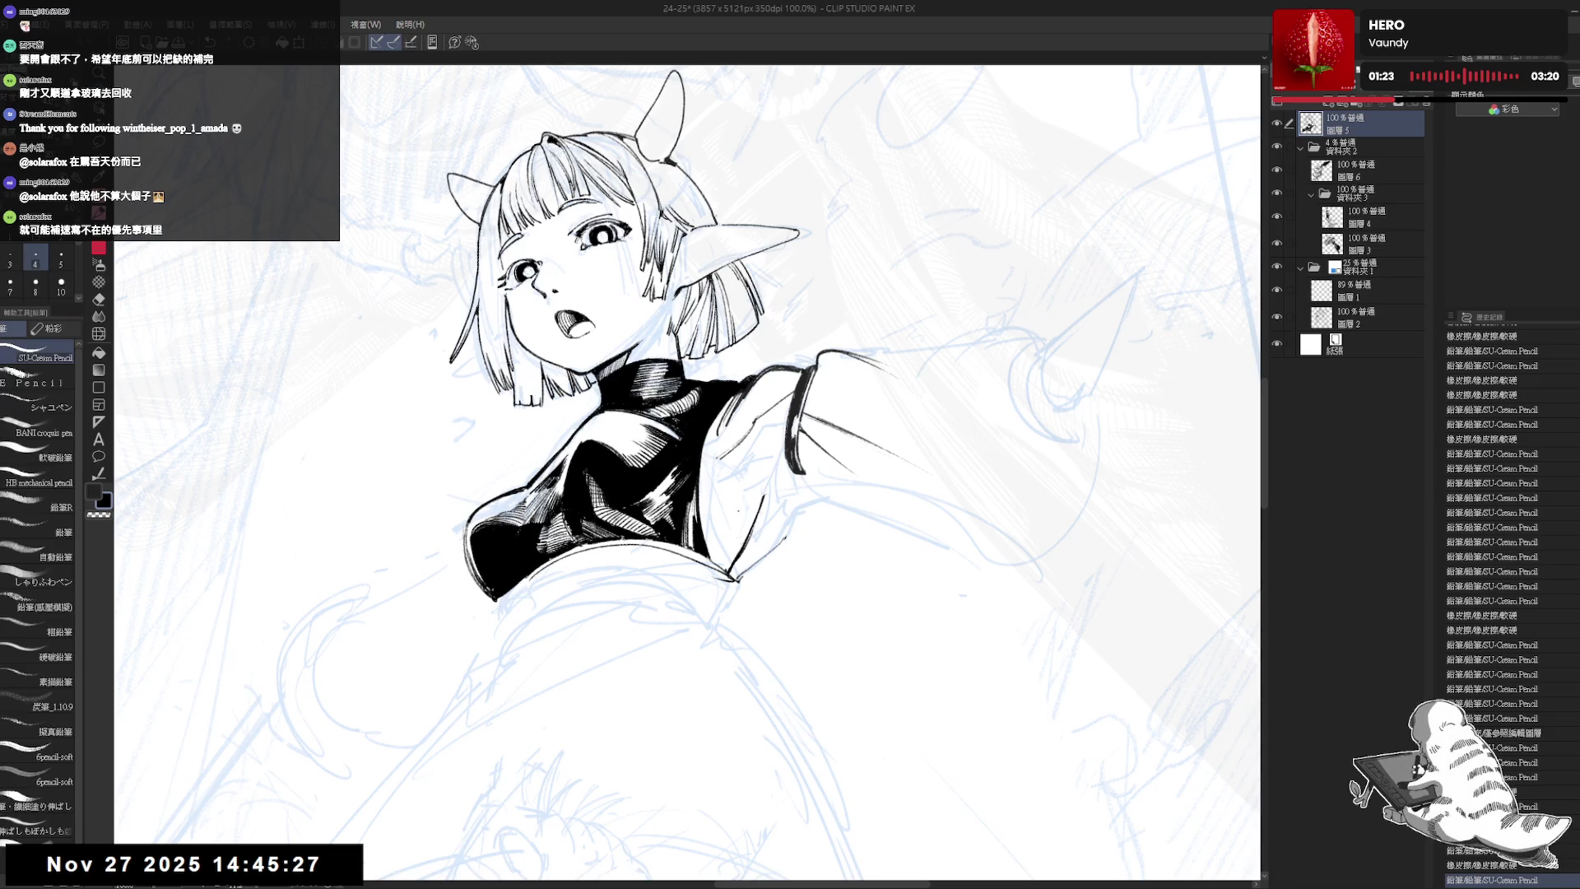
left_click_drag(708, 471, 716, 487)
left_click_drag(653, 613, 683, 576)
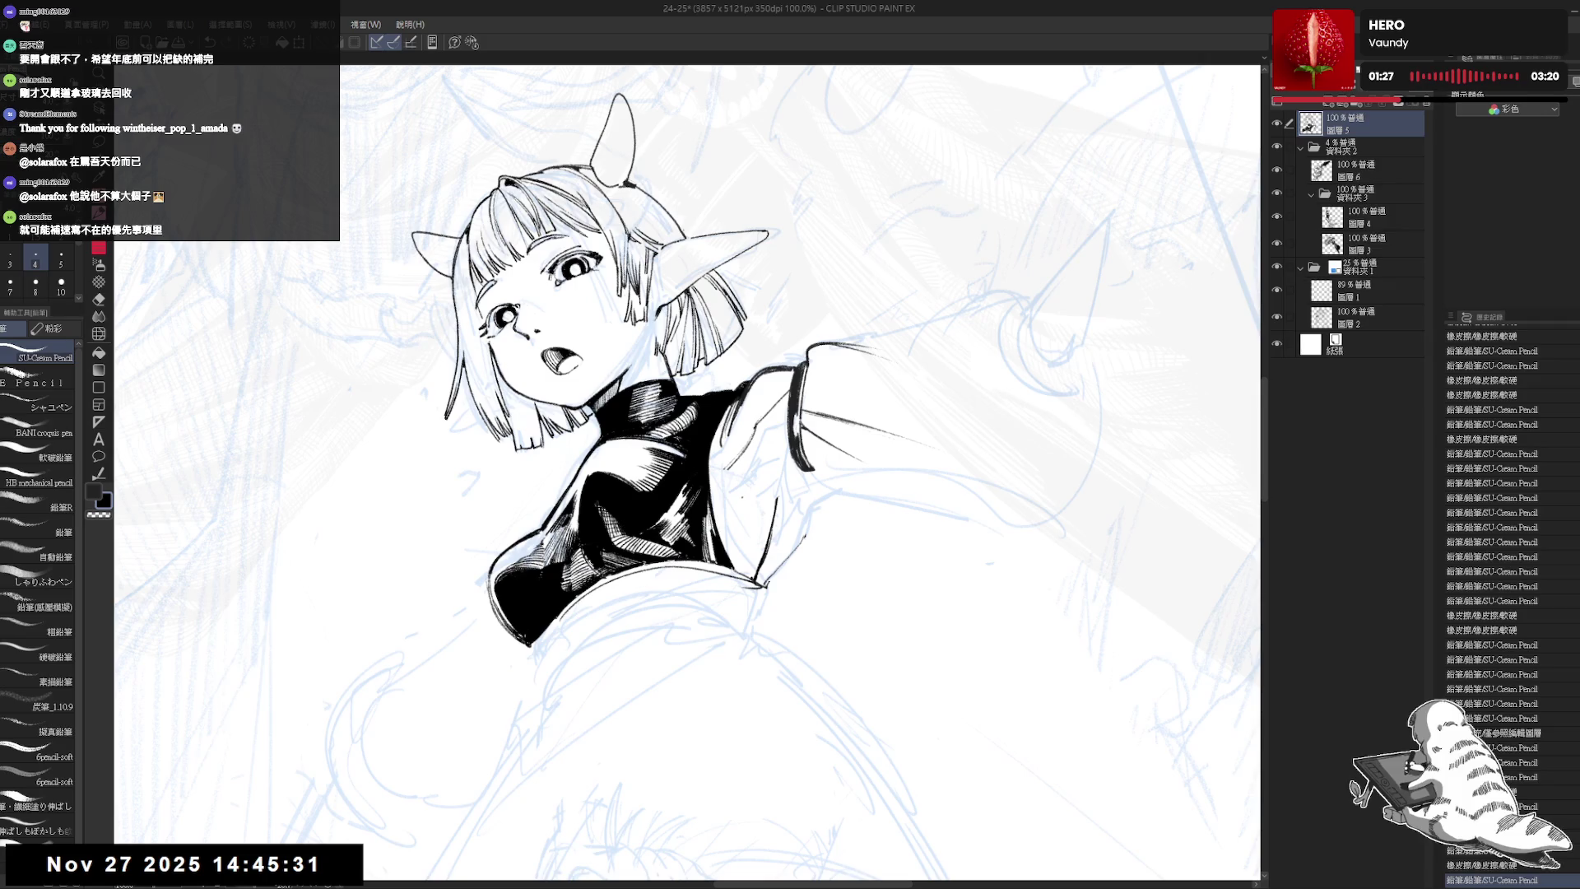
left_click_drag(745, 495, 751, 502)
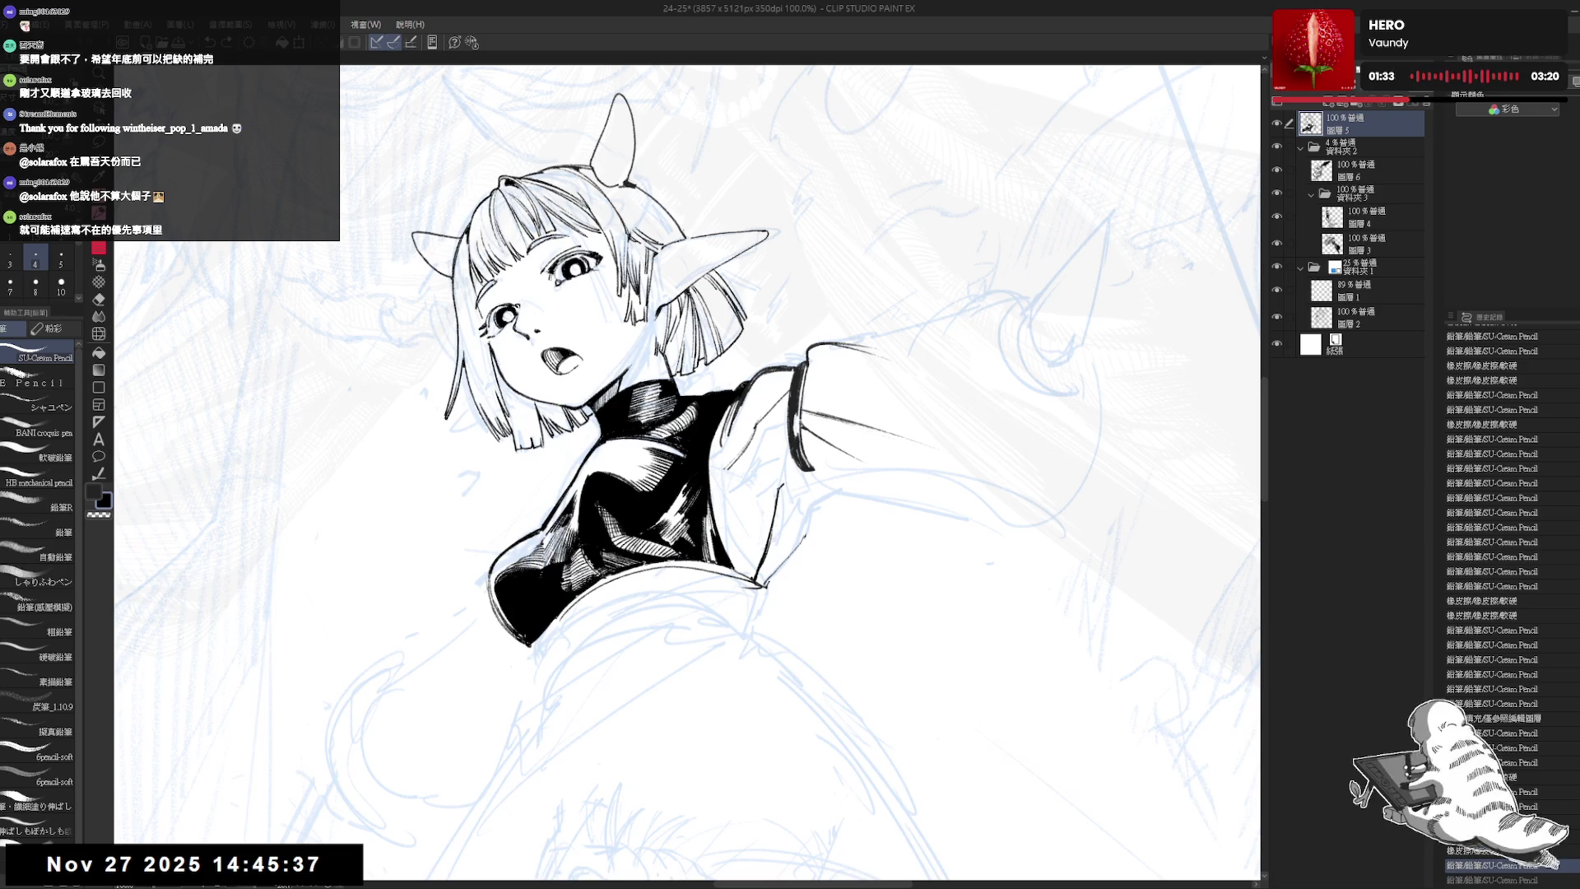
key("ctrl+y")
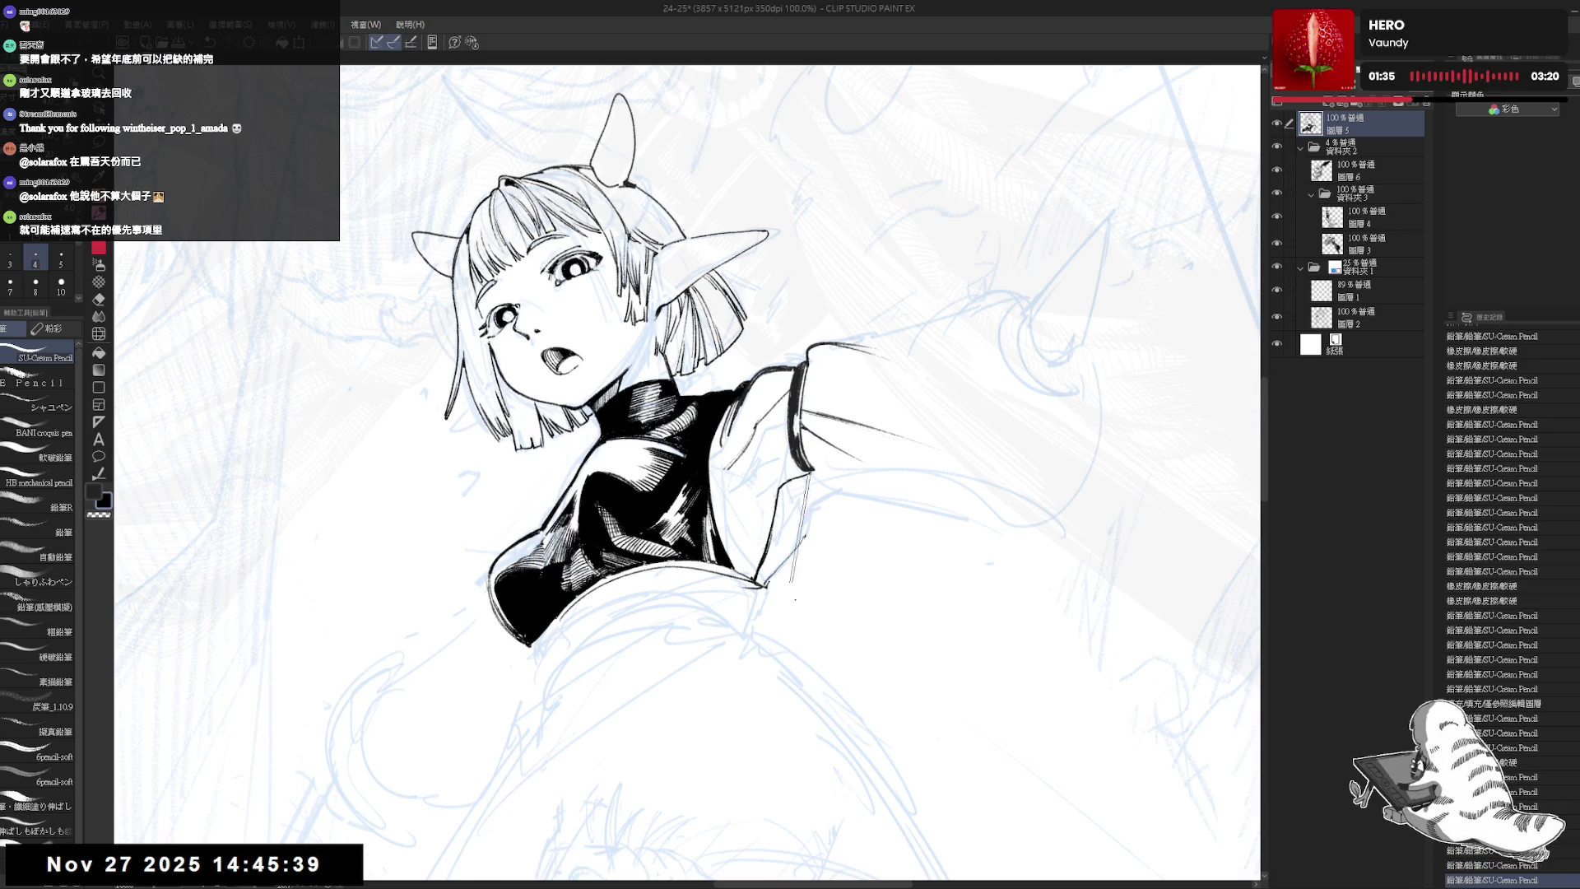
- Add a short pencil stroke near the girl's shoulder
key("asciicircum")
key("minus")
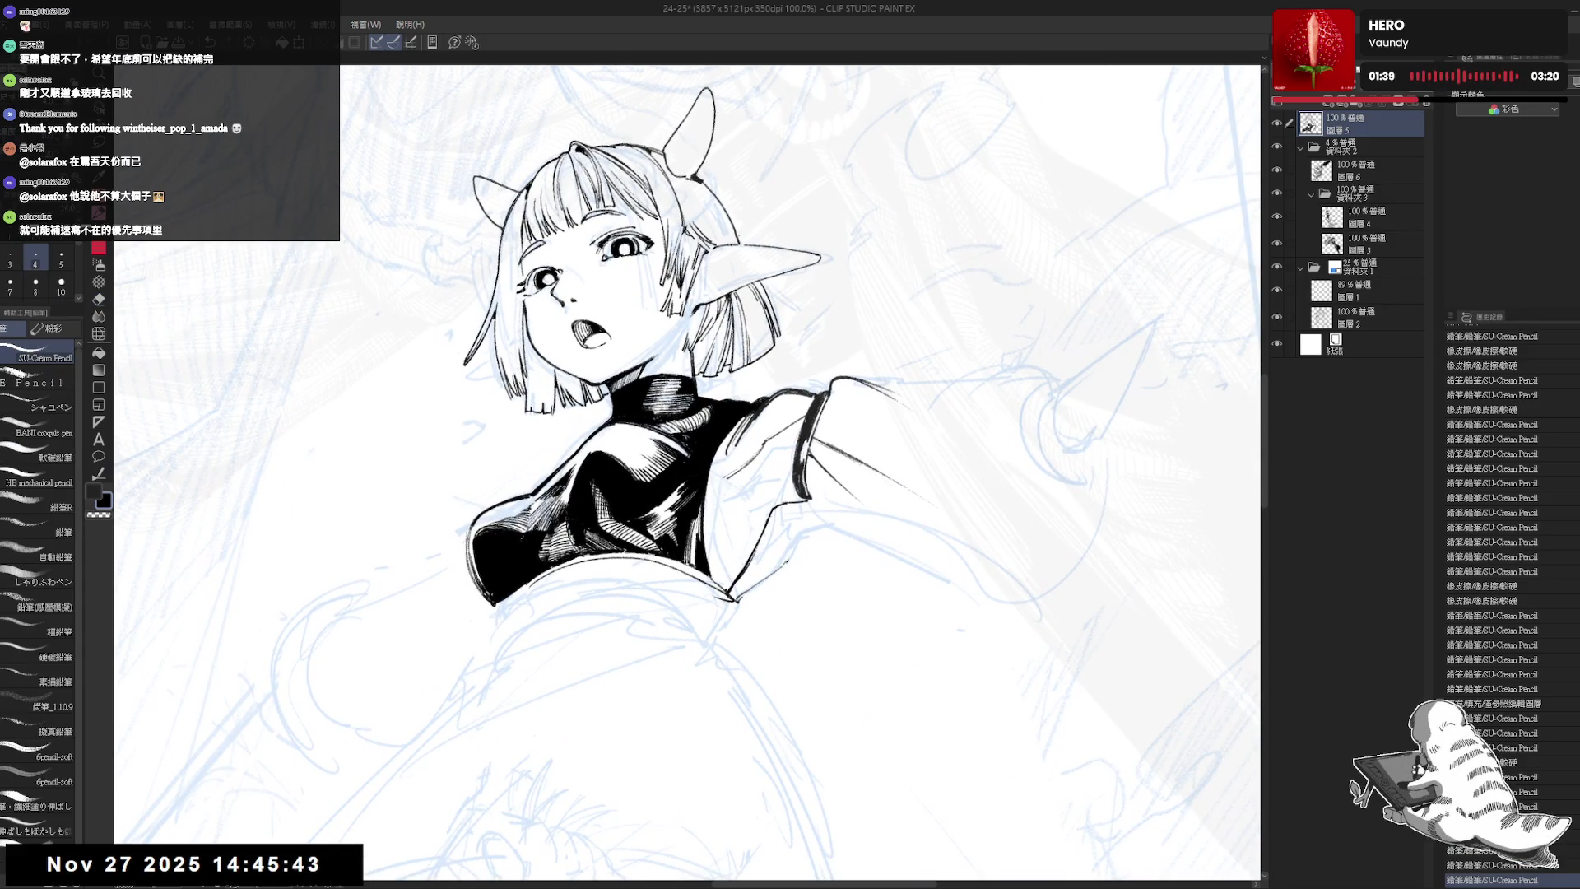
key("ctrl+z")
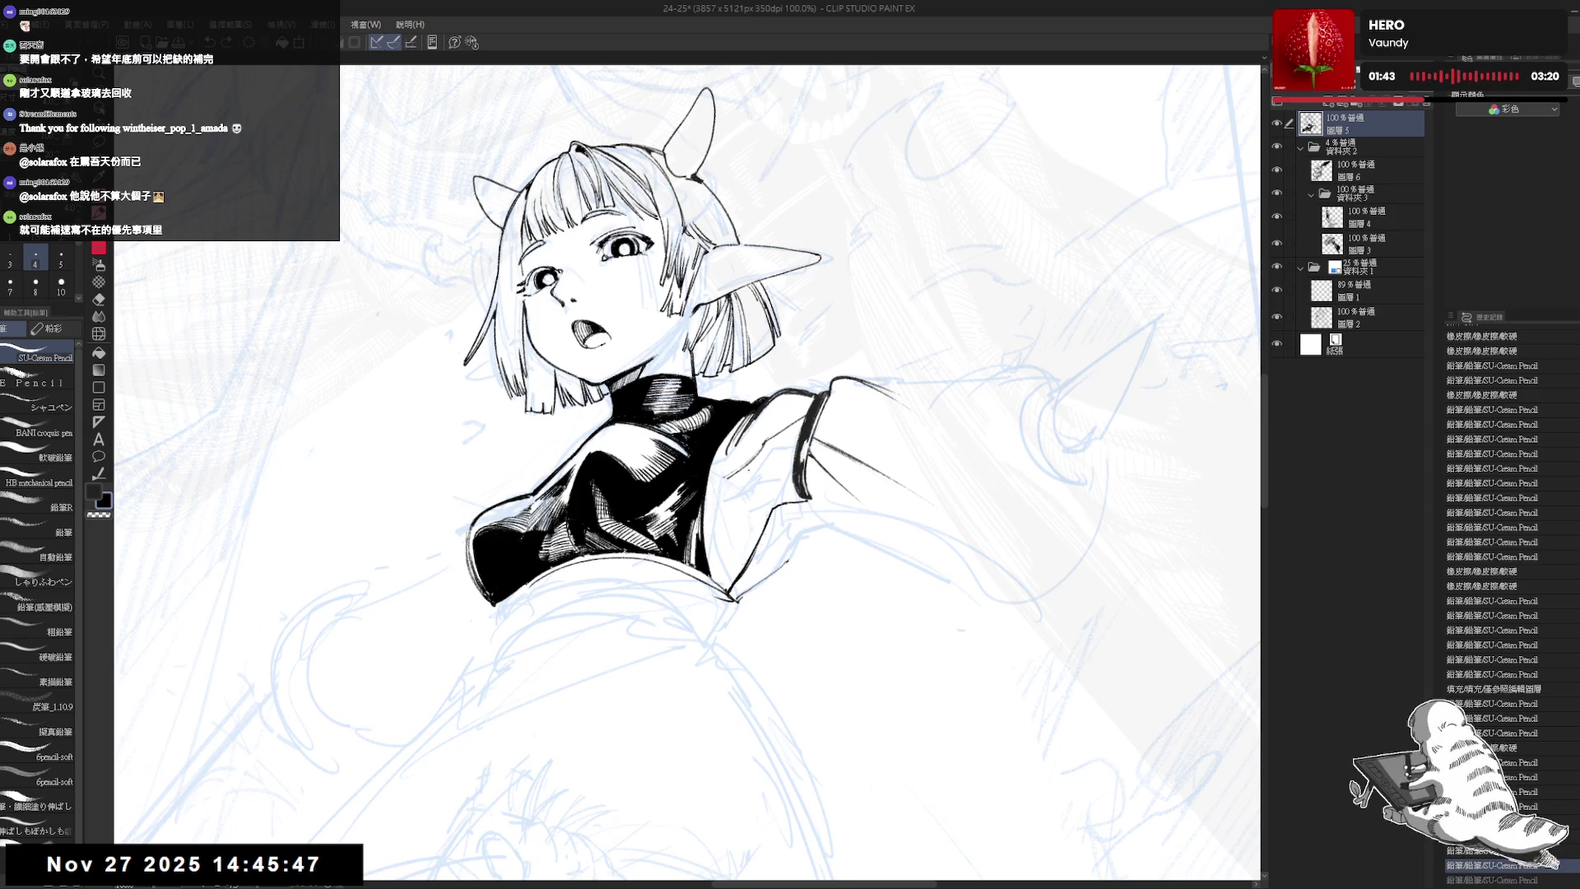
key("ctrl+y")
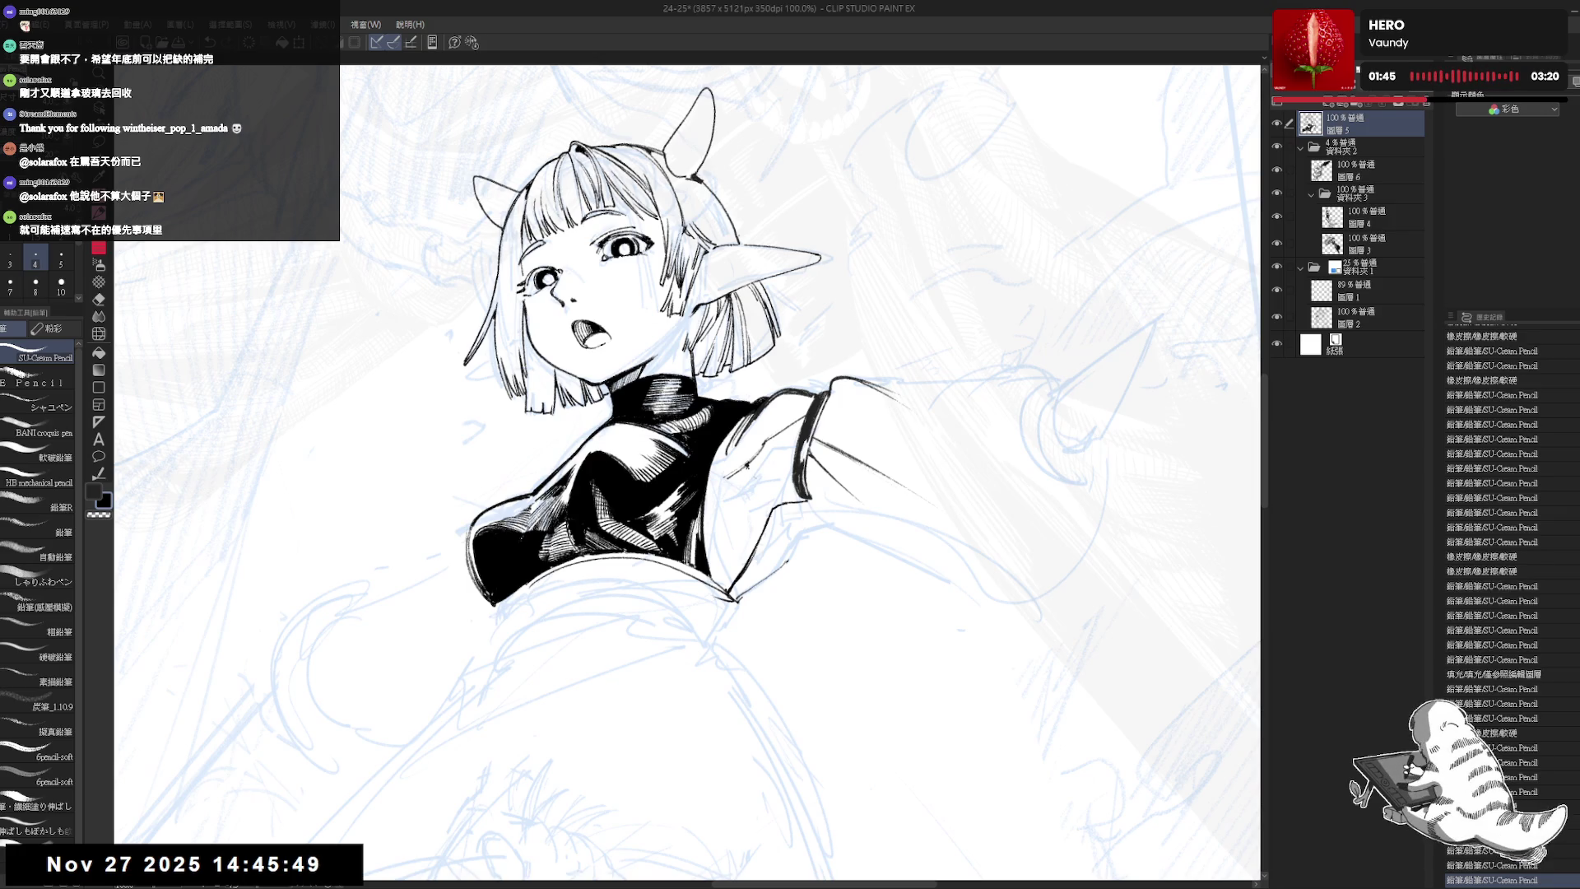
left_click_drag(745, 477, 768, 468)
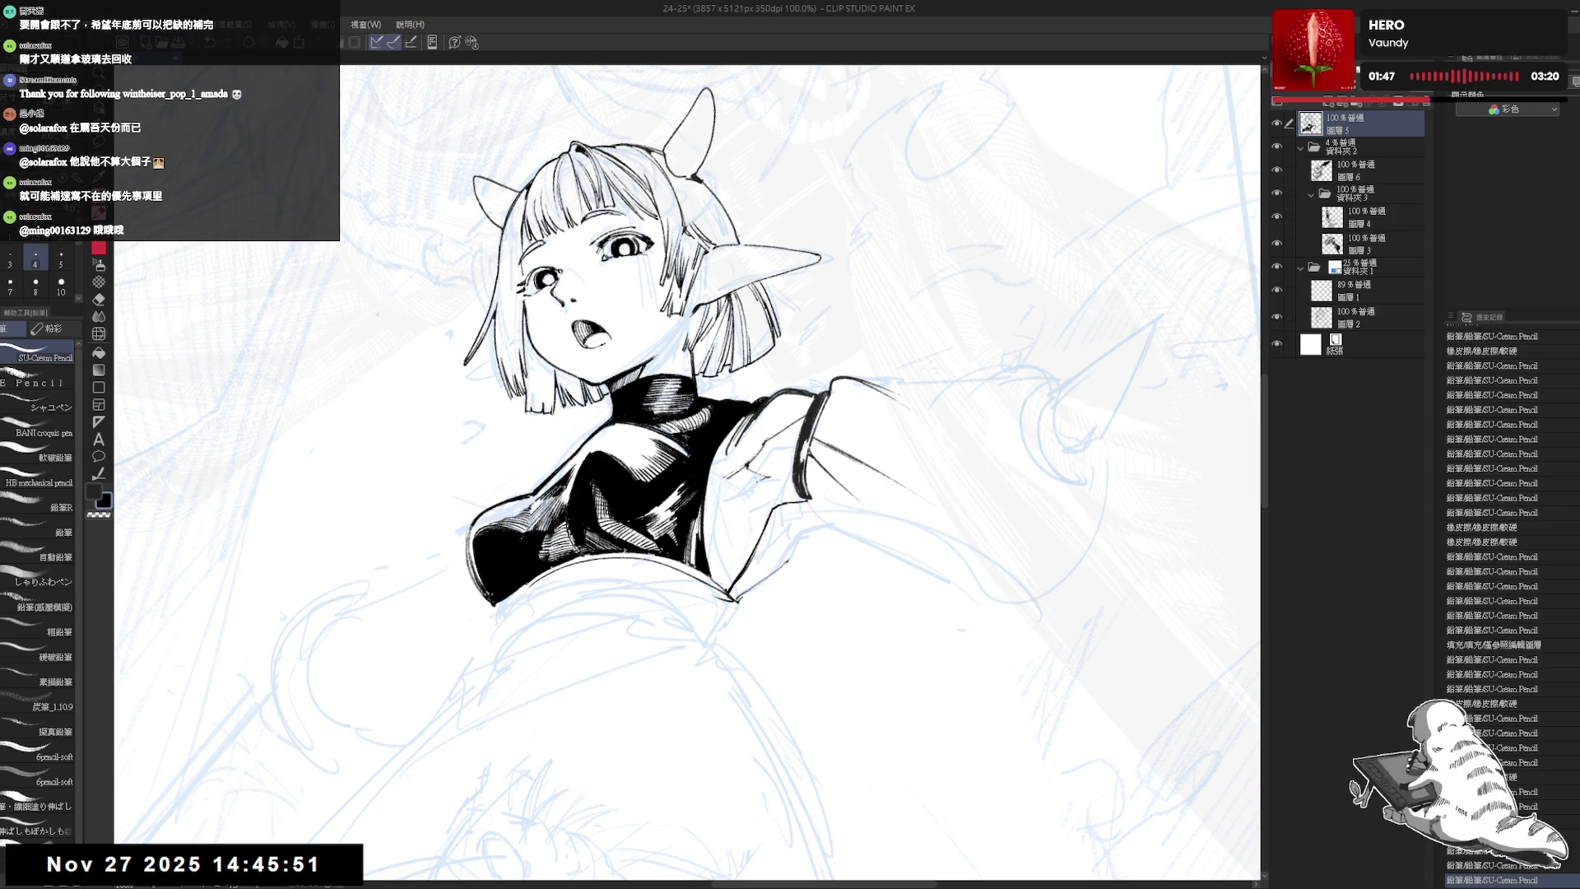
key("h")
scroll(694, 488, "up", 2)
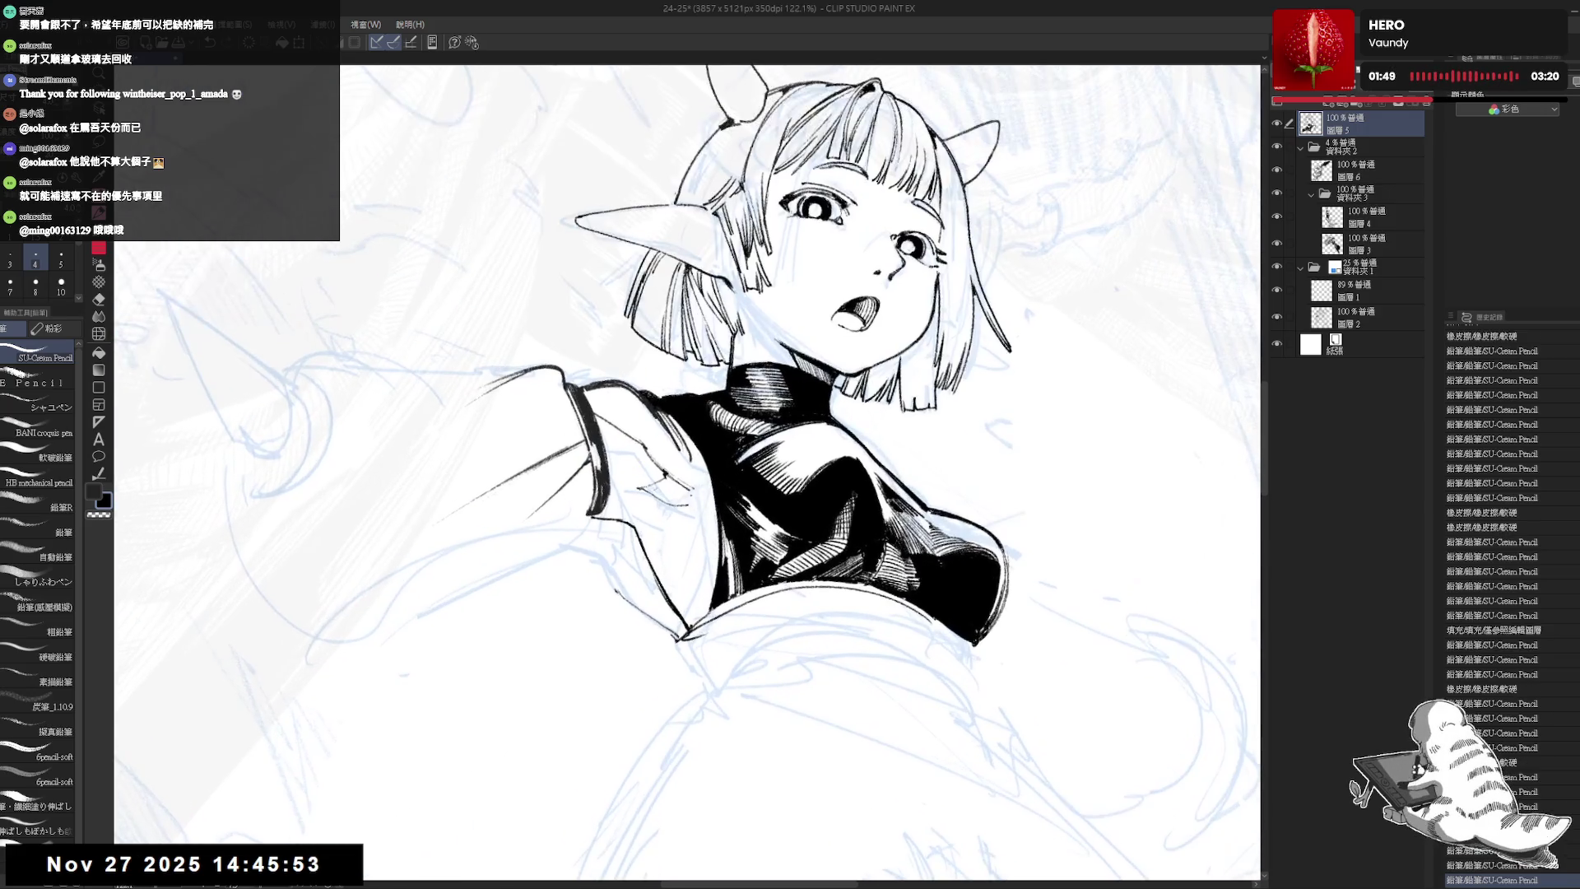
- Erase part of the stray ink lines near the girl's shoulder
key("e")
key("p")
mouse_move(693, 488)
left_mouse_down()
mouse_move(674, 494)
mouse_move(717, 540)
mouse_move(691, 498)
mouse_move(703, 506)
left_mouse_up()
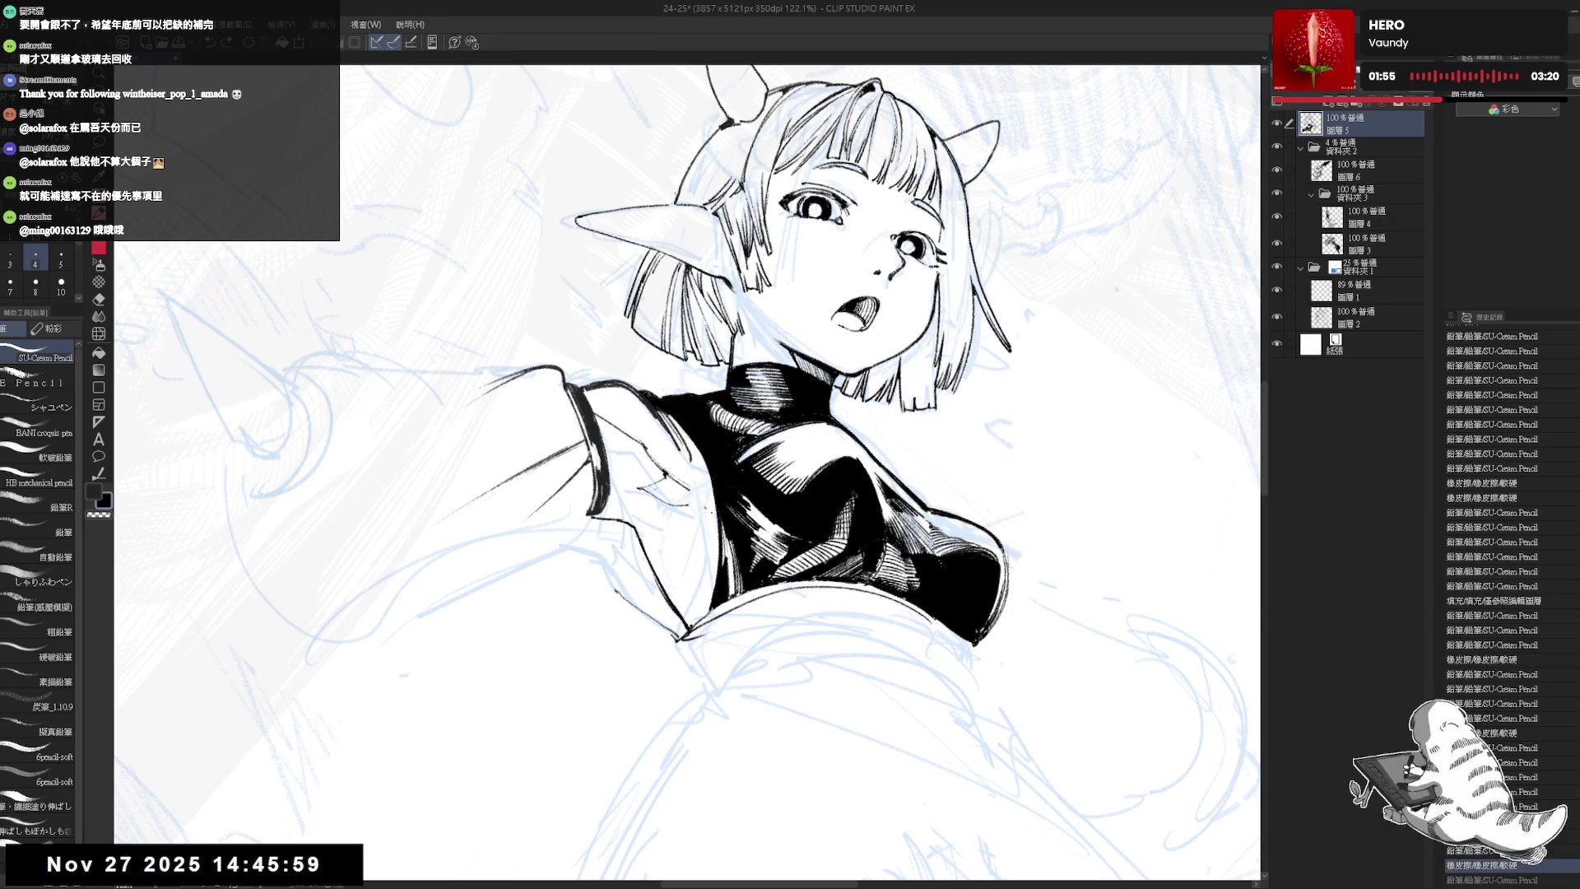
left_click_drag(822, 411, 822, 370)
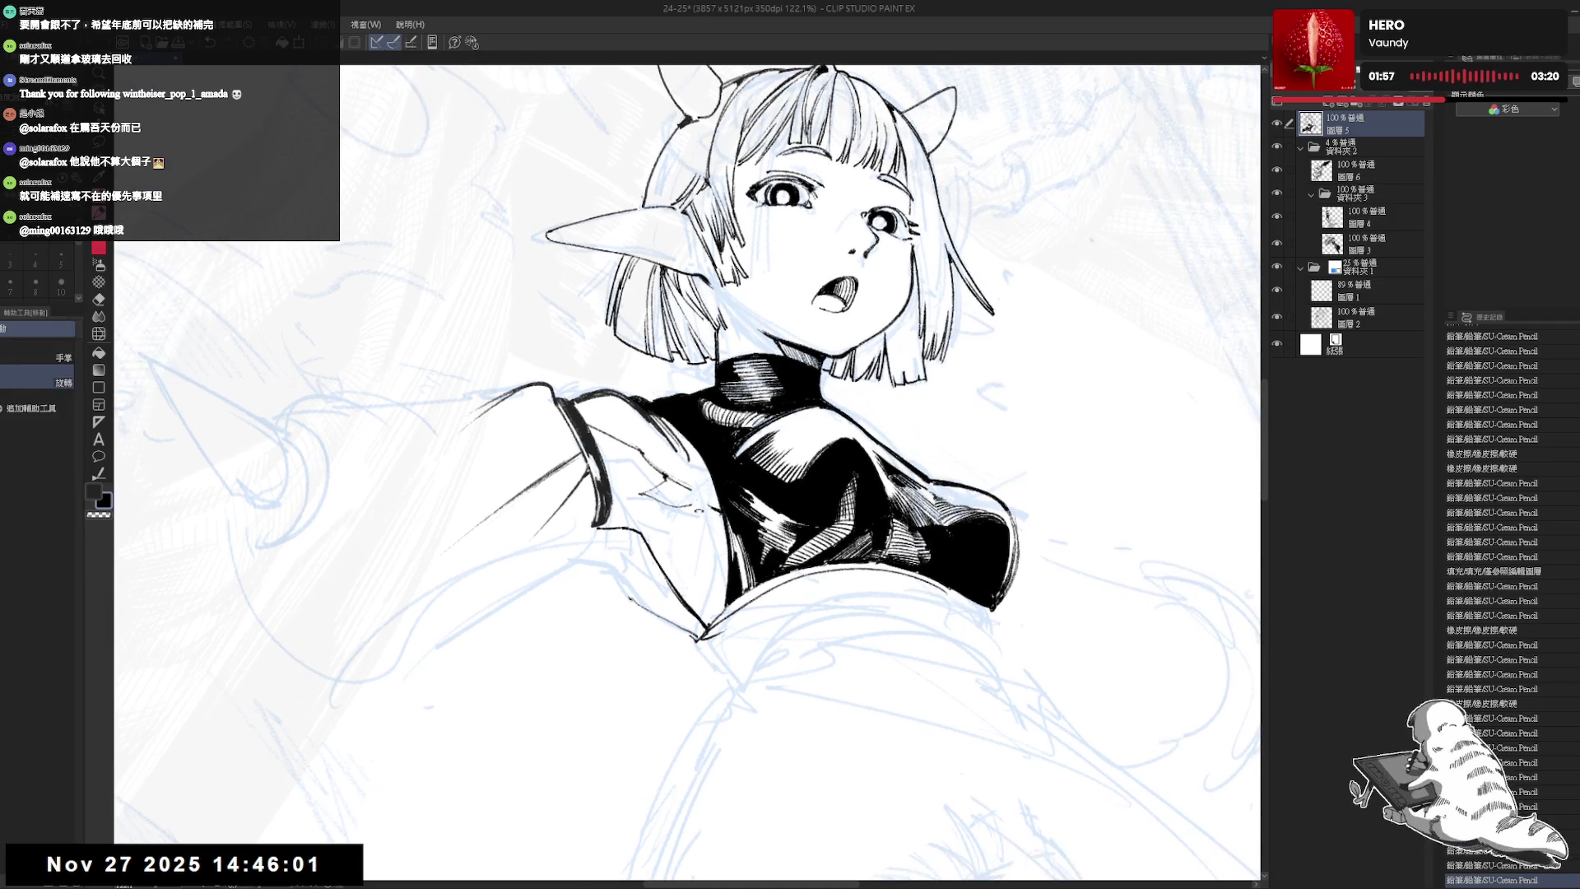
key("e")
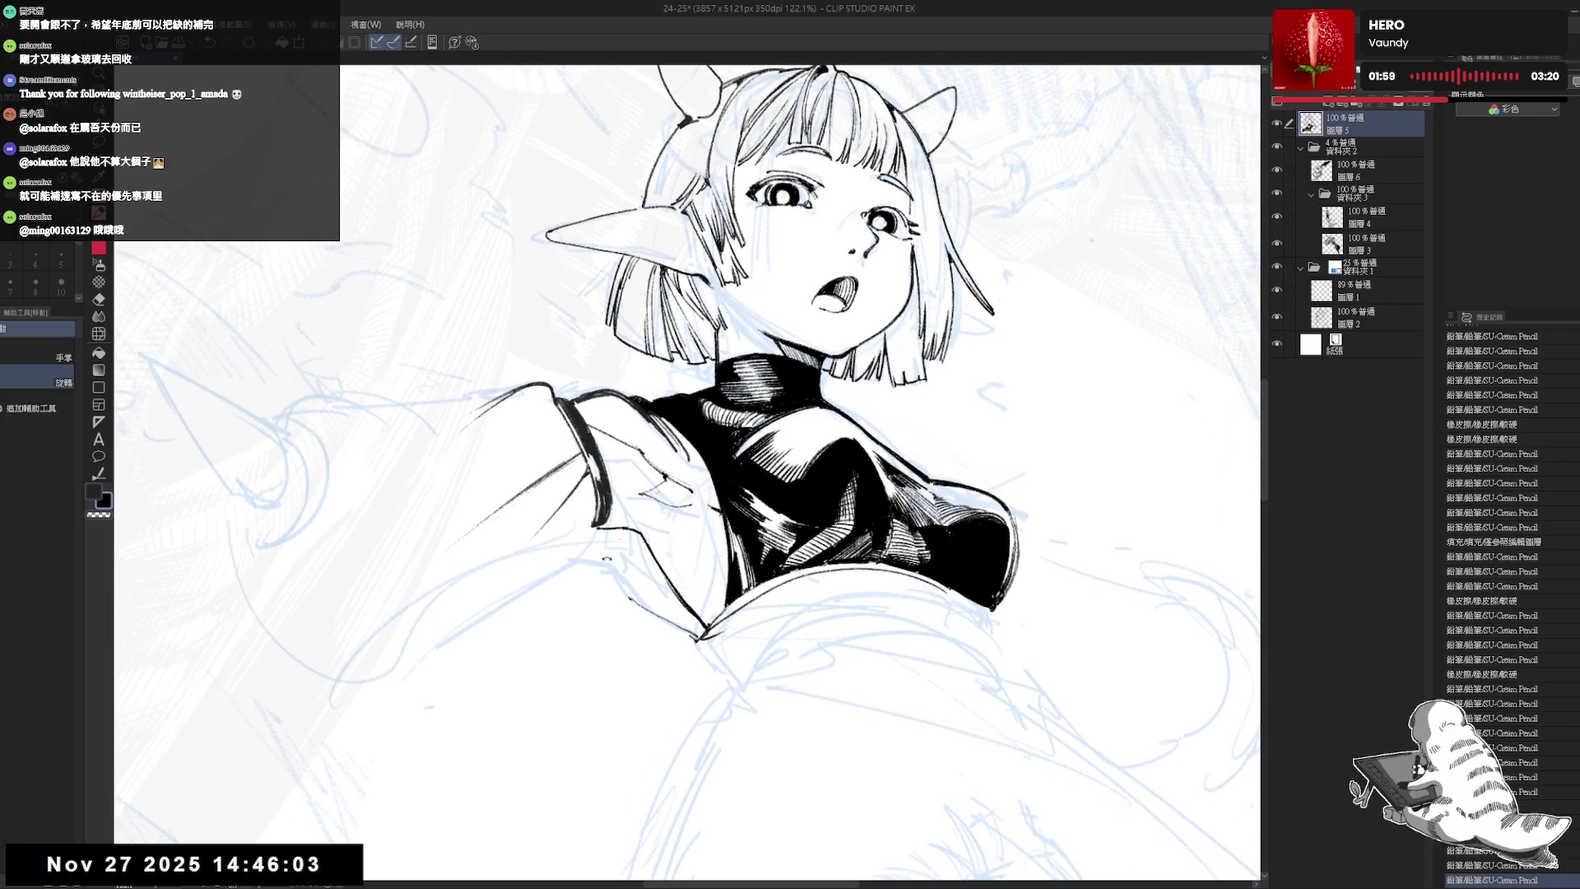
mouse_move(740, 412)
left_mouse_down()
mouse_move(661, 523)
mouse_move(665, 473)
left_mouse_up()
- Unmirror the view, zoom out to the whole figure, and raise the pencil size to 5
key("p")
key("h")
key("ctrl+minus")
key("ctrl+minus")
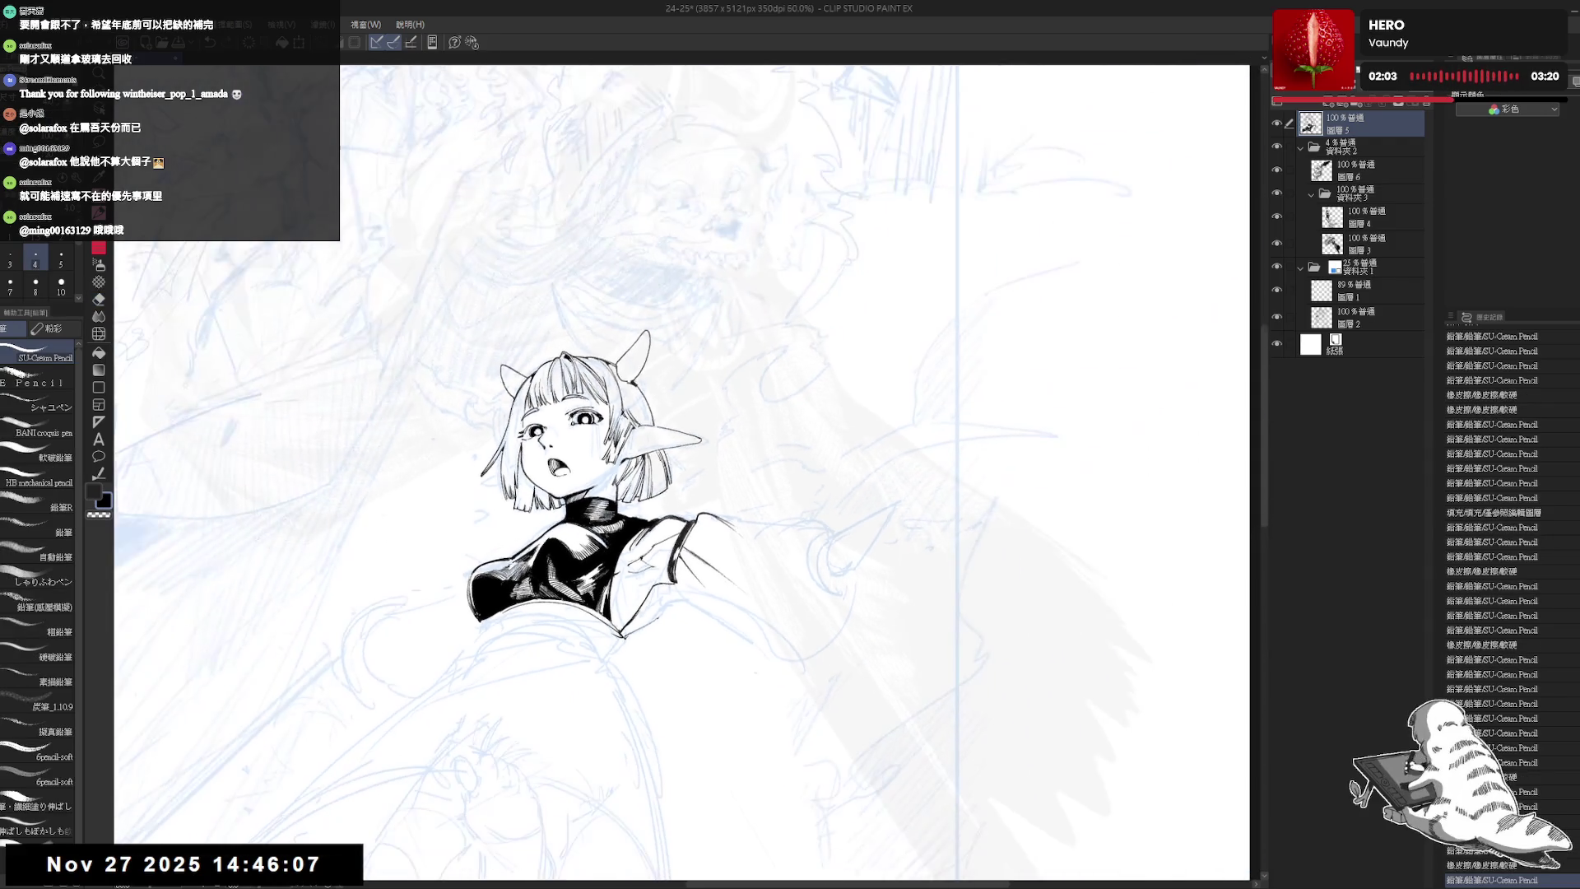
left_click_drag(823, 411, 843, 485)
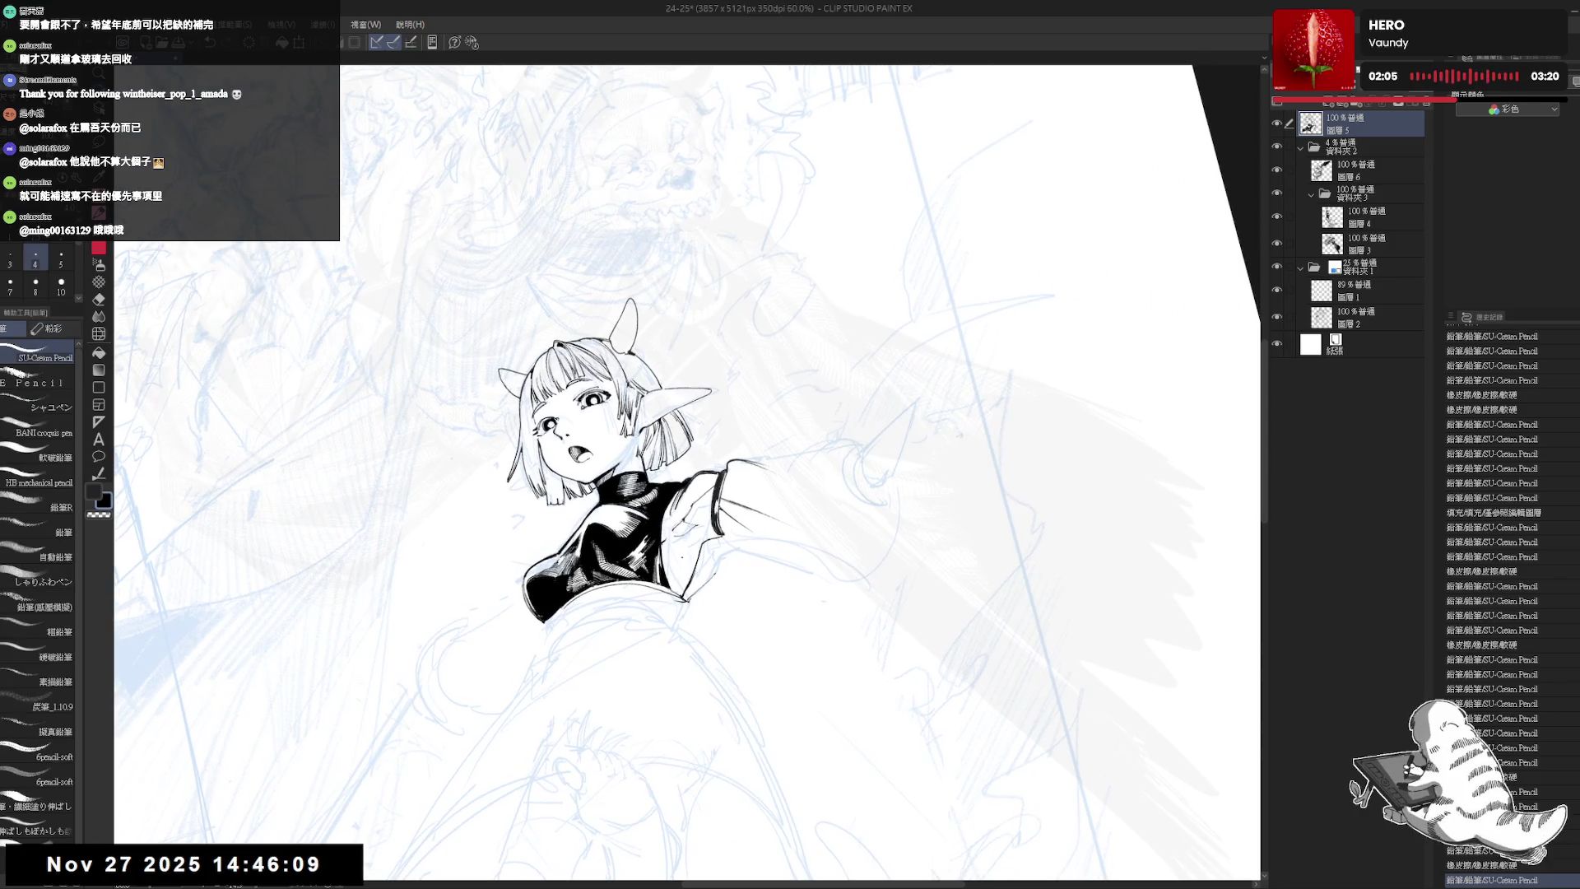
key("bracketright")
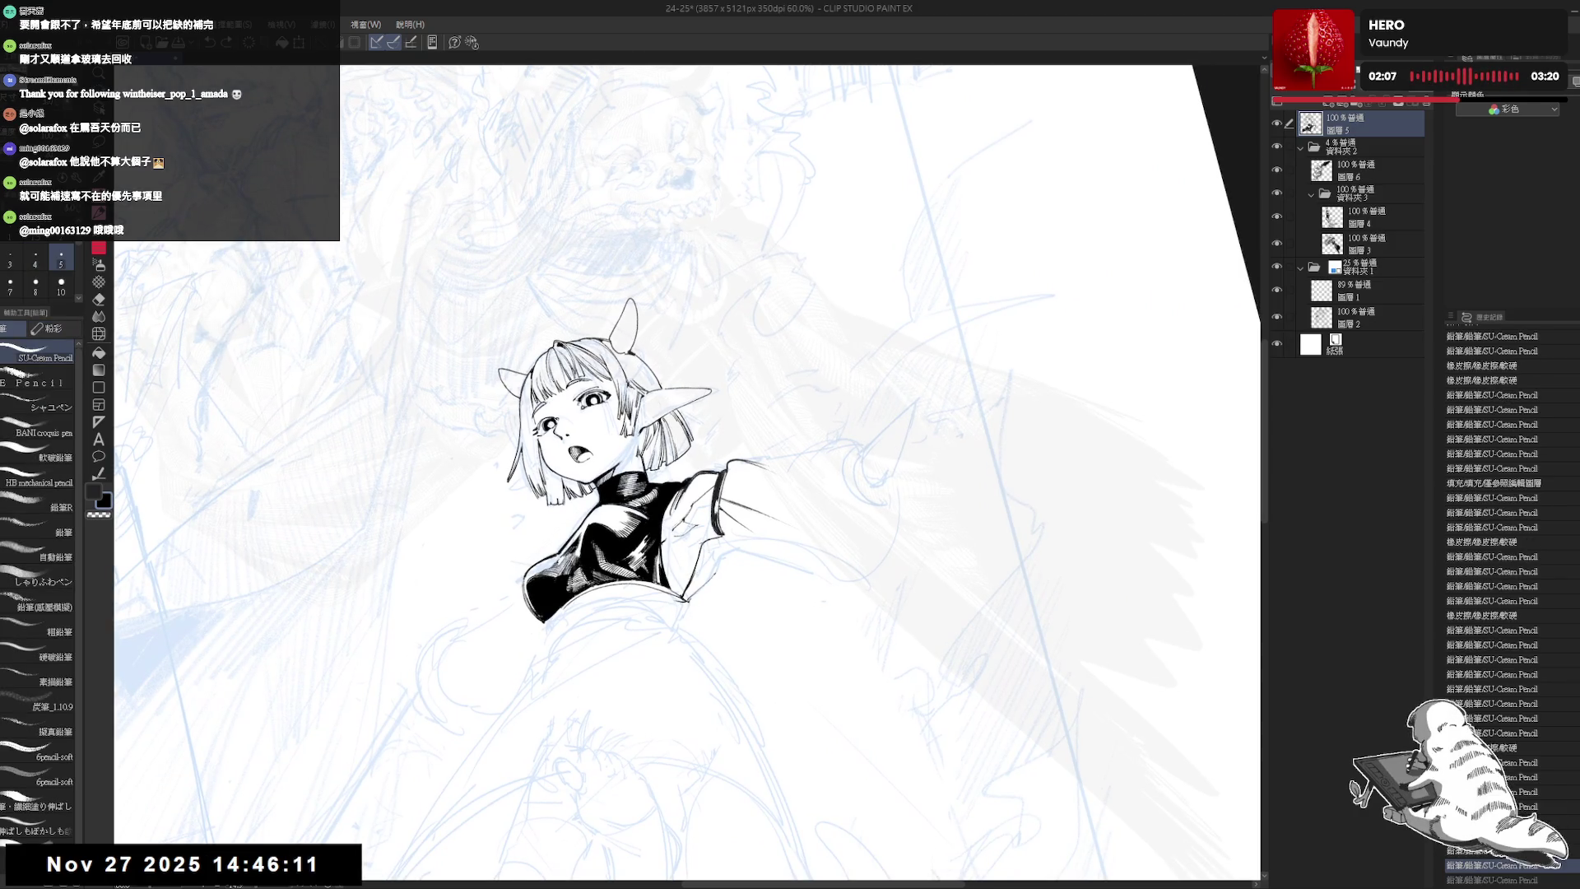
left_click_drag(740, 452, 707, 386)
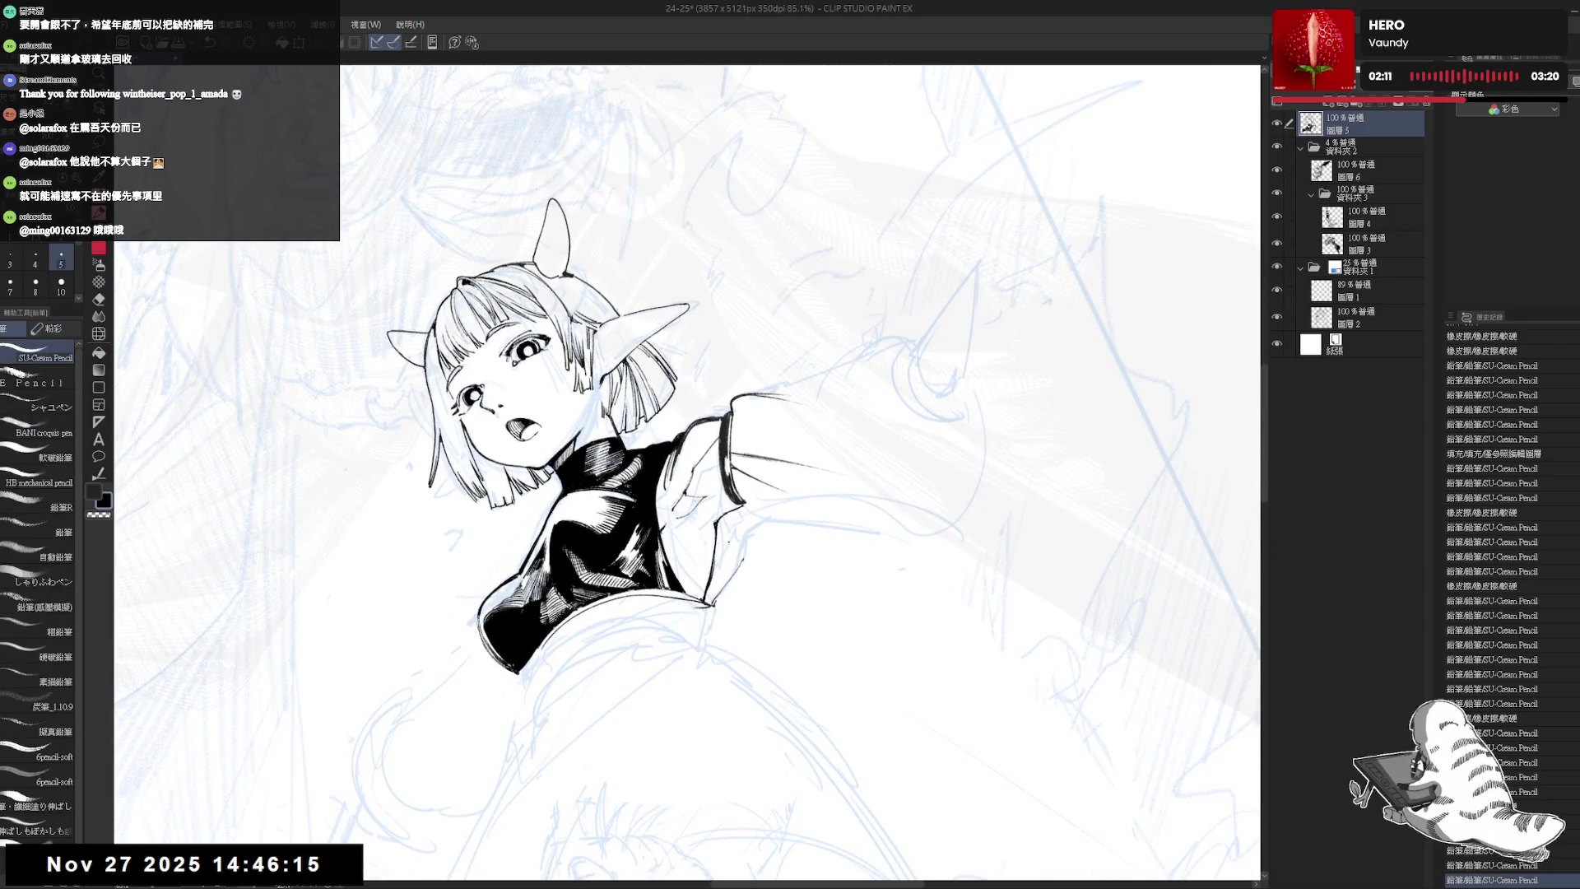
- Draw a short stroke along the girl's shoulder and erase marks just below it
mouse_move(736, 522)
left_mouse_down()
mouse_move(699, 568)
mouse_move(706, 552)
left_mouse_up()
key("e")
left_click_drag(701, 566, 709, 559)
key("p")
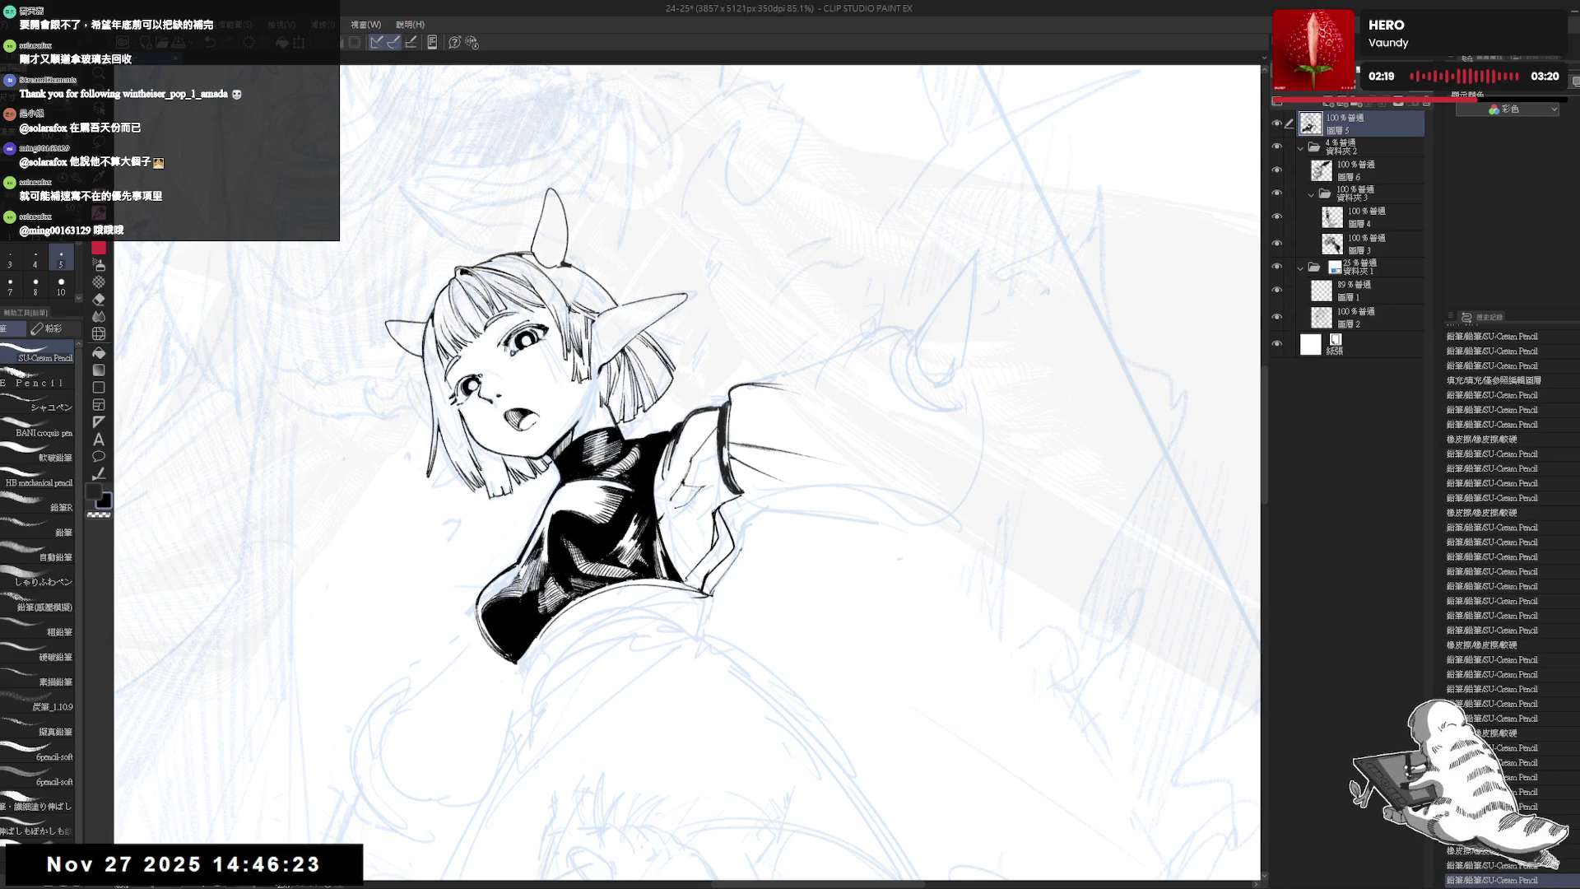
- Erase the remaining stray marks near the shoulder and sleeve cuff
key("e")
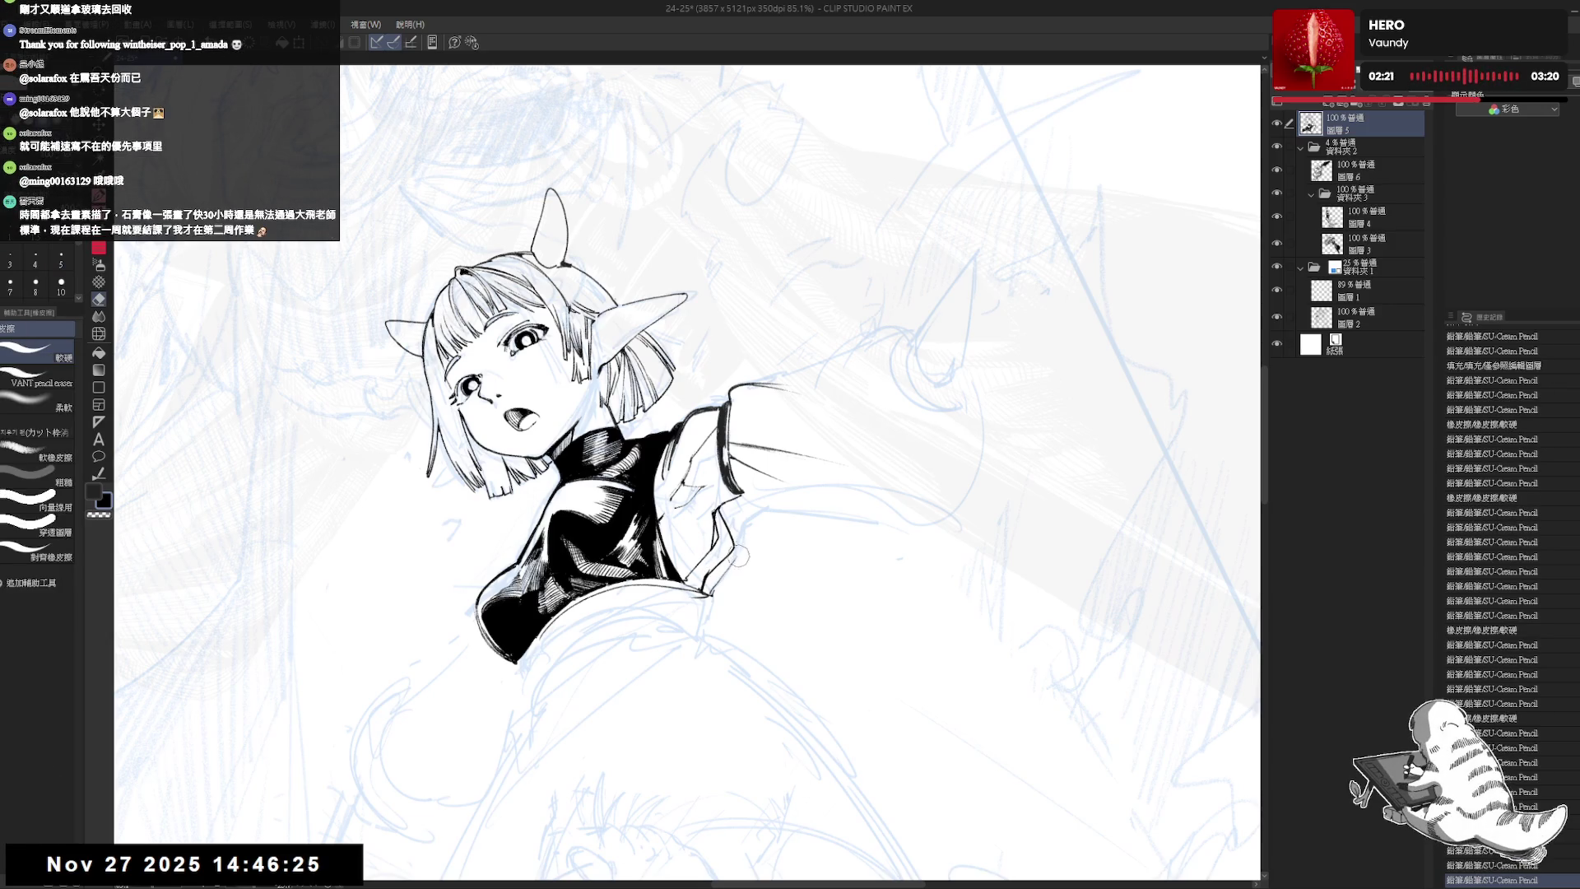
mouse_move(716, 586)
left_mouse_down()
mouse_move(724, 556)
mouse_move(708, 556)
left_mouse_up()
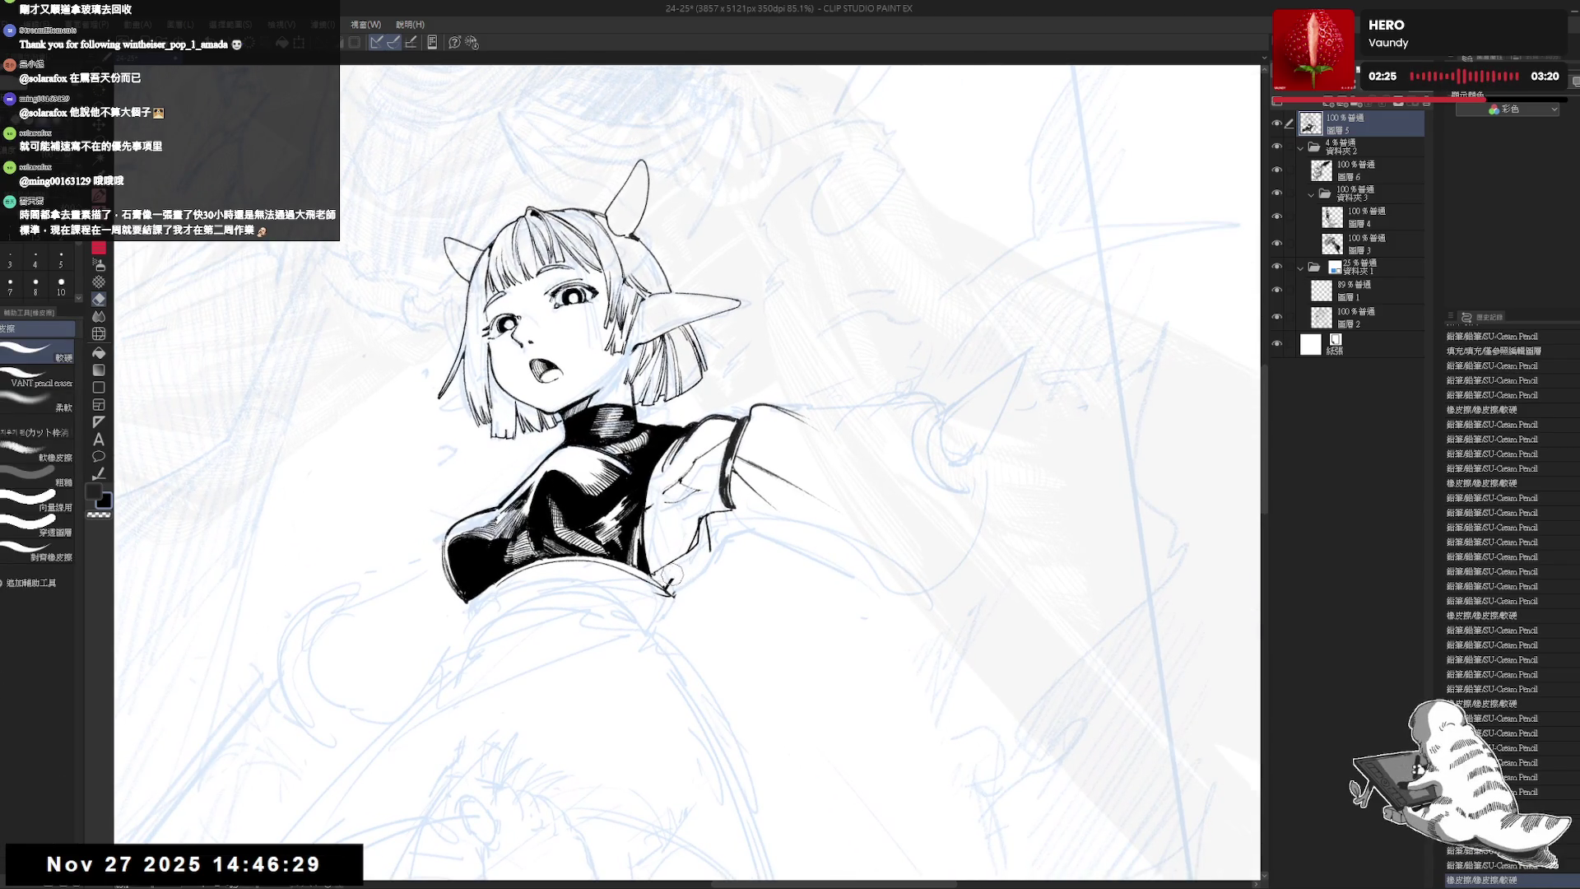
key("p")
mouse_move(709, 545)
left_mouse_down()
mouse_move(713, 524)
mouse_move(716, 578)
mouse_move(691, 552)
mouse_move(724, 580)
mouse_move(718, 567)
mouse_move(725, 603)
left_mouse_up()
key("e")
key("p")
key("e")
key("p")
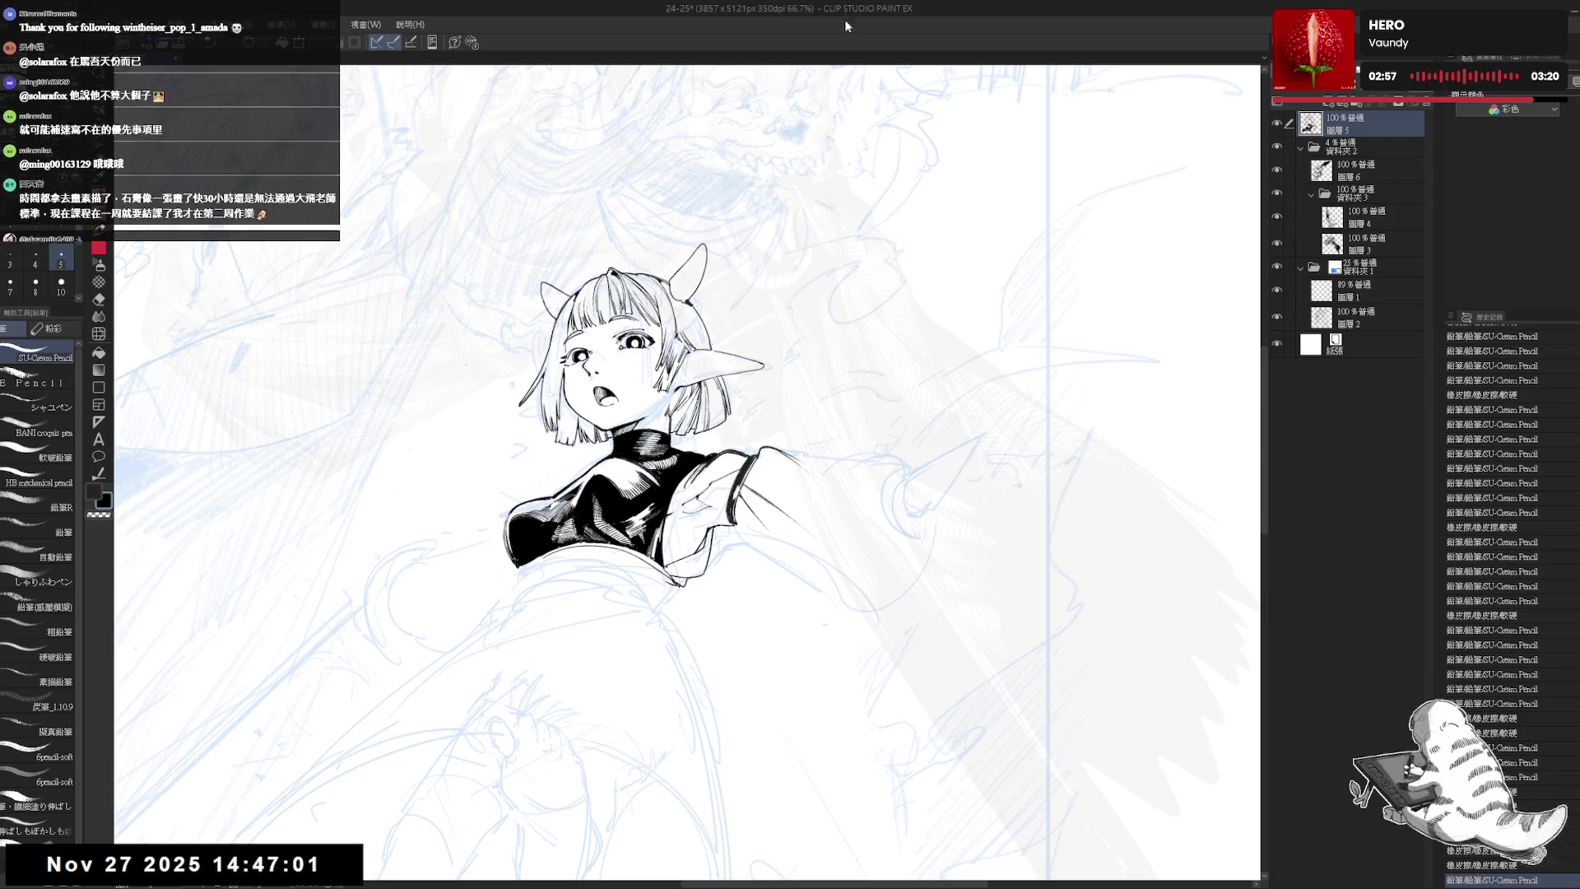
- Erase small marks near the sleeve and ink a stroke on the girl's jacket
scroll(683, 551, "up", 2)
key("e")
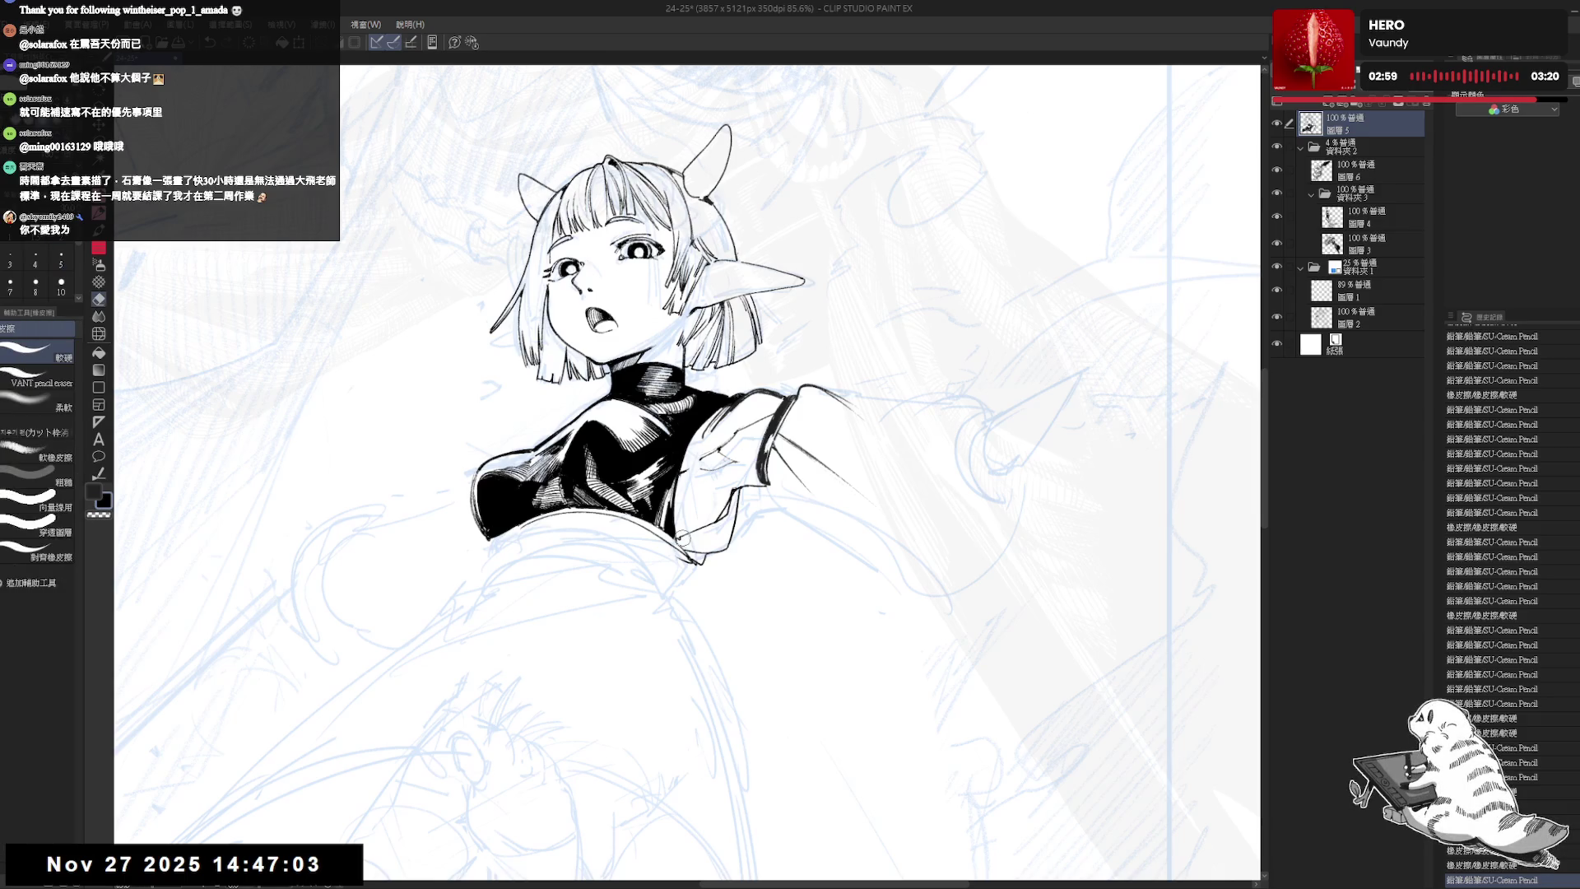
left_click_drag(685, 541, 734, 457)
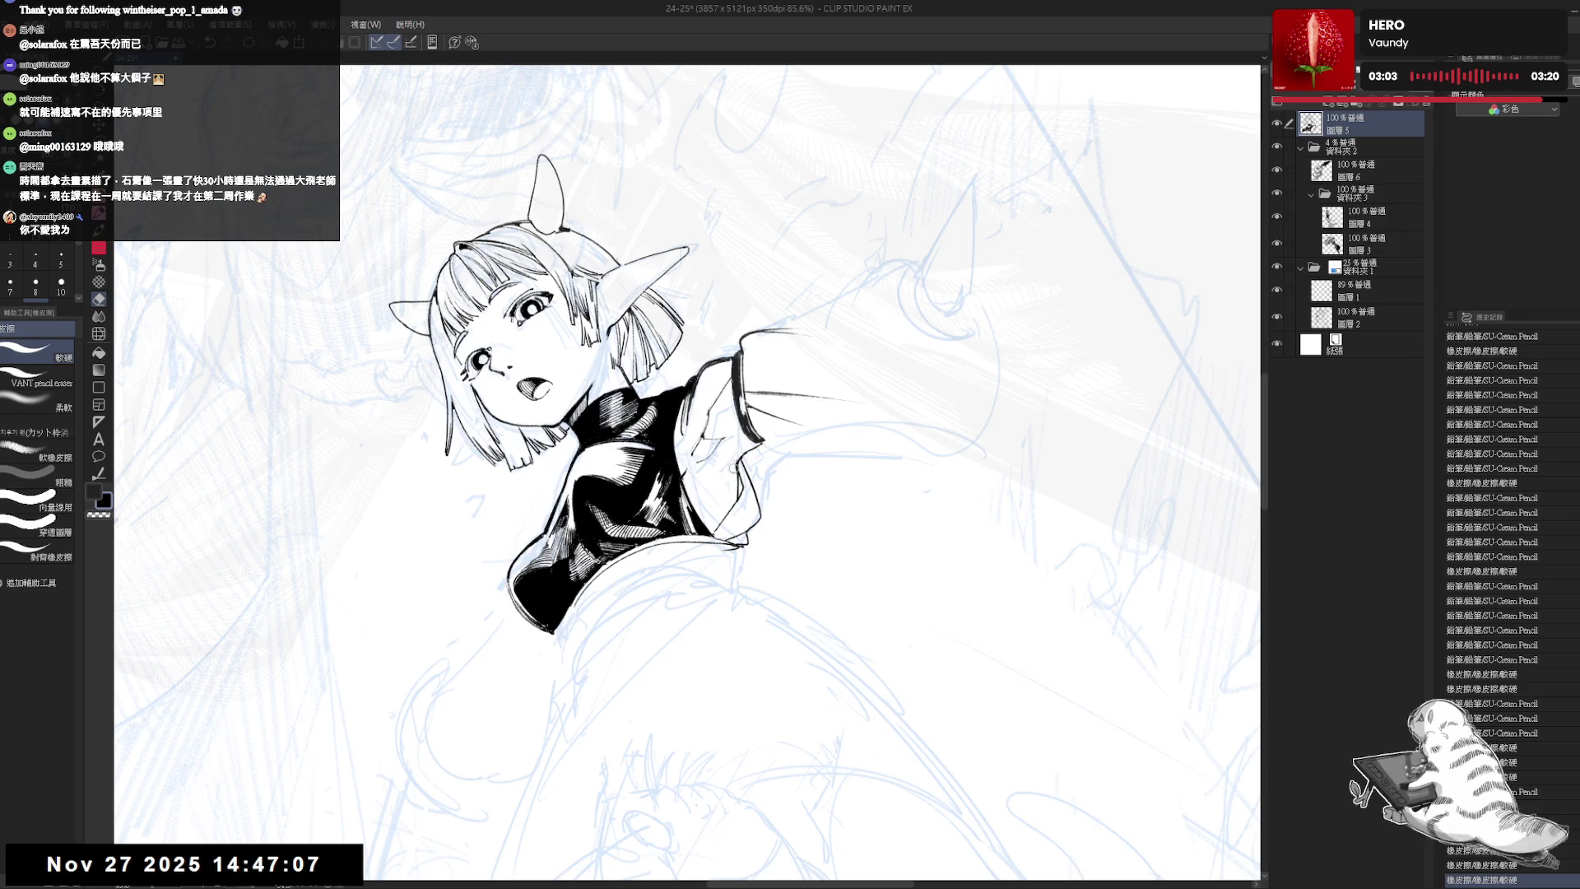
left_click(735, 456)
key("p")
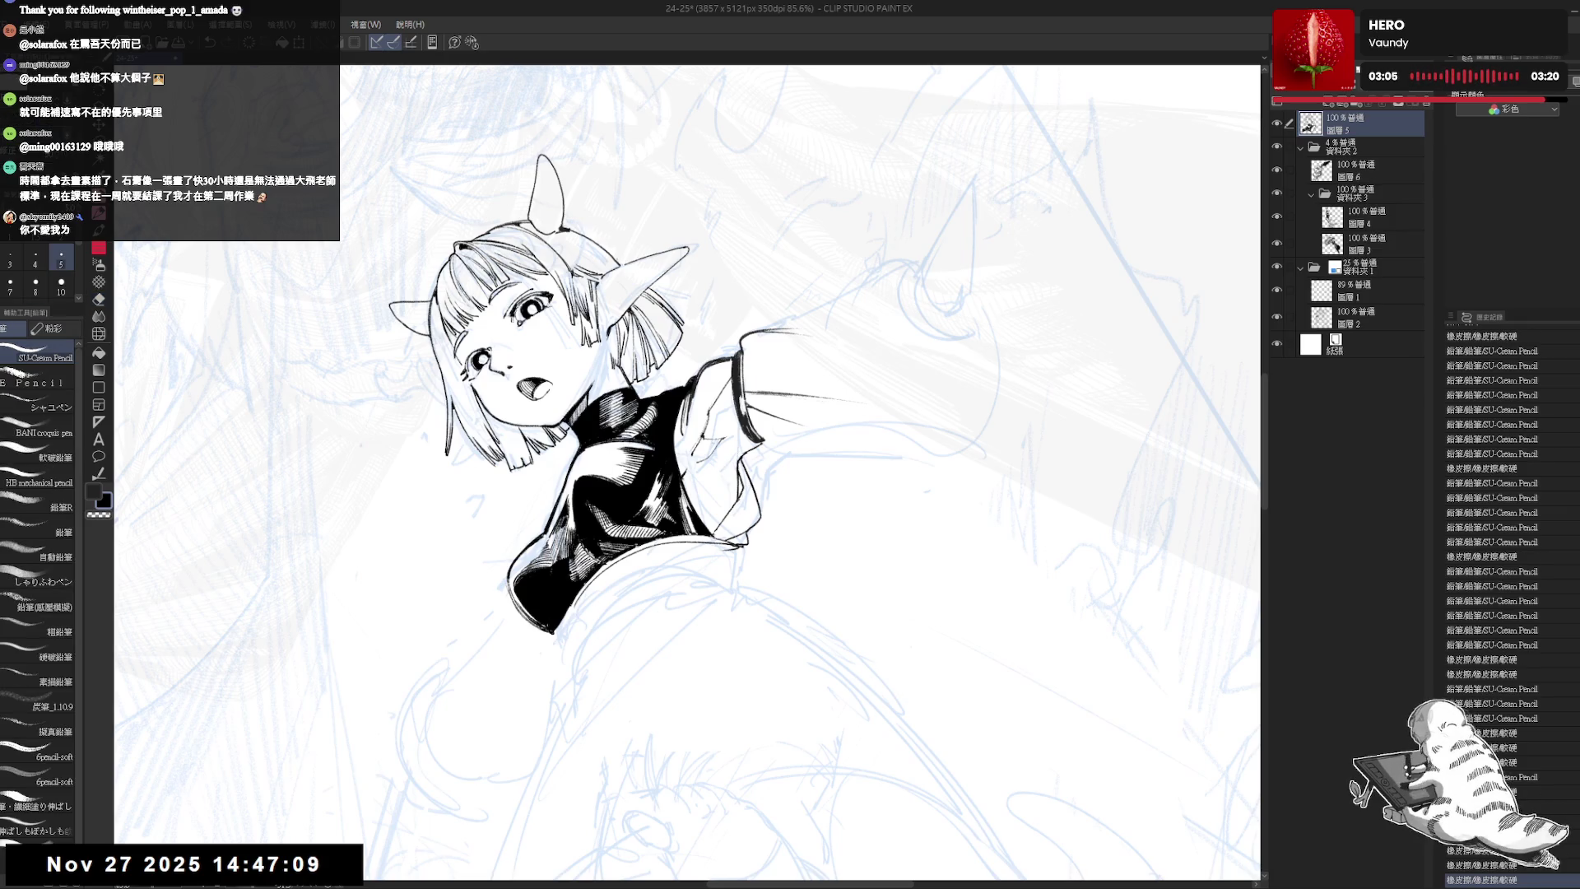
mouse_move(822, 609)
left_mouse_down()
mouse_move(789, 645)
mouse_move(714, 635)
left_mouse_up()
double_click(715, 635)
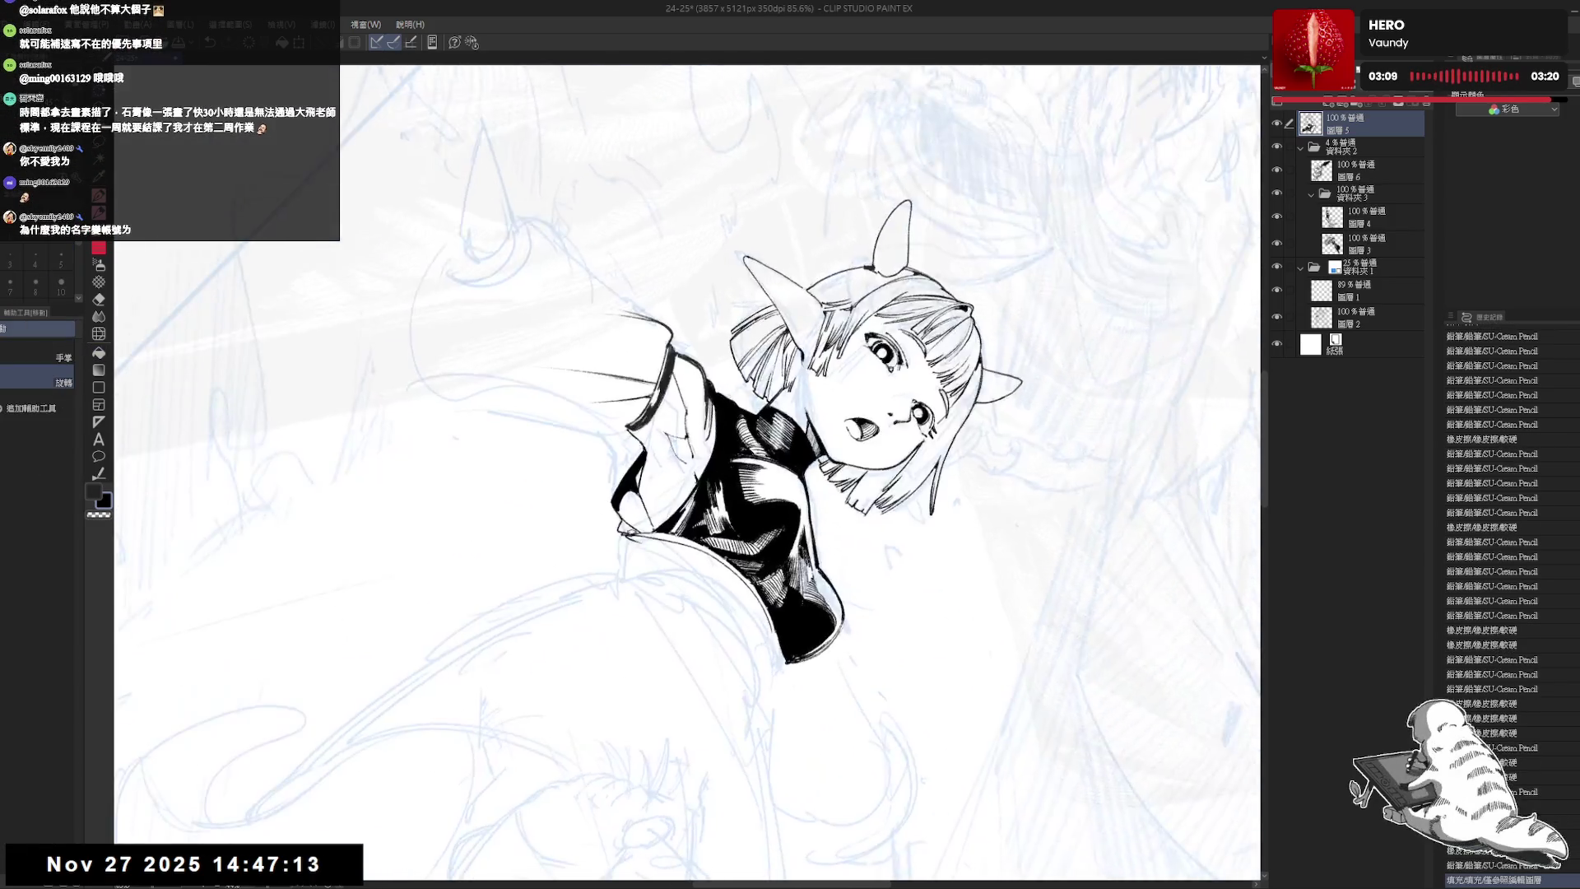
left_click_drag(612, 495, 625, 515)
- Mirror and tilt the canvas to check the jacket stroke, undoing then redoing it
key("h")
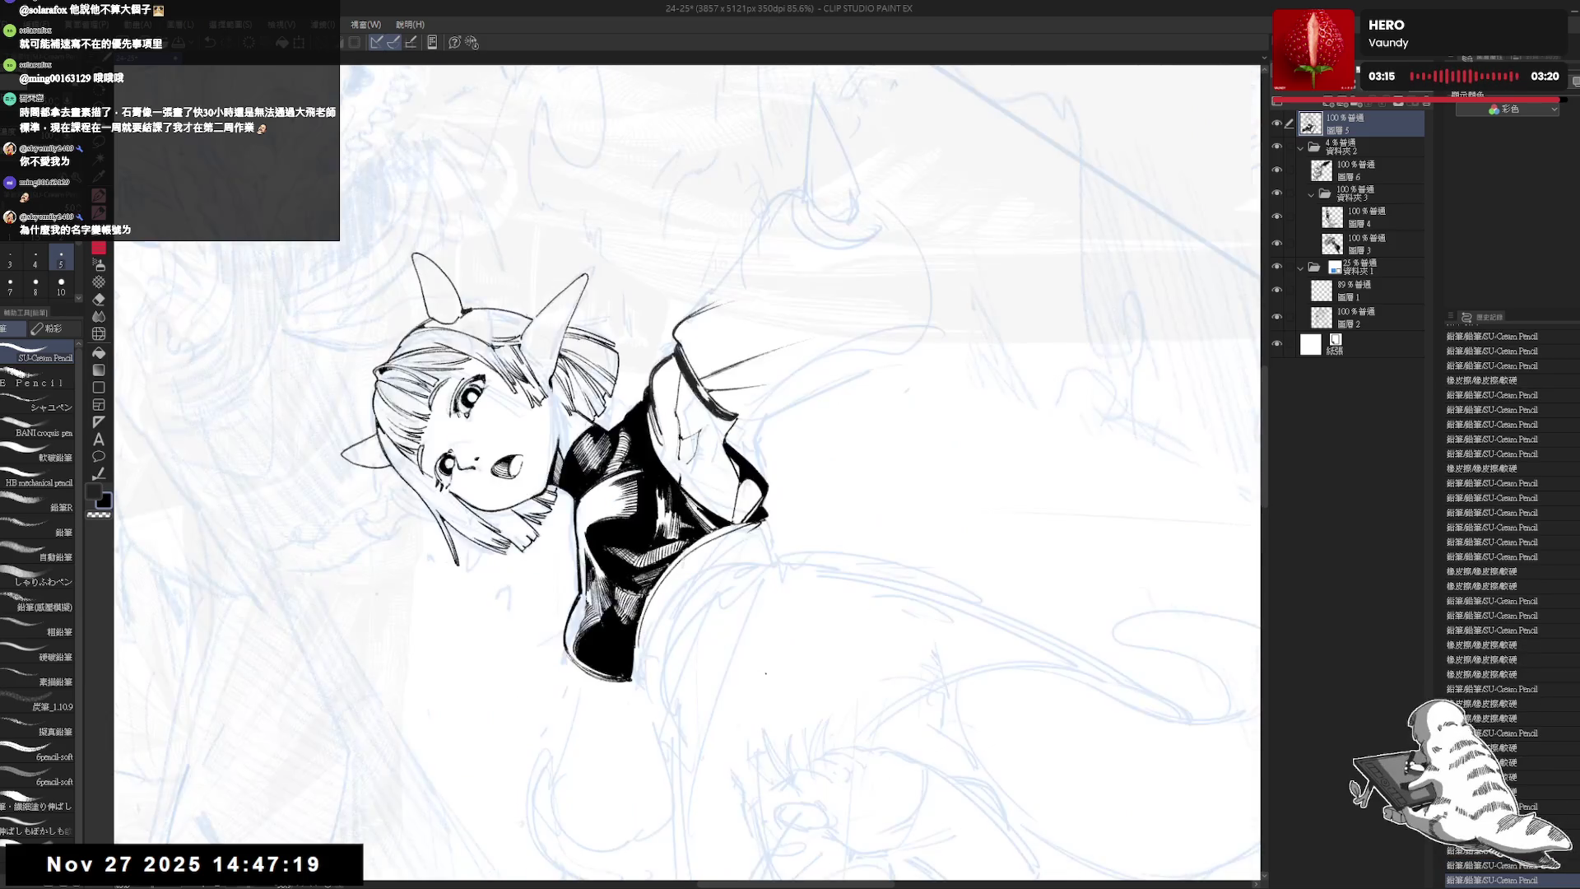
key("minus")
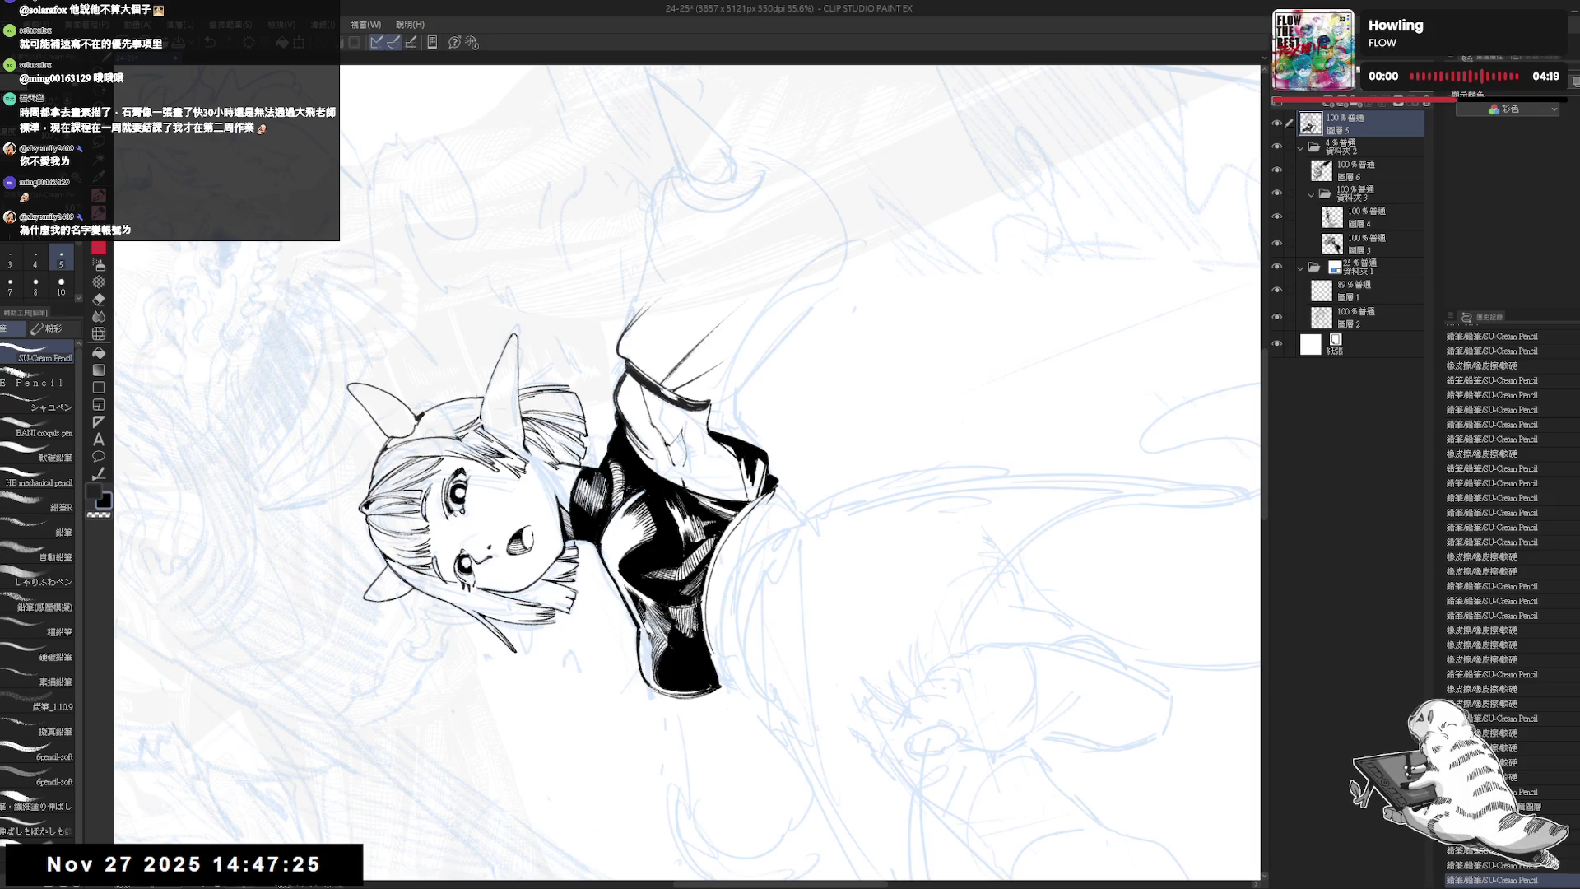
key("r")
left_click_drag(778, 595, 771, 601)
key("ctrl+z")
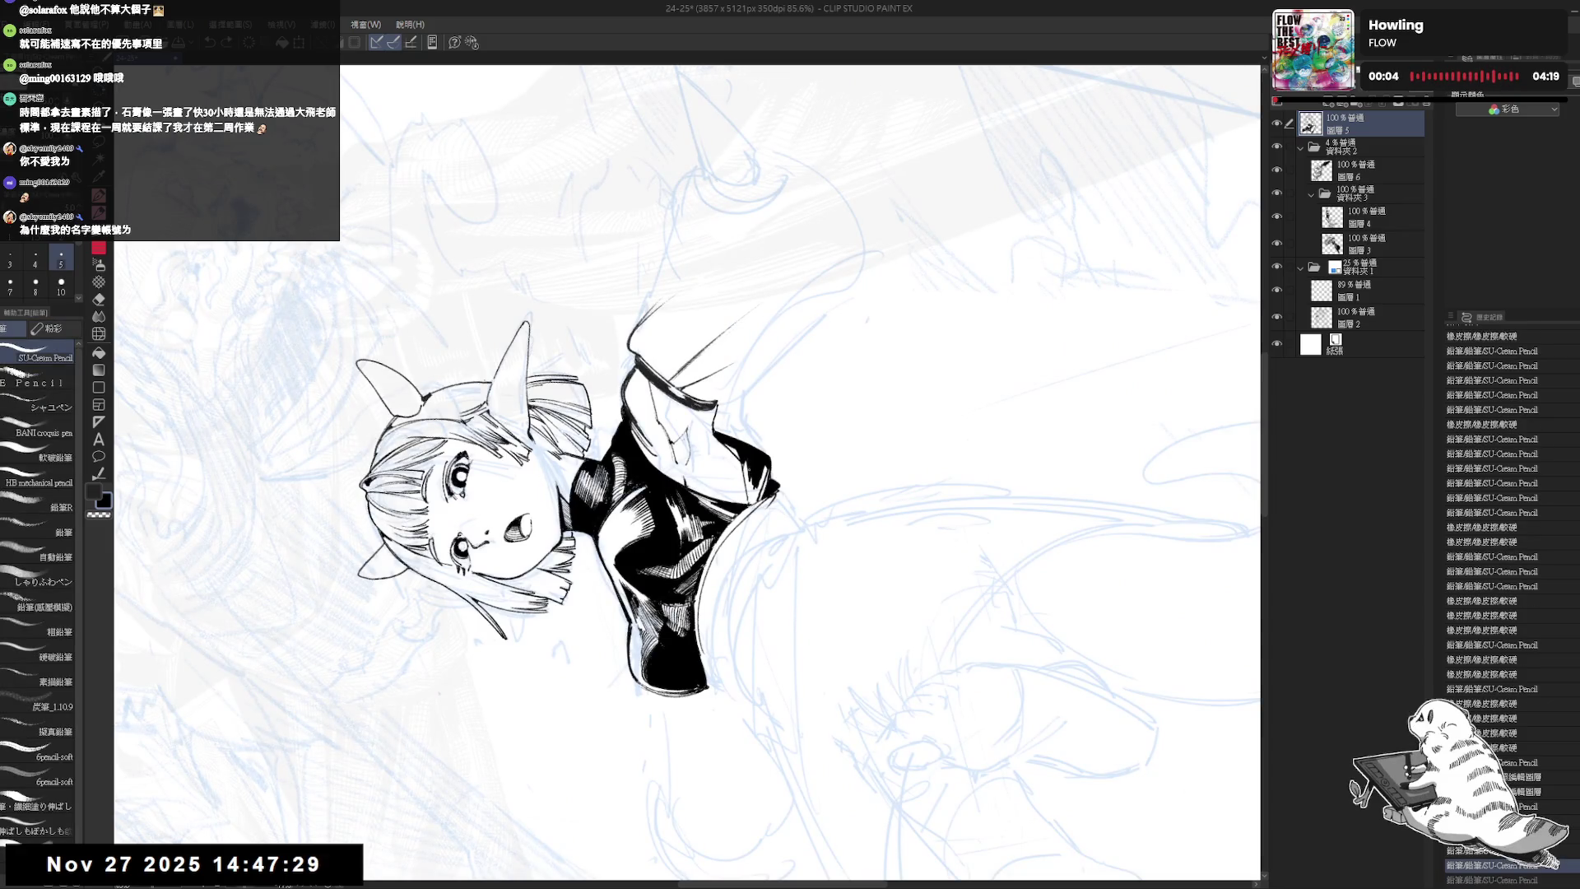
key("ctrl+y")
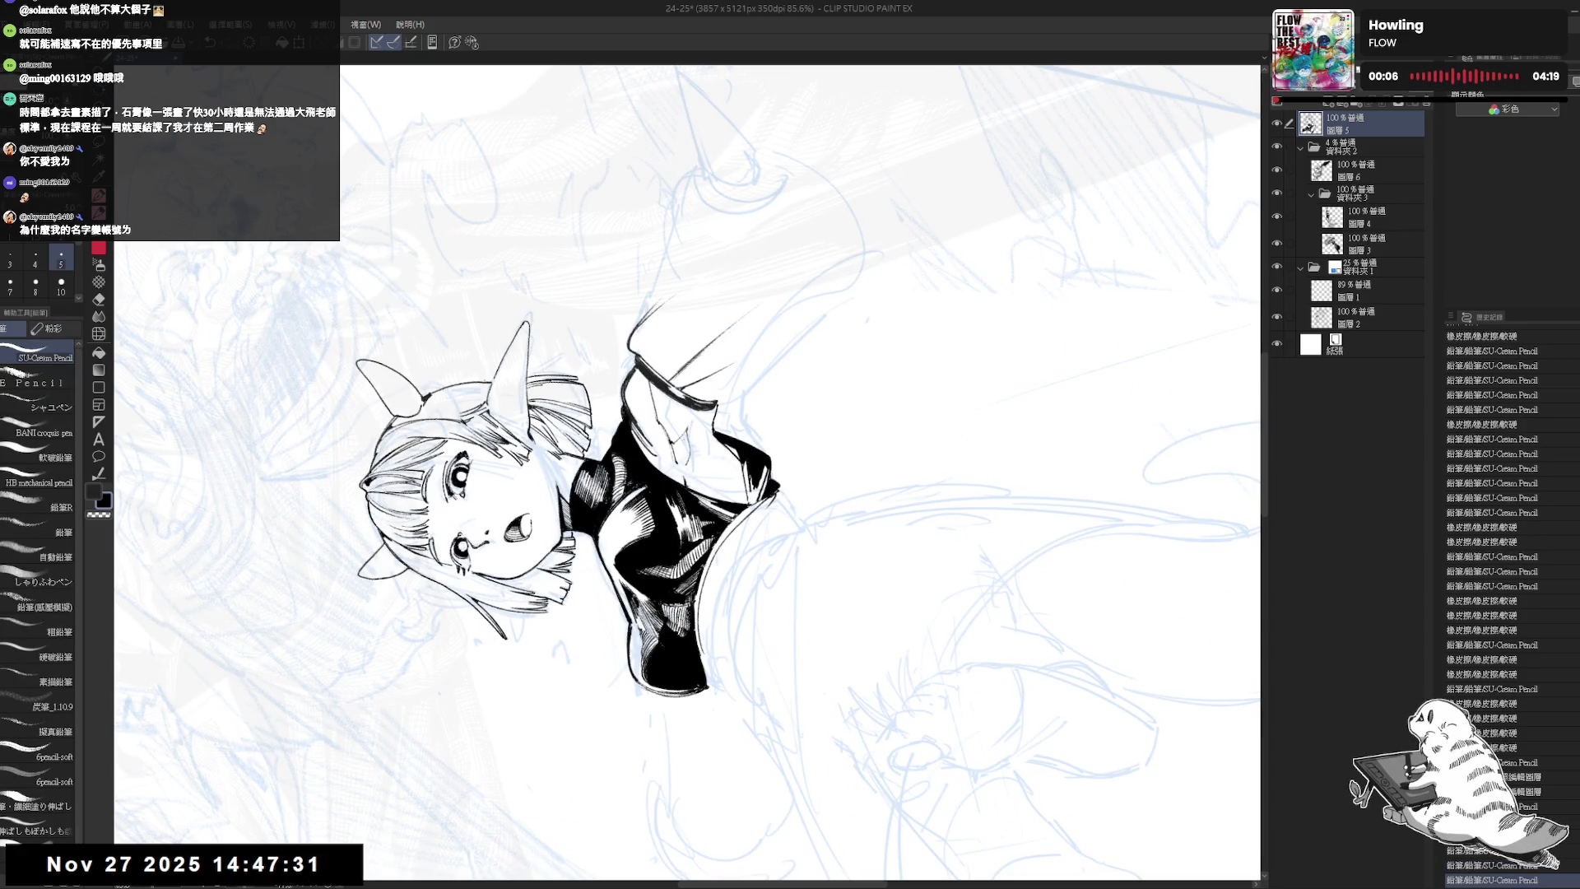
- Add dark hatching marks on the jacket at a tilted angle, then straighten the view
key("r")
mouse_move(797, 570)
left_mouse_down()
mouse_move(590, 584)
mouse_move(764, 597)
mouse_move(787, 580)
left_mouse_up()
key("p")
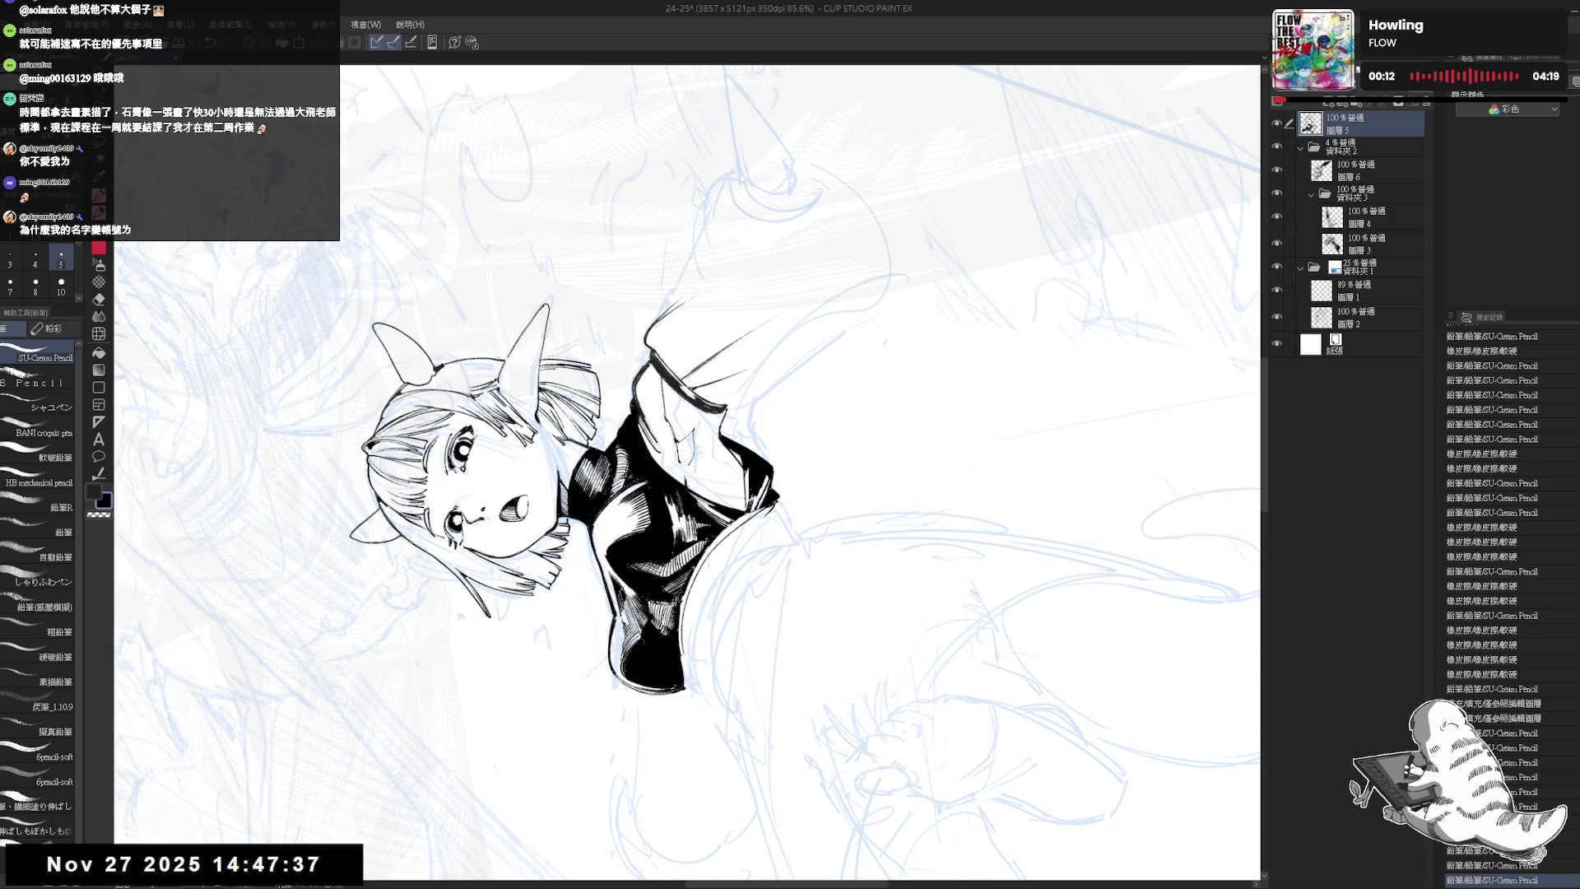
key("r")
mouse_move(773, 571)
left_mouse_down()
mouse_move(740, 493)
mouse_move(794, 600)
left_mouse_up()
left_click_drag(743, 484, 745, 516)
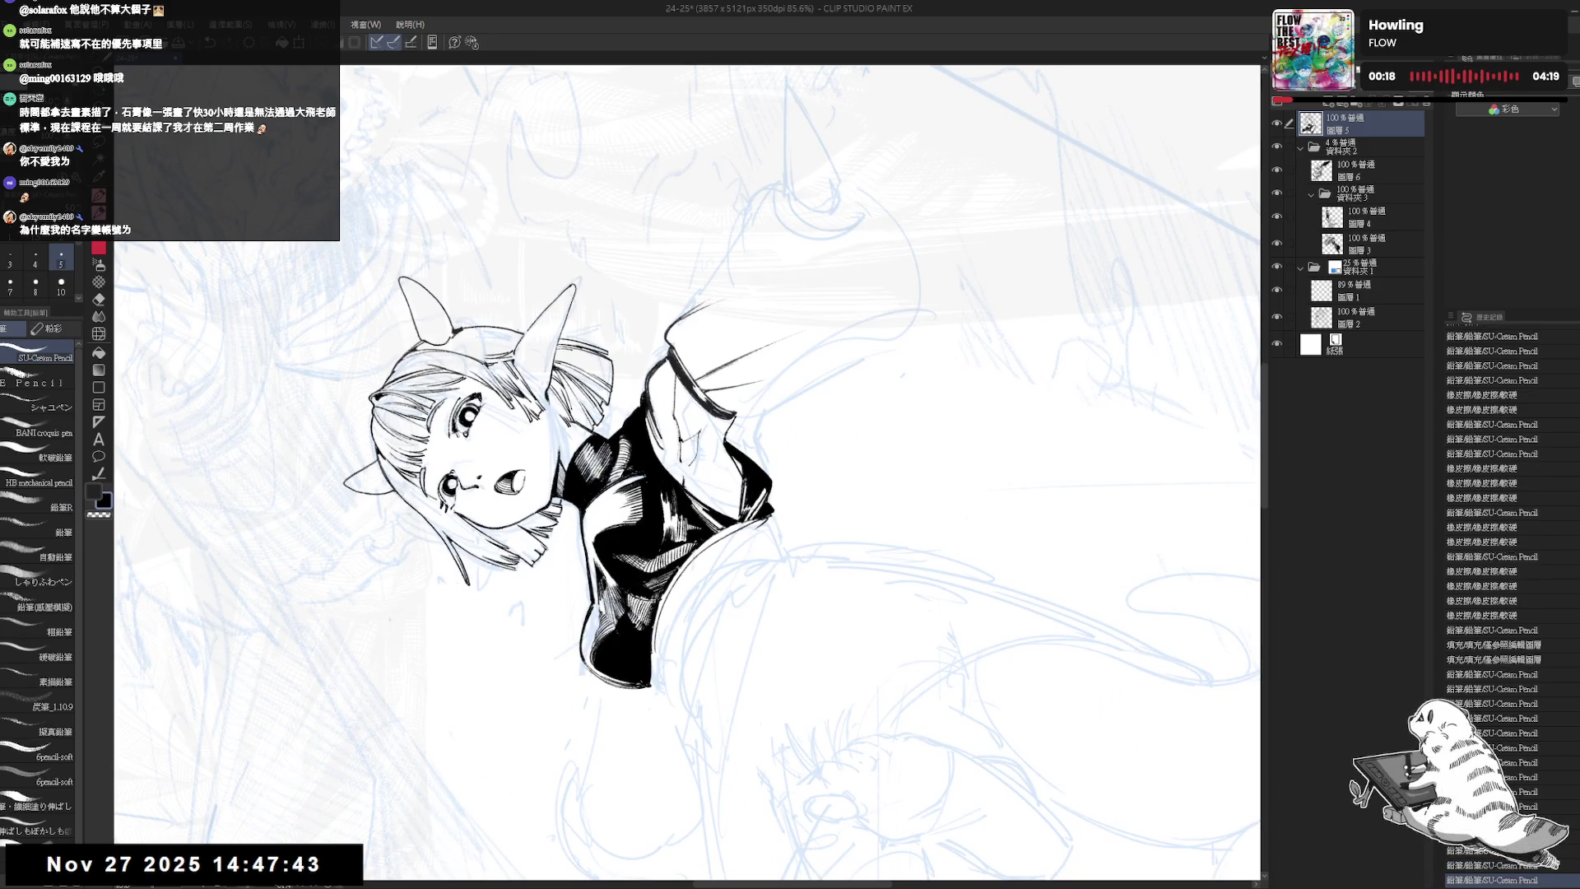
key("ctrl+at")
scroll(765, 614, "down", 1)
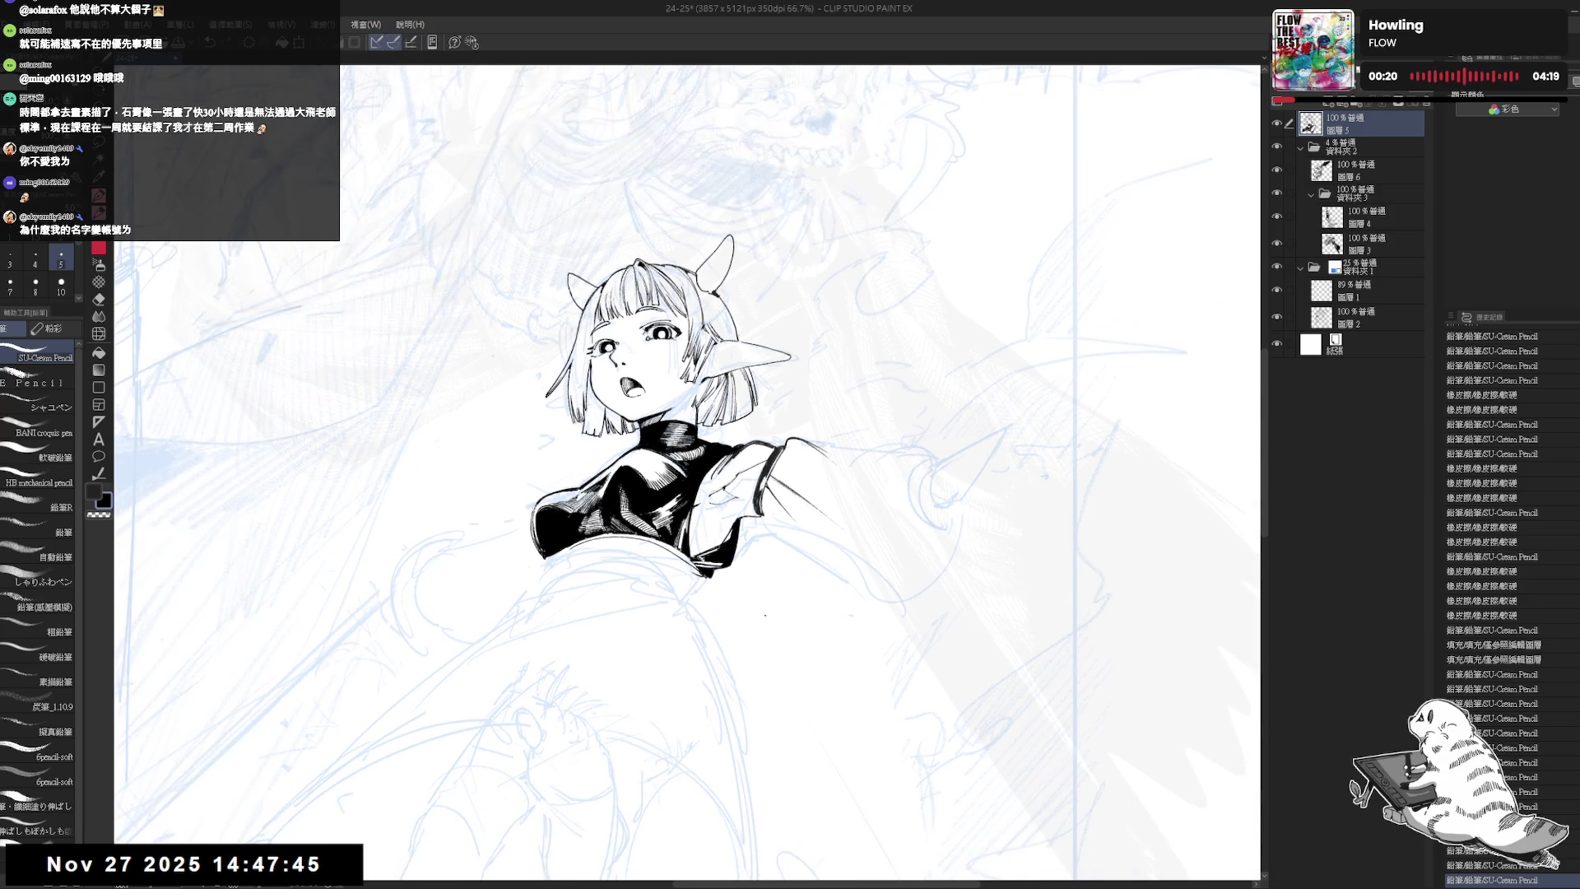
scroll(704, 526, "up", 1)
left_click_drag(705, 526, 770, 513)
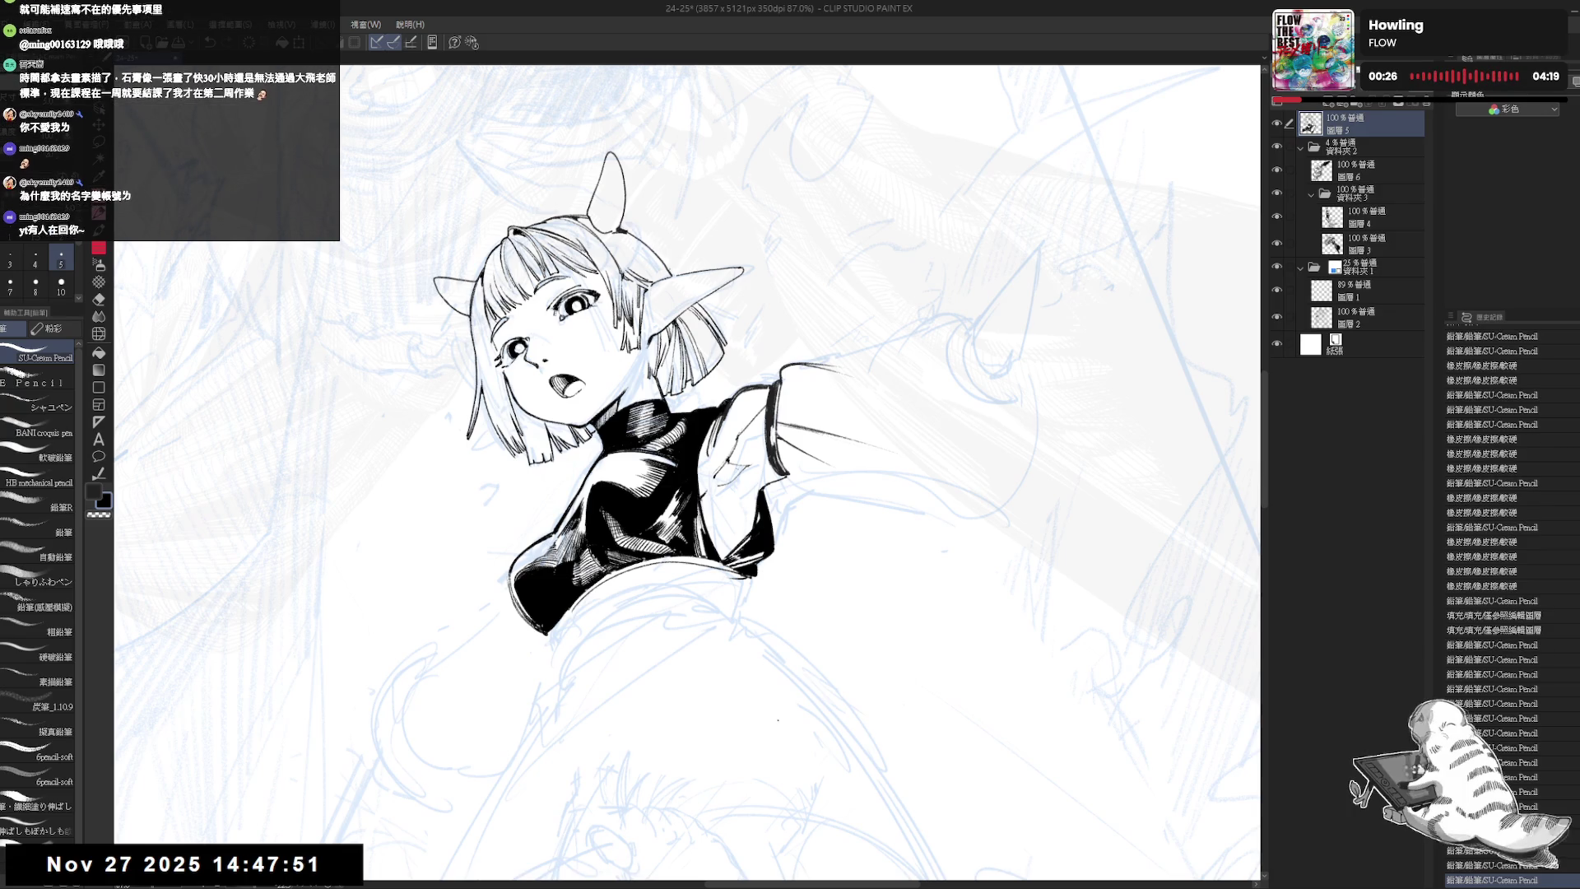
key("h")
key("h")
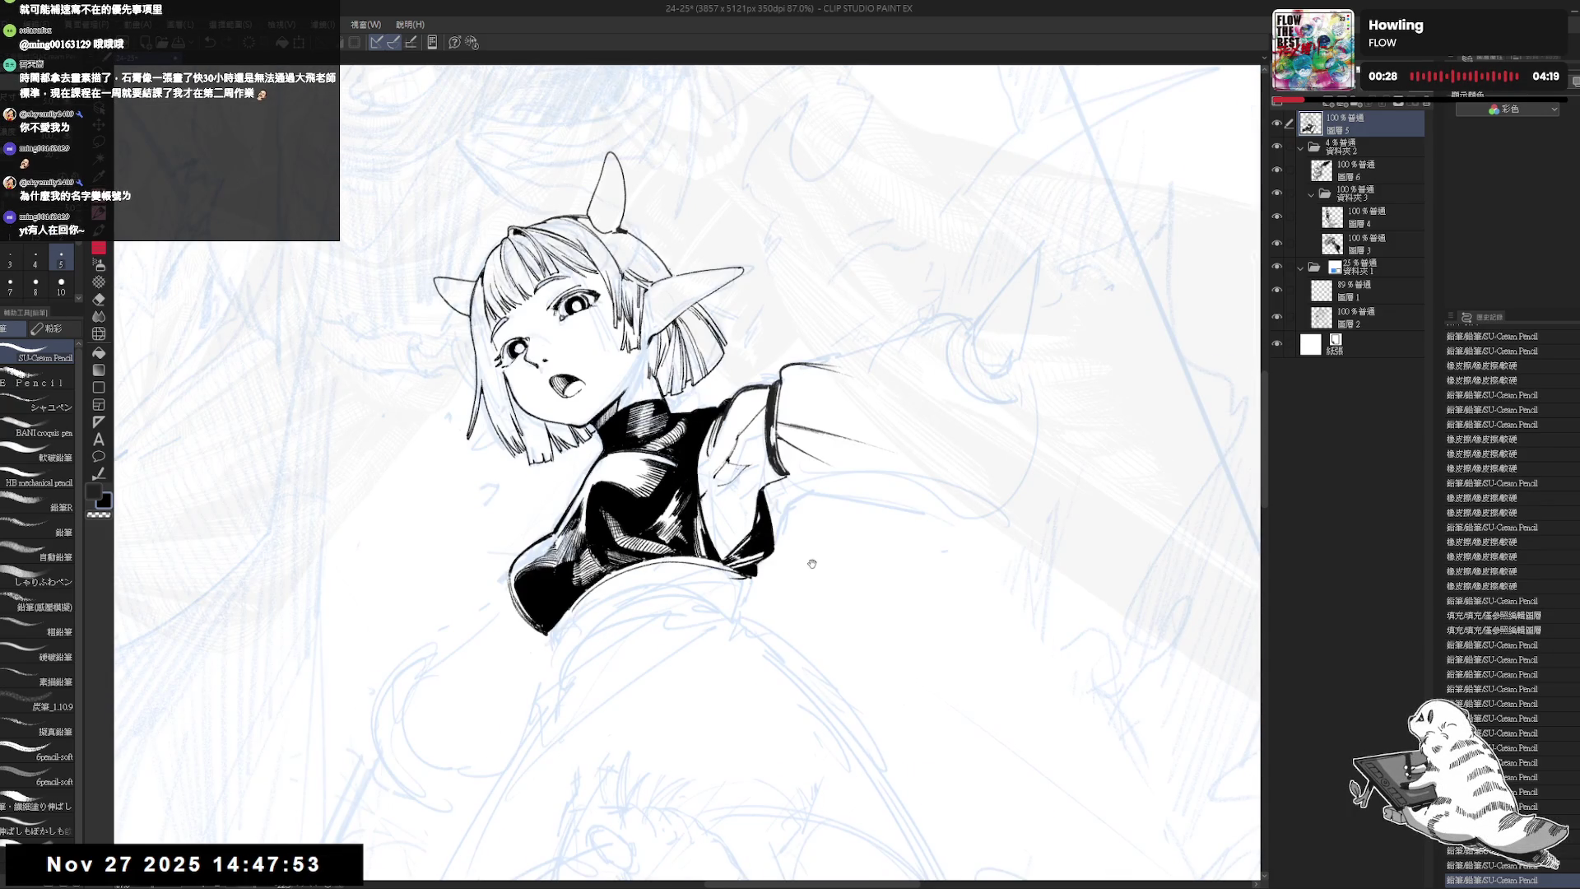
key("minus")
key("ctrl+minus")
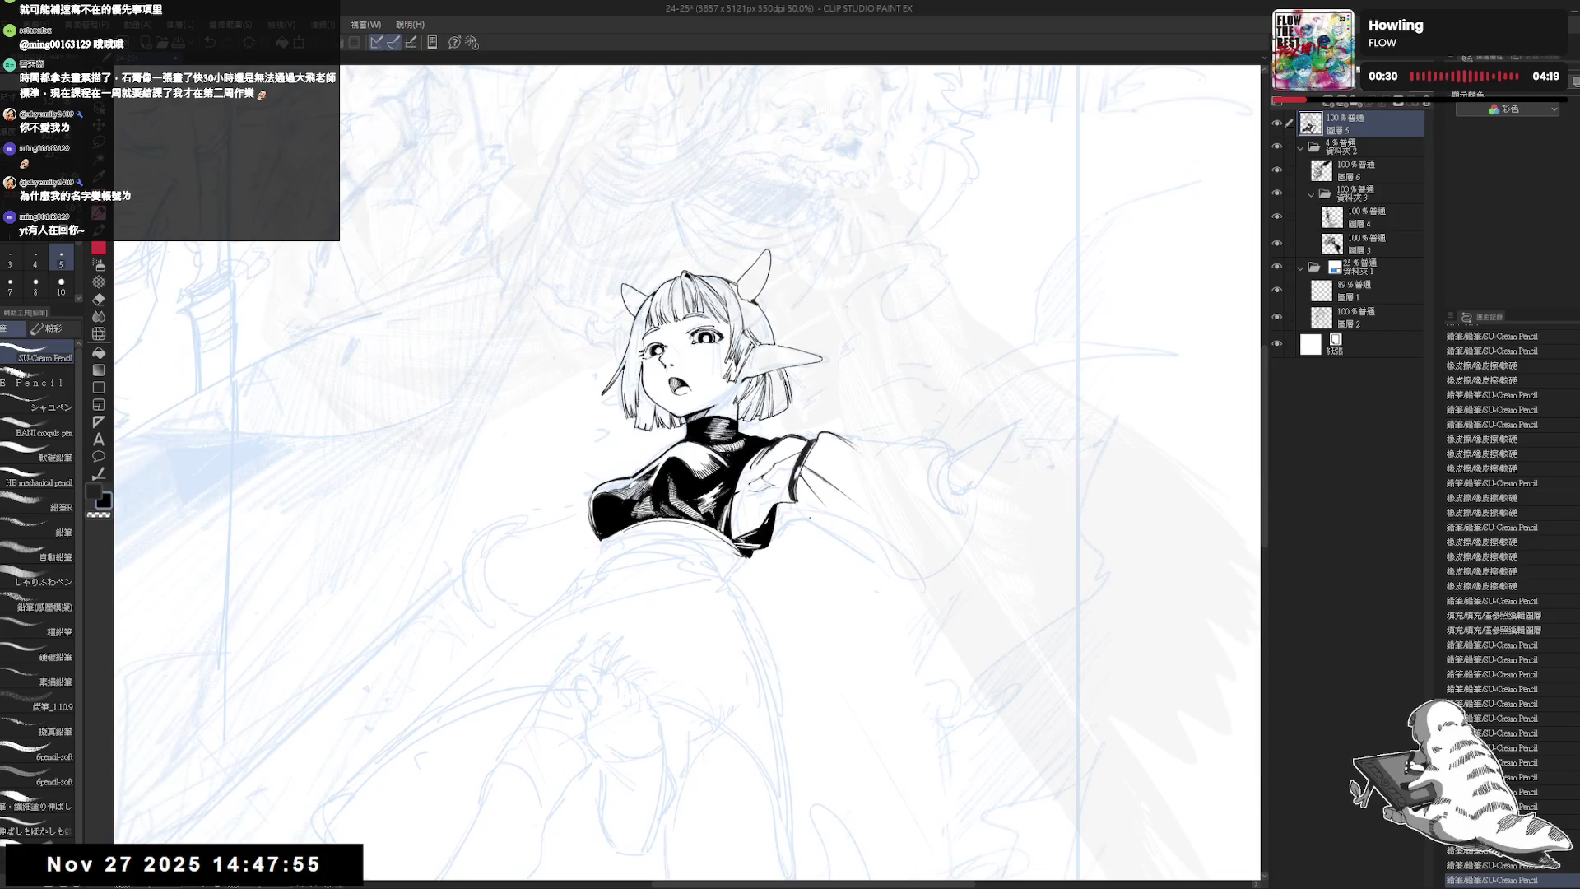
key("ctrl+plus")
left_click_drag(707, 592, 731, 580)
key("p")
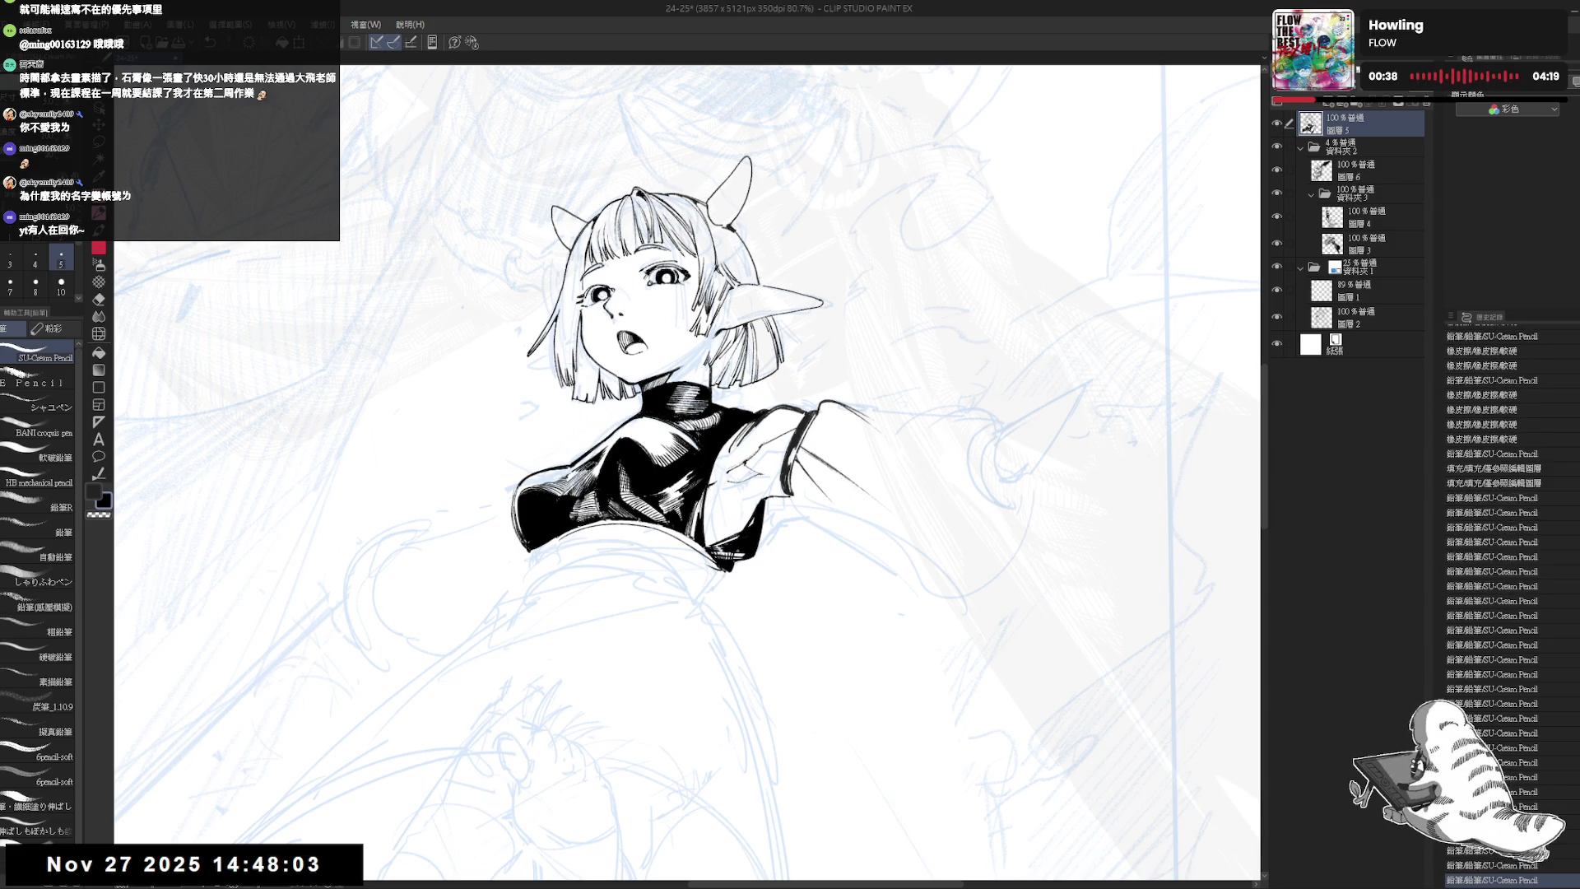
left_click_drag(755, 488, 756, 458)
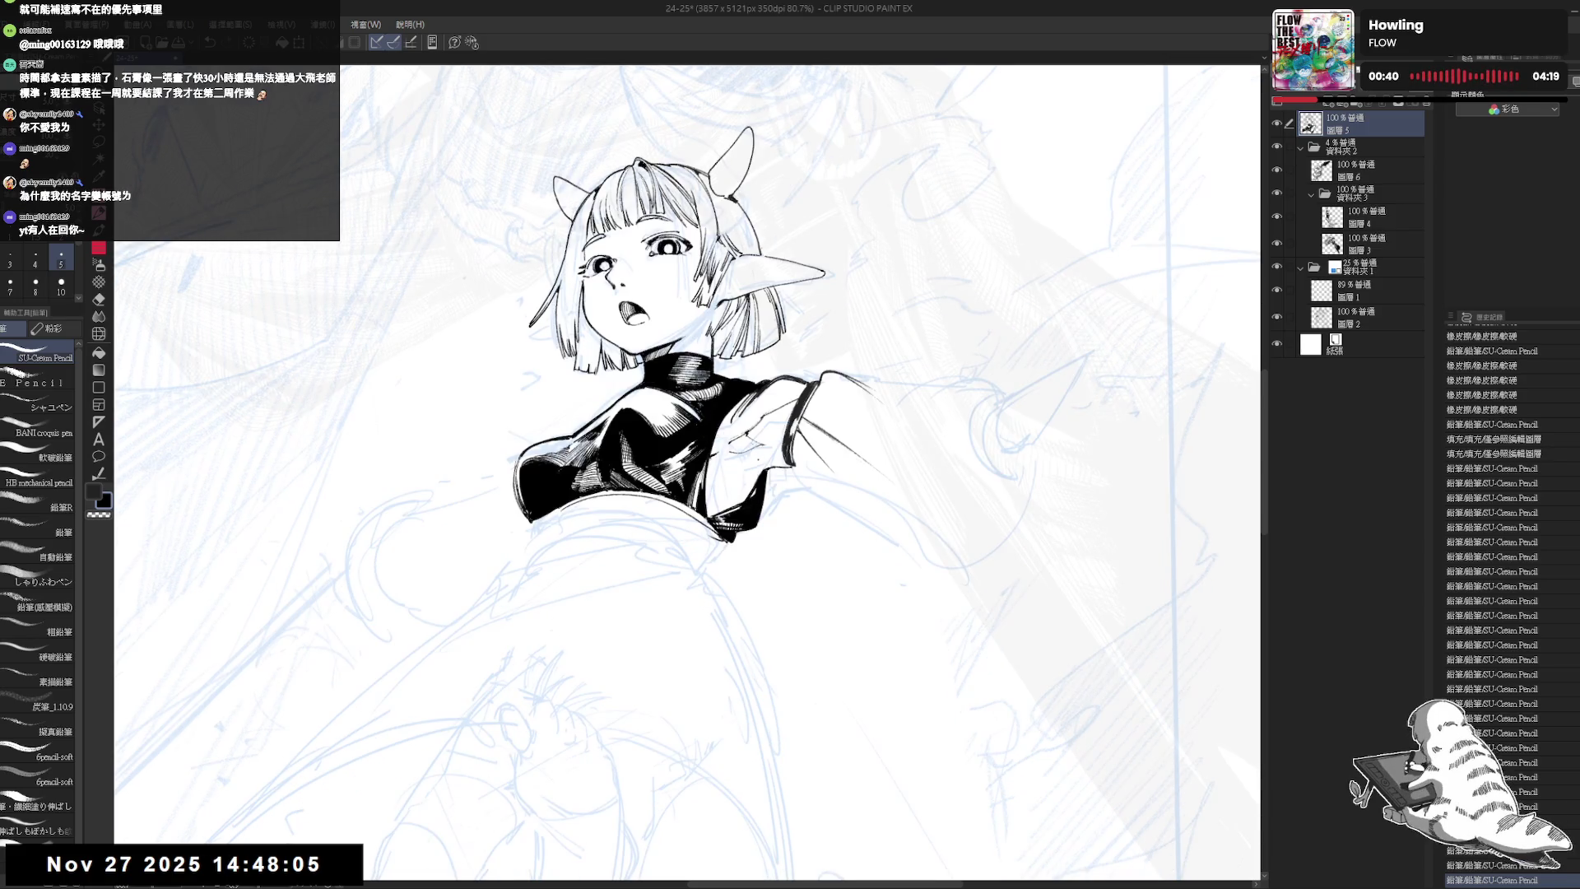
scroll(757, 458, "down", 2)
key("p")
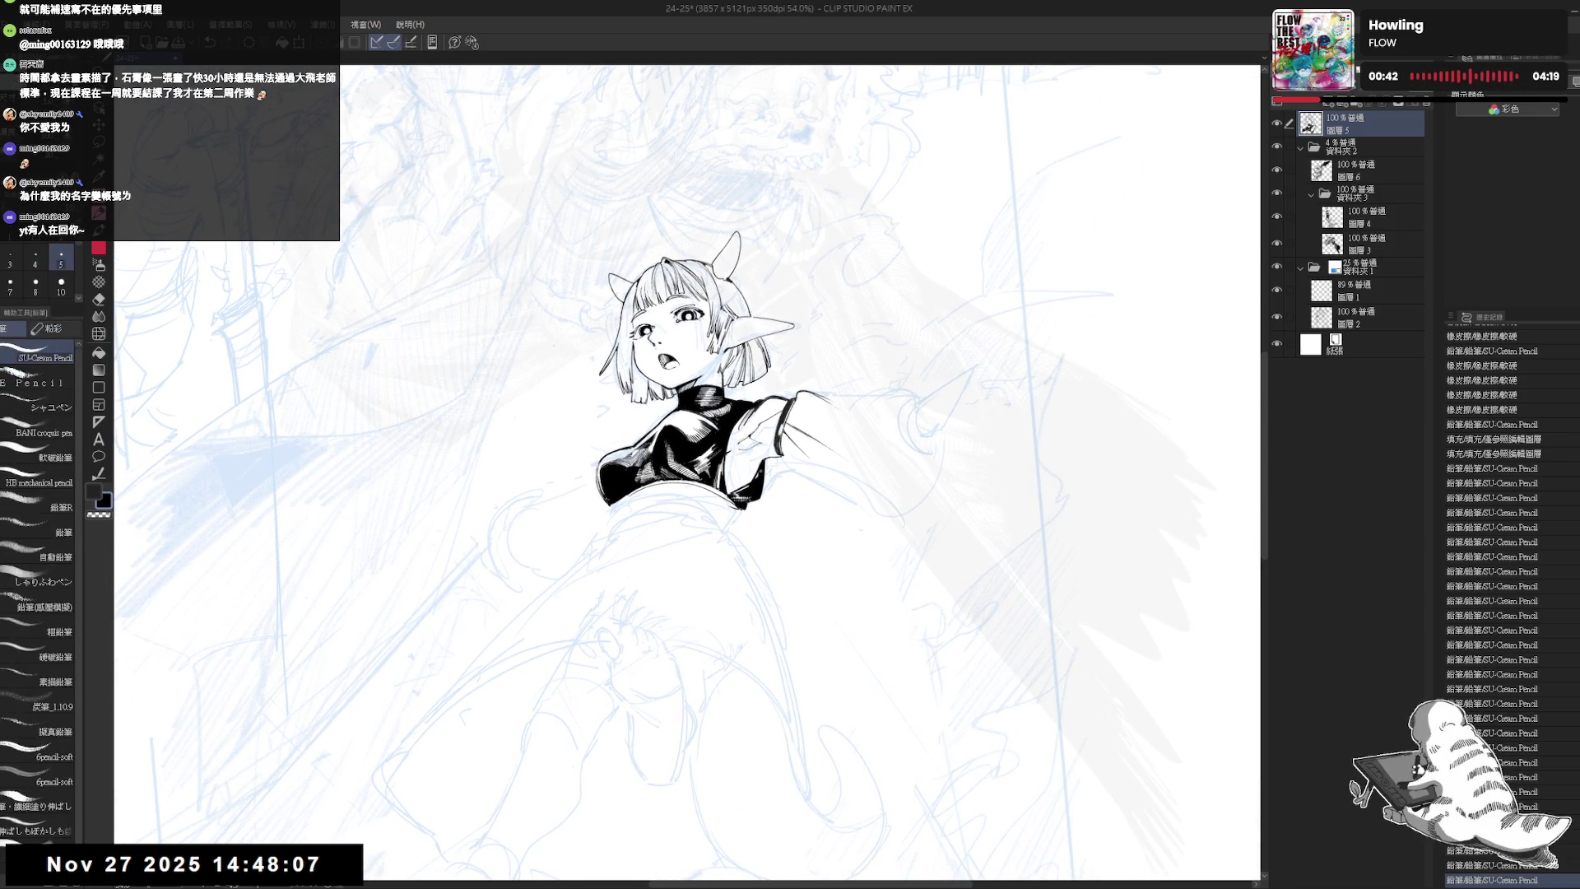
left_click(752, 592)
scroll(767, 574, "down", 1)
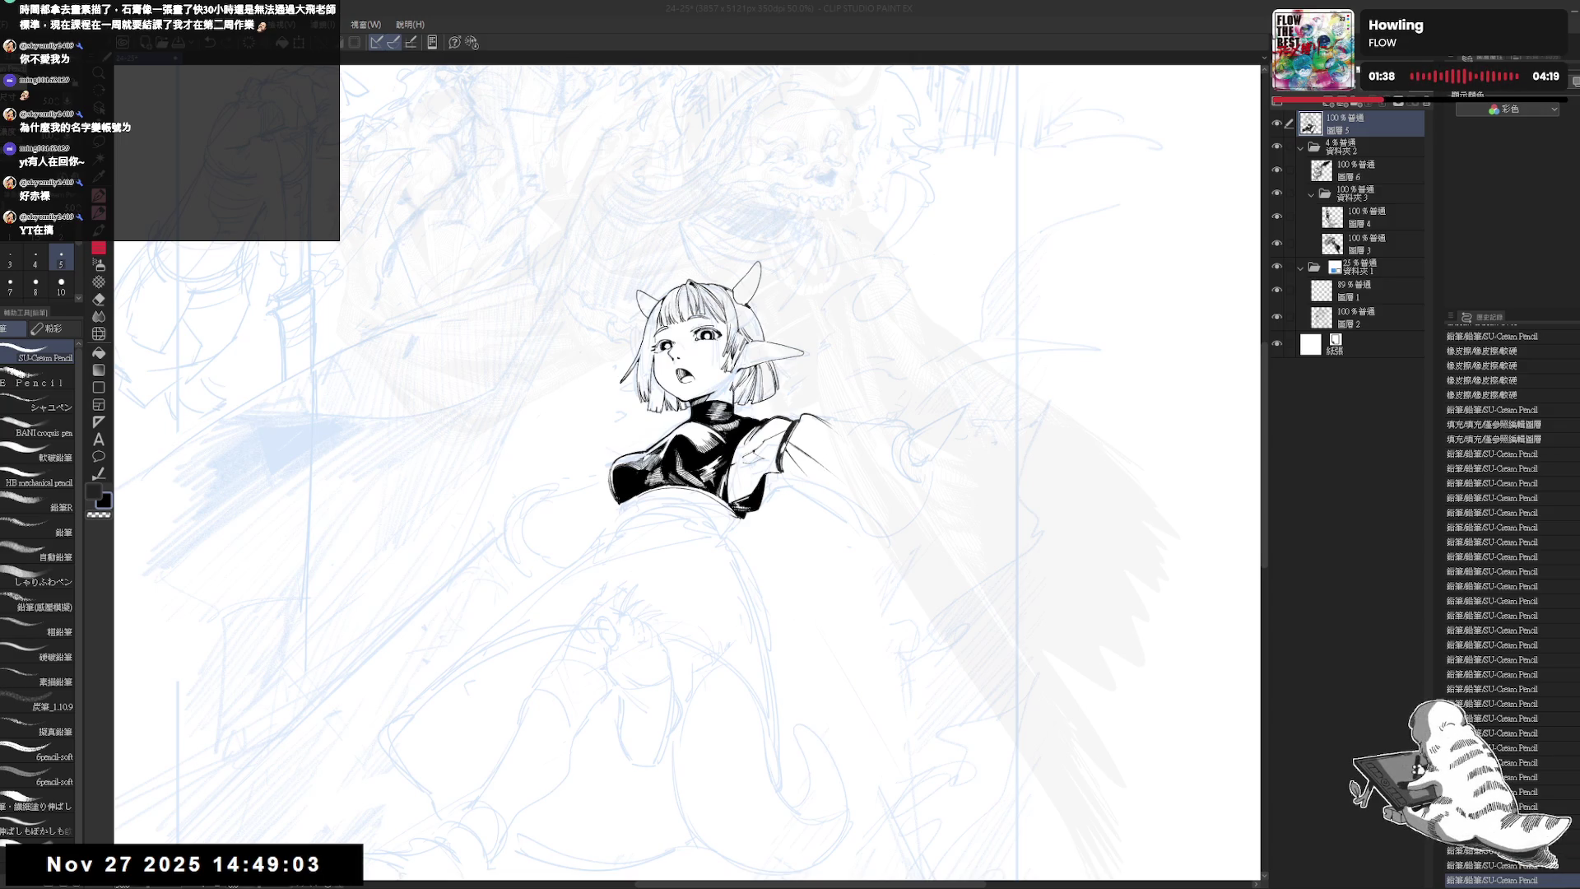
- Tap a small extra ink mark onto the girl's black top with the SU-Cream Pencil
scroll(810, 500, "up", 2)
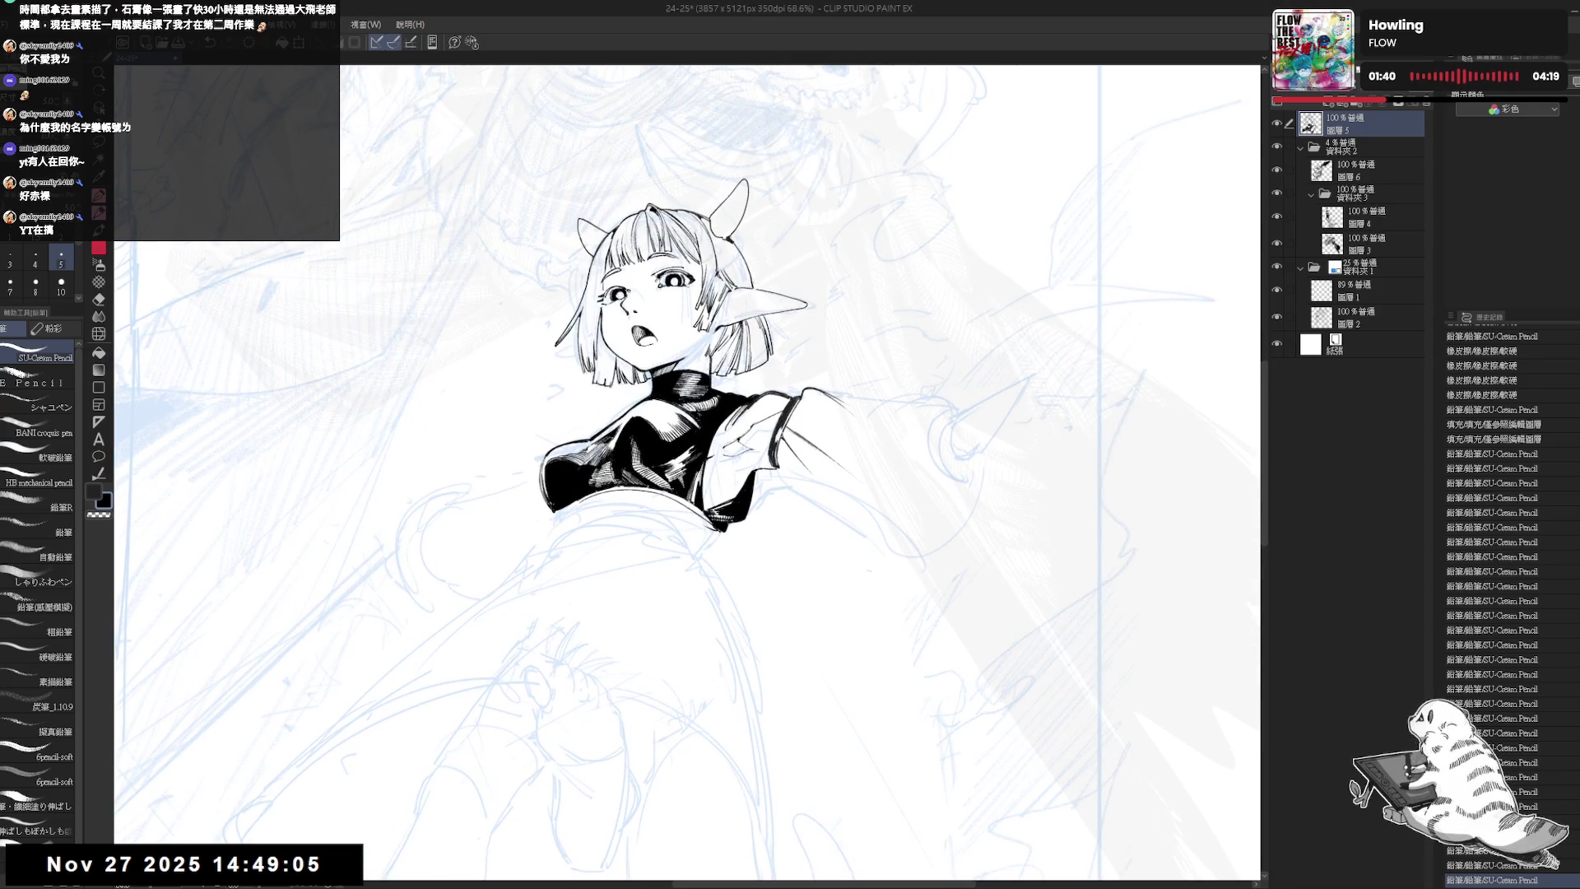
left_click(789, 512)
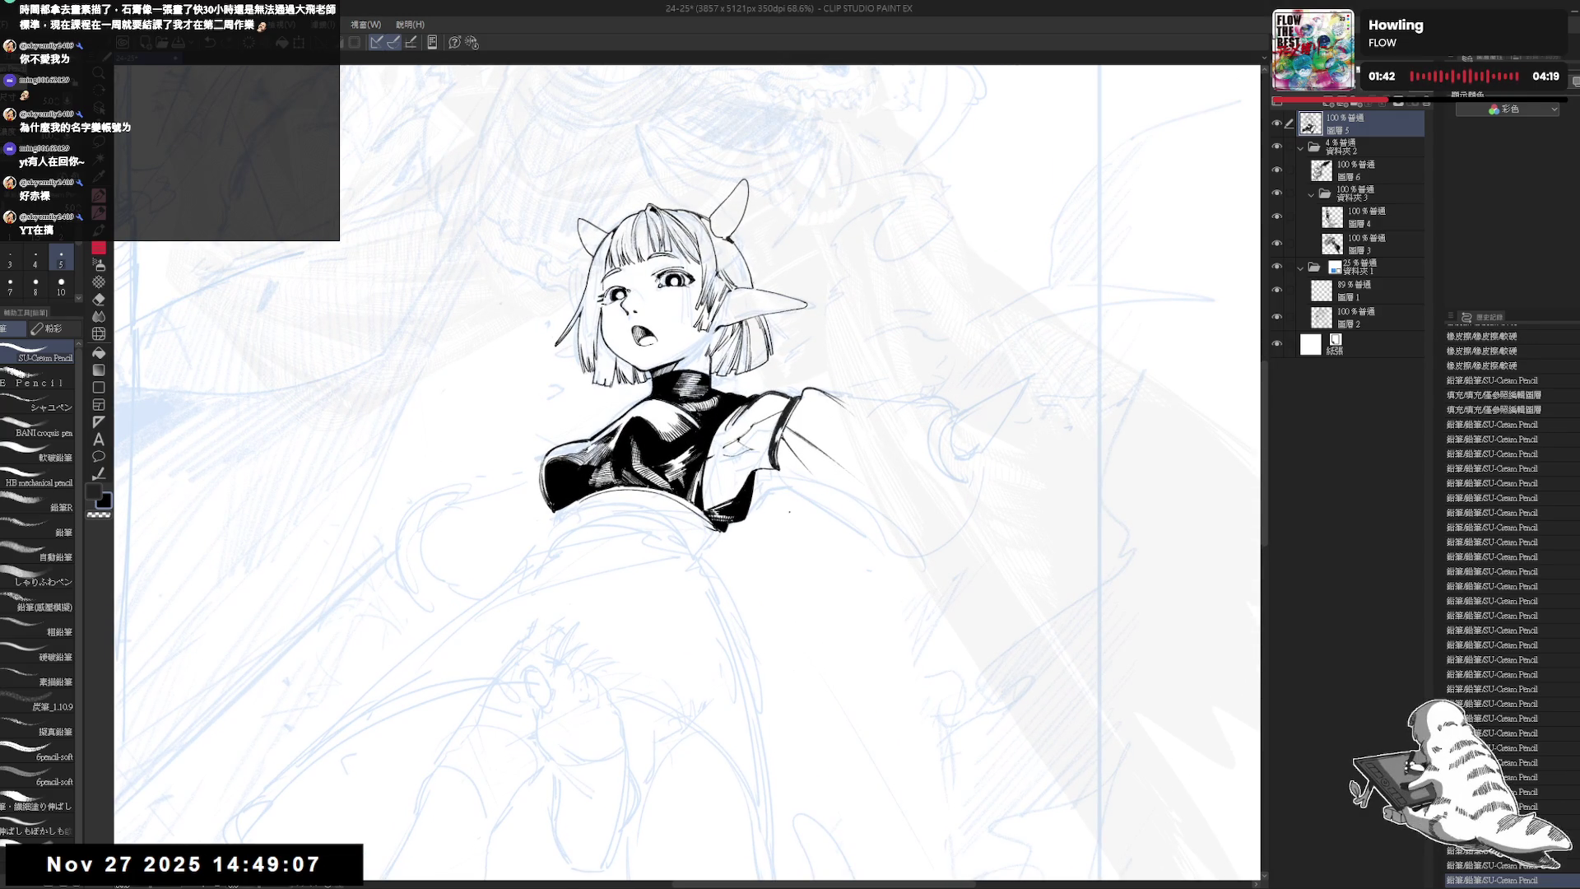
left_click_drag(658, 288, 748, 321)
- Undo the last small strokes, redraw one near the top, then undo it again
key("ctrl+z")
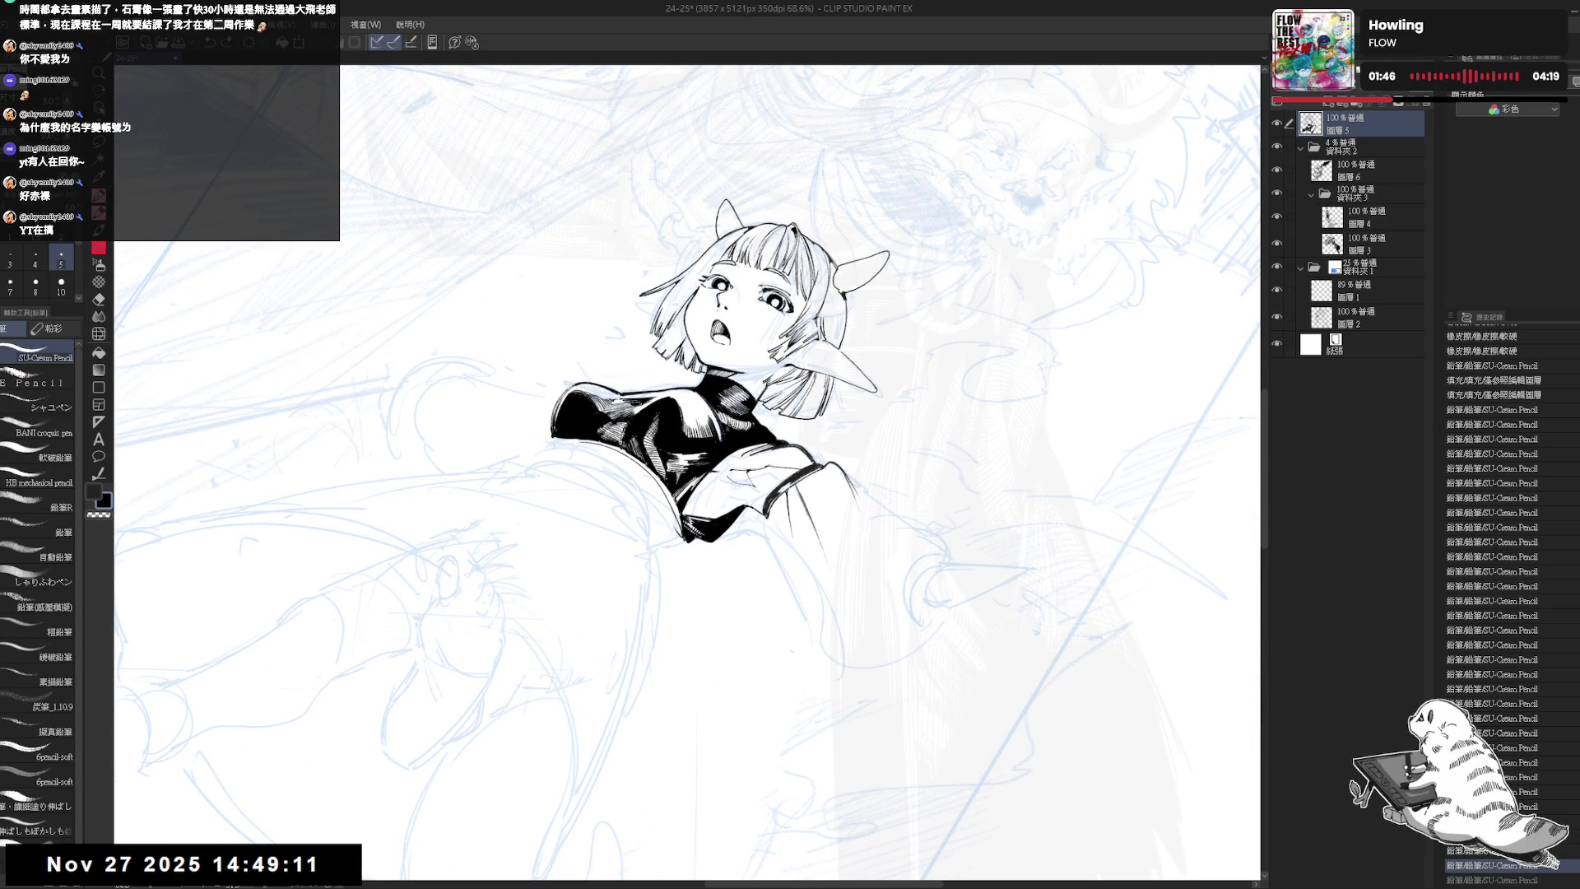
key("ctrl+z")
mouse_move(765, 515)
left_mouse_down()
mouse_move(790, 551)
mouse_move(772, 540)
left_mouse_up()
key("ctrl+z")
- Fill a small area with ink, erase a spot on the girl's top, and add an ink dot
key("g")
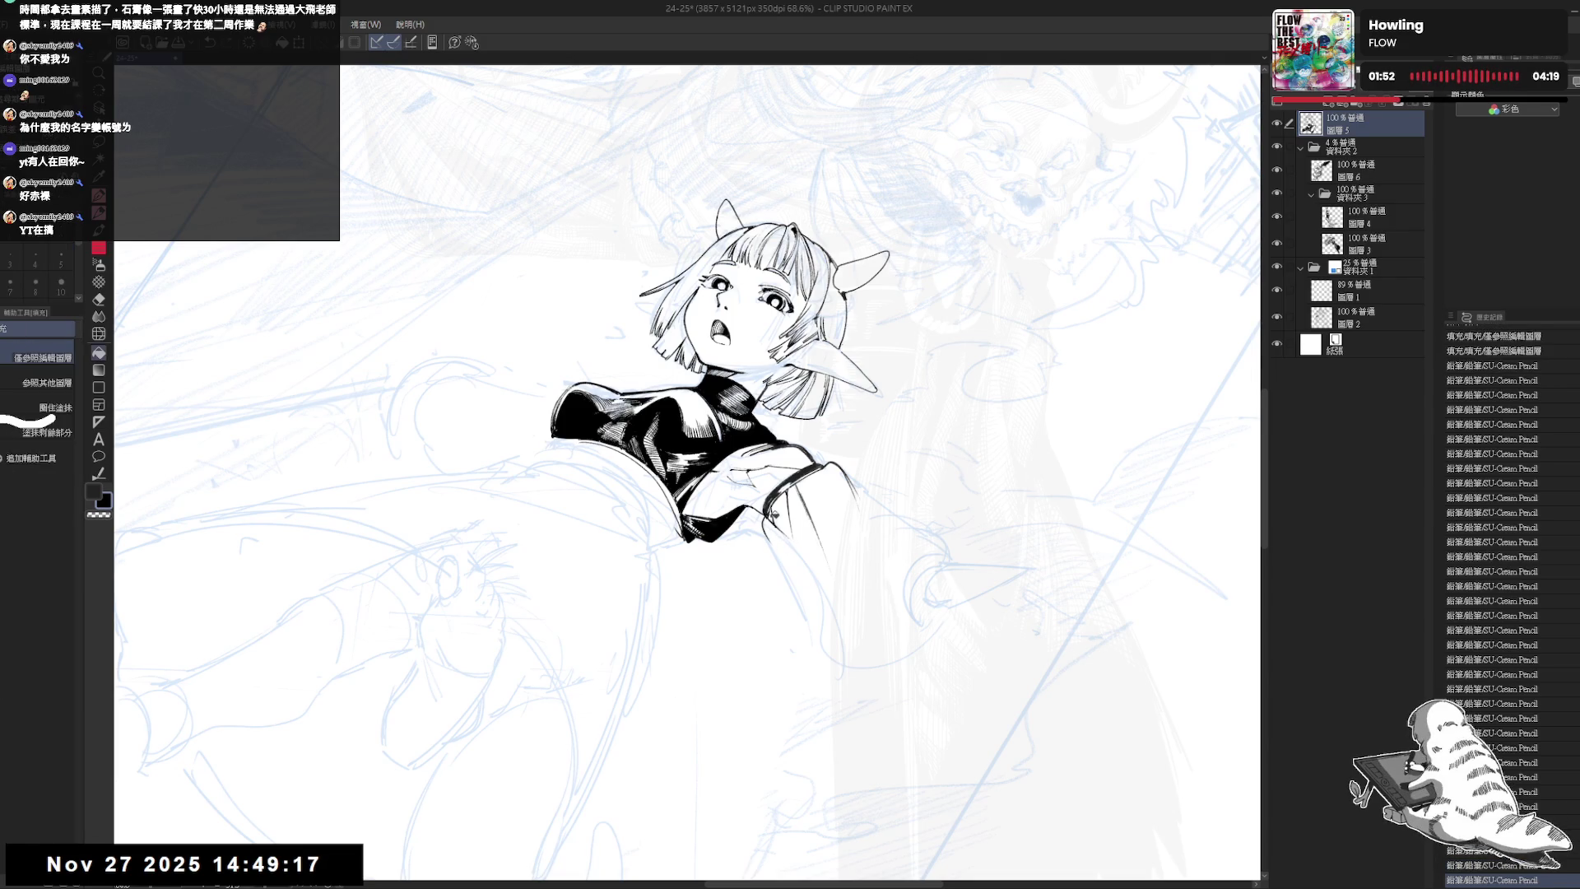
left_click(773, 509)
key("h")
key("h")
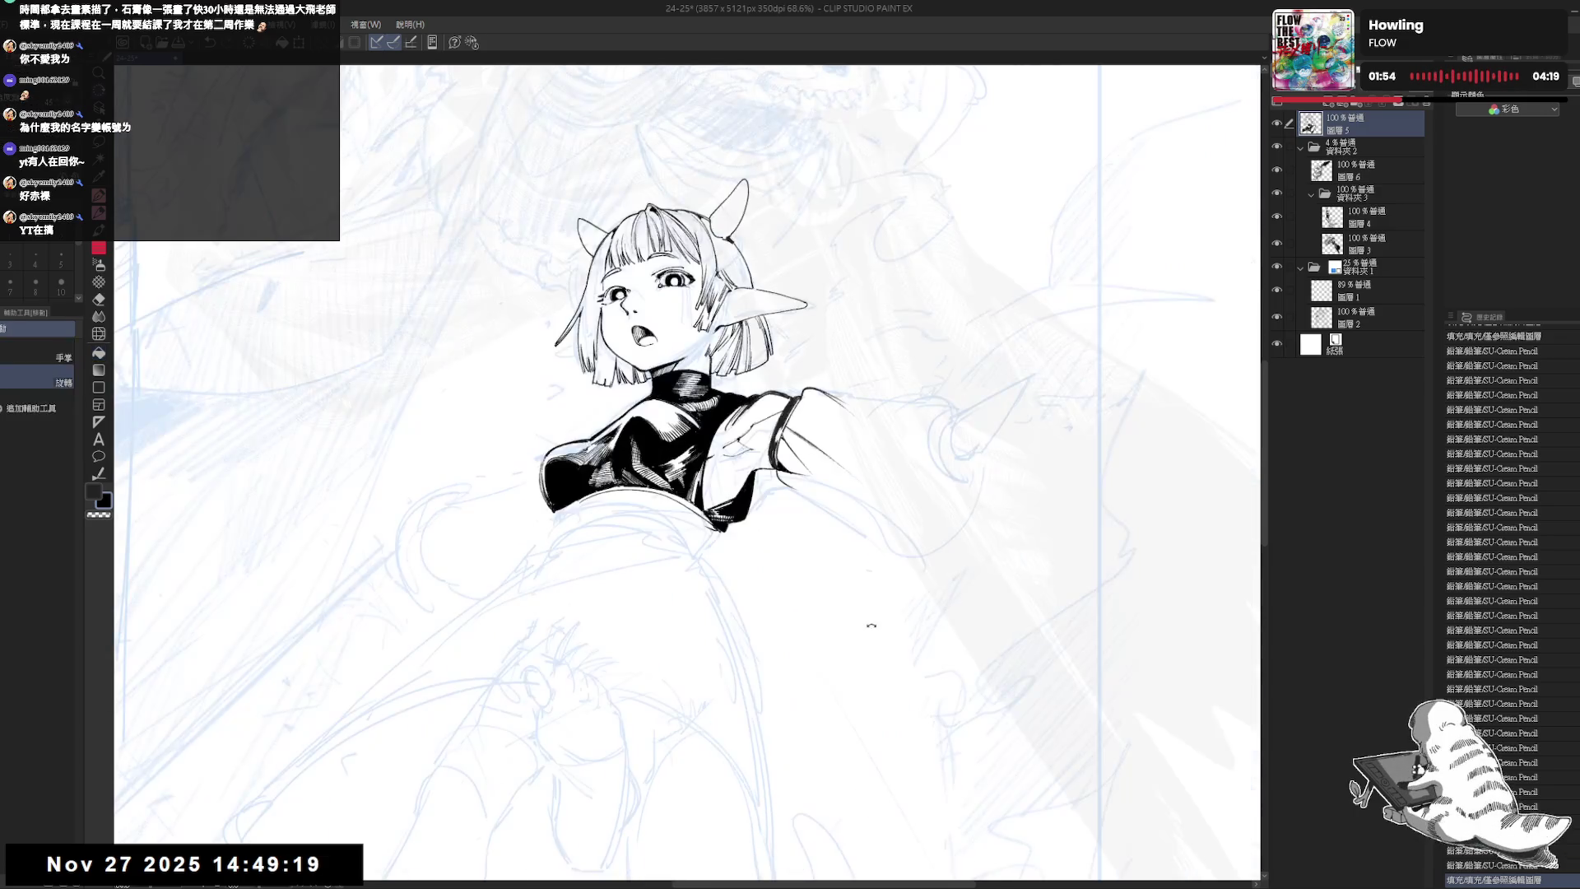
key("asciicircum")
key("asciicircum")
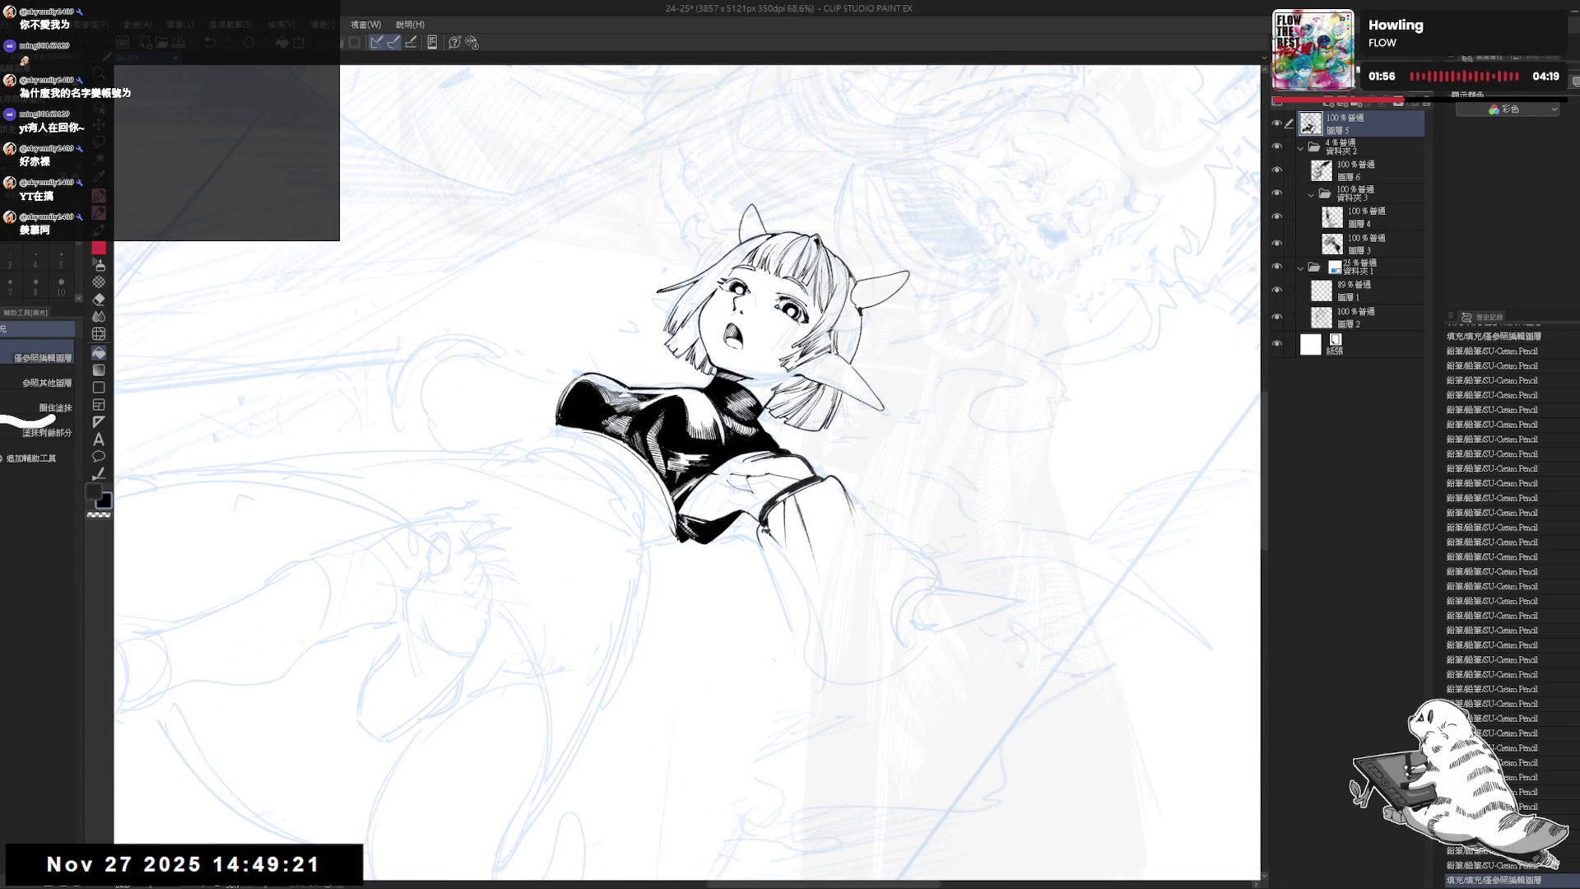
key("e")
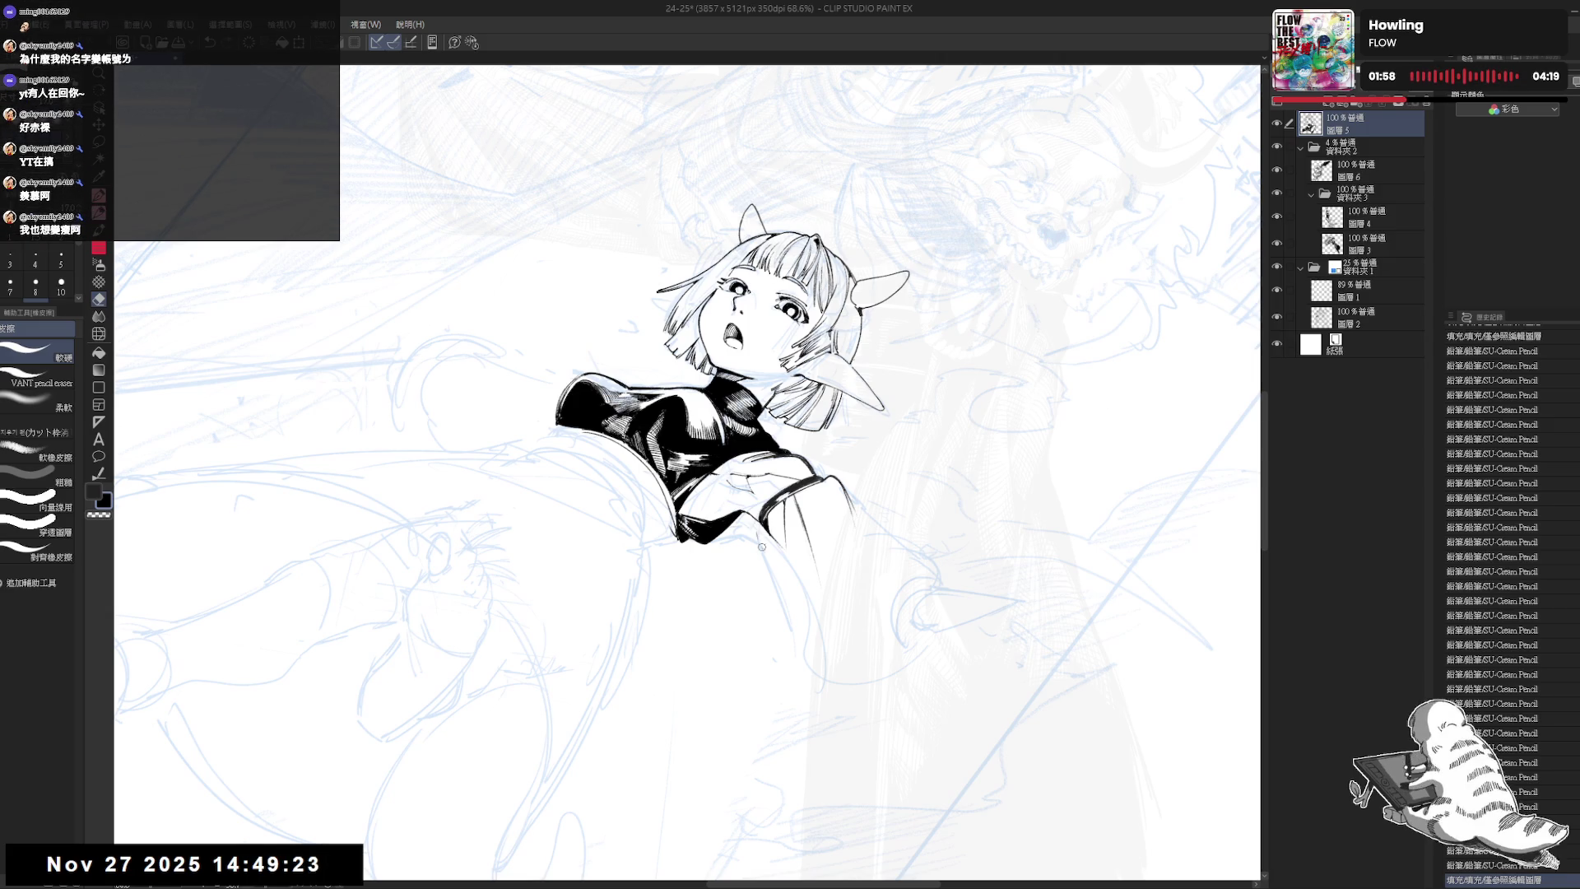
left_click_drag(760, 539, 762, 531)
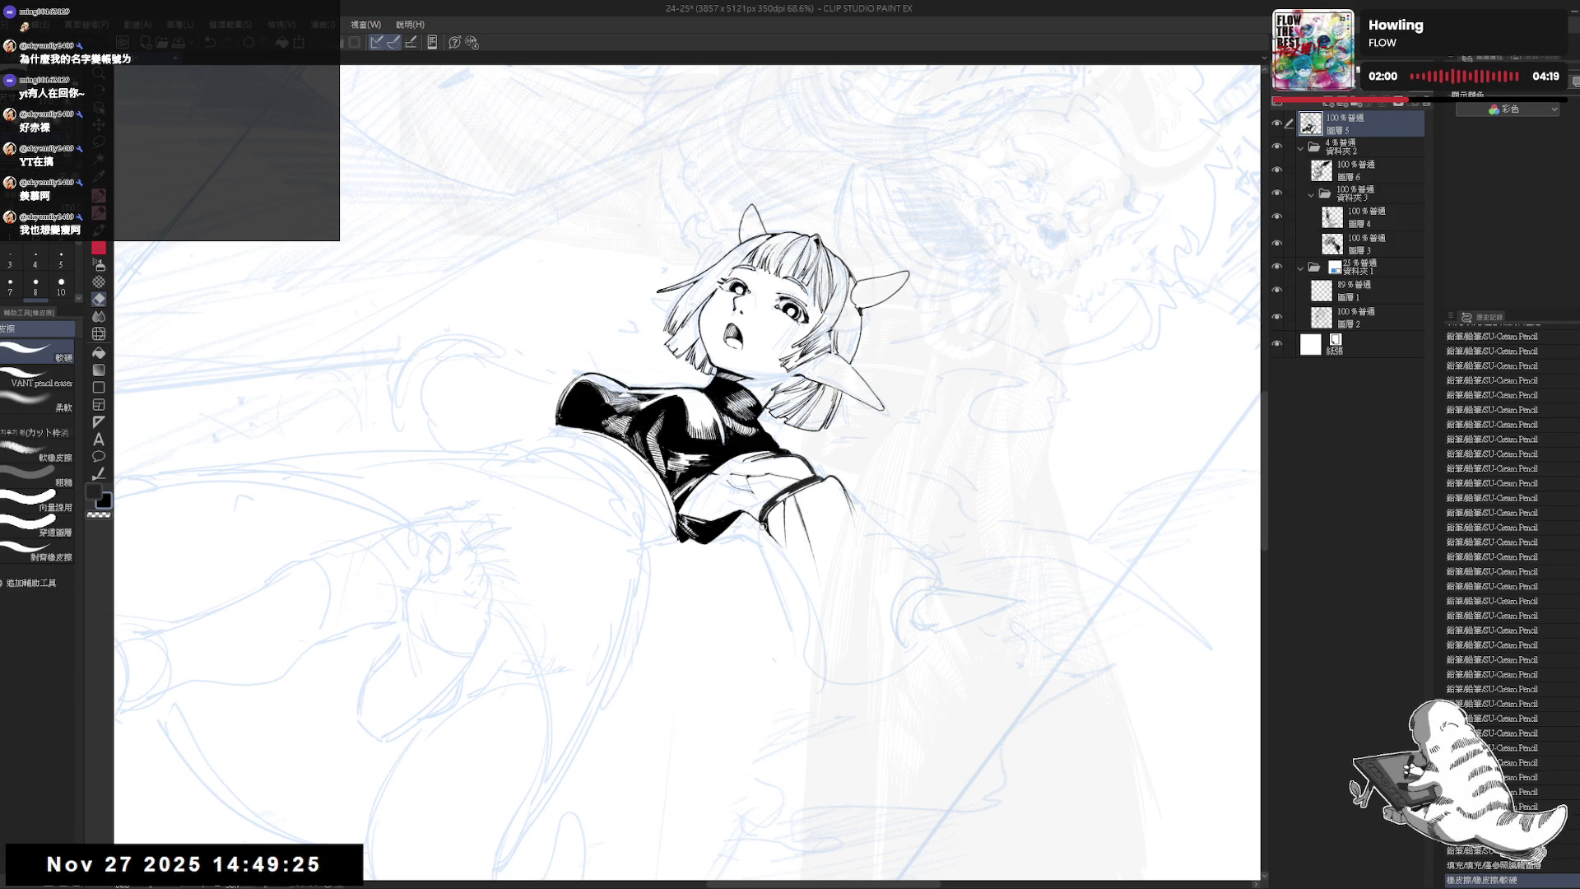
key("p")
left_click(788, 583)
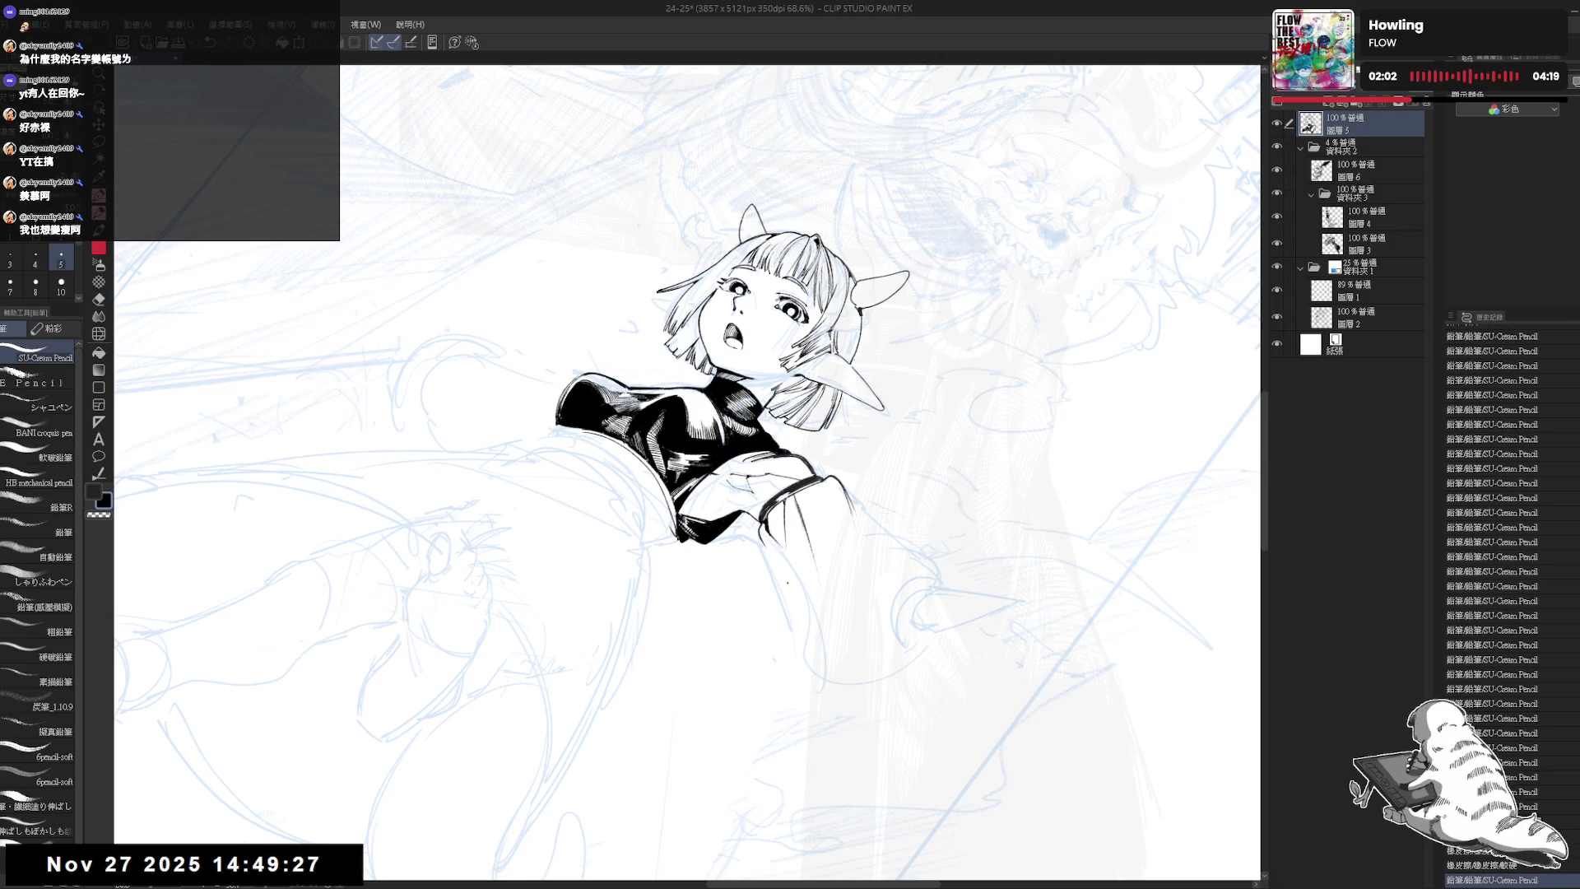
- Mirror the canvas to check the drawing, then rotate it about 40° clockwise
key("h")
key("minus")
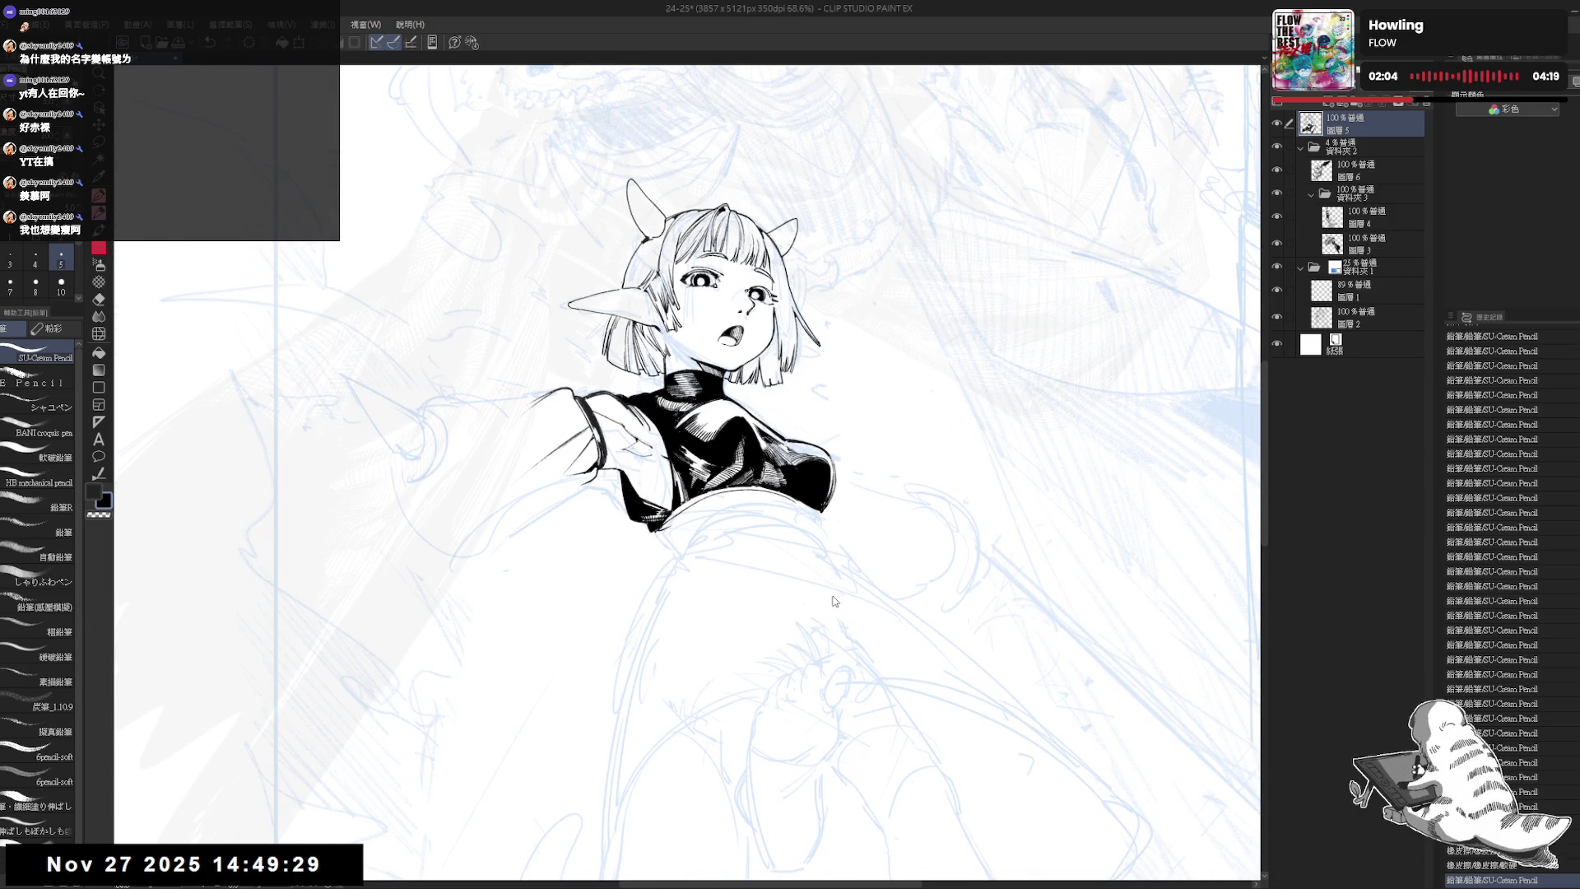
key("h")
key("minus")
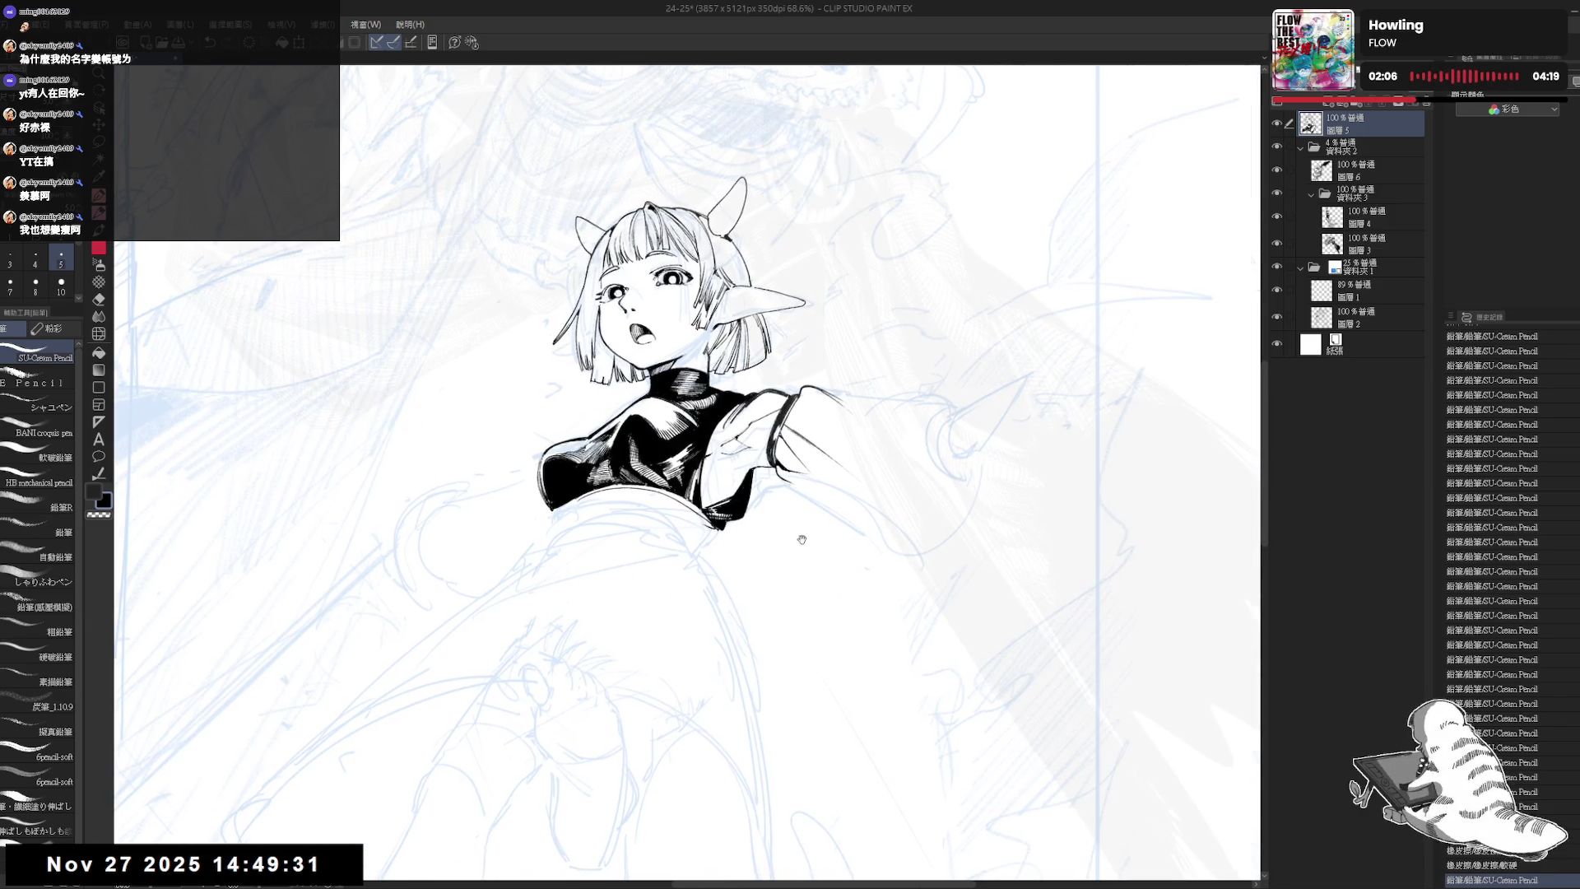
key("asciicircum")
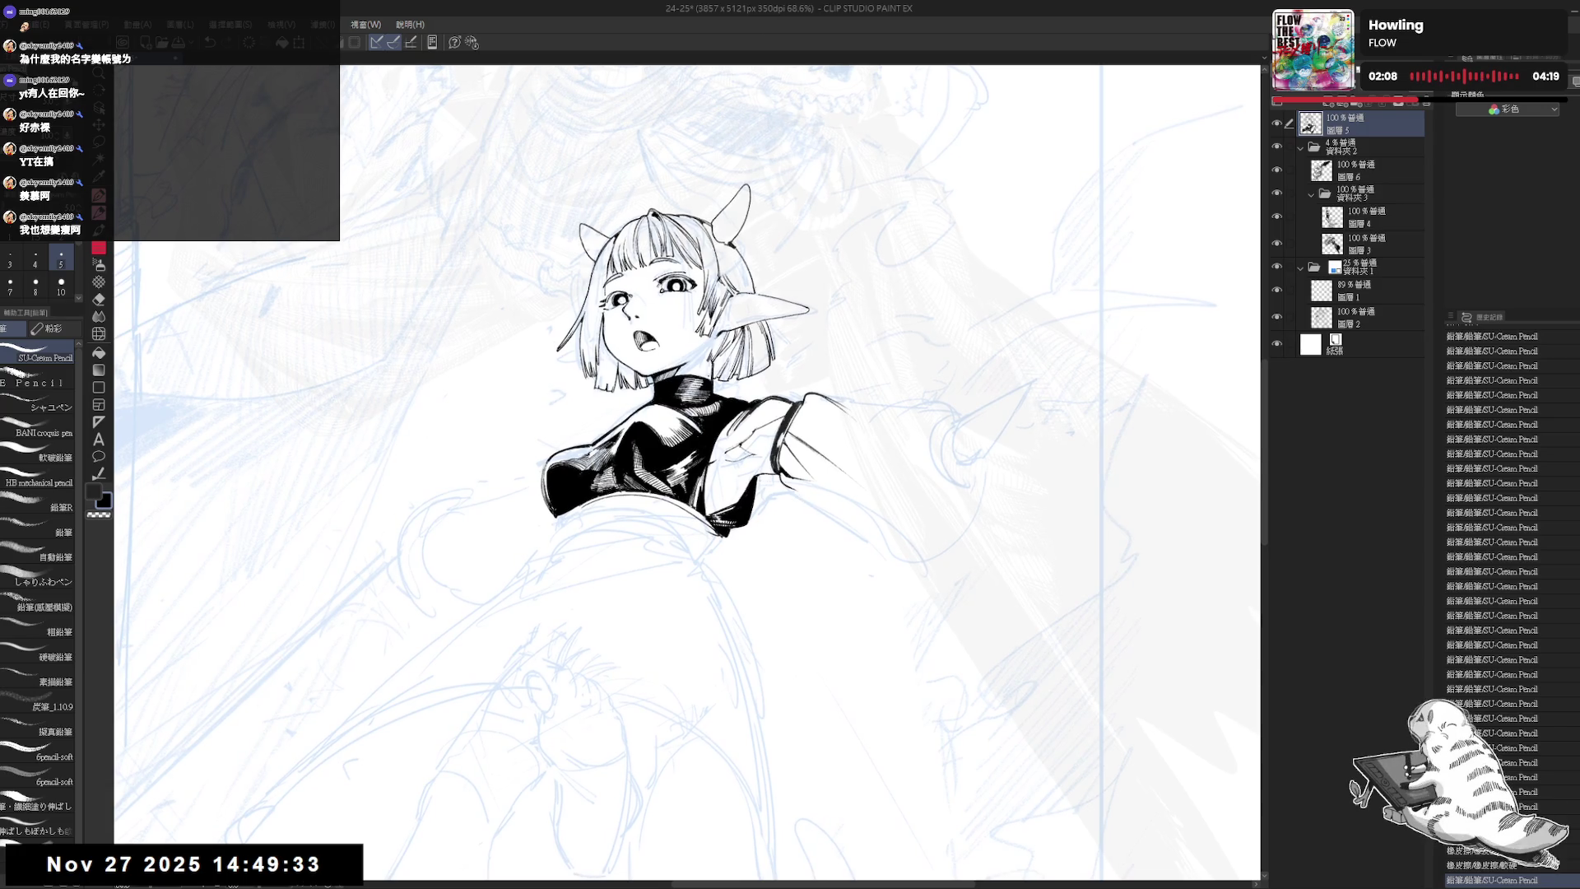
left_click_drag(874, 617, 740, 699)
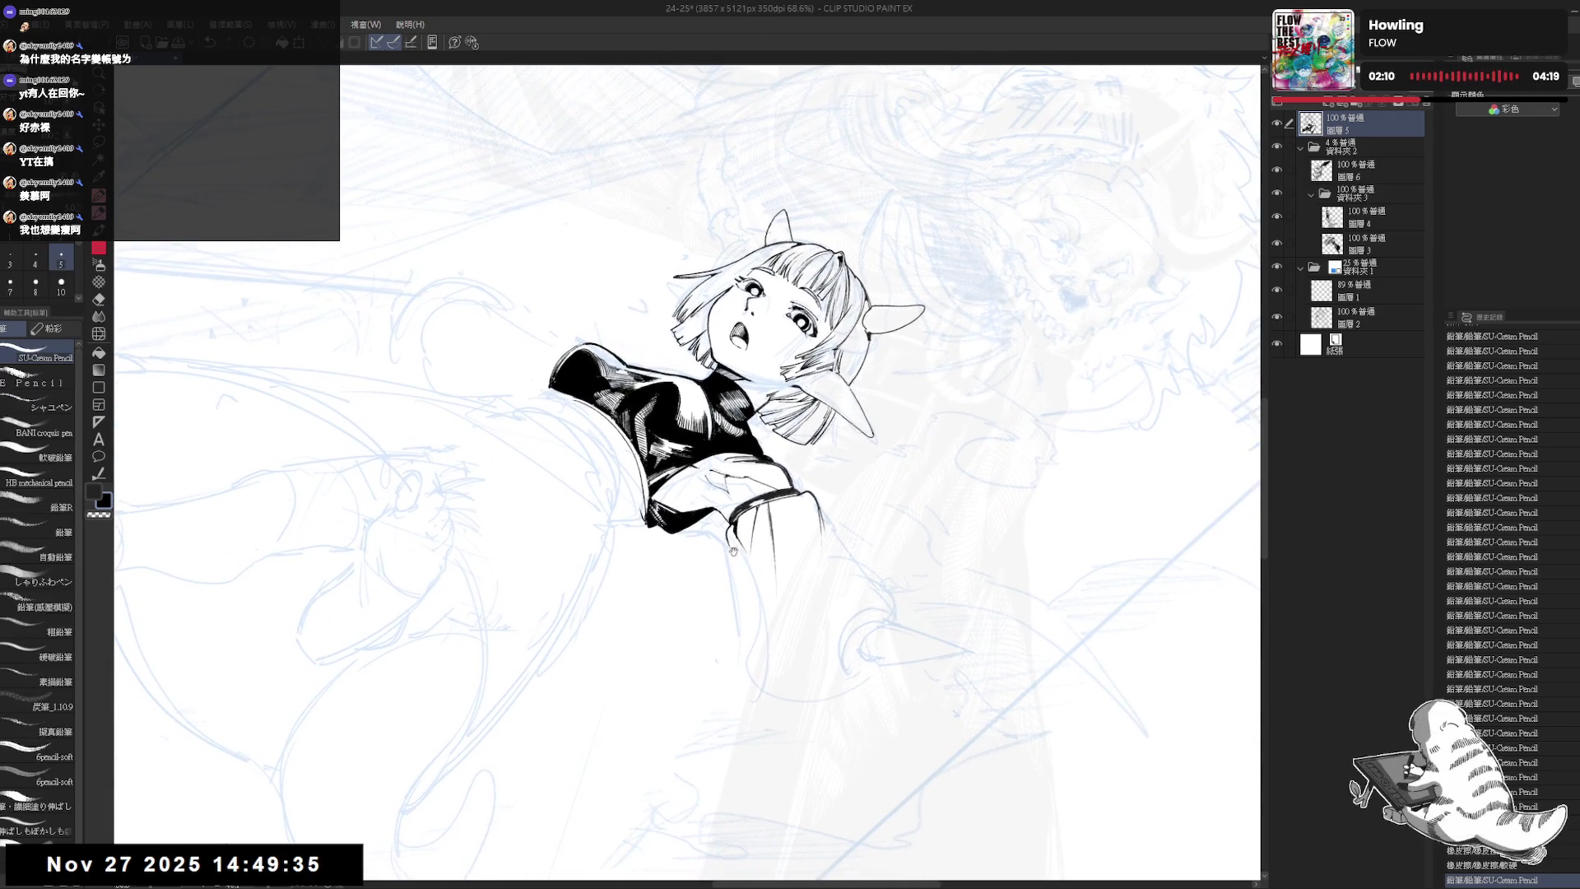
key("e")
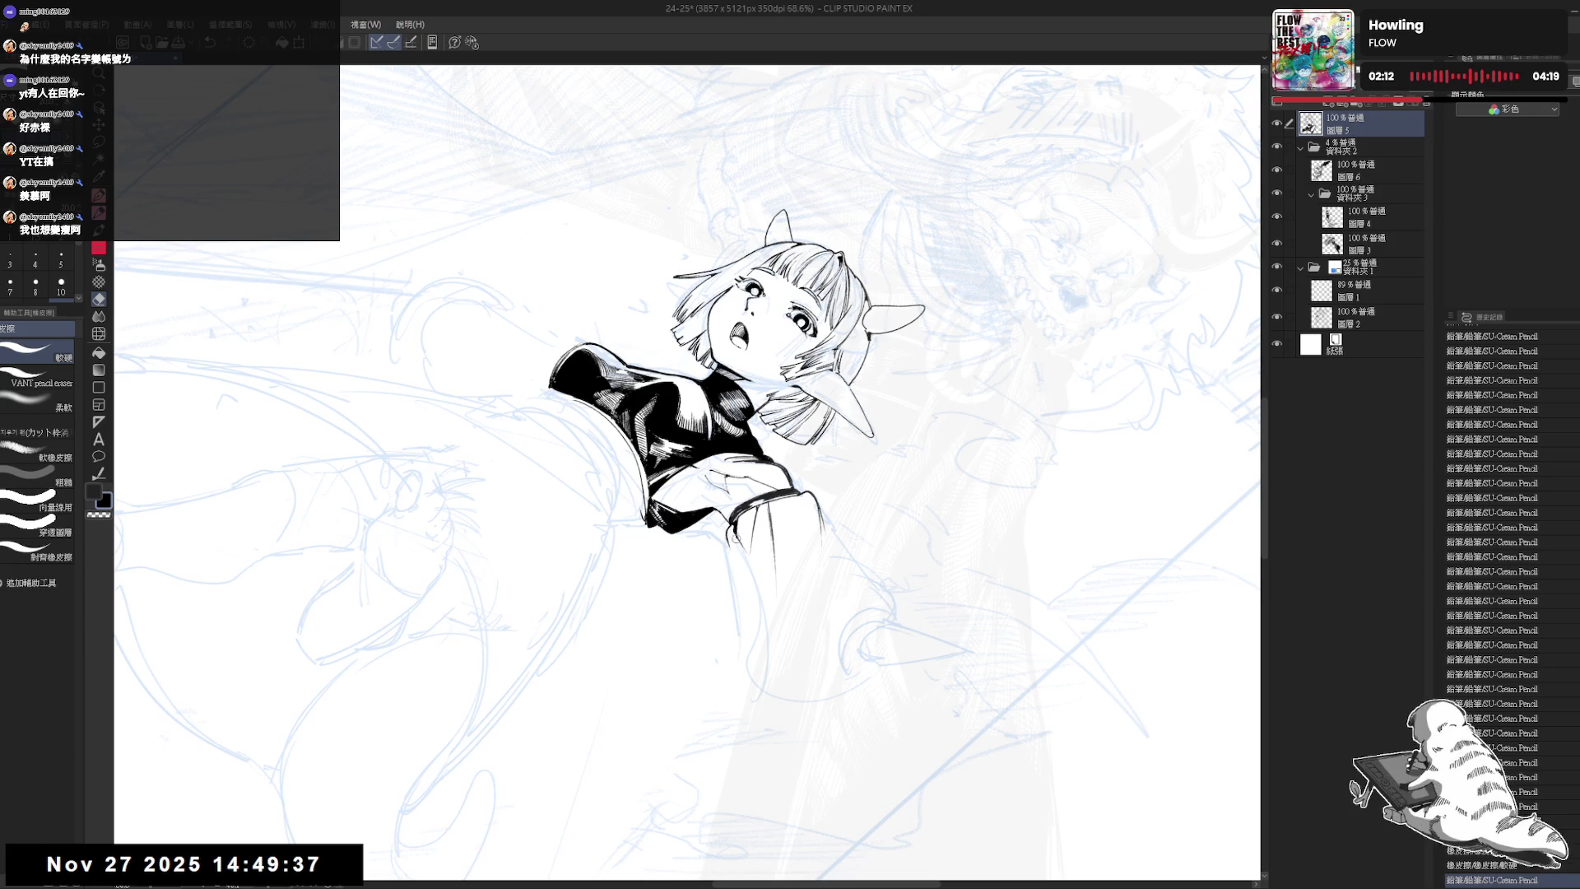
key("p")
- Rotate and pan the canvas to frame the girl's sleeve for inking
mouse_move(824, 698)
left_mouse_down()
mouse_move(833, 536)
mouse_move(802, 617)
mouse_move(724, 683)
left_mouse_up()
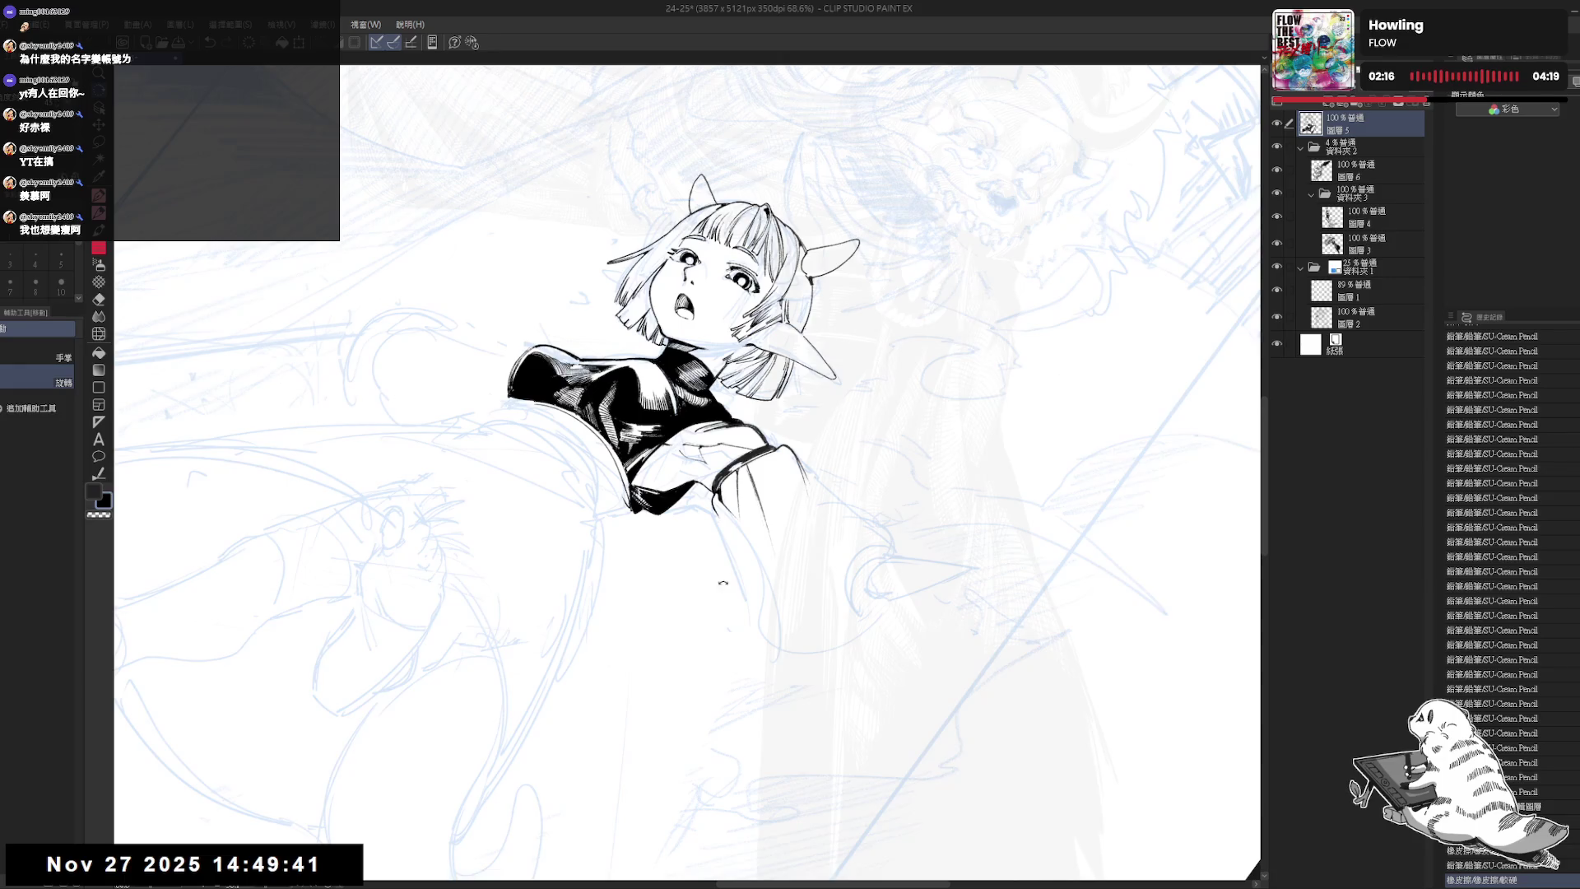
left_click_drag(724, 585, 741, 568)
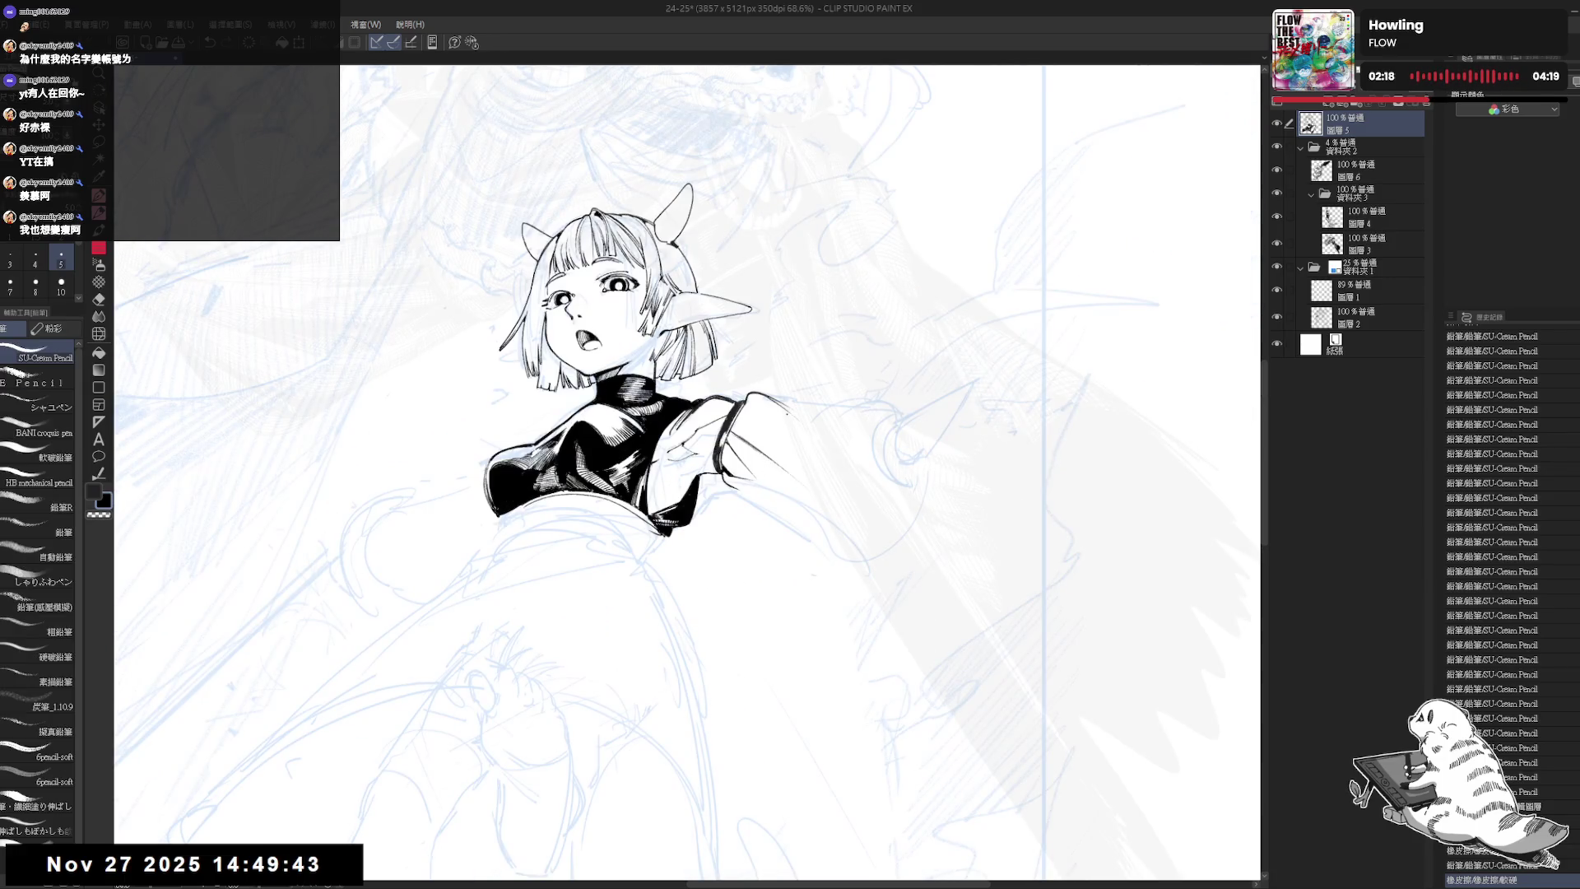
left_click_drag(680, 487, 689, 557)
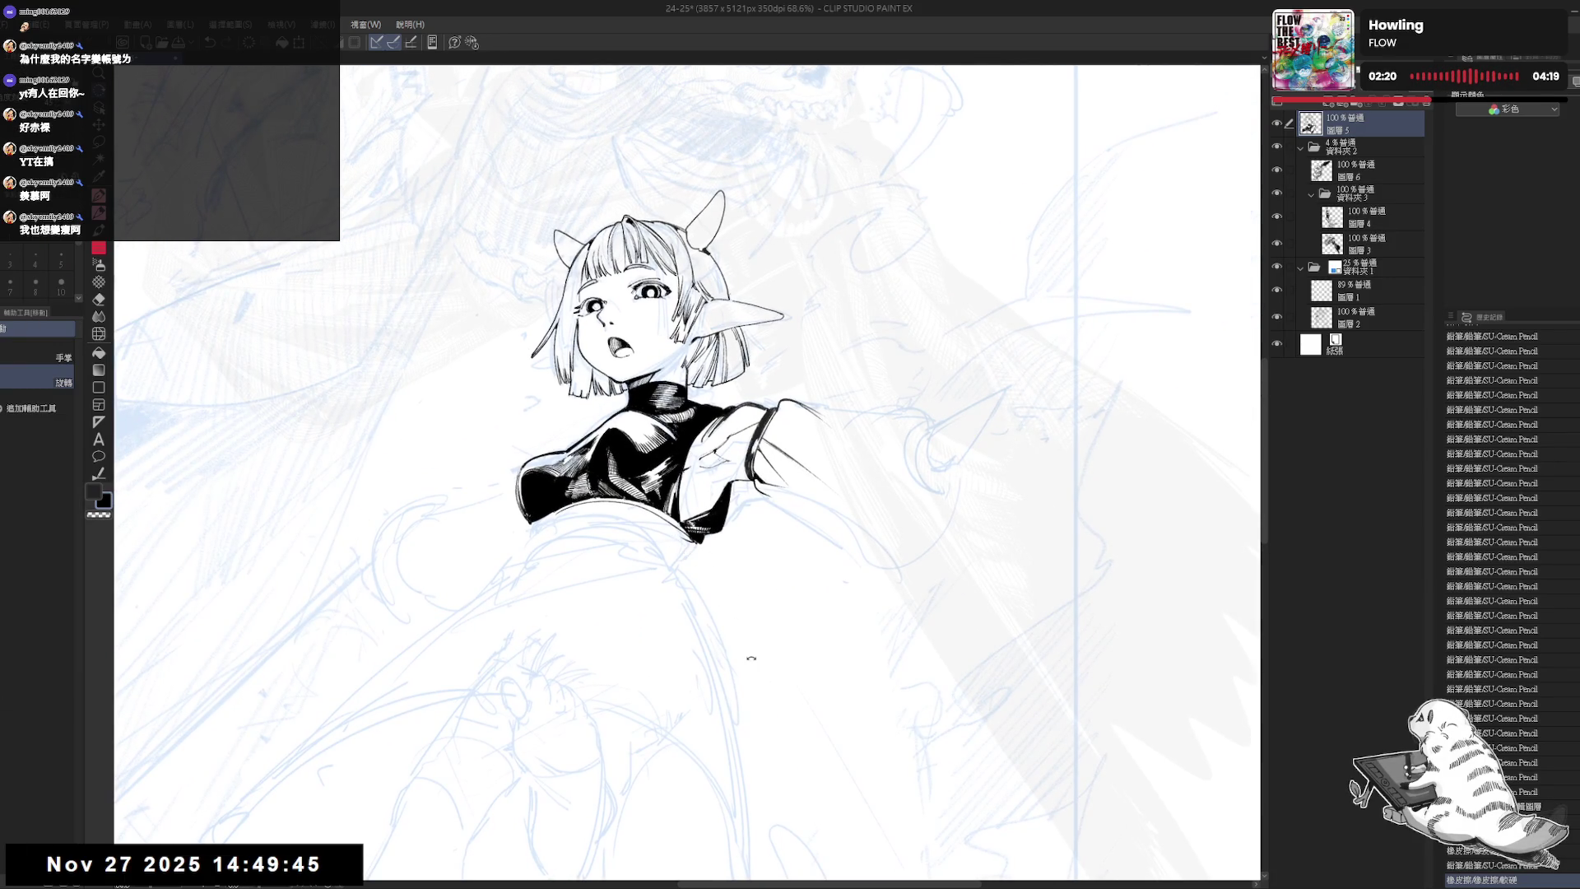
left_click_drag(748, 659, 654, 549)
left_click_drag(739, 607, 733, 433)
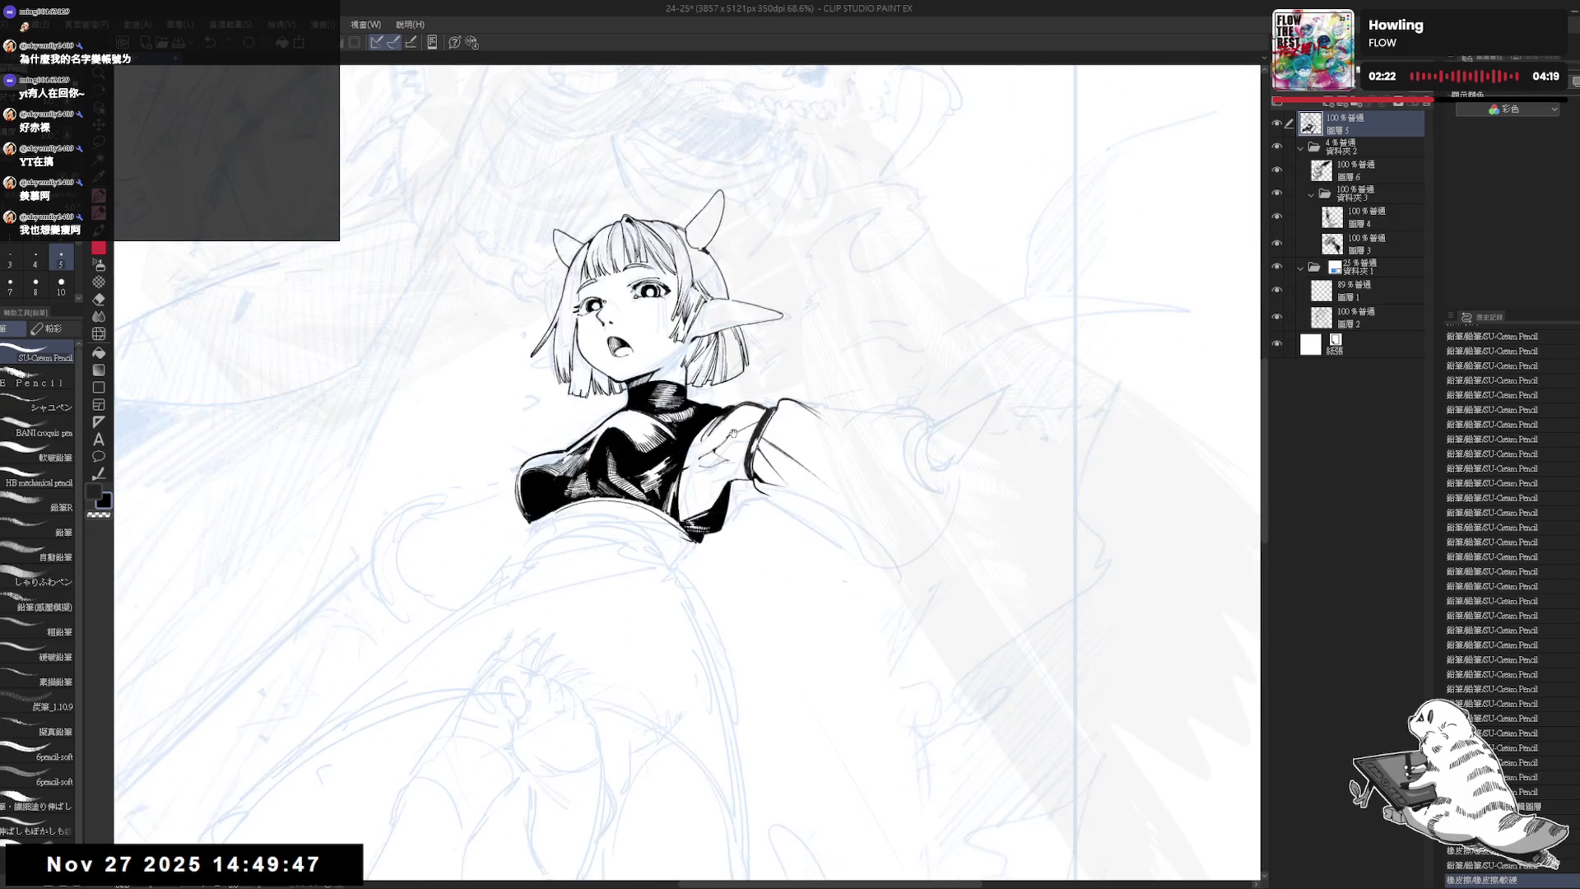
left_click_drag(783, 507, 736, 504)
left_click_drag(708, 561, 729, 571)
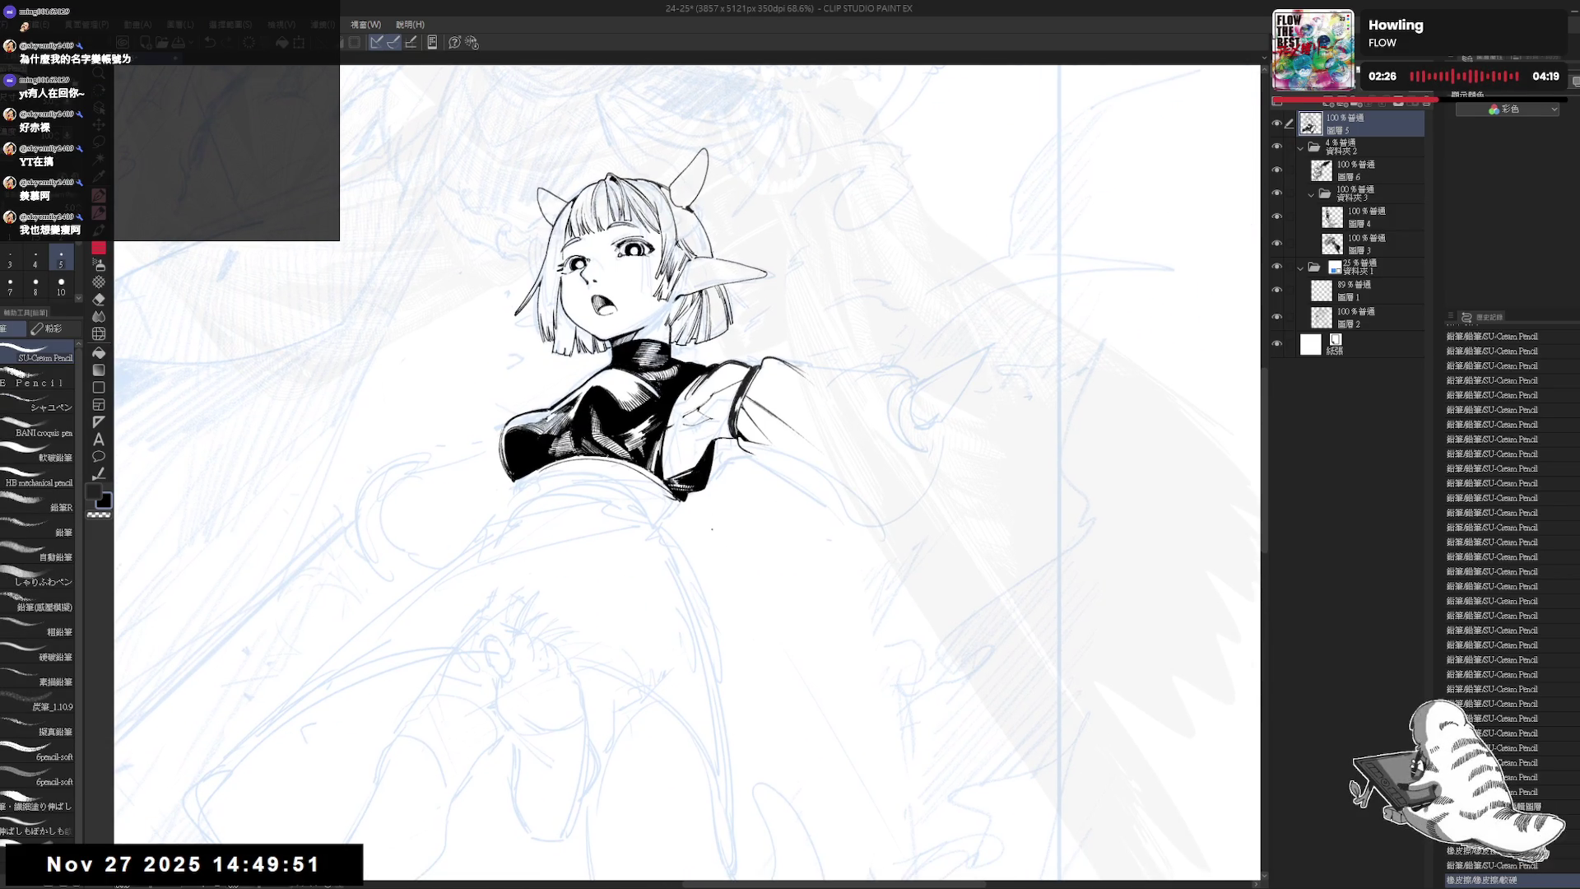
mouse_move(575, 481)
left_mouse_down()
mouse_move(782, 526)
mouse_move(693, 476)
mouse_move(736, 516)
mouse_move(748, 508)
left_mouse_up()
- Draw a first line from the sleeve down to the right, undo it, and reset rotation
key("r")
key("ctrl+z")
mouse_move(682, 460)
left_mouse_down()
mouse_move(753, 510)
mouse_move(736, 516)
mouse_move(843, 571)
left_mouse_up()
key("ctrl+z")
key("ctrl+z")
key("minus")
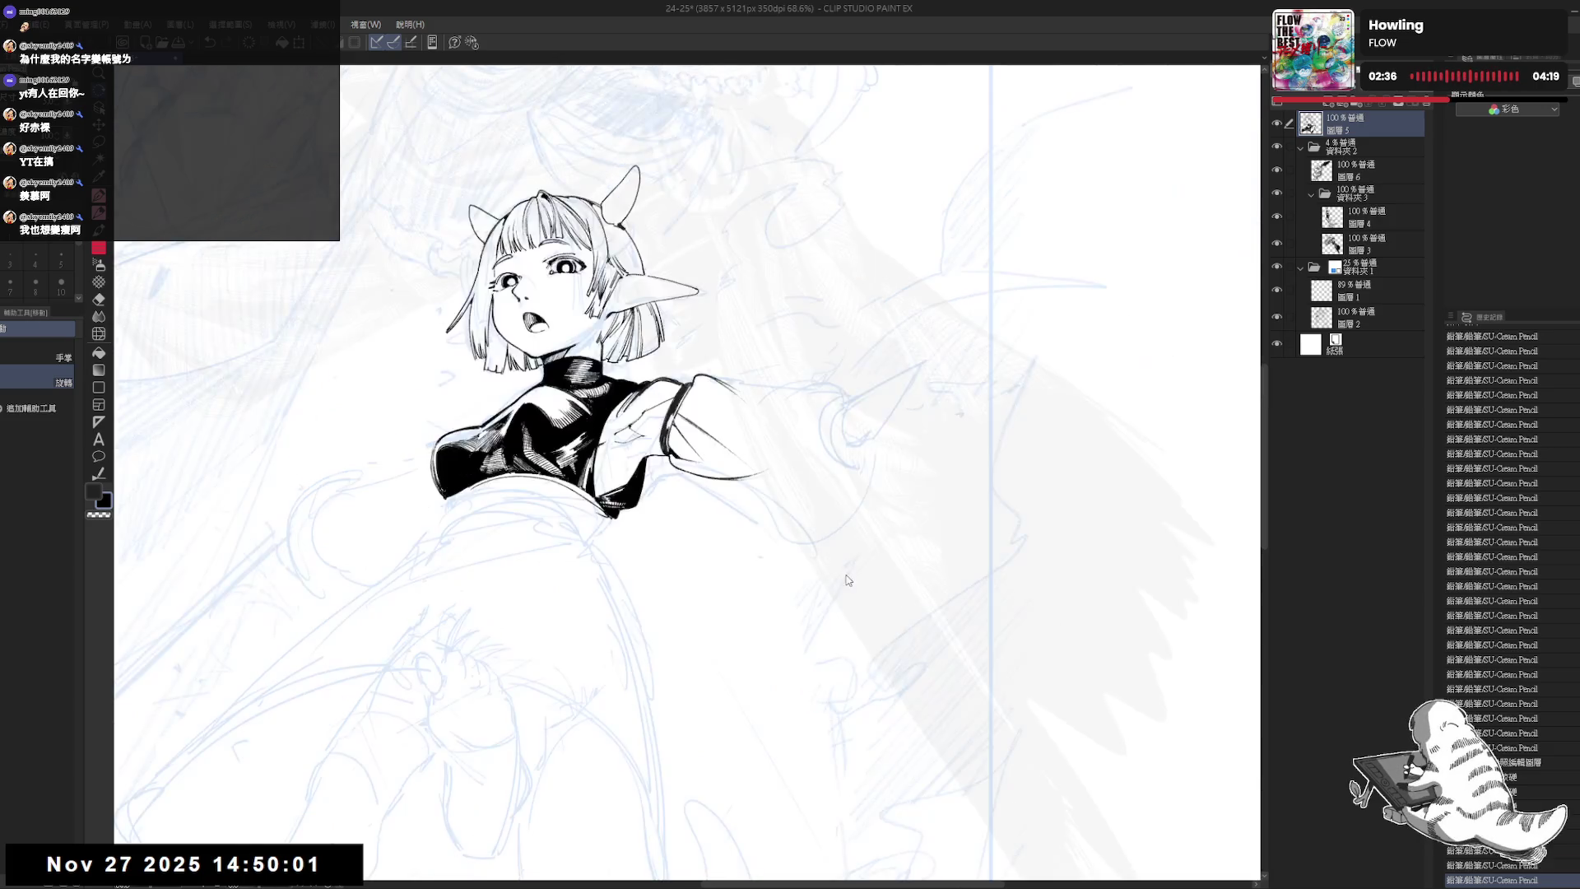
- Reset the canvas rotation, zoom out and pan to review the drawing
key("asciicircum")
key("minus")
key("minus")
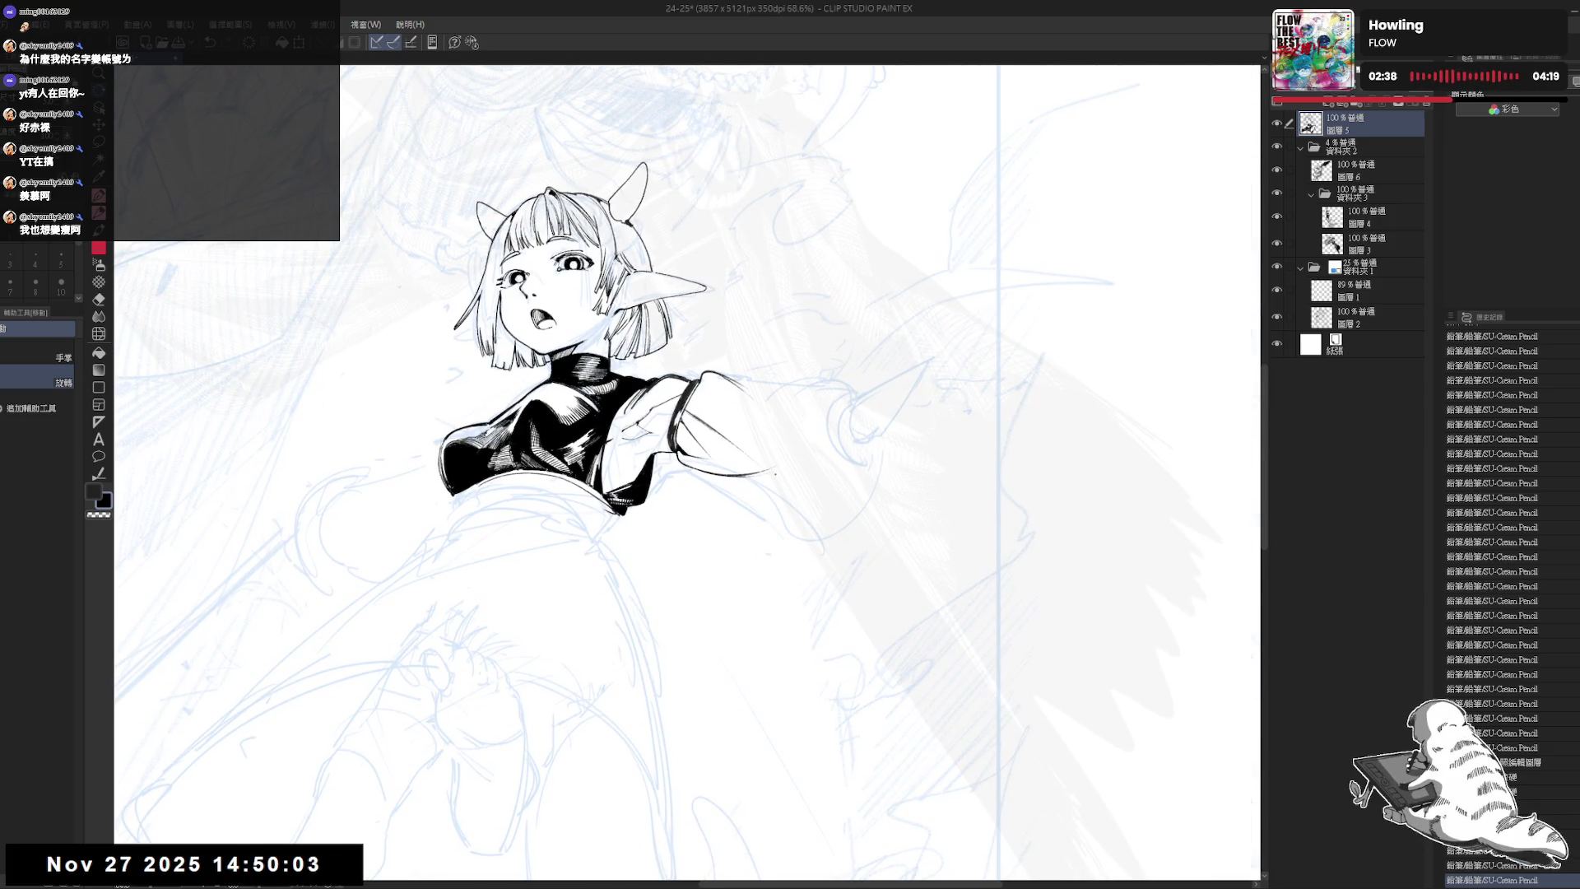
scroll(775, 474, "down", 3)
mouse_move(794, 502)
left_mouse_down()
mouse_move(776, 427)
mouse_move(799, 444)
left_mouse_up()
scroll(800, 456, "down", 1)
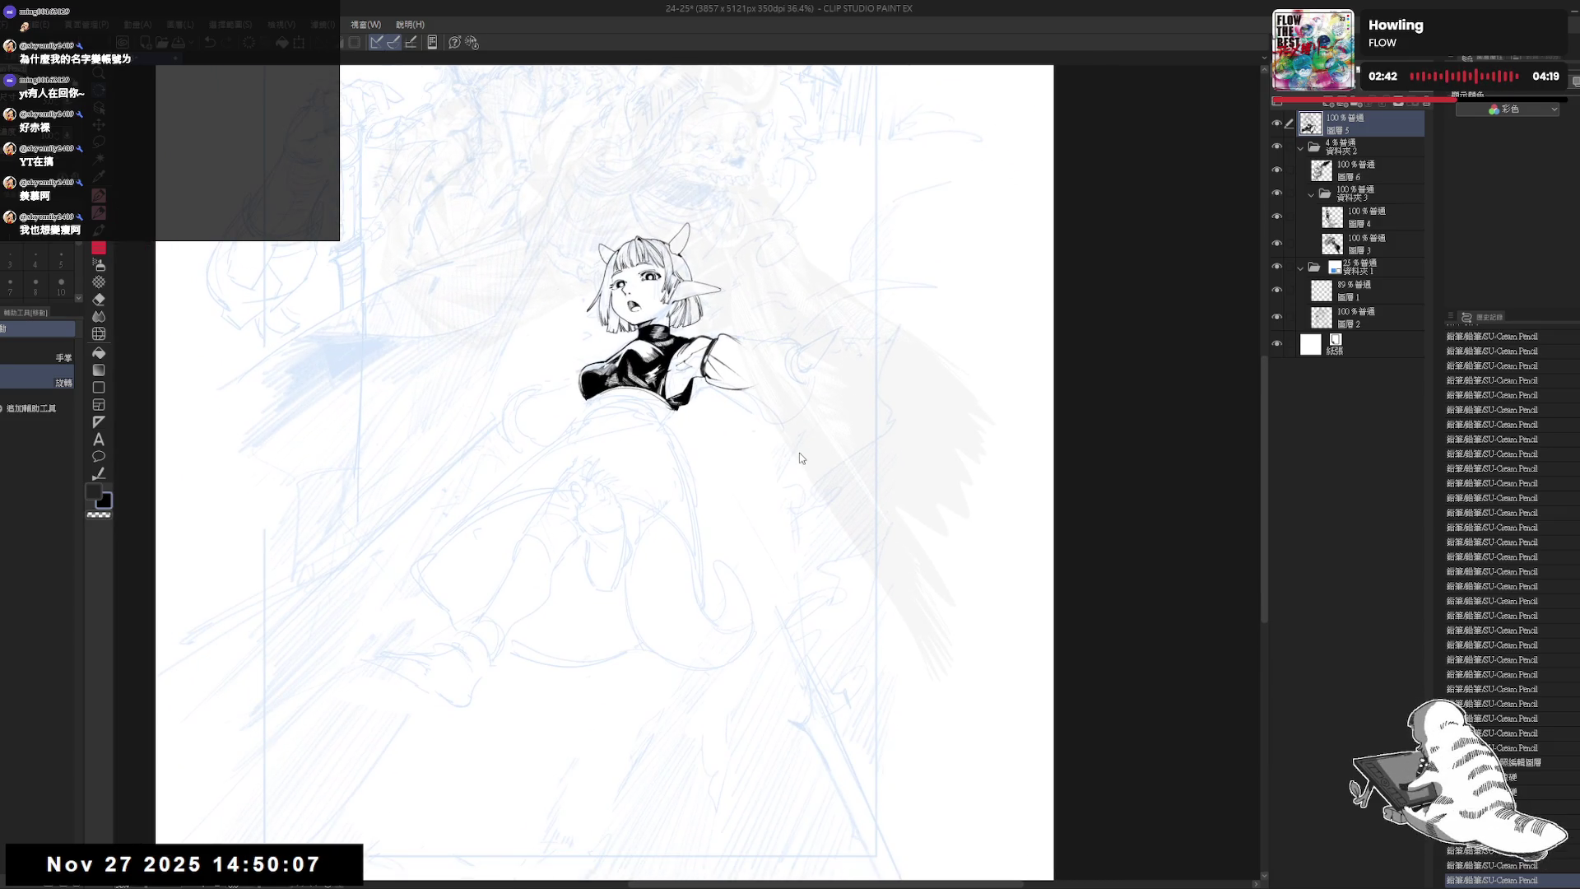
key("minus")
key("asciicircum")
left_click_drag(725, 387, 753, 435)
scroll(753, 434, "up", 3)
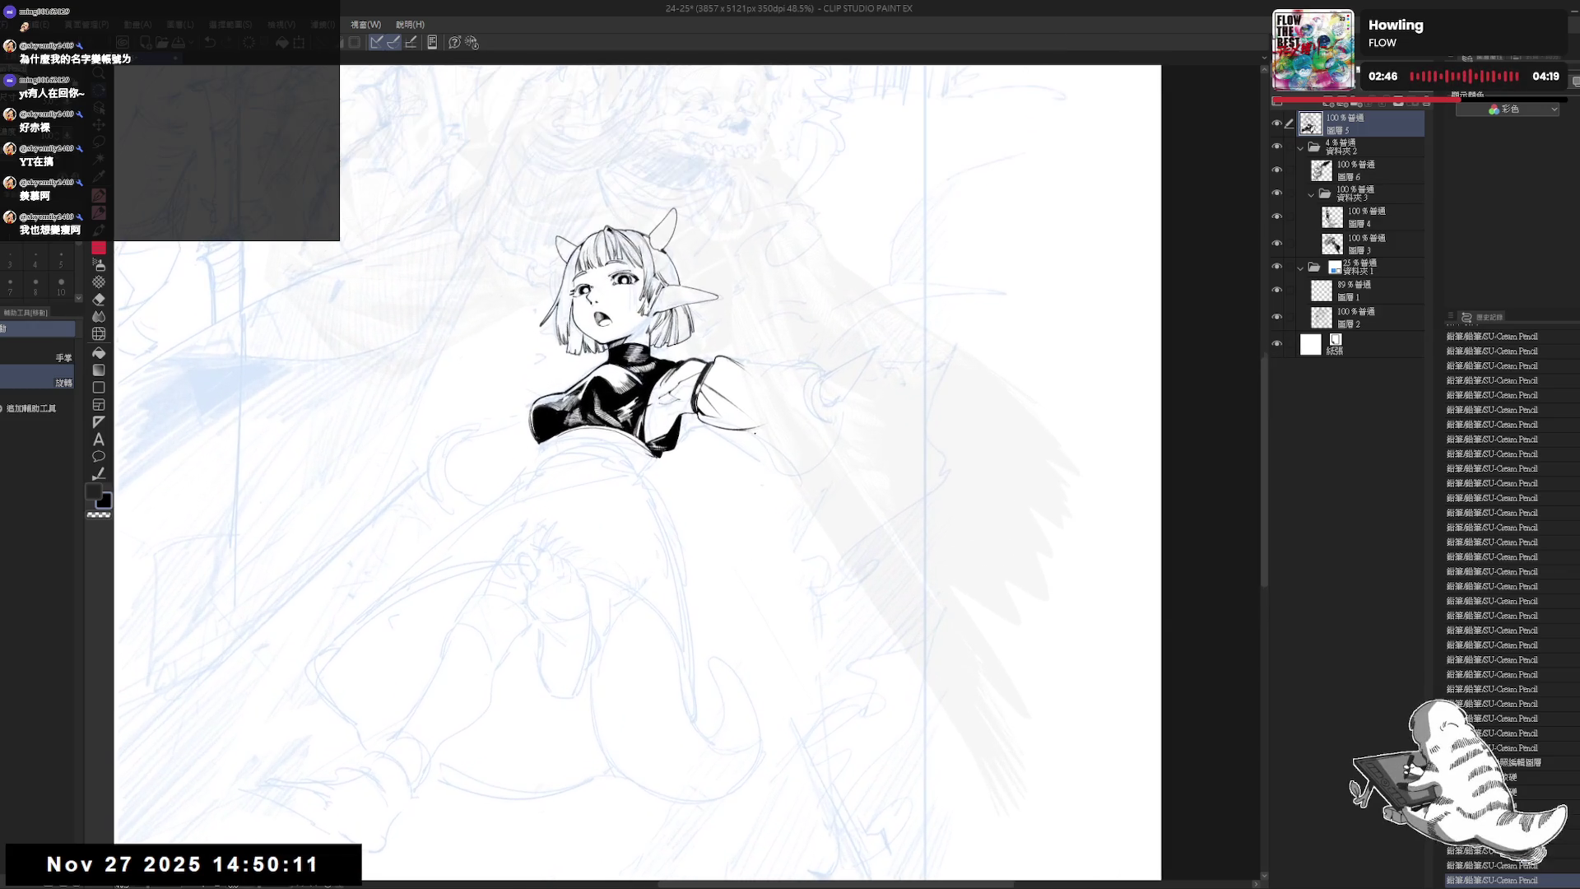
- Tilt the canvas, undo the last pencil stroke and add a small replacement stroke
mouse_move(753, 358)
left_mouse_down()
mouse_move(773, 395)
mouse_move(779, 620)
mouse_move(732, 588)
mouse_move(744, 557)
left_mouse_up()
key("e")
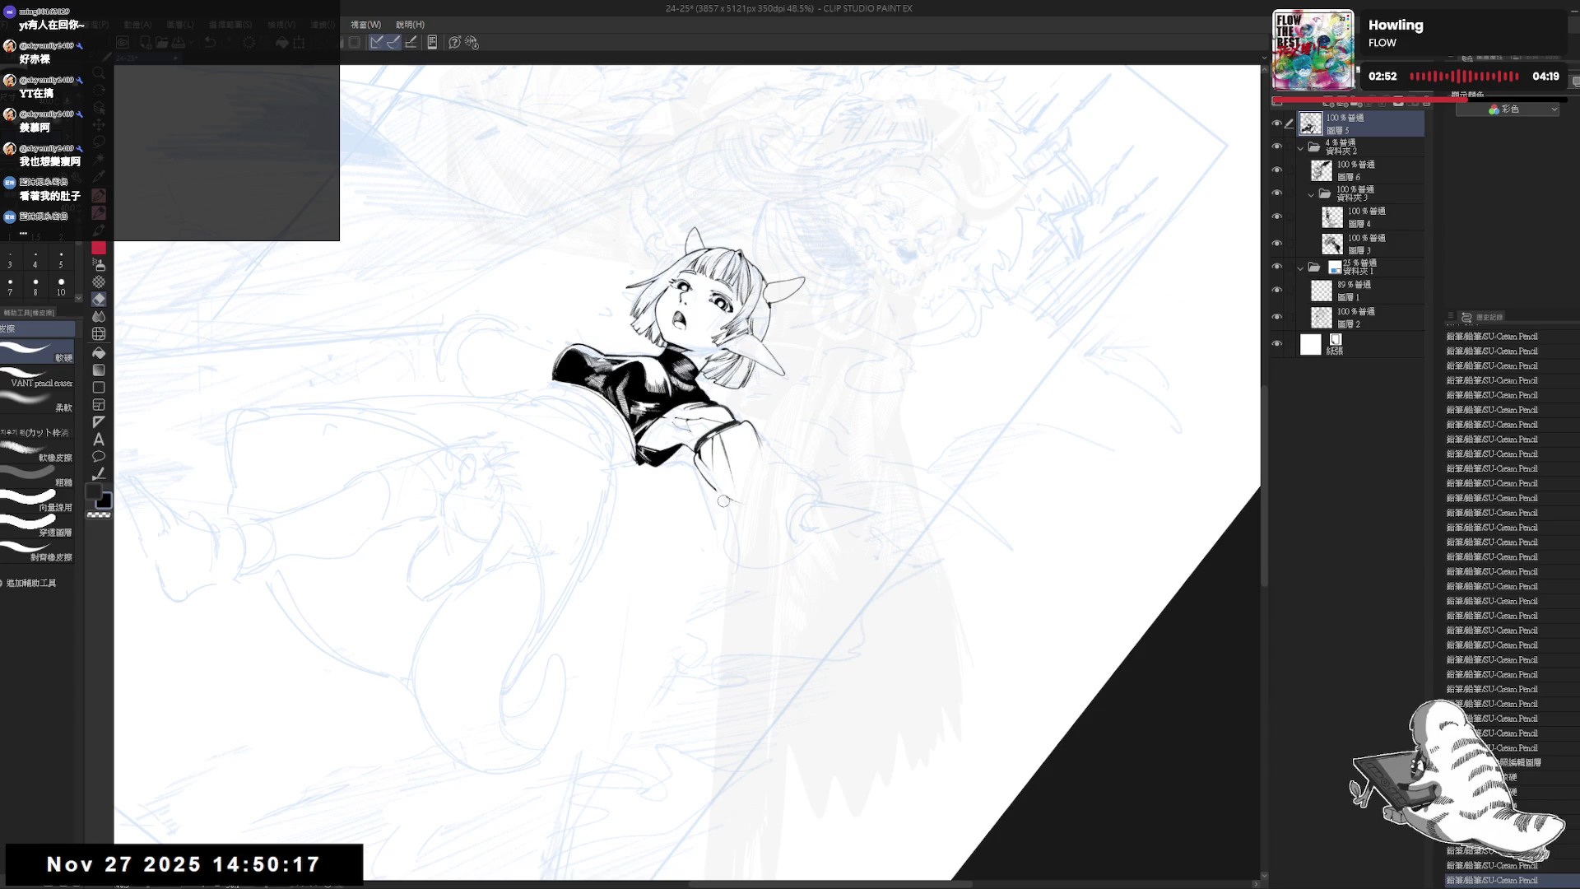
key("r")
mouse_move(732, 503)
left_mouse_down()
mouse_move(751, 599)
mouse_move(768, 575)
mouse_move(721, 658)
left_mouse_up()
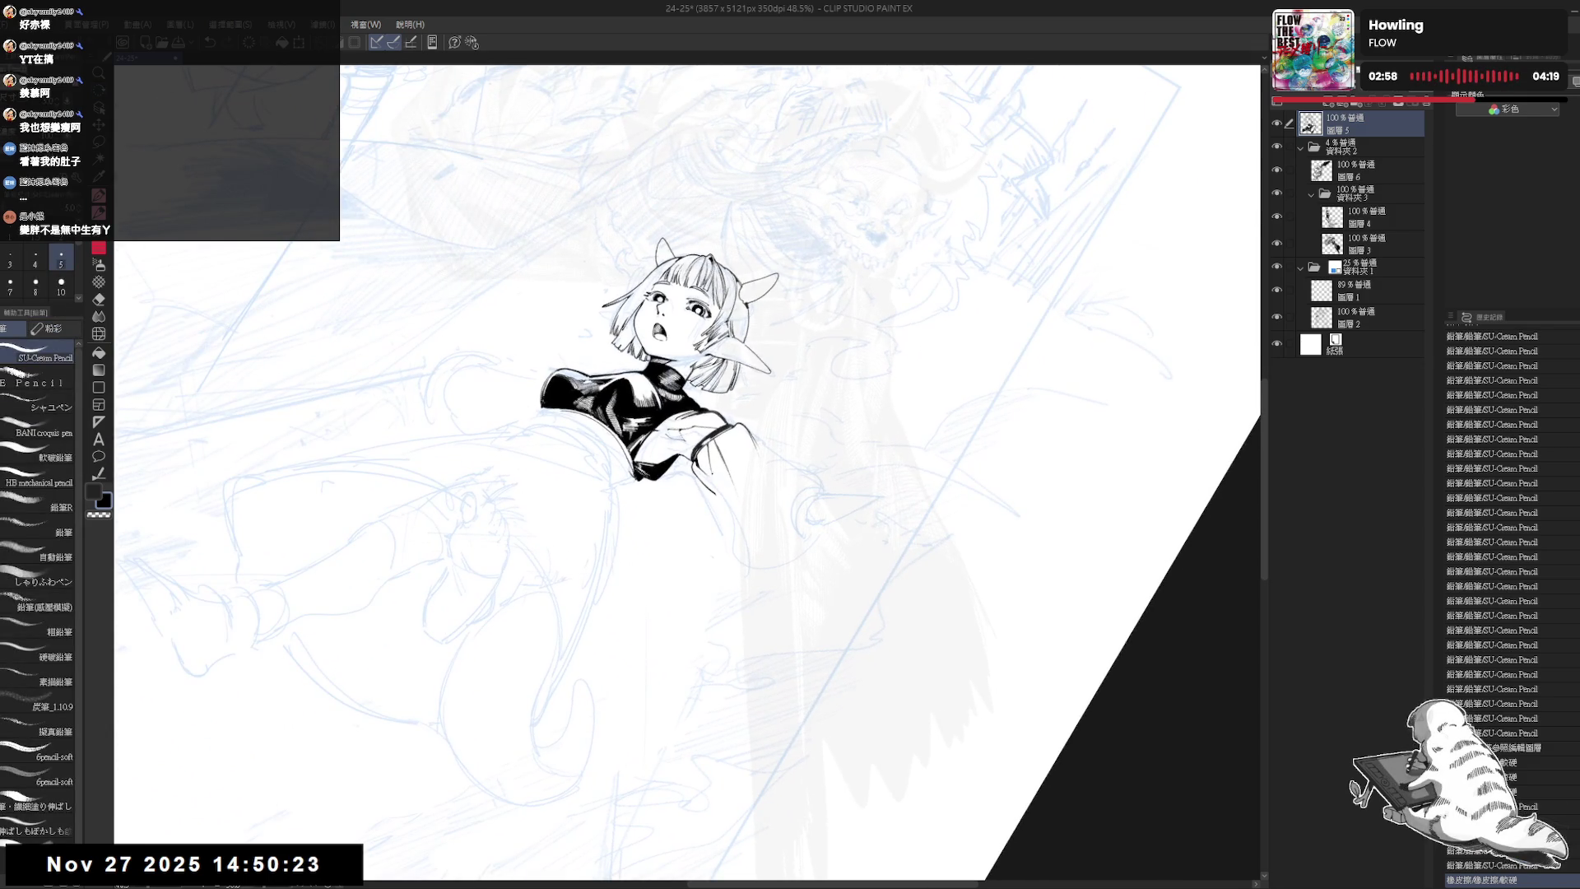
key("ctrl+z")
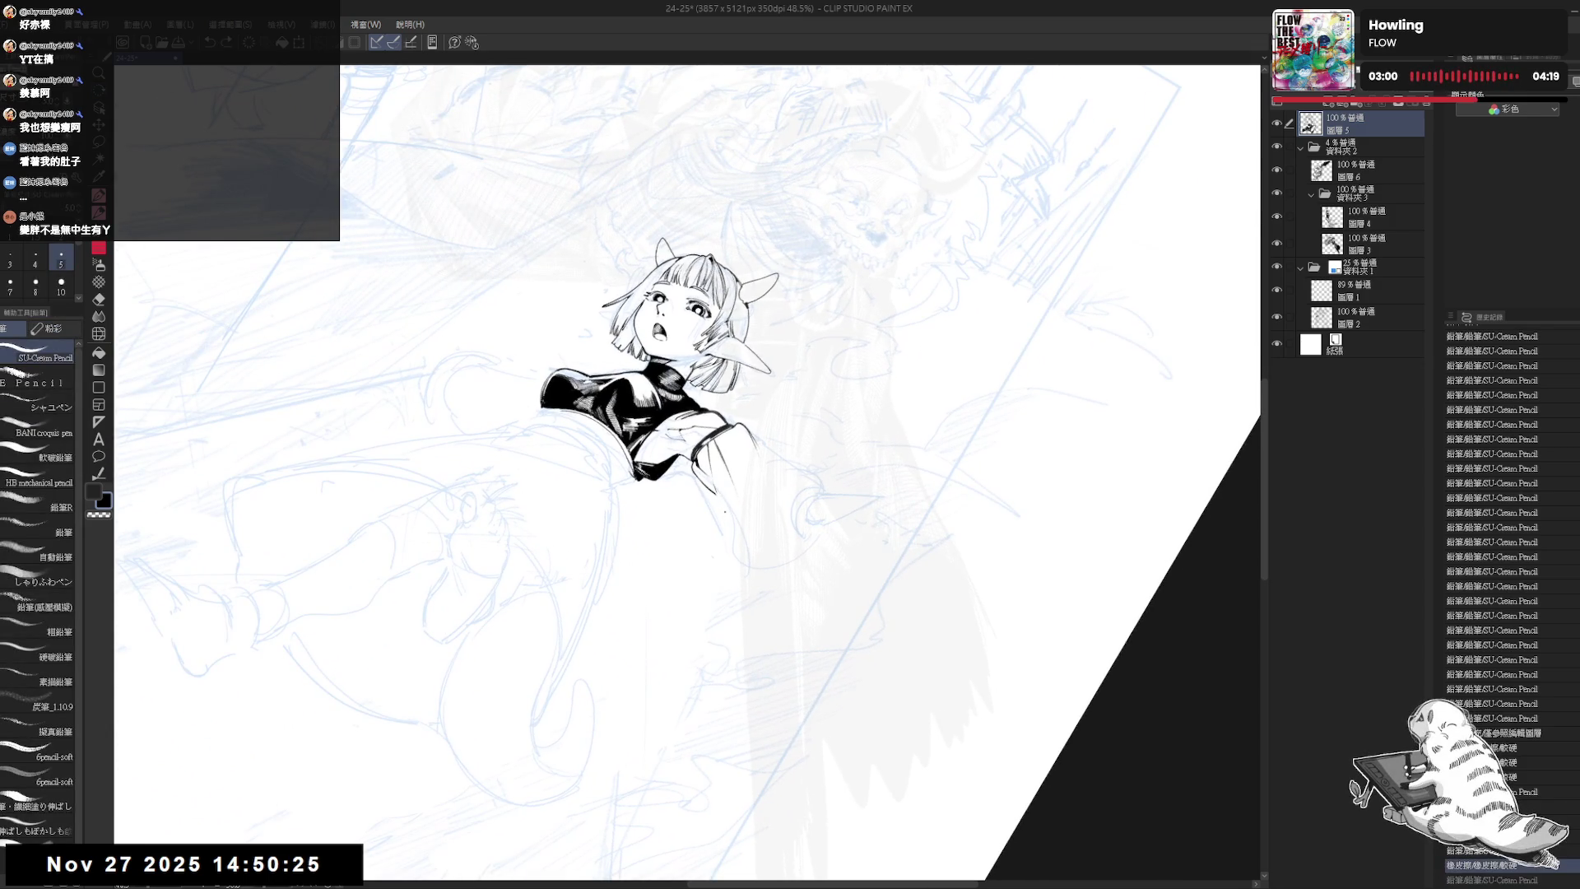
left_click_drag(691, 345, 700, 354)
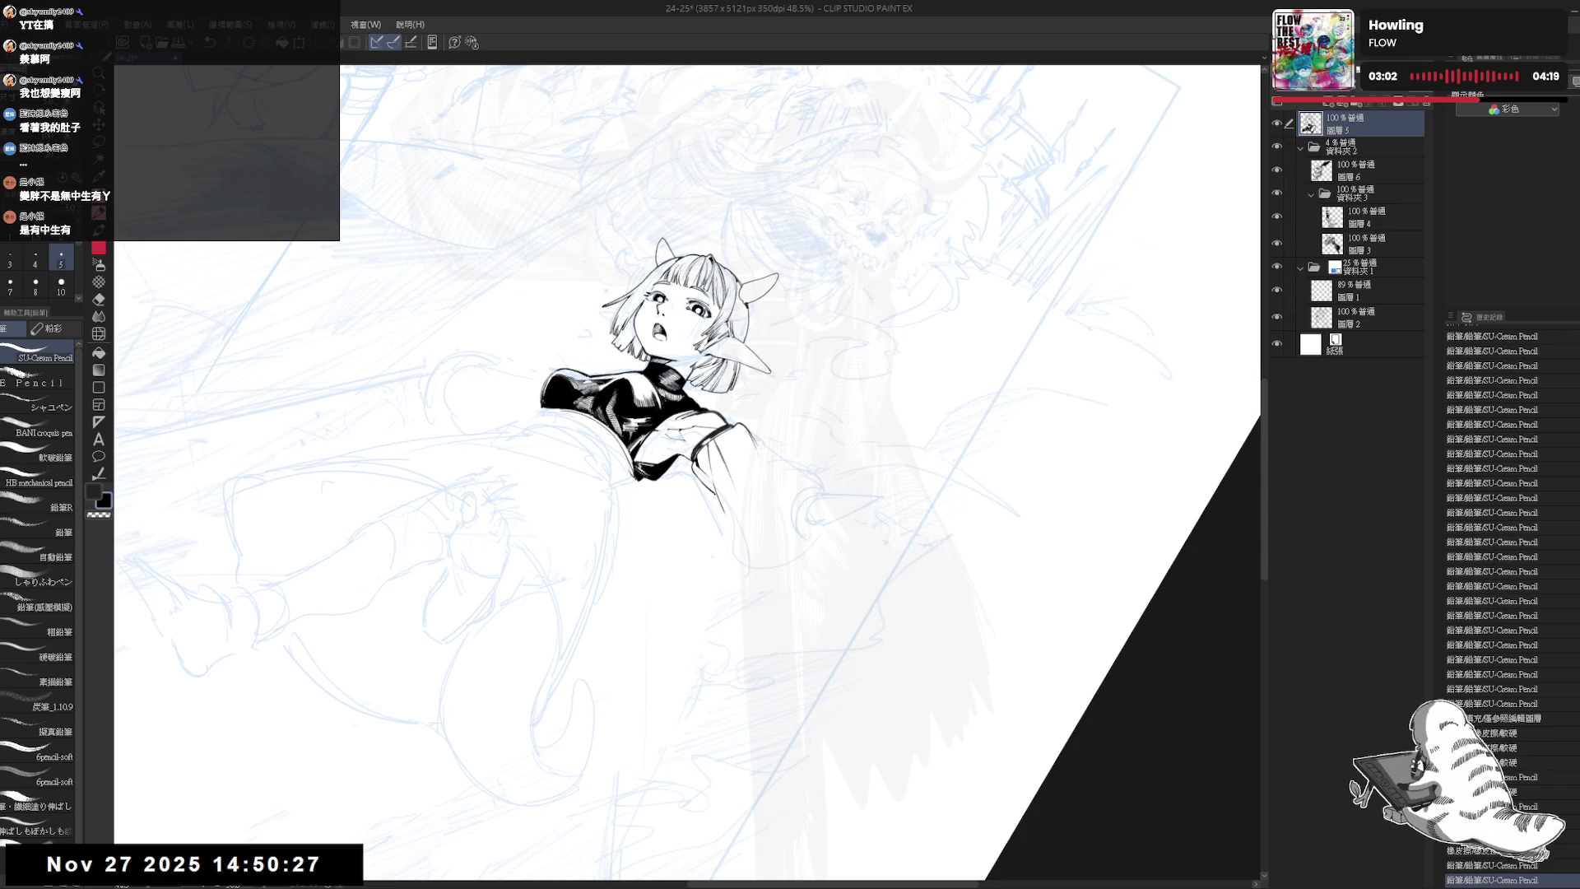
- Reset rotation to upright and mirror the view to check the figure
key("ctrl+at")
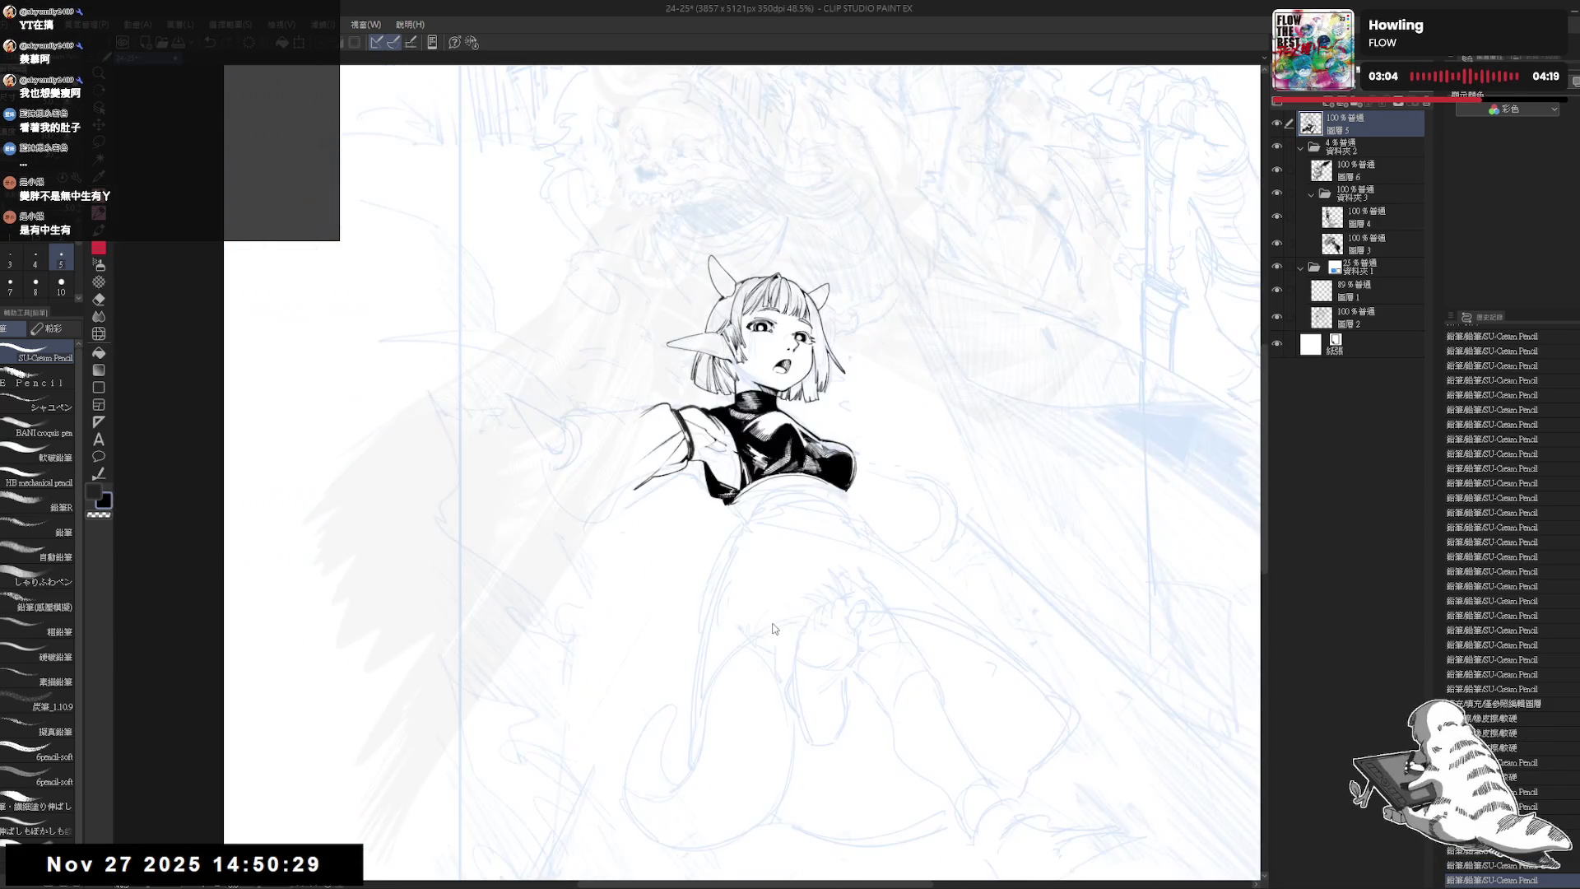
key("h")
left_click_drag(766, 466, 775, 466)
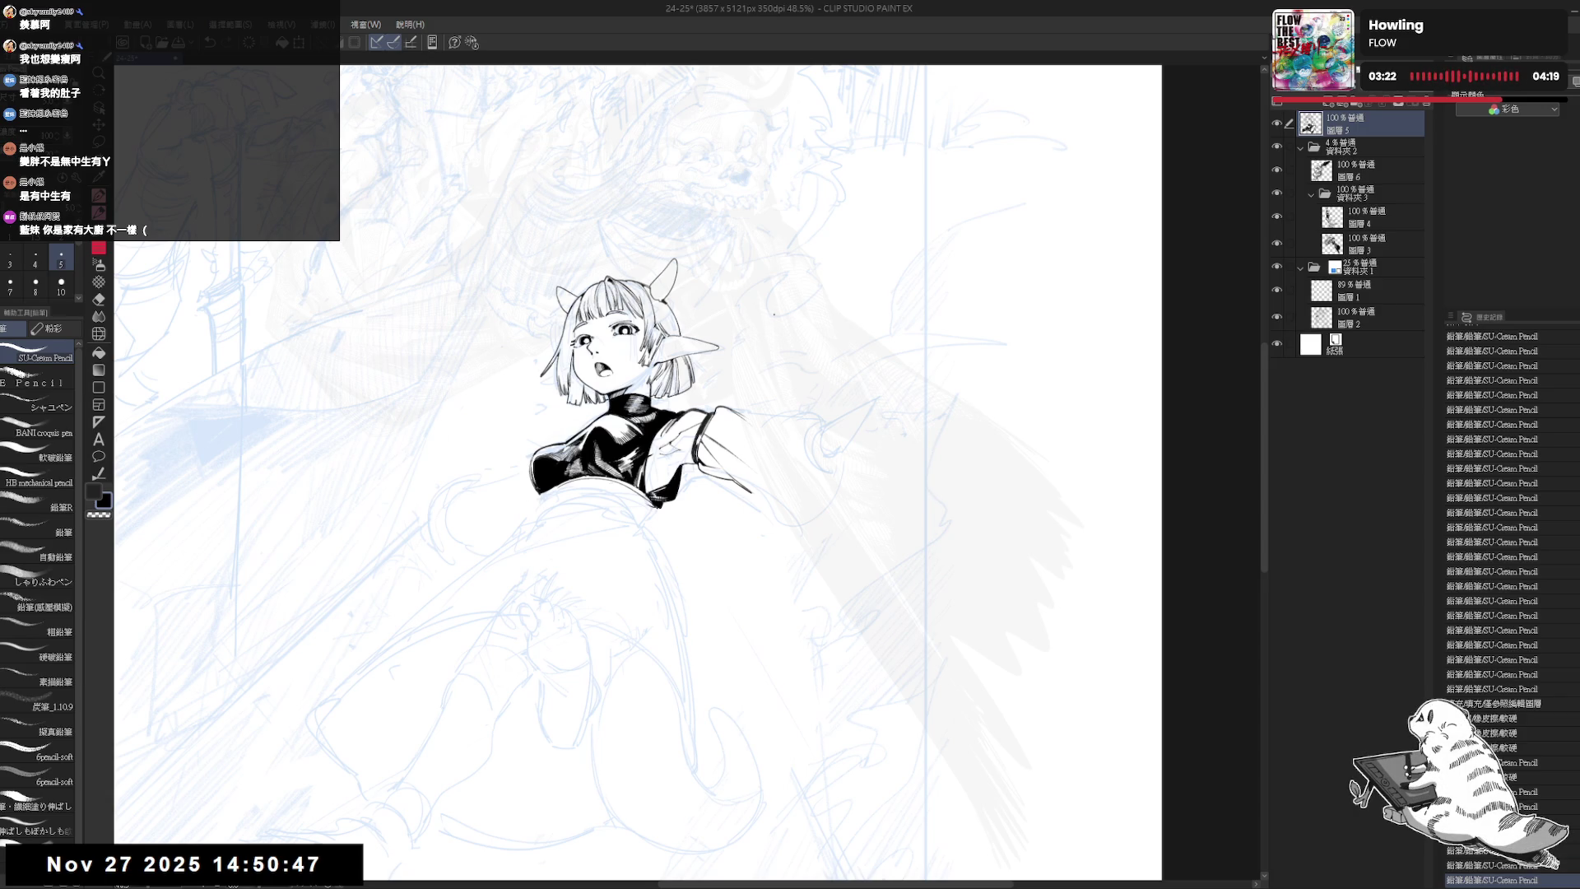
left_click_drag(783, 461, 766, 444)
- Try several short sleeve strokes with the SU-Cream Pencil, undoing each one
mouse_move(752, 560)
left_mouse_down()
mouse_move(769, 502)
mouse_move(729, 434)
left_mouse_up()
key("p")
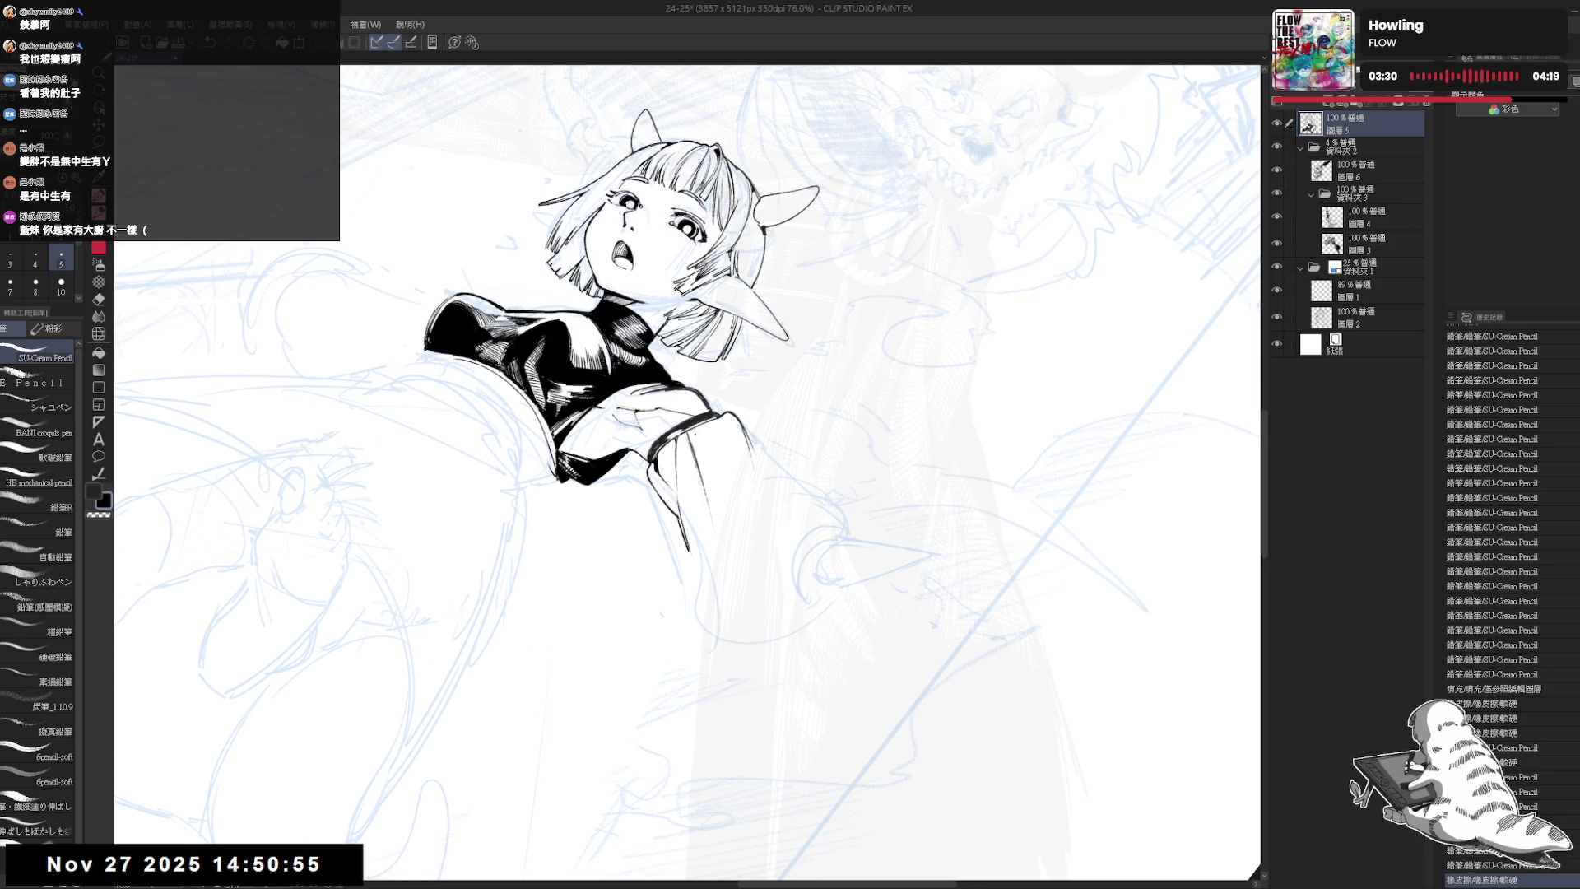
key("ctrl+at")
left_click_drag(691, 416, 746, 455)
key("ctrl+z")
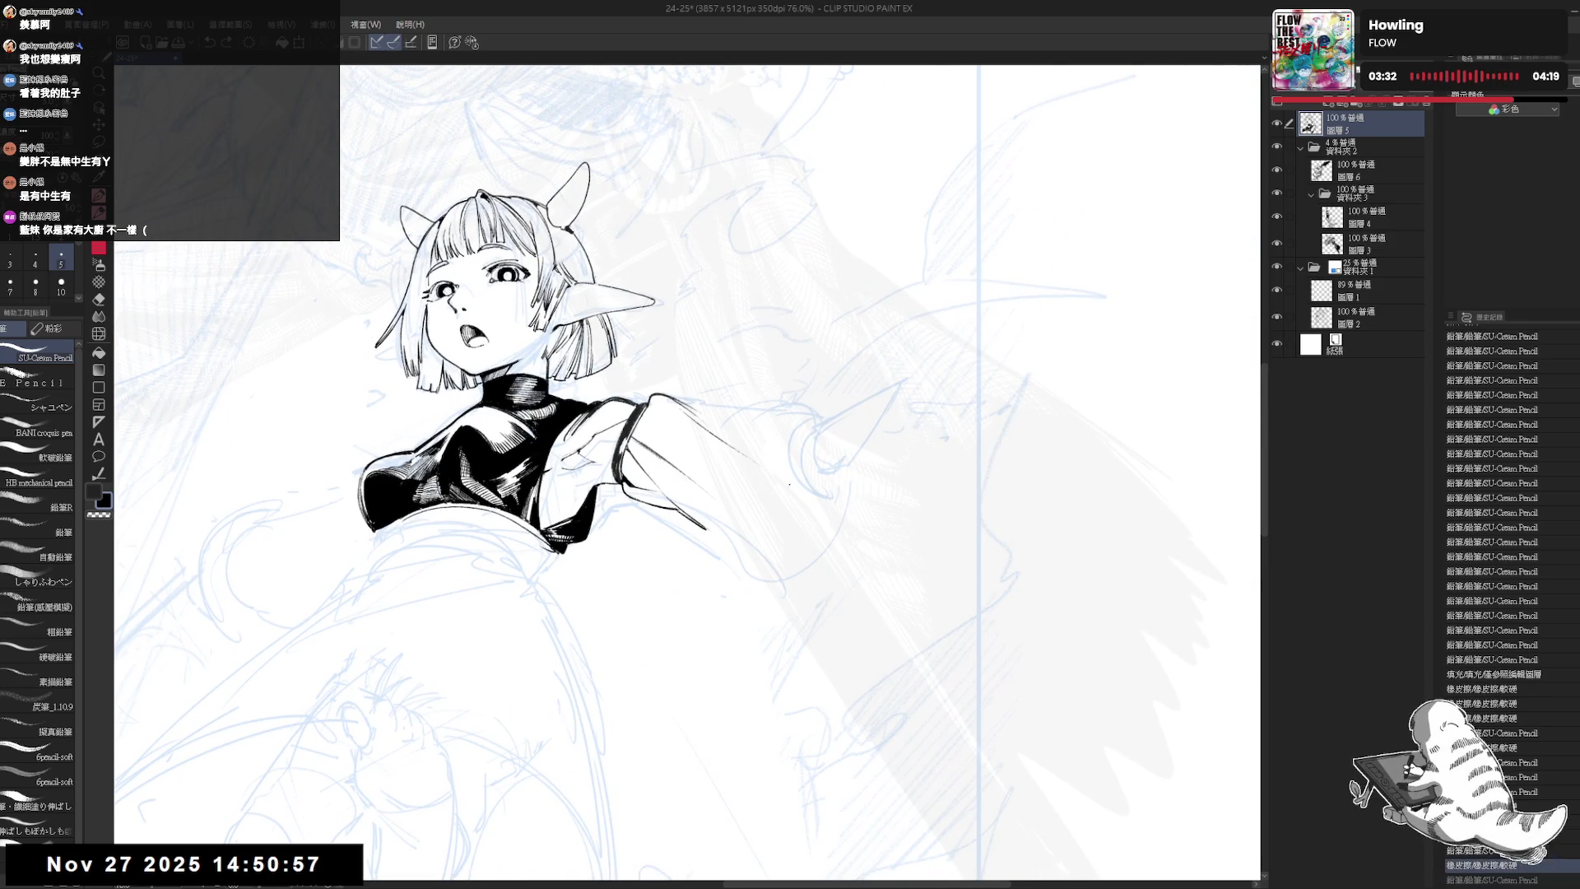
key("ctrl+z")
left_click_drag(686, 409, 750, 455)
key("ctrl+z")
key("ctrl+z")
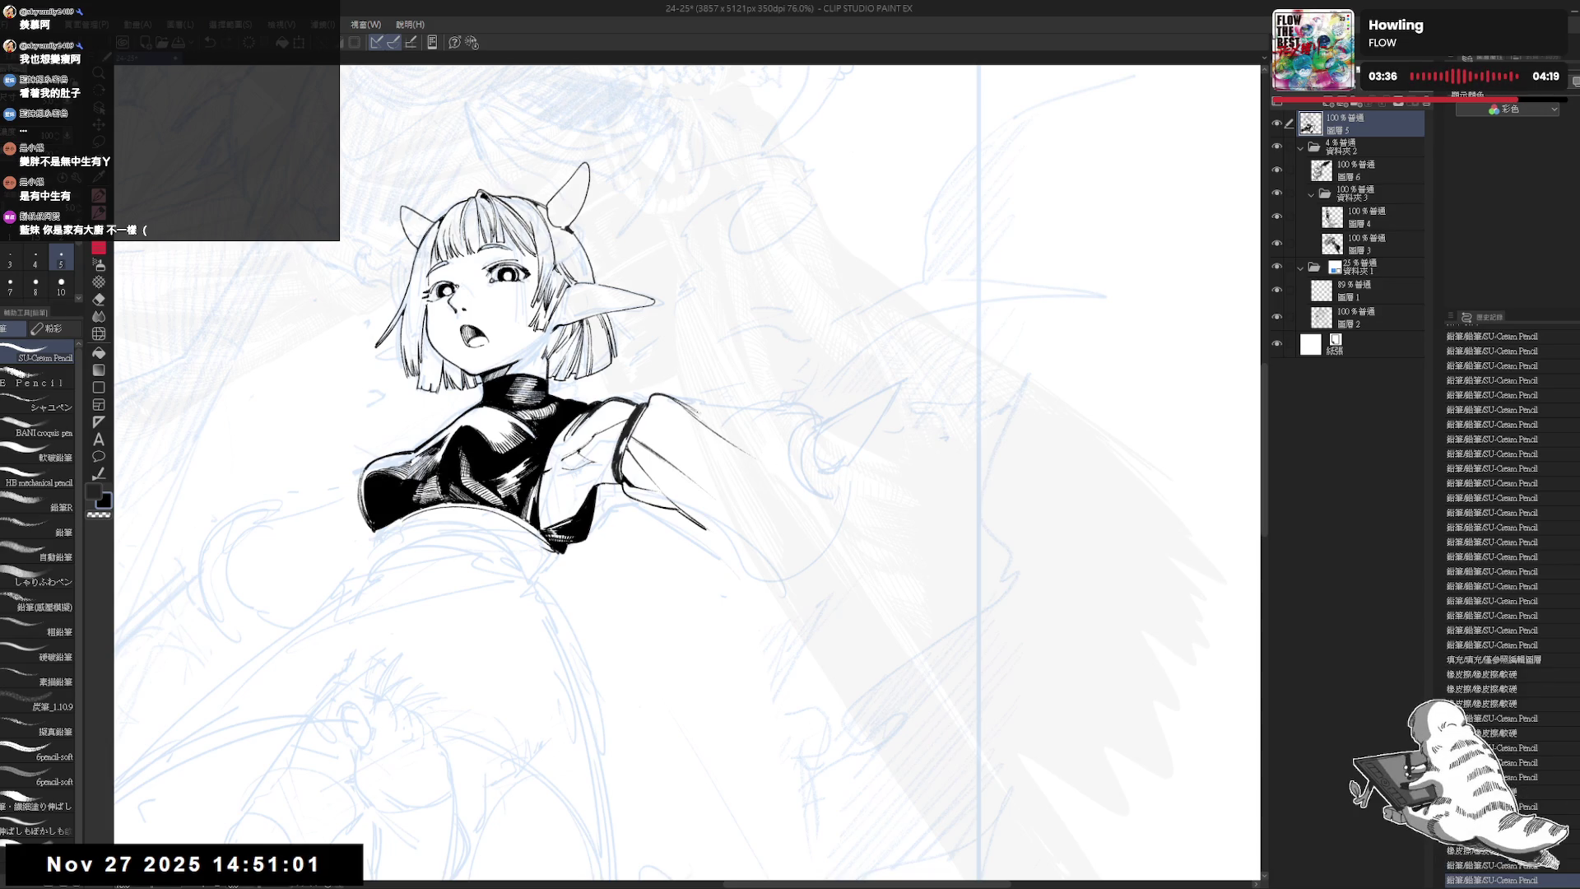
- Draw the long line right from the sleeve, add a small hook at its end, and zoom out
left_click_drag(693, 411, 831, 402)
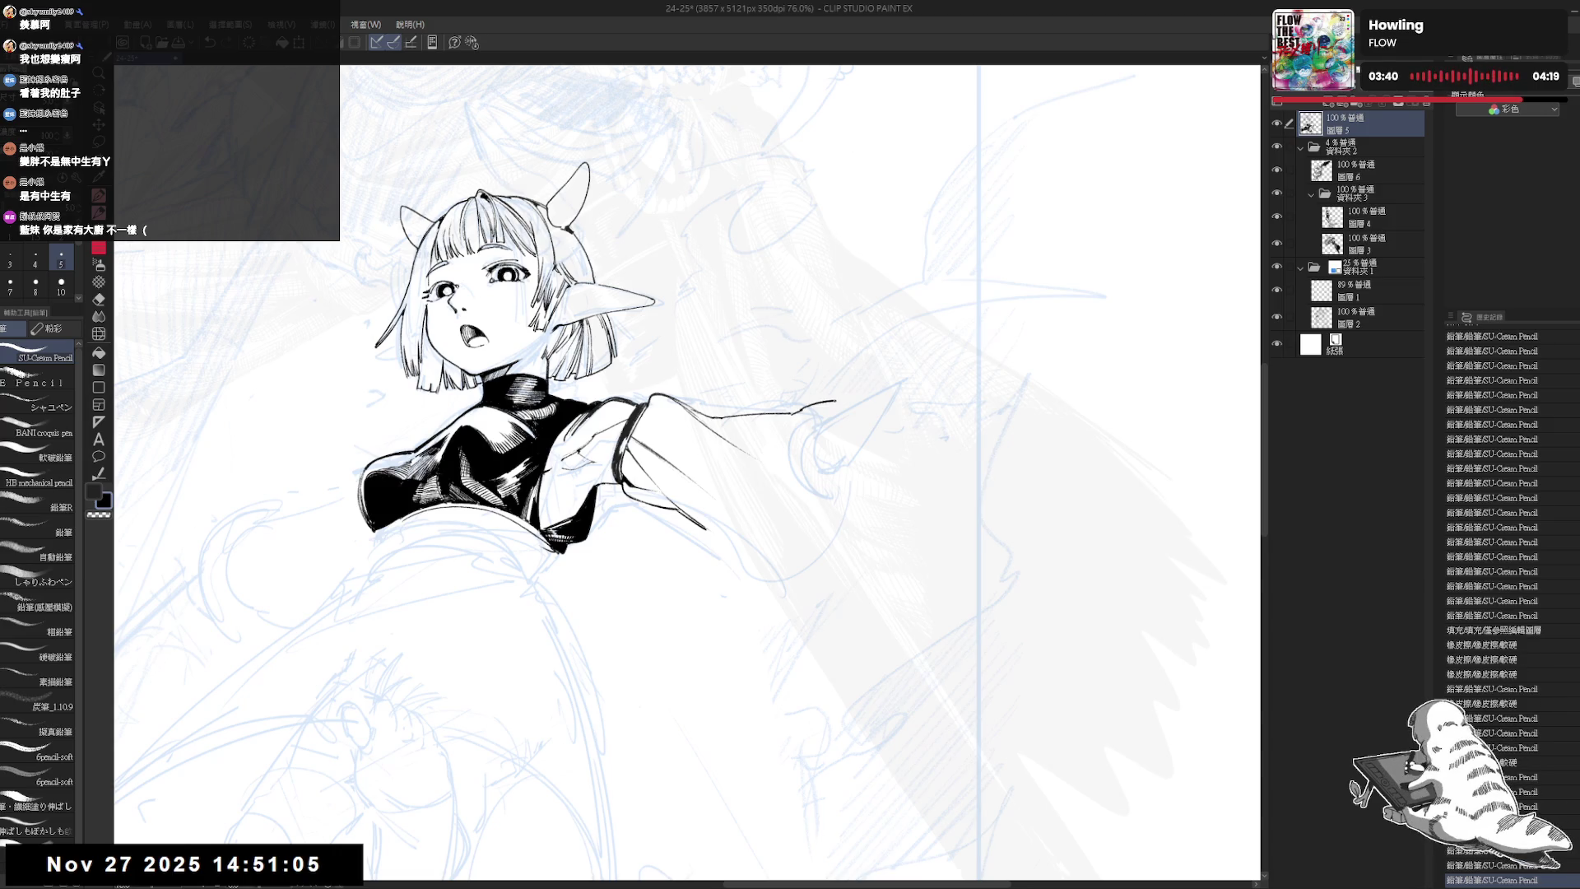
key("h")
key("h")
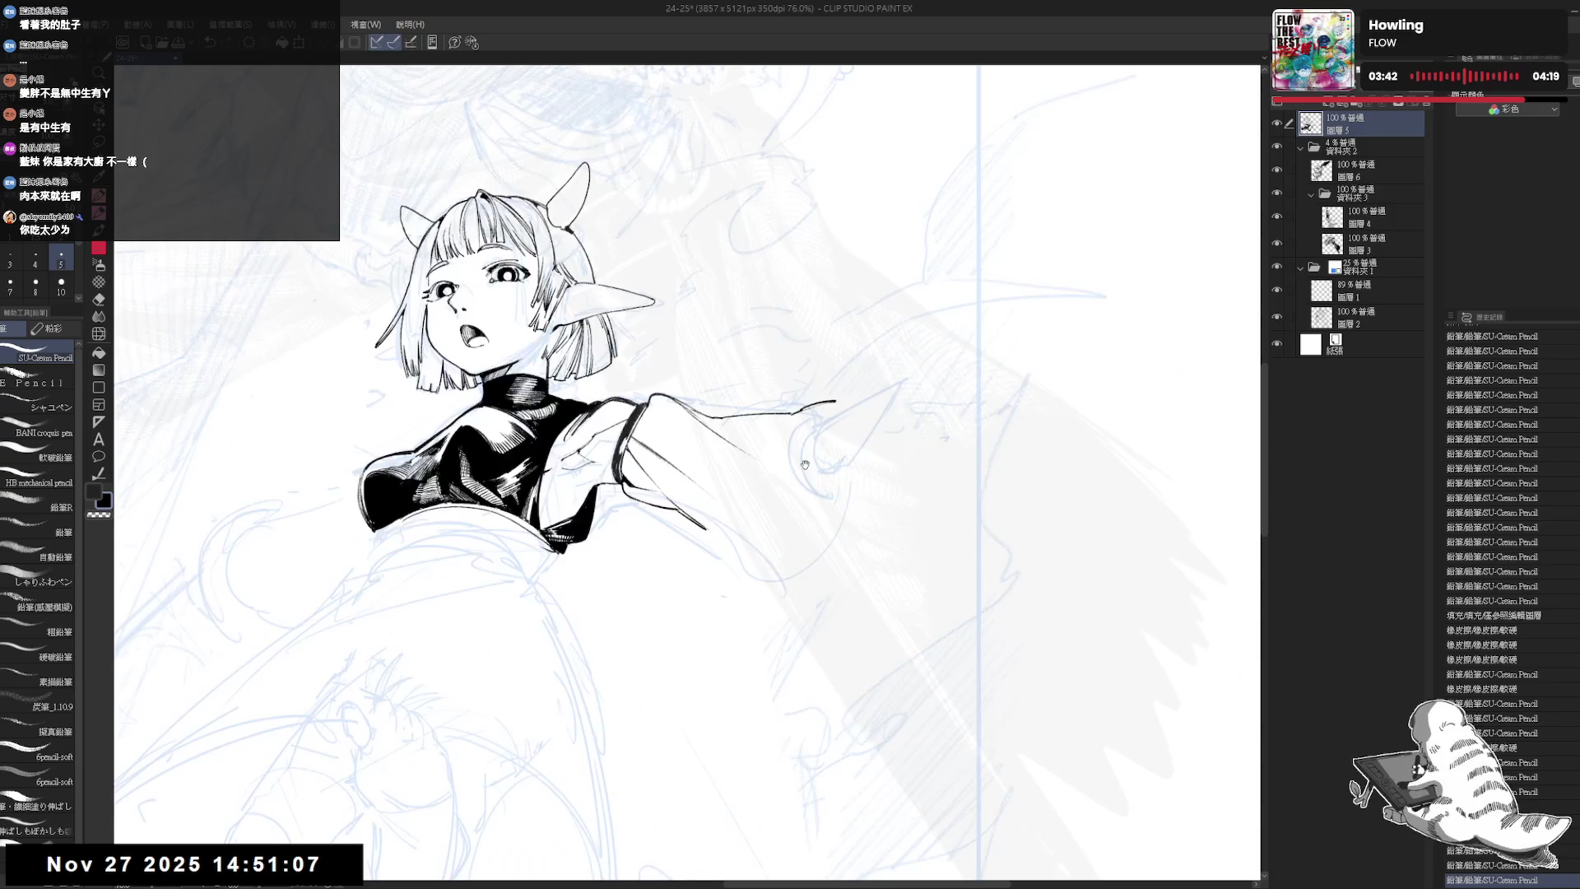
key("e")
key("p")
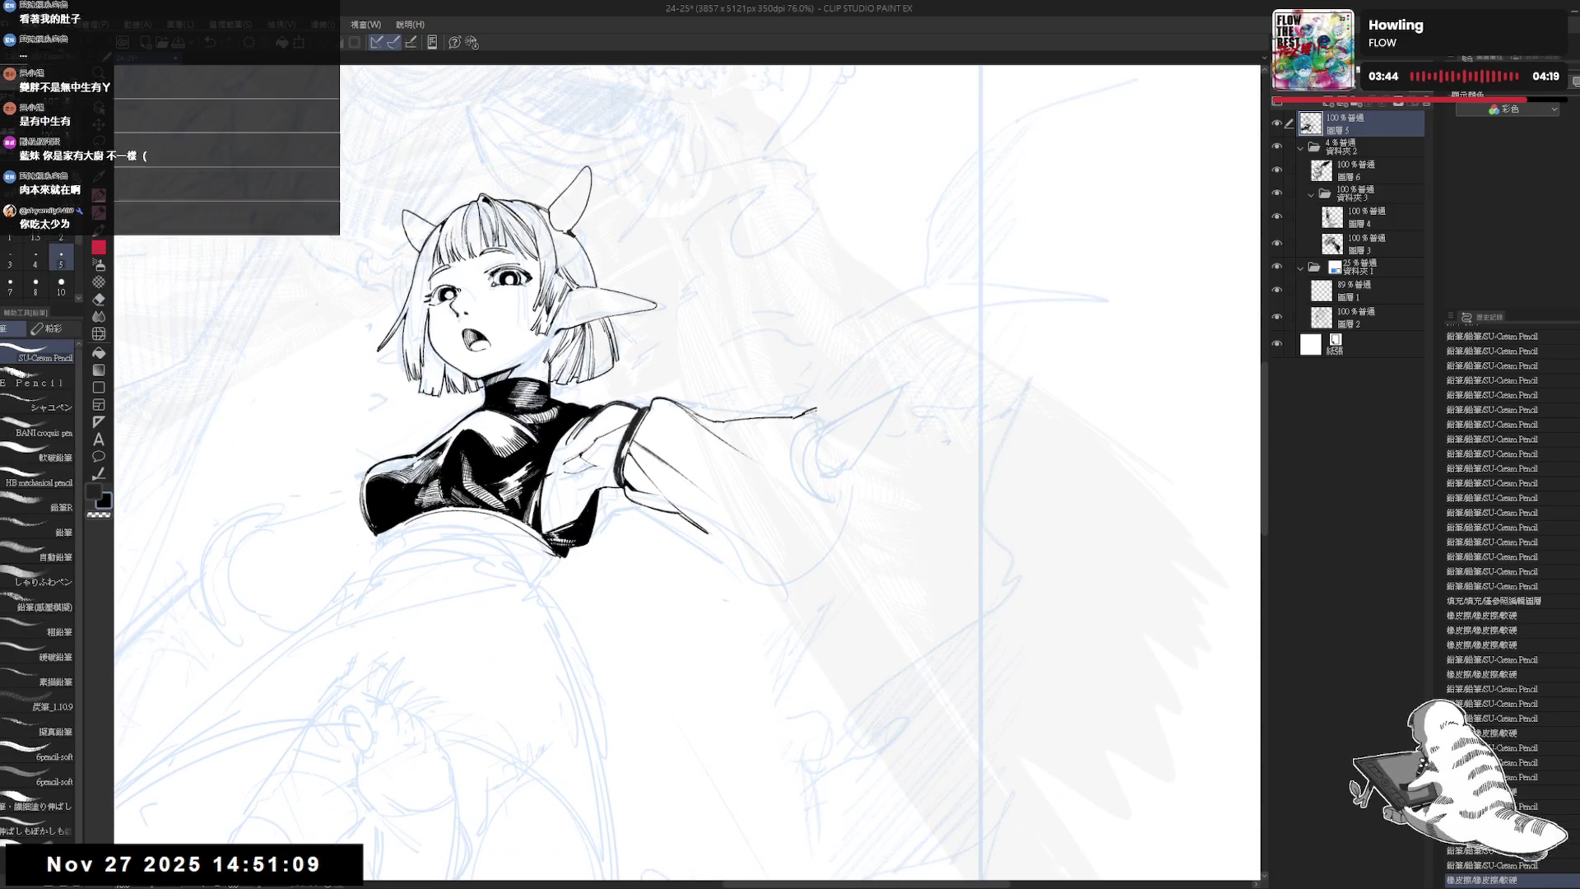
left_click_drag(826, 411, 836, 420)
scroll(836, 420, "down", 1)
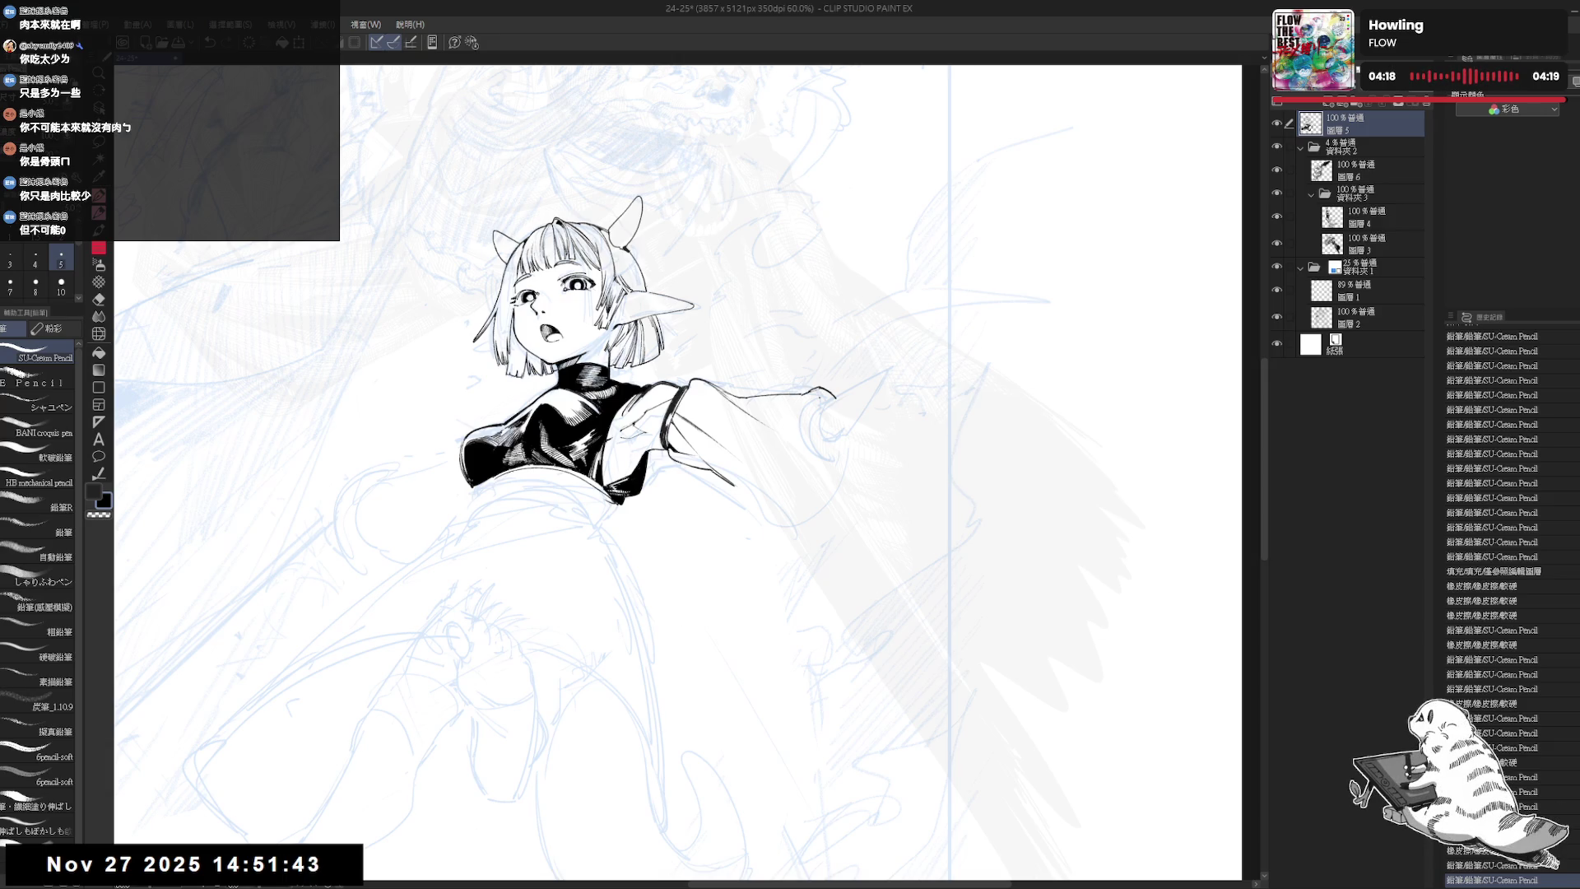
- Fill a small area and erase ink at the outstretched hand's tip
left_click_drag(868, 397, 800, 397)
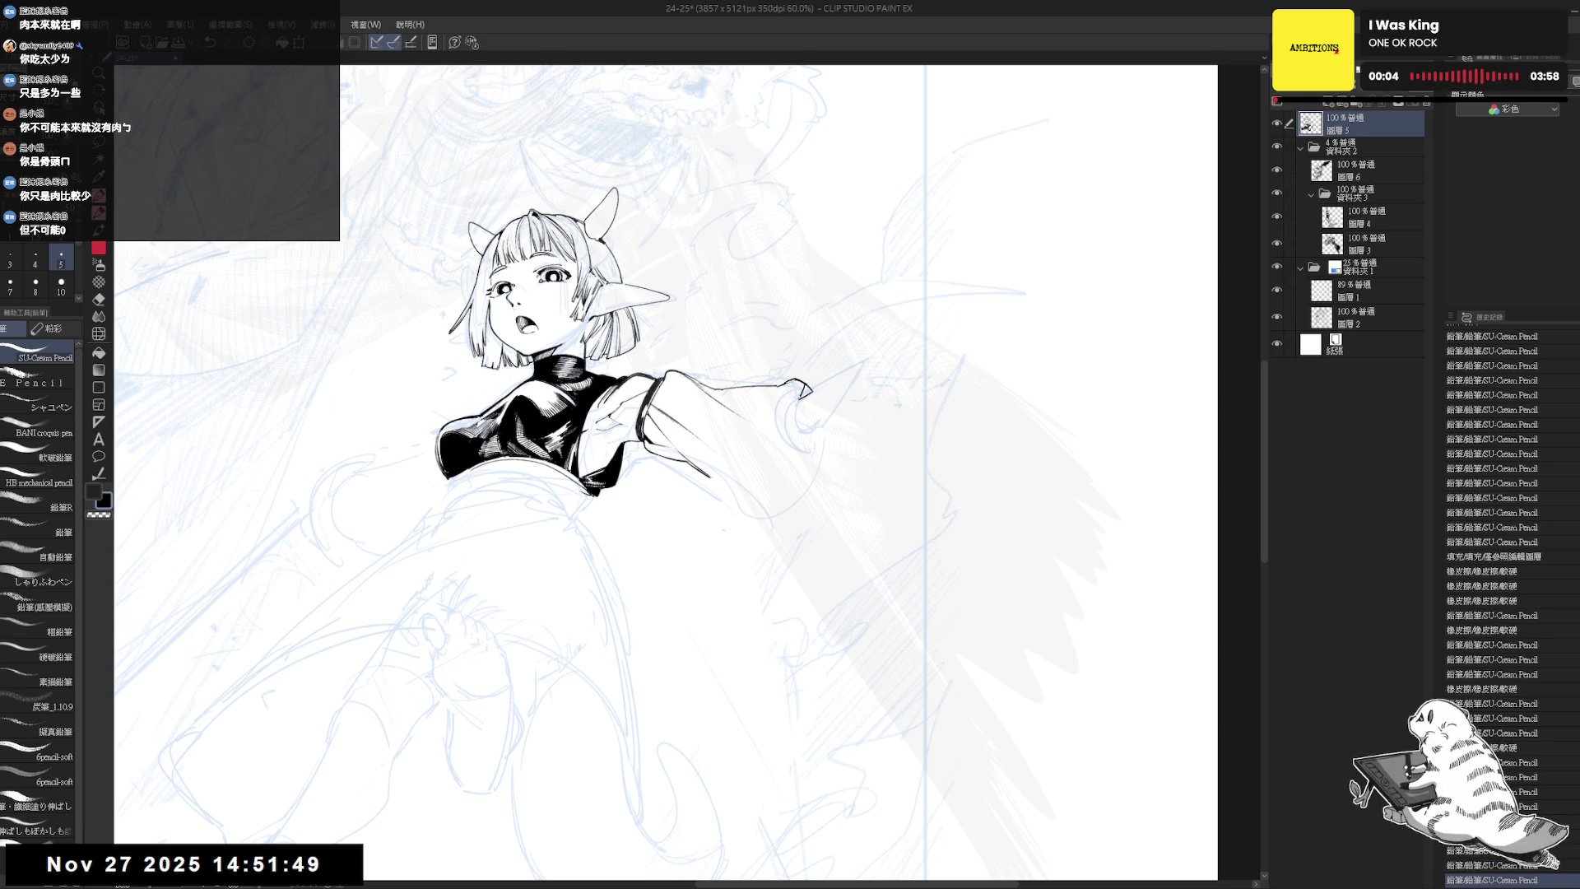
key("g")
left_click(808, 388)
key("h")
scroll(610, 405, "up", 2)
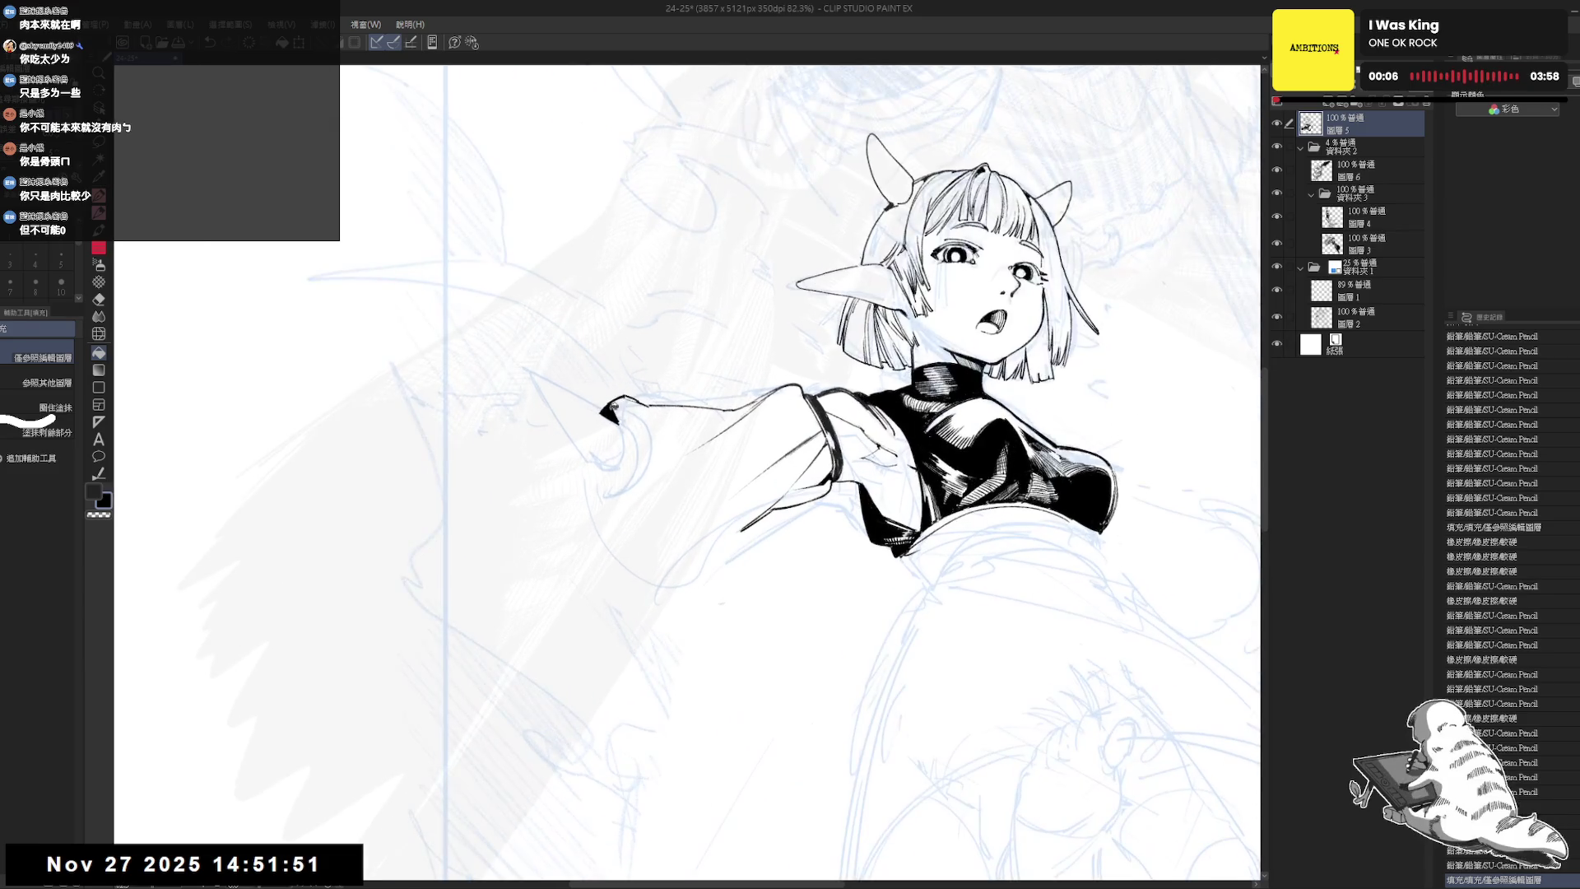
key("e")
left_click_drag(610, 407, 630, 436)
key("p")
- Erase more of the hand tip in a rotated view, then fit and zoom in on the girl
key("h")
key("minus")
key("minus")
key("e")
left_click_drag(721, 384, 736, 375)
key("r")
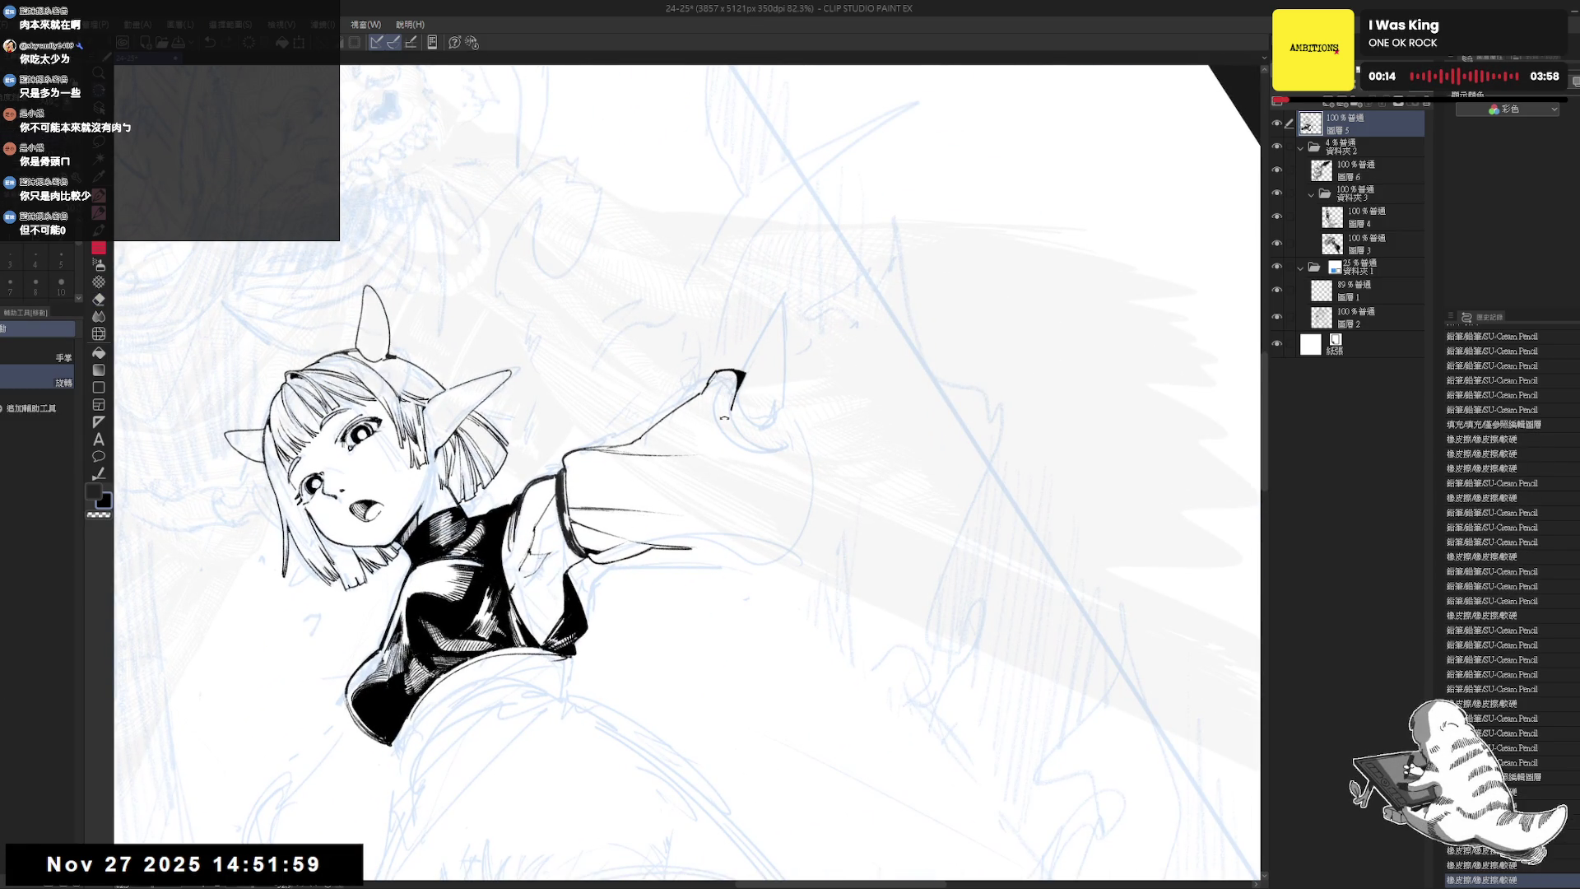
key("ctrl+0")
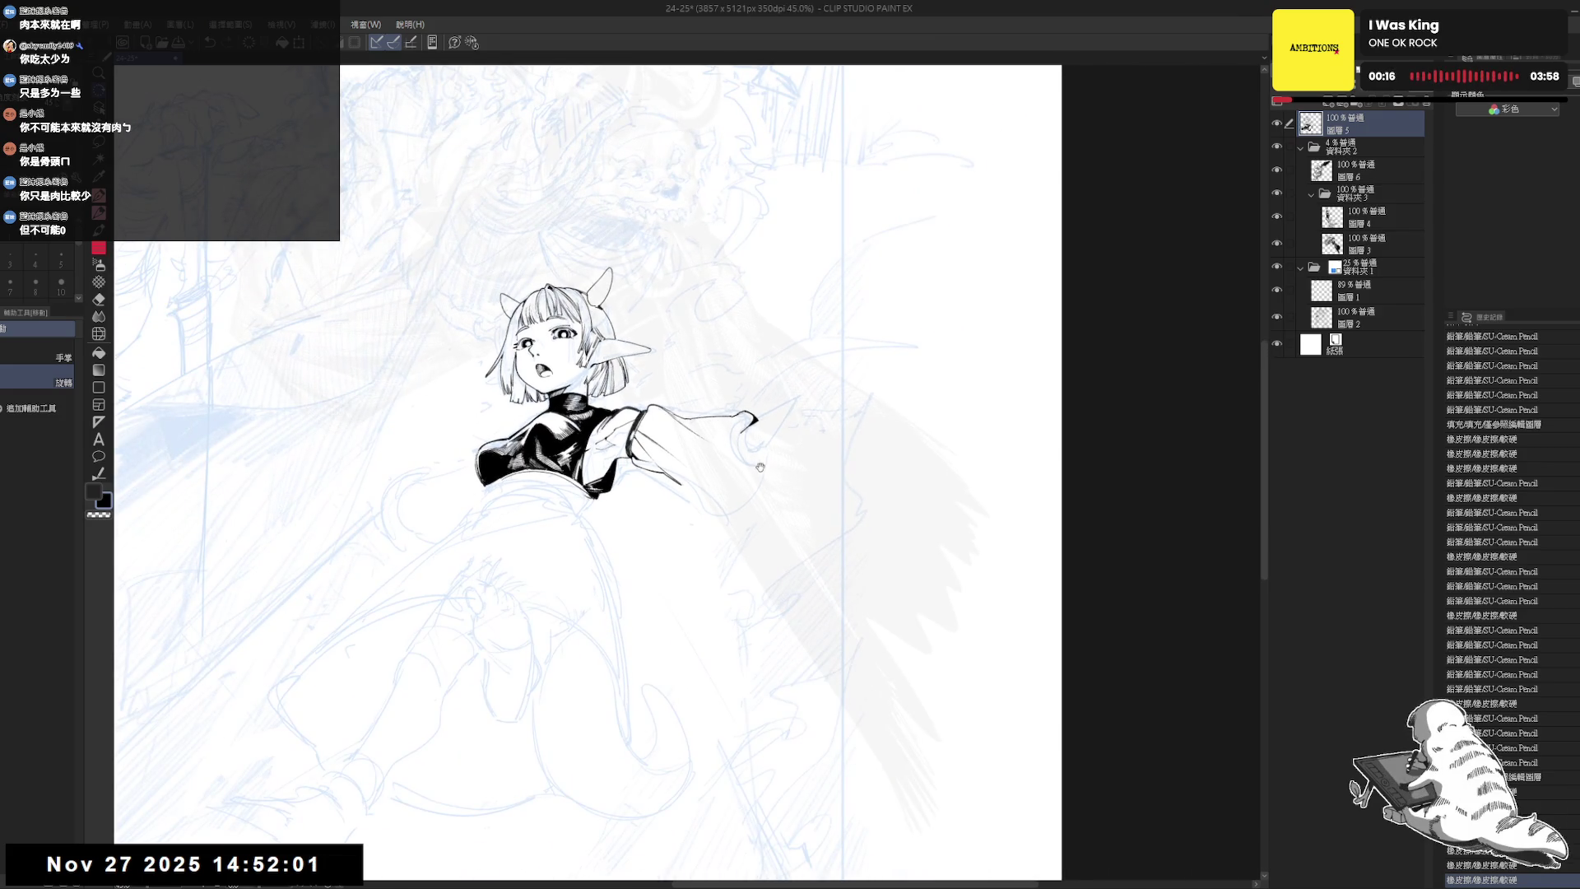
key("ctrl+plus")
key("ctrl+plus")
key("e")
- Erase small bits at the hand tip and ink a short replacement stroke
left_click(771, 449)
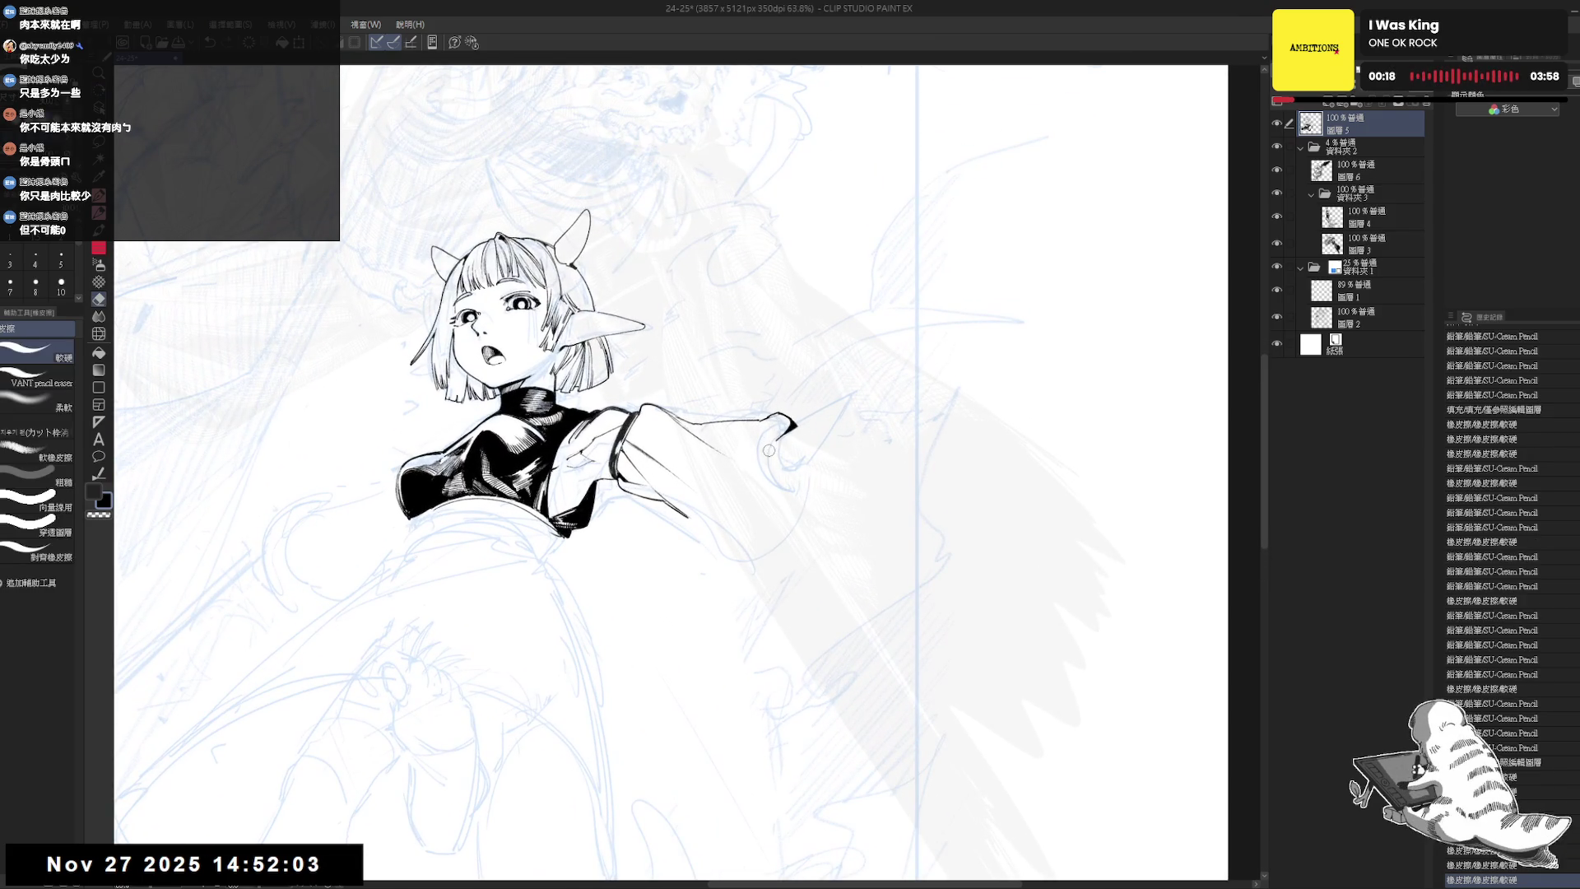
left_click(772, 449)
key("p")
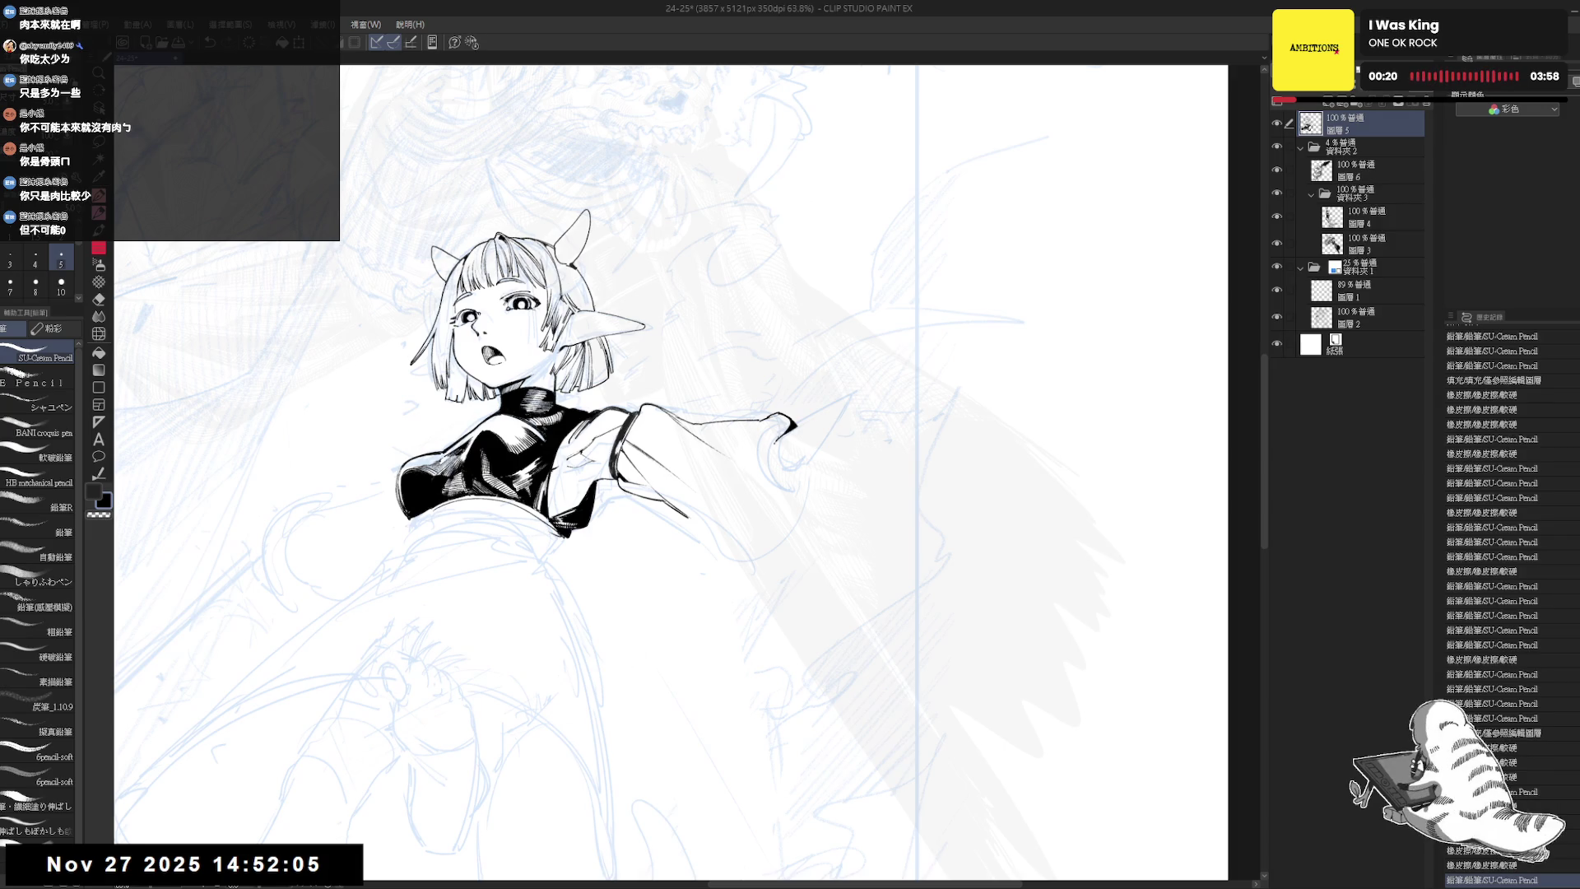
left_click_drag(773, 444, 755, 470)
- Rotate the canvas, try short ink strokes near the hand, and undo the last one
key("r")
left_click_drag(745, 570, 757, 455)
key("p")
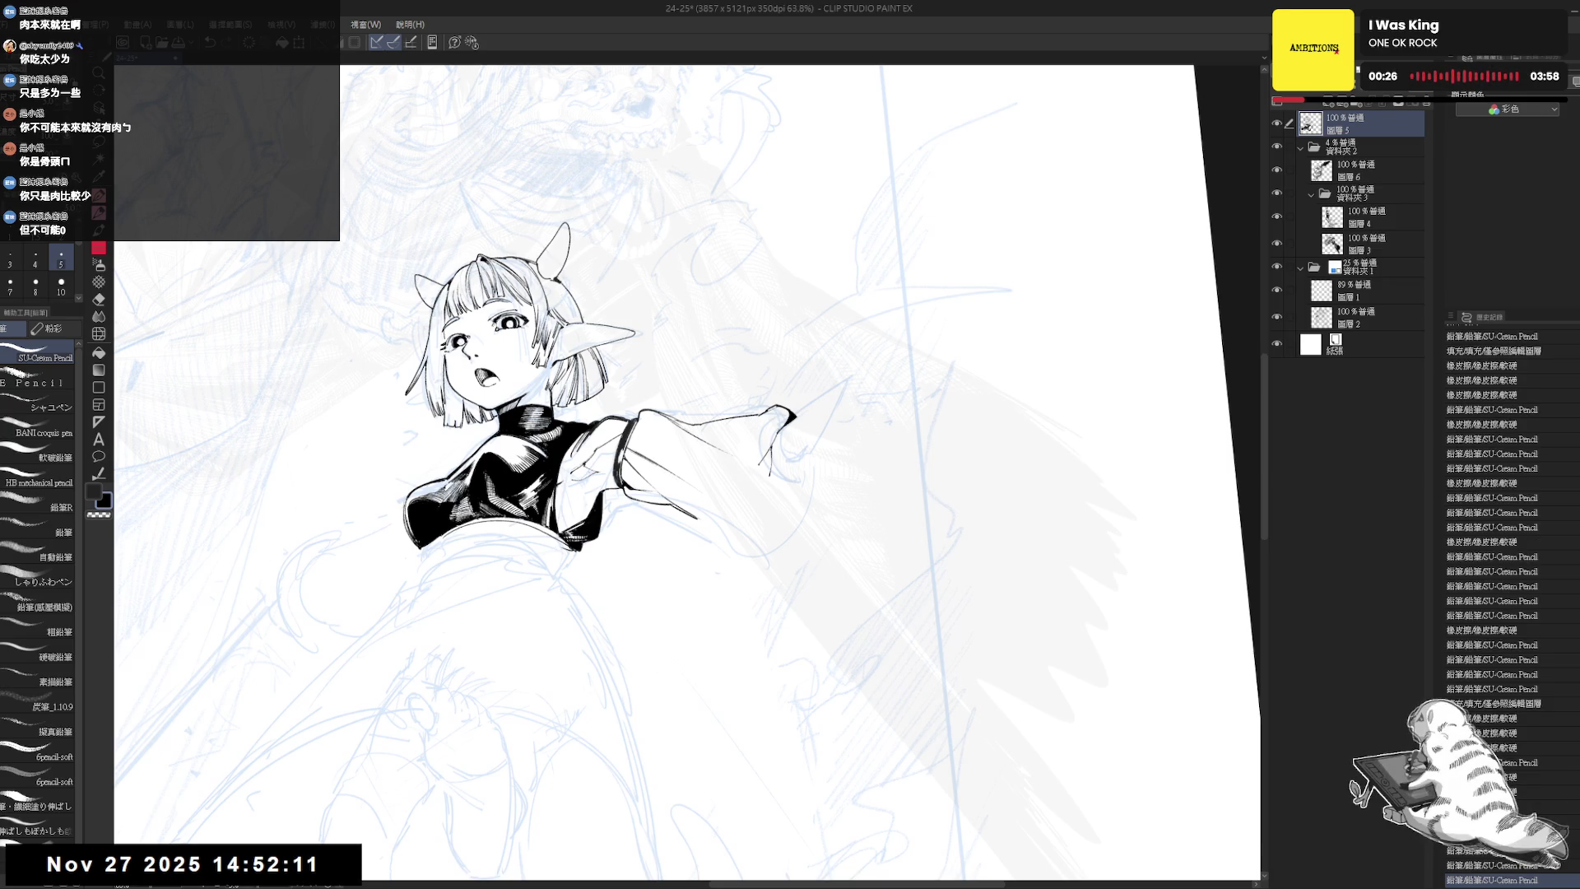
left_click_drag(784, 587, 826, 546)
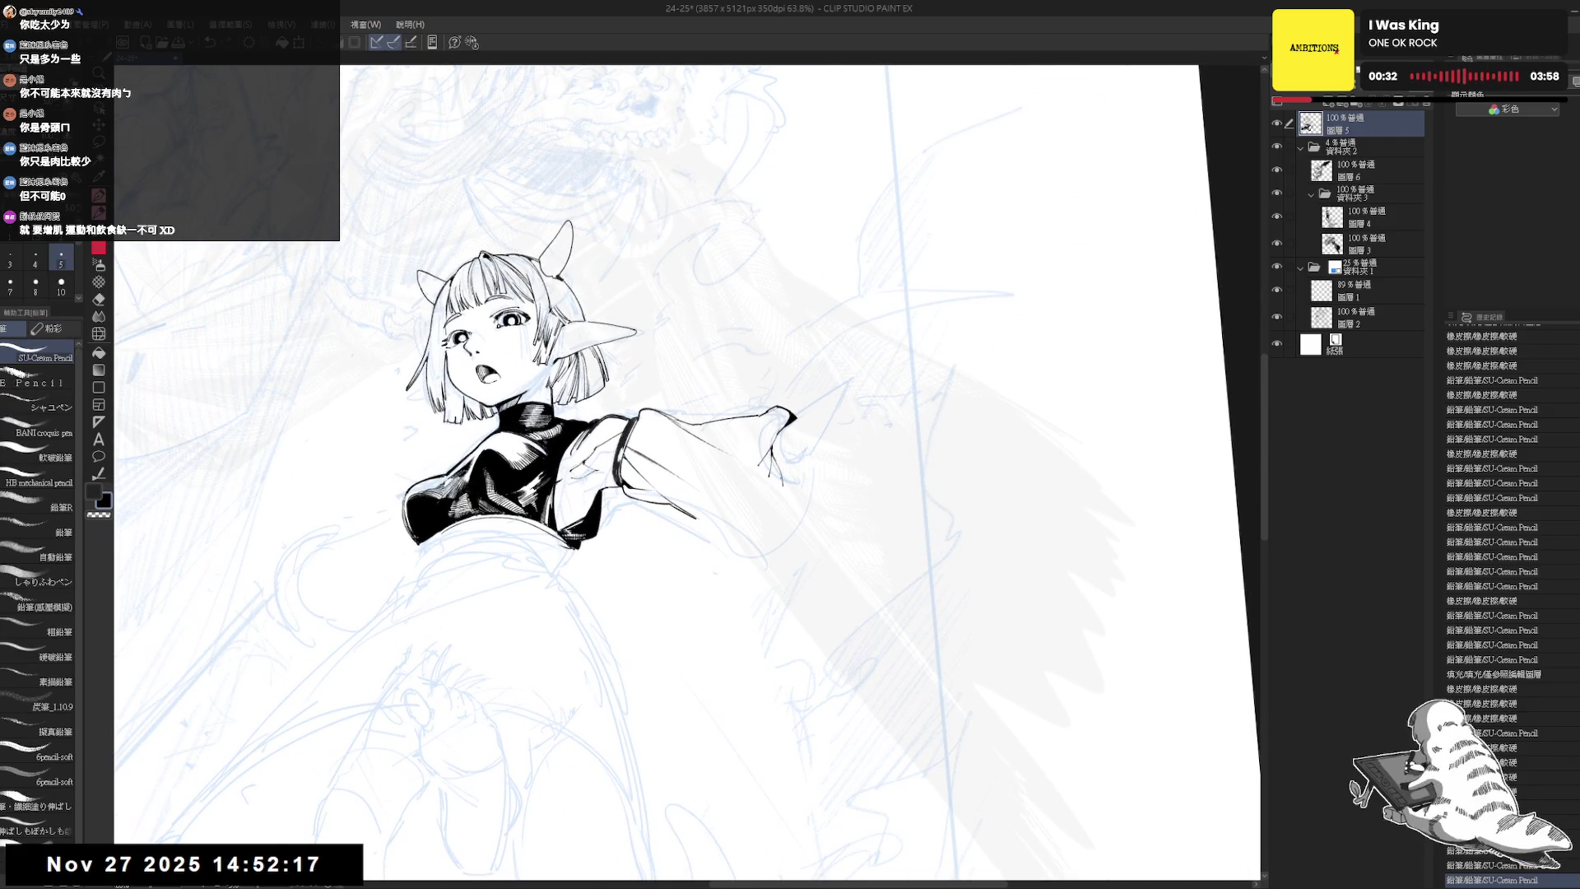
mouse_move(777, 471)
left_mouse_down()
mouse_move(783, 486)
mouse_move(774, 469)
left_mouse_up()
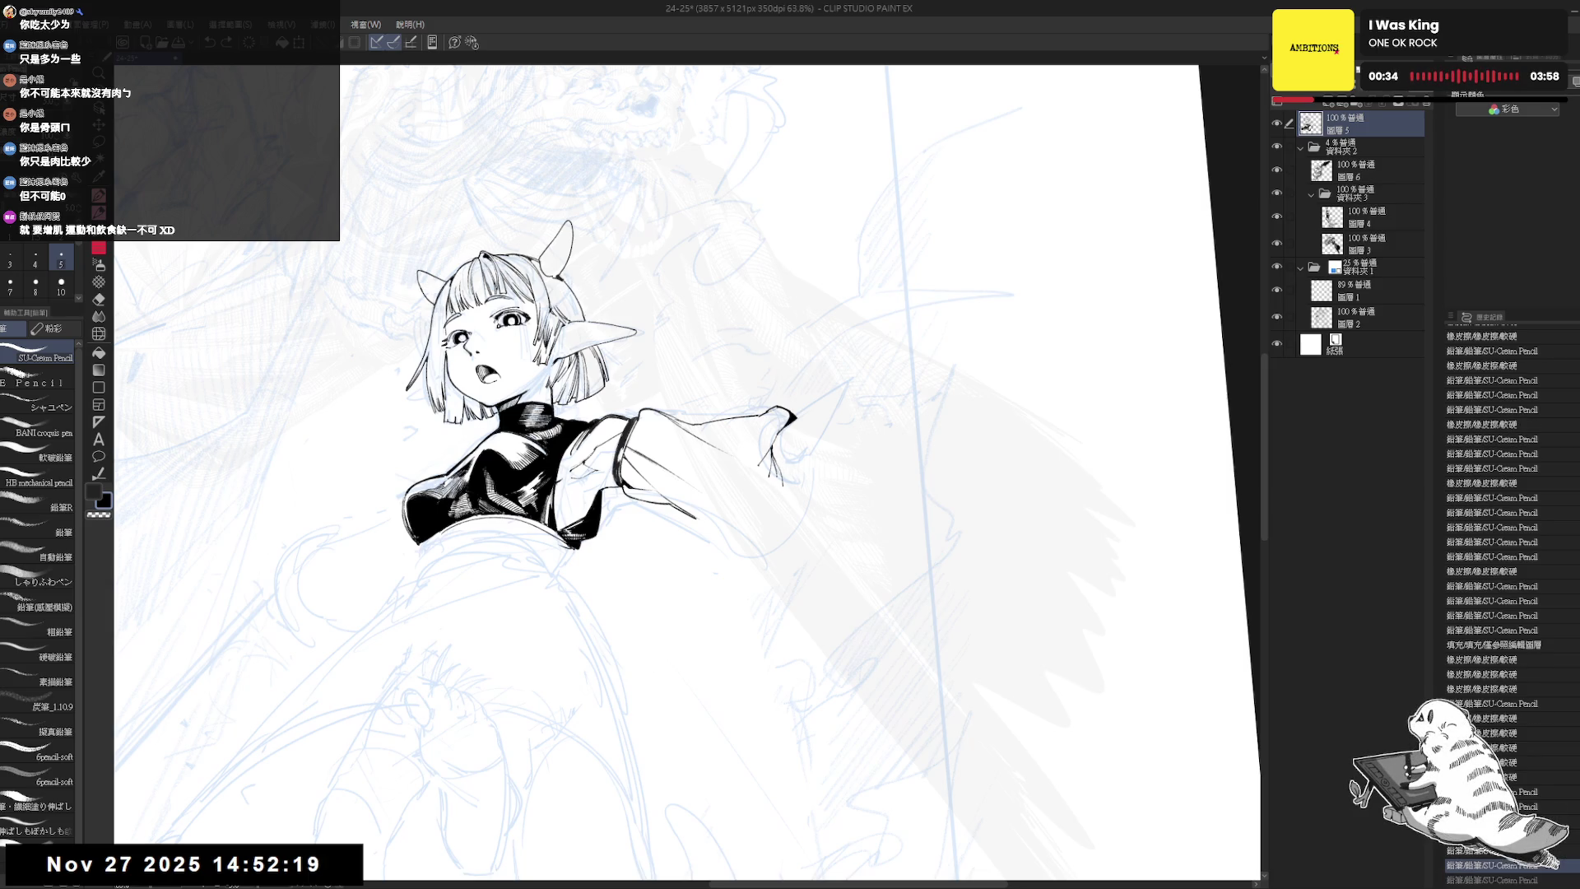
key("ctrl+z")
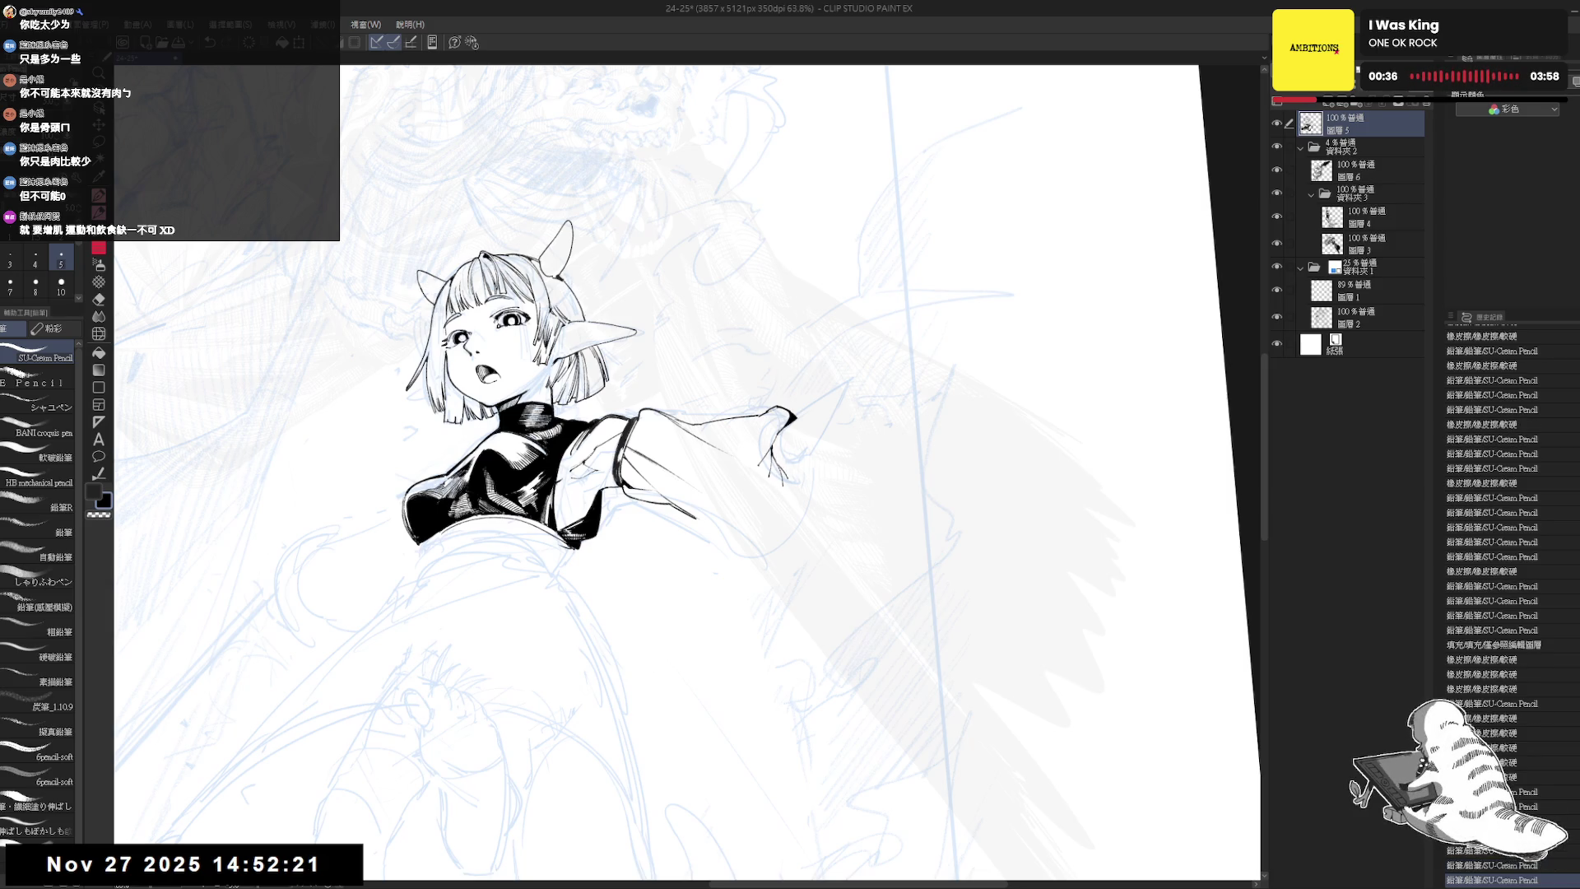
- Mirror the view back and forth, zooming and panning to check the figure's proportions
key("h")
left_click_drag(593, 502, 837, 496)
scroll(735, 475, "up", 2)
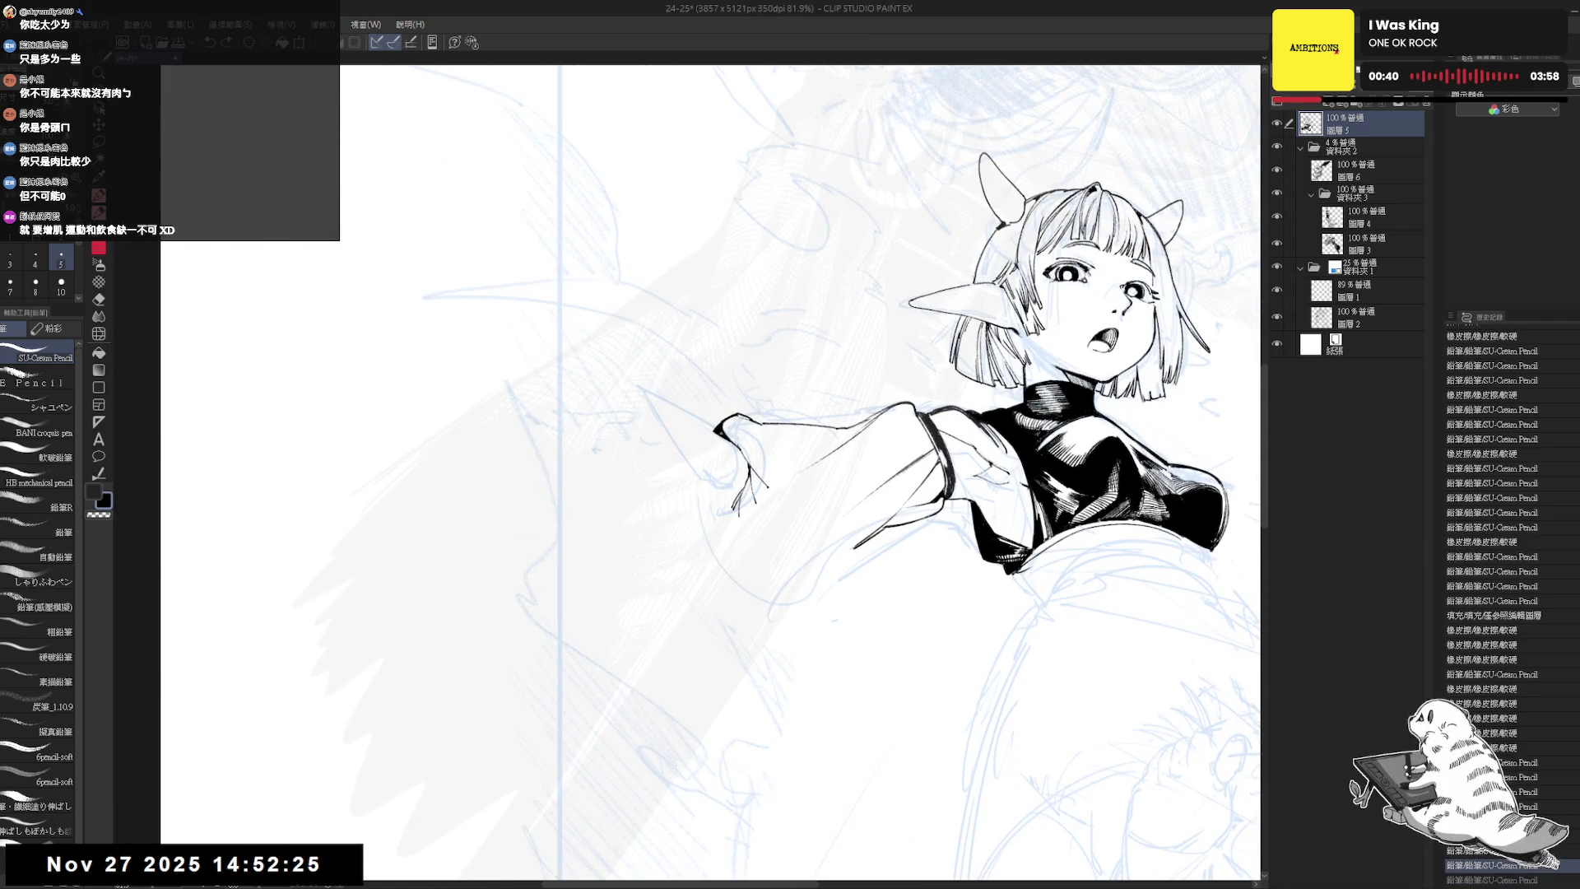
key("h")
left_click_drag(695, 426, 845, 425)
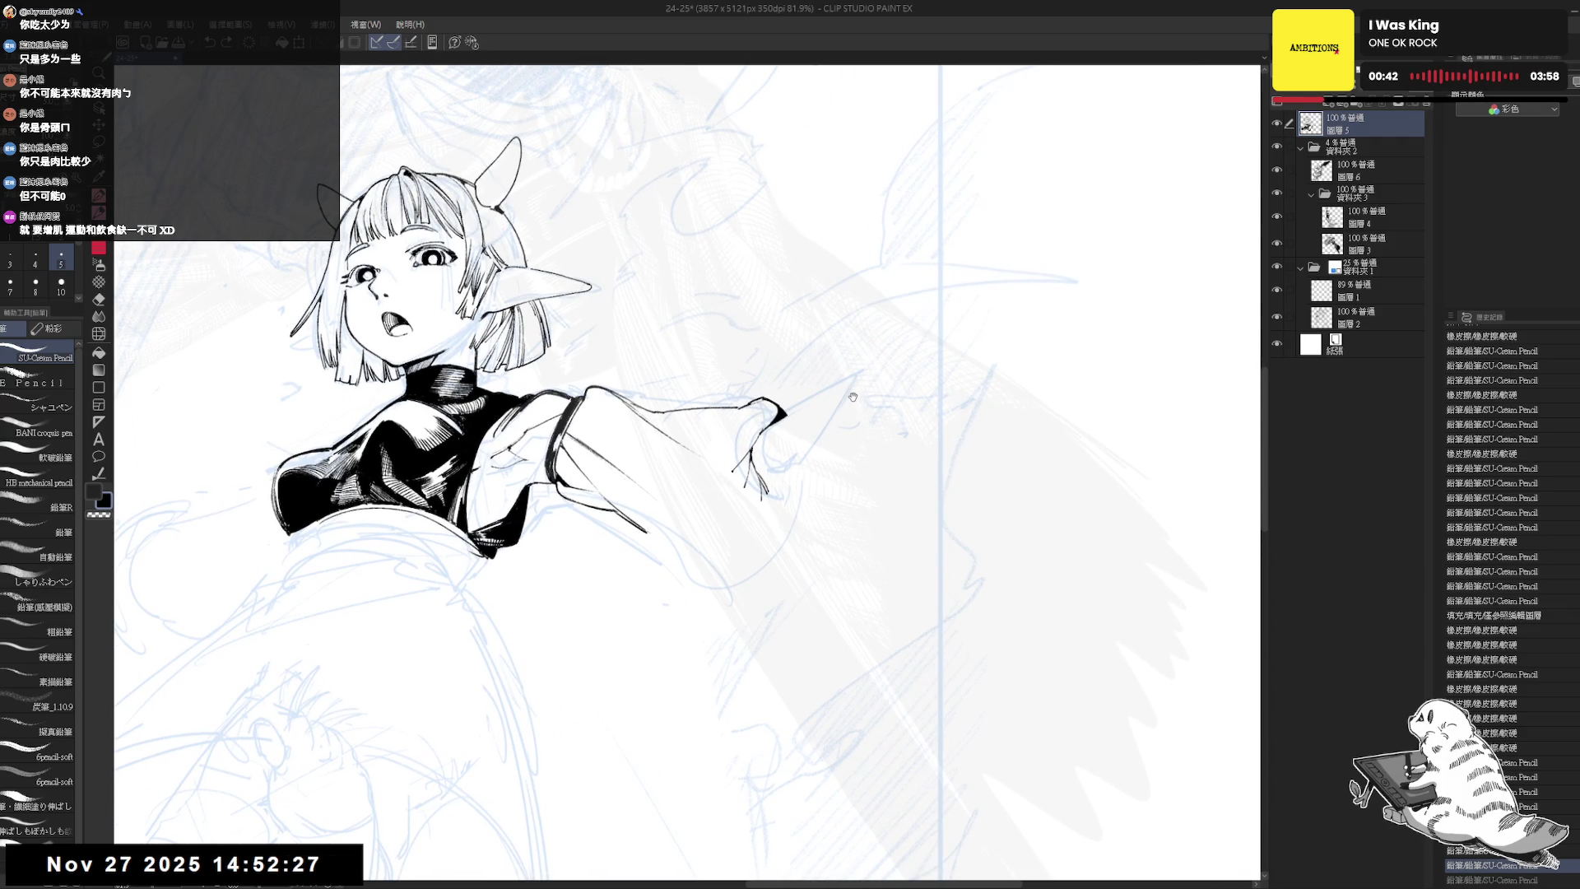
scroll(878, 395, "down", 1)
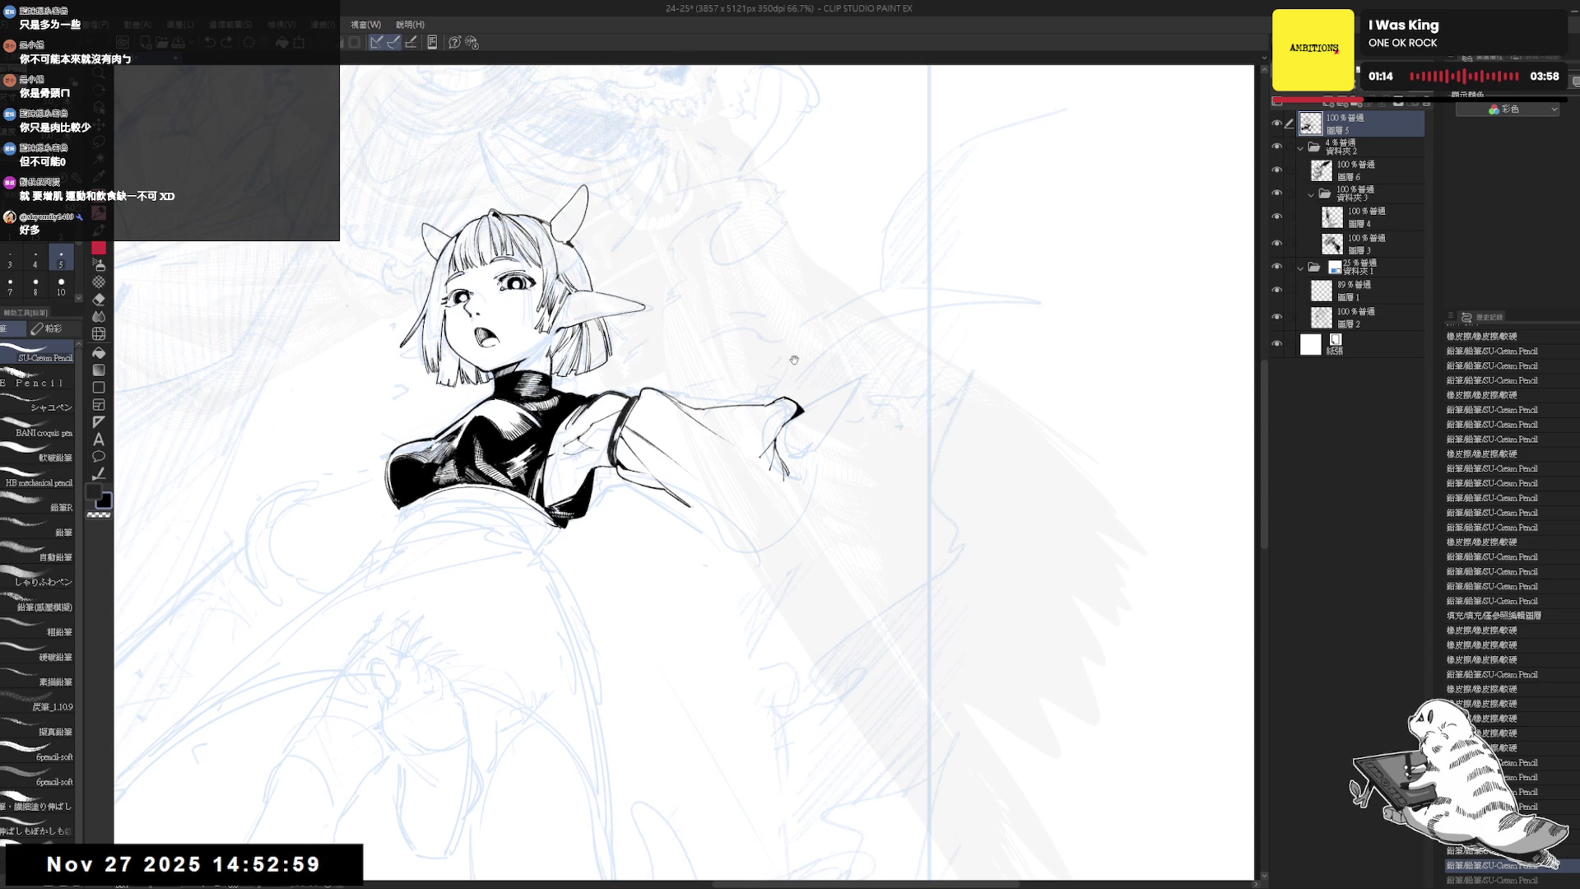
left_click_drag(793, 362, 769, 364)
left_click_drag(768, 484, 752, 604)
key("p")
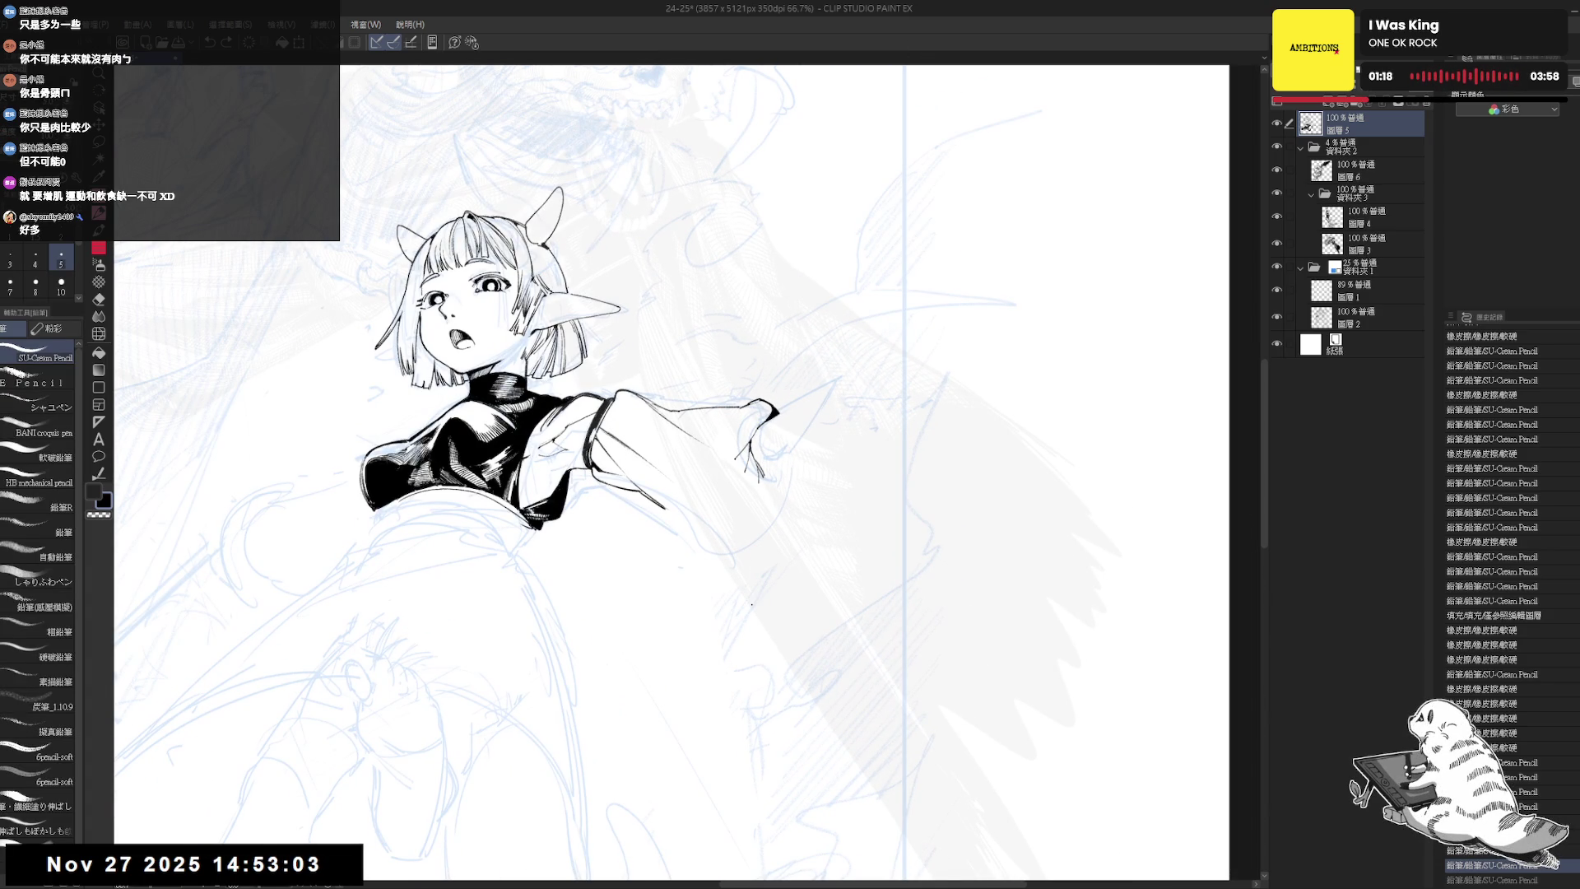
left_click_drag(808, 347, 811, 363)
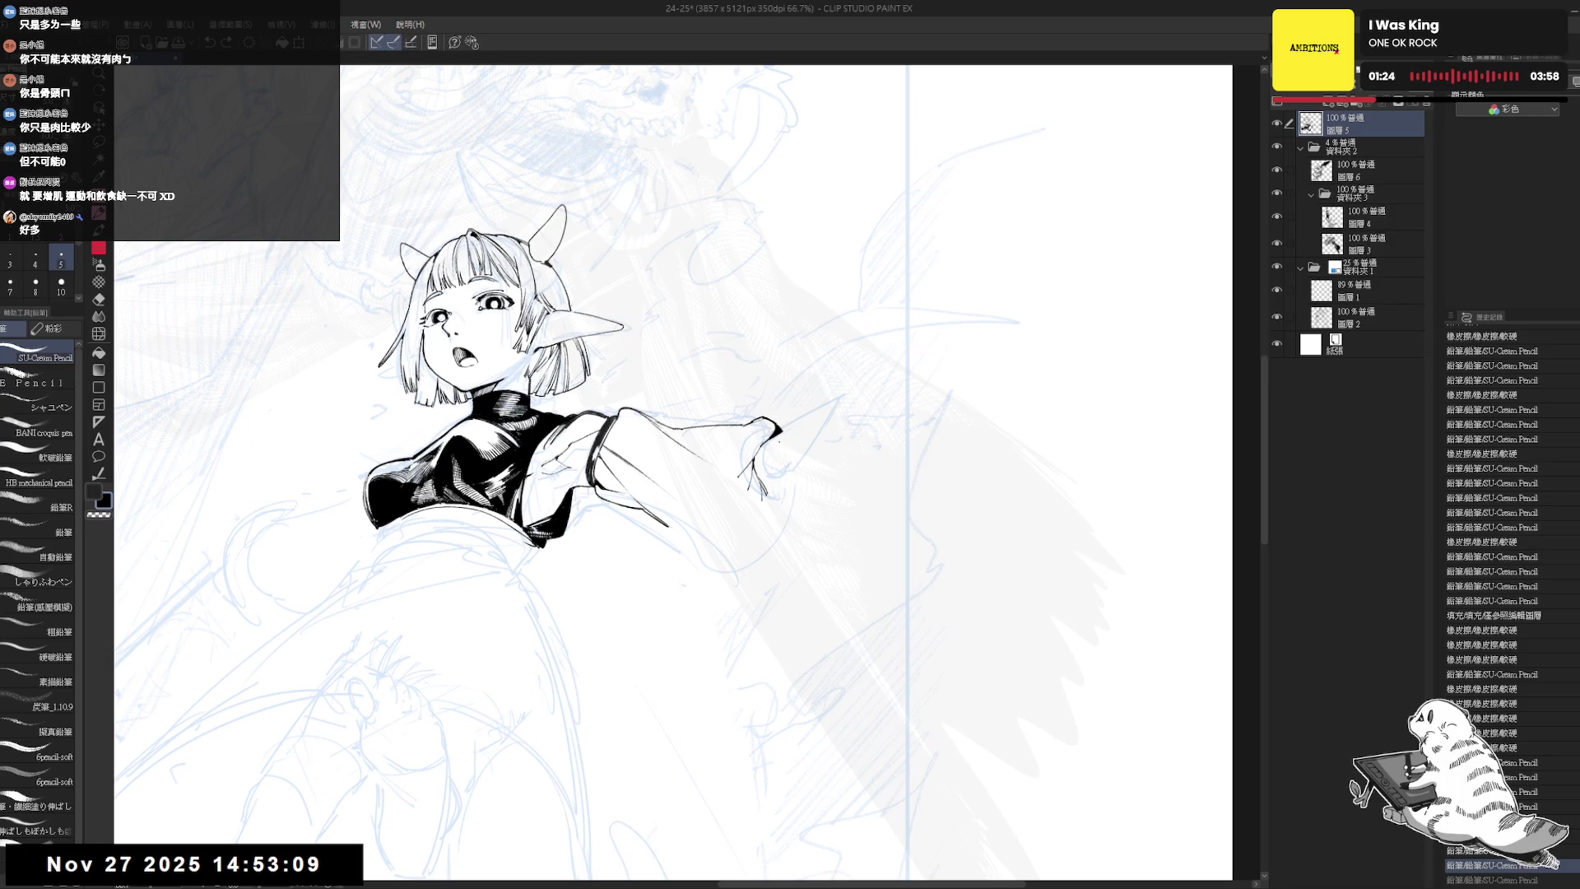
- Erase a bit at the top of the outstretched hand, then mirror-check and straighten the view
key("r")
left_click_drag(802, 469, 725, 627)
key("p")
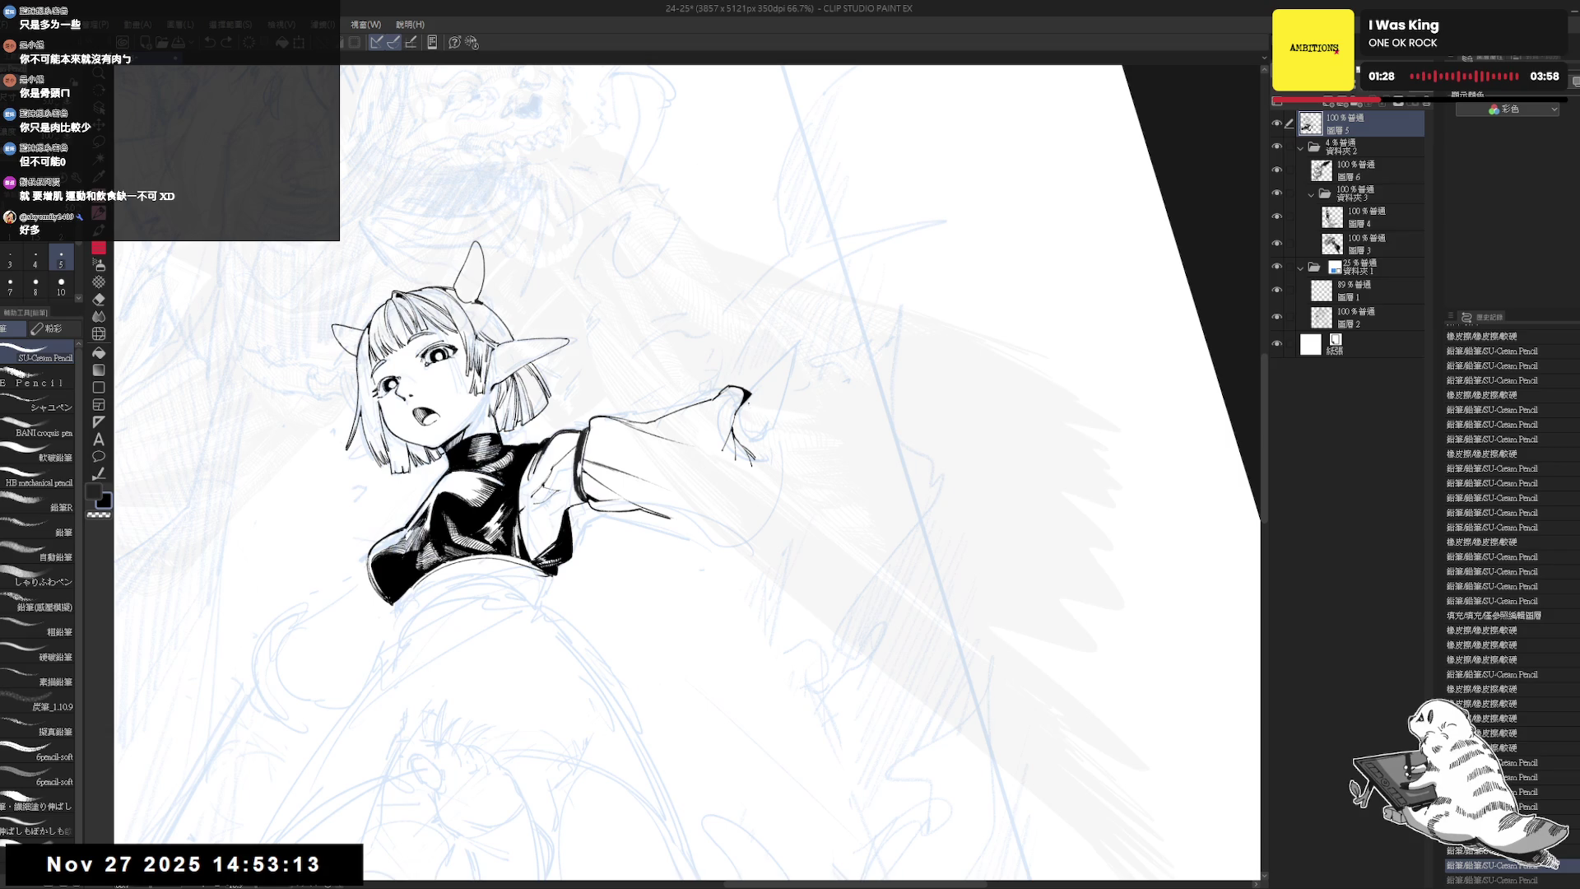
left_click_drag(742, 385, 756, 401)
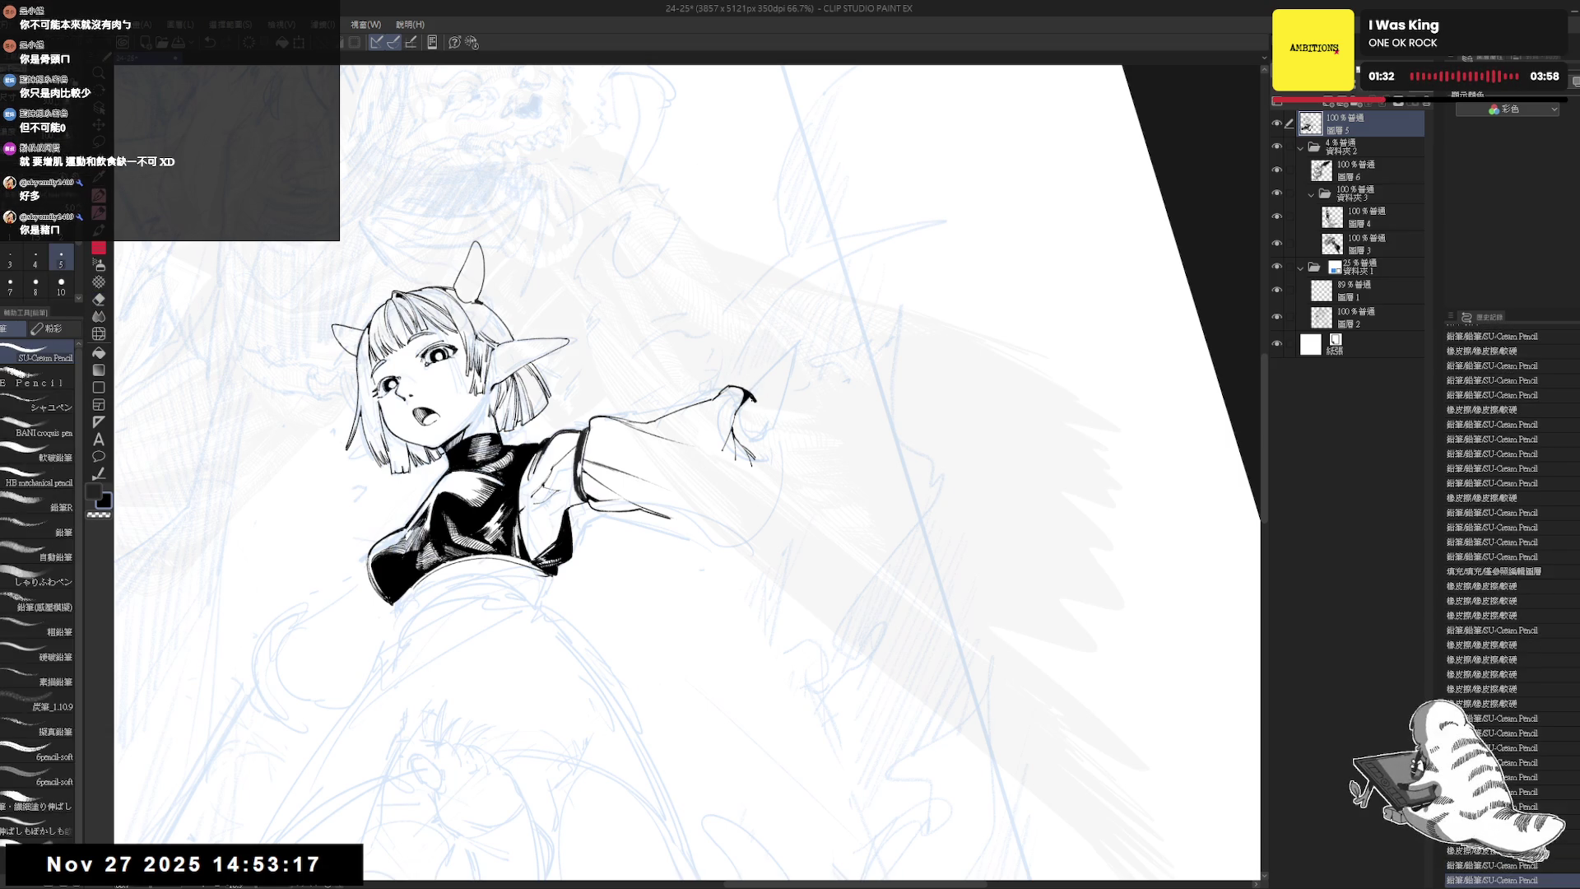
scroll(741, 399, "down", 1)
key("h")
key("h")
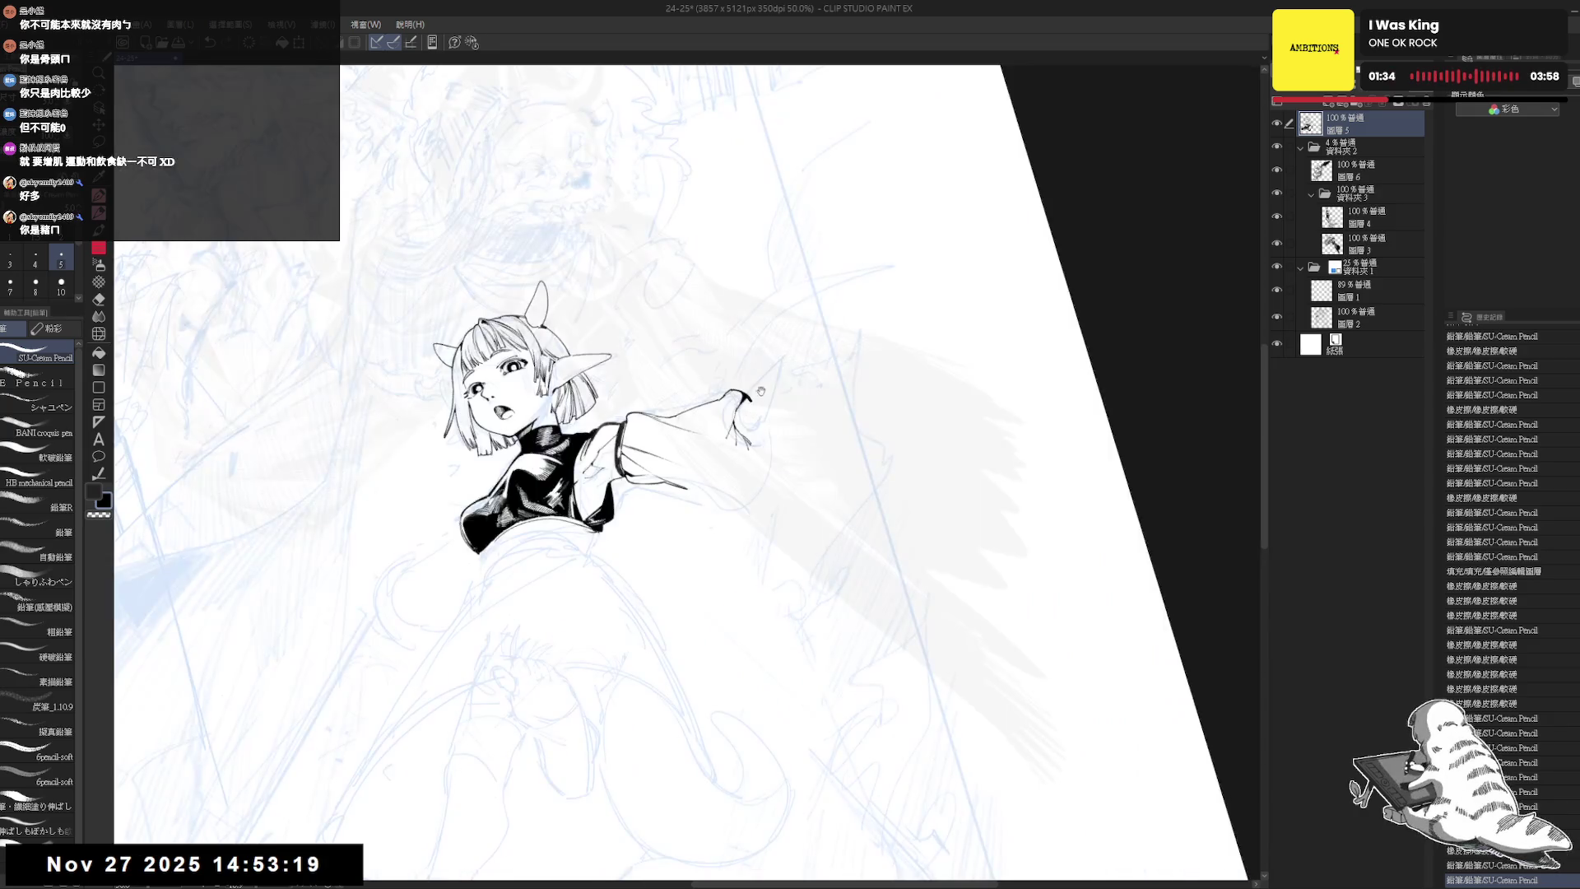
key("minus")
key("minus")
key("minus")
left_click_drag(790, 401, 803, 408)
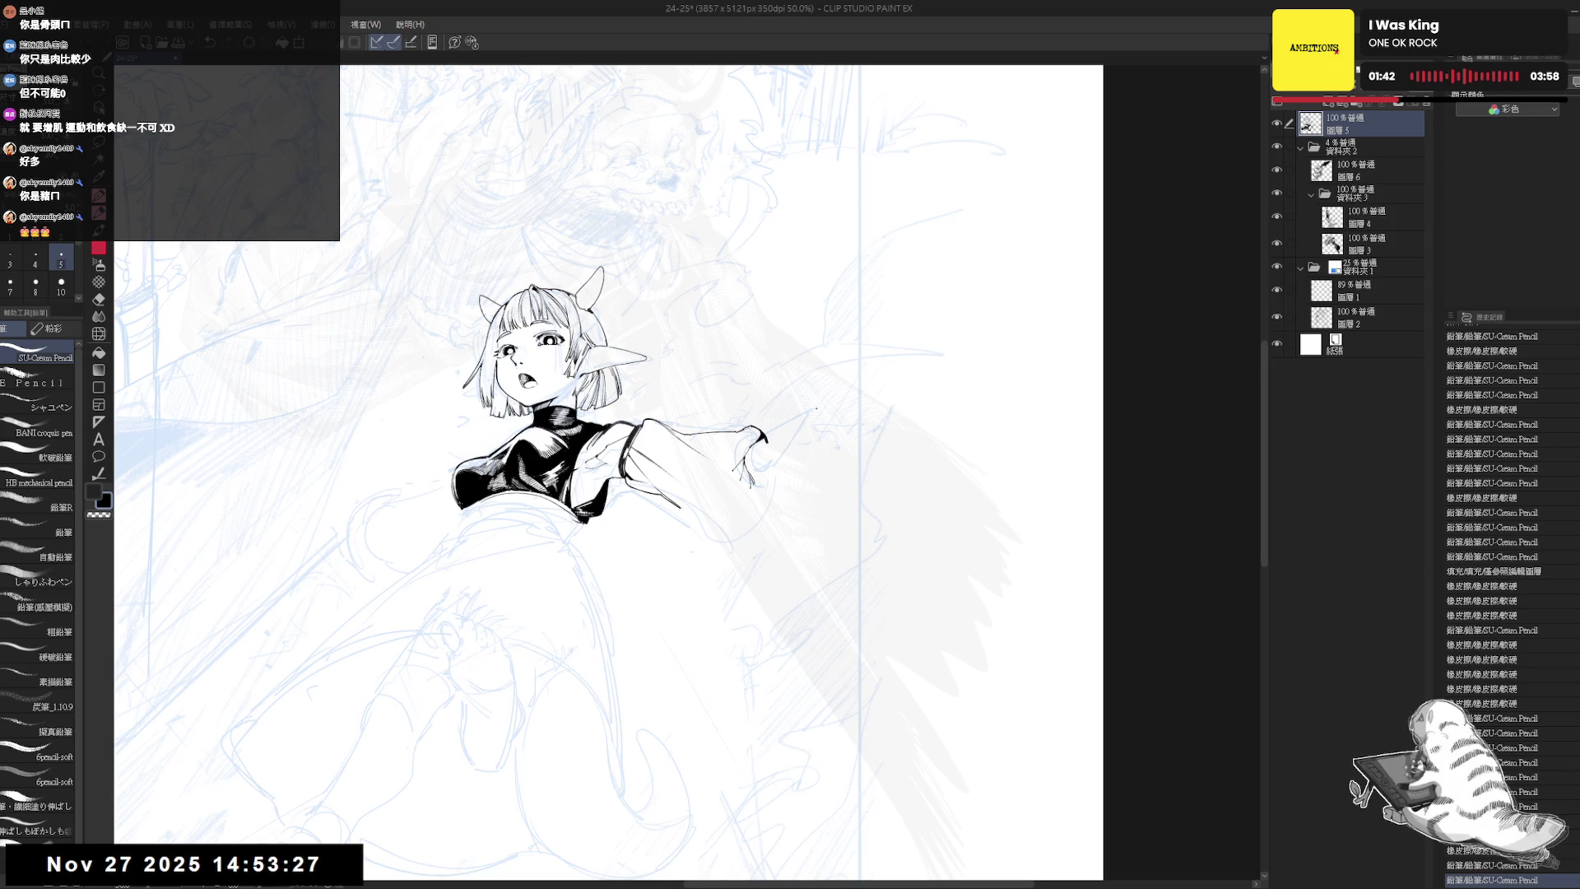
- Zoom in and erase a small stroke near the hand, then briefly mirror to compare
left_click(787, 393)
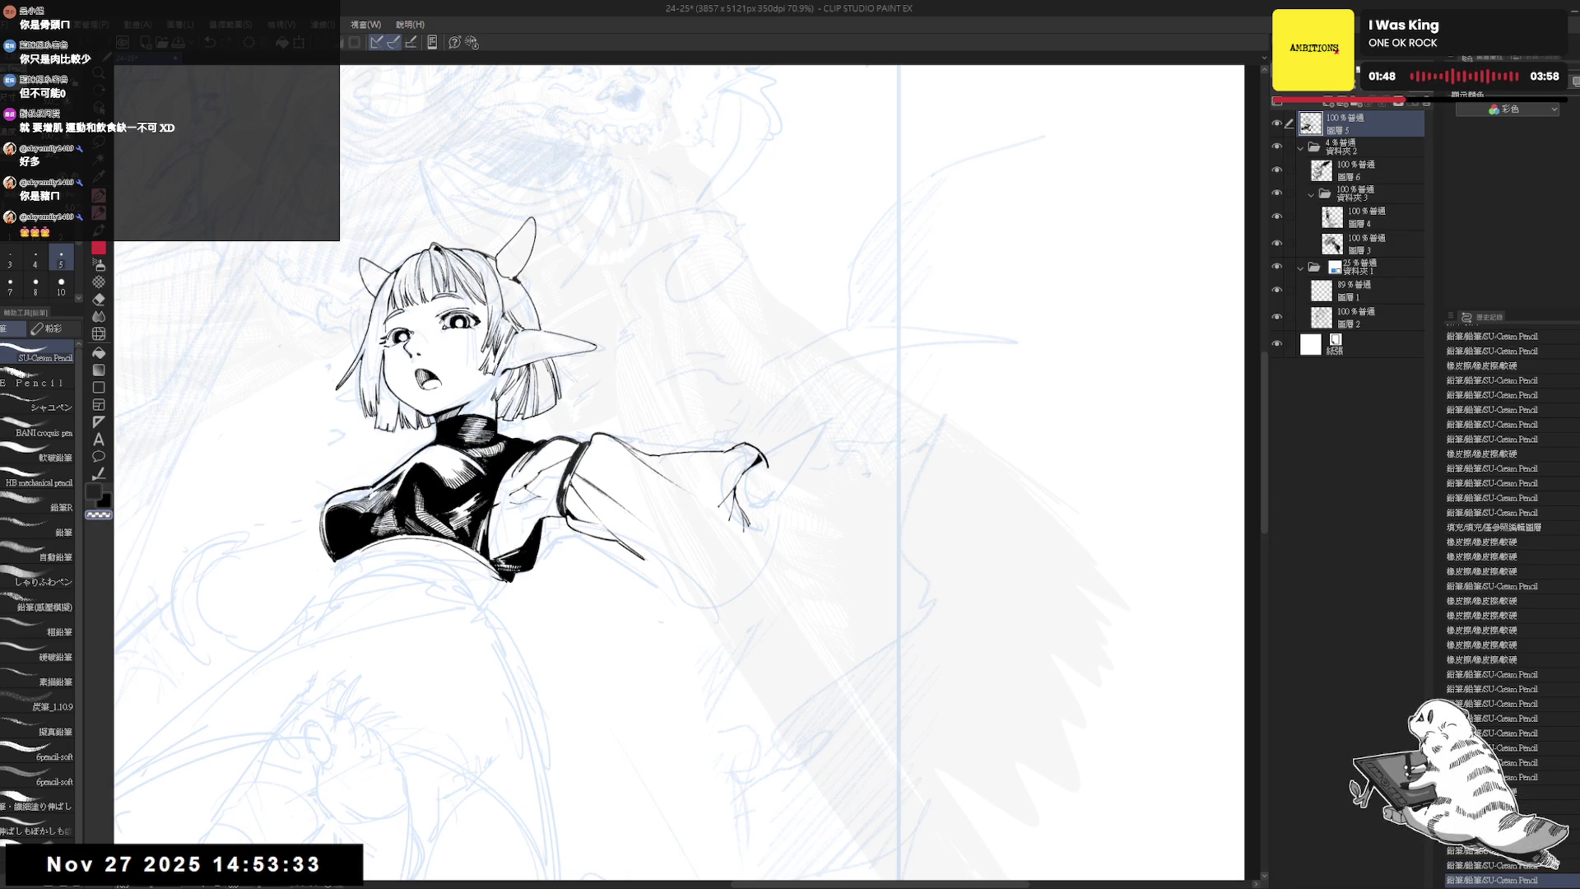
scroll(753, 521, "down", 1)
key("e")
left_click_drag(755, 439, 787, 419)
key("p")
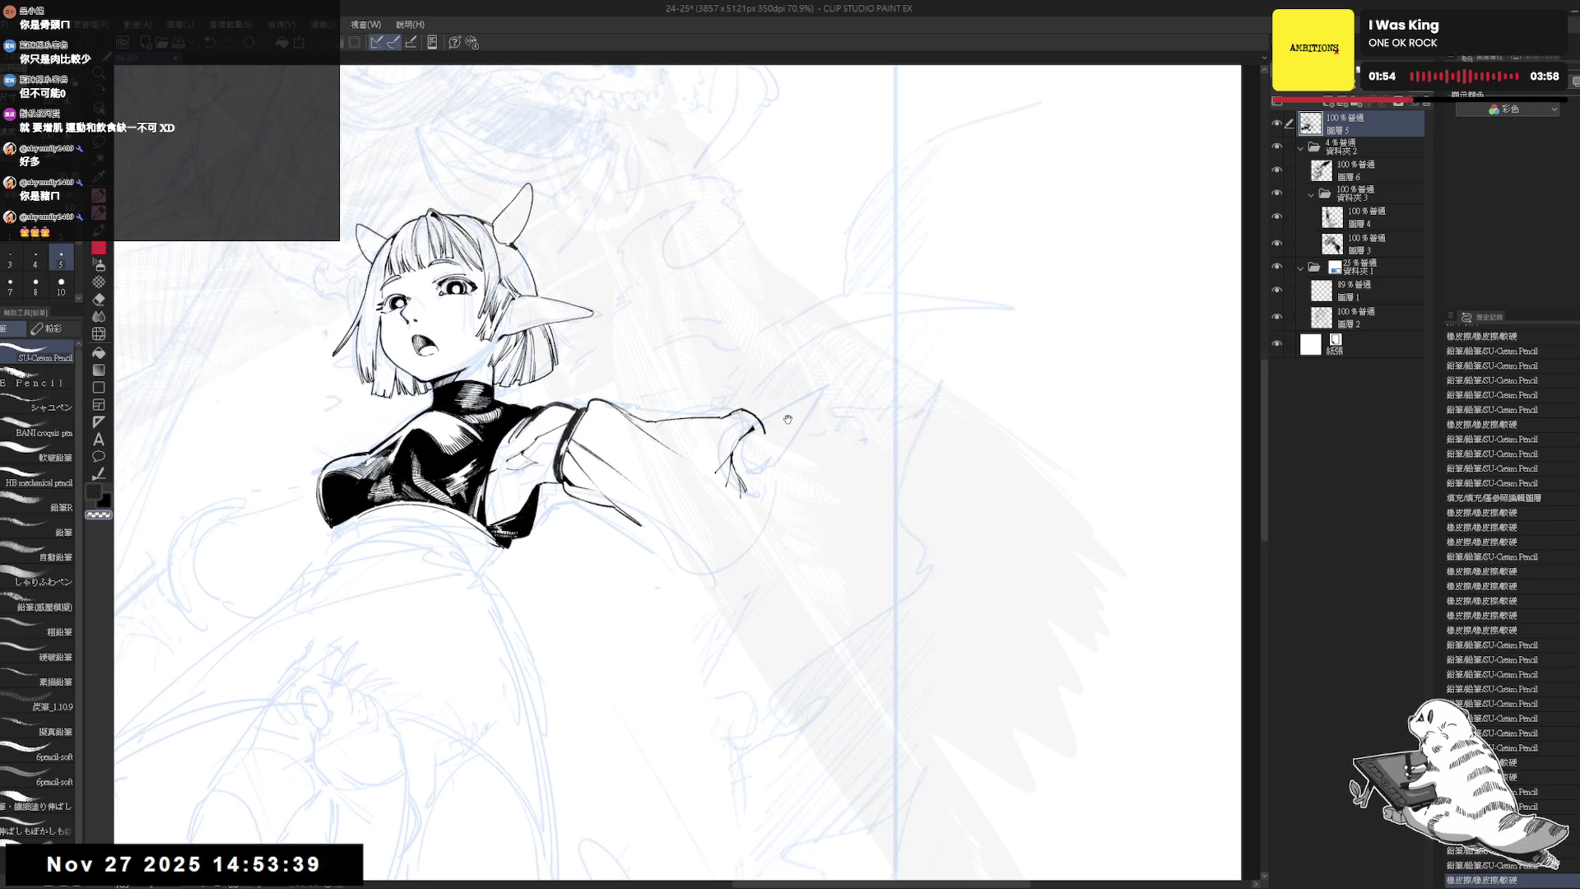
scroll(787, 422, "down", 3)
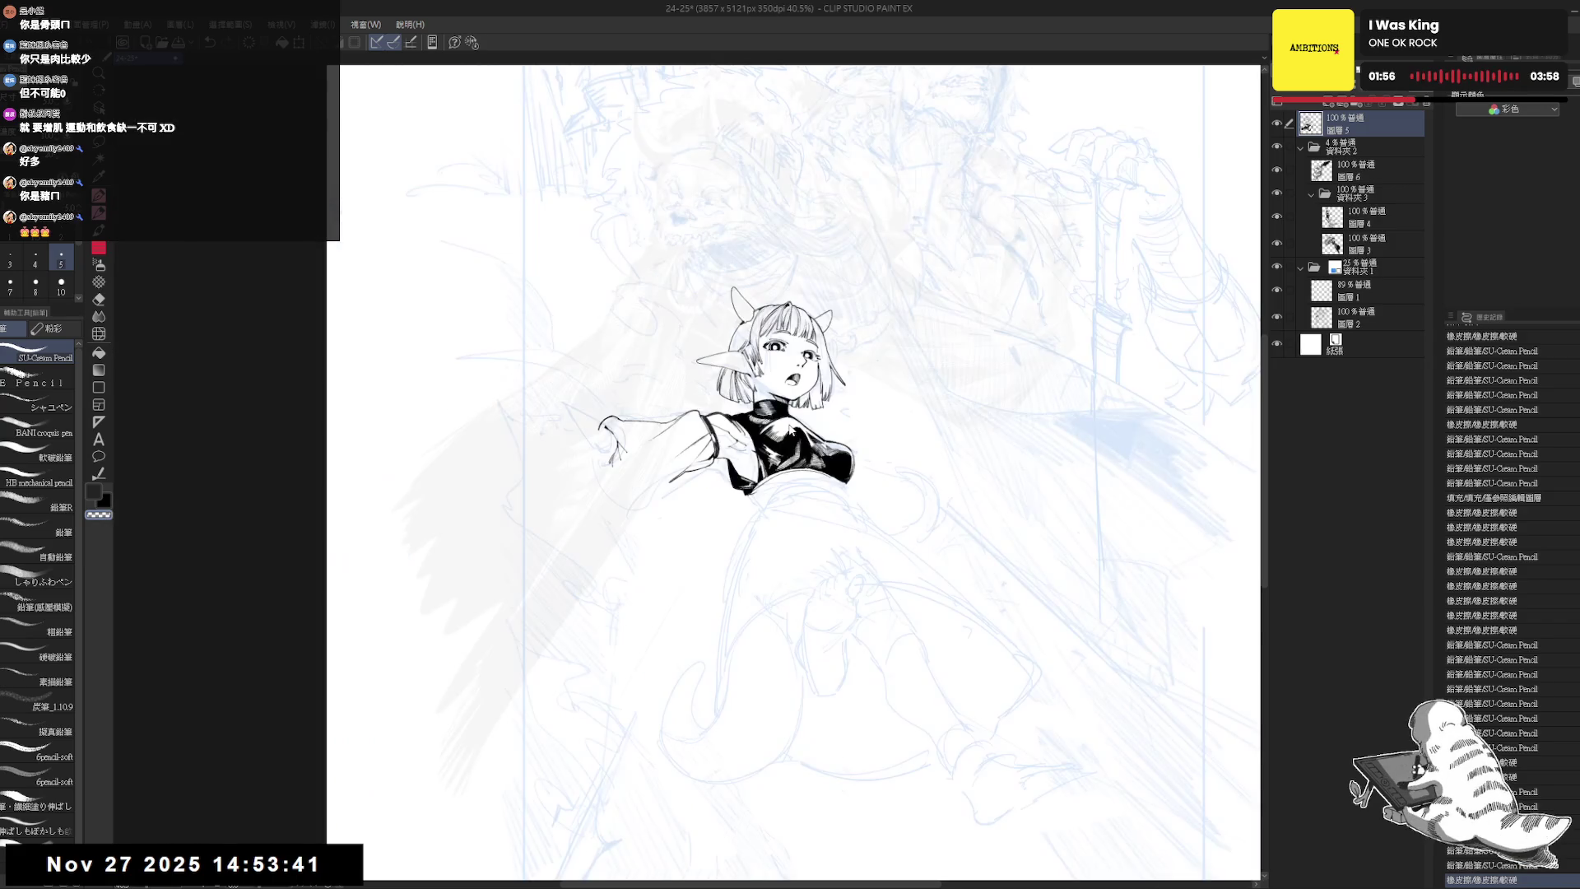
key("h")
key("h")
left_click_drag(788, 422, 796, 441)
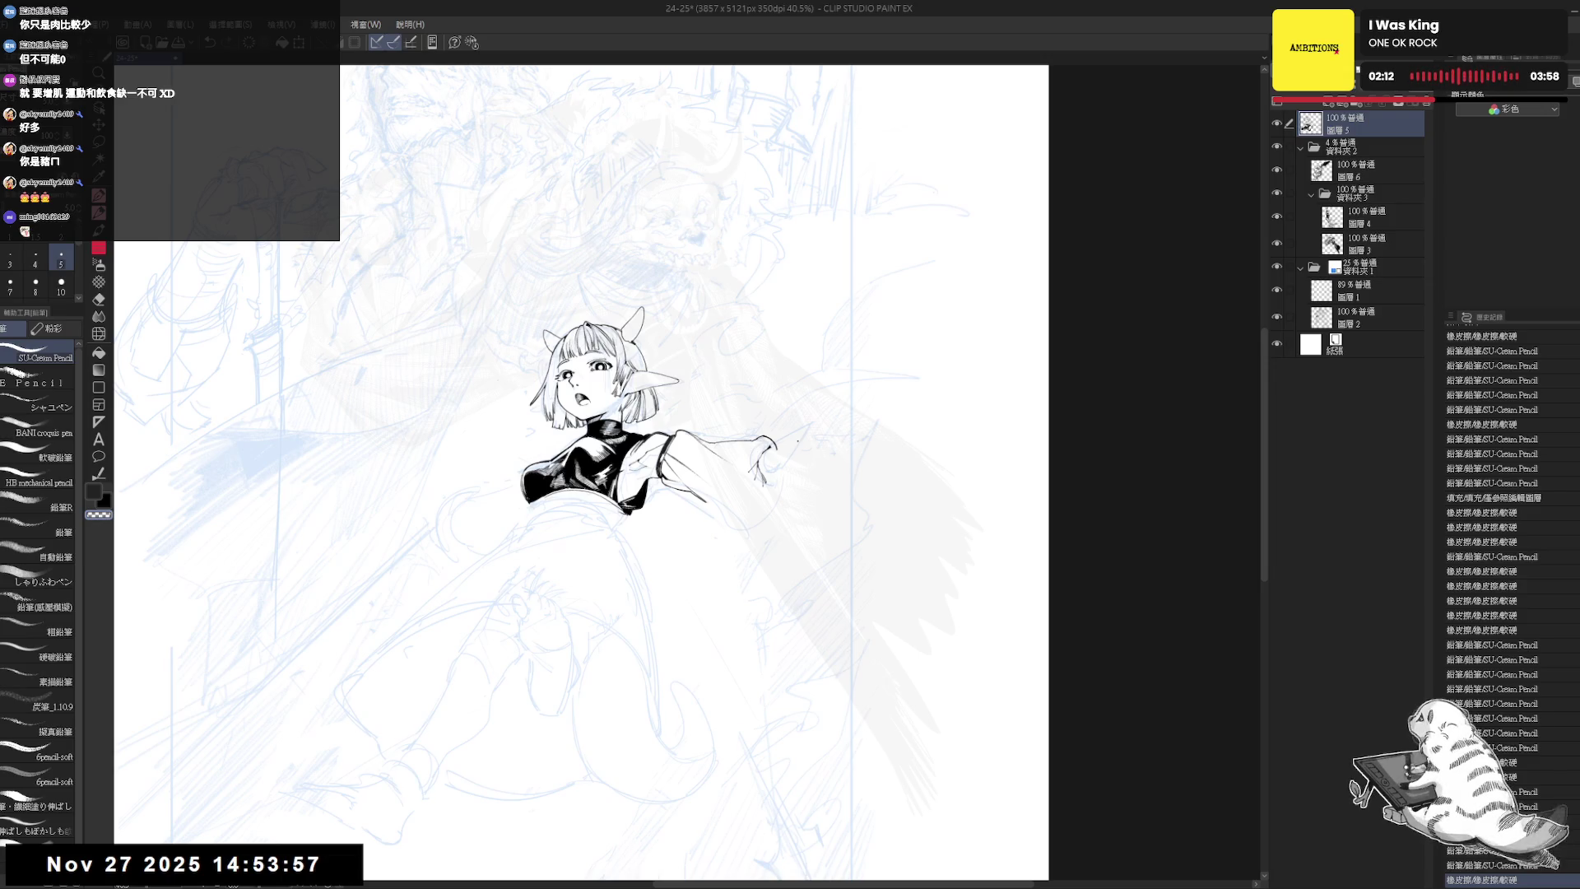
scroll(797, 421, "up", 3)
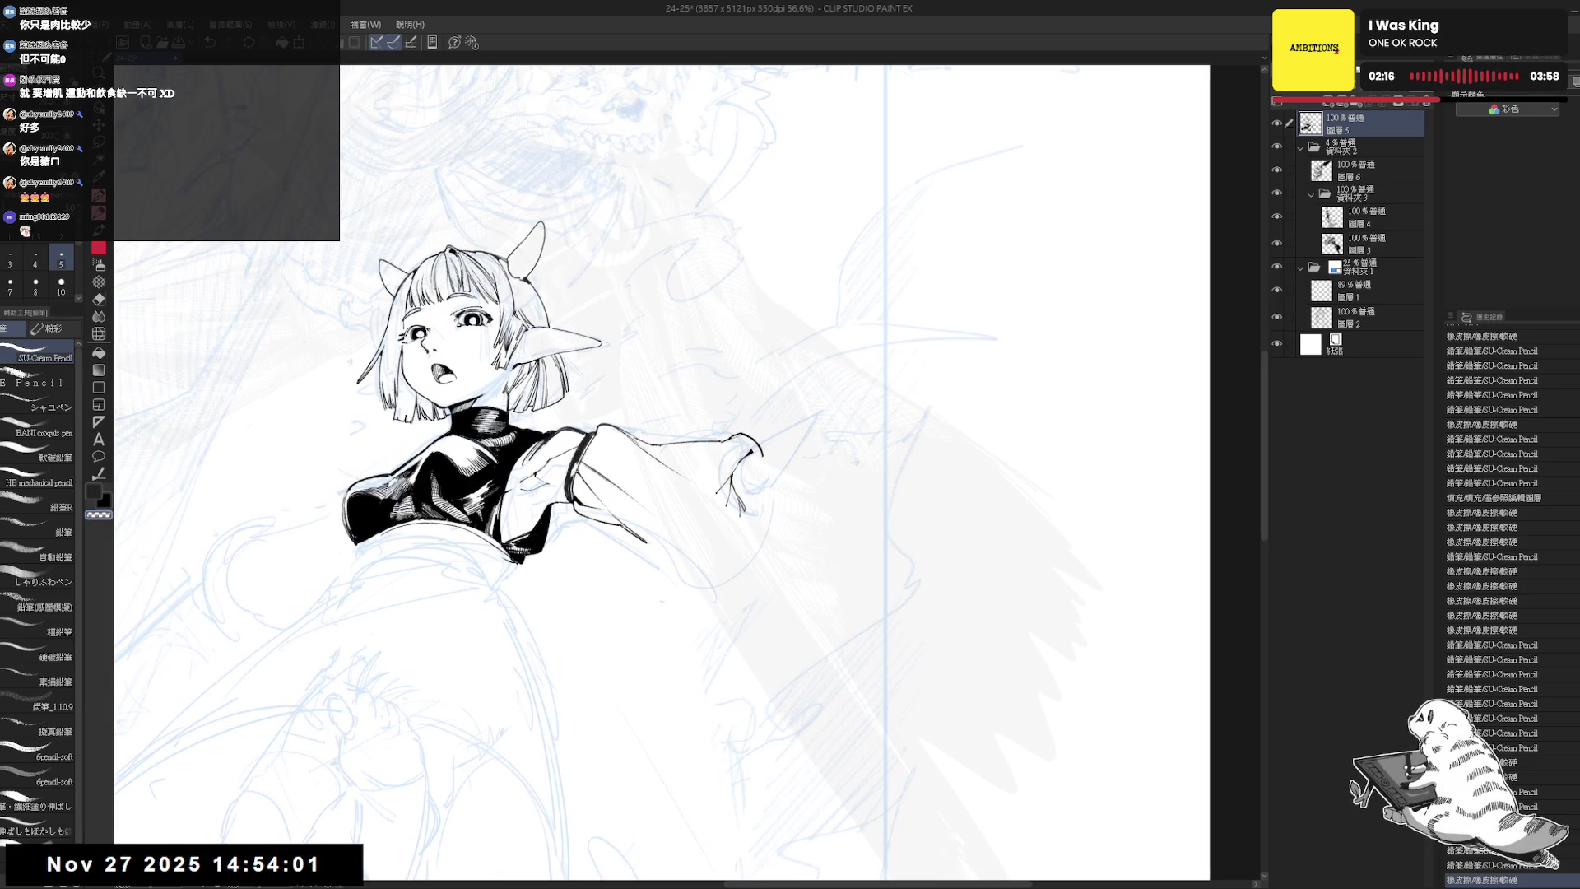
- Erase and redraw a line on the hand, then pencil a stroke along the raised arm
key("e")
left_click_drag(749, 444, 757, 463)
key("p")
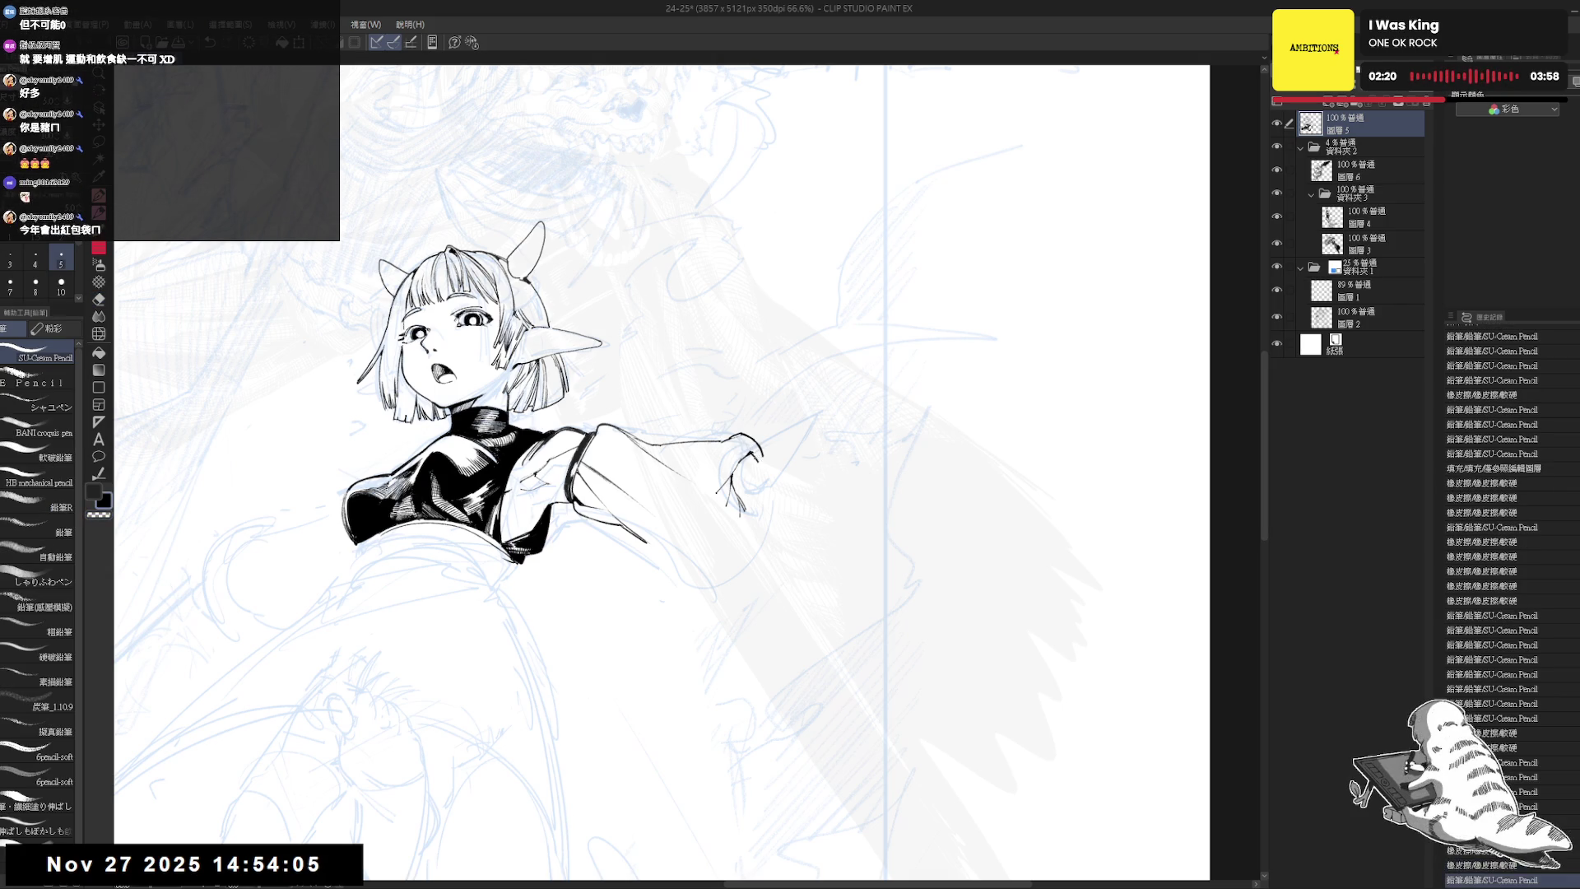
left_click_drag(731, 488, 728, 478)
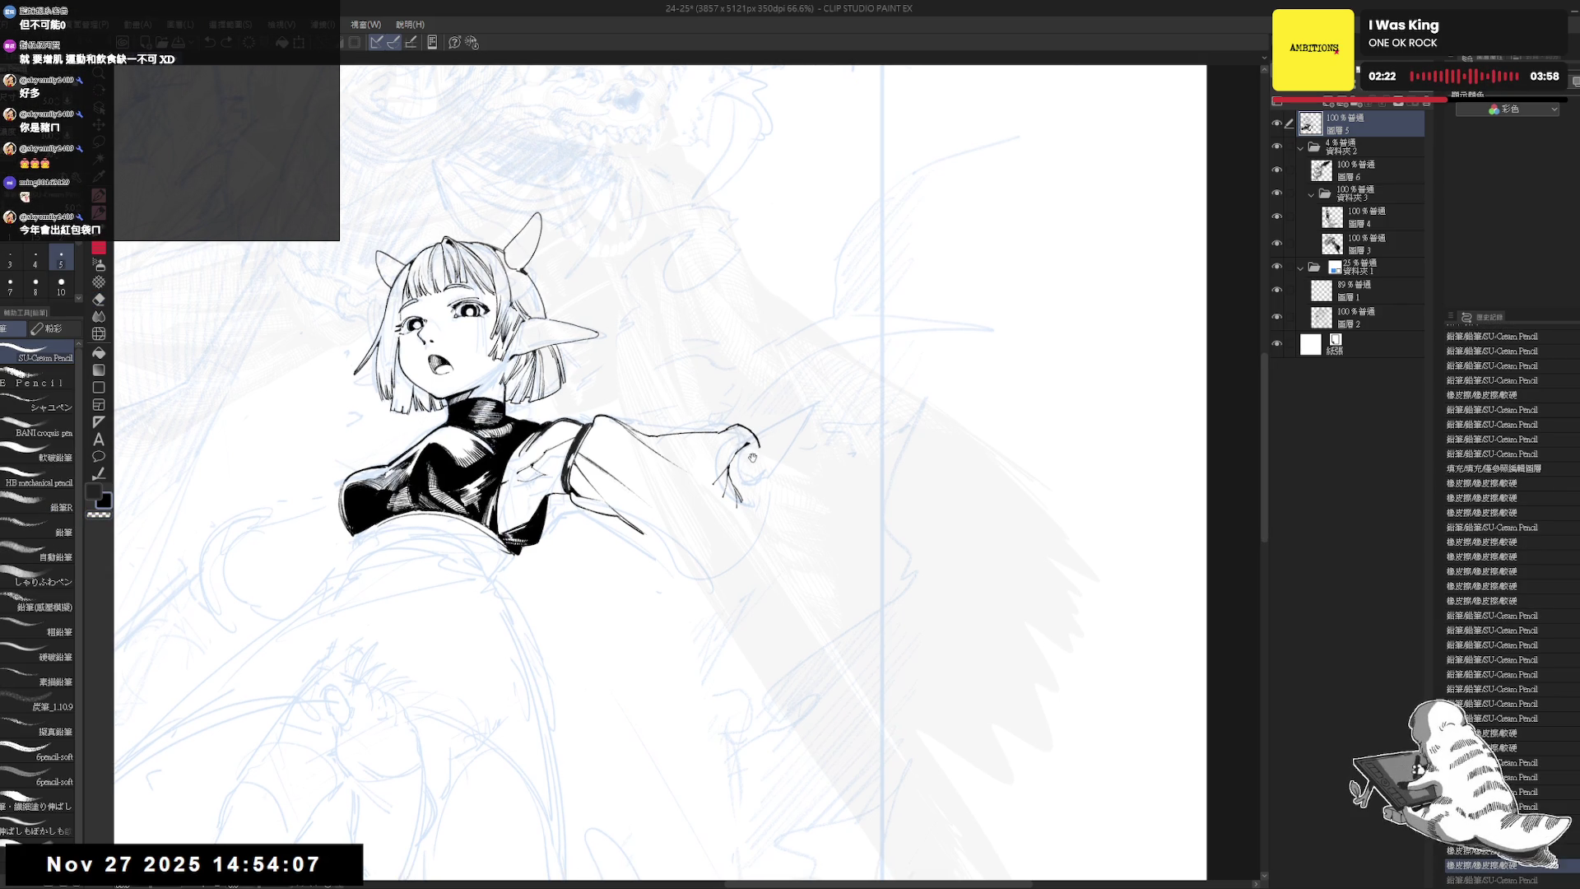
key("e")
key("p")
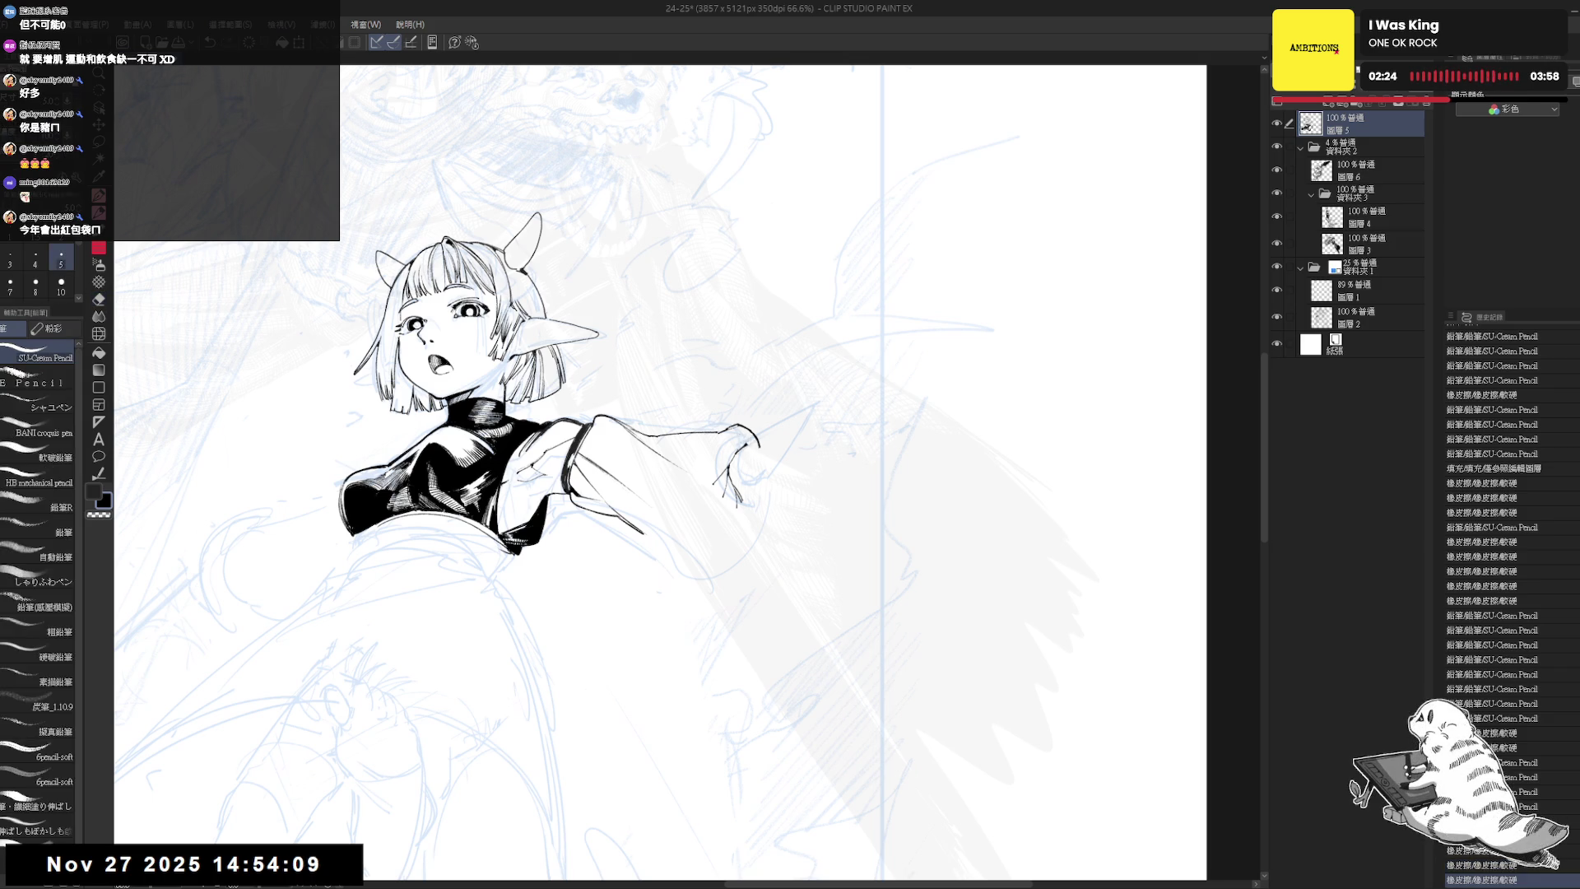
left_click_drag(625, 526, 691, 410)
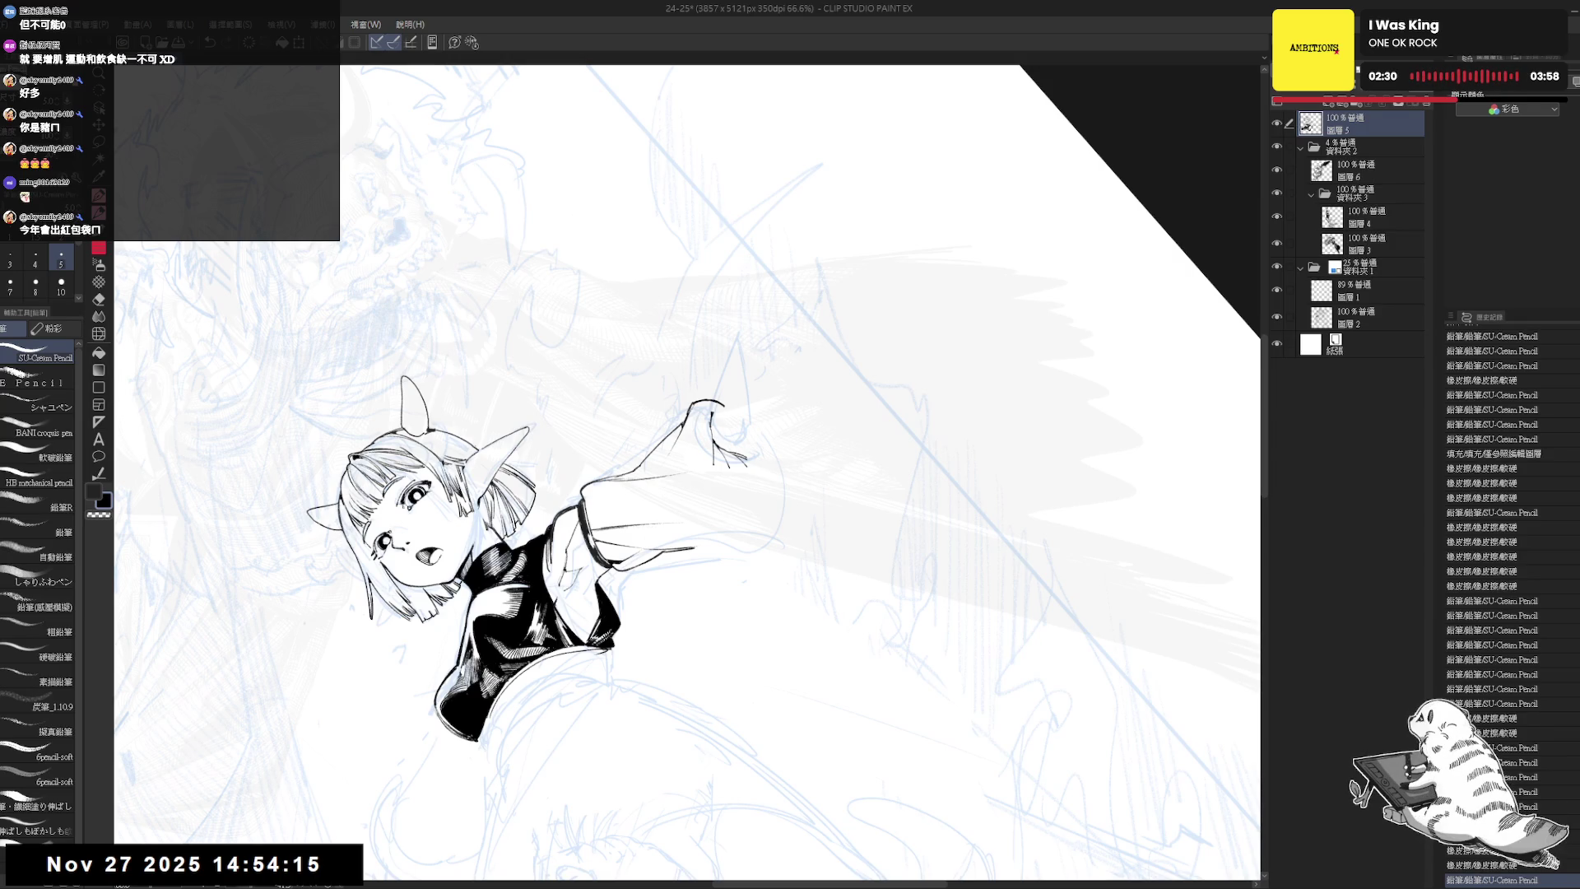
- Straighten and mirror the view, then erase a small spot near the hand
key("ctrl+at")
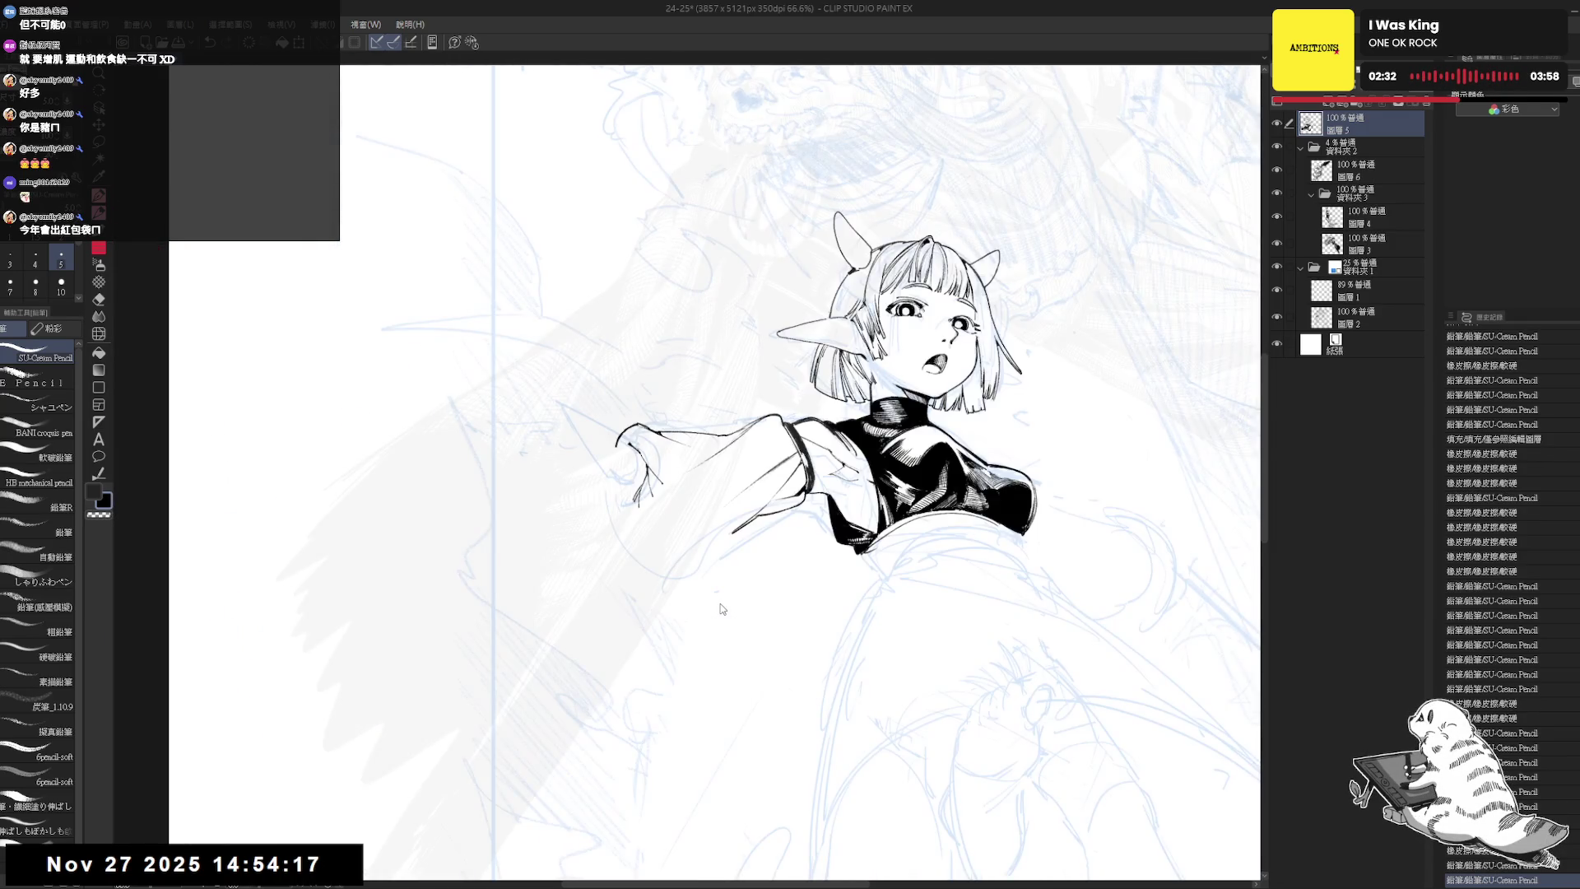
key("h")
key("e")
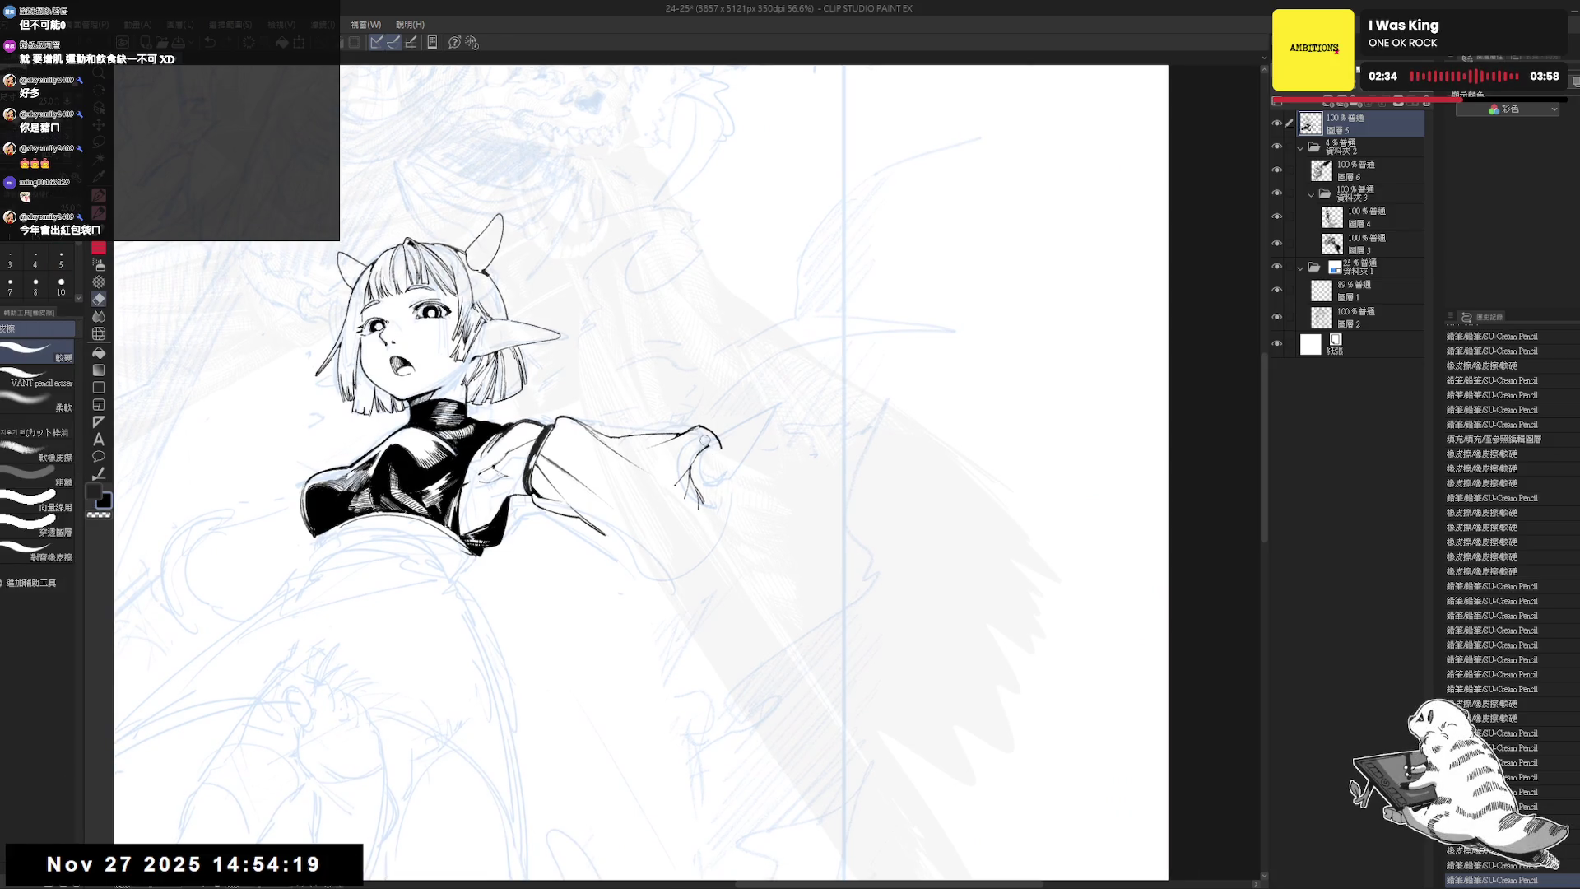
mouse_move(699, 436)
left_mouse_down()
mouse_move(714, 454)
mouse_move(743, 424)
left_mouse_up()
key("p")
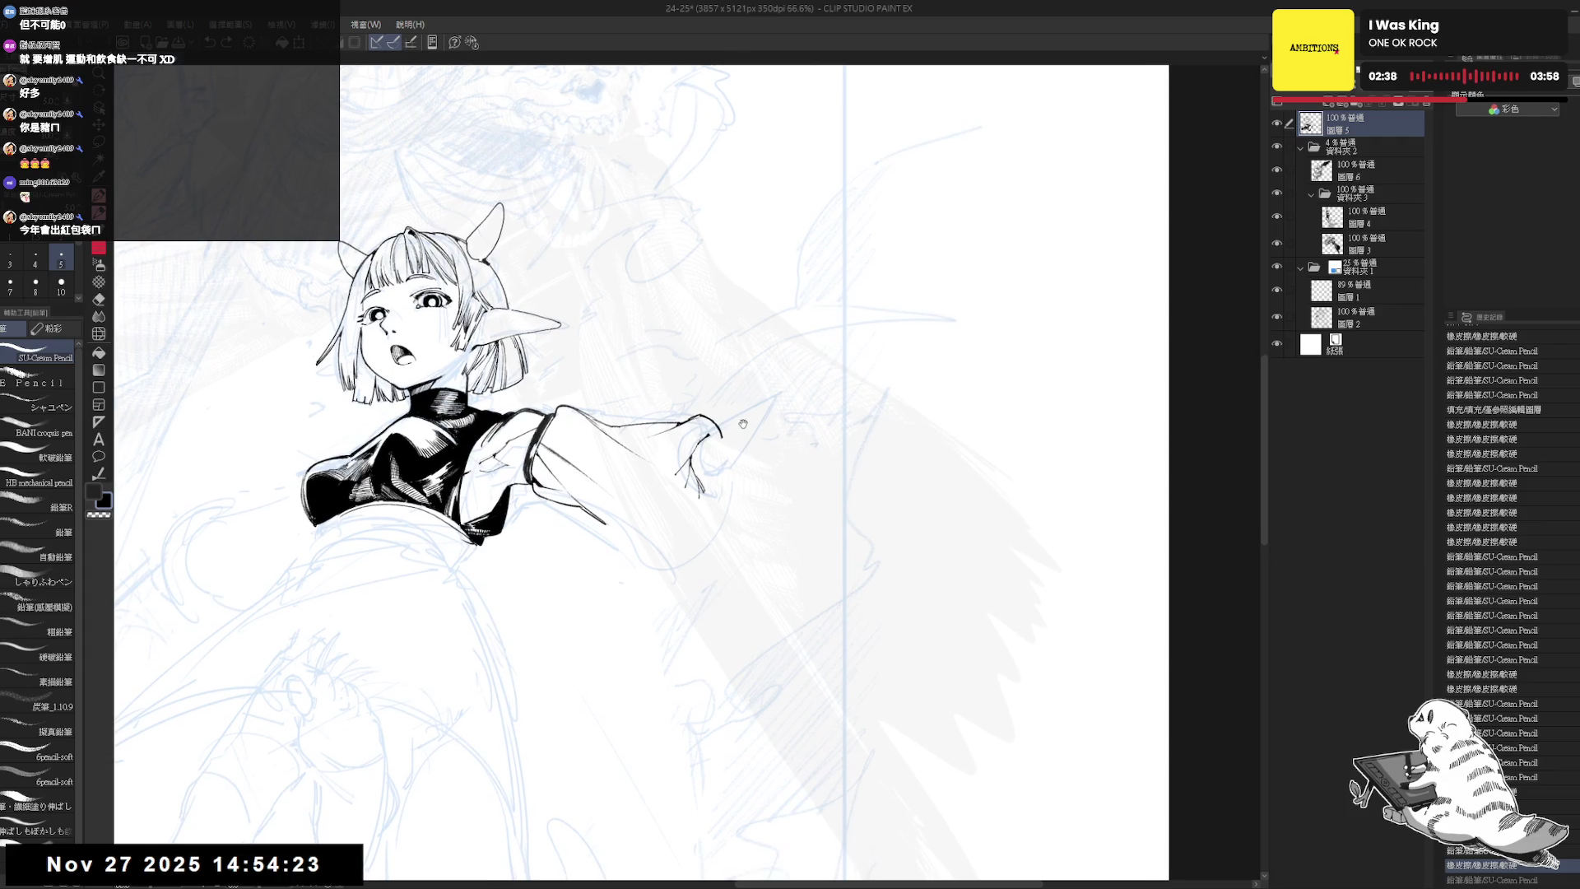
- Add small pencil strokes and touch up the lines on the girl's hand
scroll(743, 424, "down", 2)
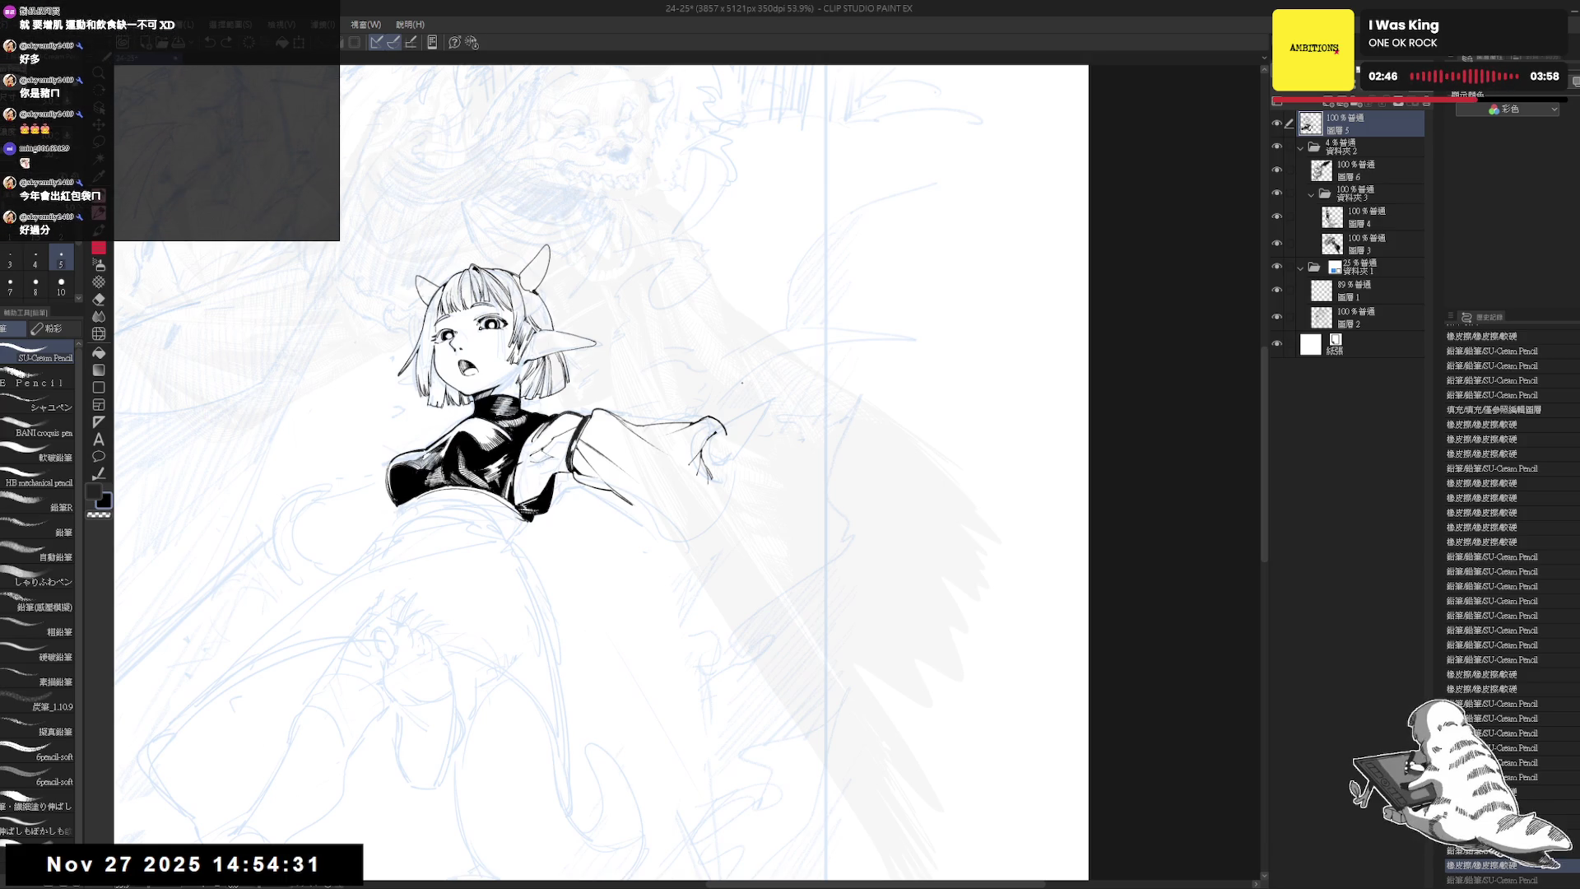
left_click_drag(738, 434, 750, 444)
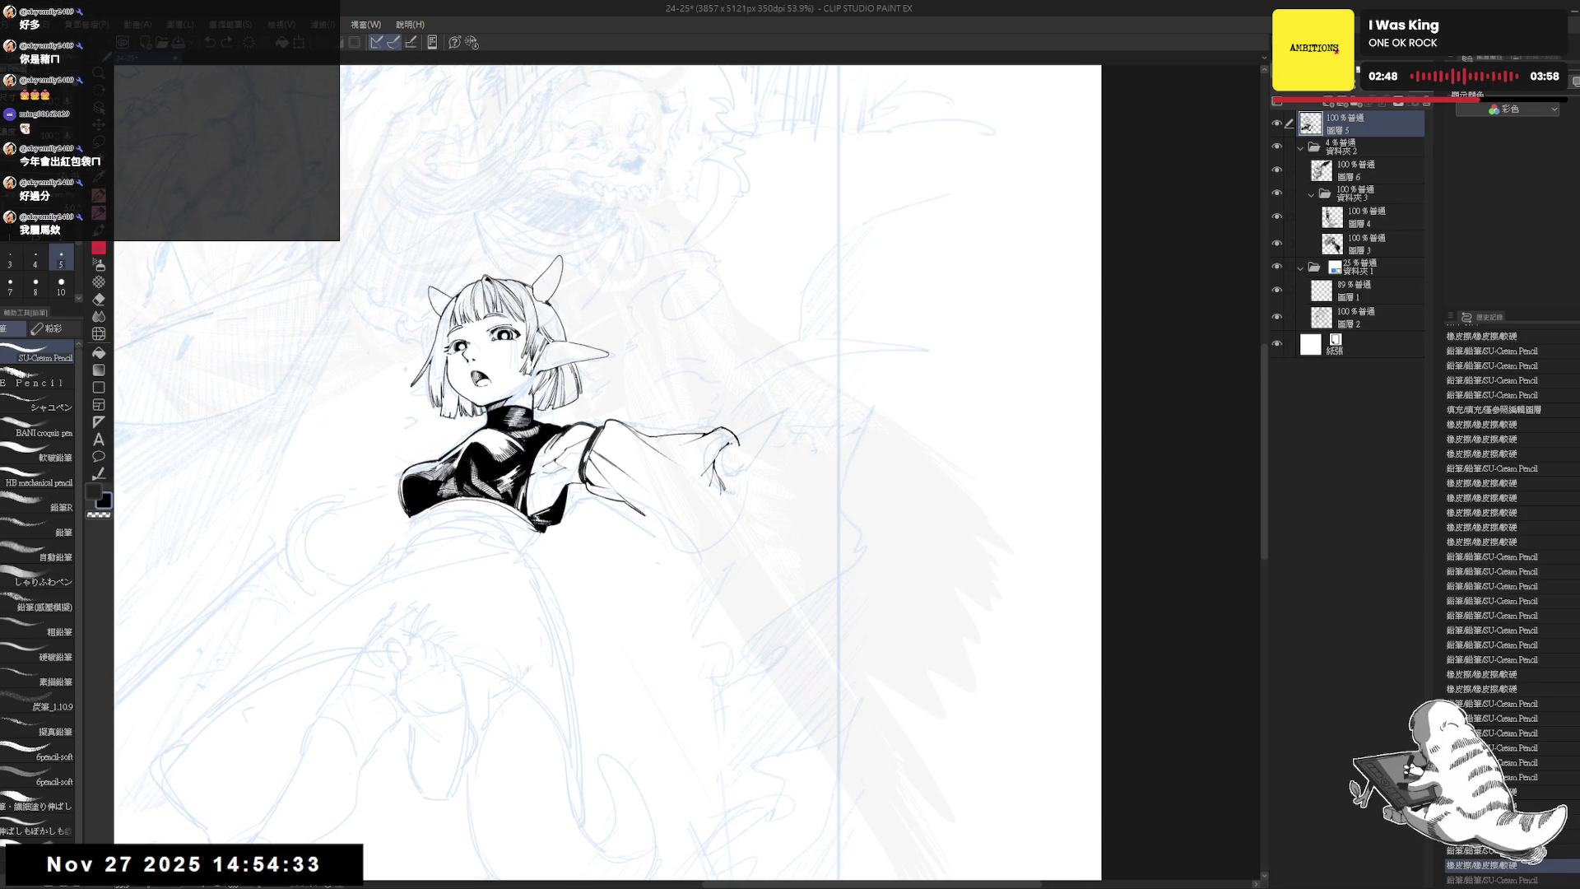
key("e")
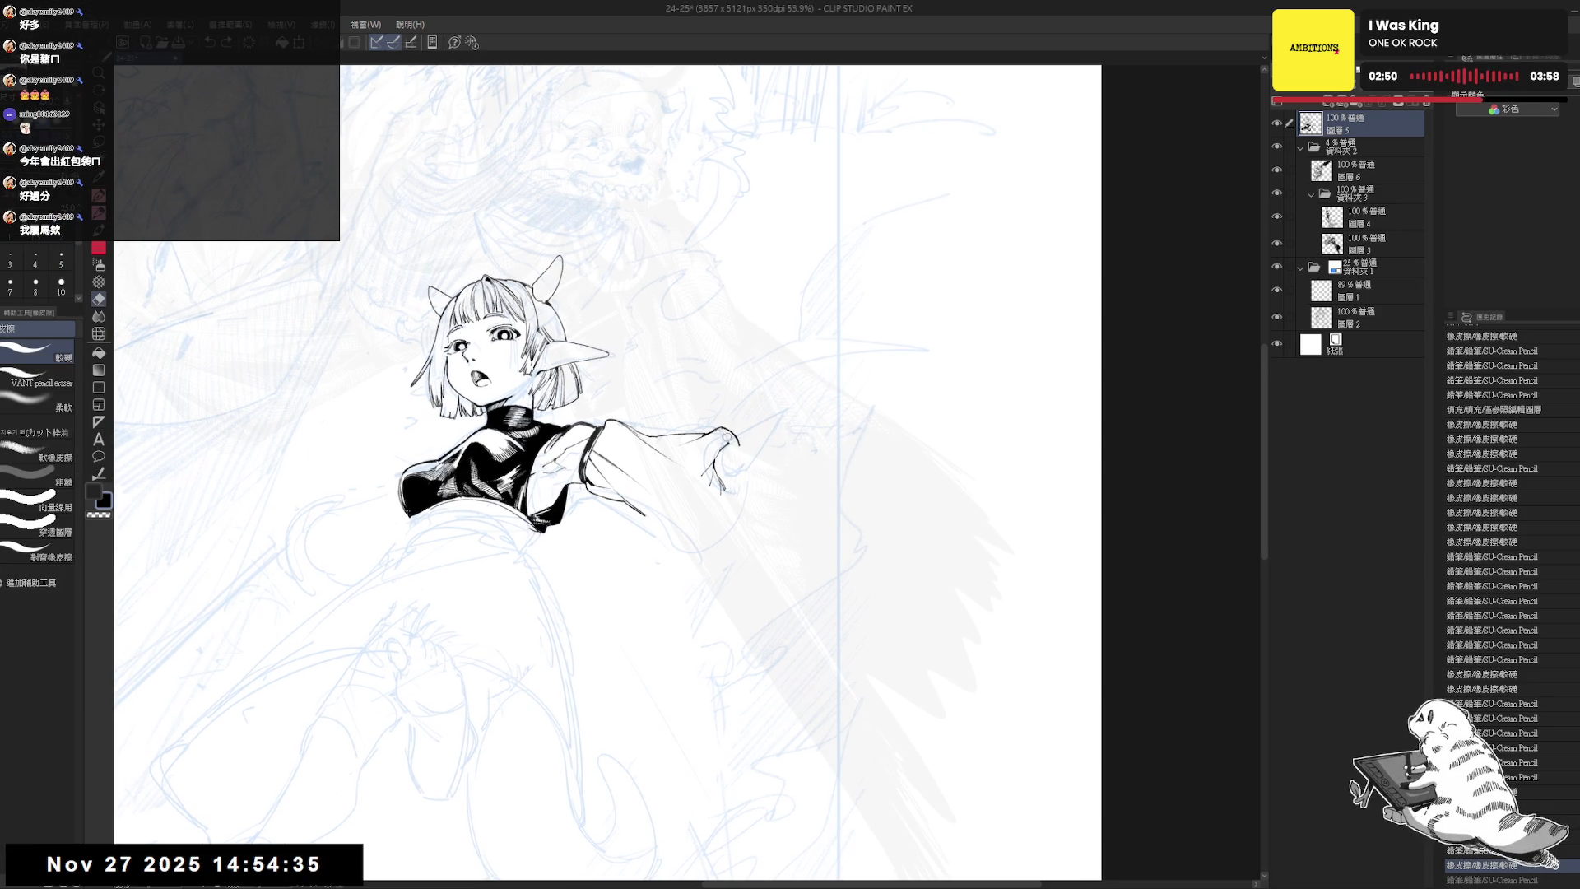
key("p")
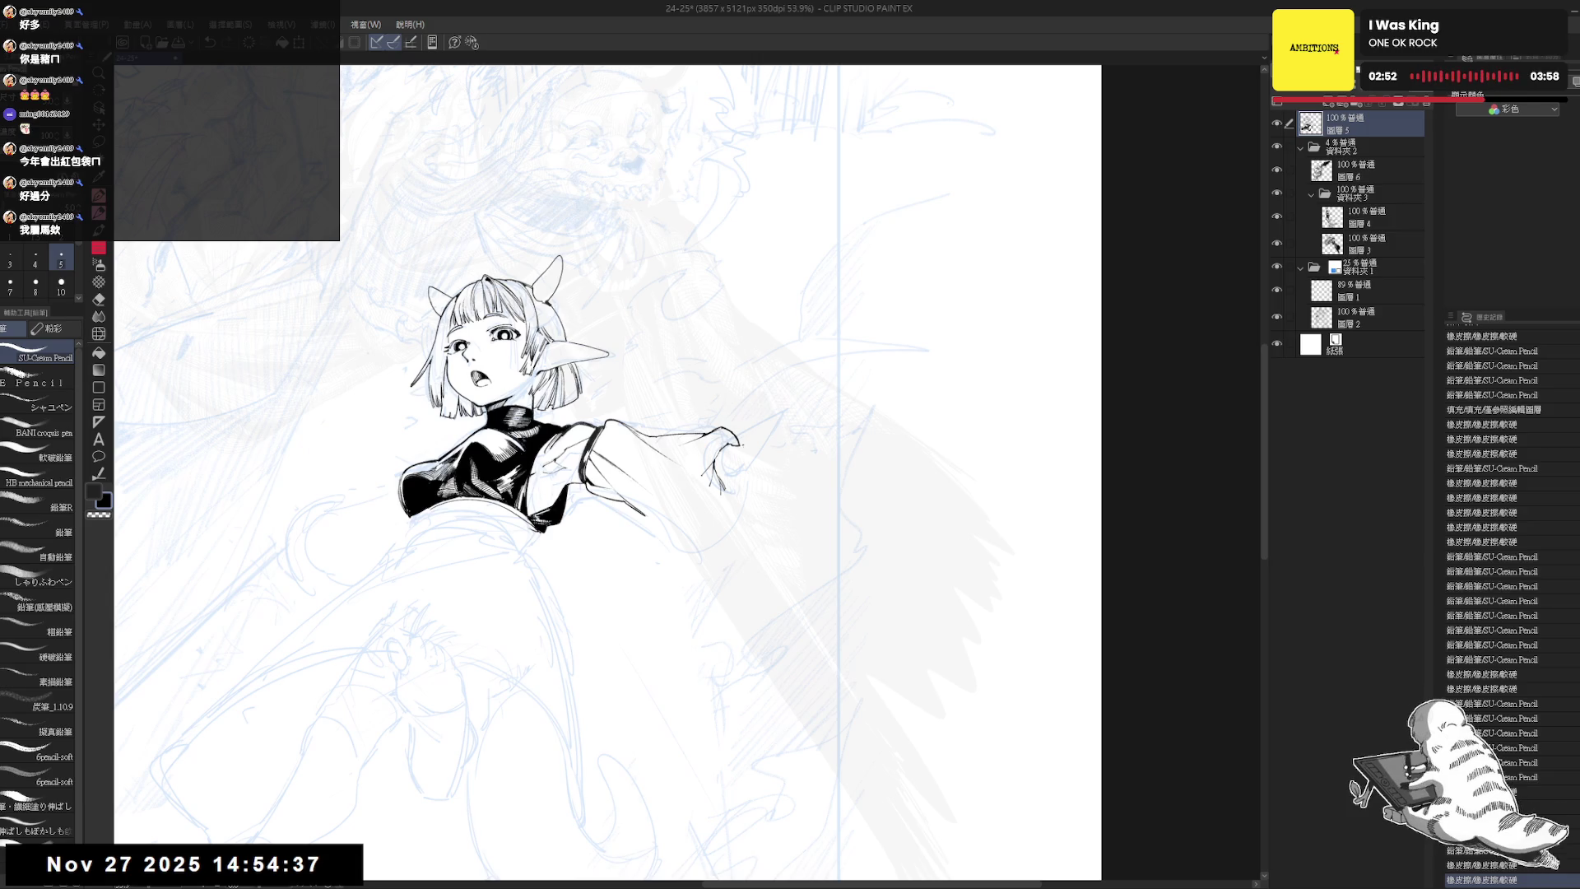
left_click_drag(730, 448, 742, 446)
key("e")
key("p")
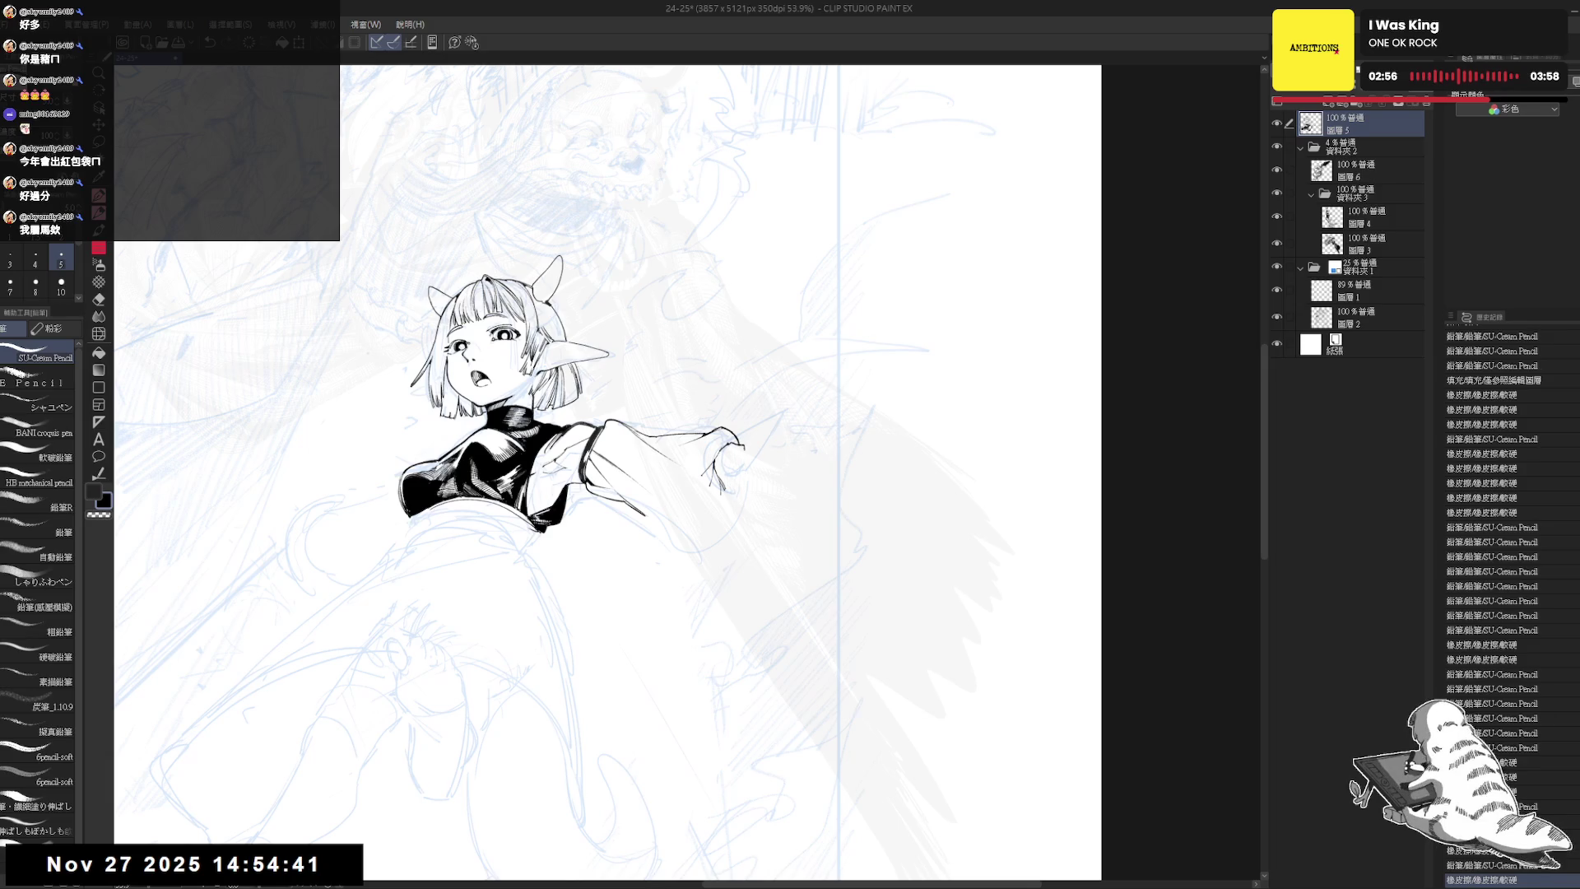
left_click_drag(731, 448, 731, 483)
- Extend the hand's fingertip with a short line and fill a small spot black
key("e")
key("p")
key("e")
key("p")
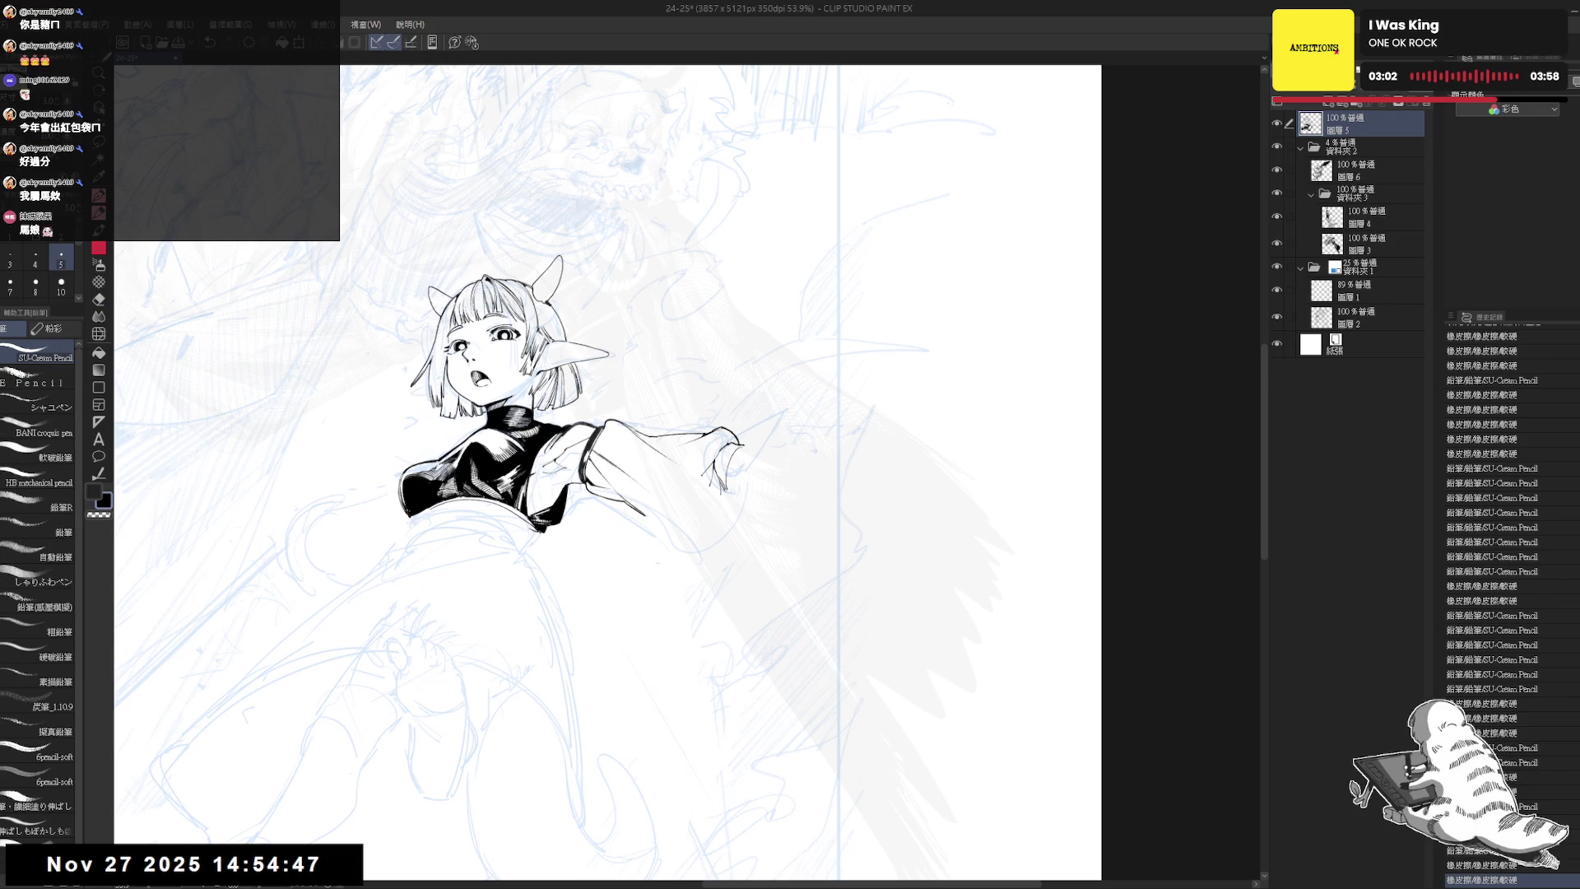
key("h")
key("h")
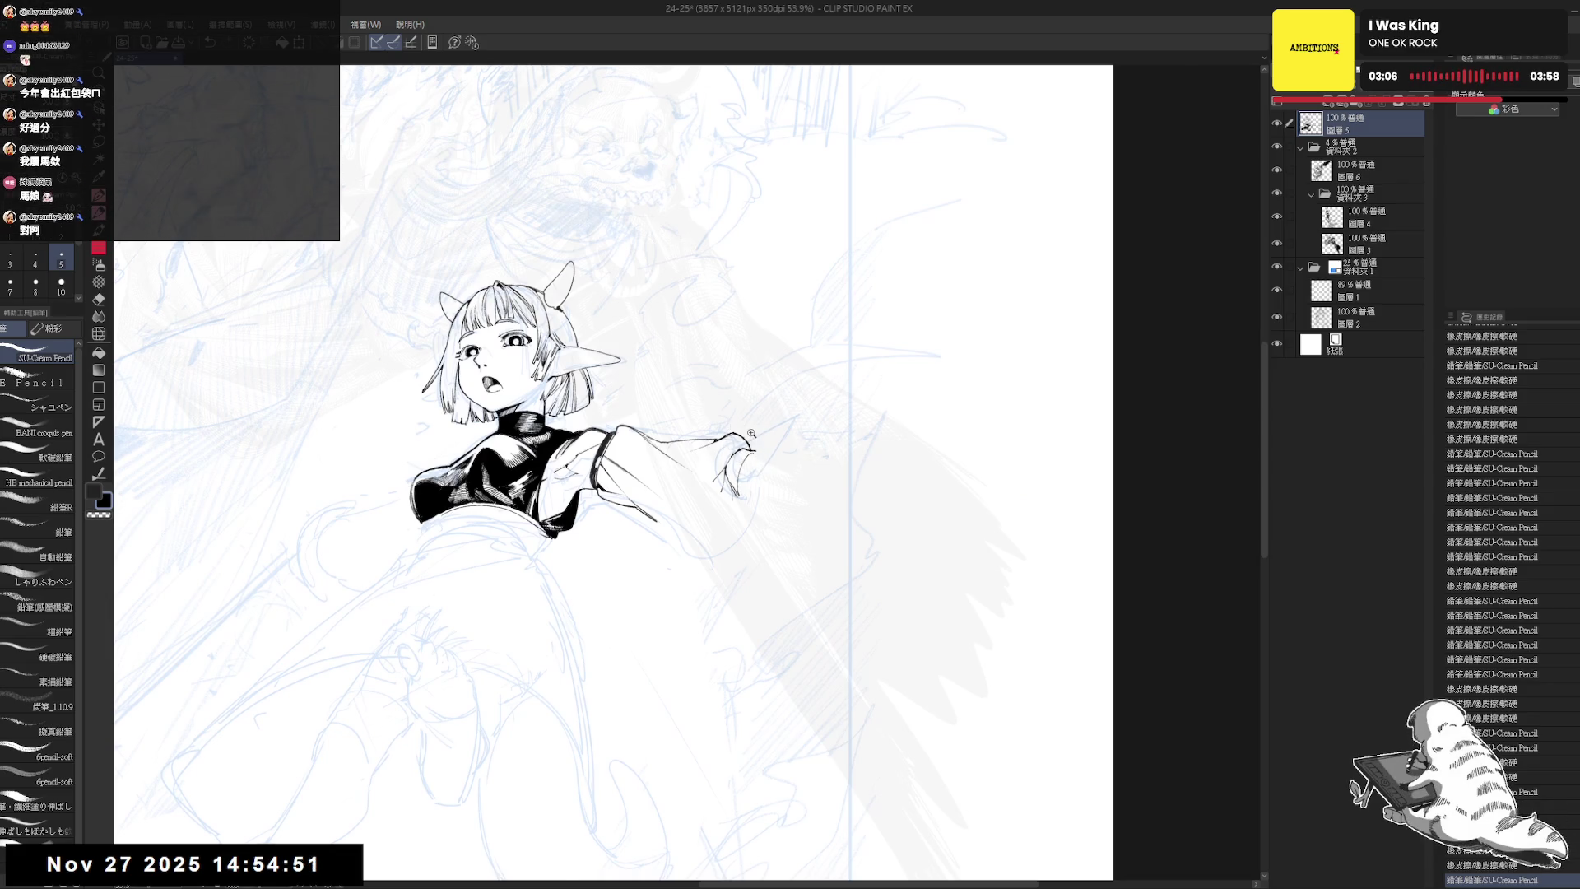
scroll(732, 429, "up", 2)
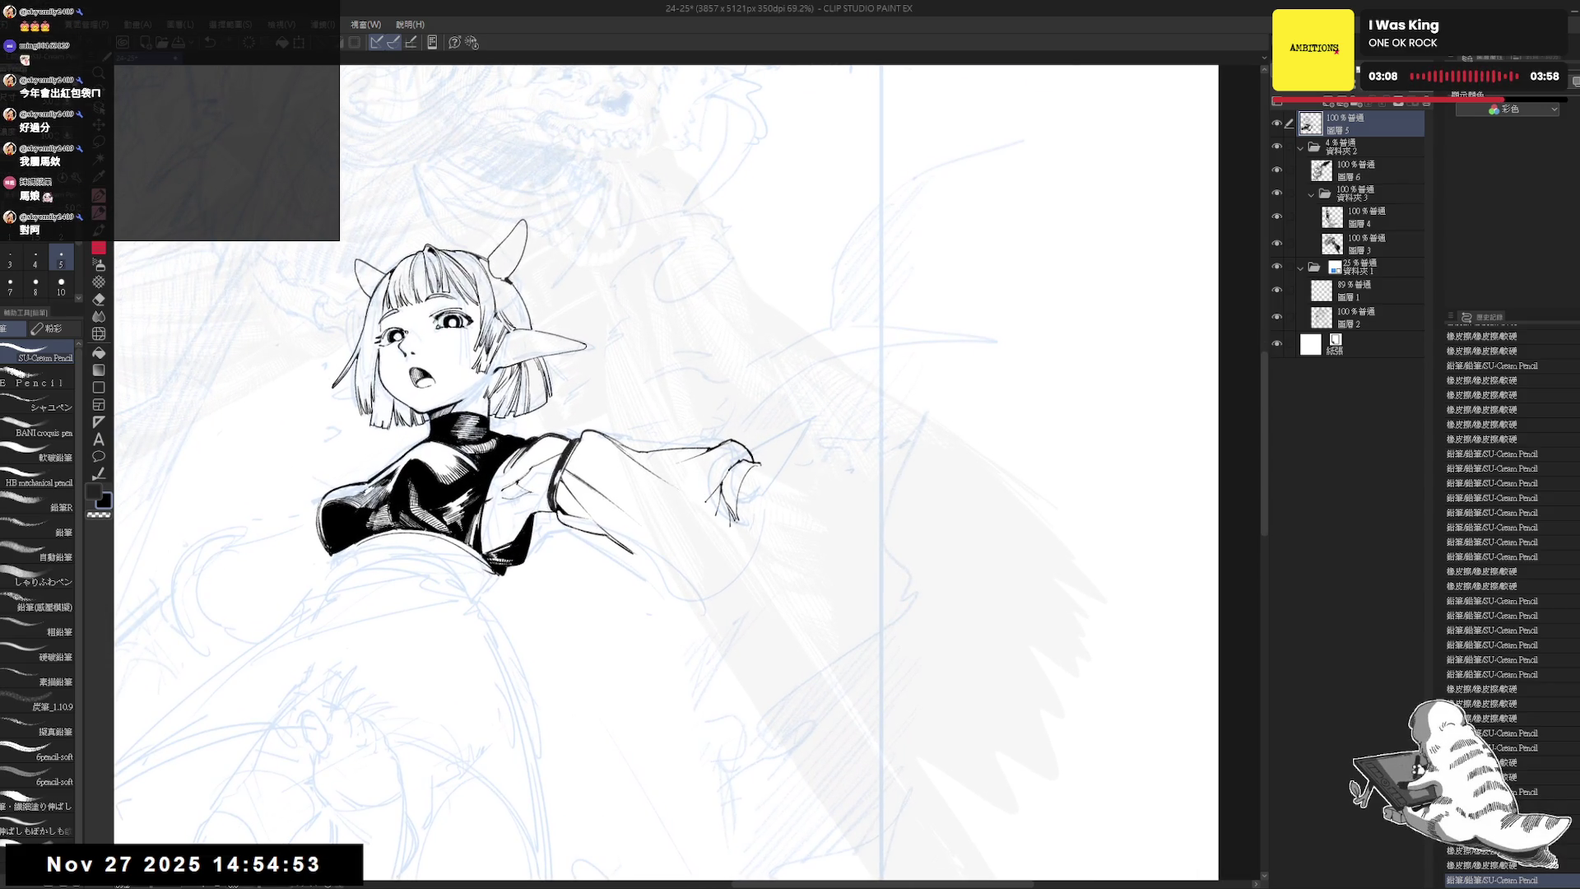
left_click_drag(754, 459, 761, 466)
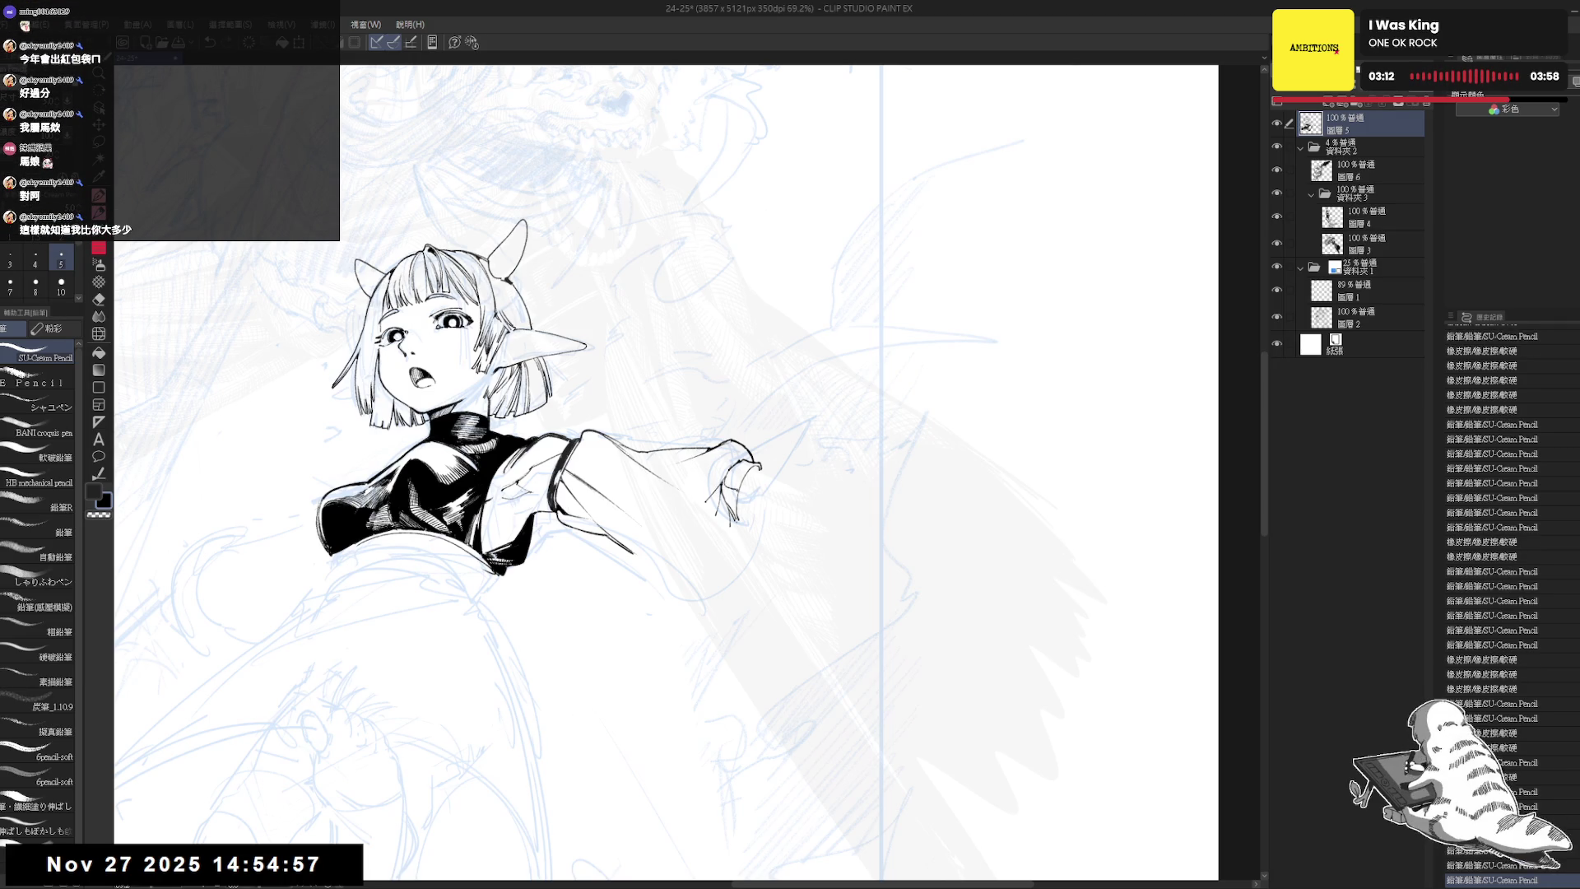
key("g")
left_click(735, 493)
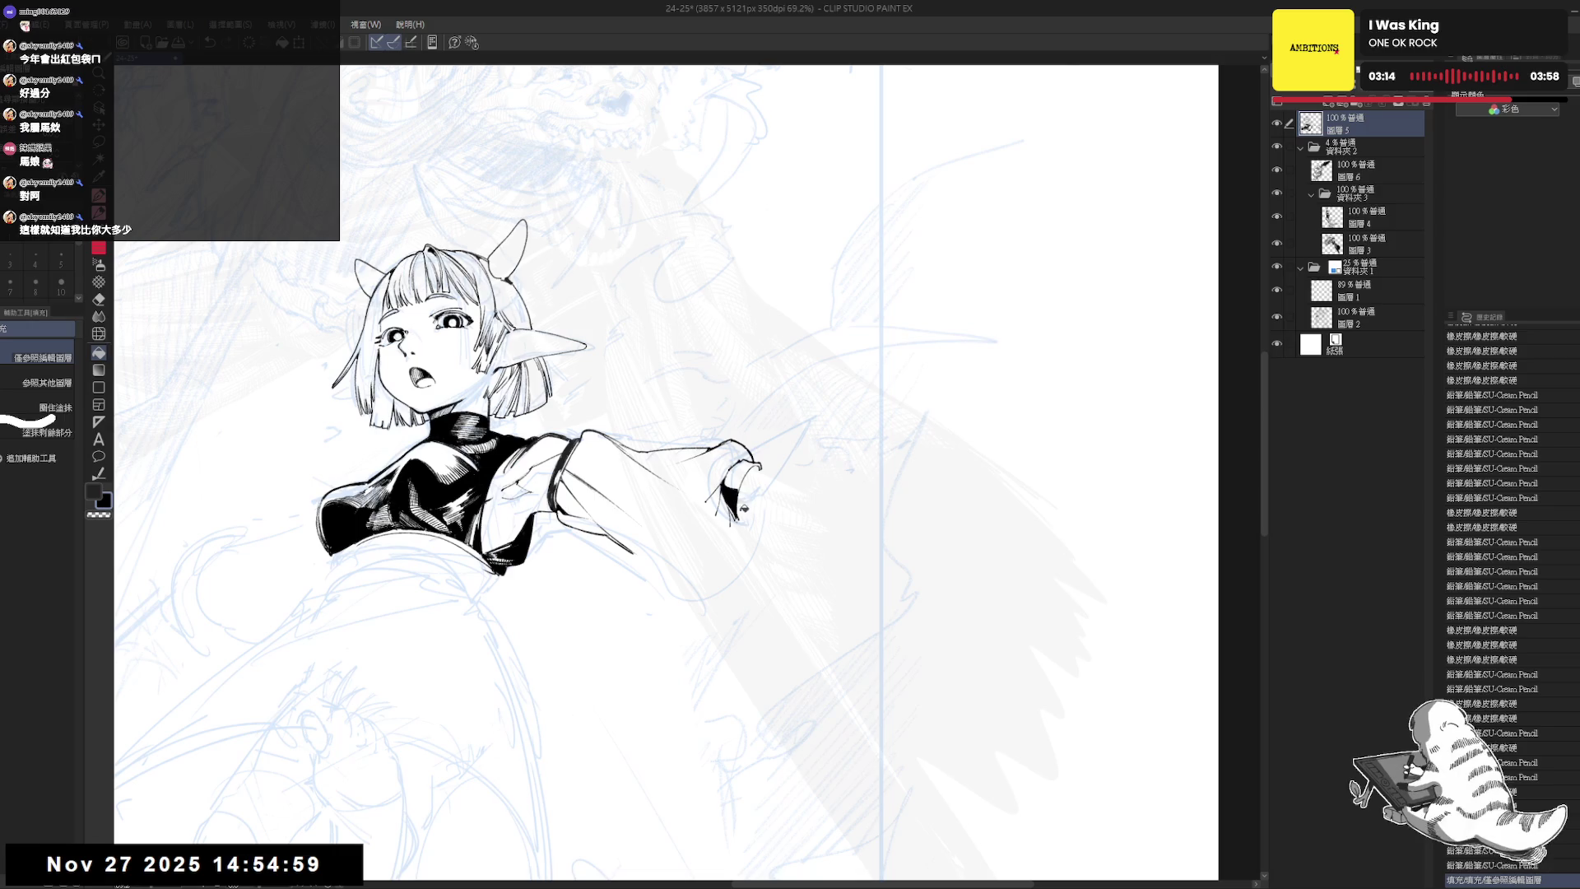
- Tilt the view and ink several small strokes on the girl's hand tip
key("p")
left_click_drag(728, 494, 735, 506)
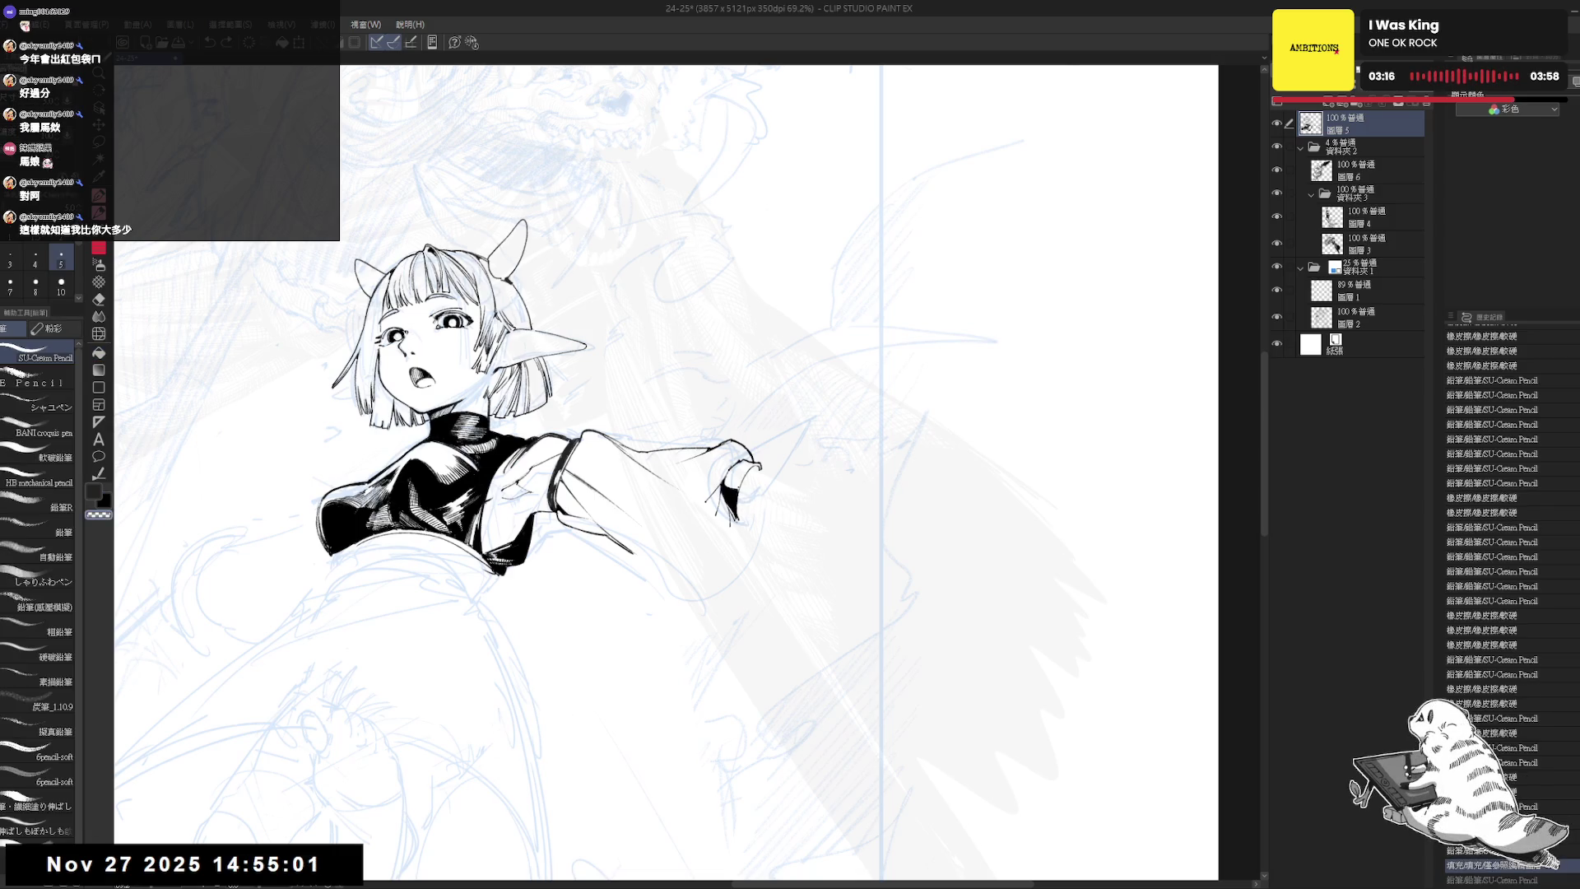
key("minus")
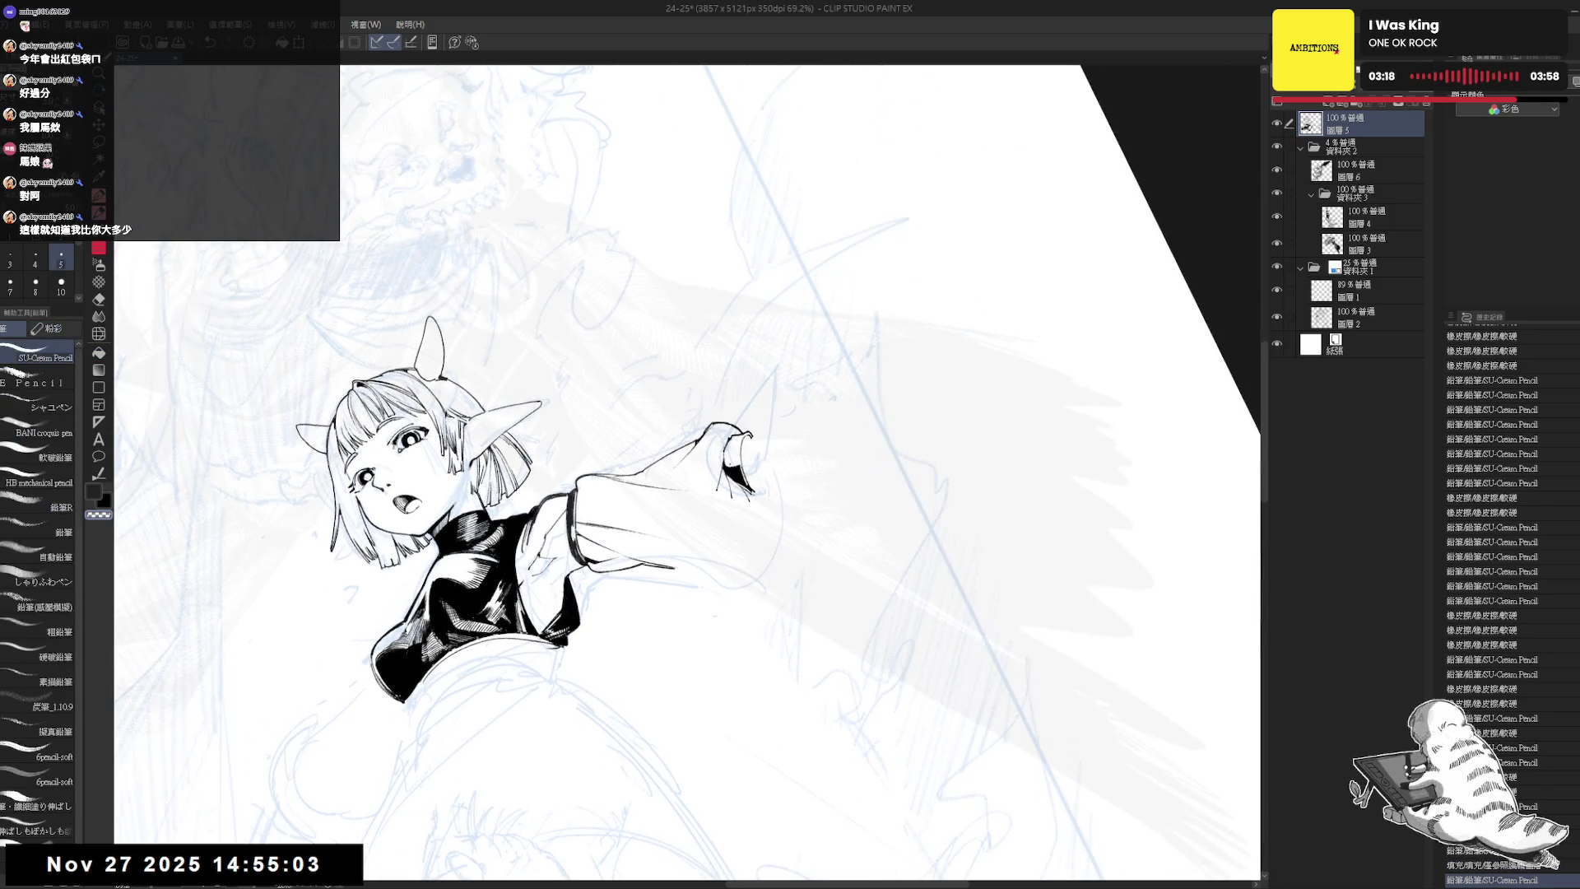
left_click_drag(729, 494, 733, 471)
left_click_drag(729, 463, 735, 505)
left_click_drag(732, 499, 629, 630)
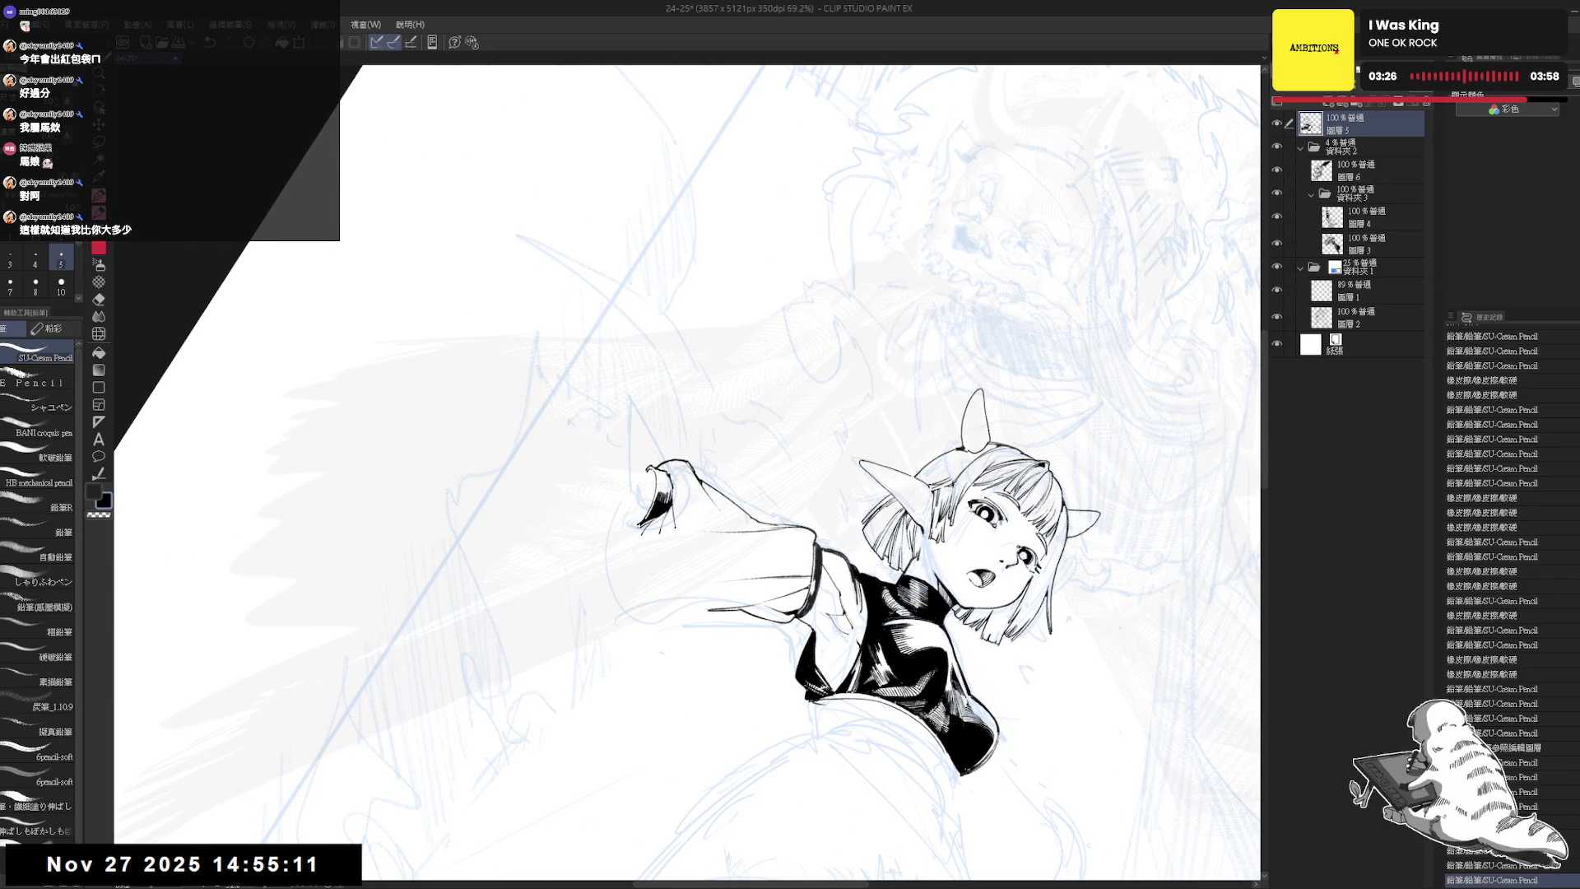
- Undo and redo the hand-tip strokes with Ctrl+Z/Ctrl+Y, turning the view upright and mirrored
key("ctrl+z")
key("ctrl+y")
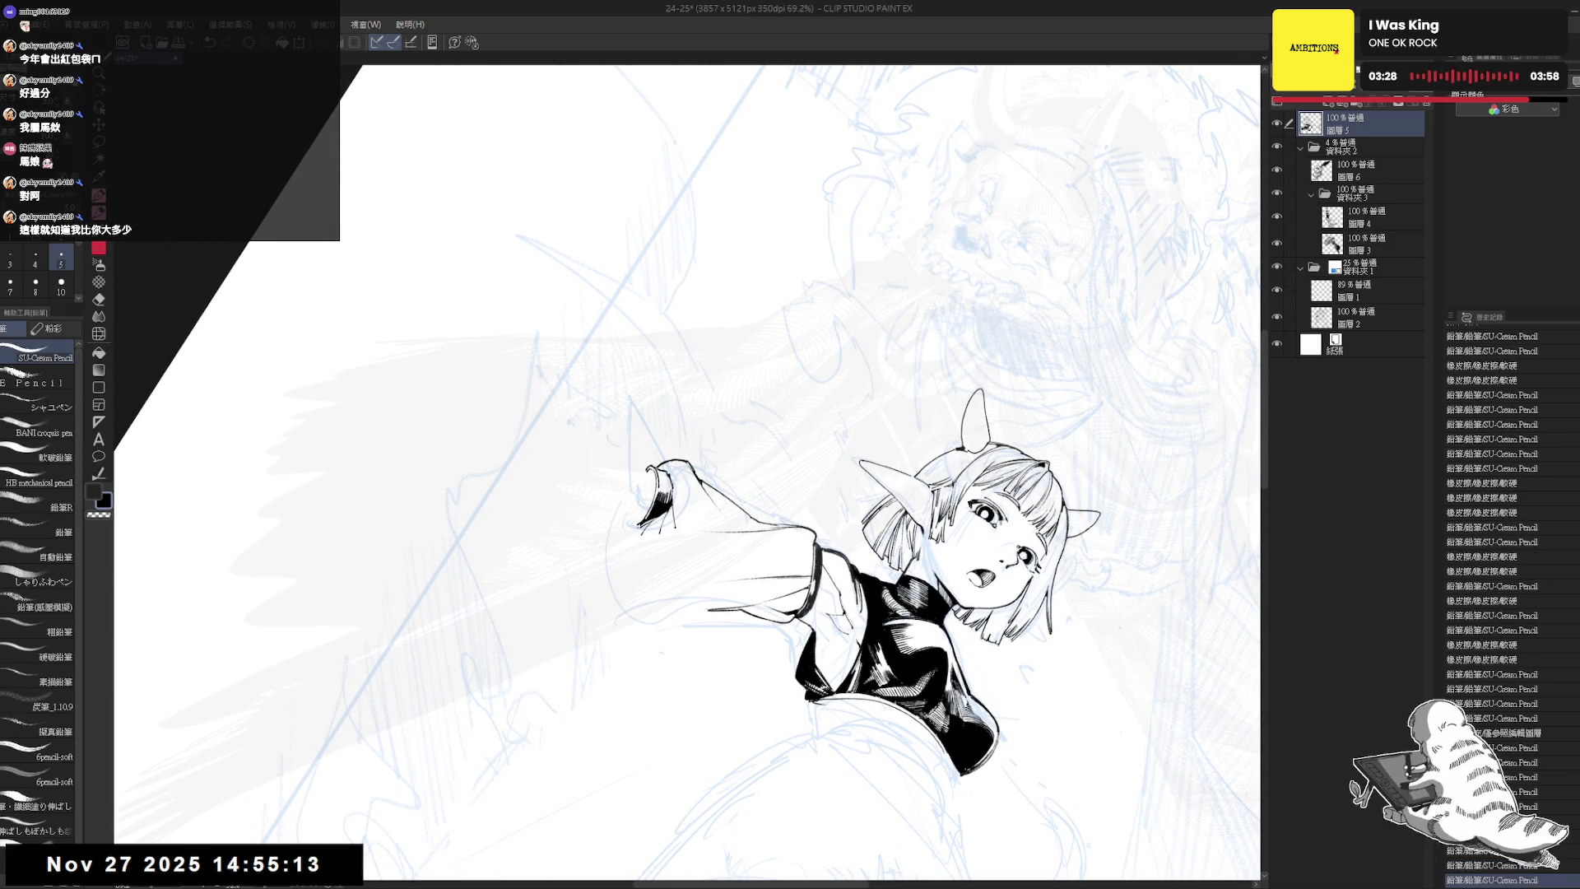
key("ctrl+y")
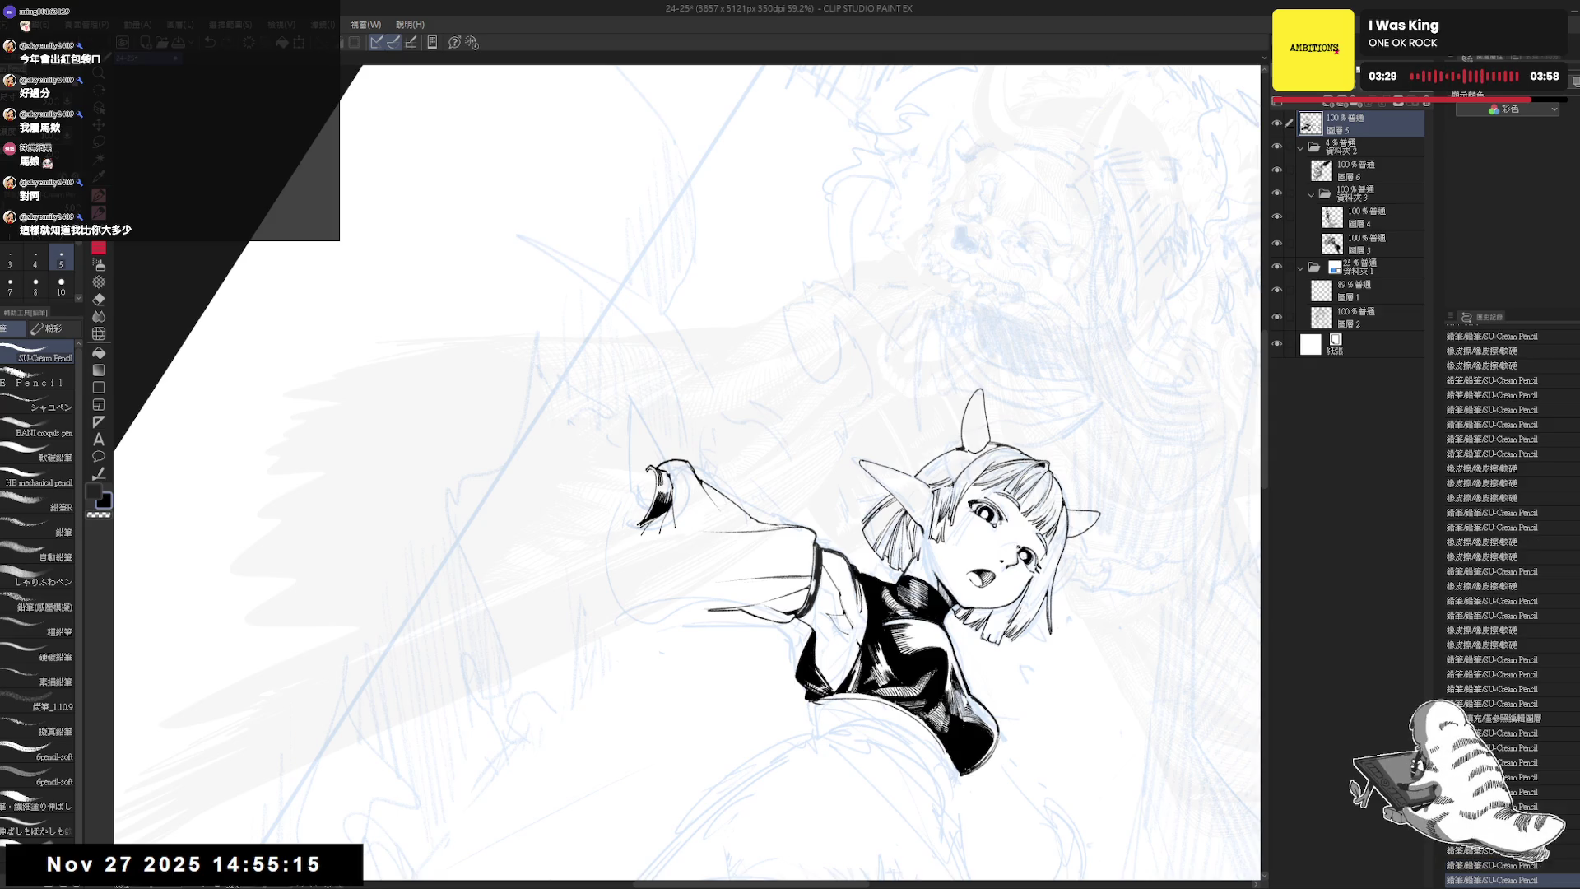
key("ctrl+y")
key("ctrl+y")
key("ctrl+y")
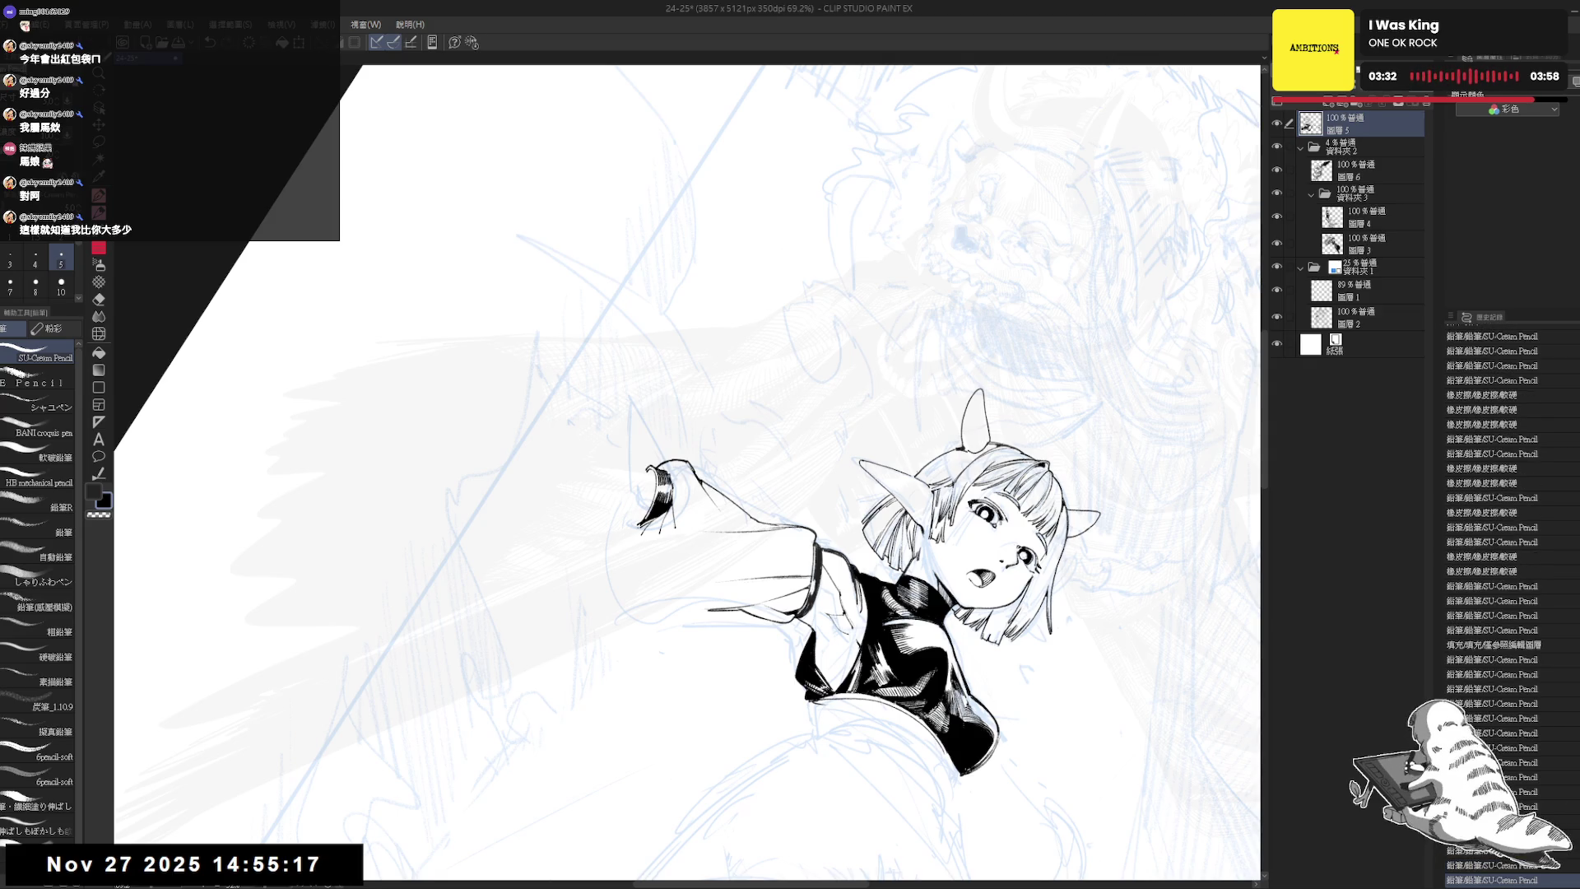
key("ctrl+y")
key("ctrl+y")
key("ctrl+y")
mouse_move(774, 567)
left_mouse_down()
mouse_move(717, 589)
mouse_move(687, 535)
left_mouse_up()
key("h")
scroll(687, 510, "down", 1)
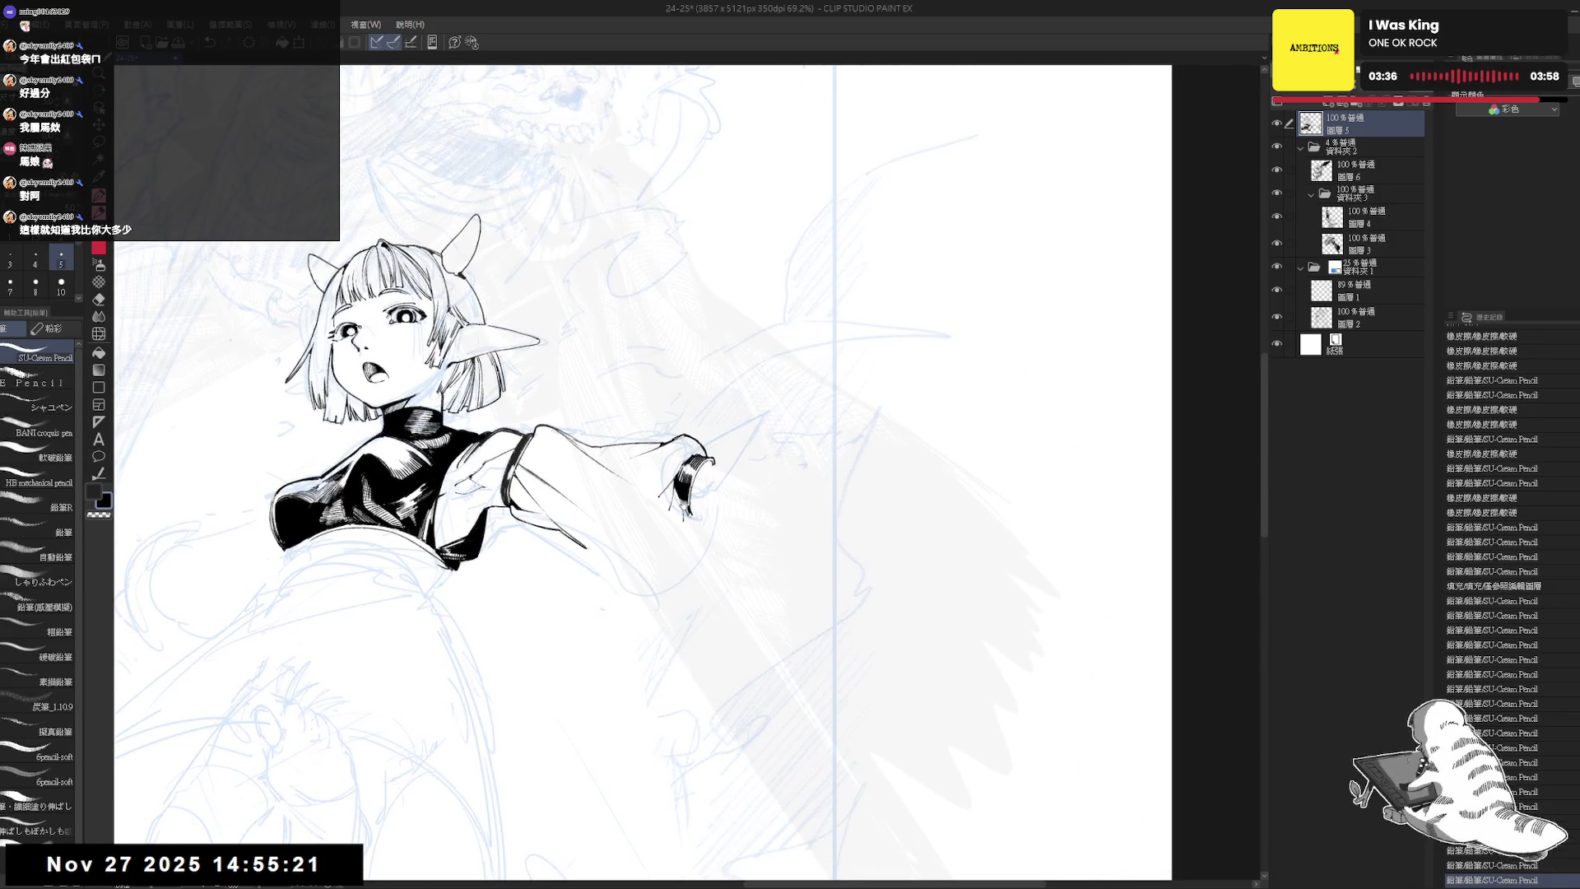
key("ctrl+y")
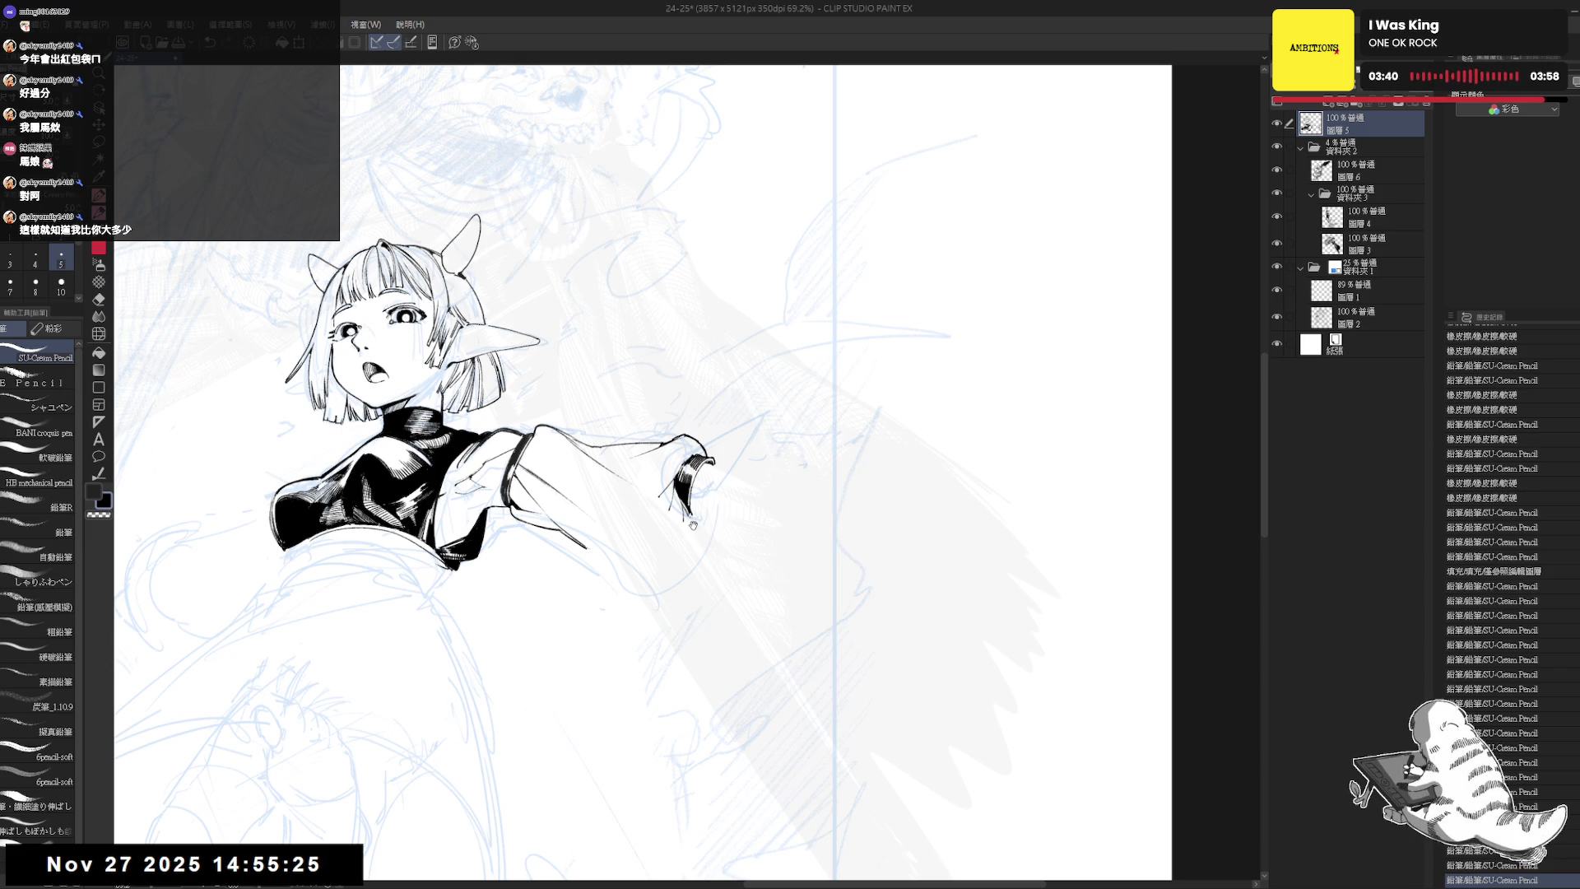
- Erase a stray mark near the hand, then reframe the view and reset its rotation
key("e")
mouse_move(699, 531)
left_mouse_down()
mouse_move(684, 515)
mouse_move(698, 526)
left_mouse_up()
key("p")
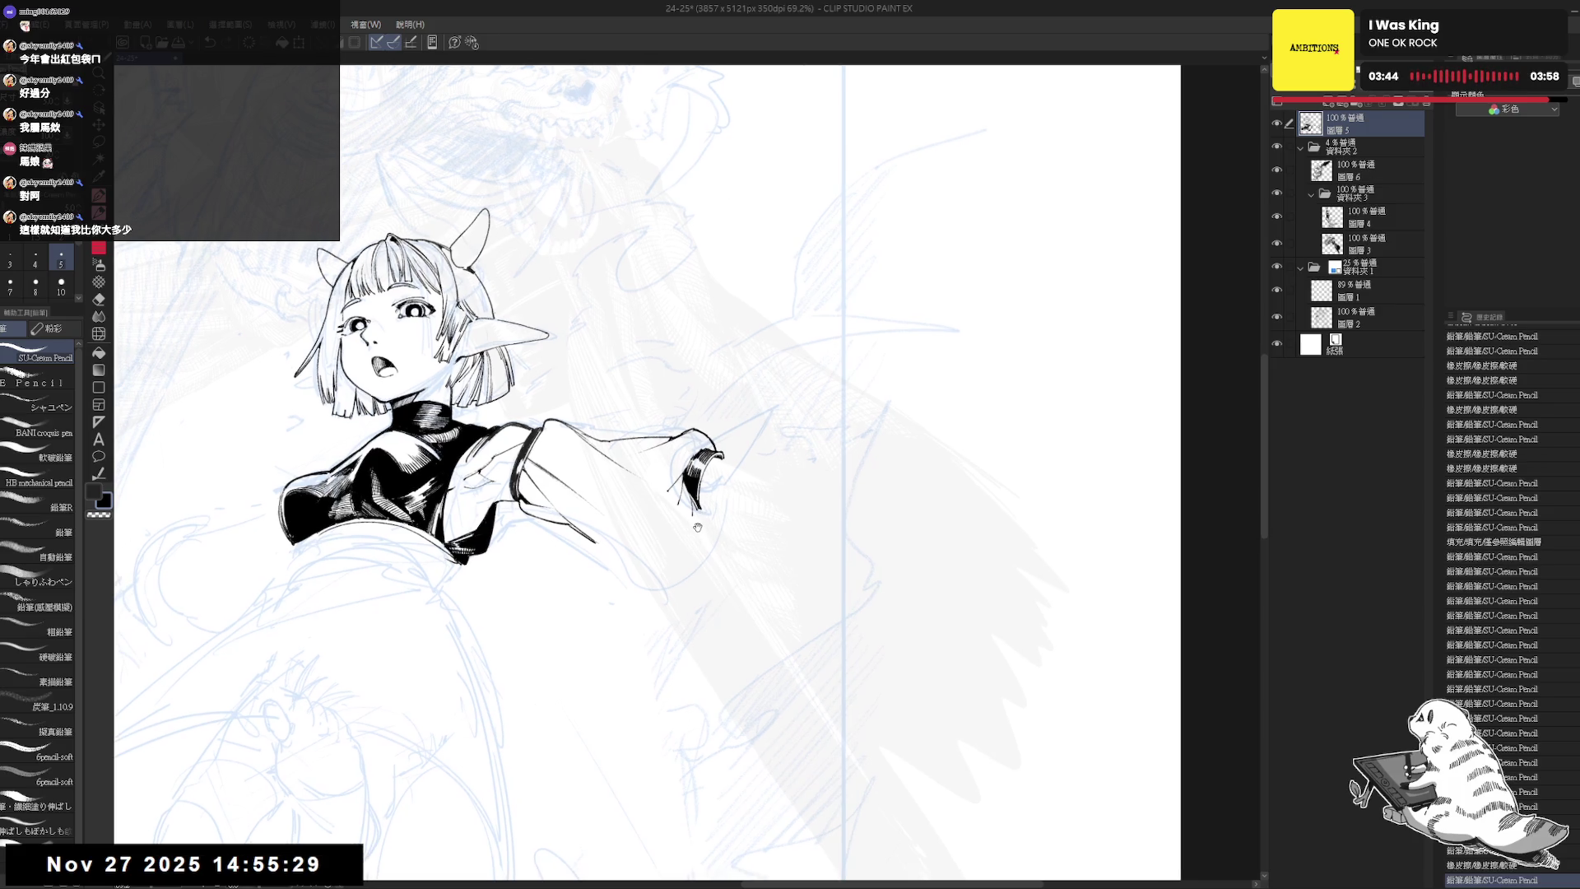
scroll(695, 523, "down", 2)
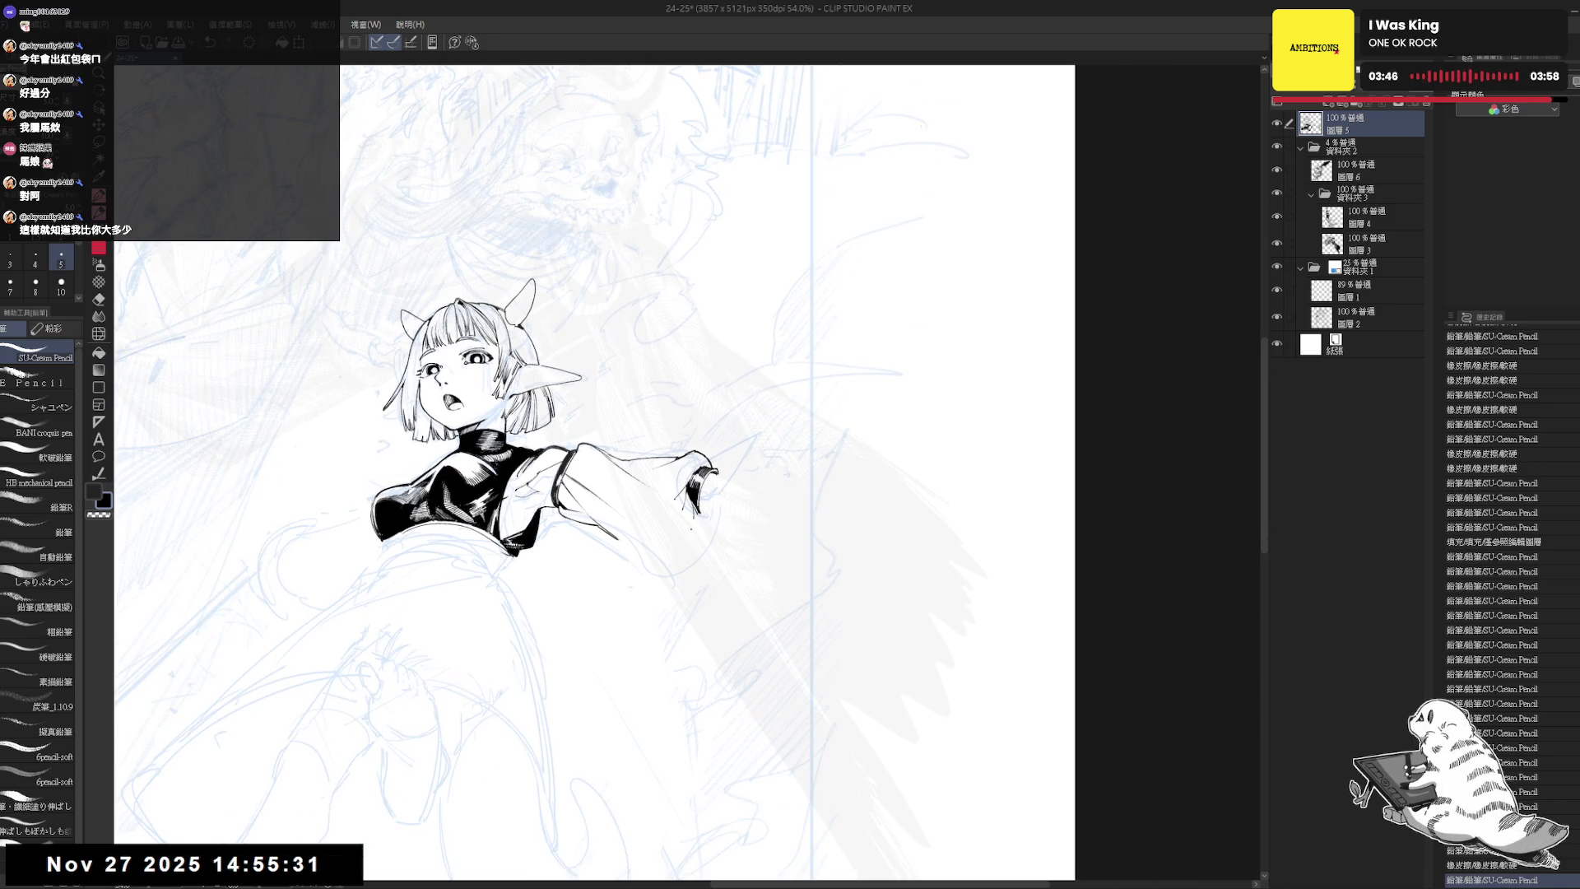
left_click_drag(461, 554, 499, 560)
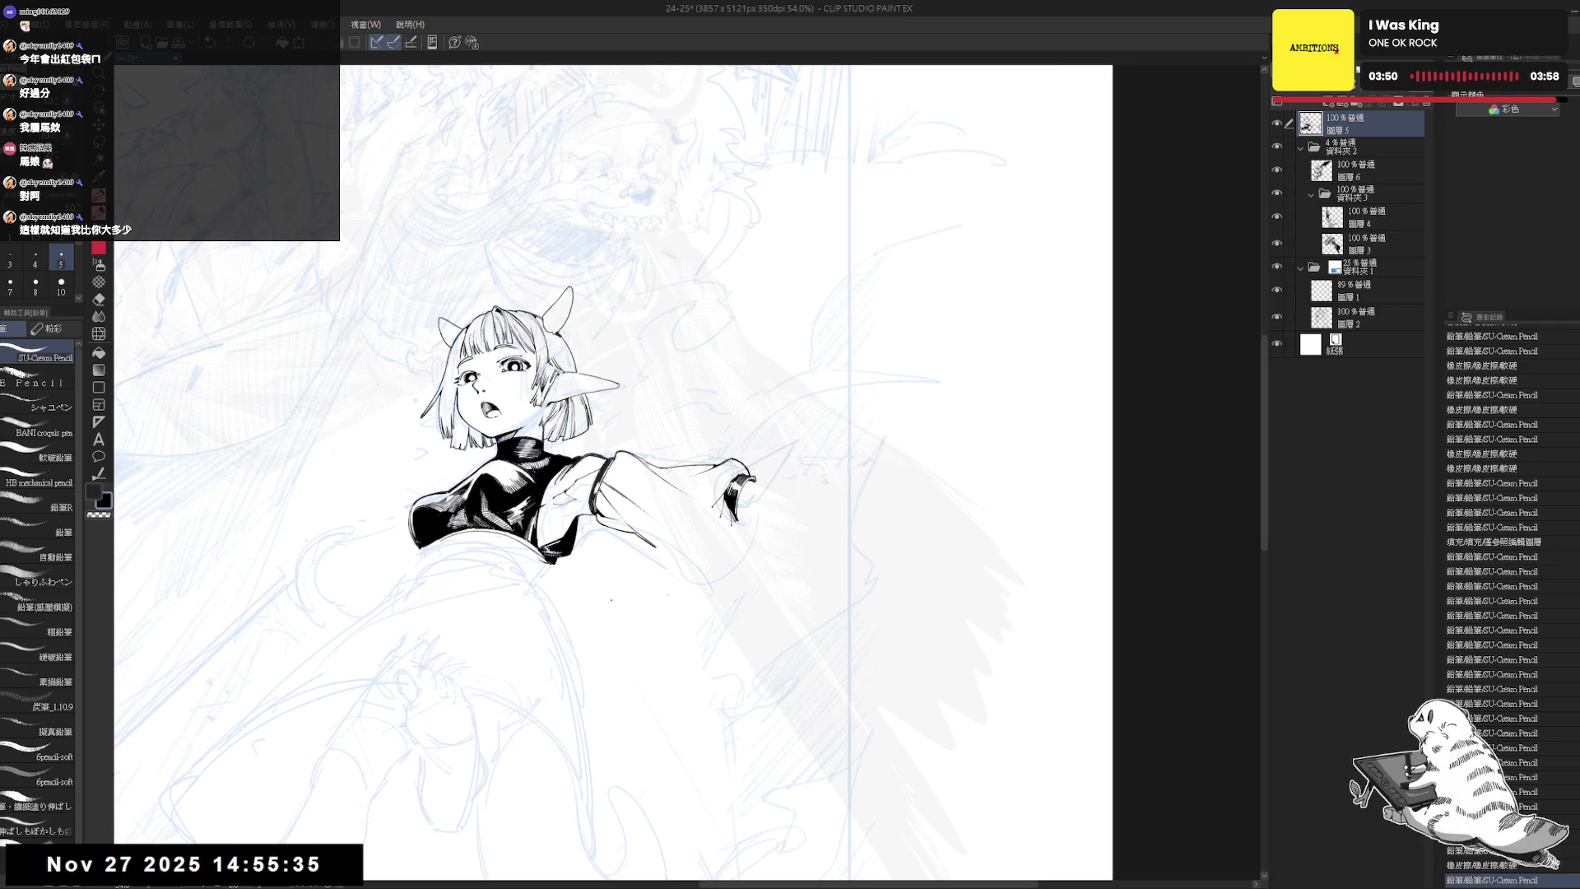
left_click_drag(704, 571, 711, 549)
left_click_drag(753, 486, 752, 496)
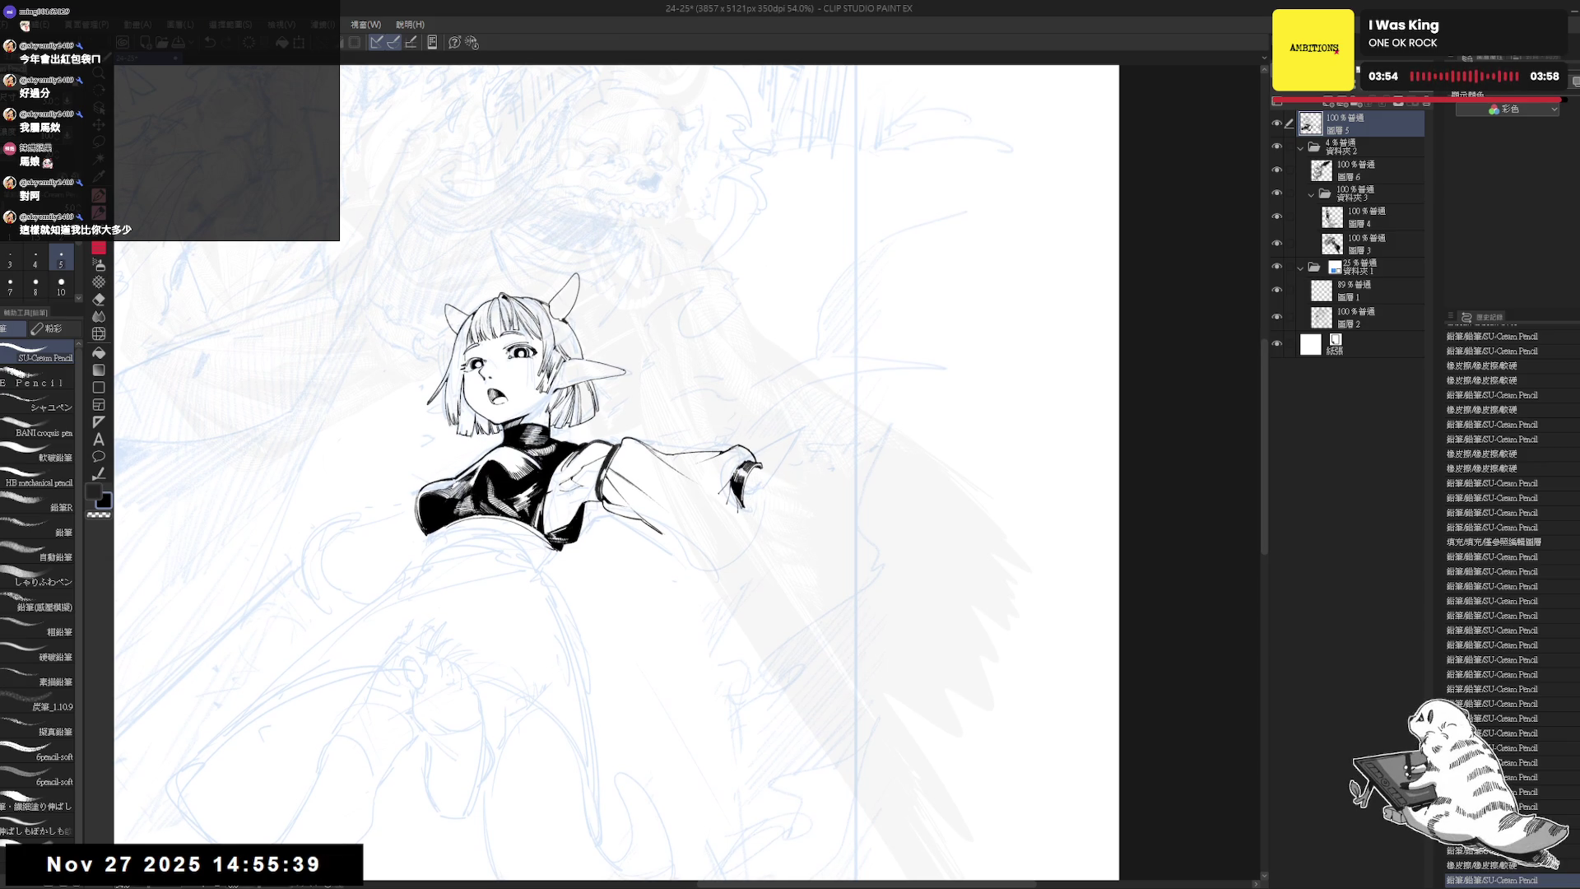
key("r")
mouse_move(606, 672)
left_mouse_down()
mouse_move(678, 687)
mouse_move(497, 573)
left_mouse_up()
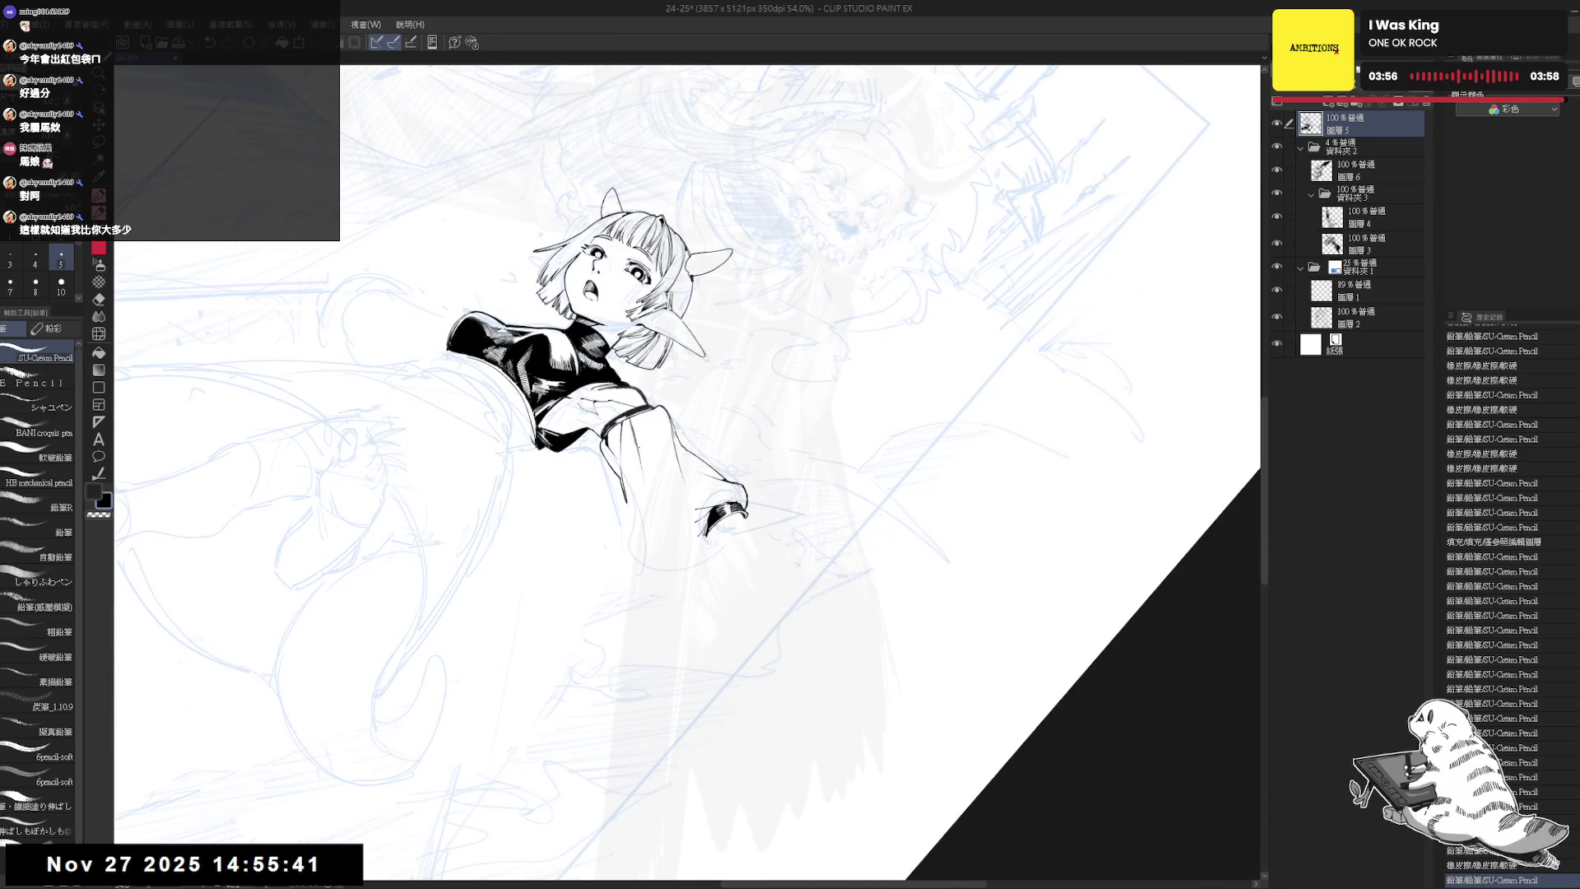
mouse_move(646, 489)
left_mouse_down()
mouse_move(634, 493)
mouse_move(740, 526)
mouse_move(705, 494)
left_mouse_up()
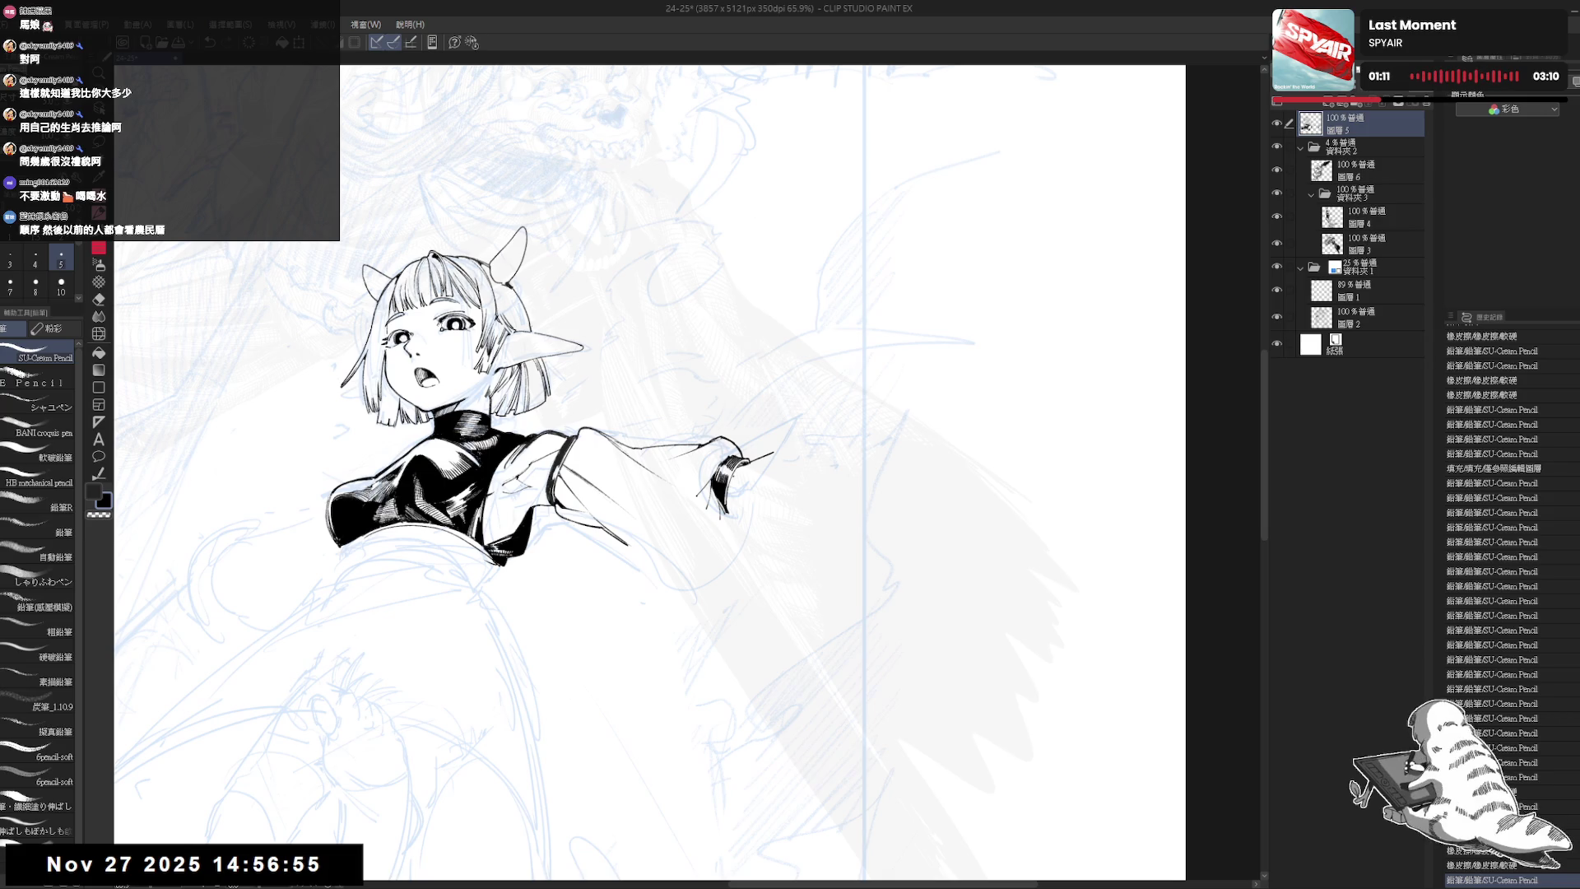
- Erase two small marks near the wrist, then ink and undo a short wrist stroke
key("r")
left_click_drag(759, 402, 658, 691)
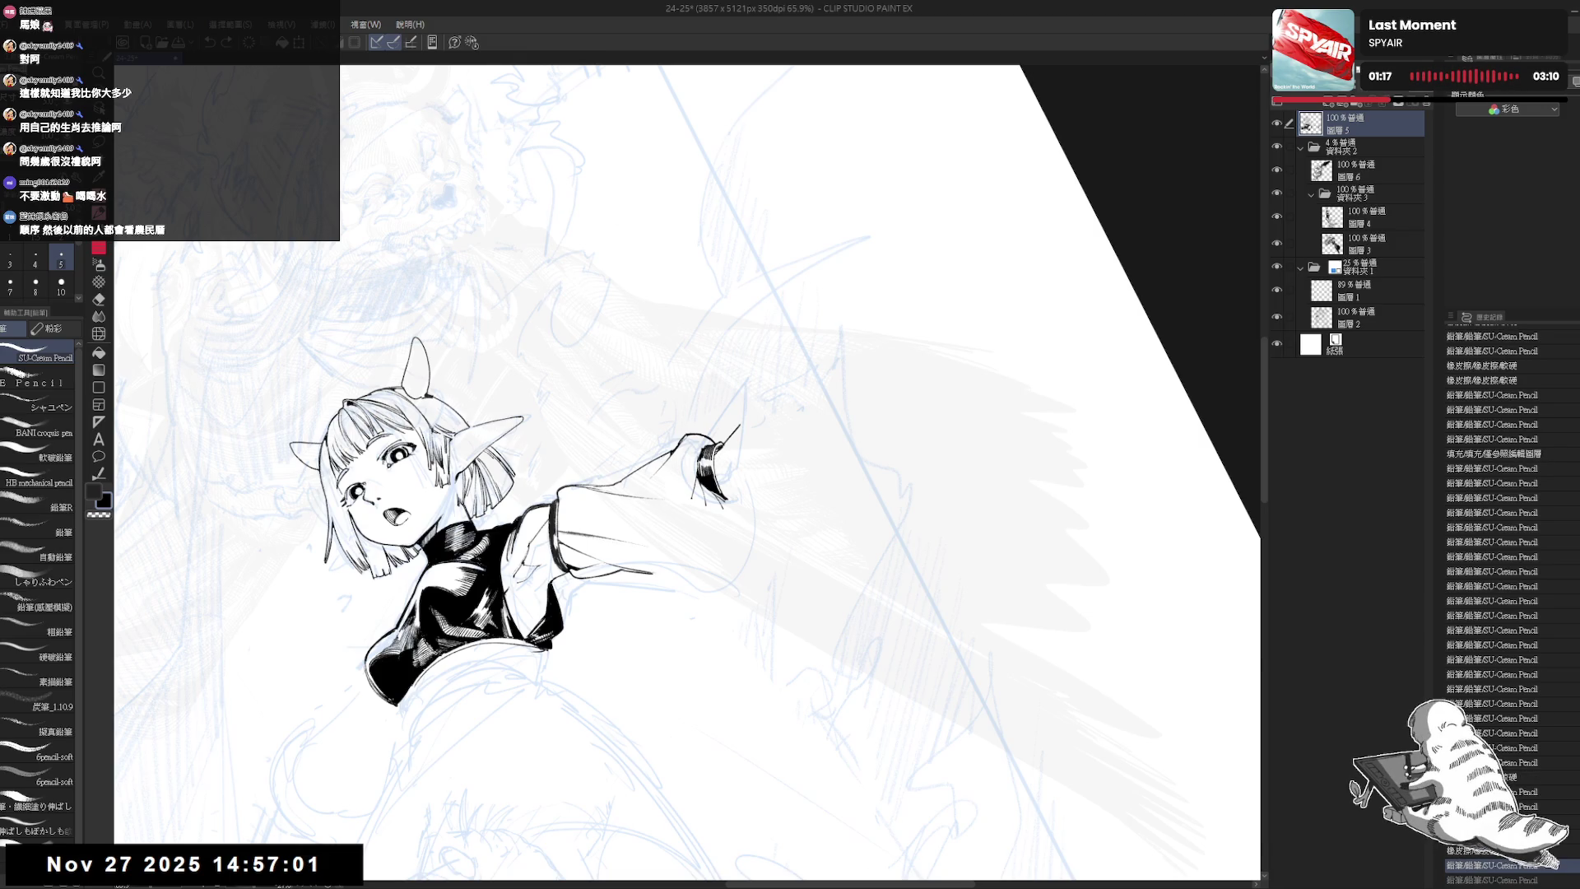
key("e")
left_click(723, 452)
left_click(723, 452)
key("p")
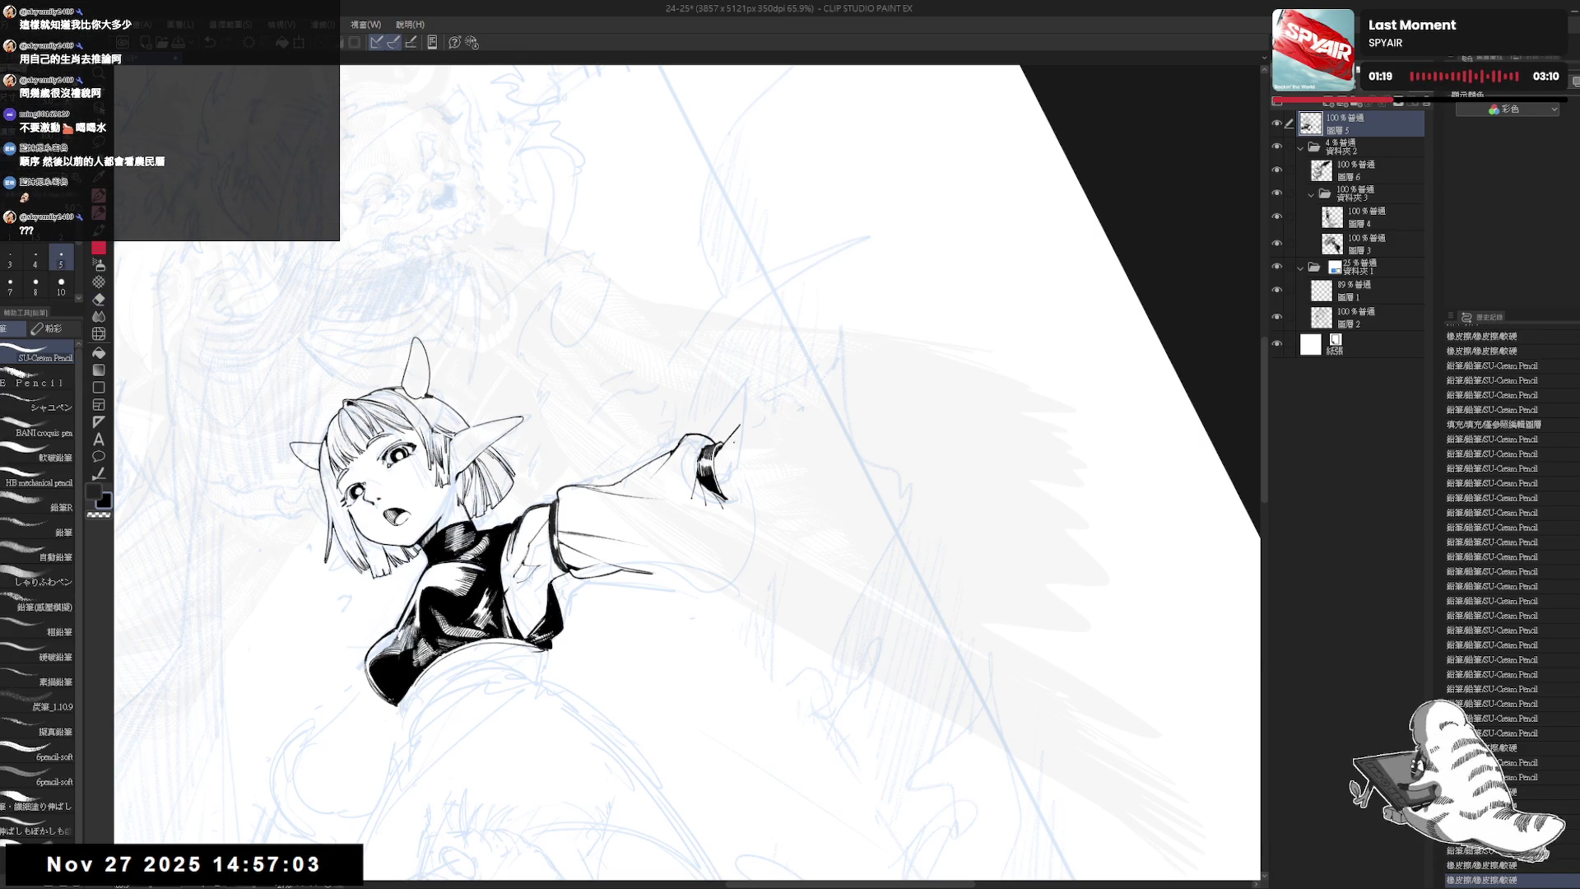
left_click_drag(714, 459, 715, 481)
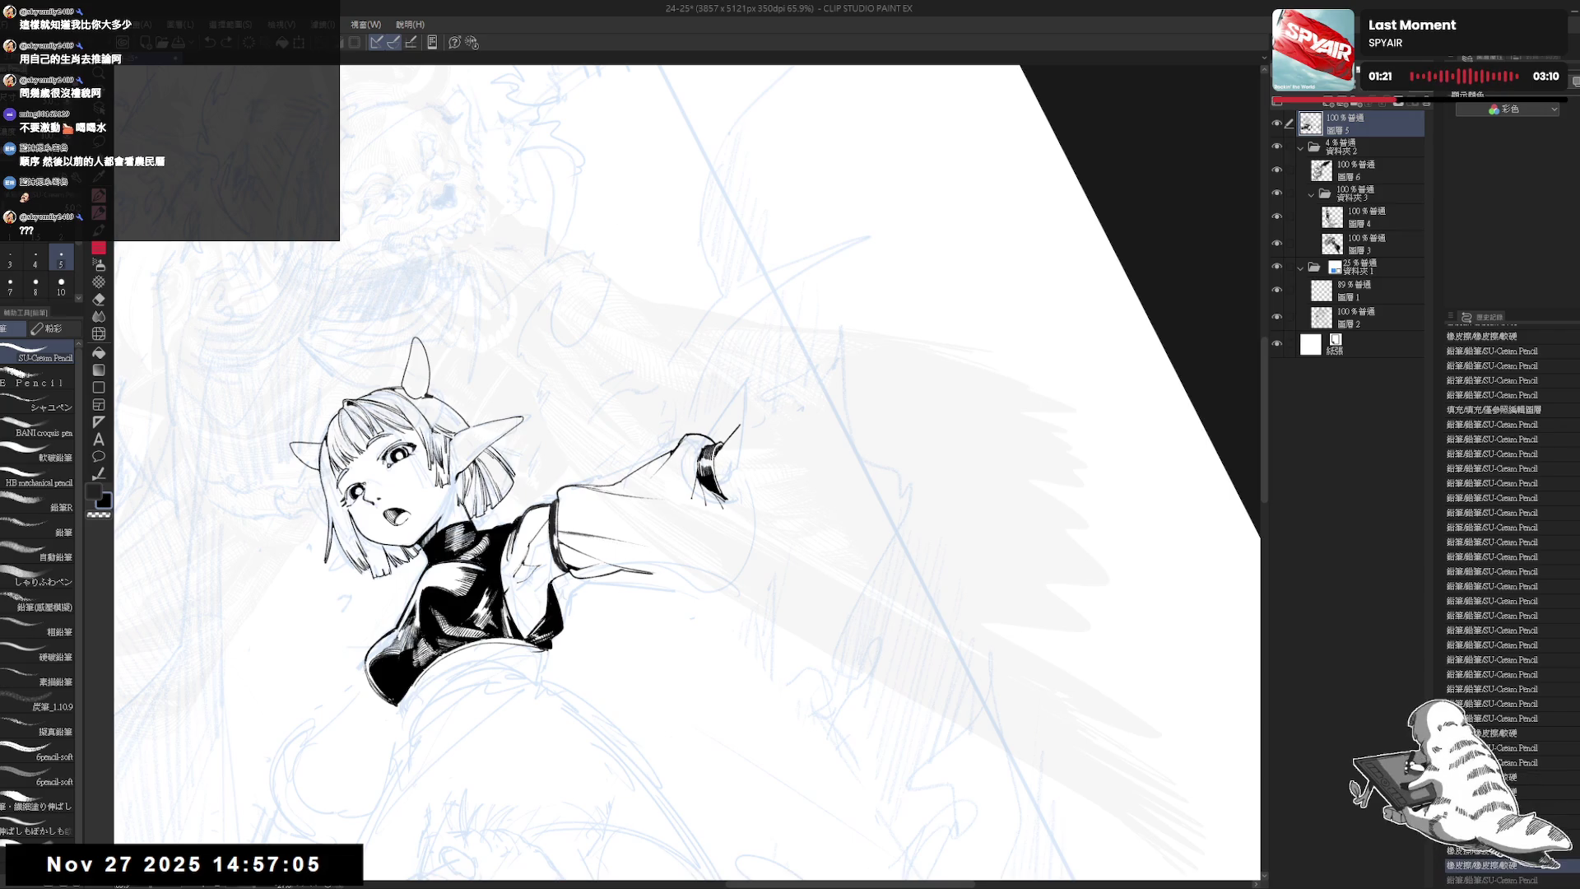
key("ctrl+z")
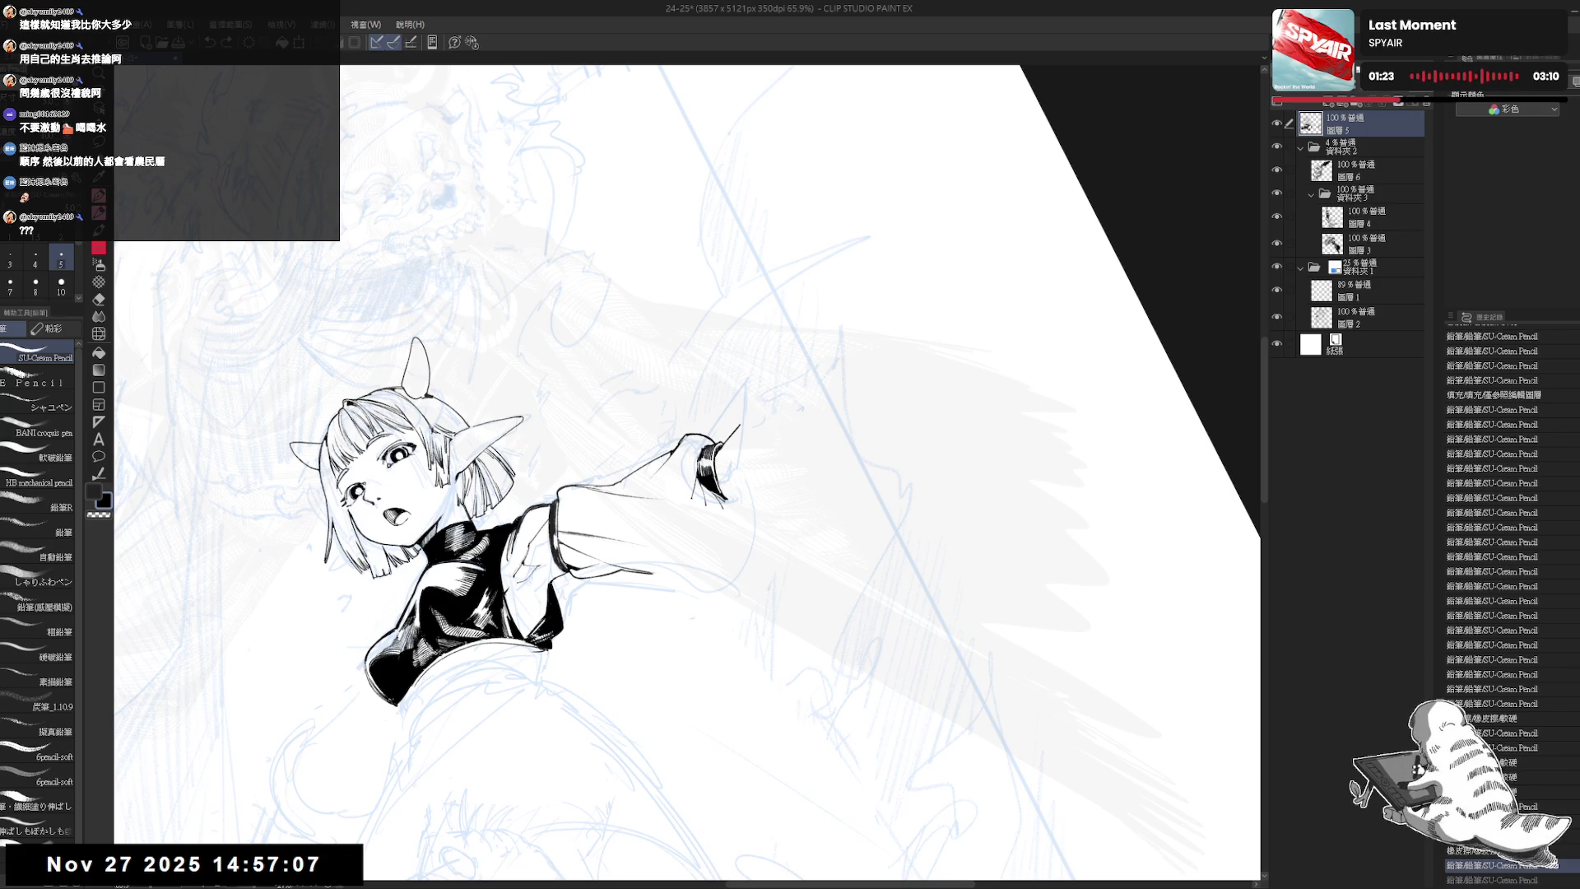
- Reset the rotation and flip the view to check, undoing a small mark on the hand
key("ctrl+shift+r")
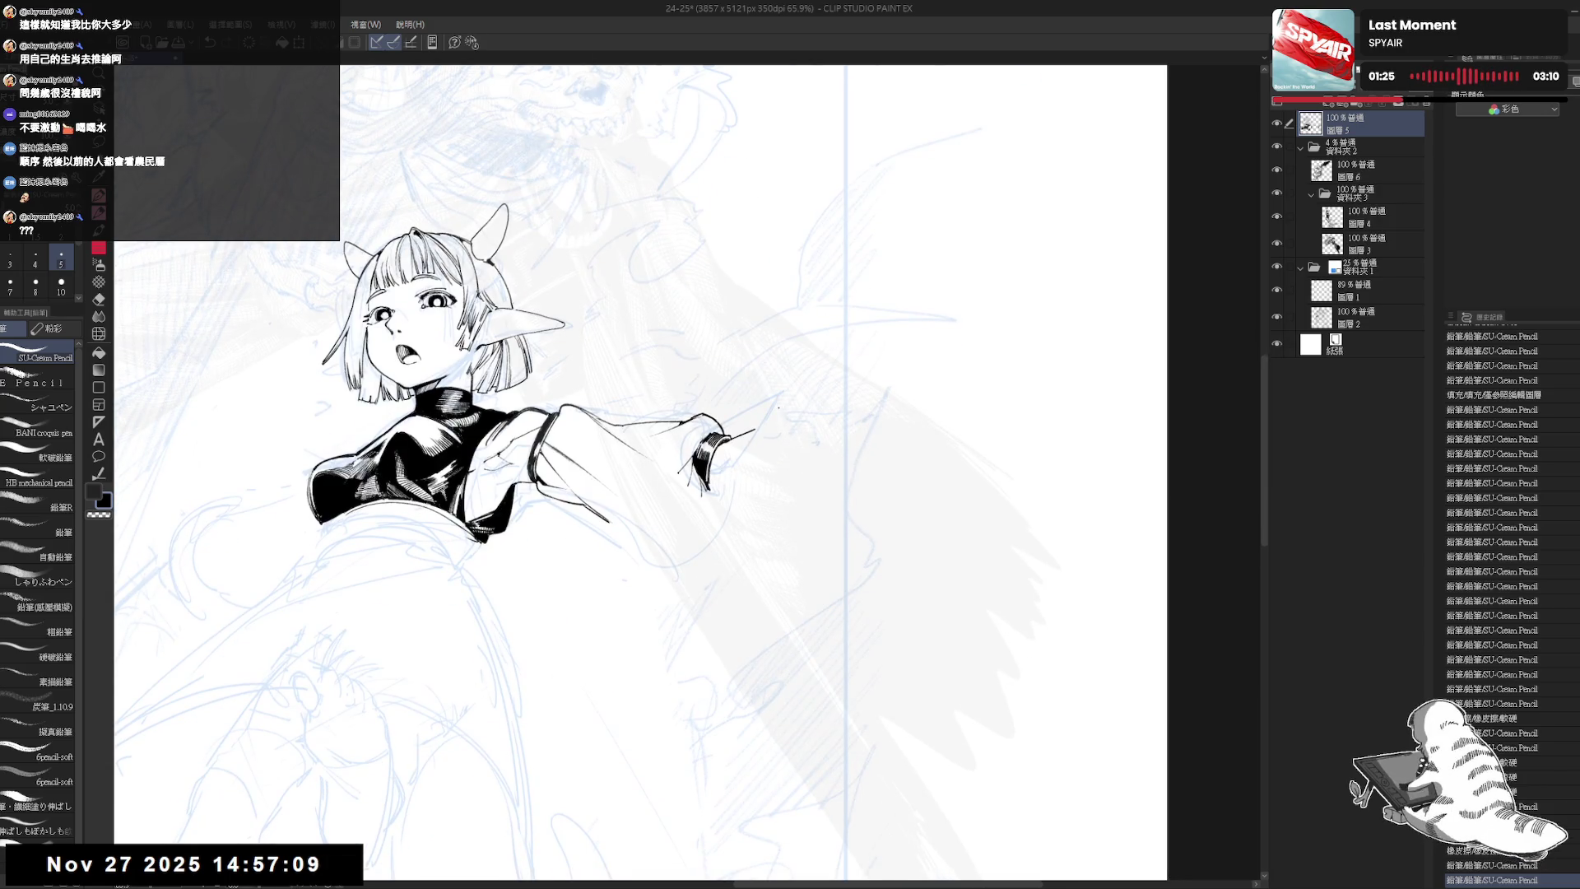
scroll(776, 406, "down", 2)
key("h")
key("h")
left_click_drag(764, 484, 759, 504)
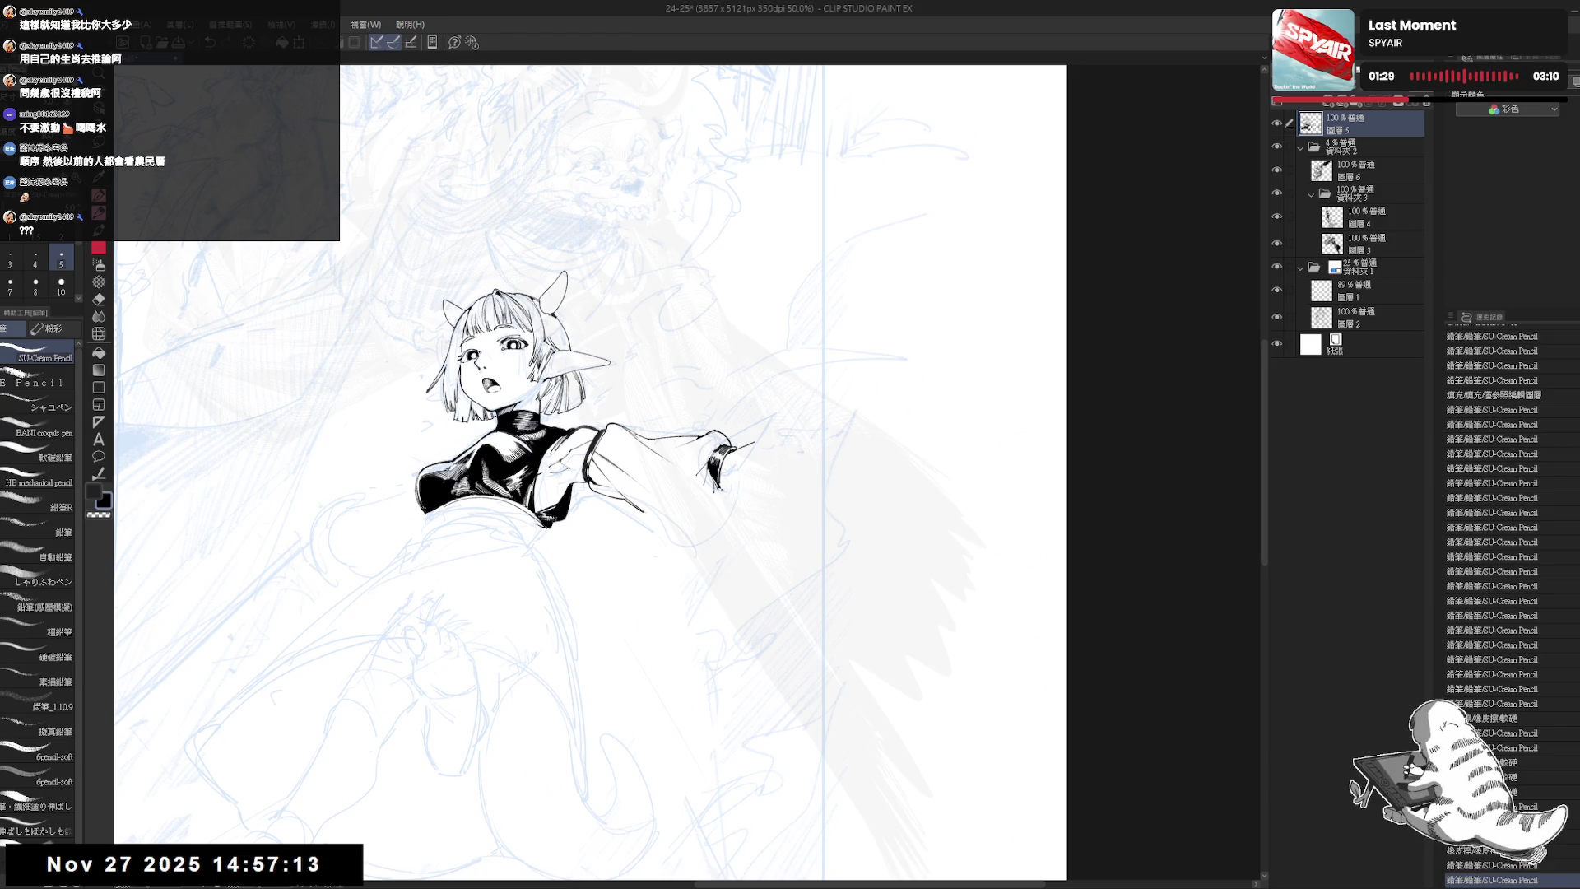
key("ctrl+z")
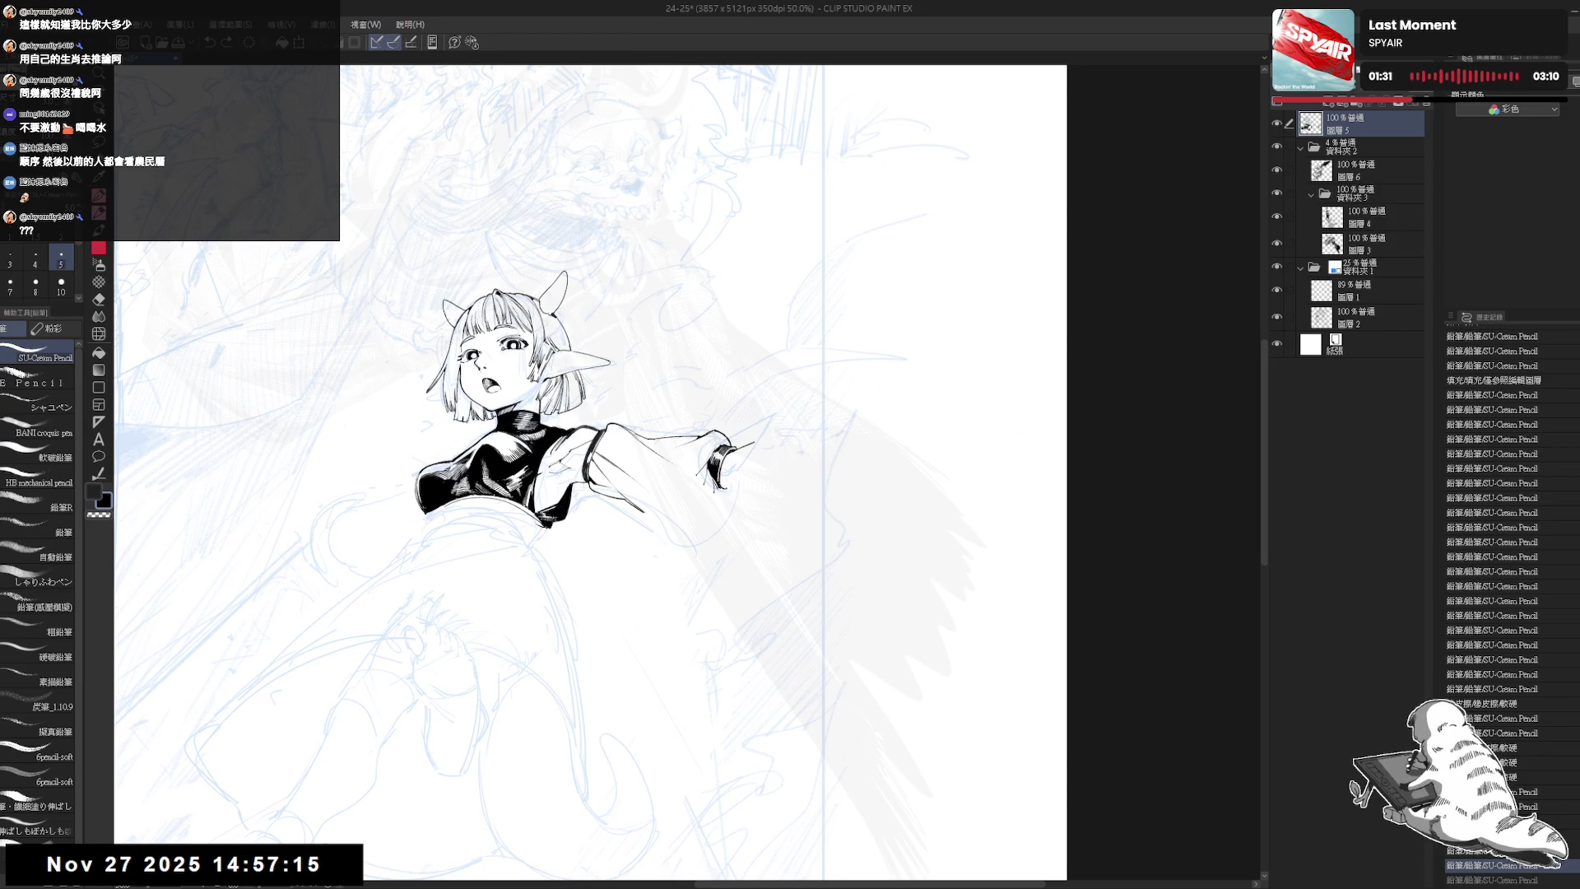
key("h")
key("h")
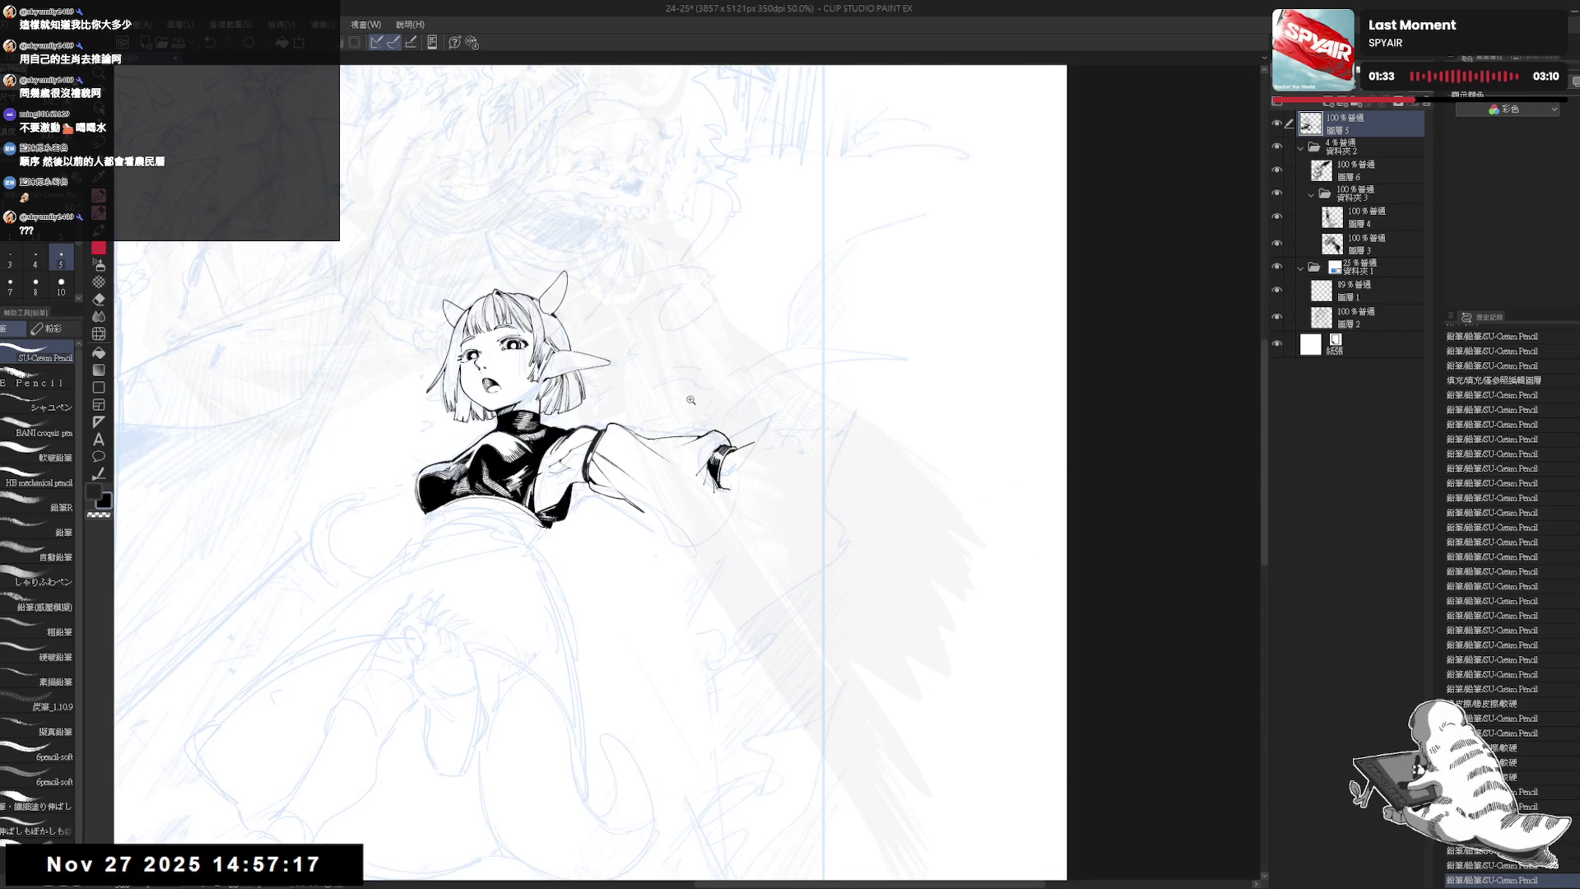
scroll(722, 402, "up", 2)
left_click_drag(728, 494, 739, 472)
key("e")
key("p")
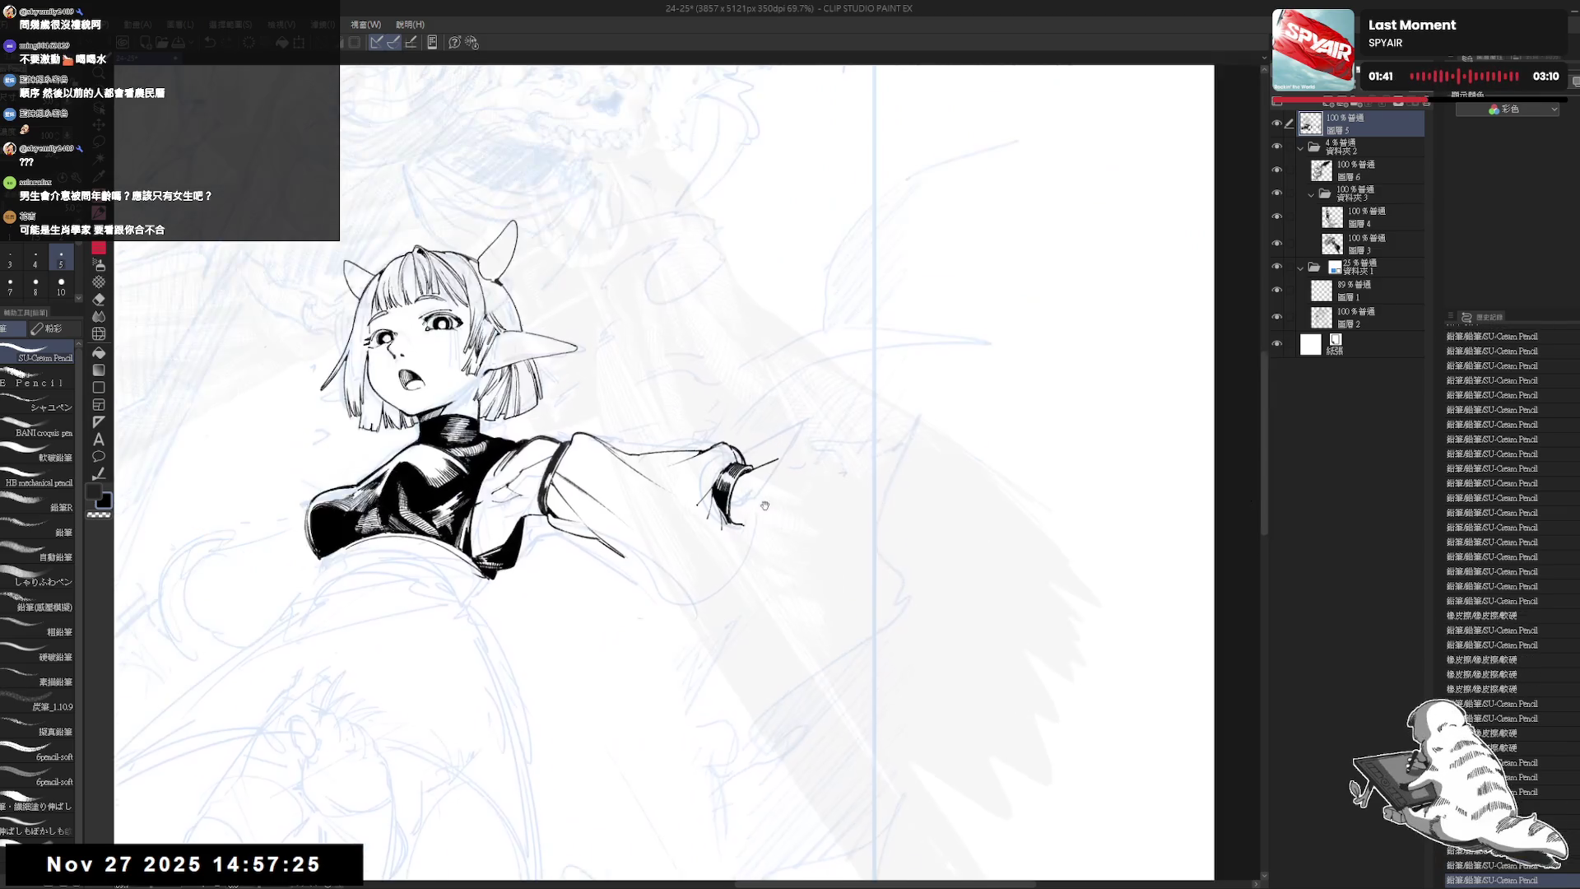
- Zoom out and mirror the view, adding small ink touch-ups near the girl's hand
key("ctrl+minus")
key("ctrl+minus")
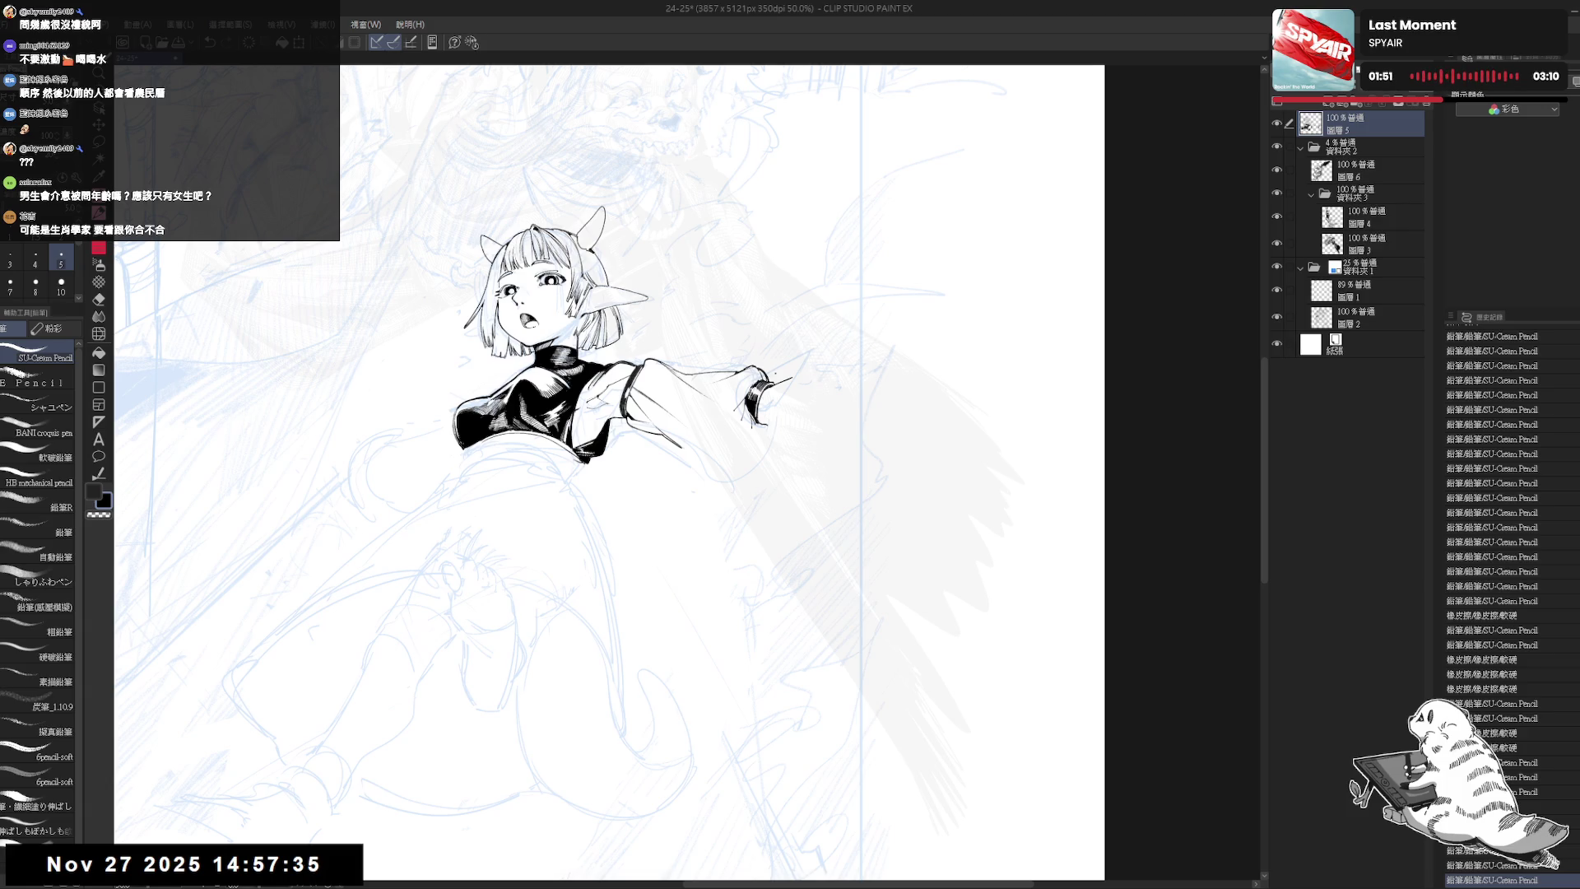
scroll(773, 329, "up", 1)
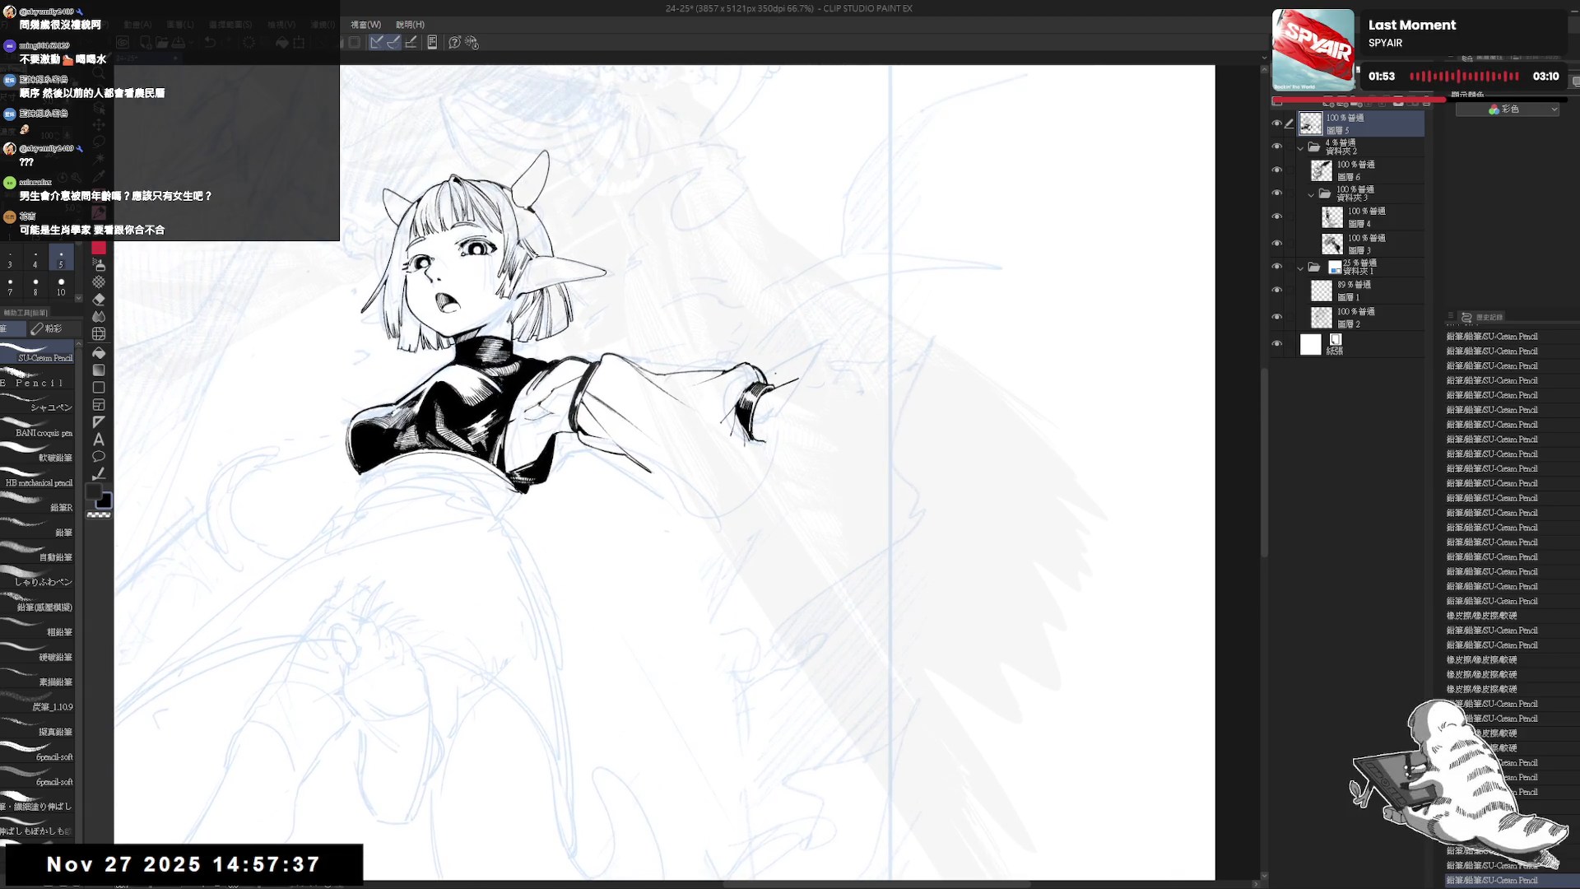
mouse_move(714, 526)
left_mouse_down()
mouse_move(572, 584)
mouse_move(734, 451)
mouse_move(713, 460)
mouse_move(737, 482)
left_mouse_up()
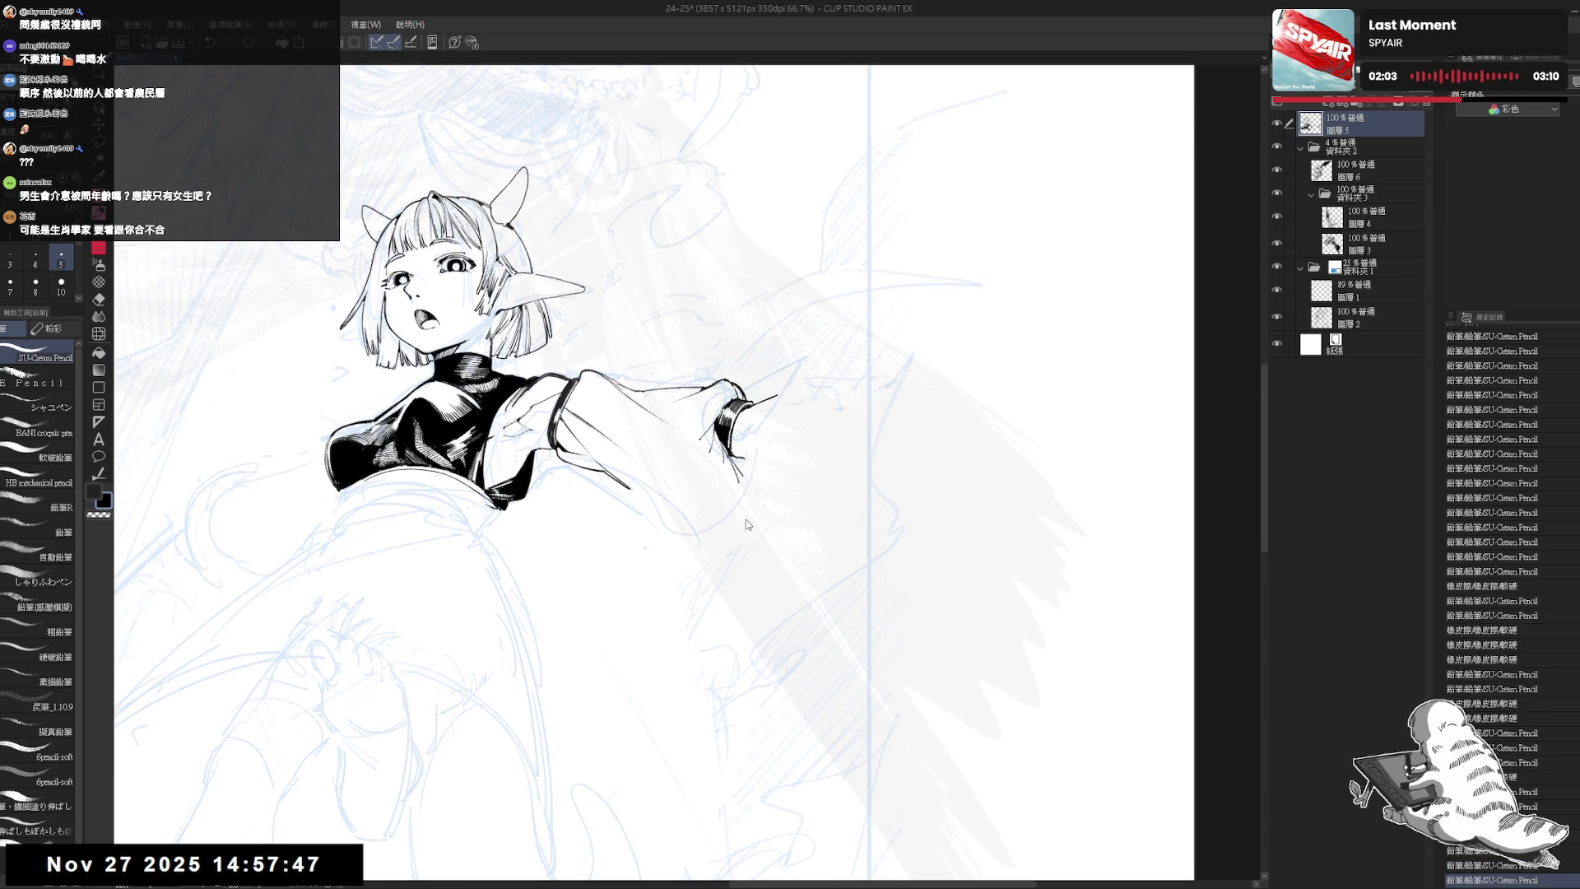
key("h")
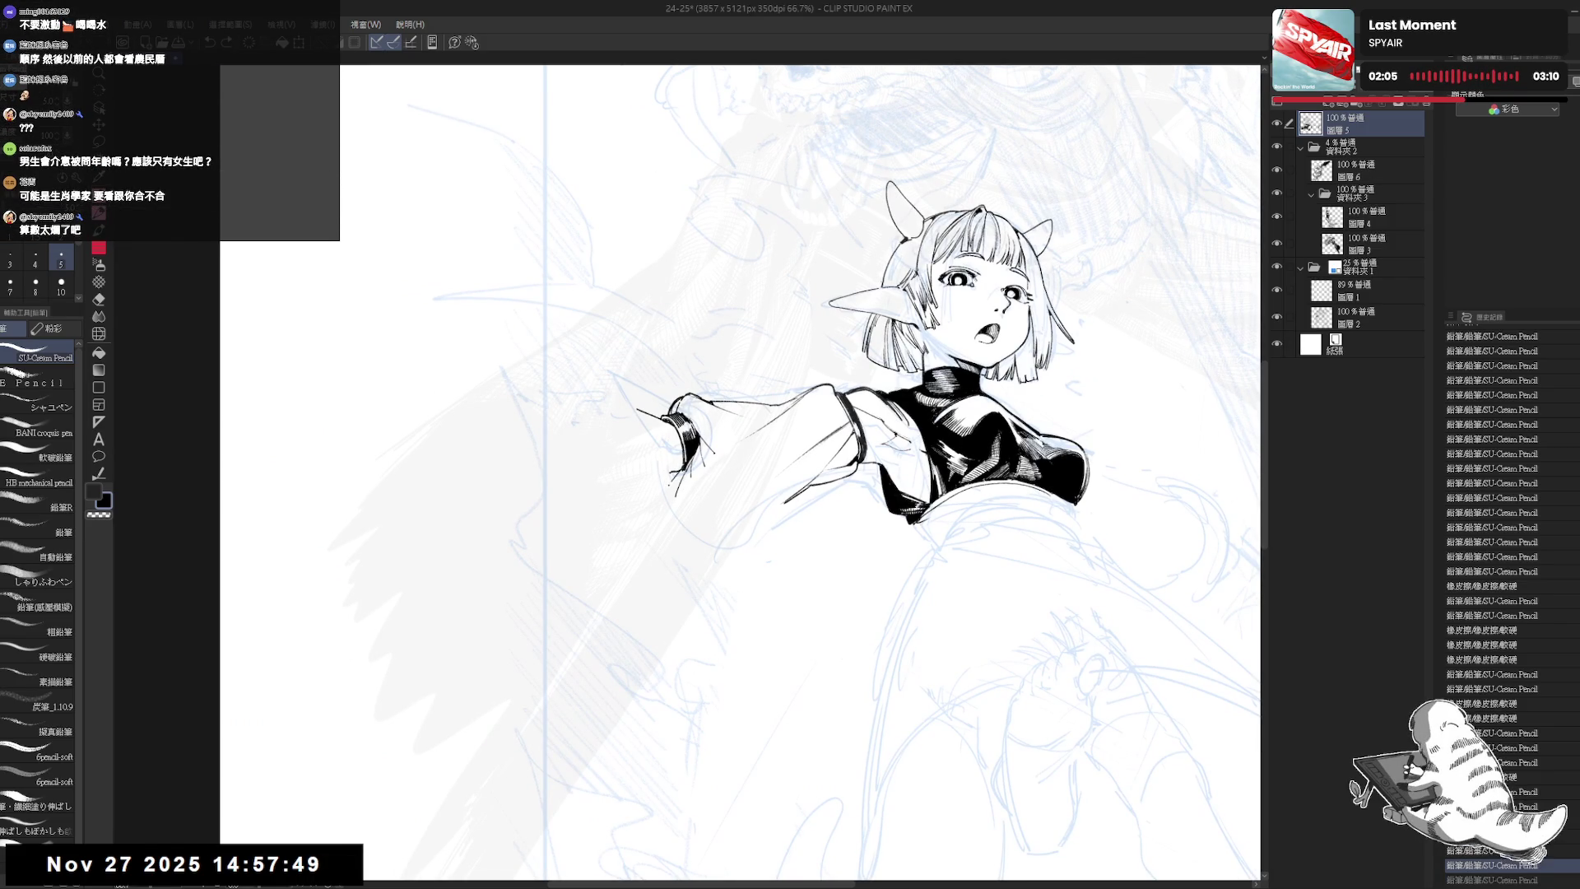
left_click_drag(1065, 385, 1075, 382)
left_click_drag(671, 485, 680, 476)
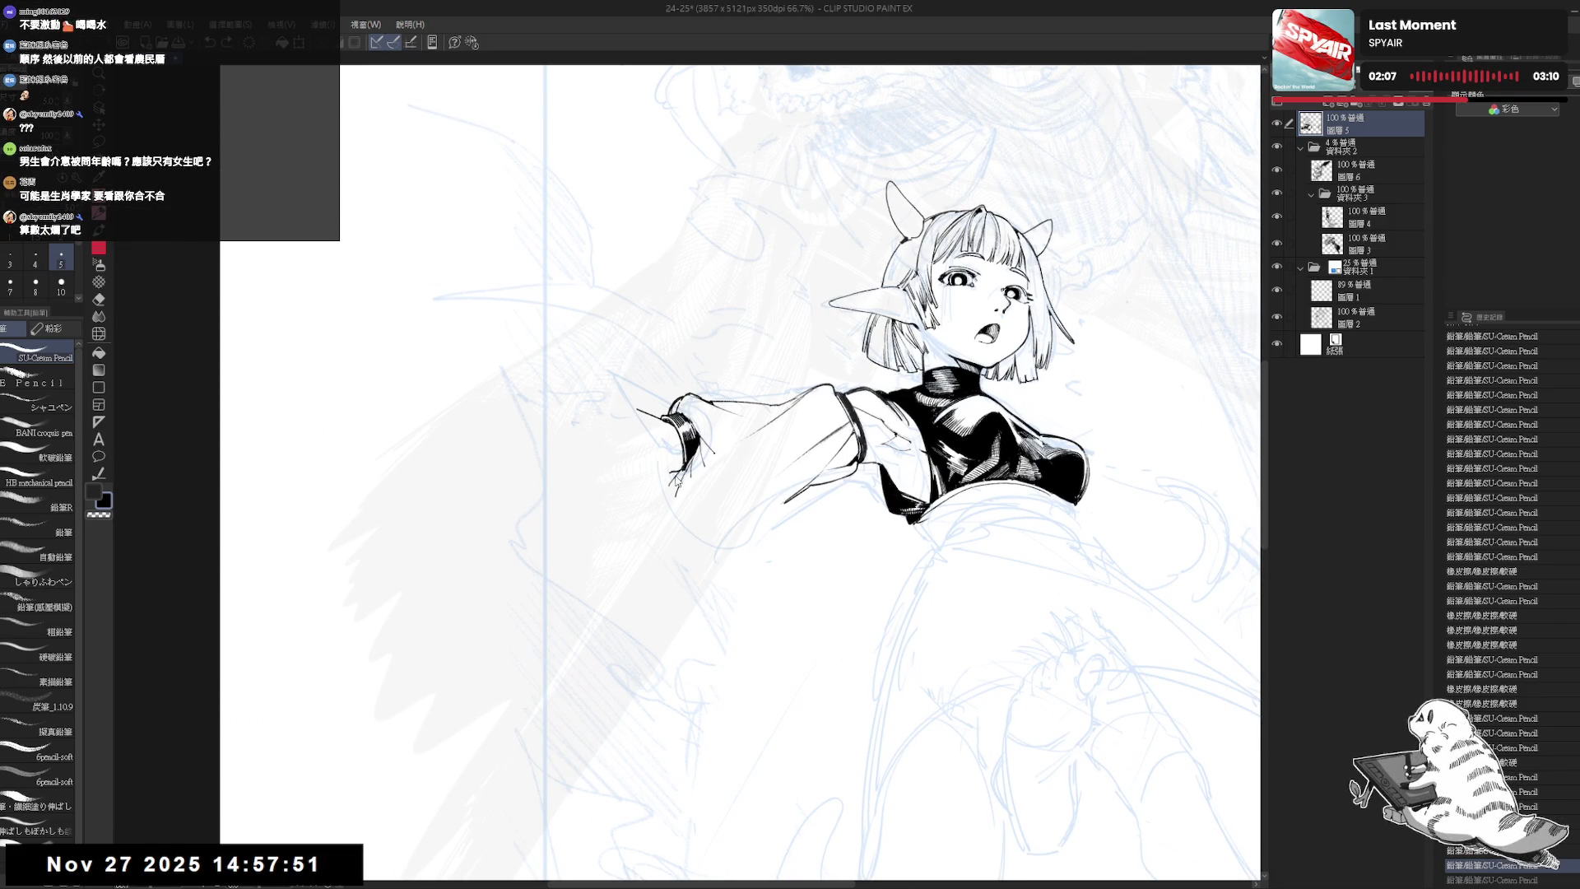
key("ctrl+y")
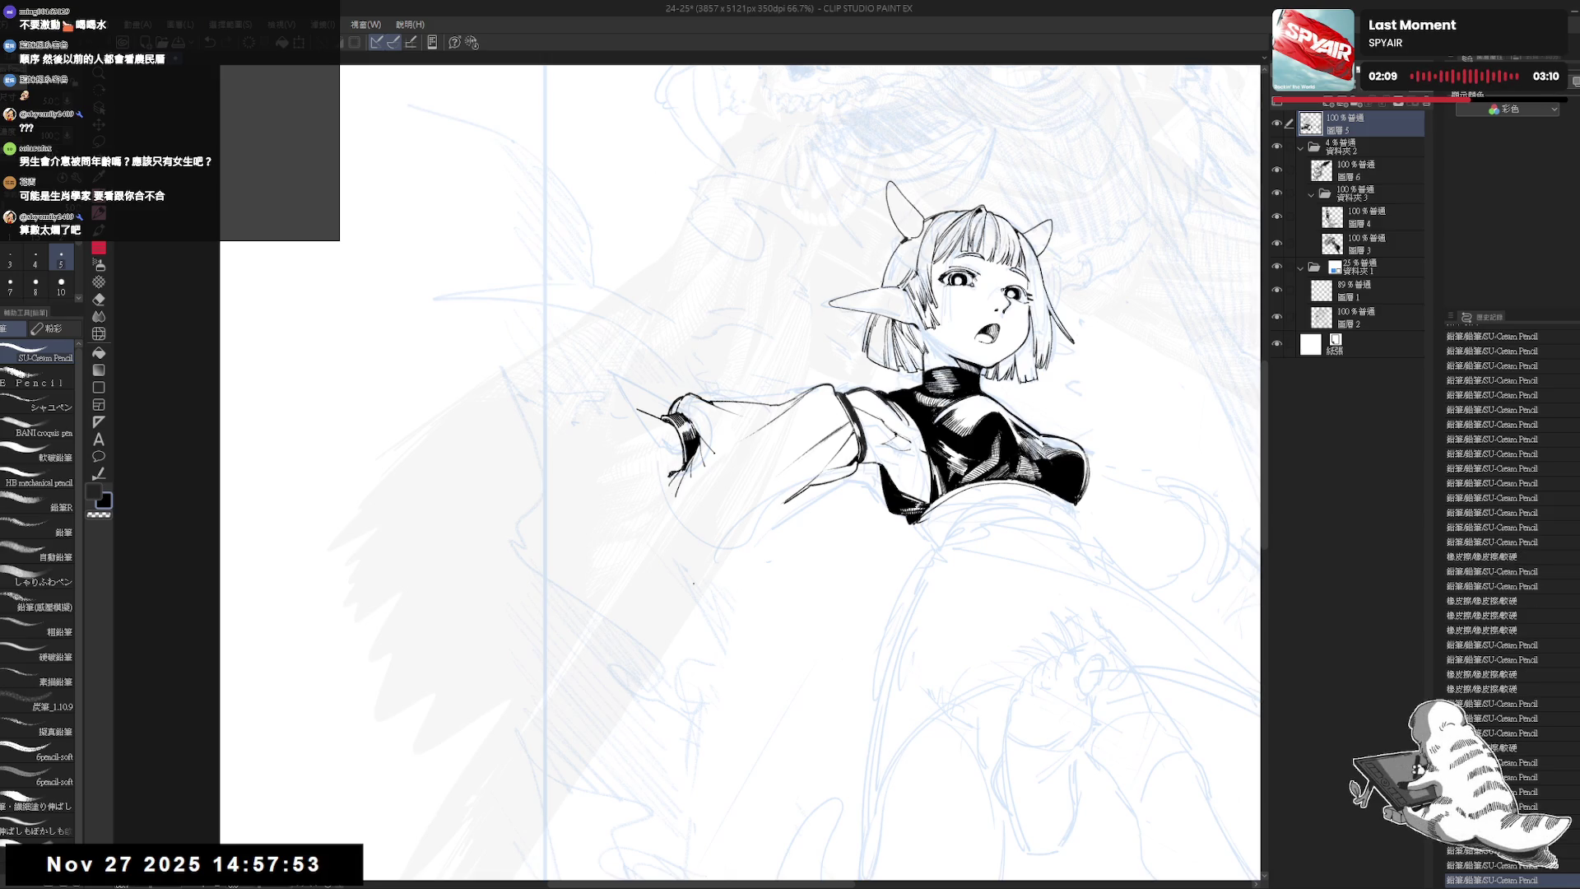
key("h")
mouse_move(681, 513)
left_mouse_down()
mouse_move(722, 592)
mouse_move(689, 579)
mouse_move(709, 510)
left_mouse_up()
- Tilt the view around, try and undo a tiny mark, then straighten the canvas upright
key("p")
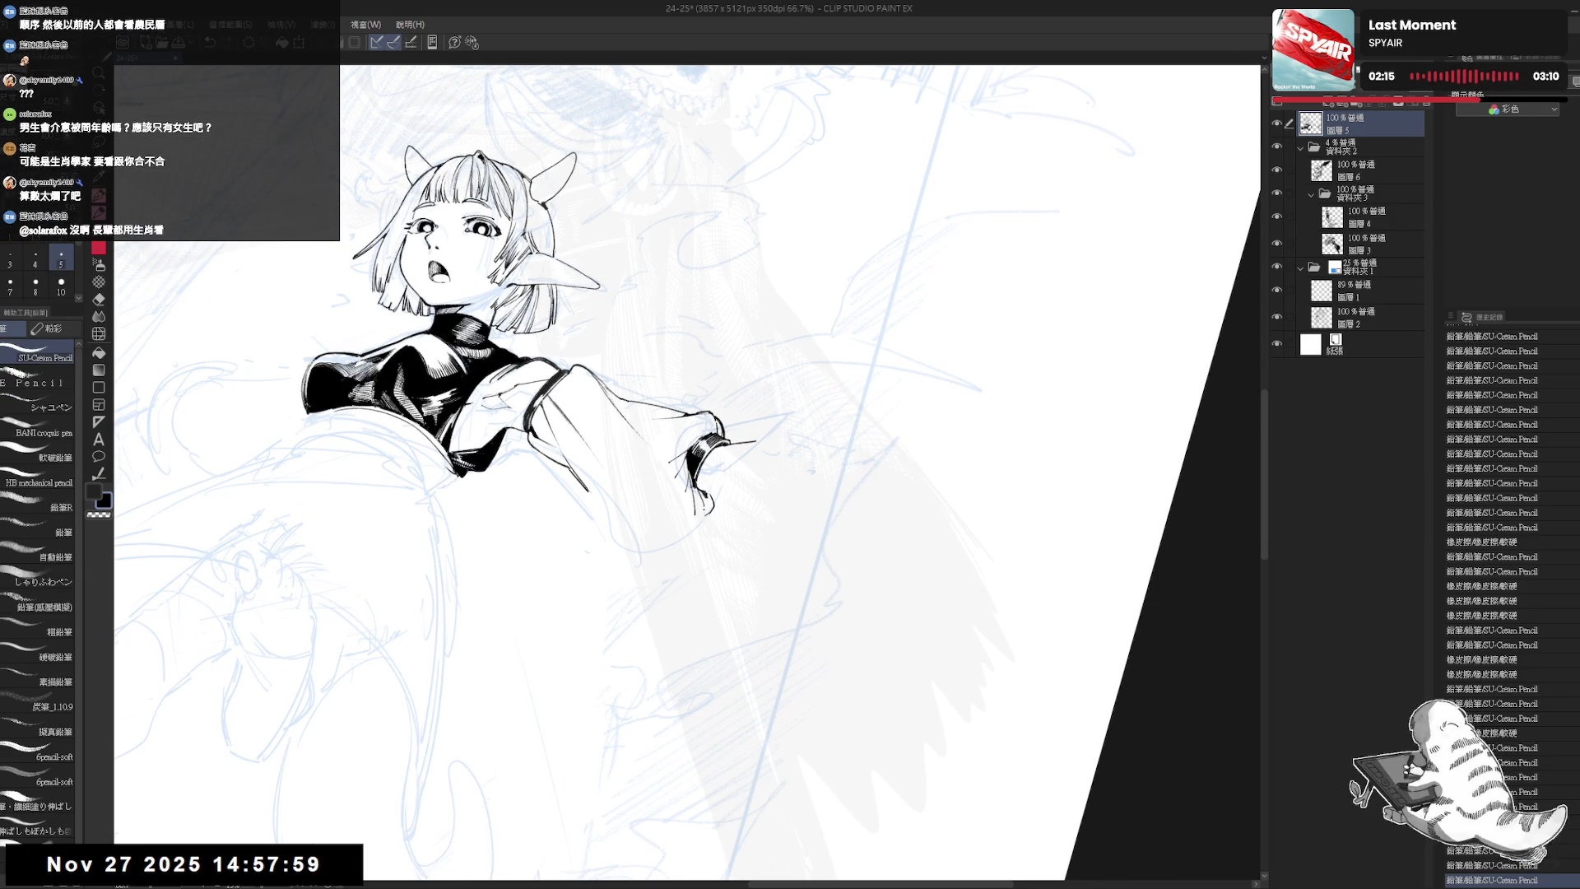
mouse_move(823, 510)
left_mouse_down()
mouse_move(806, 378)
mouse_move(831, 510)
left_mouse_up()
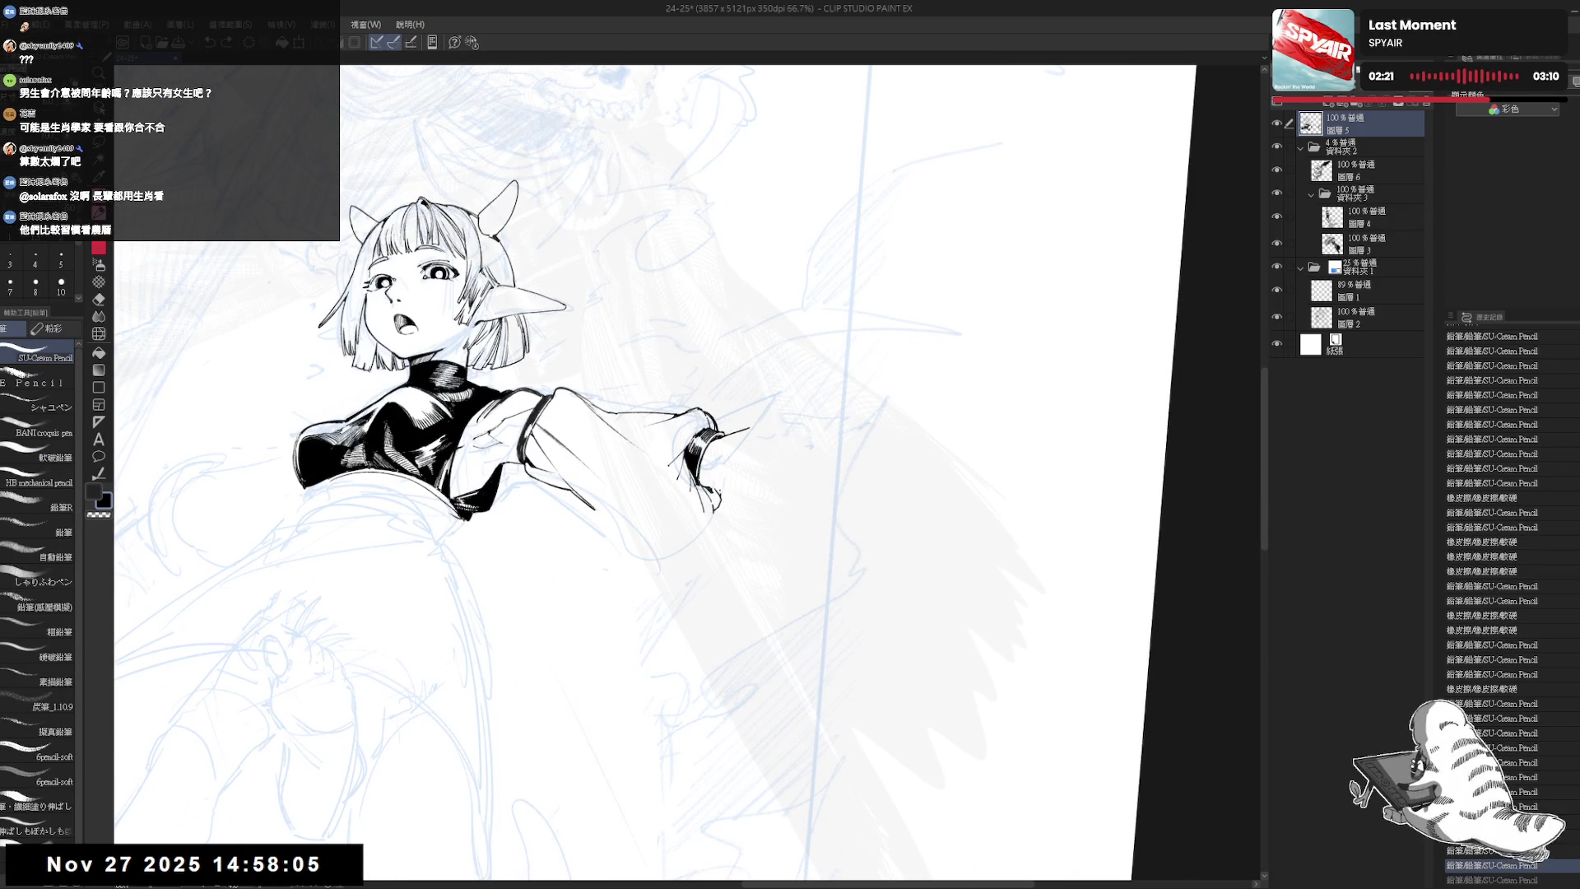
mouse_move(734, 542)
left_mouse_down()
mouse_move(756, 546)
mouse_move(731, 520)
left_mouse_up()
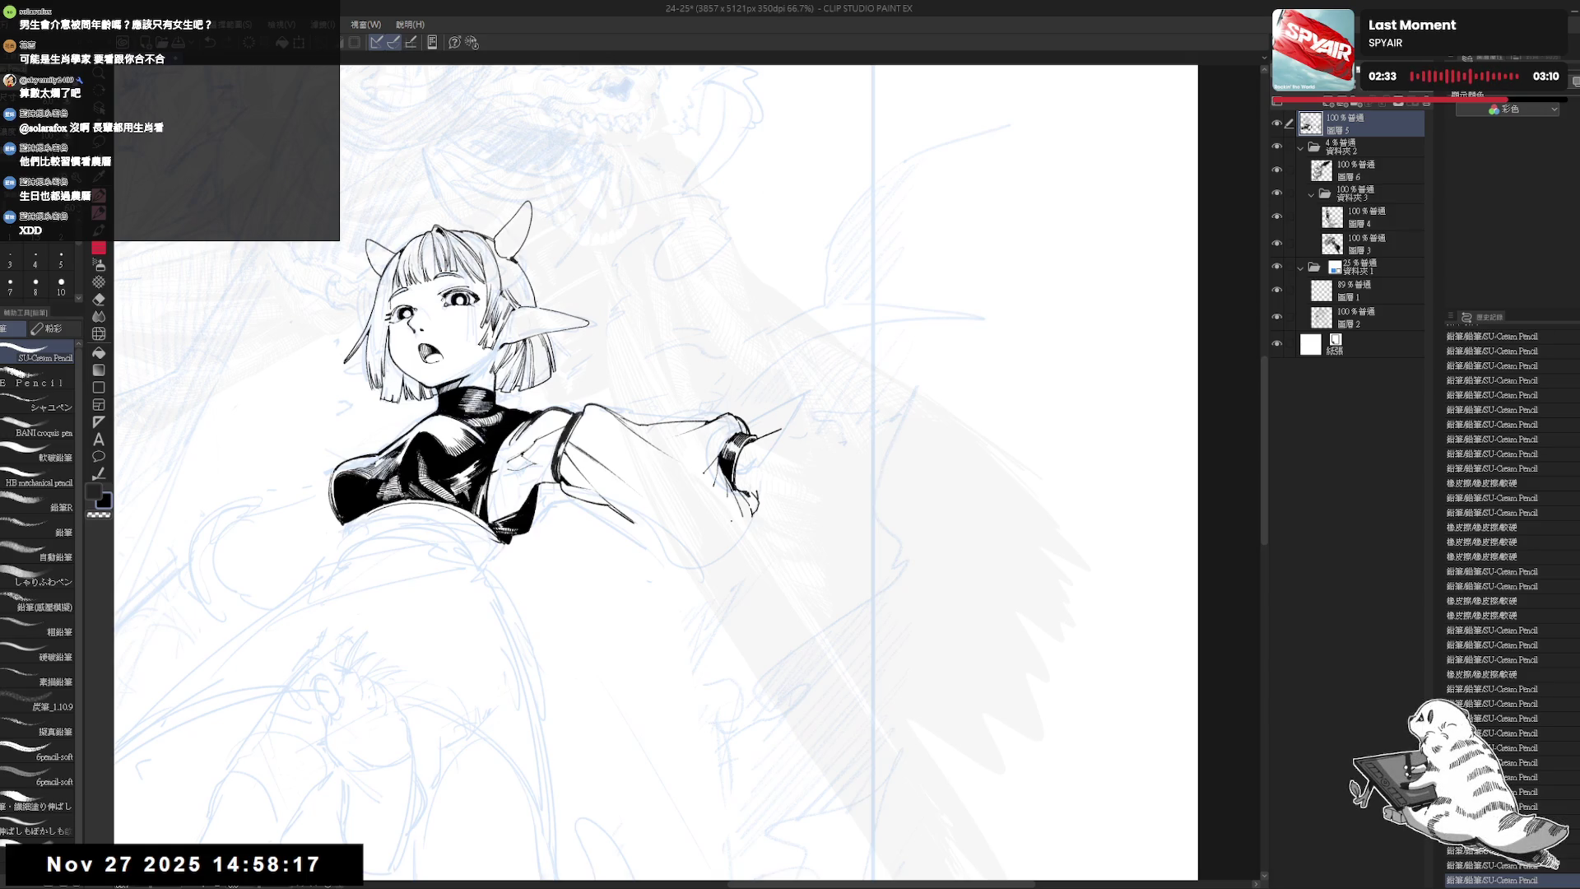
mouse_move(770, 504)
left_mouse_down()
mouse_move(745, 568)
mouse_move(766, 600)
left_mouse_up()
left_click_drag(761, 542, 762, 512)
left_click(757, 515)
key("ctrl+z")
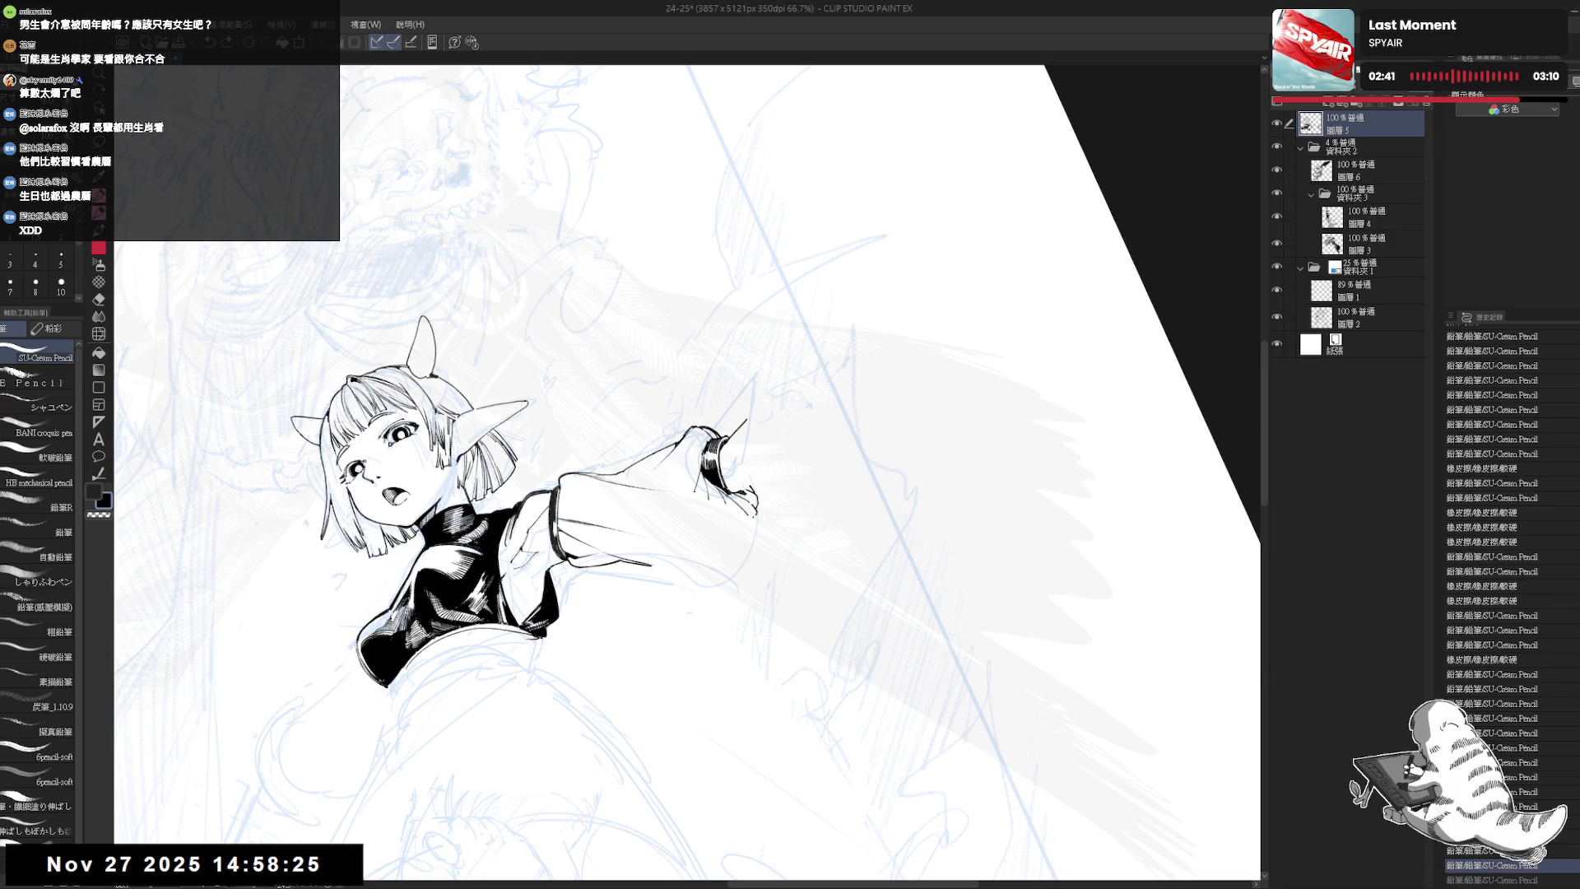
key("ctrl+0")
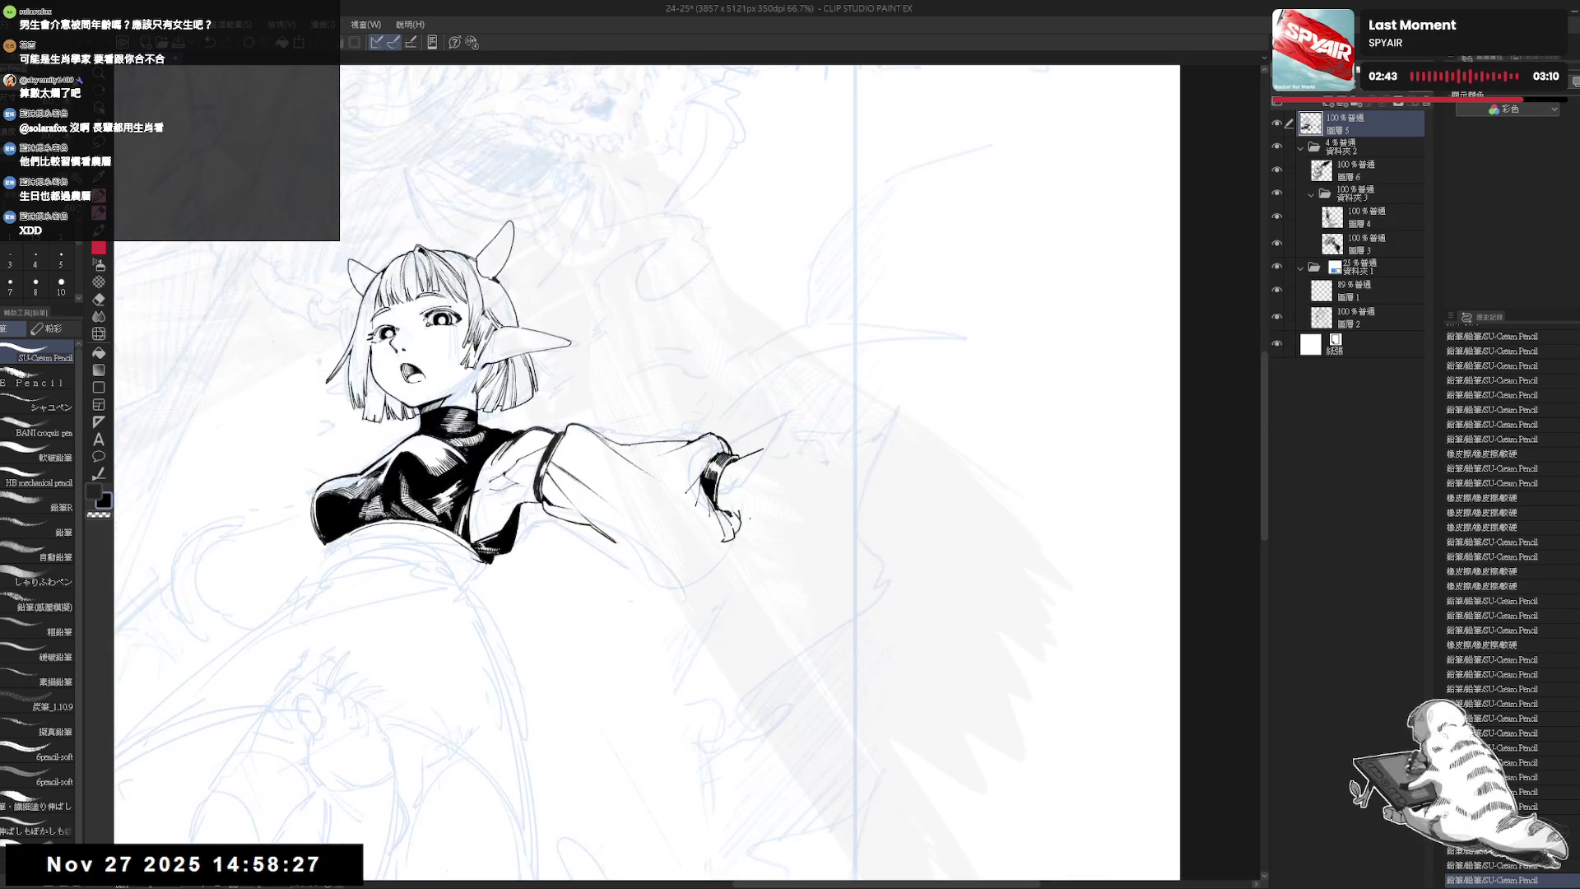
scroll(753, 525, "down", 2)
- Mirror the view to check, then tilt the canvas and return it upright
key("h")
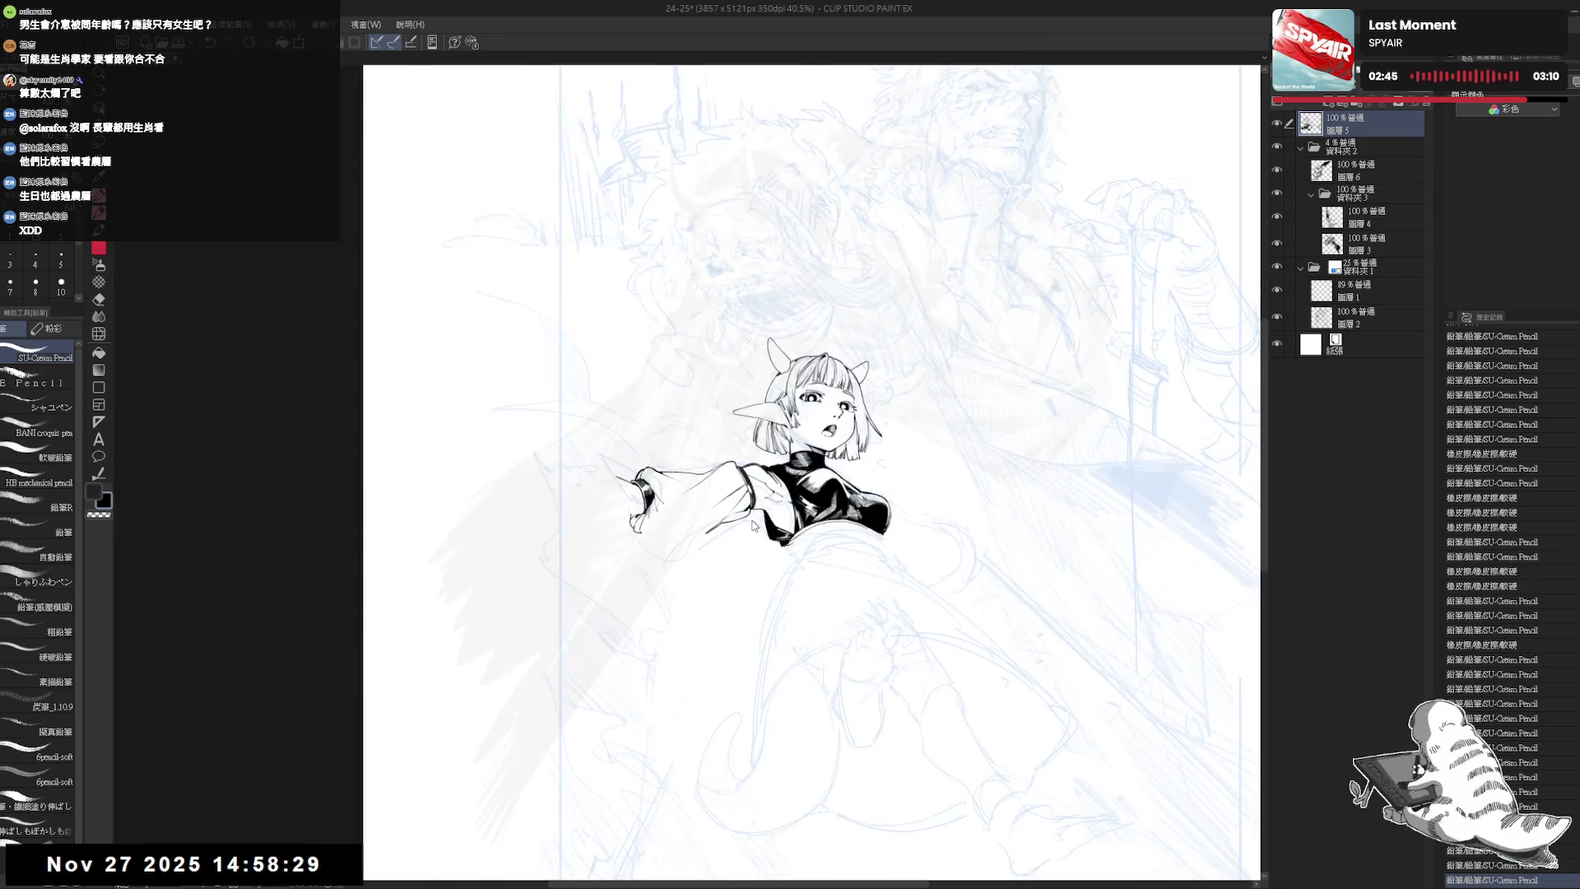
key("h")
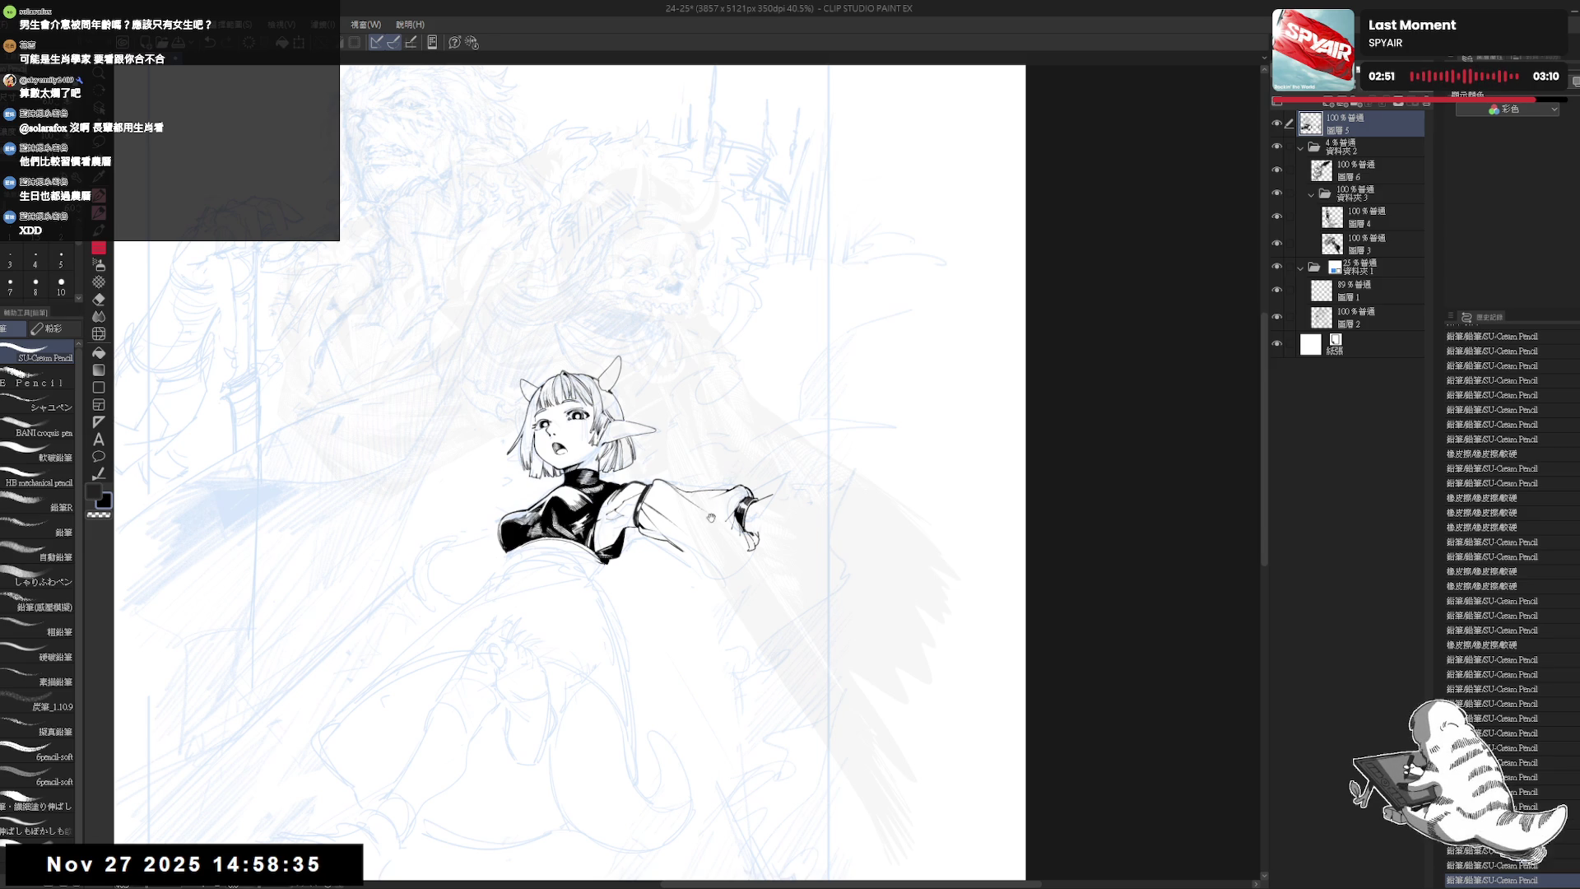
scroll(720, 520, "up", 1)
left_click_drag(720, 520, 715, 631)
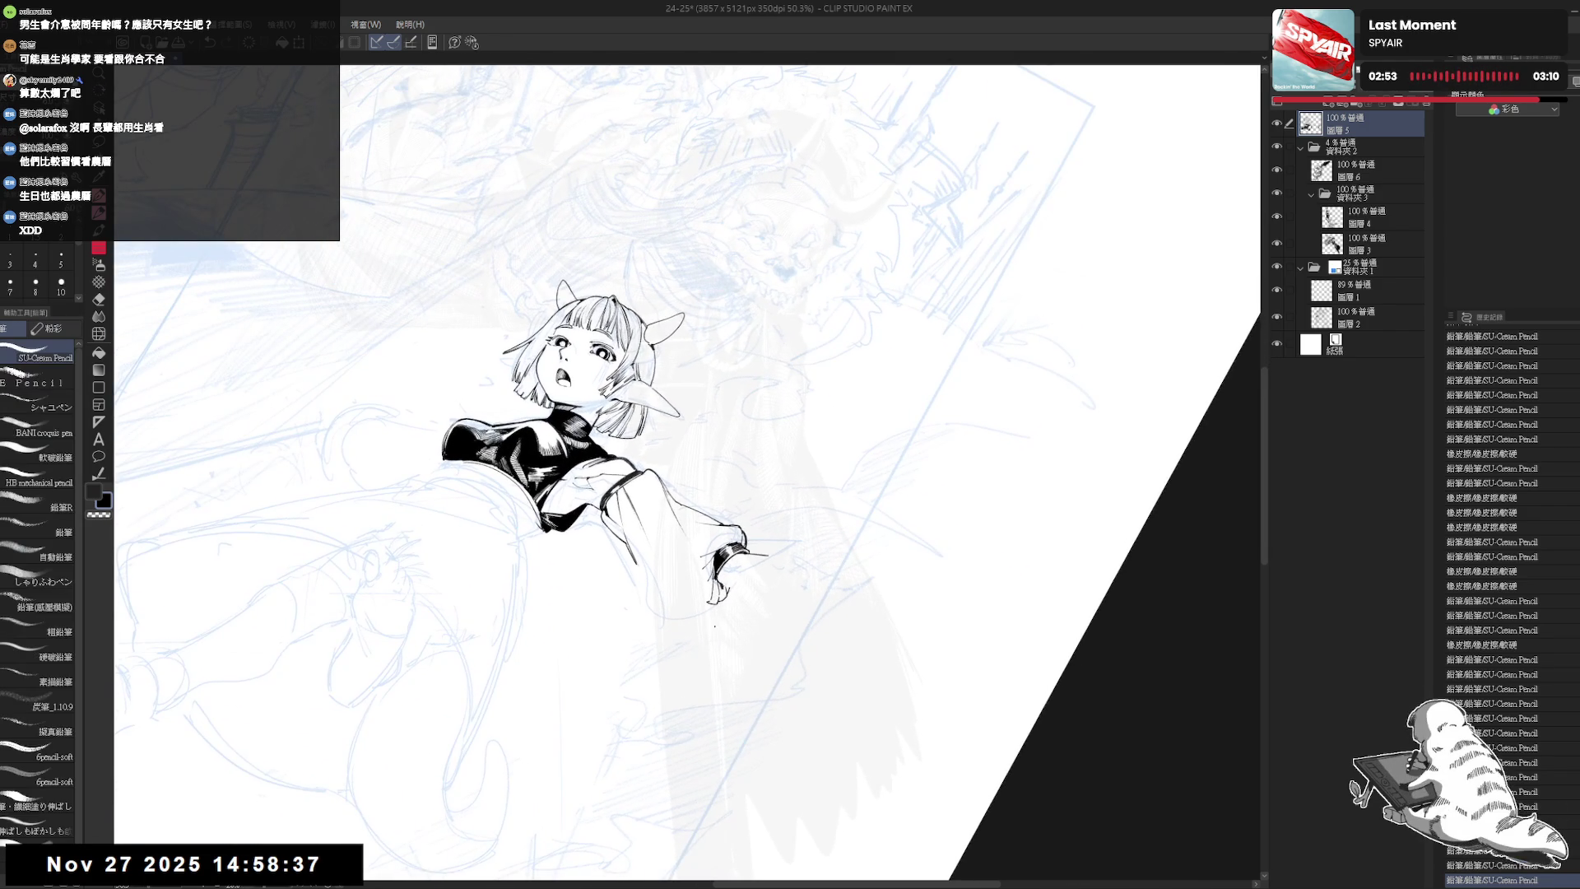
key("ctrl+@")
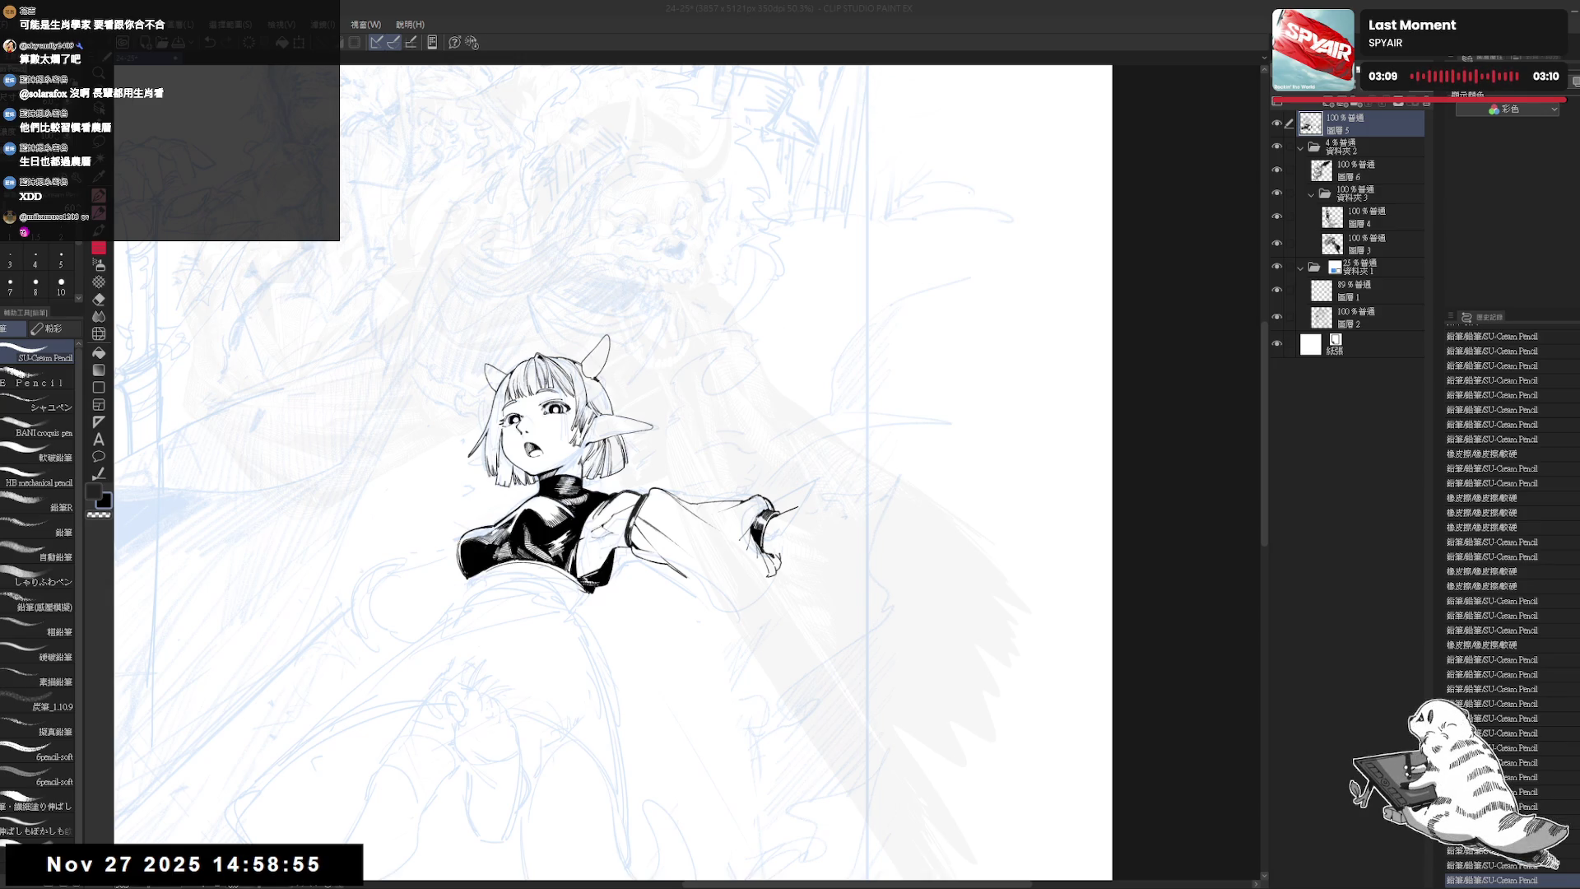
scroll(665, 594, "up", 2)
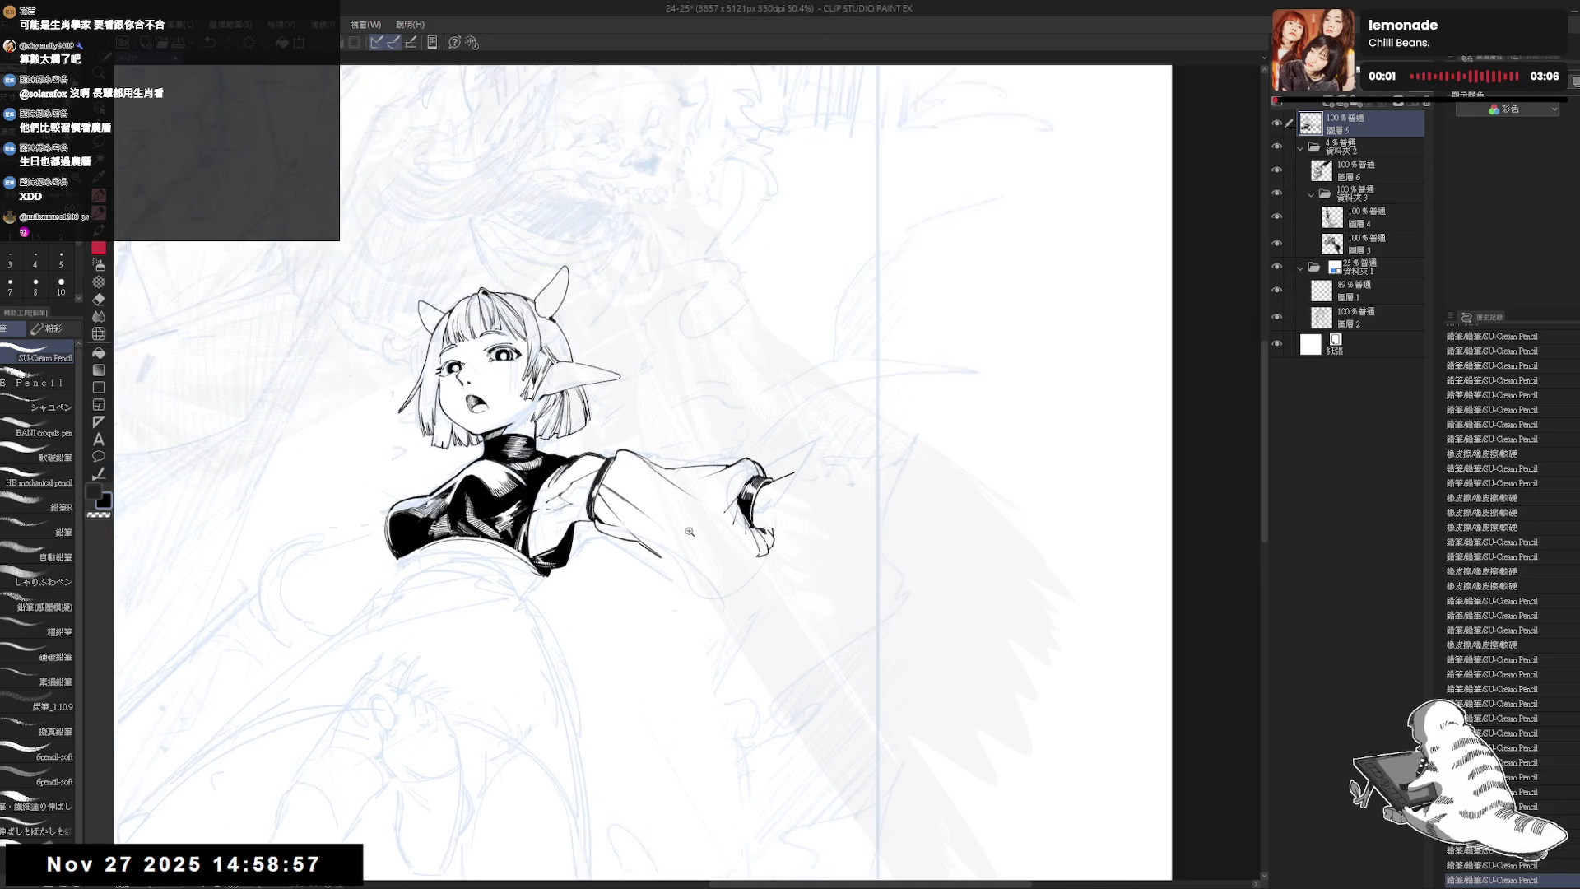
- Ink a fold line on the outstretched sleeve, undoing and redrawing it several times
mouse_move(665, 594)
left_mouse_down()
mouse_move(657, 581)
mouse_move(744, 600)
mouse_move(627, 598)
left_mouse_up()
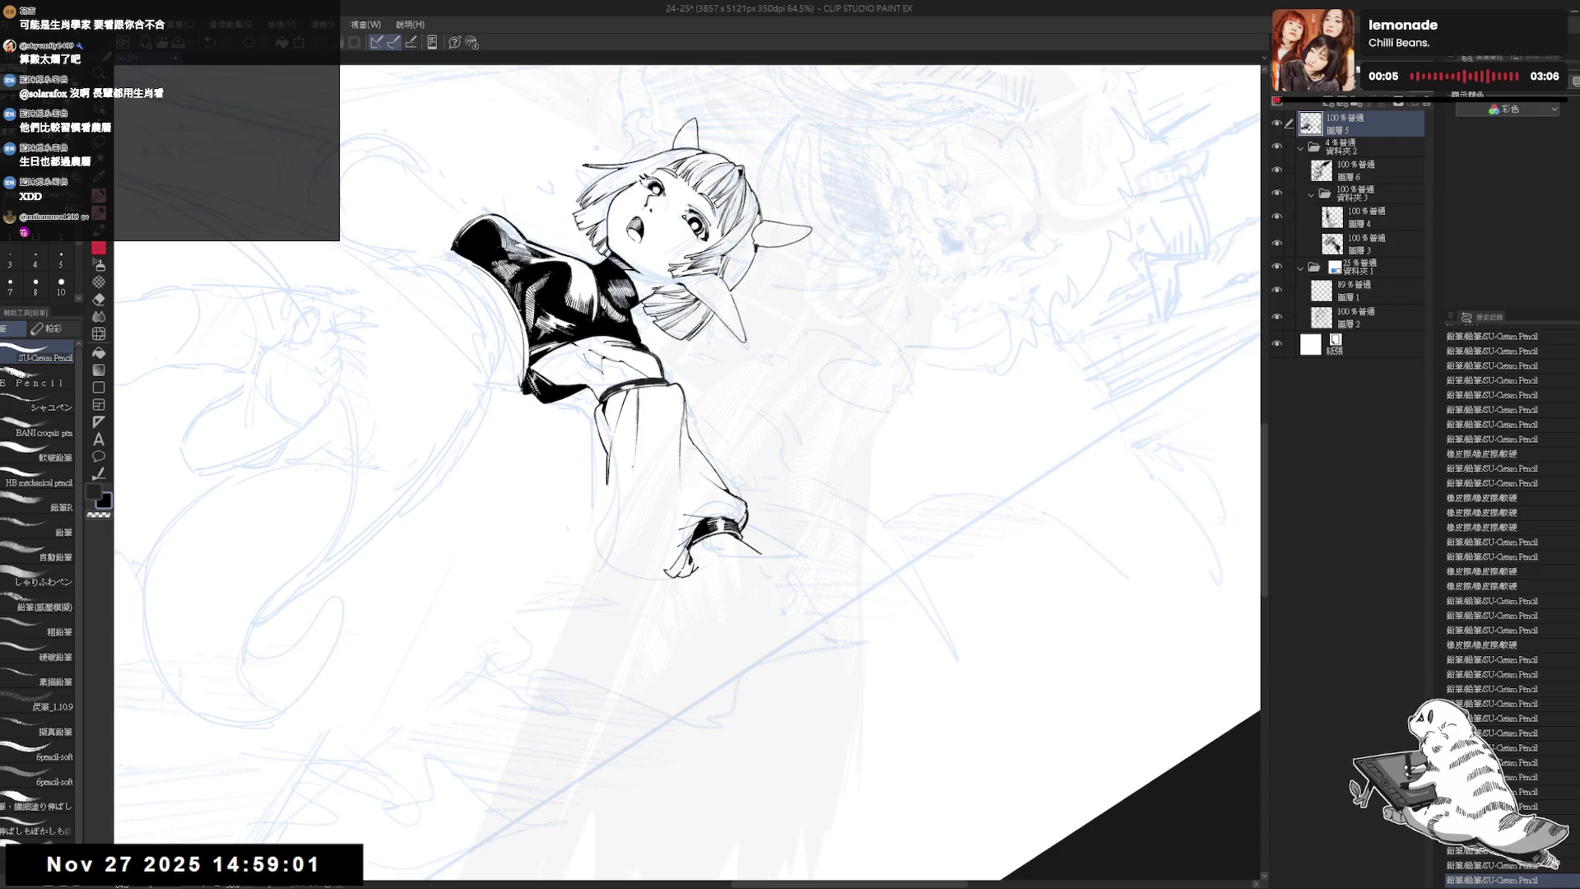
left_click_drag(633, 466, 642, 547)
key("ctrl+z")
left_click_drag(633, 464, 642, 545)
key("ctrl+z")
left_click_drag(634, 463, 643, 558)
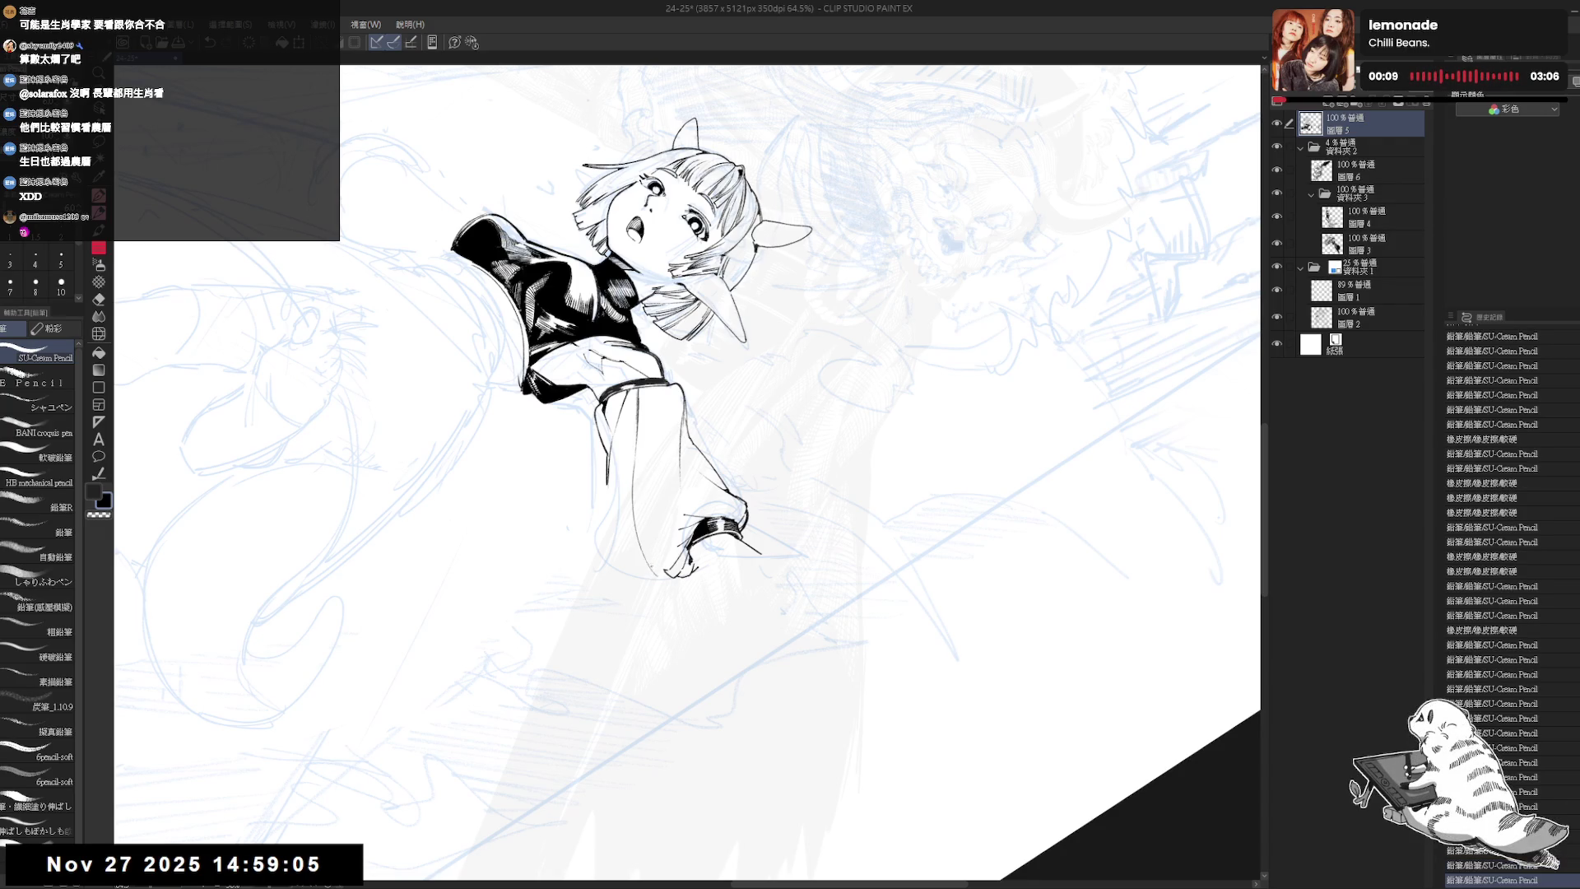
key("ctrl+z")
left_click_drag(634, 463, 644, 560)
key("ctrl+z")
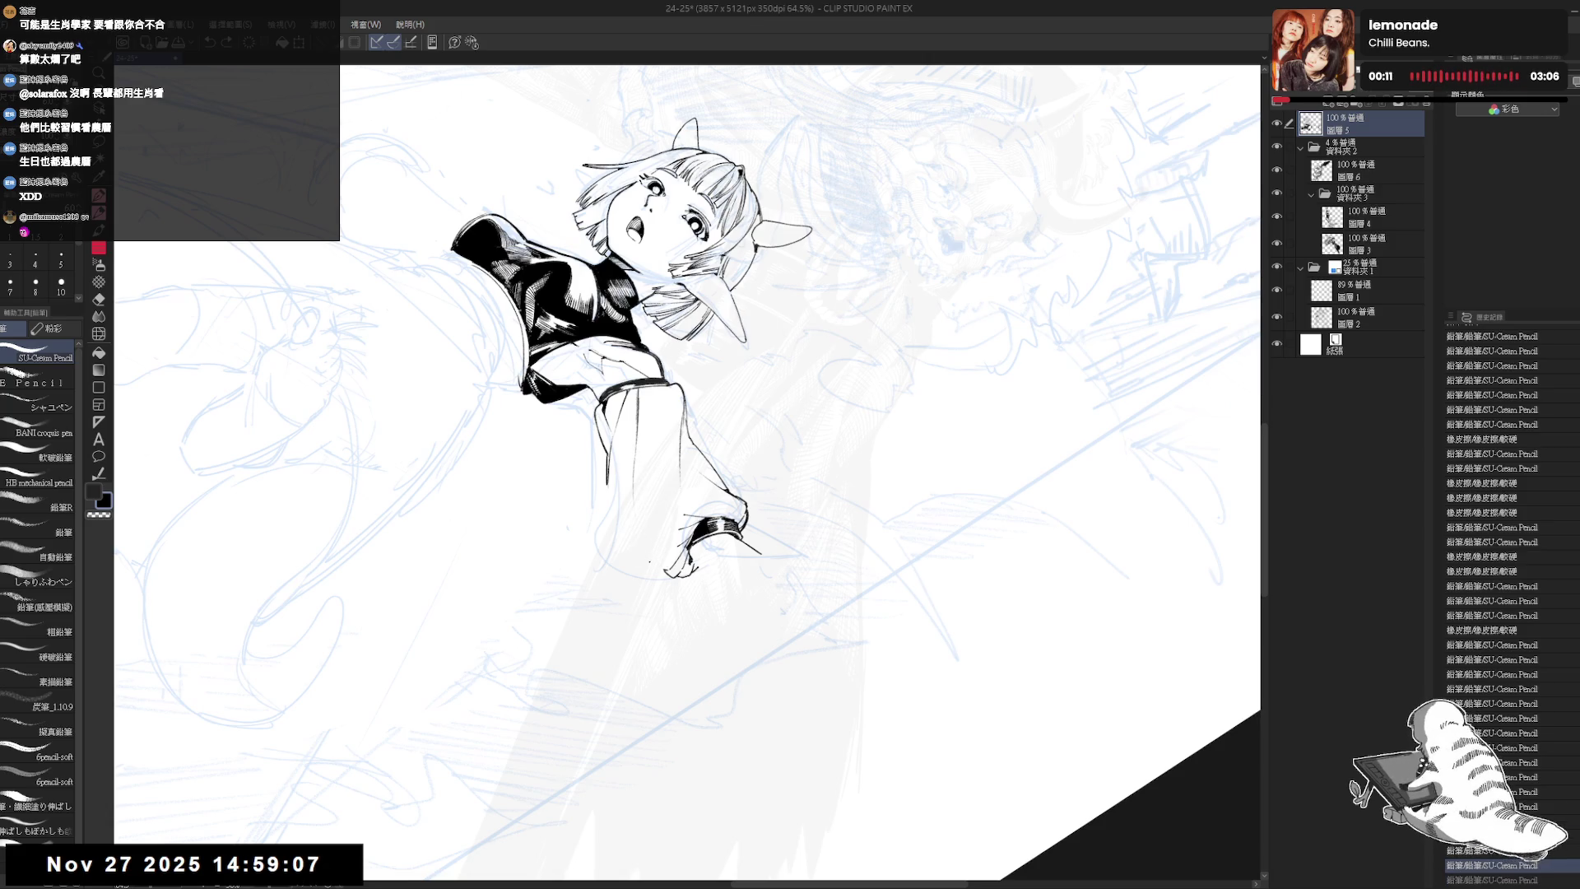
mouse_move(633, 463)
left_mouse_down()
mouse_move(643, 560)
mouse_move(687, 591)
mouse_move(751, 597)
mouse_move(763, 492)
left_mouse_up()
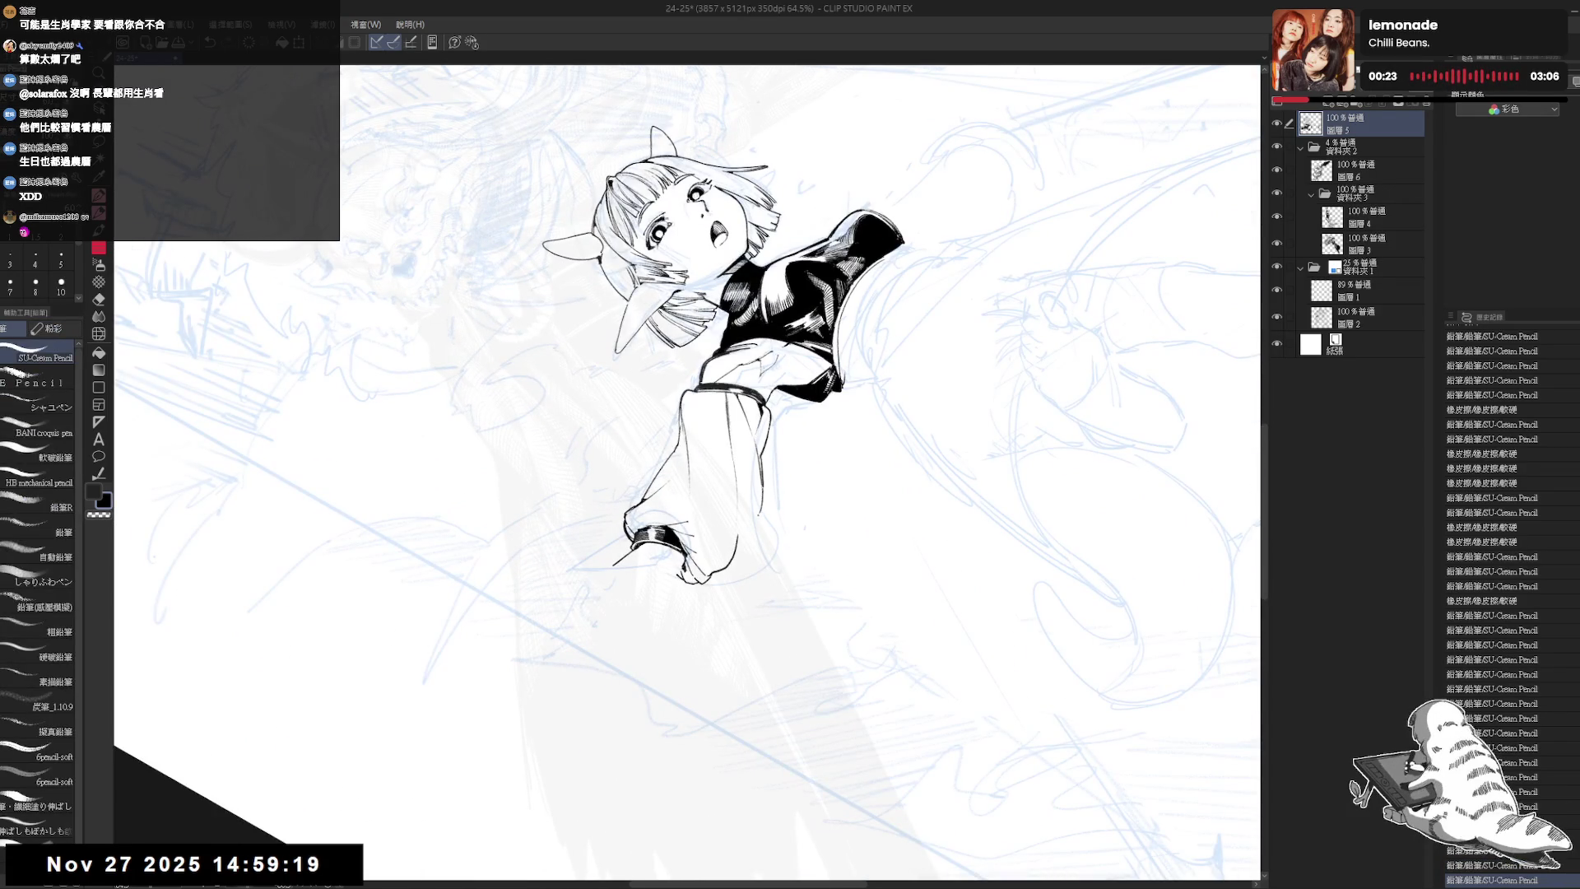
- Add another small ink stroke on the sleeve, then reset the view upright
mouse_move(763, 492)
left_mouse_down()
mouse_move(749, 605)
mouse_move(694, 607)
mouse_move(790, 516)
mouse_move(757, 512)
mouse_move(716, 560)
mouse_move(650, 551)
mouse_move(625, 502)
mouse_move(638, 510)
left_mouse_up()
mouse_move(621, 609)
left_mouse_down()
mouse_move(838, 518)
mouse_move(845, 475)
left_mouse_up()
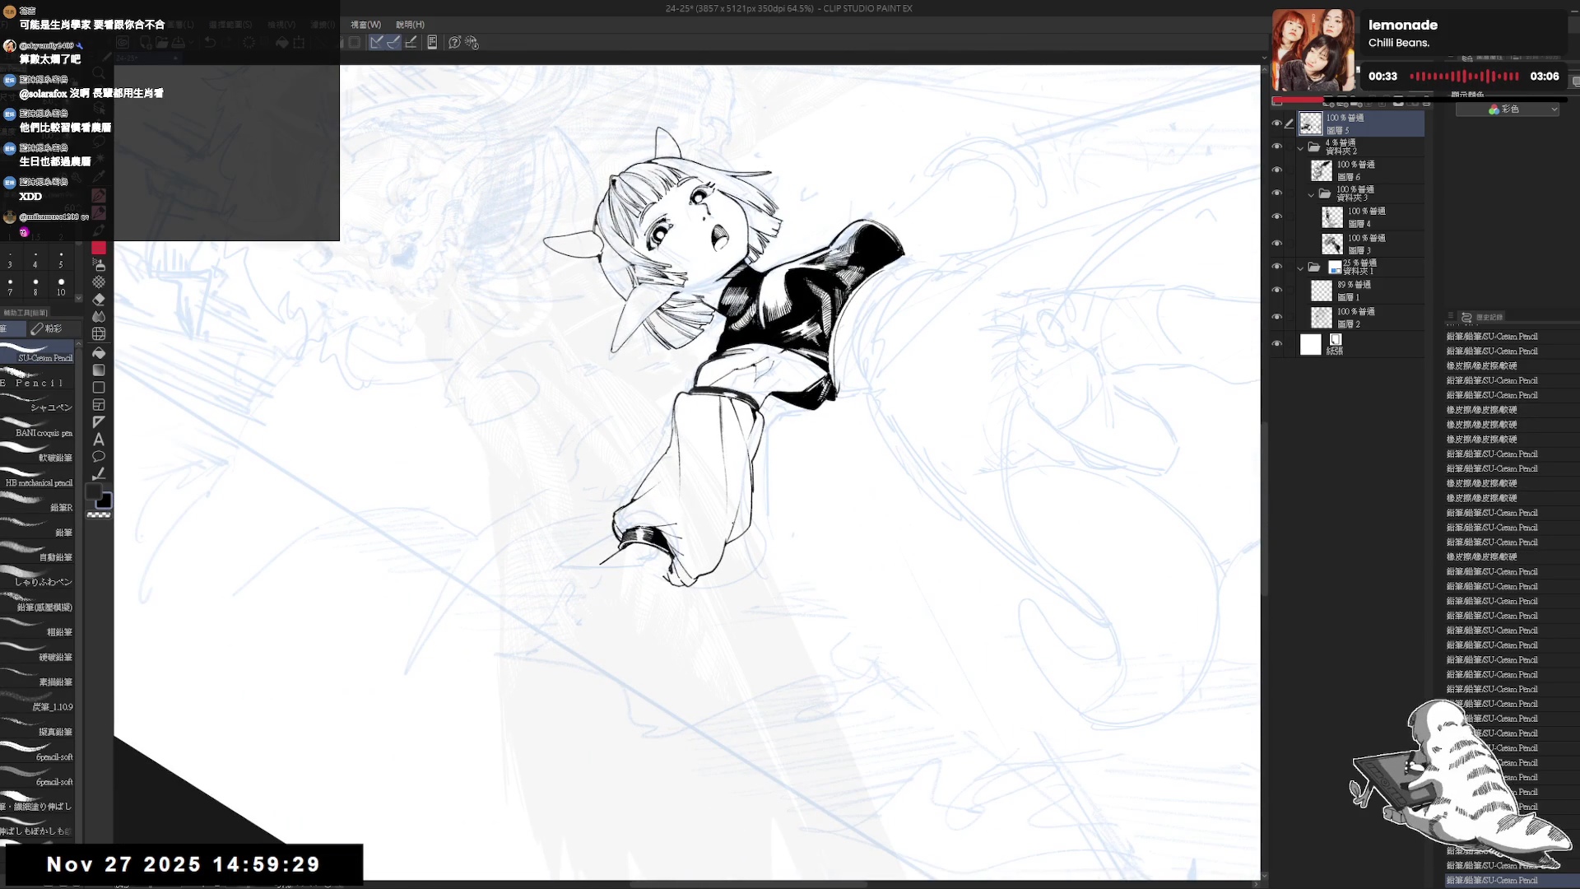
key("ctrl+alt+0")
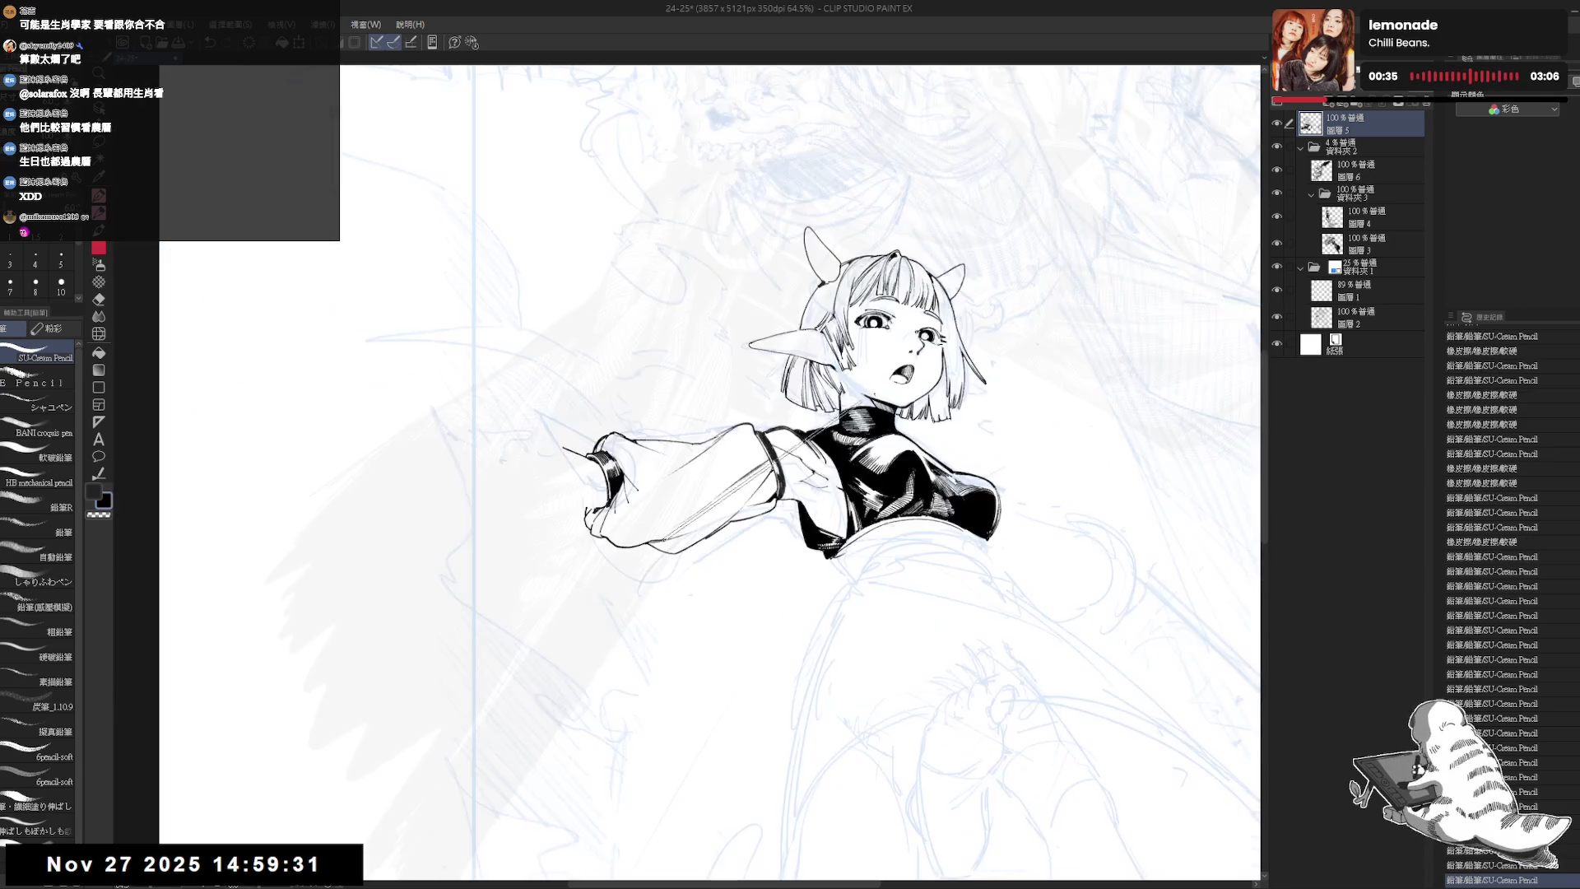
scroll(709, 472, "down", 1)
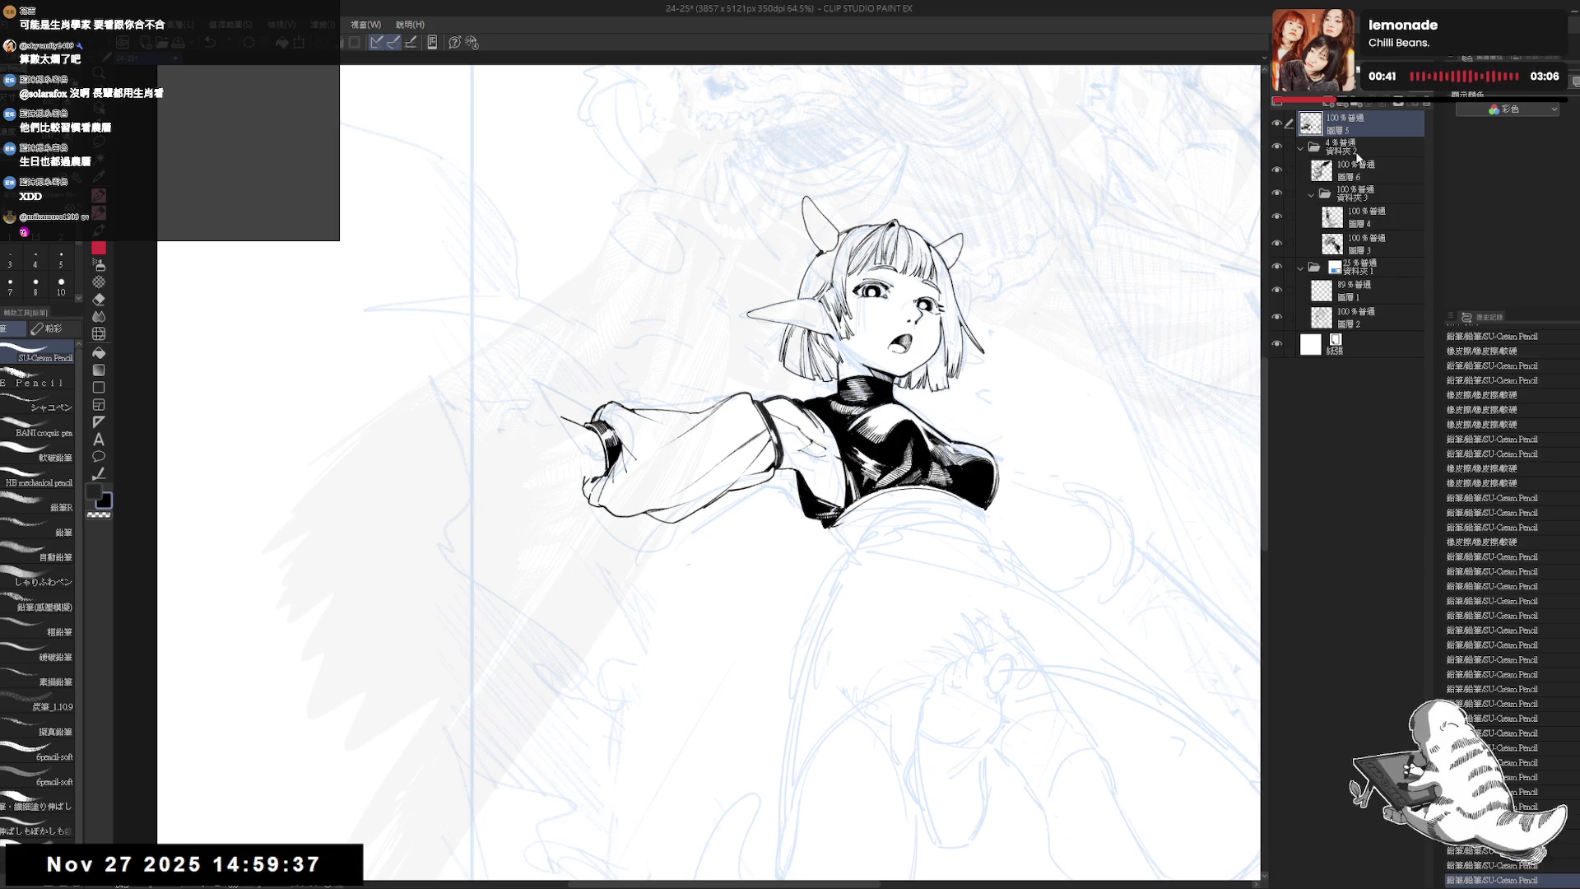
- Lower folder 資料夾1's opacity to 15%, then mirror and reframe the view on the girl
left_click(1359, 270)
left_click_drag(1362, 99, 1347, 98)
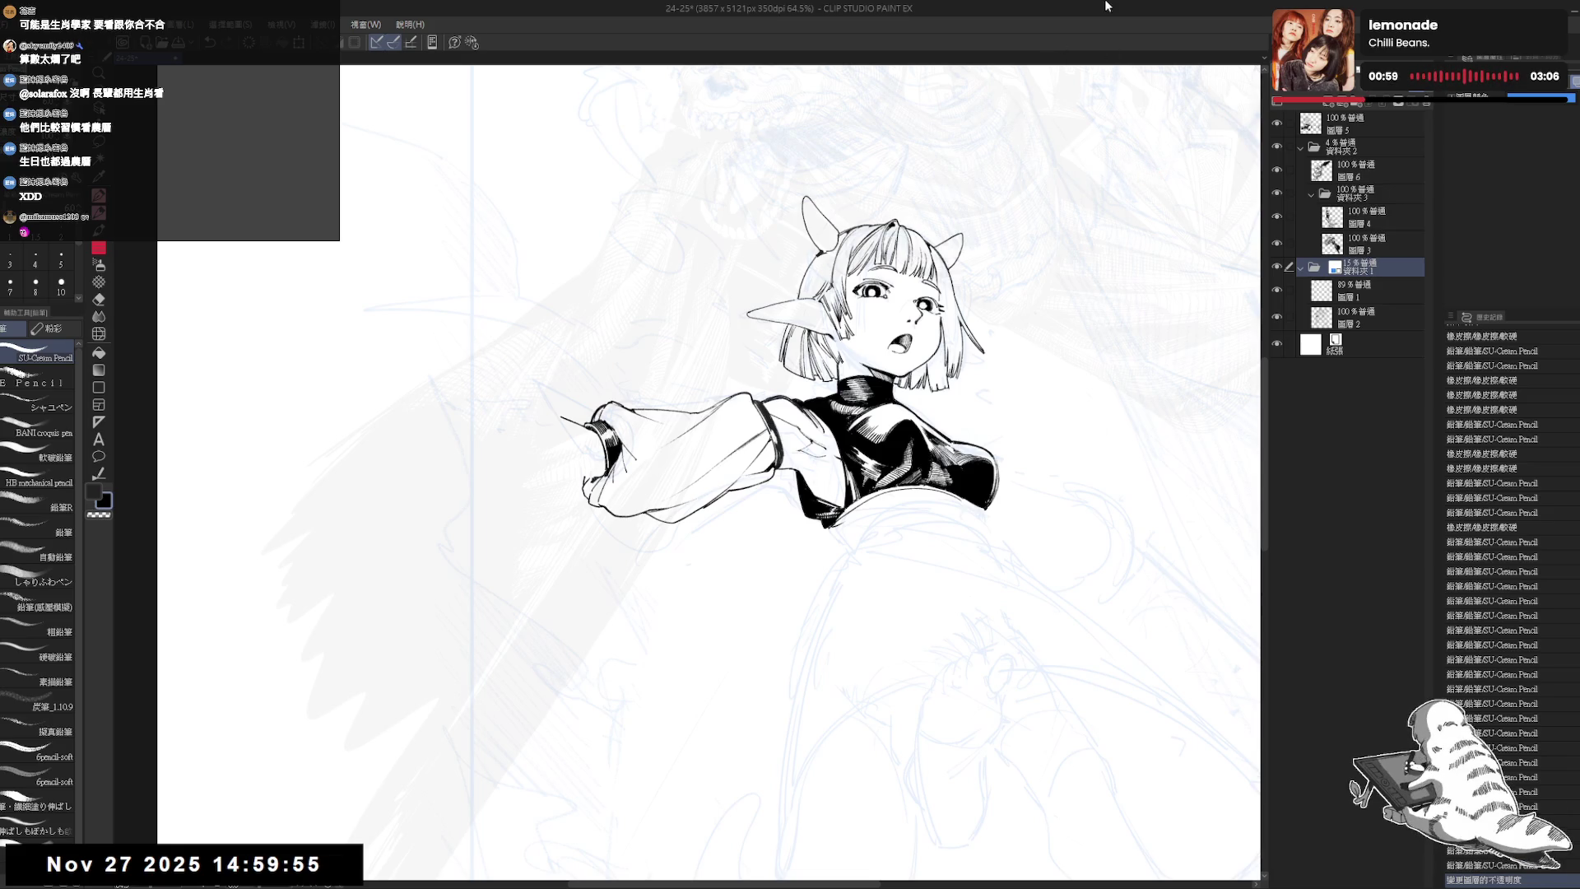
key("h")
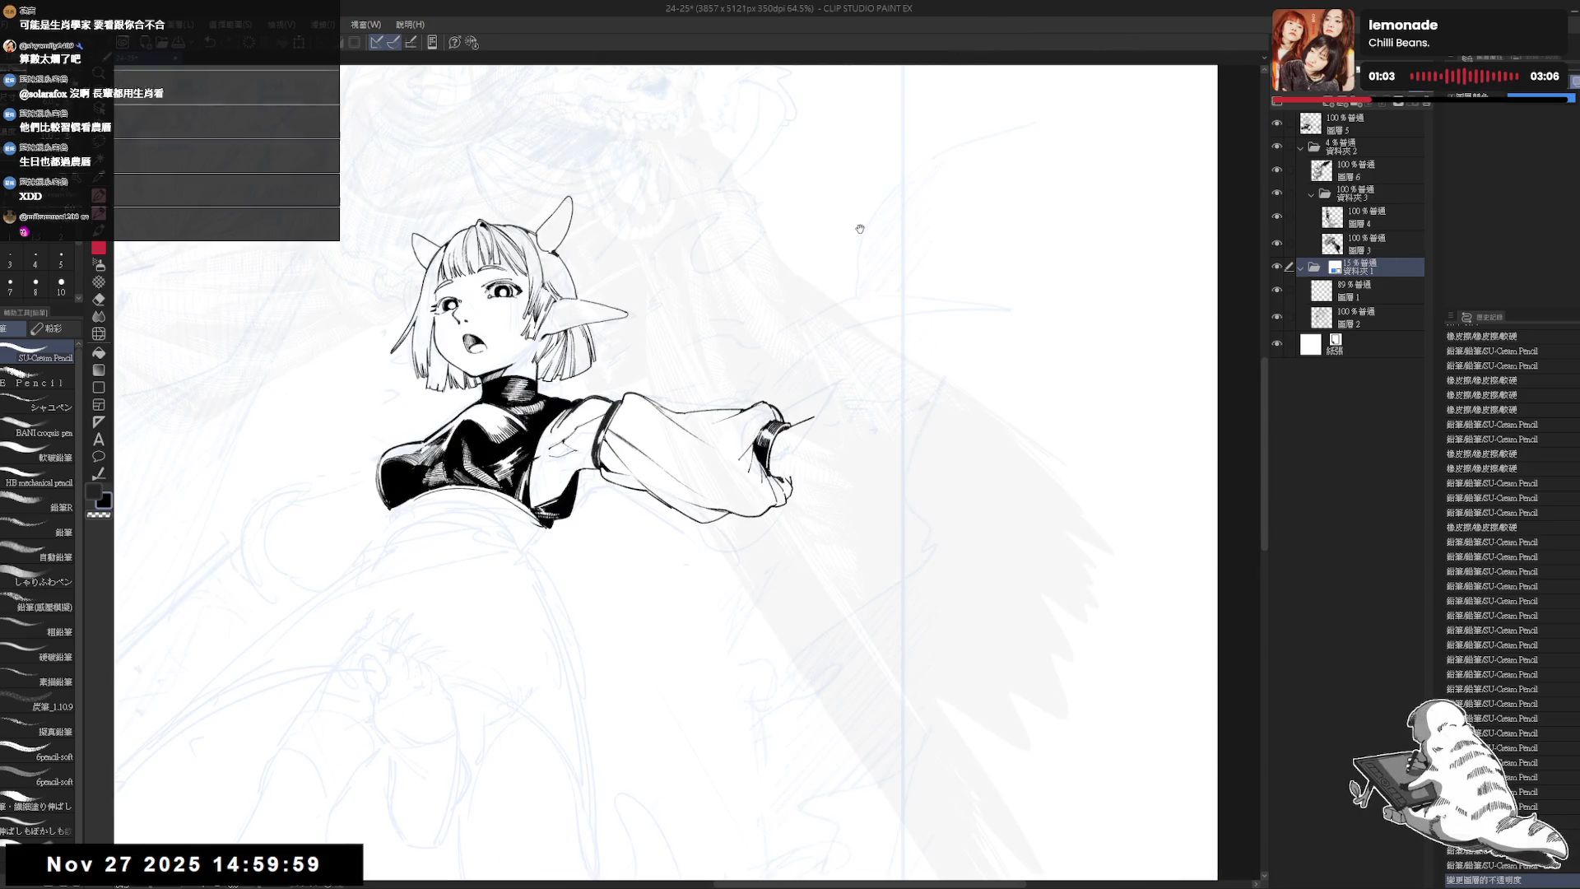
left_click_drag(851, 247, 860, 254)
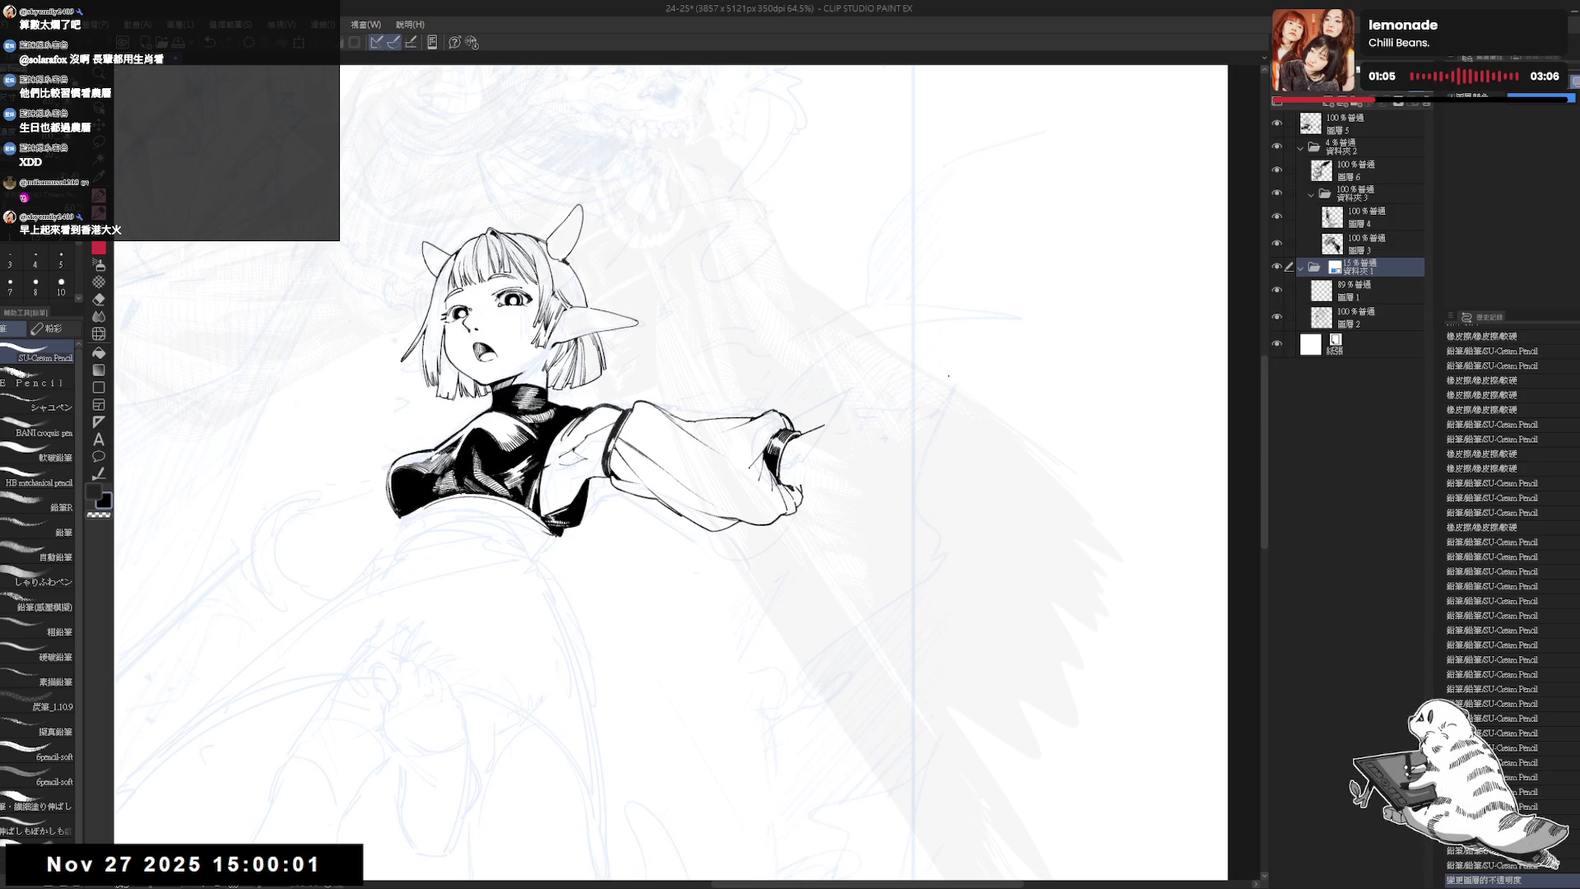
left_click_drag(877, 317, 914, 323)
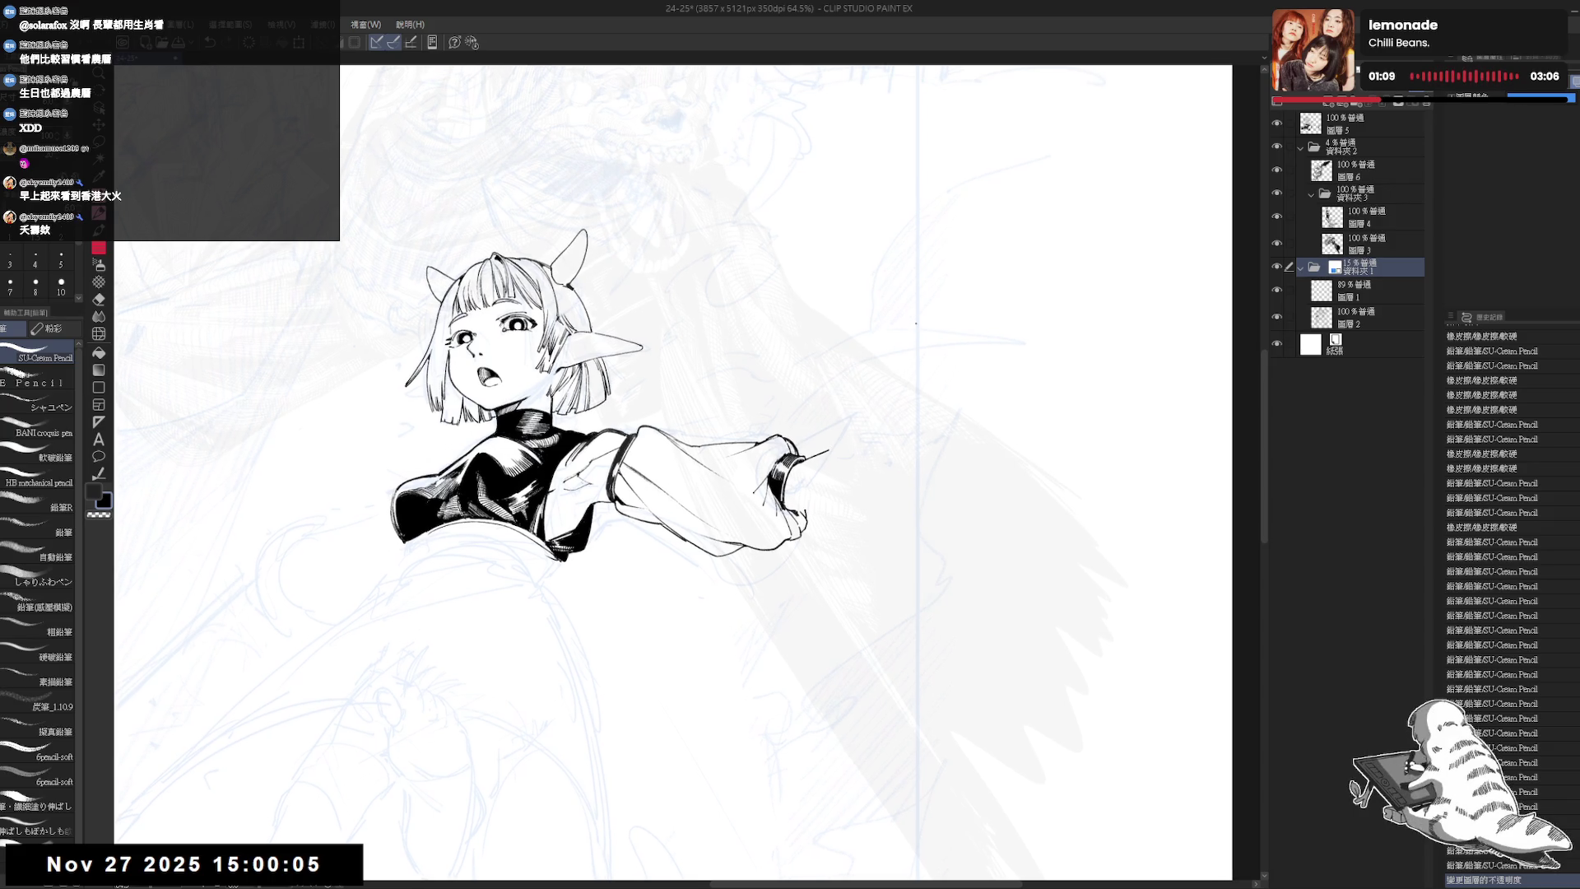
scroll(923, 295, "down", 1)
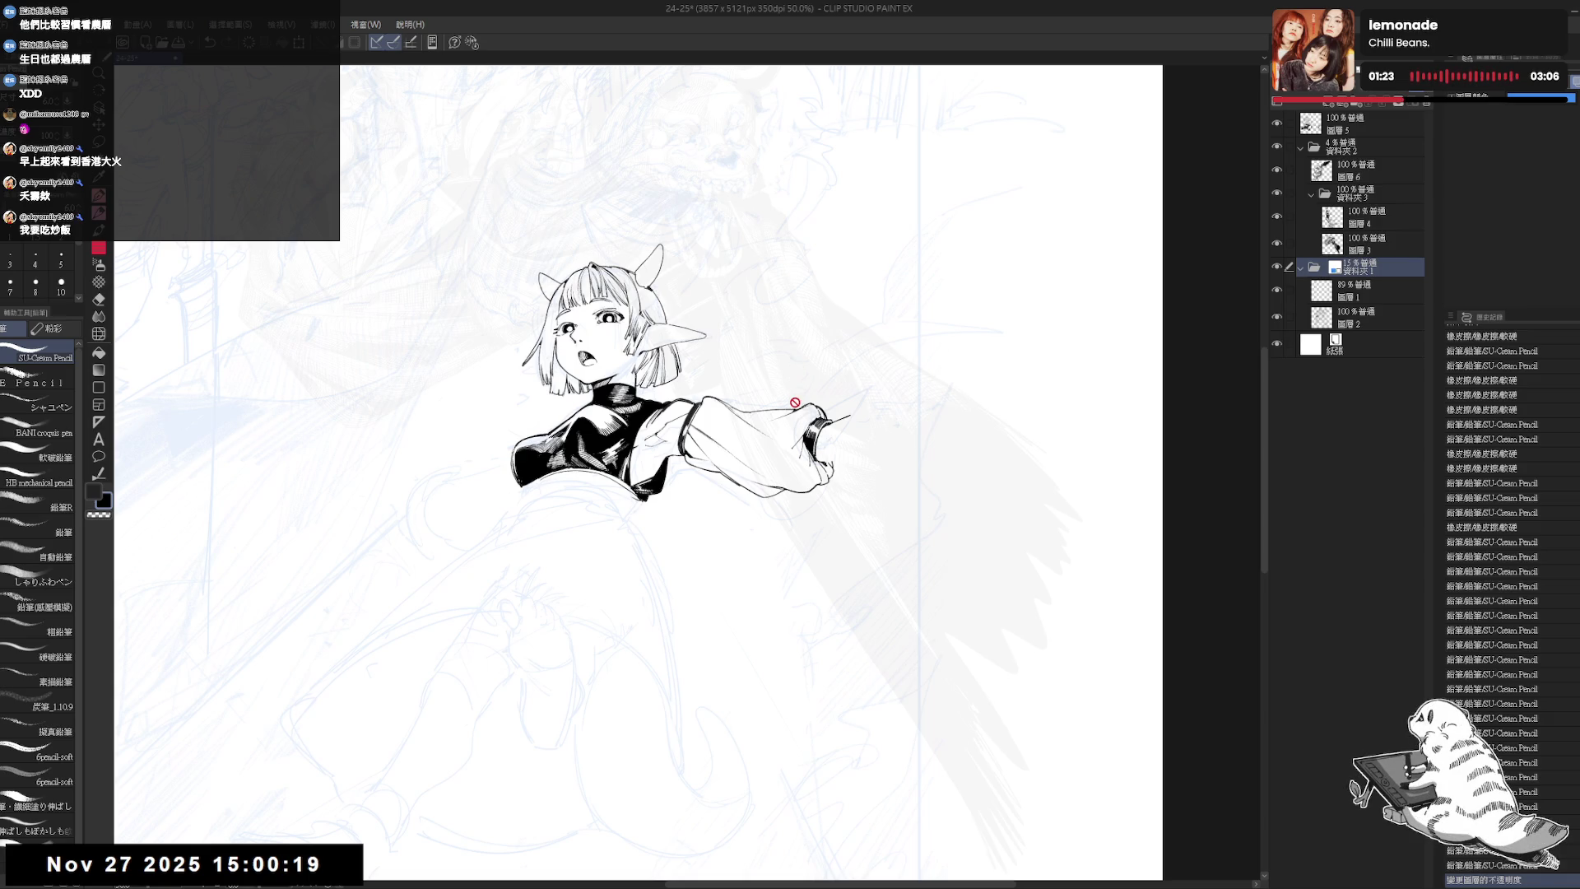
mouse_move(544, 433)
left_mouse_down()
mouse_move(549, 457)
mouse_move(545, 387)
left_mouse_up()
scroll(823, 429, "up", 4)
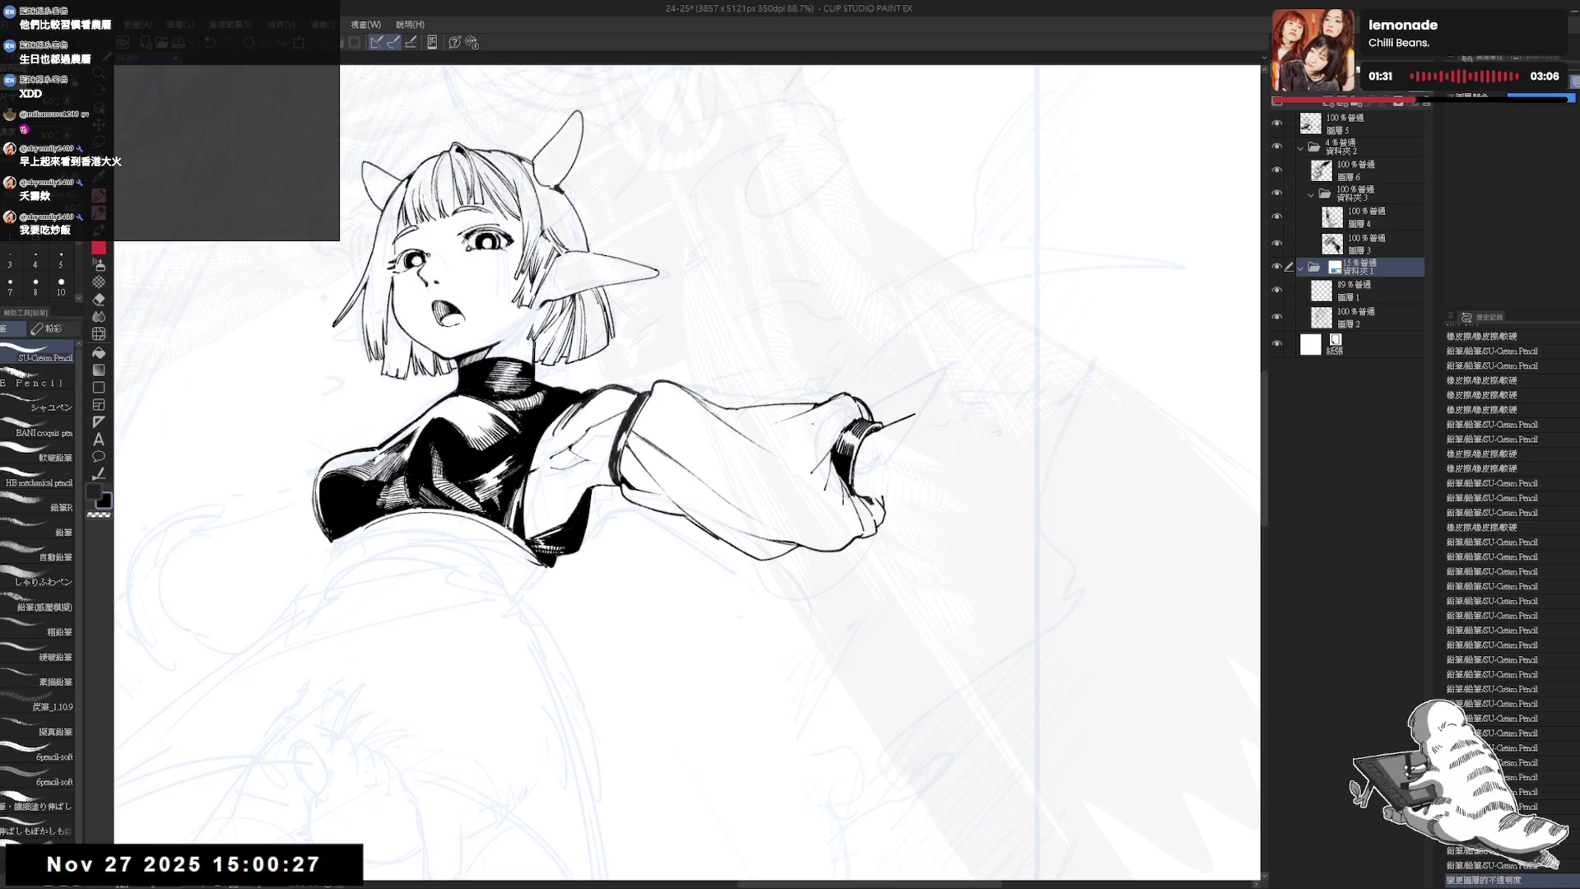
- Reselect ink layer 圖層5 and erase a stray ink mark
left_click(558, 402, "ctrl+shift")
mouse_move(568, 482)
left_mouse_down()
mouse_move(588, 490)
mouse_move(599, 470)
left_mouse_up()
key("e")
key("p")
left_click_drag(754, 353, 750, 360)
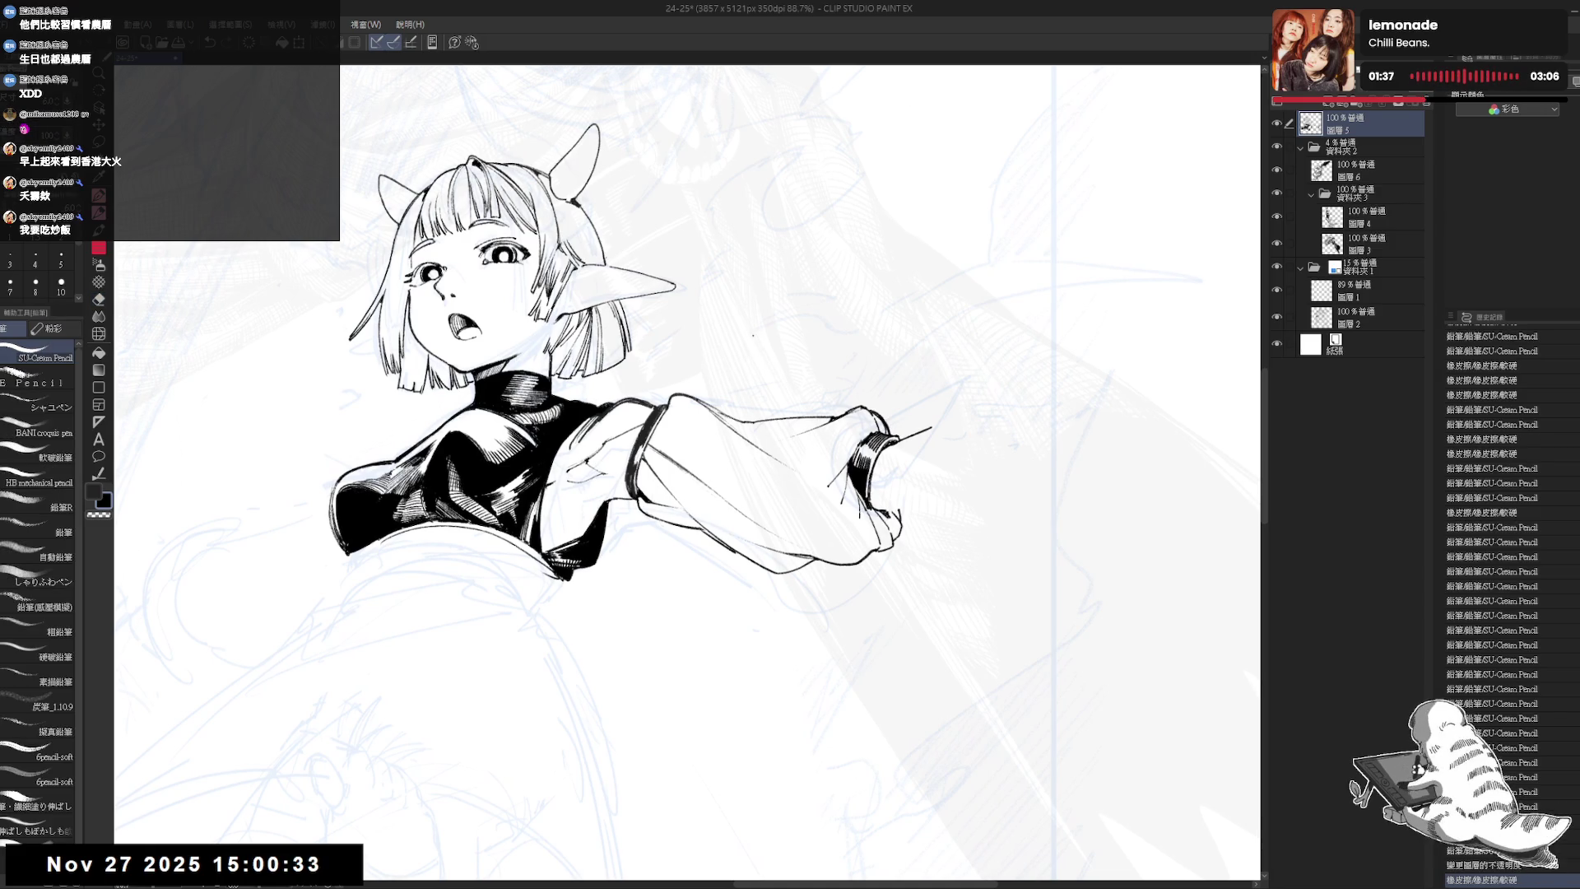
- Reposition the view, try and undo a stroke near the cuff, and add a small ink stroke
scroll(750, 360, "down", 2)
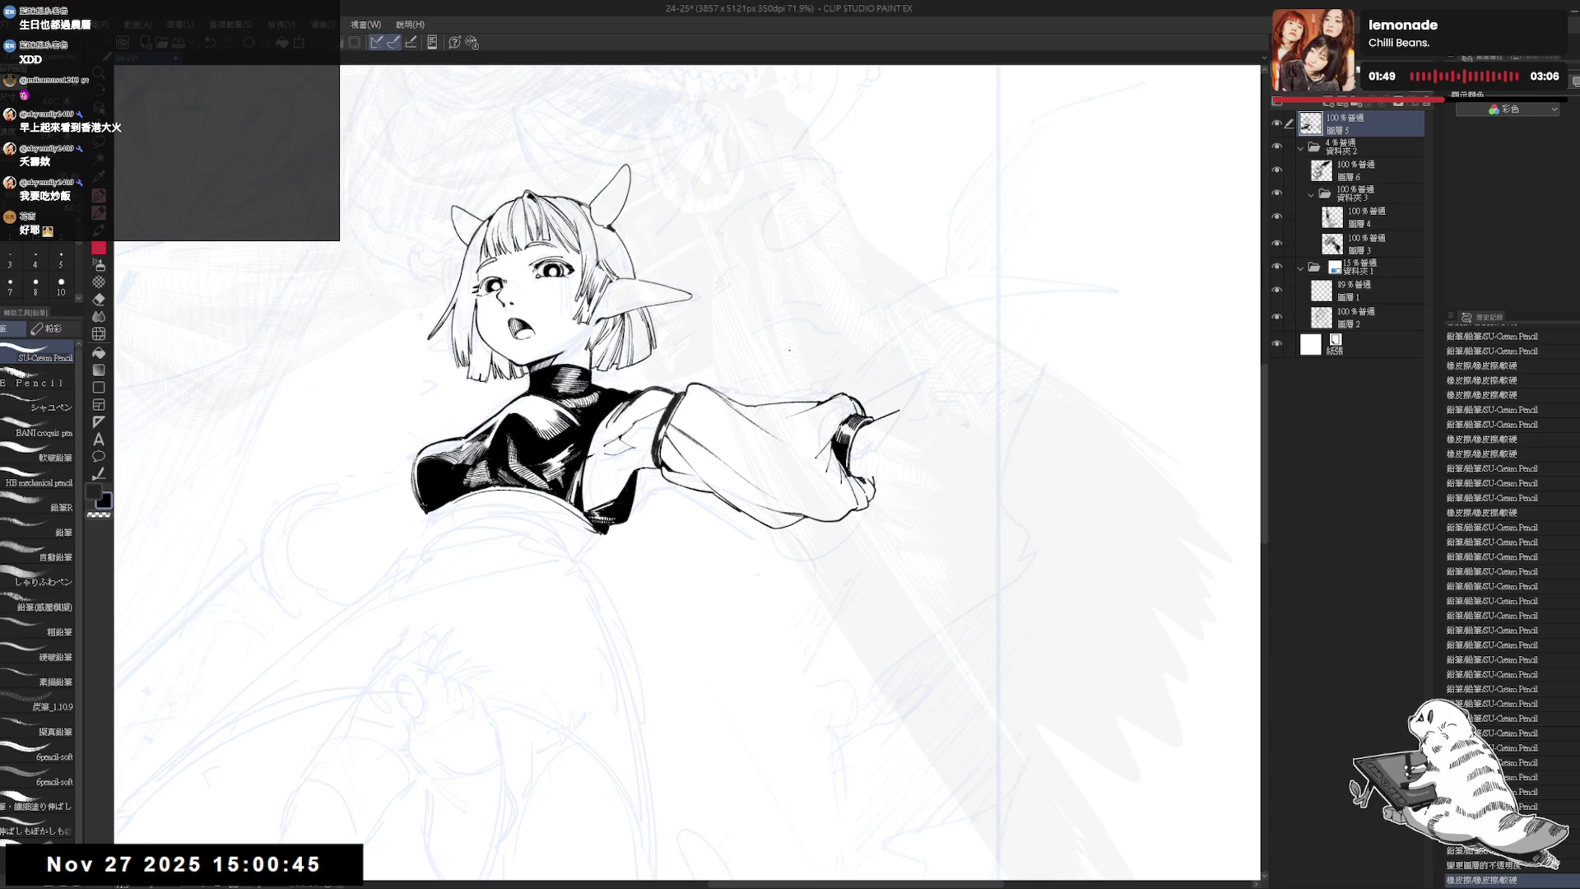
mouse_move(740, 411)
left_mouse_down()
mouse_move(678, 418)
mouse_move(642, 461)
mouse_move(650, 436)
left_mouse_up()
mouse_move(788, 485)
left_mouse_down()
mouse_move(784, 502)
mouse_move(842, 455)
mouse_move(688, 627)
left_mouse_up()
key("ctrl+z")
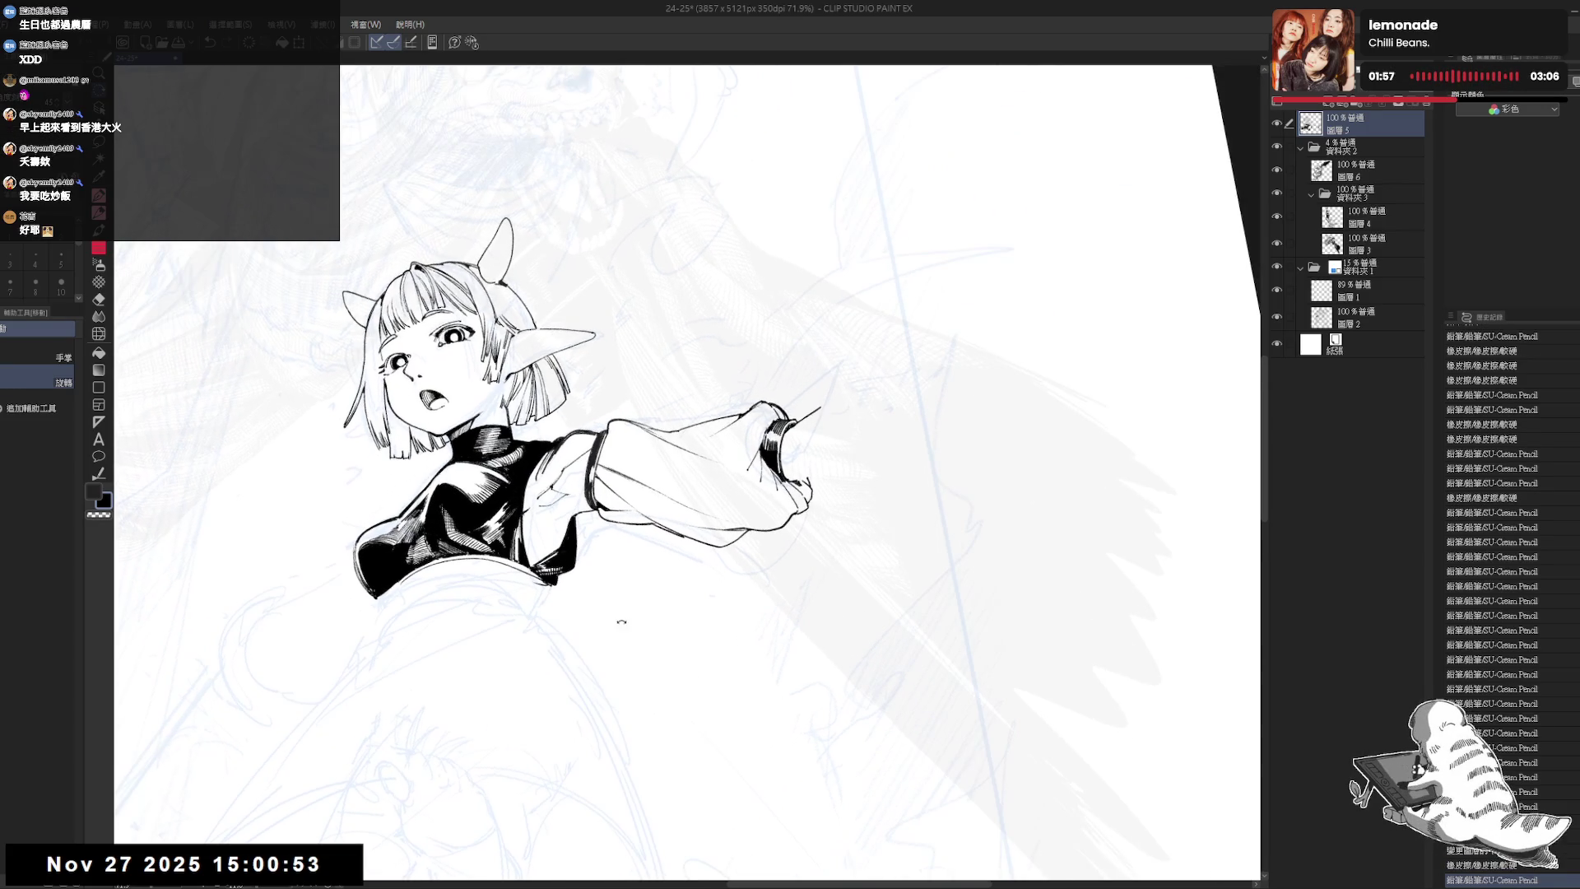
key("p")
left_click_drag(358, 544, 556, 539)
key("e")
key("p")
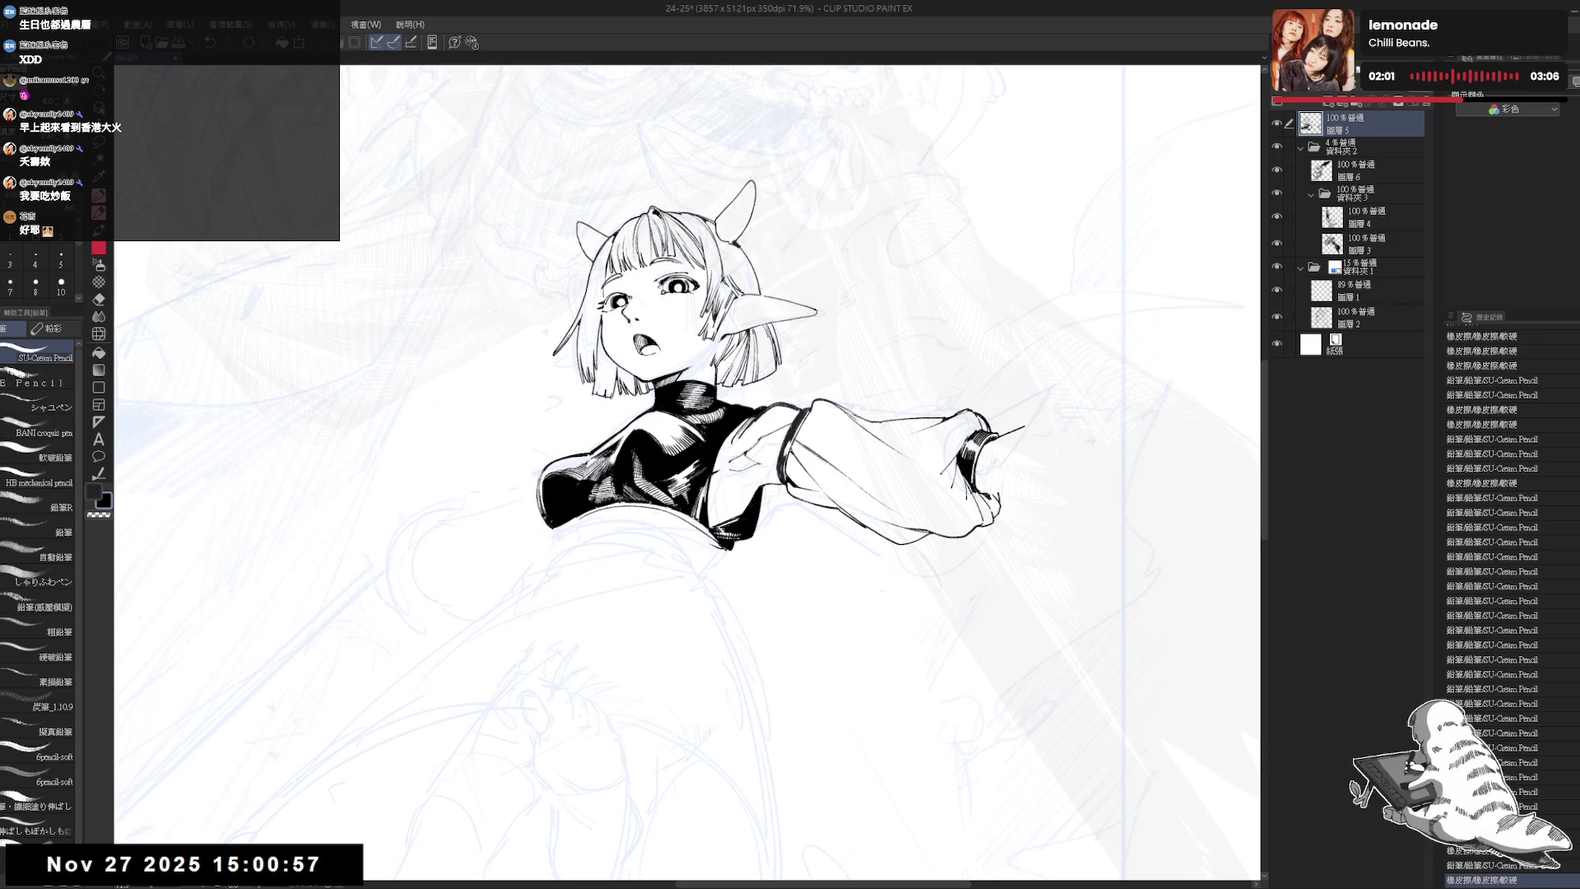
left_click_drag(774, 370, 761, 376)
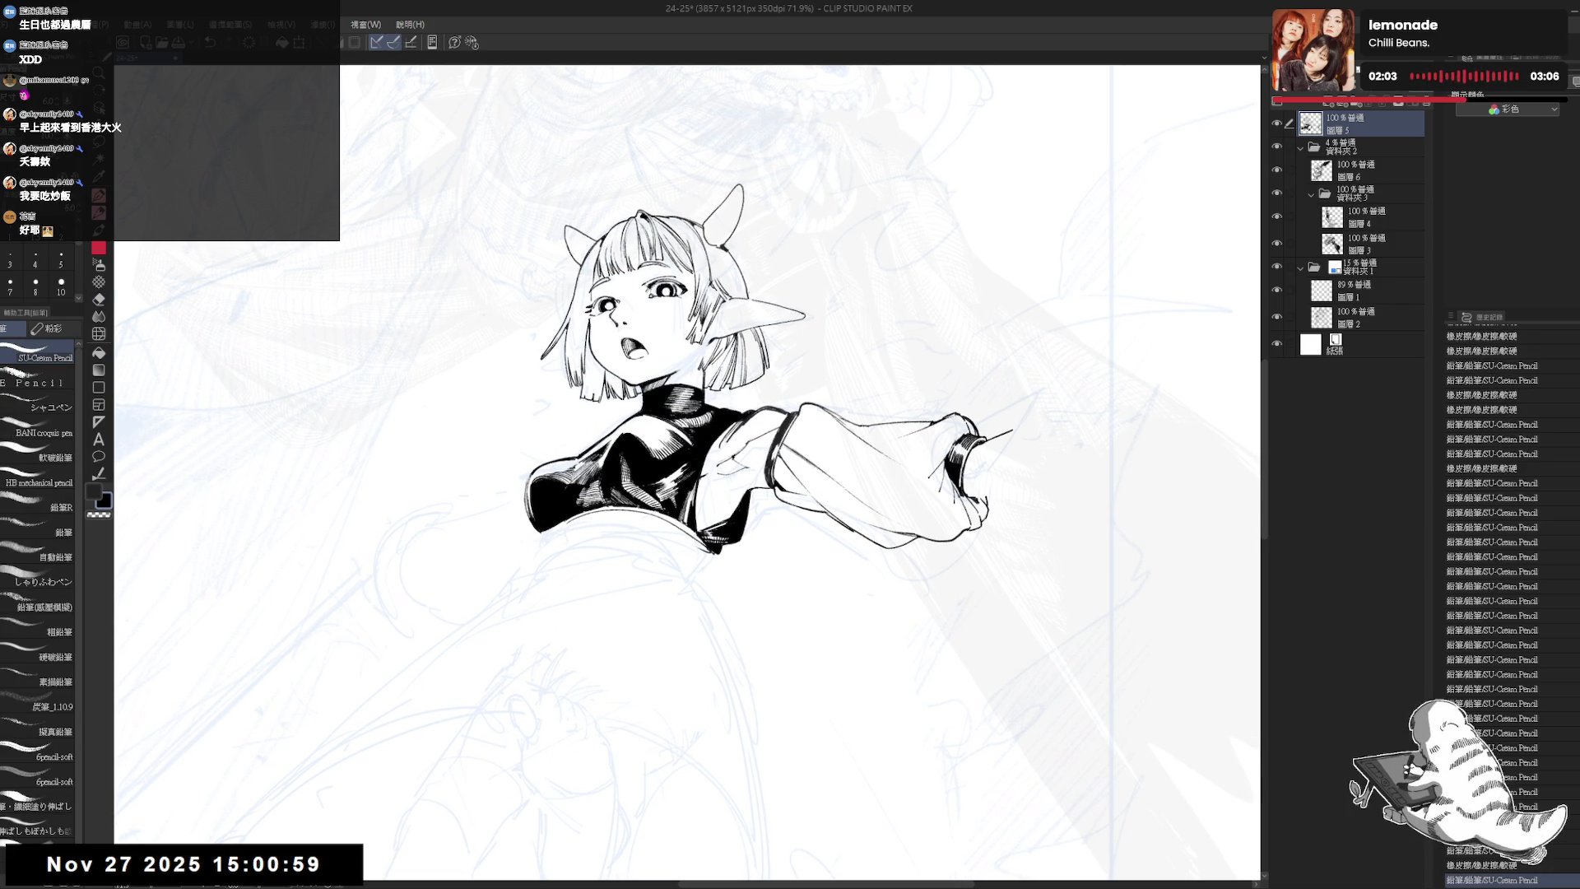
- Erase the thin line jutting from the sleeve cuff, then mirror the view to check
scroll(600, 463, "down", 2)
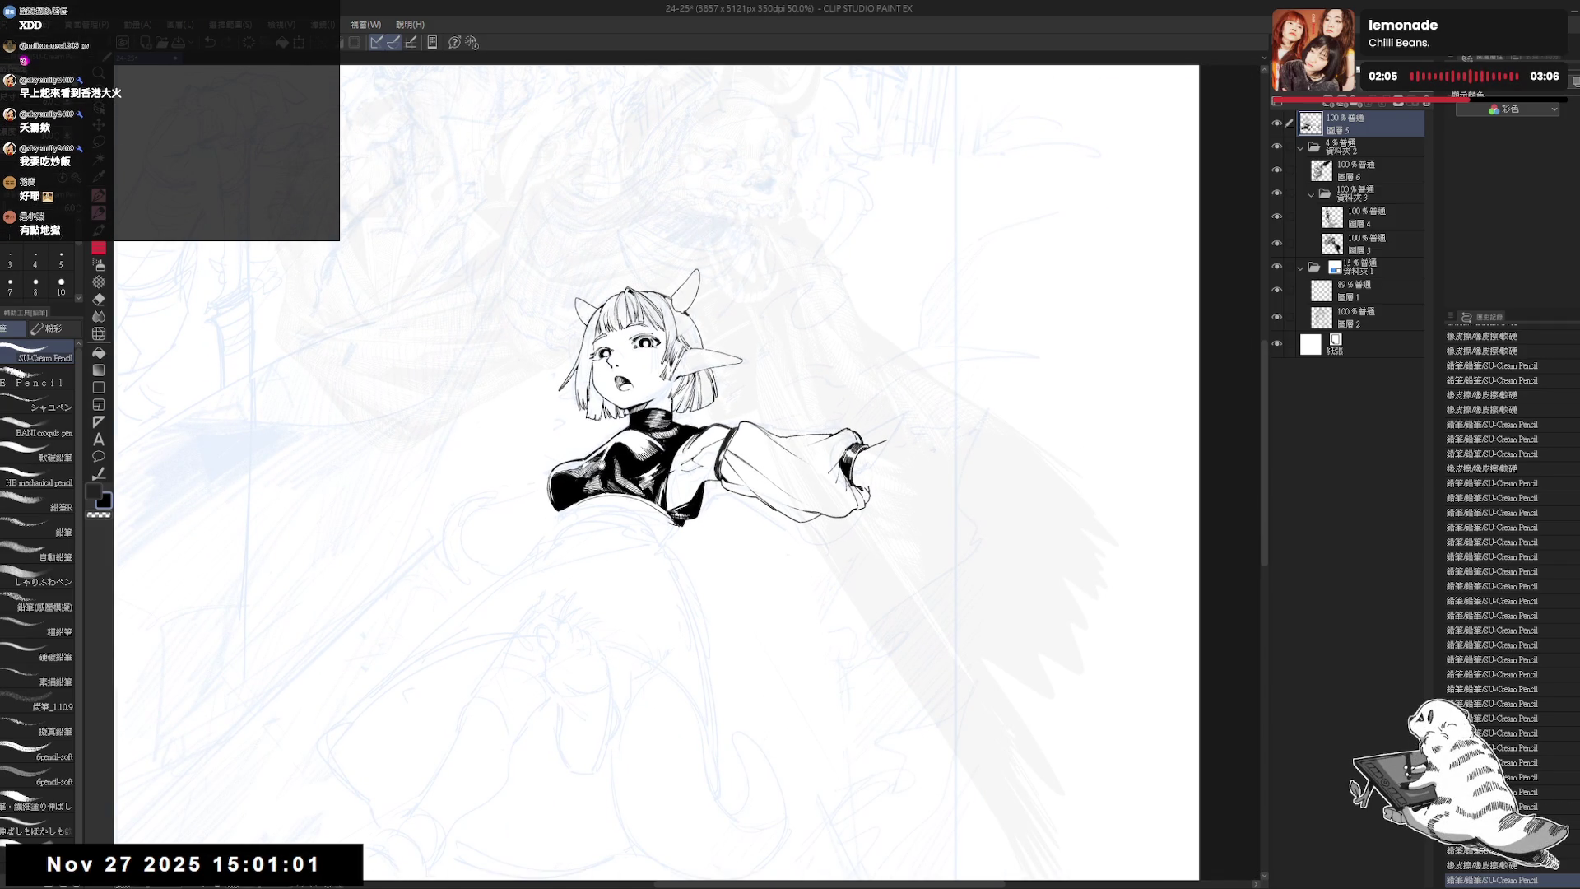
scroll(850, 489, "up", 2)
key("e")
mouse_move(866, 472)
left_mouse_down()
mouse_move(840, 498)
mouse_move(863, 495)
left_mouse_up()
key("p")
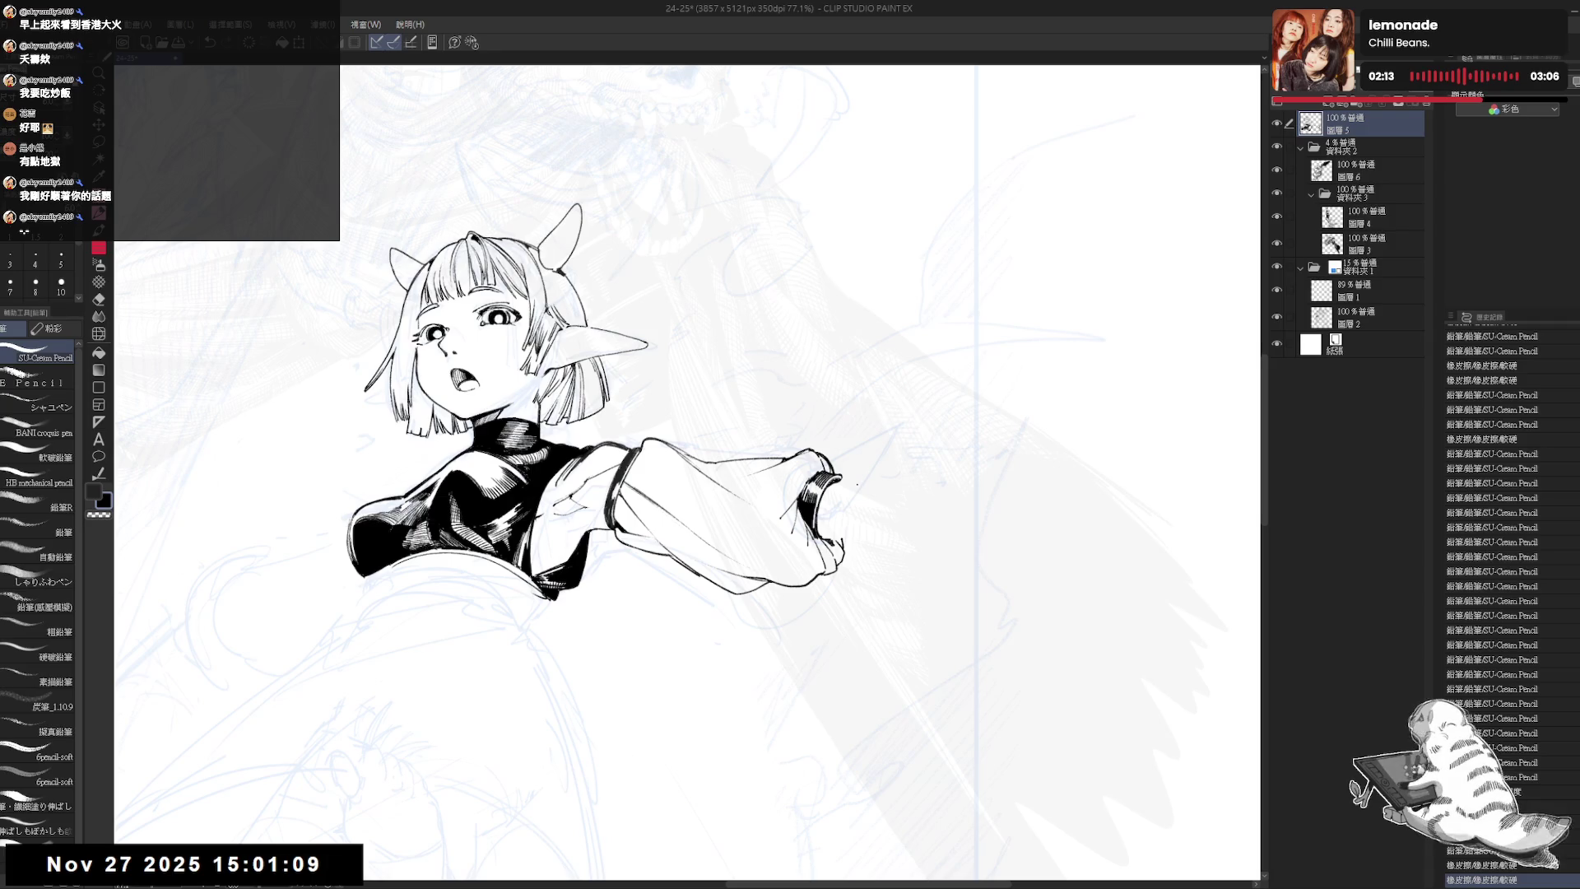
scroll(857, 484, "down", 1)
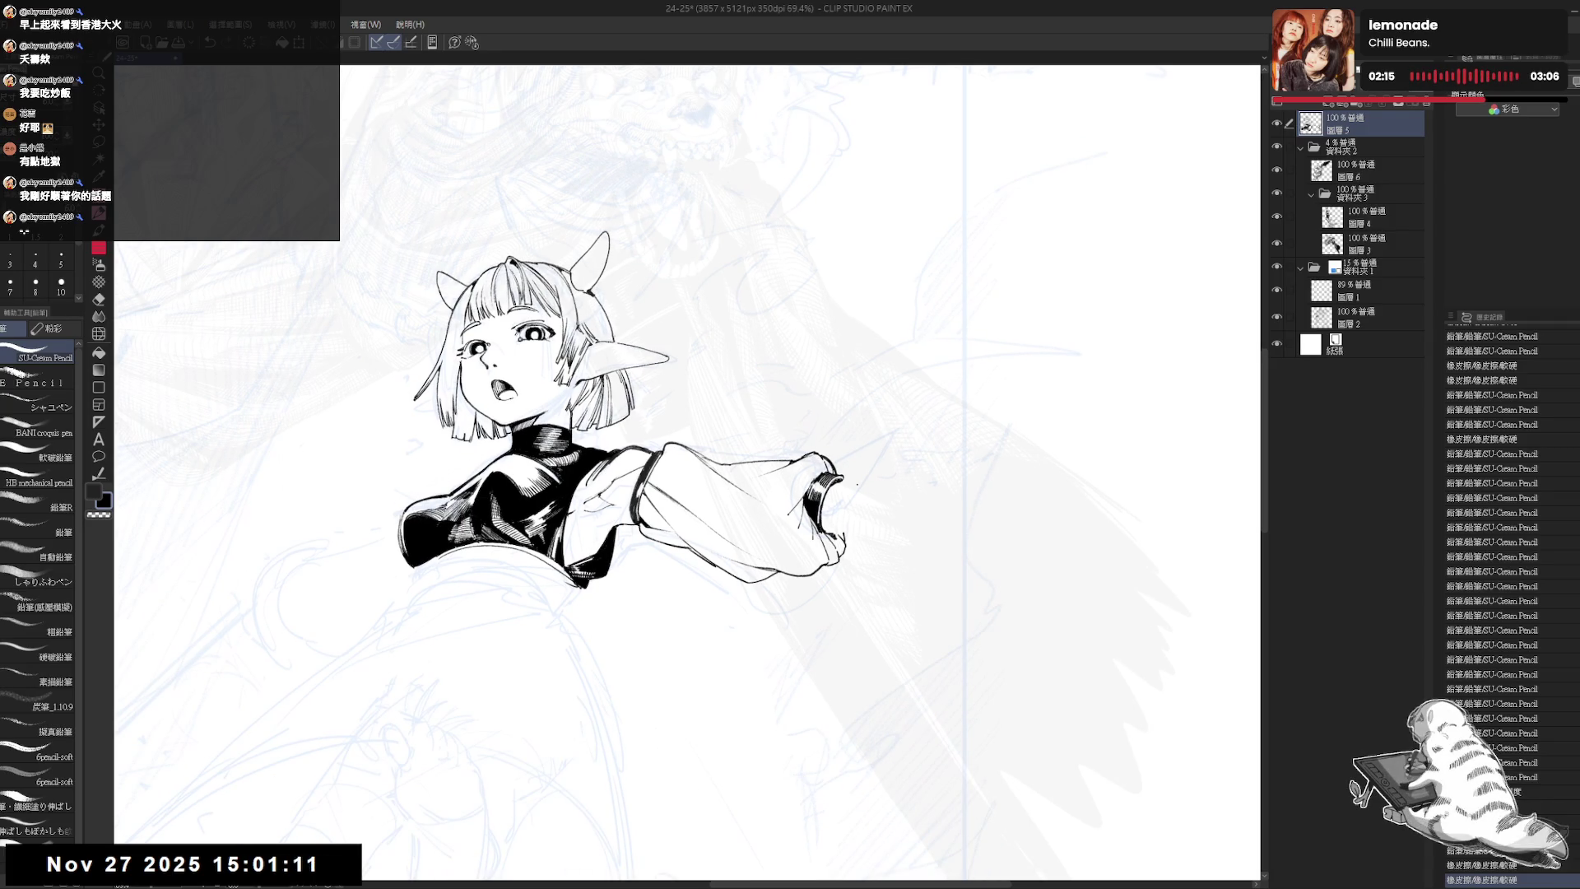
scroll(857, 483, "down", 1)
key("h")
key("h")
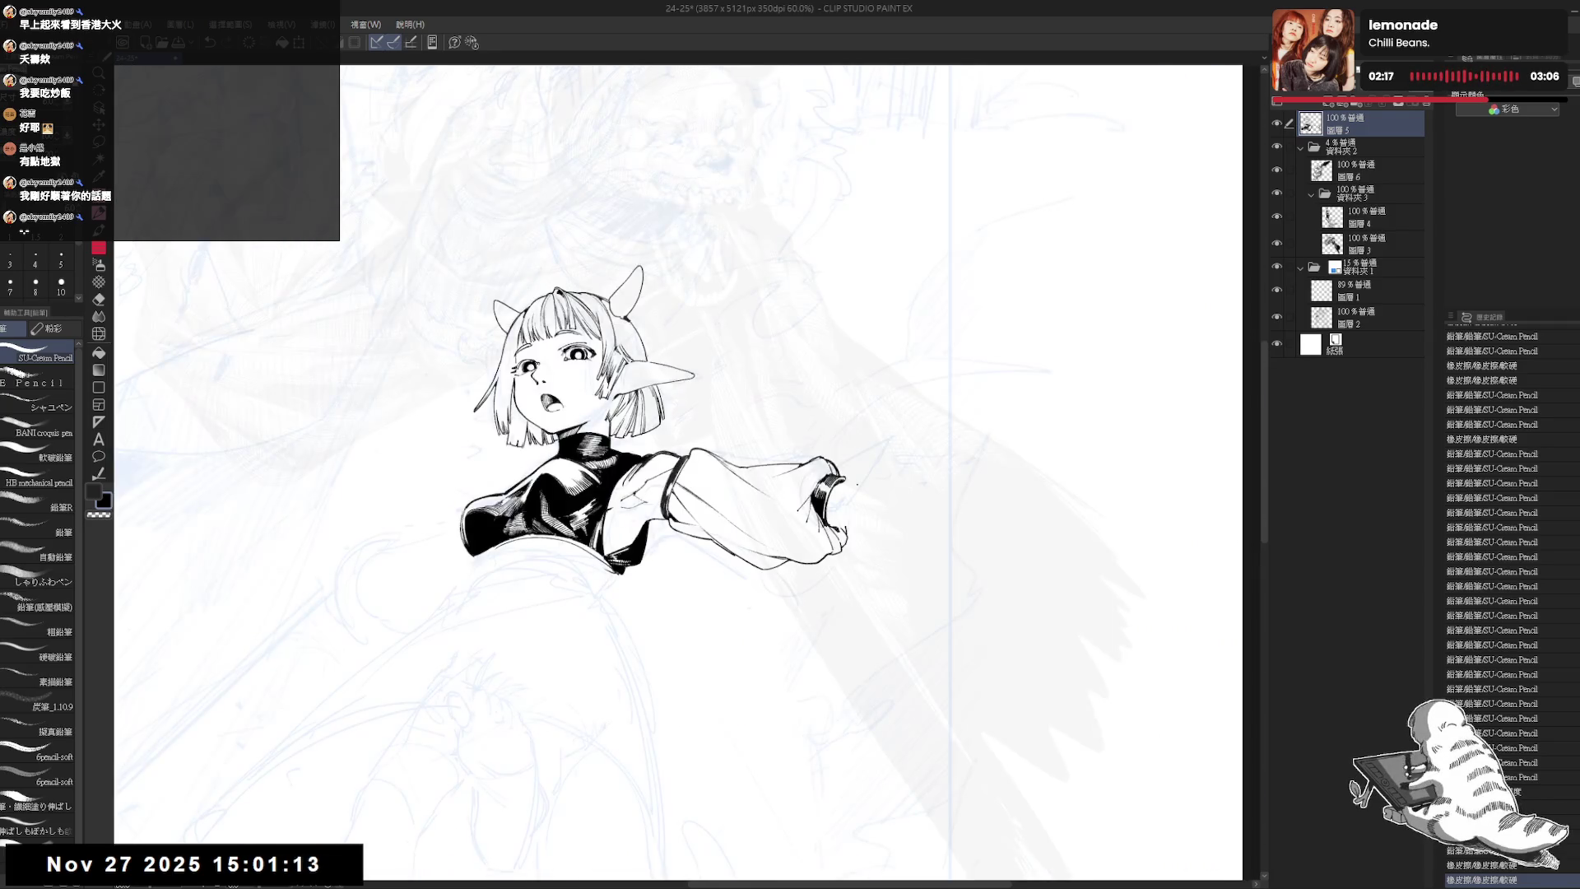
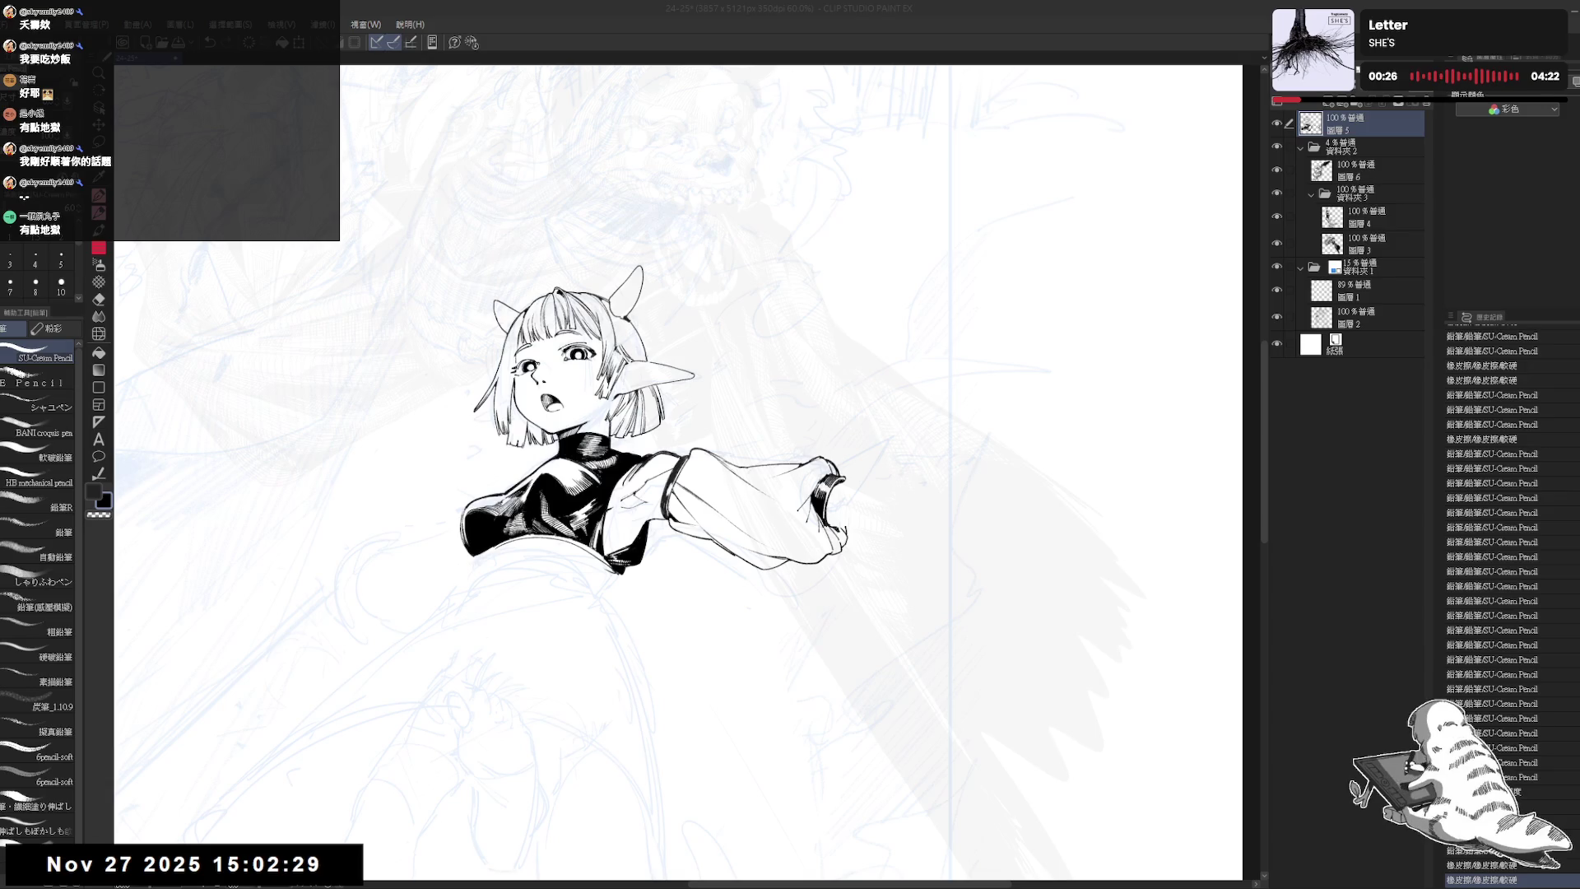
- Tilt and zoom the view onto the fist, try a first fingertip line, and undo it
mouse_move(856, 466)
left_mouse_down()
mouse_move(757, 650)
mouse_move(696, 532)
left_mouse_up()
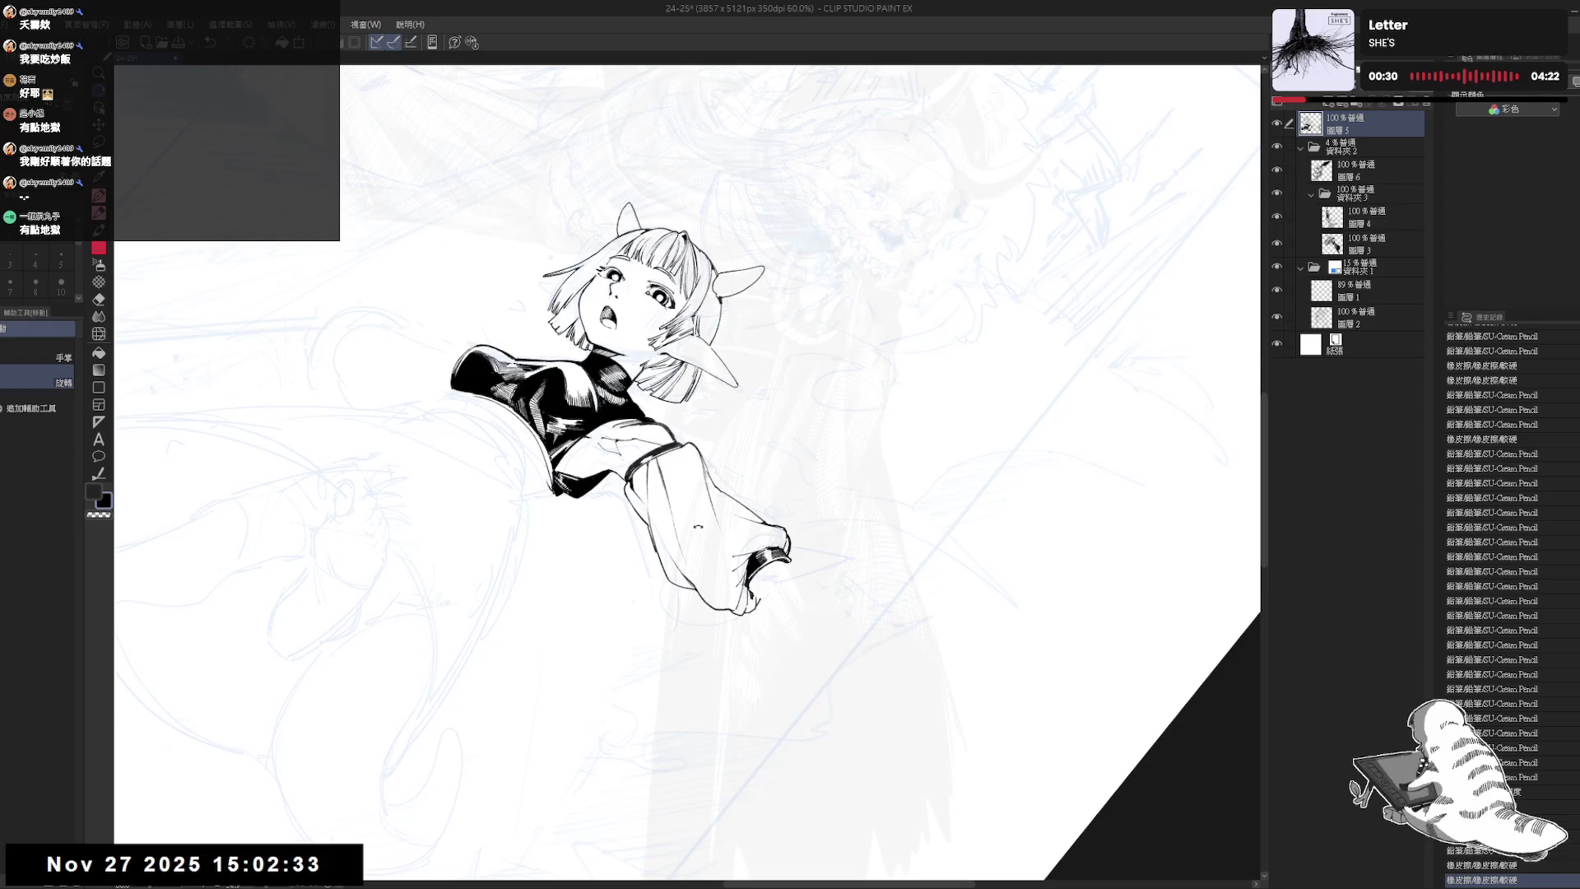
key("p")
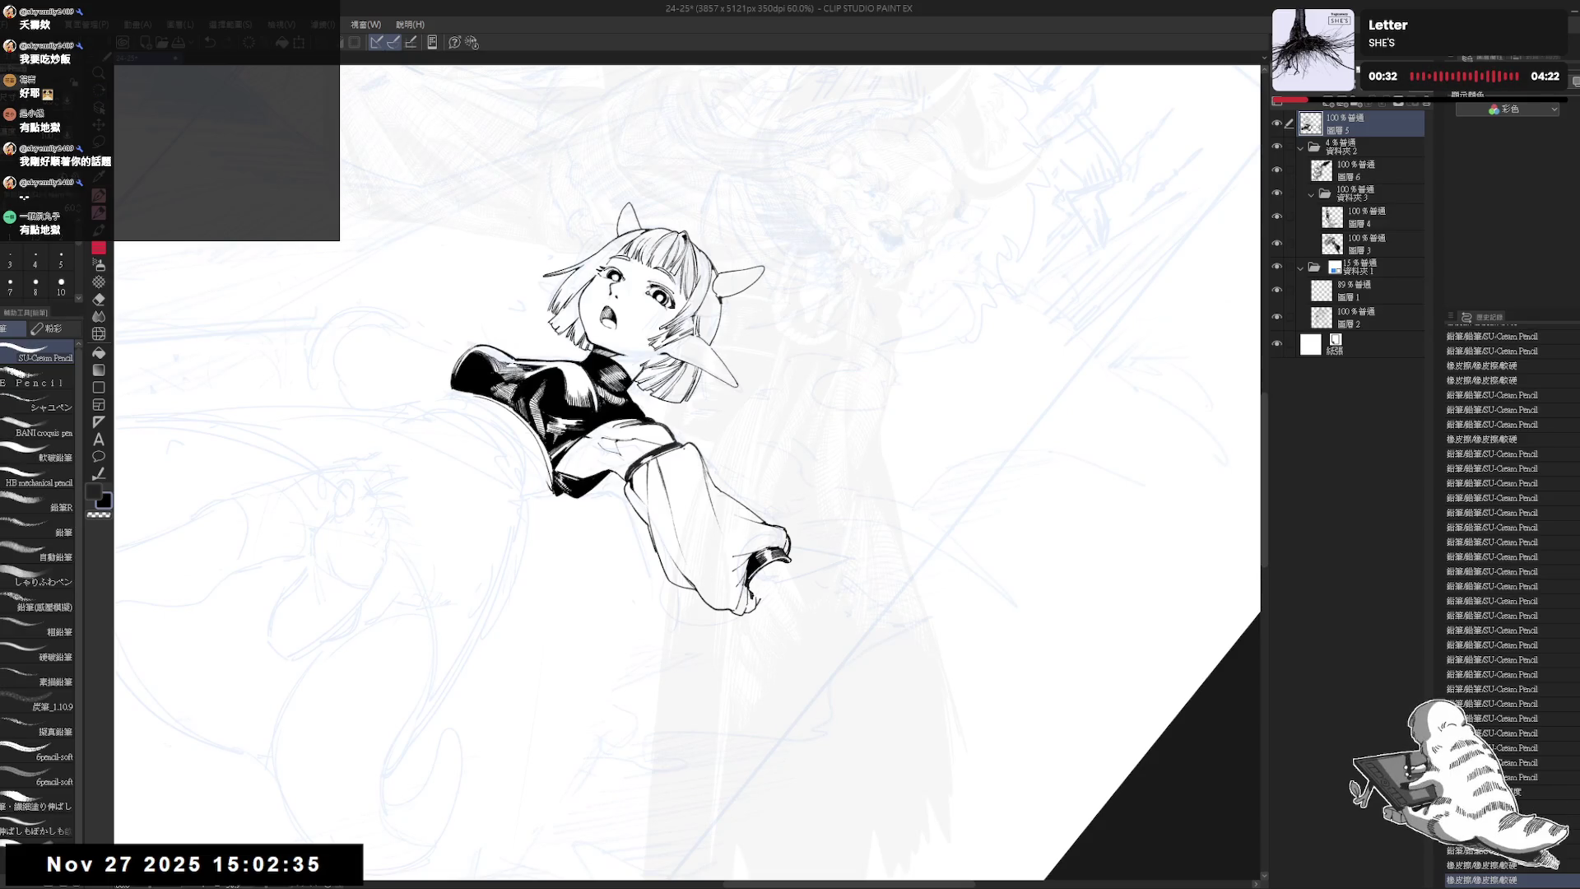
left_click_drag(696, 532, 659, 428)
left_click_drag(816, 469, 835, 453)
key("ctrl+z")
key("ctrl+z")
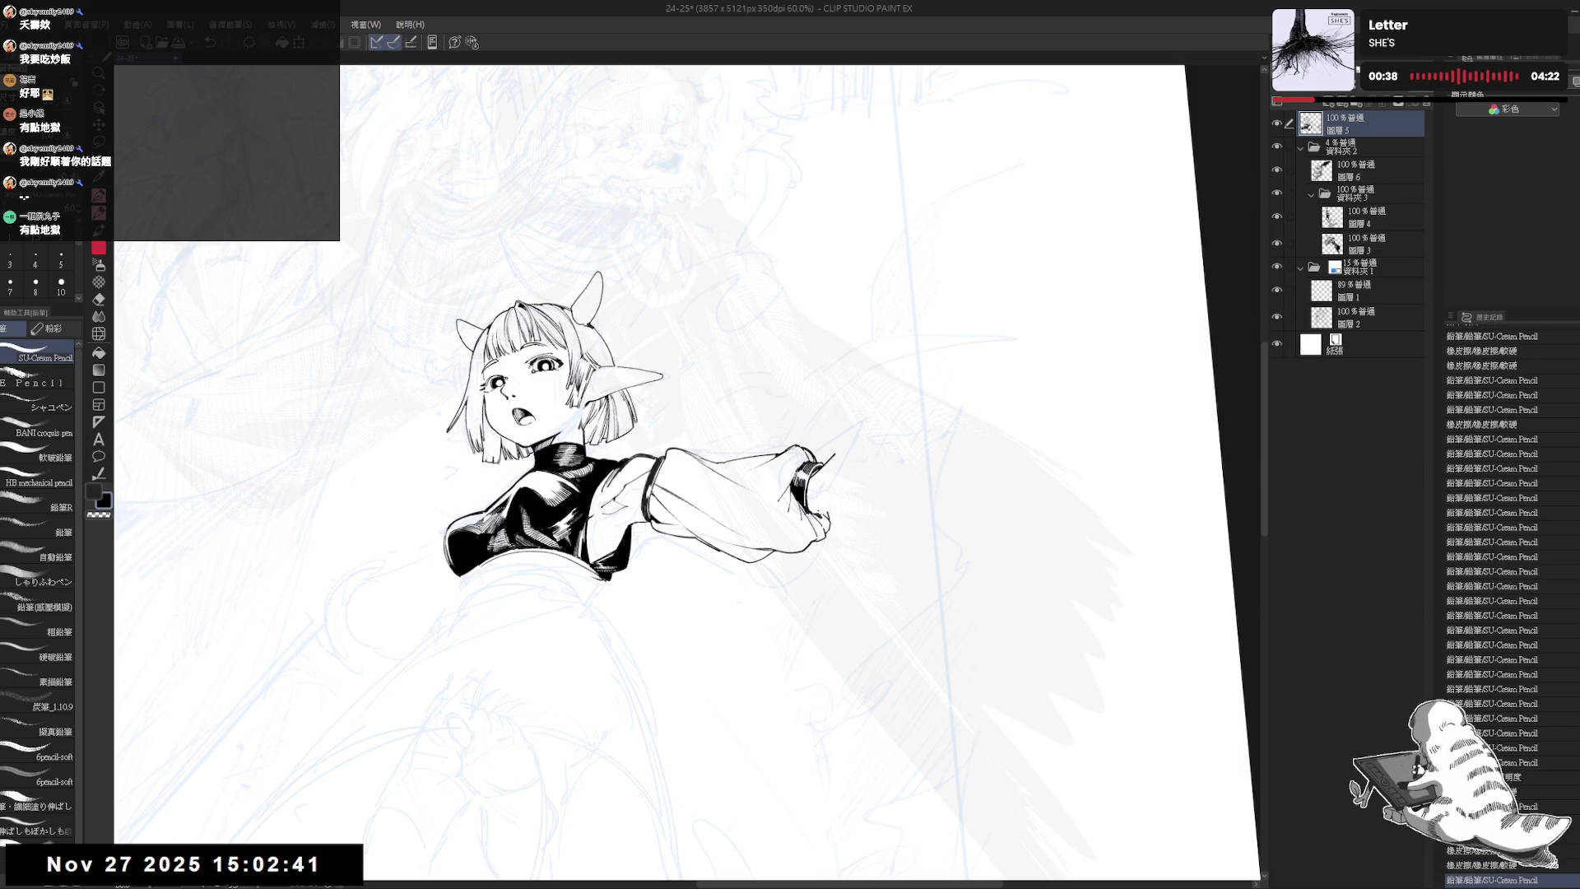
- Rotate the canvas counter-clockwise and retry the fingertip stroke near the hand, undoing it
key("r")
left_click_drag(905, 575, 921, 518)
key("p")
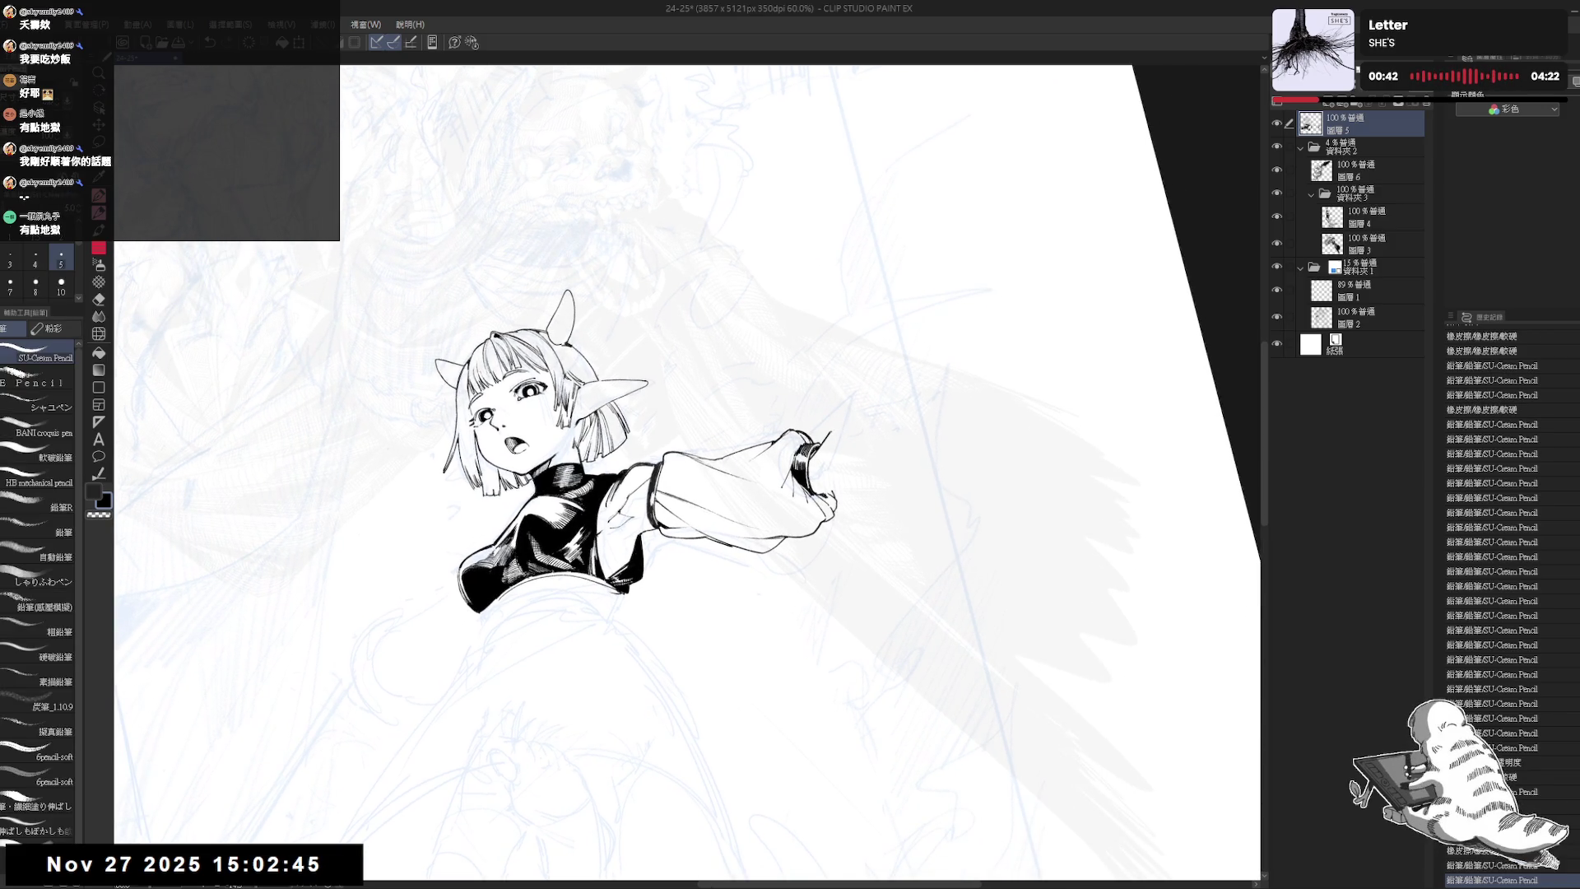
left_click_drag(831, 428, 828, 436)
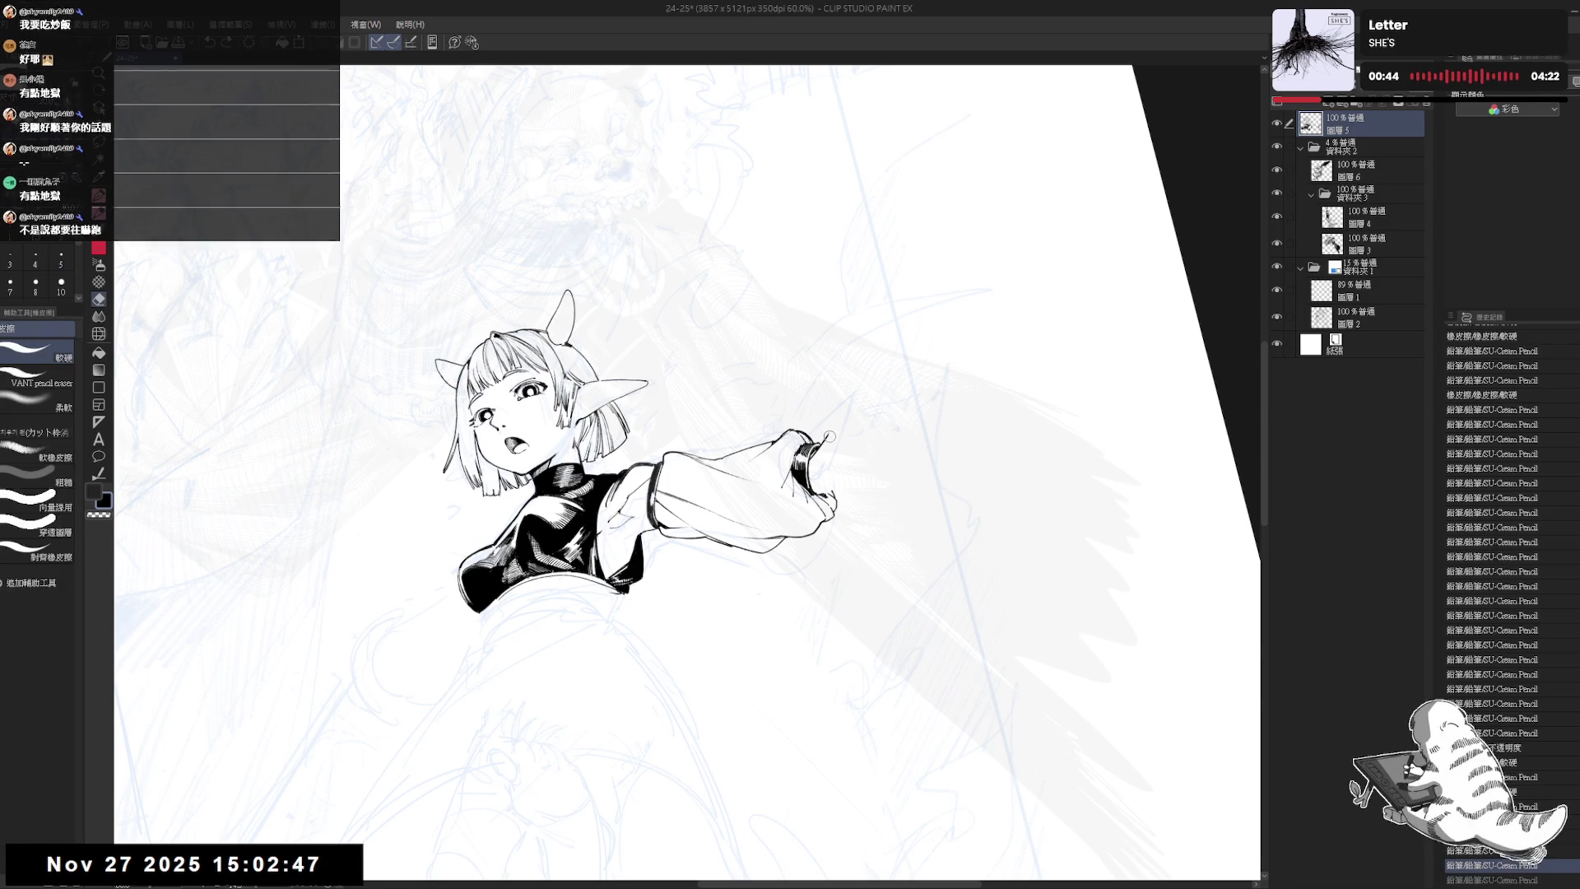
key("ctrl+z")
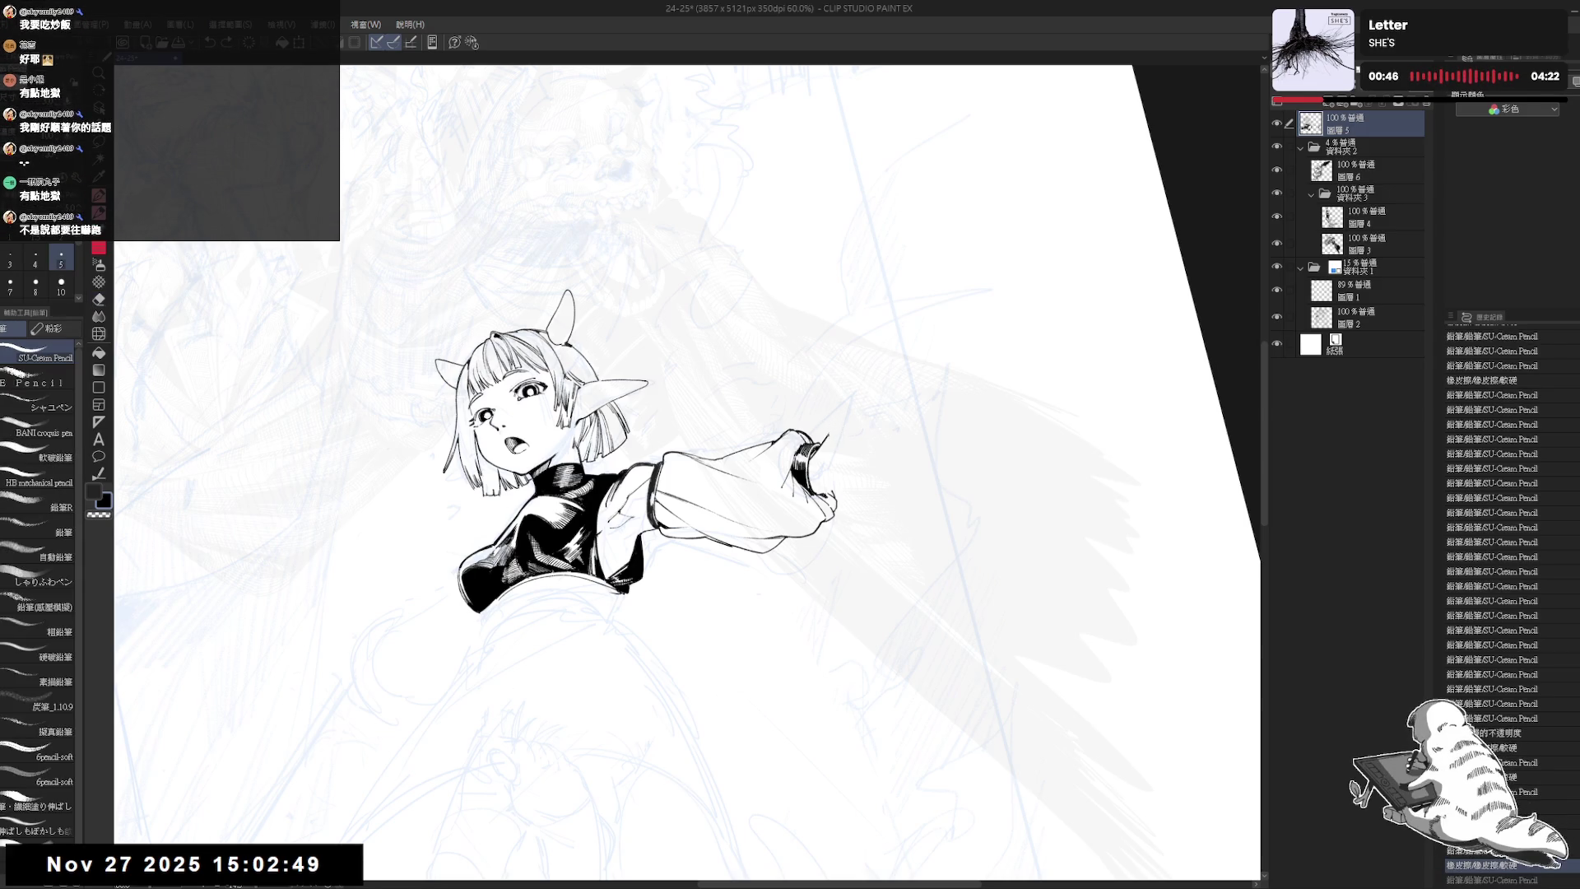
- Adjust the rotation slightly and redraw a small fingertip stroke, stepping back with undo and redo
key("r")
left_click_drag(821, 557, 826, 575)
key("p")
key("p")
key("p")
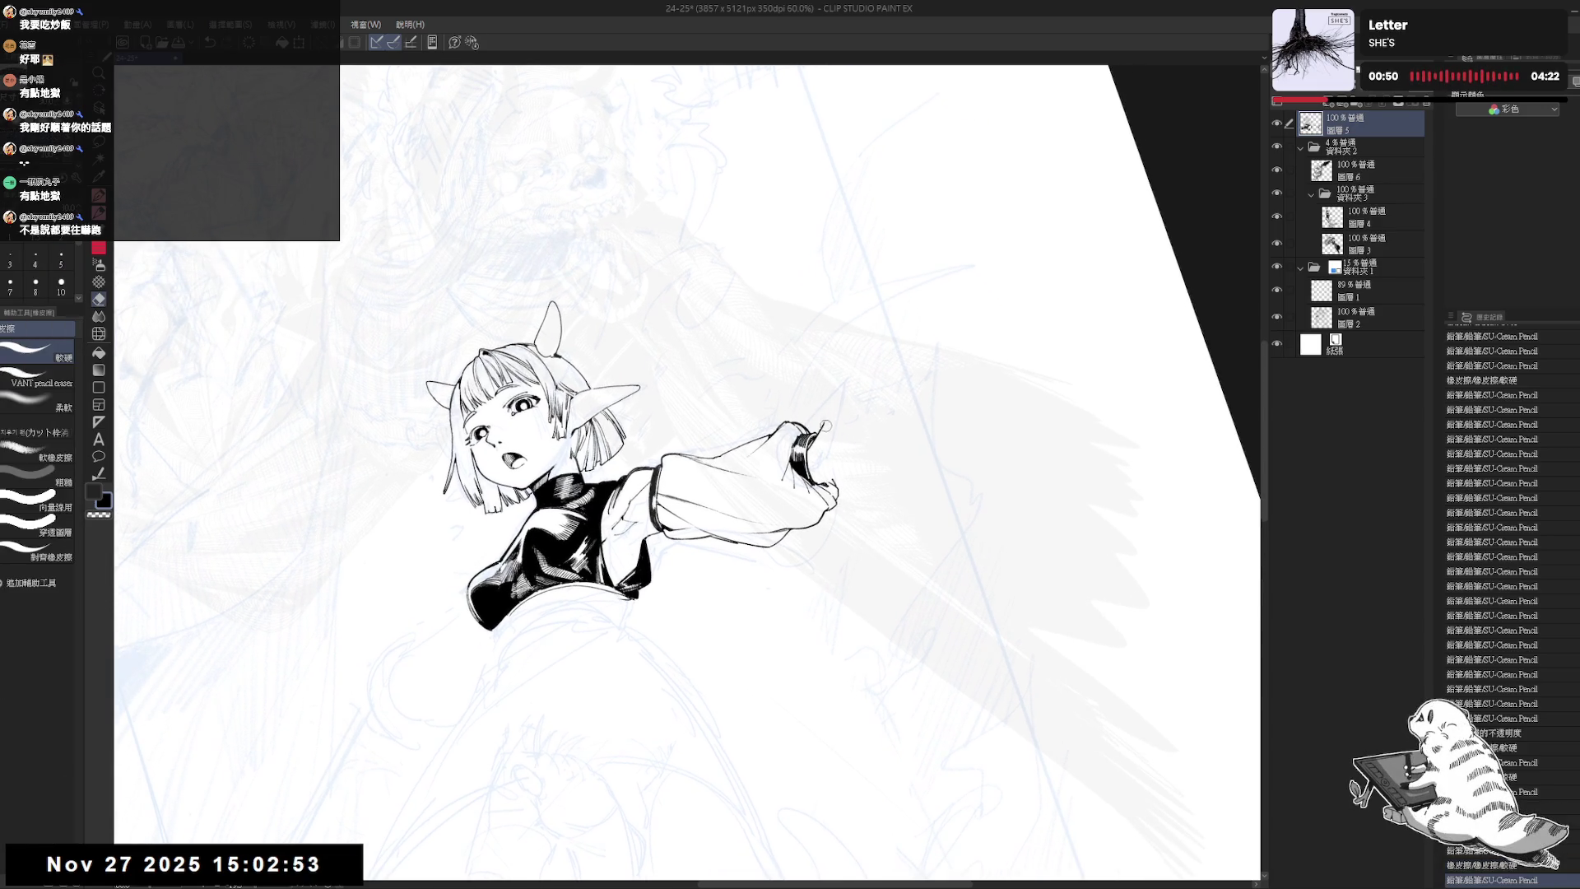
left_click_drag(823, 424, 829, 432)
key("ctrl+z")
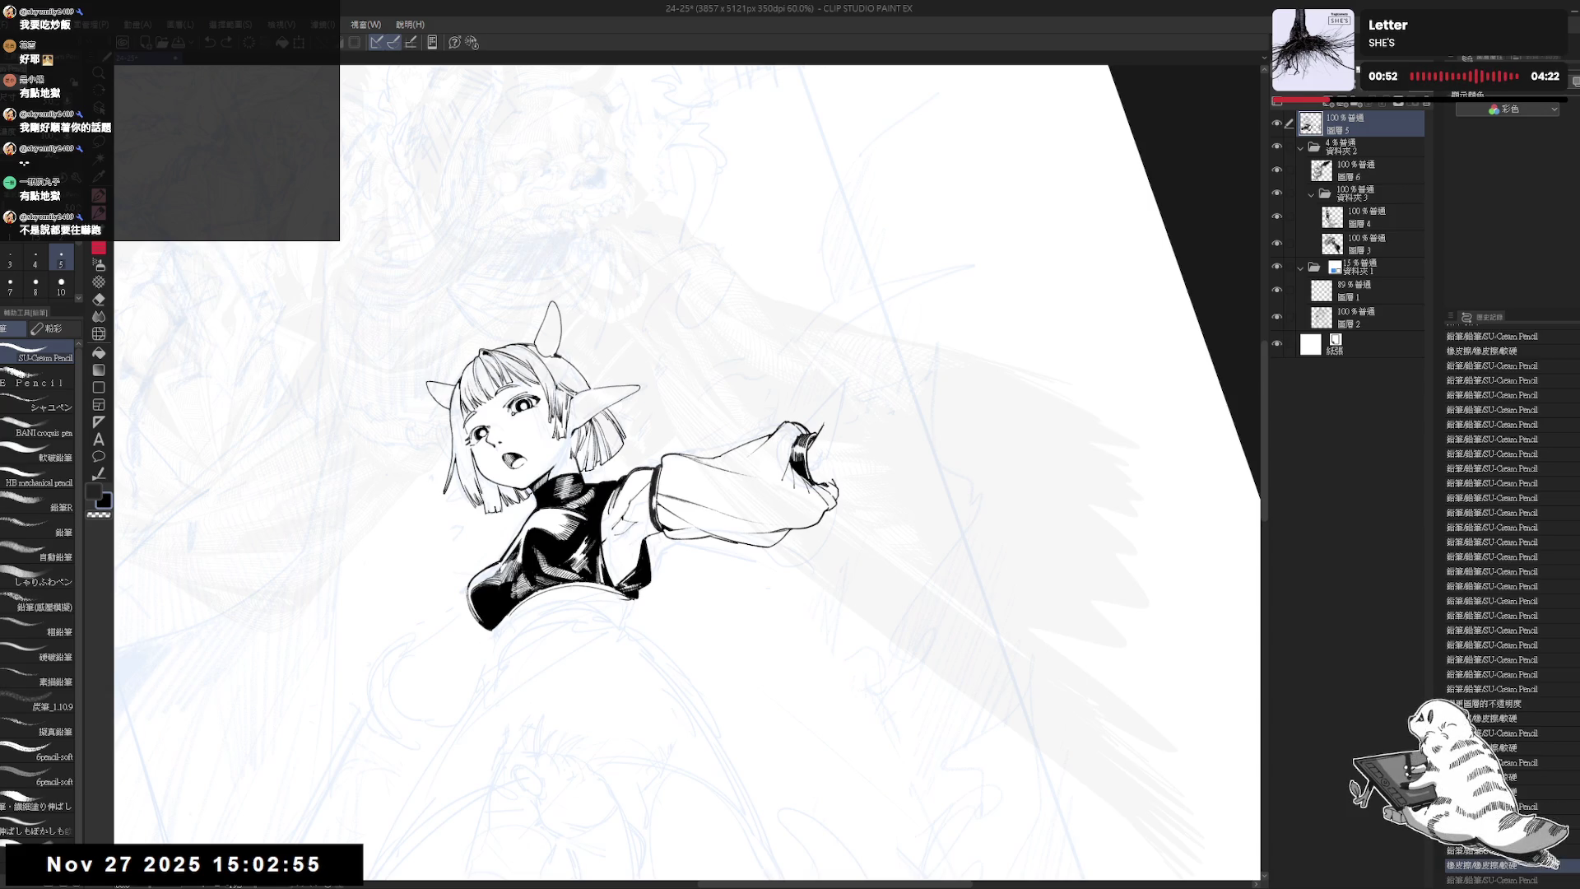
key("ctrl+z")
key("ctrl+y")
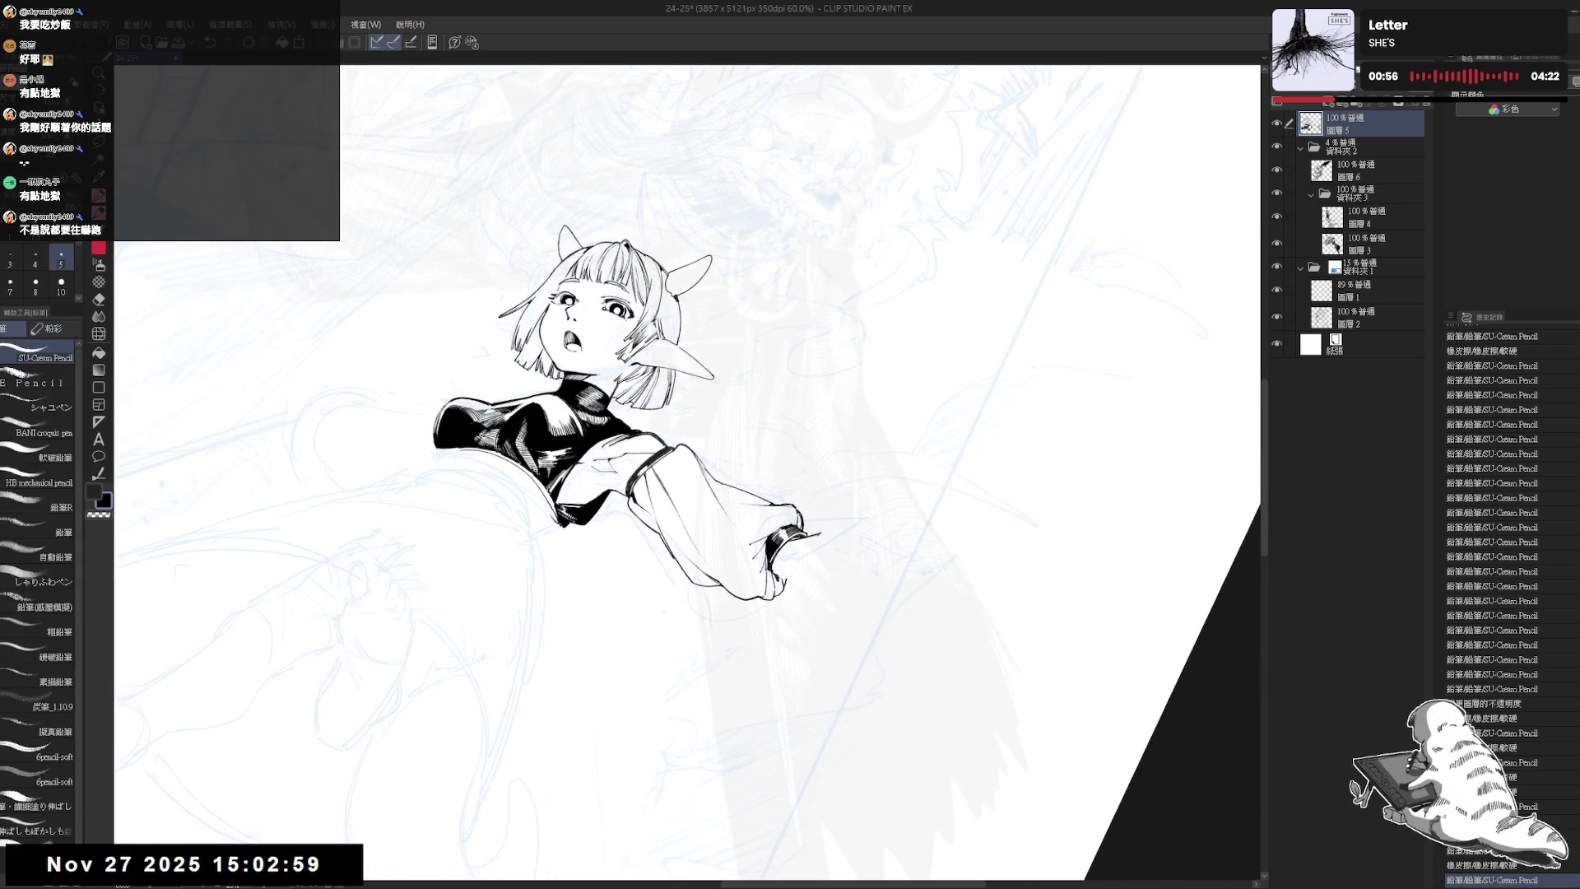
- Settle the short fingertip stroke by the raised hand with undo/redo, then reset the view rotation
key("r")
key("p")
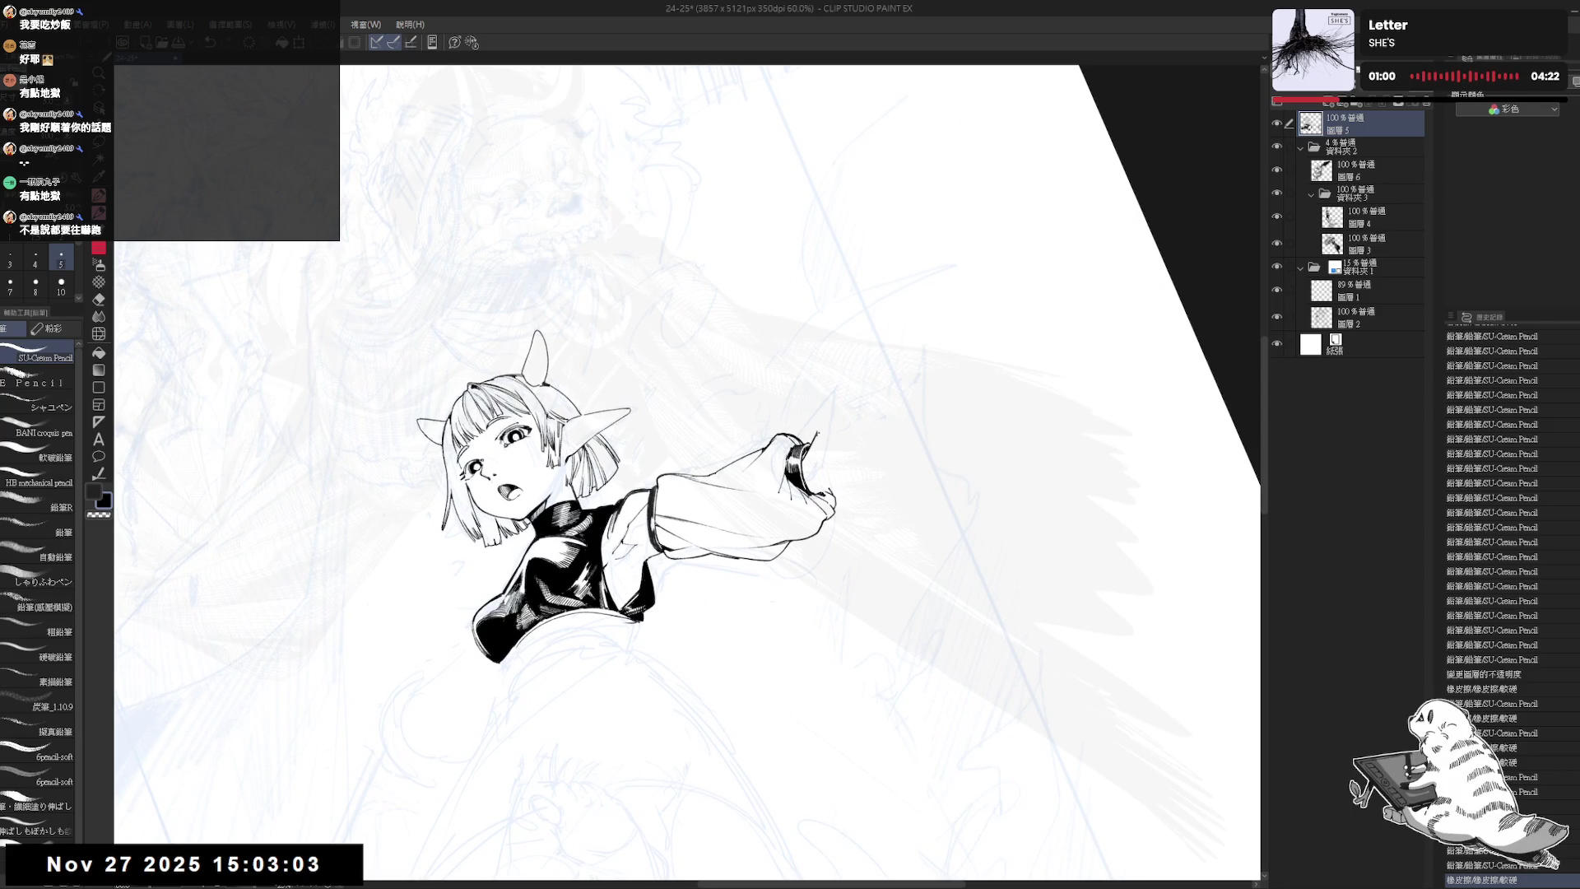
key("ctrl+z")
left_click_drag(816, 437, 821, 417)
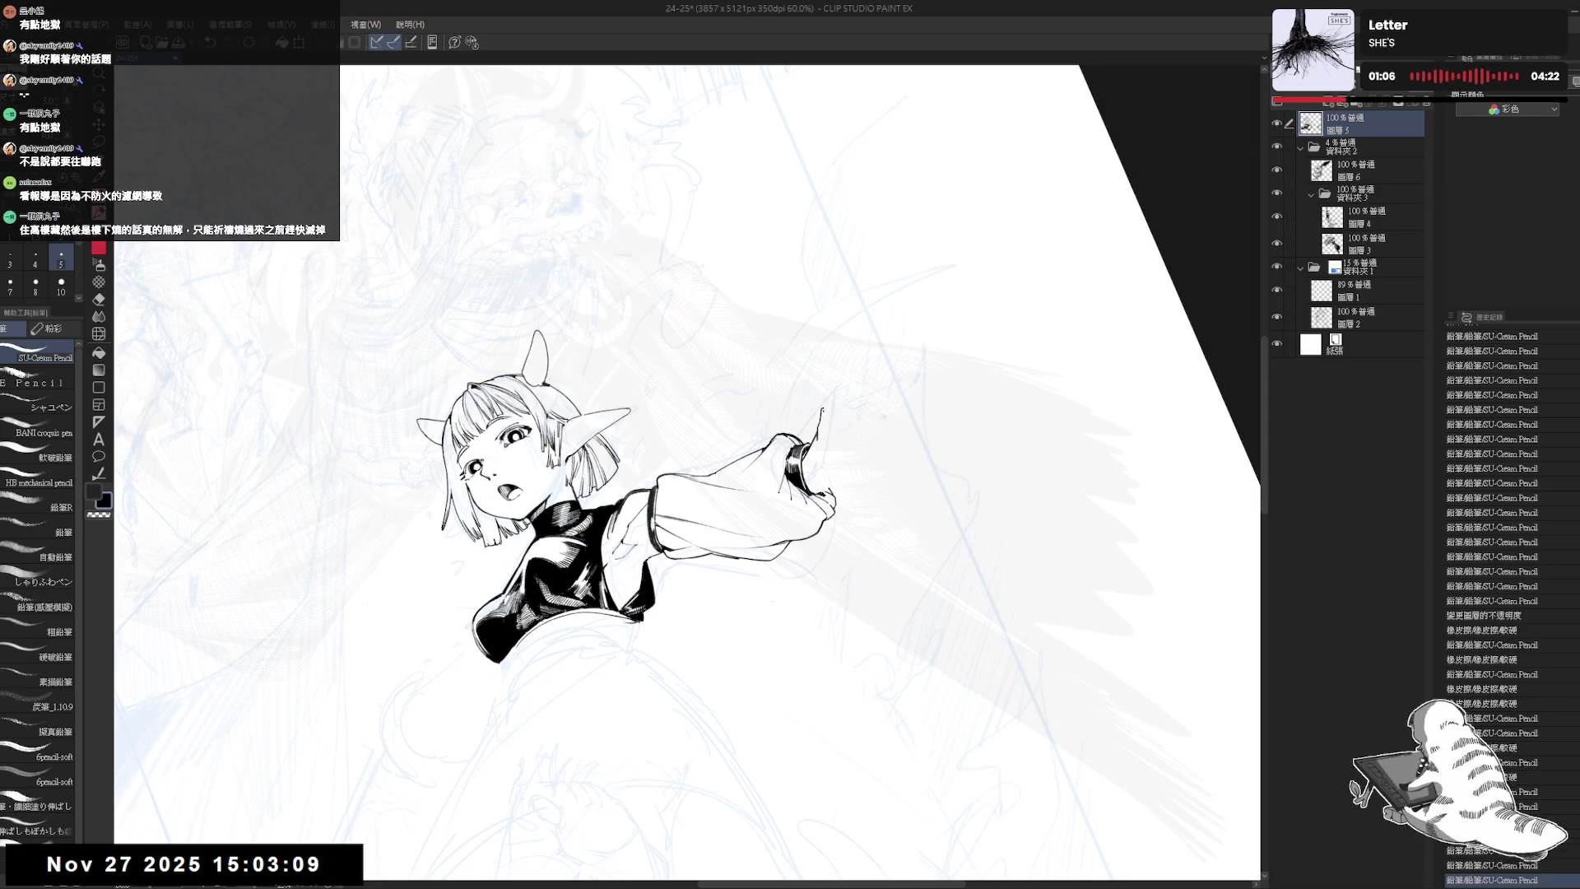
key("ctrl+z")
key("ctrl+y")
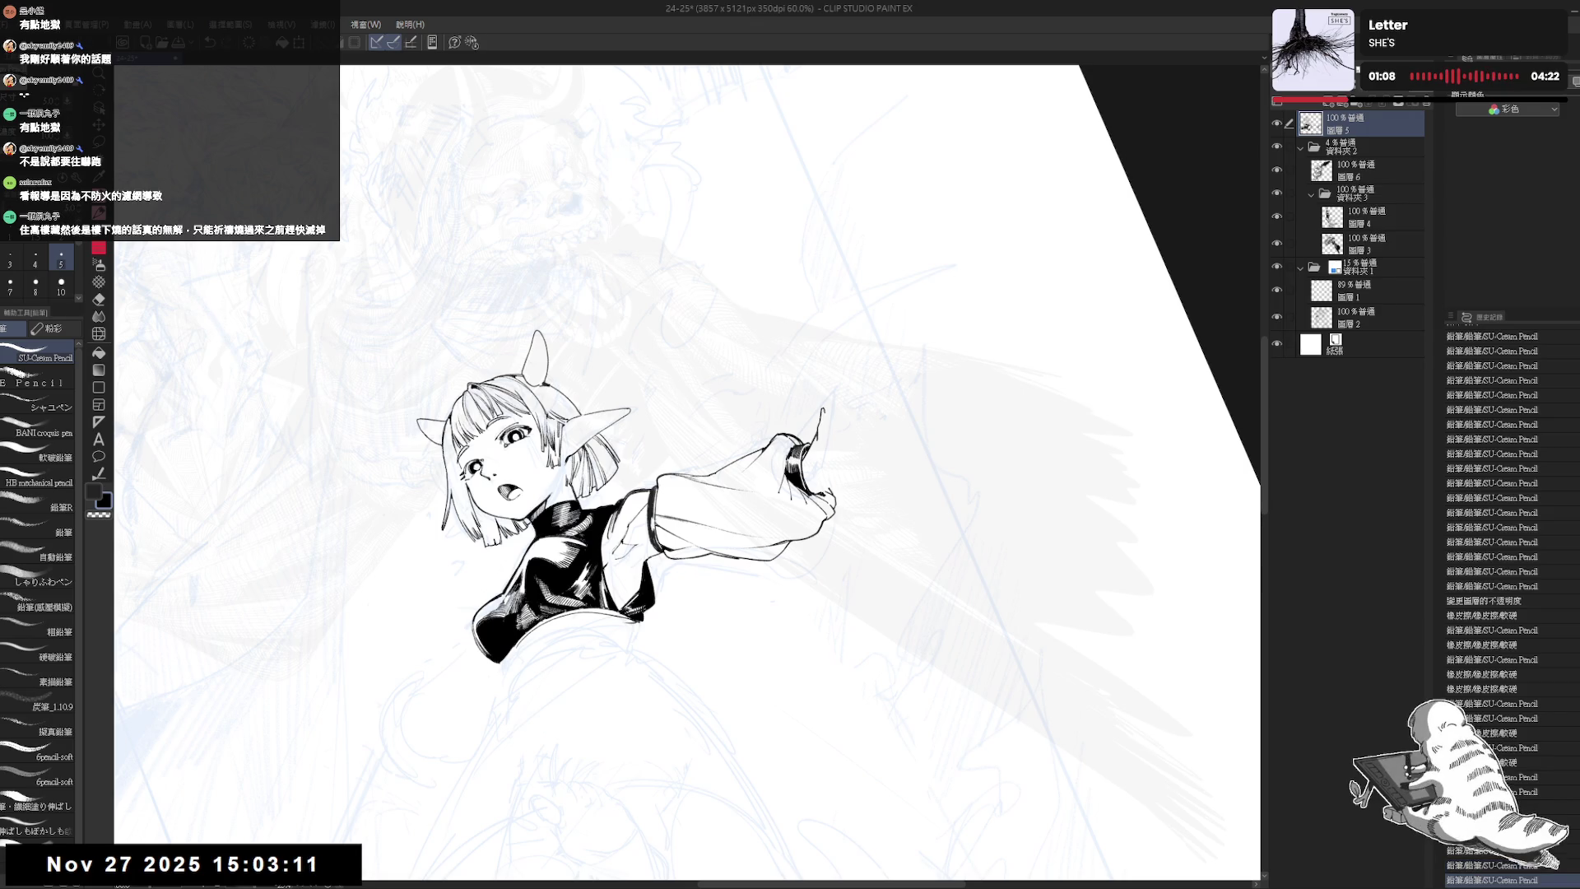
key("ctrl+y")
key("ctrl+z")
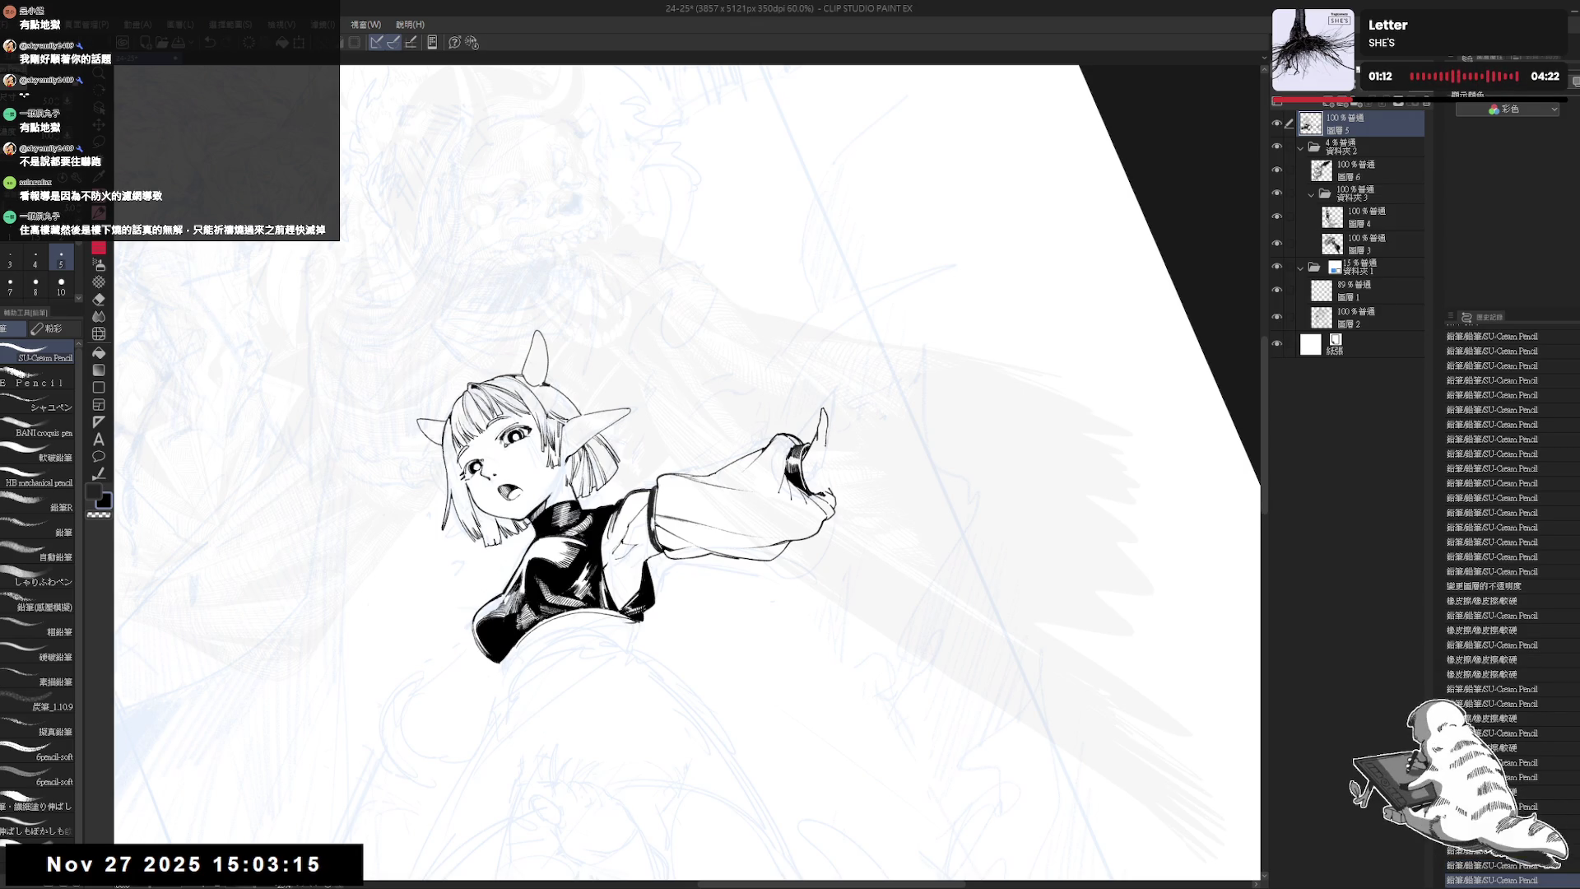
key("ctrl+y")
key("ctrl+y")
key("ctrl+y")
key("ctrl+@")
- Mirror the view, rotate it about 10 degrees, and erase a stray mark near the hand
key("h")
key("h")
left_click_drag(860, 524, 832, 541)
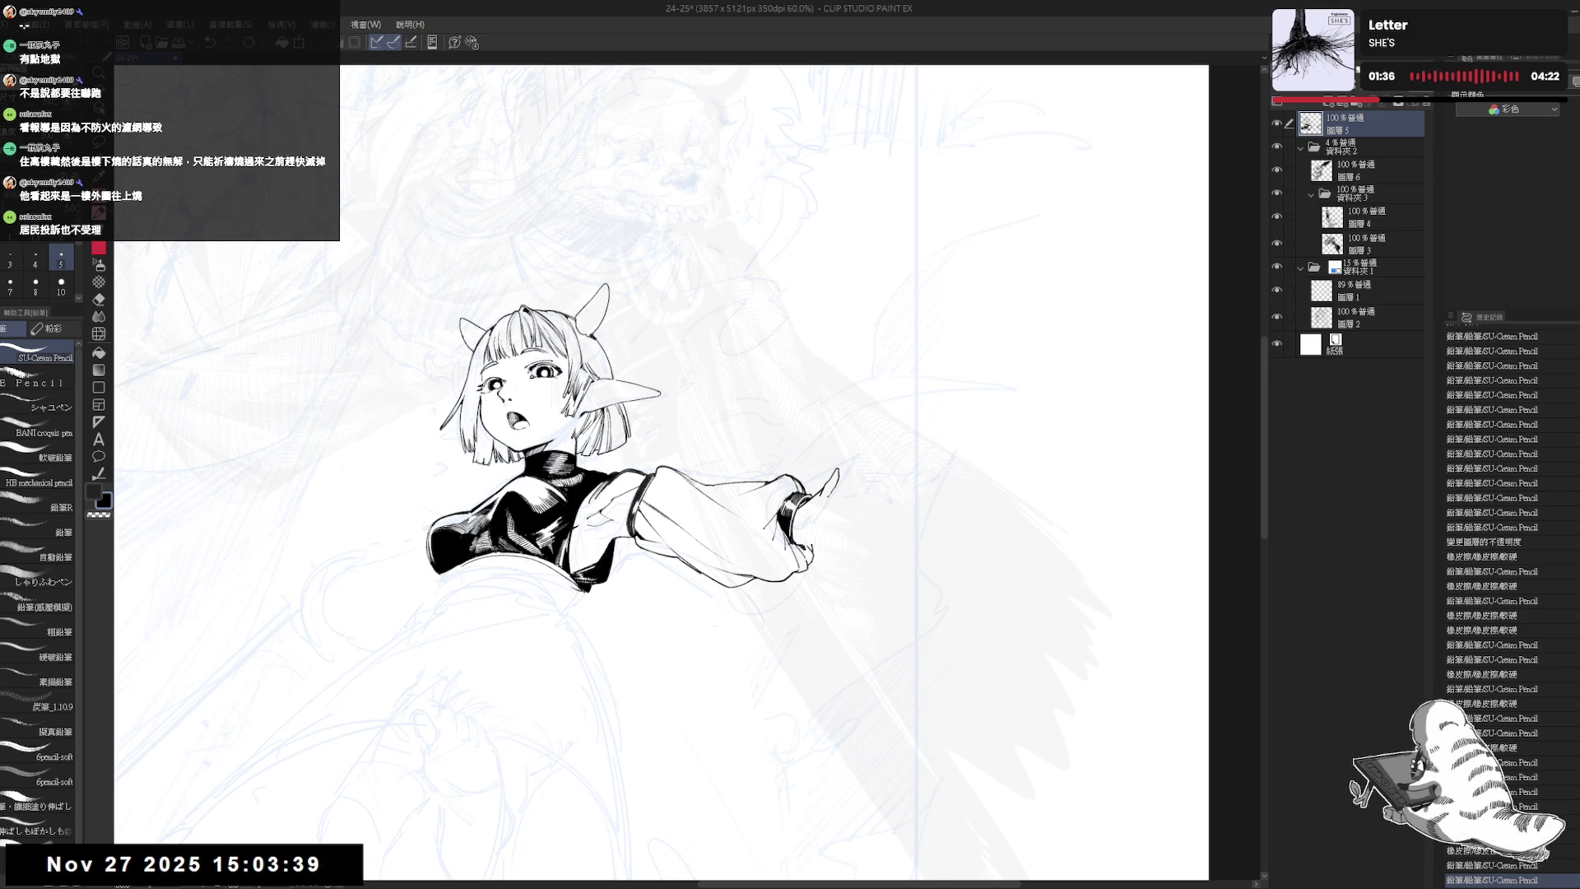
key("r")
mouse_move(868, 494)
left_mouse_down()
mouse_move(822, 505)
mouse_move(724, 633)
left_mouse_up()
key("e")
mouse_move(800, 462)
left_mouse_down()
mouse_move(819, 503)
mouse_move(810, 527)
mouse_move(824, 491)
mouse_move(847, 557)
mouse_move(839, 589)
left_mouse_up()
key("p")
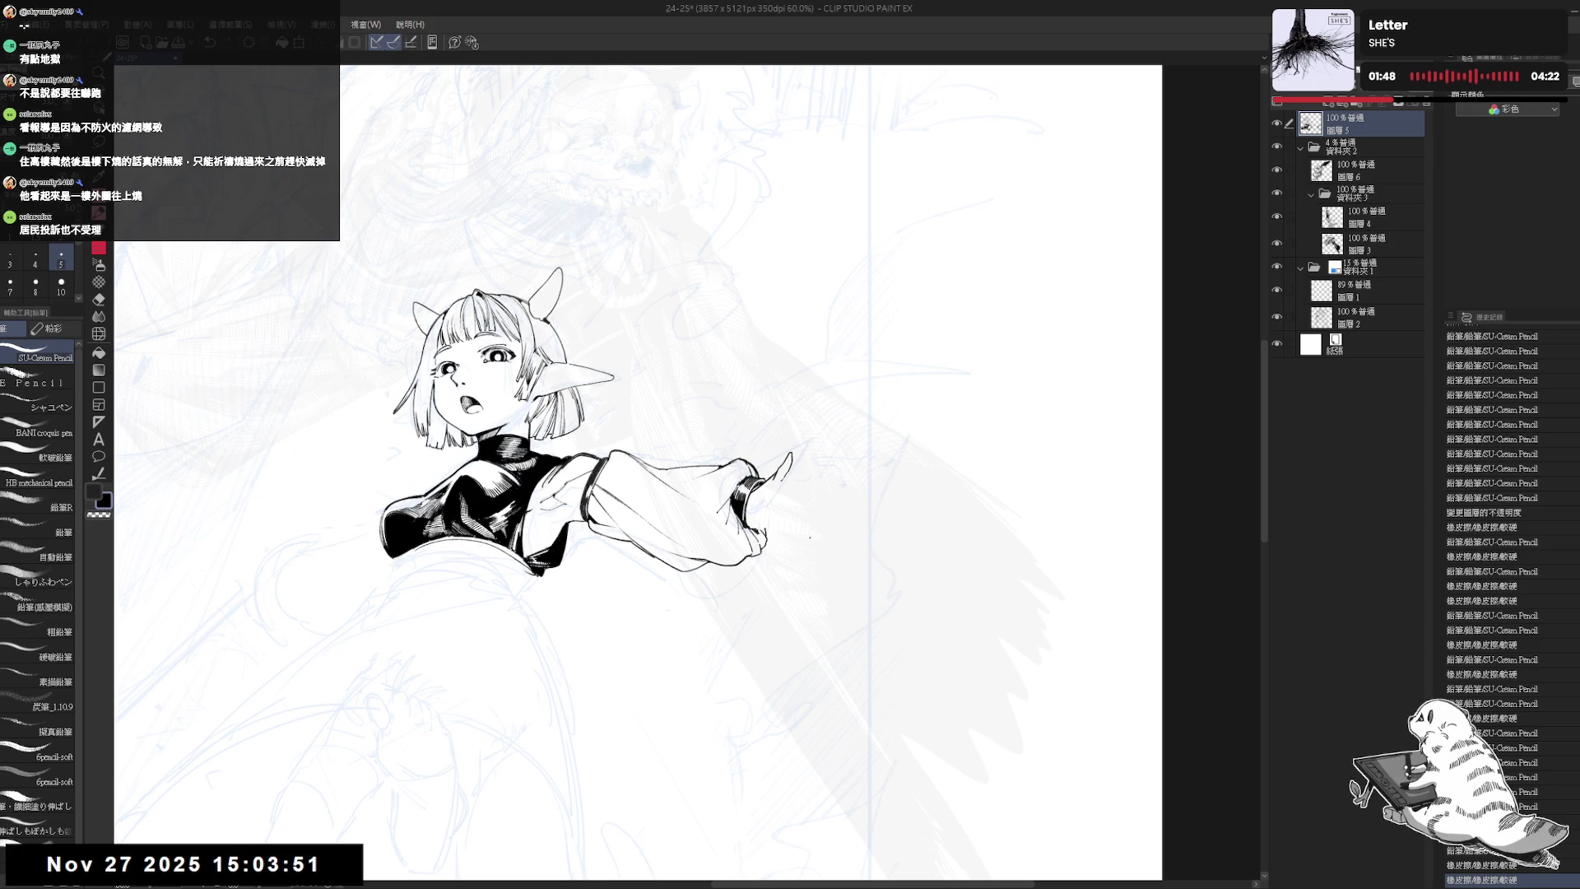
- With the view reset upright and mirrored, draw the finger stroke at the hand, redrawing it once
left_click_drag(839, 485, 773, 438)
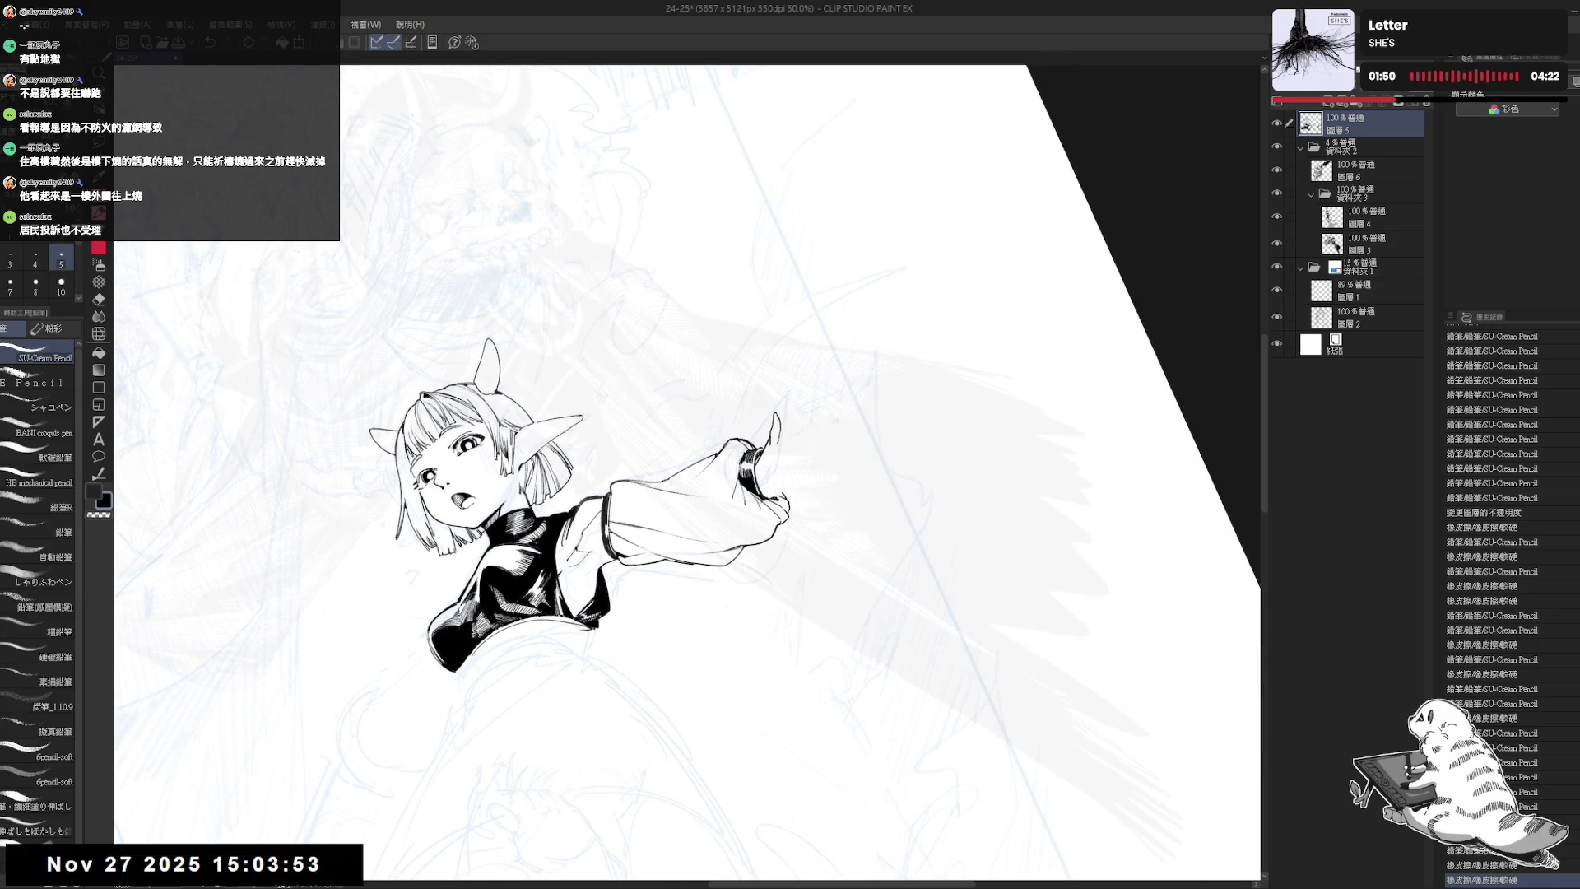
key("p")
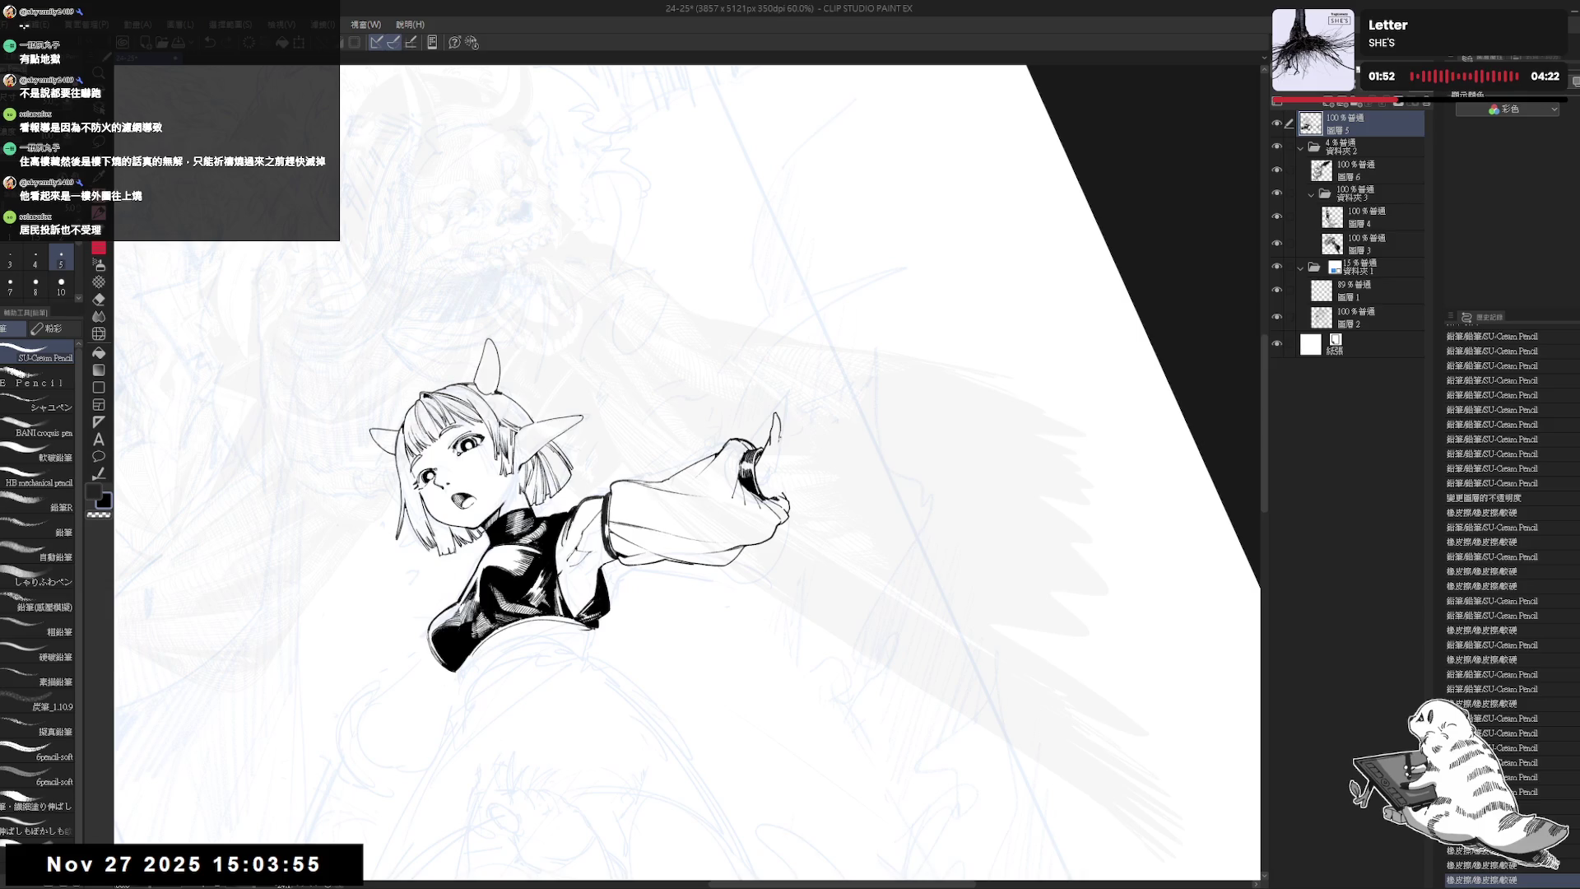
key("e")
key("p")
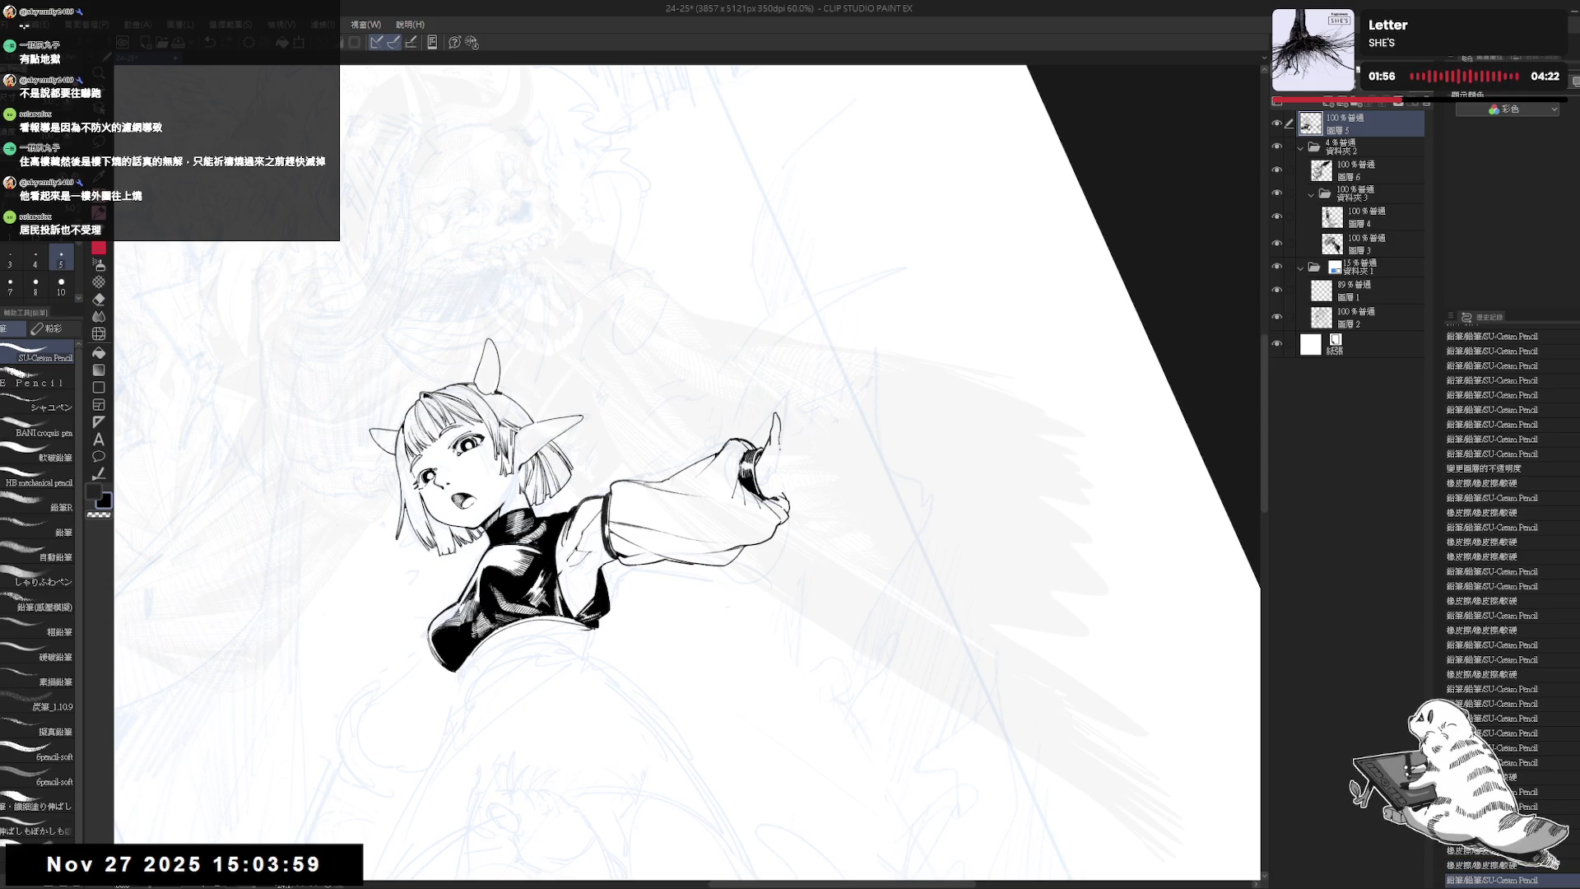
key("ctrl+@")
key("h")
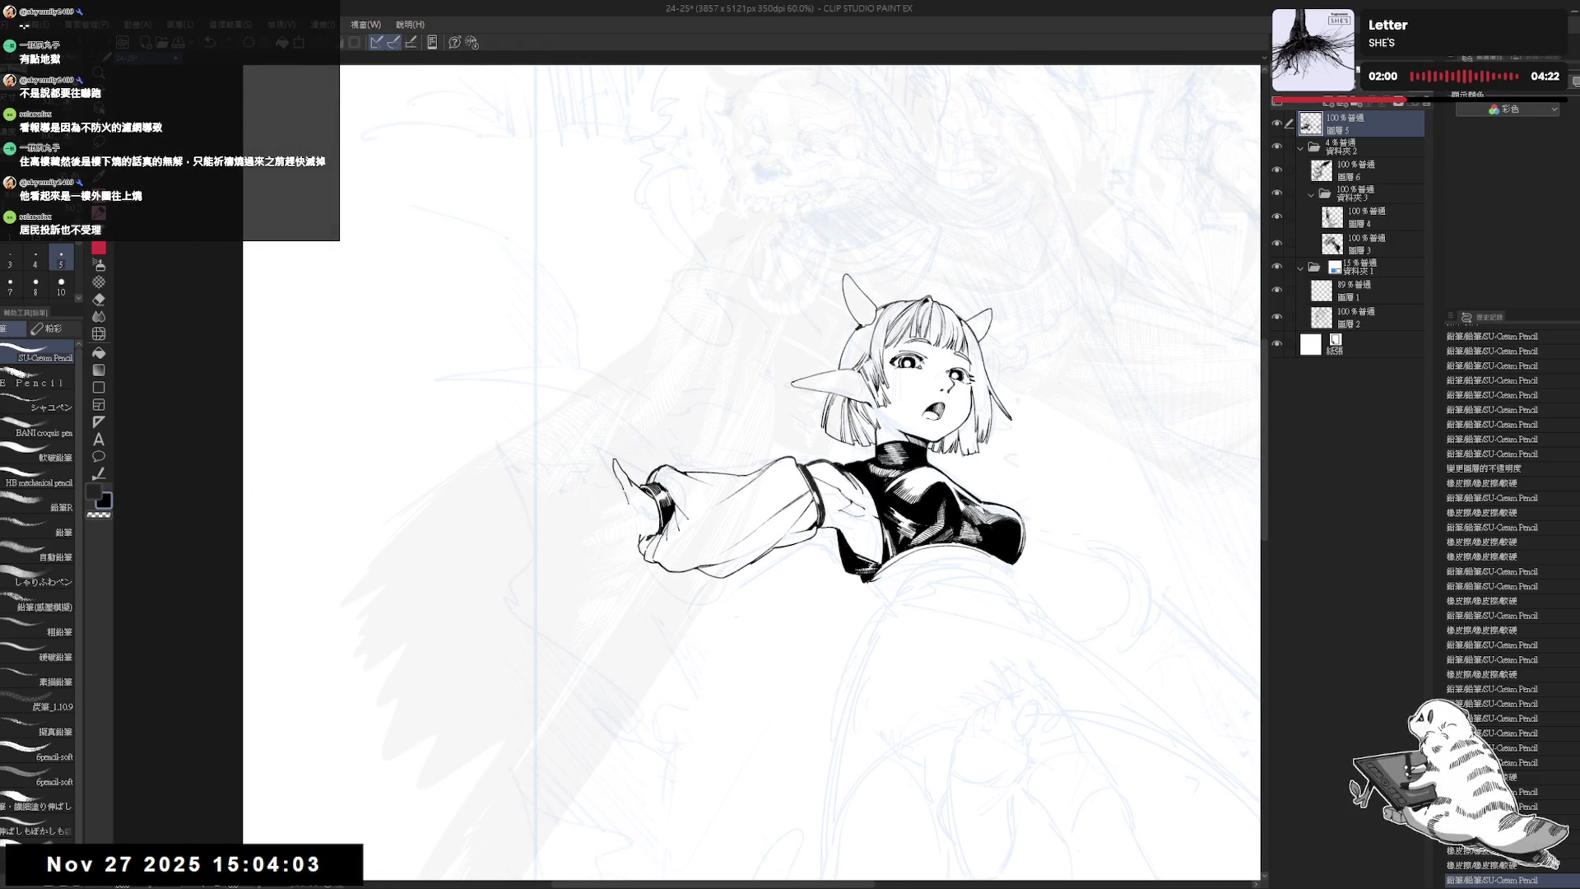
left_click_drag(627, 494, 643, 524)
key("ctrl+z")
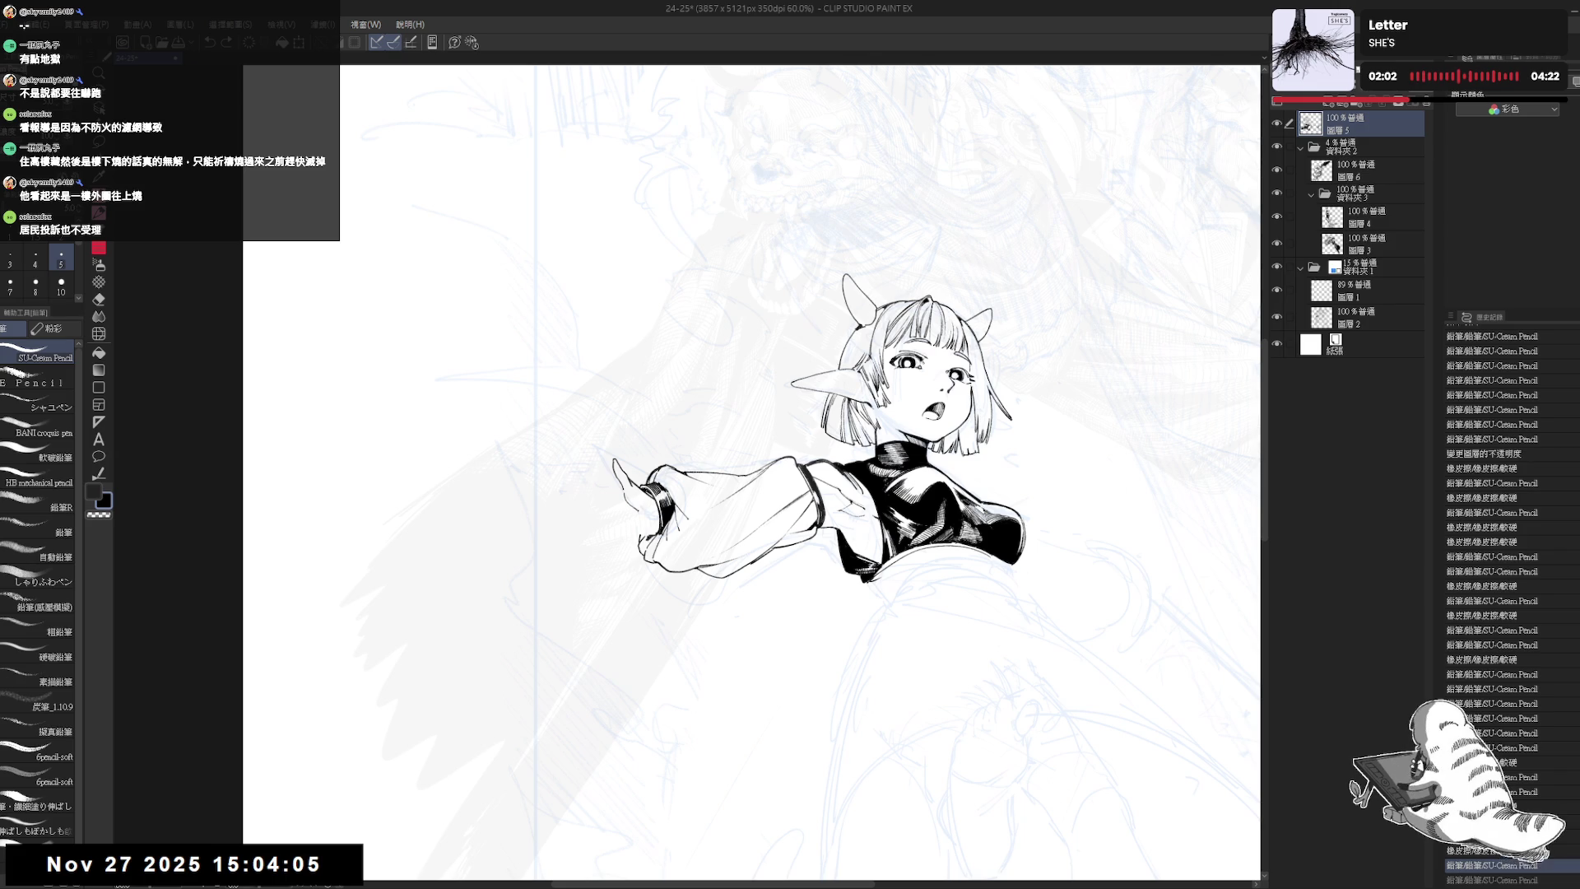
left_click_drag(633, 504, 645, 523)
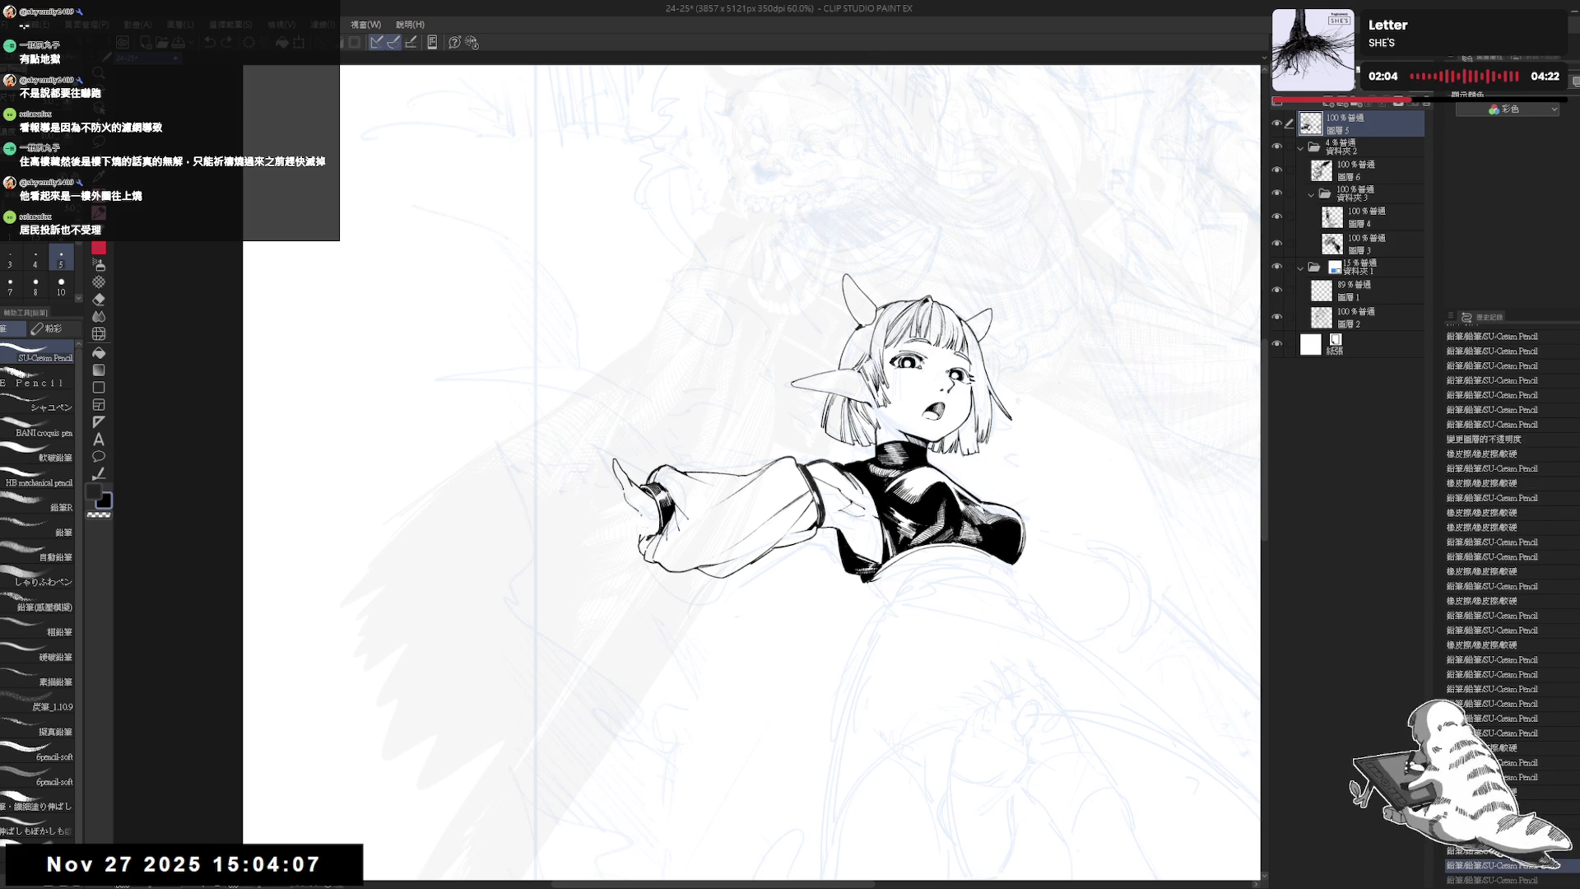
- Back in normal orientation, extend the raised hand's fingertip line and discard the extra marks beside it
key("h")
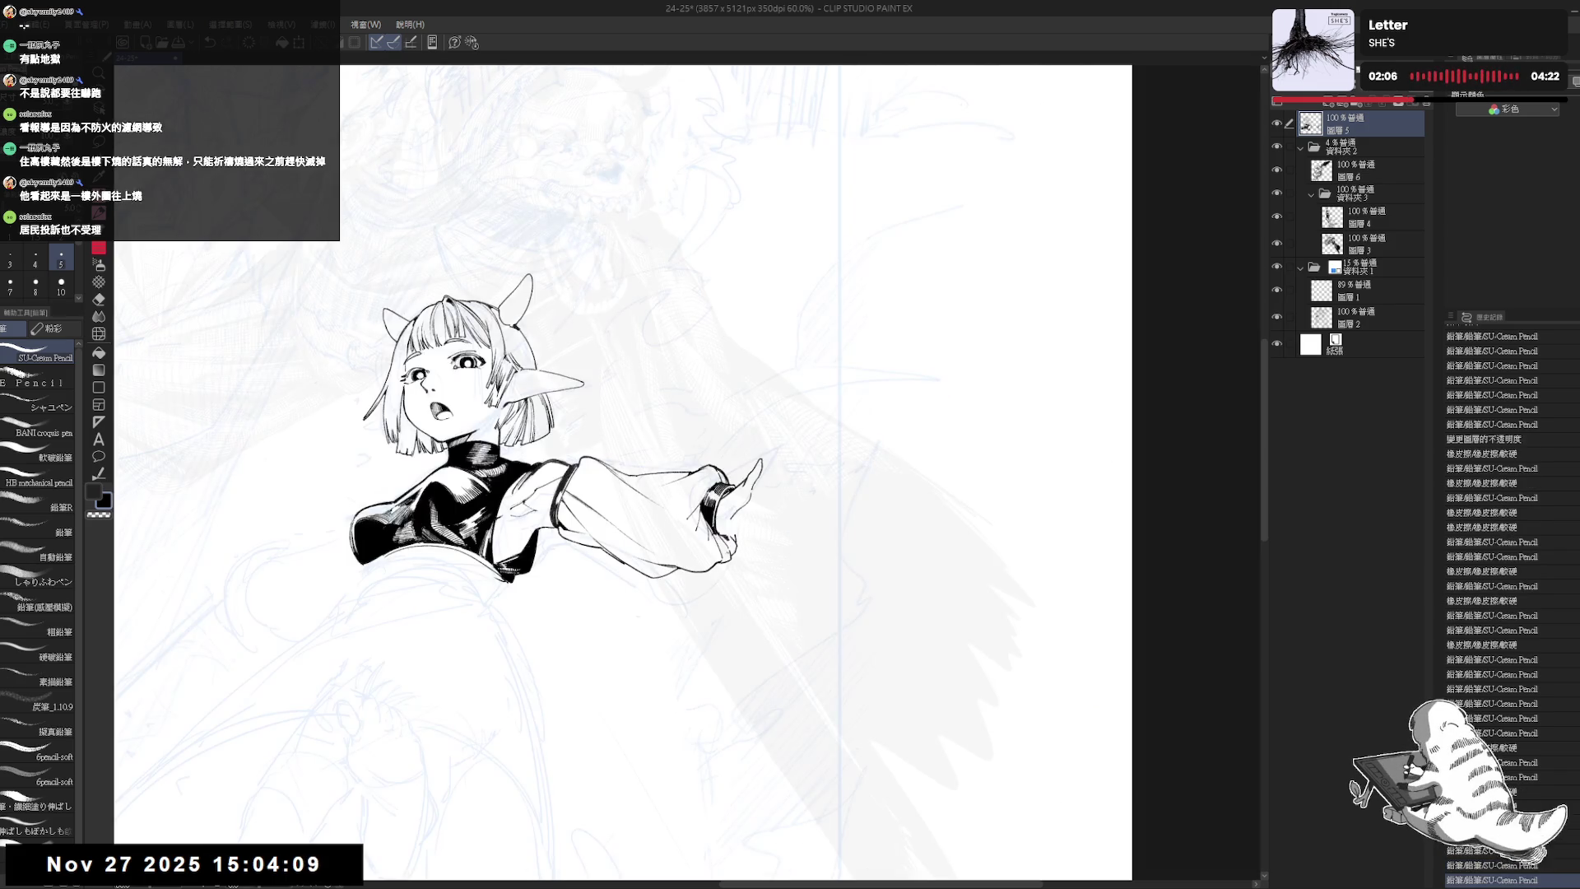
key("minus")
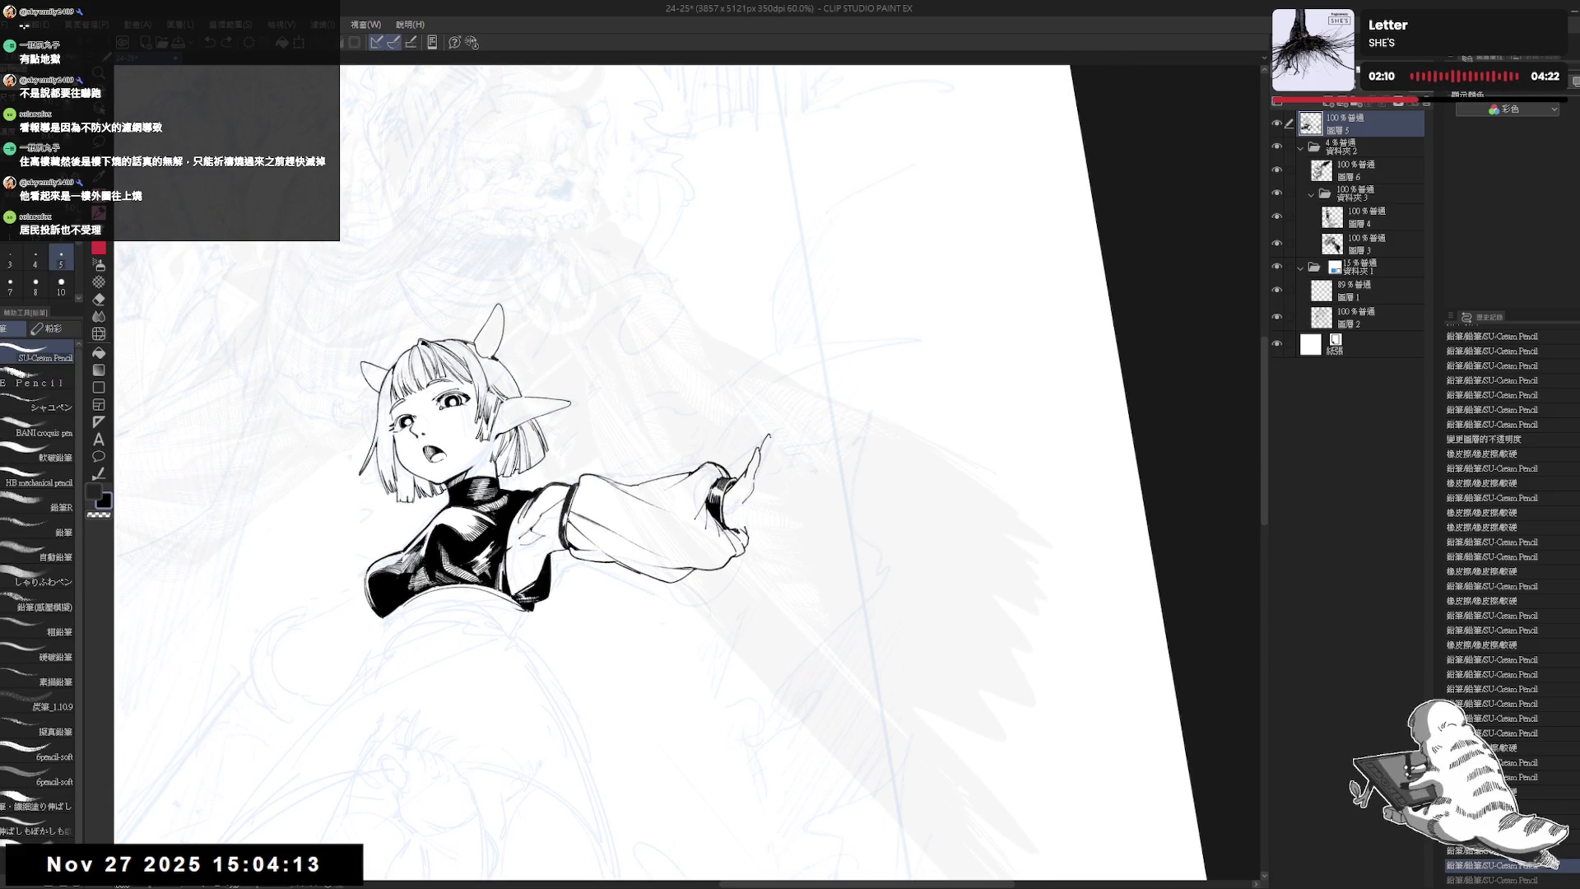
key("ctrl+z")
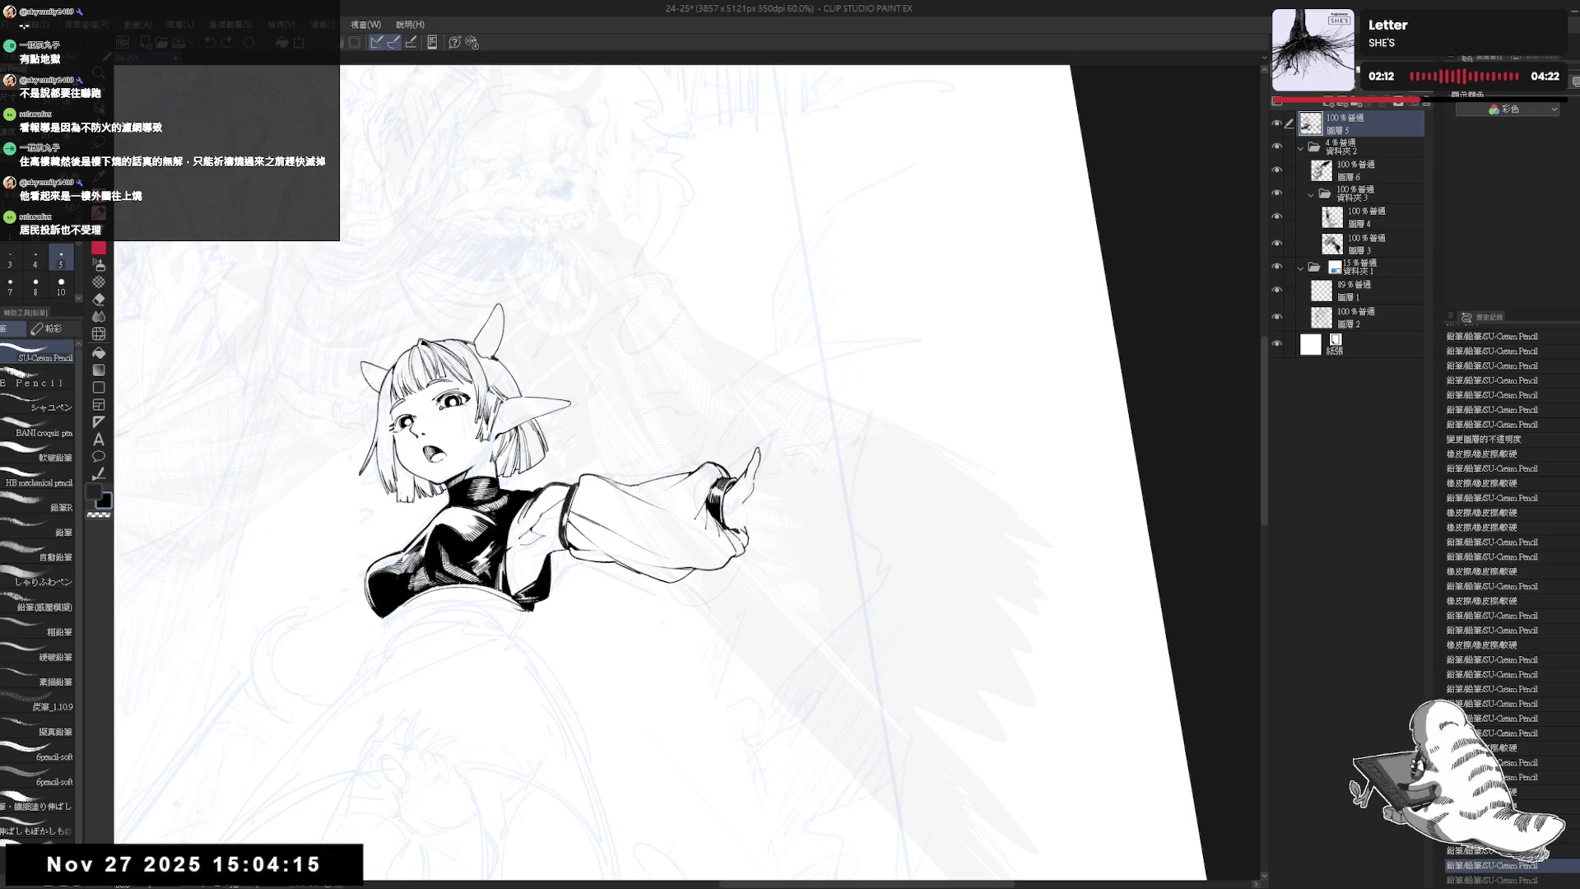
left_click_drag(769, 435, 758, 456)
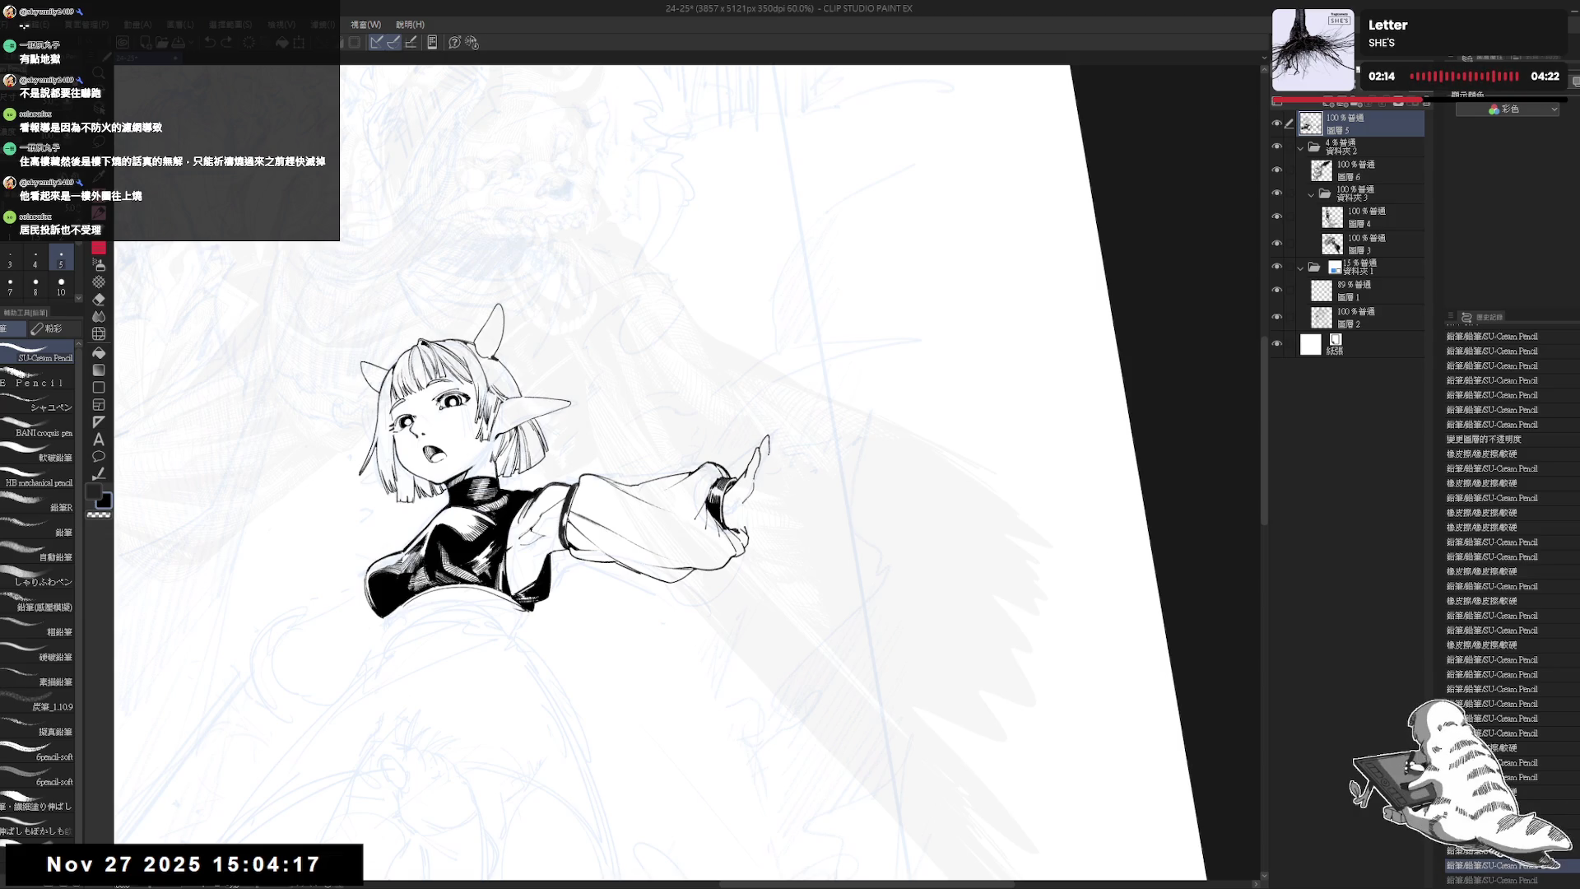
mouse_move(744, 477)
left_mouse_down()
mouse_move(750, 506)
mouse_move(783, 506)
left_mouse_up()
key("ctrl+z")
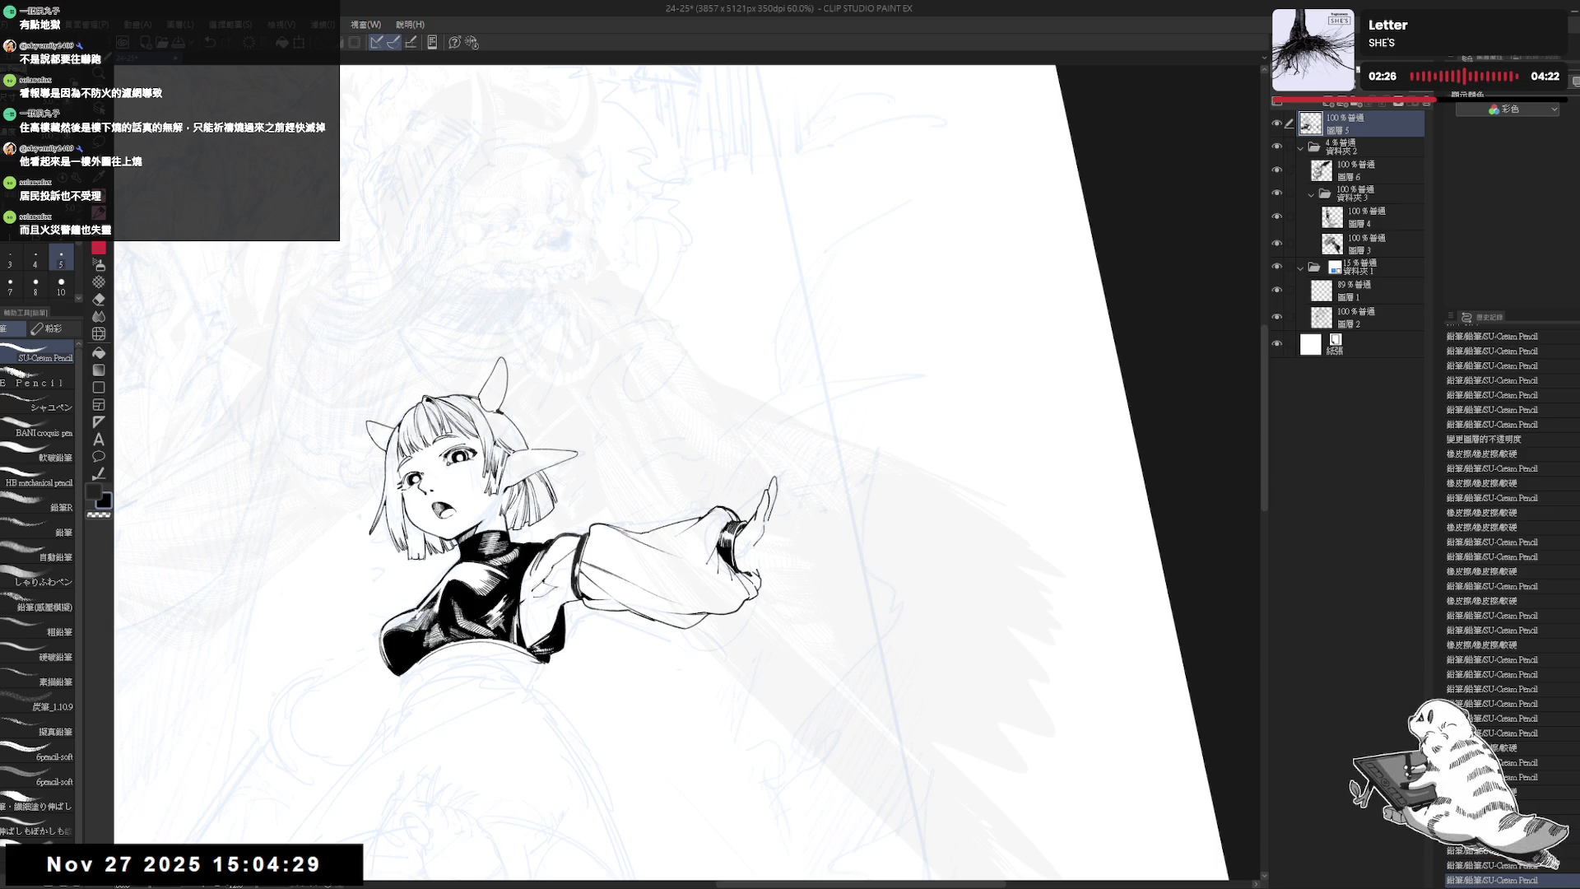
mouse_move(784, 497)
left_mouse_down()
mouse_move(782, 589)
mouse_move(749, 612)
left_mouse_up()
- Erase small marks near the raised hand, discarding a trial stroke there
key("minus")
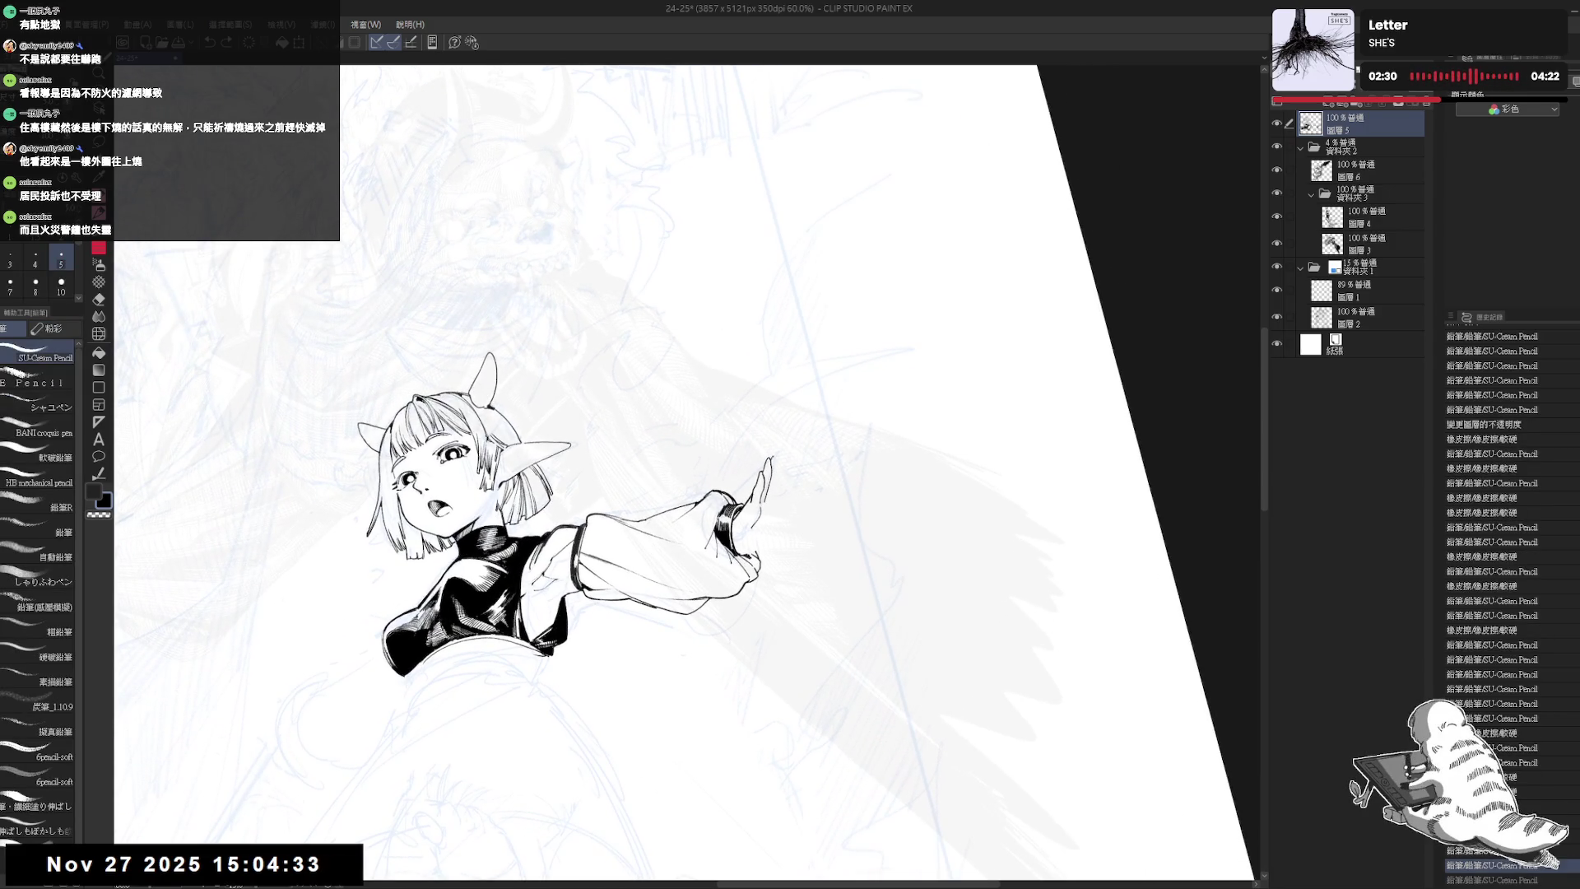
key("ctrl+y")
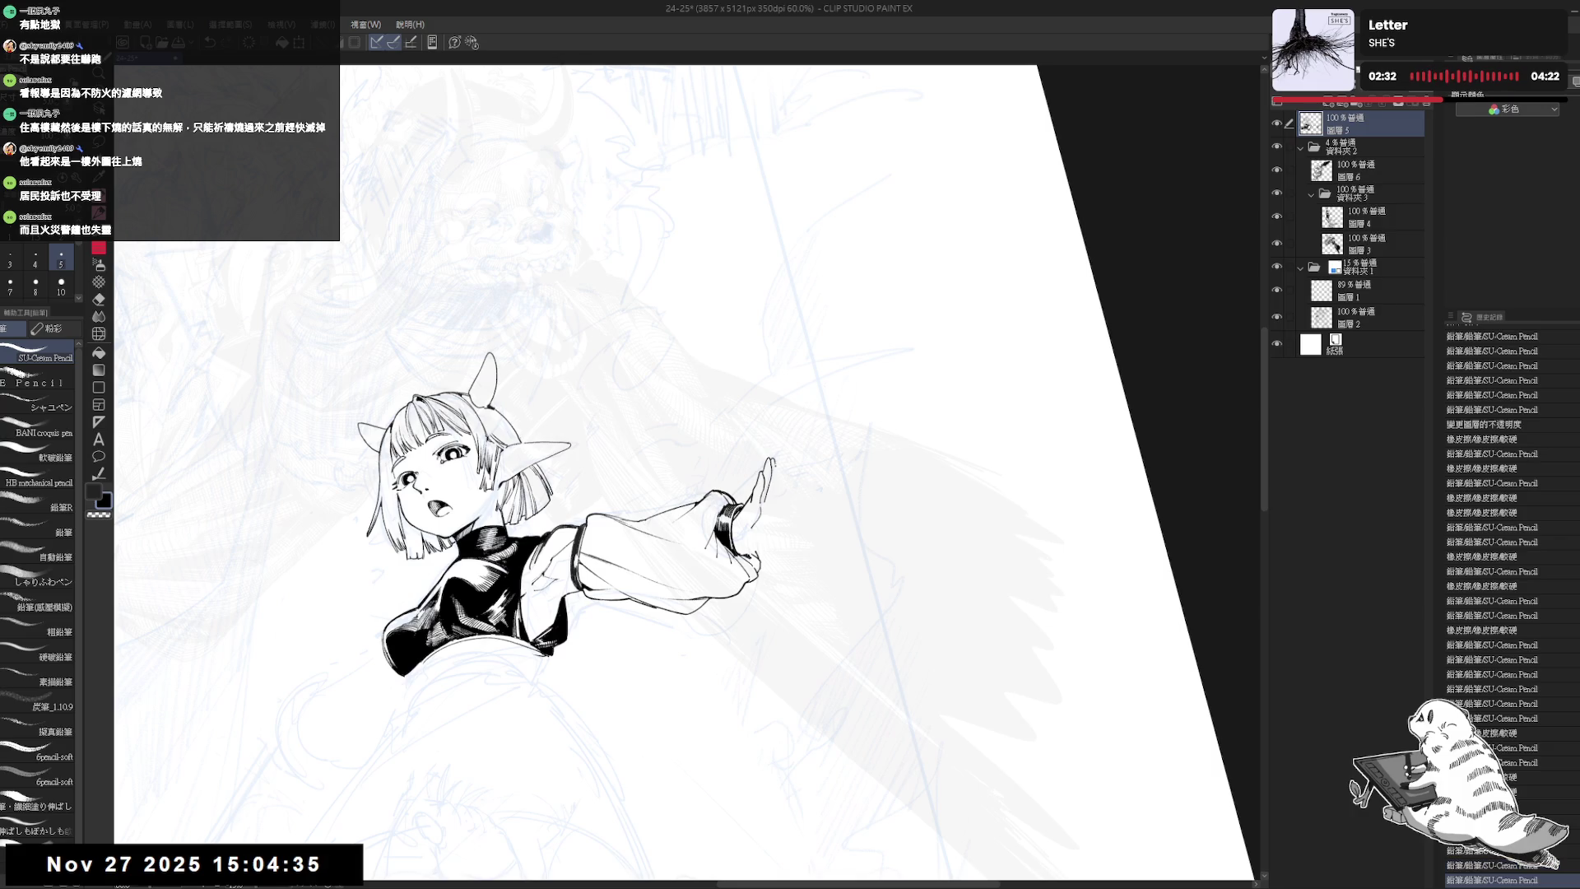
left_click_drag(773, 468, 779, 494)
key("ctrl+z")
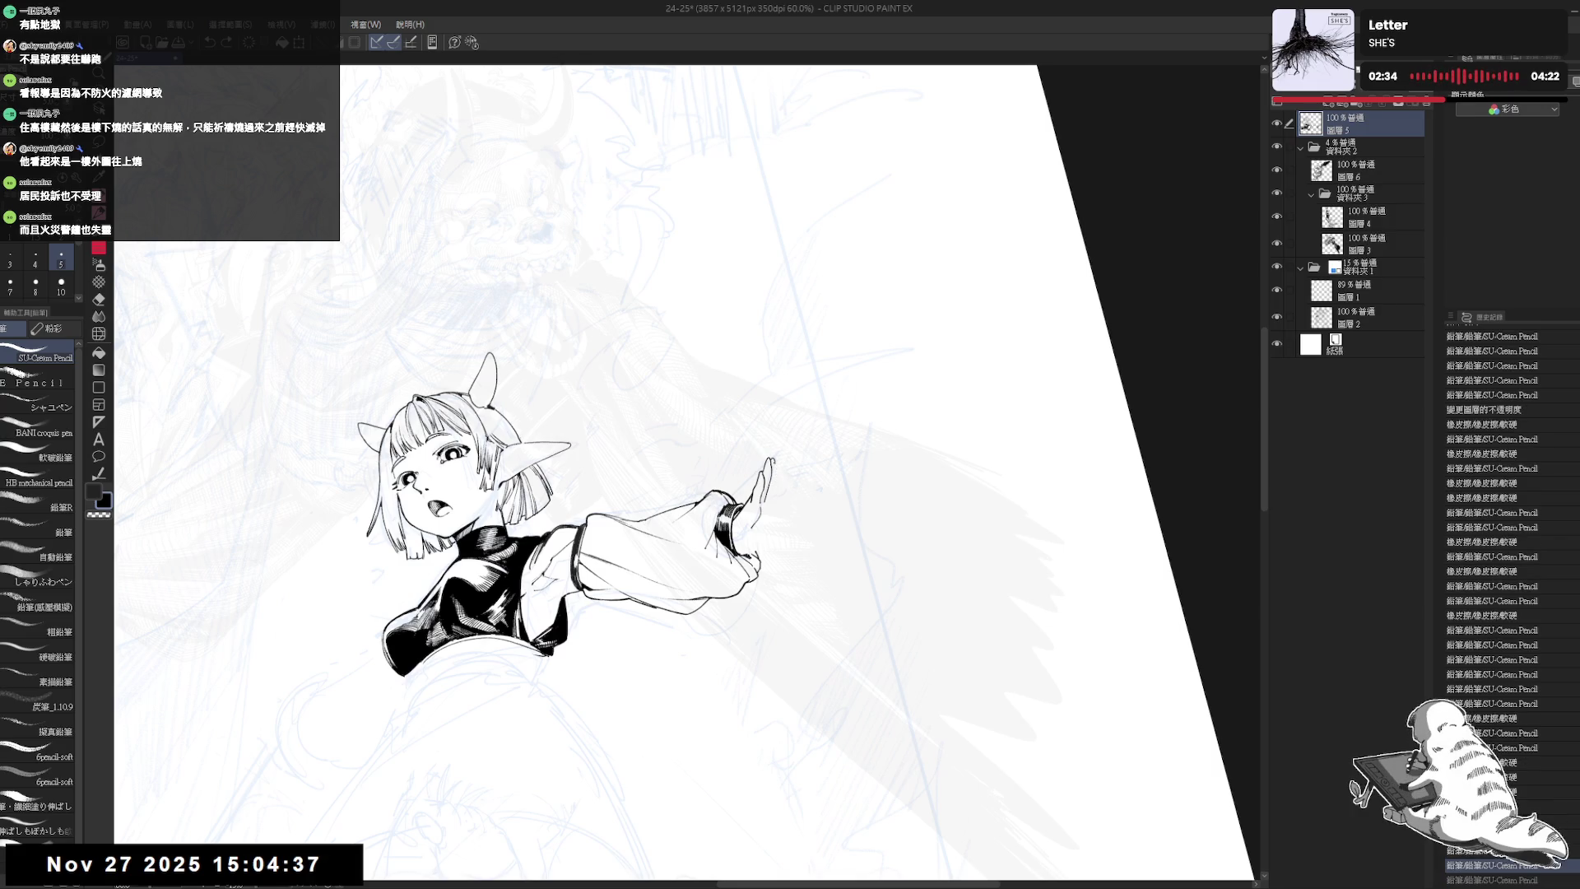
mouse_move(781, 494)
left_mouse_down()
mouse_move(800, 650)
mouse_move(741, 576)
mouse_move(785, 497)
mouse_move(781, 581)
left_mouse_up()
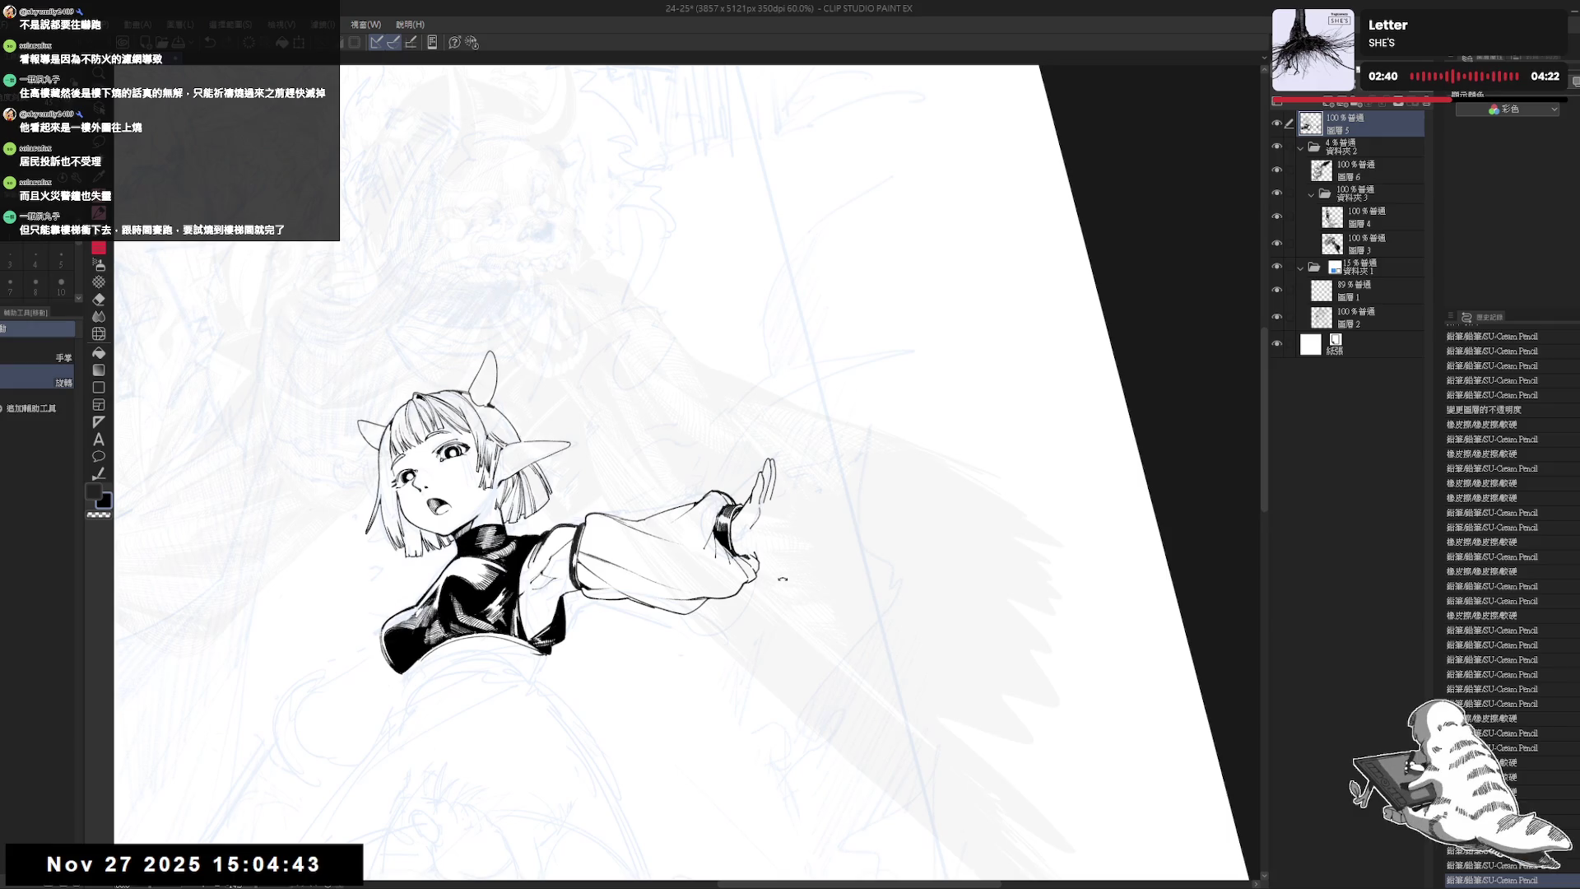
key("e")
left_click_drag(758, 469, 765, 476)
key("p")
key("ctrl+z")
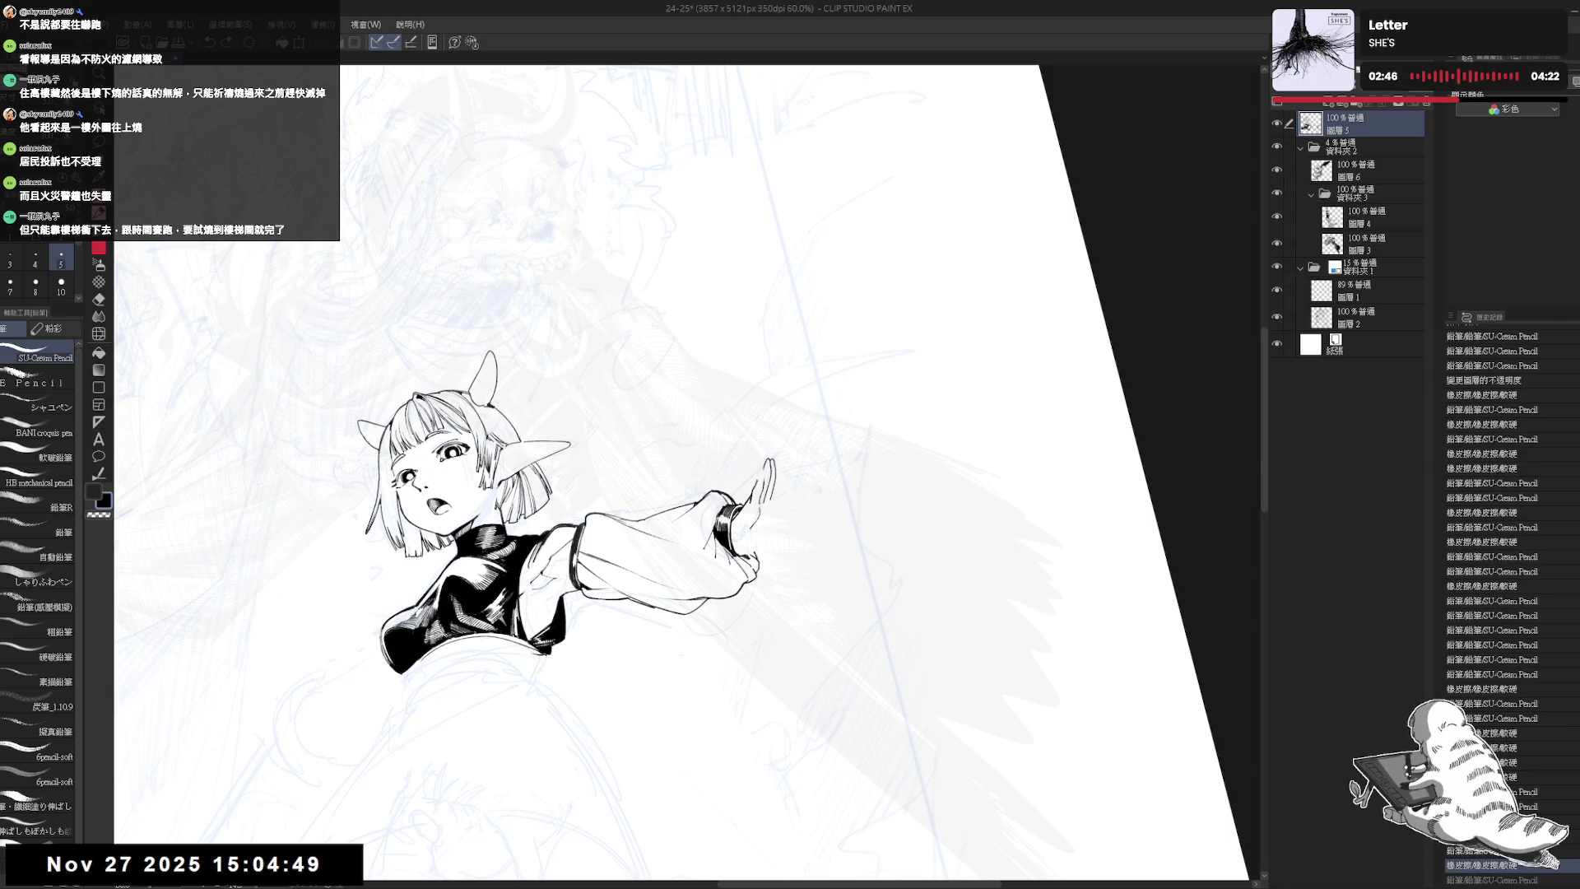
- Erase stray marks by the raised hand, add a small dot, and undo the stroke beside the fingers
key("e")
left_click_drag(759, 460, 765, 477)
key("p")
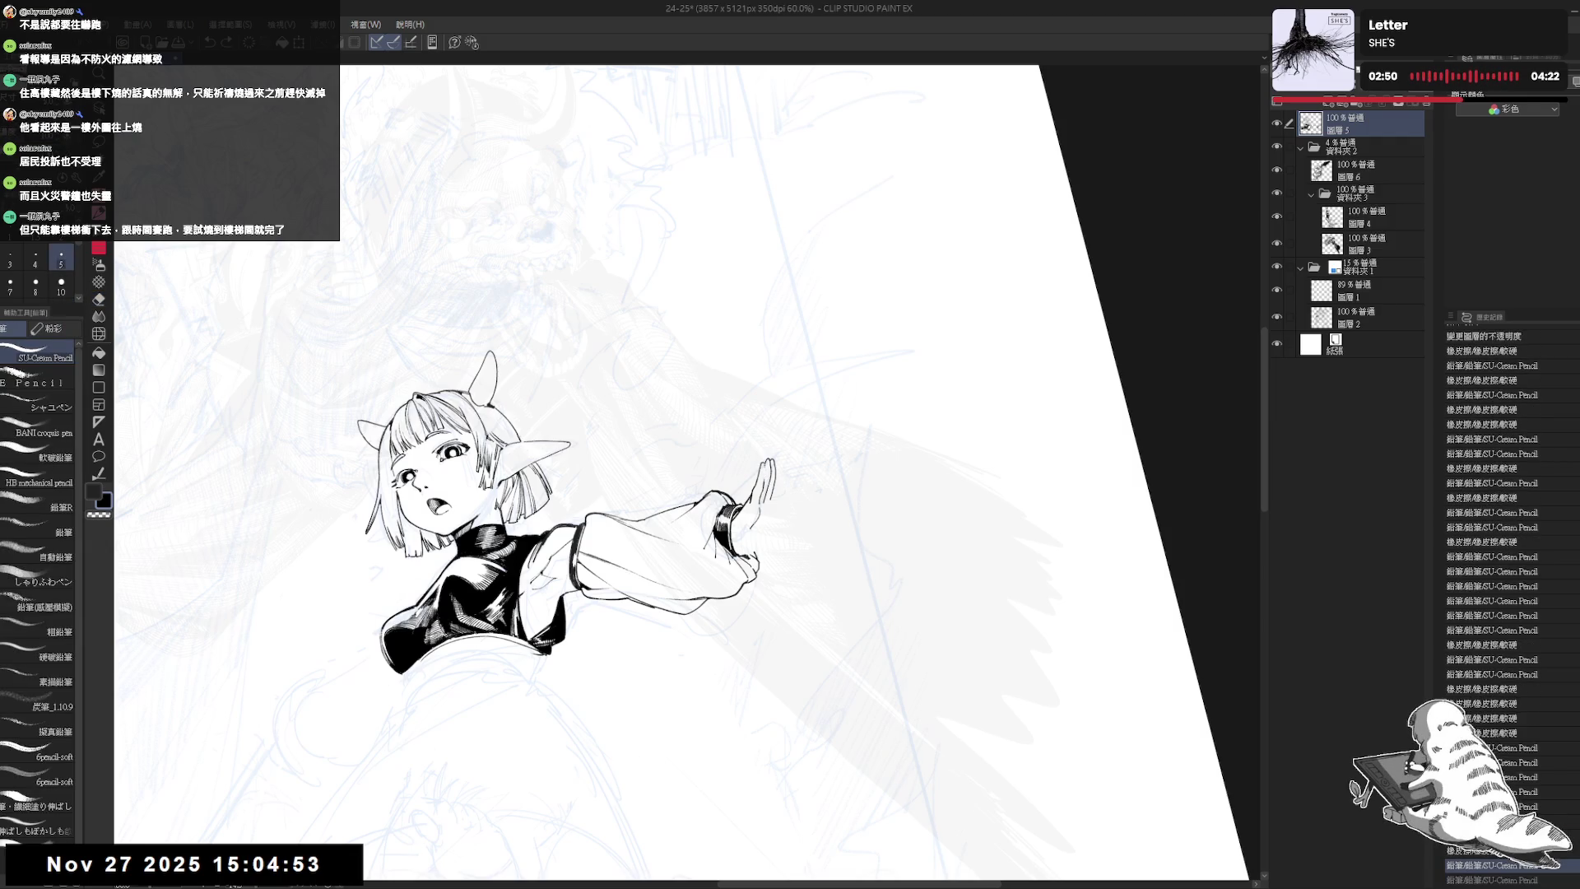
key("p")
left_click(724, 609)
key("ctrl+at")
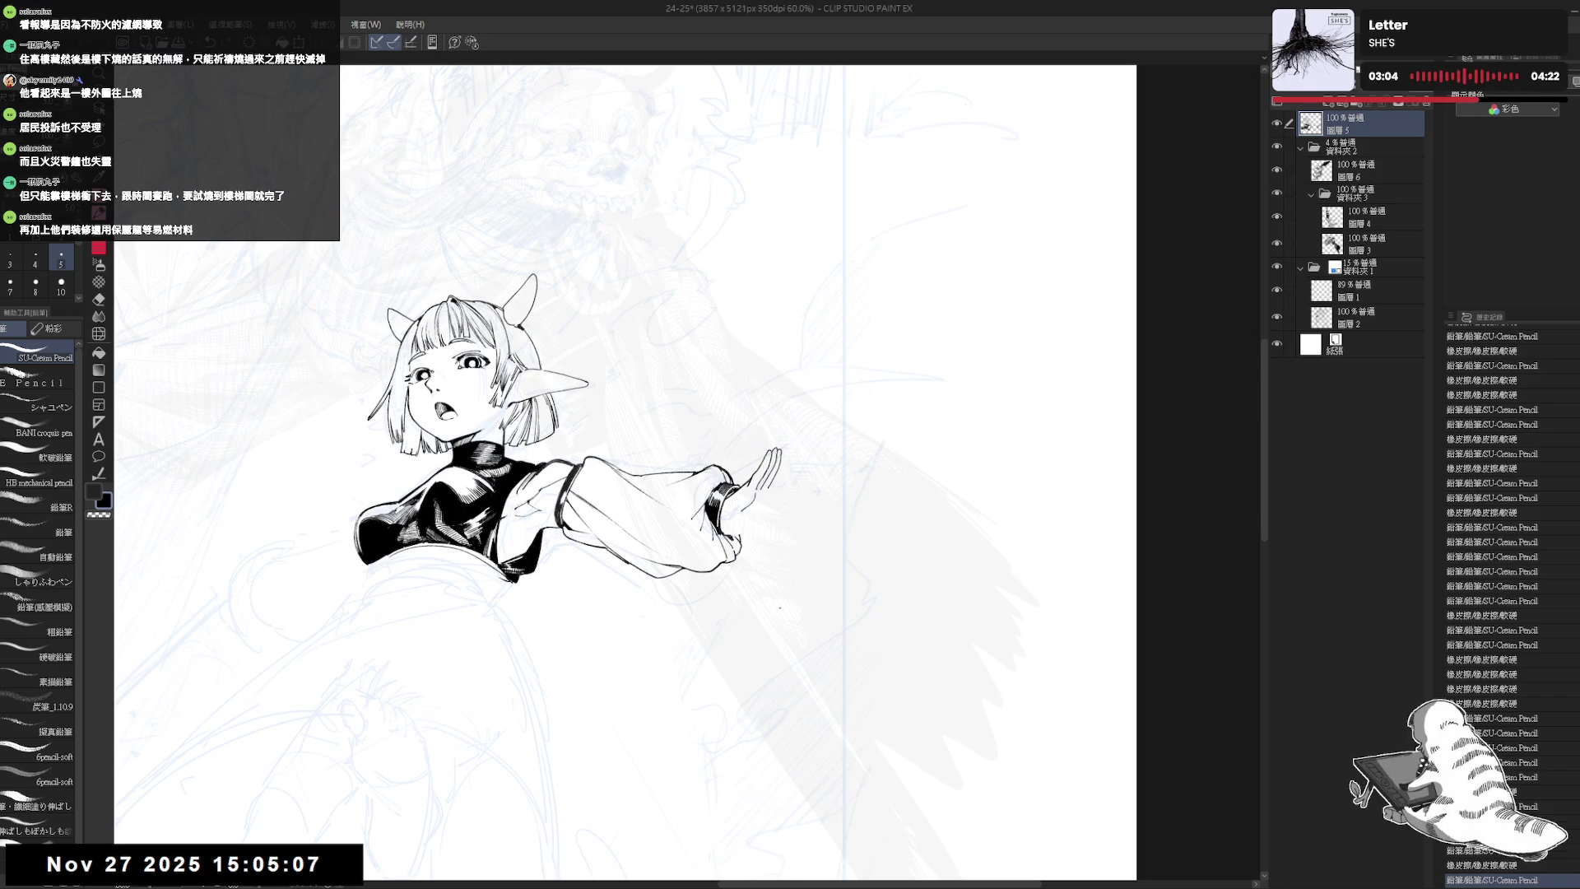
left_click_drag(800, 536, 781, 618)
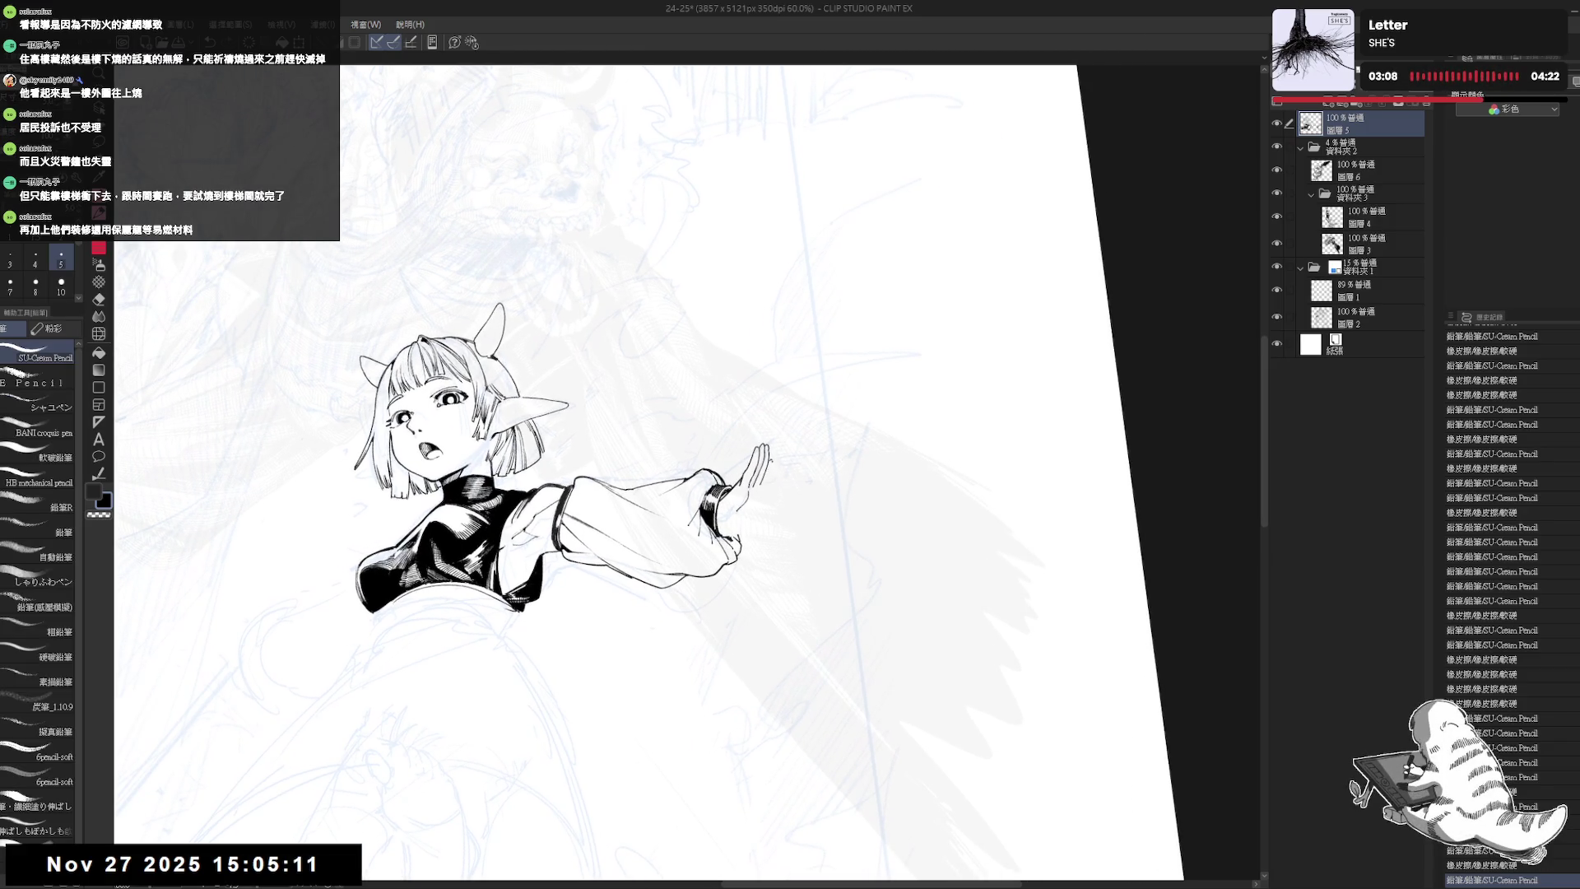
key("ctrl+z")
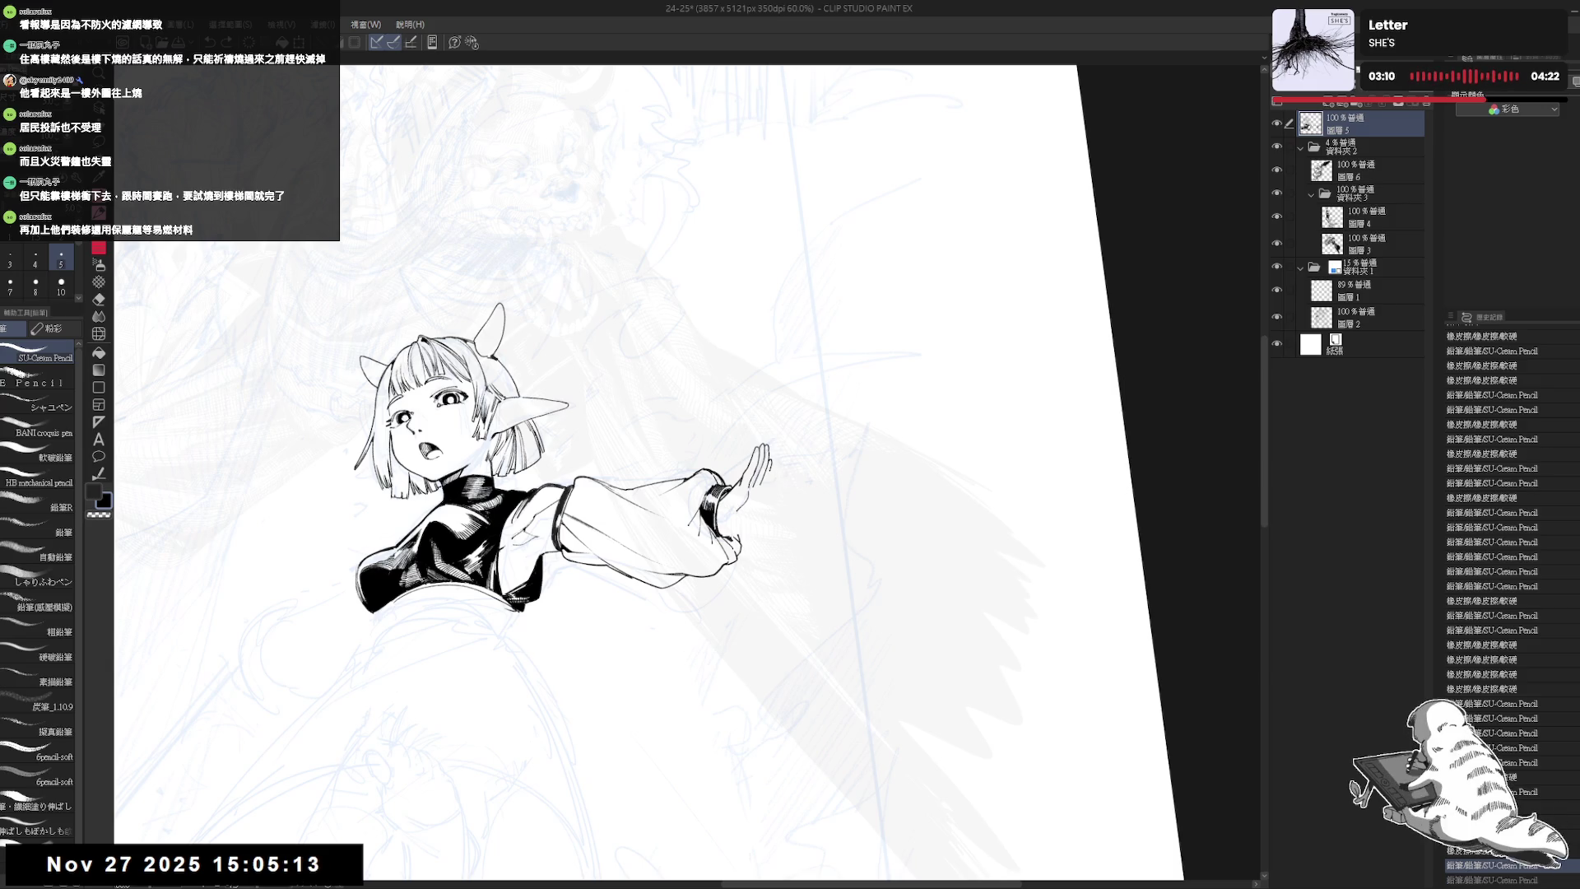
- Erase around the fingertips and check the hand in a mirrored view, dropping a stray pencil mark
mouse_move(764, 464)
left_mouse_down()
mouse_move(770, 493)
mouse_move(774, 477)
left_mouse_up()
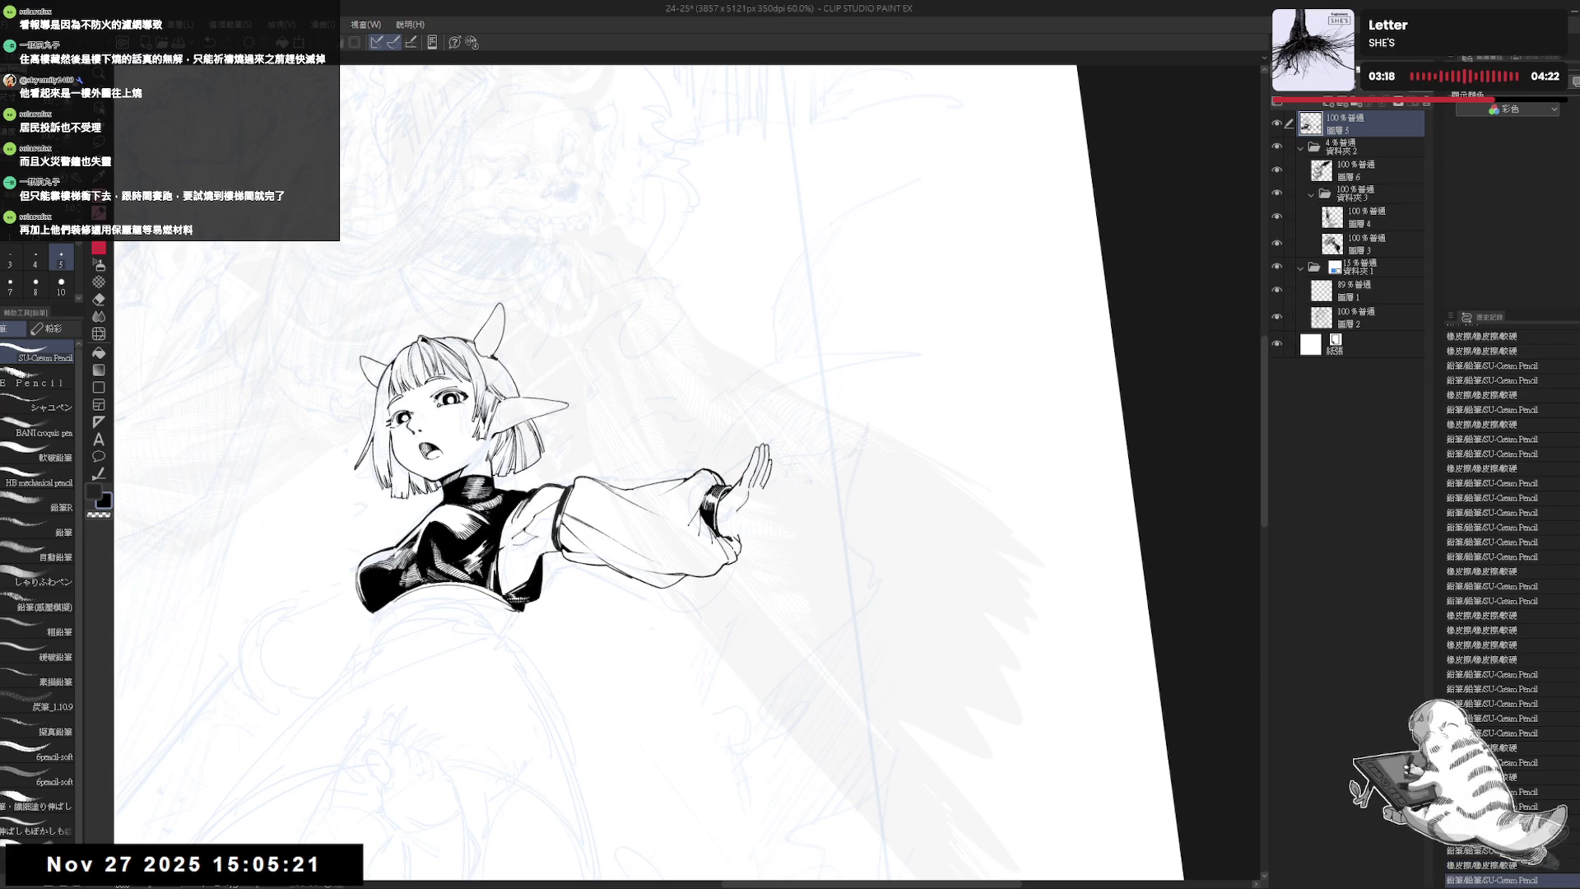
key("e")
key("h")
mouse_move(619, 502)
left_mouse_down()
mouse_move(649, 510)
mouse_move(644, 527)
mouse_move(655, 497)
left_mouse_up()
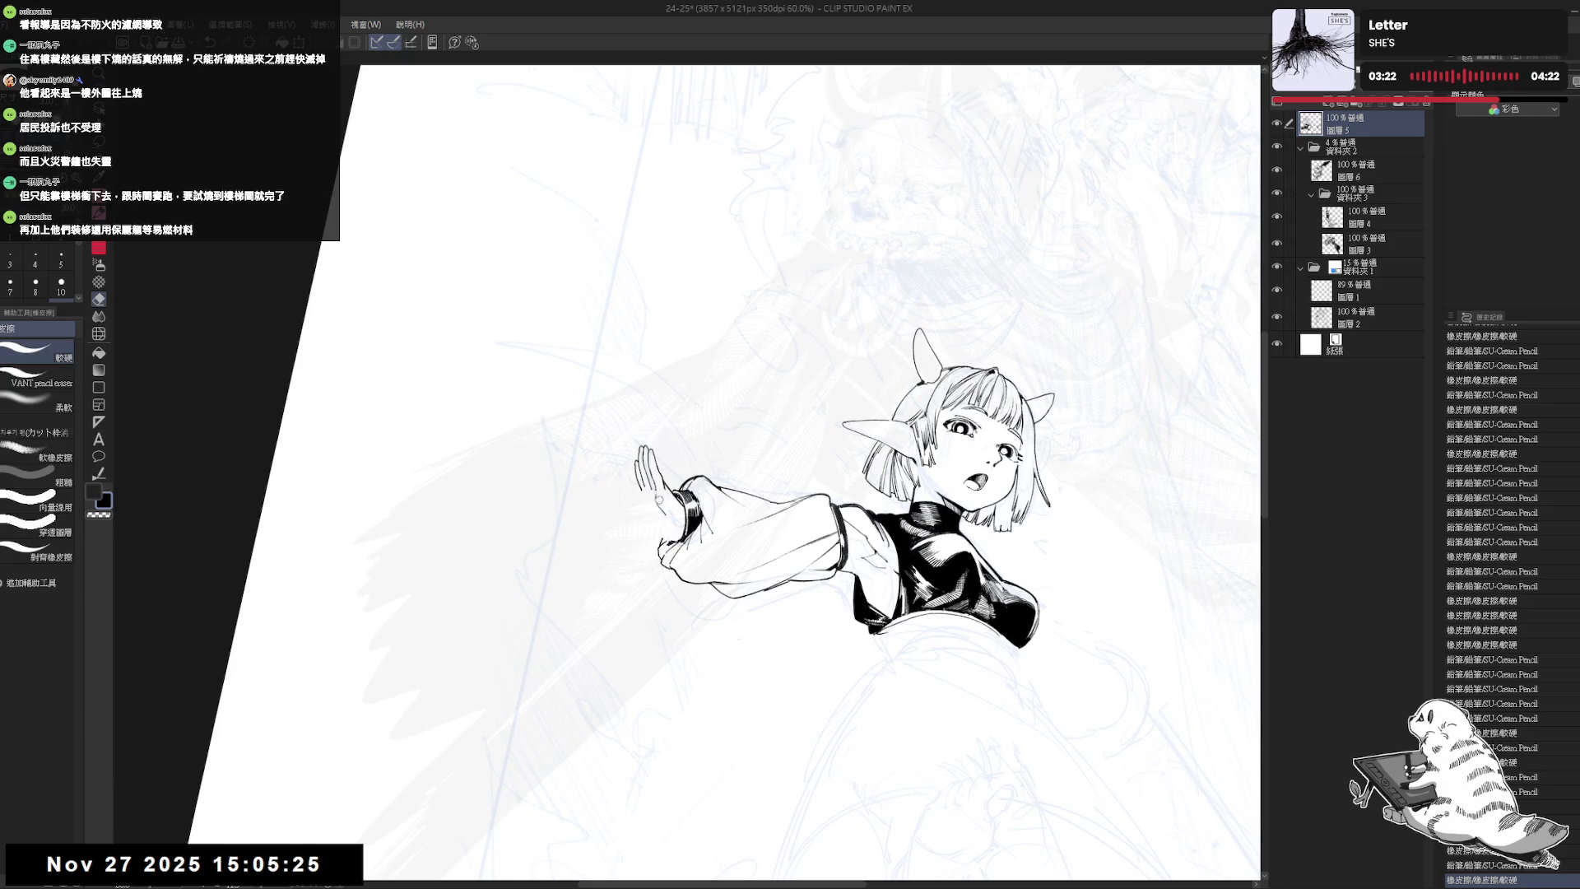
key("p")
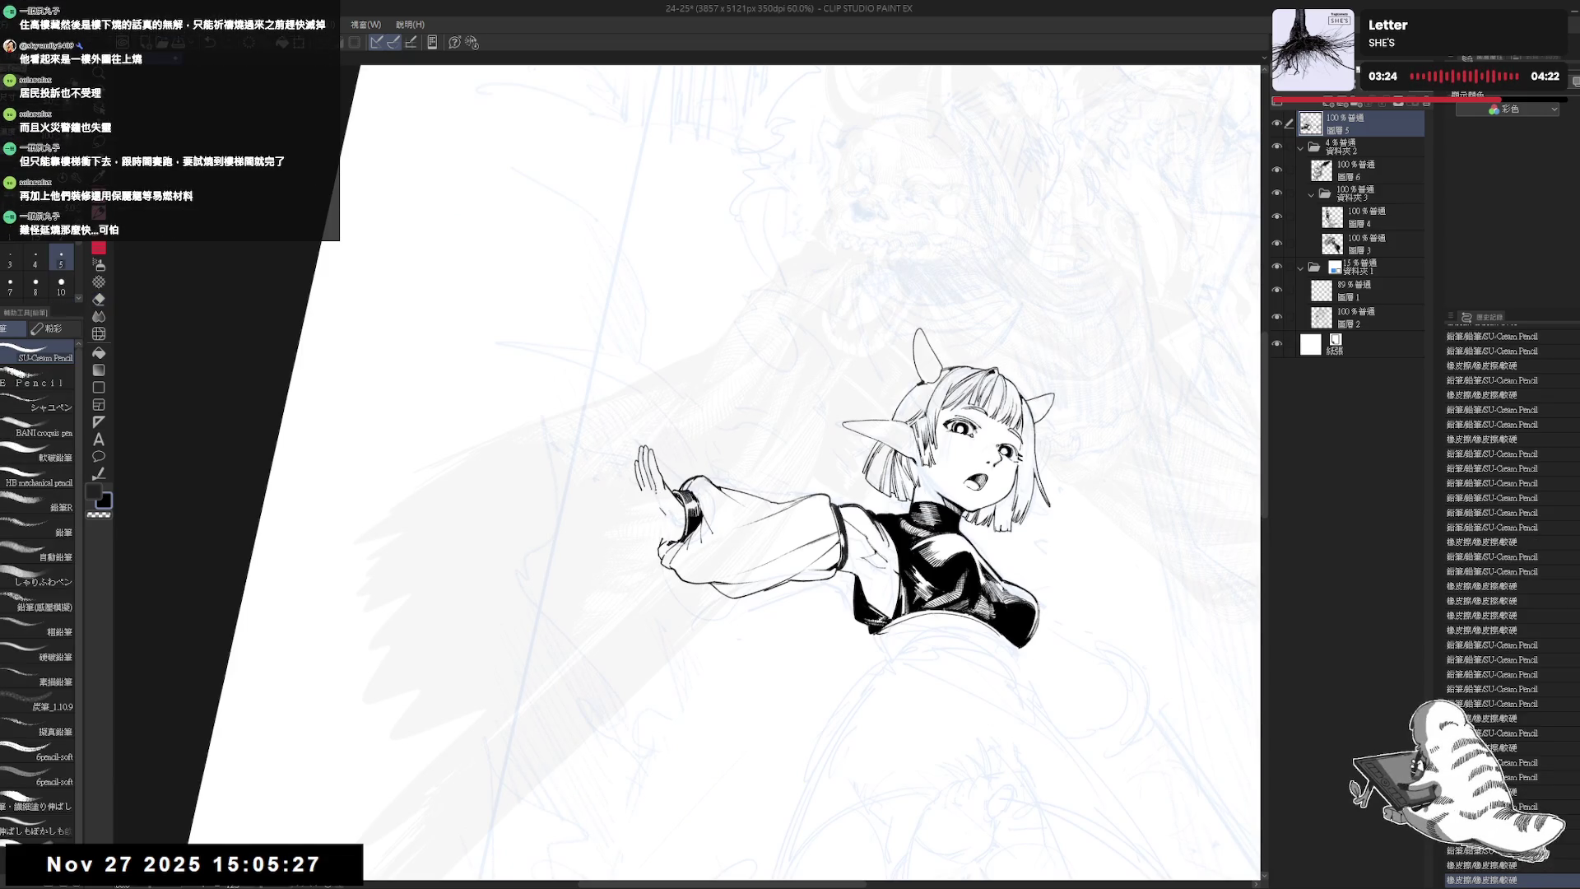
left_click(313, 862)
key("ctrl+z")
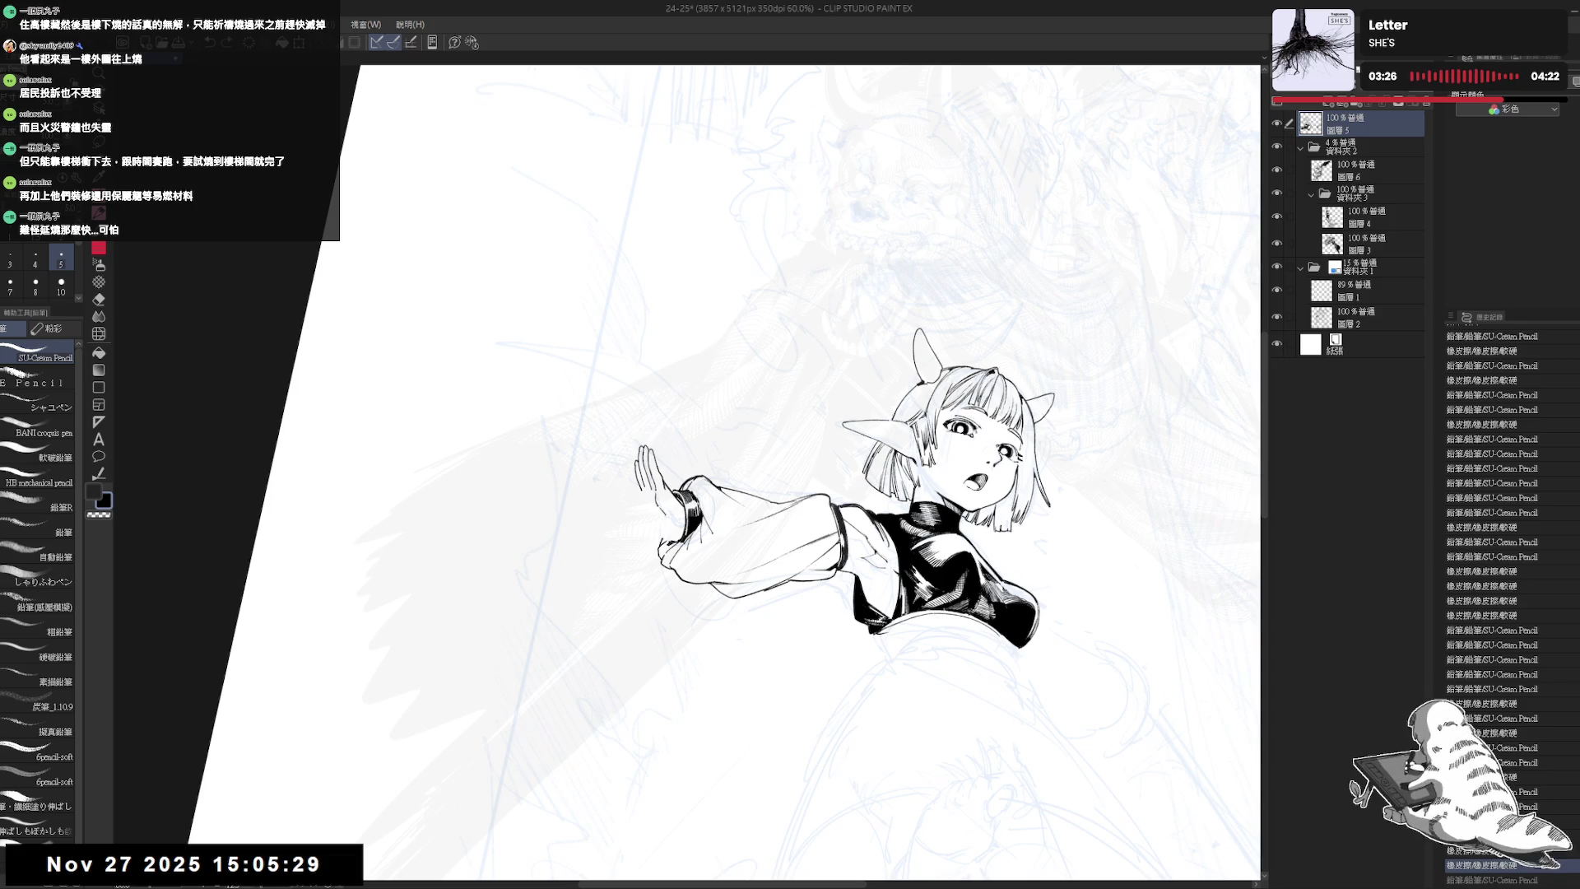
- Erase a small mark near the hand and add a small dot, then flip the view back
key("e")
left_click_drag(658, 508, 668, 518)
key("p")
key("ctrl+z")
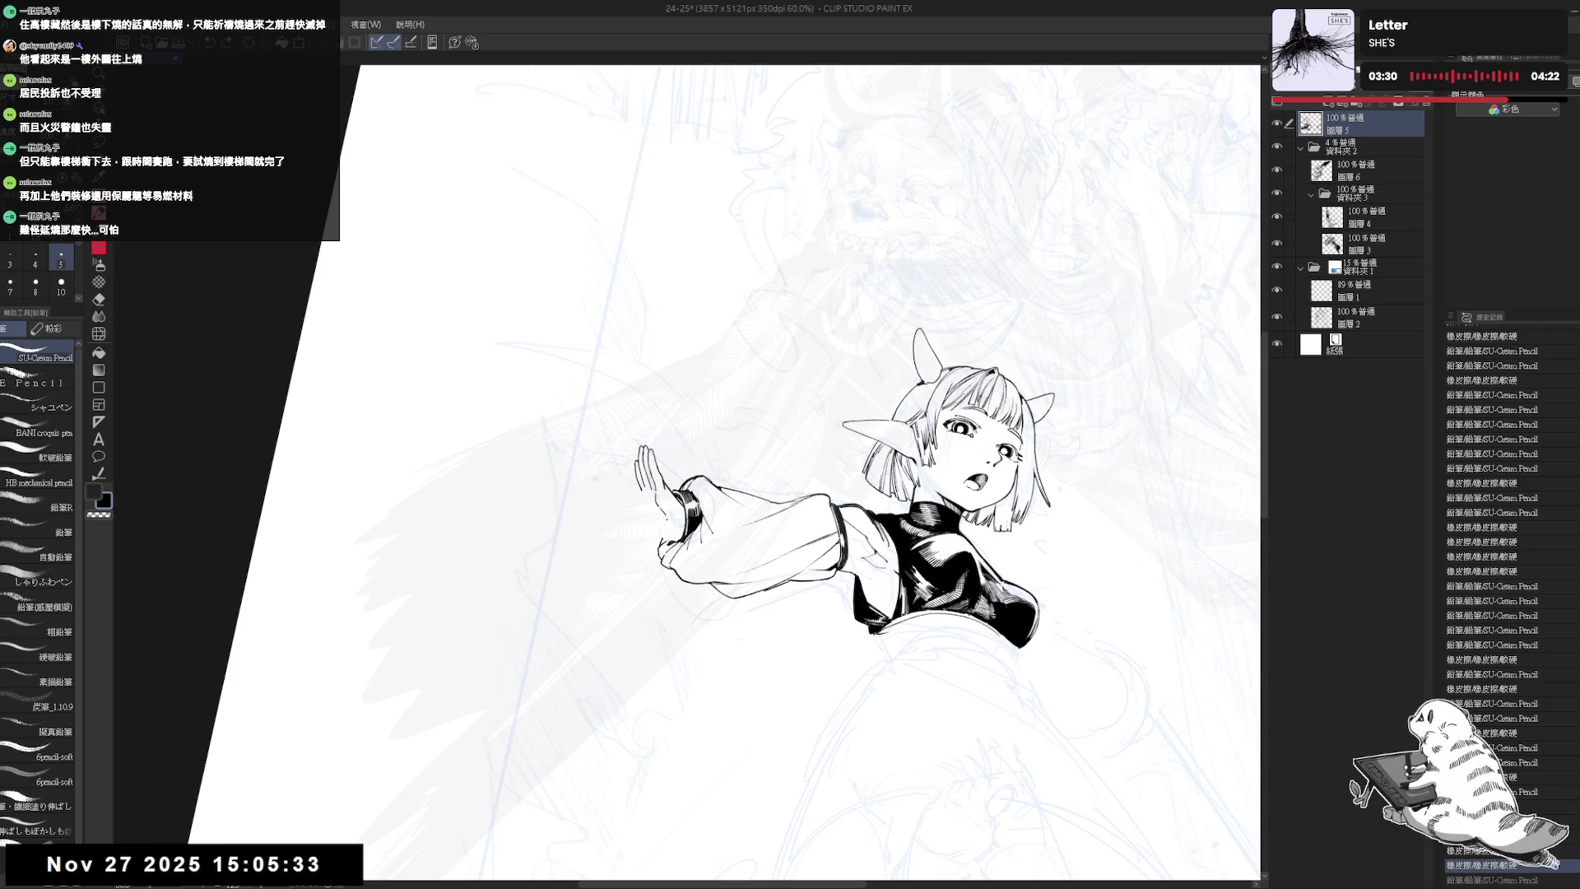
key("e")
key("p")
left_click(694, 665)
key("h")
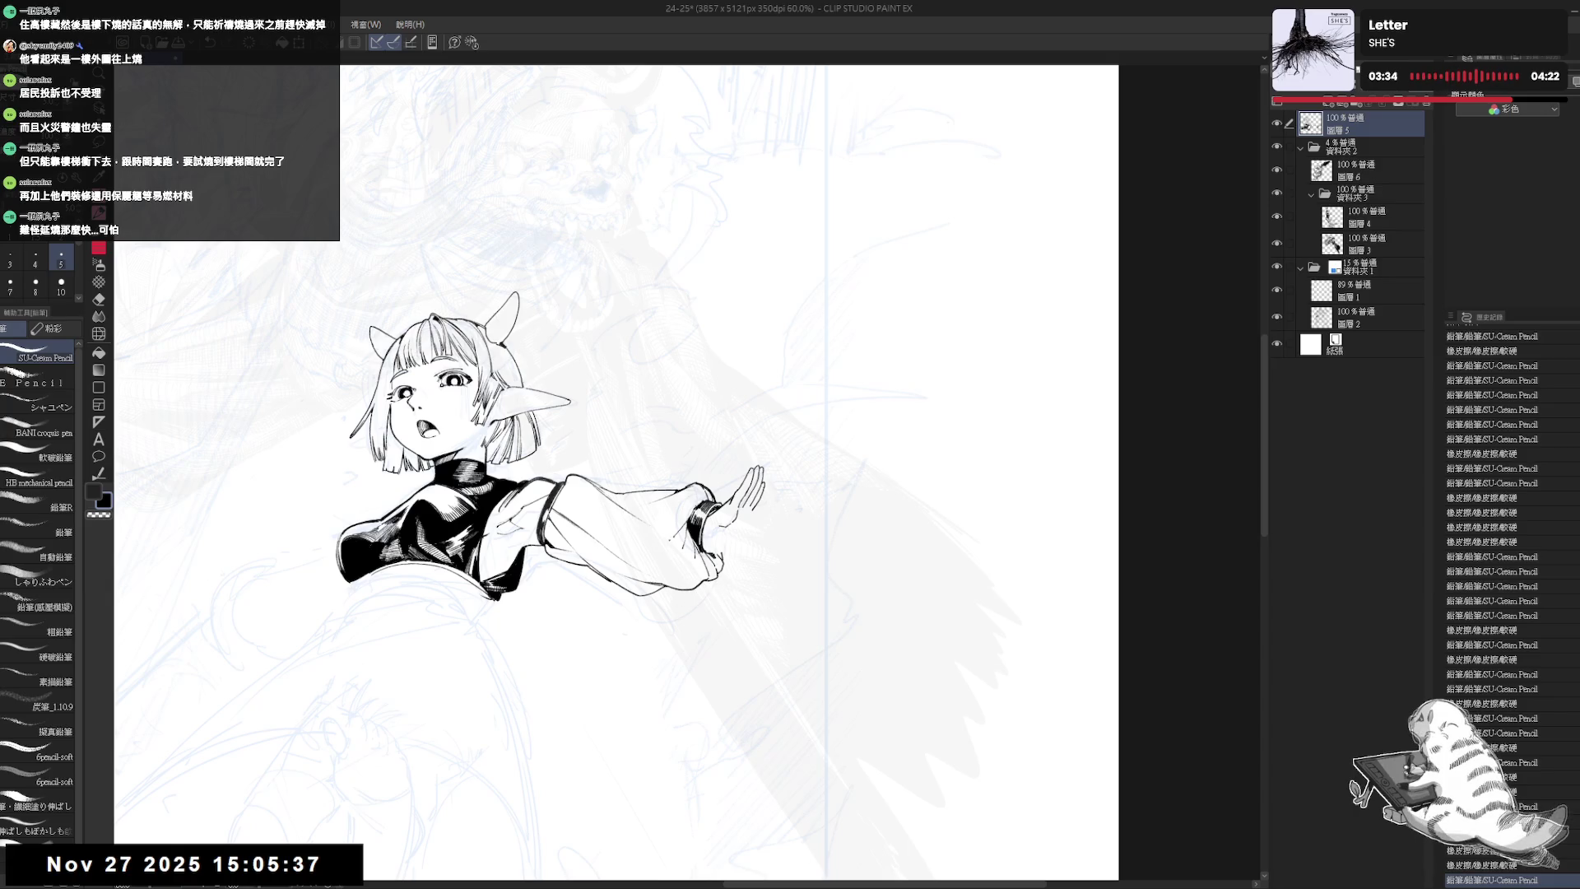
- At 50% zoom with the view rotated about 15°, add a small pencil stroke near the hand
mouse_move(766, 628)
left_mouse_down()
mouse_move(738, 610)
mouse_move(680, 639)
mouse_move(628, 603)
mouse_move(756, 571)
left_mouse_up()
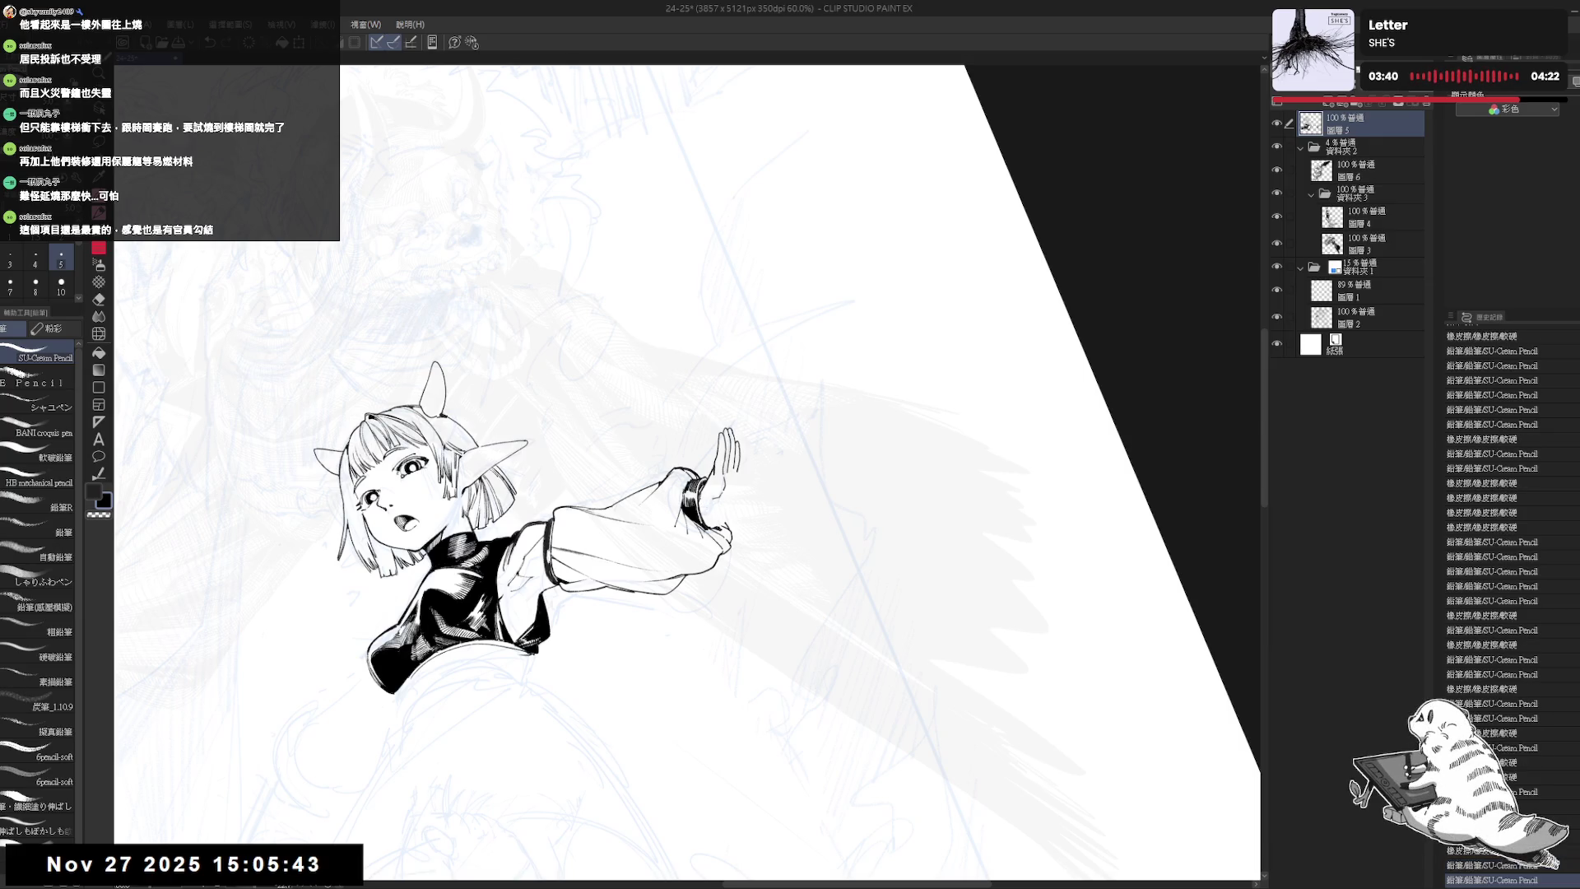
key("ctrl+at")
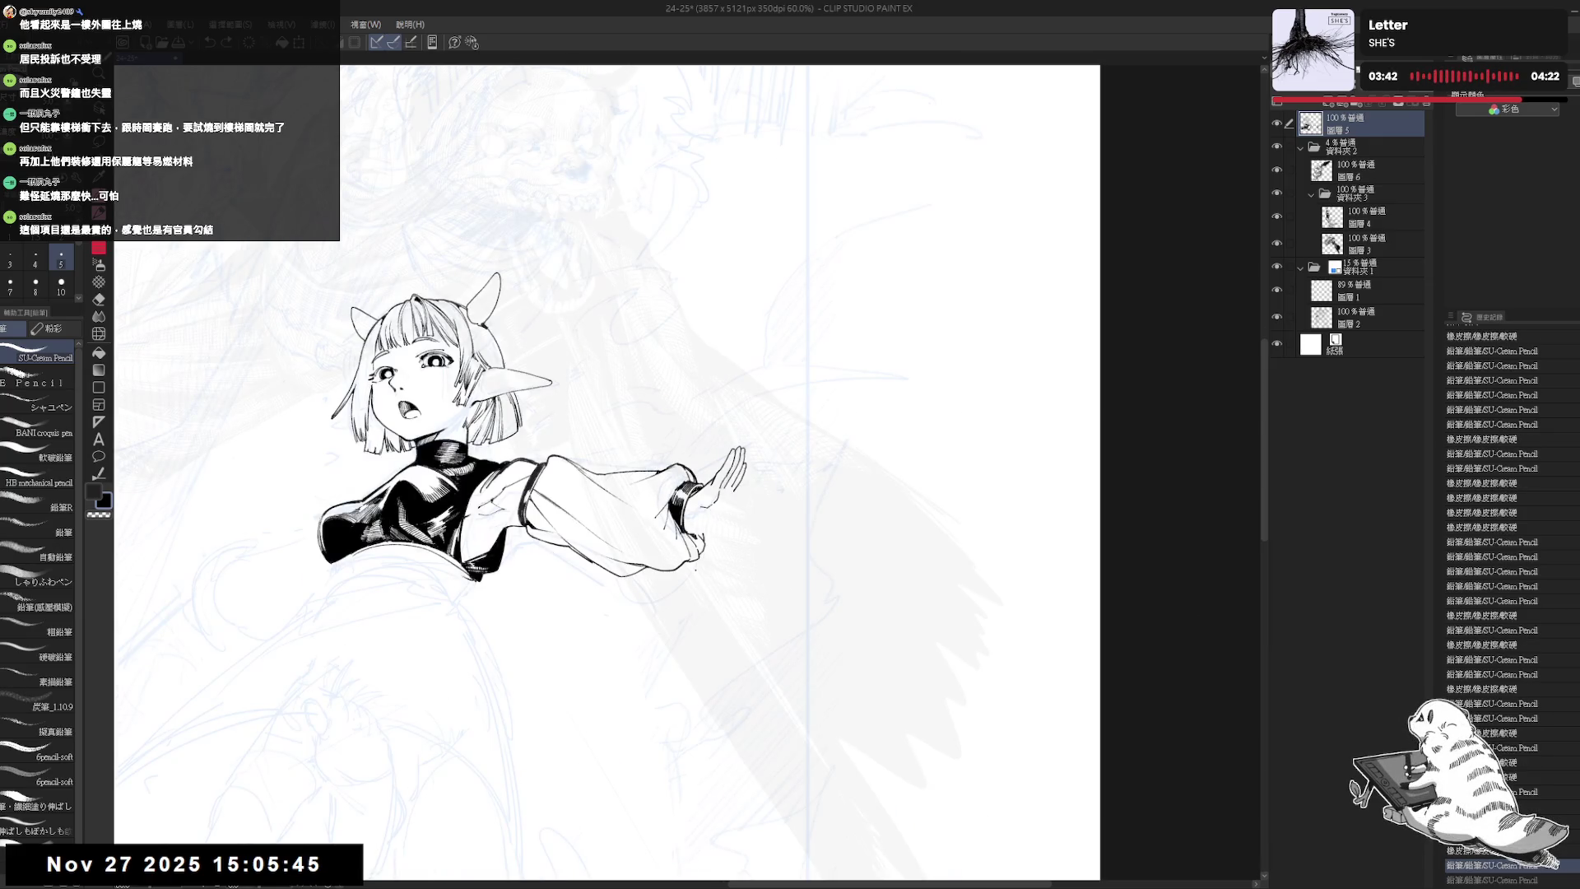
key("ctrl+minus")
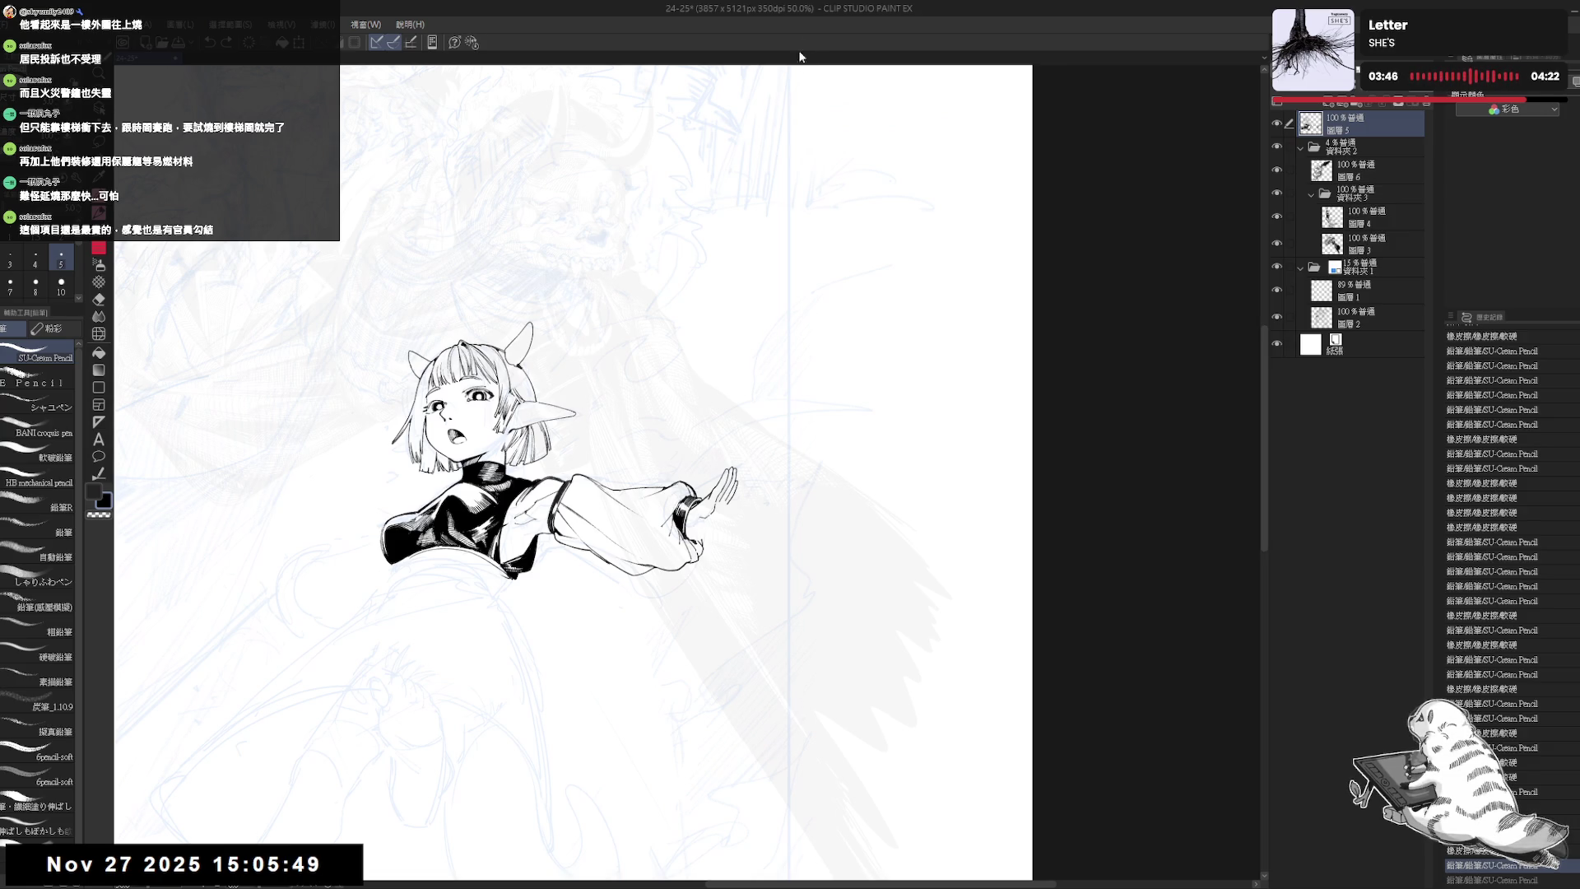
left_click_drag(716, 531, 691, 503)
key("e")
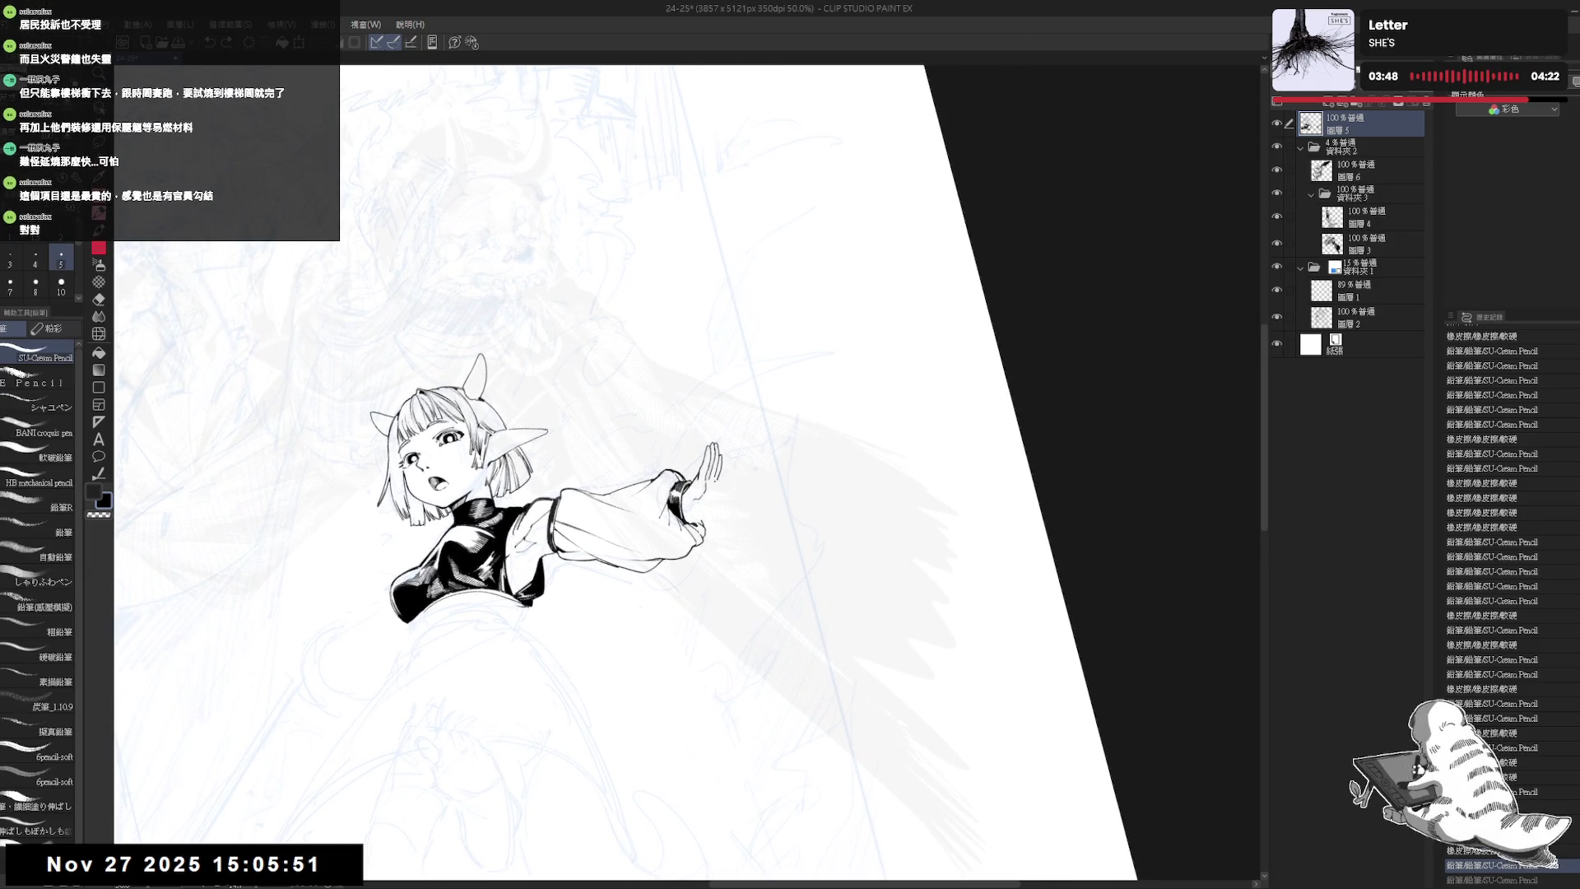
key("p")
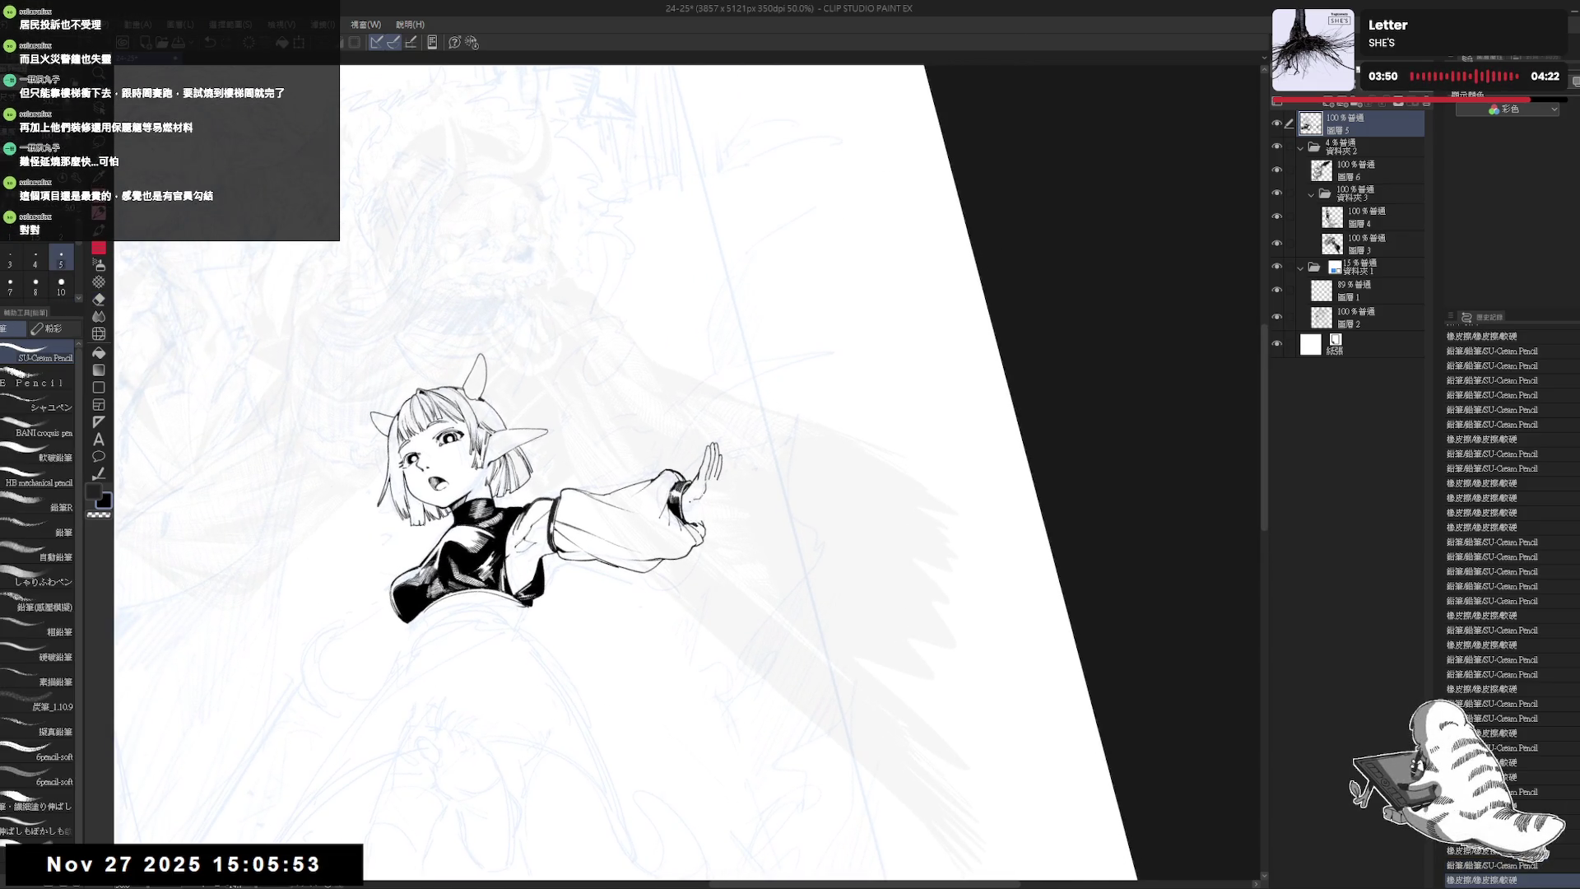
left_click_drag(689, 504, 696, 509)
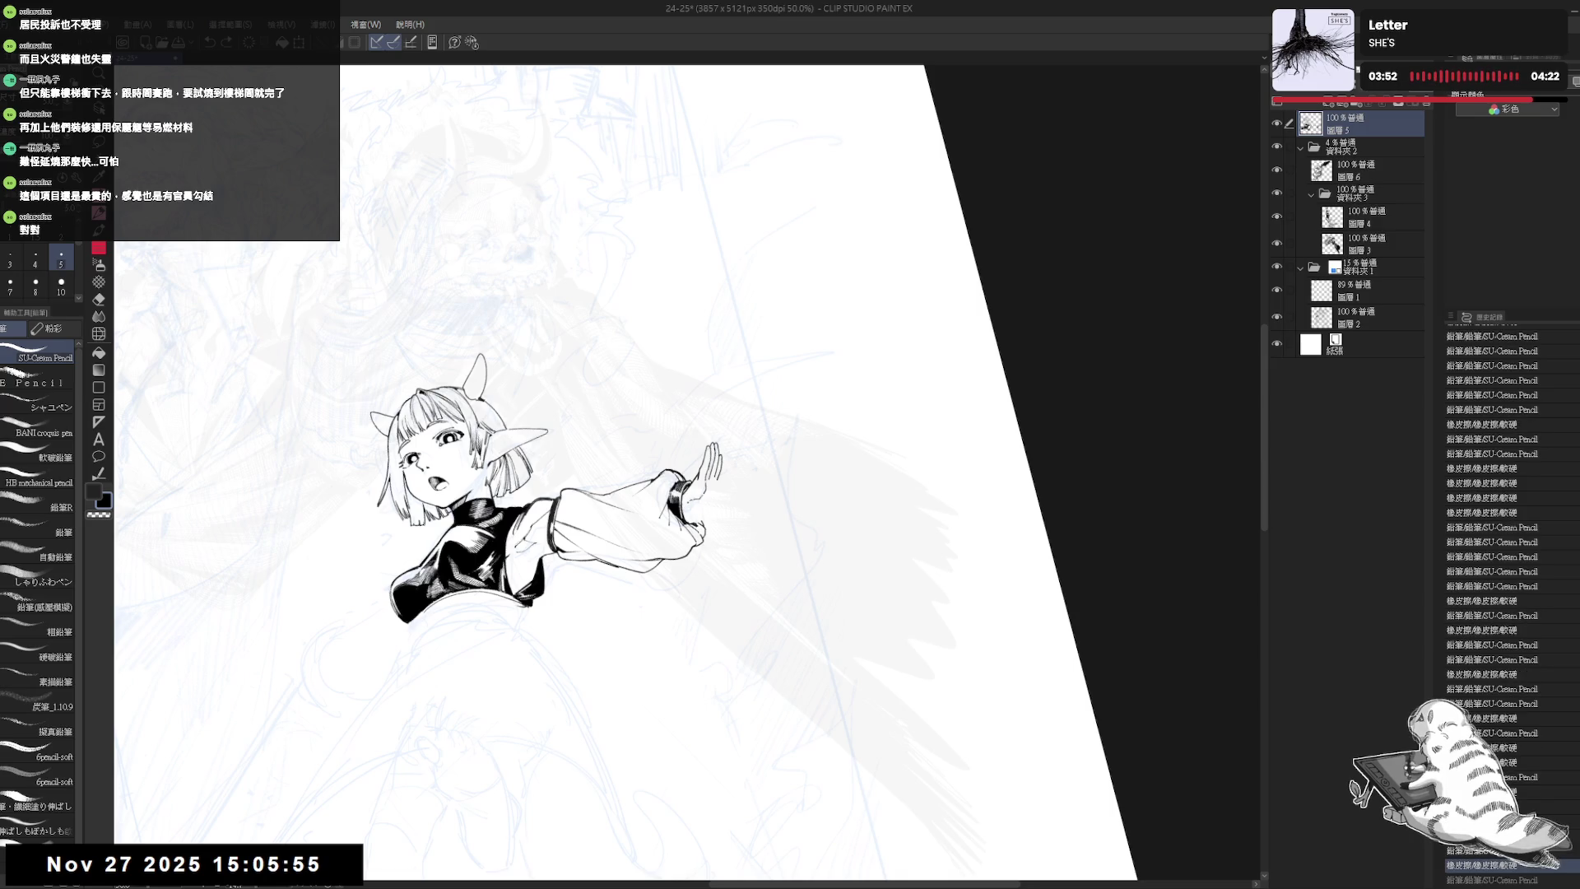
key("ctrl+@")
key("h")
key("h")
- Add a tiny mark at the wrist and remove the small stroke near the sleeve cuff
scroll(687, 494, "up", 1)
key("asciicircum")
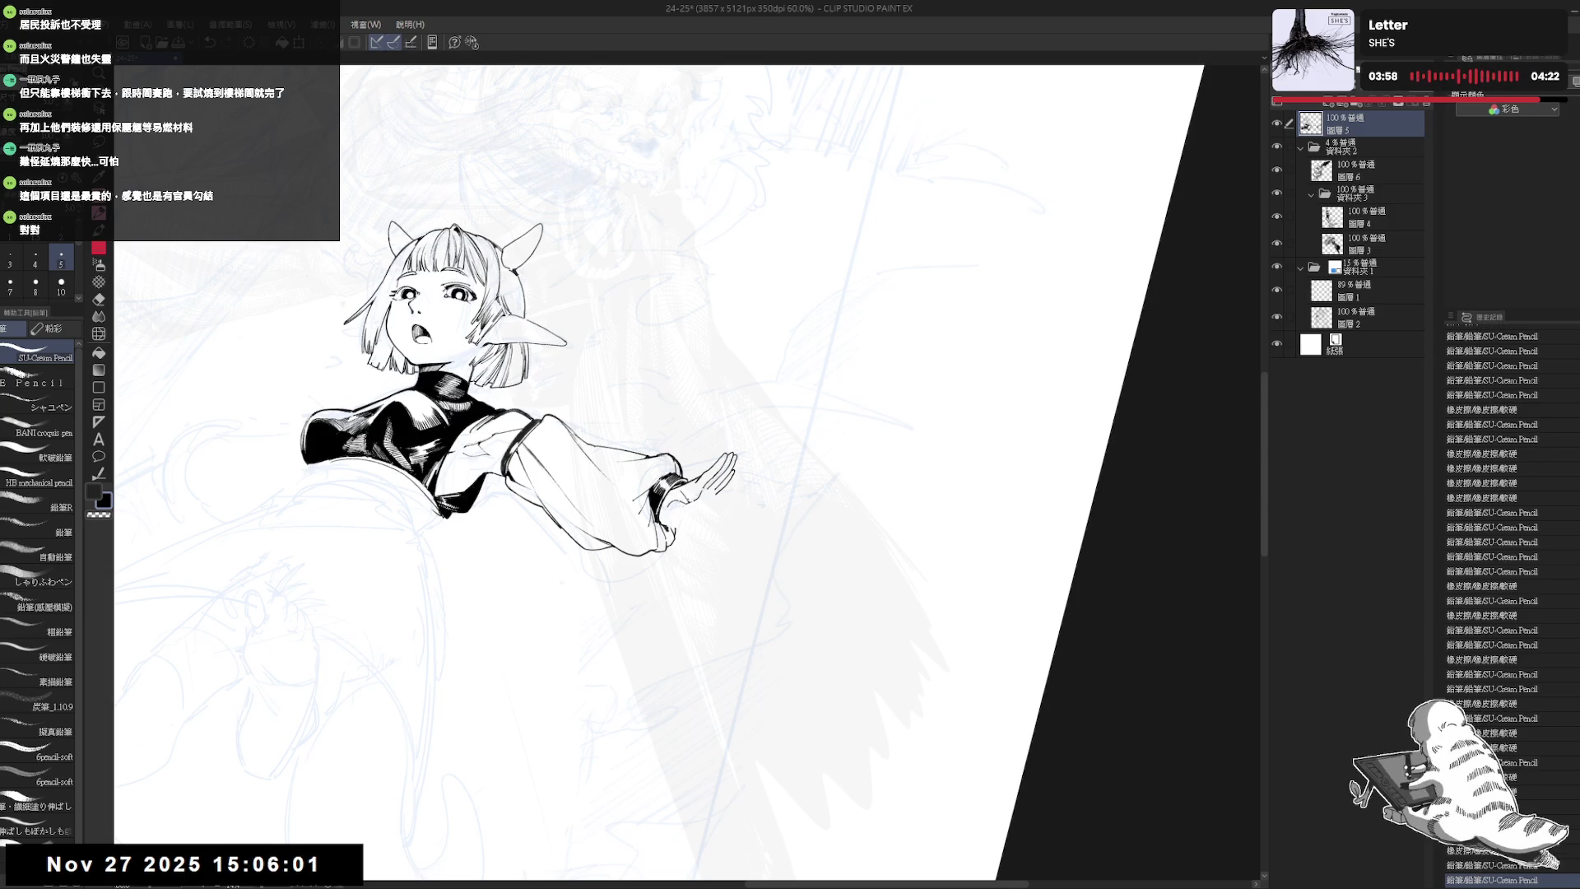
left_click(692, 506)
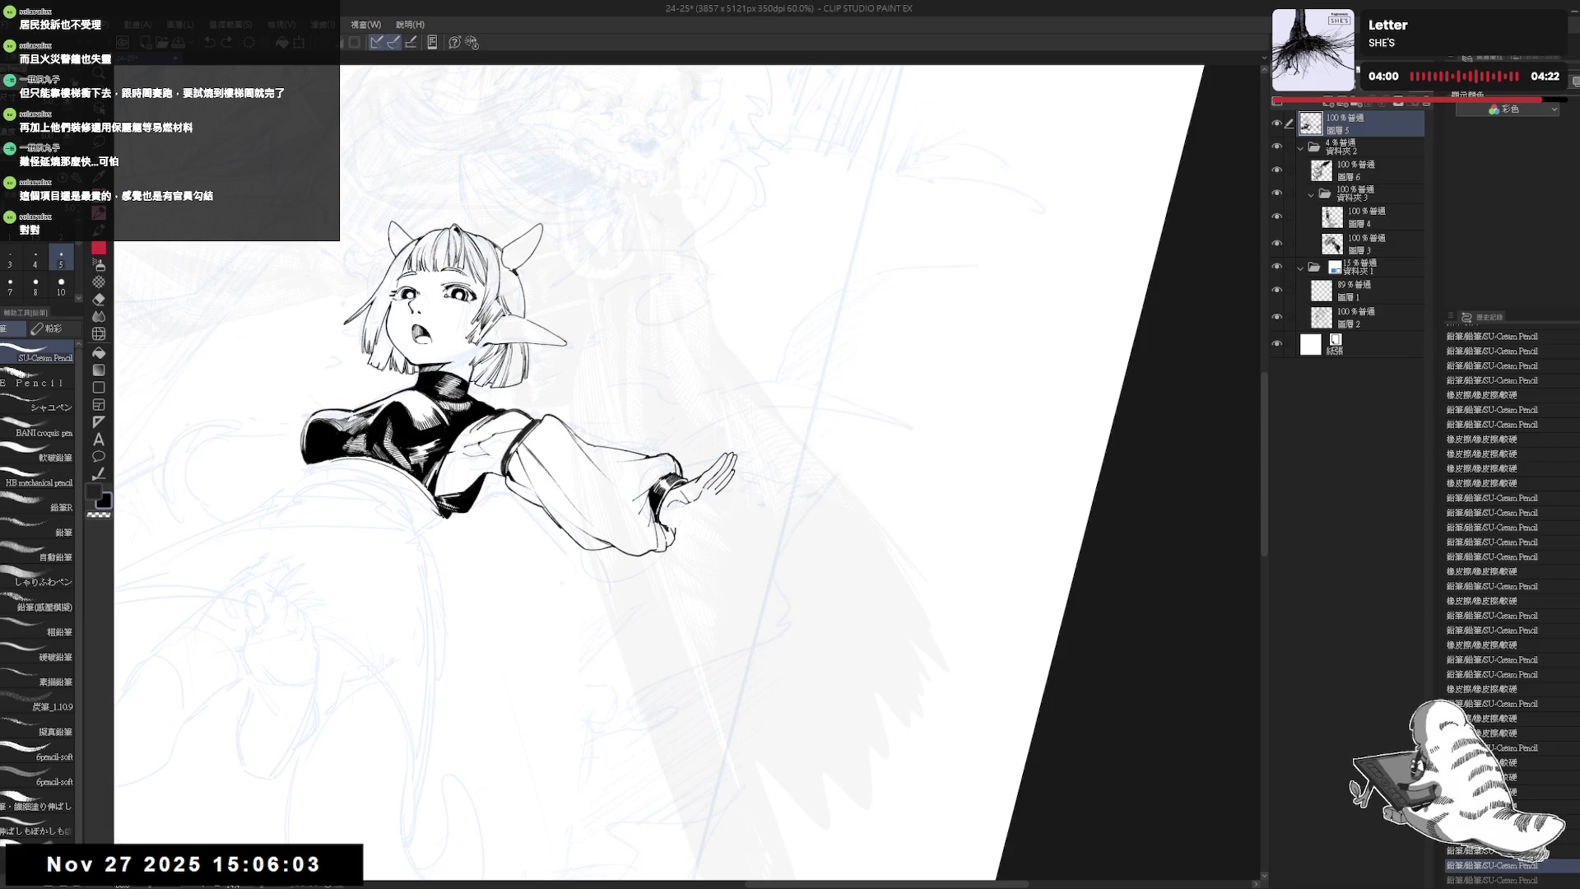
key("ctrl+0")
key("h")
key("h")
key("space")
left_click_drag(716, 576, 649, 573)
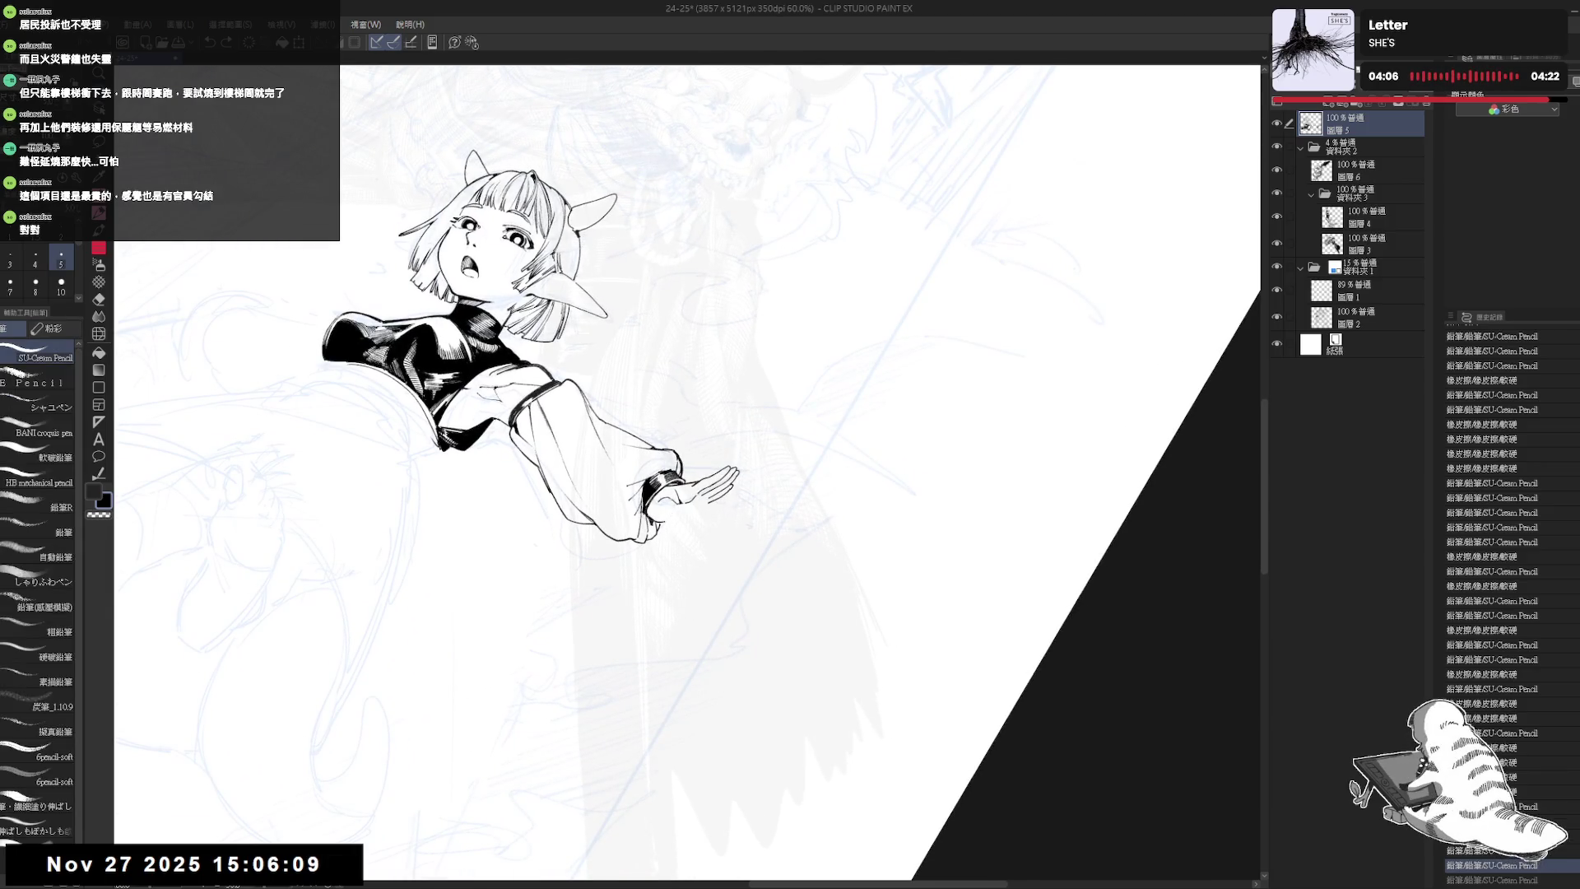
key("ctrl+0")
key("ctrl+z")
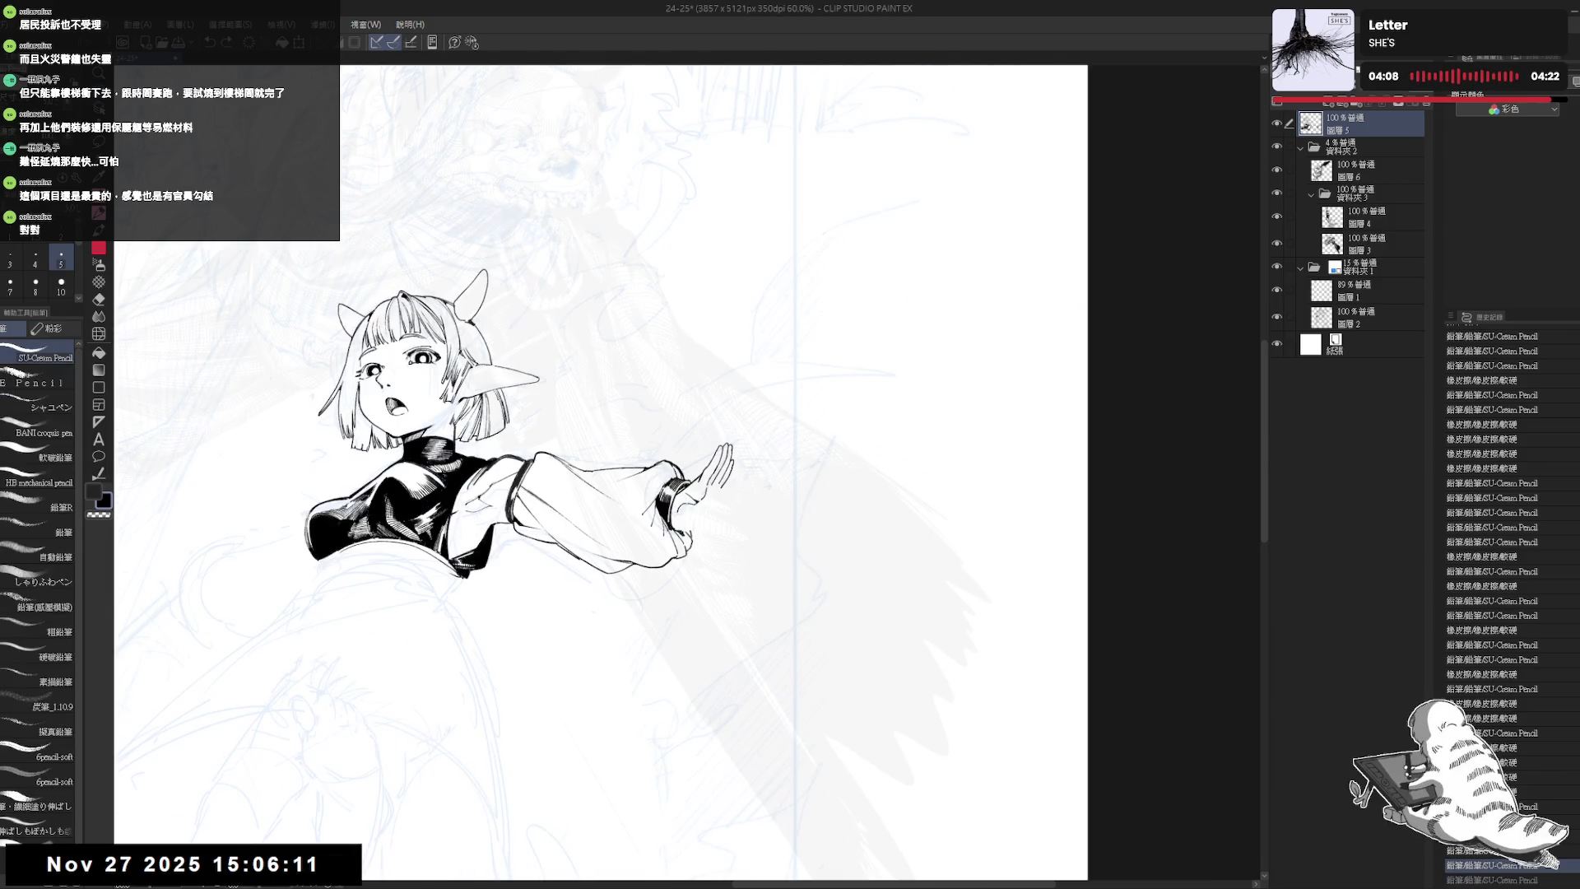
- Pan and rotate around the wrist cuff, checking the hand in upright and mirrored views
left_click_drag(715, 560, 717, 573)
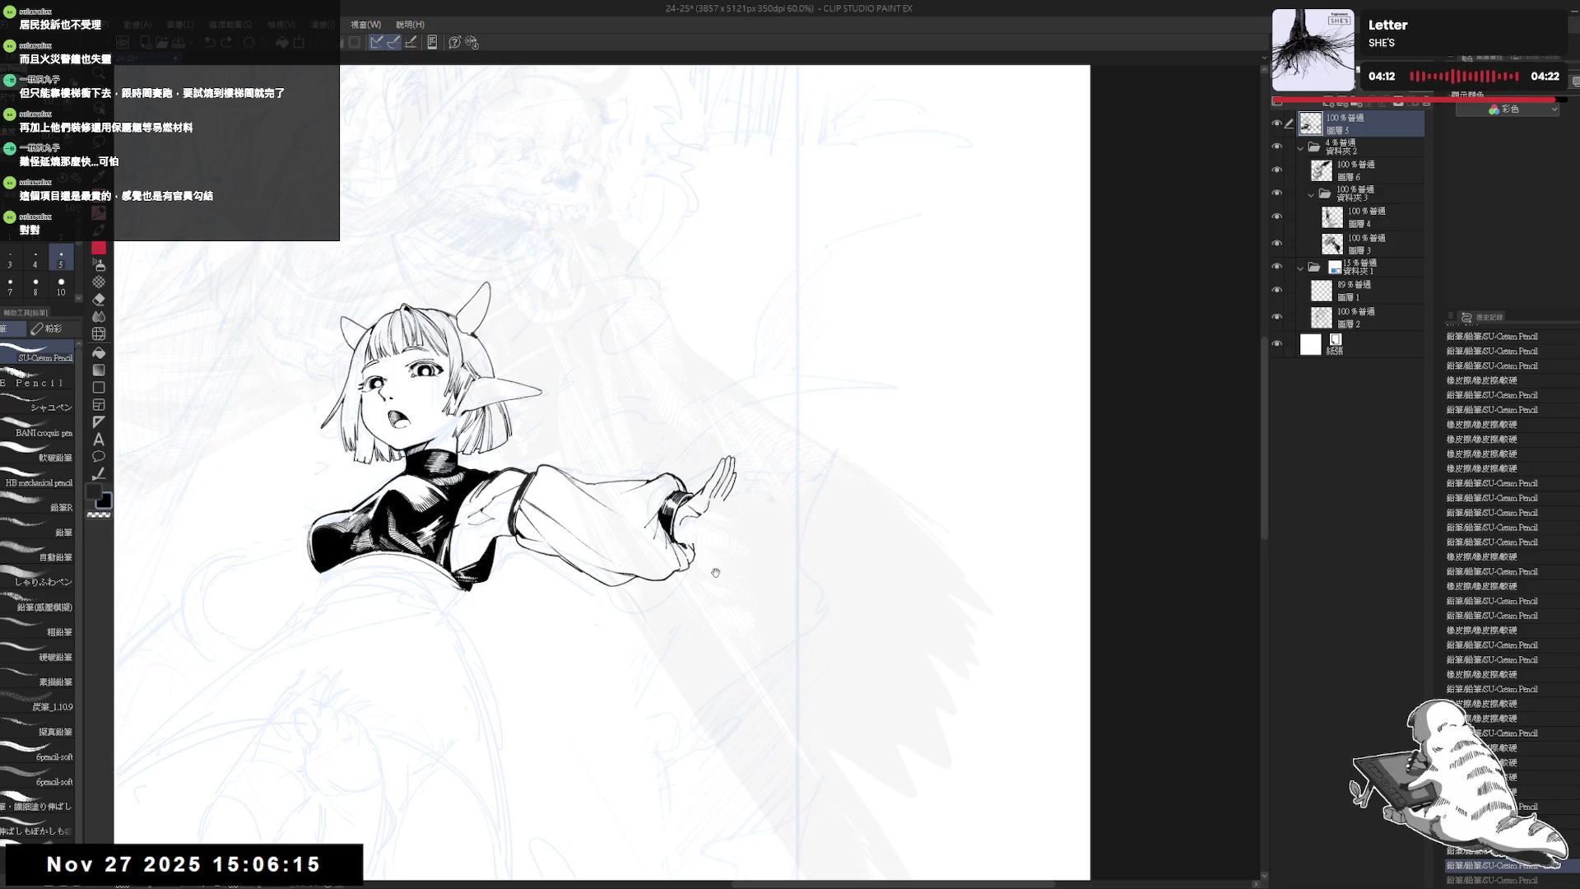
left_click_drag(658, 581, 668, 585)
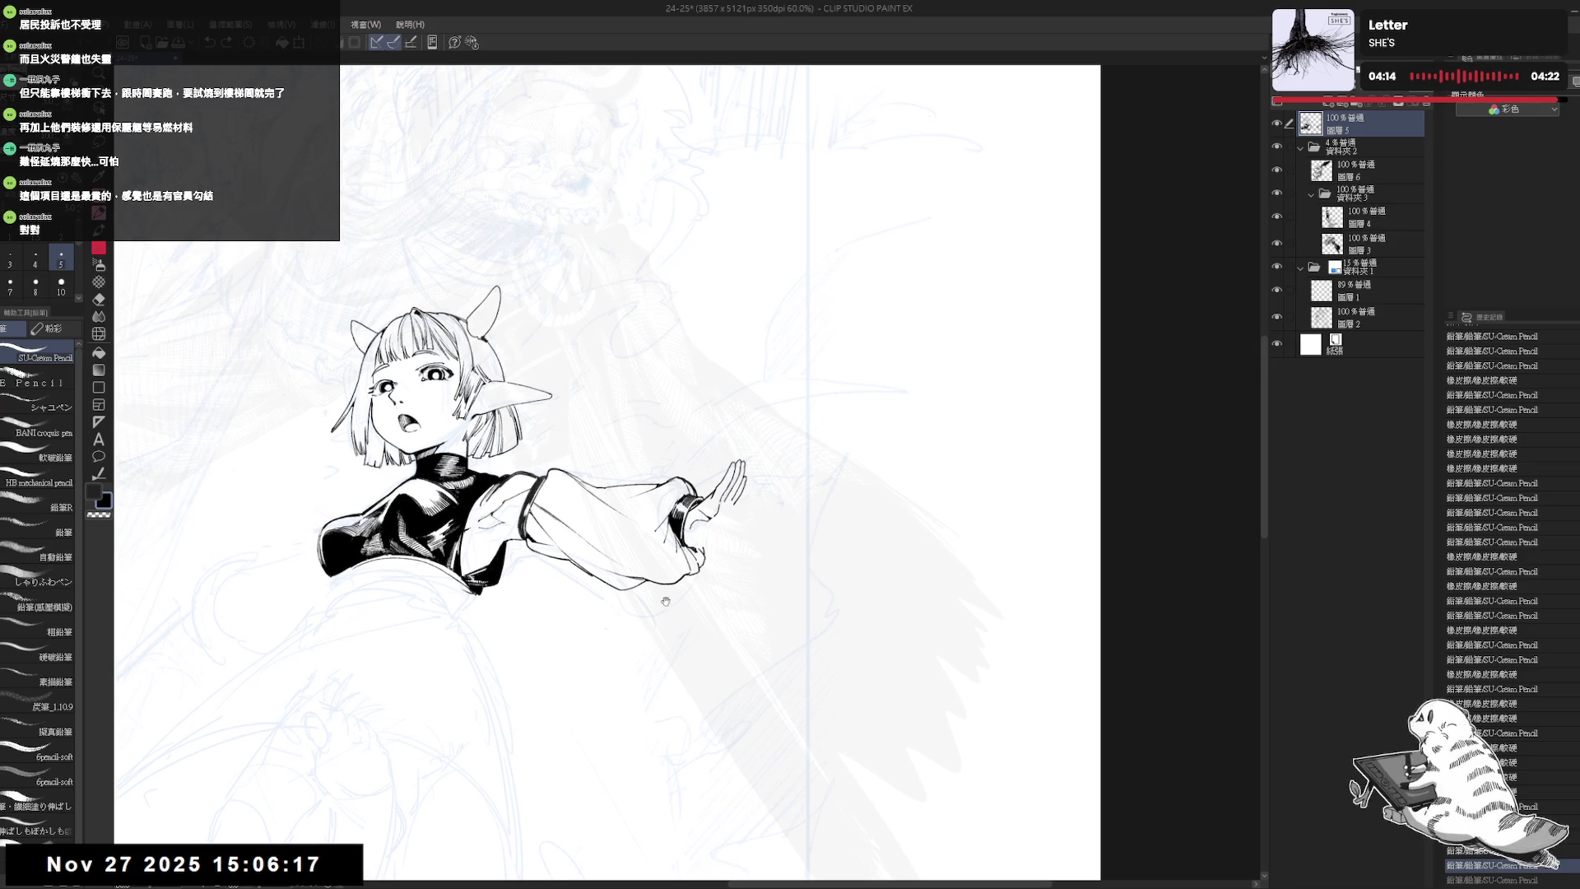
key("r")
mouse_move(696, 648)
left_mouse_down()
mouse_move(765, 568)
mouse_move(737, 484)
left_mouse_up()
key("p")
key("ctrl+at")
key("h")
key("h")
mouse_move(729, 598)
left_mouse_down()
mouse_move(708, 543)
mouse_move(722, 481)
mouse_move(738, 498)
left_mouse_up()
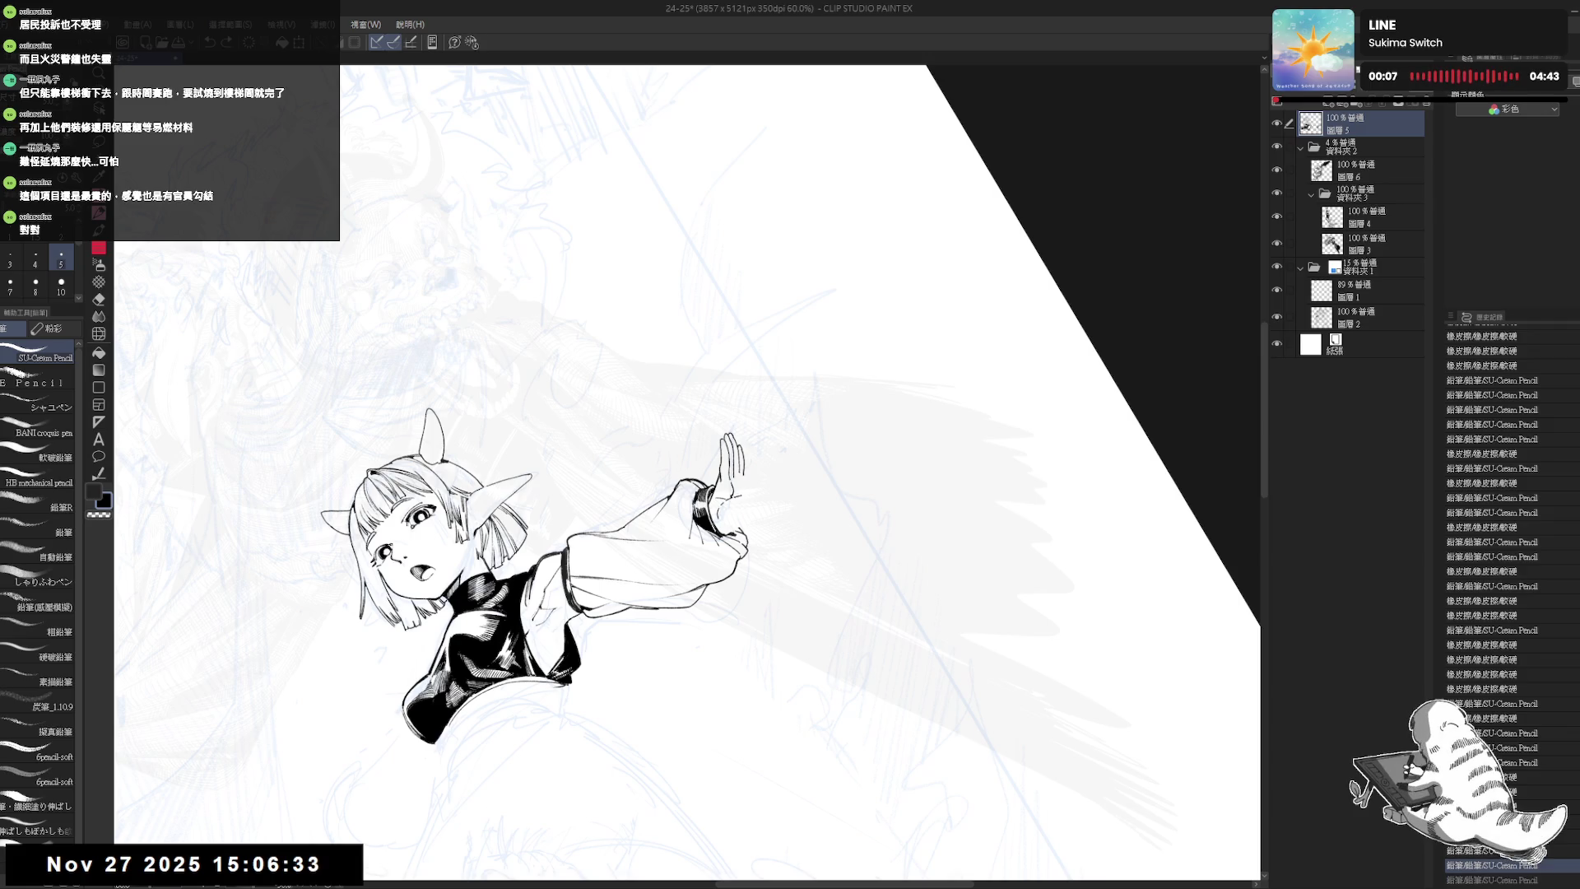
- With the canvas rotated about 150°, try small strokes at the sleeve cuff and undo them
key("ctrl+z")
key("ctrl+y")
key("e")
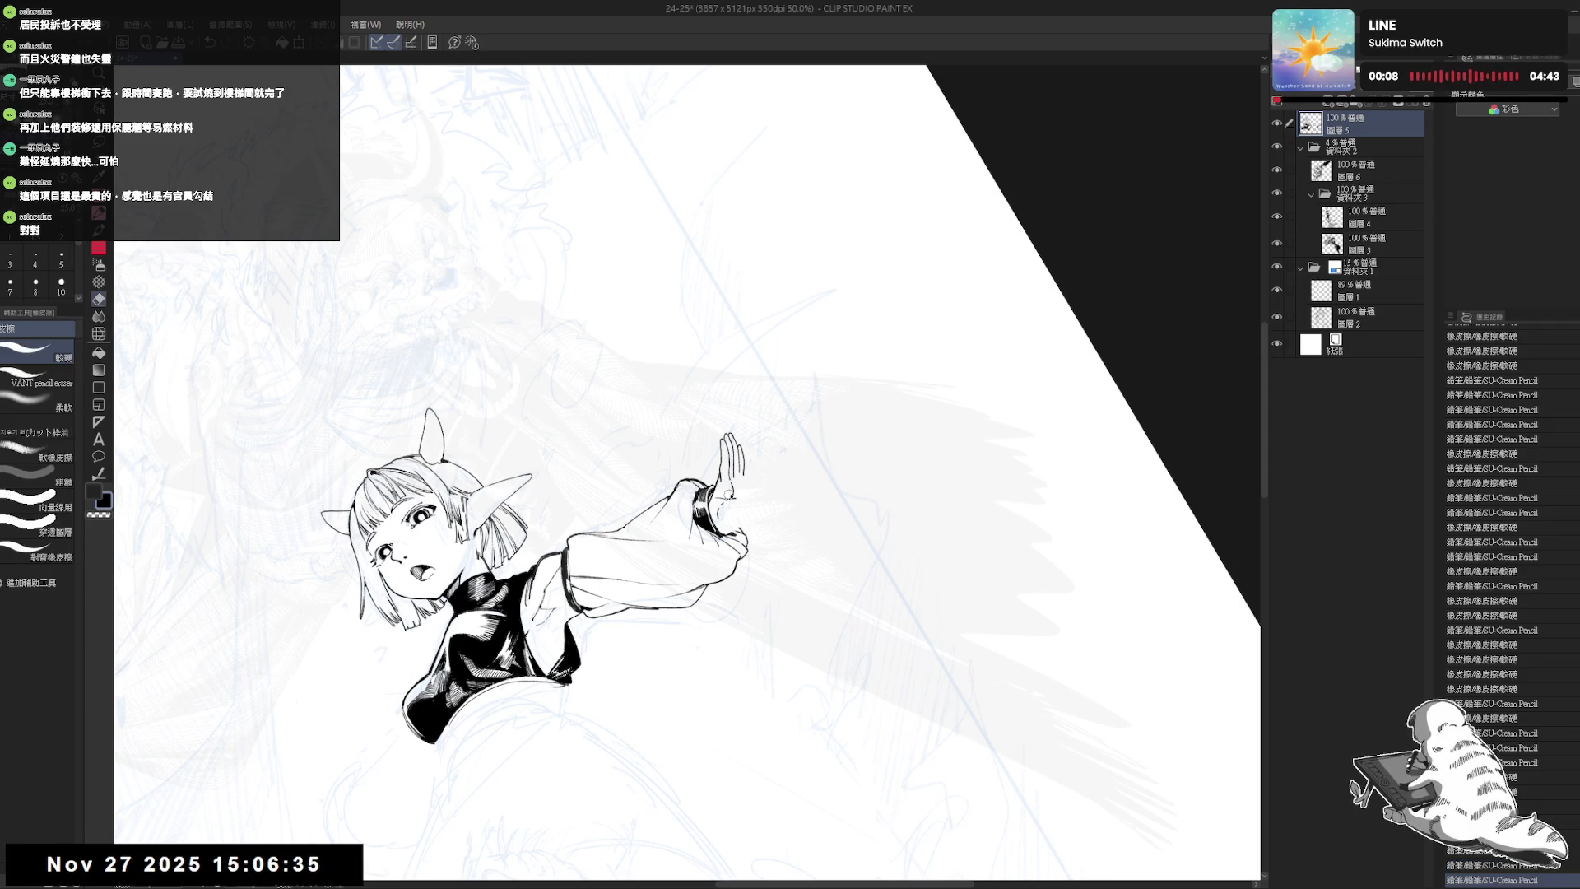
key("r")
mouse_move(741, 494)
left_mouse_down()
mouse_move(691, 537)
mouse_move(732, 632)
left_mouse_up()
key("p")
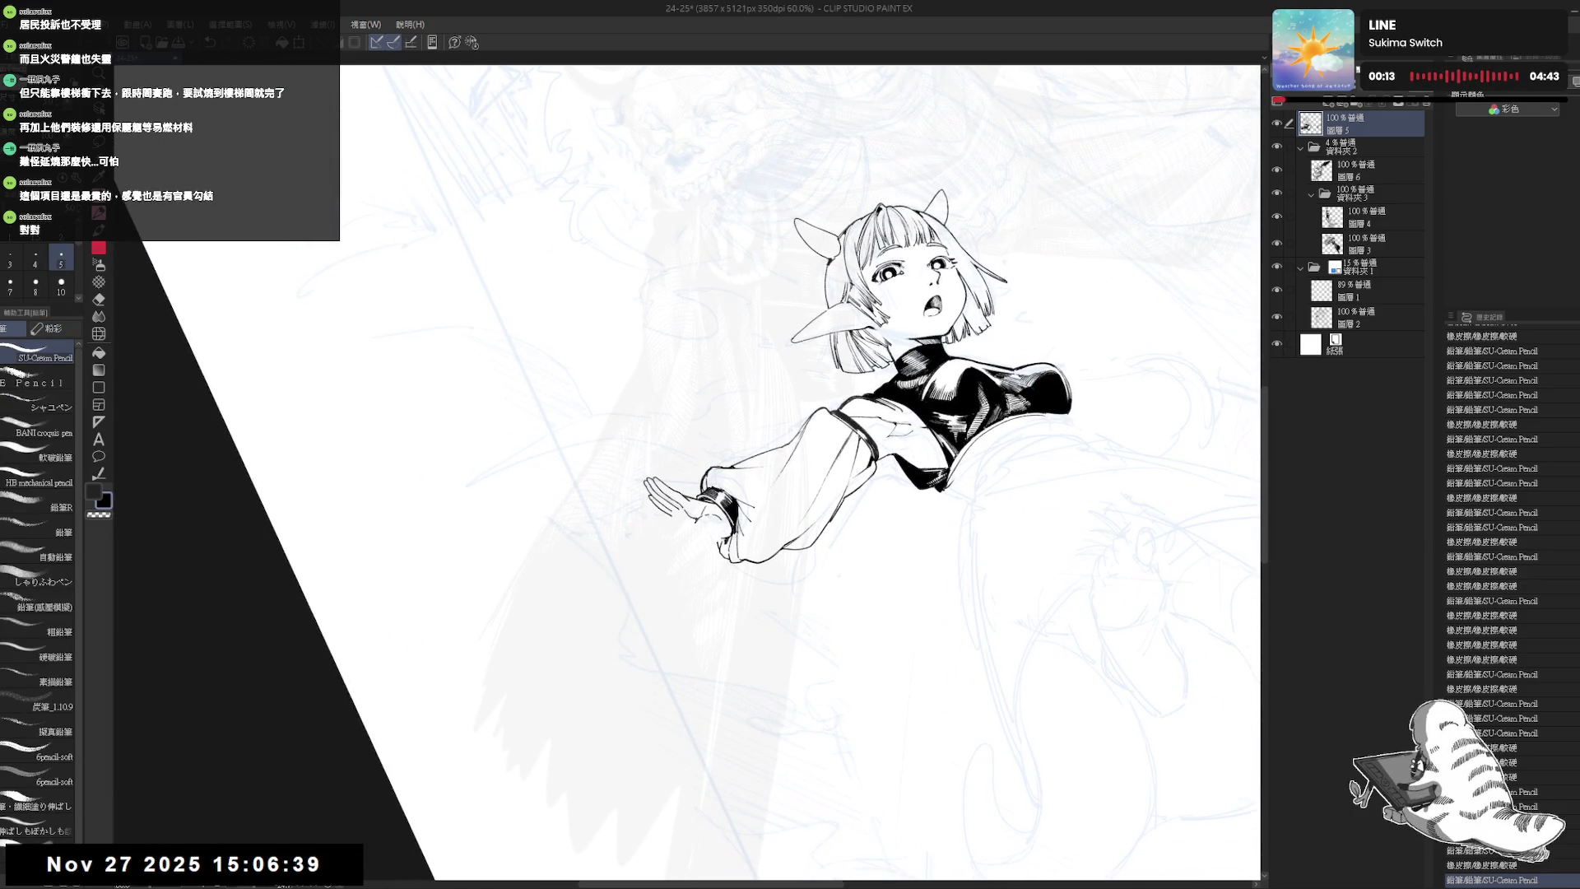
left_click_drag(730, 539, 739, 543)
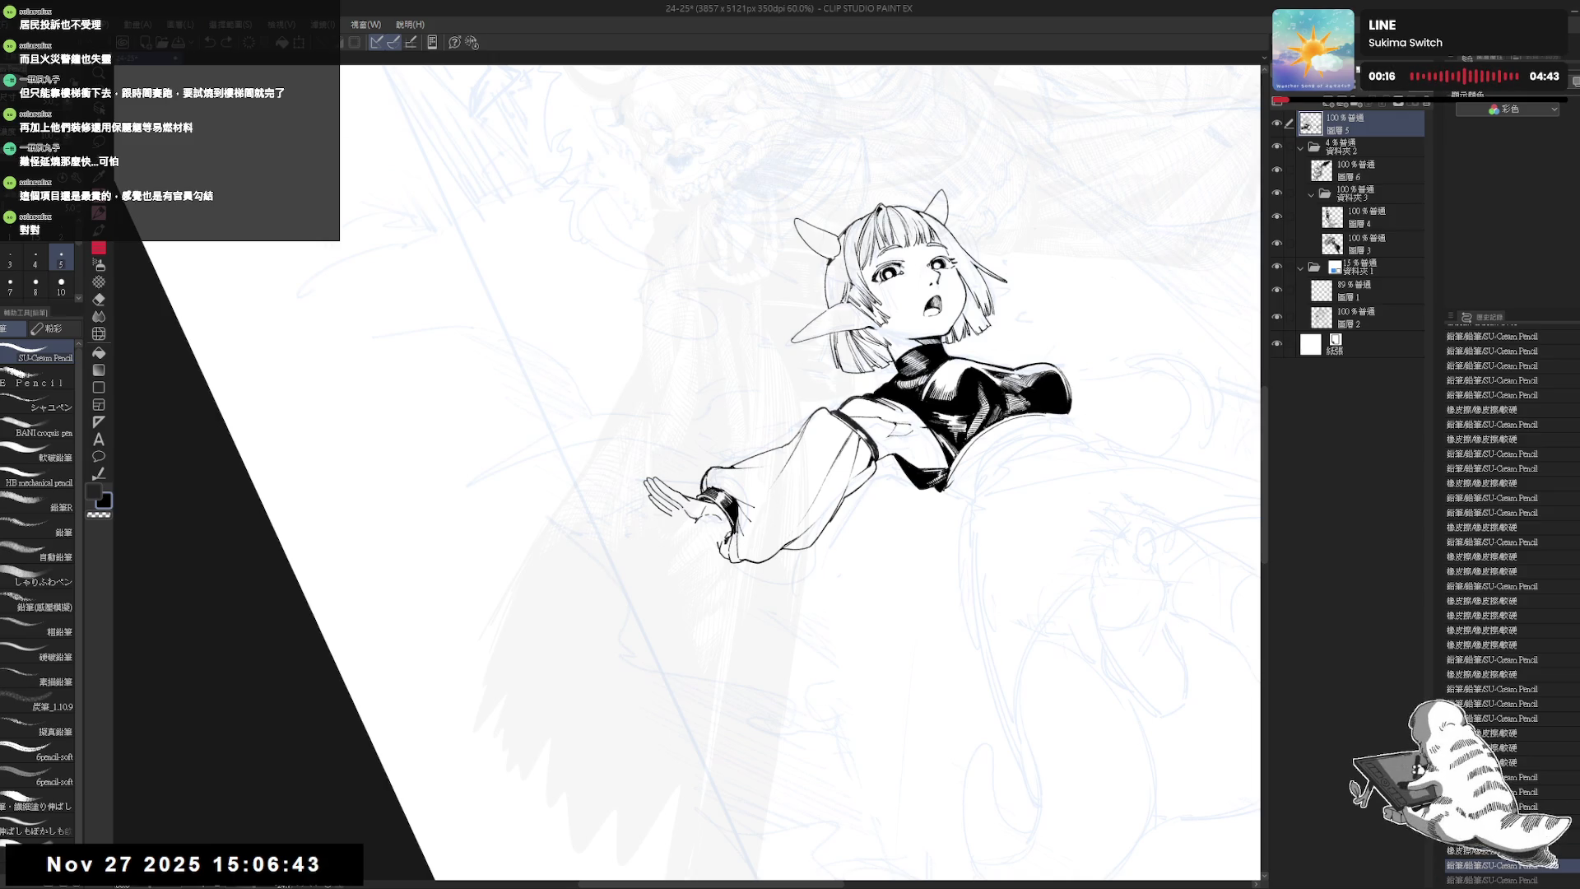
mouse_move(934, 473)
left_mouse_down()
mouse_move(910, 581)
mouse_move(490, 324)
mouse_move(722, 229)
mouse_move(763, 239)
left_mouse_up()
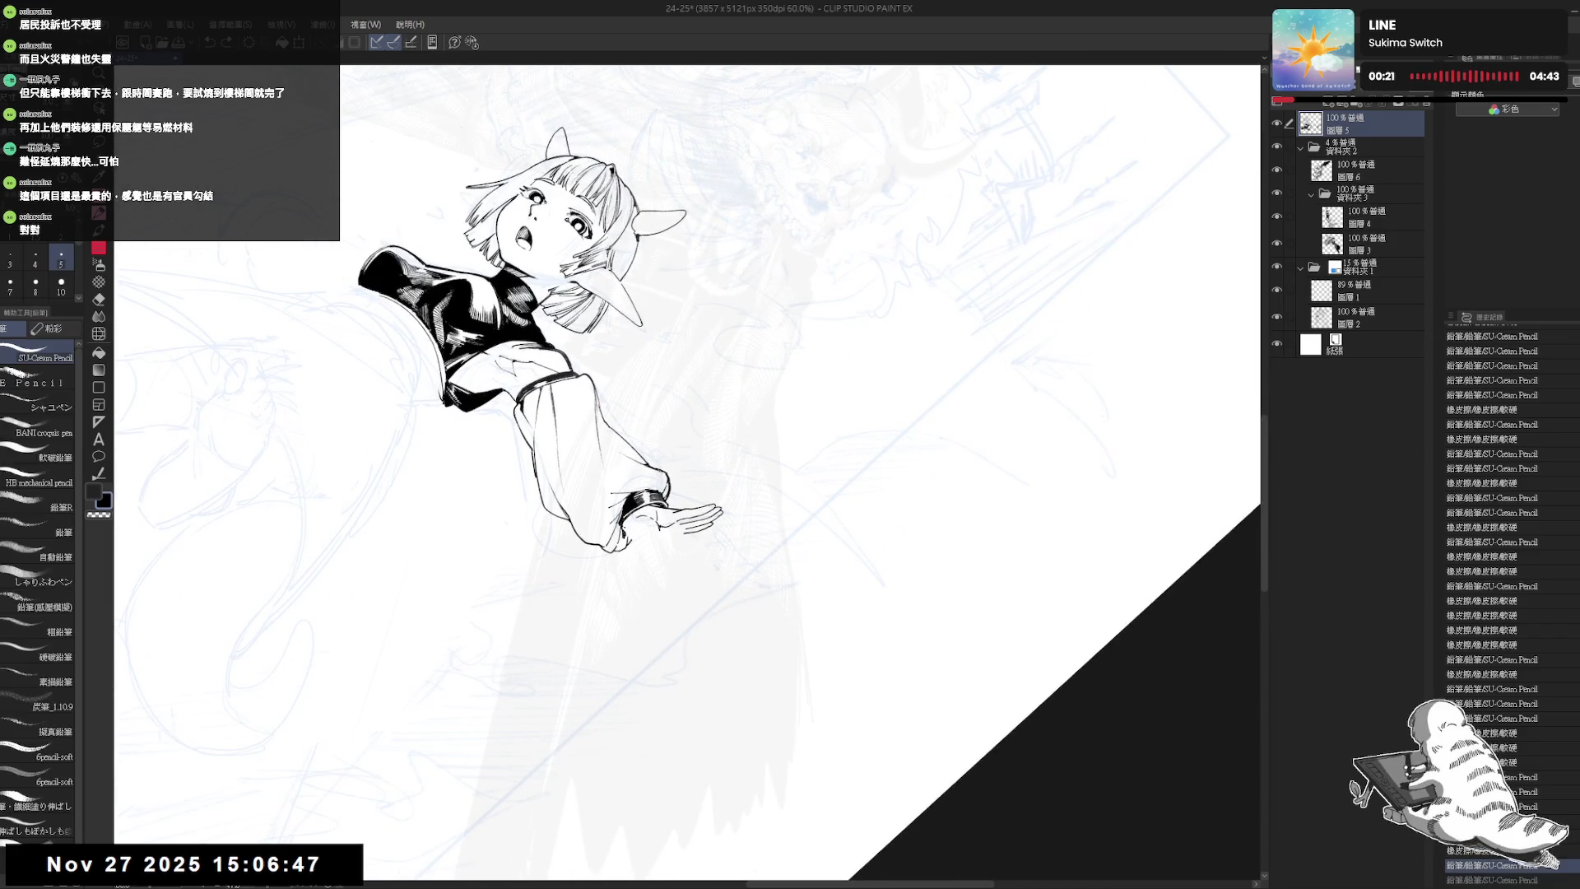
key("ctrl+z")
mouse_move(763, 238)
left_mouse_down()
mouse_move(823, 206)
mouse_move(872, 230)
left_mouse_up()
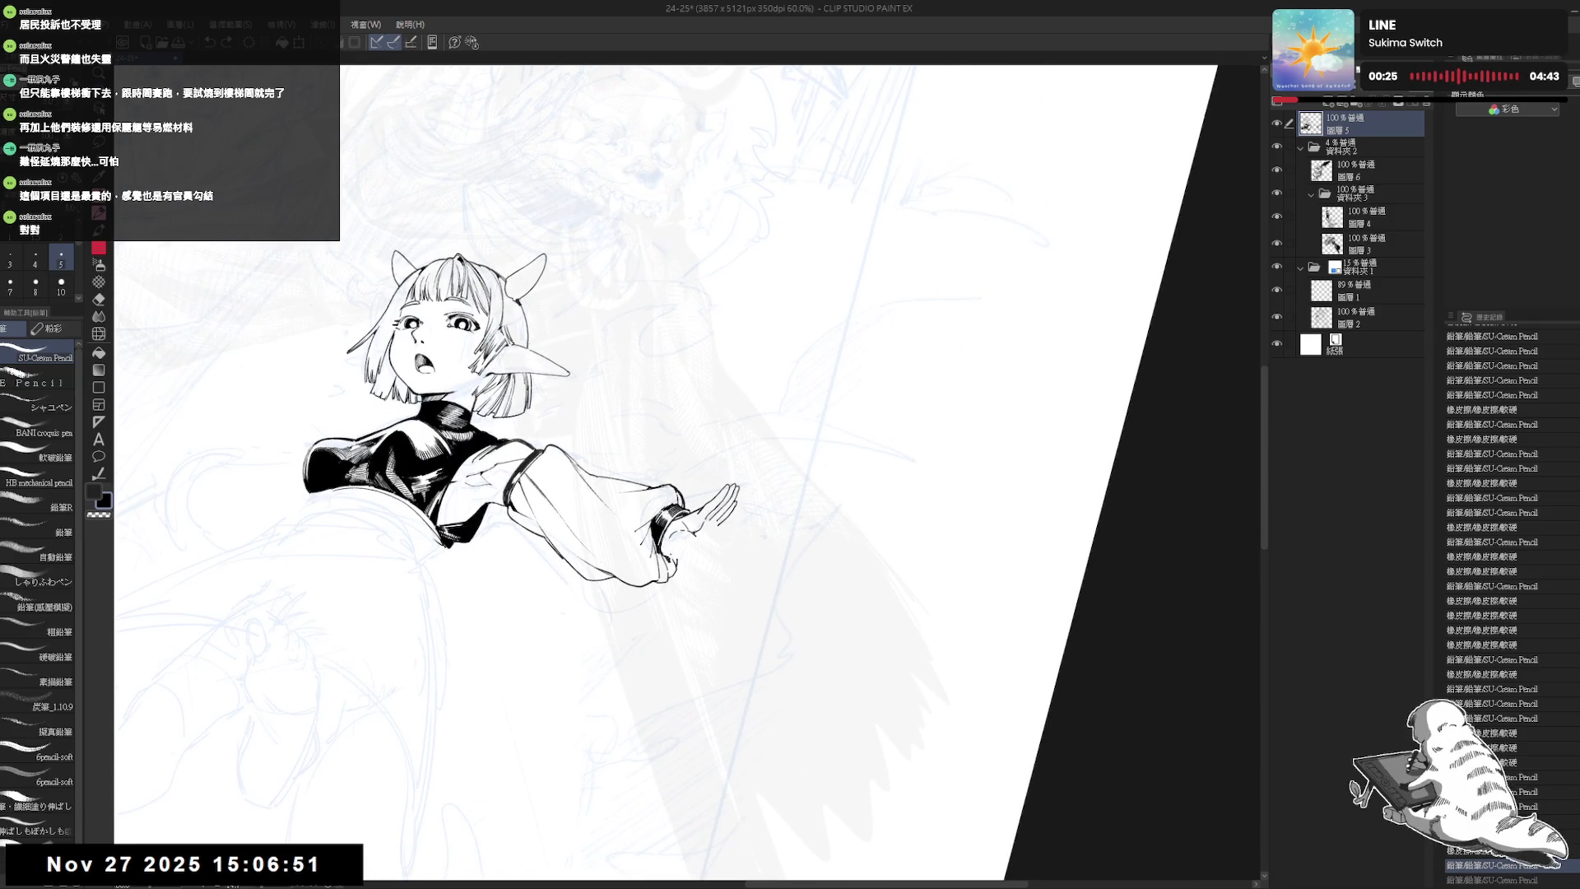
key("ctrl+z")
- Ink small lines beside the hand and wrist, discard the wrist mark, then reset and mirror the view
mouse_move(664, 545)
left_mouse_down()
mouse_move(675, 558)
mouse_move(701, 541)
mouse_move(702, 605)
left_mouse_up()
mouse_move(687, 539)
left_mouse_down()
mouse_move(697, 548)
mouse_move(677, 579)
left_mouse_up()
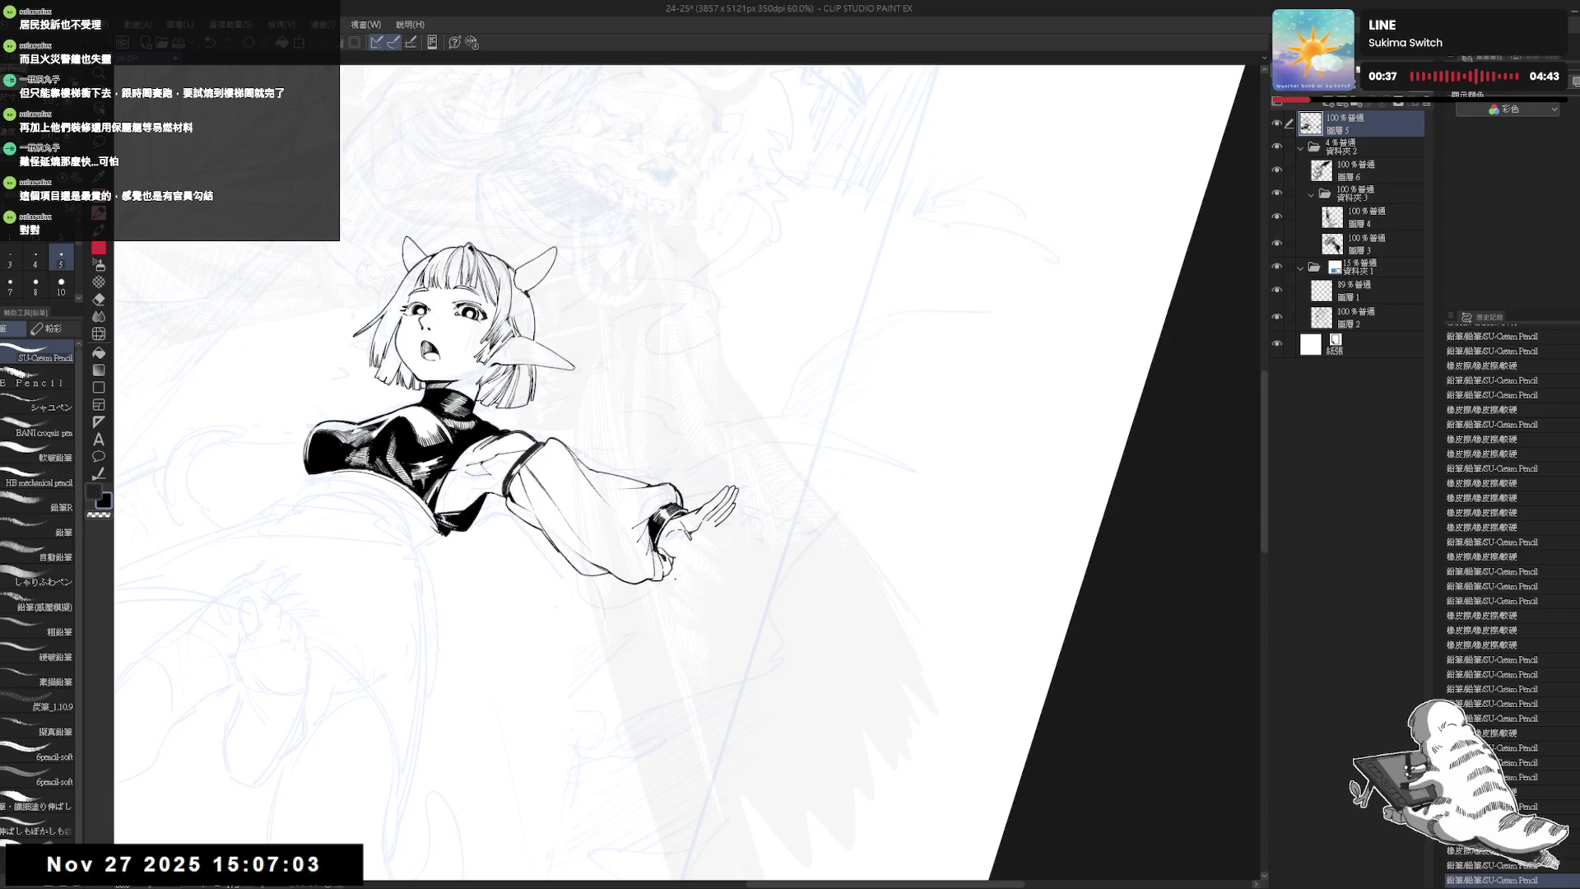
left_click_drag(671, 539, 698, 562)
key("ctrl+z")
key("ctrl+z")
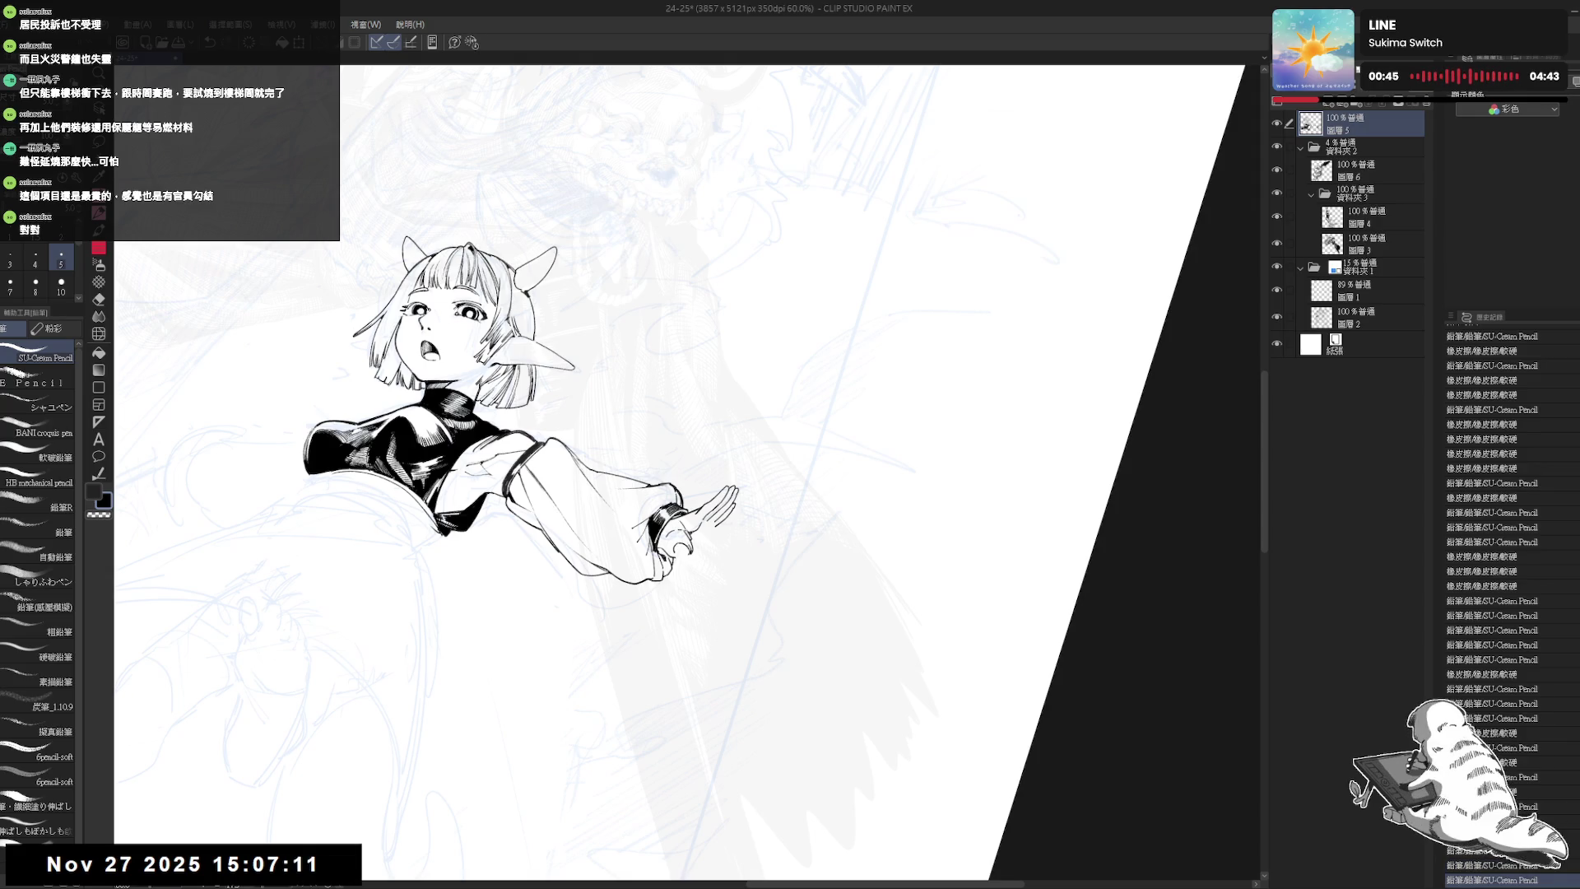
key("ctrl+@")
key("h")
scroll(657, 536, "up", 4)
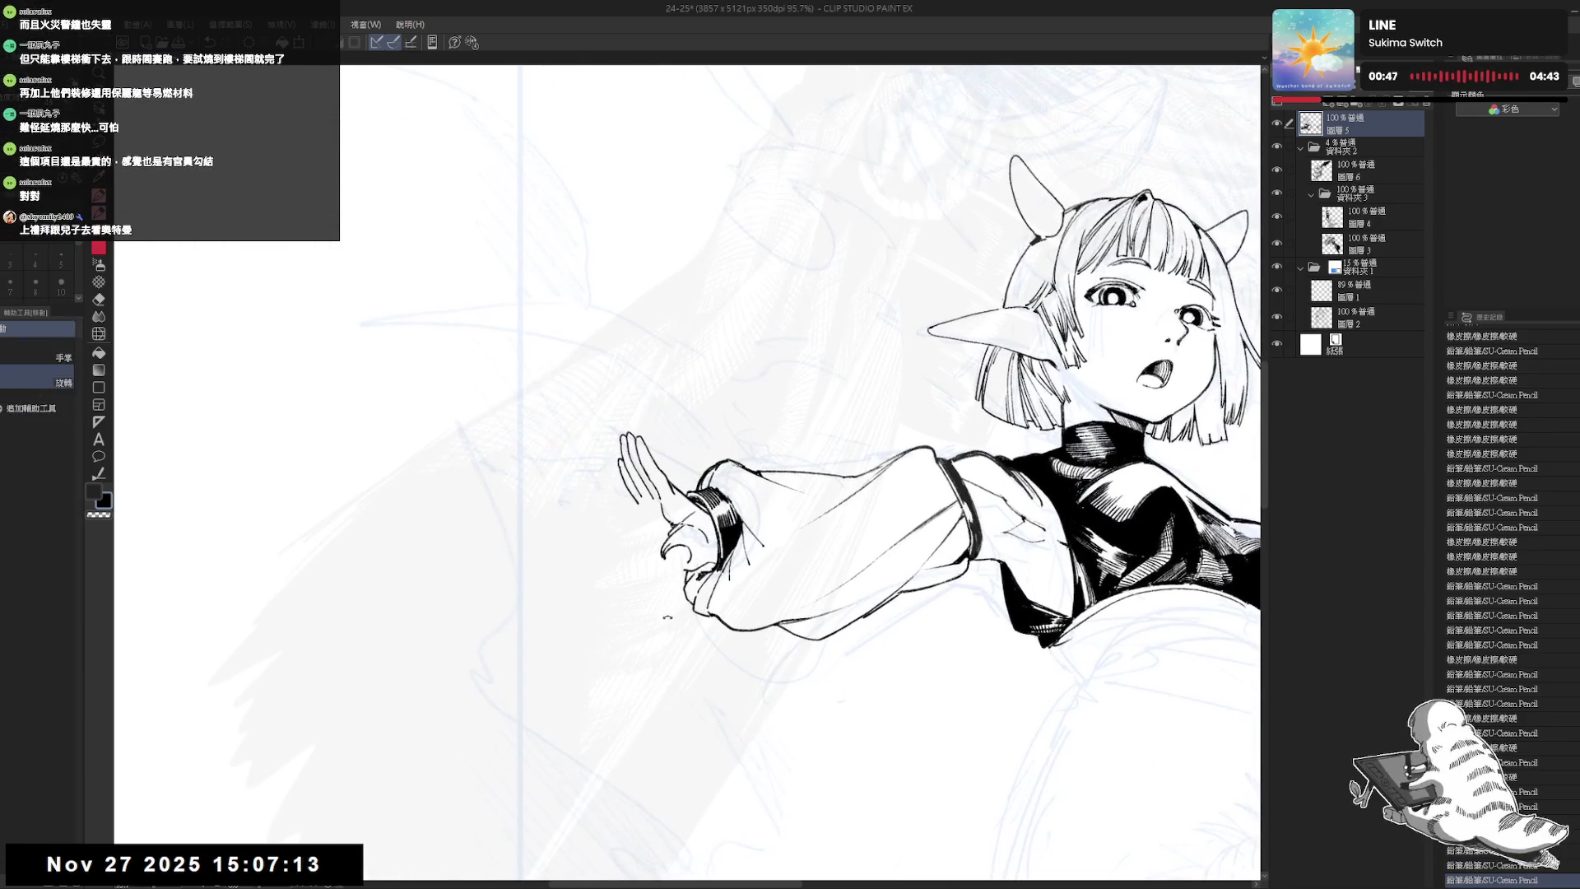
- Try a new ink line on the fingers near the sleeve and undo it
key("e")
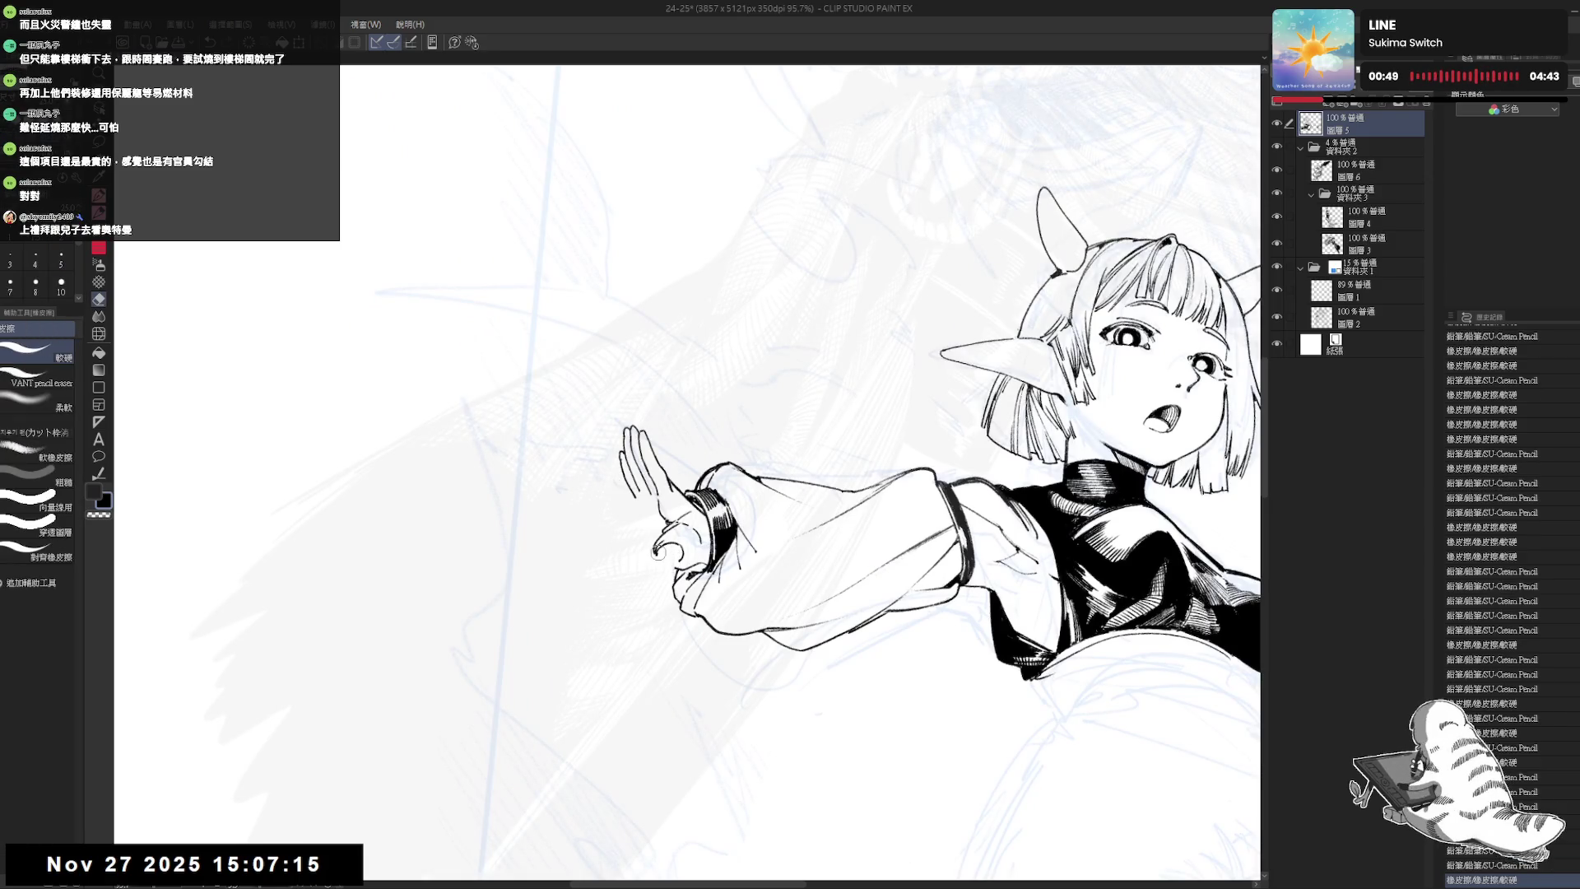
key("p")
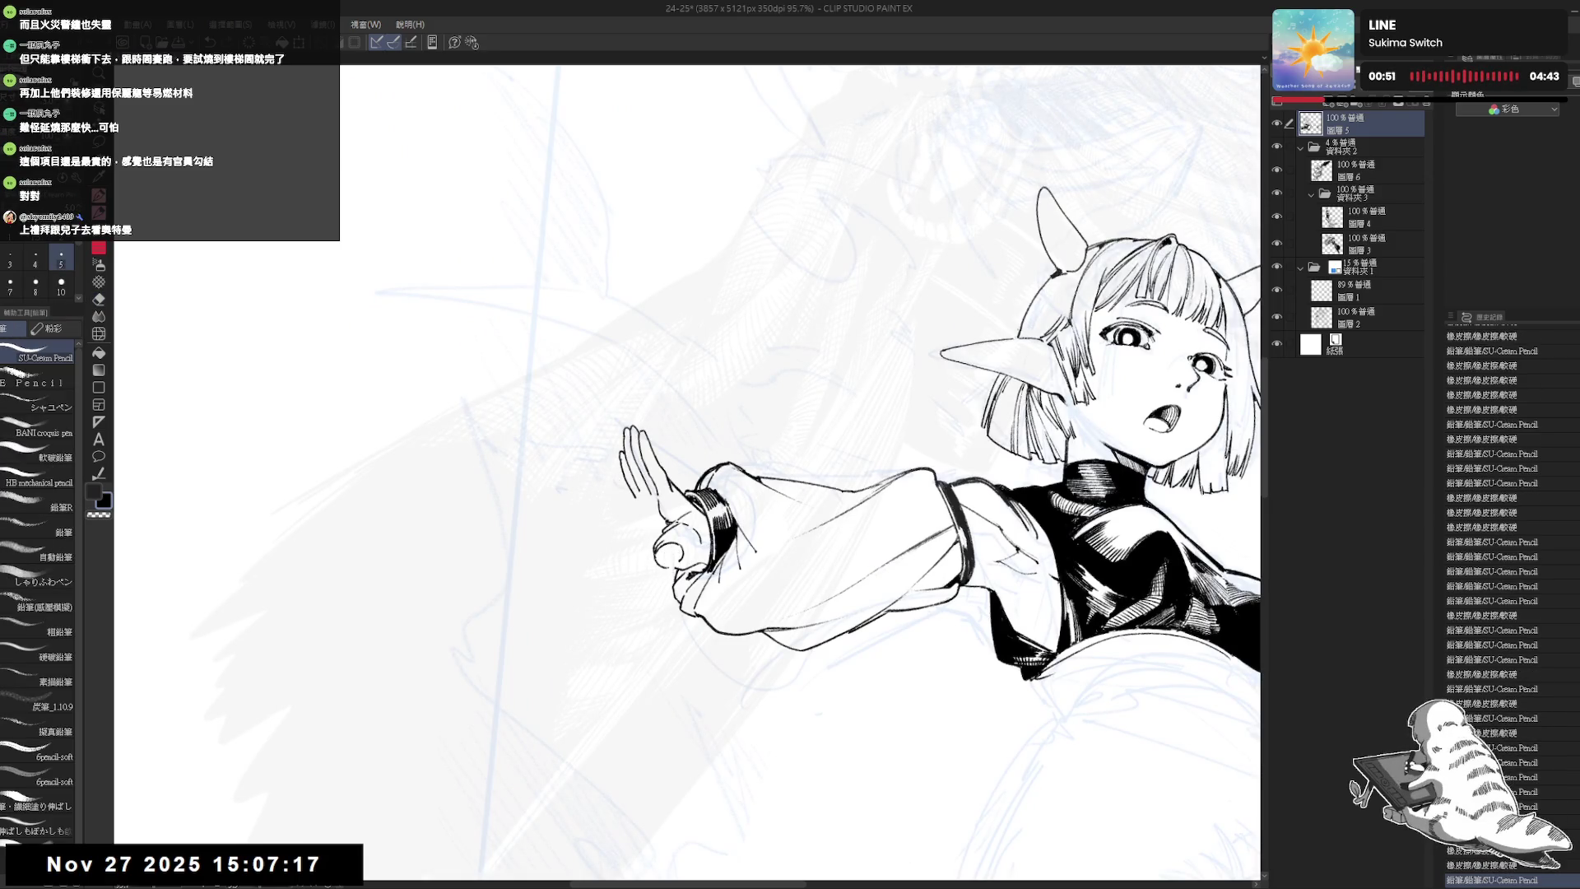
key("e")
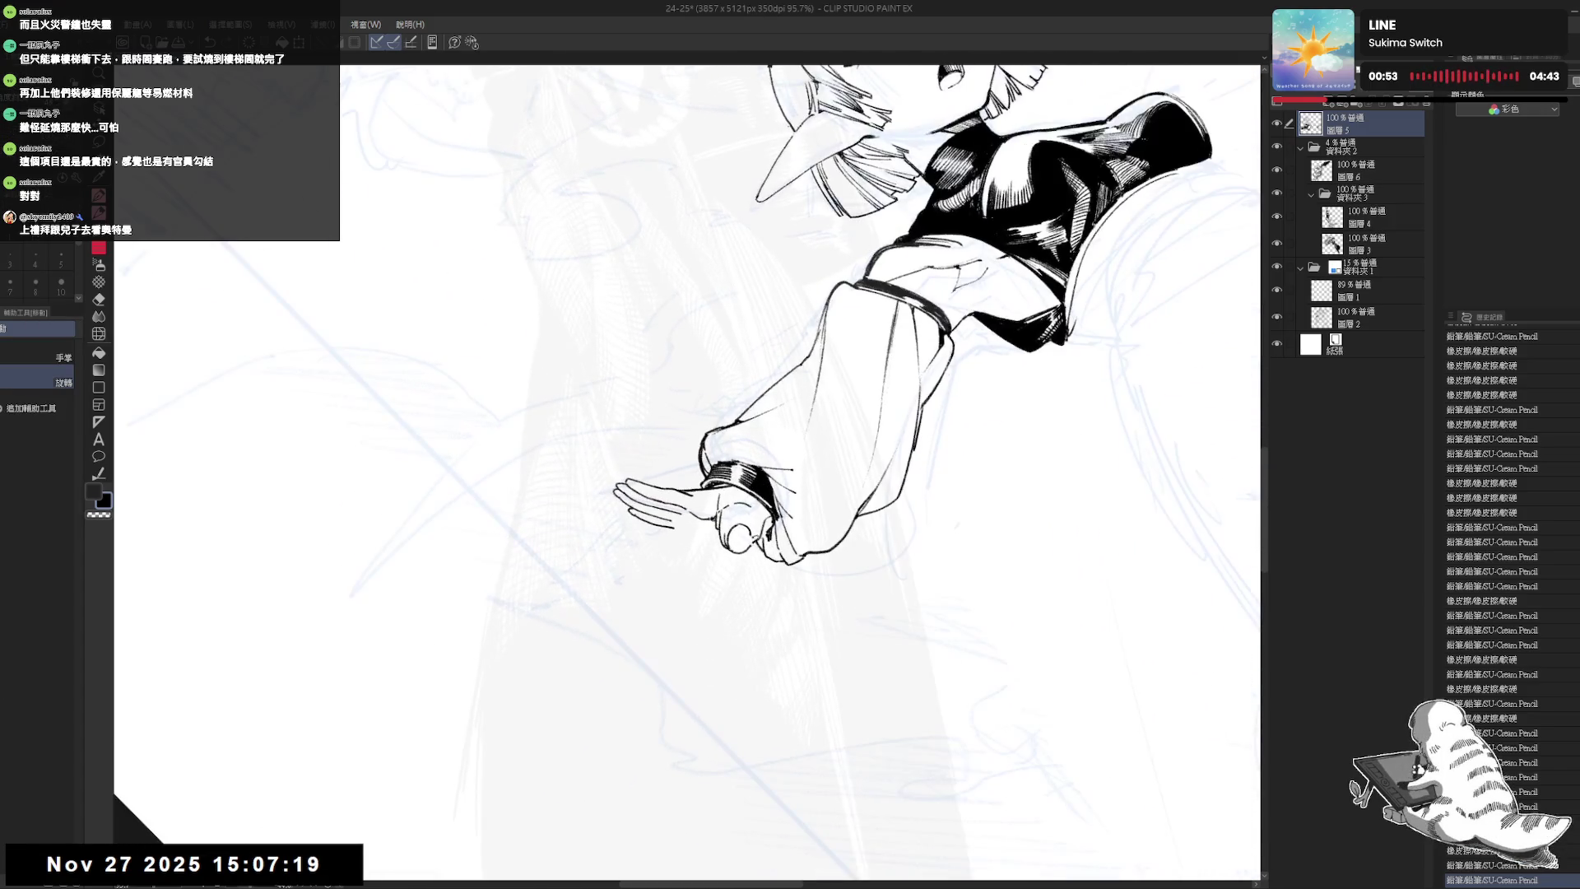
key("p")
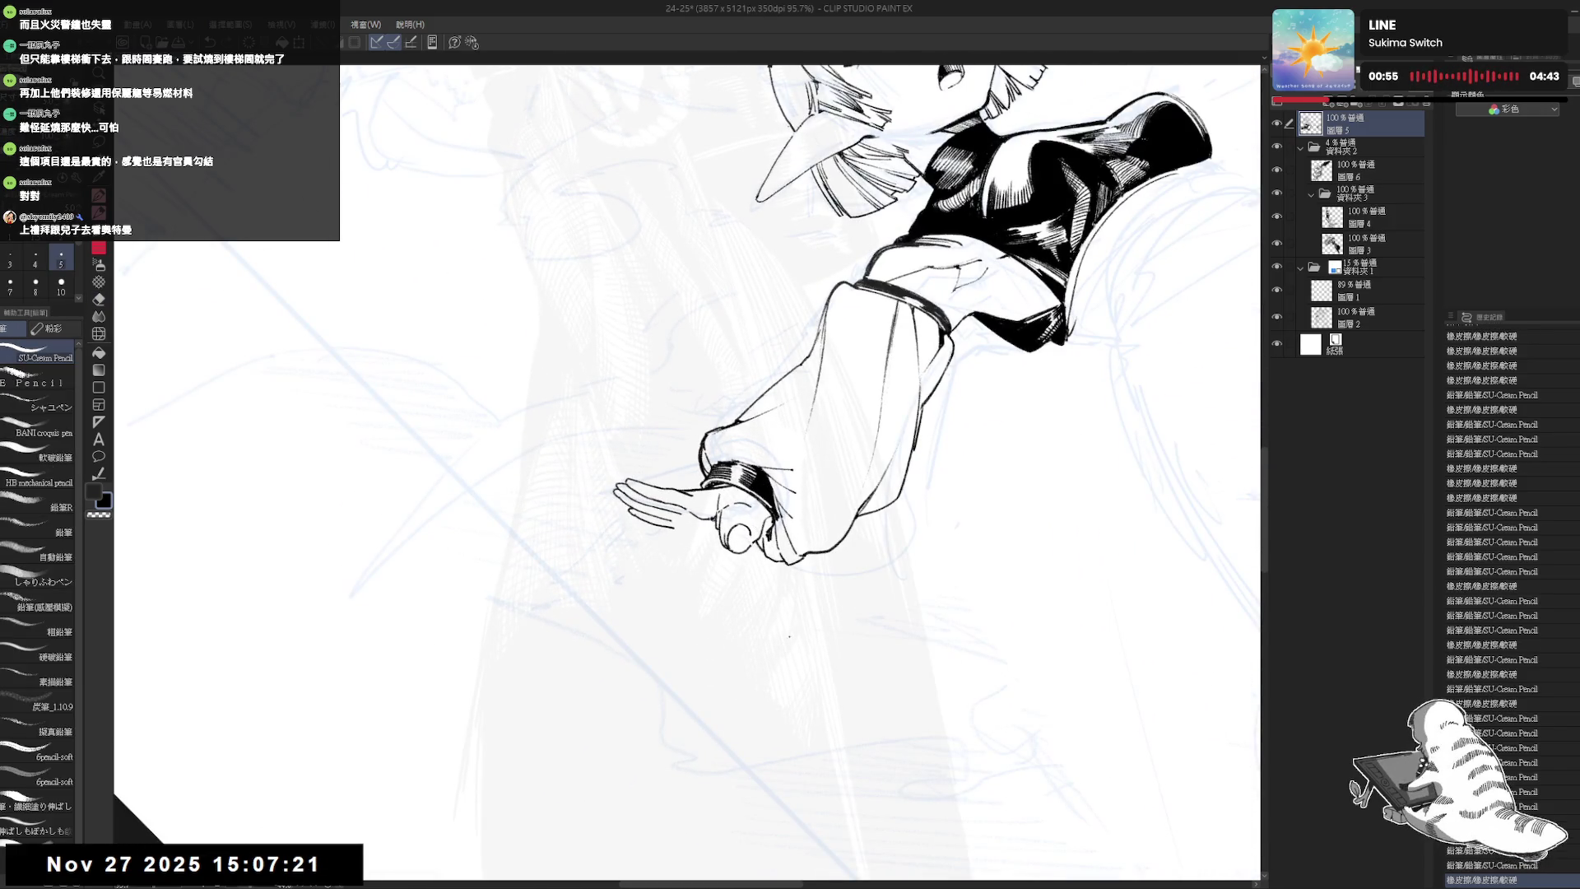
left_click_drag(758, 549, 798, 597)
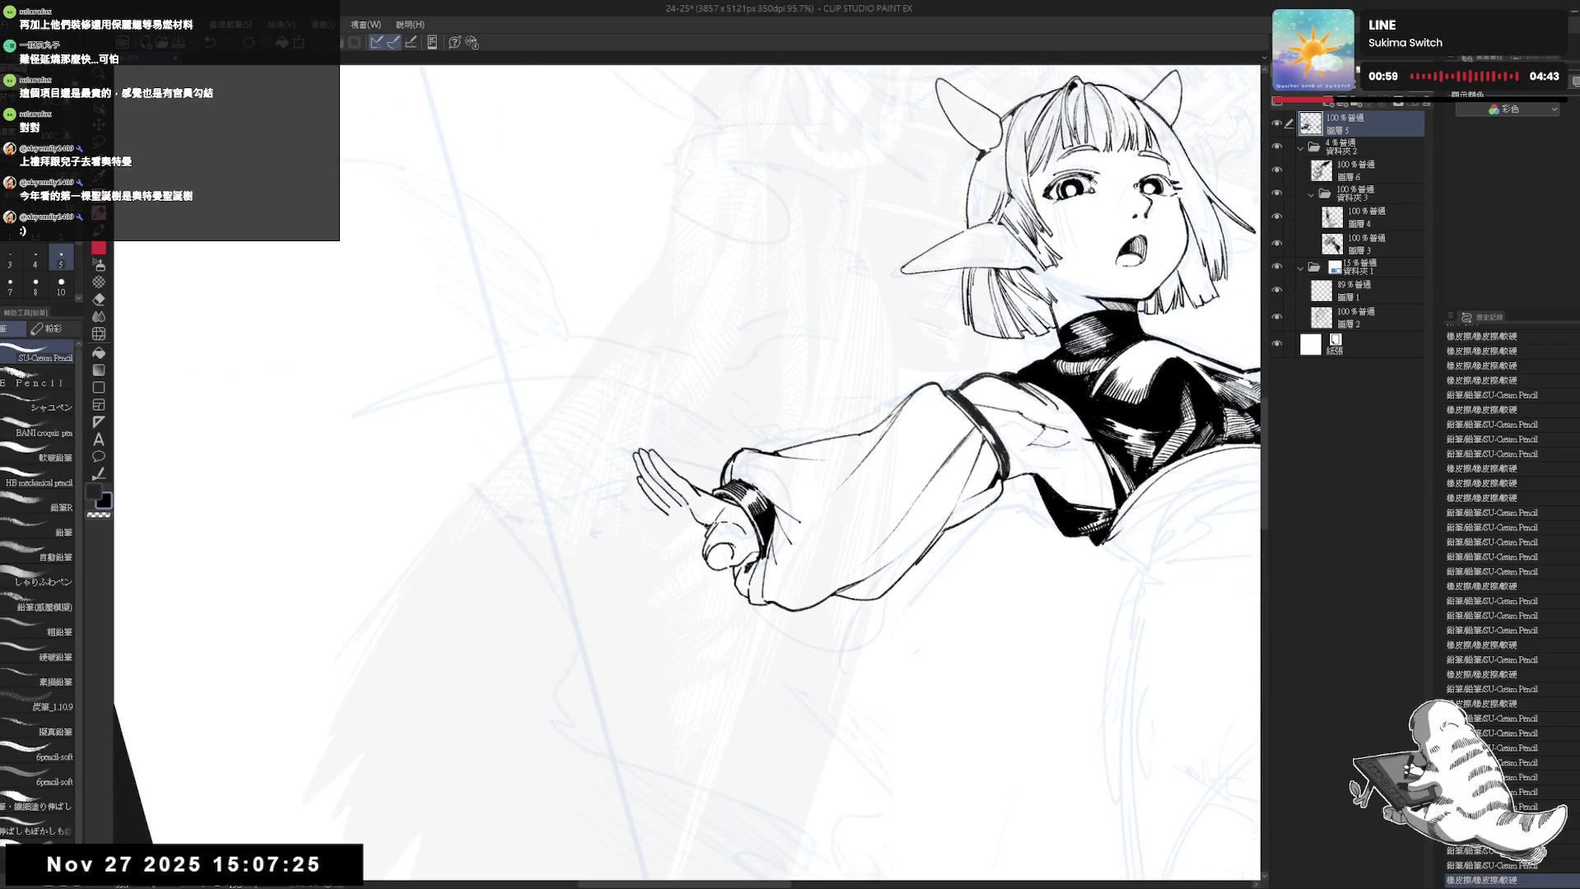
left_click_drag(725, 546, 732, 560)
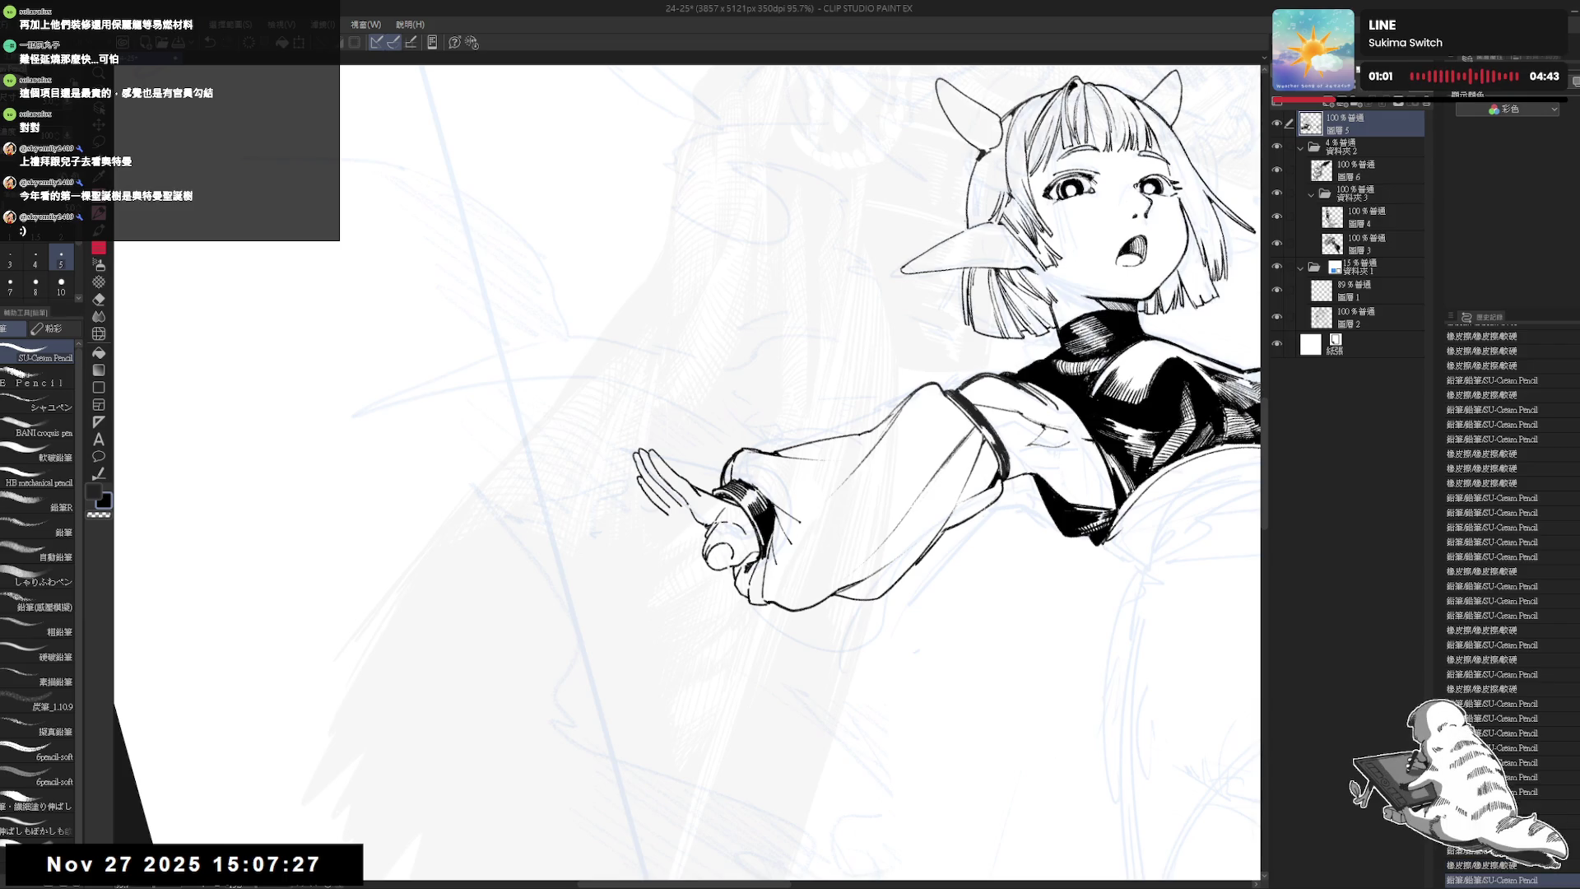
key("ctrl+z")
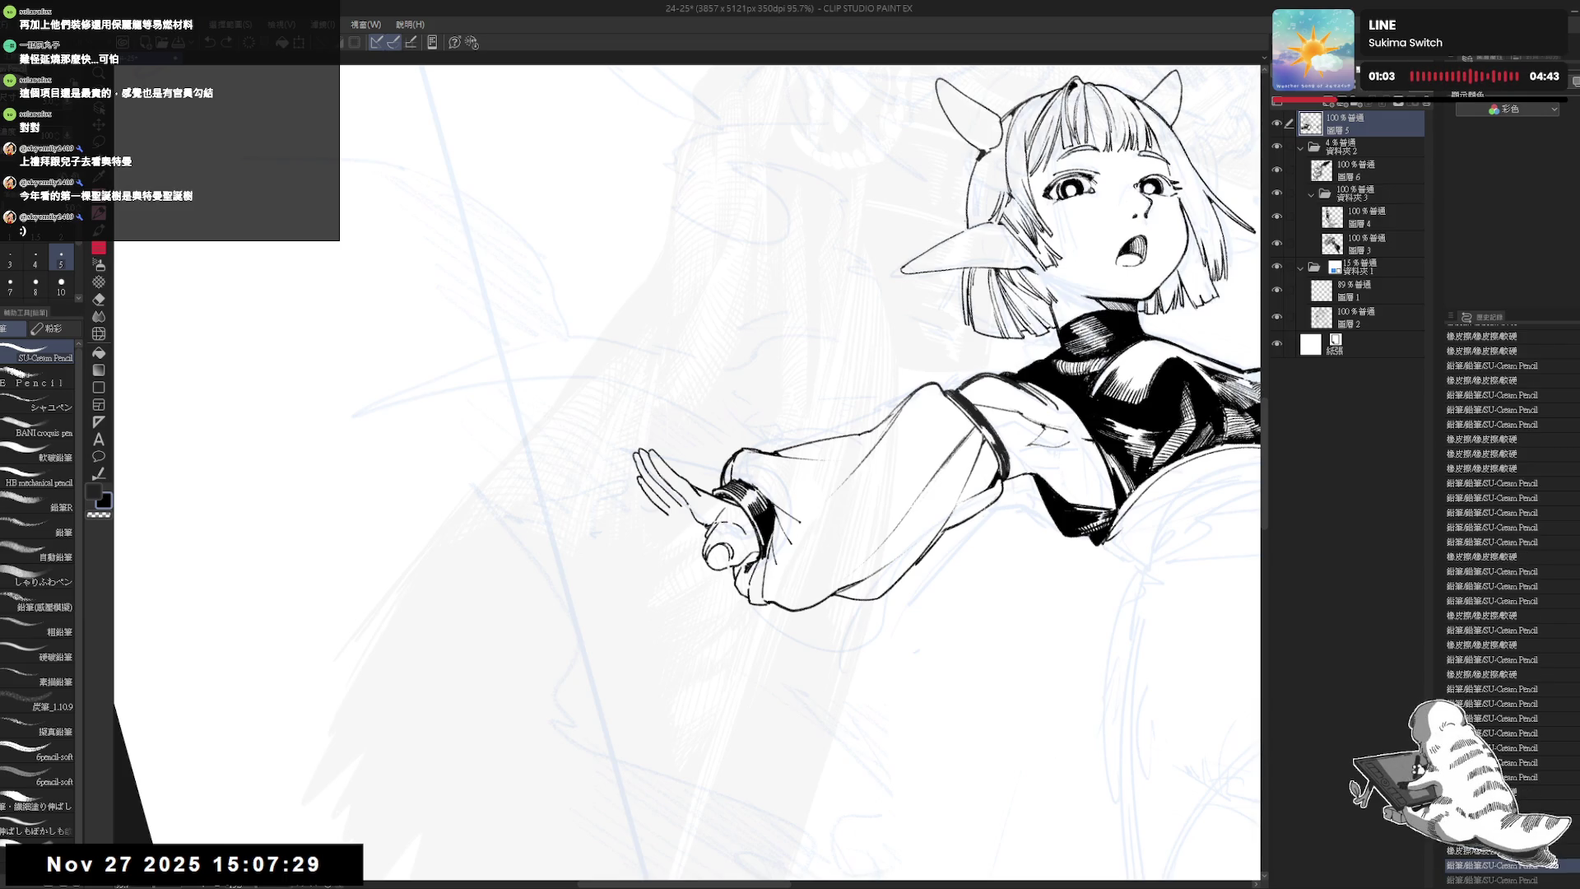
- Mirror the view and zoom out to frame the whole inked bust and hand
key("asciicircum")
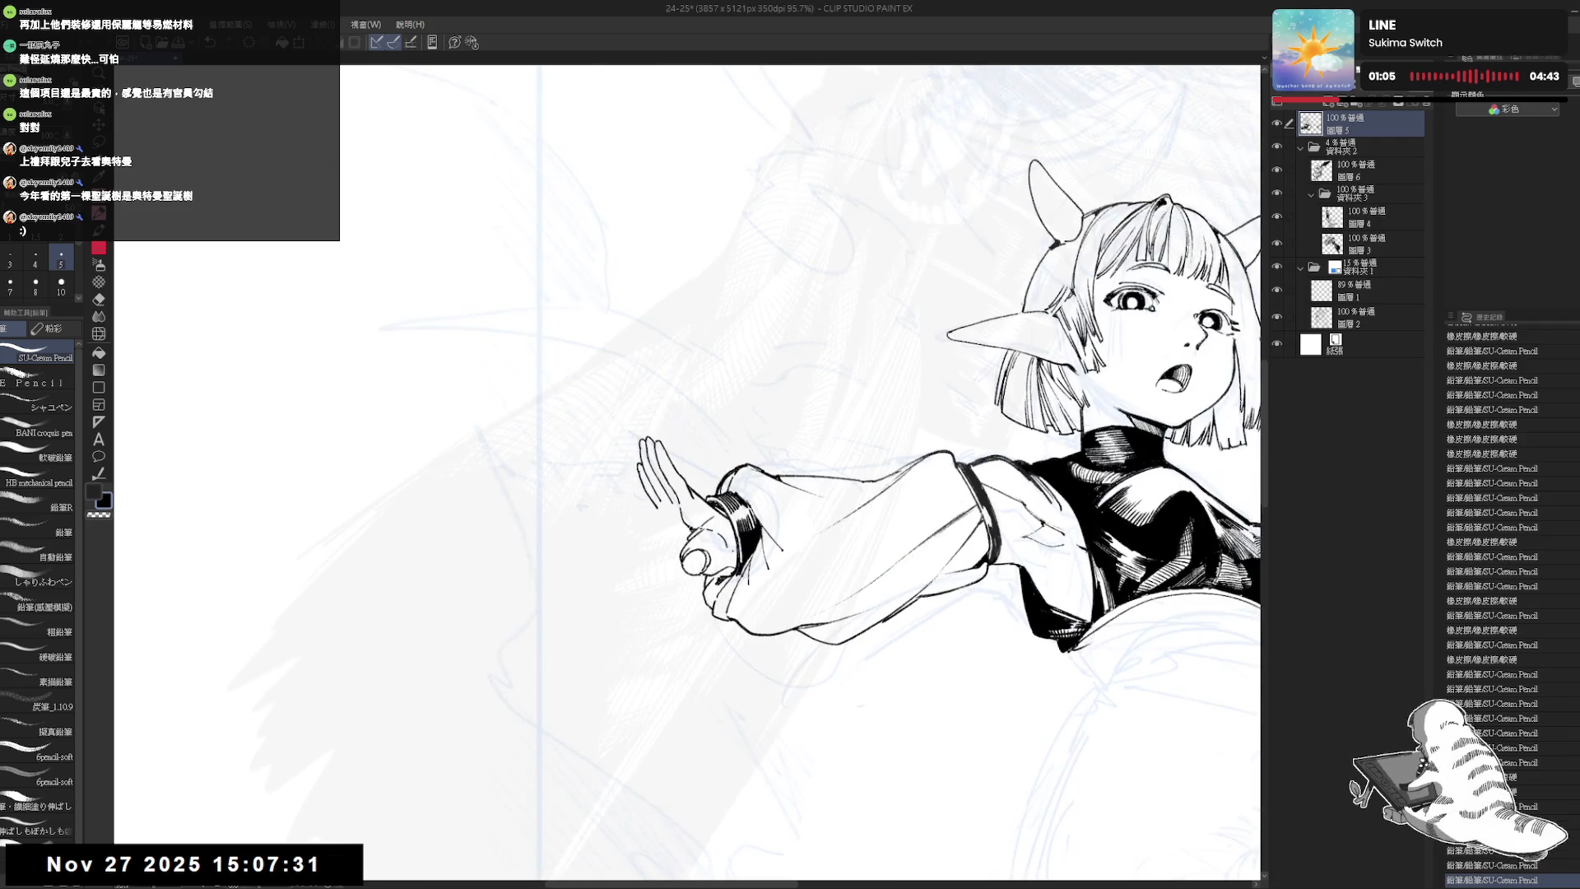
key("e")
key("p")
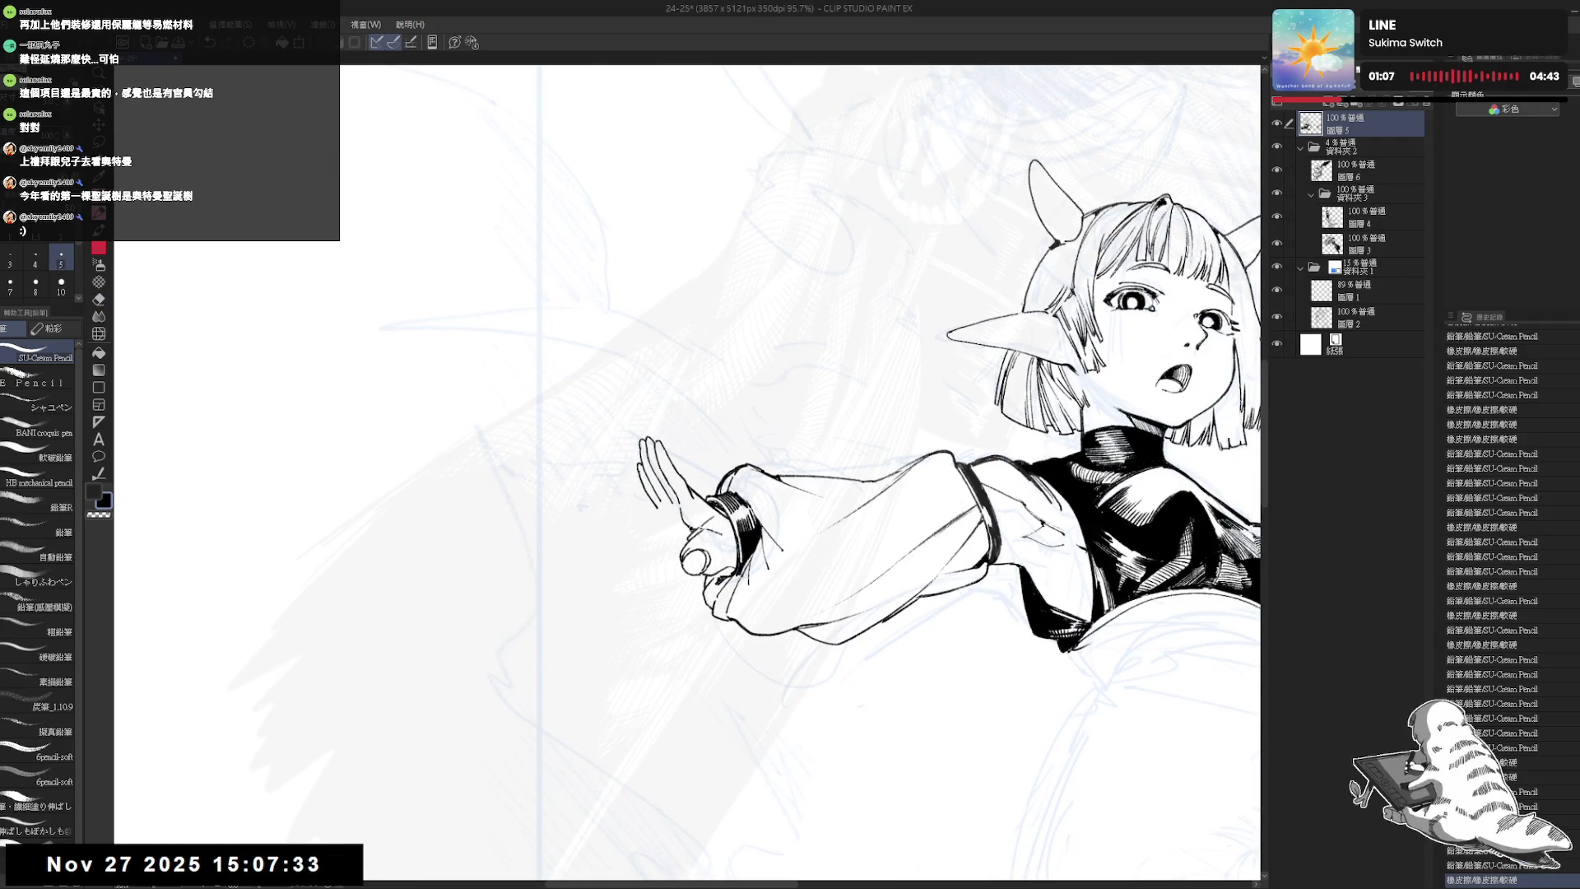
key("h")
left_click_drag(626, 440, 773, 522)
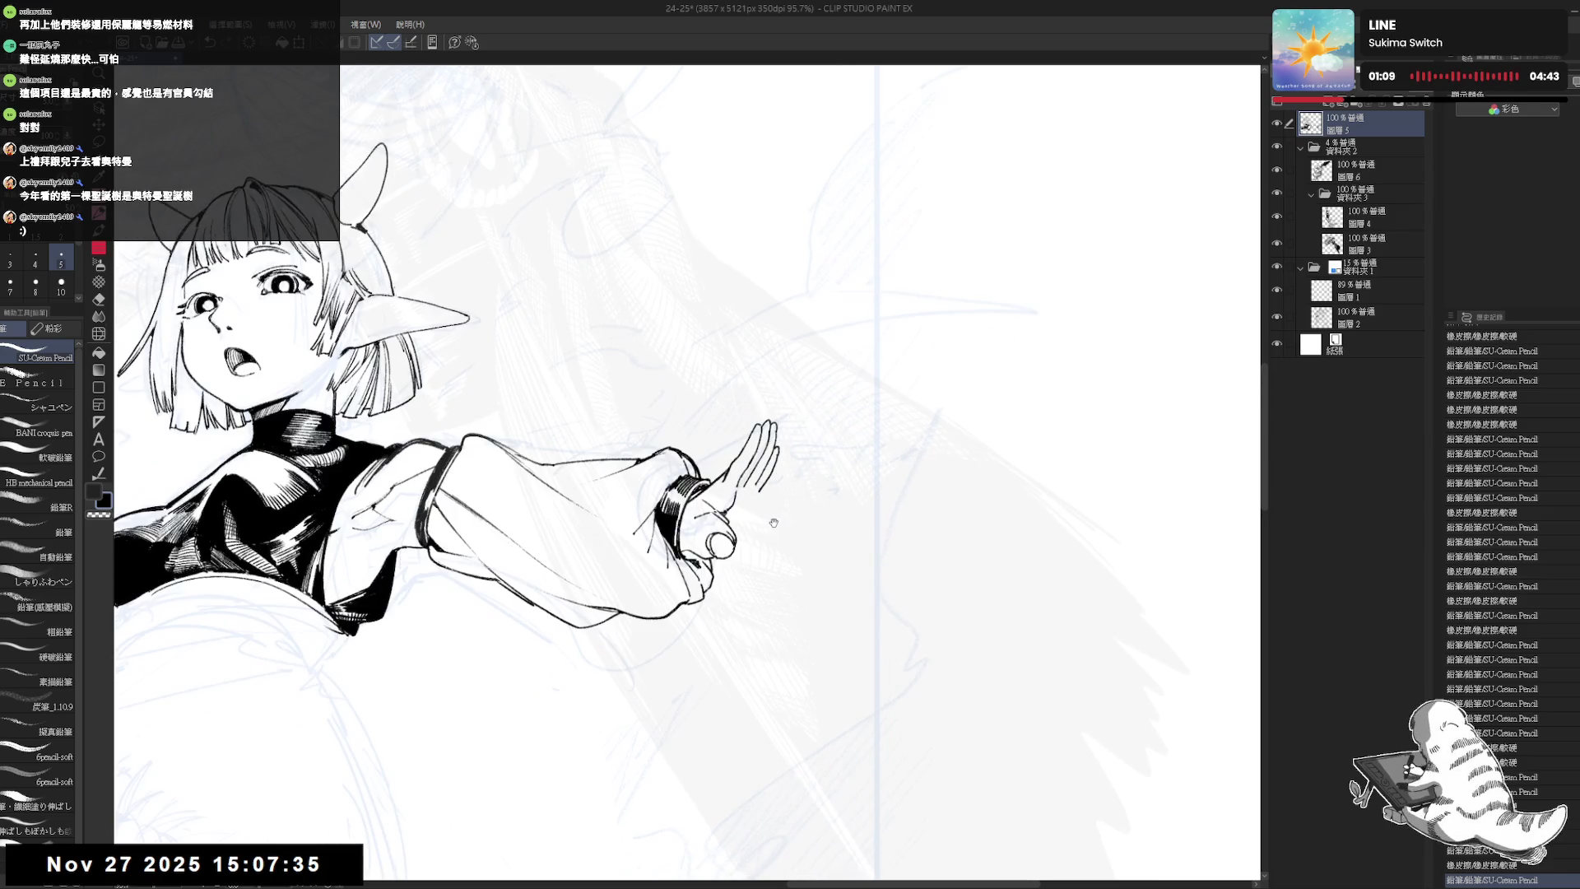
scroll(757, 409, "down", 3)
left_click_drag(806, 430, 816, 440)
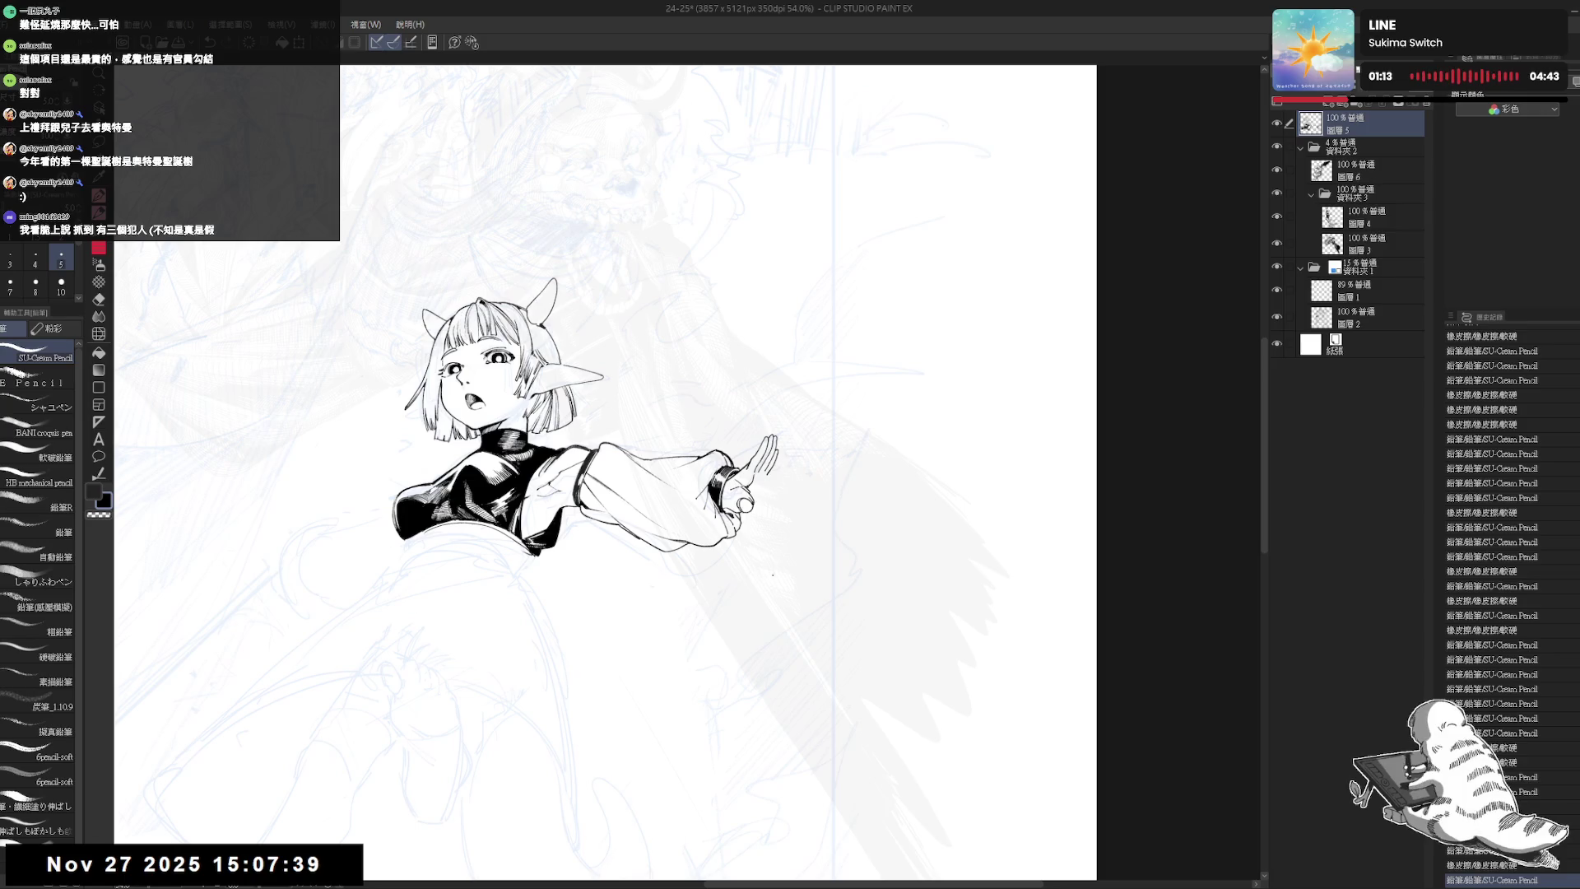
- Tilt the canvas and add a small pencil mark near the hand, undoing and redoing it
left_click_drag(788, 484, 765, 485)
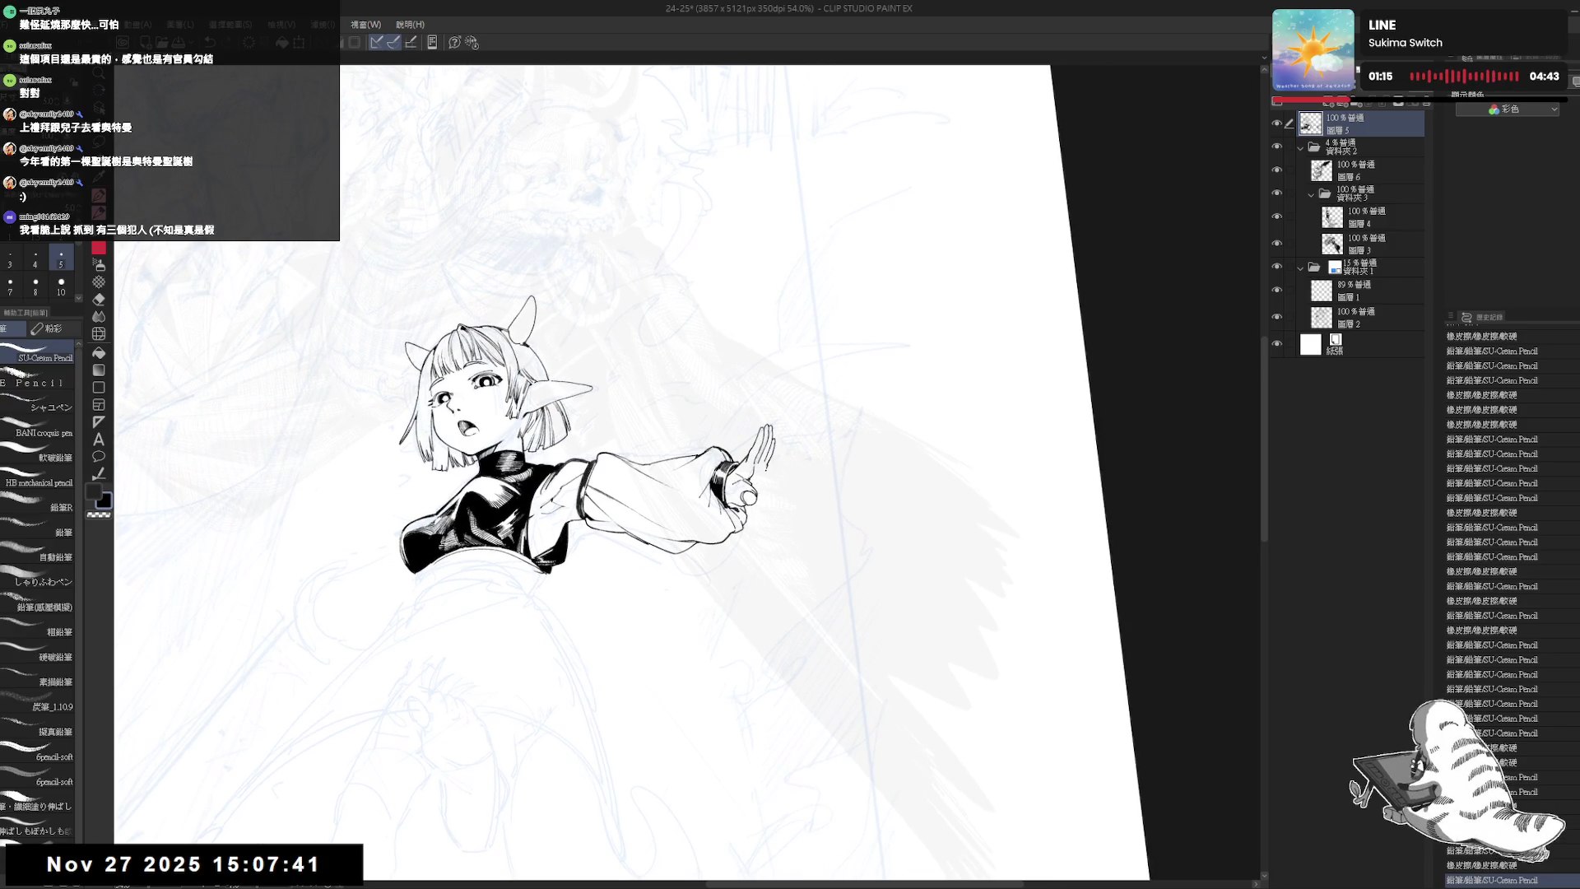
left_click(765, 485)
key("ctrl+z")
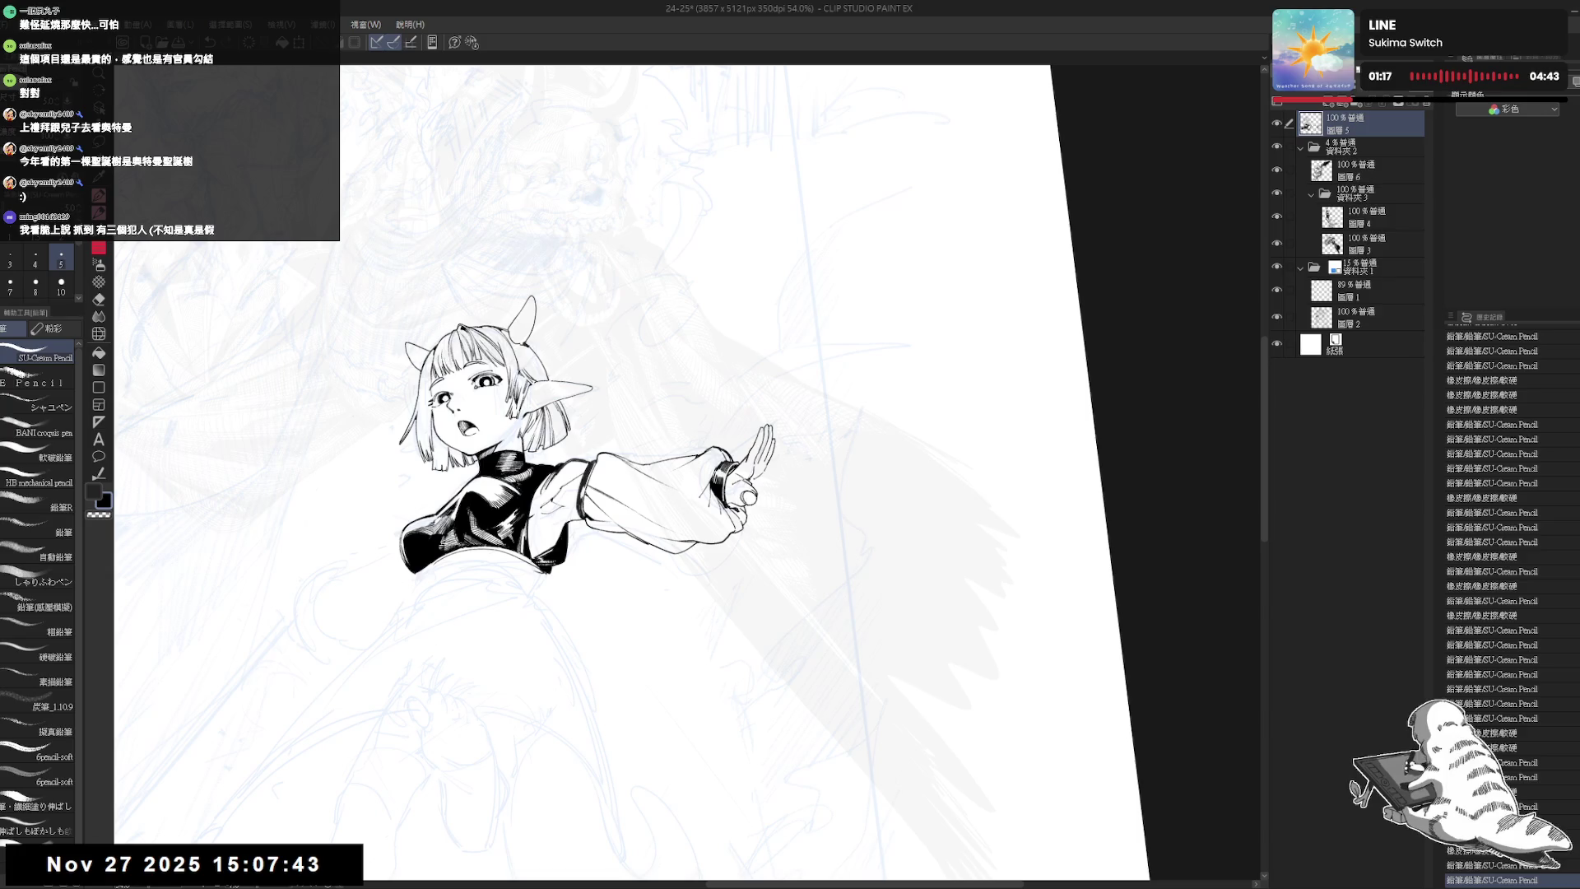
key("ctrl+y")
key("ctrl+y")
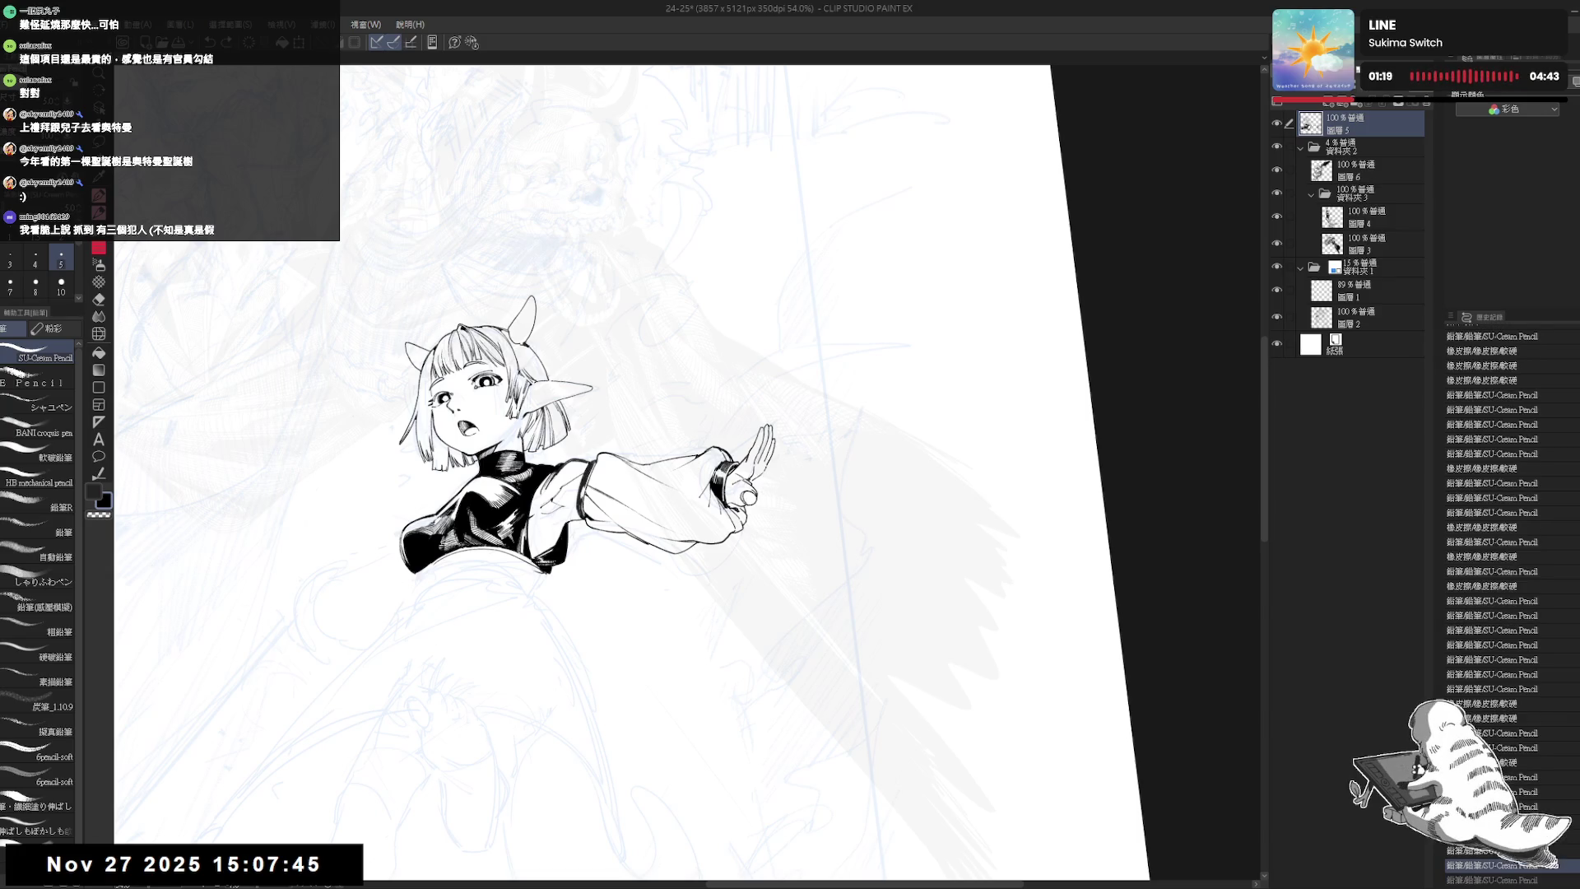
- Check the inked bust mirrored against the sketch, zoom out and reset rotation upright
key("h")
key("h")
mouse_move(808, 455)
left_mouse_down()
mouse_move(951, 407)
mouse_move(957, 387)
left_mouse_up()
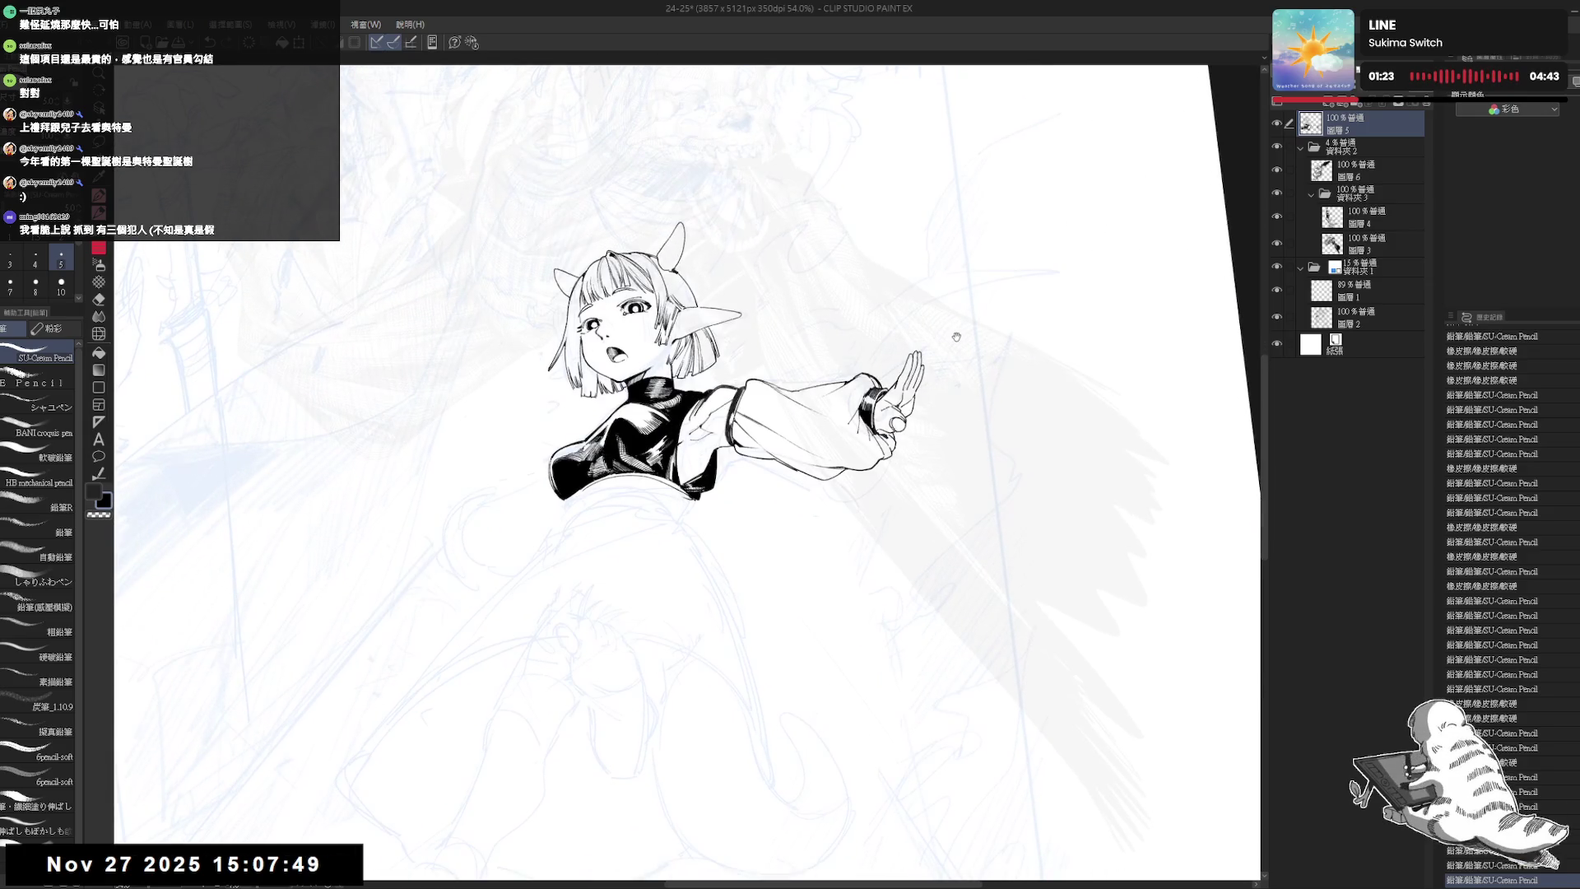
scroll(963, 313, "down", 2)
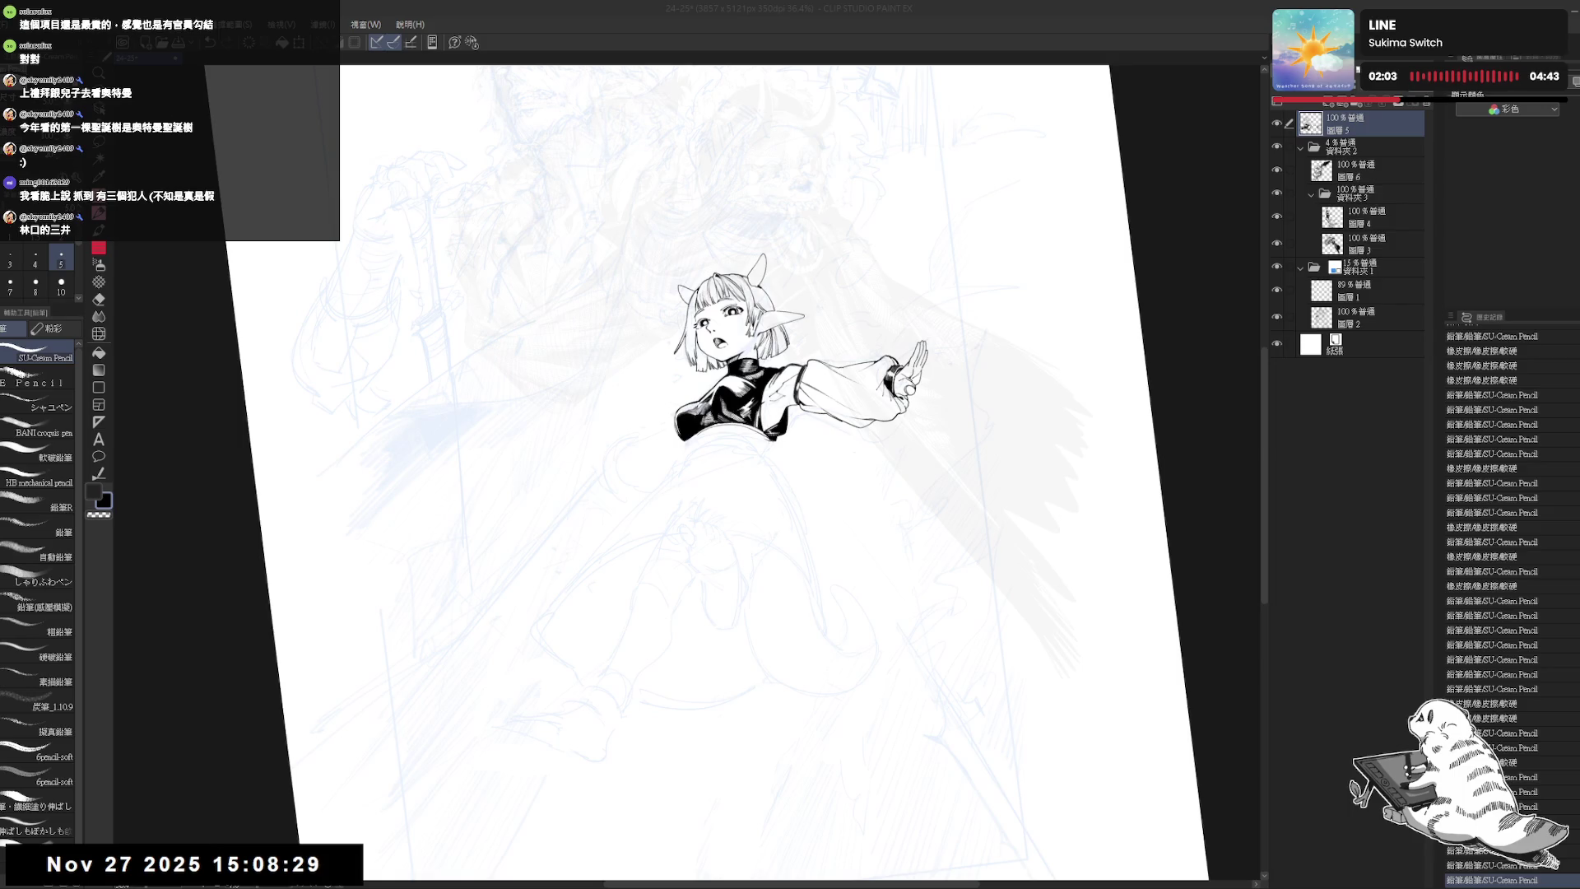
key("ctrl+@")
- Zoom in and tilt the view on the bust, erasing a bit of line near the hand
left_click(804, 450)
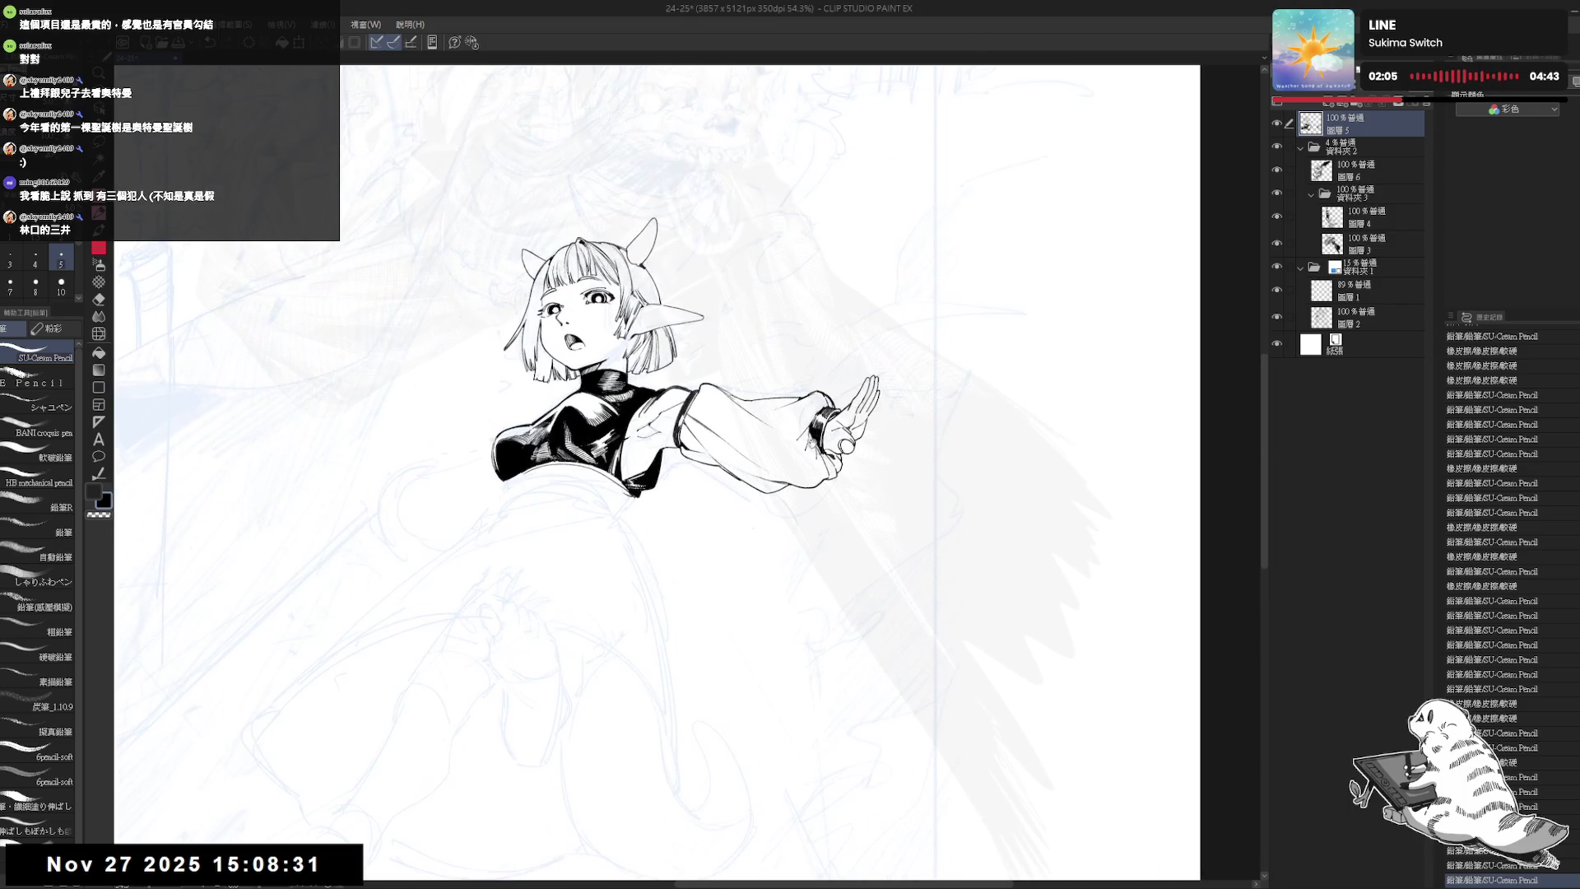
left_click(813, 445)
left_click_drag(855, 444, 765, 551)
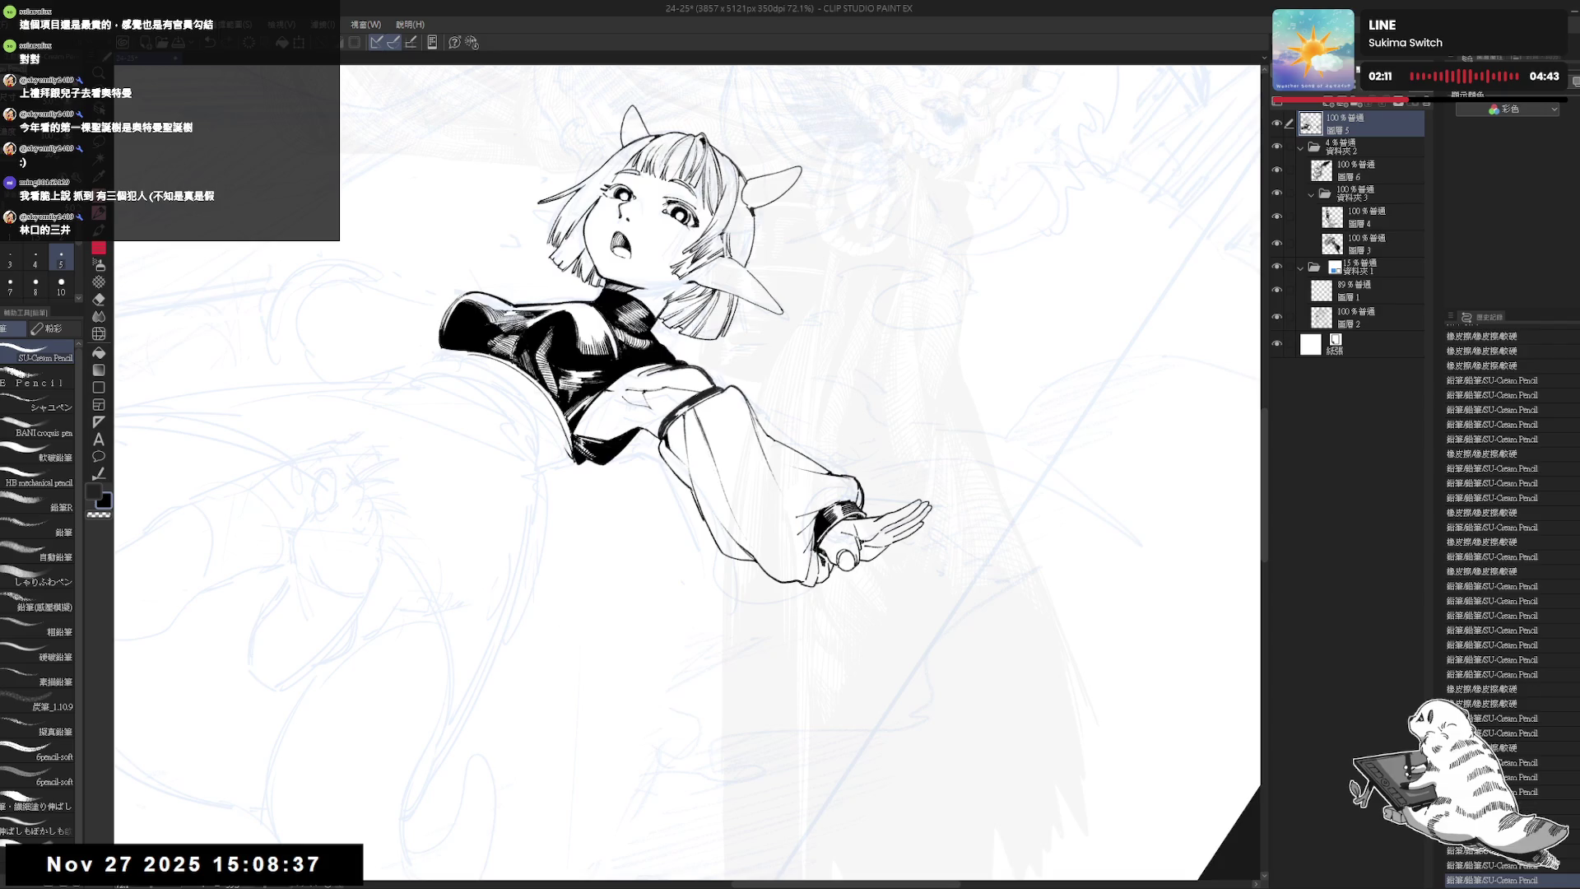
key("e")
mouse_move(819, 543)
left_mouse_down()
mouse_move(832, 562)
mouse_move(851, 469)
mouse_move(790, 638)
mouse_move(794, 608)
left_mouse_up()
key("p")
- Erase more stray bits near the hand and straighten the view upright
key("e")
key("p")
left_click_drag(794, 609, 912, 477)
scroll(913, 477, "down", 4)
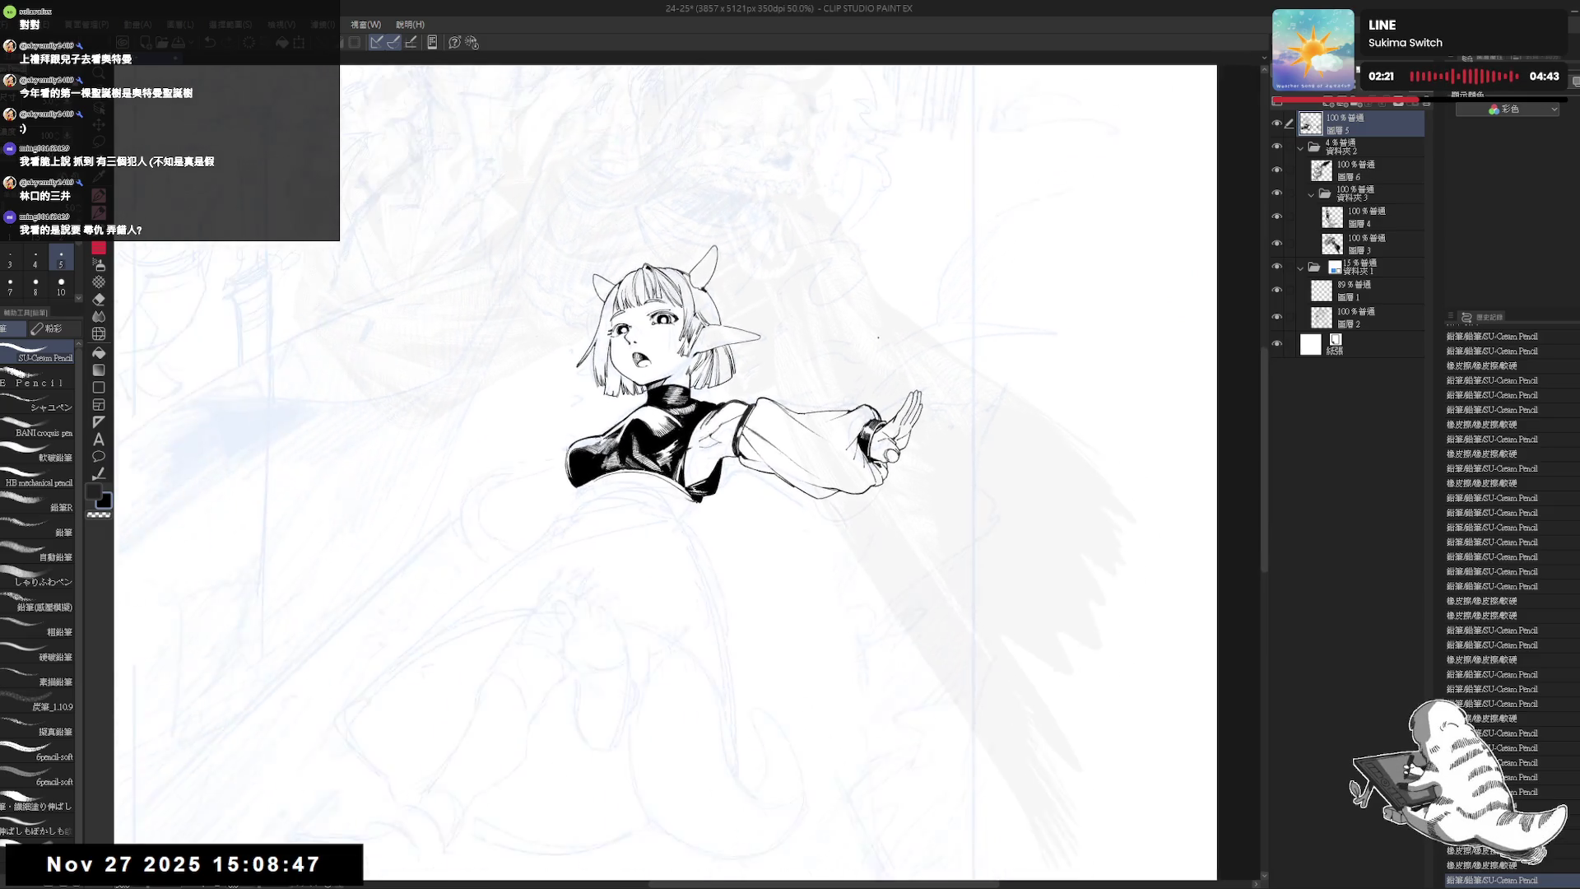
scroll(874, 337, "up", 1)
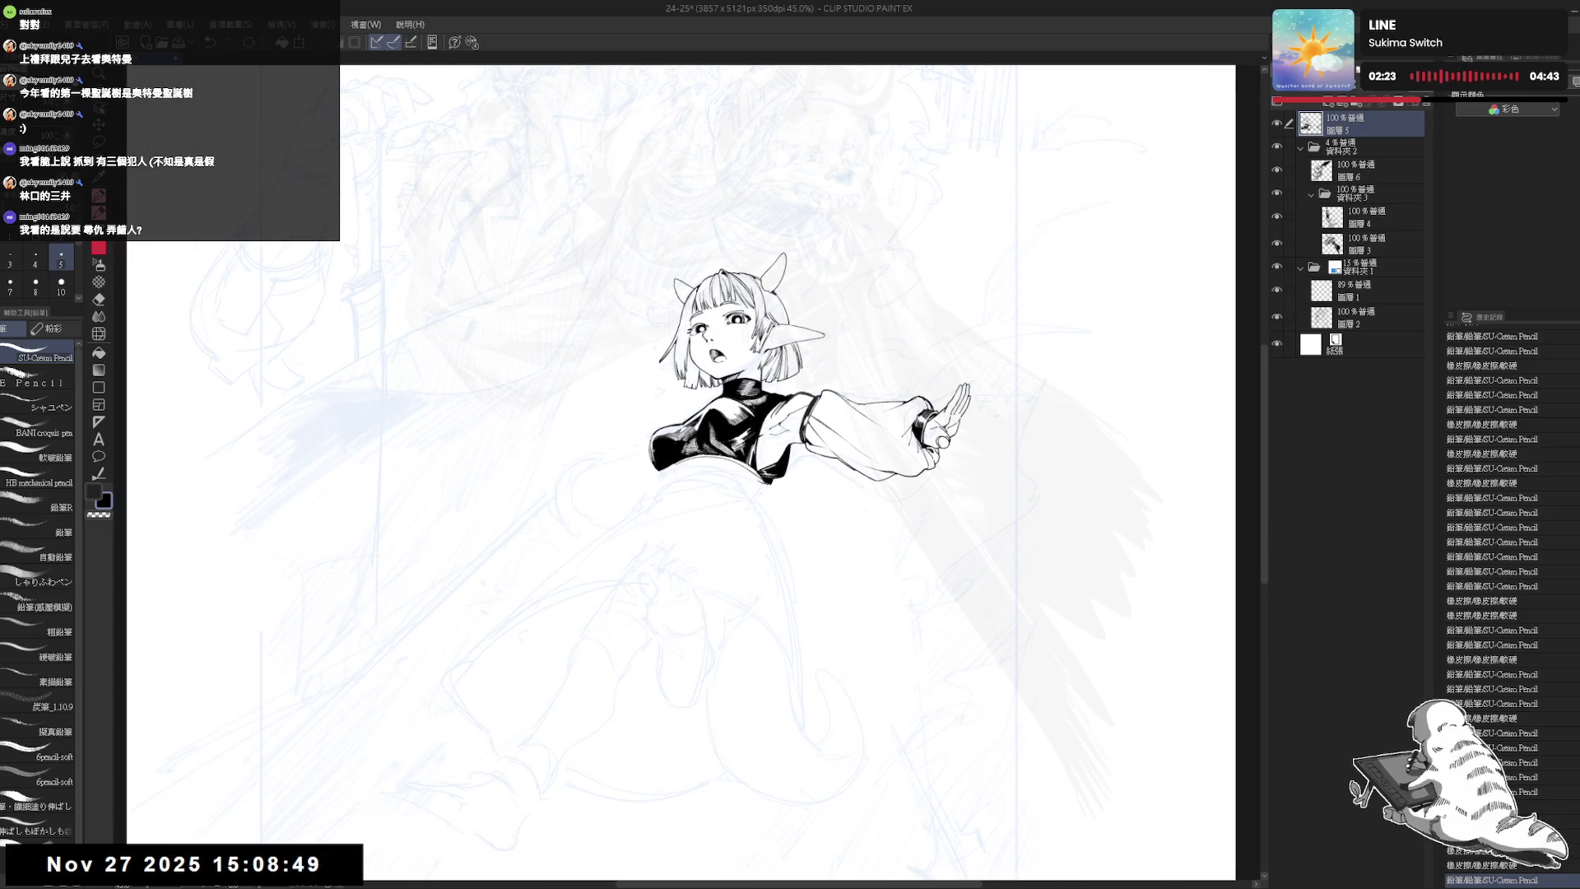
key("ctrl+z")
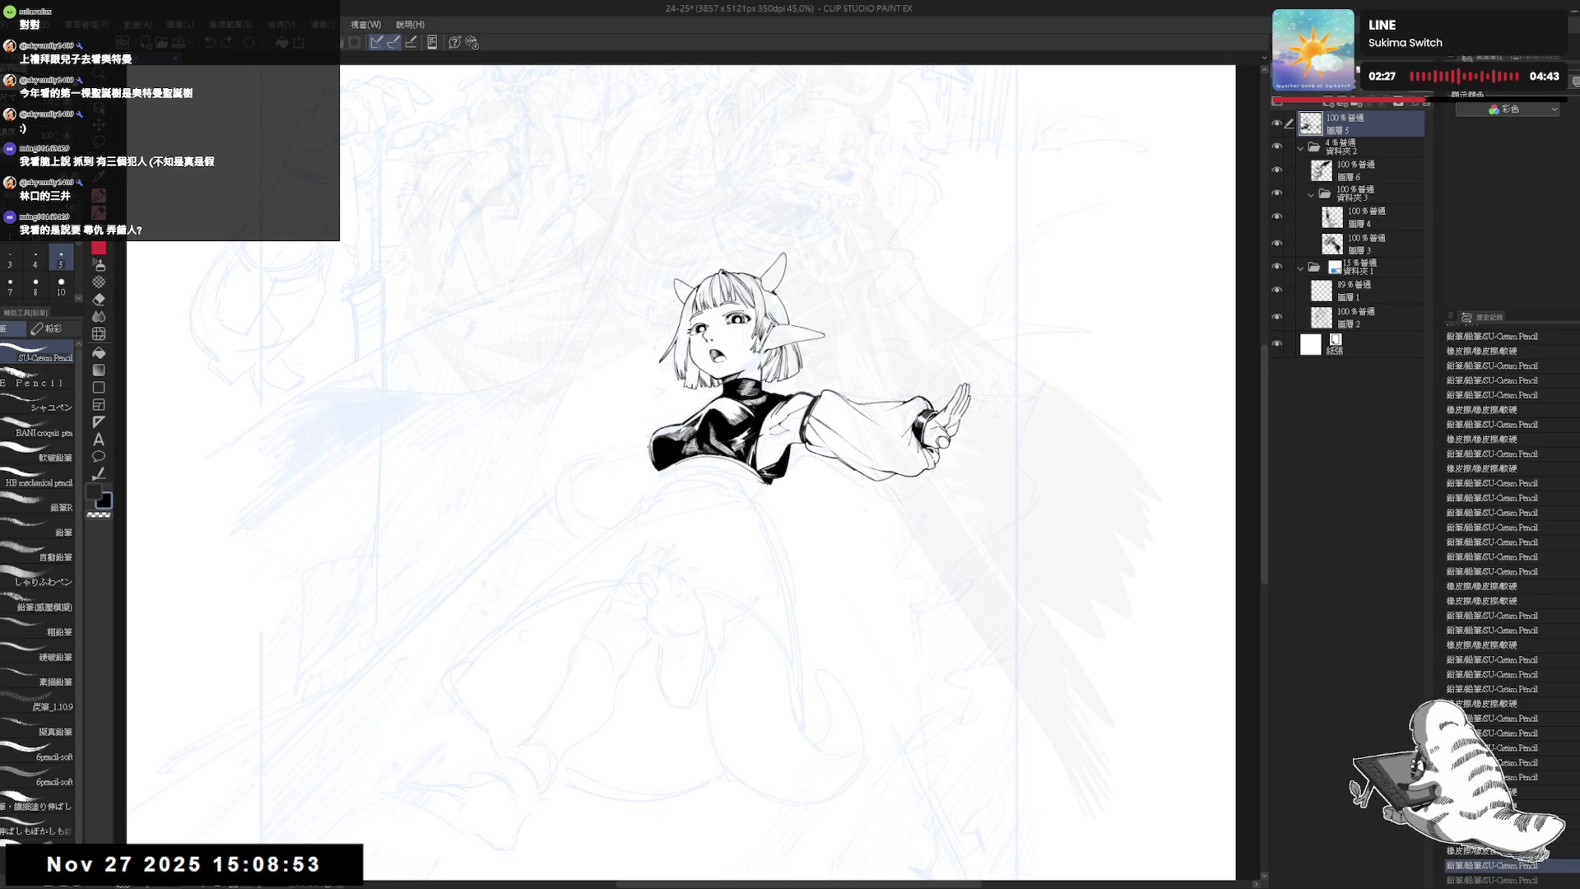
- Replace an undone mark with a short ink line at the bust's lower-left edge
left_click_drag(633, 461, 657, 508)
key("ctrl+z")
key("p")
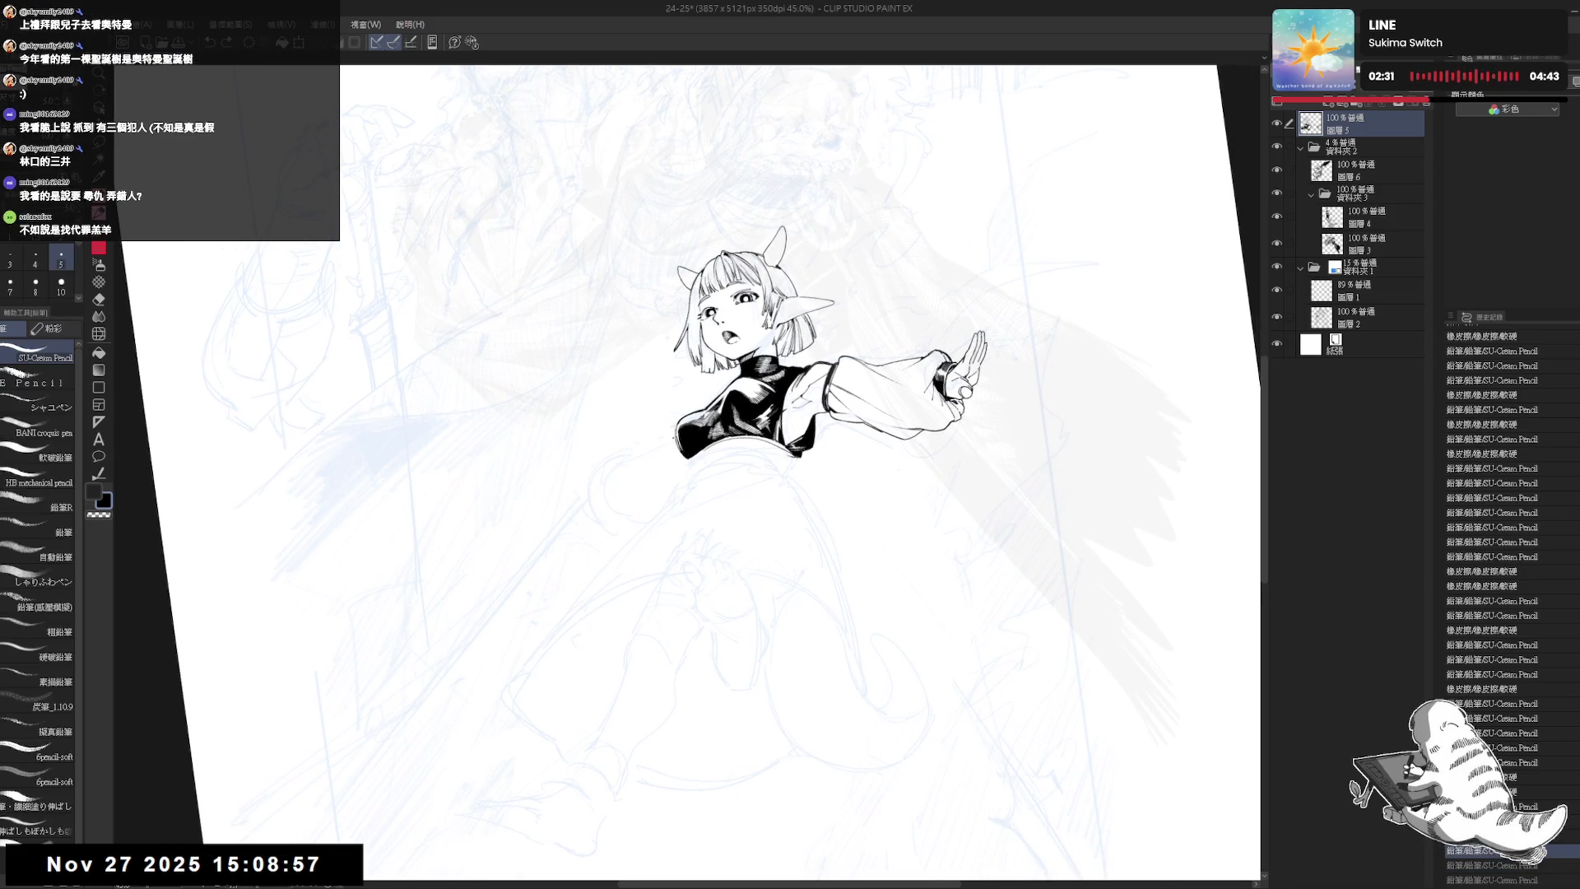
left_click_drag(676, 442, 644, 463)
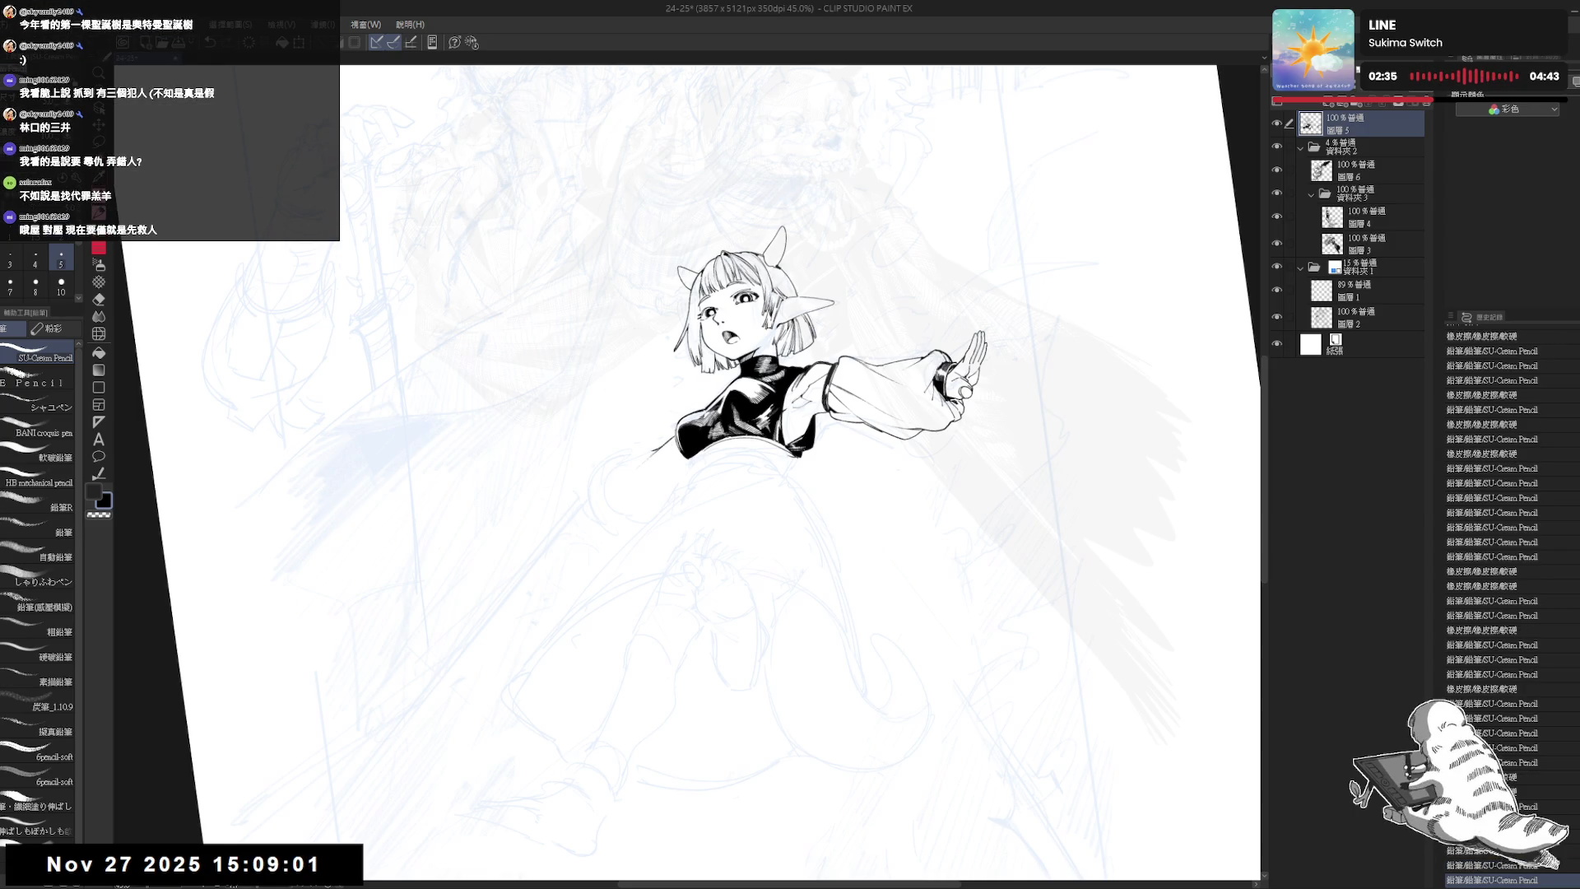
- Add a small ink mark on the figure while viewing it mirrored and rotated
key("h")
key("minus")
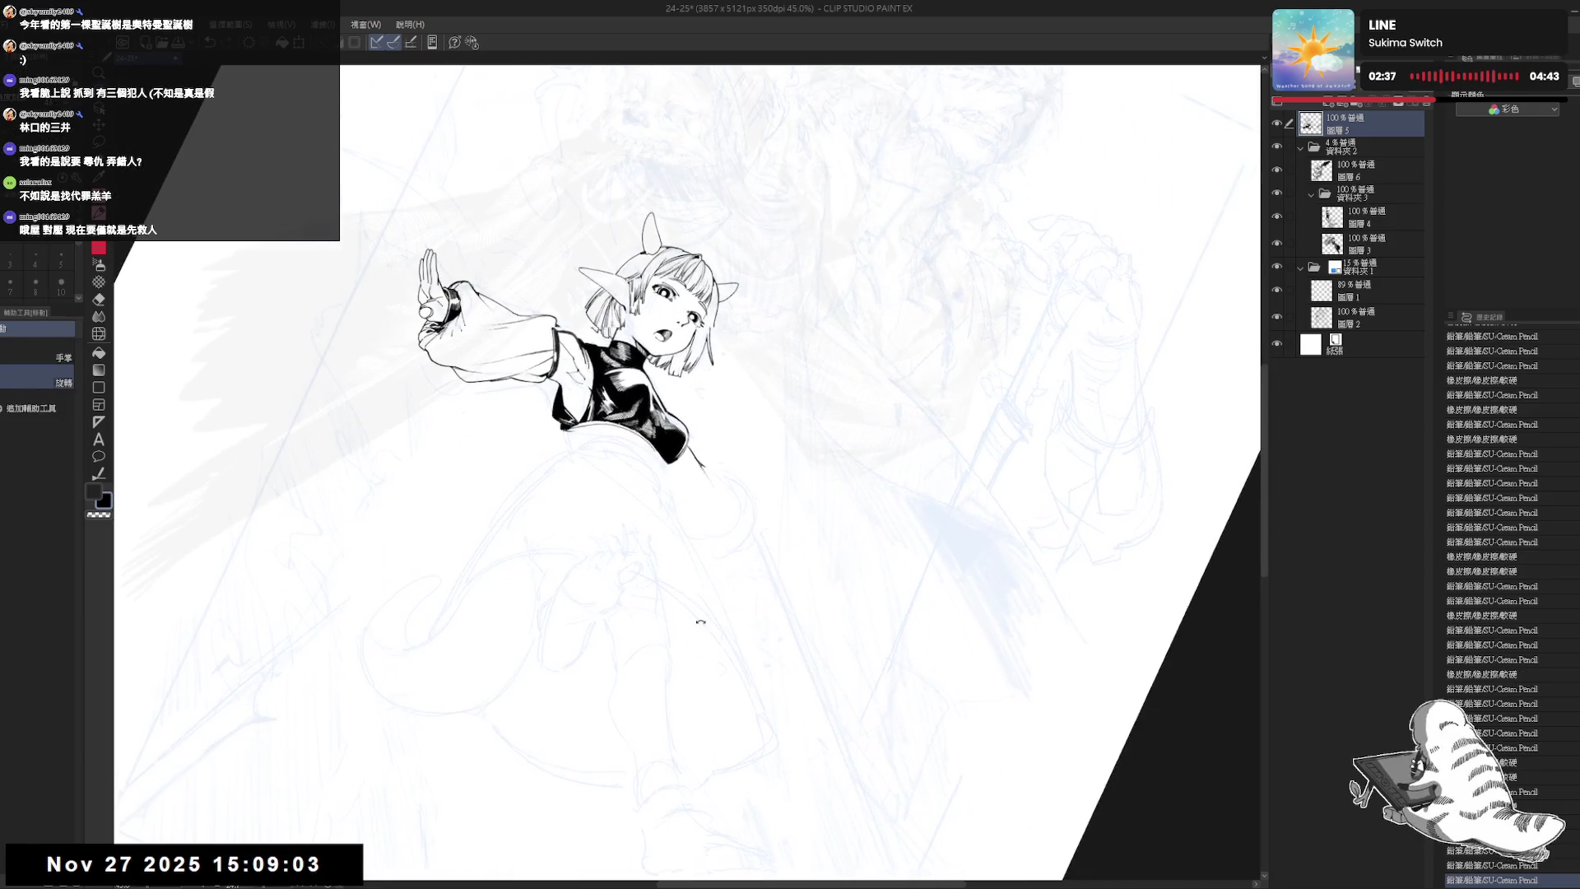
left_click(724, 513)
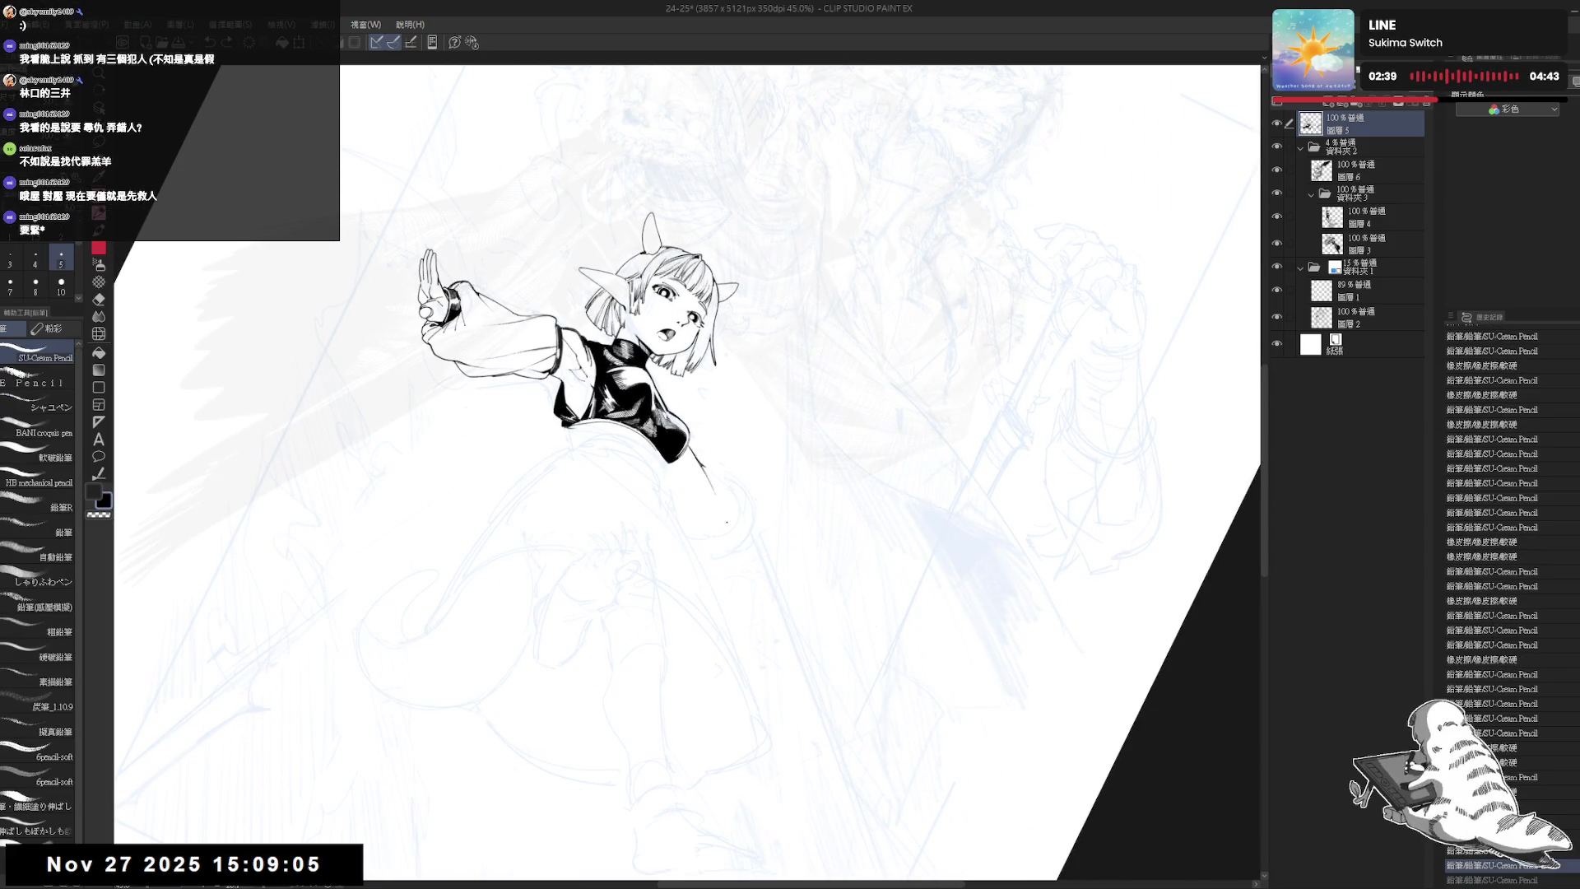
key("h")
key("equal")
left_click_drag(697, 447, 697, 458)
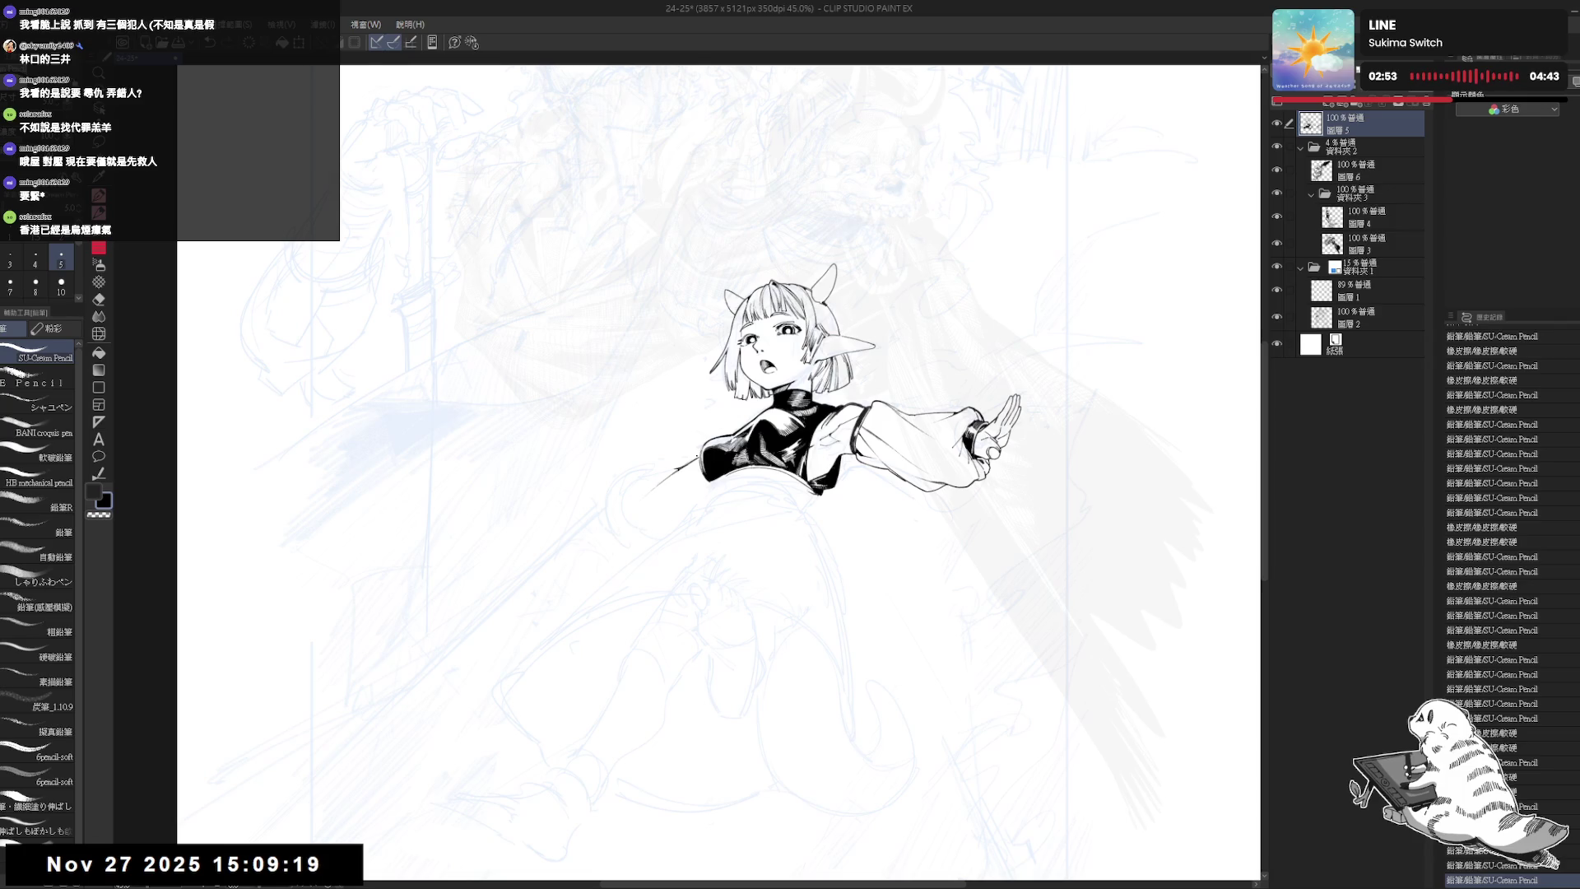
scroll(673, 531, "up", 1)
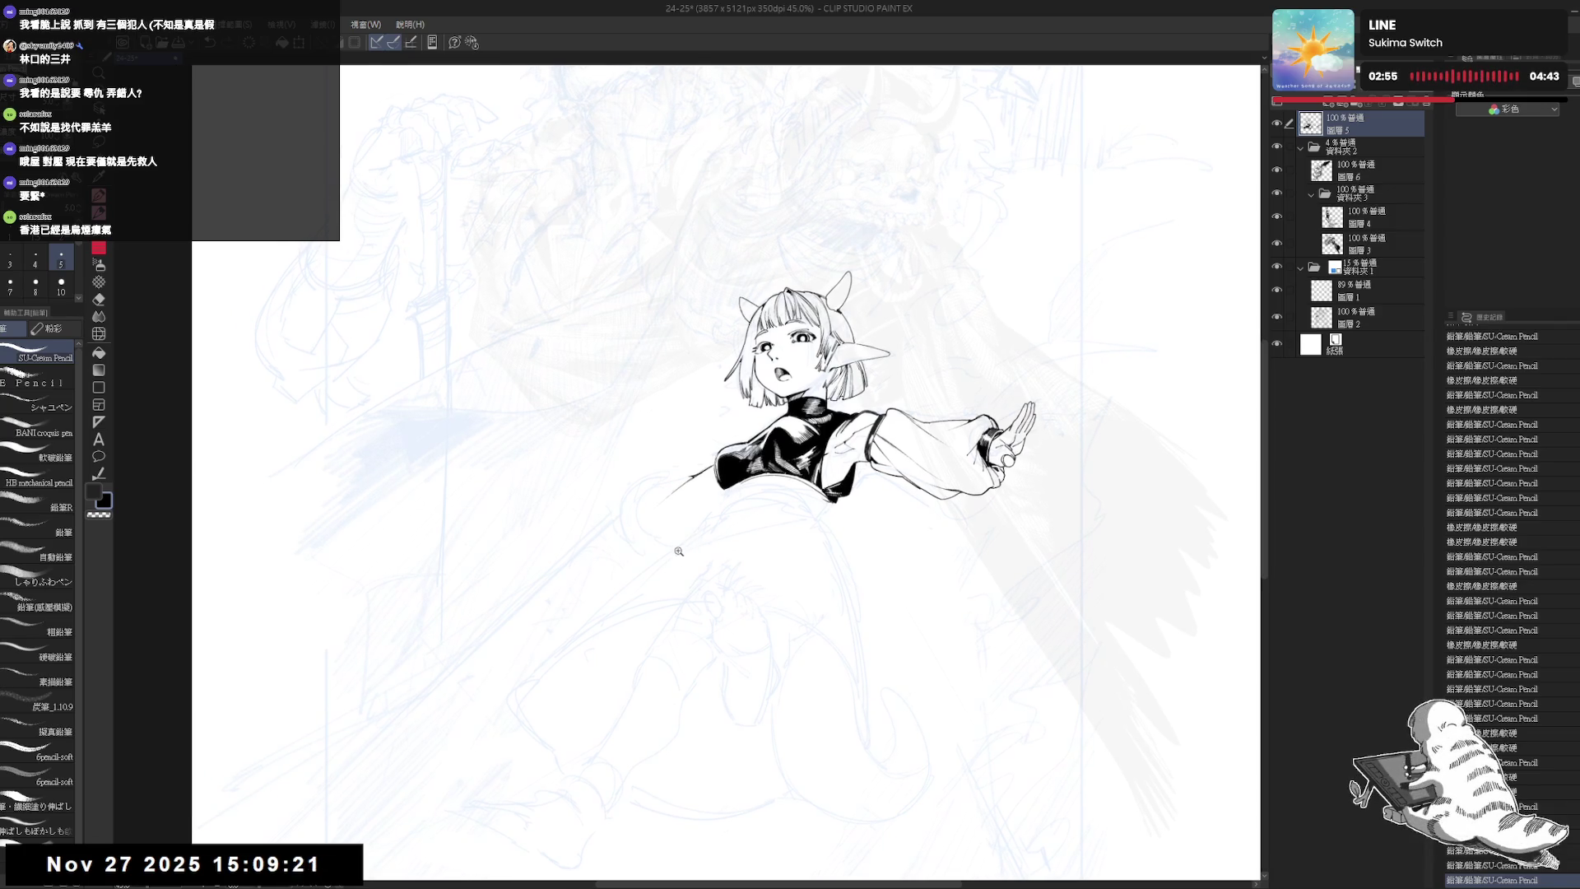
scroll(673, 554, "up", 1)
- Ink a dress-outline line below the bodice, redrawing it after undoing misplaced strokes
key("shift+space")
left_click_drag(687, 467, 722, 638)
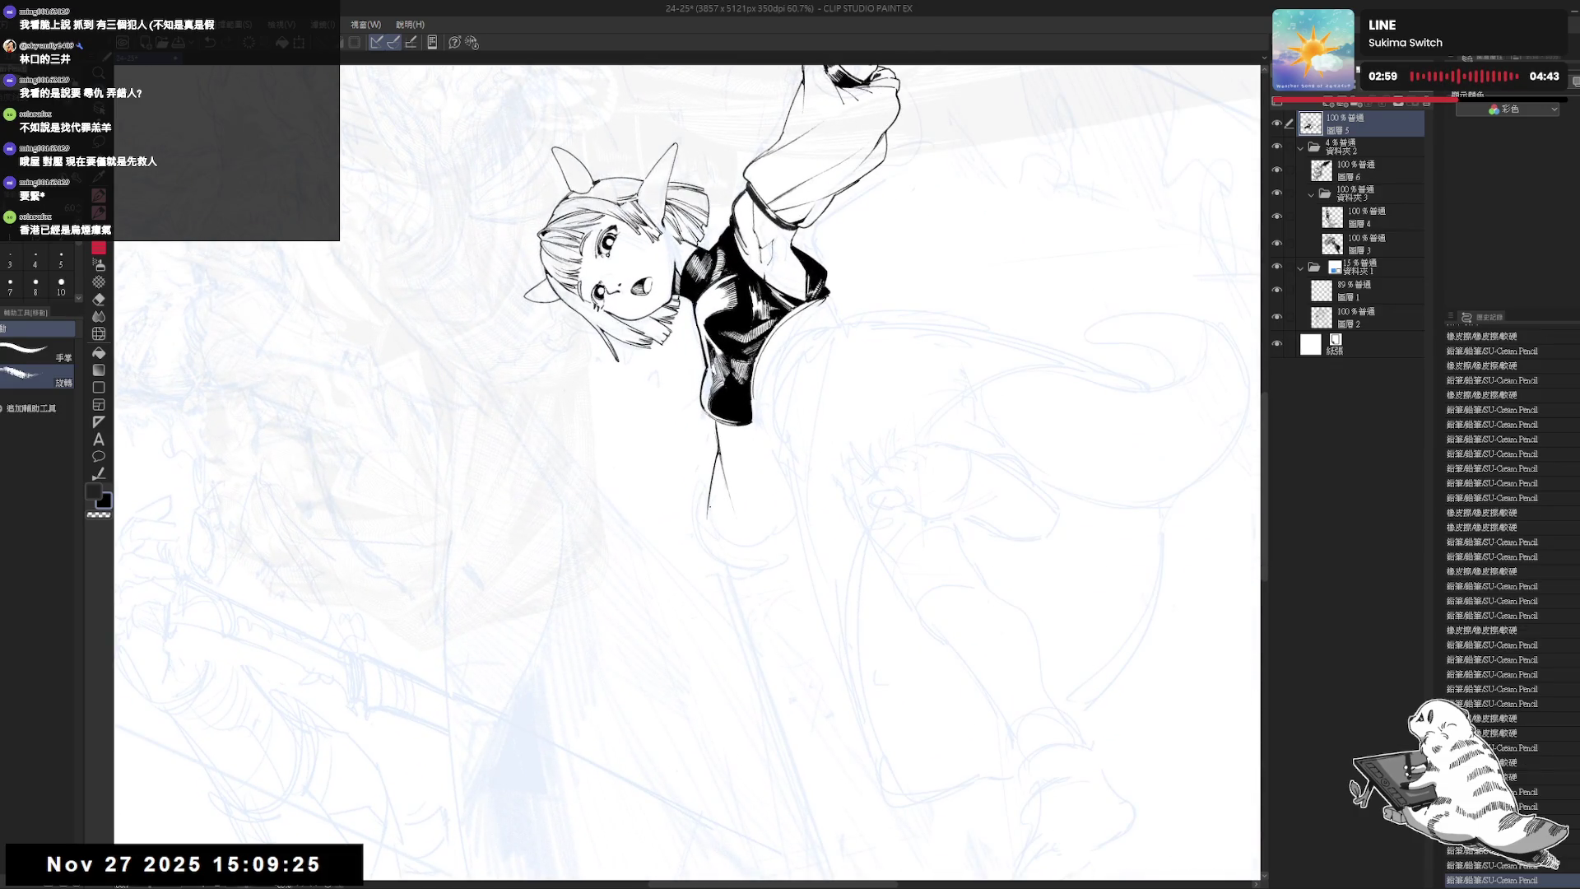
key("ctrl+z")
left_click_drag(717, 449, 704, 517)
key("ctrl+z")
left_click_drag(718, 449, 710, 491)
key("ctrl+@")
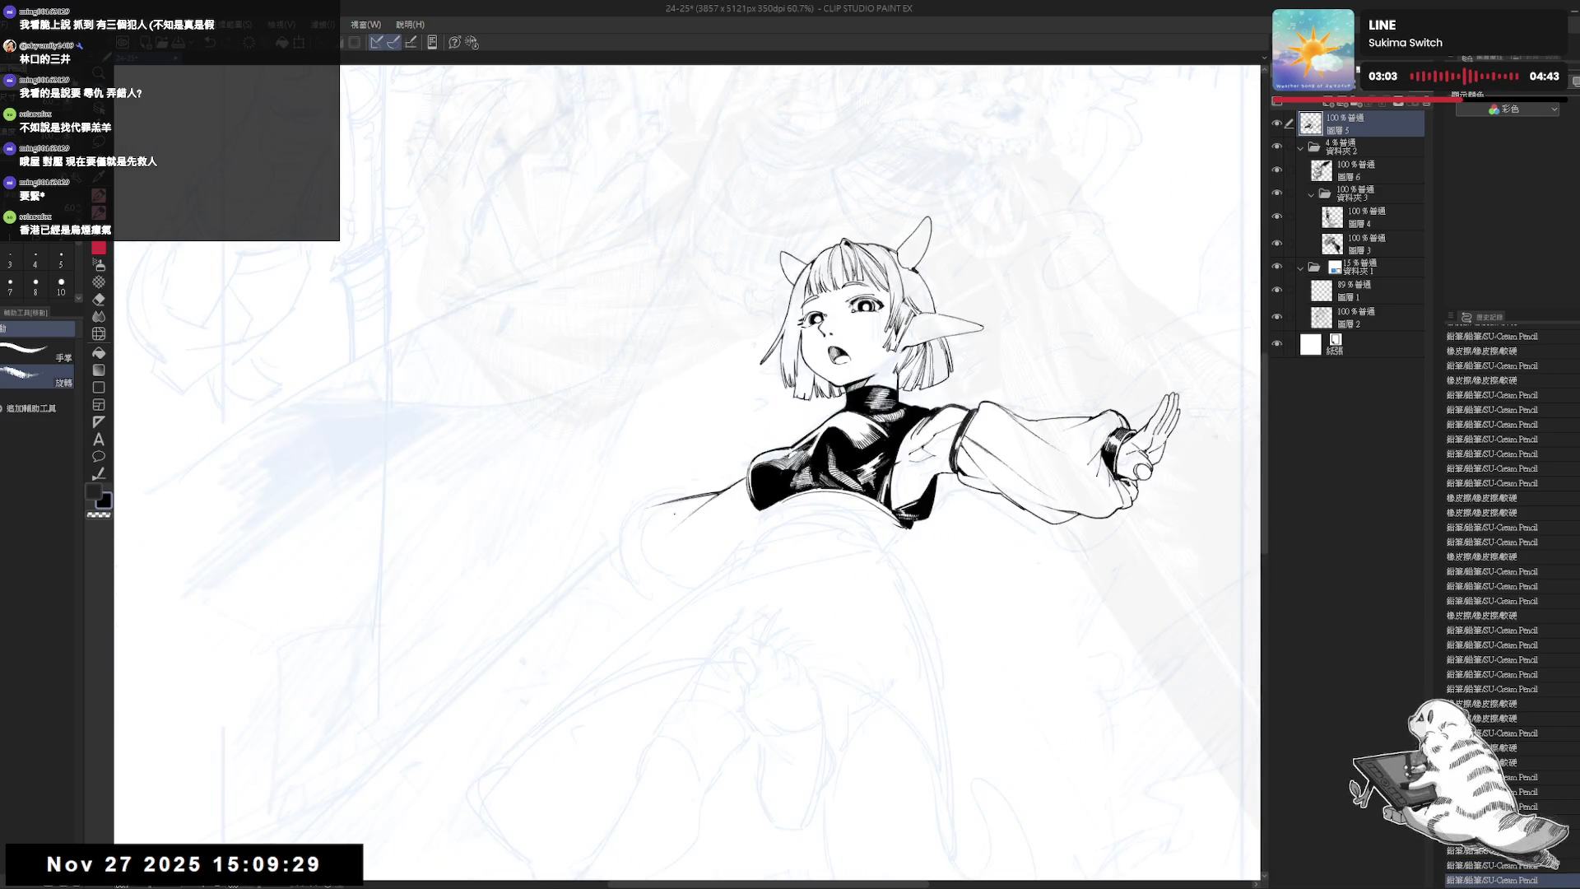
- Trim the tip of the new dress stroke with the eraser
key("e")
left_click(652, 503)
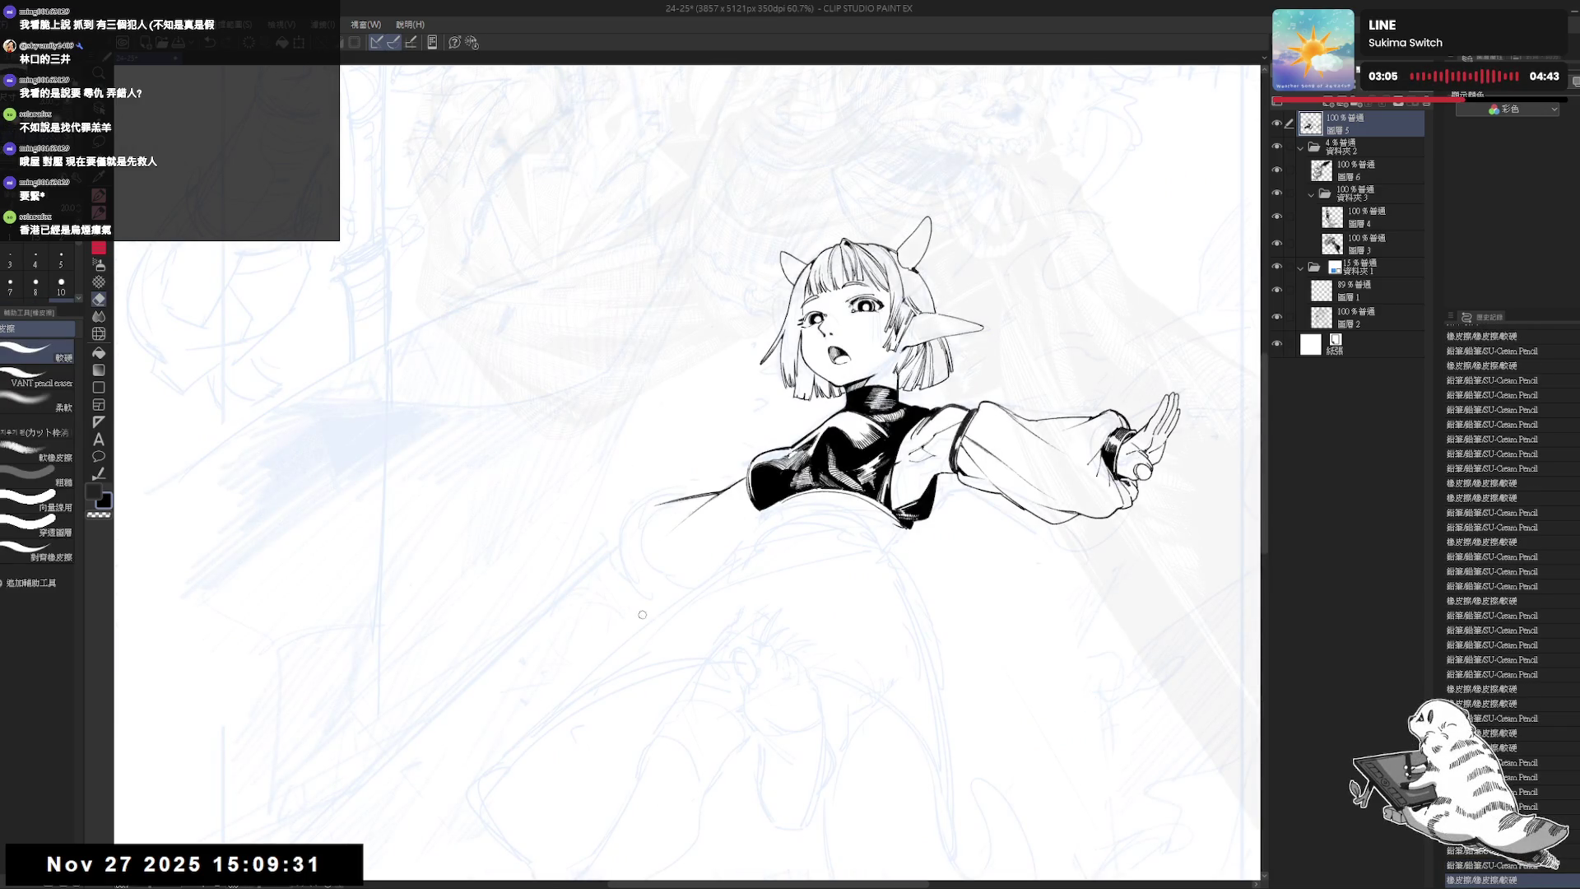
key("p")
mouse_move(695, 562)
left_mouse_down()
mouse_move(716, 599)
mouse_move(620, 564)
mouse_move(635, 682)
mouse_move(715, 645)
left_mouse_up()
left_click_drag(910, 578, 872, 526)
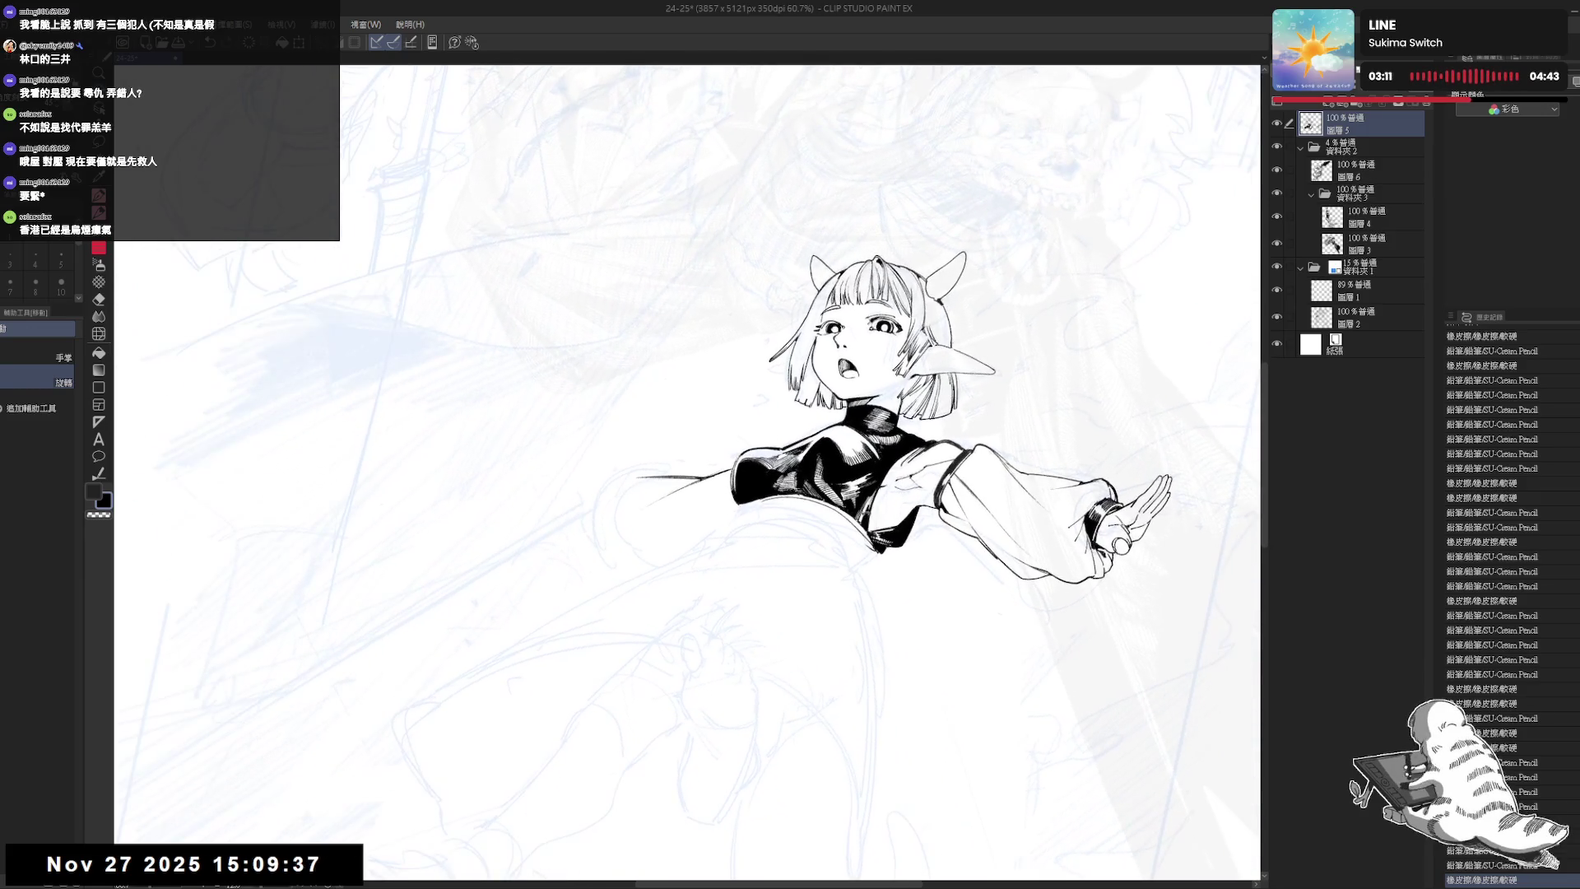
key("ctrl+z")
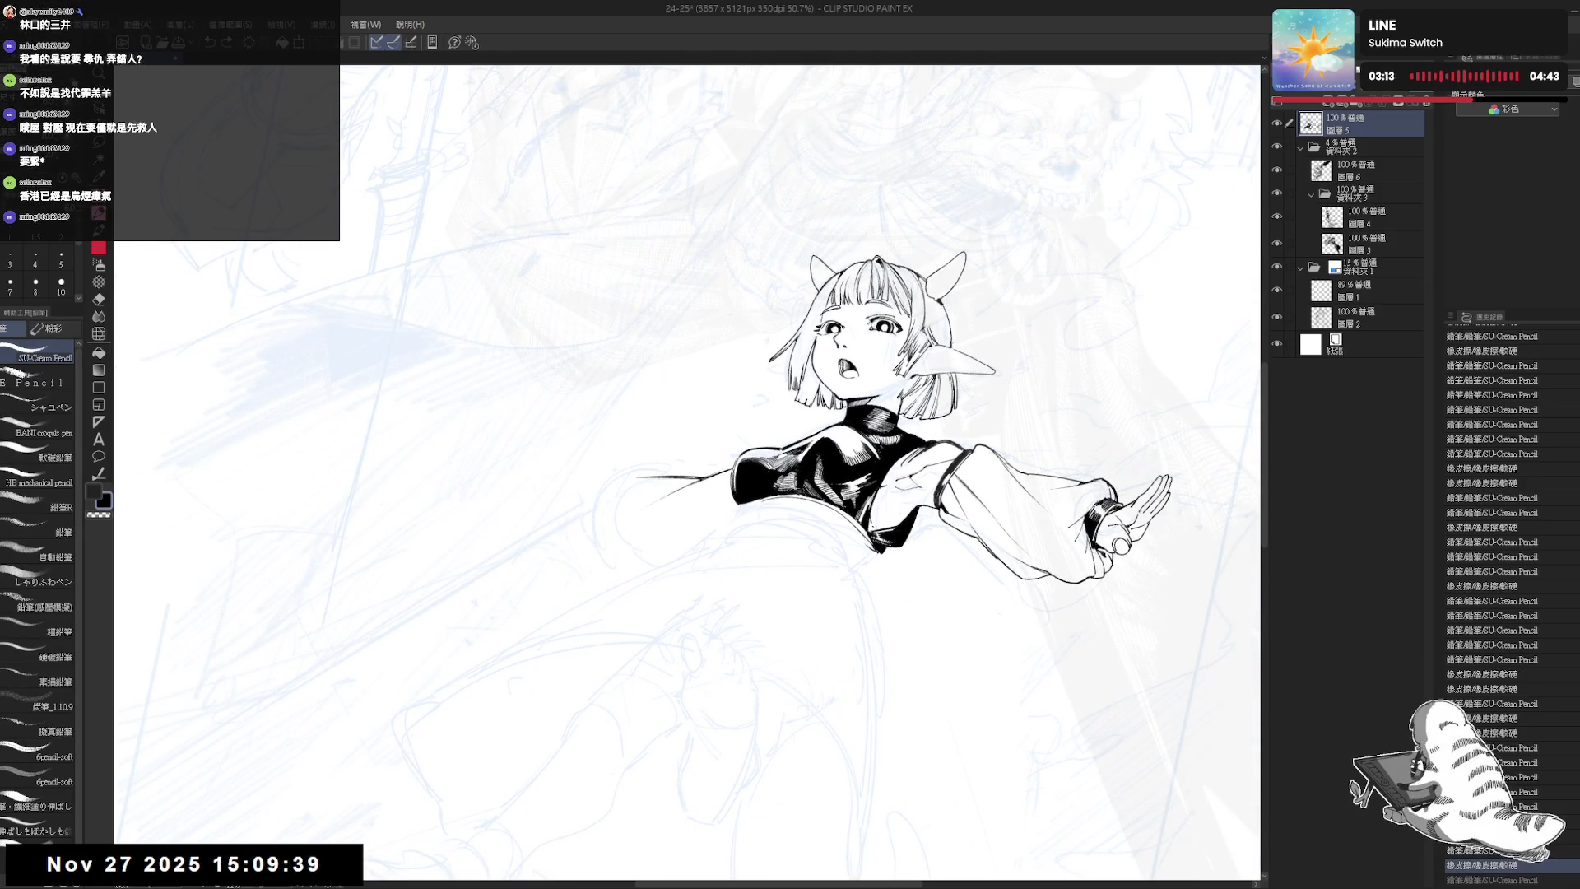
key("ctrl+y")
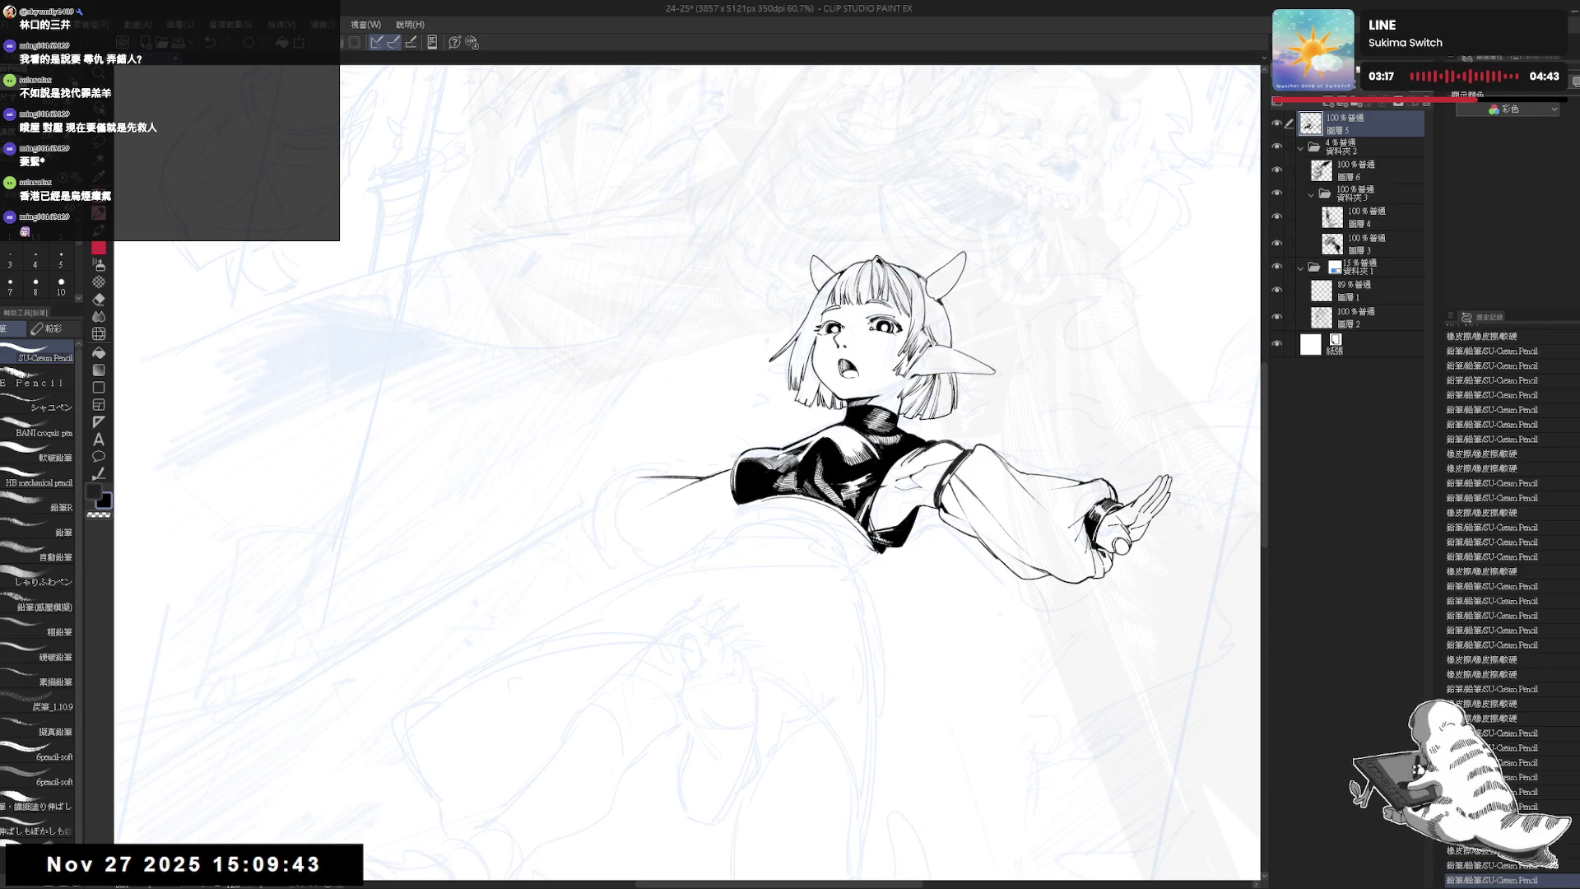
- Zoom out, check the mirrored figure and erase a stray spot near the skirt
key("ctrl+minus")
key("h")
key("h")
mouse_move(837, 510)
left_mouse_down()
mouse_move(806, 491)
mouse_move(699, 499)
mouse_move(668, 521)
mouse_move(654, 465)
mouse_move(658, 492)
left_mouse_up()
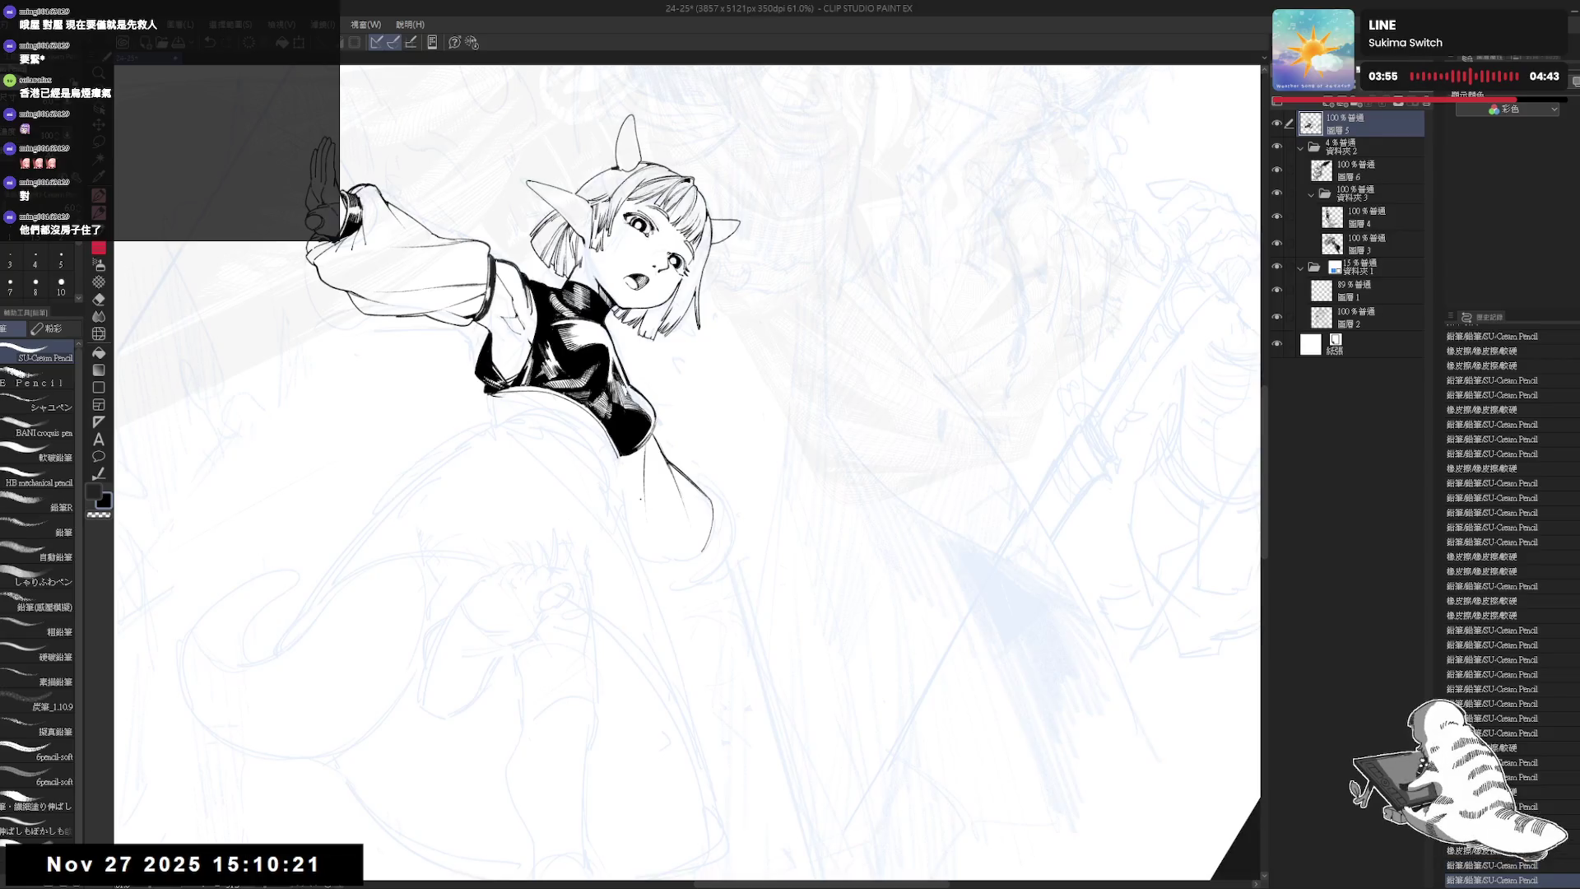
left_click_drag(742, 446, 638, 487)
key("e")
left_click_drag(788, 448, 780, 437)
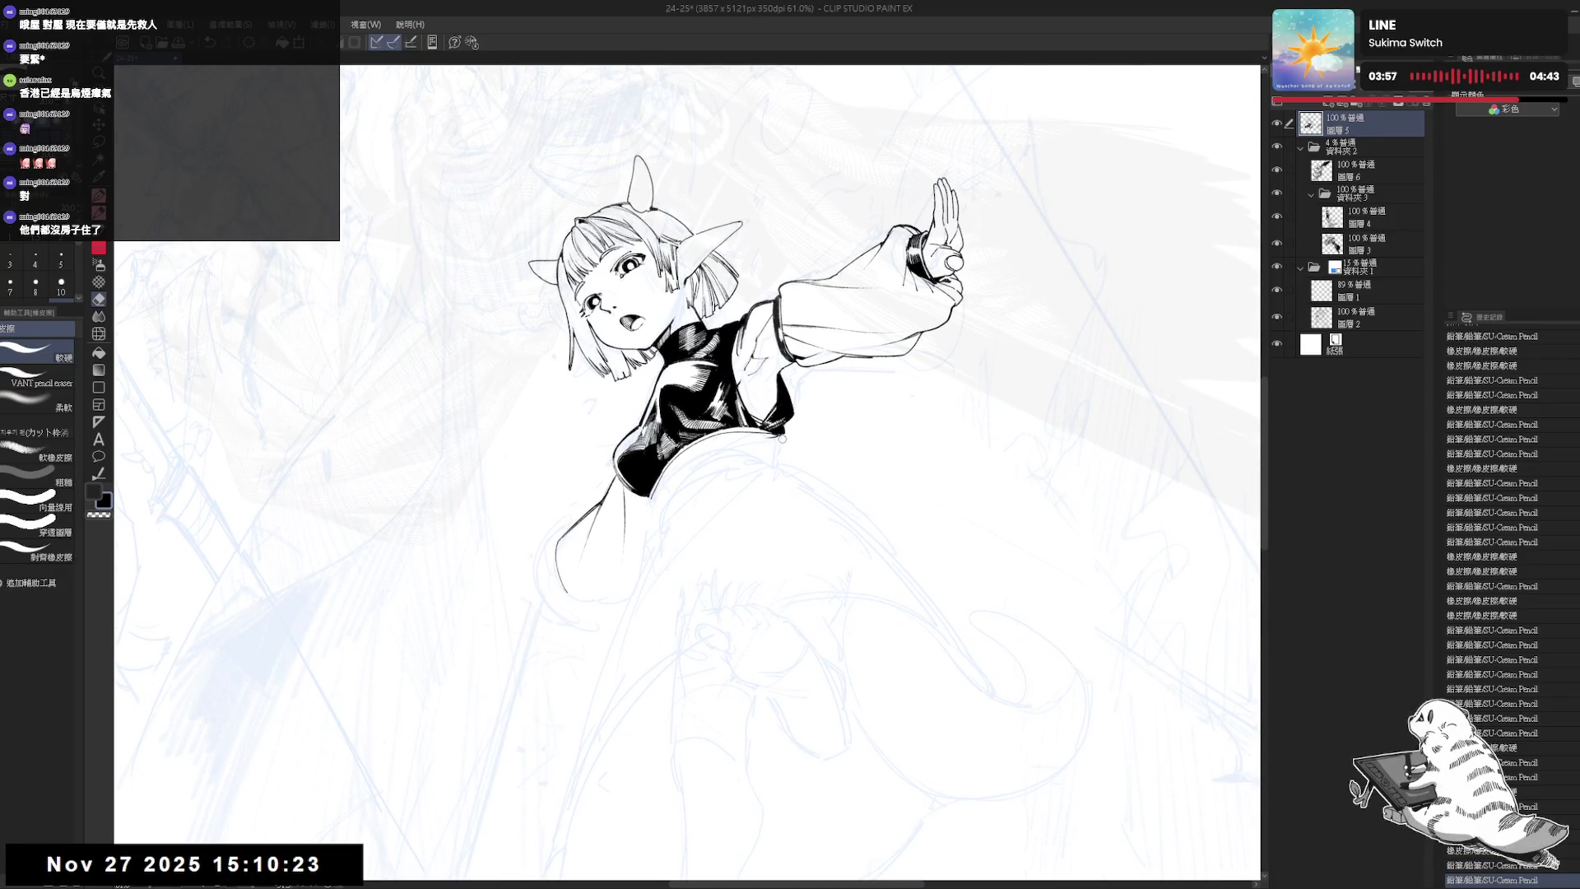
key("p")
key("ctrl+at")
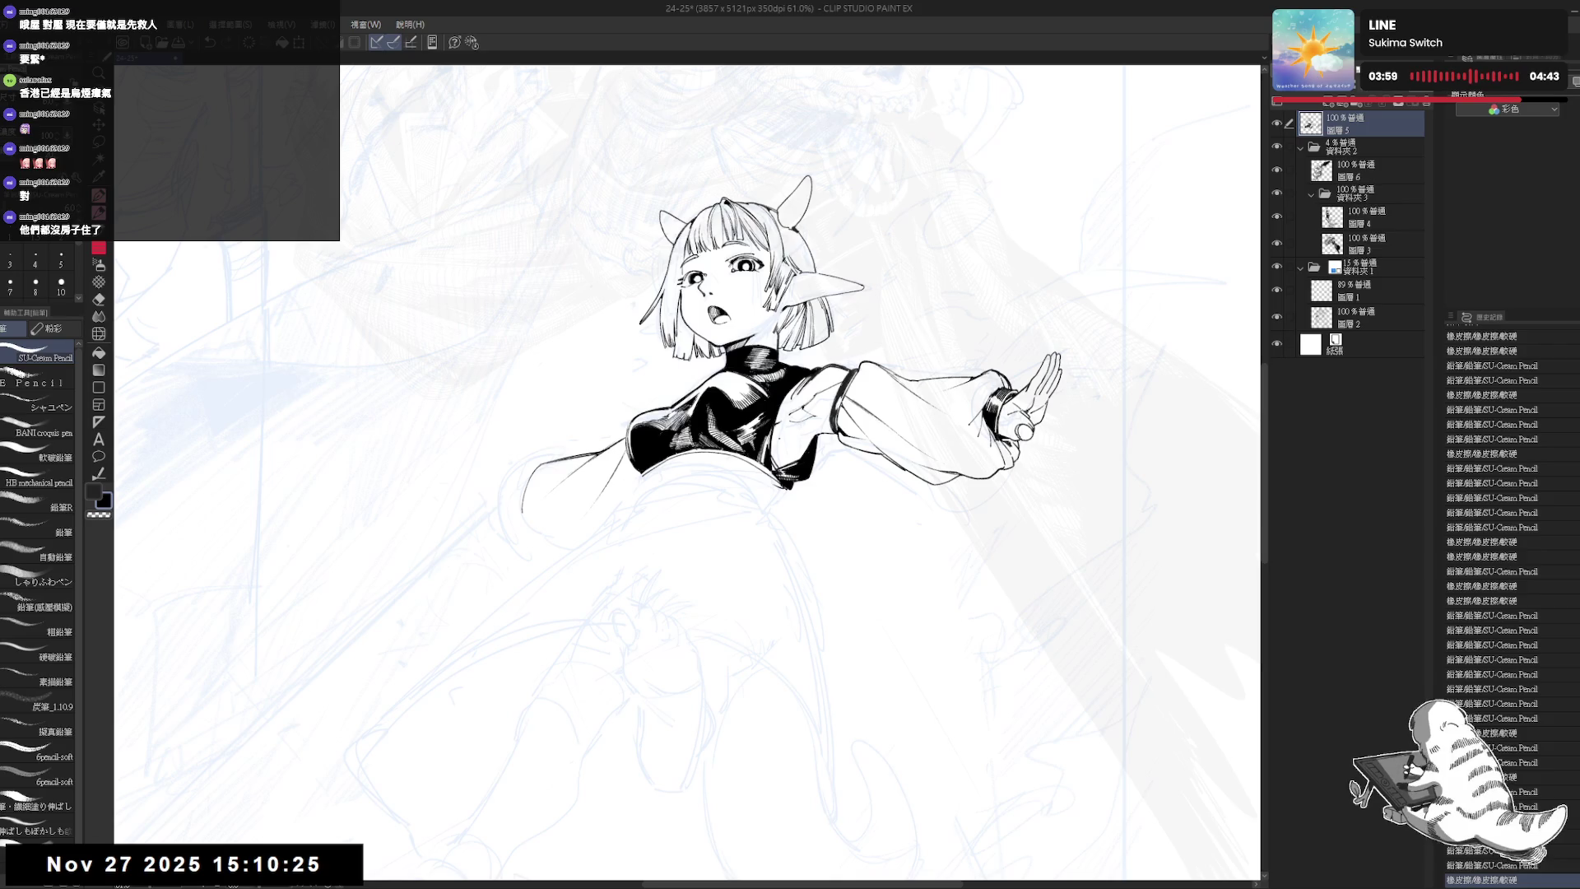
- Trim a line and ink a small line at the dress hem
mouse_move(595, 529)
left_mouse_down()
mouse_move(649, 537)
mouse_move(578, 502)
left_mouse_up()
key("e")
key("p")
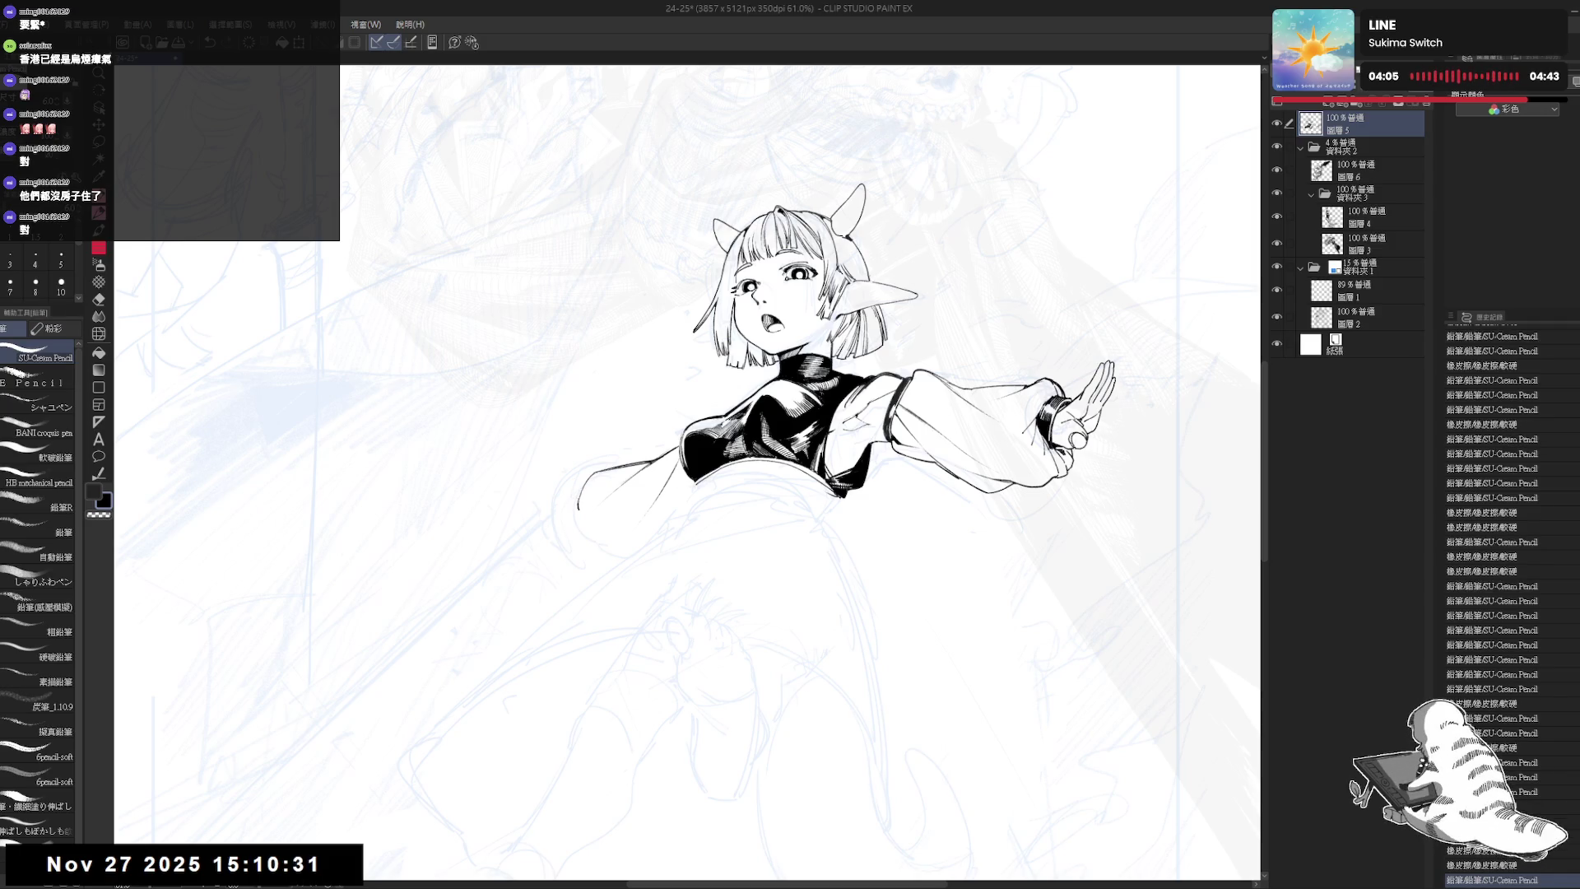
left_click_drag(823, 411, 740, 246)
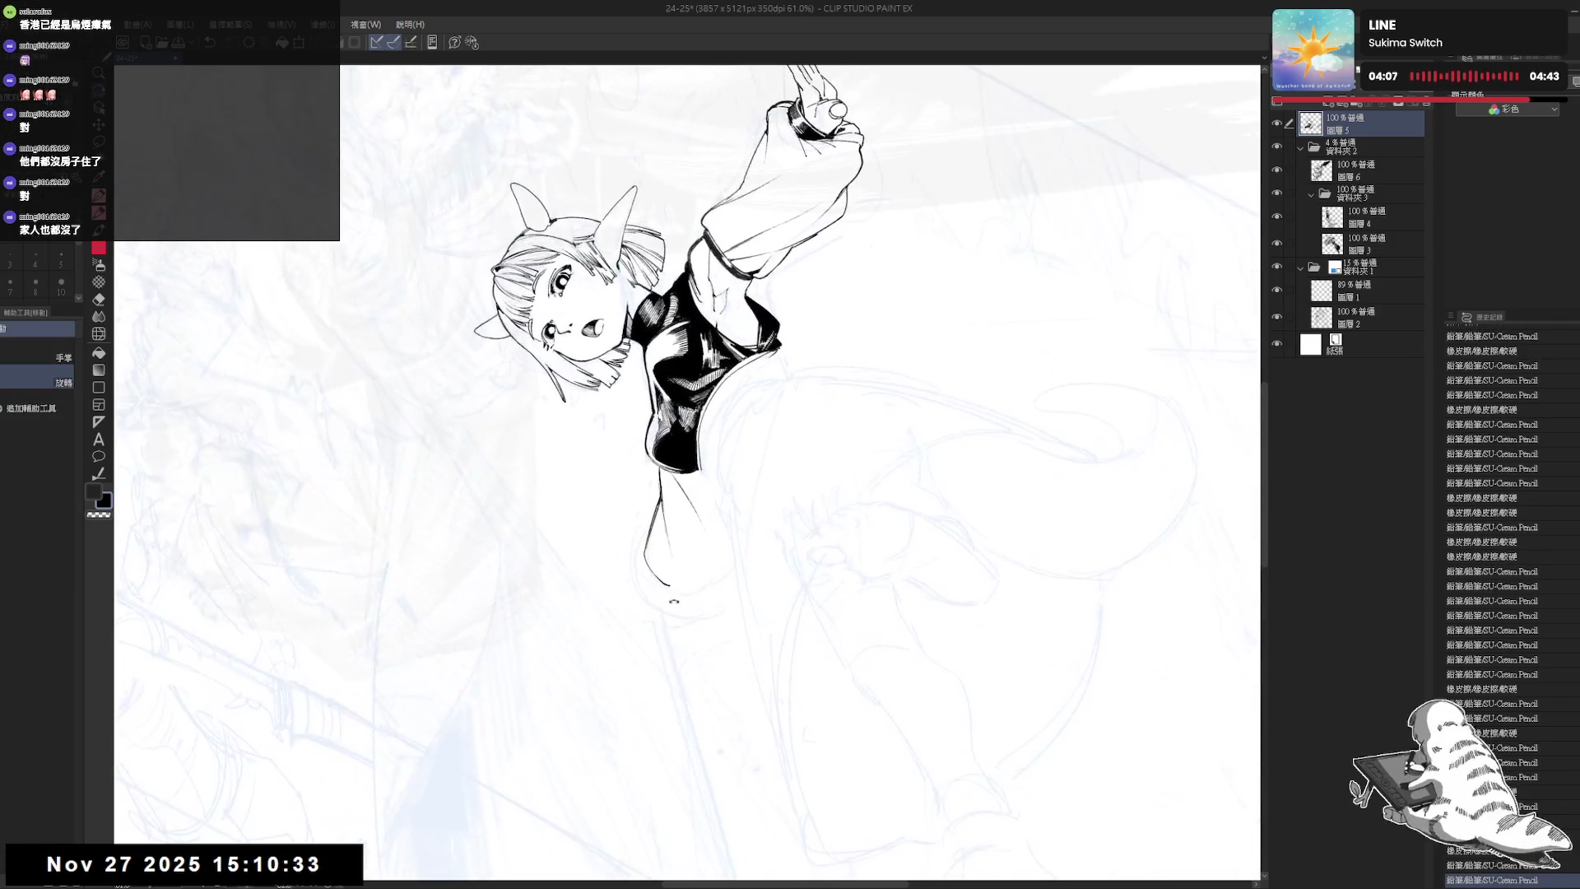
left_click_drag(662, 550, 665, 564)
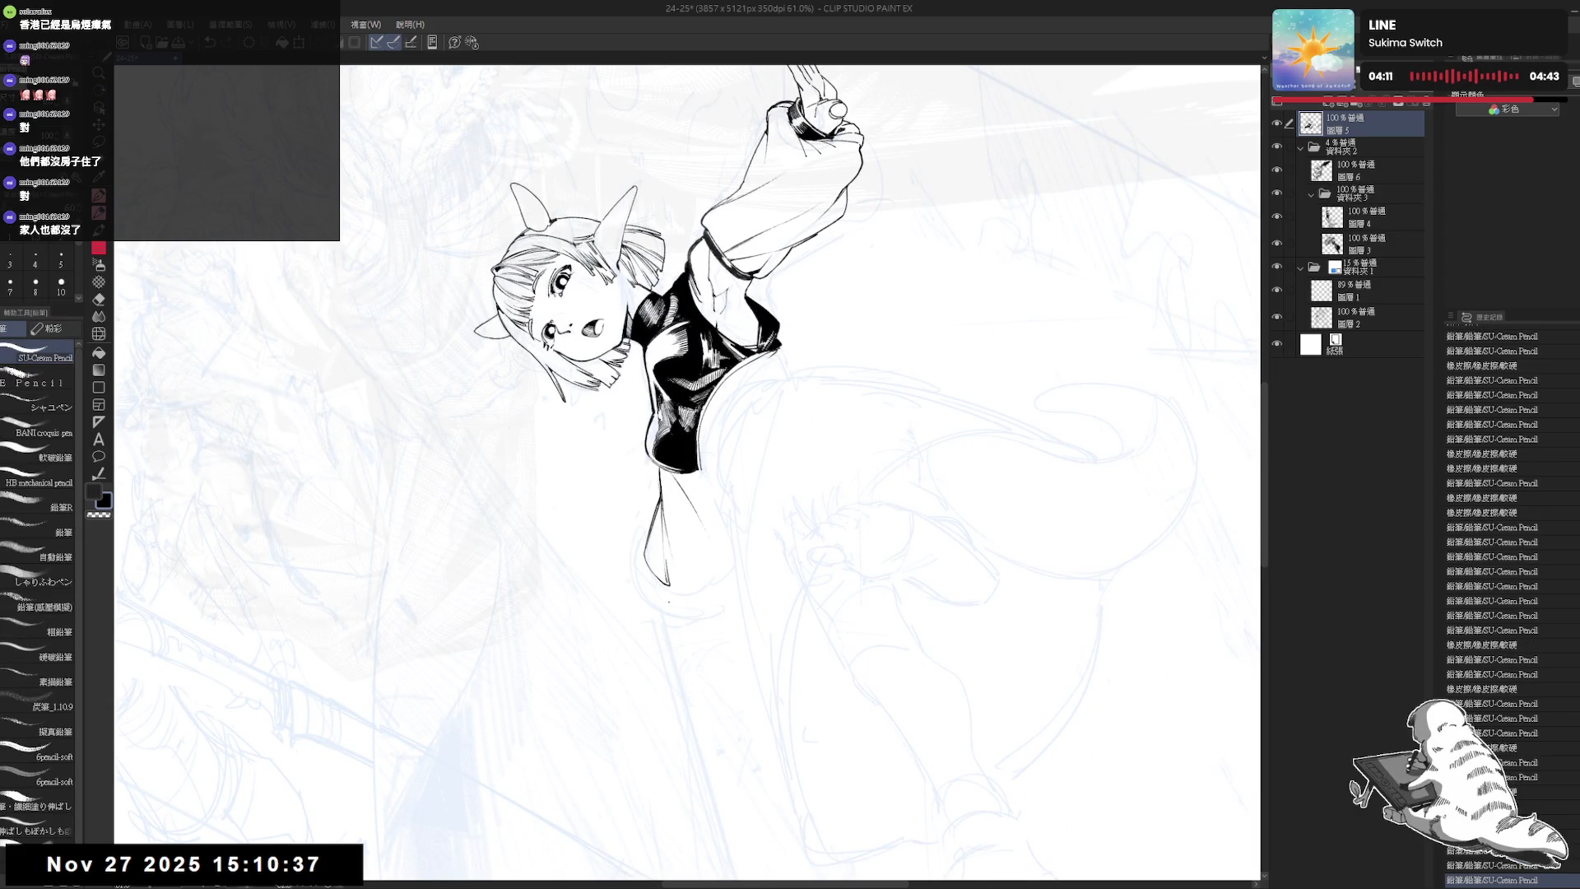
key("ctrl+at")
key("h")
key("h")
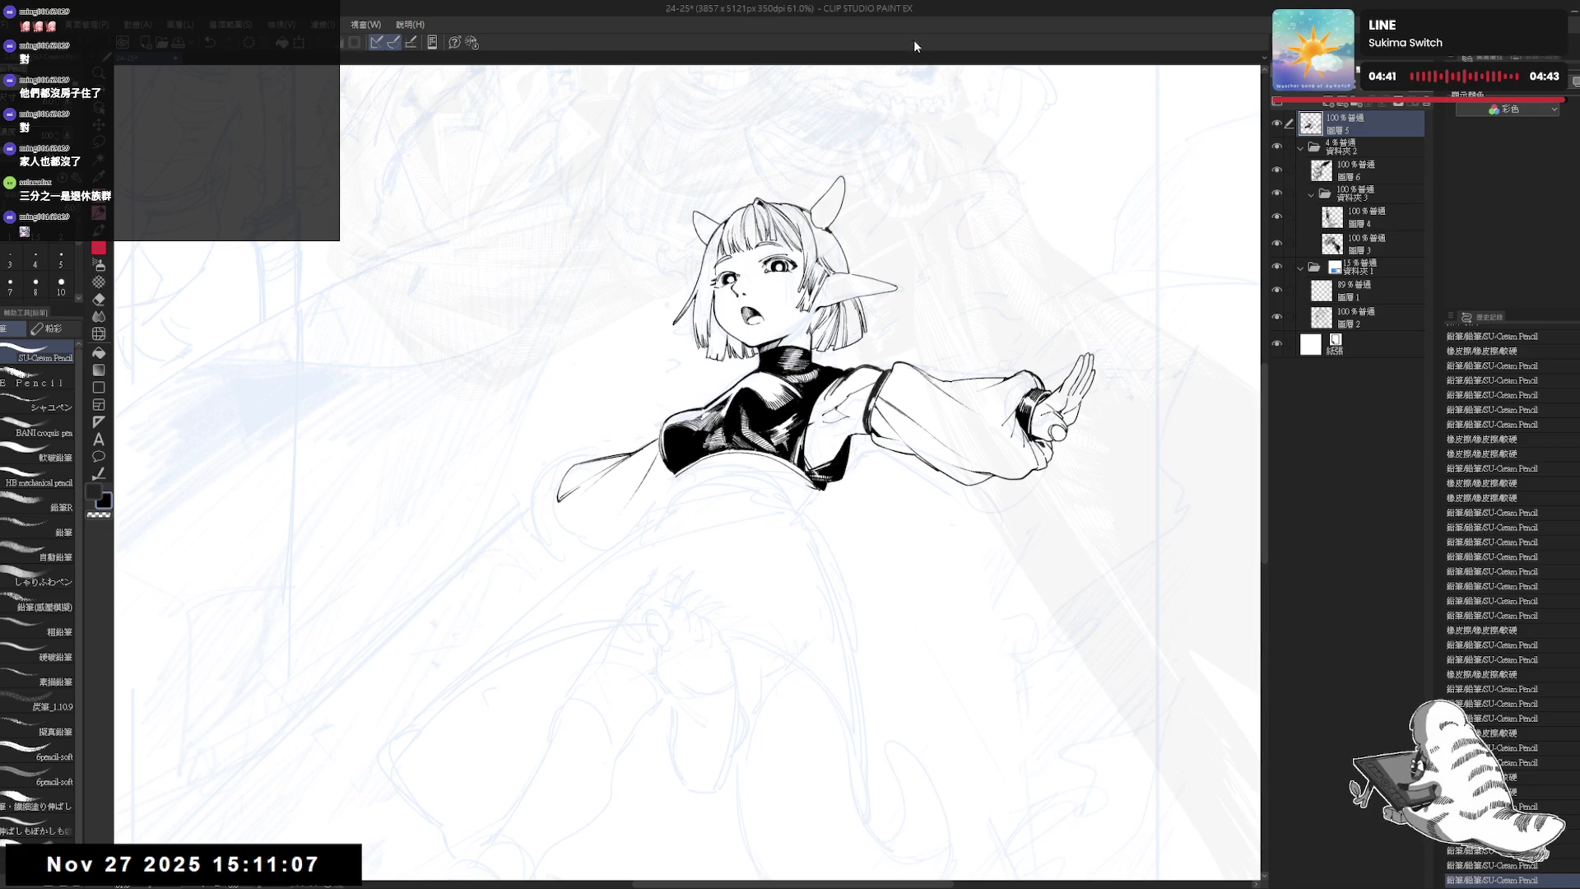
- Ink and rework the line at the sleeve's lower-left corner
left_click_drag(597, 487, 579, 511)
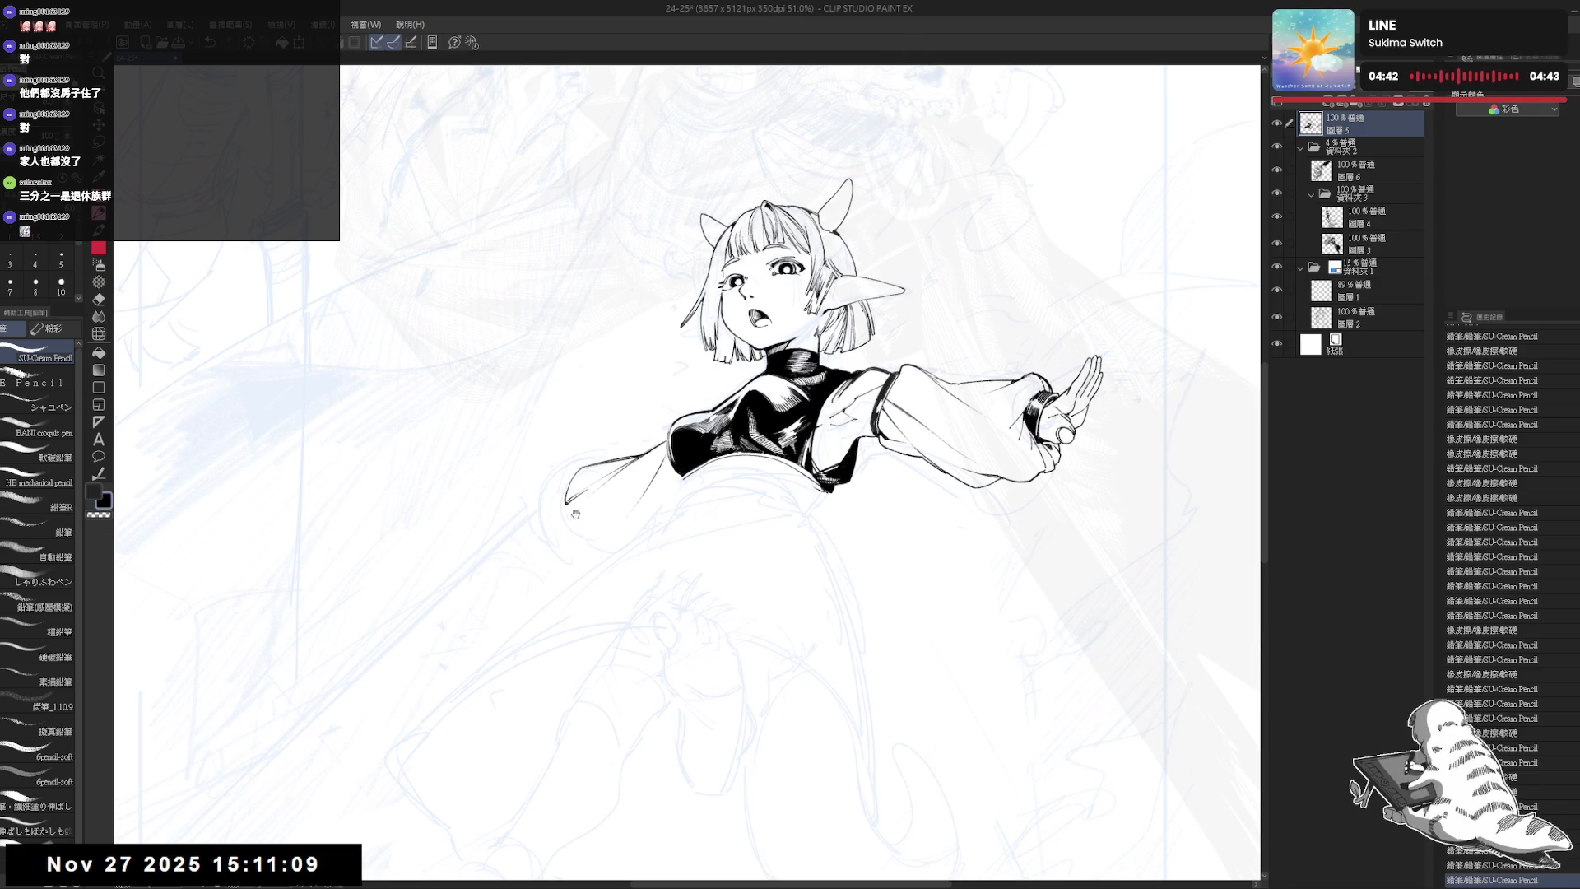
key("ctrl+z")
key("ctrl+z")
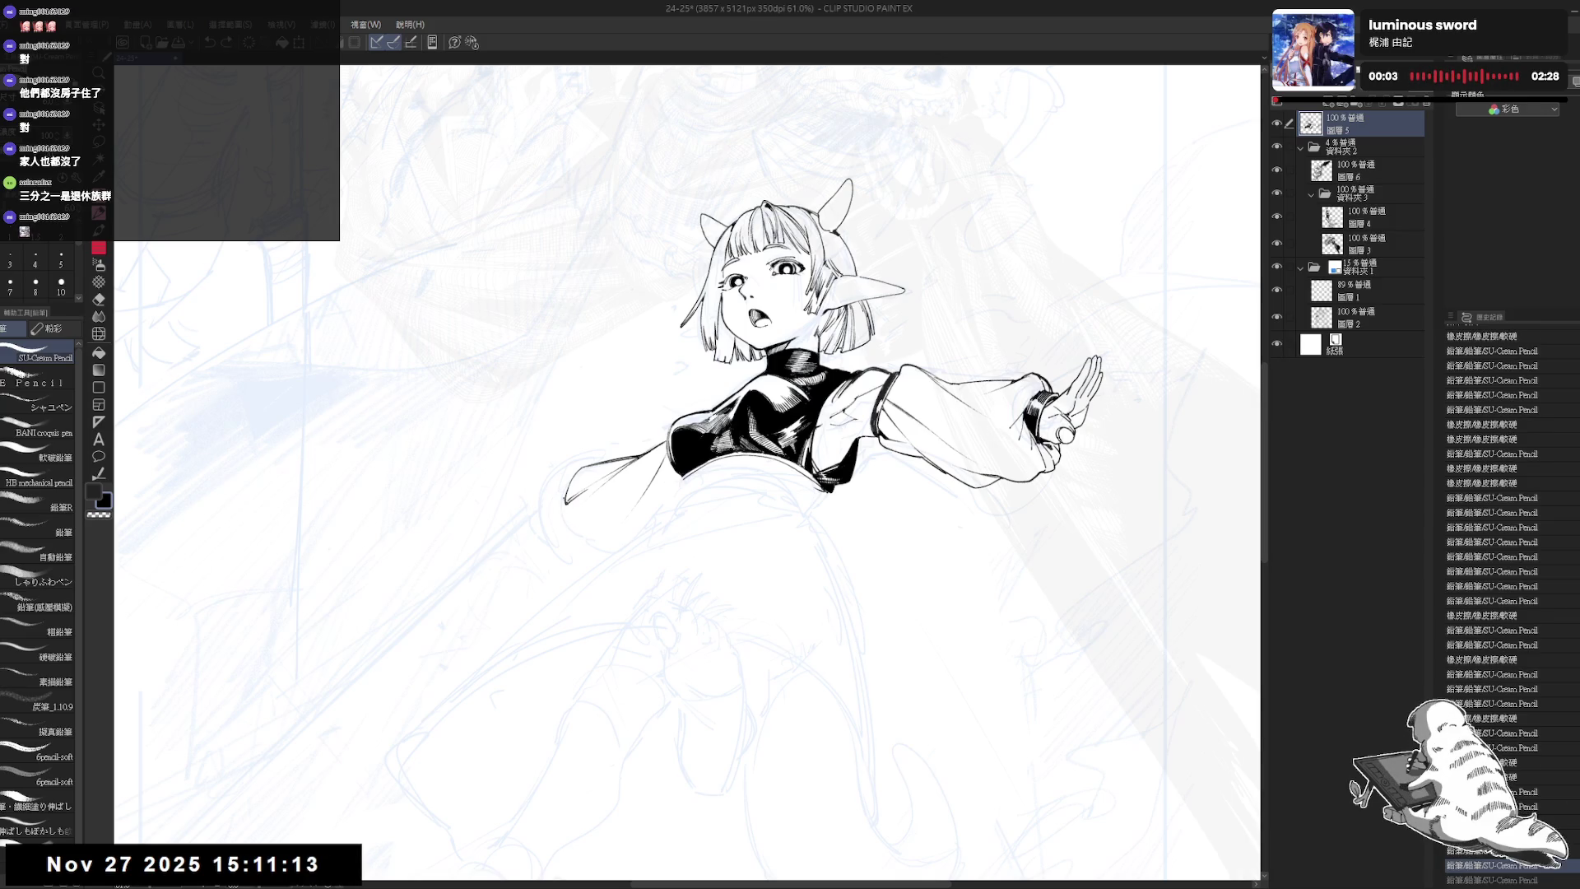
left_click_drag(567, 490, 567, 522)
key("ctrl+z")
key("ctrl+z")
key("ctrl+z")
key("ctrl+z")
key("ctrl+z")
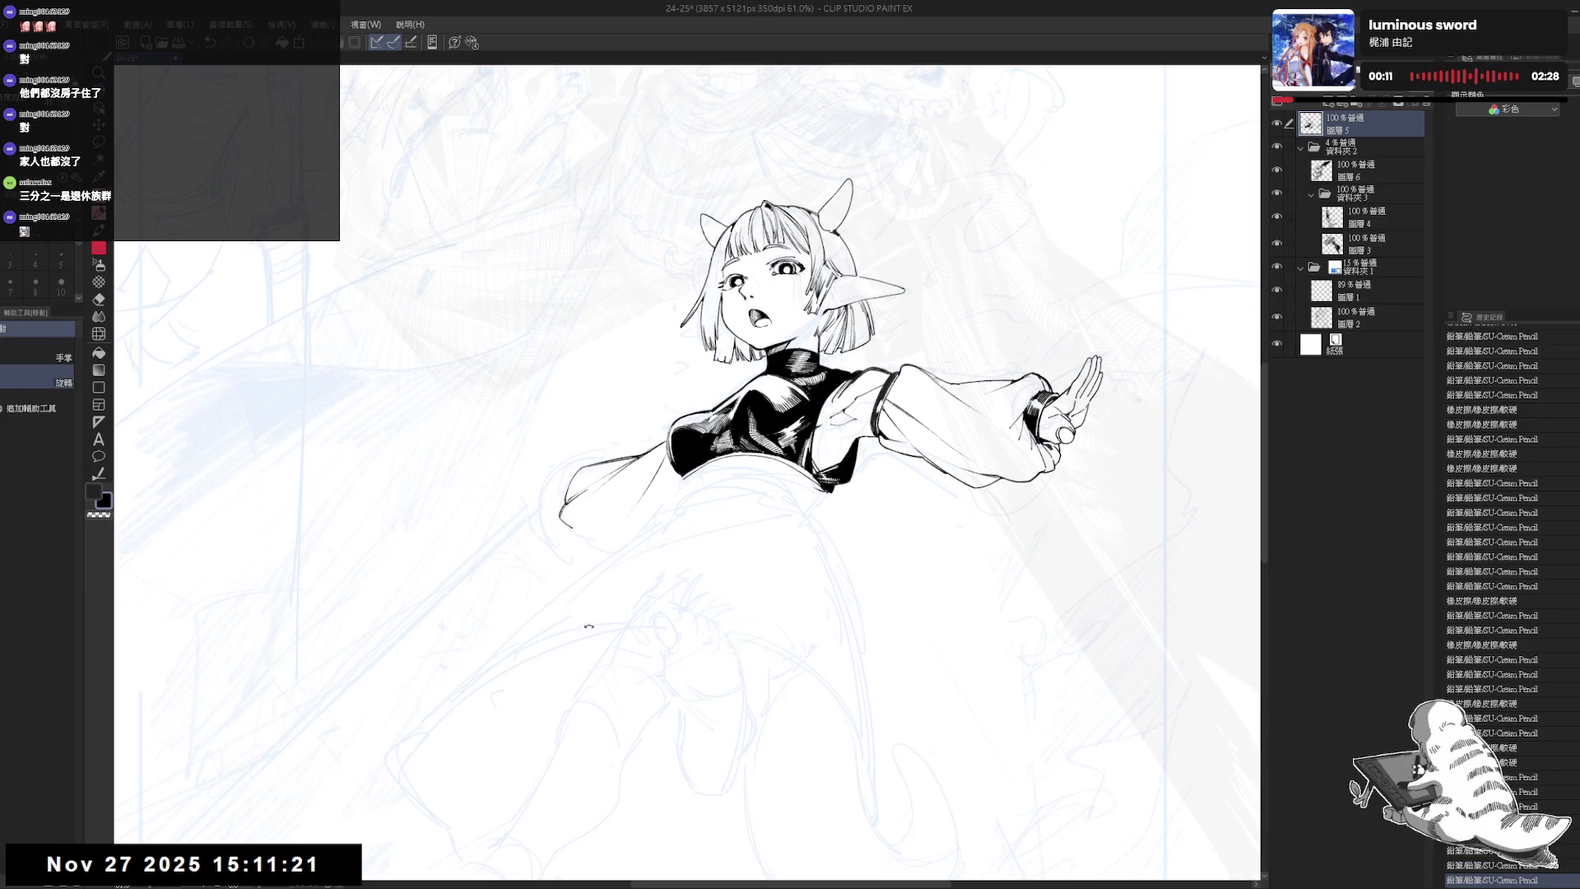
key("asciicircum")
left_click_drag(564, 496, 579, 510)
key("ctrl+z")
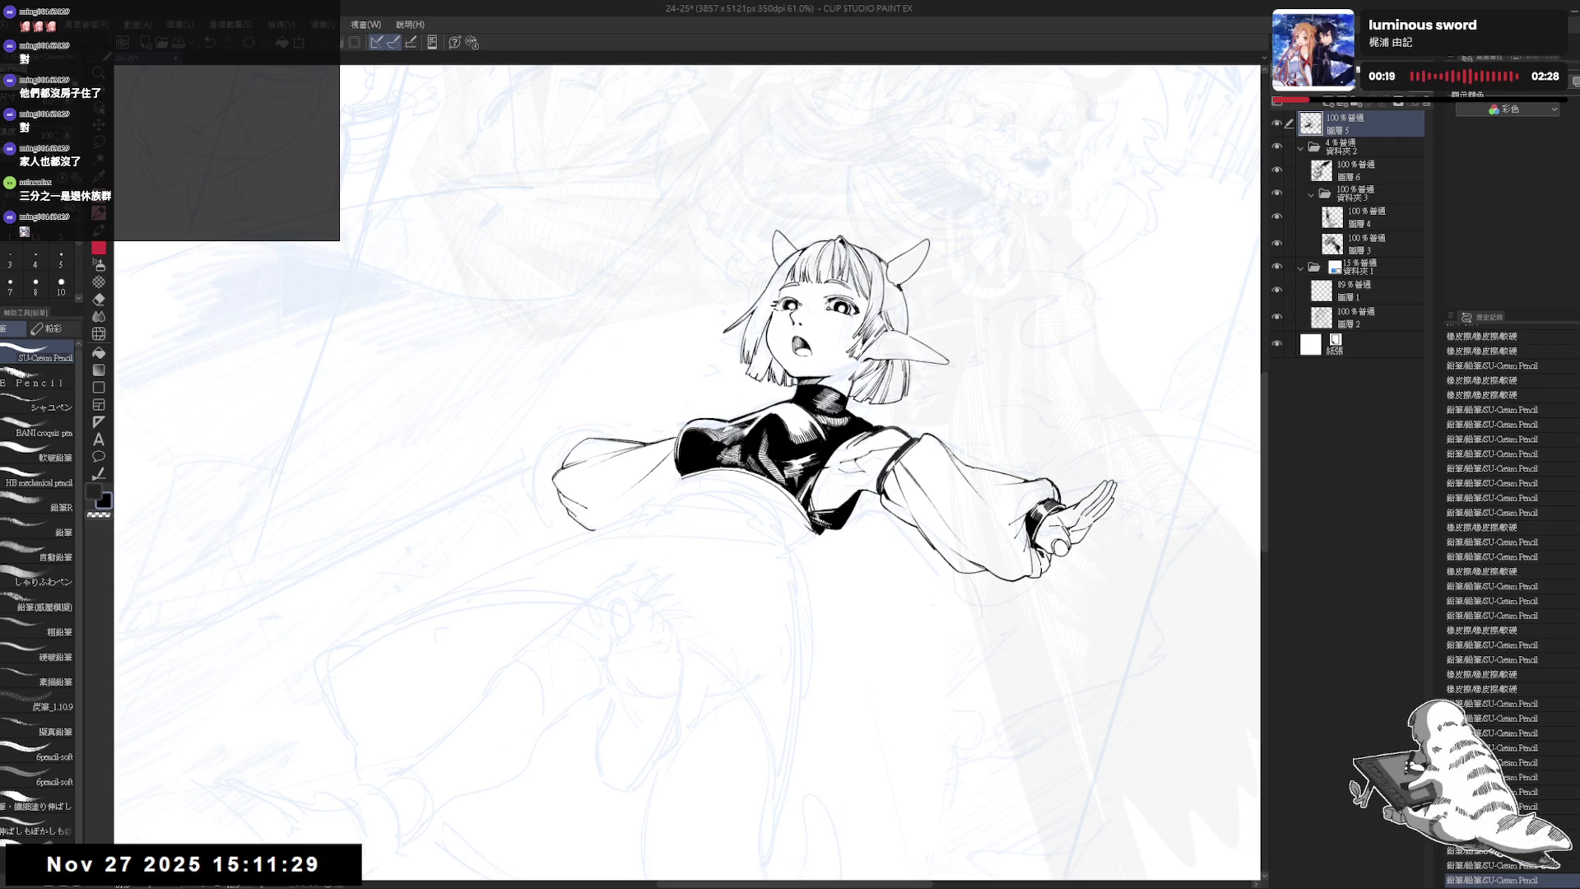
- Mirror and rotate the view on the sleeve, undoing an accidental pencil mark
key("h")
left_click_drag(699, 553, 700, 566)
key("r")
left_click_drag(604, 658, 589, 450)
key("p")
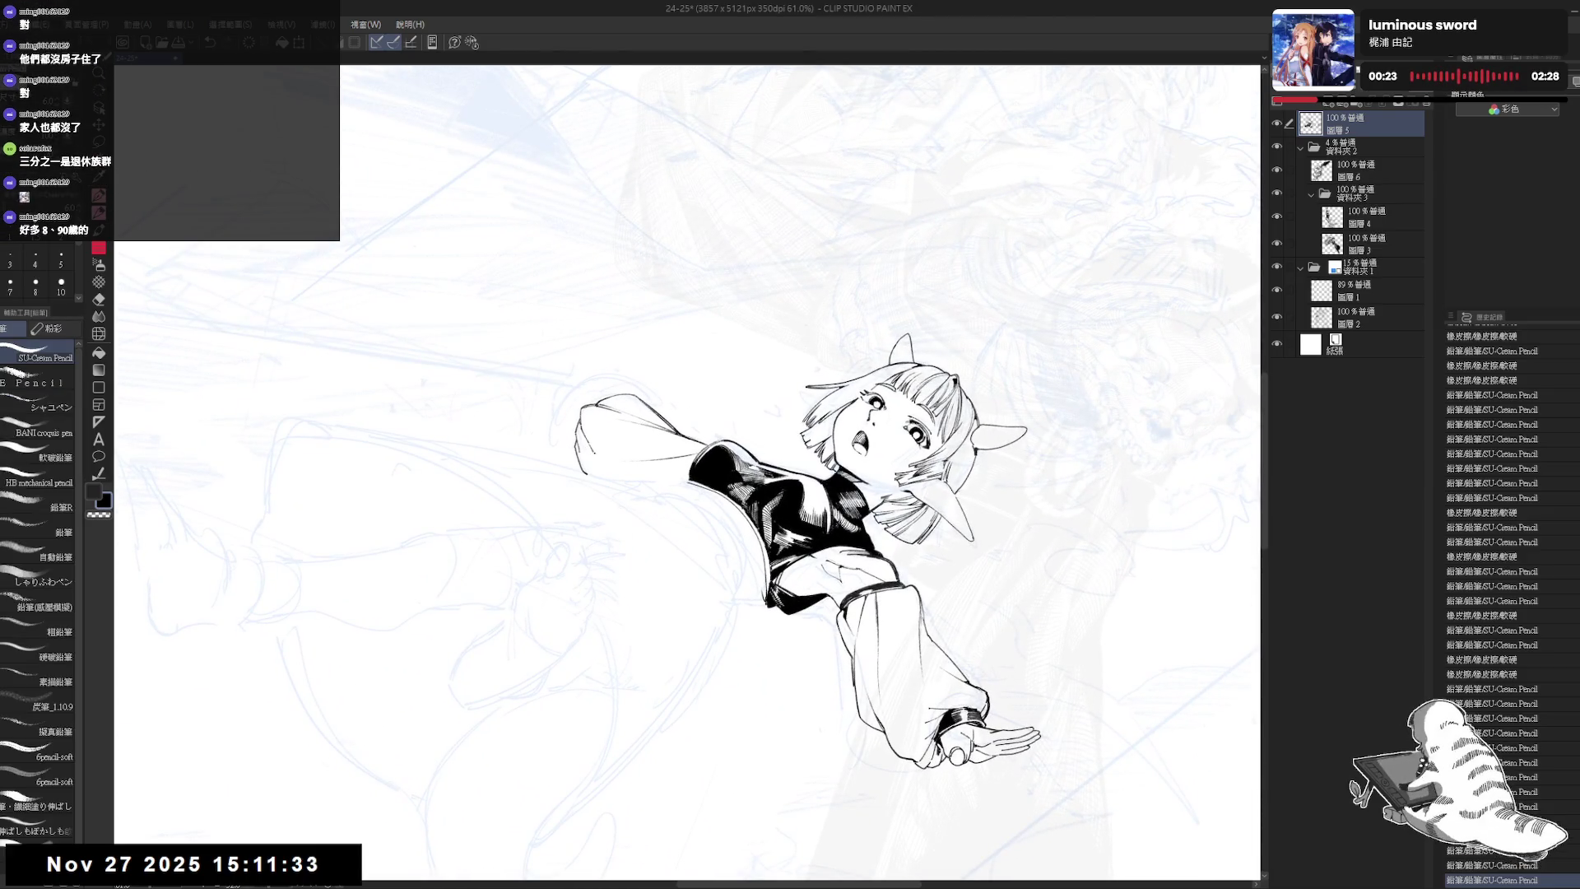
left_click(599, 463)
key("ctrl+z")
- Rotate the view upright, zoom out and check the drawing mirrored
left_click_drag(589, 451, 630, 317)
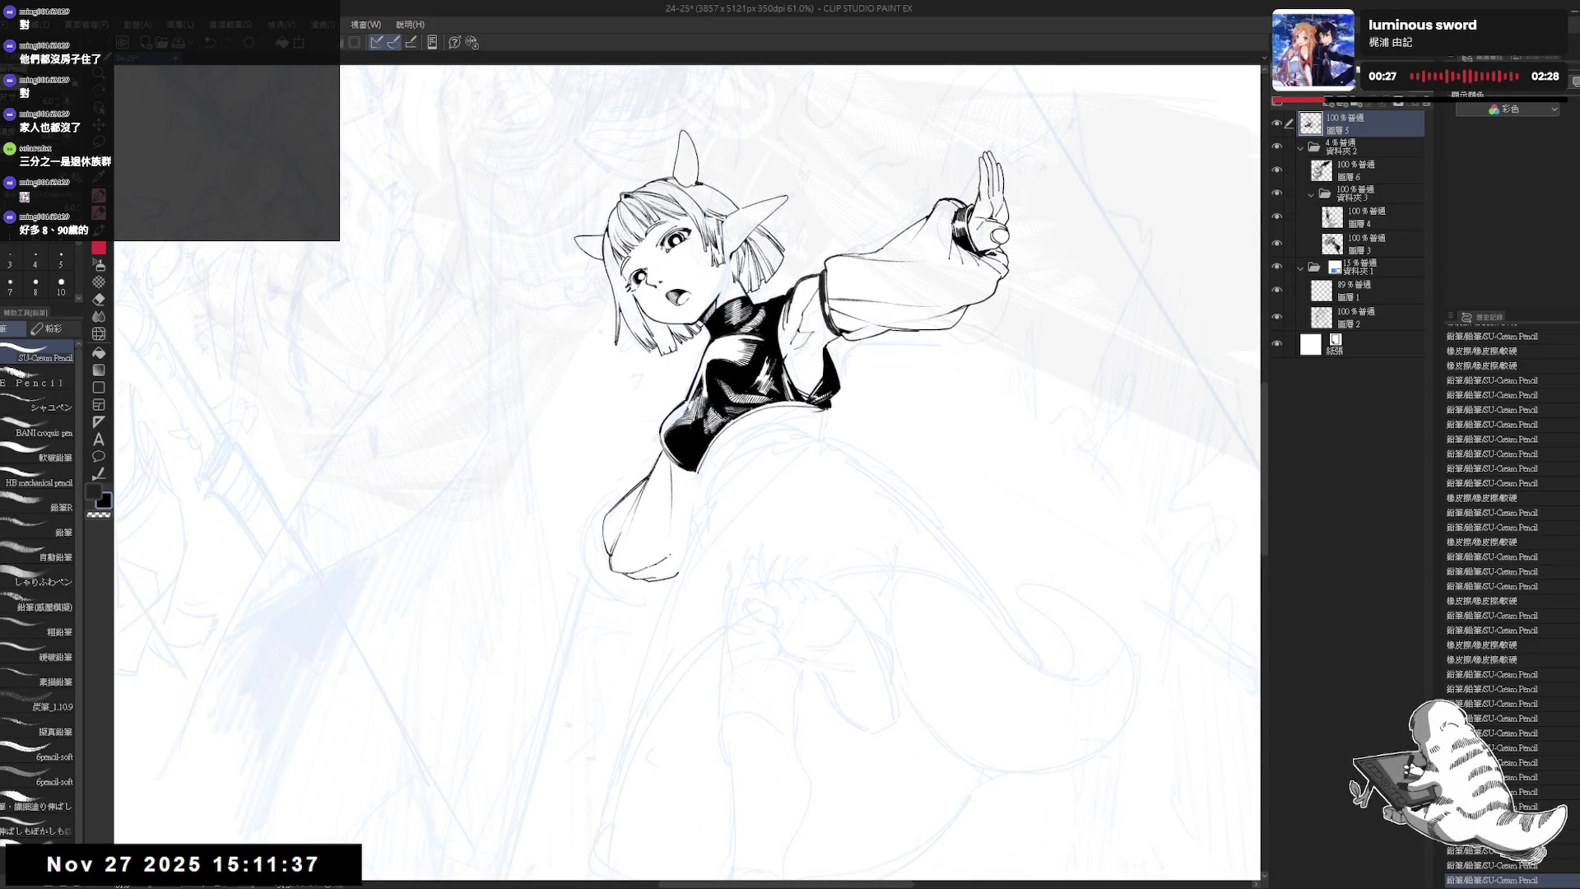
key("^")
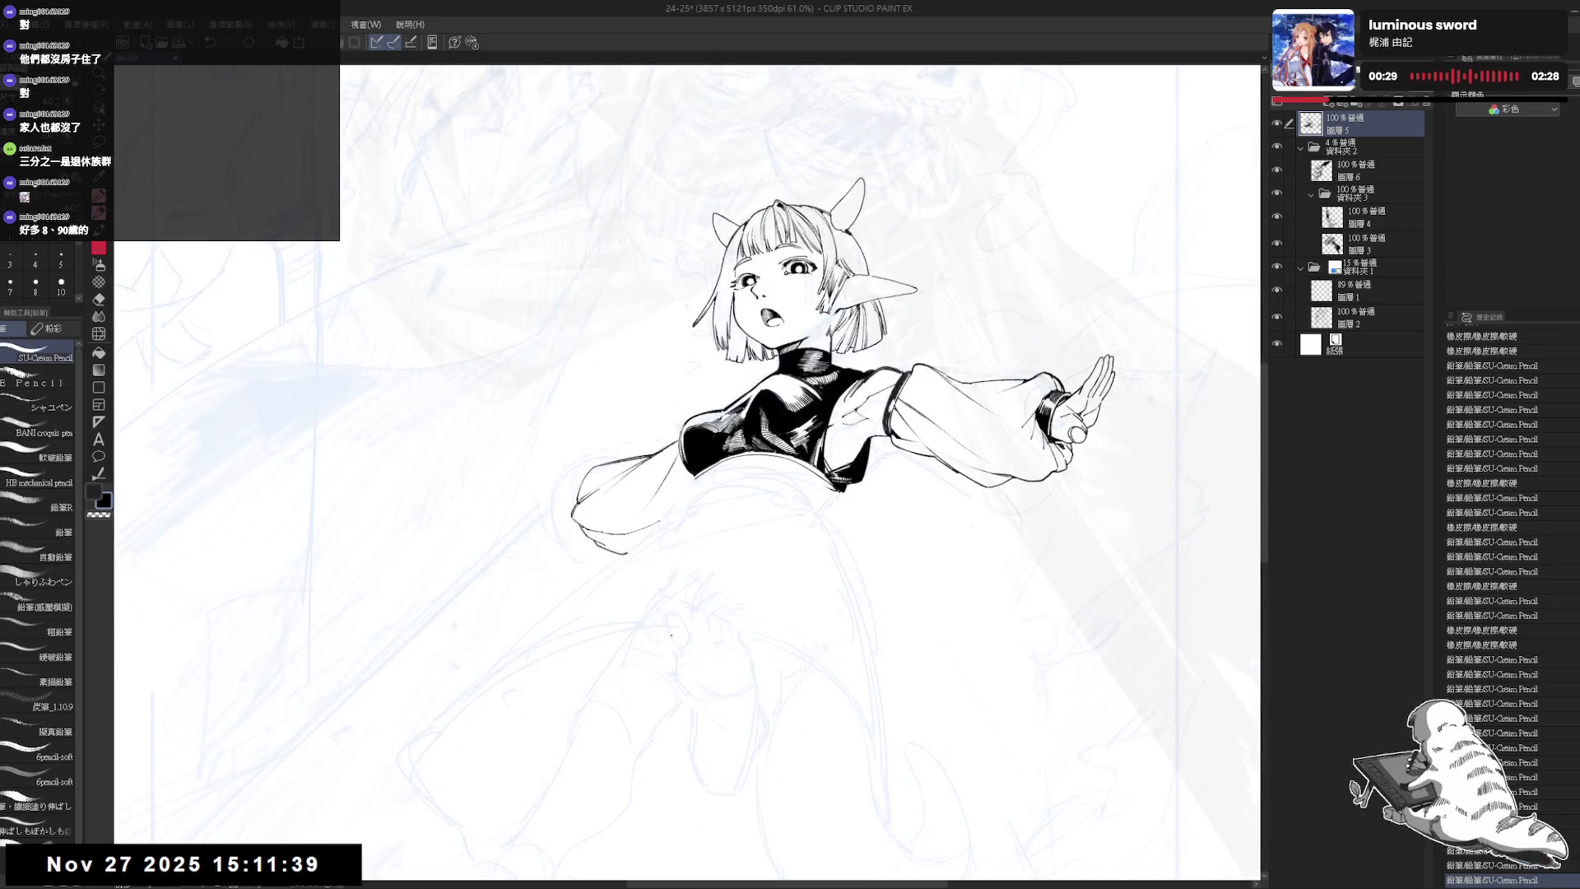
key("ctrl+minus")
key("h")
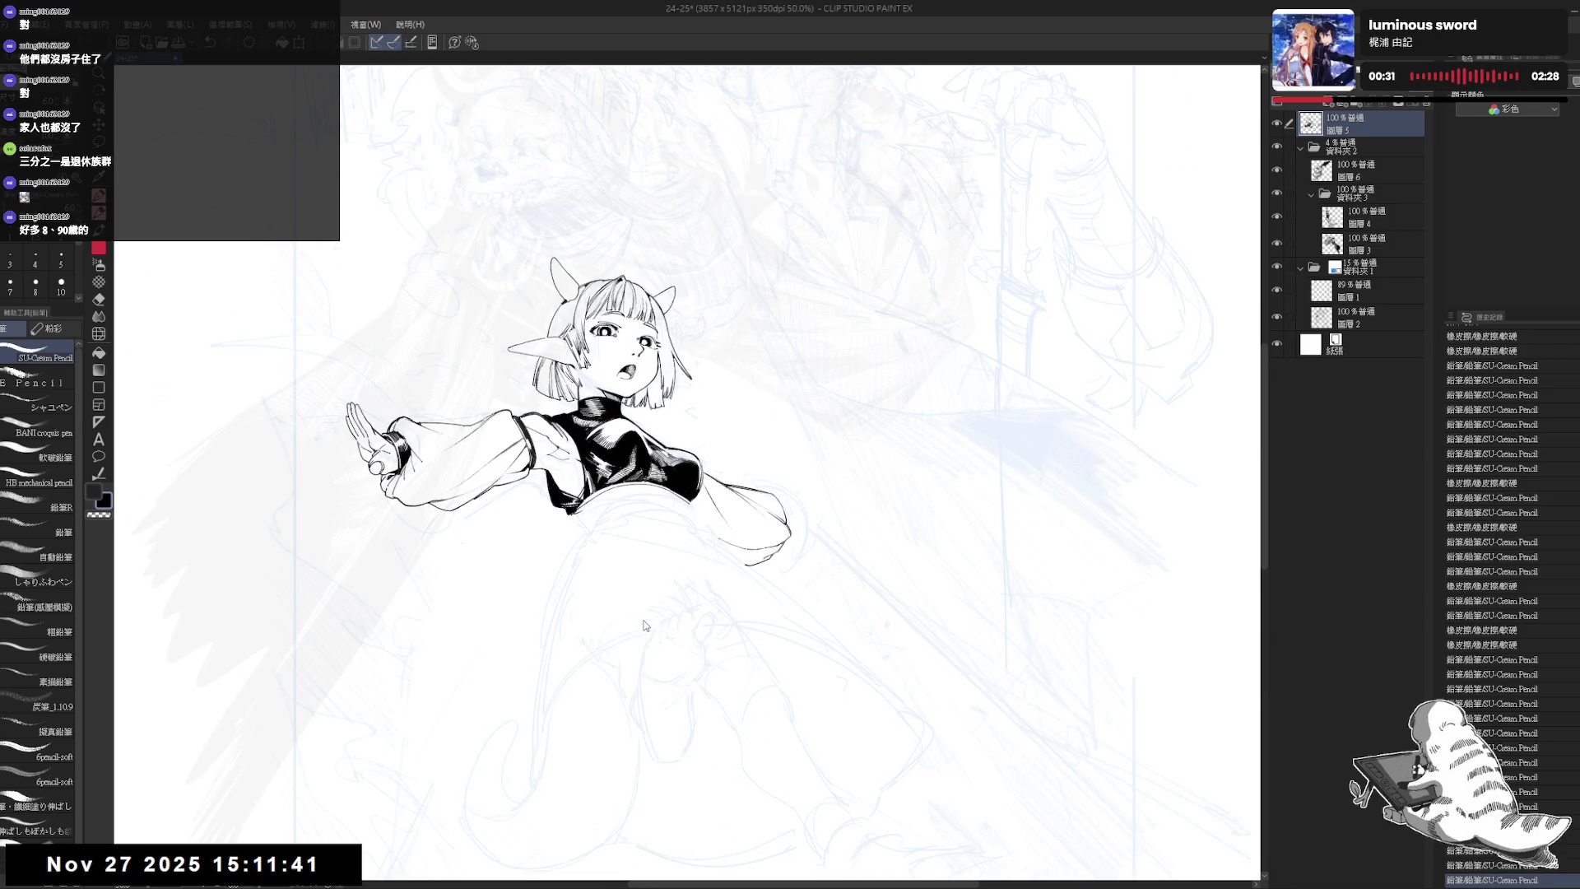
key("h")
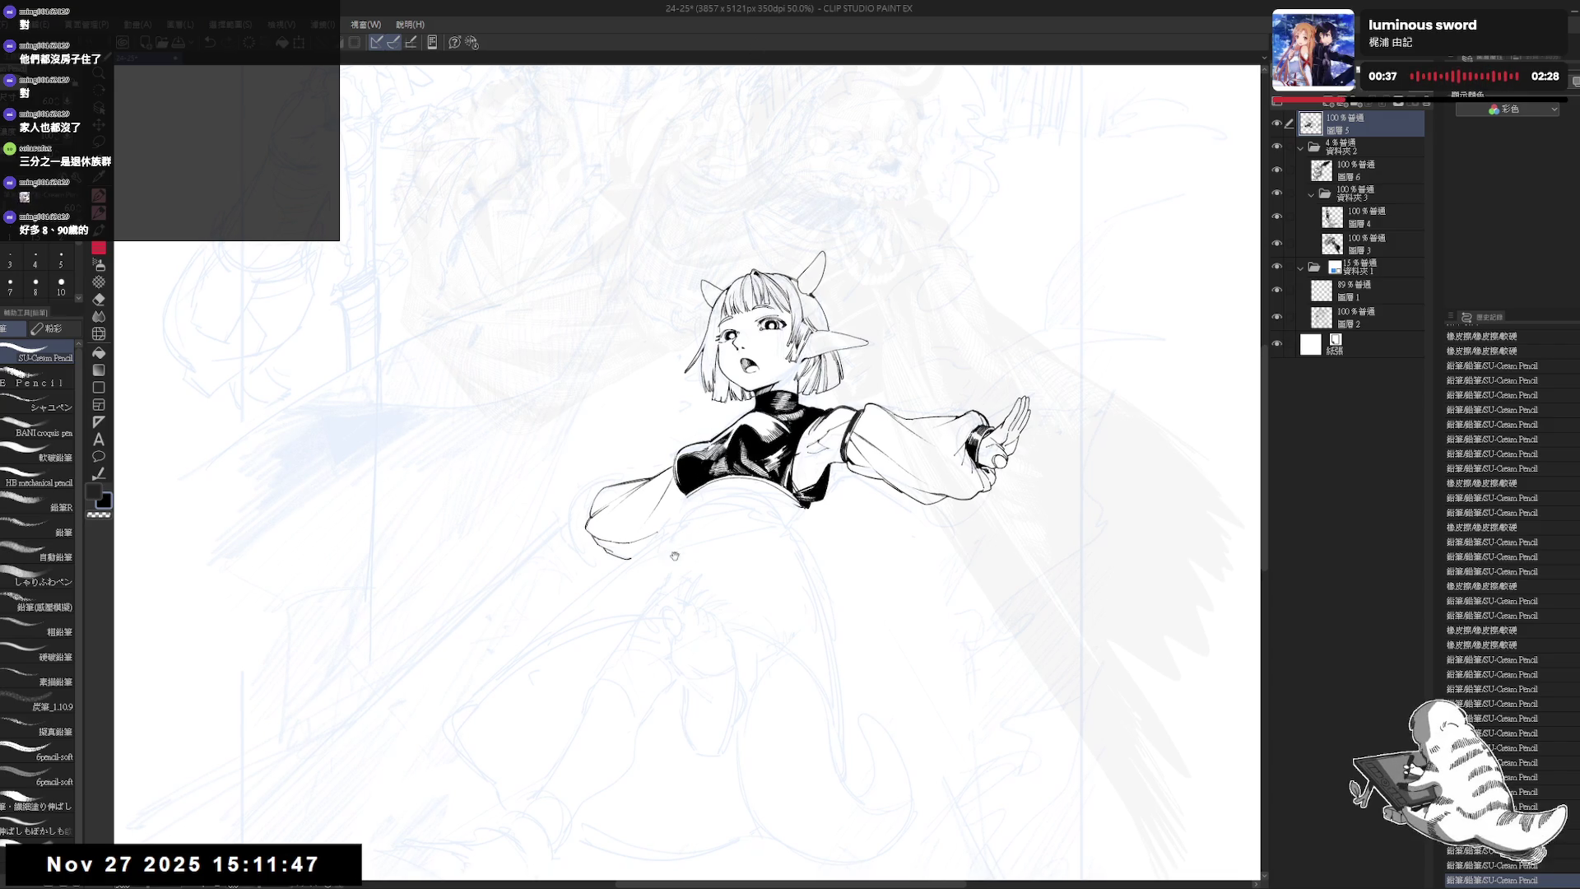
scroll(626, 530, "up", 3)
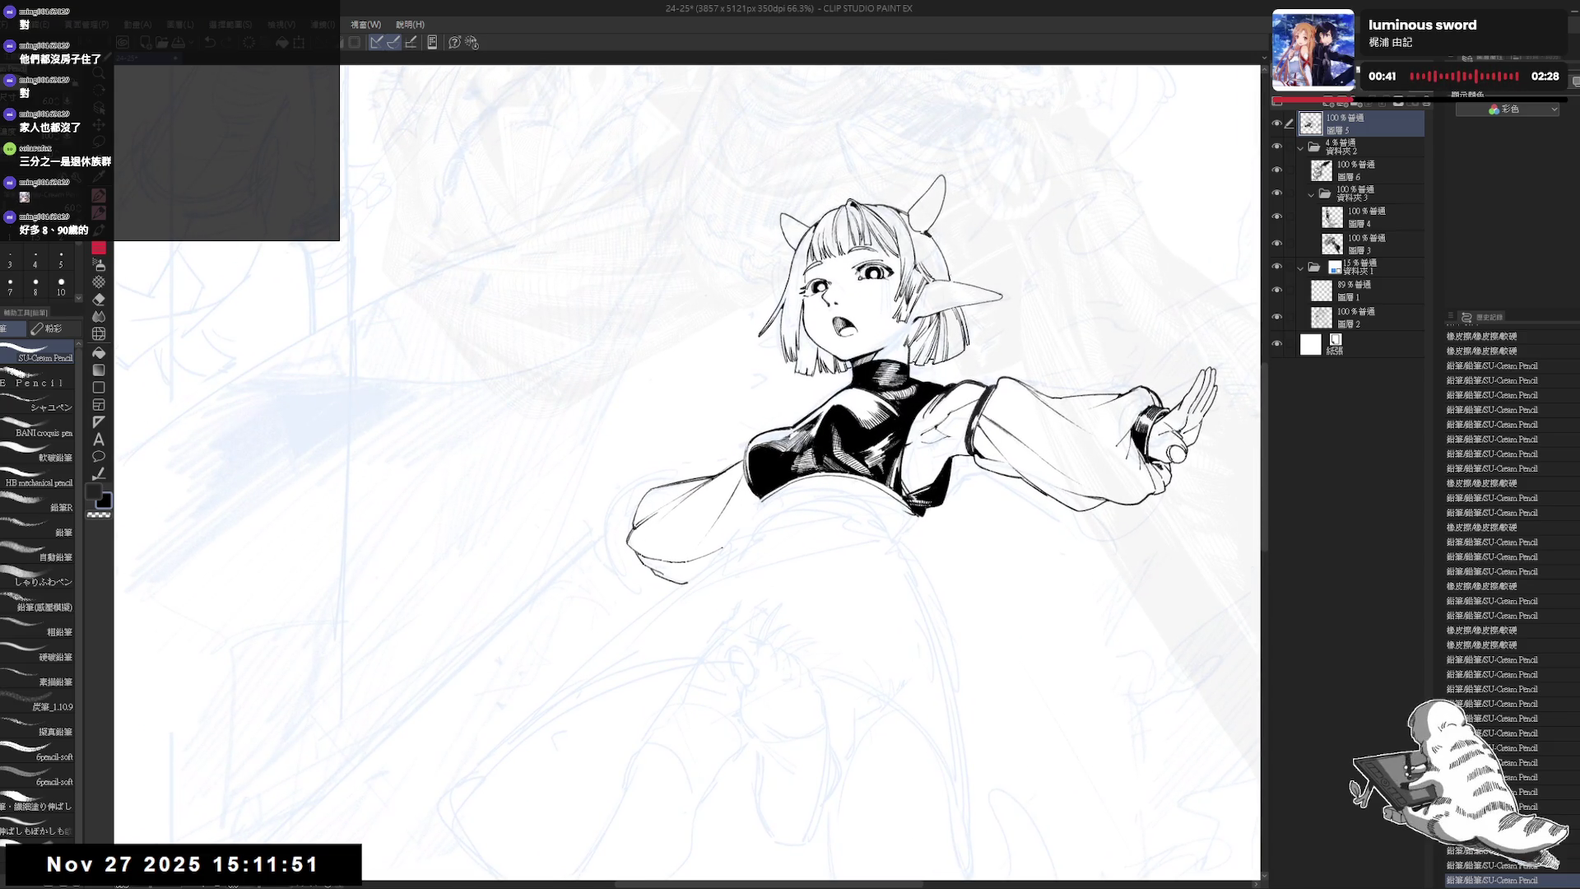
- Undo and redo small sleeve strokes, then rotate the figure back upright
key("ctrl+z")
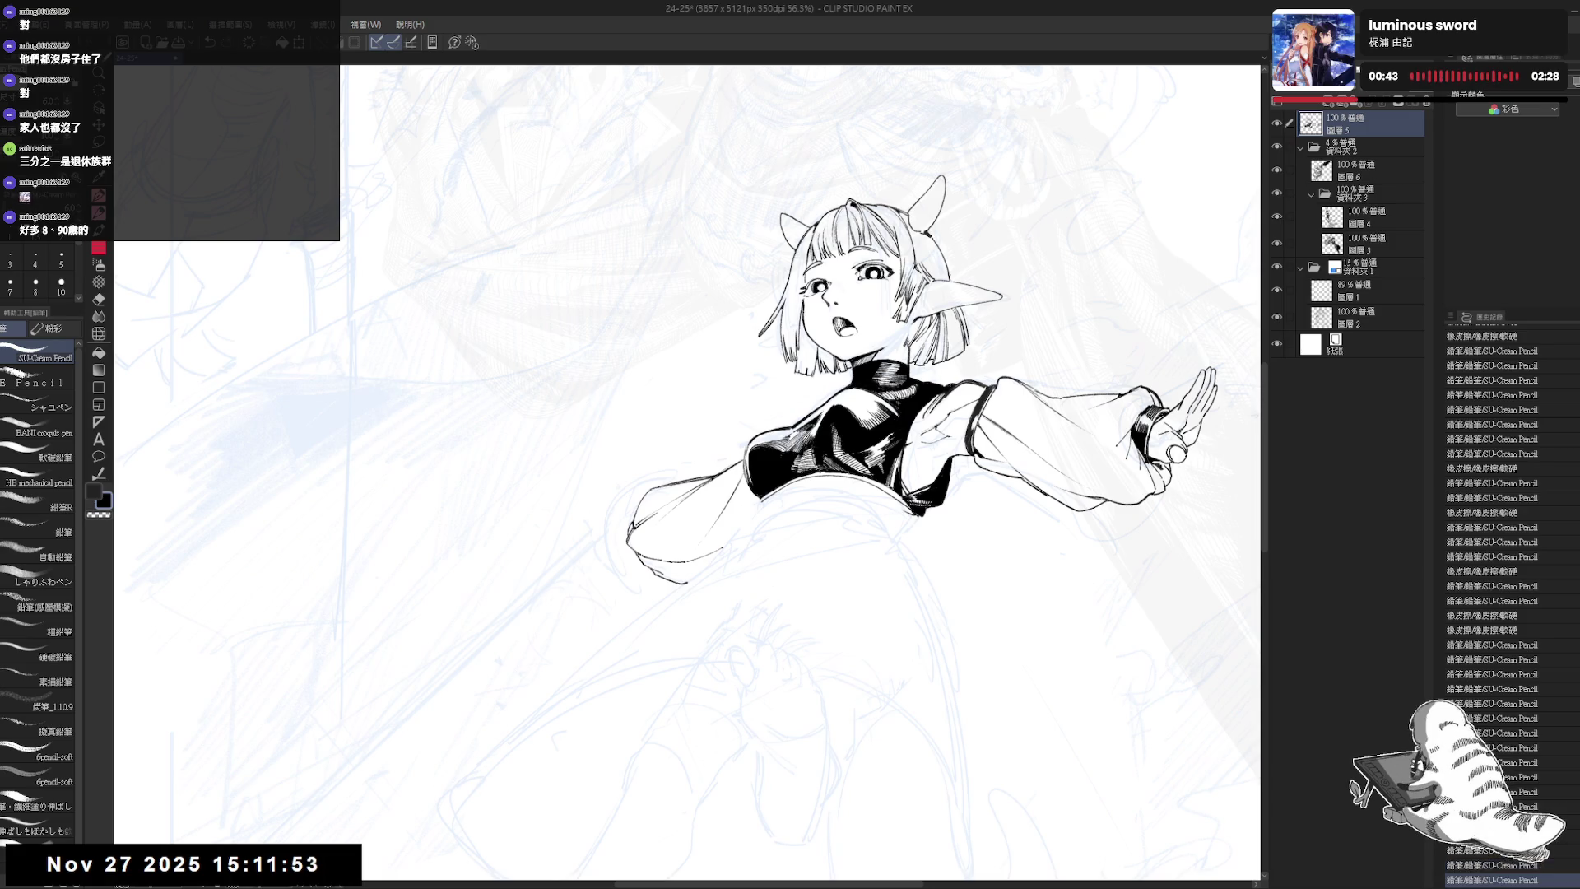
key("ctrl+z")
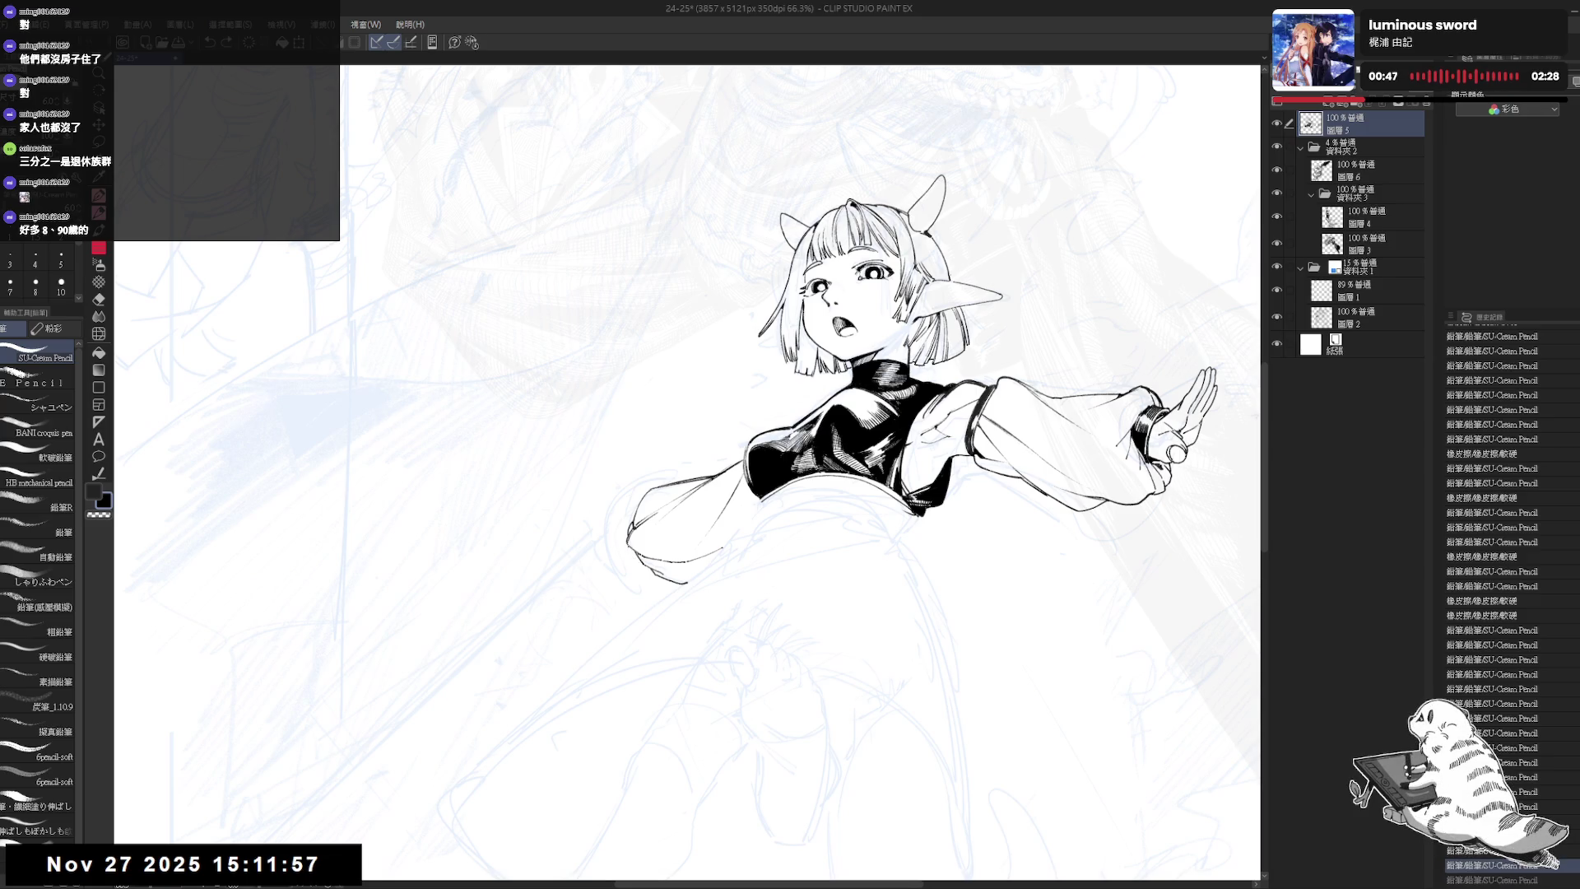
key("ctrl+y")
mouse_move(625, 553)
left_mouse_down()
mouse_move(671, 548)
mouse_move(601, 757)
left_mouse_up()
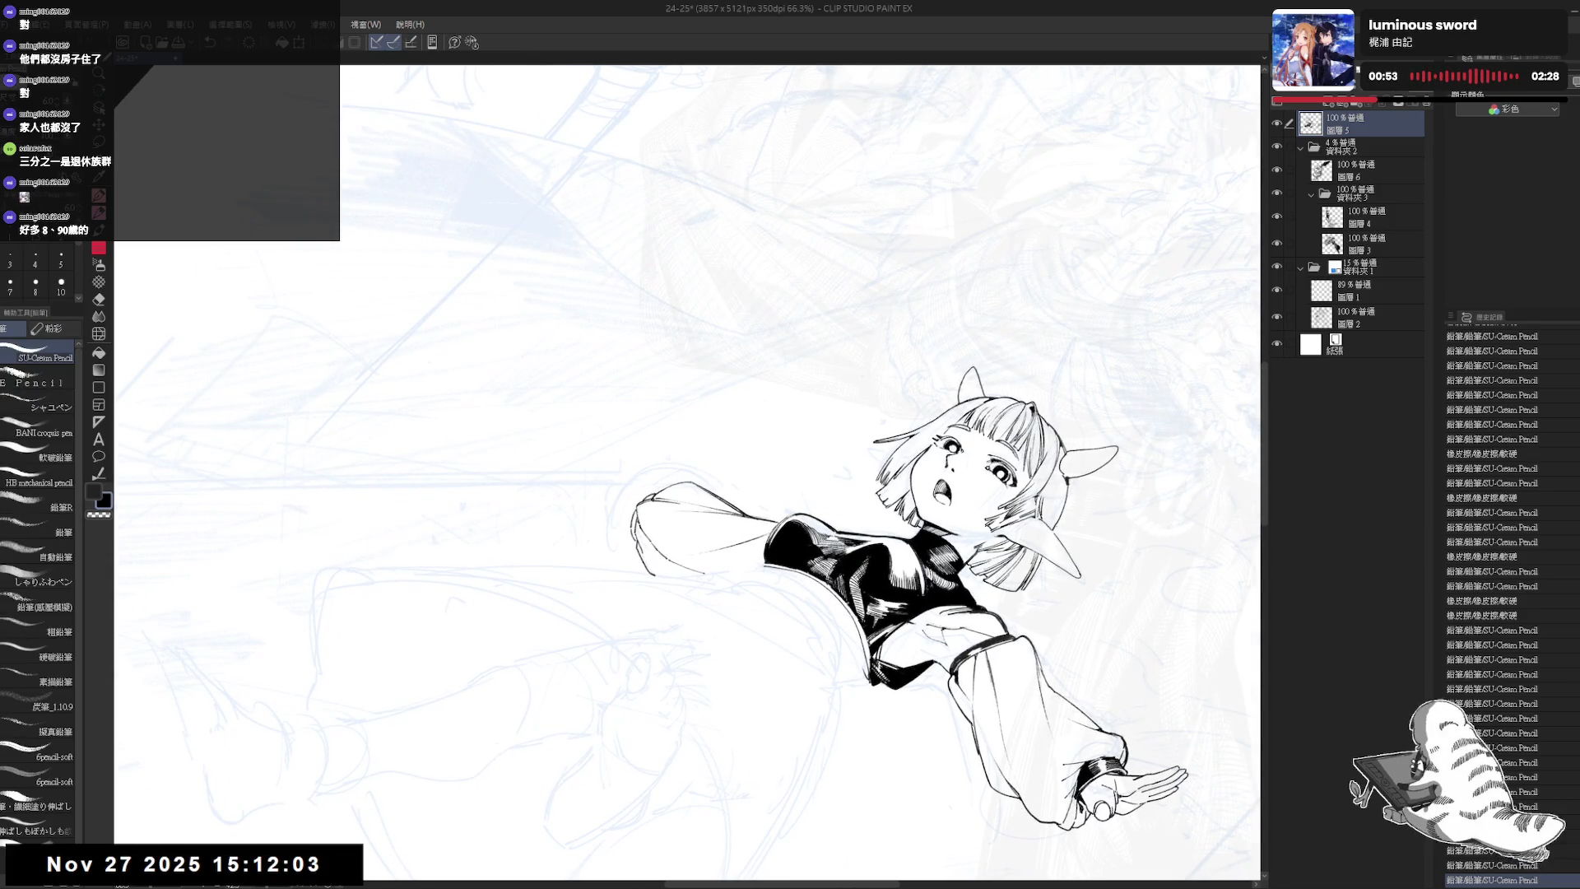
key("ctrl+z")
left_click_drag(642, 563, 685, 514)
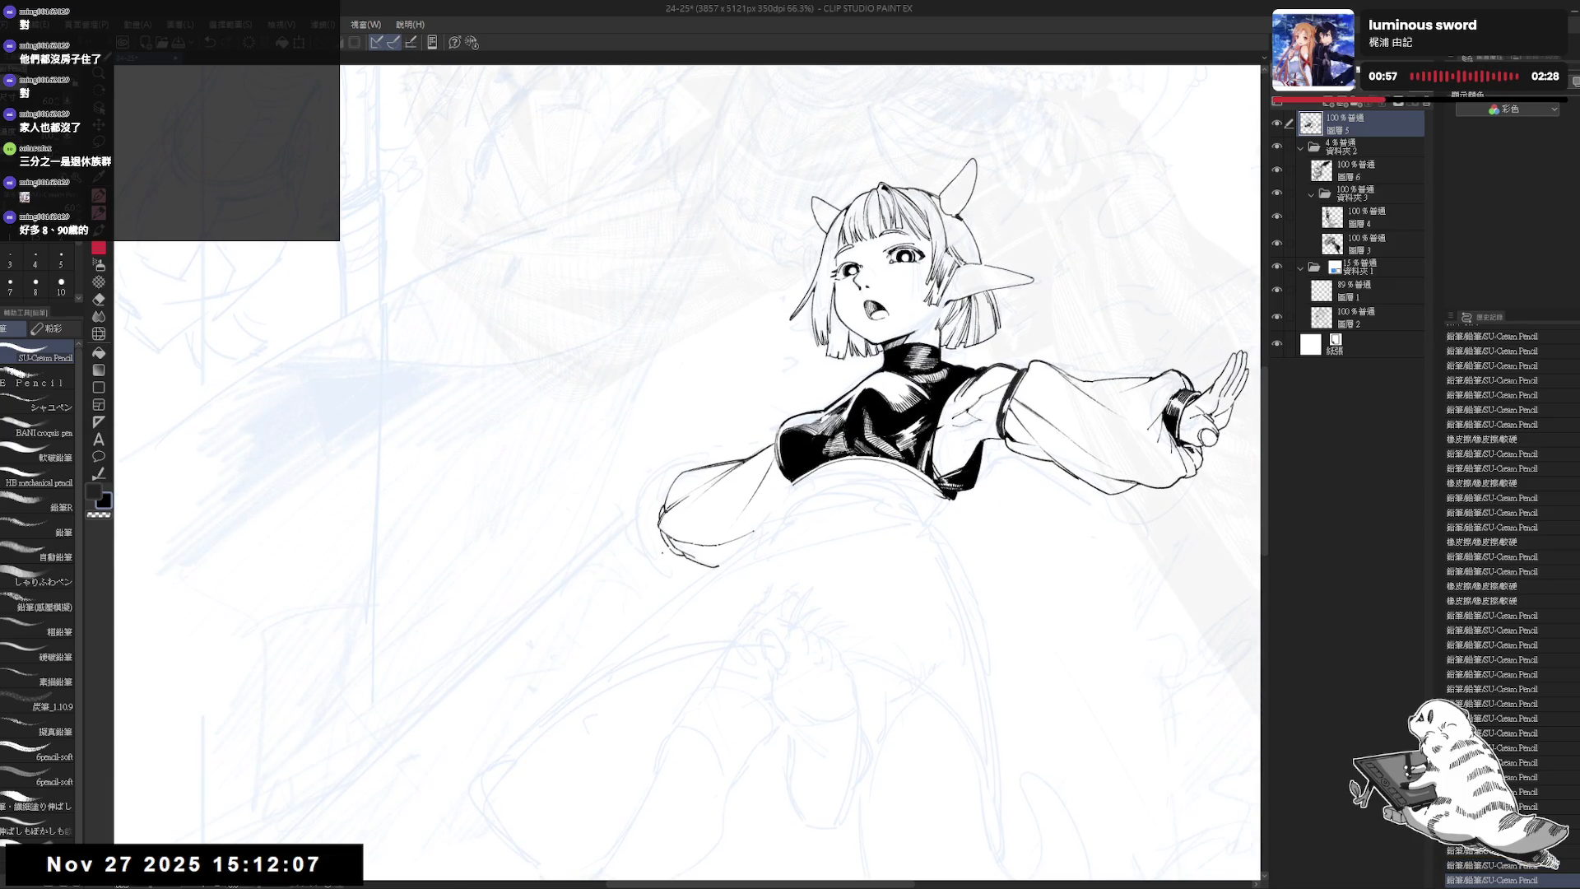
- Fill the small gap at the left sleeve edge black and check it mirrored
key("g")
left_click(665, 511)
key("p")
key("g")
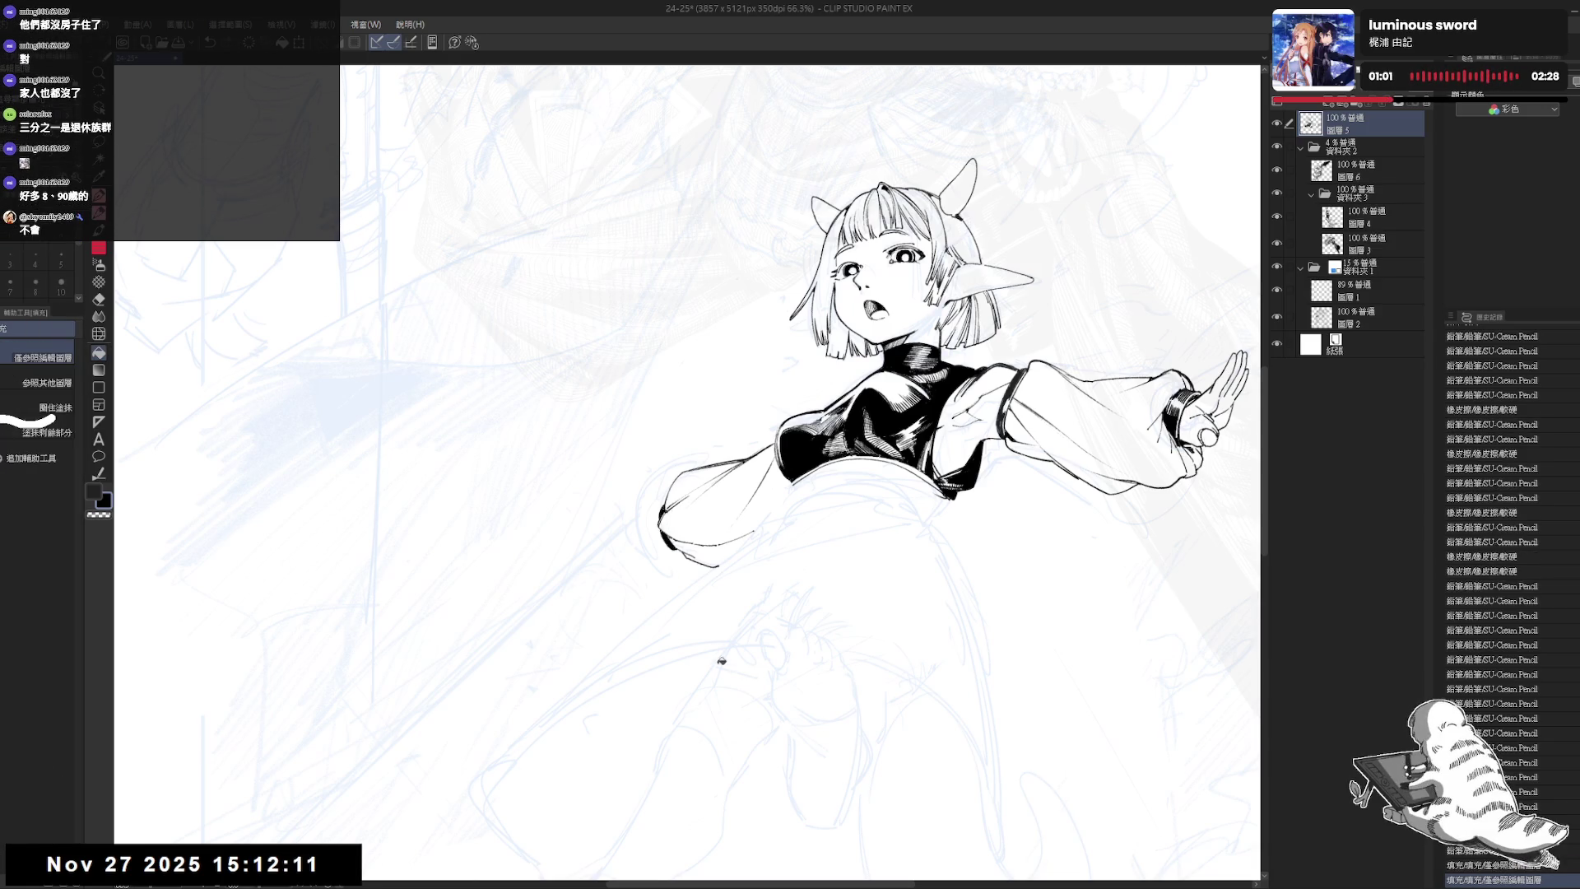
key("h")
left_click_drag(728, 635, 712, 628)
key("h")
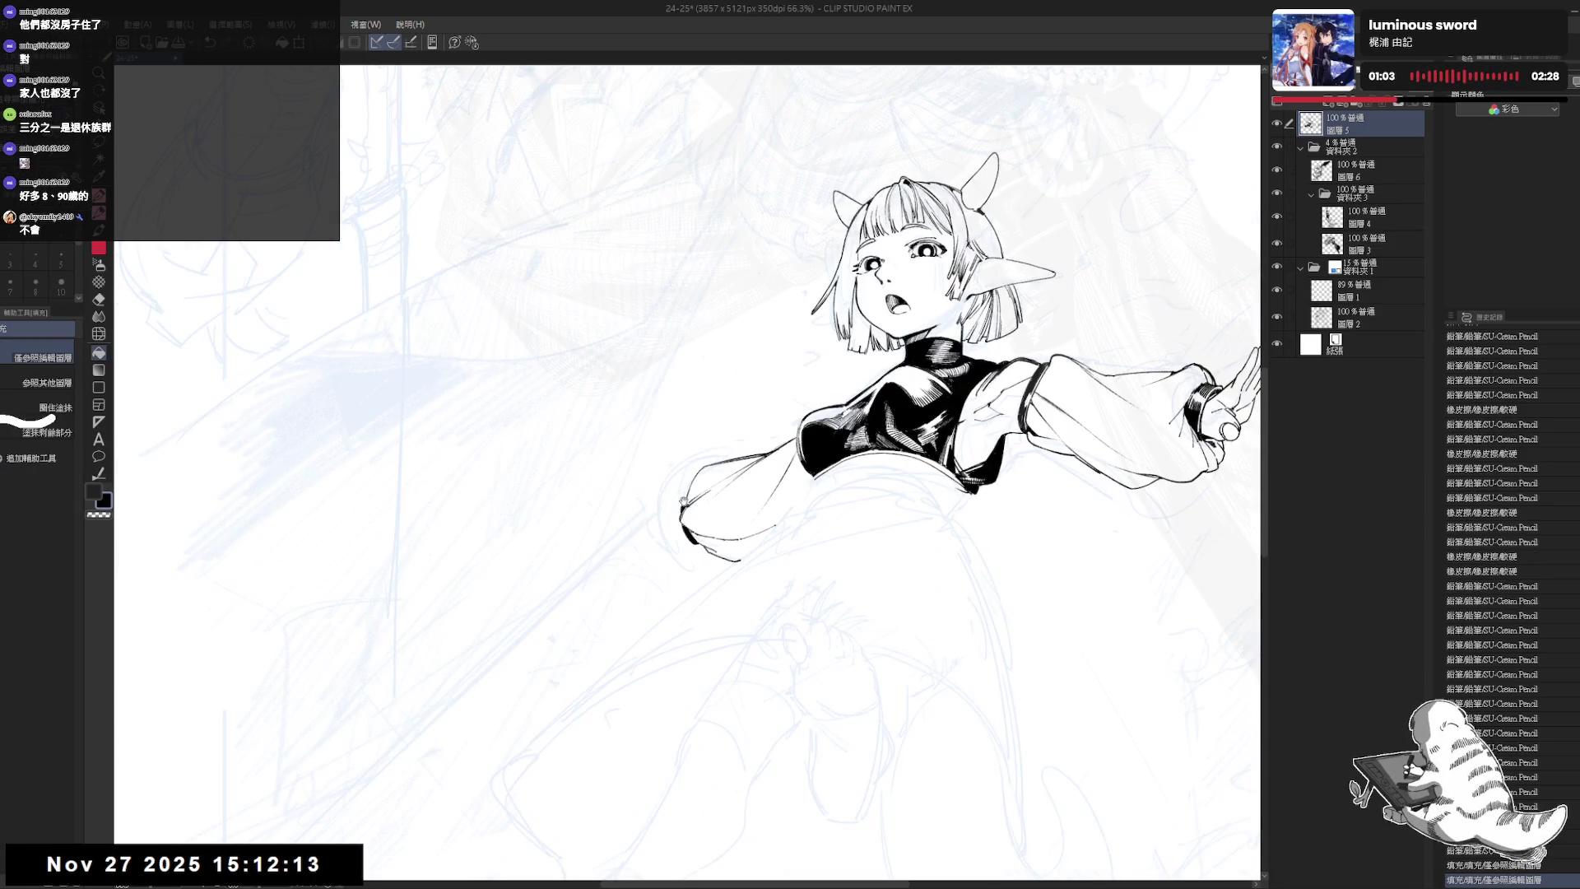
key("p")
- Recenter the figure and undo stray strokes near the hand and left sleeve
scroll(730, 453, "down", 1)
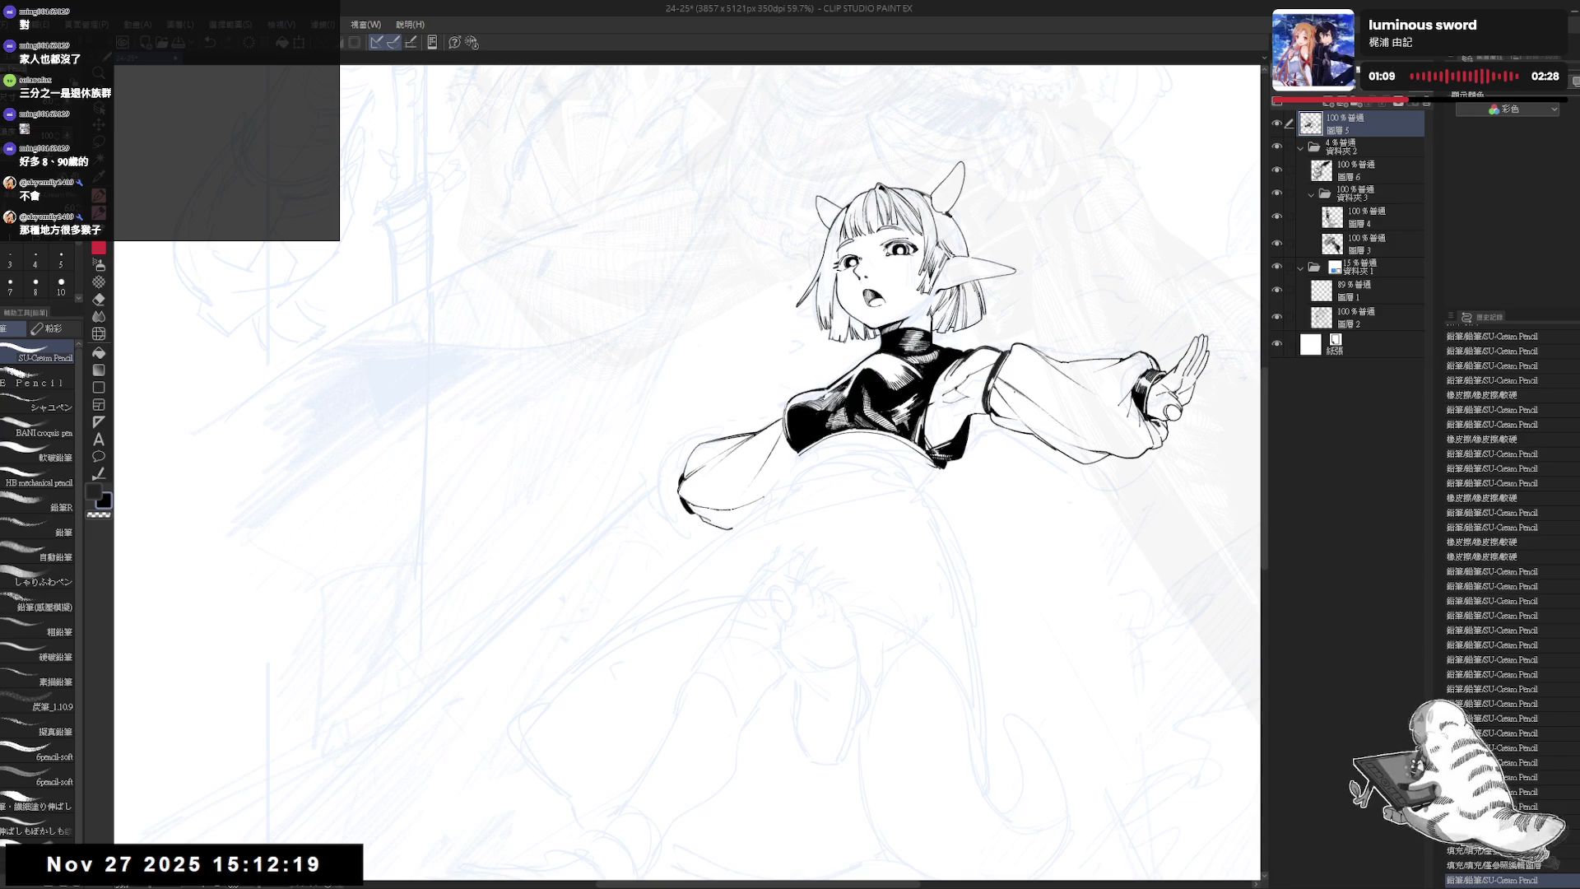
mouse_move(1109, 309)
left_mouse_down()
mouse_move(976, 354)
mouse_move(985, 341)
left_mouse_up()
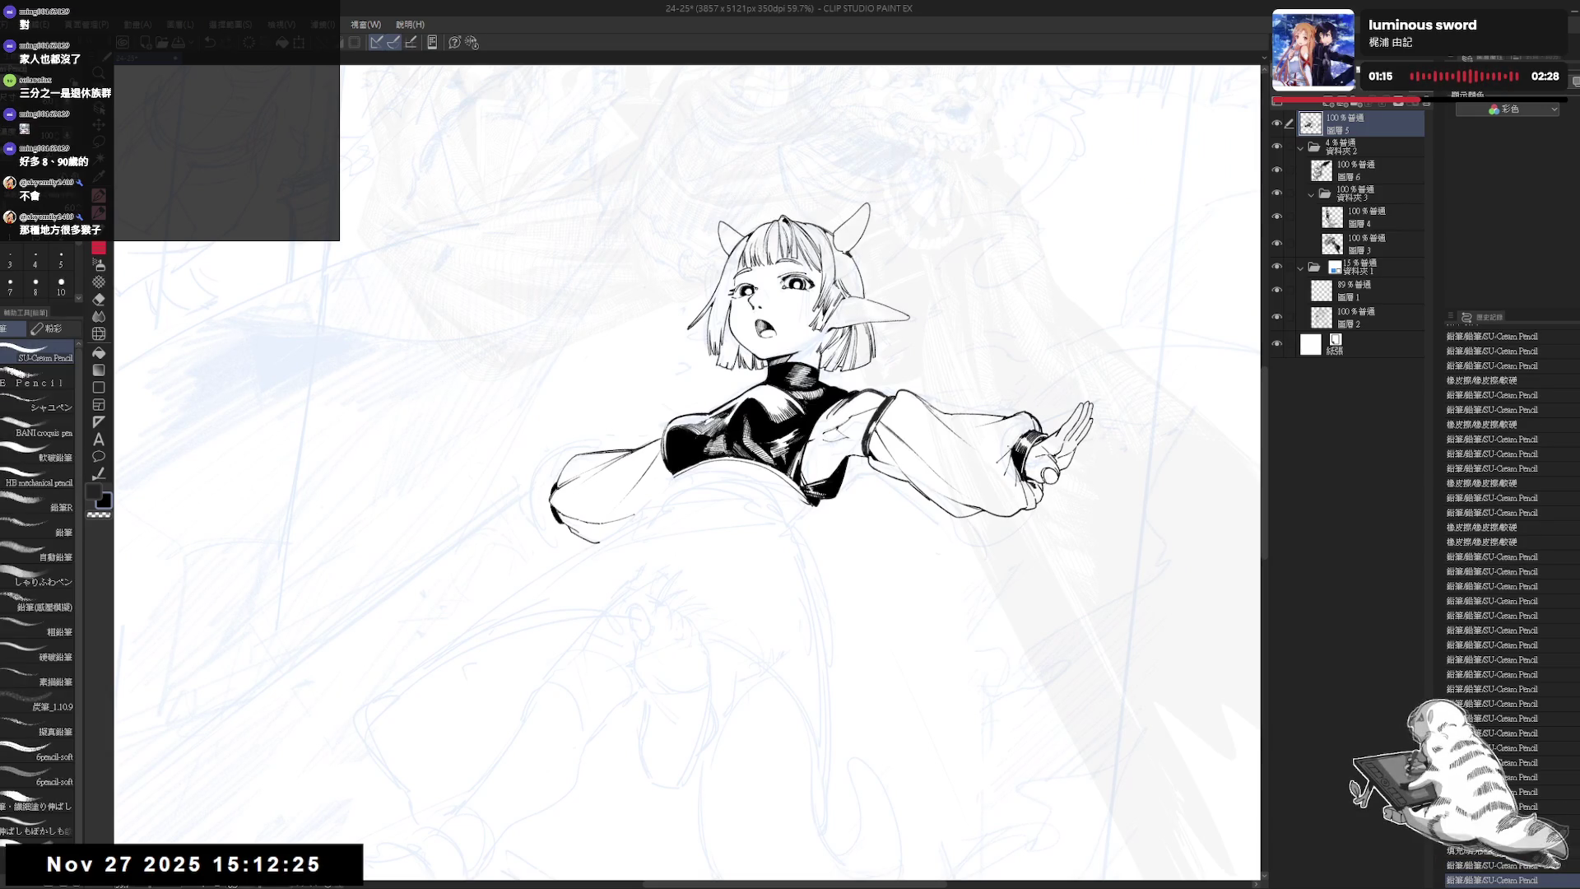
key("ctrl+z")
mouse_move(568, 502)
left_mouse_down()
mouse_move(586, 481)
mouse_move(597, 504)
left_mouse_up()
key("ctrl+z")
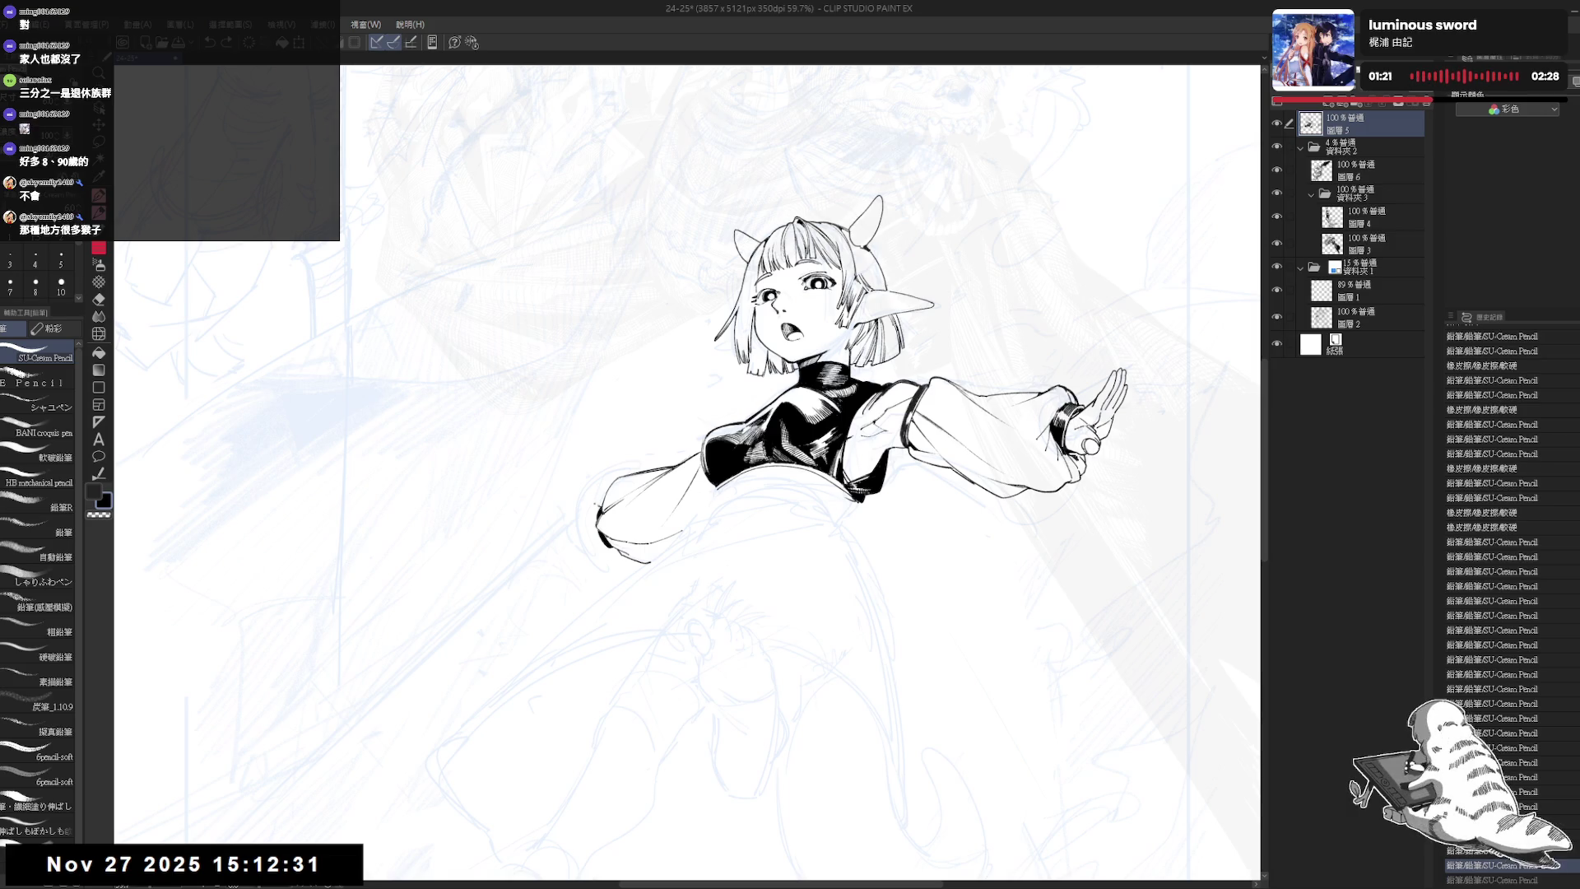
key("ctrl+z")
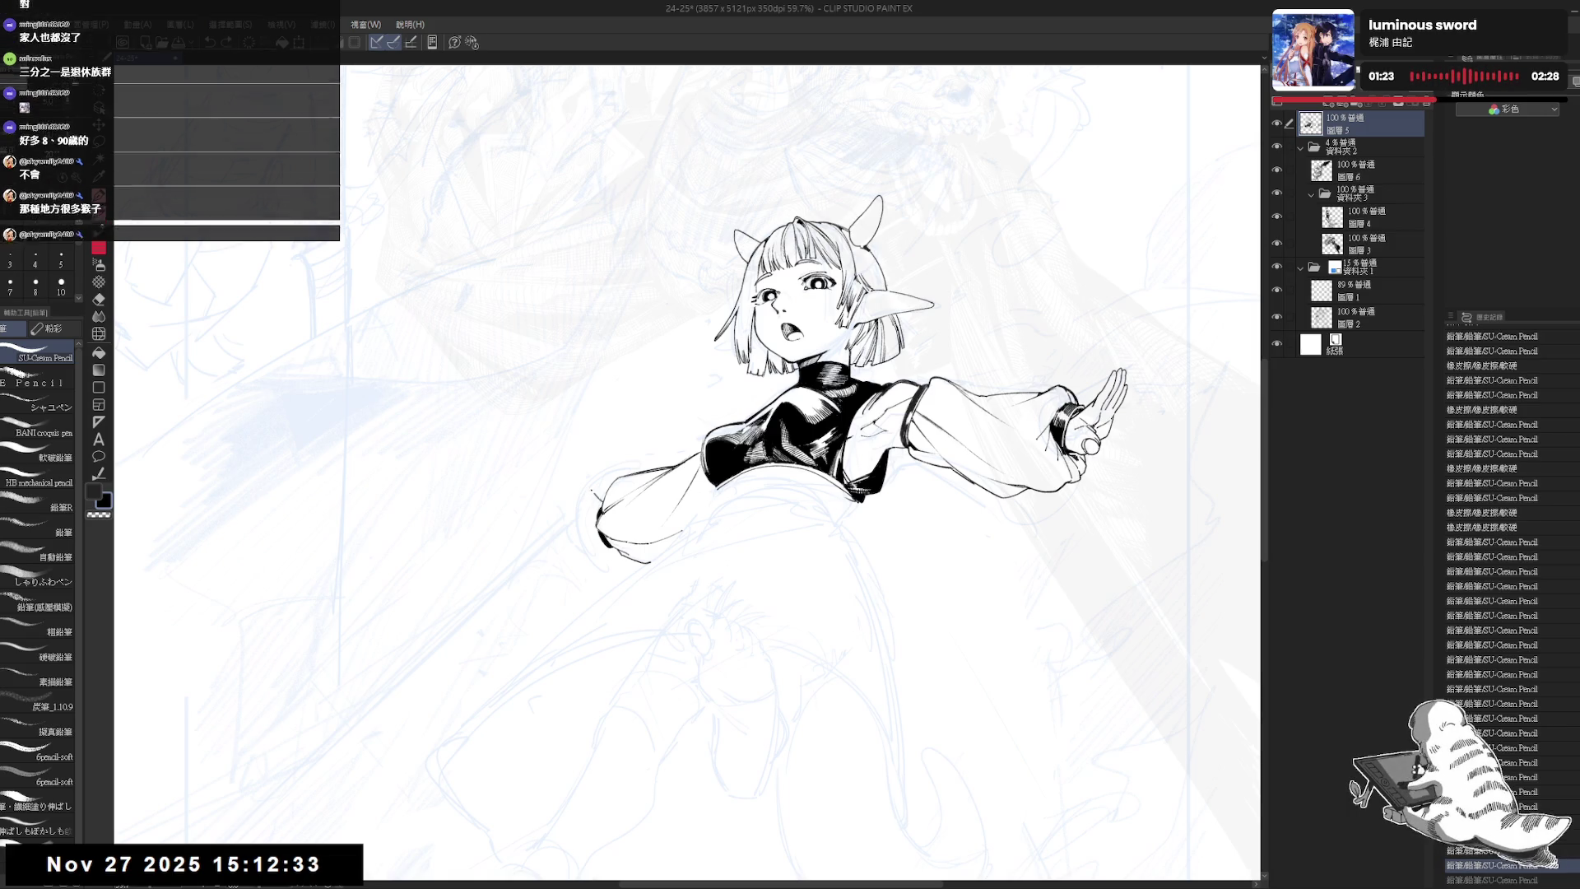
left_click_drag(822, 412, 860, 419)
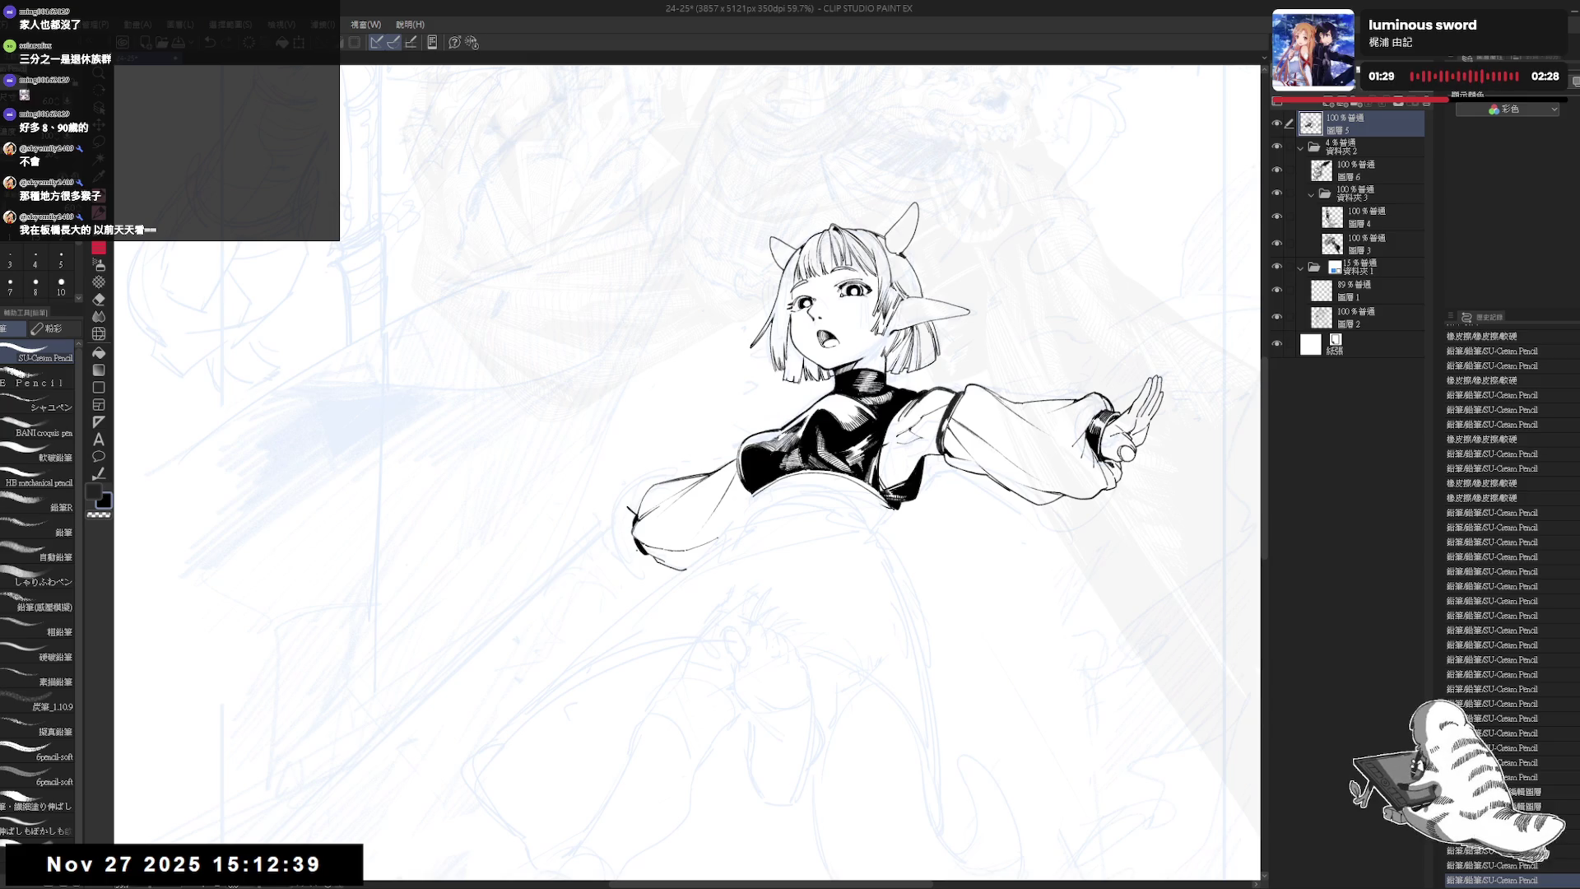
- Ink the left sleeve edge and redraw the left cuff lines
left_click_drag(633, 555, 615, 566)
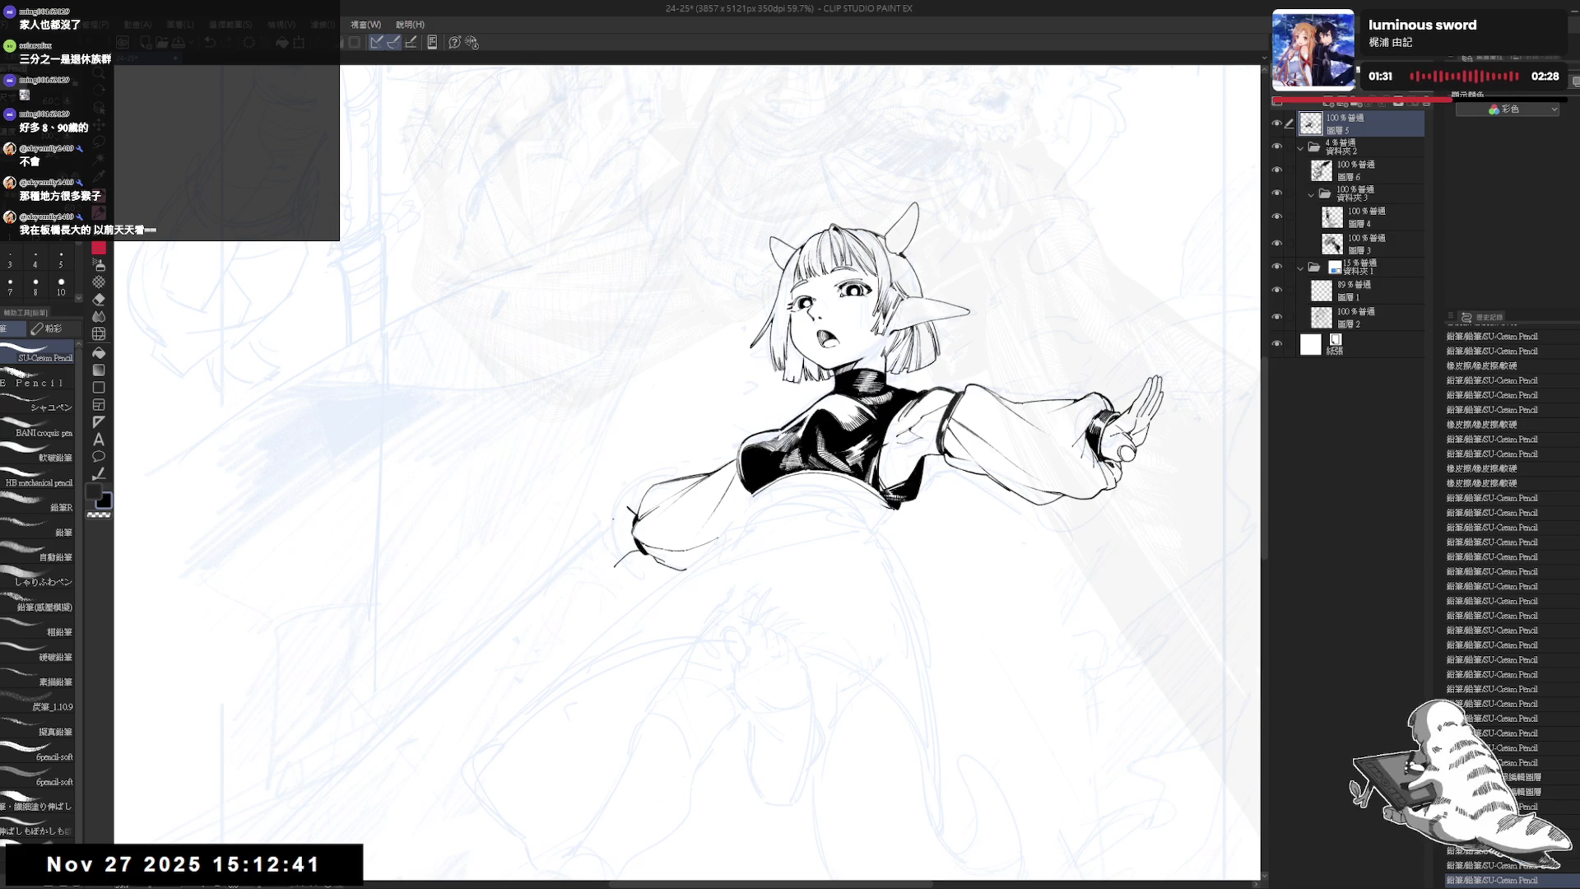
mouse_move(627, 507)
left_mouse_down()
mouse_move(617, 543)
mouse_move(623, 514)
mouse_move(628, 532)
left_mouse_up()
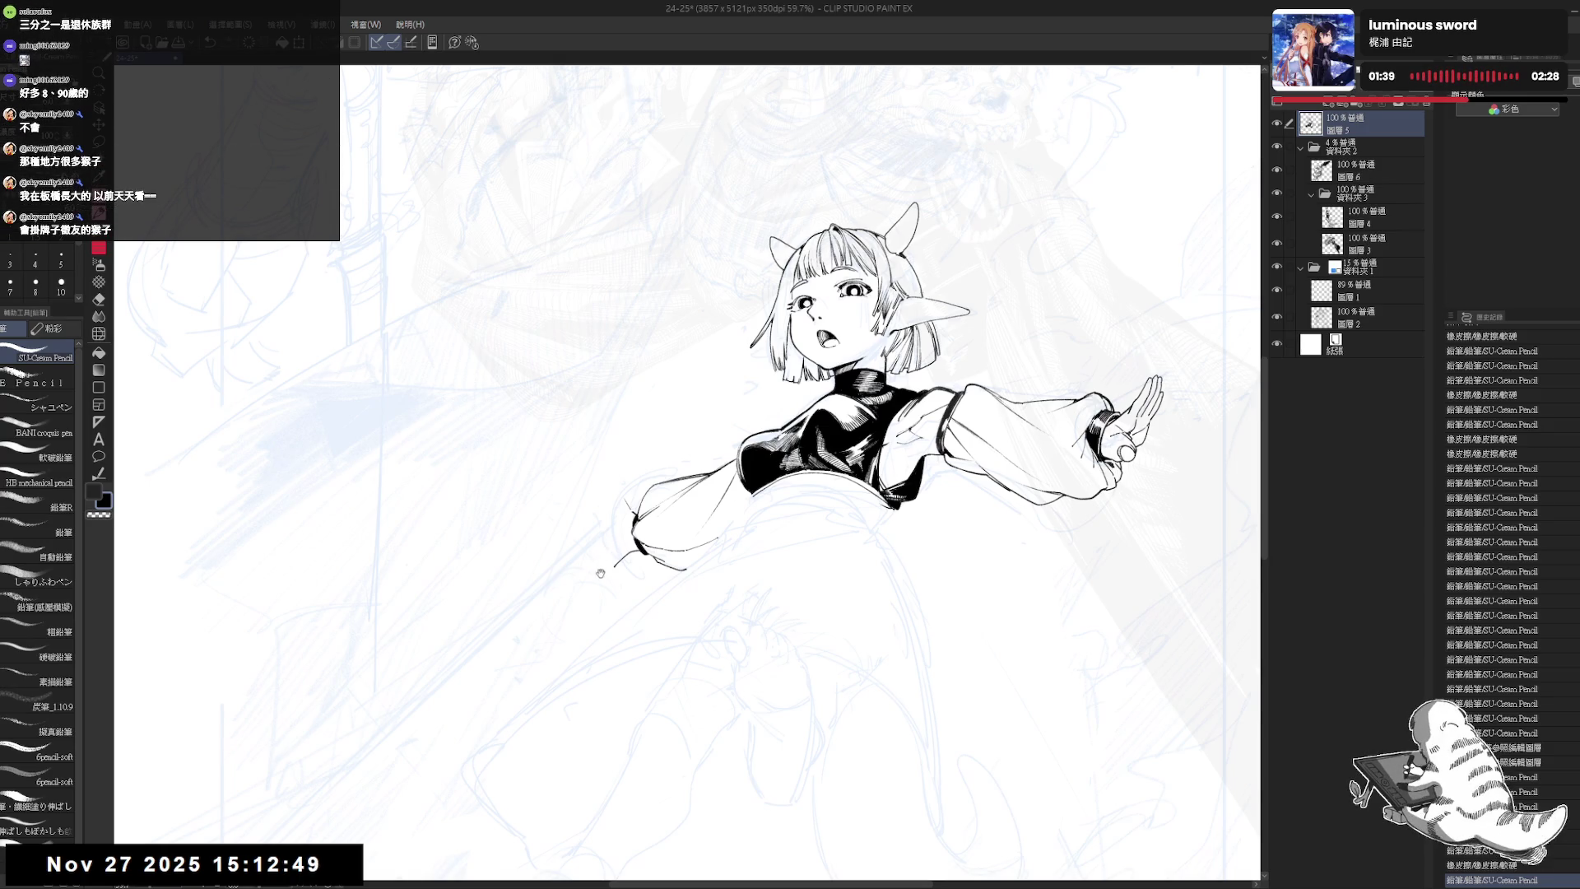
left_click_drag(602, 569, 608, 573)
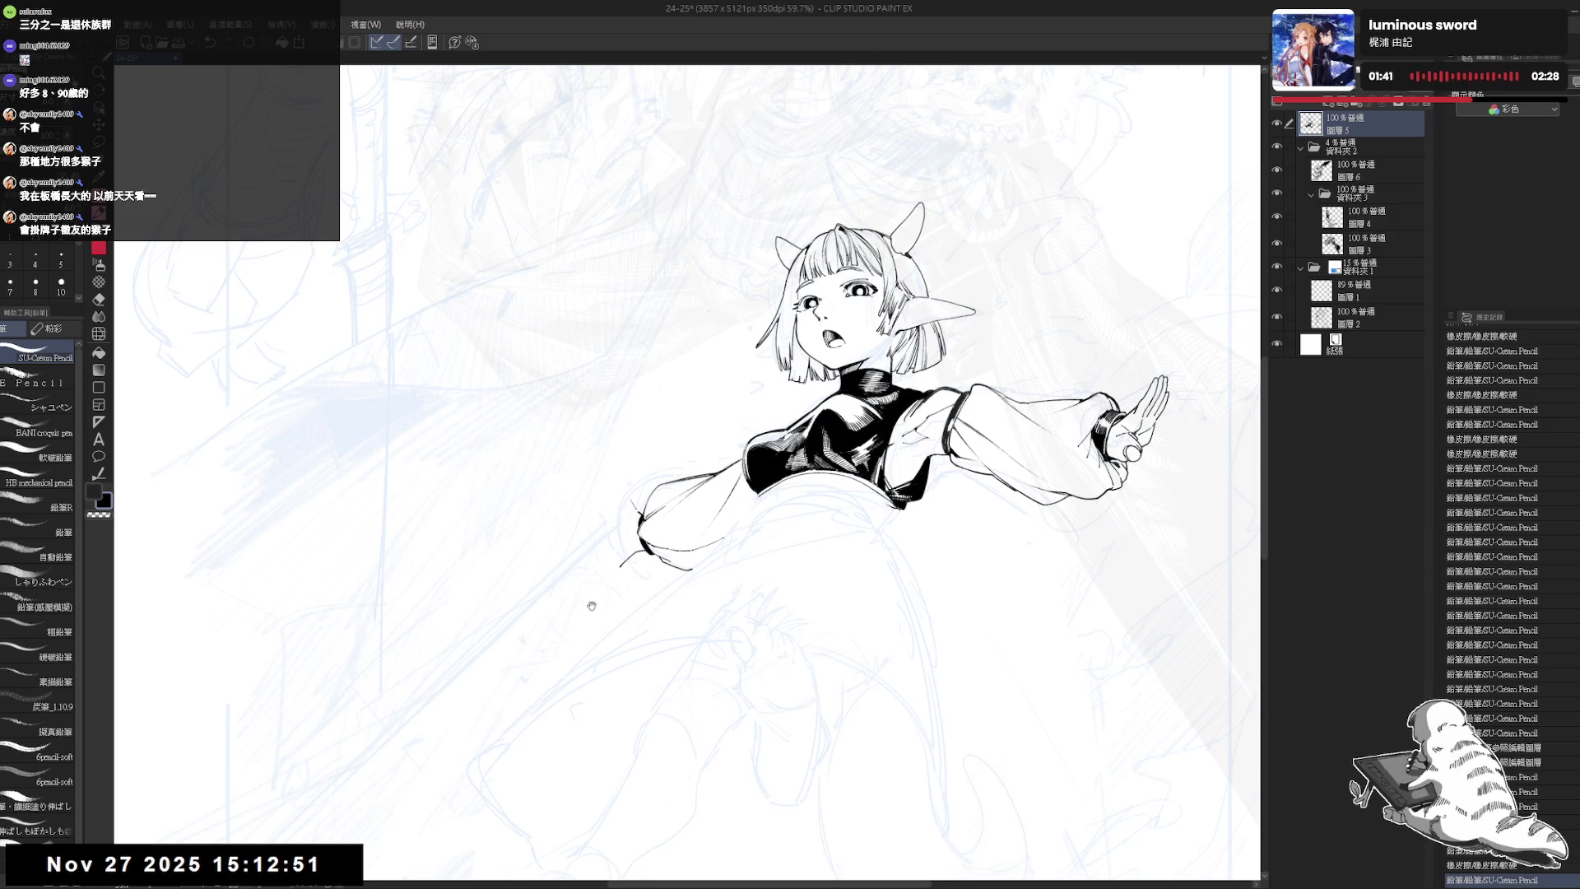
mouse_move(586, 567)
left_mouse_down()
mouse_move(612, 575)
mouse_move(654, 541)
left_mouse_up()
key("ctrl+z")
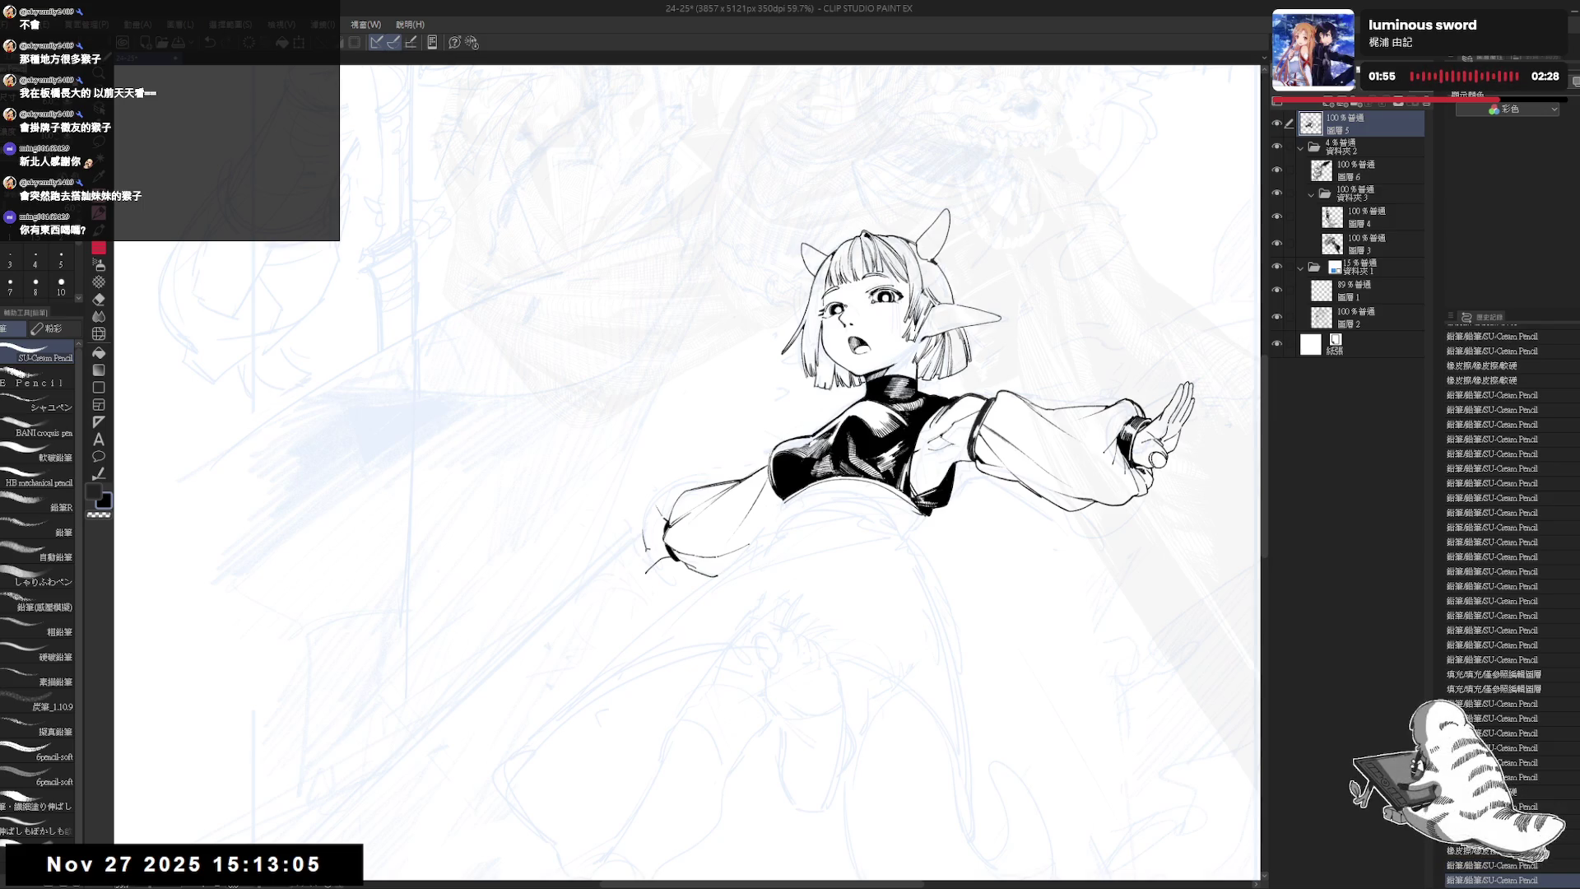
left_click_drag(652, 556, 647, 550)
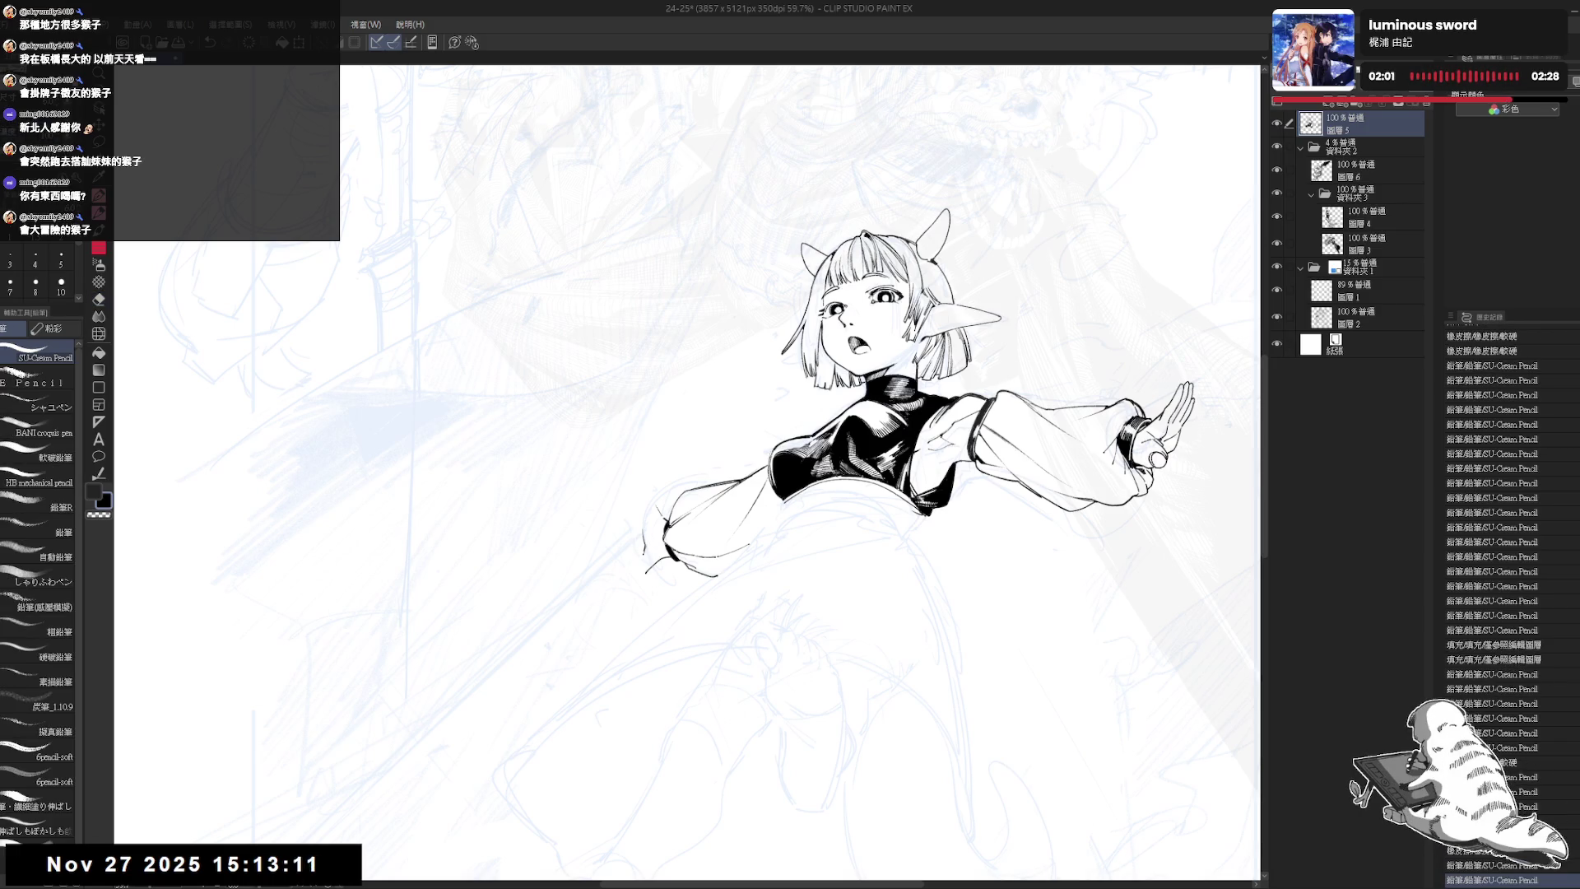
left_click_drag(645, 533, 643, 553)
key("ctrl+y")
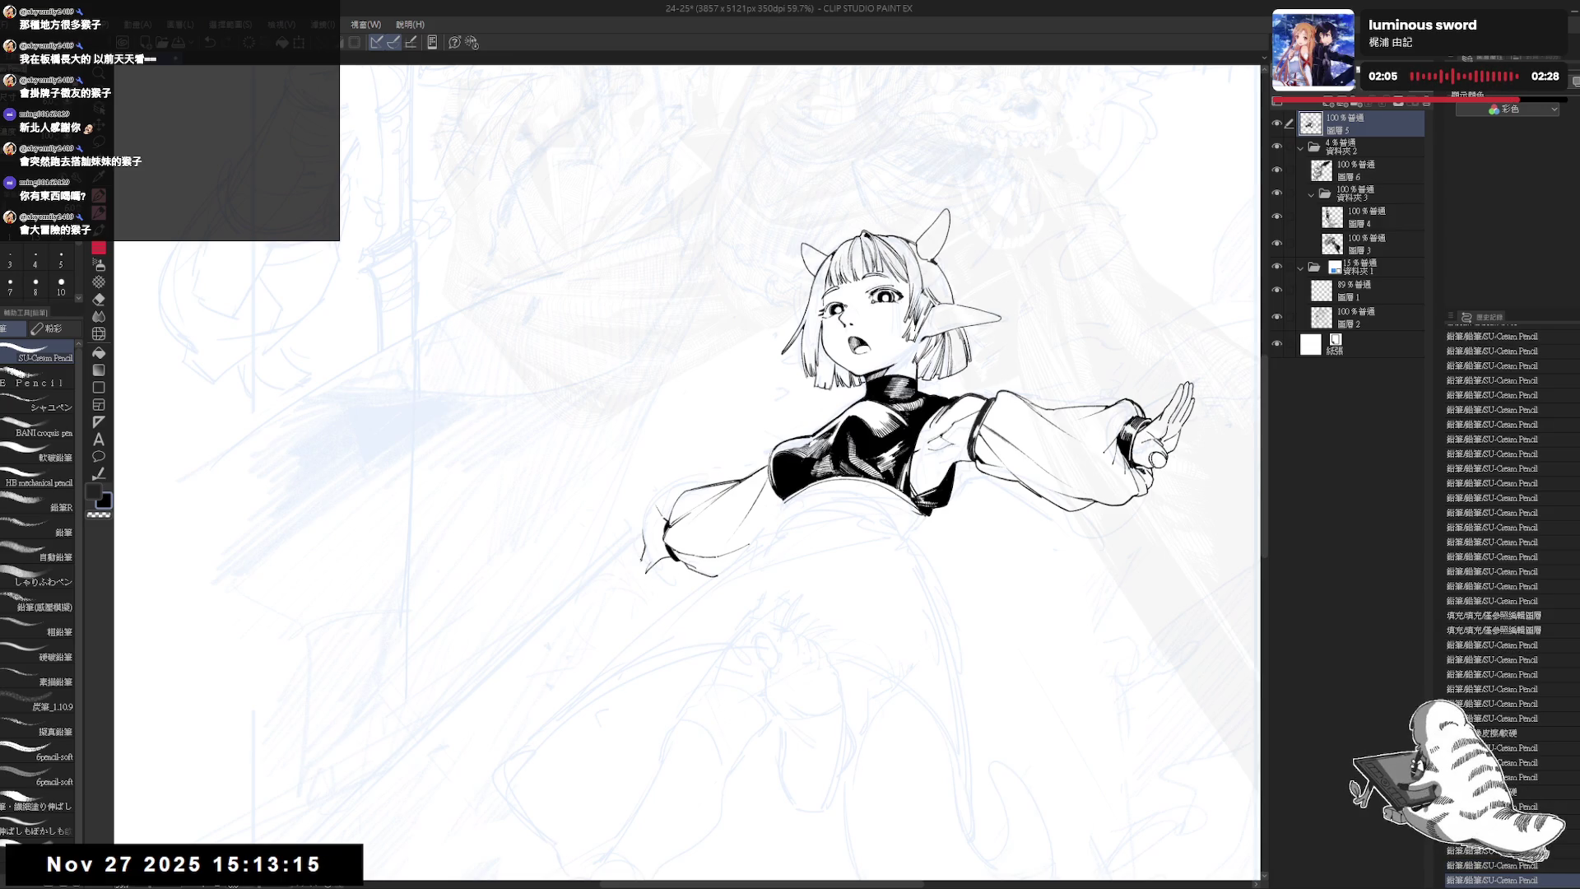
- Erase a small mark at the left cuff and try, then undo, a short cuff stroke
key("e")
left_click(642, 576)
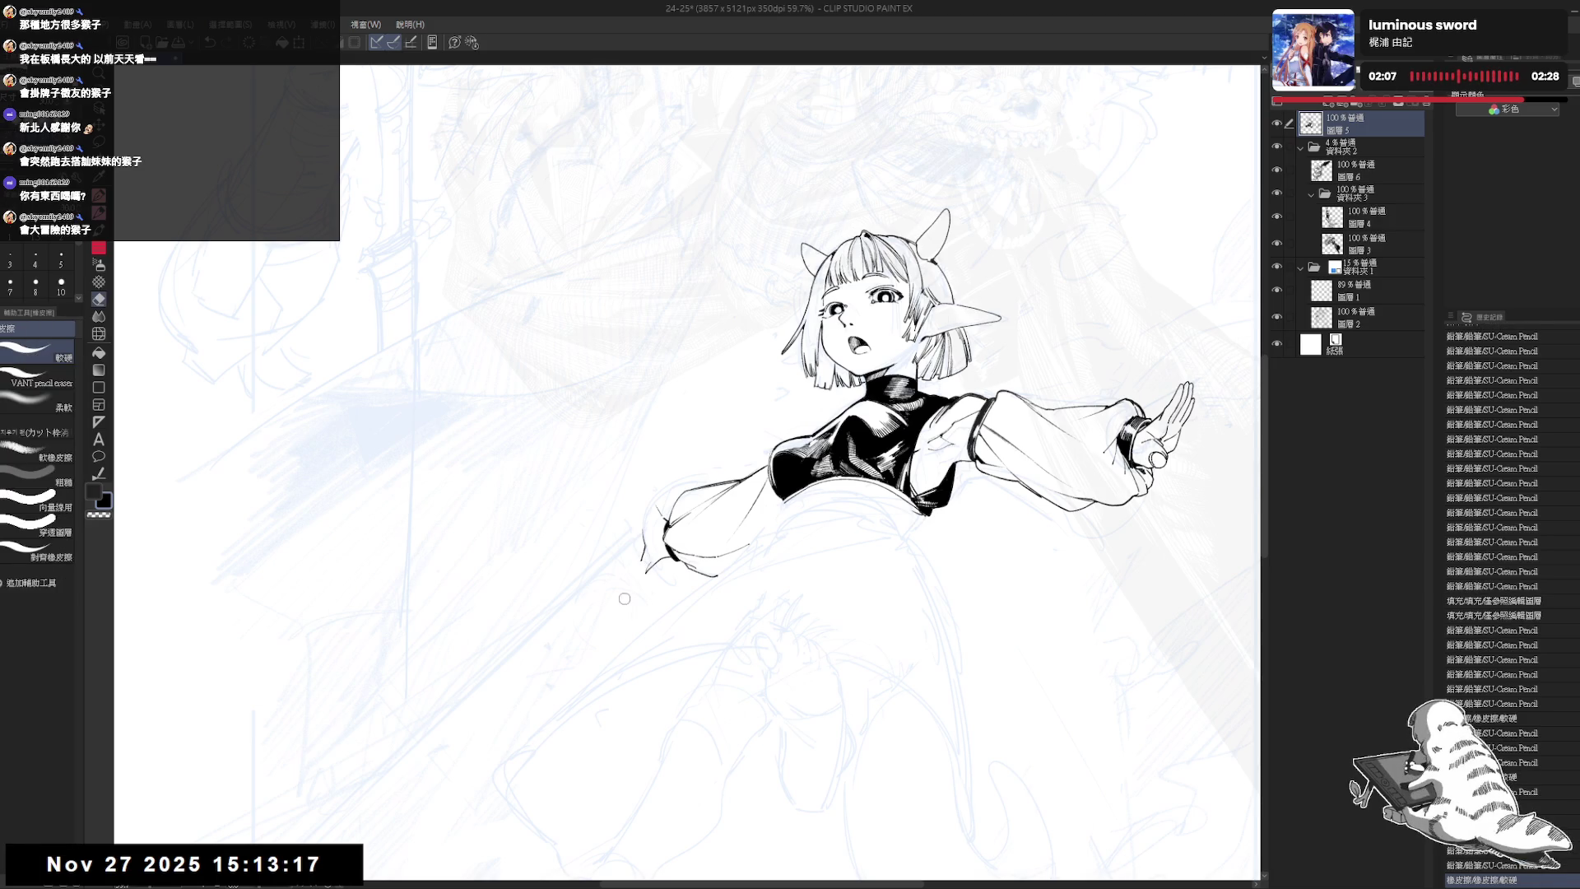
key("p")
left_click_drag(642, 536, 642, 555)
key("ctrl+z")
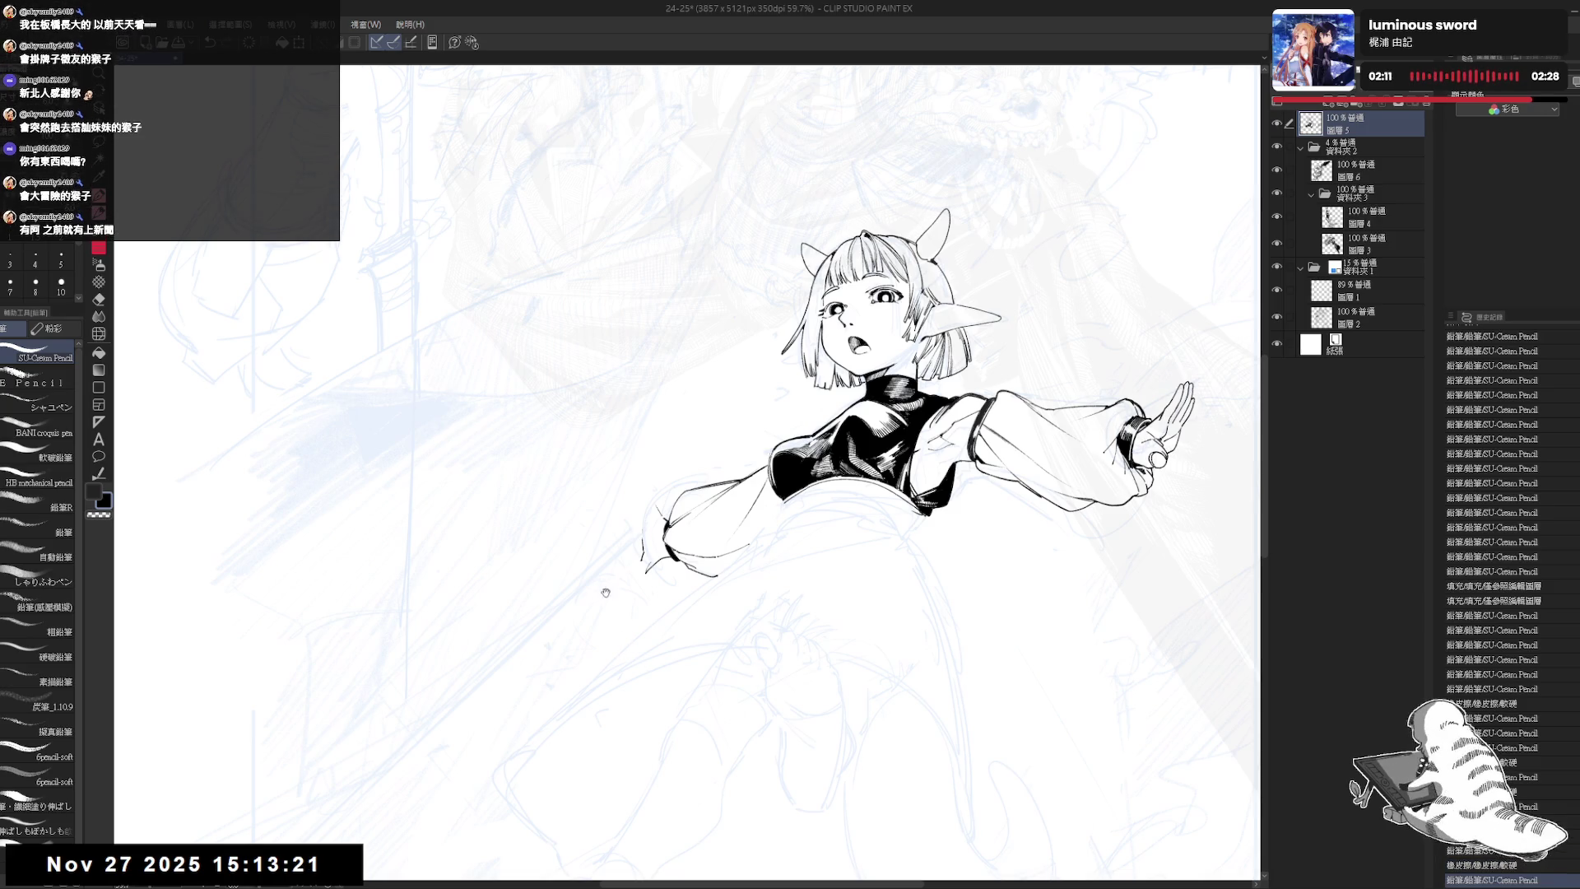
- Lighten the lines at the left hand's fingertip, checking the mirrored view
key("h")
key("h")
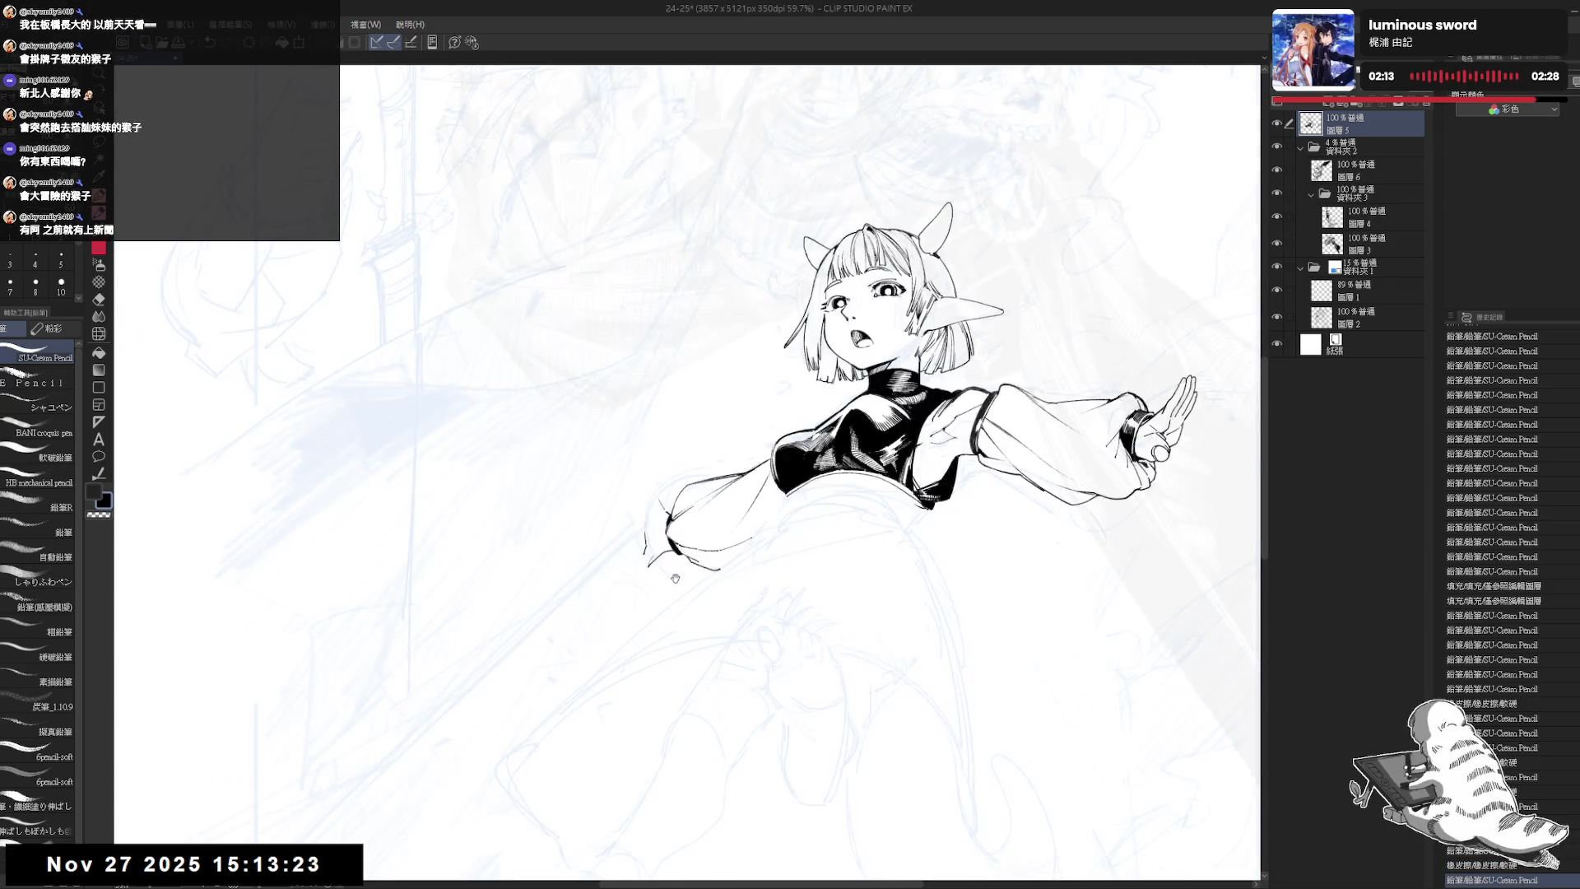
left_click_drag(669, 611, 659, 655)
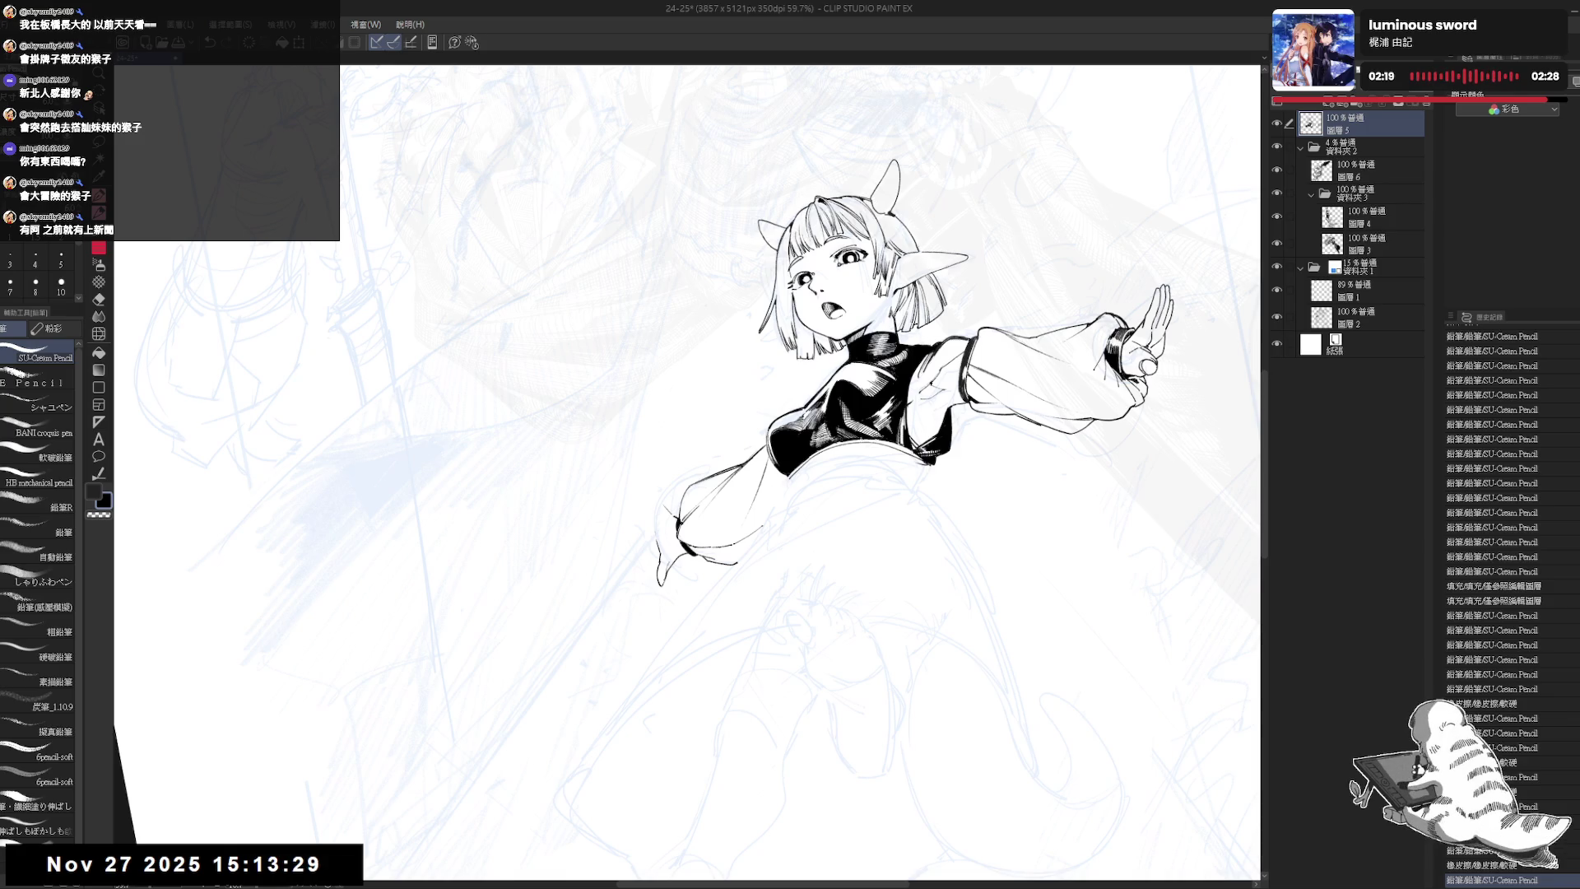
left_click_drag(654, 572, 663, 589)
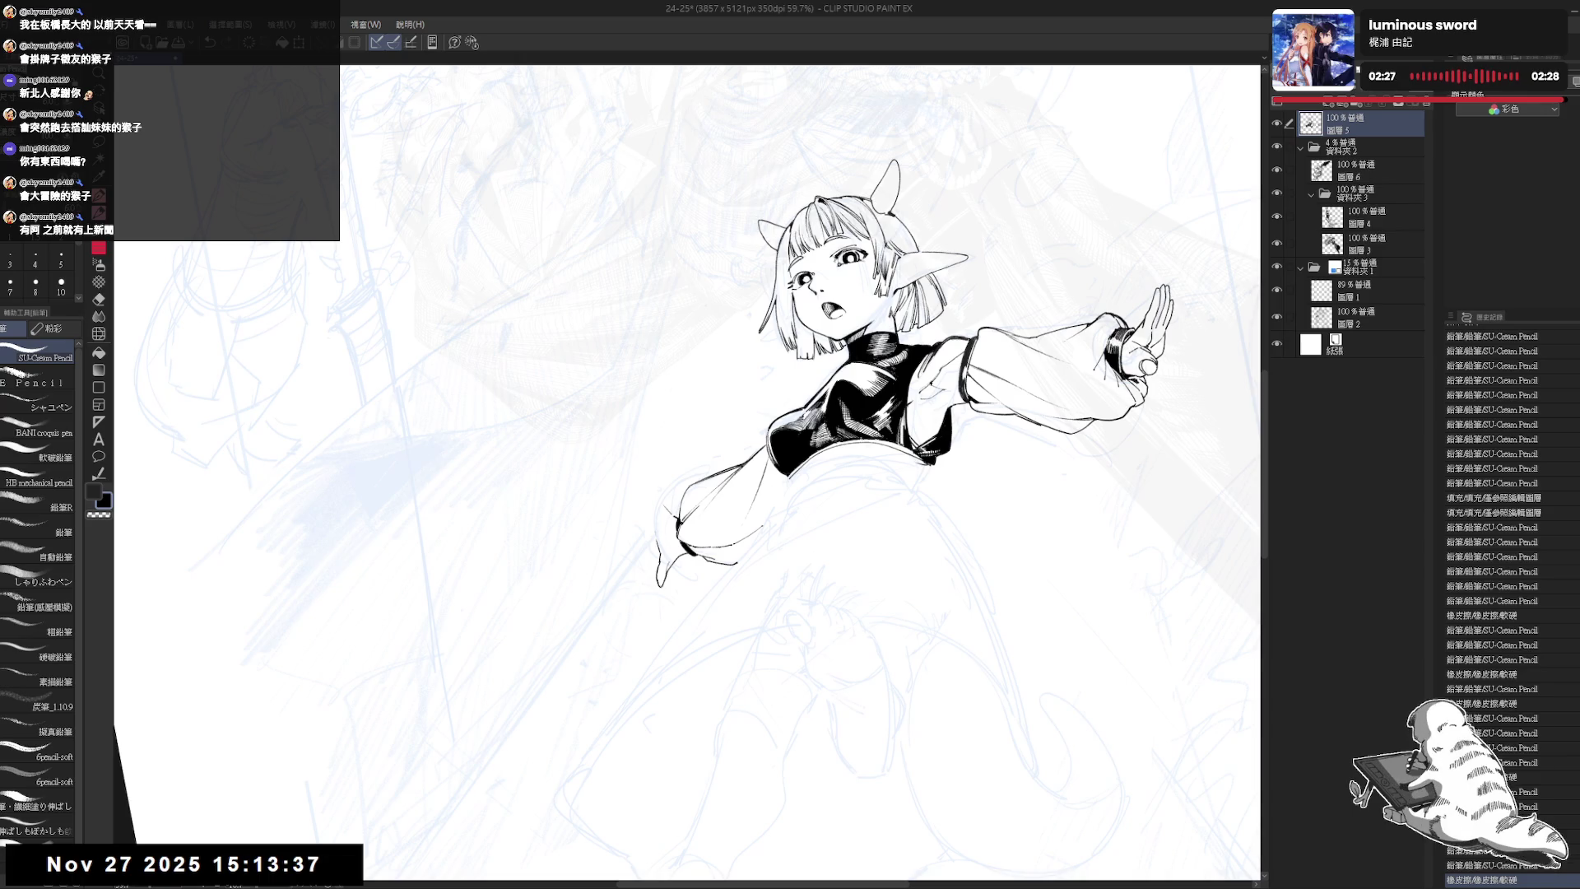
key("h")
key("h")
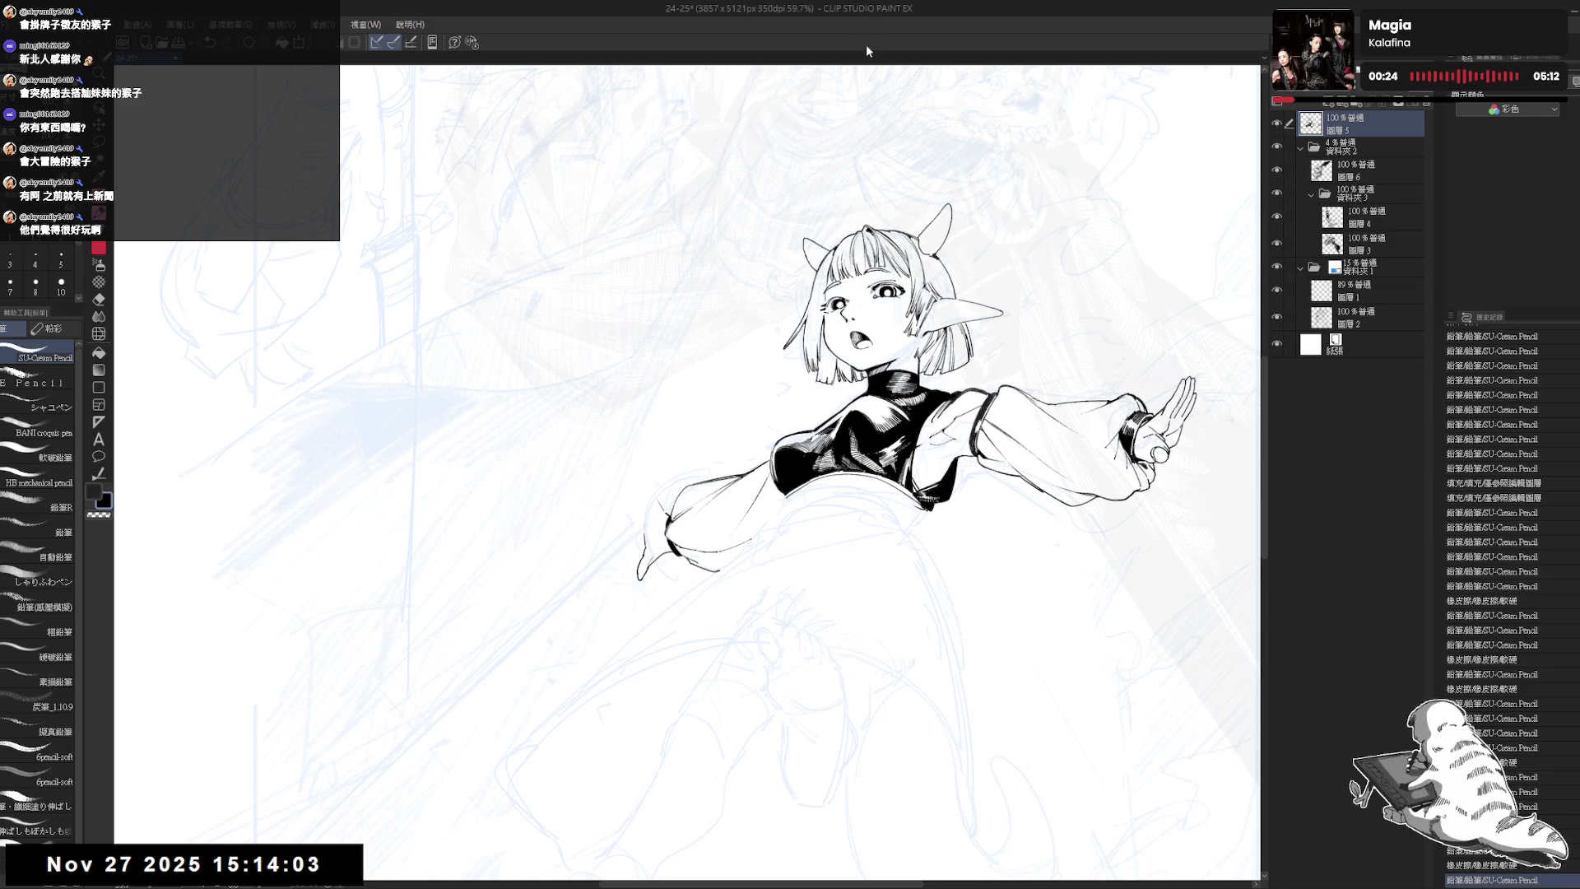
- Lasso the left hand and move it to the sleeve's end, then deselect
left_click_drag(652, 516, 656, 519)
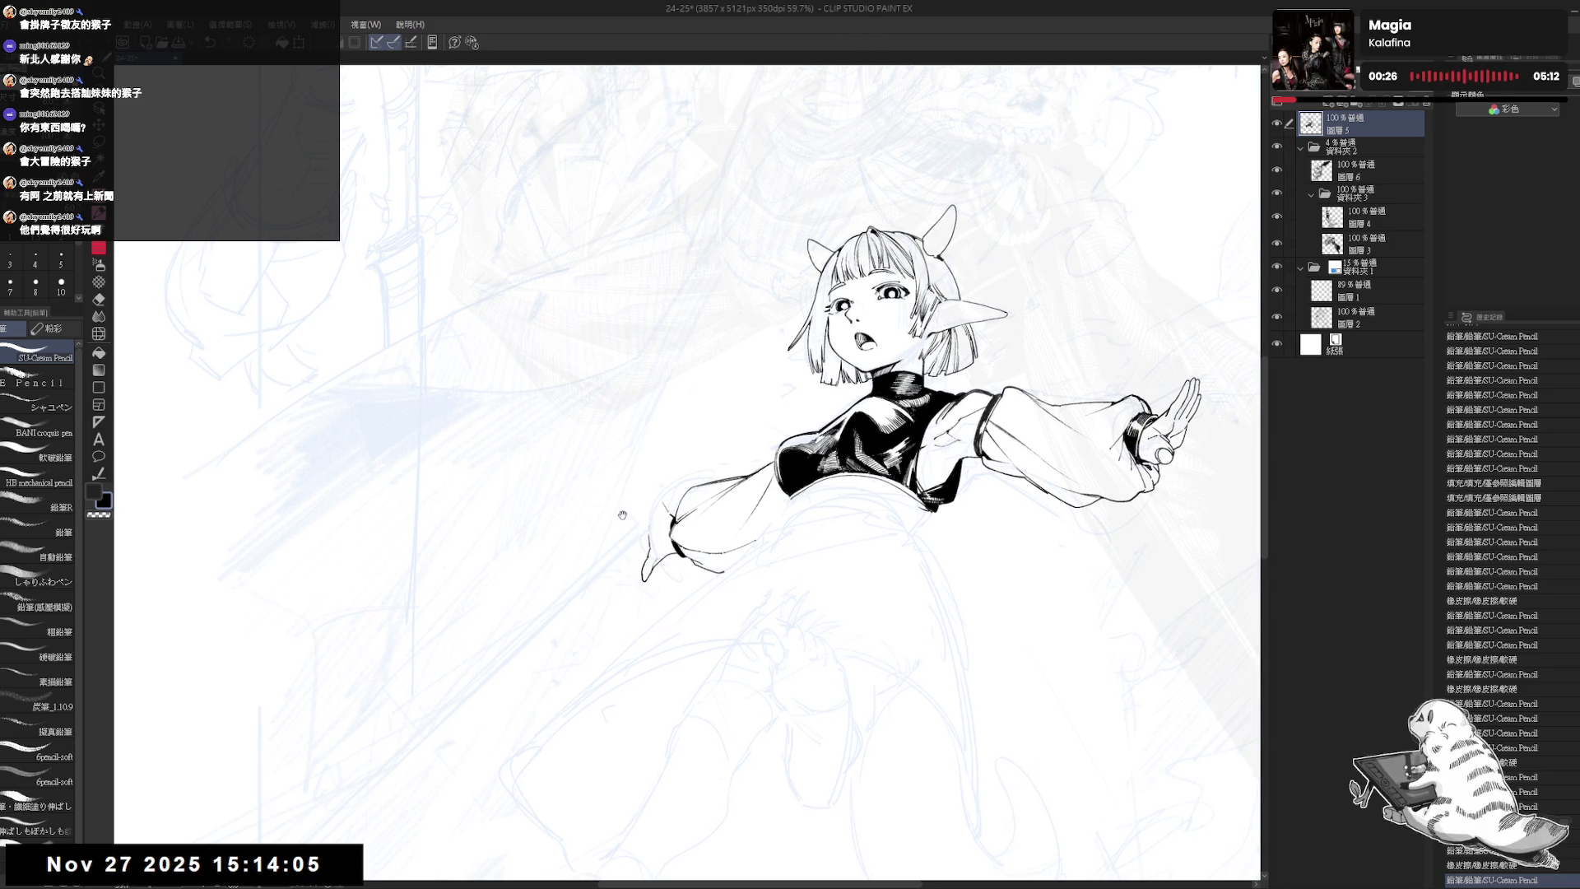
key("h")
key("h")
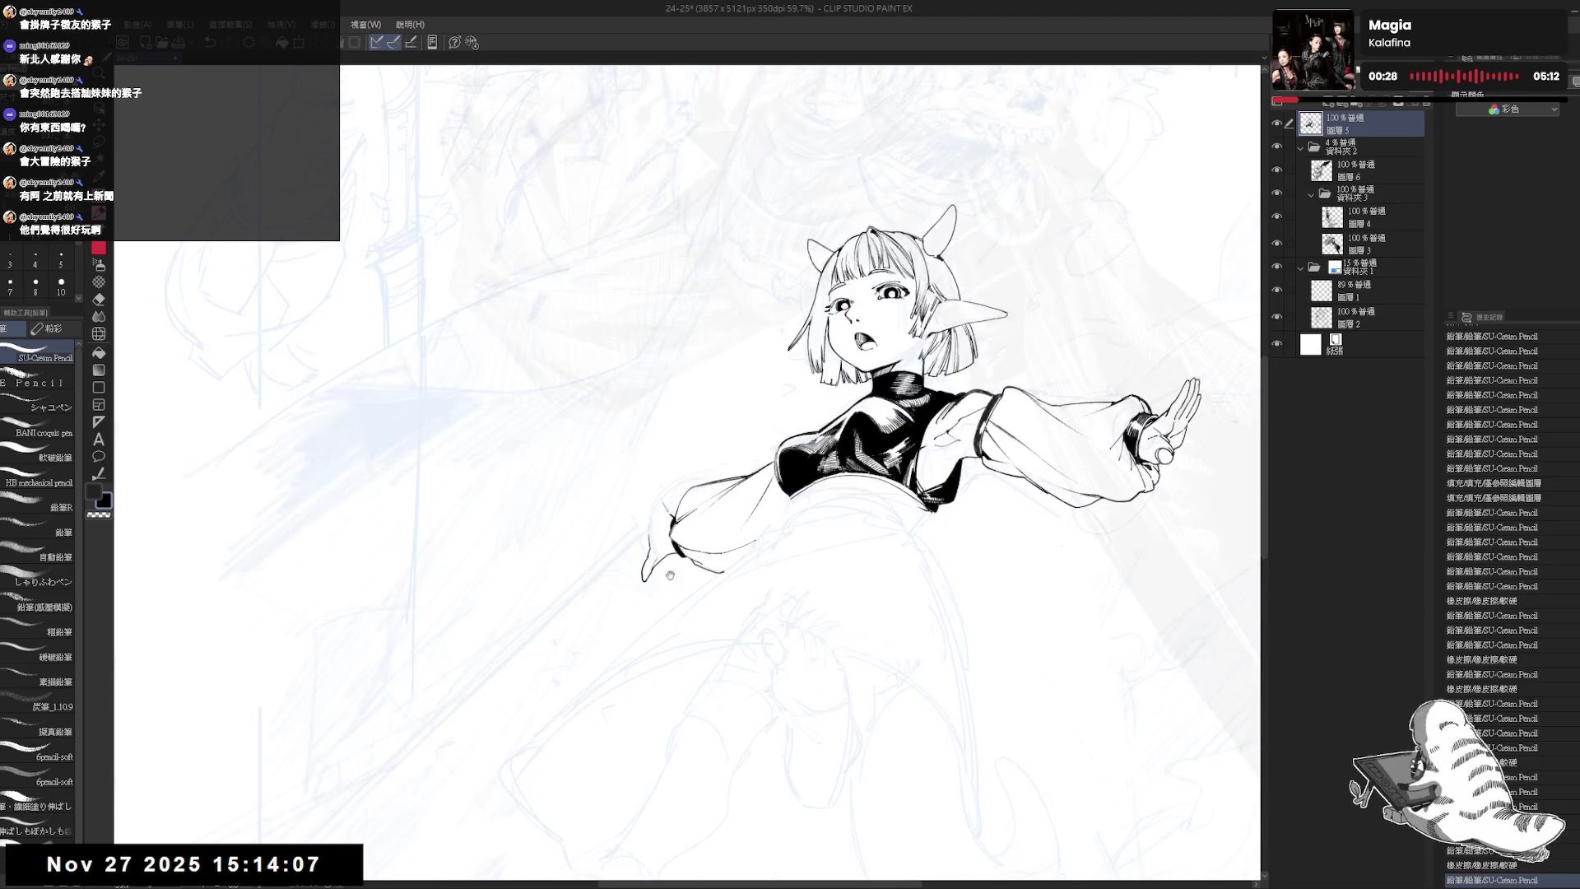
left_click_drag(698, 582, 694, 573)
key("m")
mouse_move(632, 498)
left_mouse_down()
mouse_move(628, 581)
mouse_move(673, 573)
mouse_move(658, 516)
mouse_move(677, 541)
mouse_move(648, 499)
mouse_move(650, 524)
left_mouse_up()
key("ctrl+d")
- Touch up the wrist with pencil and eraser, undoing one stray stroke
key("e")
key("p")
key("e")
key("p")
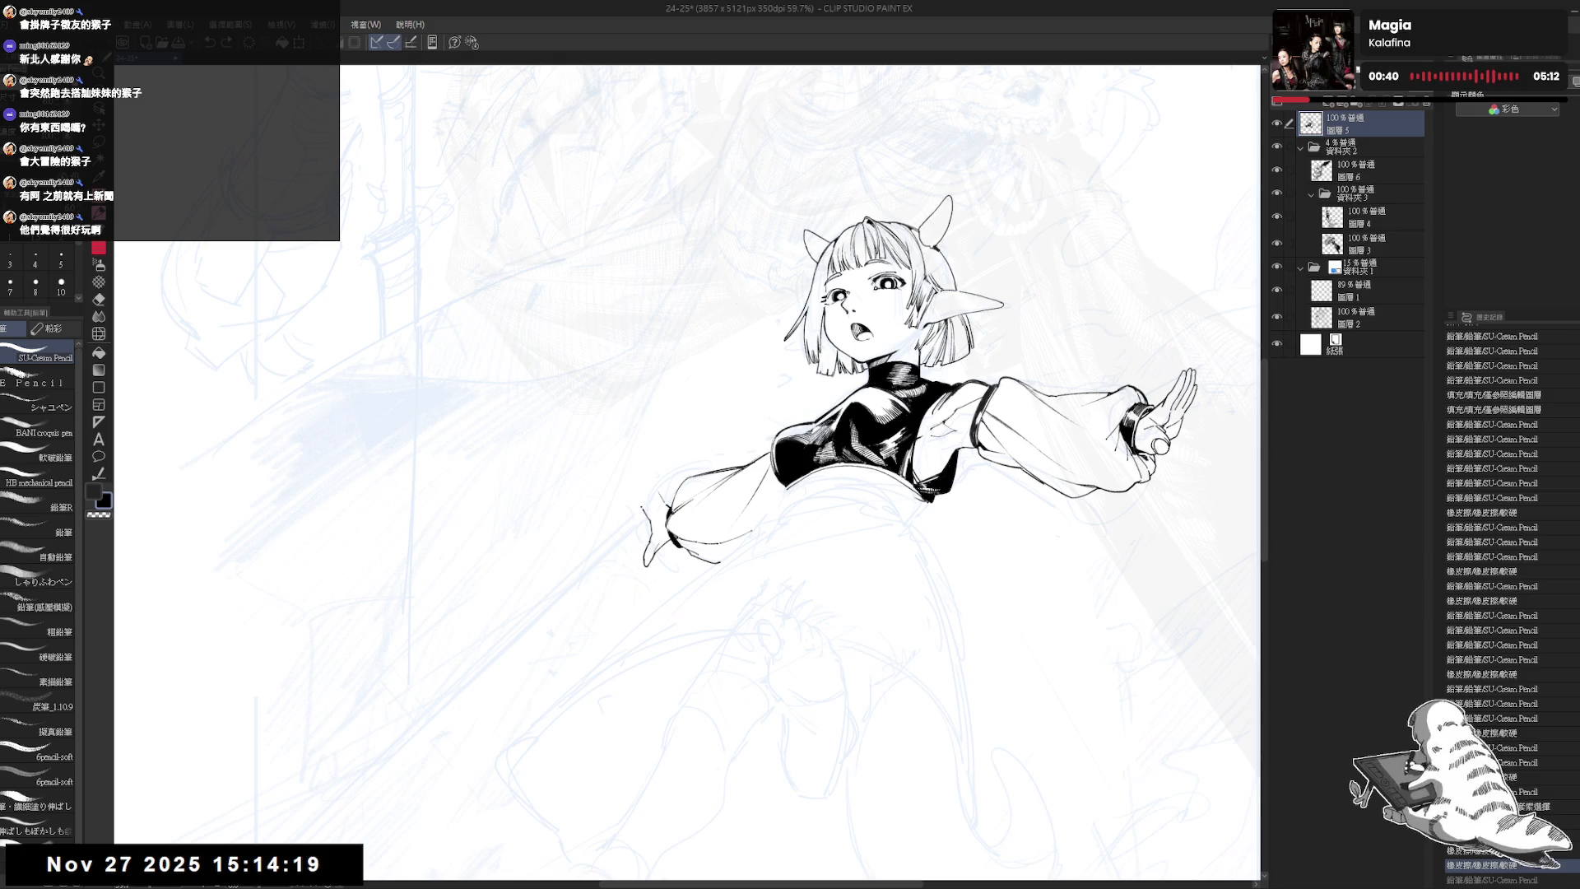
key("ctrl+z")
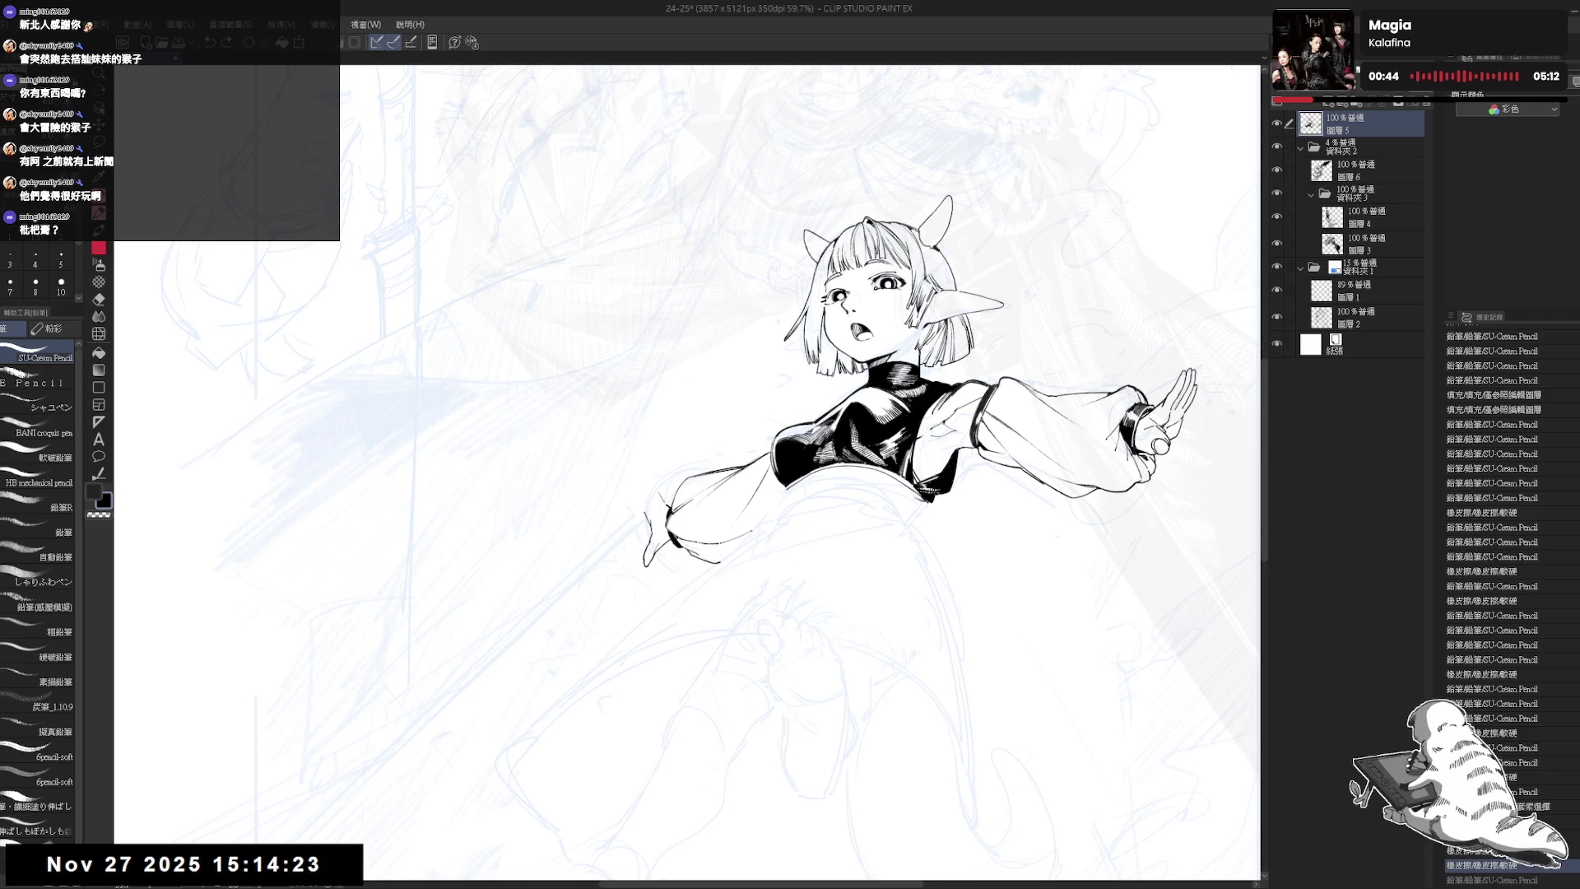
left_click(633, 491)
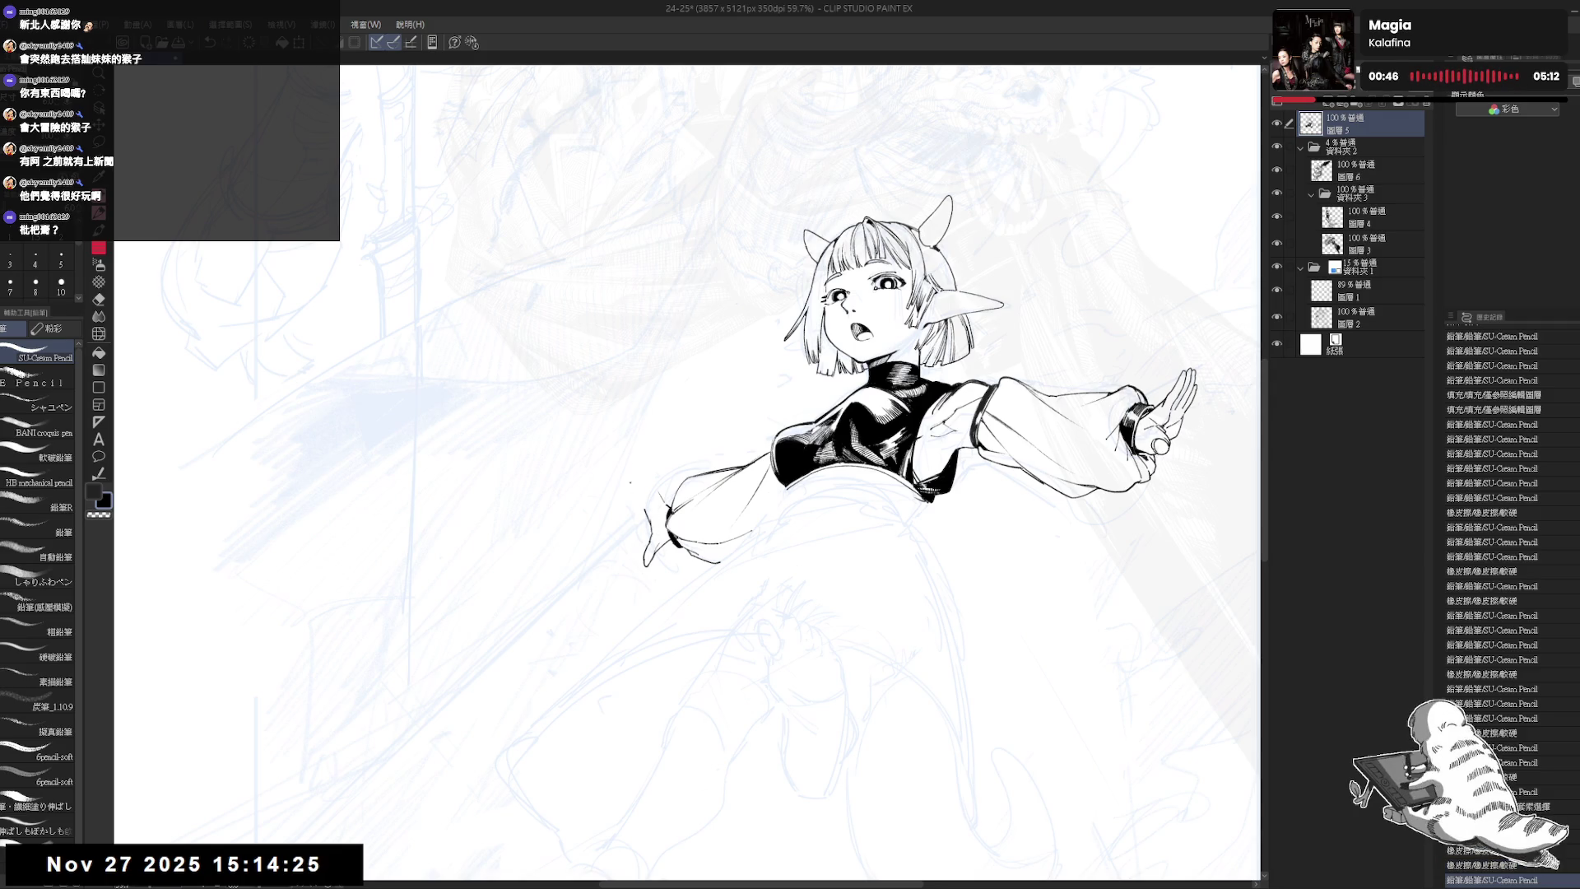
- Erase stray lines around the left hand, checking it in rotated and mirrored views
key("asciicircum")
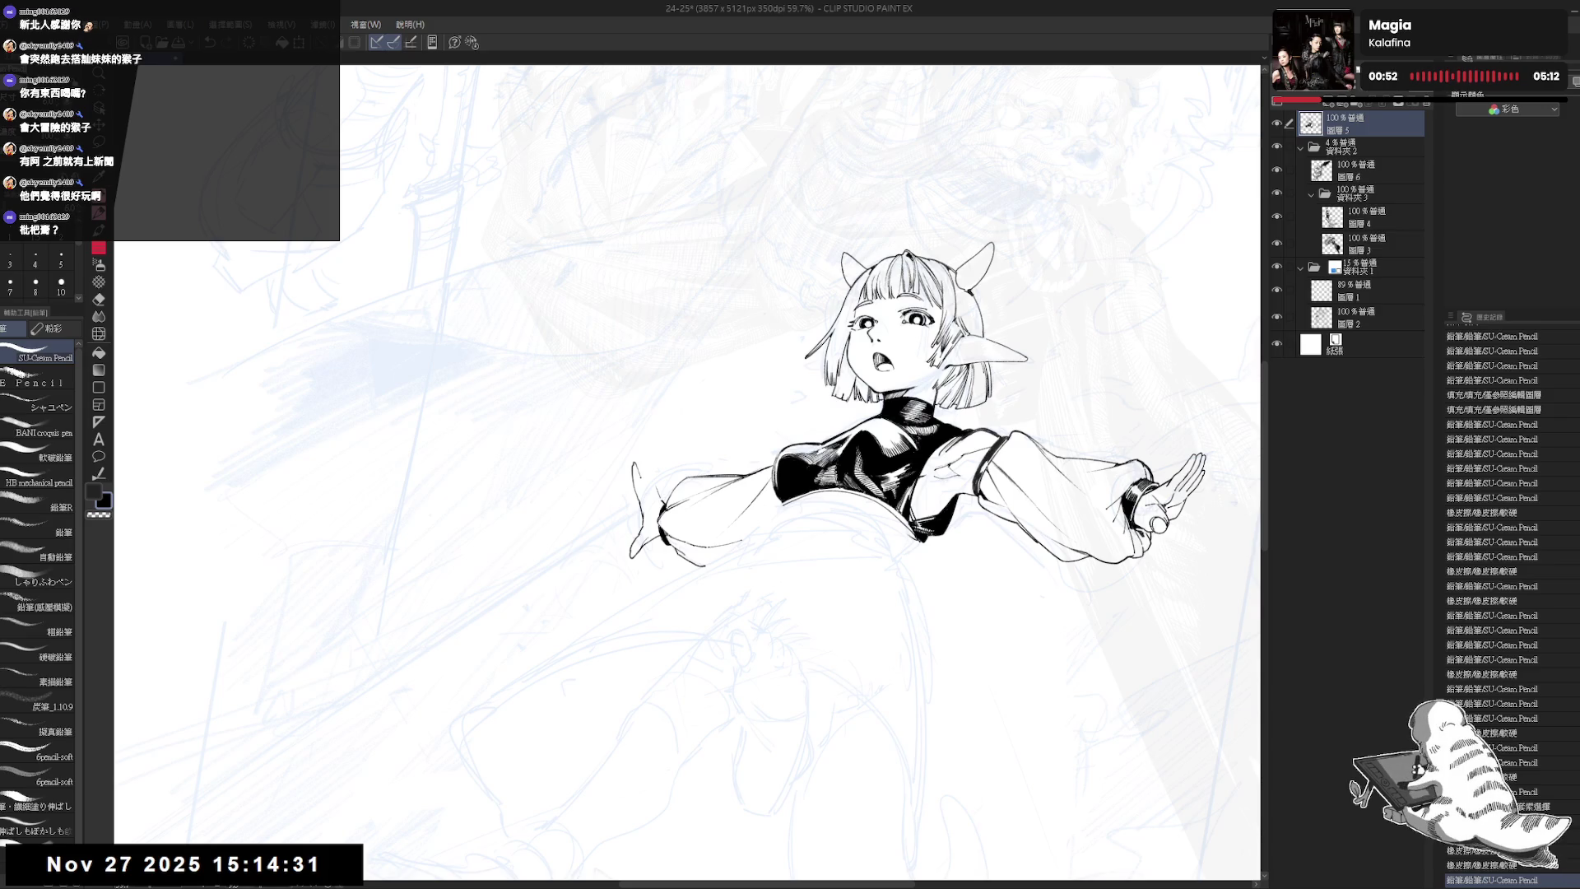
key("h")
key("h")
key("e")
left_click_drag(638, 474, 648, 492)
key("p")
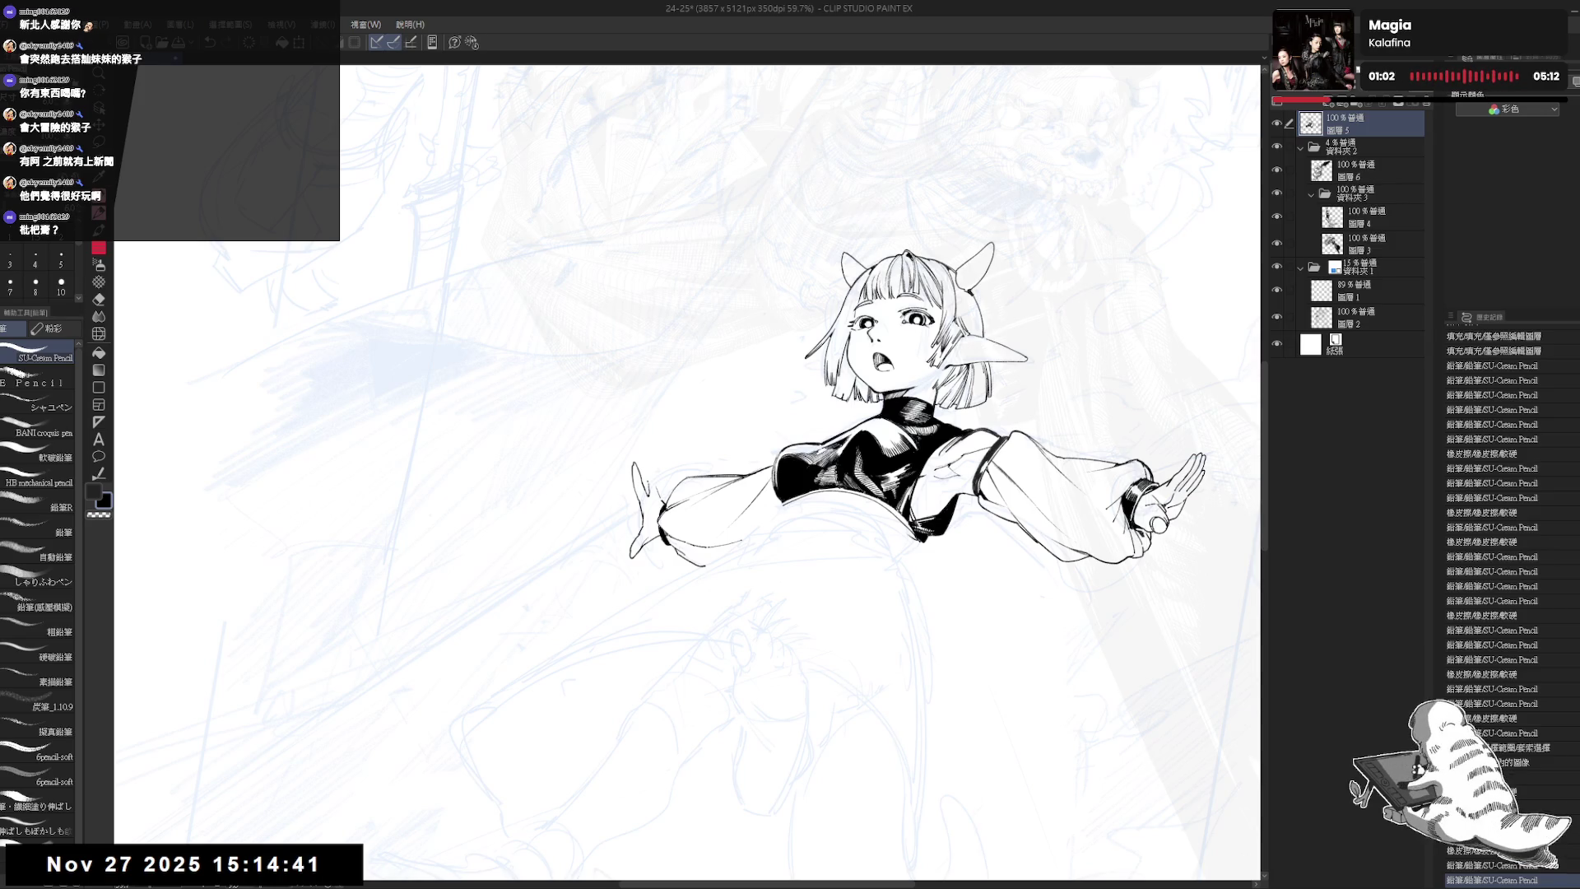
key("e")
left_click_drag(650, 454, 646, 487)
key("p")
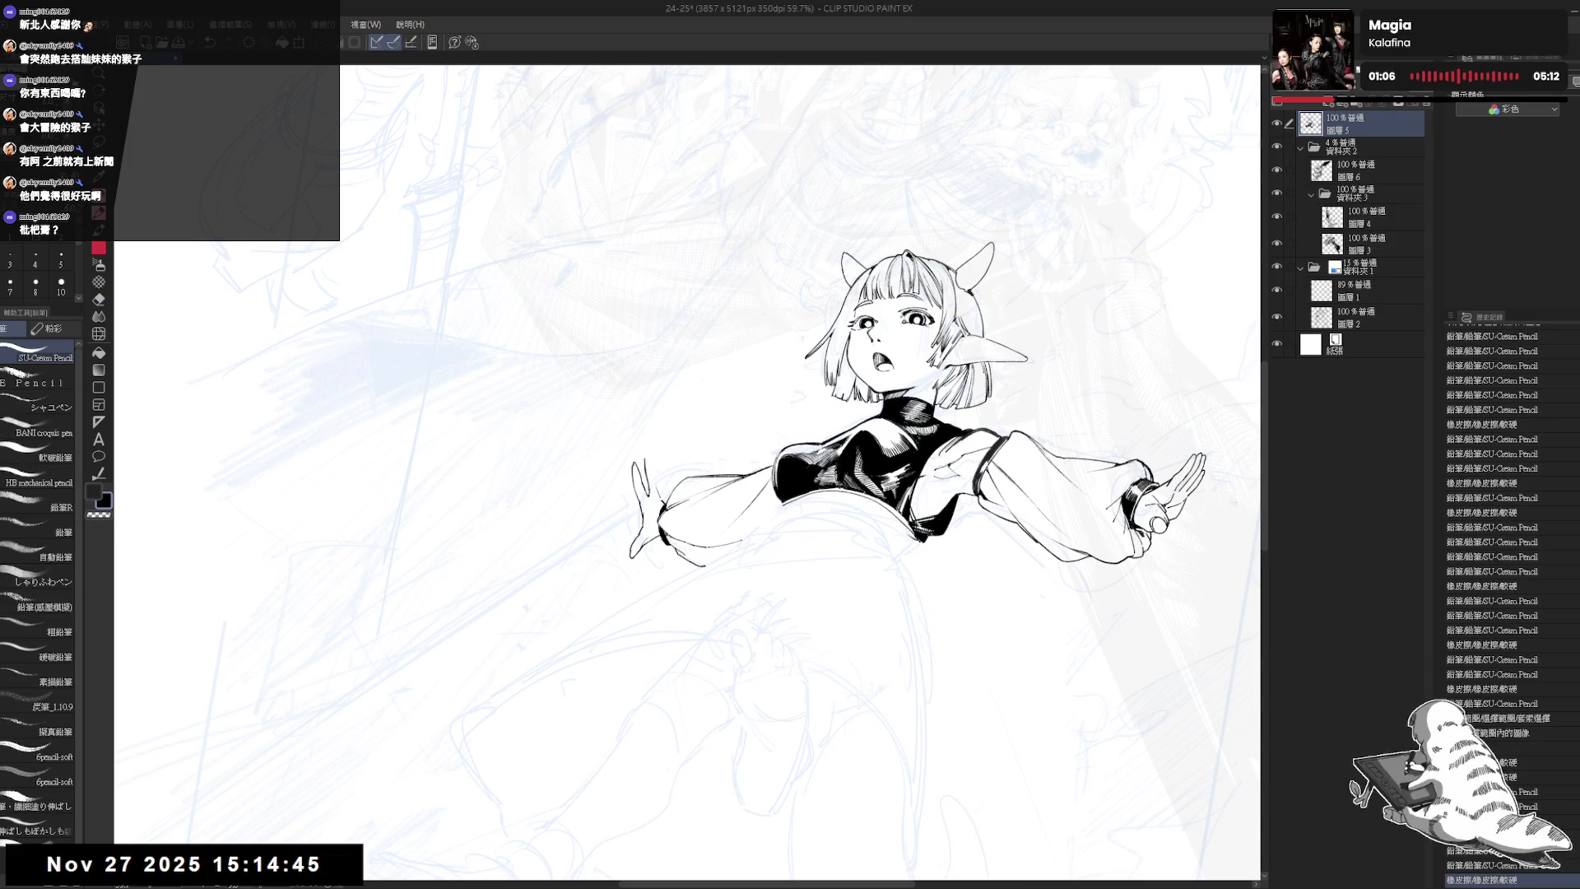
key("e")
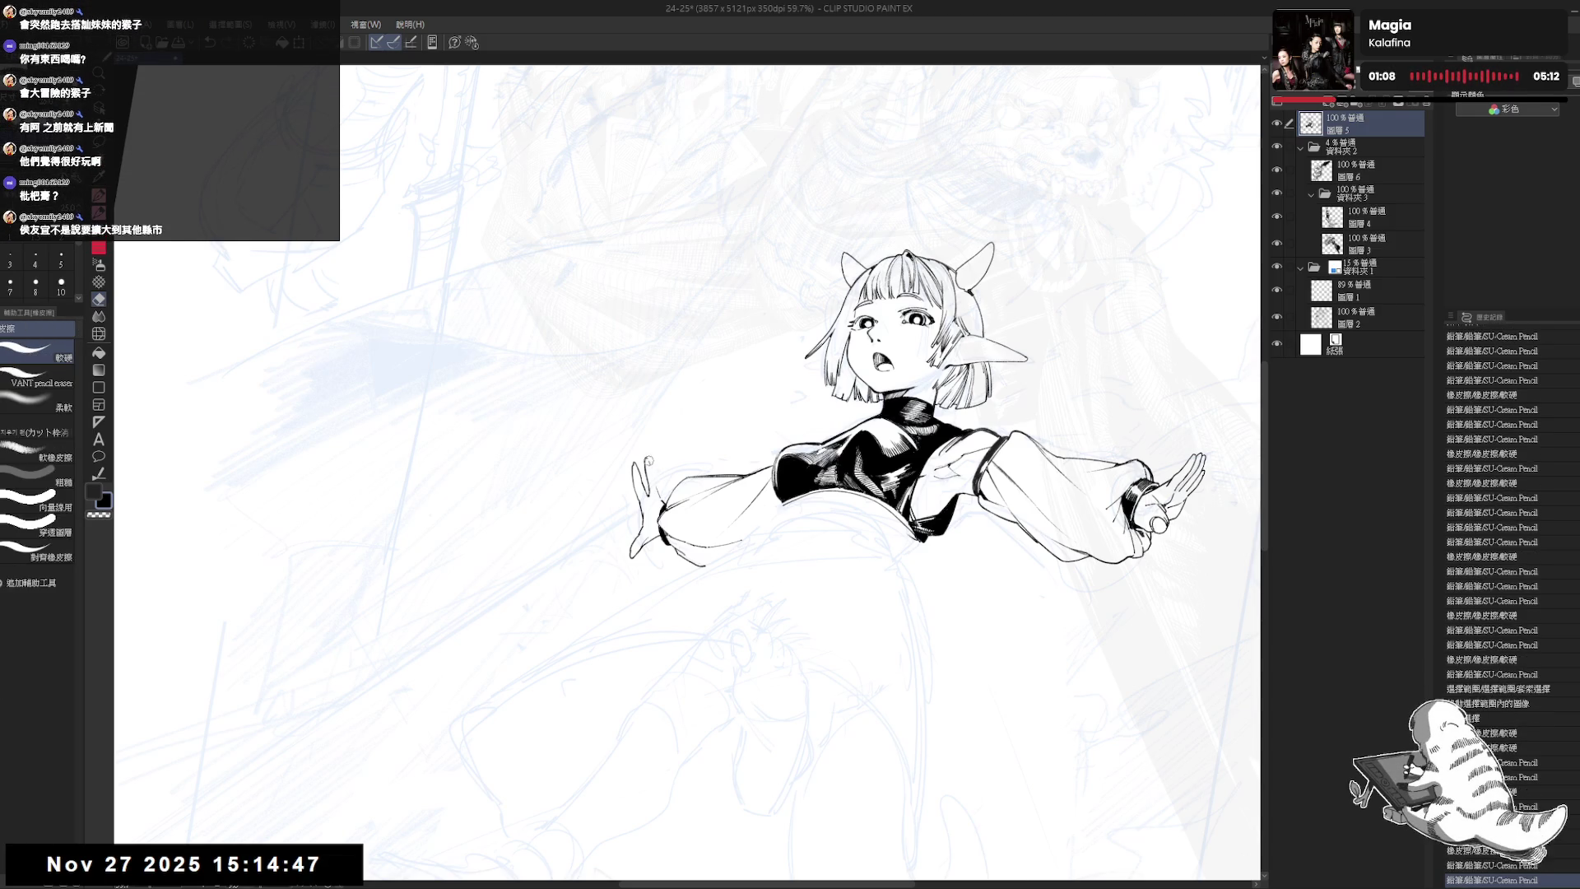
key("p")
scroll(661, 483, "up", 1)
scroll(660, 483, "up", 1)
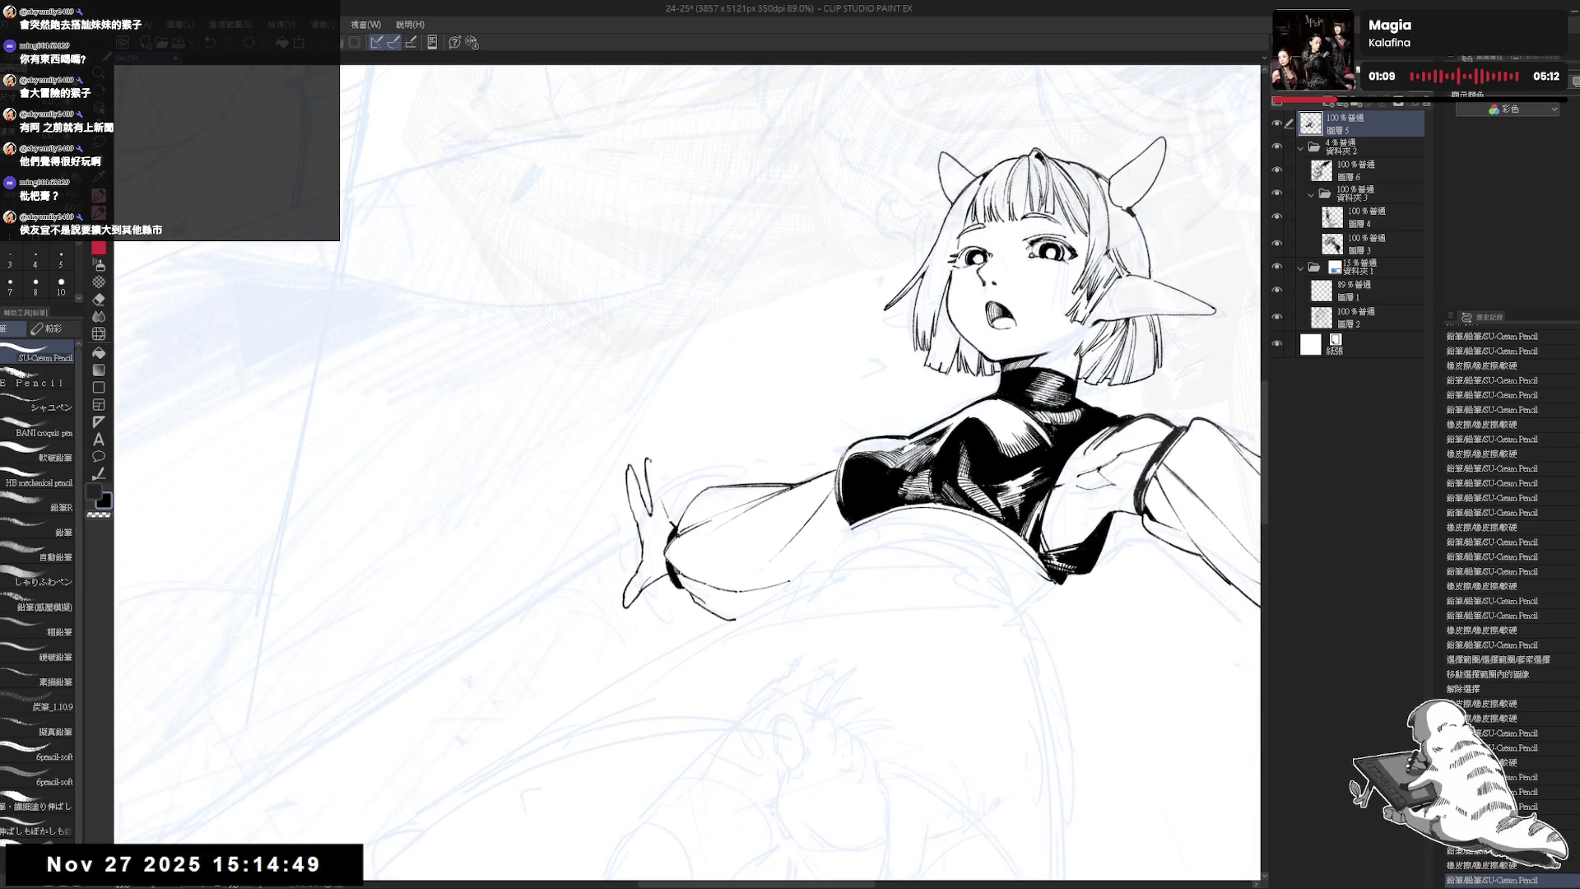
- Erase a stray stroke near the left hand and try a short line, undoing it
key("e")
mouse_move(654, 452)
left_mouse_down()
mouse_move(646, 481)
mouse_move(668, 495)
mouse_move(658, 467)
mouse_move(670, 487)
left_mouse_up()
key("p")
key("e")
key("p")
key("e")
key("p")
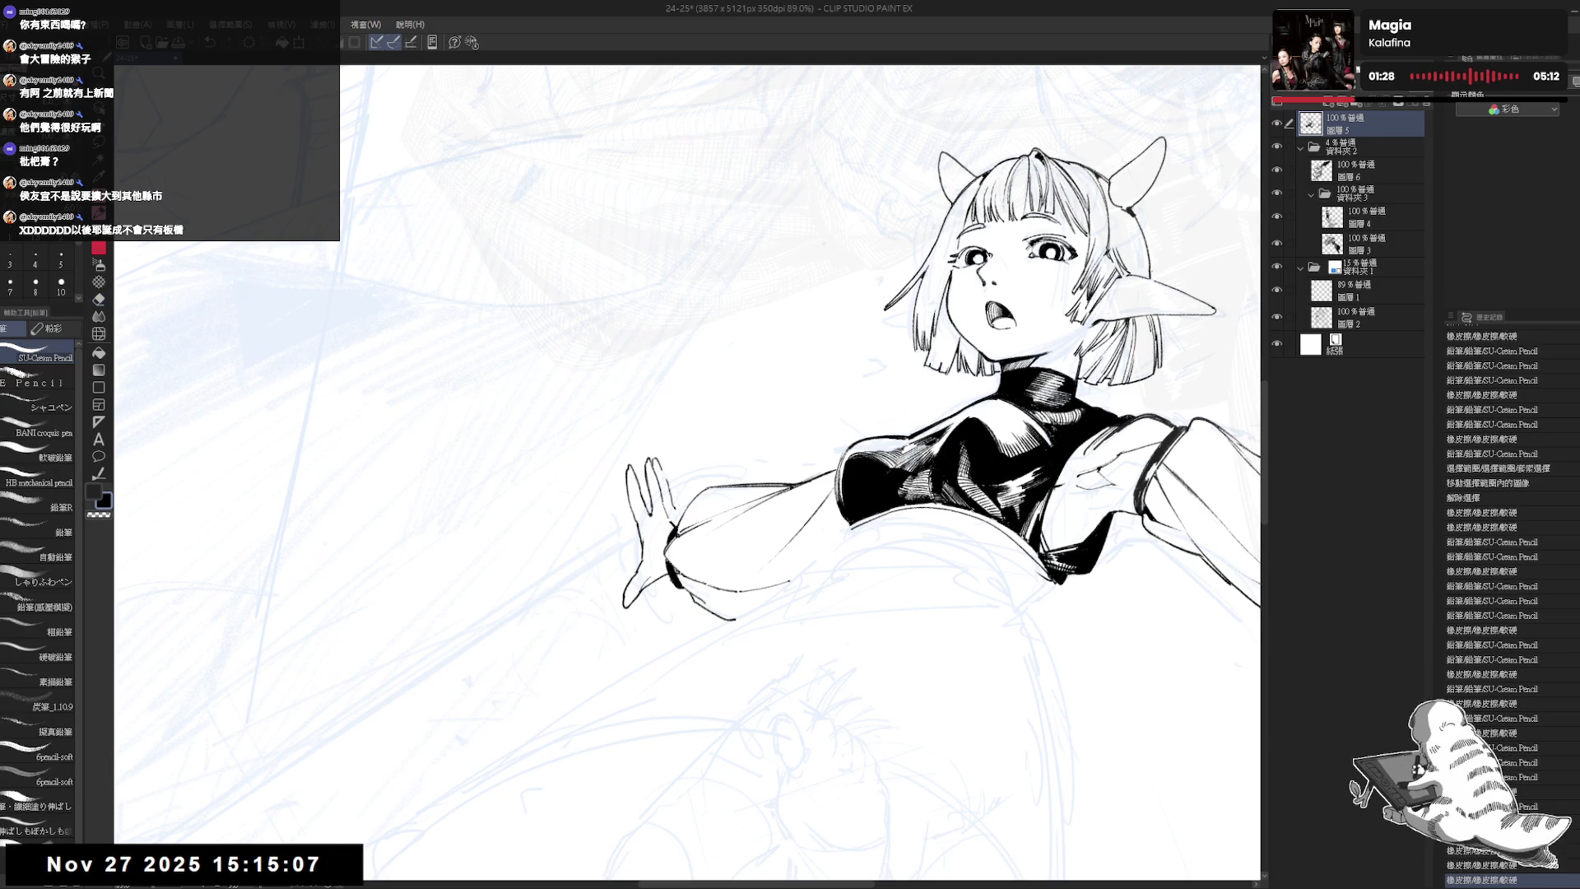
mouse_move(659, 477)
left_mouse_down()
mouse_move(666, 493)
mouse_move(659, 461)
mouse_move(668, 486)
left_mouse_up()
key("ctrl+z")
key("ctrl+z")
- Make quick eraser touch-ups on the hand, then mirror, zoom and rotate the view to check it
key("e")
key("p")
key("e")
key("p")
key("e")
key("p")
key("h")
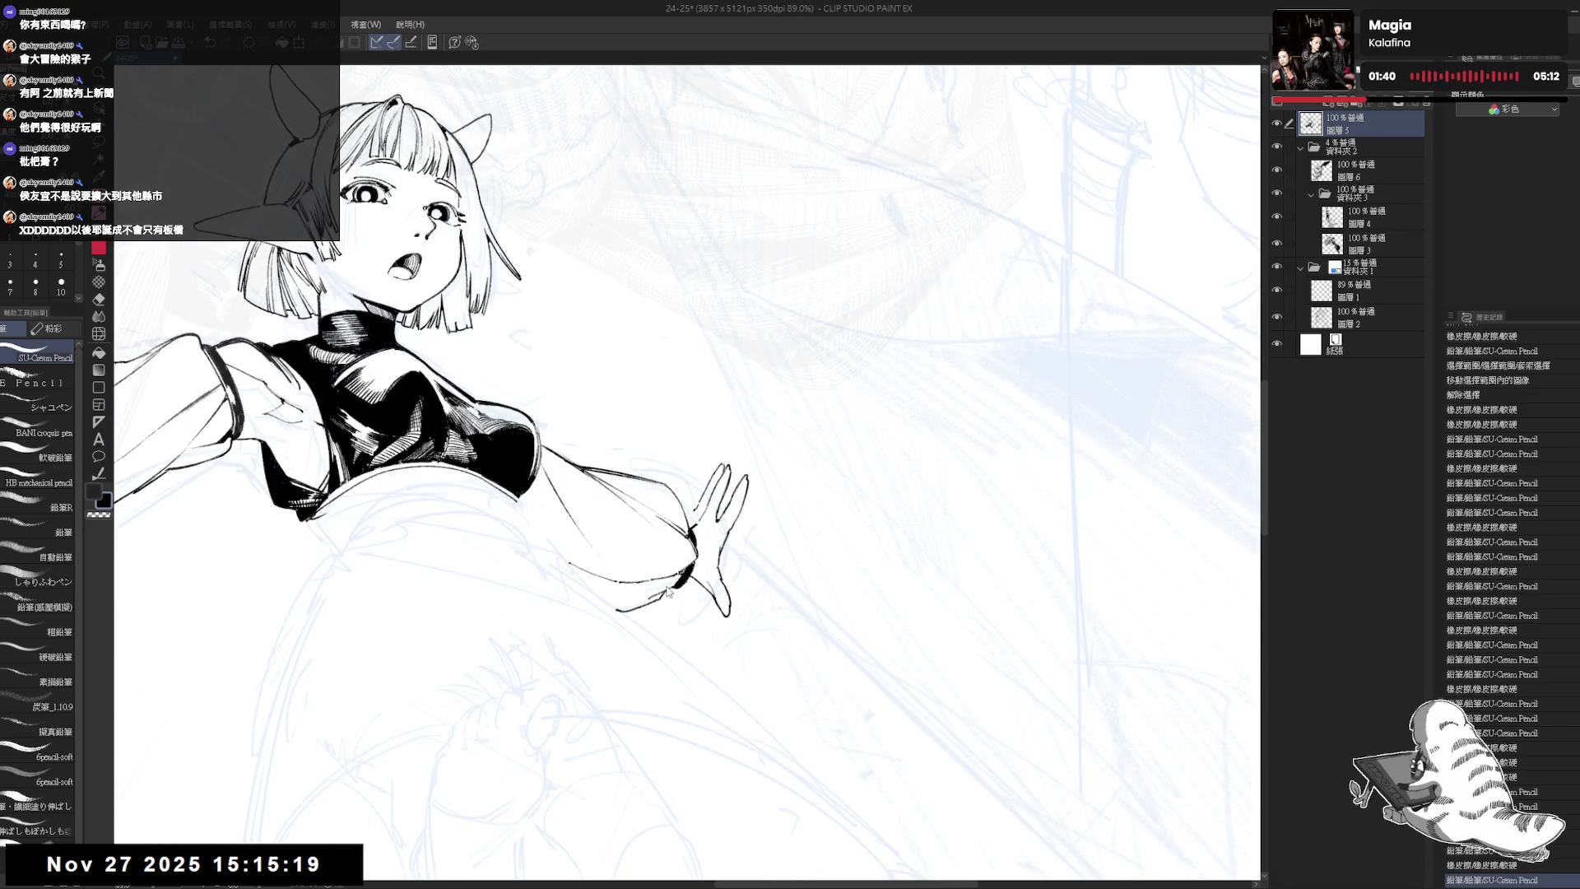
key("h")
key("ctrl+minus")
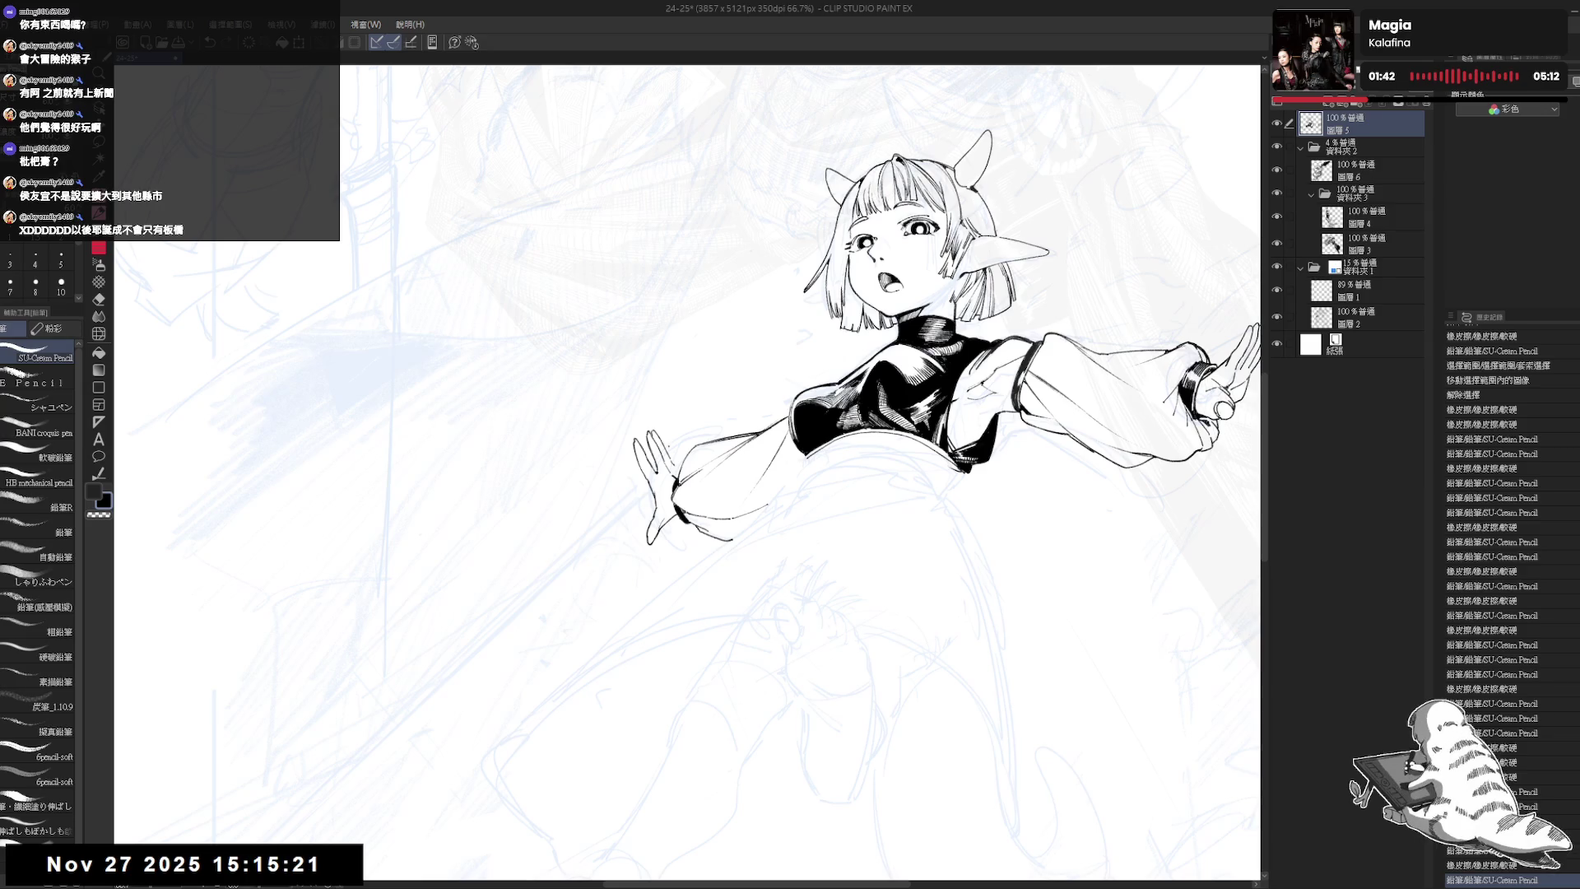
key("ctrl+plus")
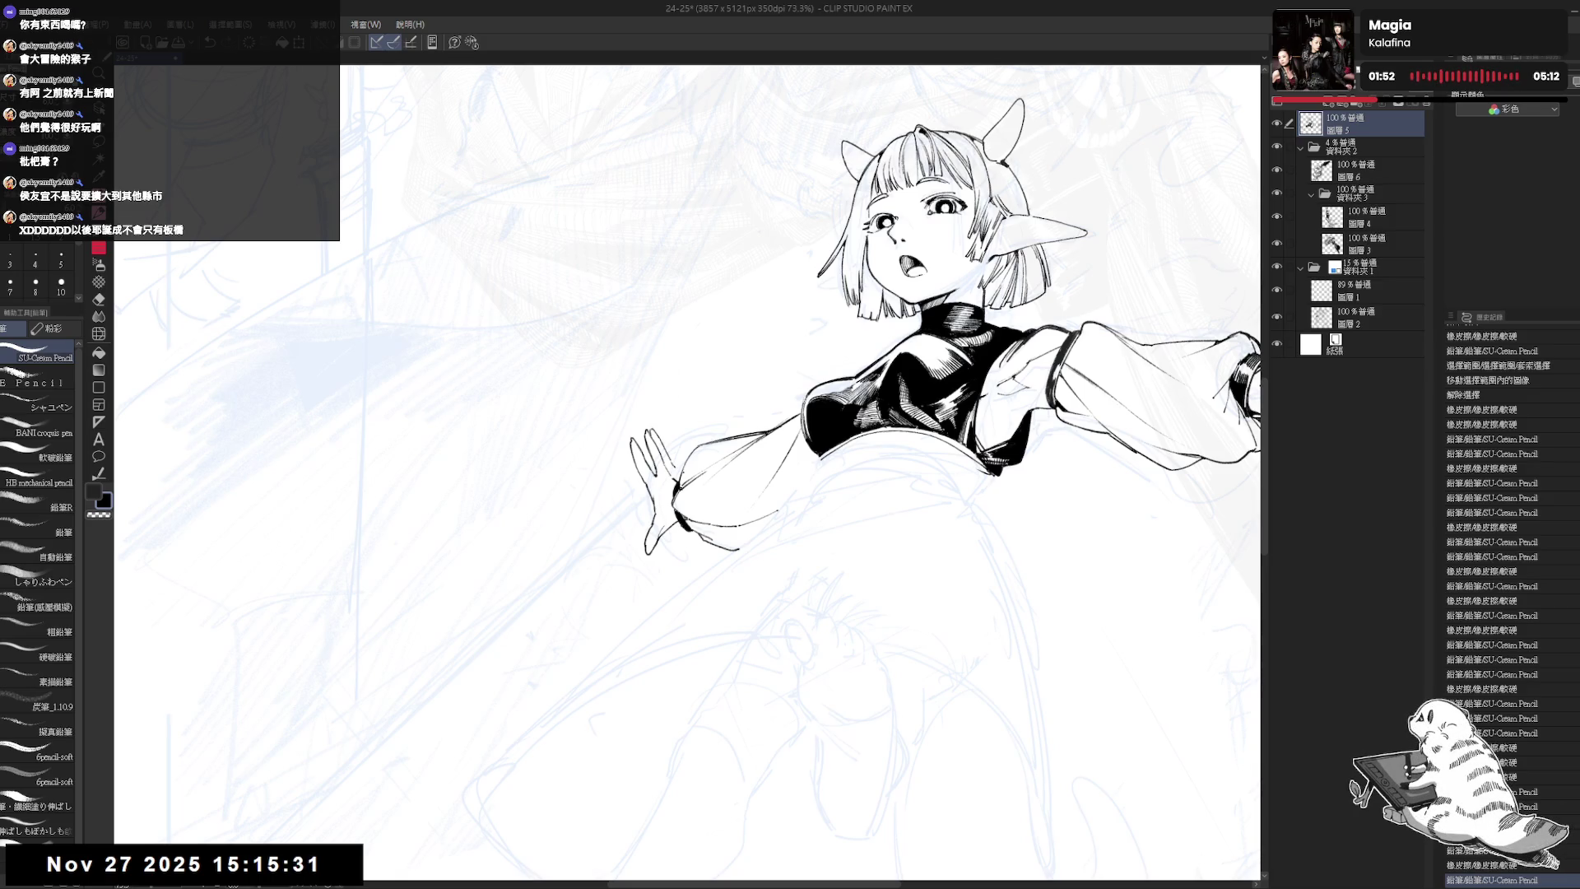
left_click_drag(743, 458, 687, 489)
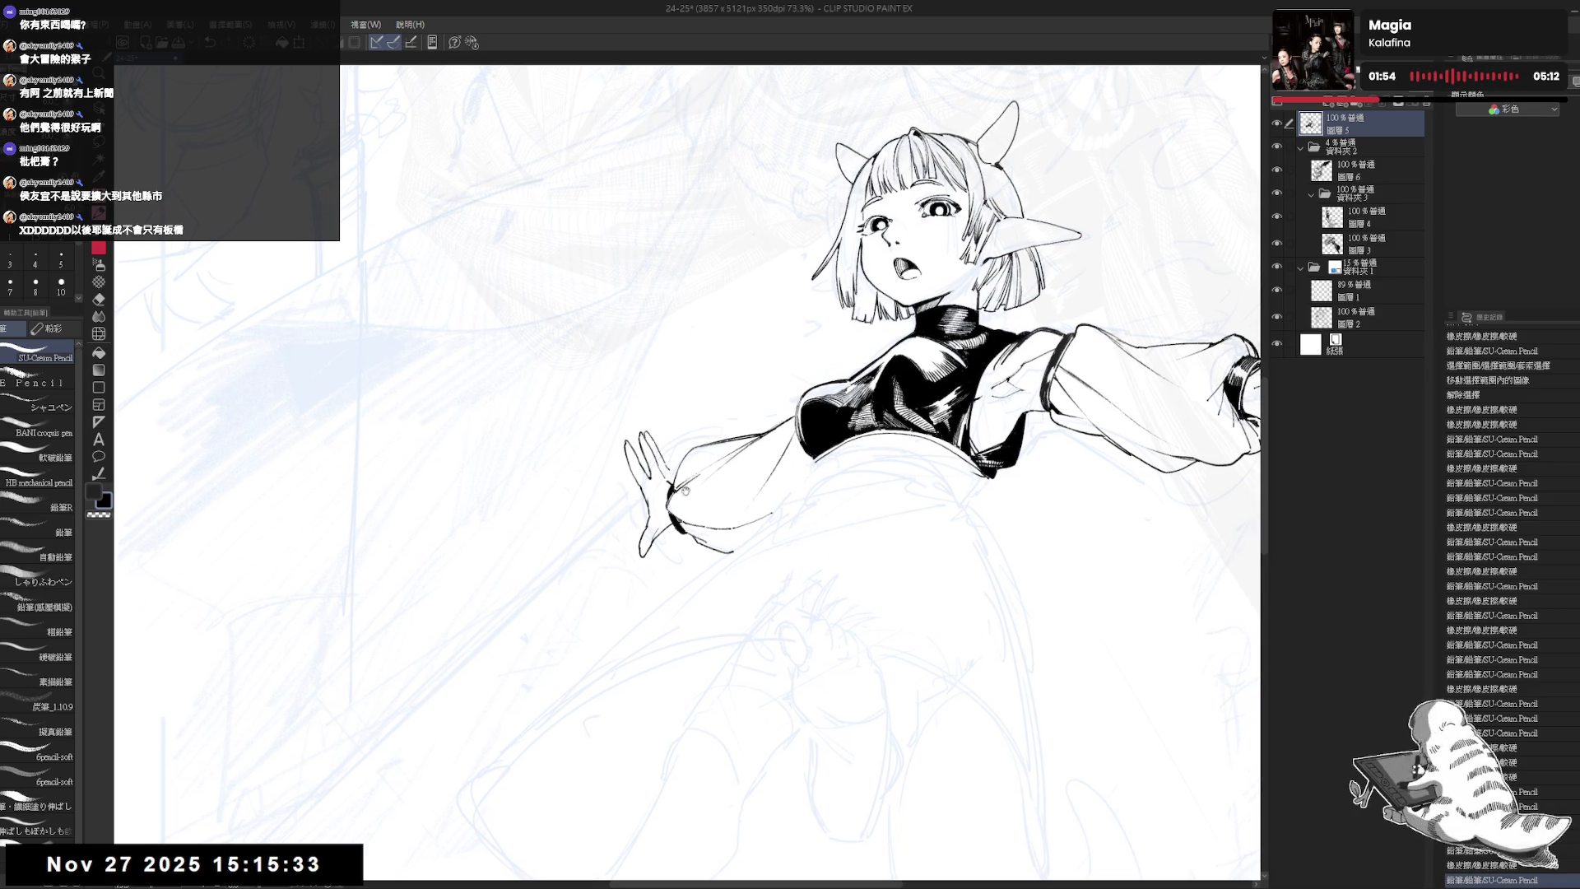
mouse_move(699, 625)
left_mouse_down()
mouse_move(640, 420)
mouse_move(676, 462)
mouse_move(658, 444)
left_mouse_up()
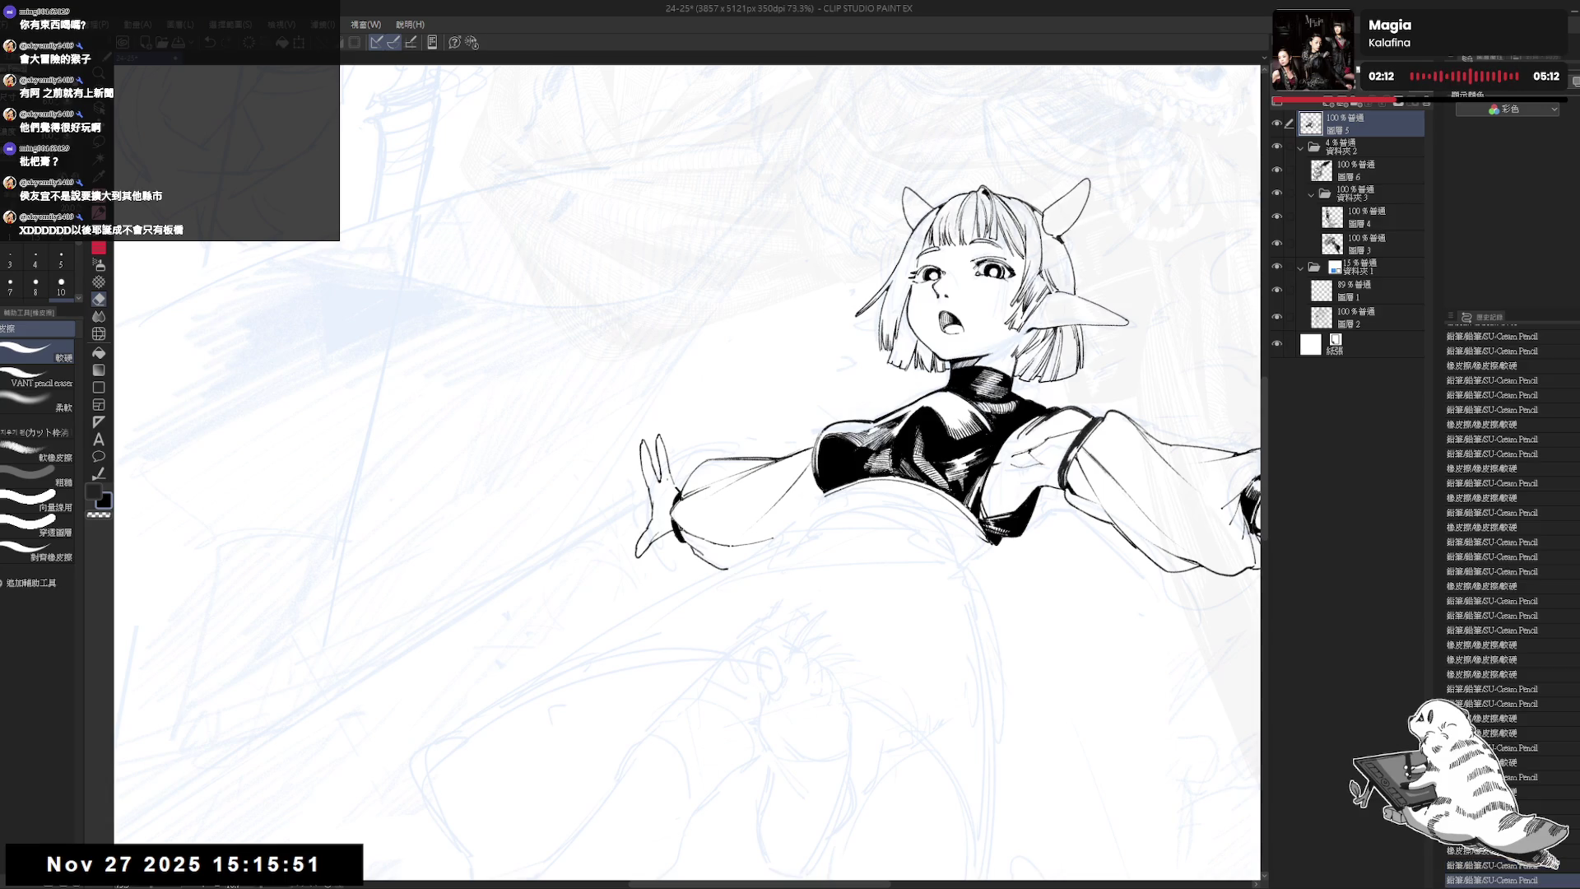
- Add and erase small strokes on the left hand, undoing the latest one
key("minus")
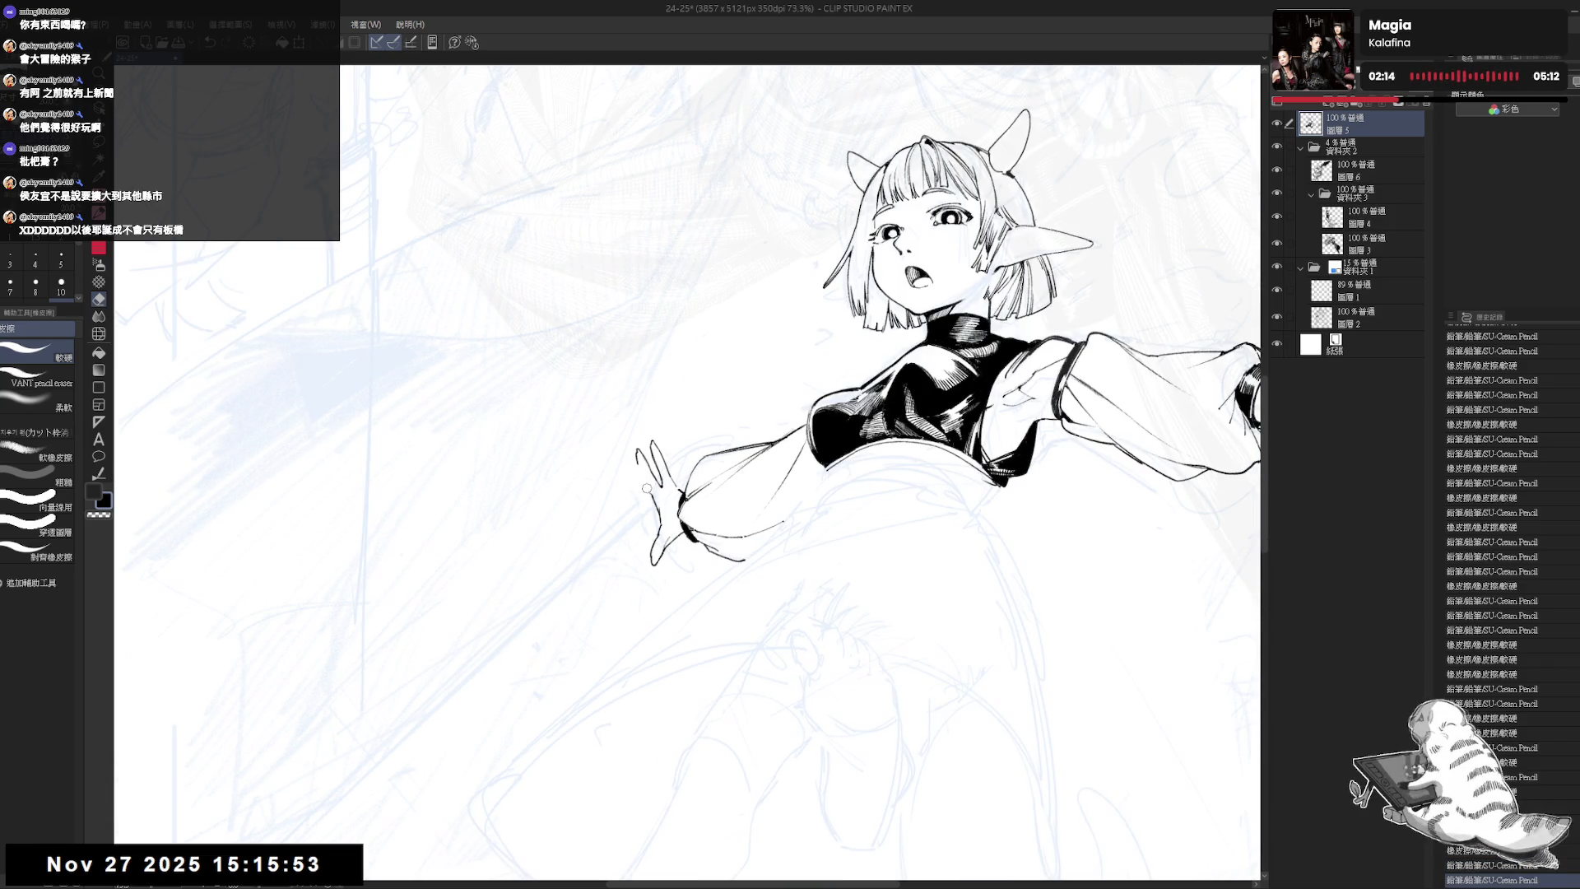
mouse_move(638, 451)
left_mouse_down()
mouse_move(657, 528)
mouse_move(655, 461)
left_mouse_up()
key("p")
key("e")
key("p")
key("e")
key("p")
key("ctrl+z")
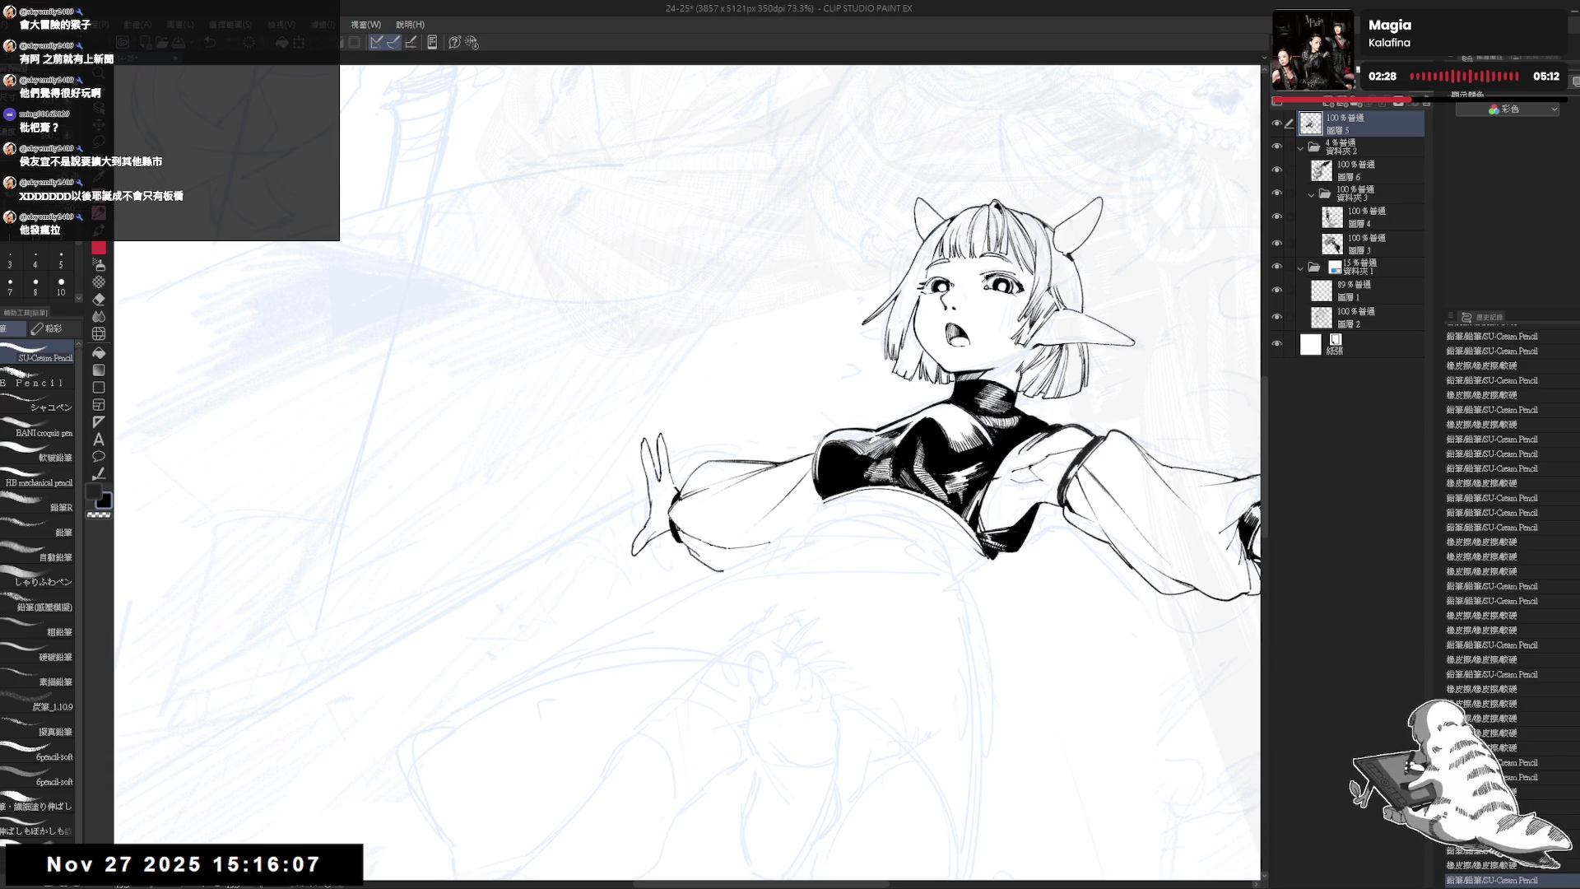
- Erase stray lines near the hand while rotating the view, undoing unwanted strokes
key("minus")
key("e")
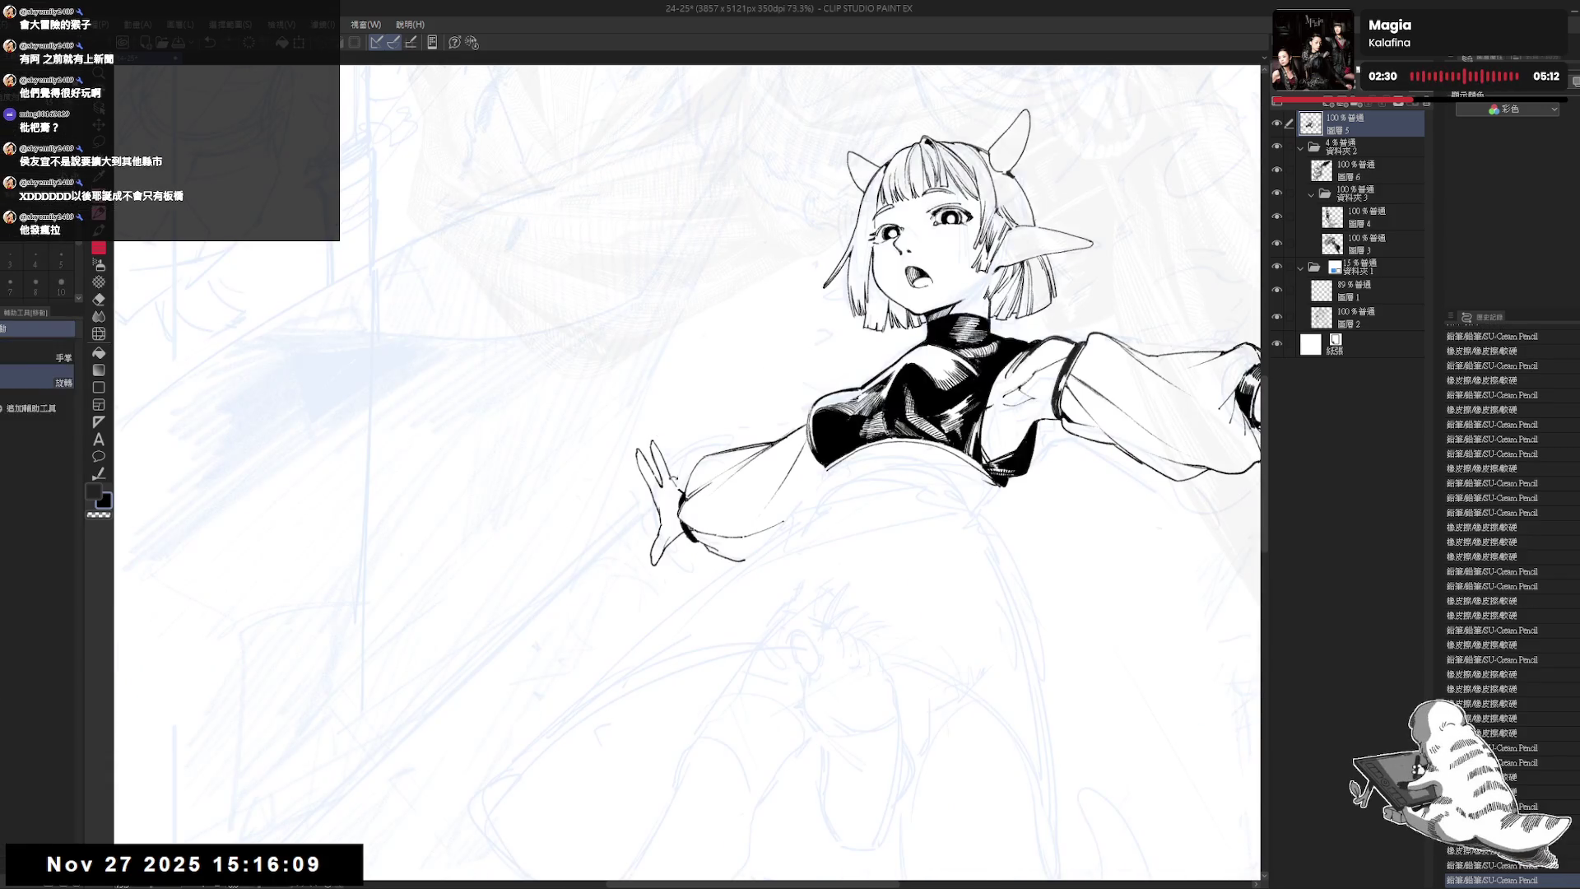
mouse_move(669, 473)
left_mouse_down()
mouse_move(663, 444)
mouse_move(666, 462)
left_mouse_up()
key("p")
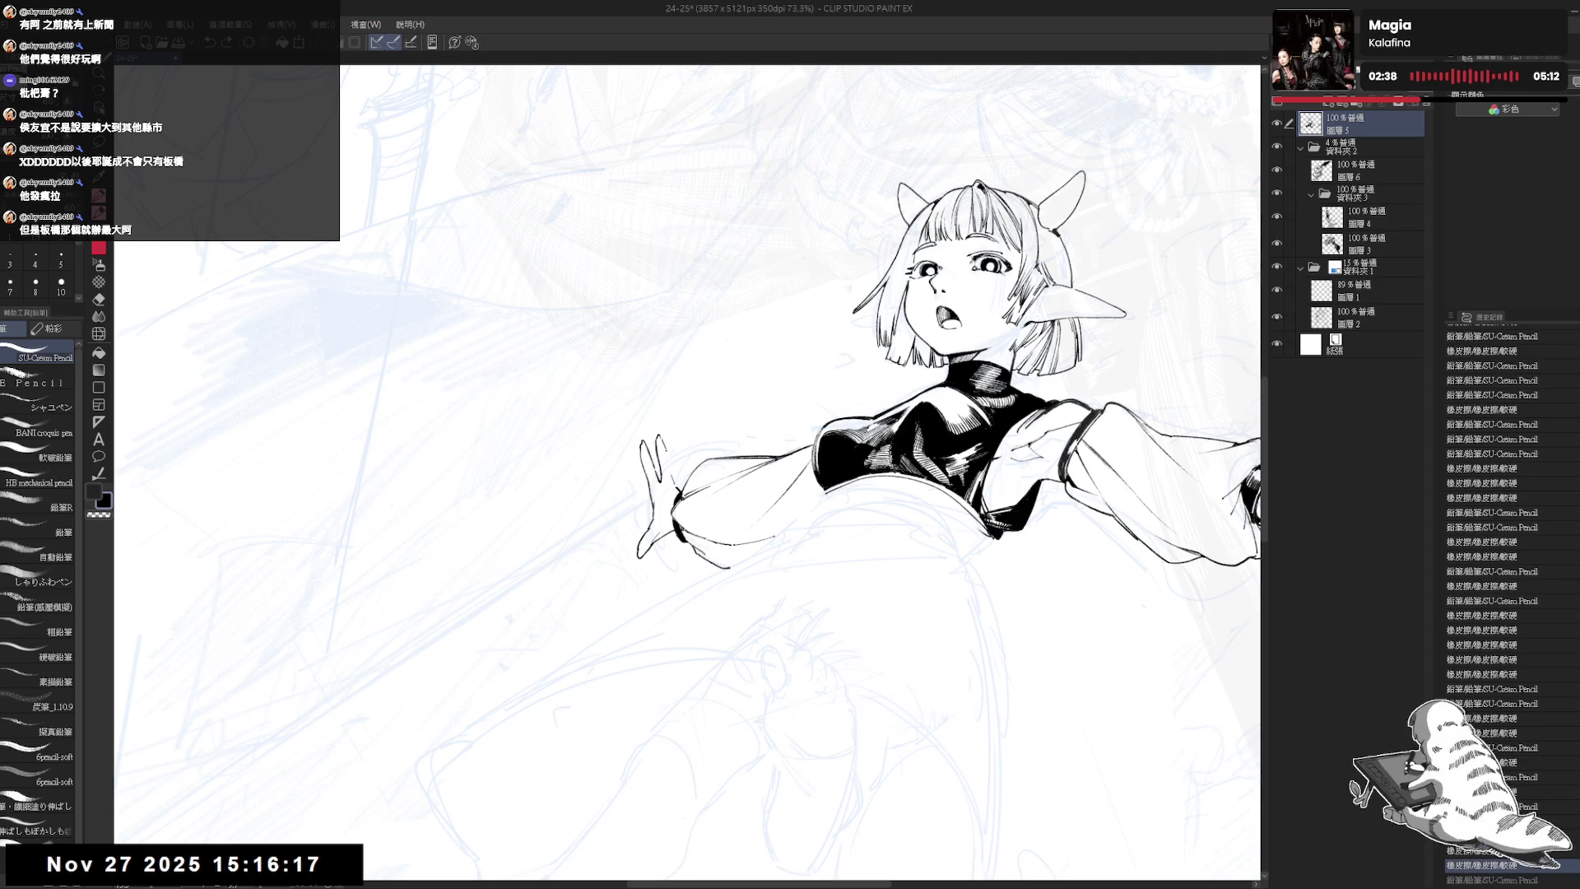
key("ctrl+z")
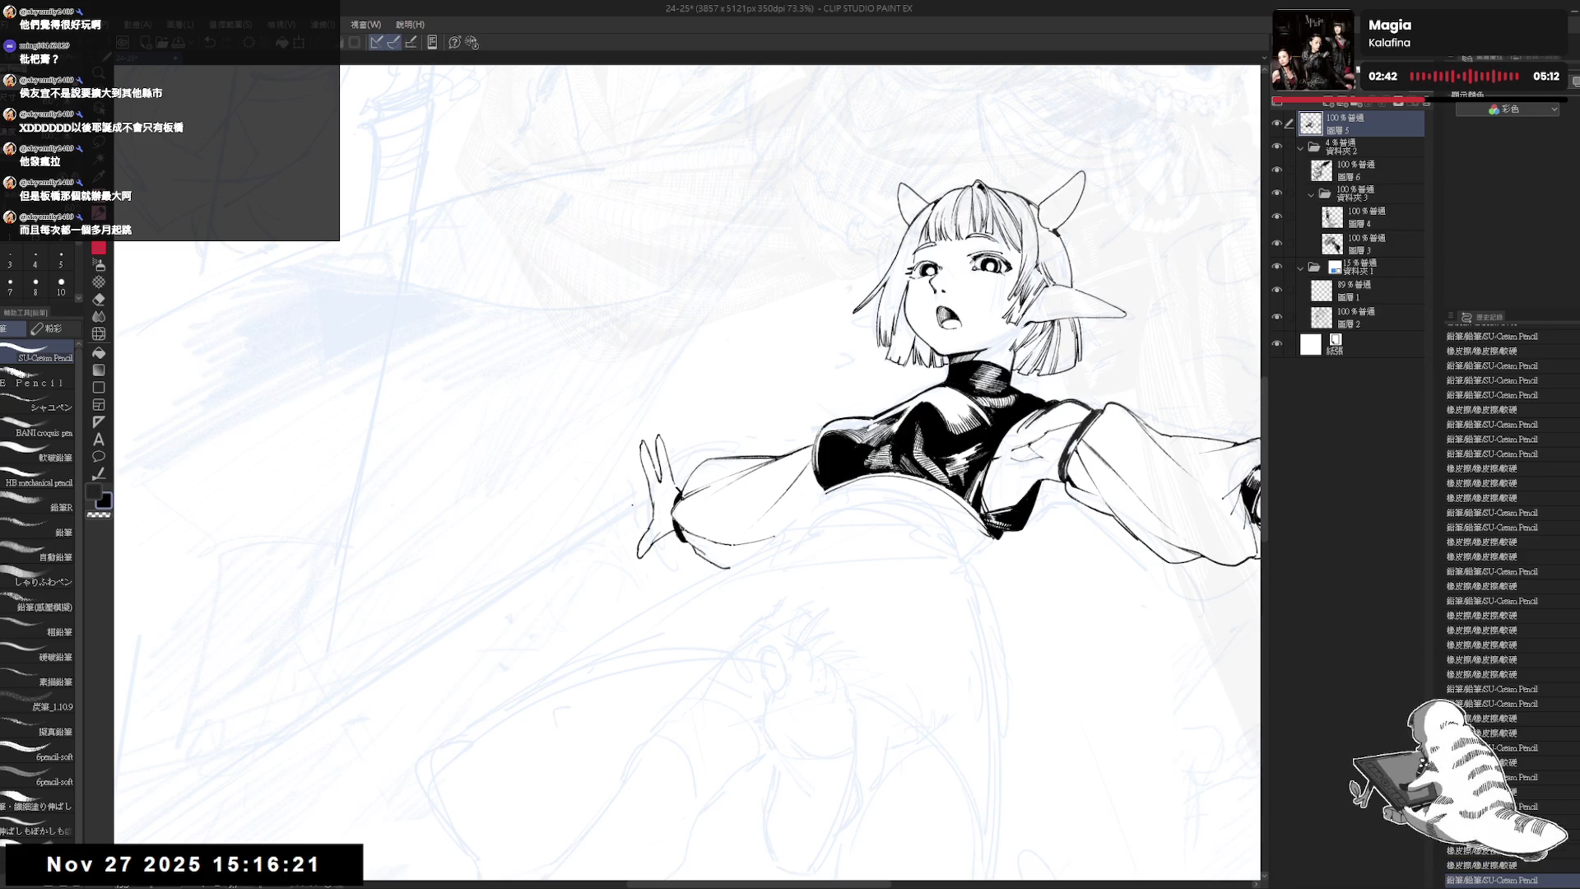
key("-")
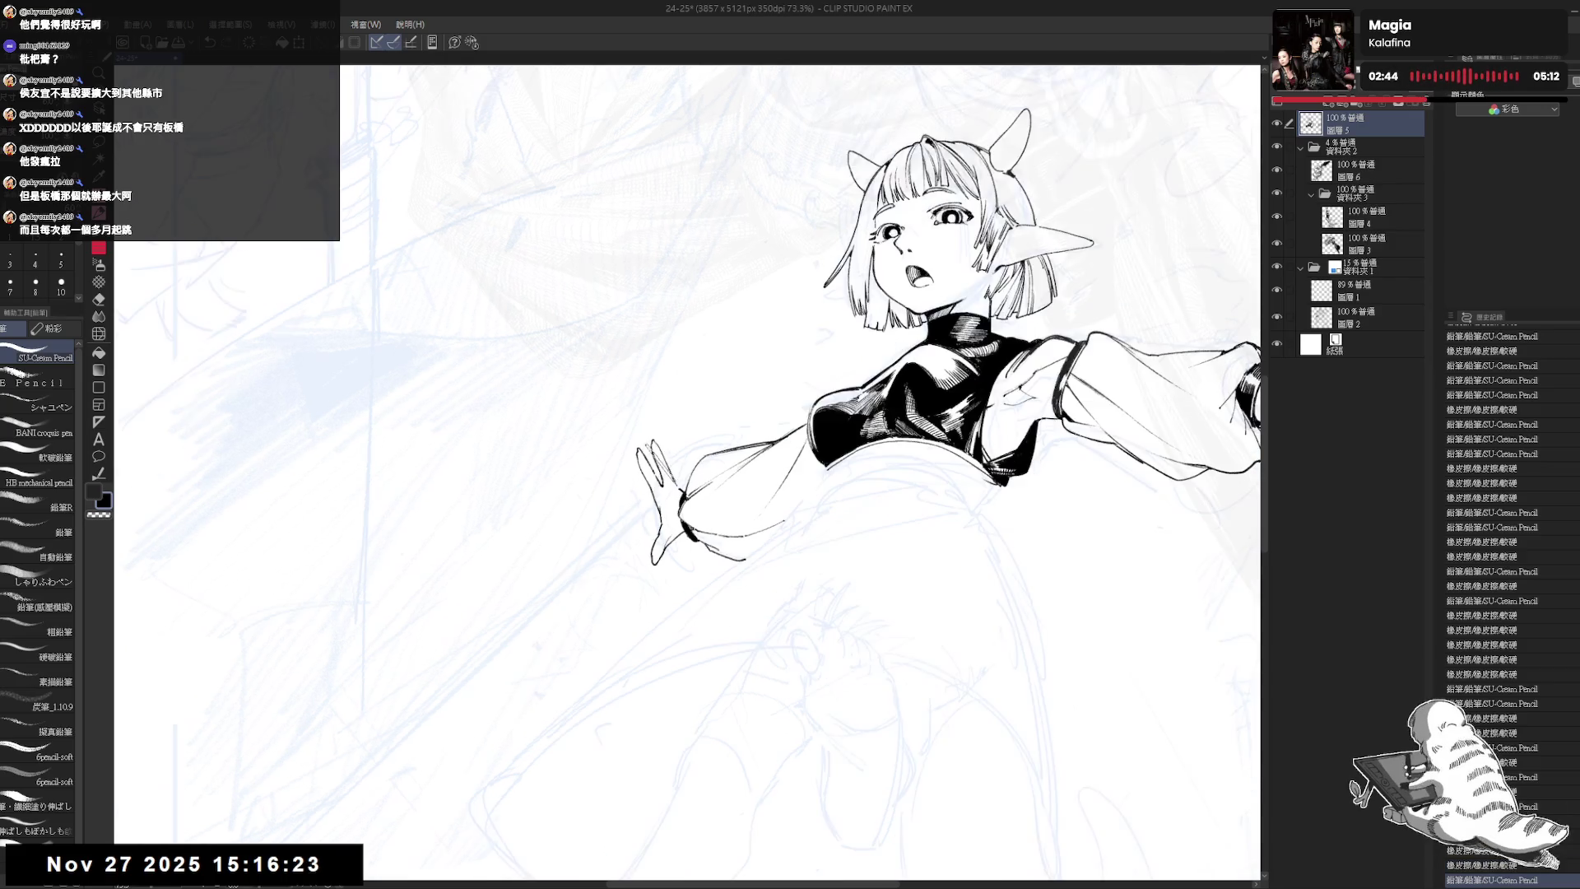
key("asciicircum")
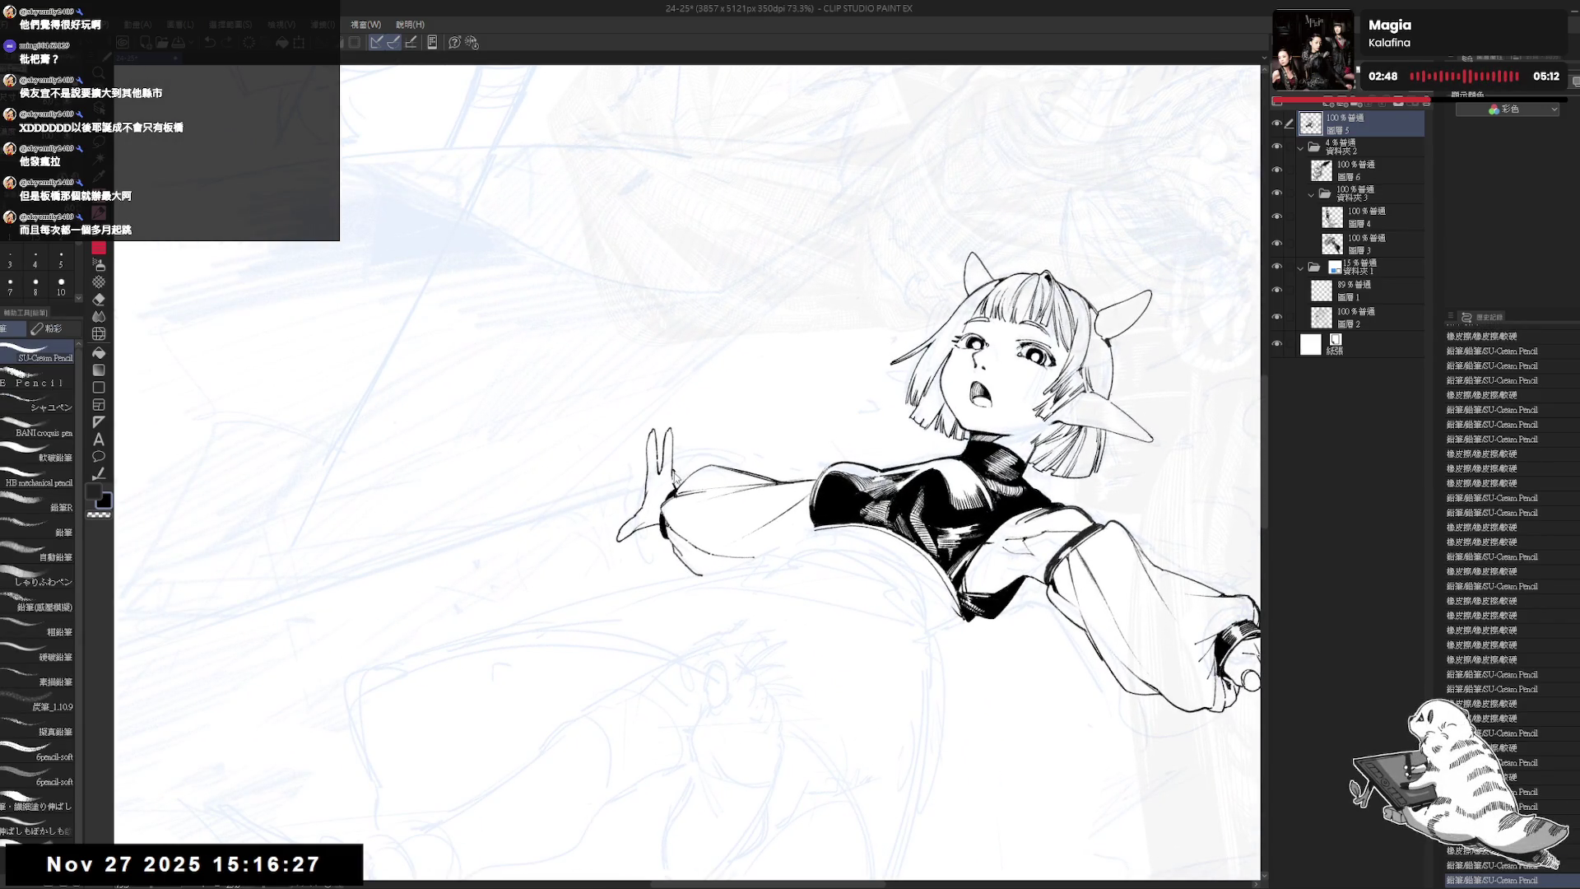
key("minus")
key("minus")
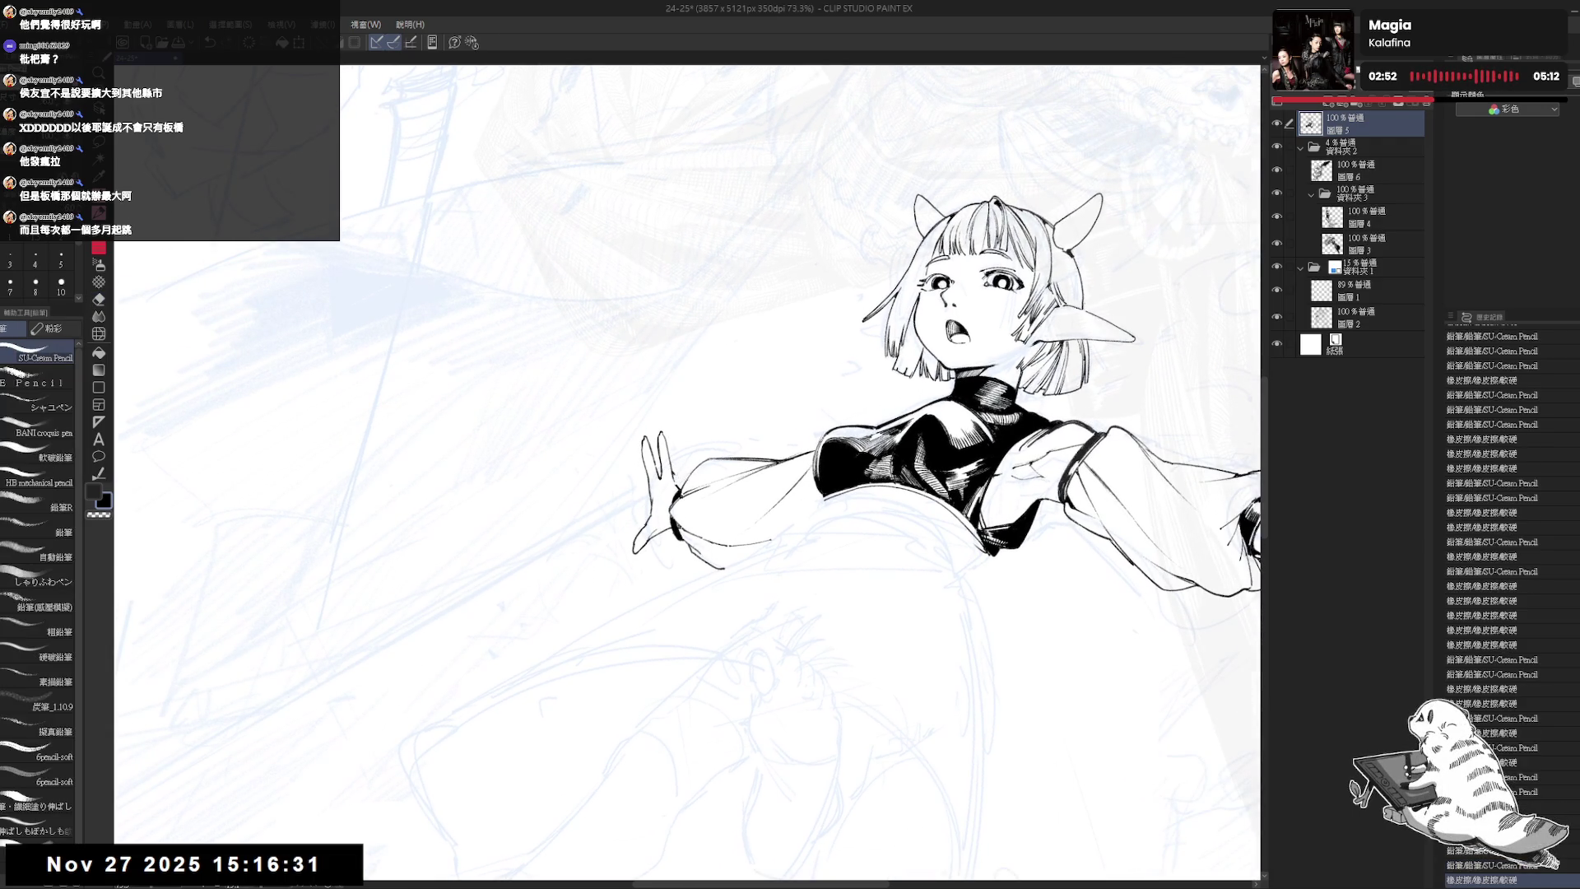
key("minus")
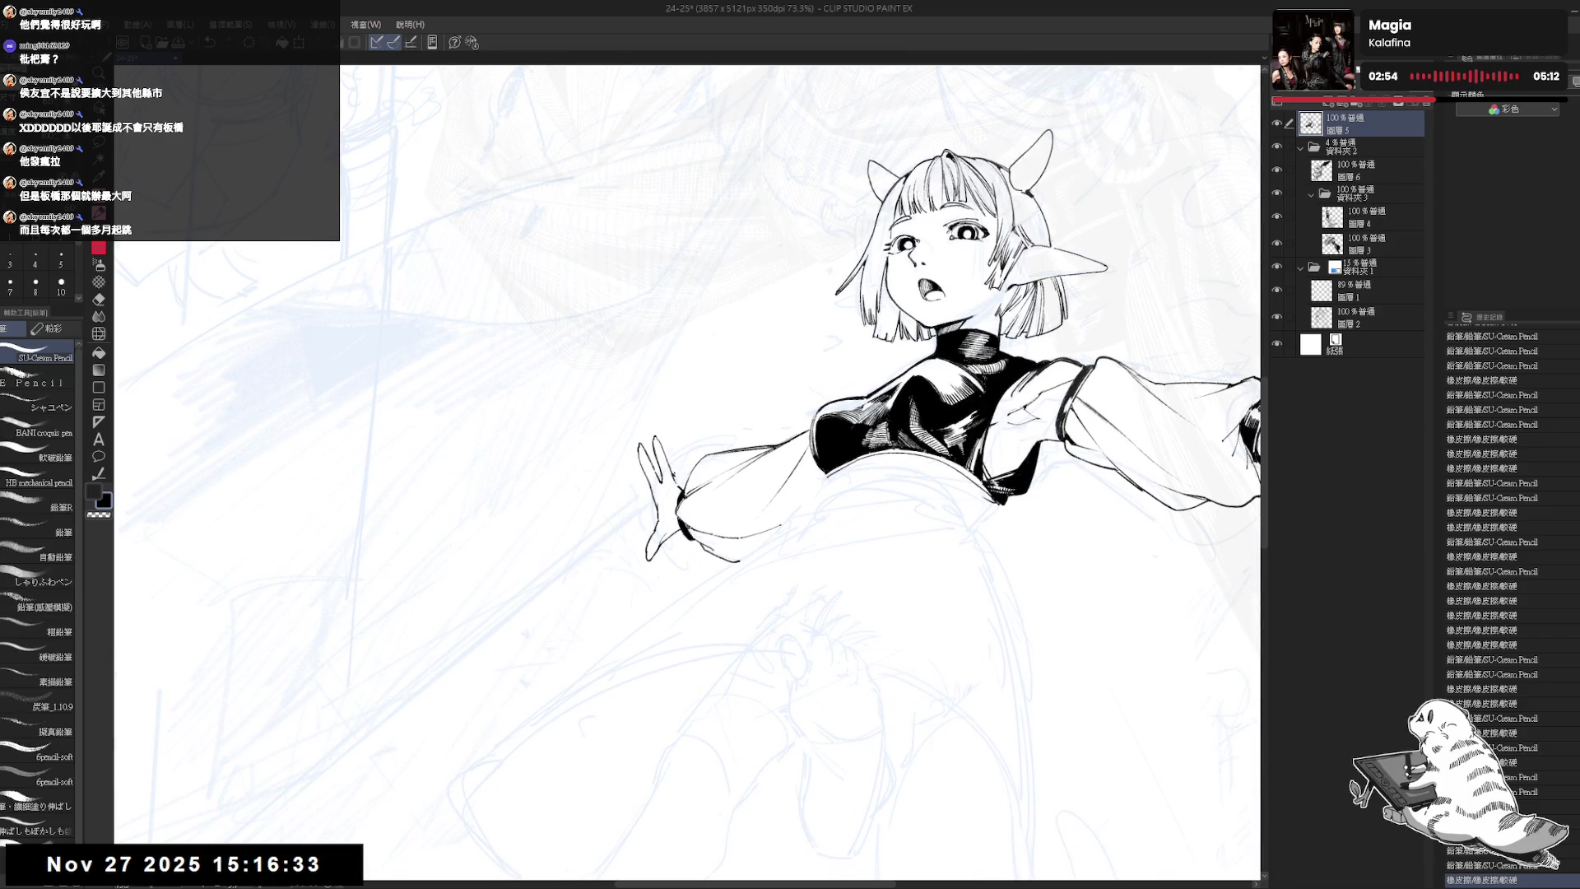
key("ctrl+z")
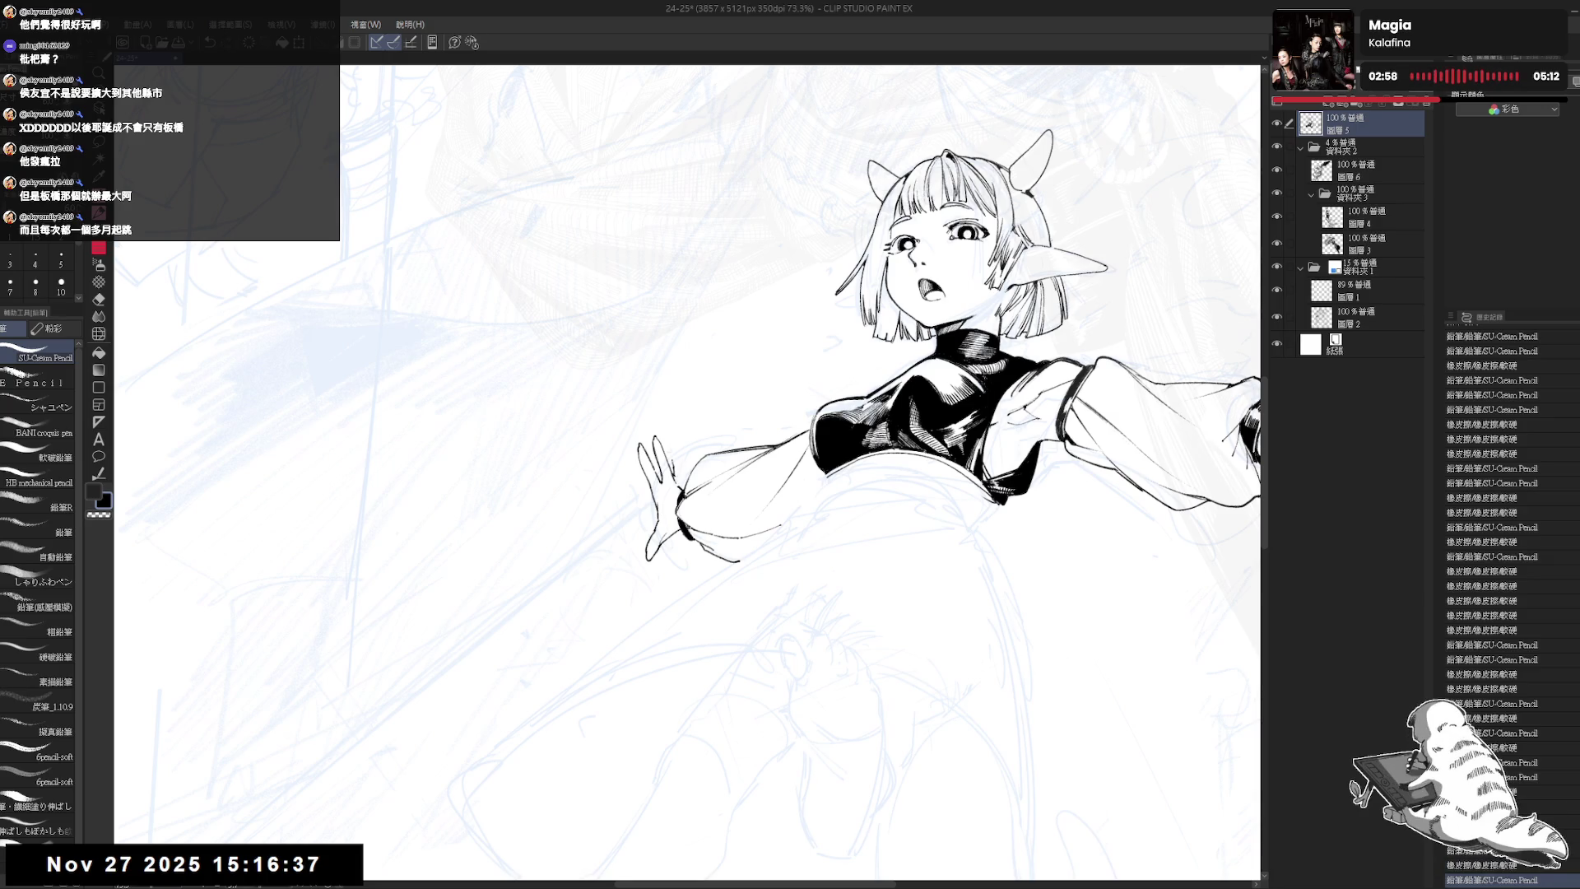
- Redraw a short line on the raised hand, trim it, and check it in a mirrored view
left_click_drag(671, 436, 676, 454)
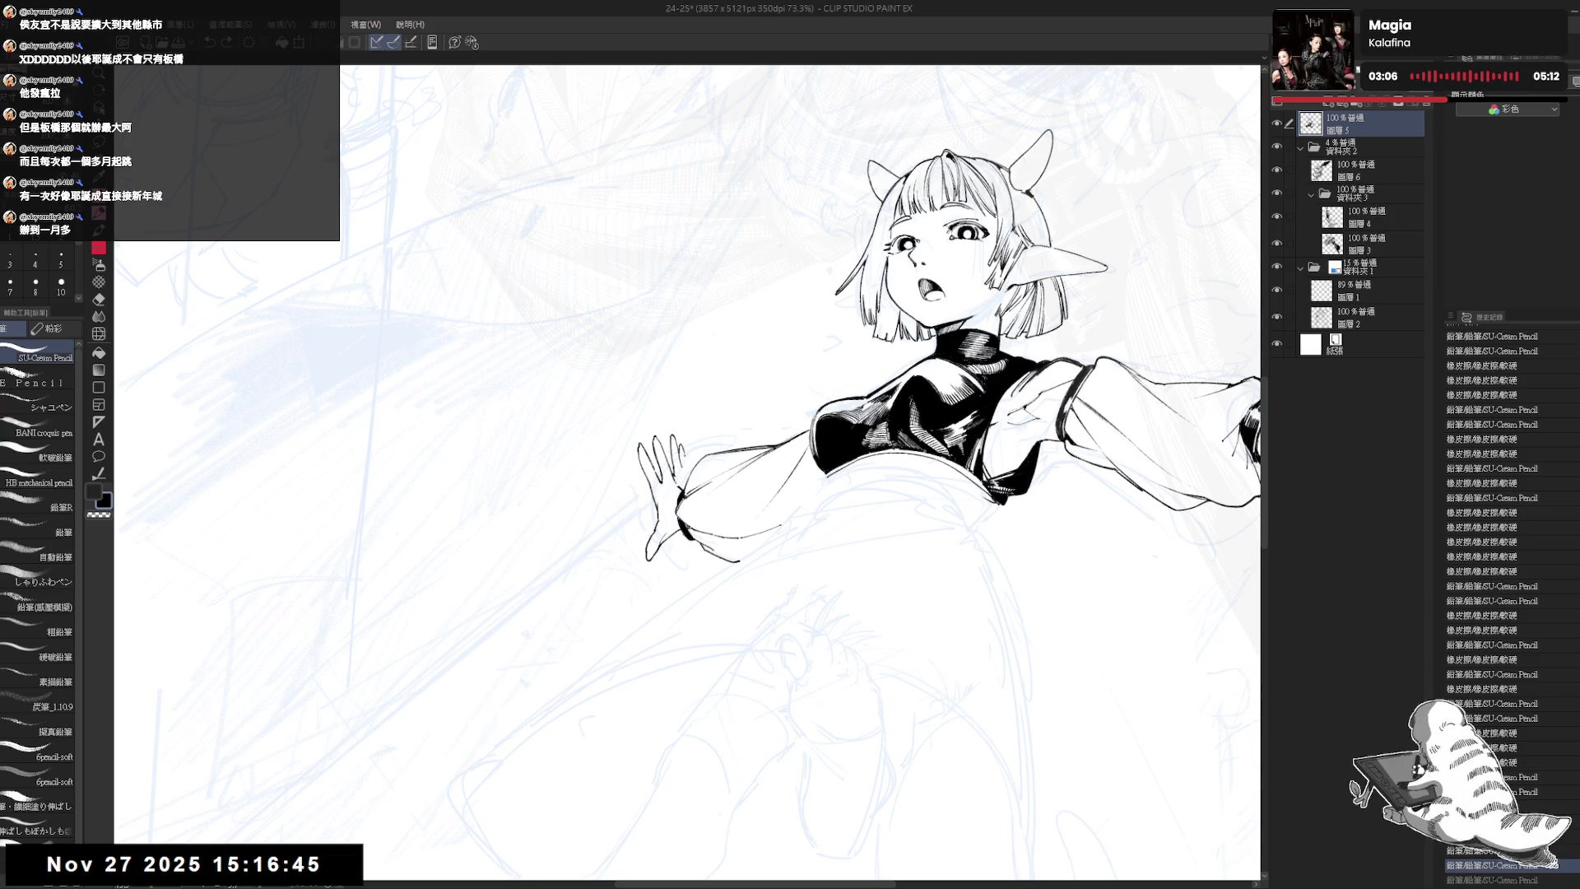
key("e")
left_click_drag(673, 444, 689, 477)
key("p")
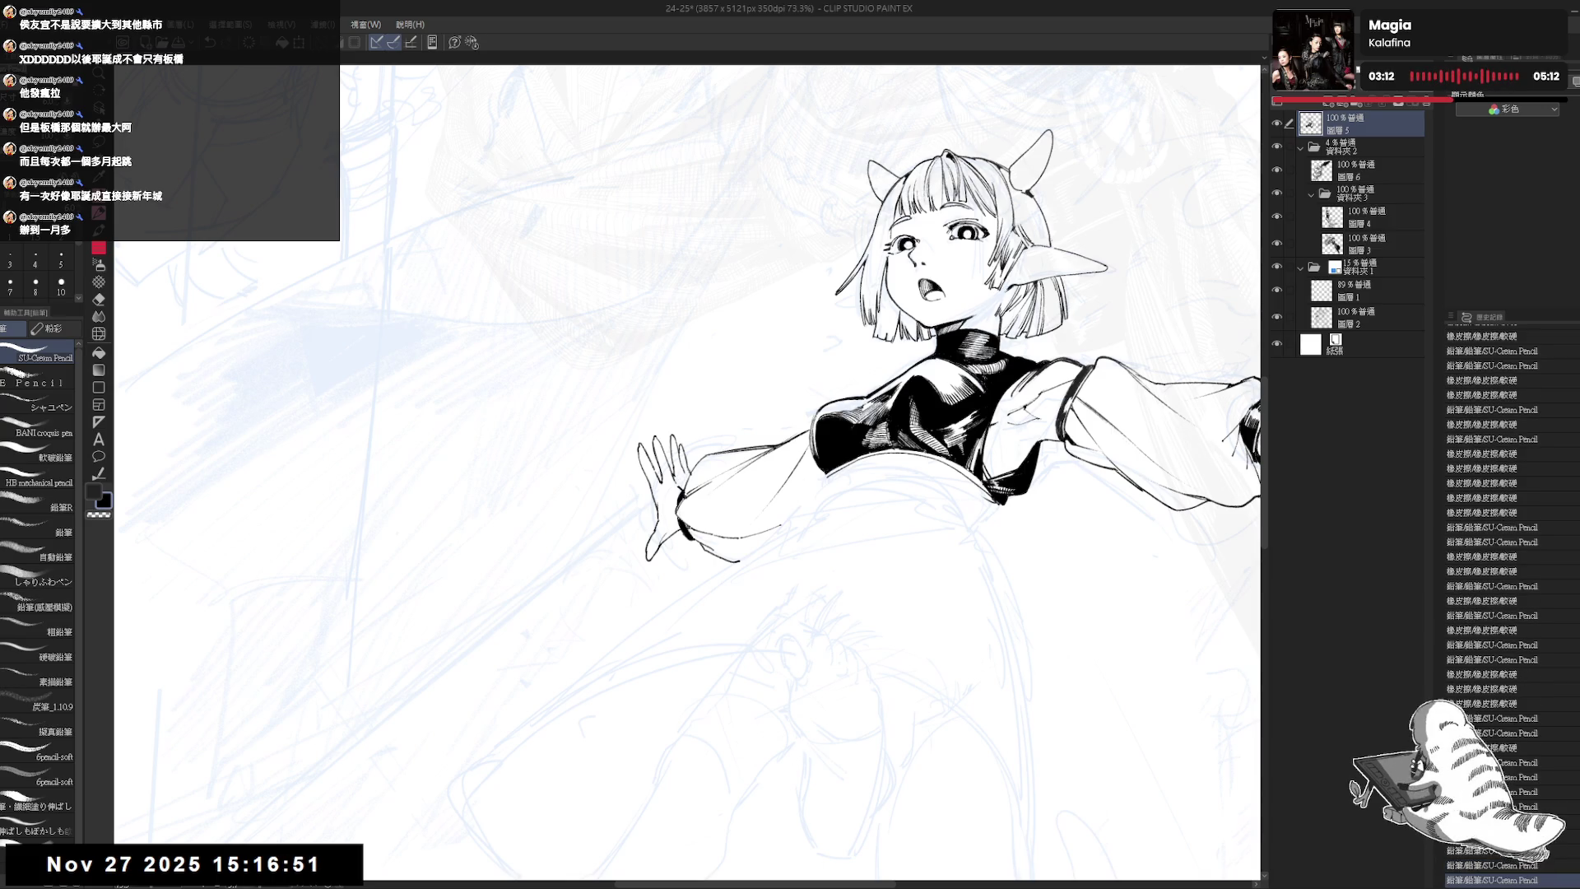
left_click_drag(776, 658, 759, 641)
key("h")
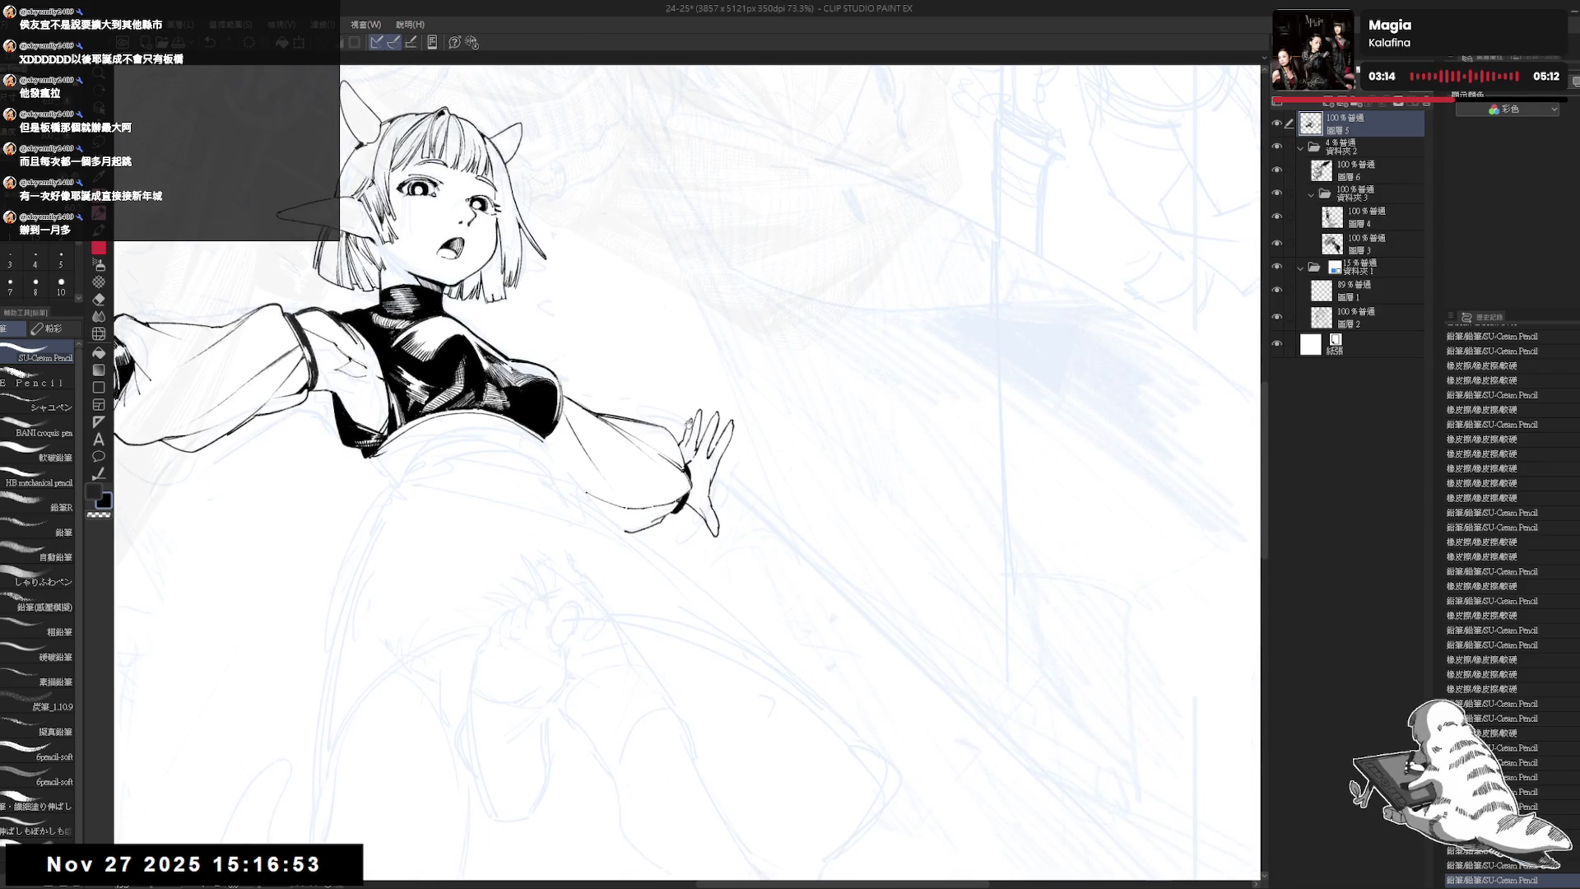
key("ctrl+minus")
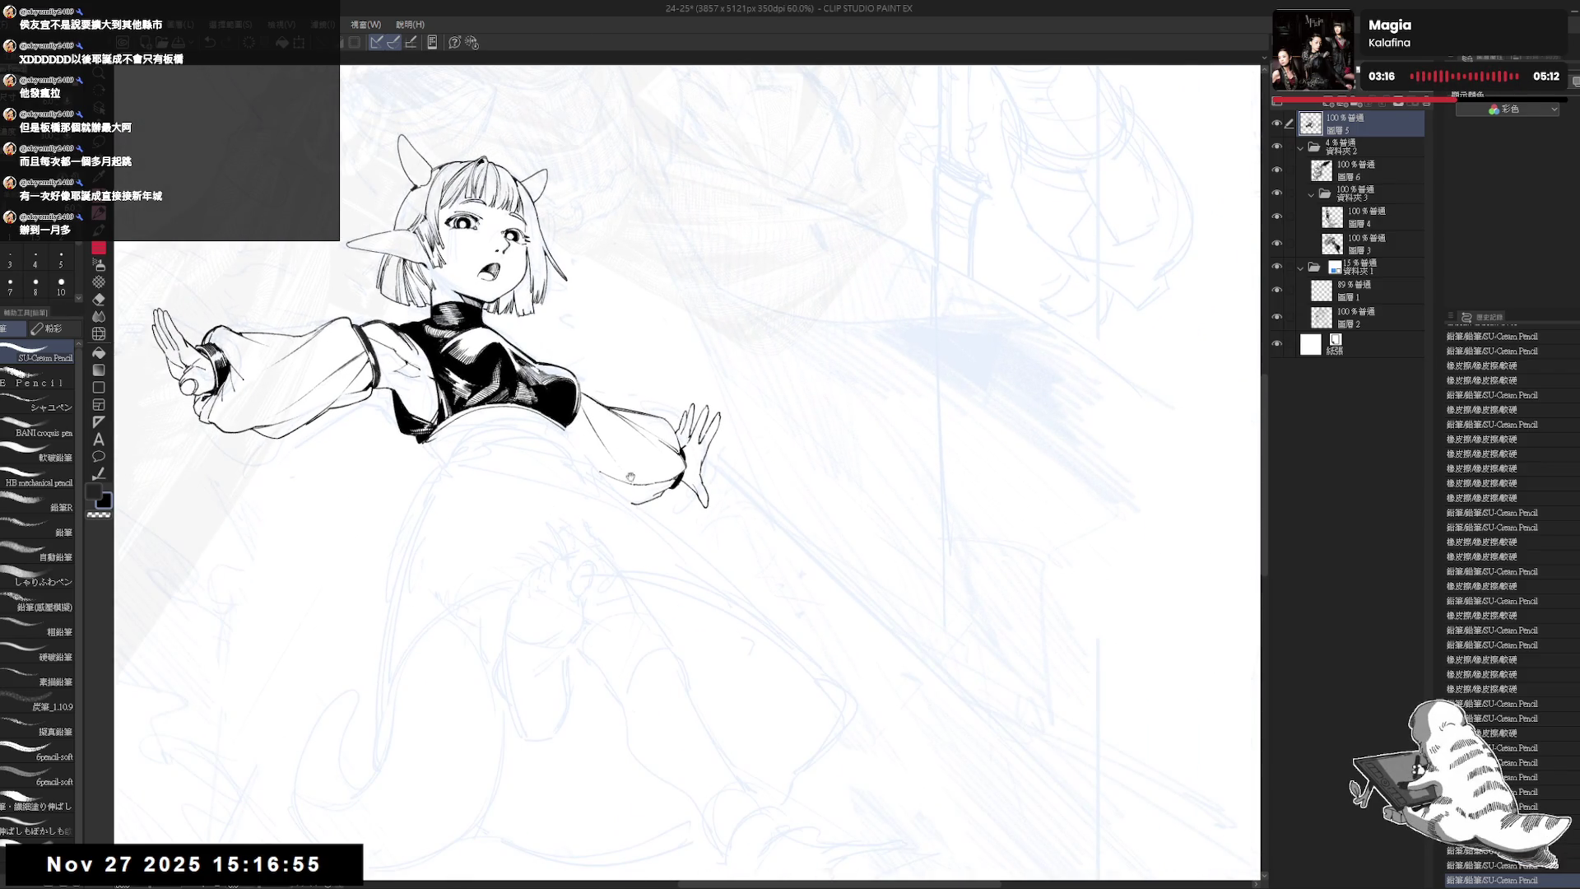
left_click_drag(648, 464, 659, 473)
key("h")
key("e")
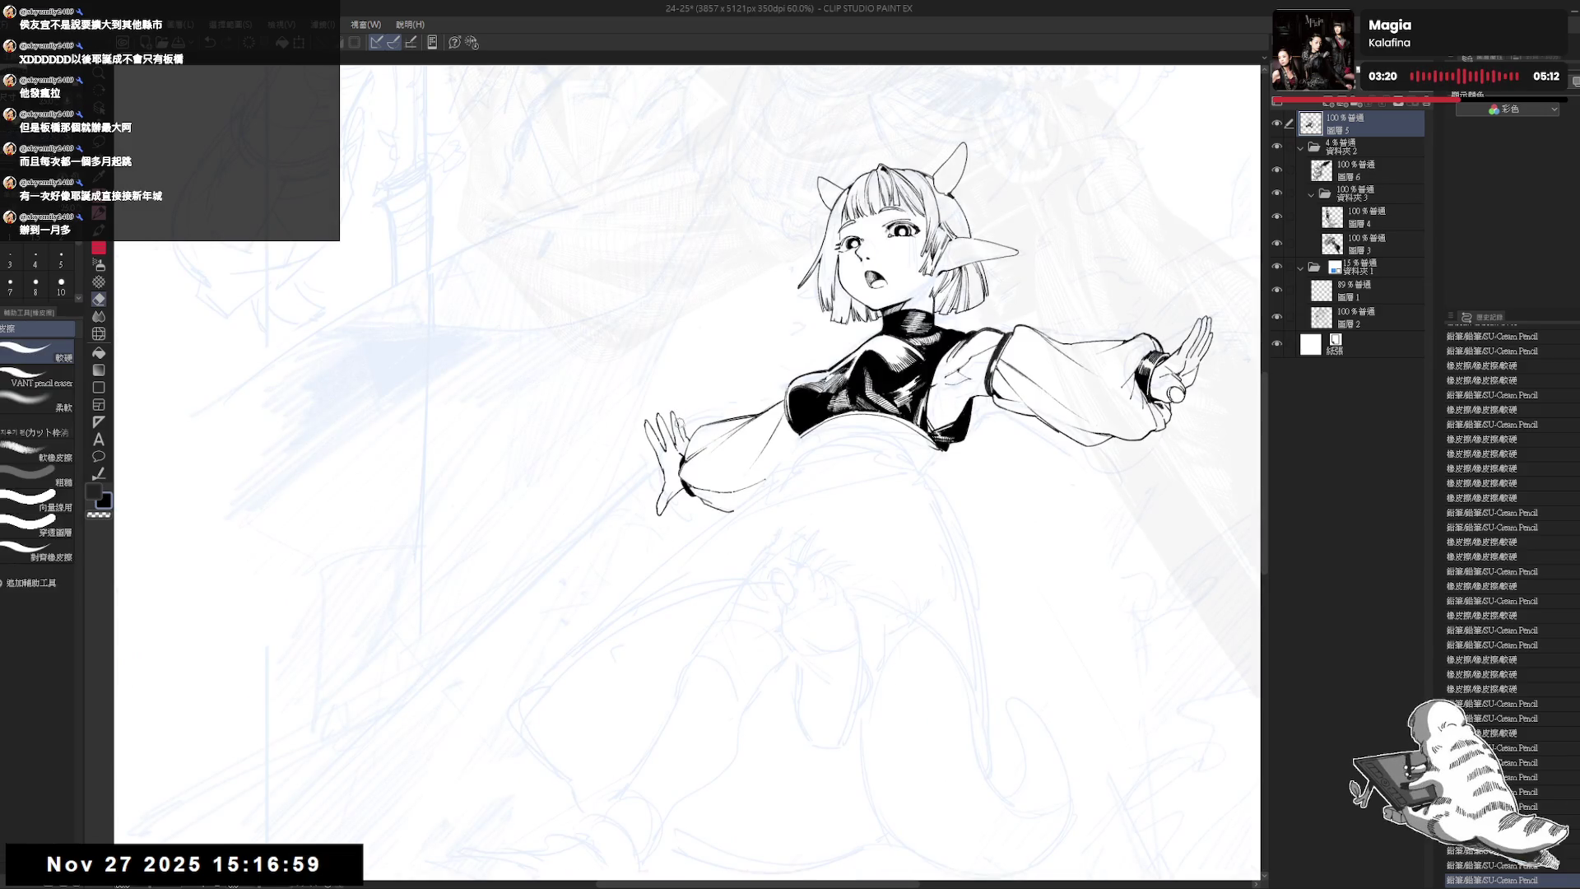
- Erase small stray marks near the left cuff, checking with a mirrored view
left_click_drag(680, 422, 685, 436)
key("p")
key("e")
key("p")
key("e")
key("p")
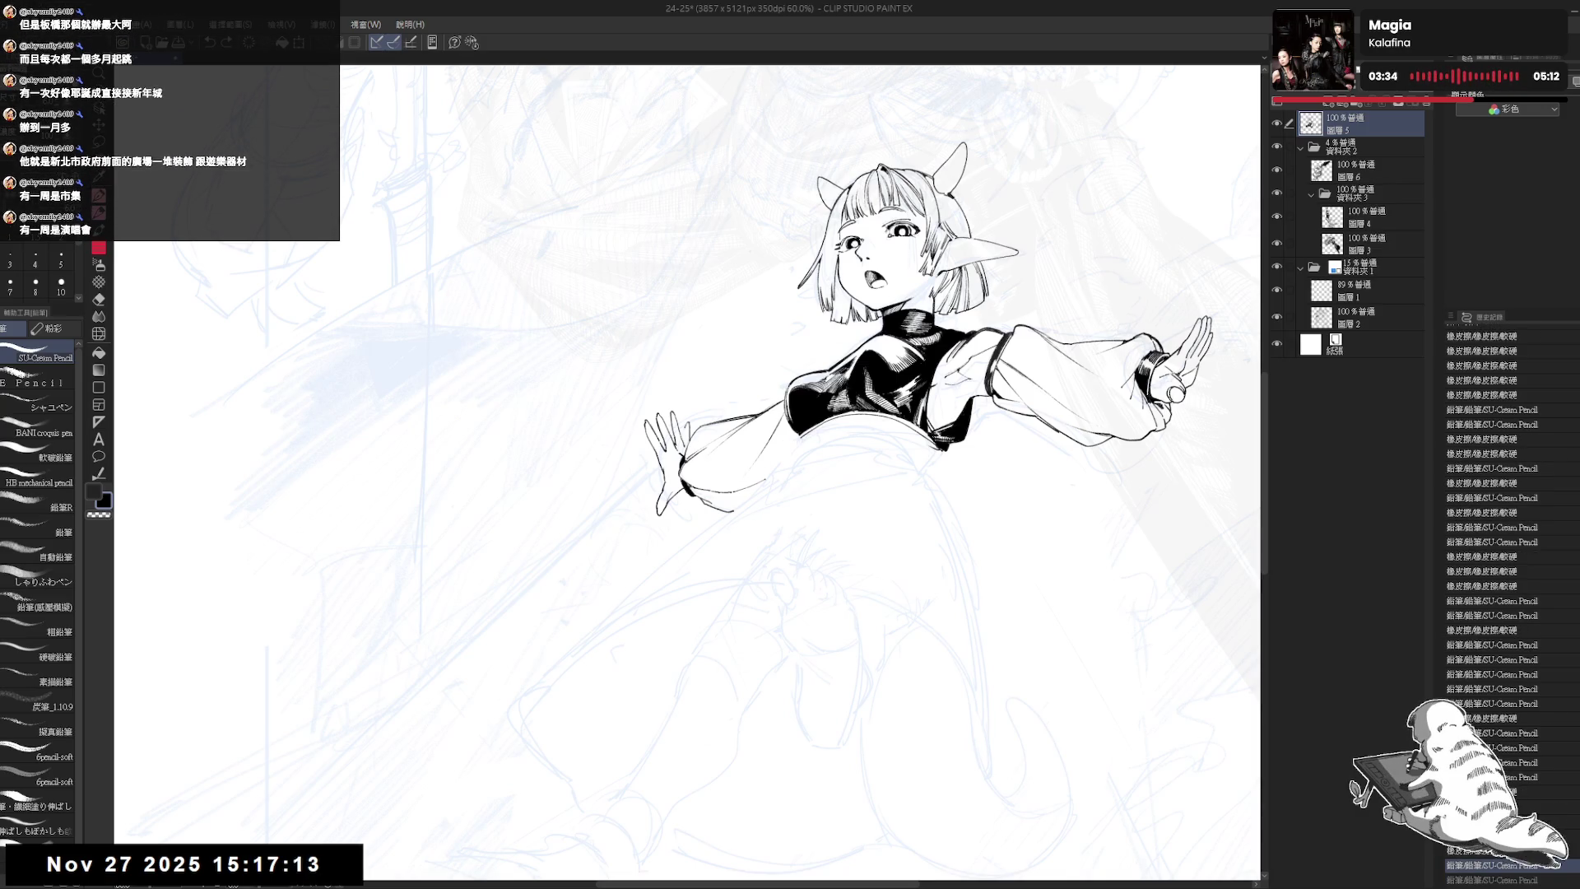
left_click_drag(680, 428, 686, 438)
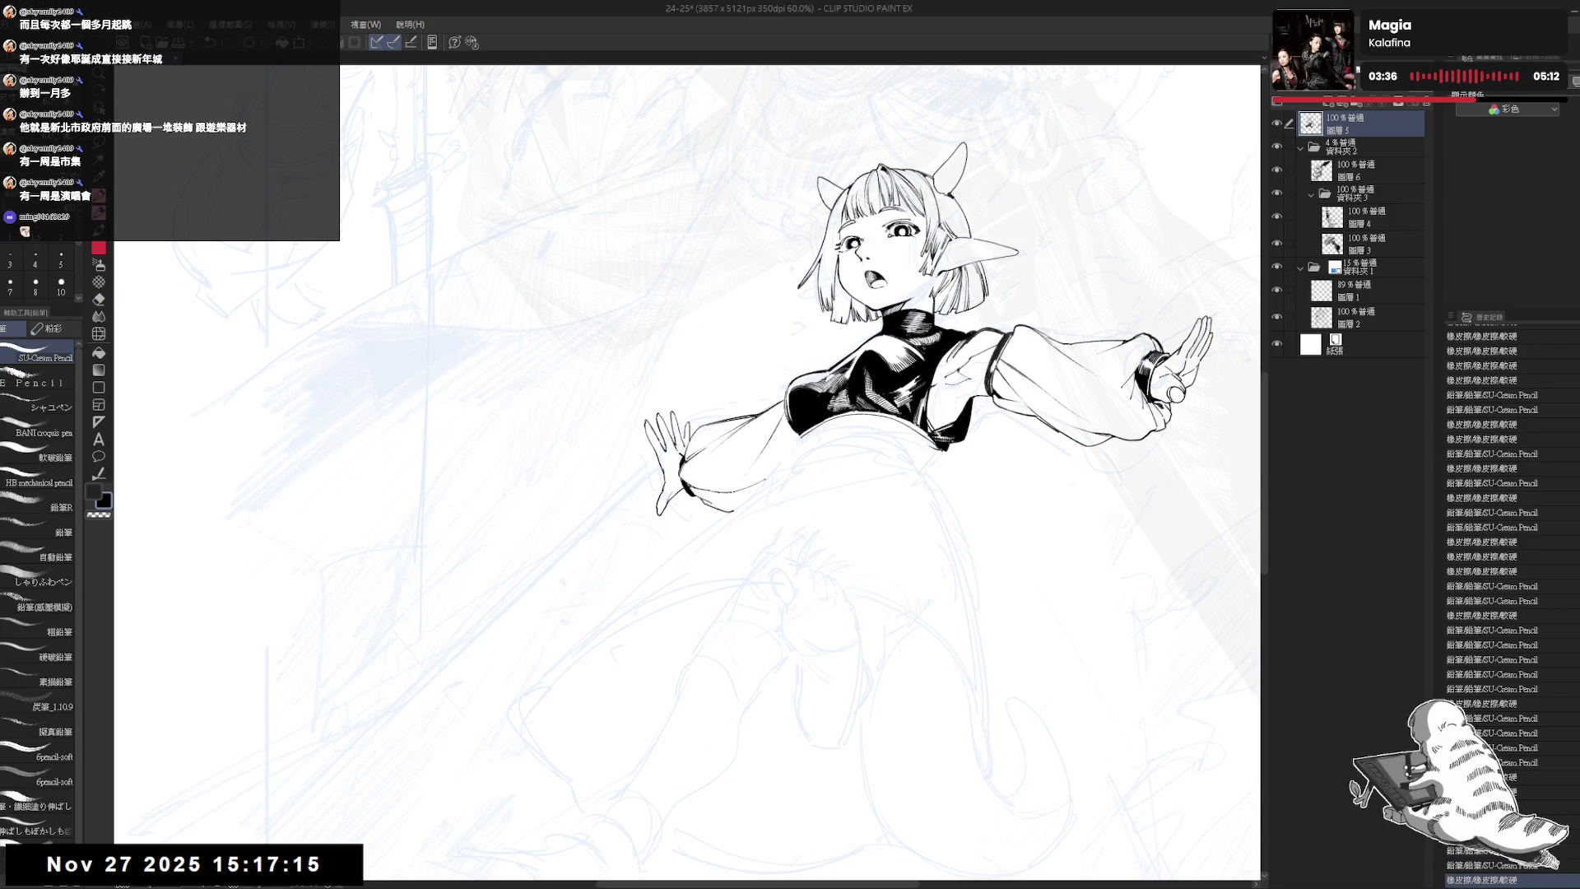
key("h")
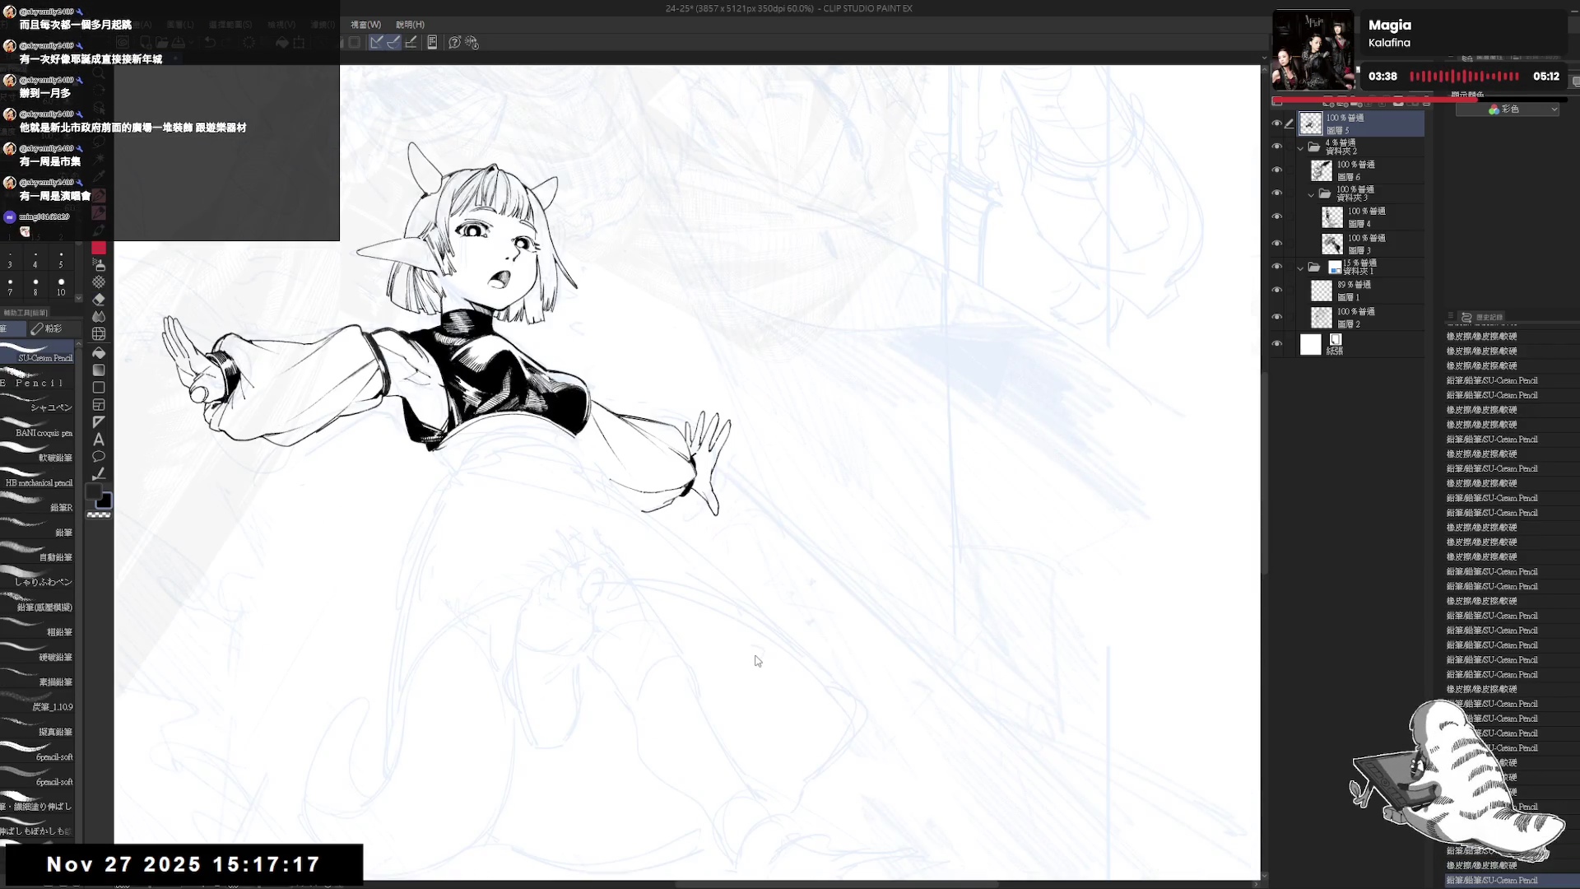
key("h")
- Erase a stray line near the hand and set the pencil brush size to 5
scroll(658, 390, "up", 2)
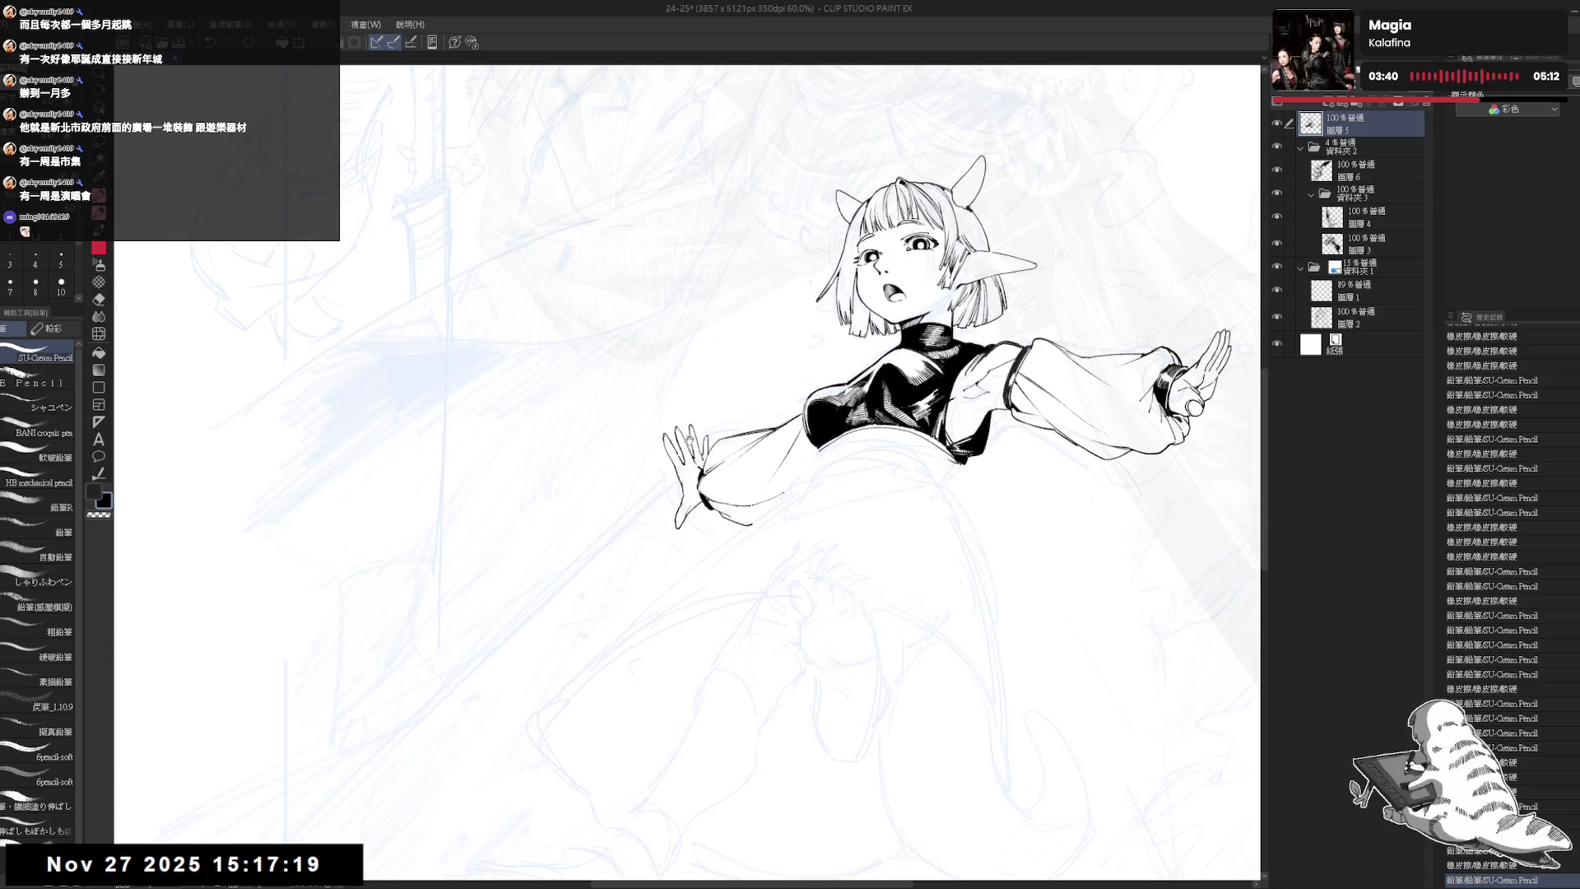
key("e")
left_click_drag(709, 451, 709, 456)
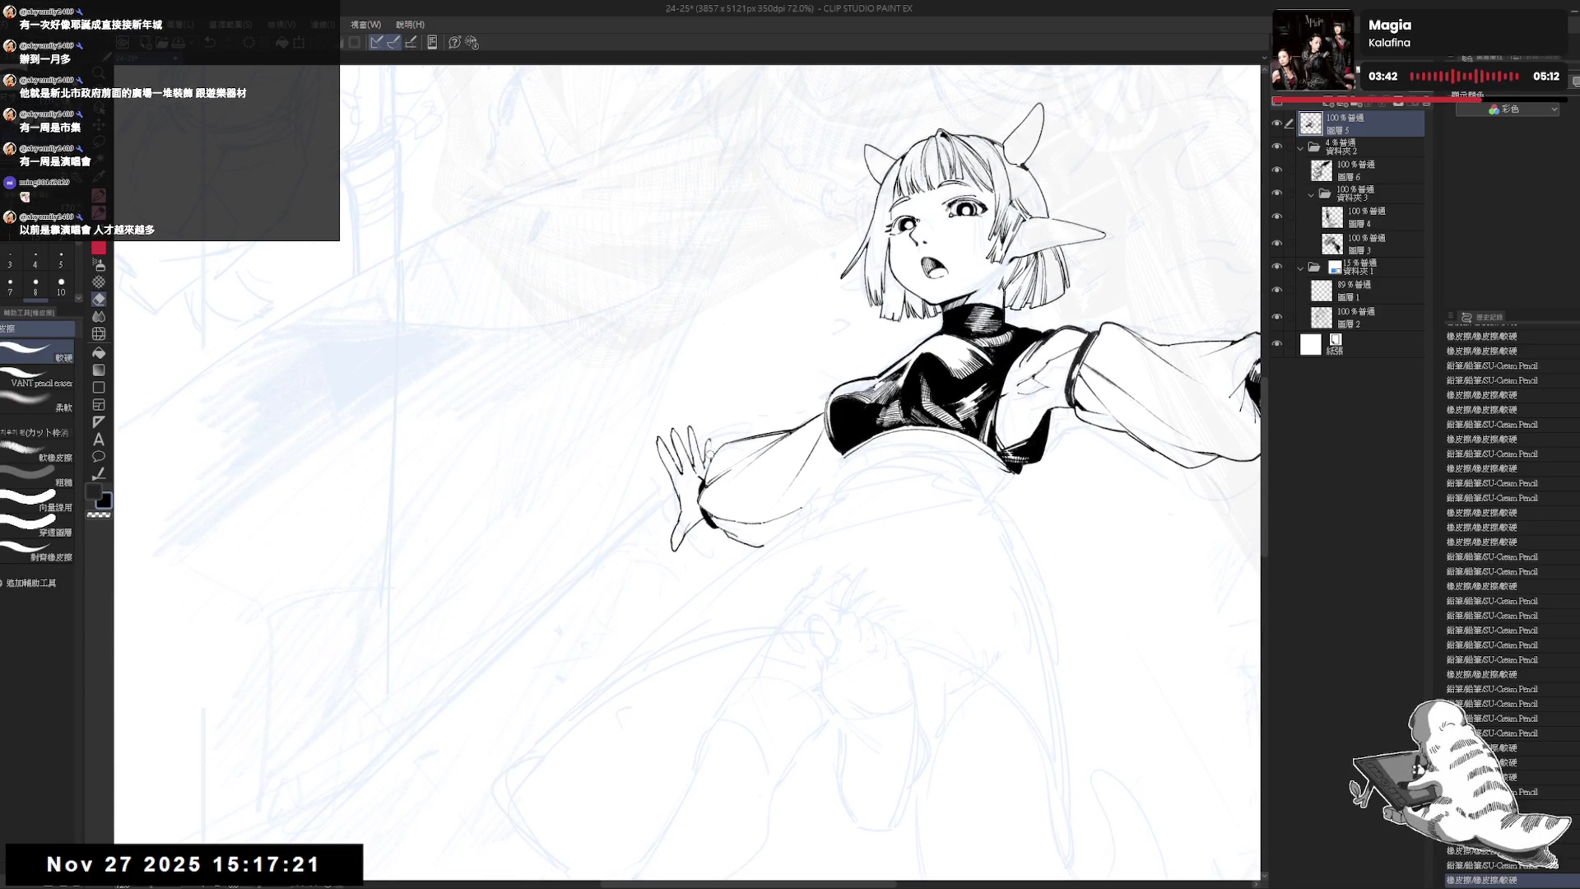
key("p")
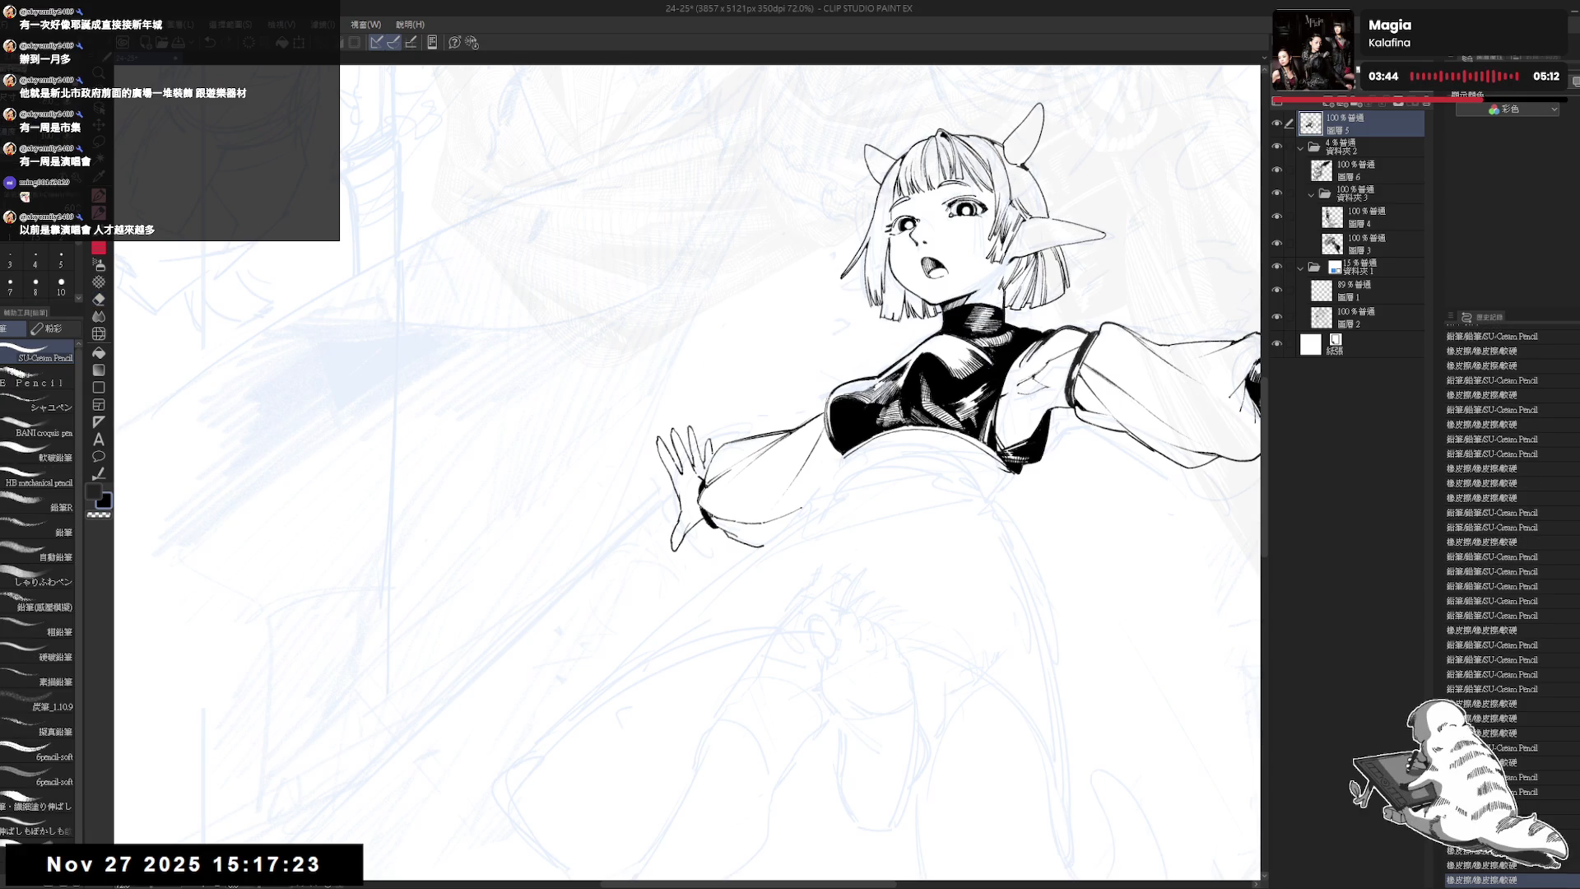
key("bracketright")
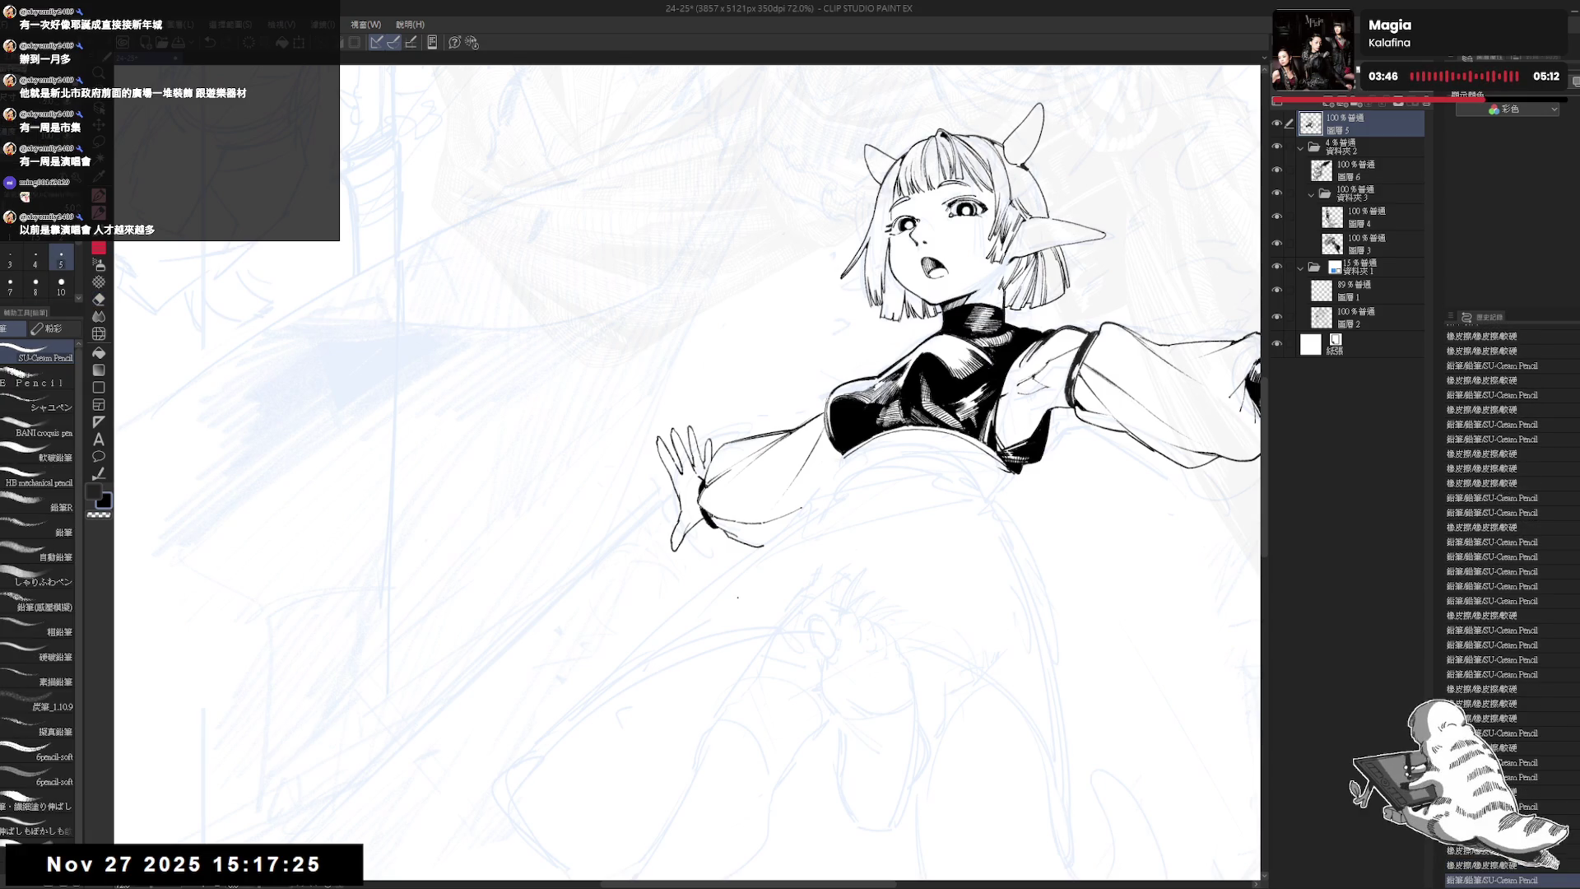
scroll(689, 469, "down", 1)
key("ctrl+minus")
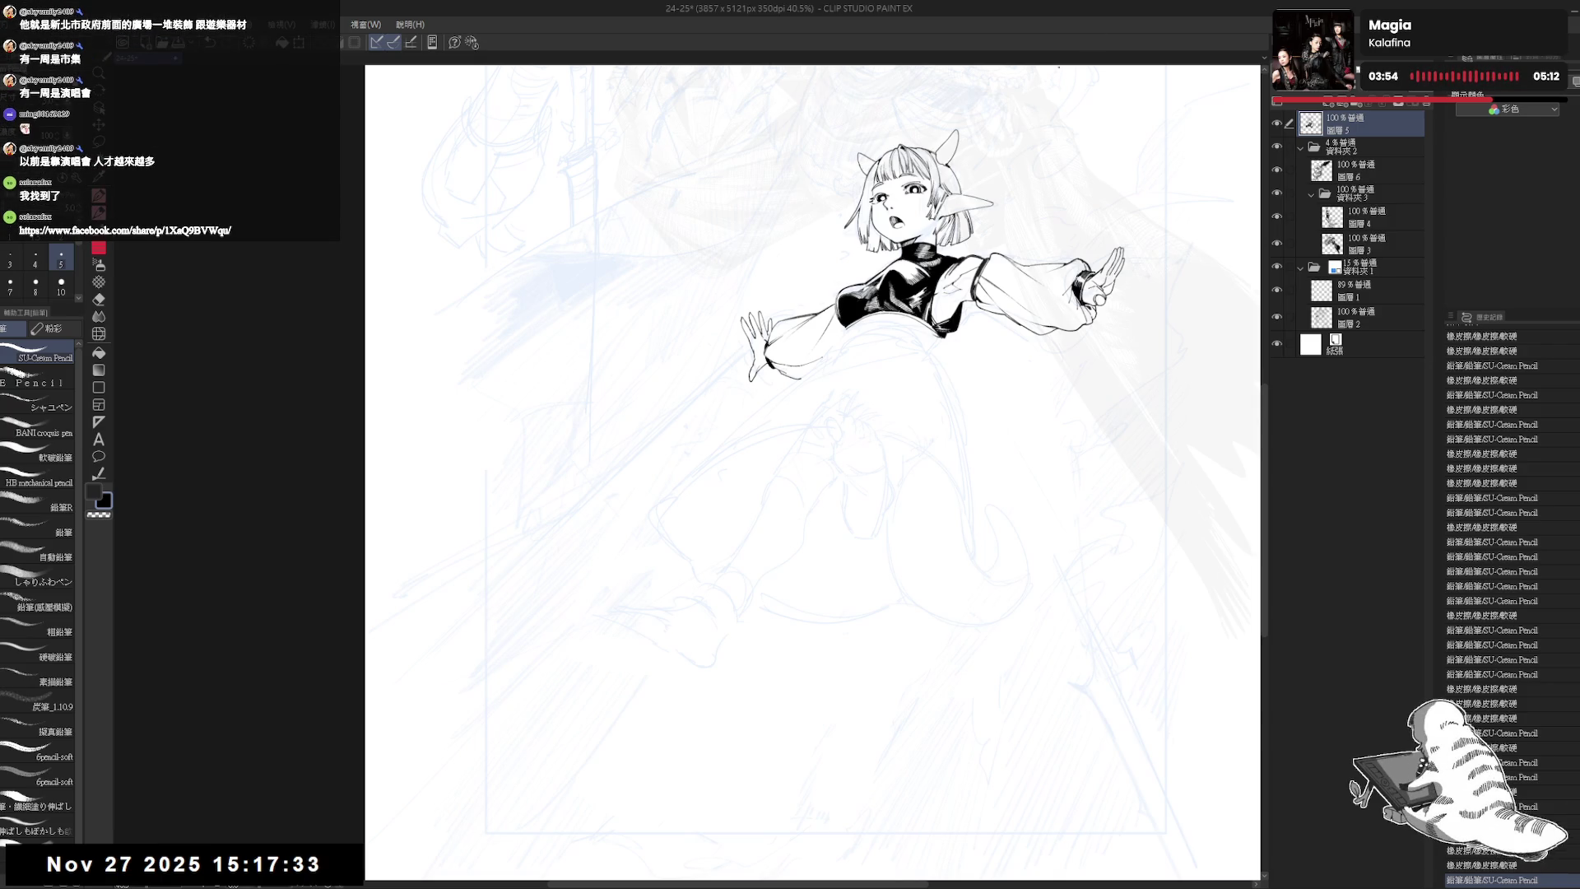
- Draw a small earring loop below the ear, then frame the whole page
left_click_drag(848, 260, 827, 312)
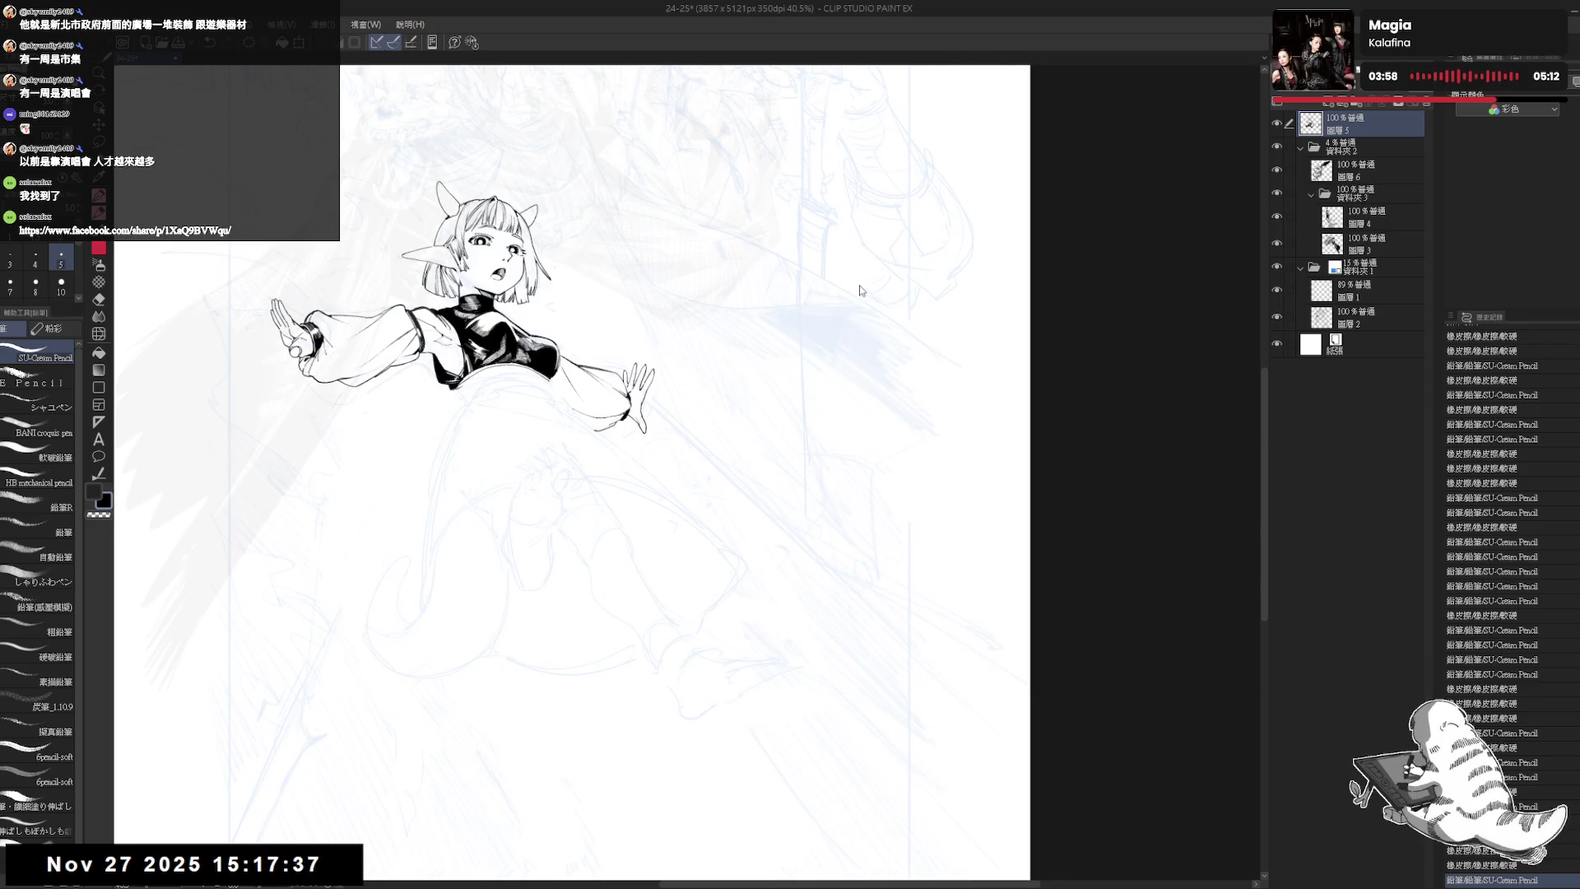
left_click_drag(922, 281, 921, 295)
left_click_drag(1138, 341, 1053, 331)
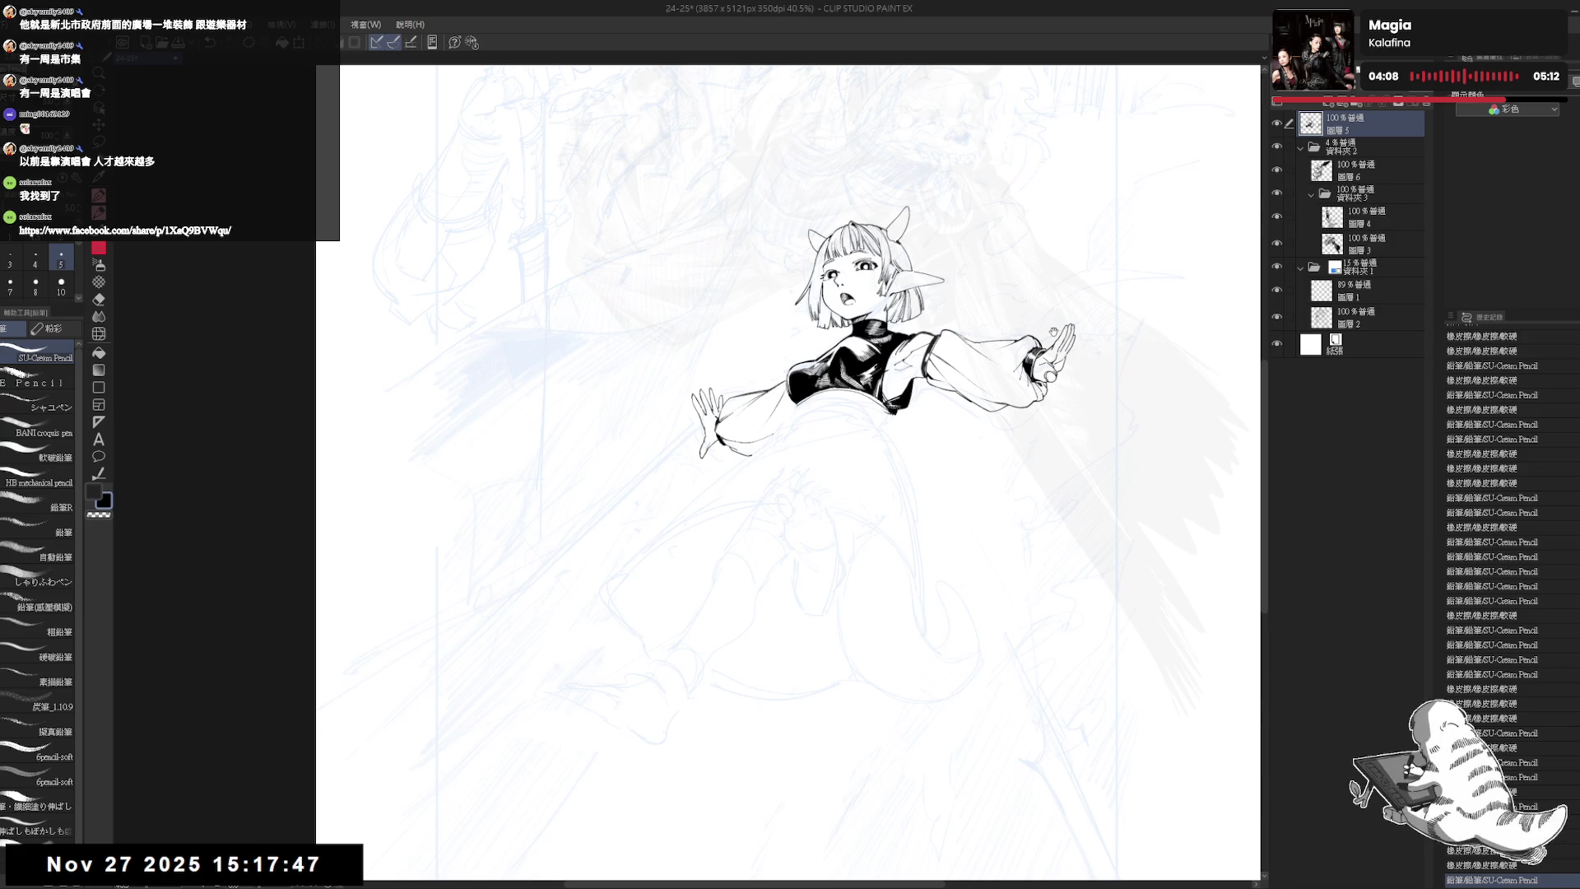
mouse_move(1053, 331)
left_mouse_down()
mouse_move(971, 411)
mouse_move(971, 517)
left_mouse_up()
scroll(1000, 473, "down", 2)
left_click_drag(919, 468, 931, 473)
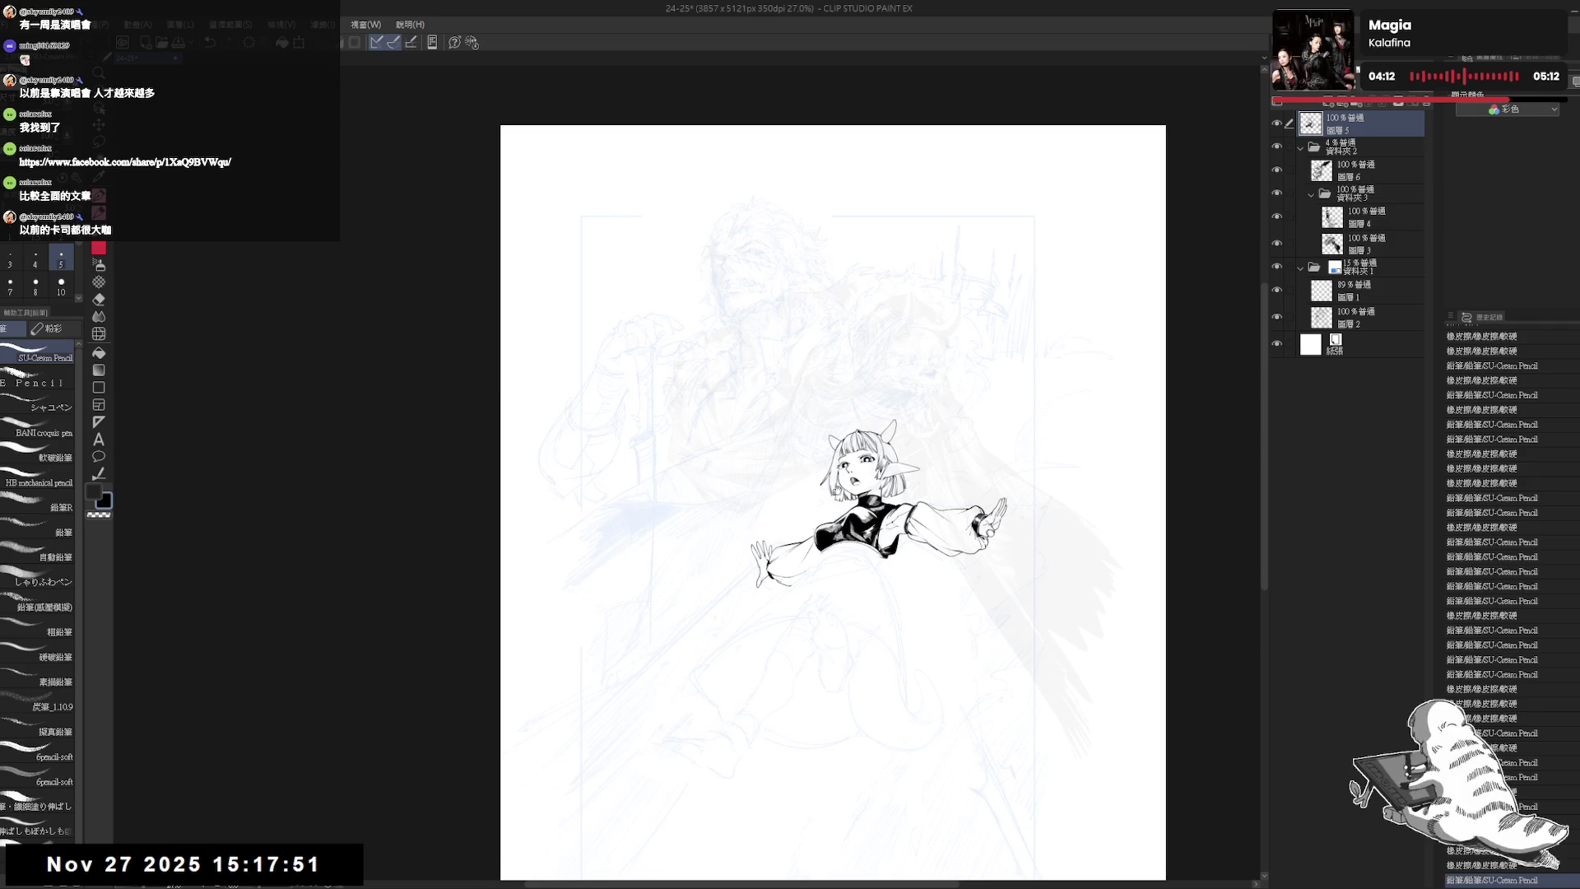
left_click_drag(1094, 517, 1099, 524)
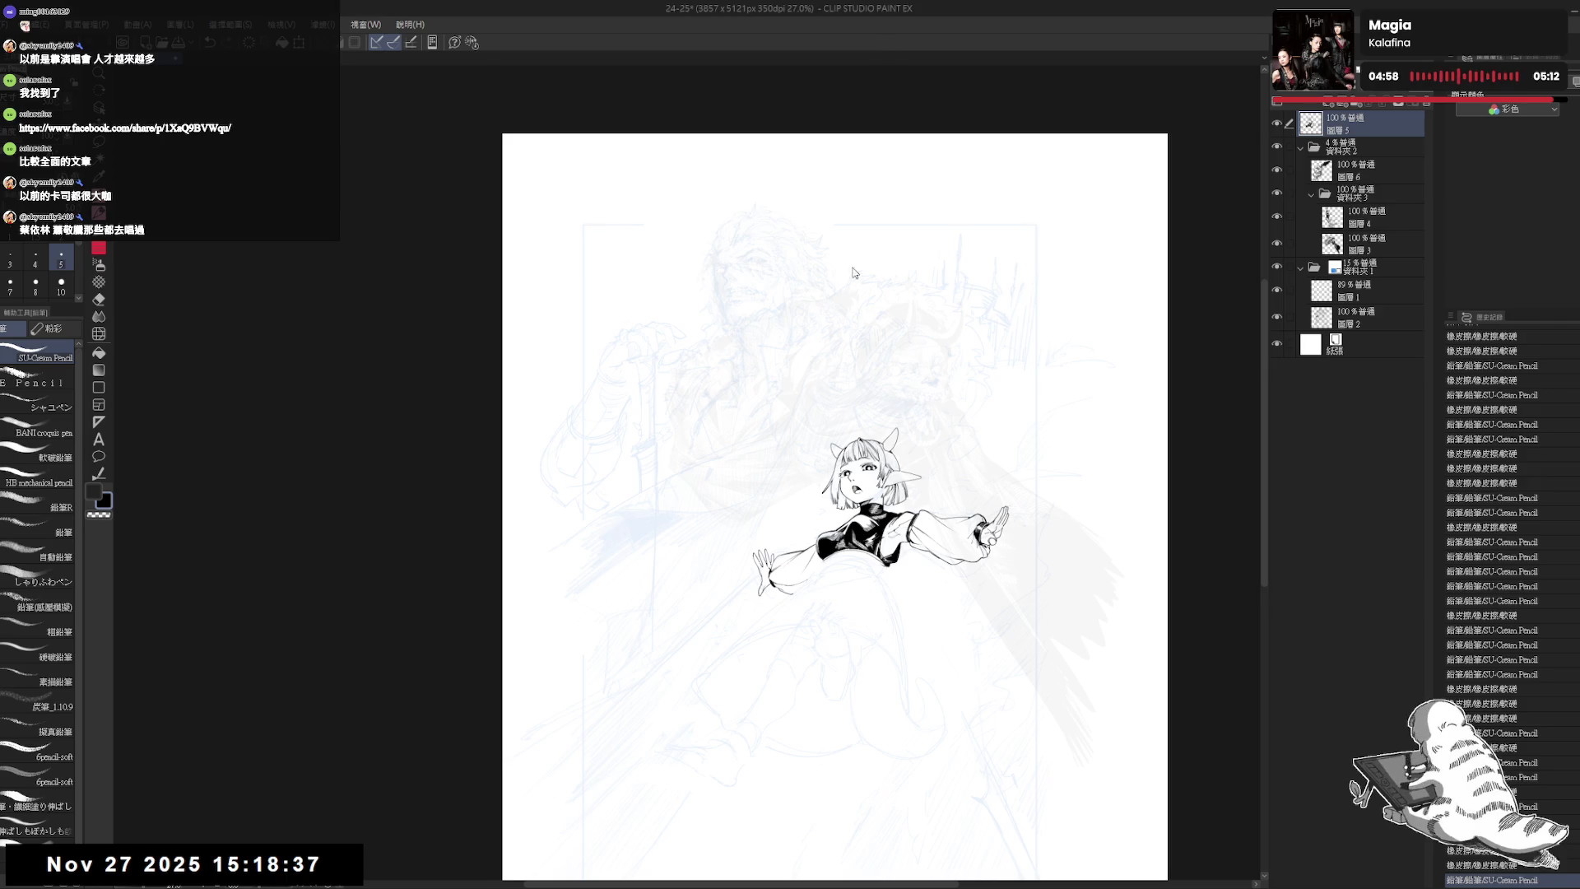
scroll(831, 601, "up", 3)
- Erase stray marks by the left hand and redraw a short line, tilting the view
key("e")
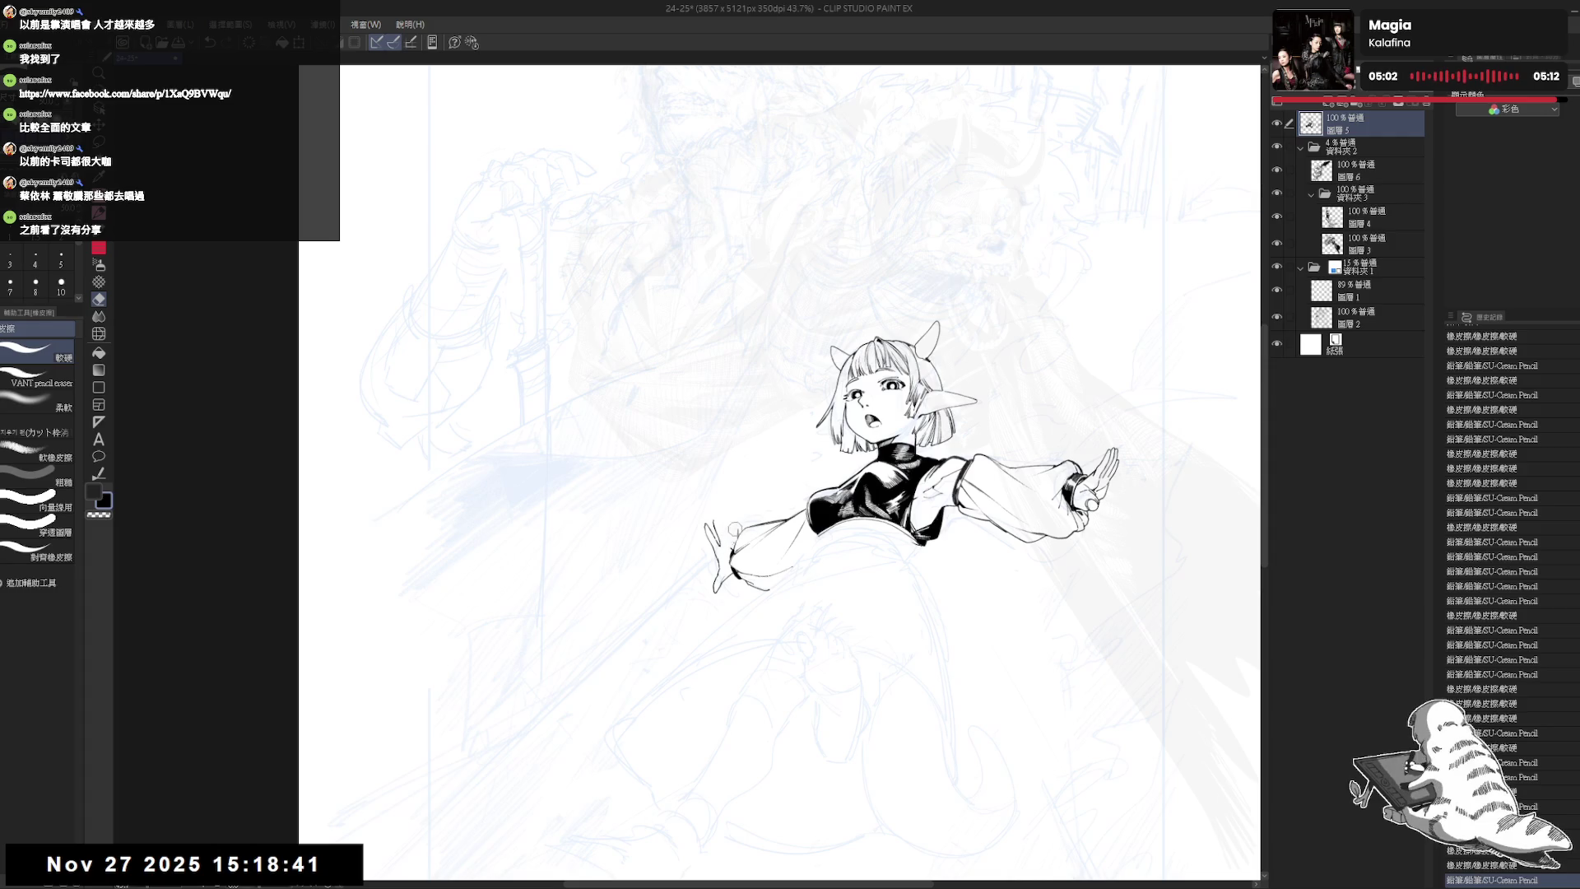
left_click(730, 537)
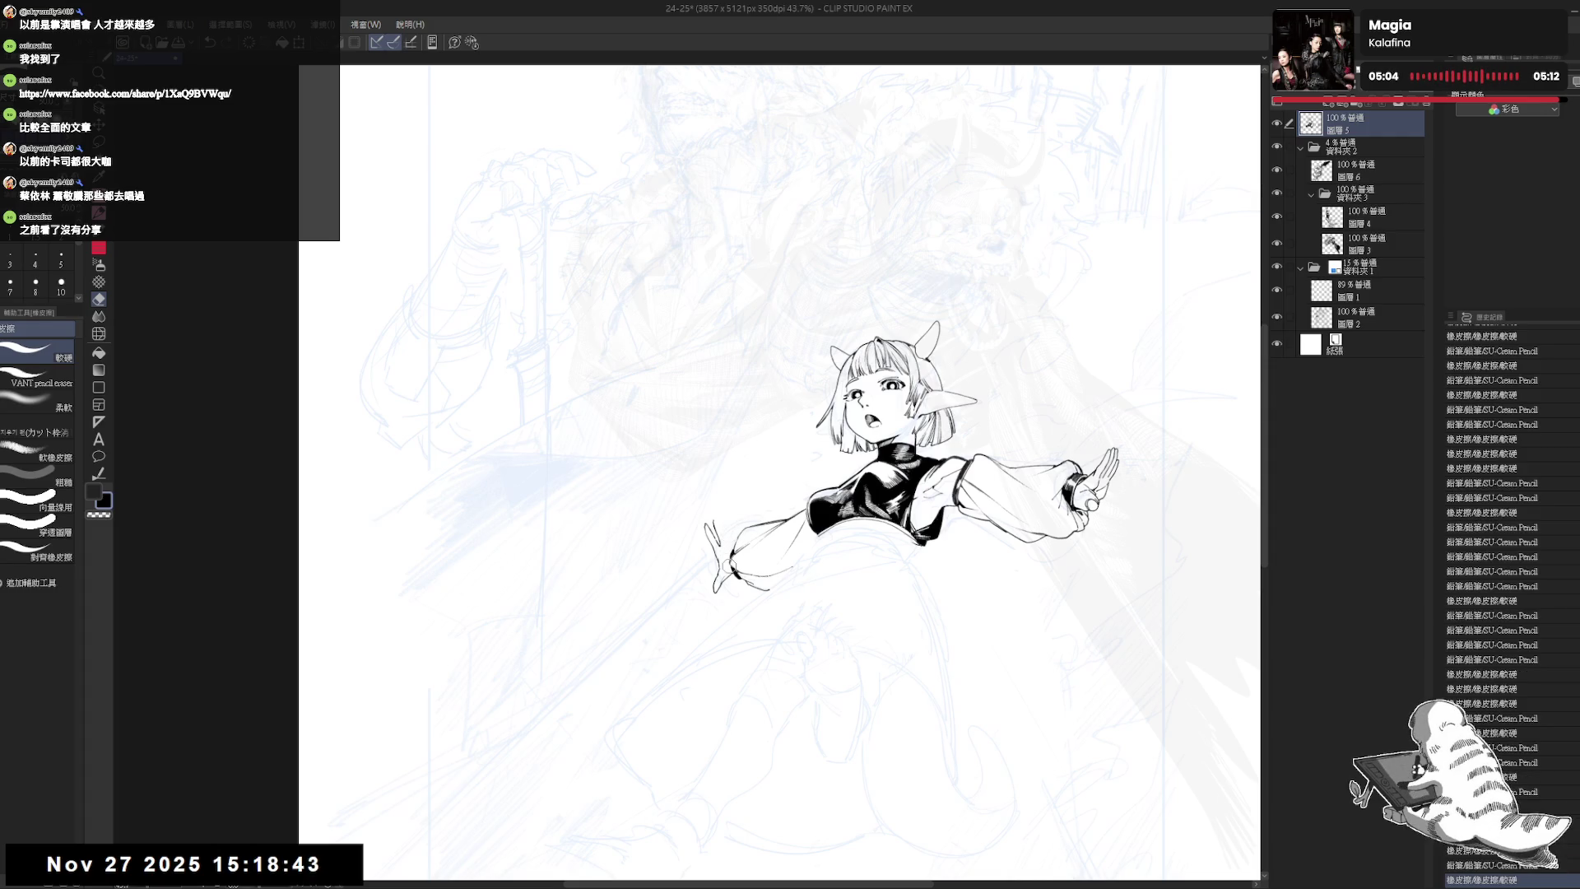
left_click_drag(729, 538, 721, 543)
mouse_move(709, 545)
left_mouse_down()
mouse_move(708, 576)
mouse_move(704, 559)
mouse_move(732, 551)
left_mouse_up()
key("p")
left_click(701, 543)
key("e")
key("p")
key("e")
key("p")
key("e")
key("p")
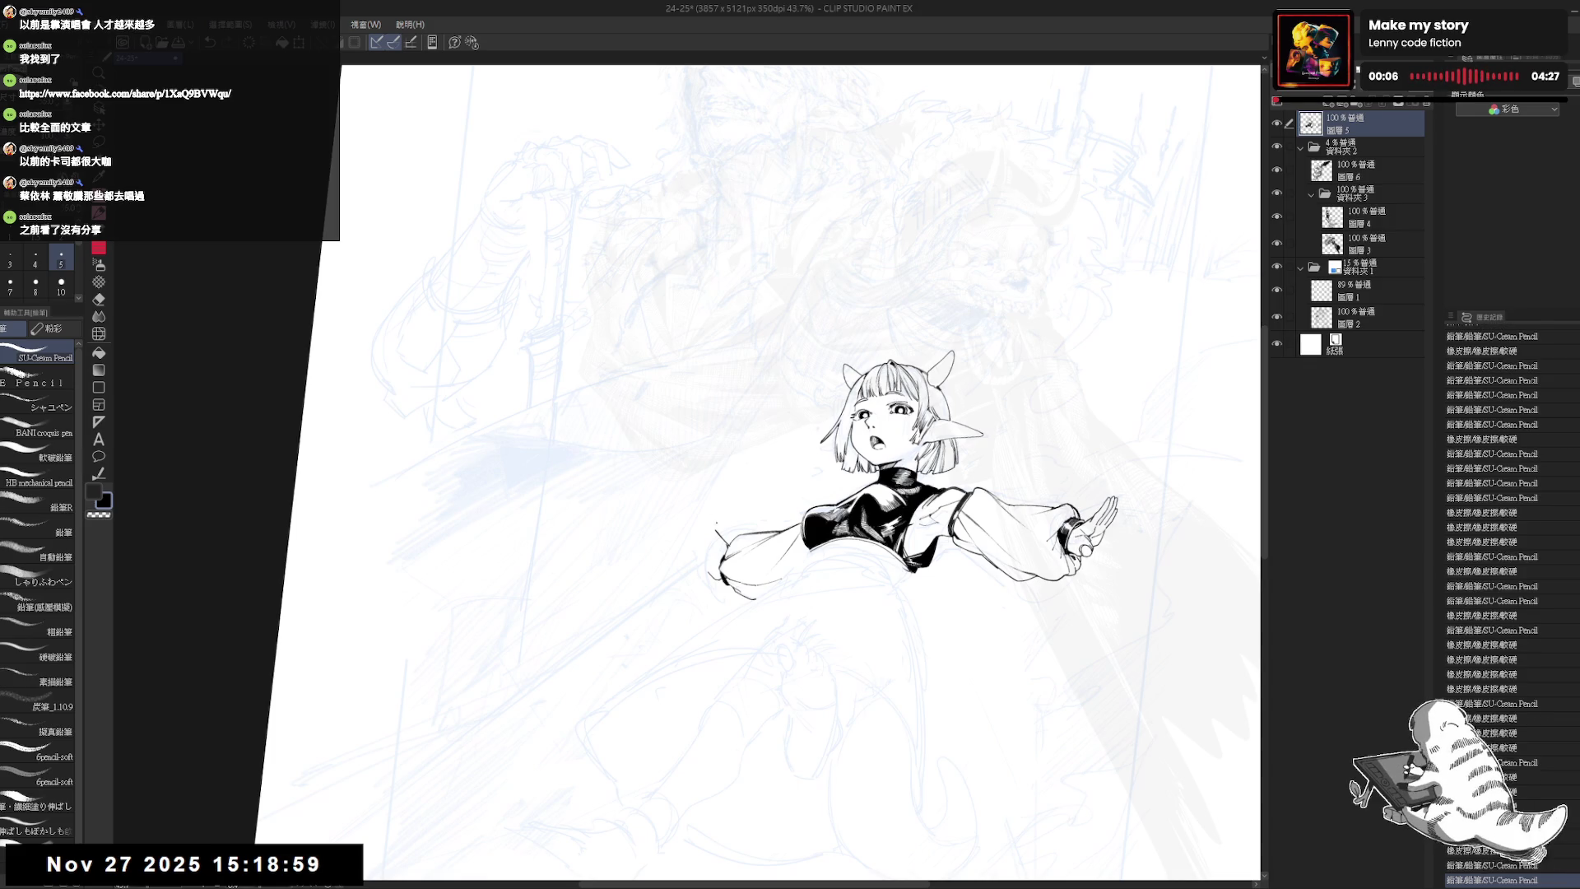
- Erase a stray bit at the left hand, redo a stroke, and add small pencil strokes
key("e")
mouse_move(714, 526)
left_mouse_down()
mouse_move(704, 562)
mouse_move(719, 582)
left_mouse_up()
key("p")
key("e")
key("p")
key("e")
key("p")
key("e")
key("p")
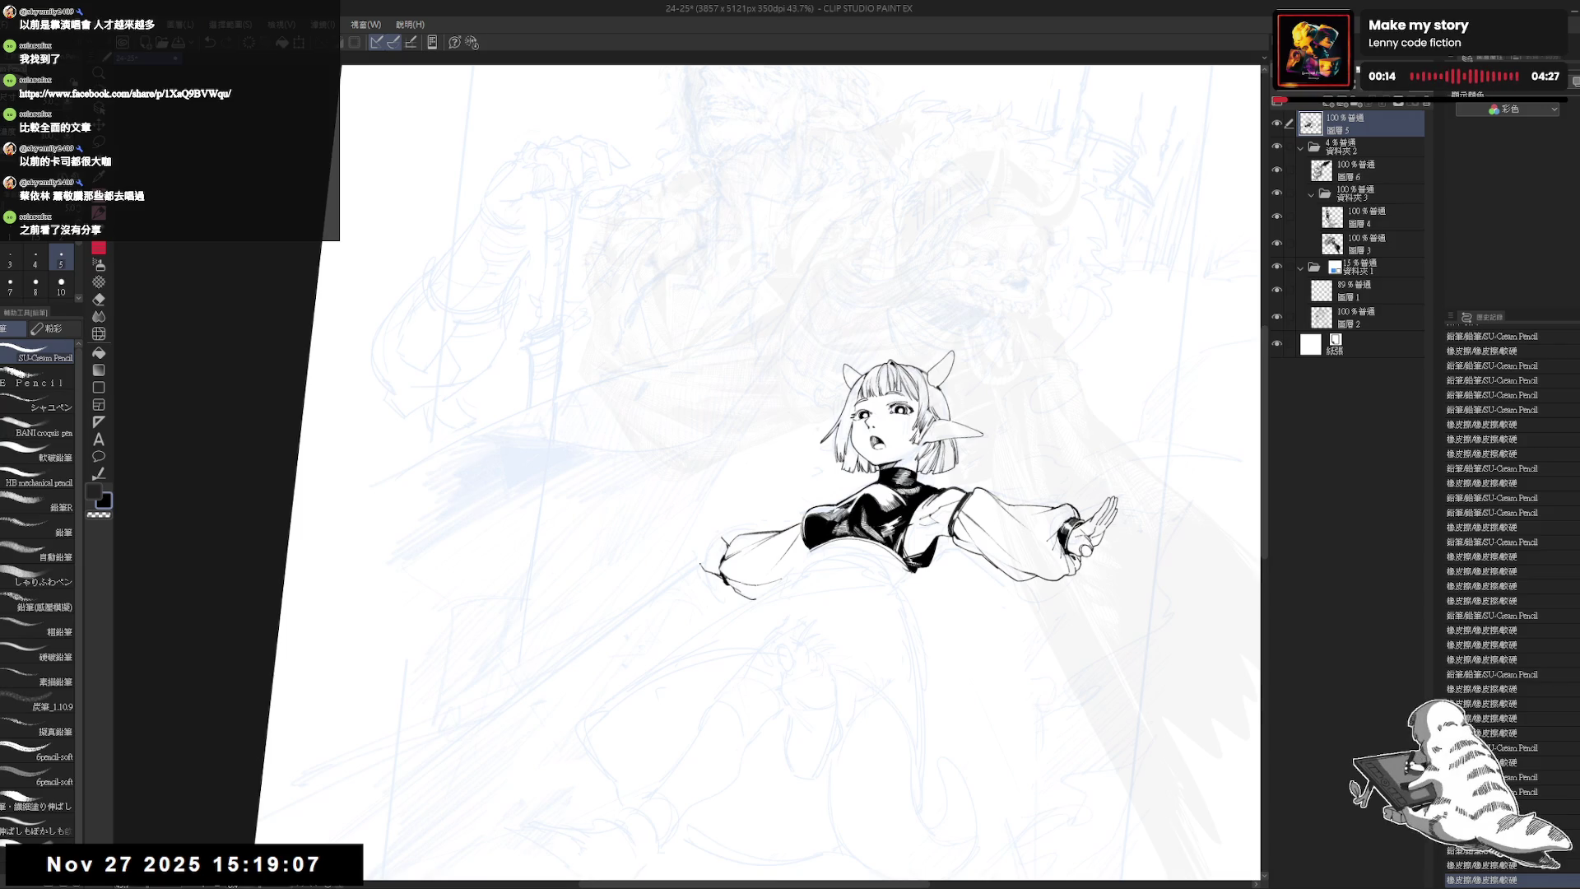
key("ctrl+y")
key("ctrl+y")
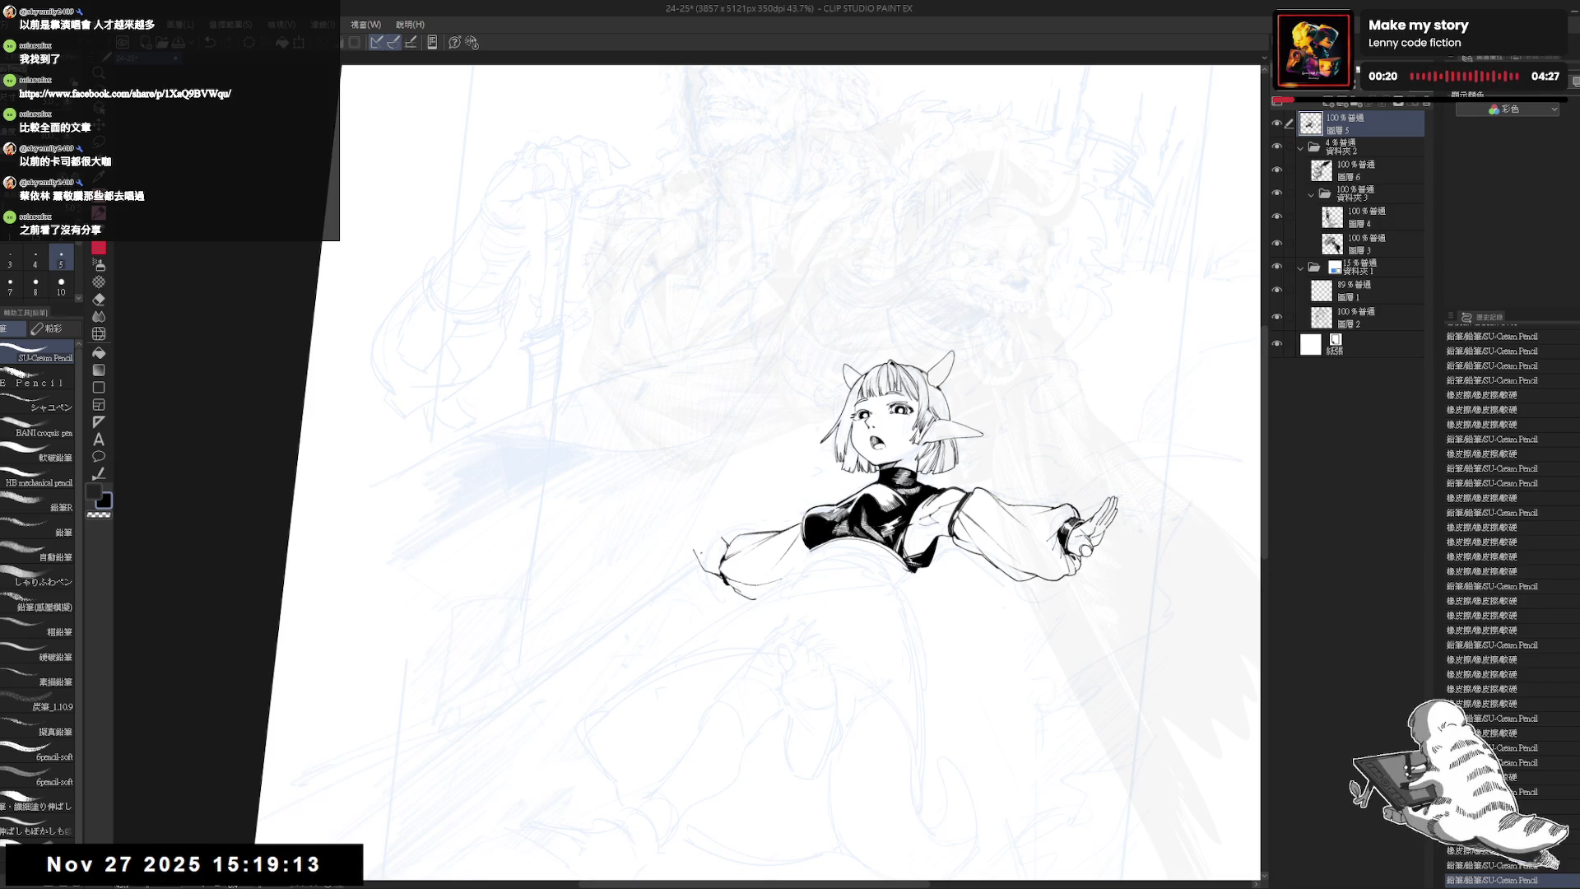
mouse_move(699, 553)
left_mouse_down()
mouse_move(712, 603)
mouse_move(696, 583)
left_mouse_up()
- Draw a short vertical line beside the left hand and erase a small mark above it
scroll(847, 493, "up", 2)
key("e")
key("p")
key("e")
key("p")
left_click_drag(686, 528, 686, 555)
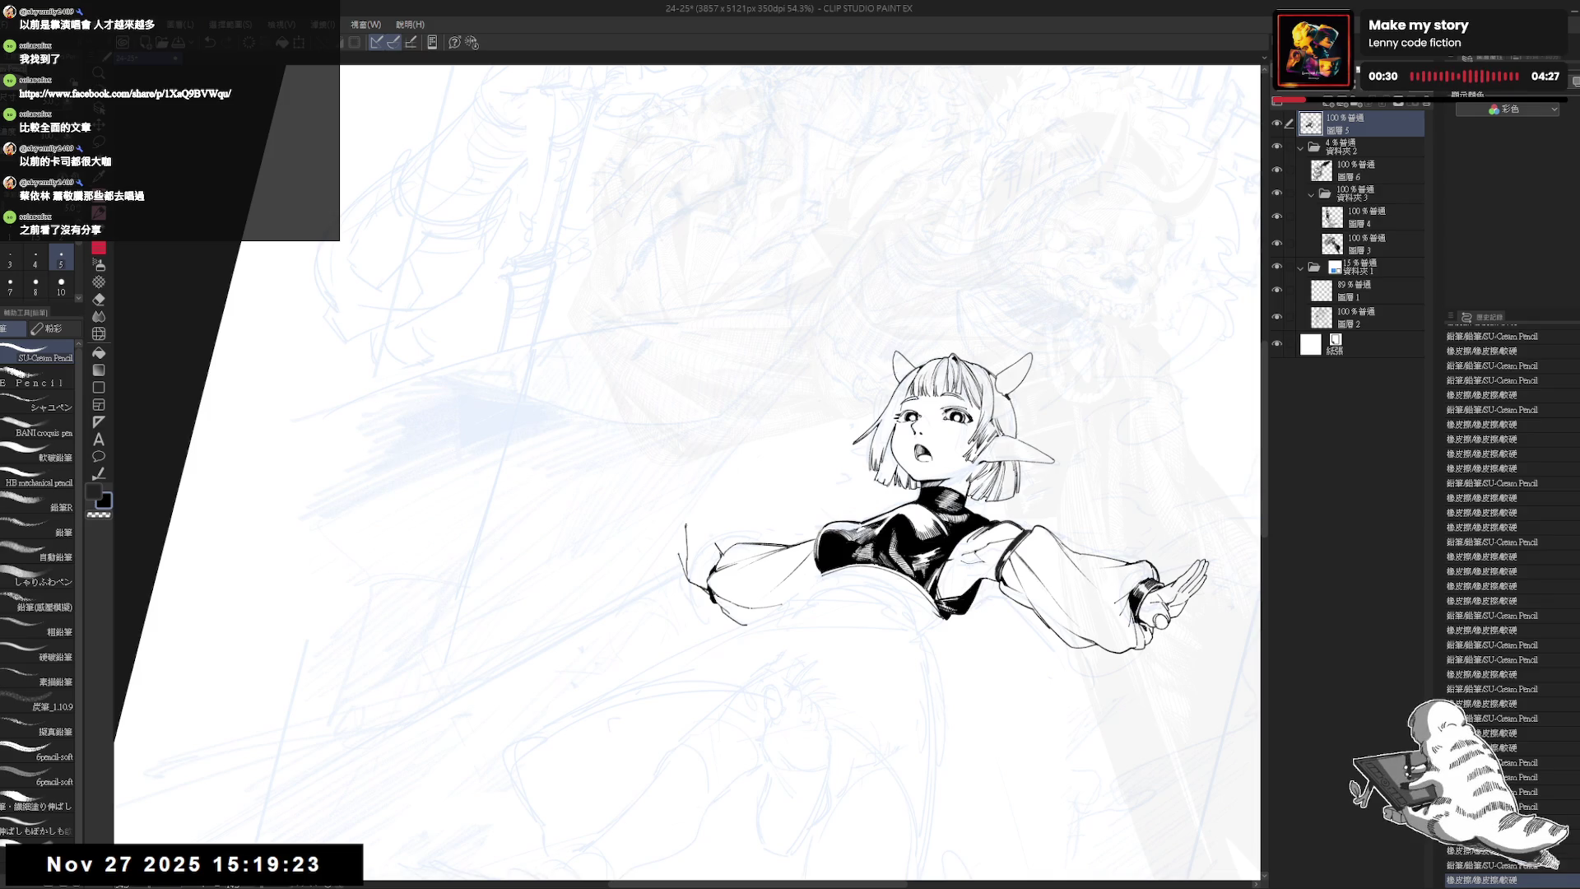
key("e")
left_click_drag(683, 517, 690, 528)
key("p")
- Reset the canvas rotation upright and mirror the view to check the redrawn hand
key("r")
key("h")
key("h")
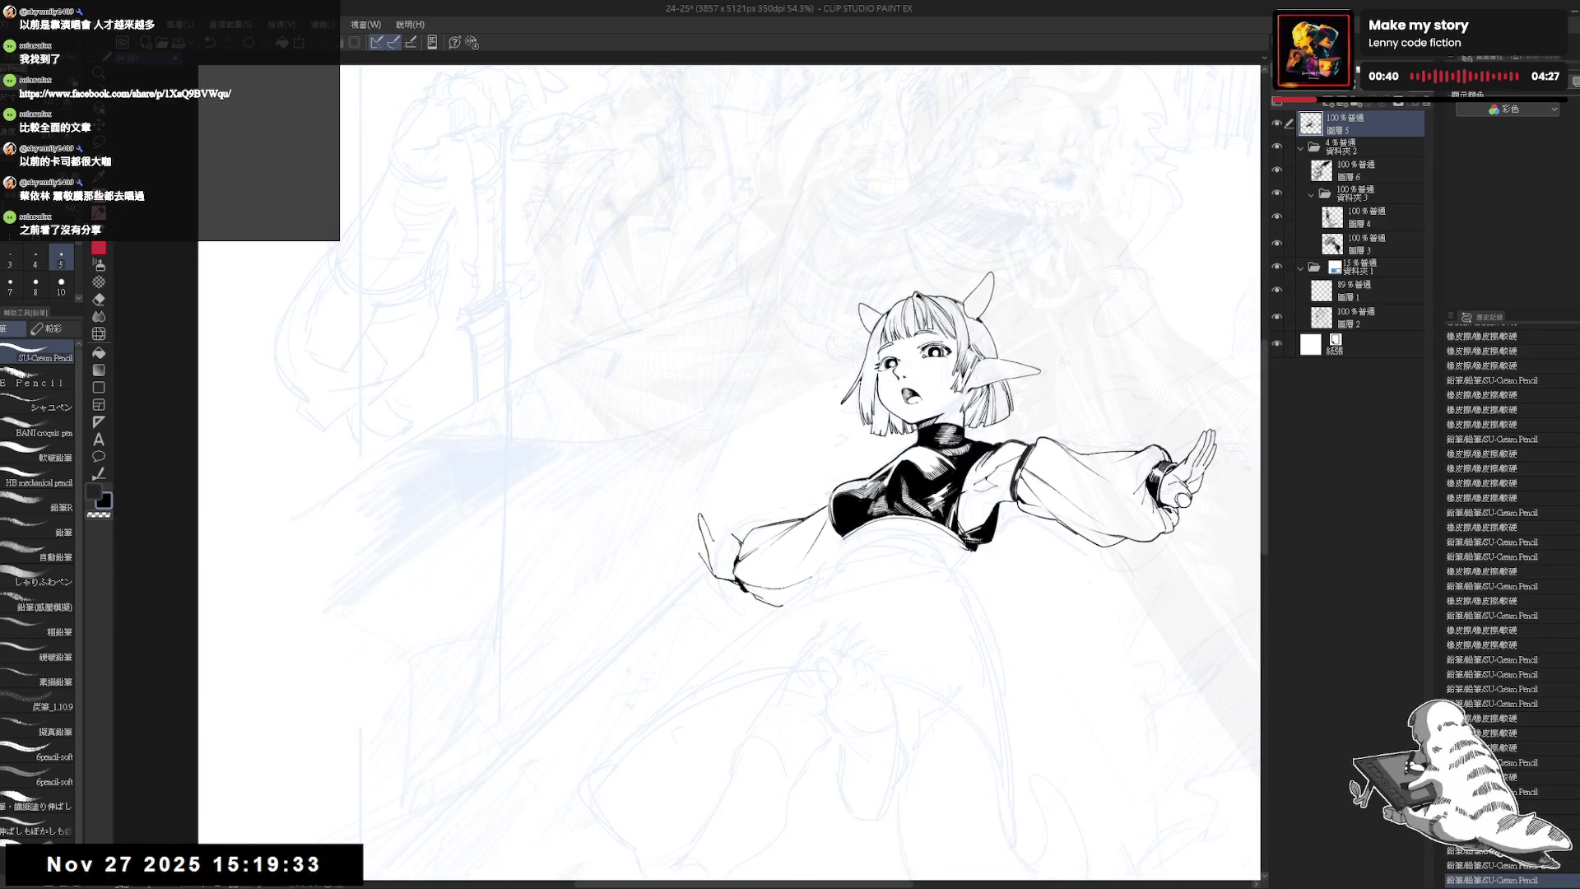
key("e")
key("p")
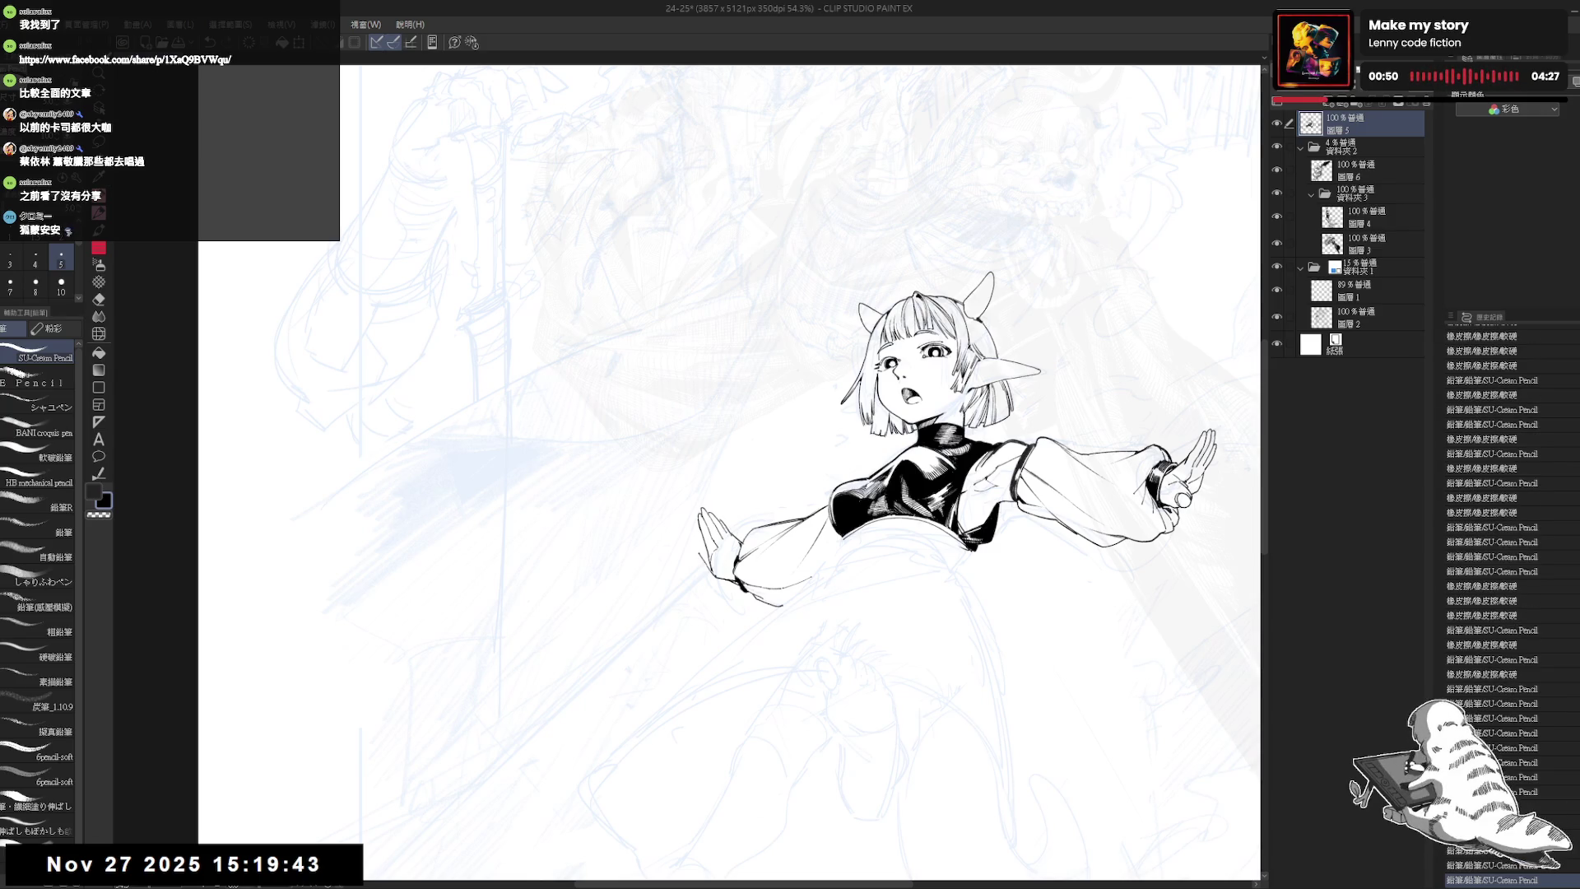
left_click_drag(747, 510, 737, 470)
scroll(706, 460, "down", 2)
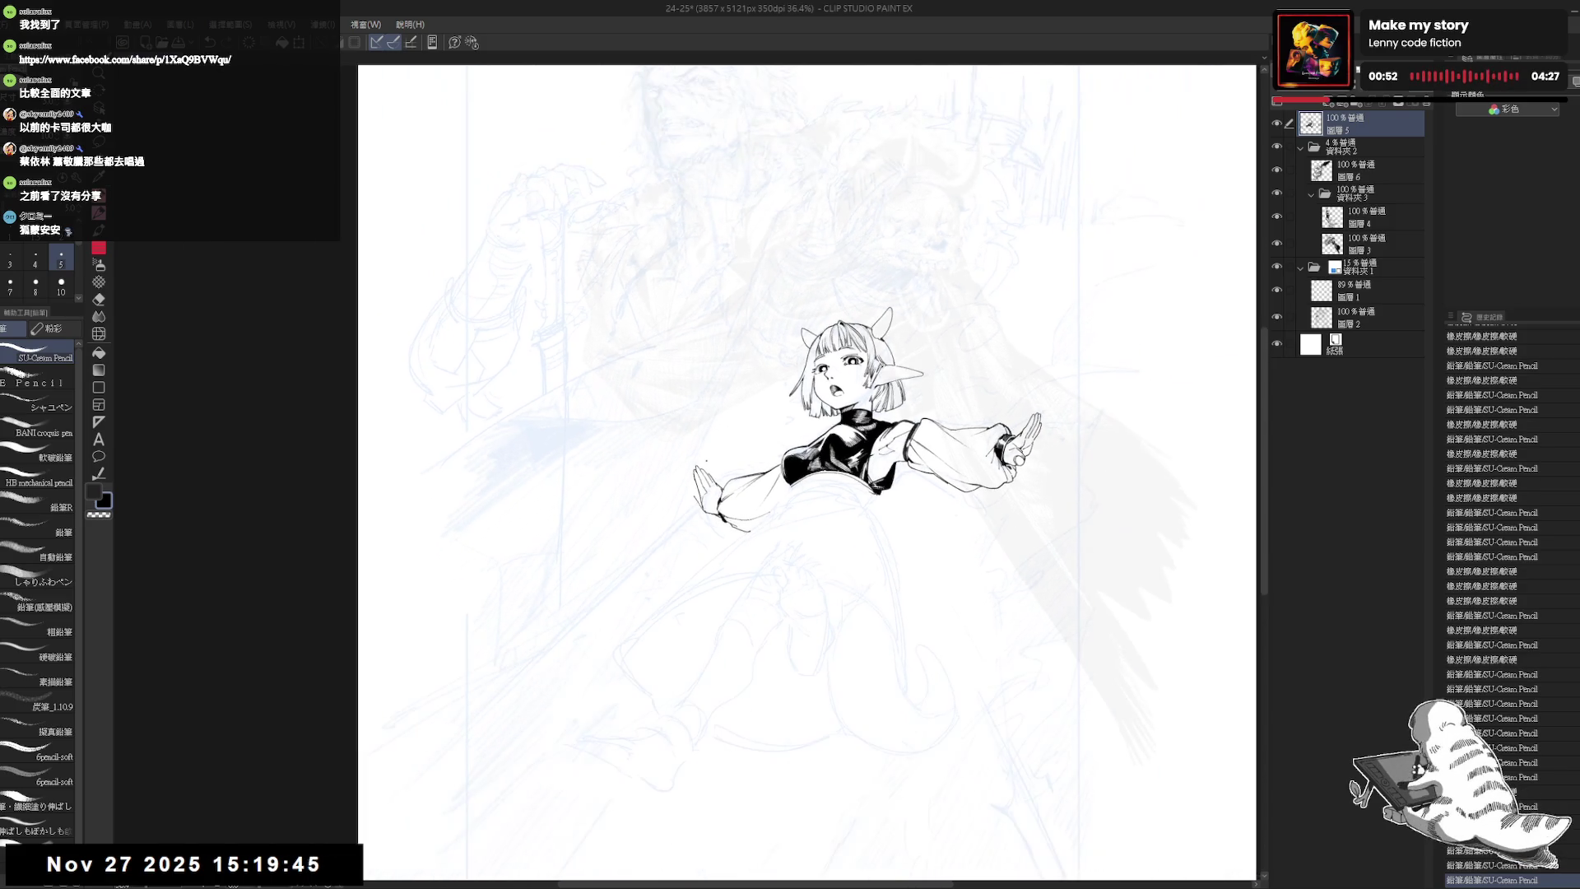
- Try a small line fix near the left hand on a rotated view, then undo it and reset rotation
left_click_drag(679, 541, 690, 551)
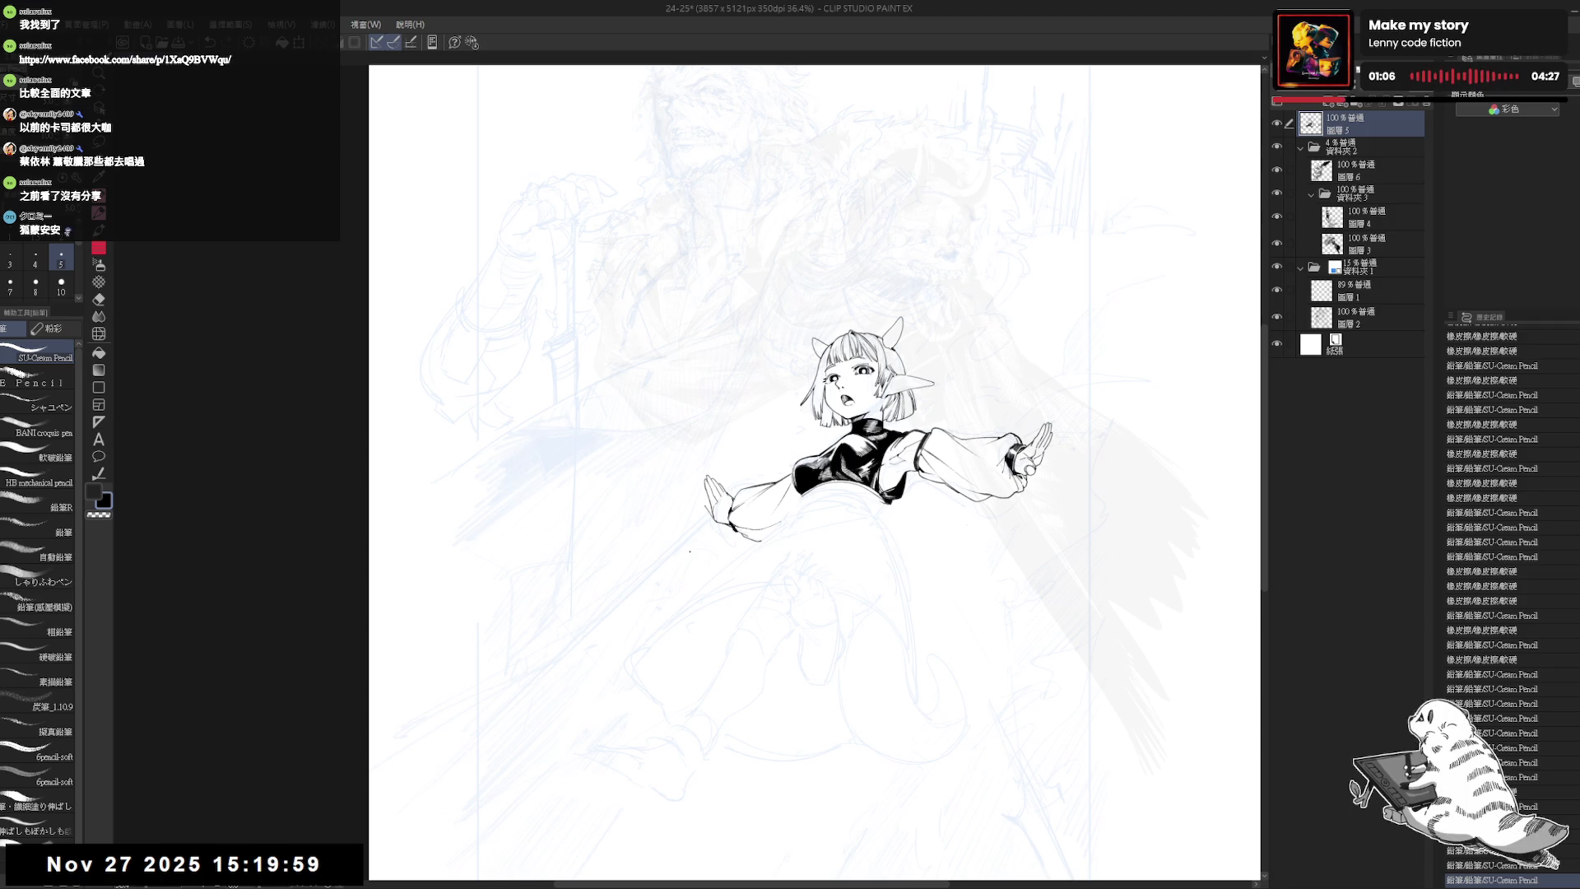
scroll(706, 451, "up", 2)
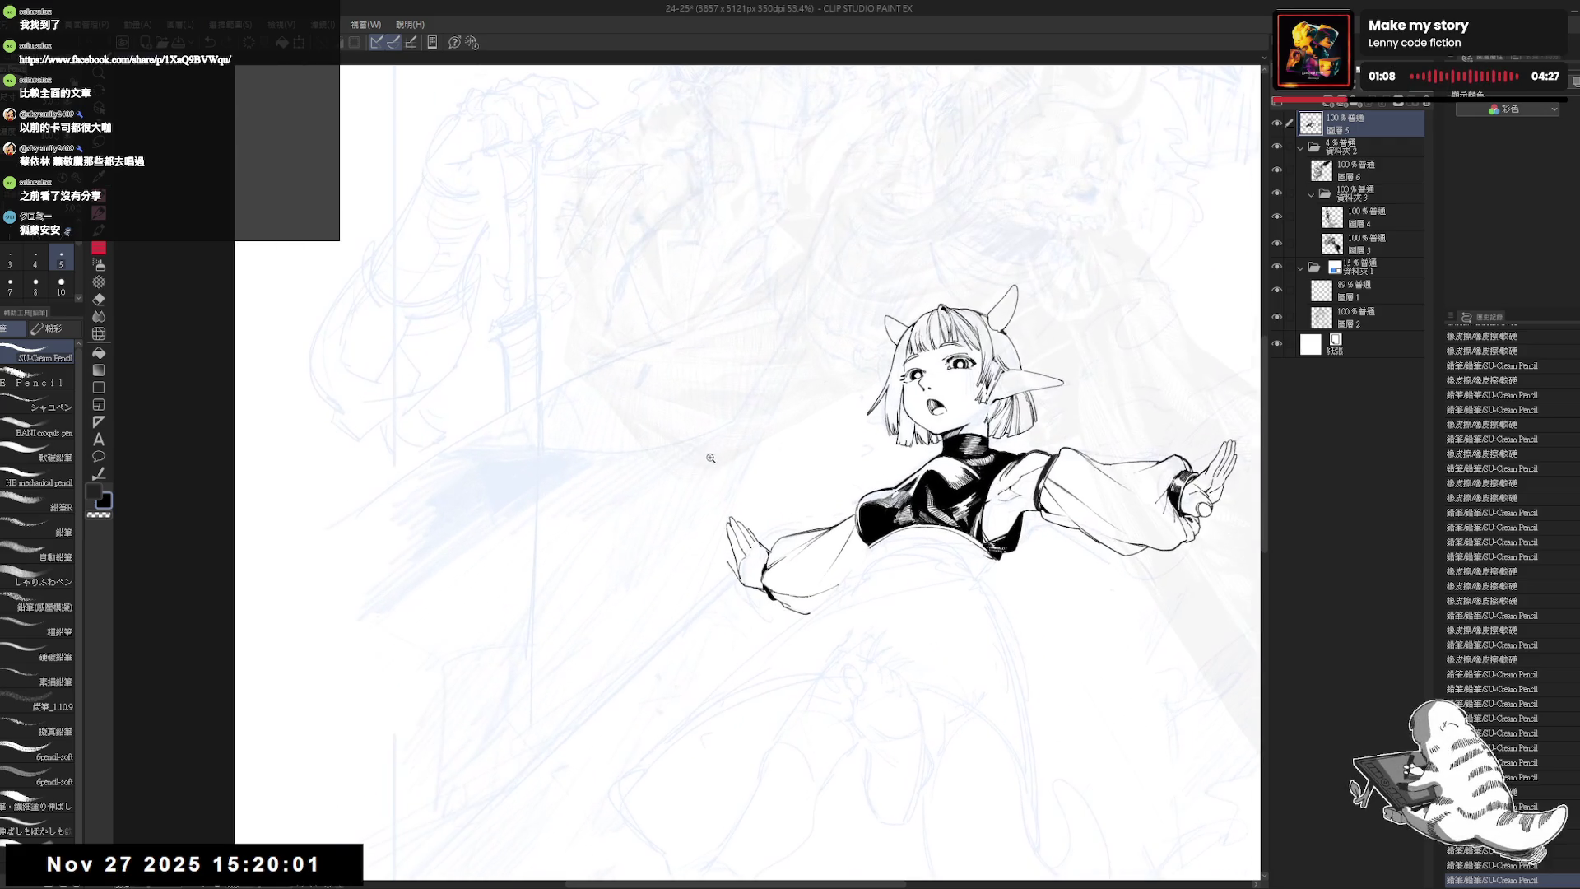
key("e")
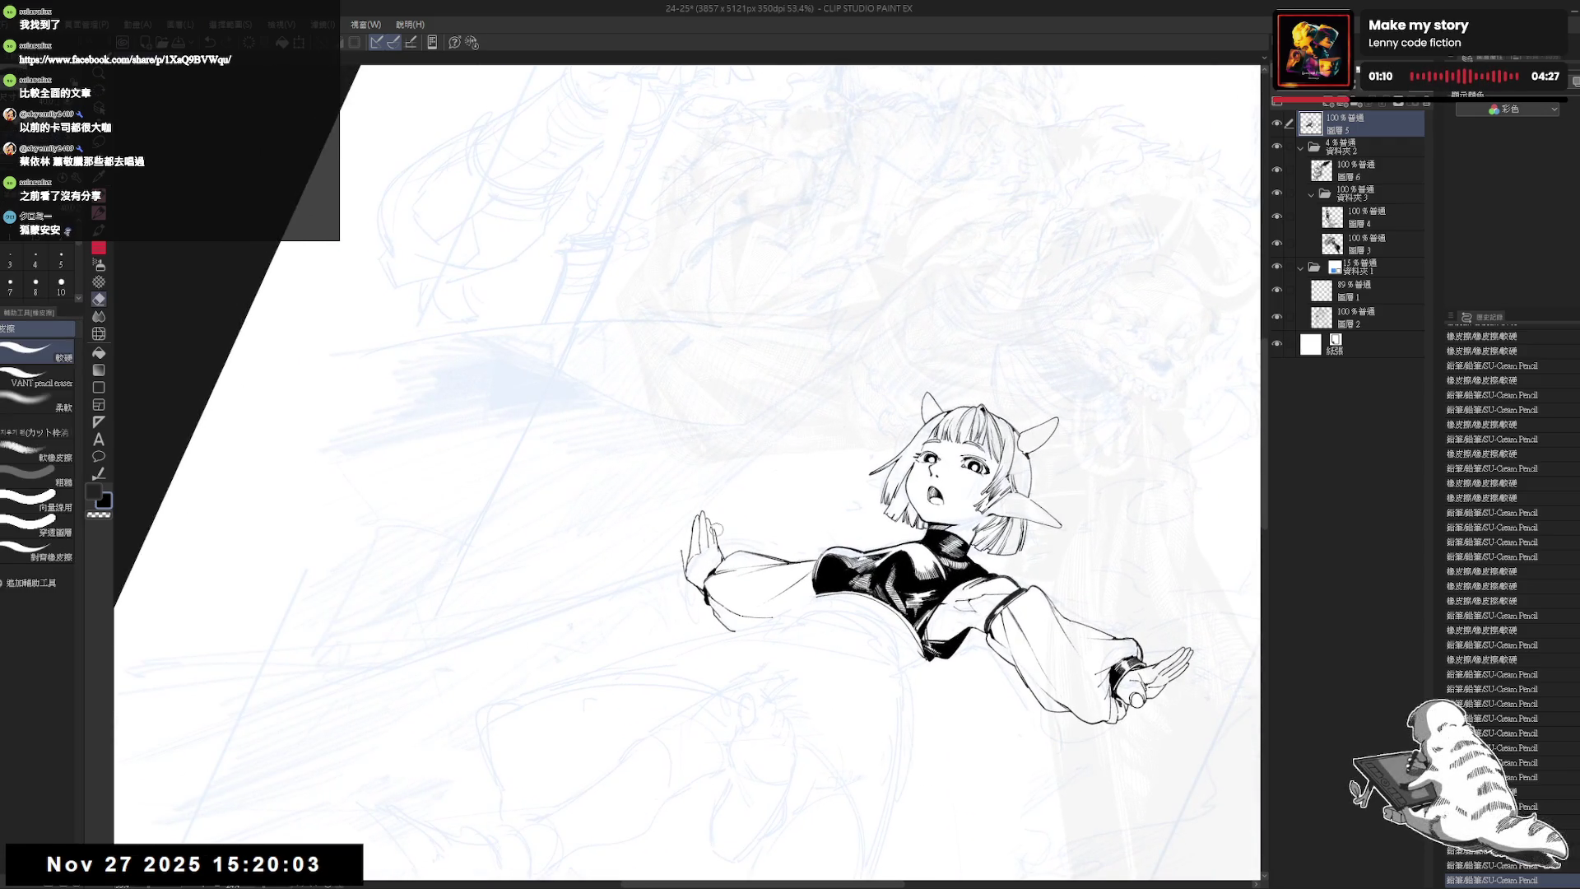
key("p")
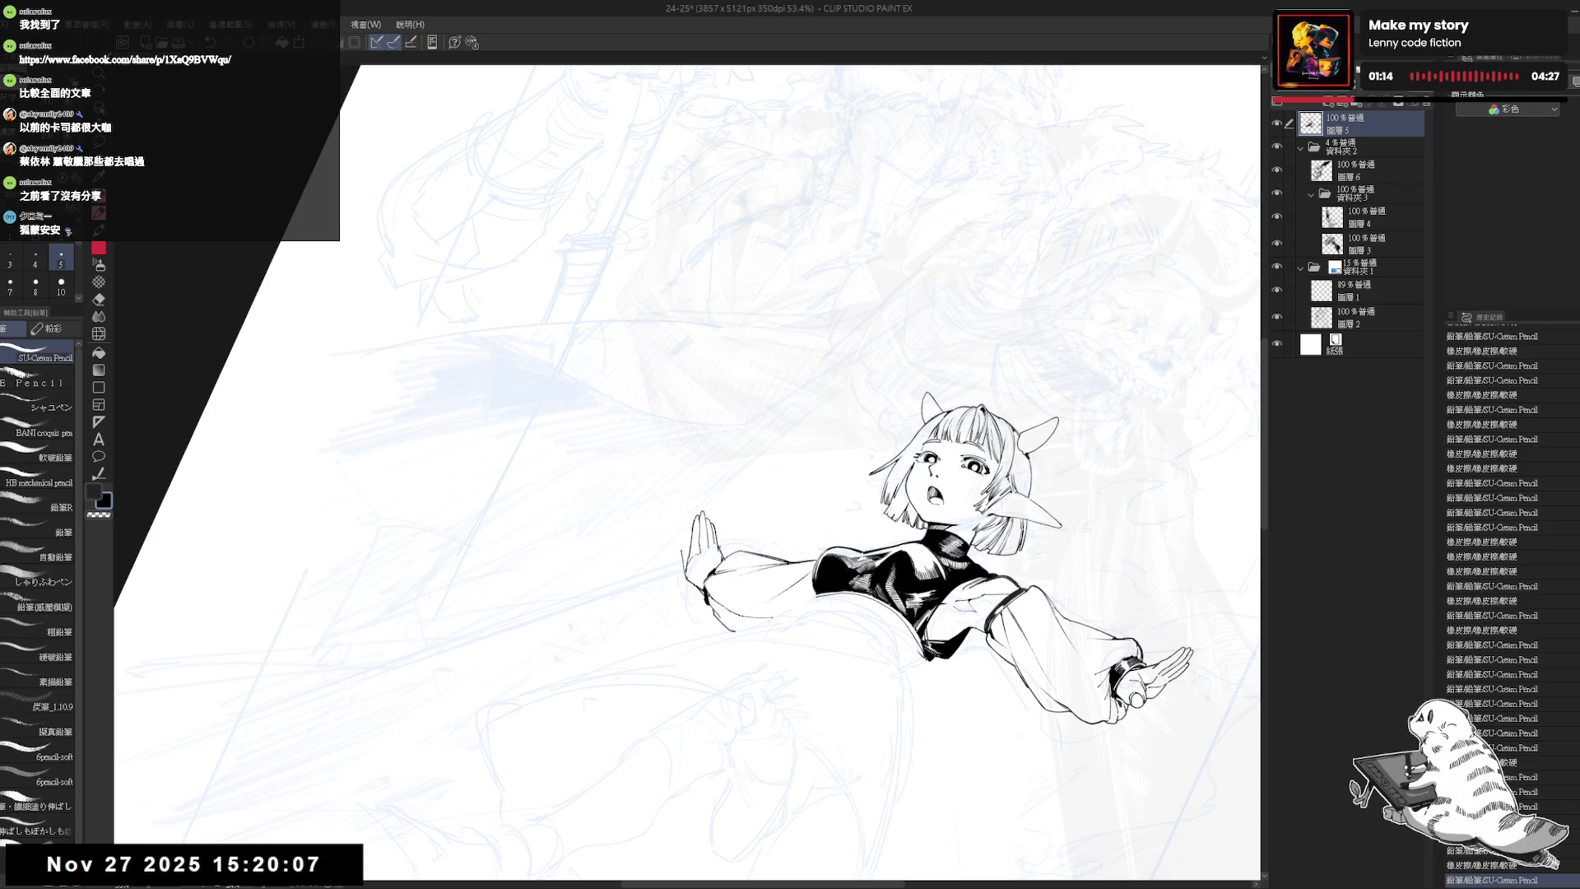
key("e")
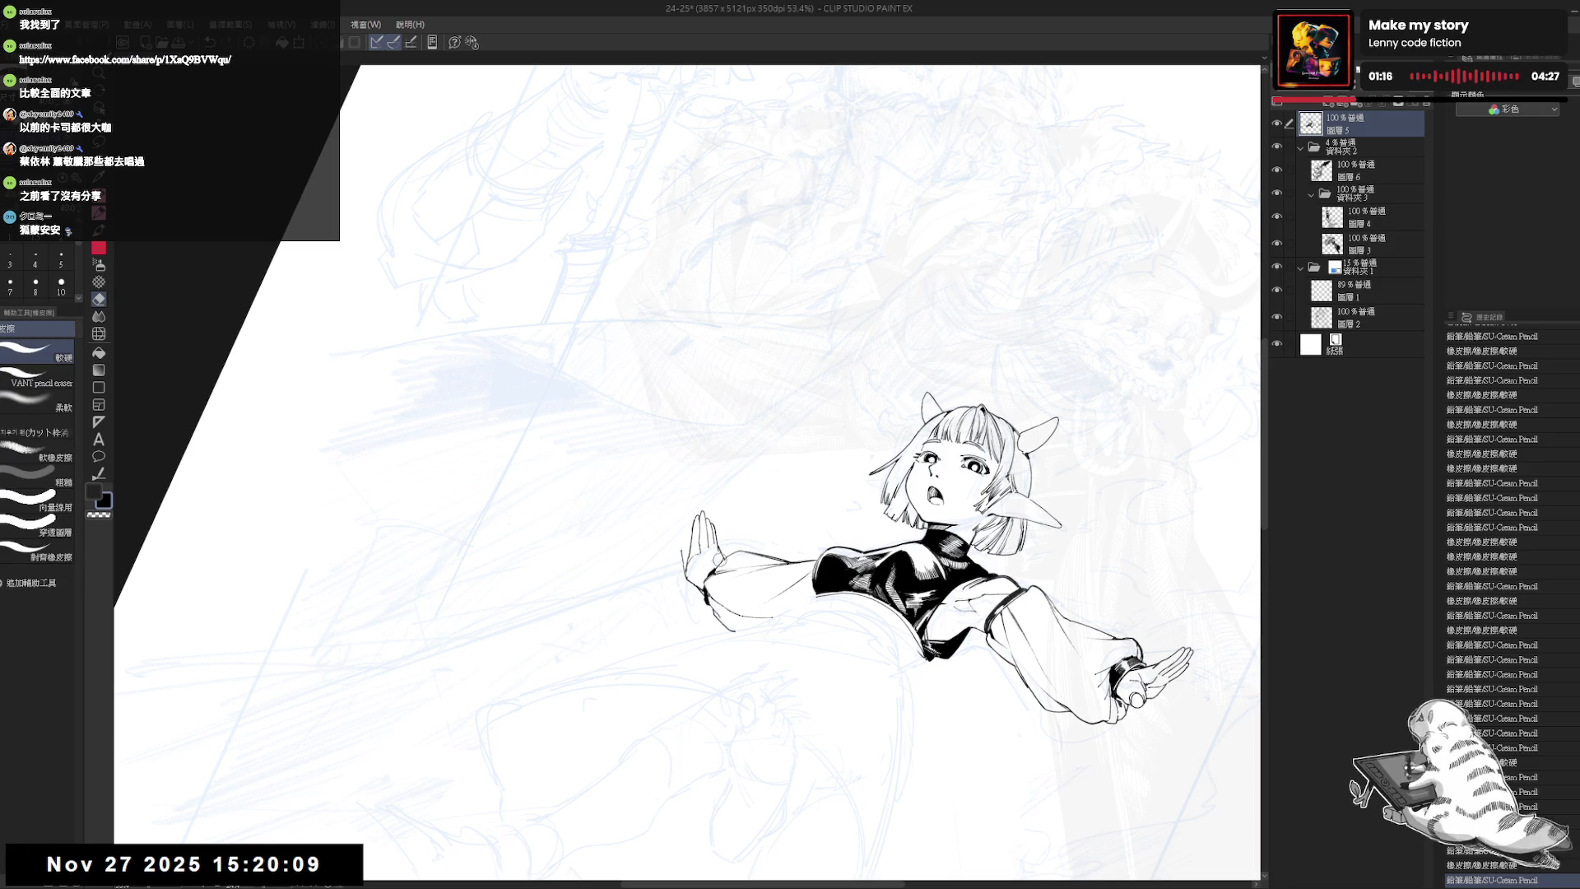
key("p")
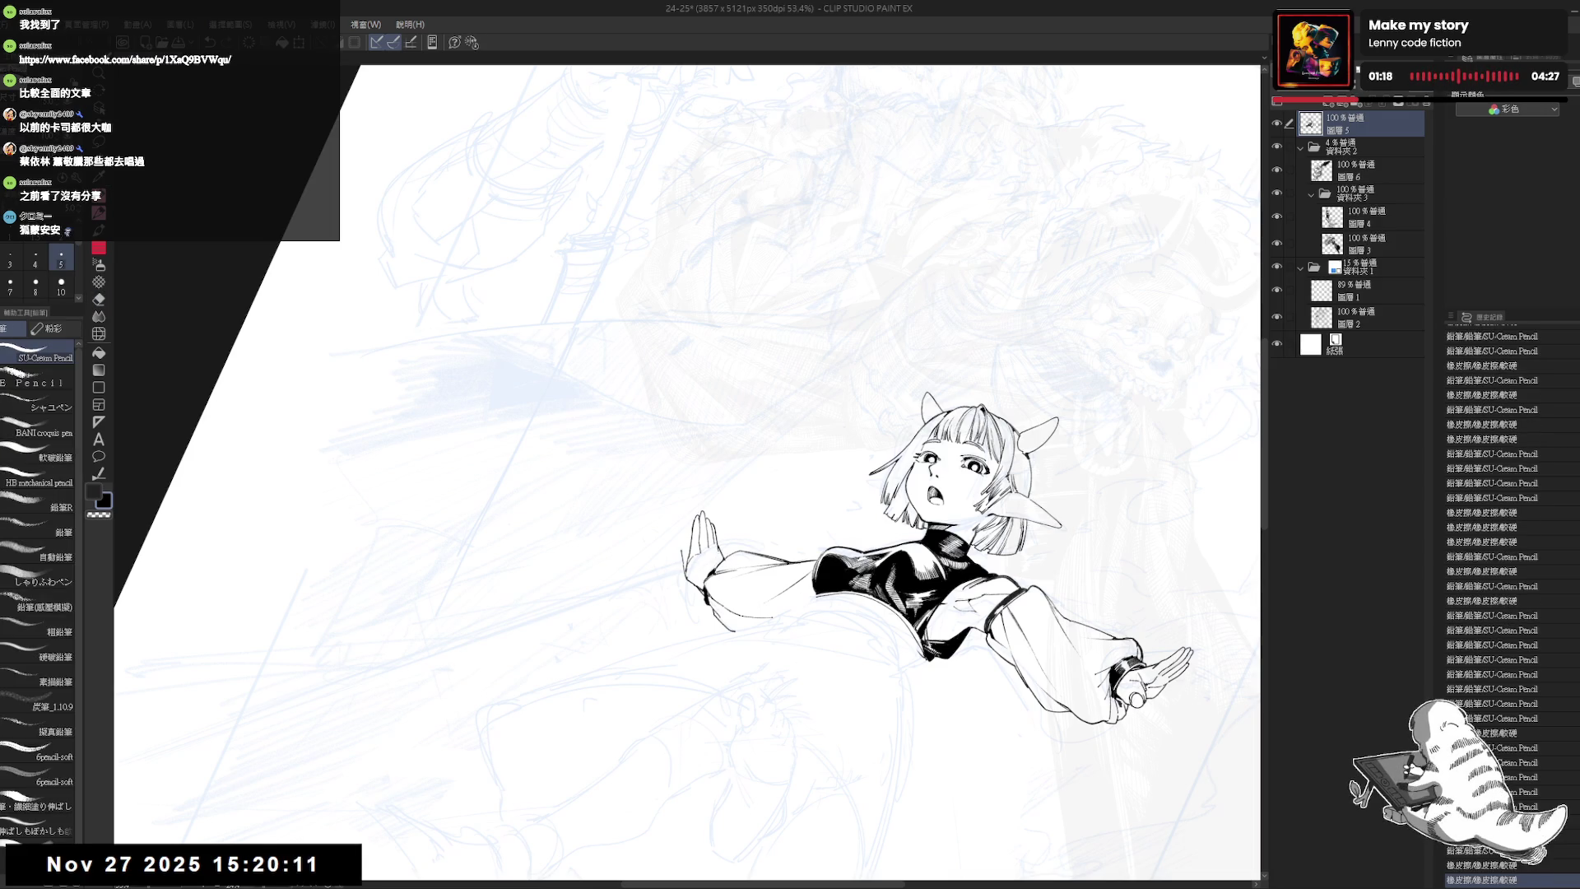
key("r")
key("p")
key("e")
left_click_drag(766, 510, 768, 535)
key("p")
key("ctrl+z")
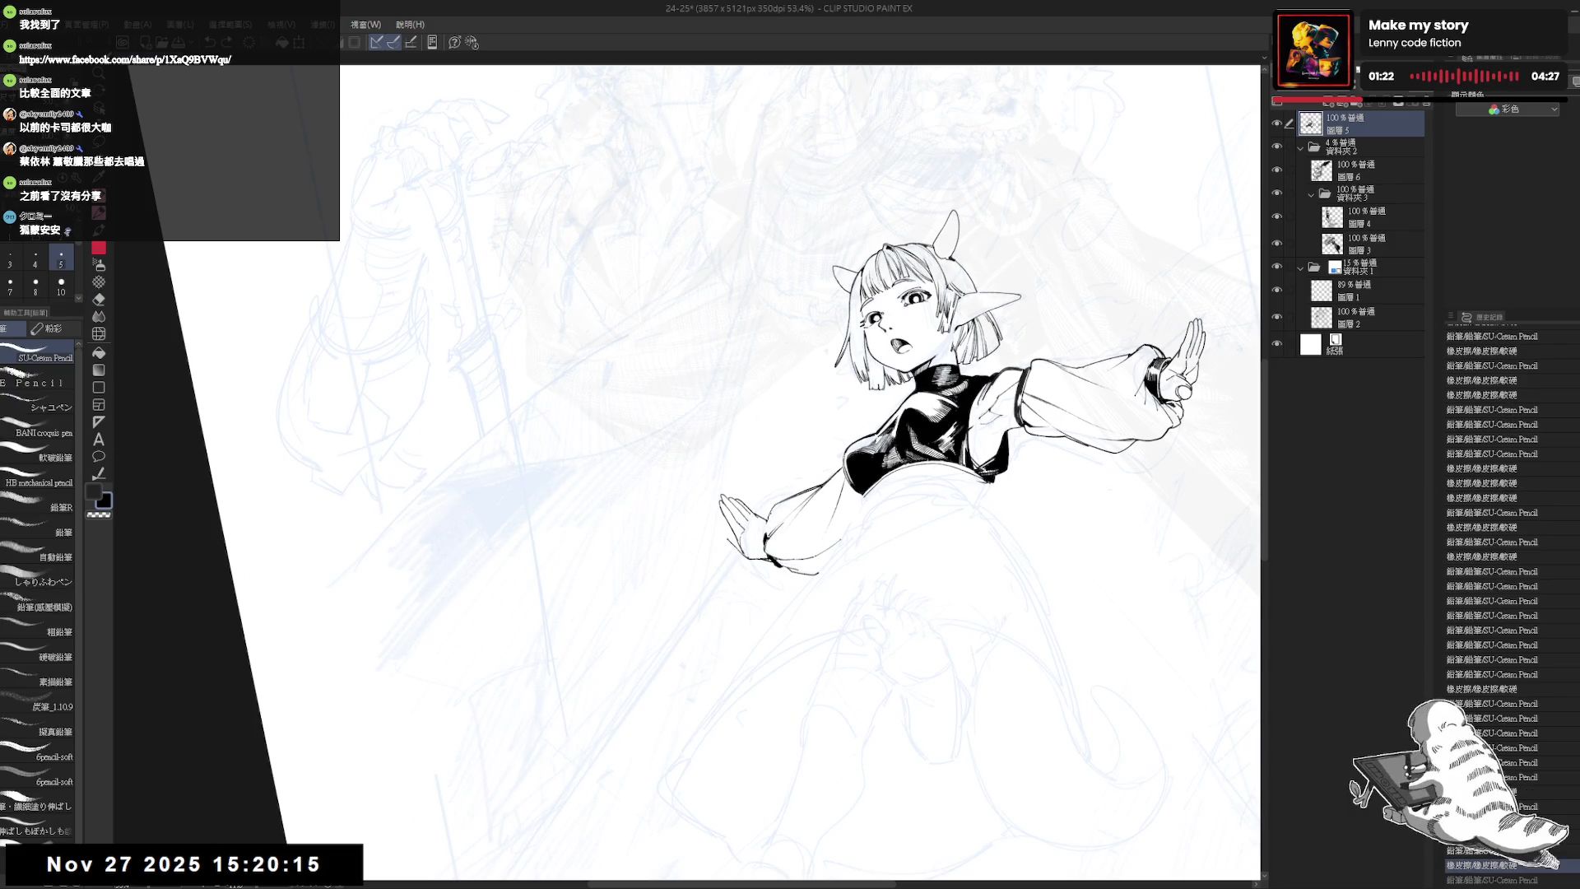
key("r")
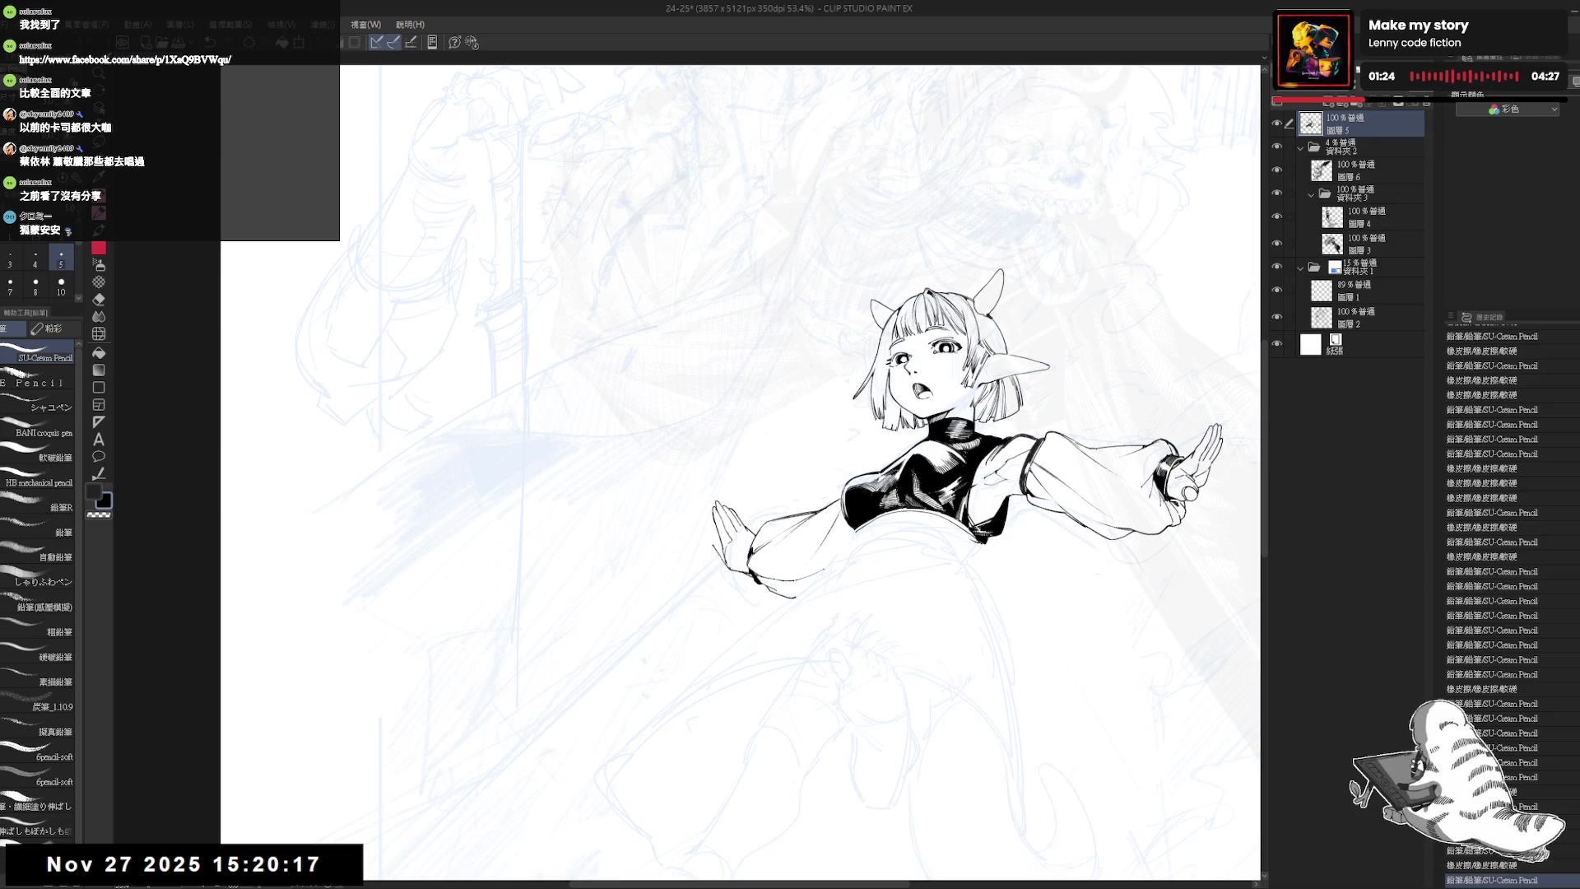
- Mirror the view to check the inked upper body, then return it to upright
key("h")
mouse_move(872, 493)
left_mouse_down()
mouse_move(767, 596)
mouse_move(810, 567)
mouse_move(829, 527)
left_mouse_up()
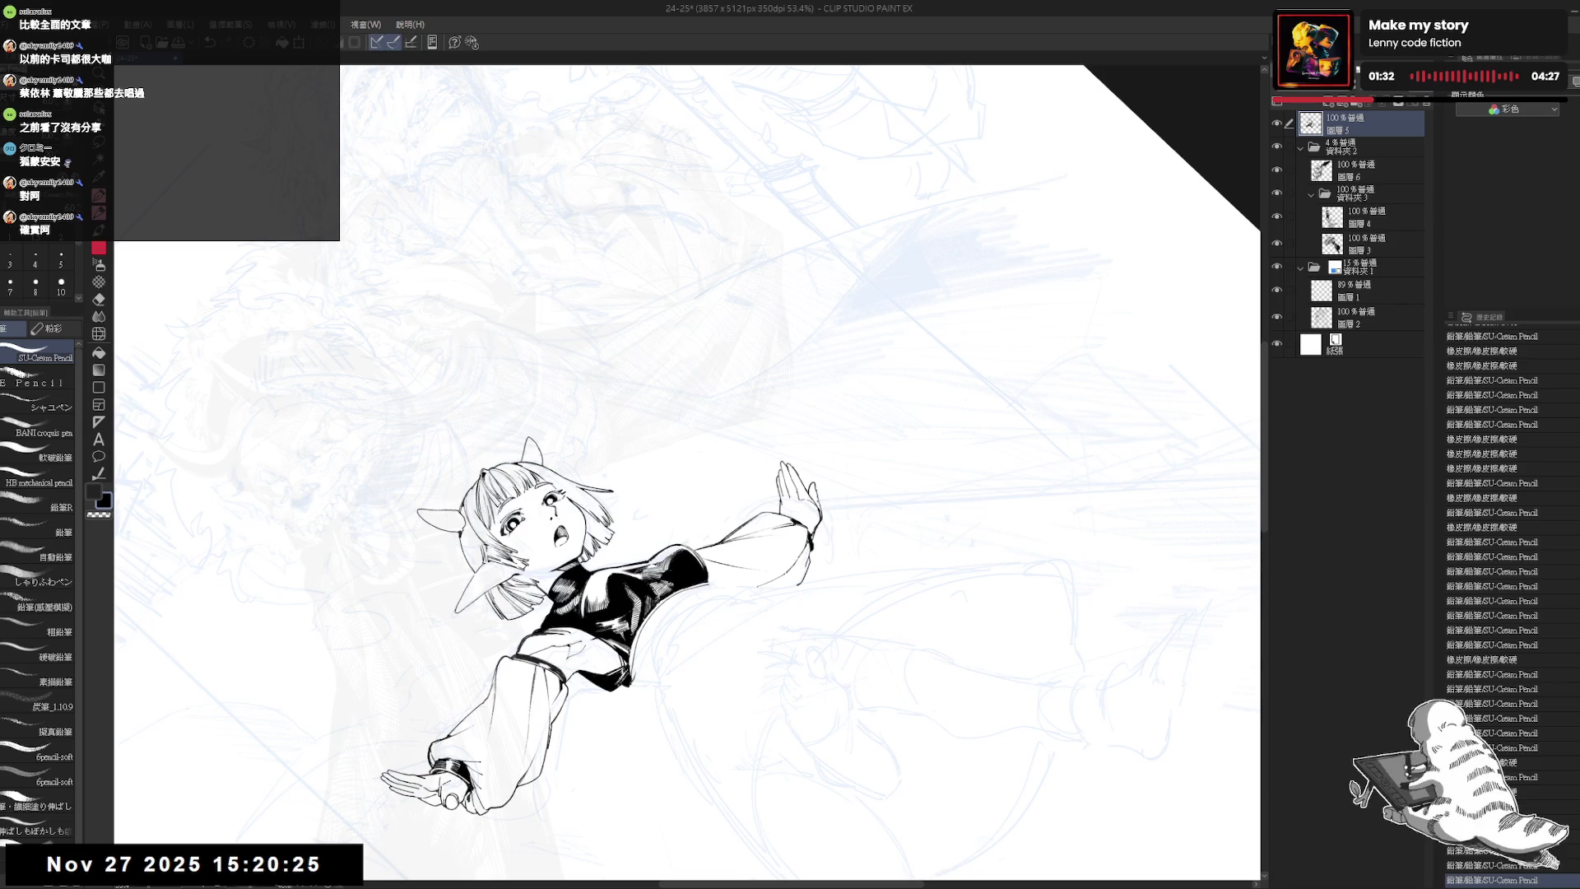
key("ctrl+@")
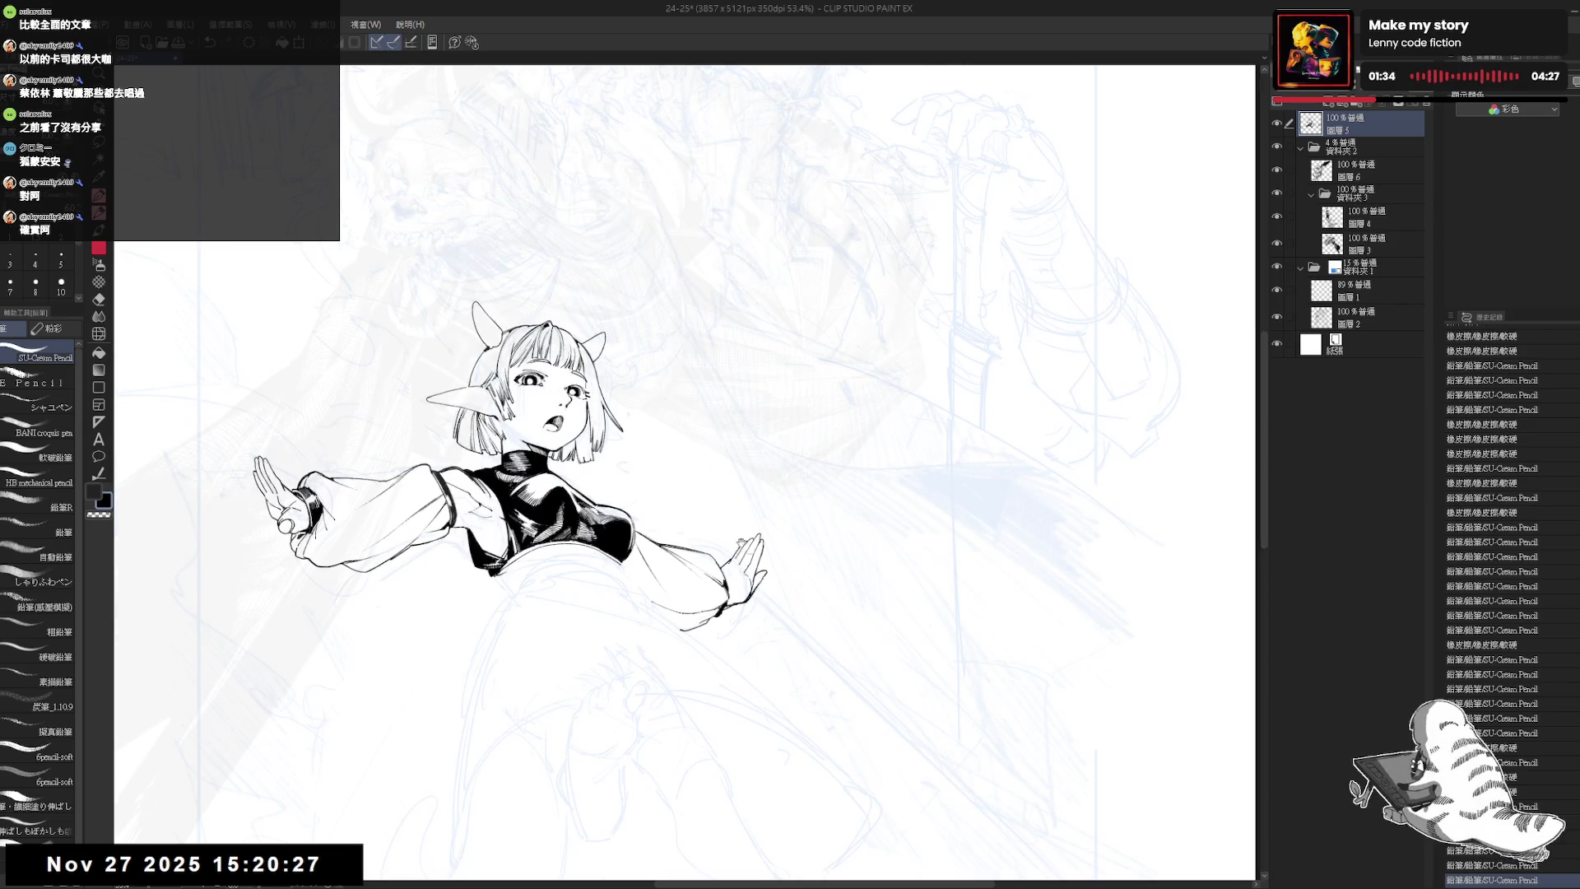
key("minus")
key("minus")
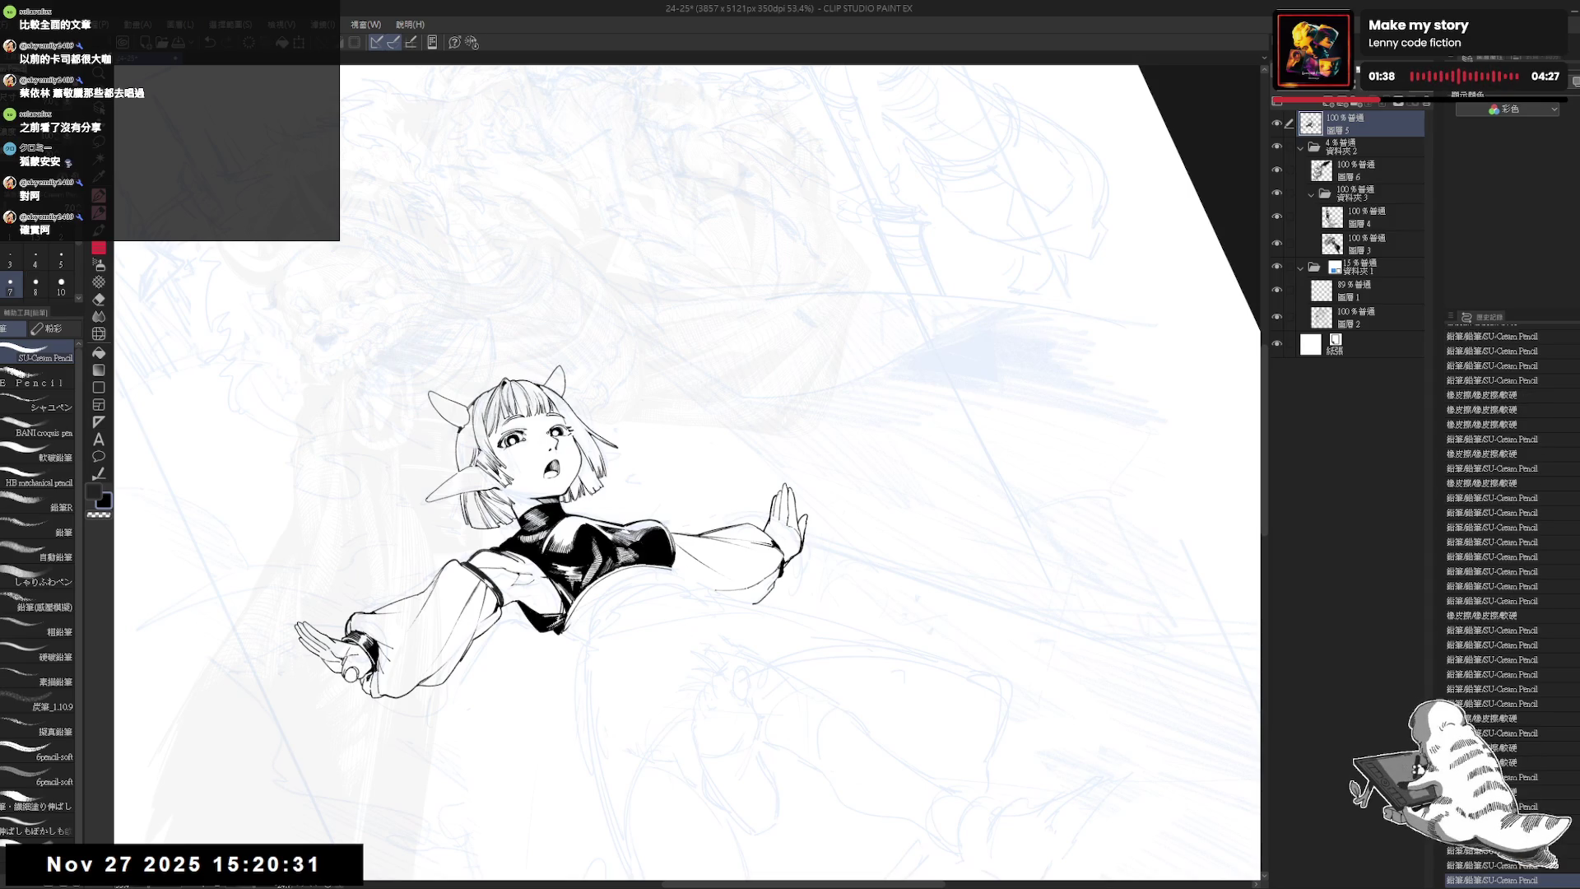
- Try small pencil strokes near the raised hand and undo them
key("e")
key("p")
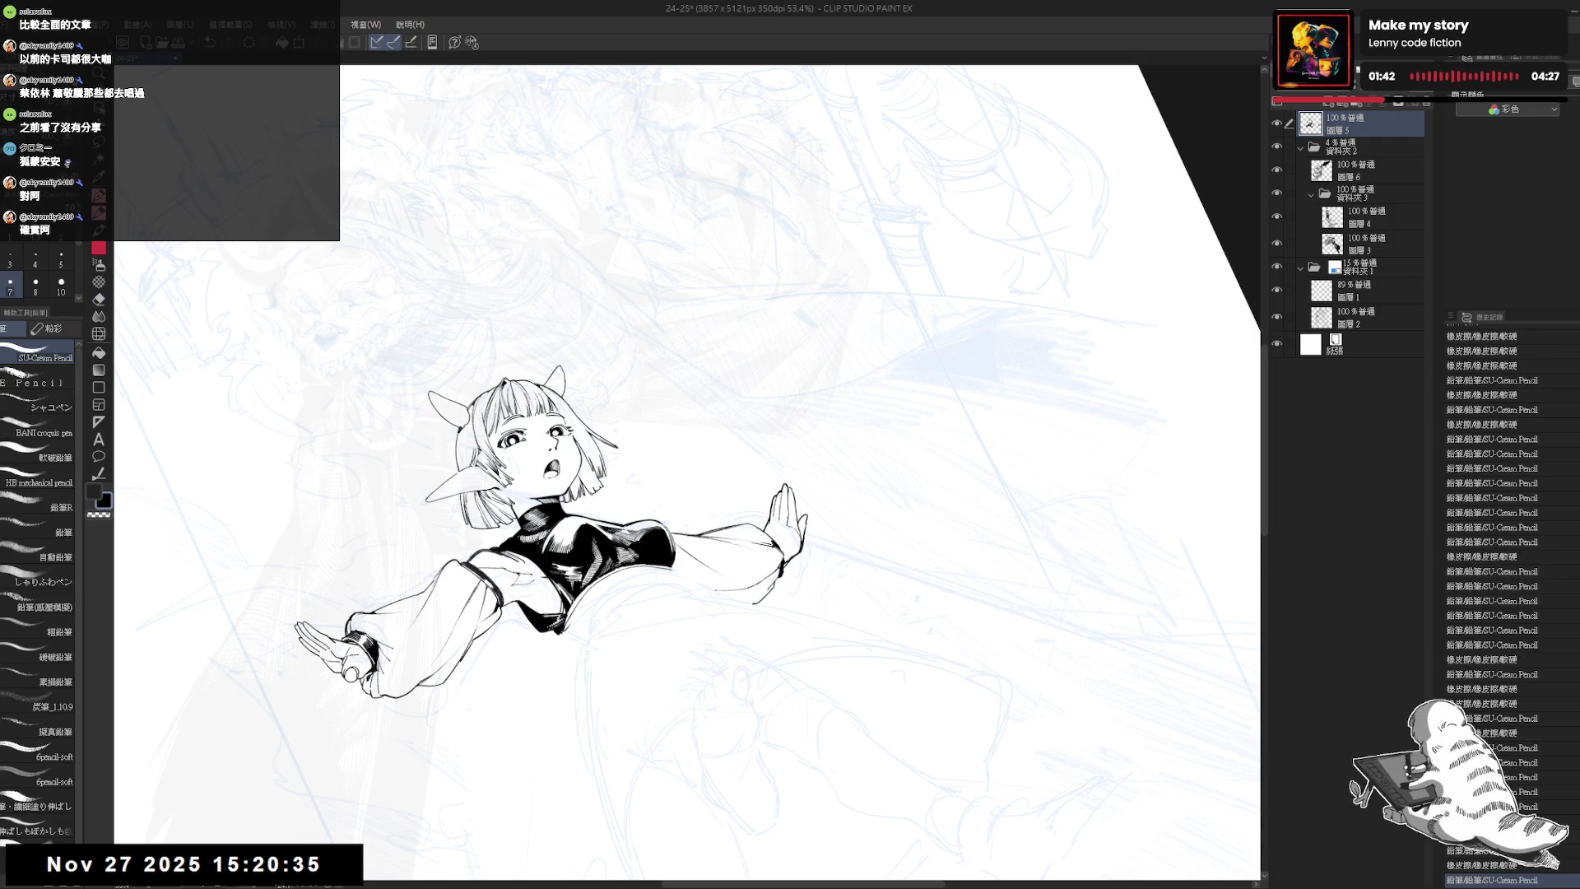
left_click_drag(789, 490, 799, 504)
key("ctrl+z")
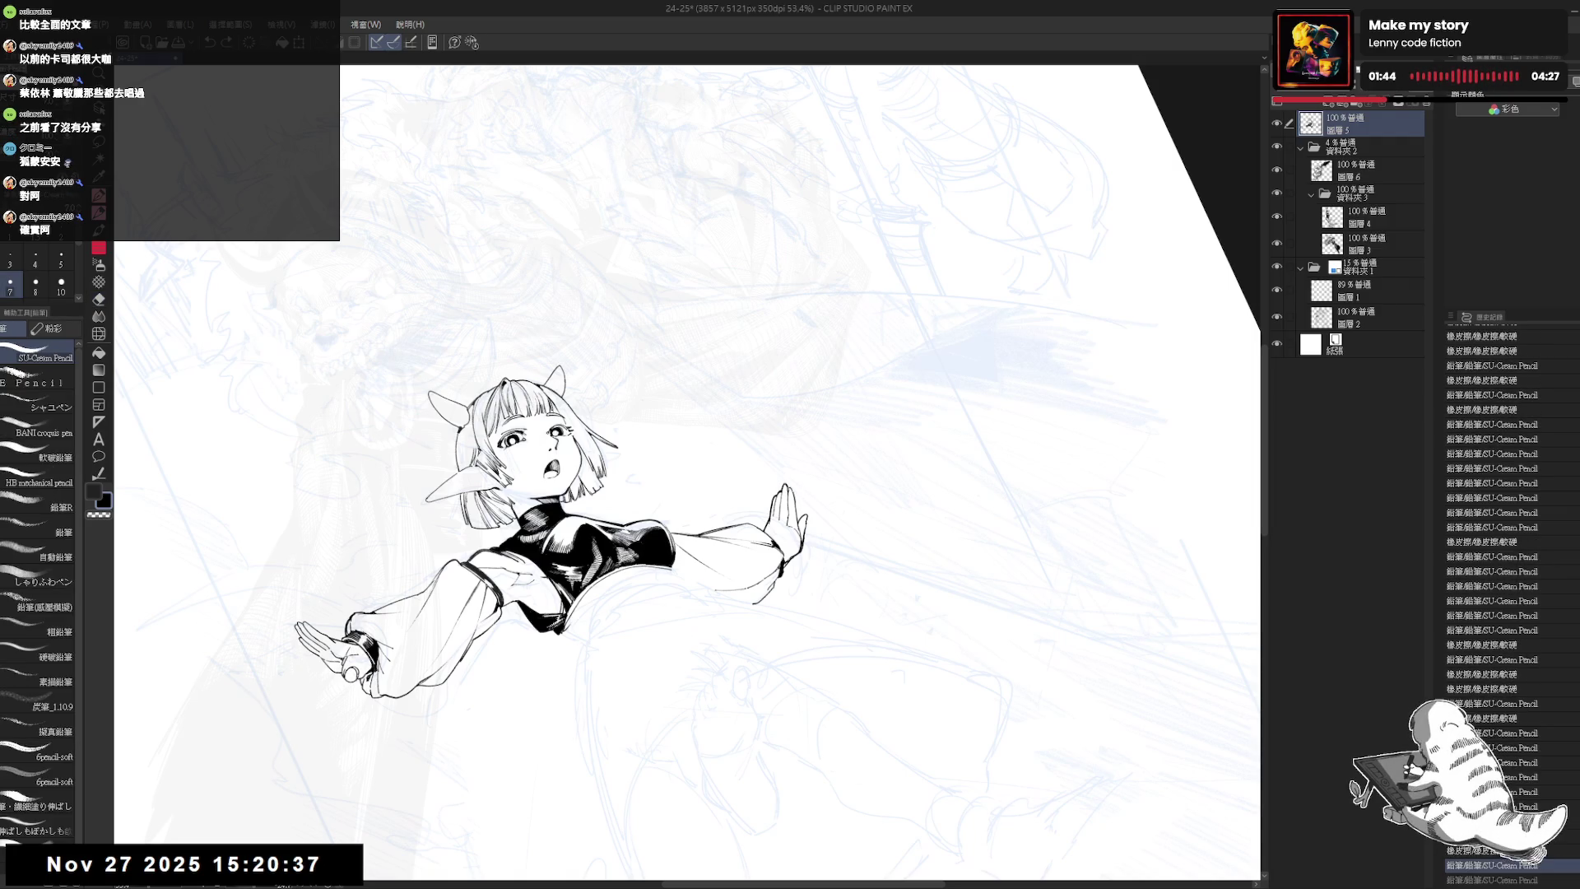
key("e")
key("p")
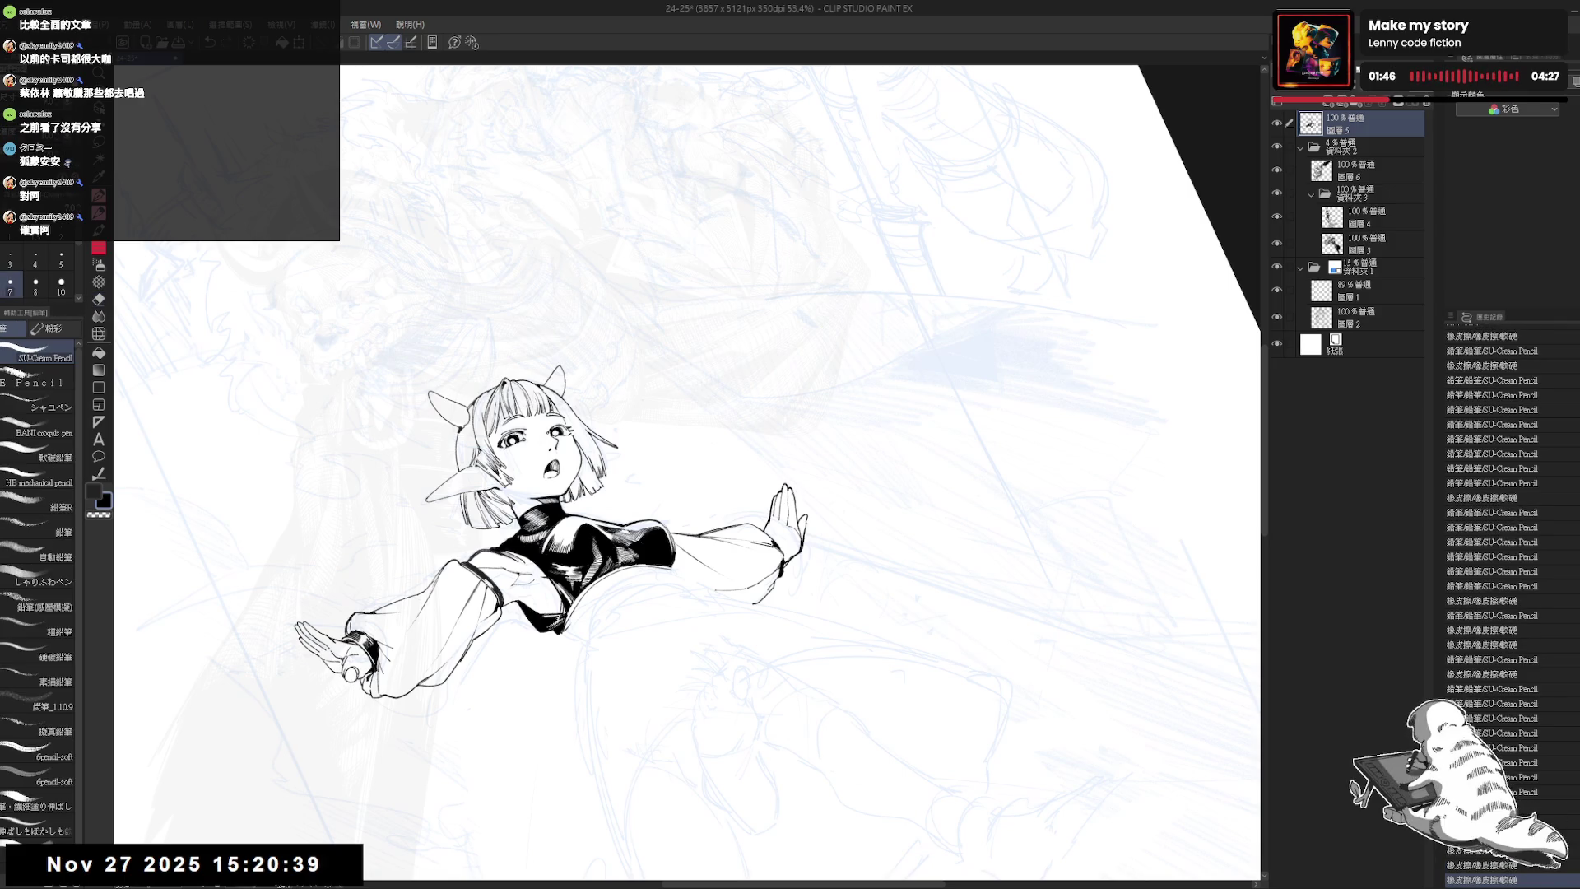
key("ctrl+z")
left_click_drag(795, 493, 795, 523)
key("ctrl+z")
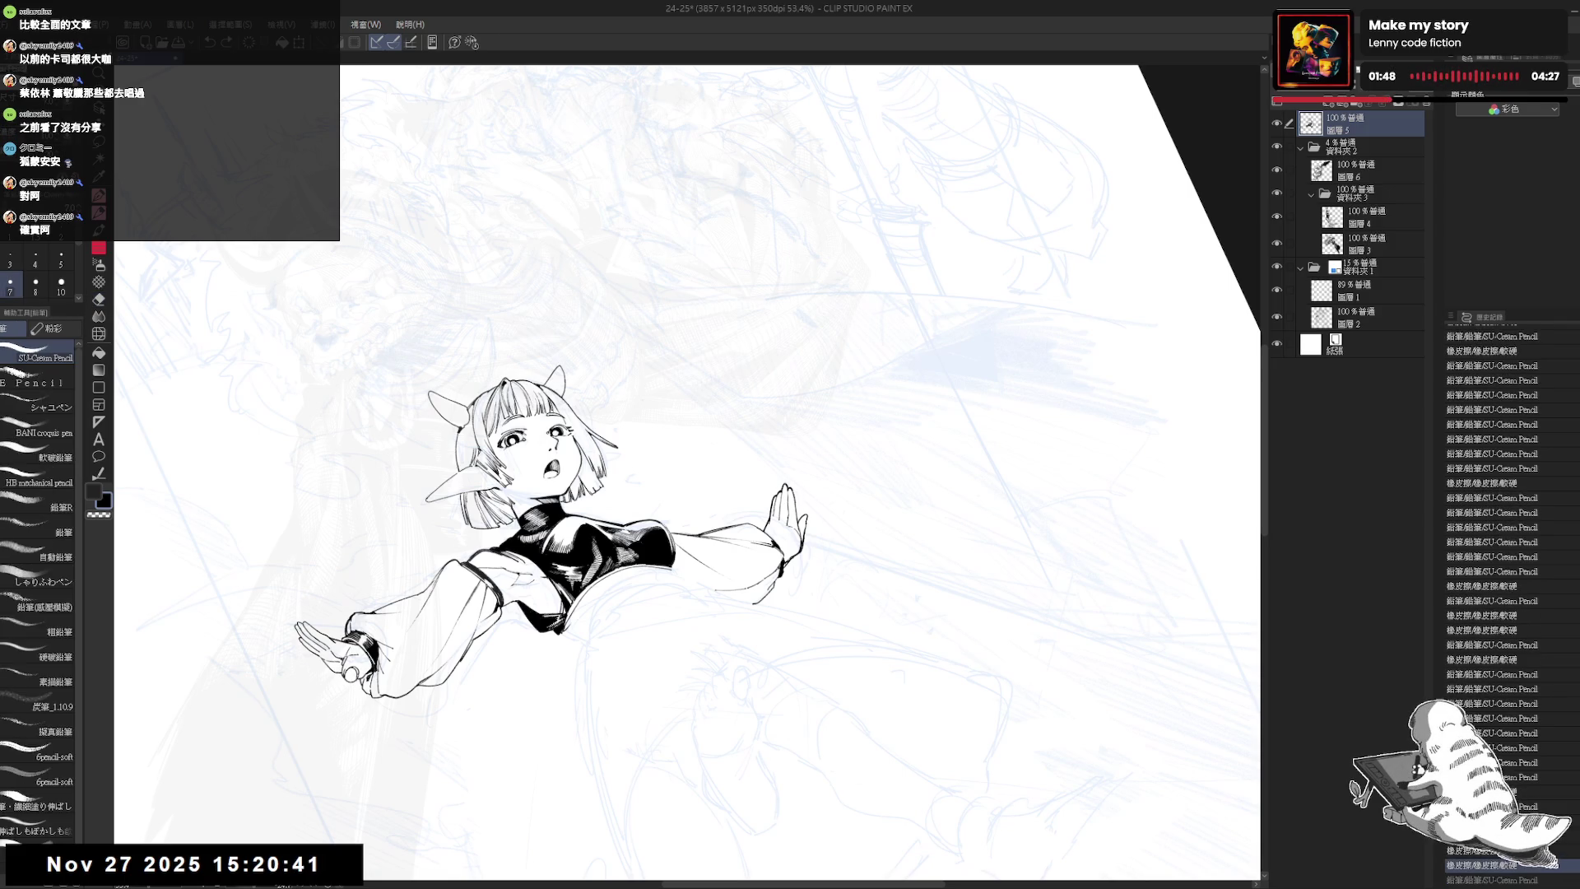
key("ctrl+y")
key("@")
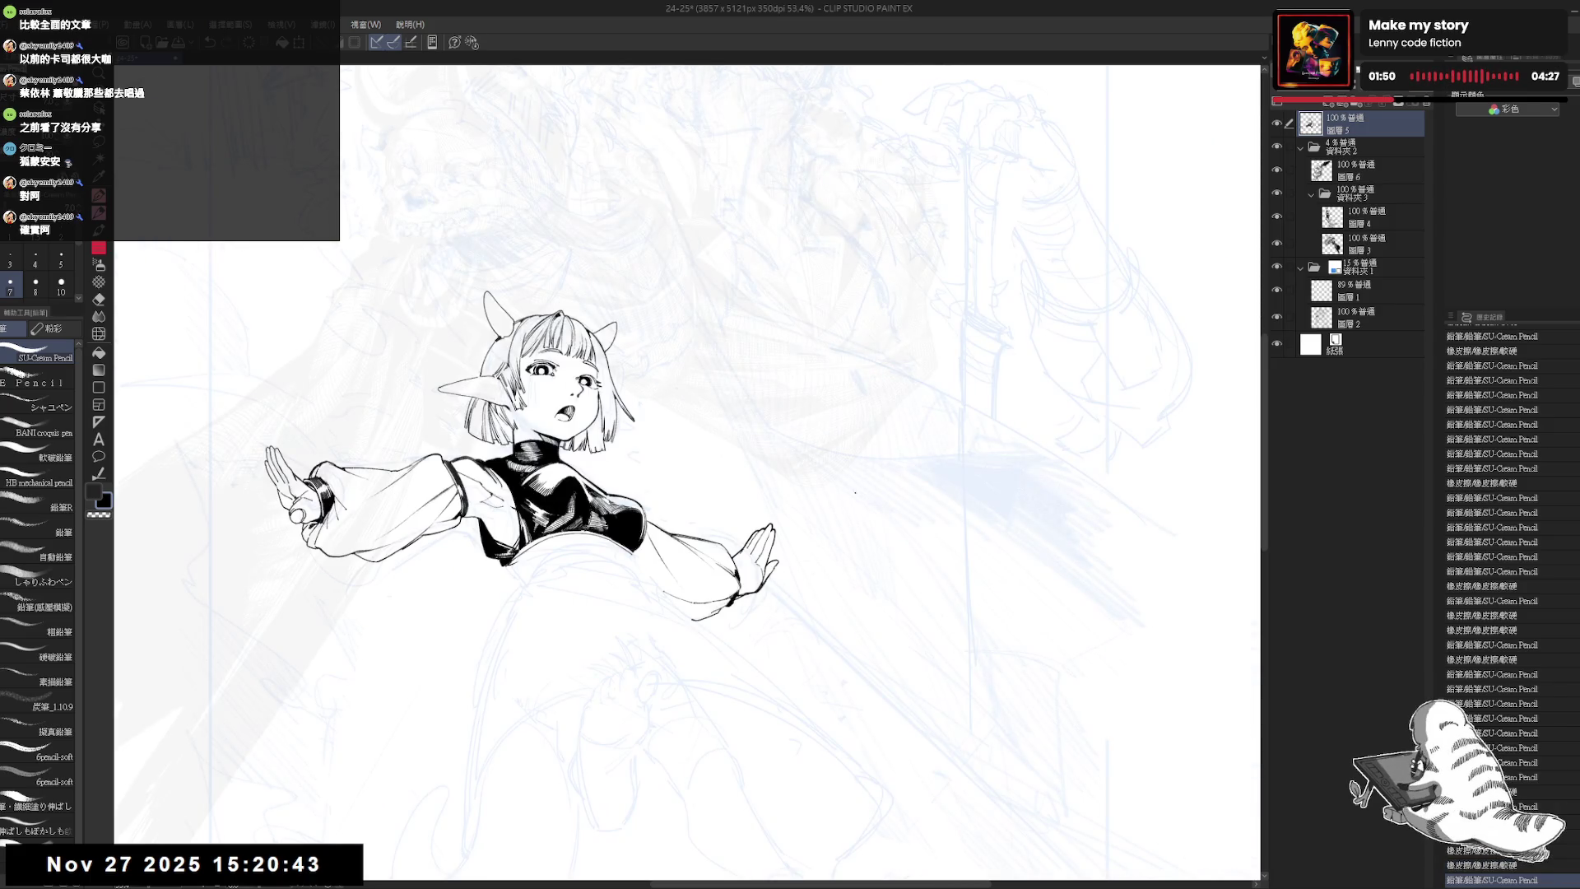
- Mirror the view again, recentre the figure and fit the whole page in view
key("h")
left_click_drag(685, 605, 657, 552)
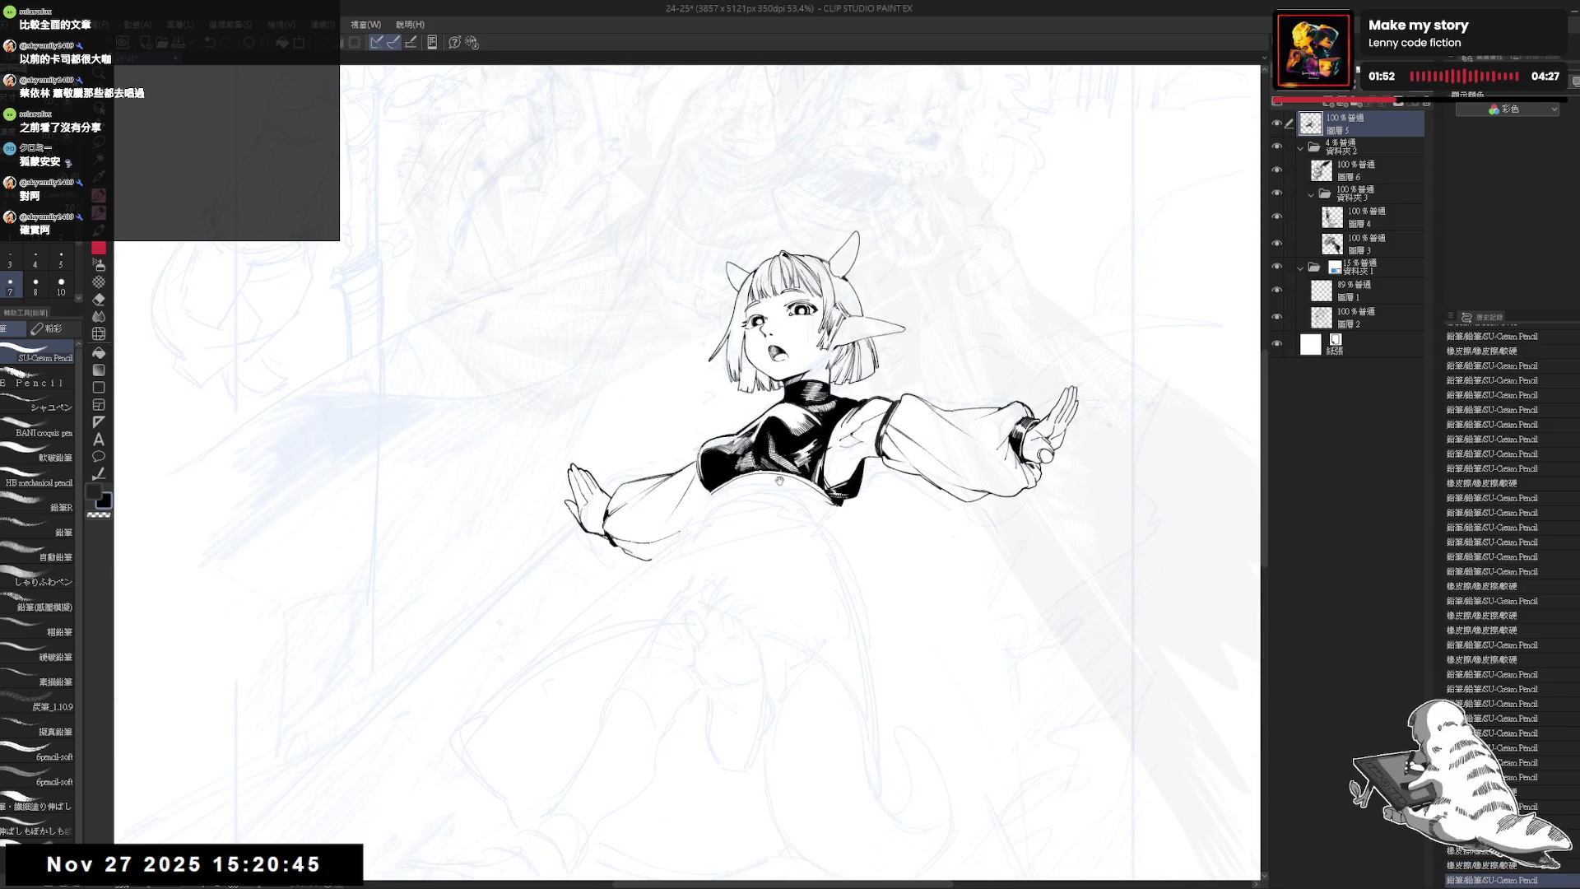
key("ctrl+minus")
key("ctrl+minus")
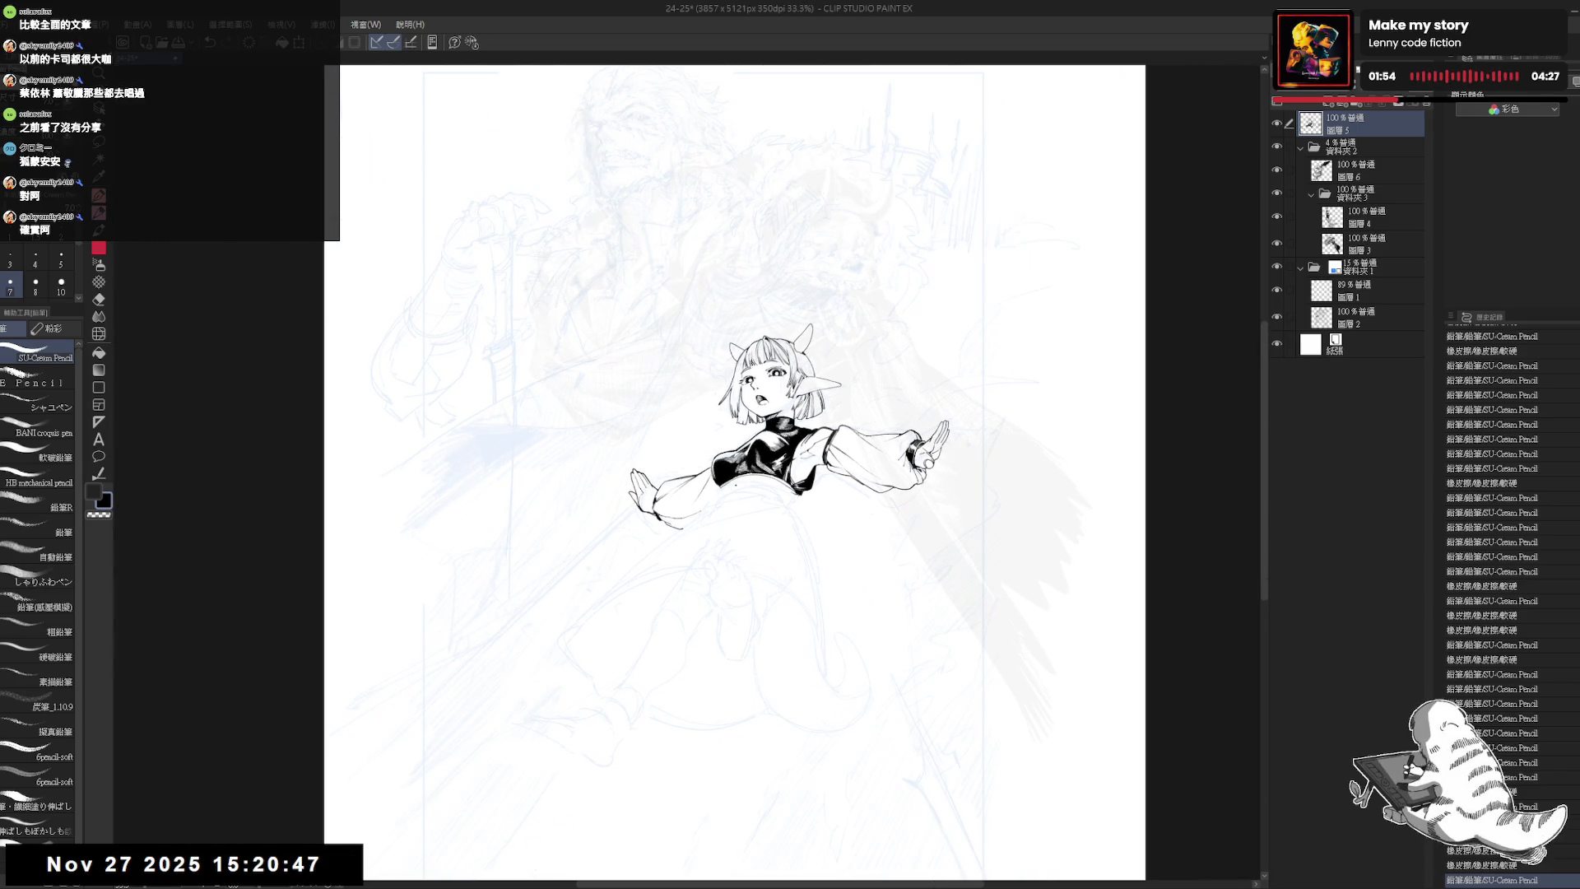
- Zoom in, tilt the view and undo the last two pencil strokes
left_click_drag(743, 561, 723, 509)
scroll(709, 512, "up", 2)
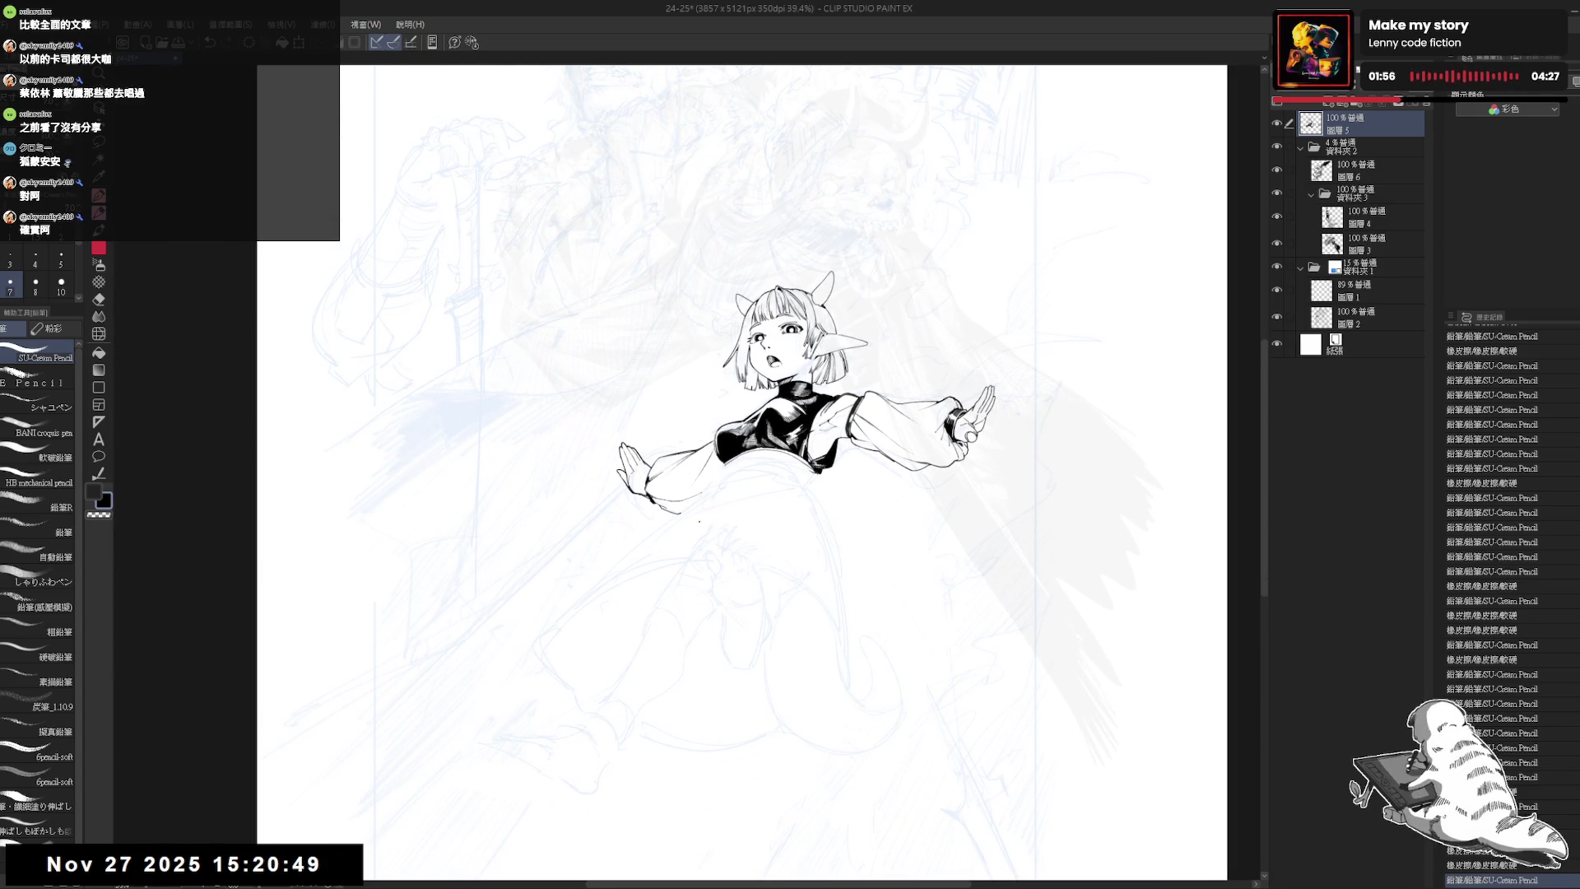
key("minus")
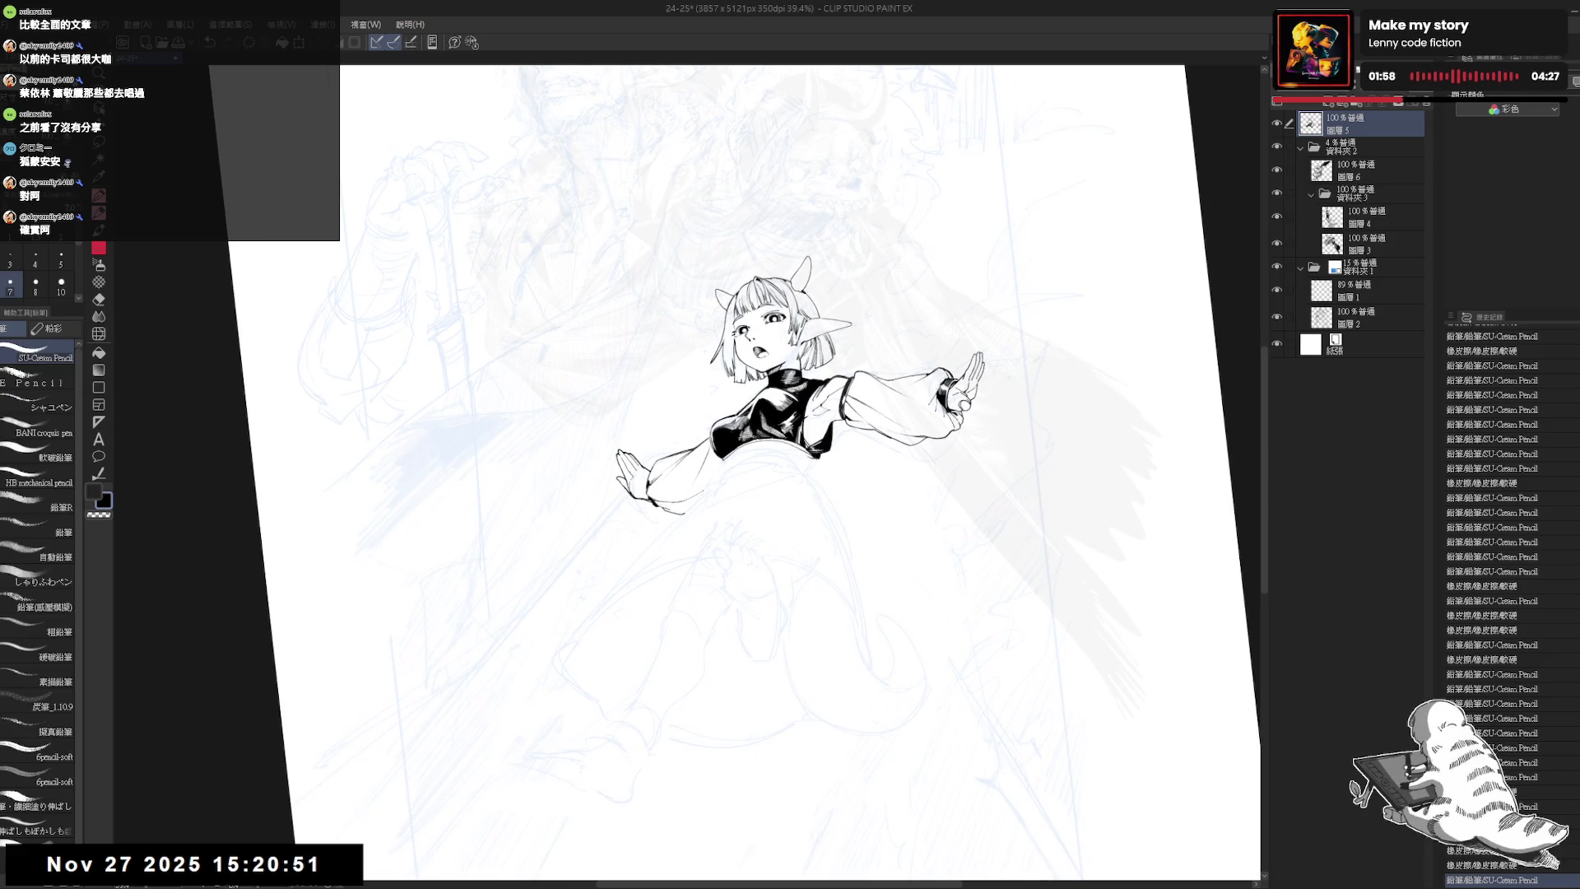
key("ctrl+z")
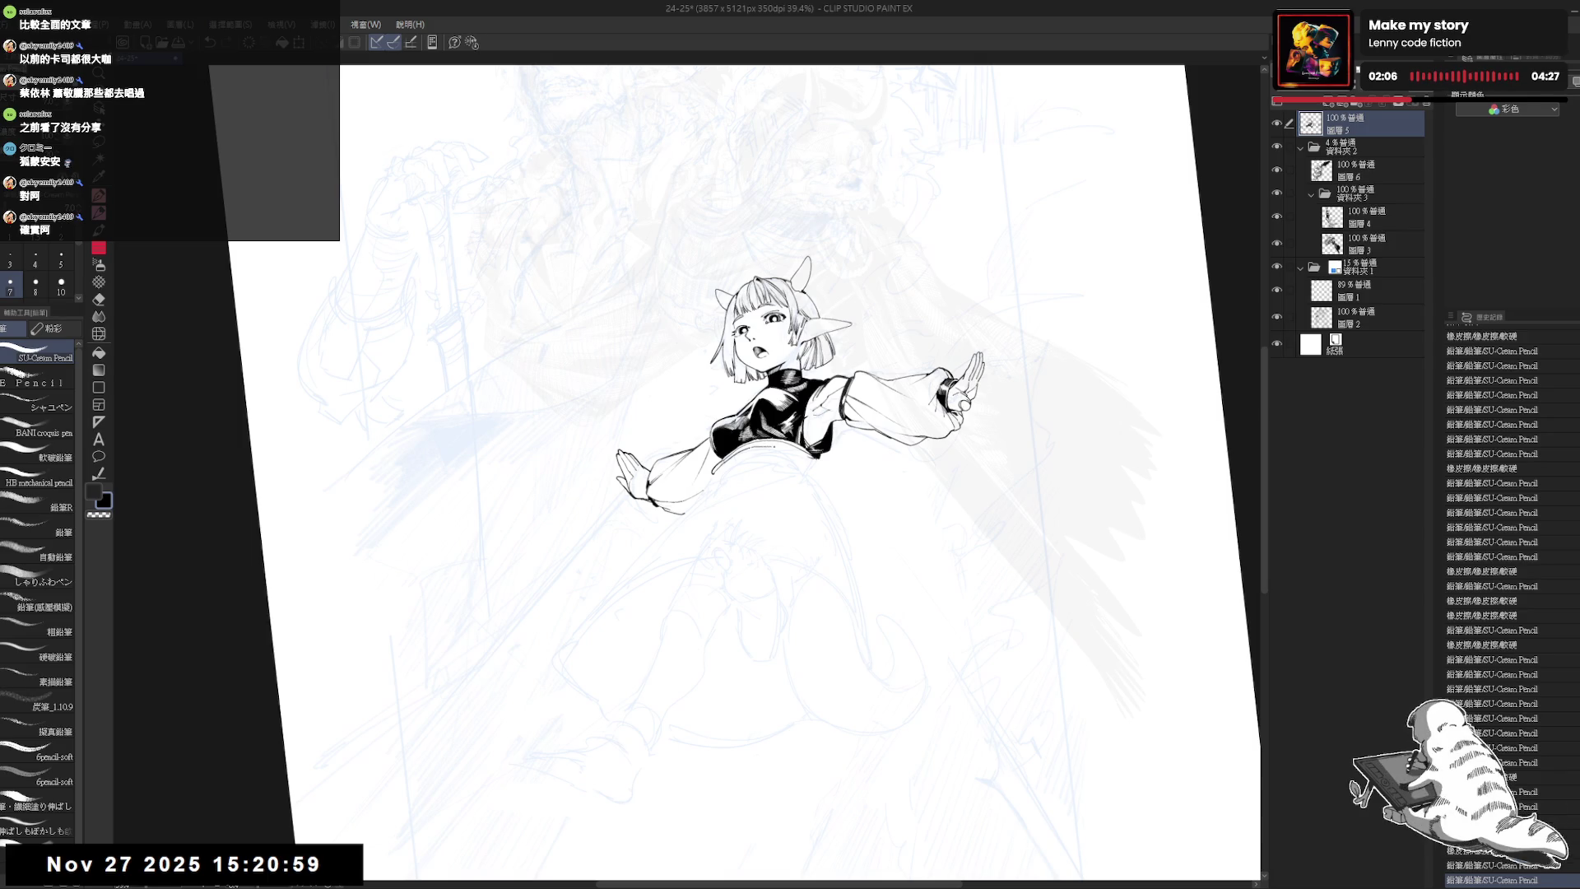
key("ctrl+z")
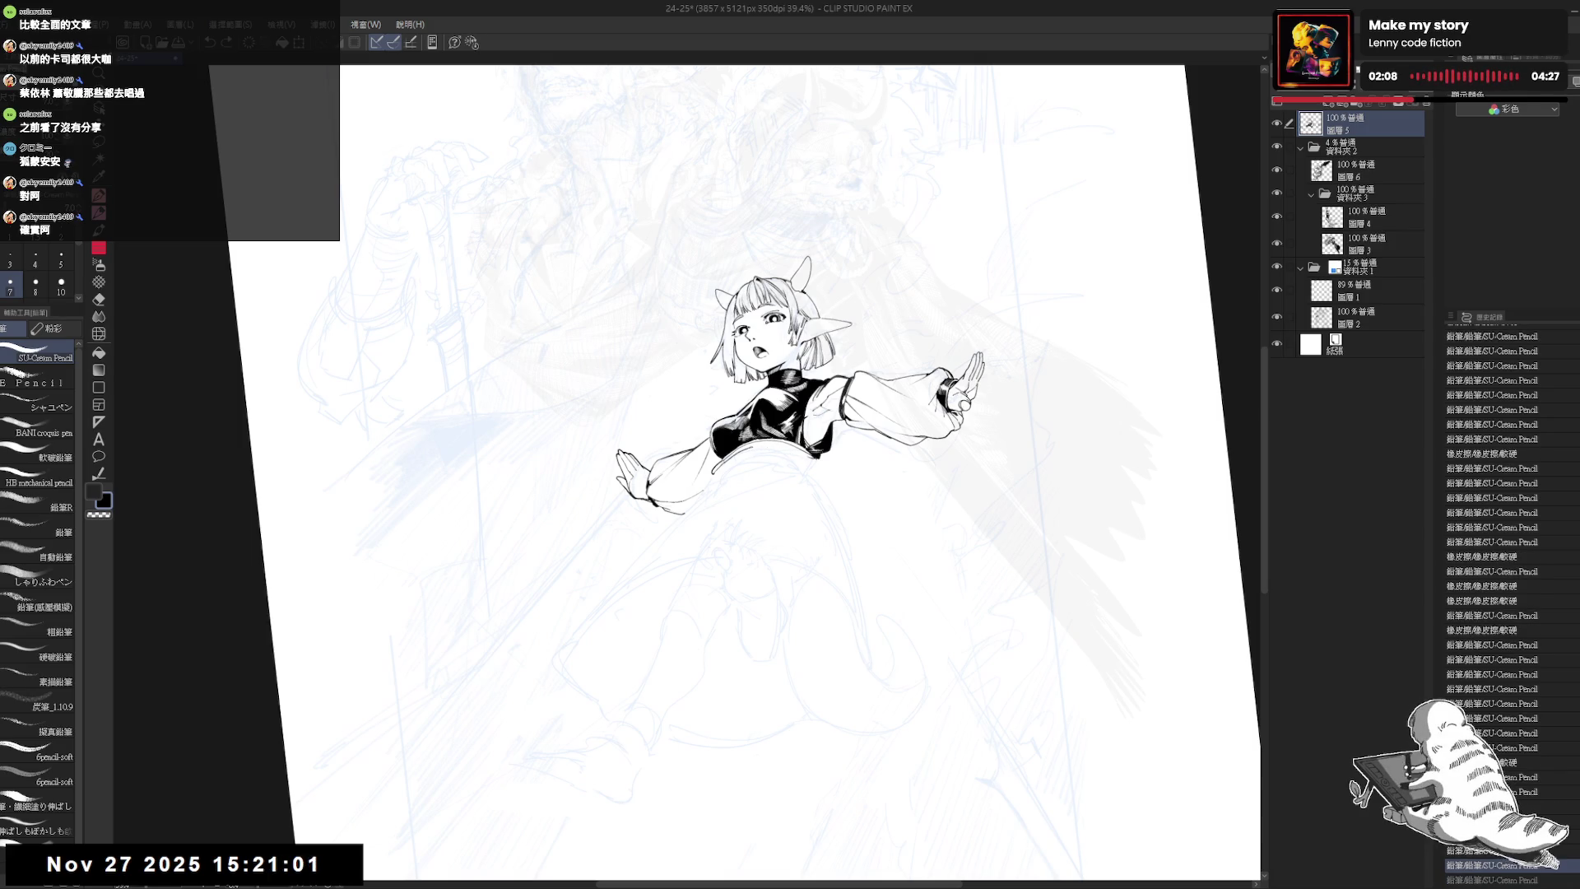
- Erase stray marks below the black top and ink short marks along the waistband
key("e")
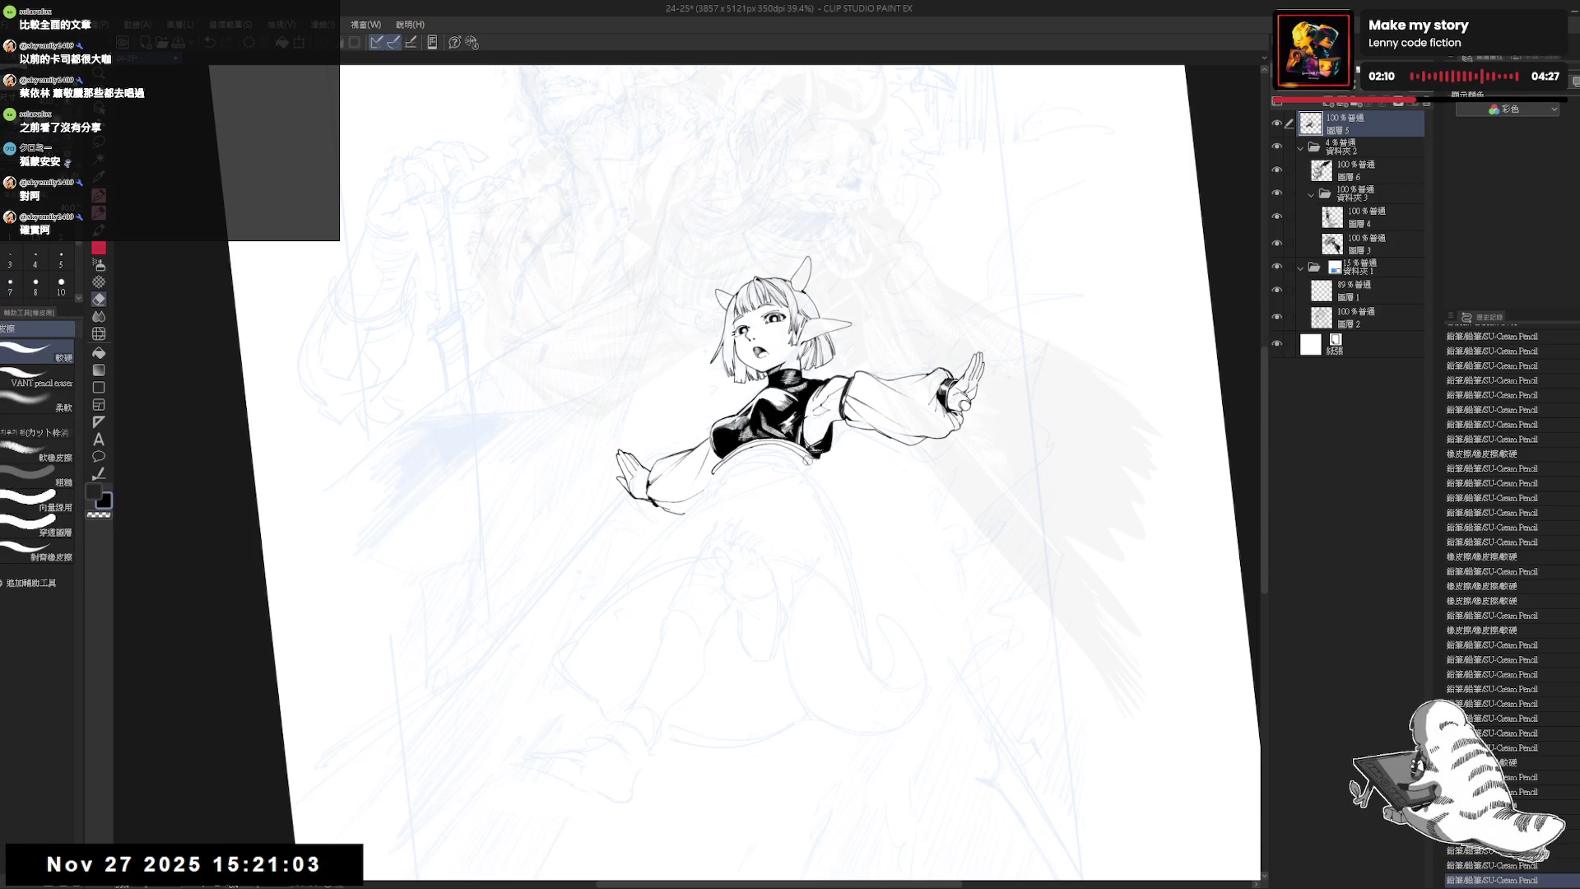
left_click(812, 462)
key("p")
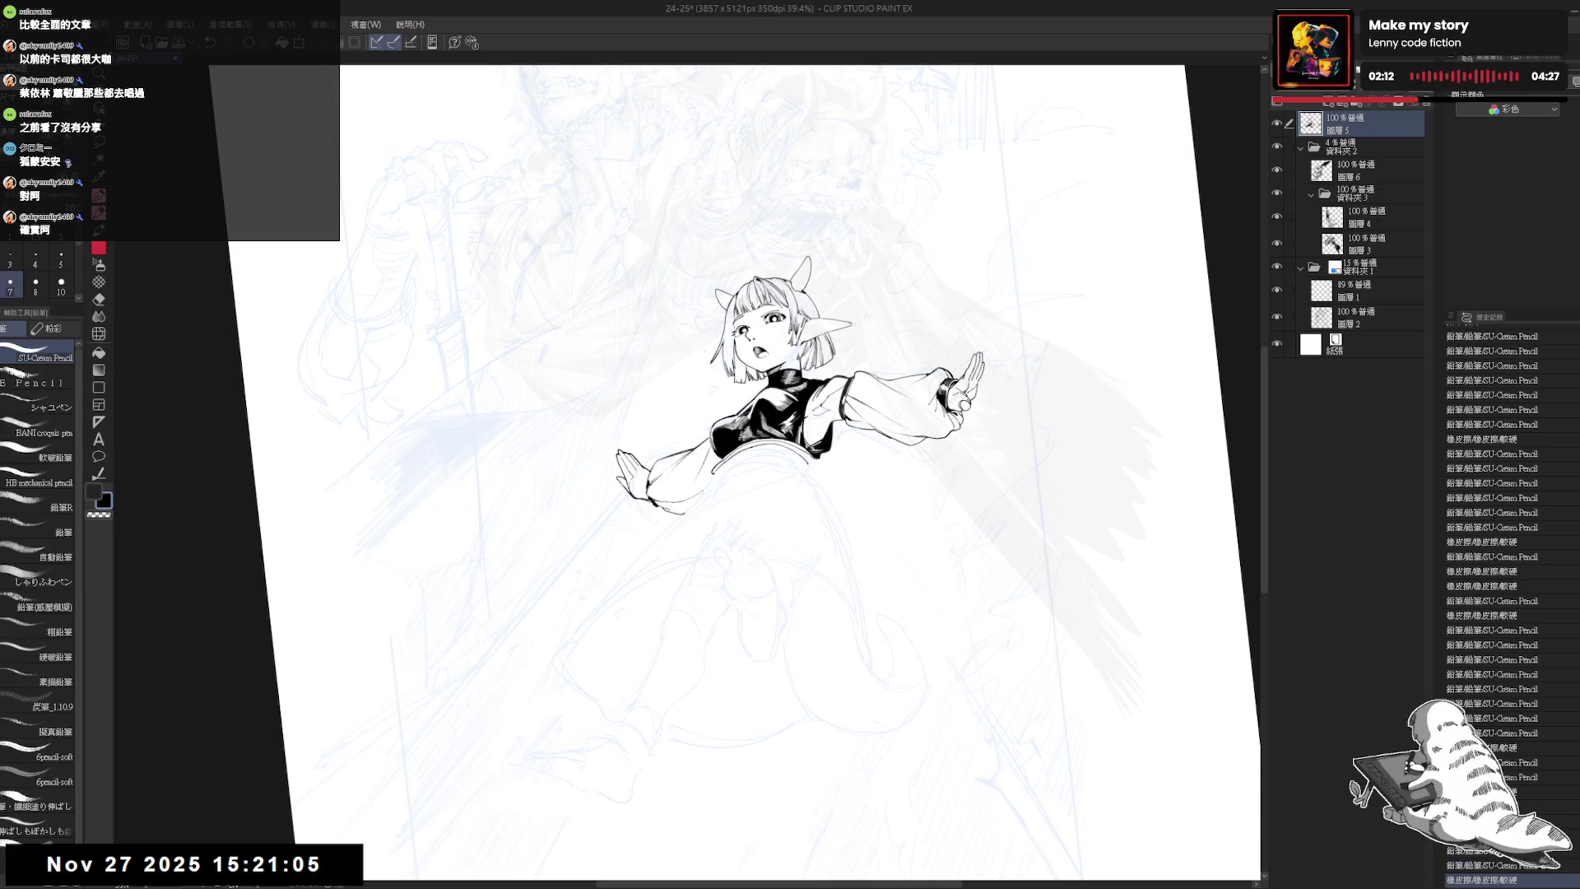
left_click(808, 477)
scroll(695, 486, "up", 1)
key("e")
left_click(696, 486)
key("p")
key("e")
left_click(696, 486)
key("p")
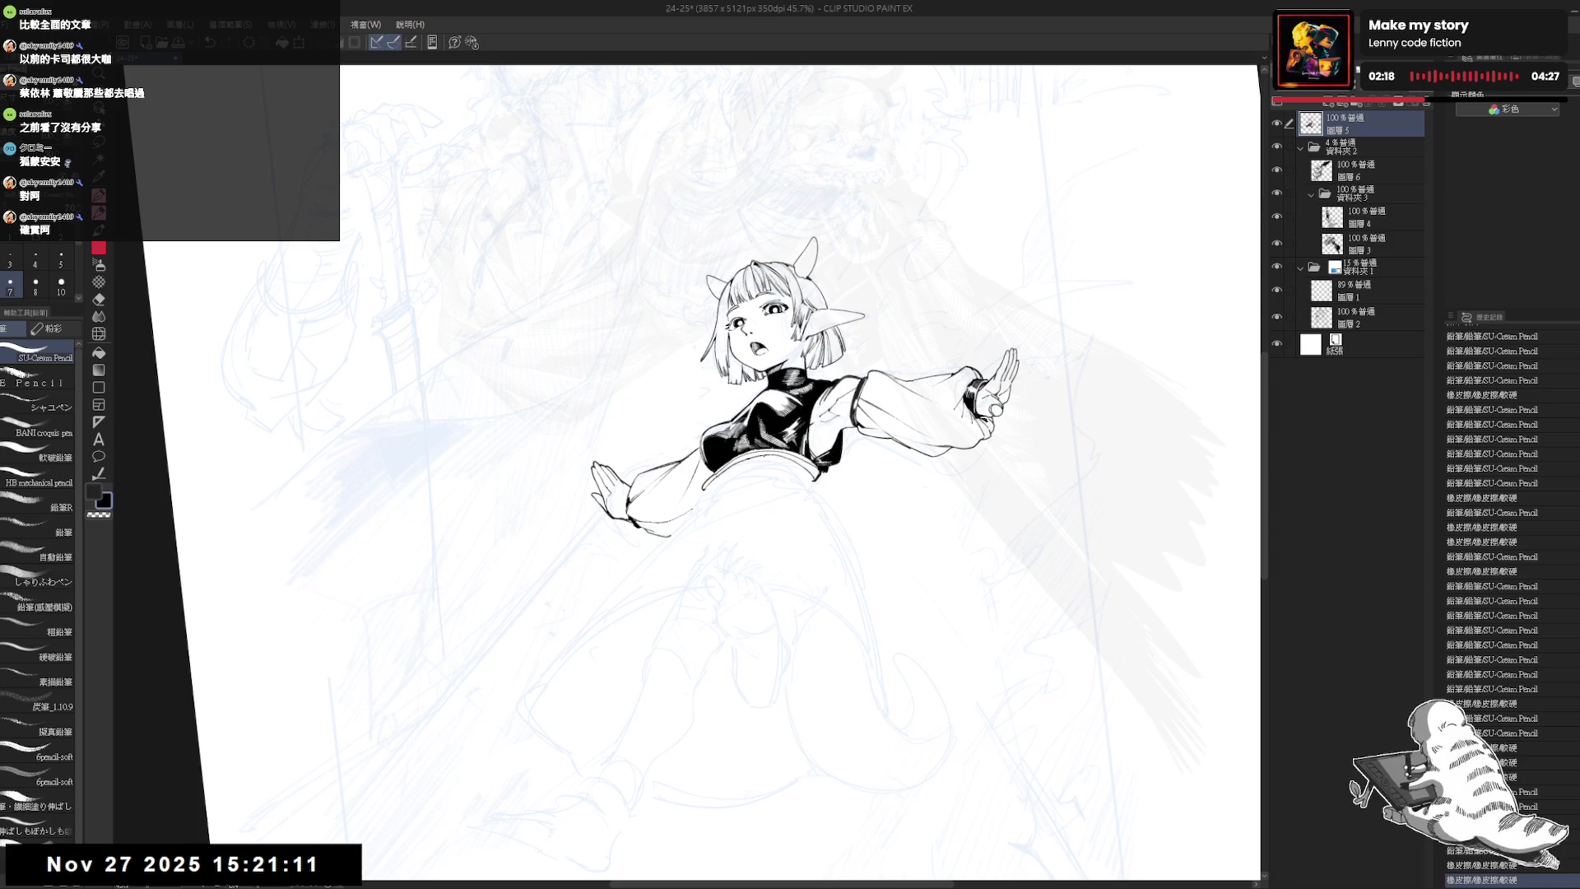
left_click(695, 486)
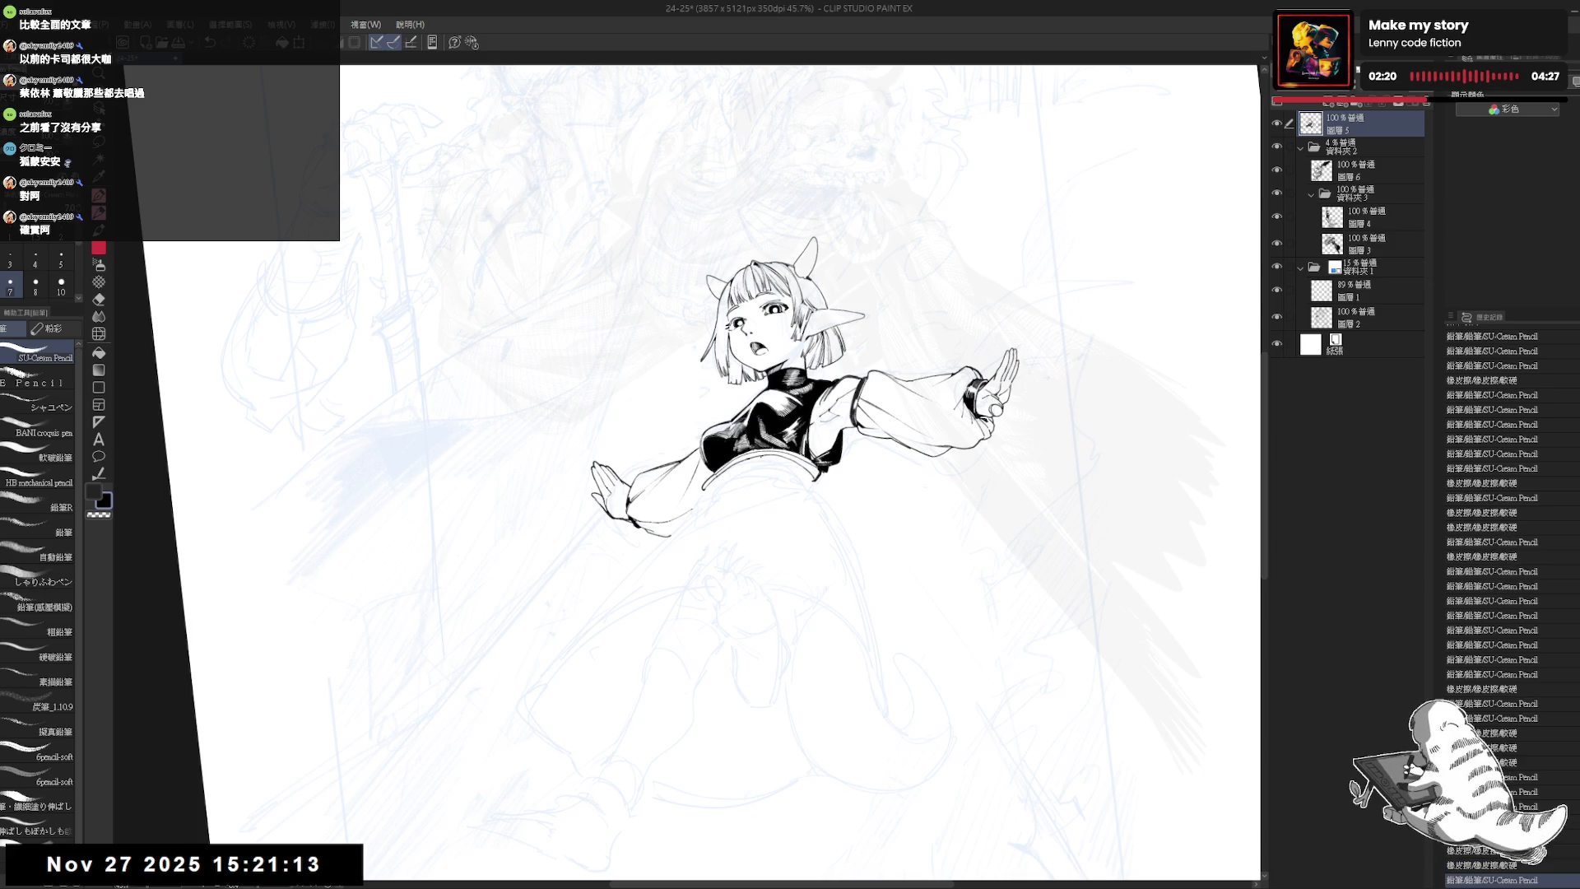
left_click_drag(769, 461, 791, 475)
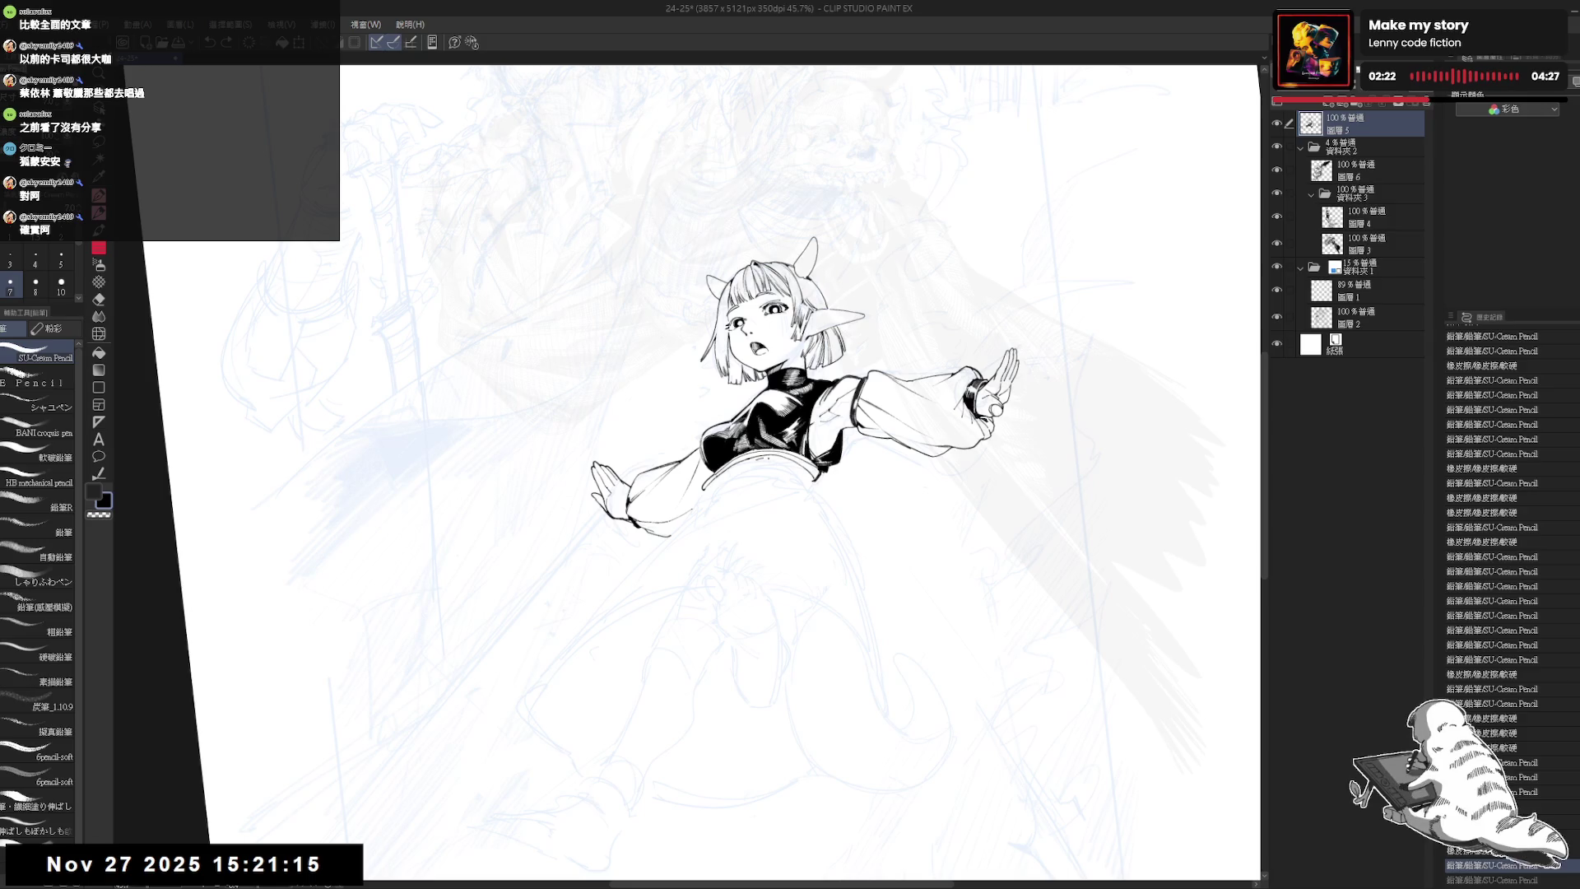
- Erase a stray bit near the sleeve on a rotated view, then reset rotation and recentre
mouse_move(905, 494)
left_mouse_down()
mouse_move(864, 371)
mouse_move(740, 272)
left_mouse_up()
left_click_drag(617, 485, 624, 479)
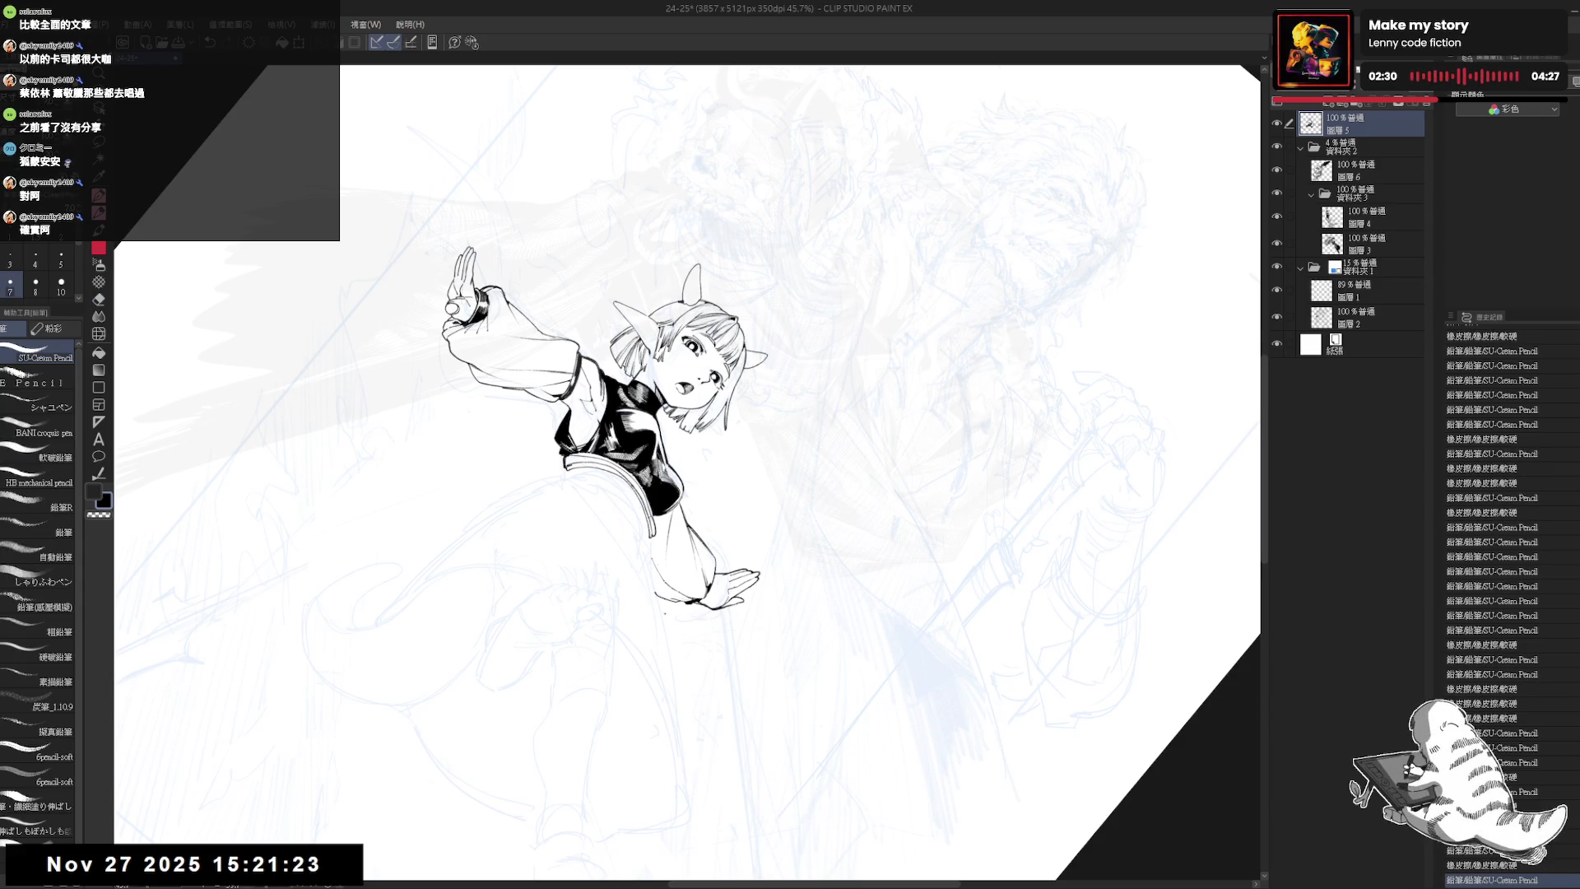
key("ctrl+shift+r")
left_click_drag(643, 558, 635, 539)
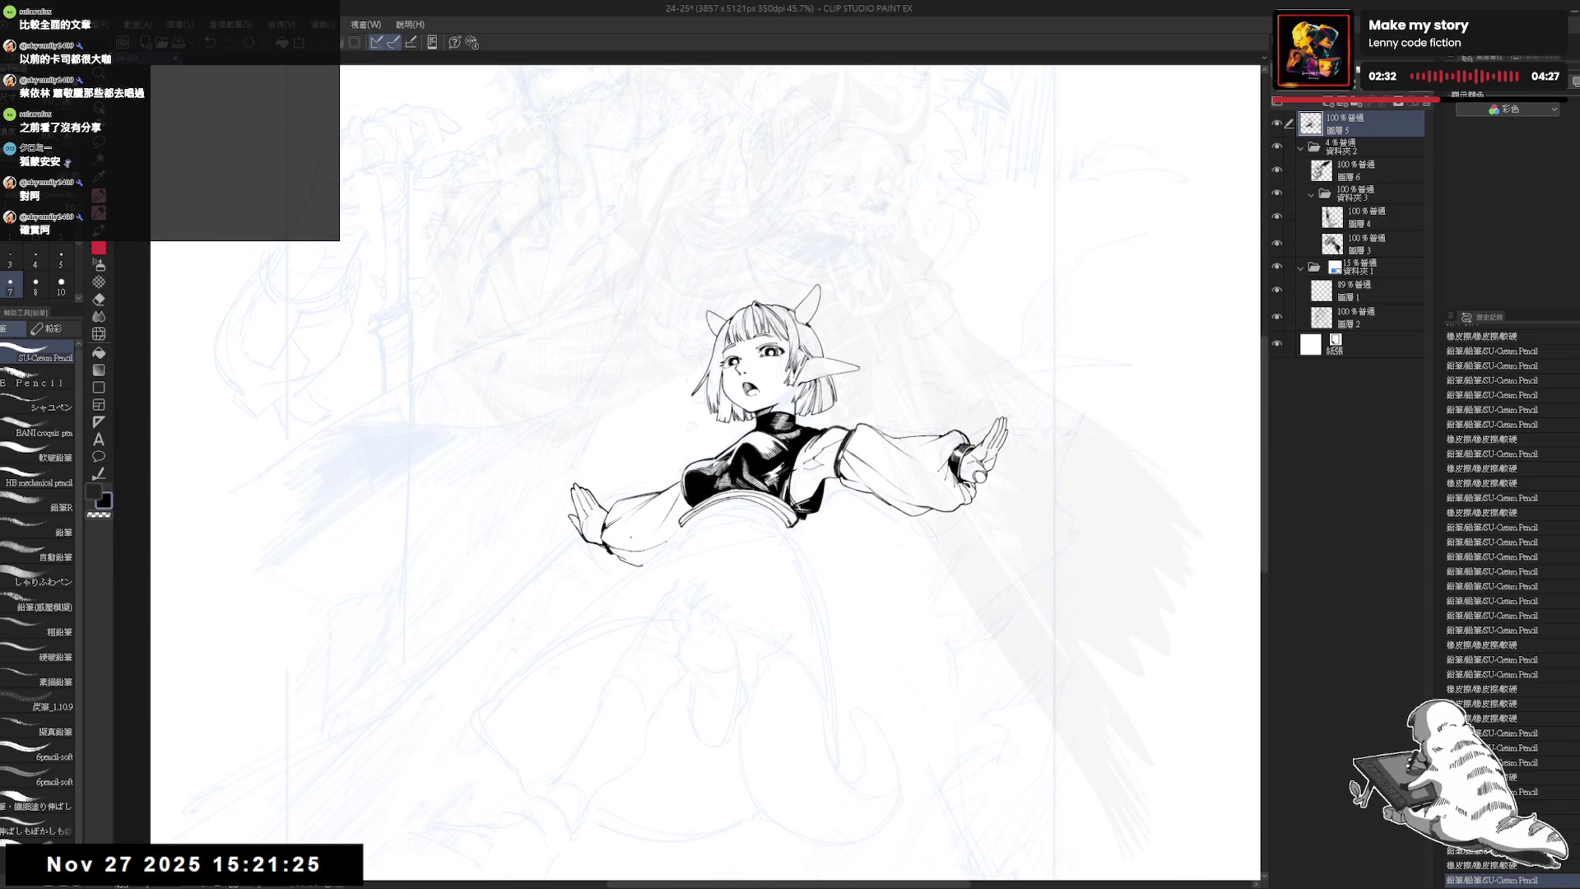
scroll(635, 539, "down", 1)
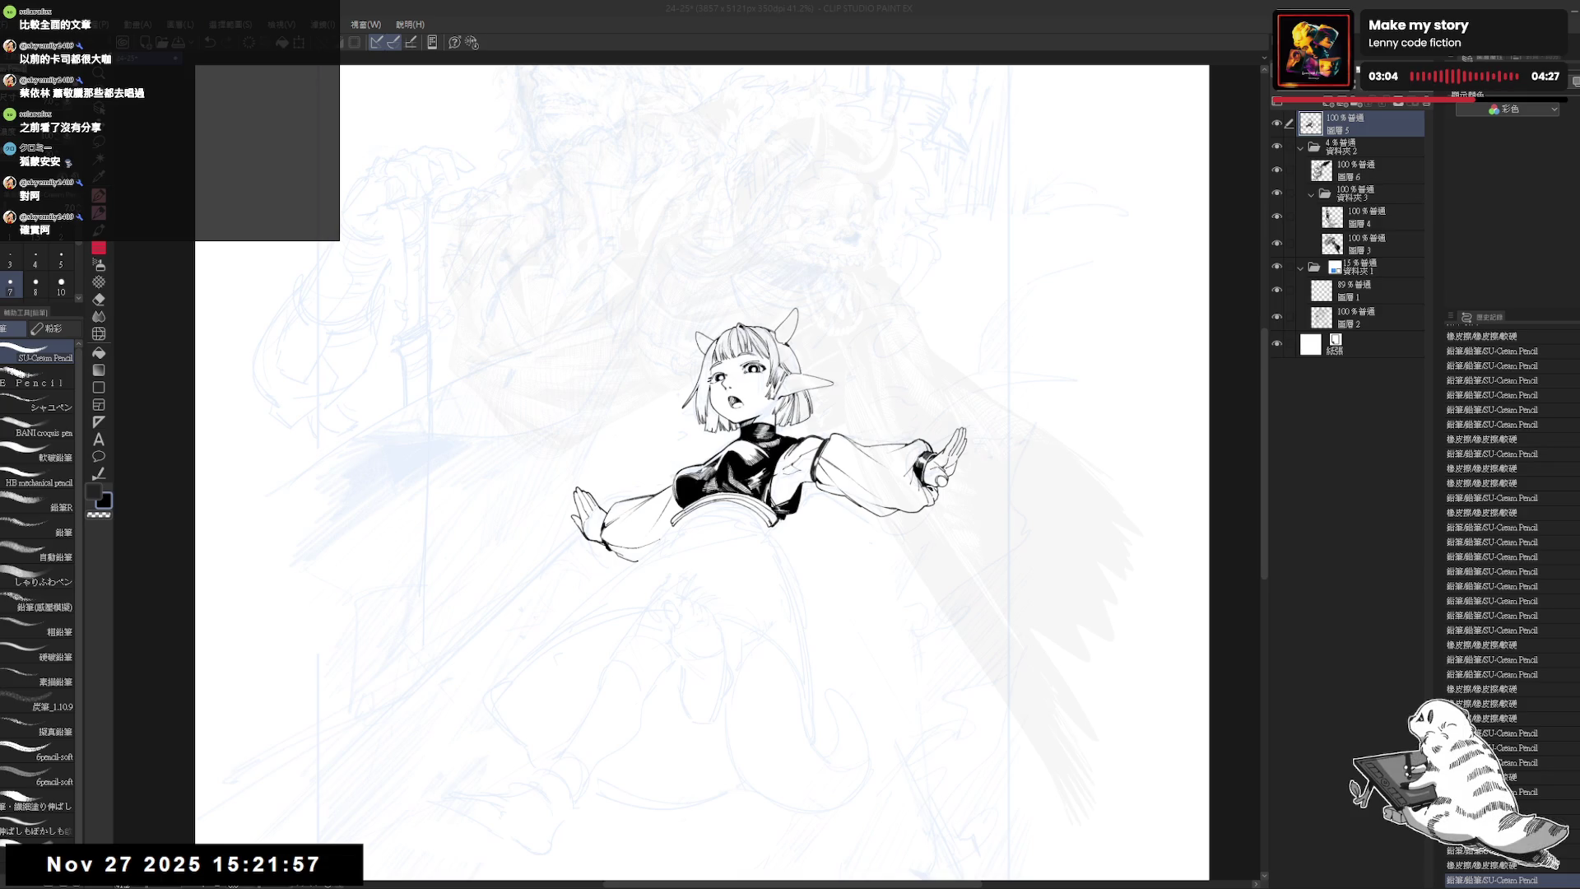
key("ctrl+v")
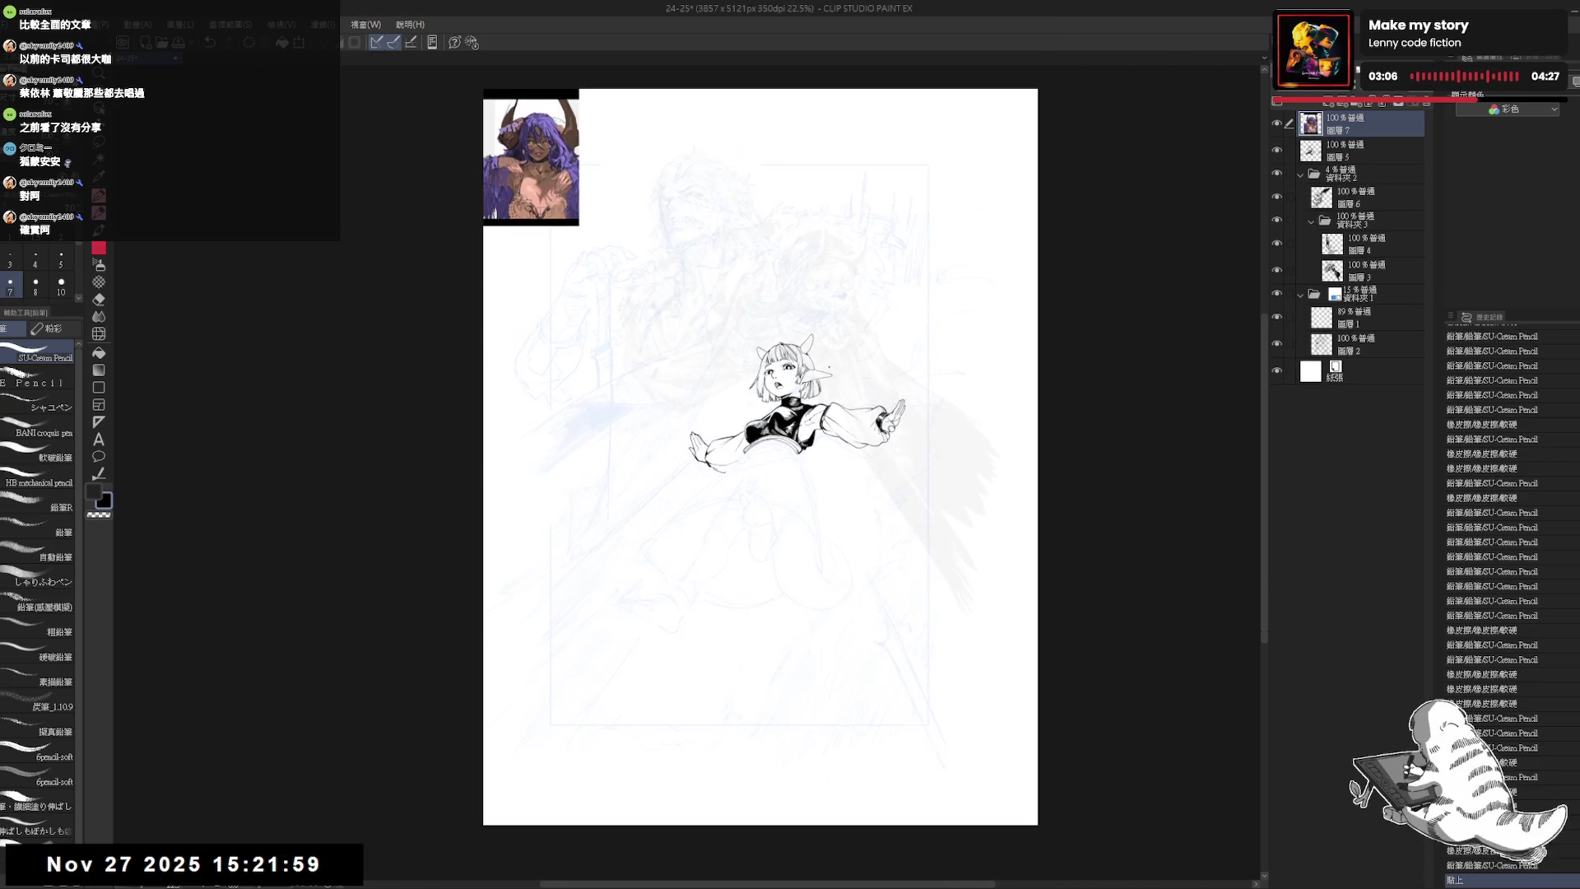
- Enlarge the pasted reference picture and confirm its new size
left_click_drag(578, 224, 741, 459)
scroll(695, 345, "up", 3)
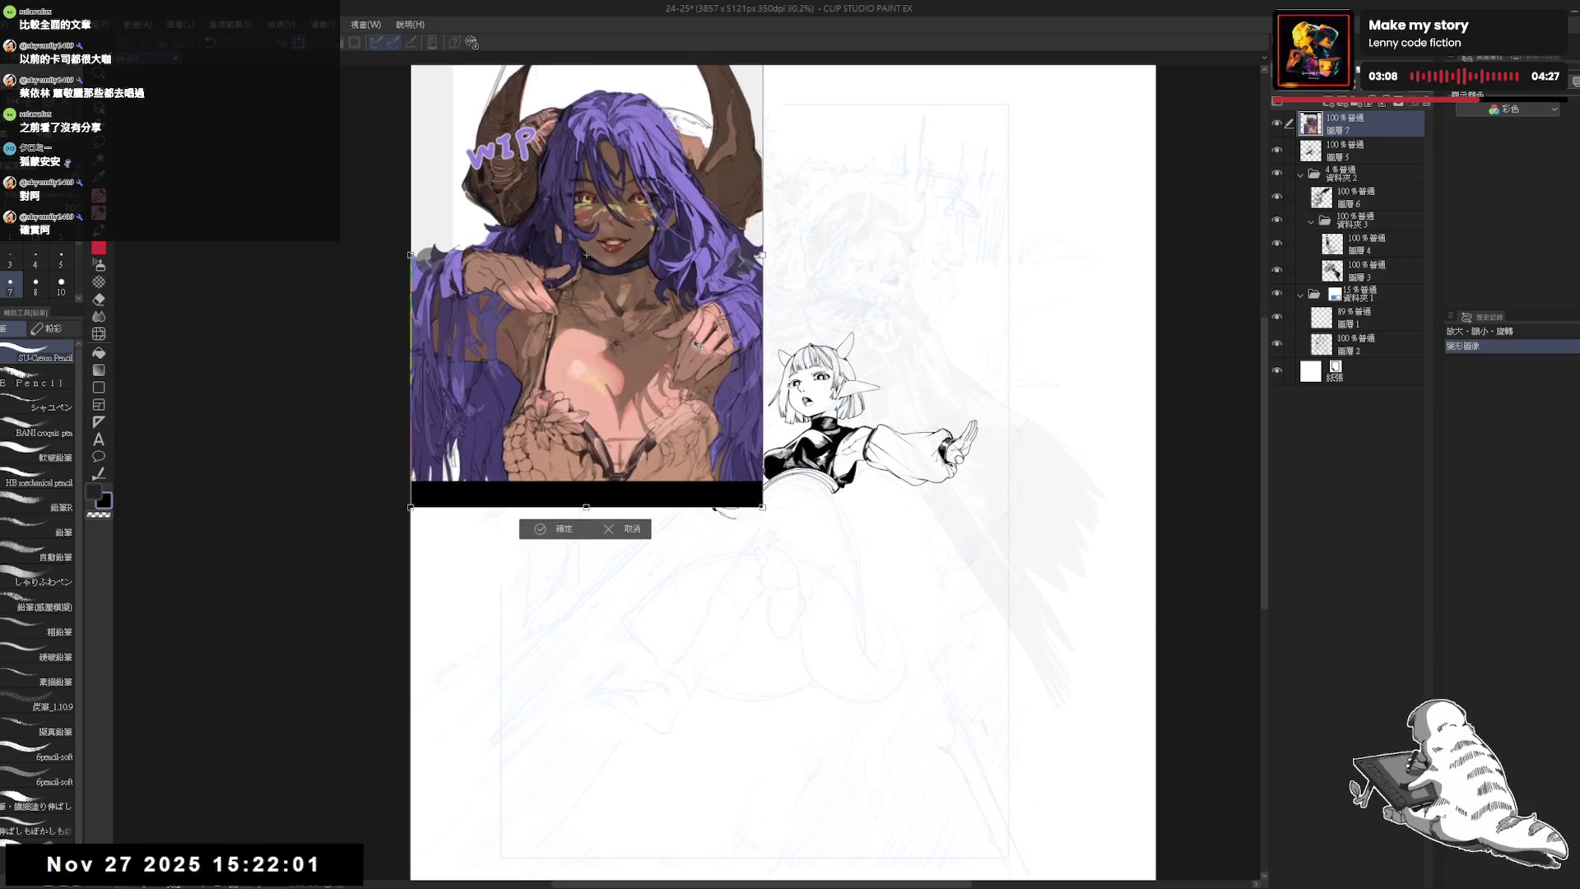
left_click_drag(695, 345, 758, 526)
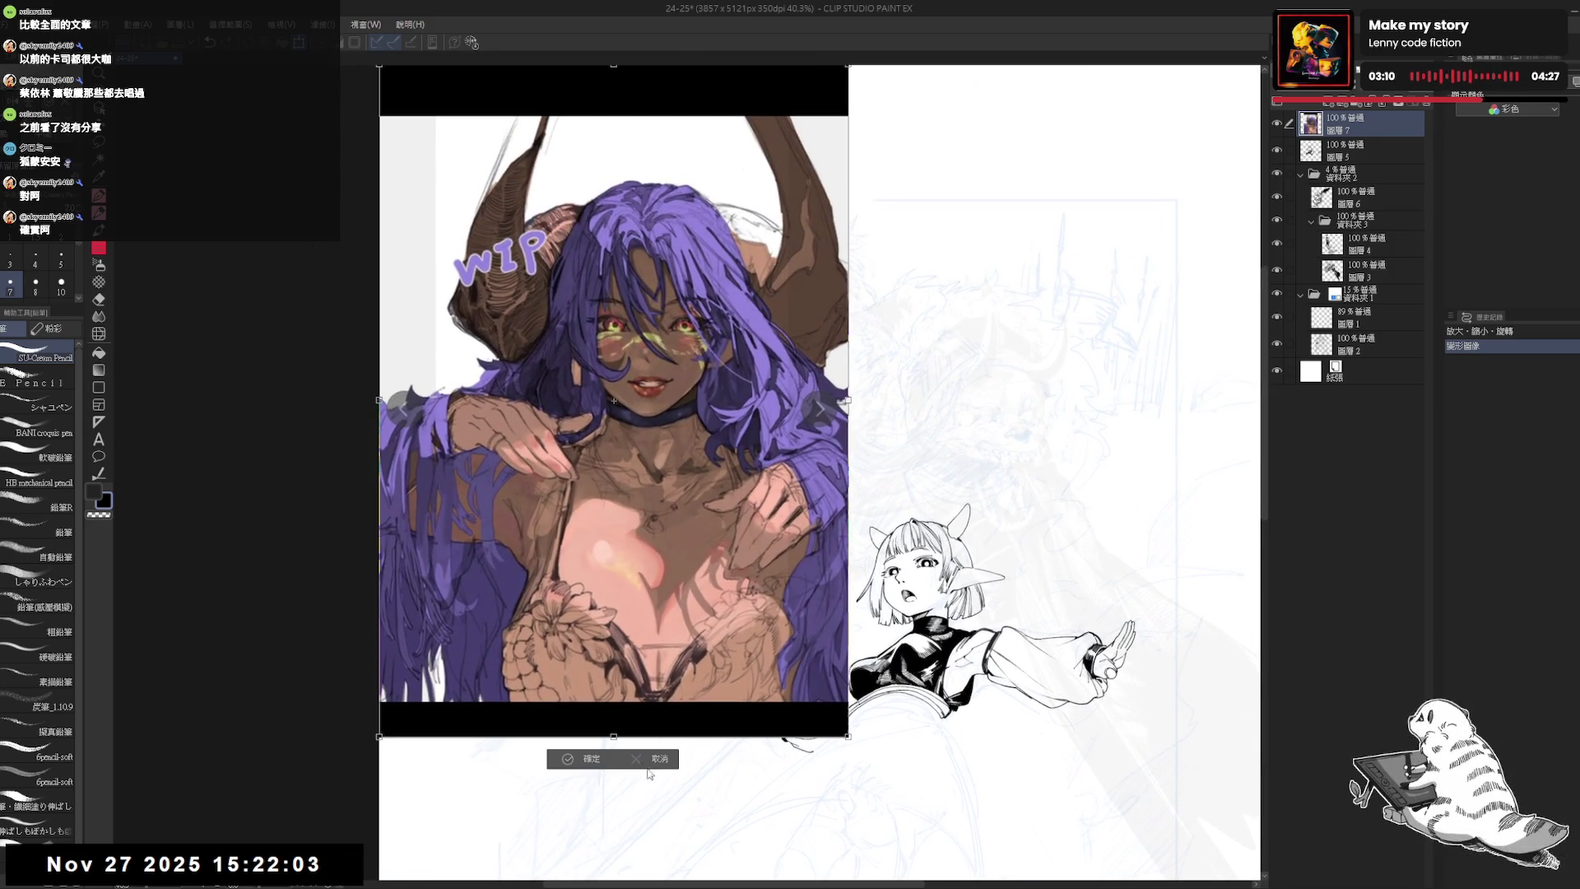
left_click(599, 762)
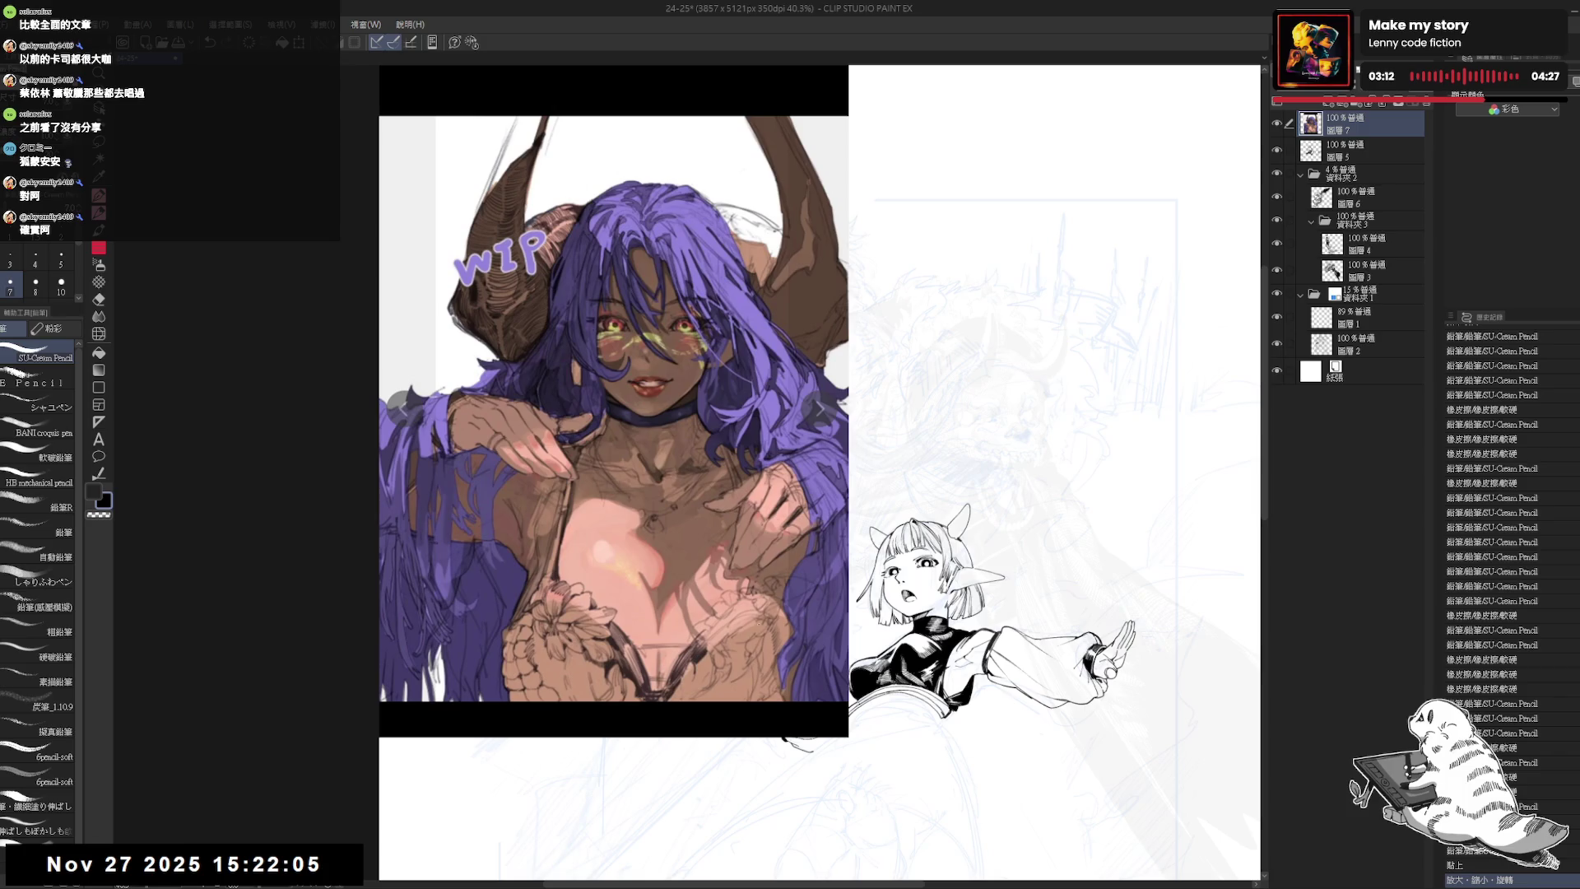
scroll(673, 619, "down", 3)
- Shrink the reference picture to about two-thirds with Ctrl+T and commit it
key("ctrl+t")
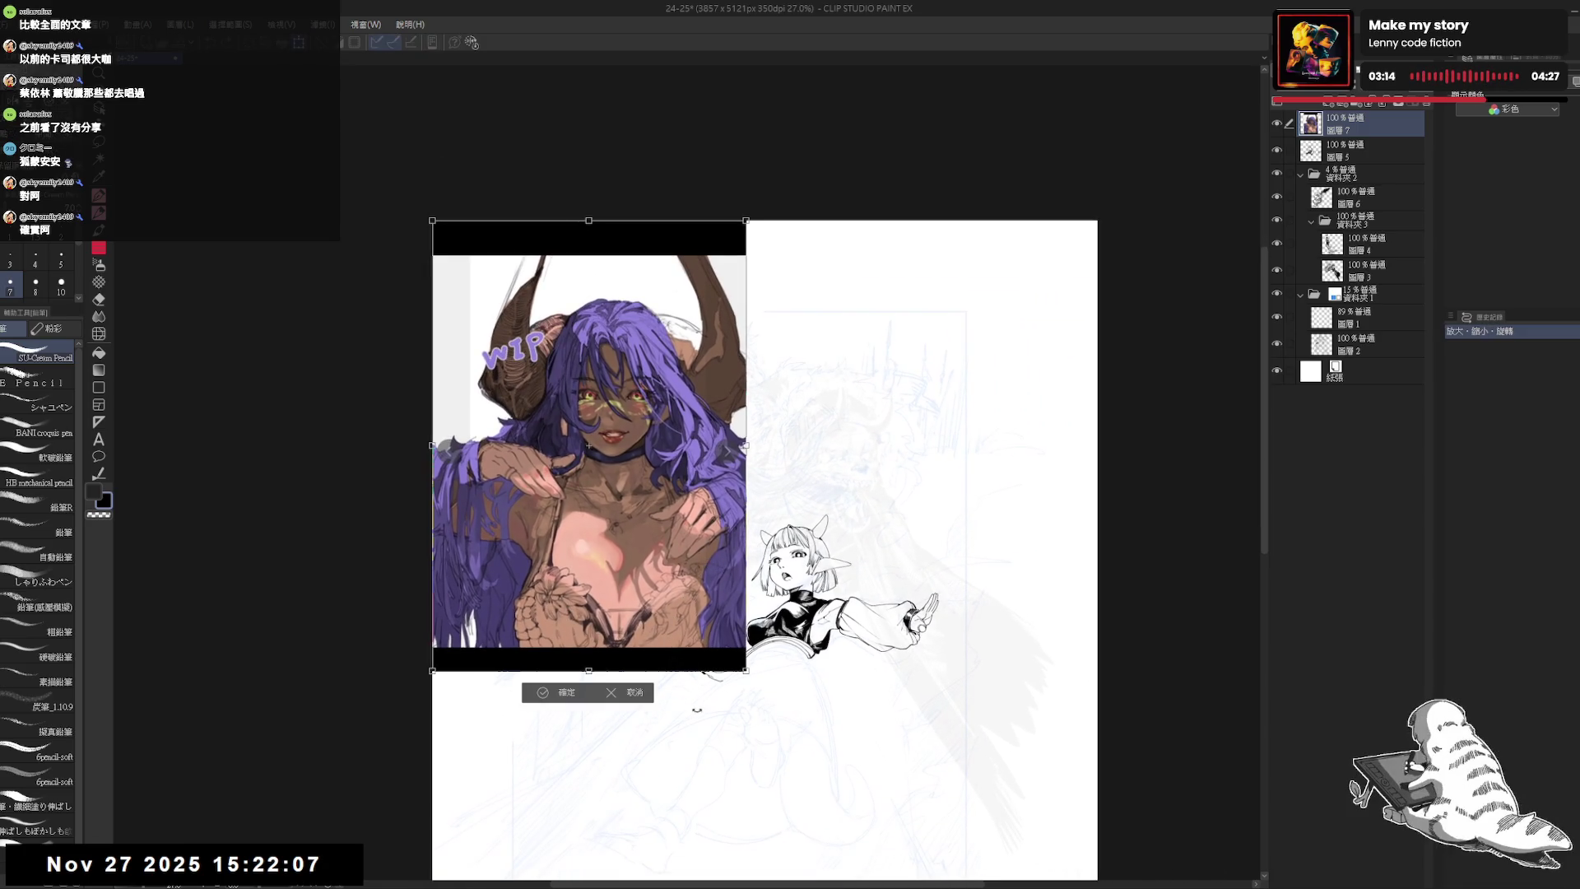
left_click_drag(745, 670, 635, 524)
key("Return")
left_click_drag(755, 566, 687, 508)
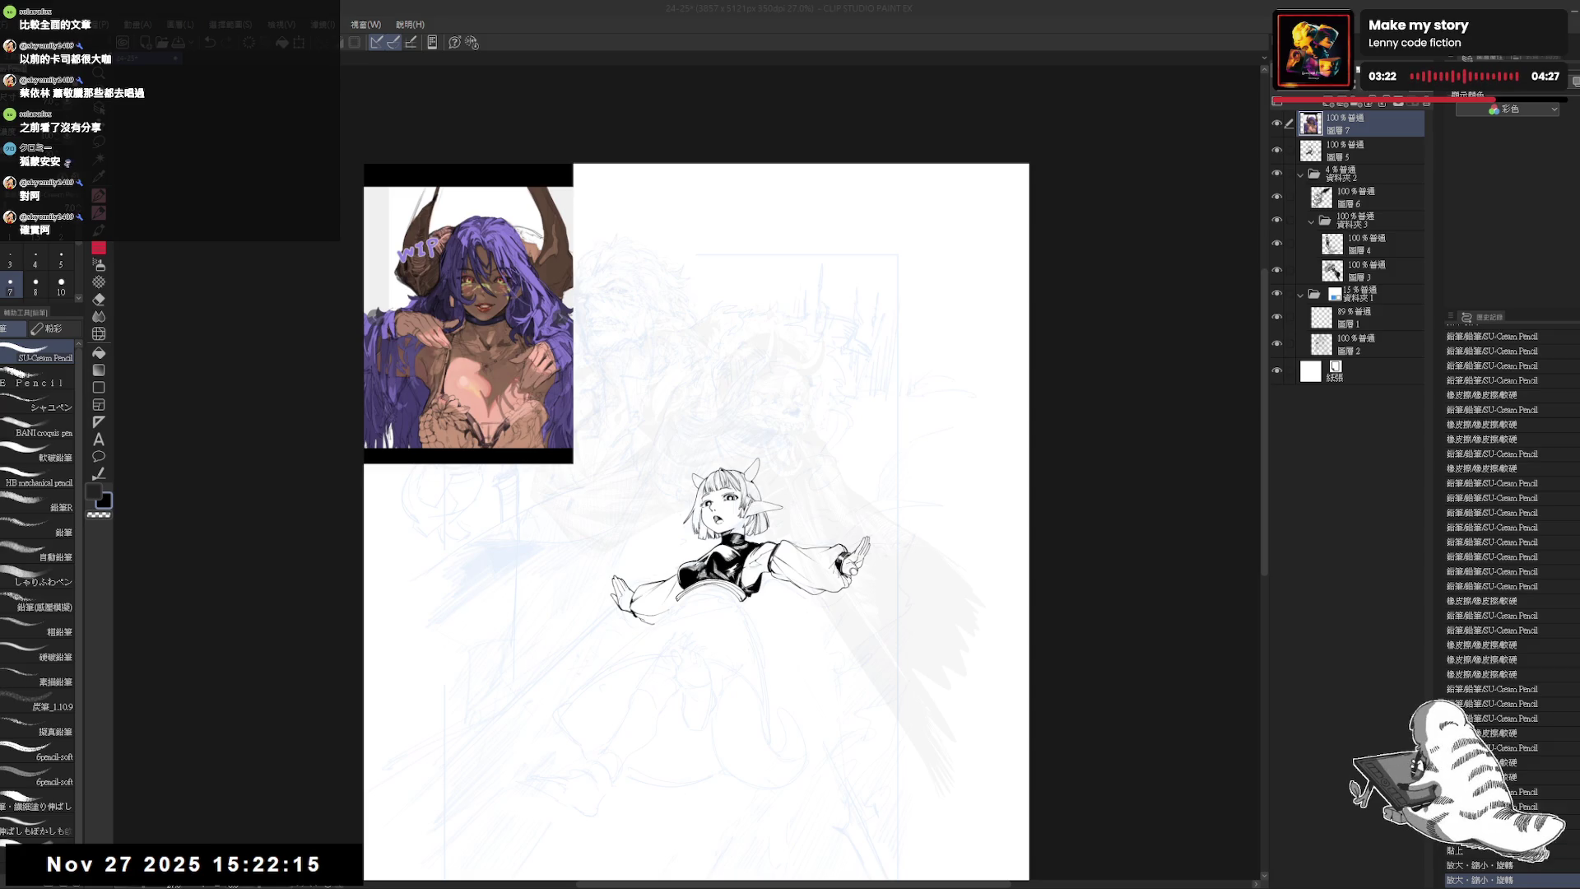
- Return to the ink layer and frame the lower hand on a counter-clockwise rotated view
scroll(816, 481, "up", 3)
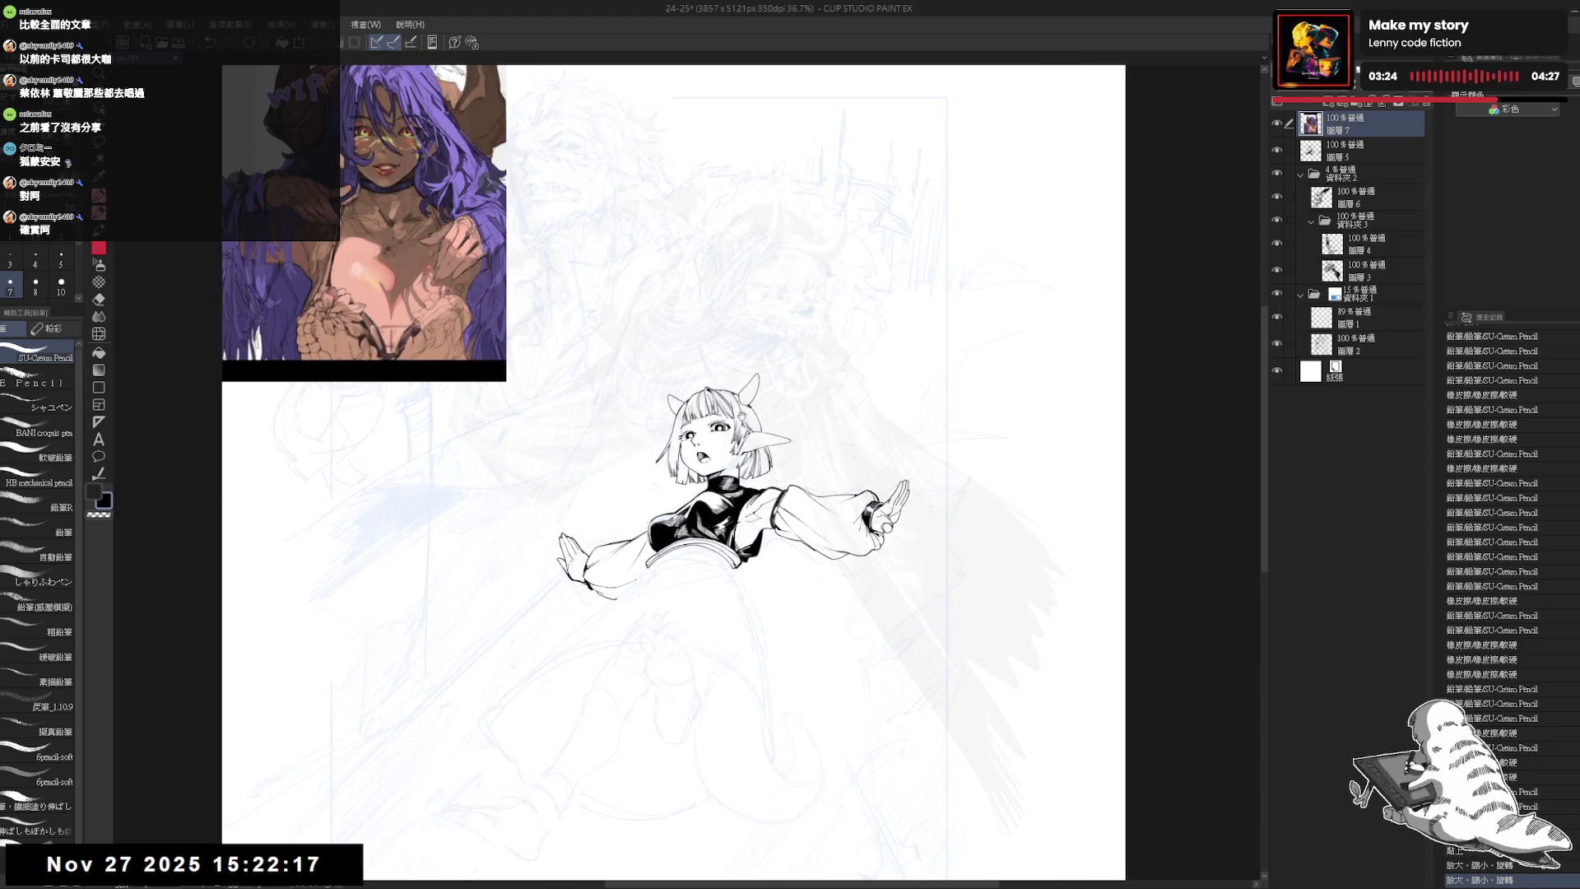
left_click_drag(816, 480, 862, 409)
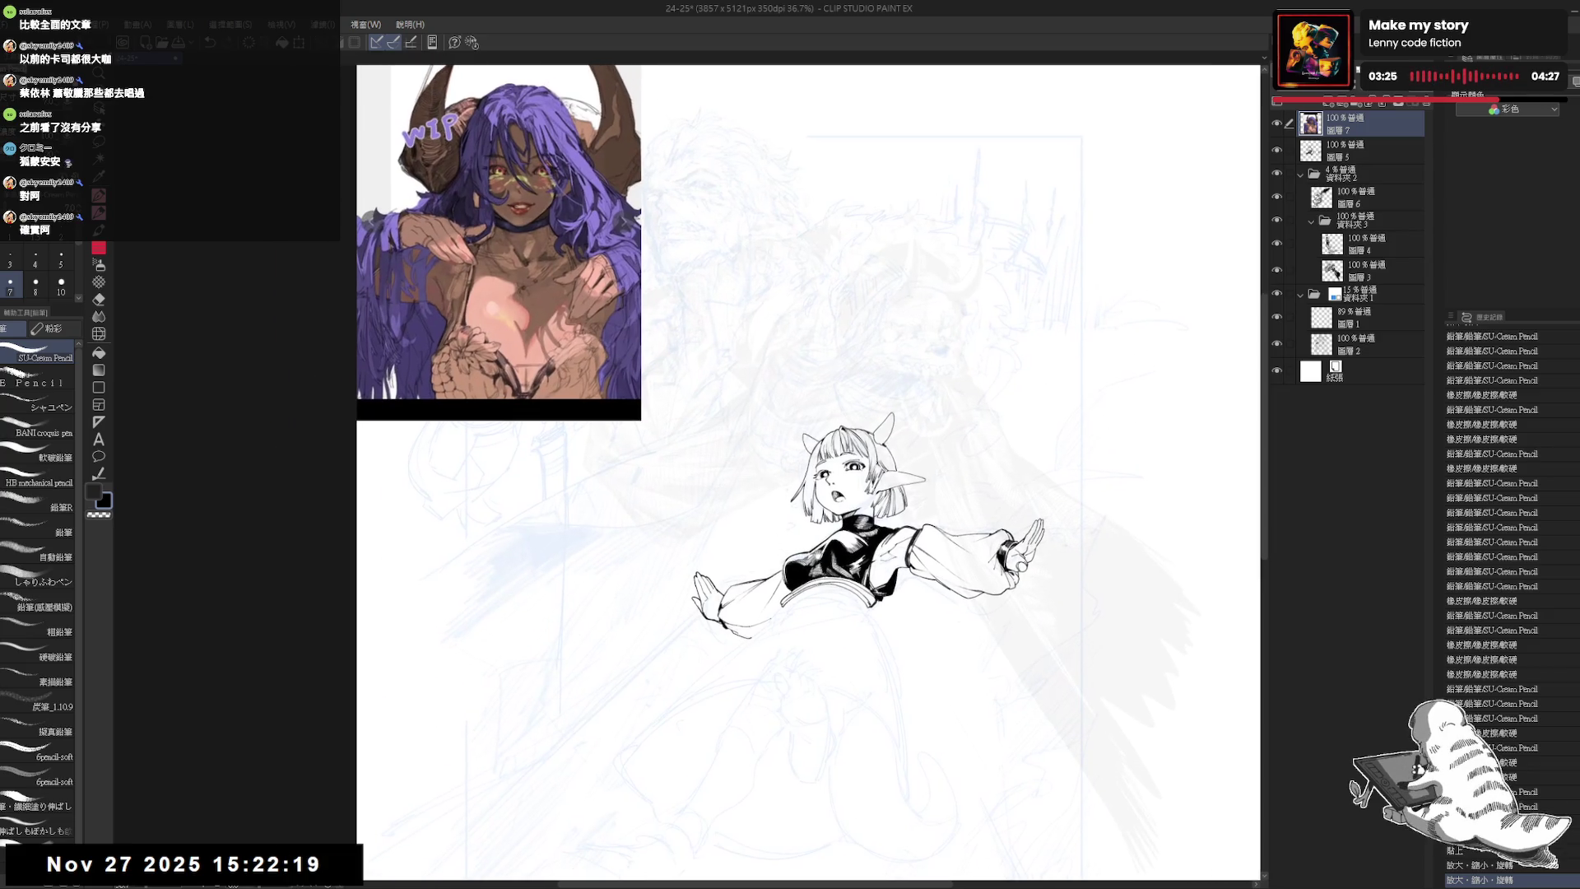
left_click(1370, 156)
scroll(905, 660, "up", 2)
mouse_move(905, 660)
left_mouse_down()
mouse_move(821, 740)
mouse_move(814, 642)
mouse_move(866, 629)
left_mouse_up()
key("e")
left_click_drag(796, 684, 783, 567)
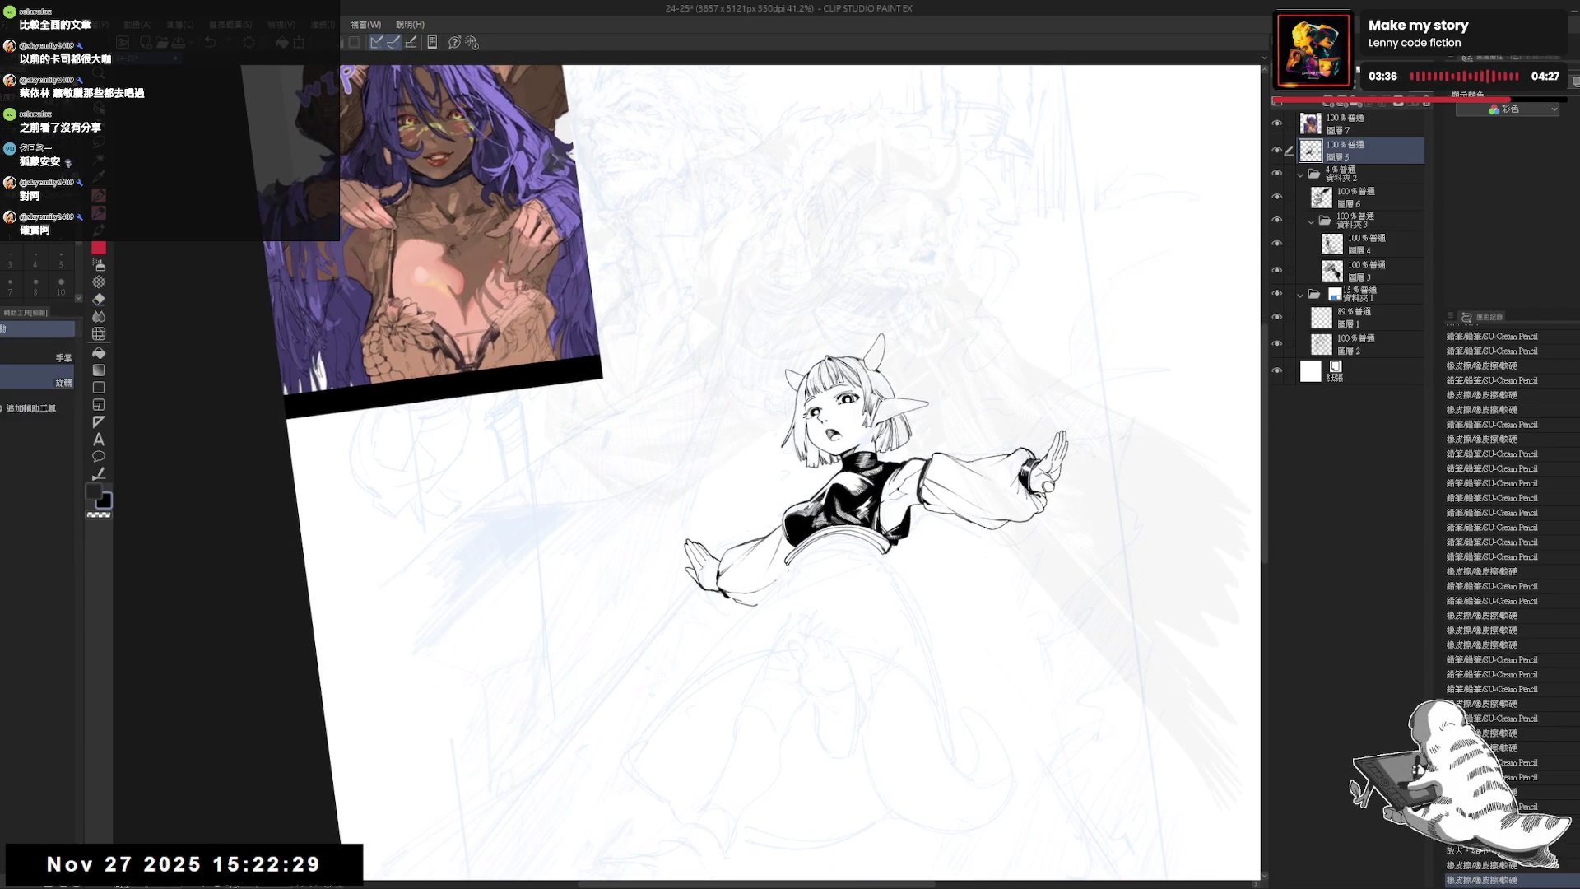
left_click_drag(738, 660, 784, 577)
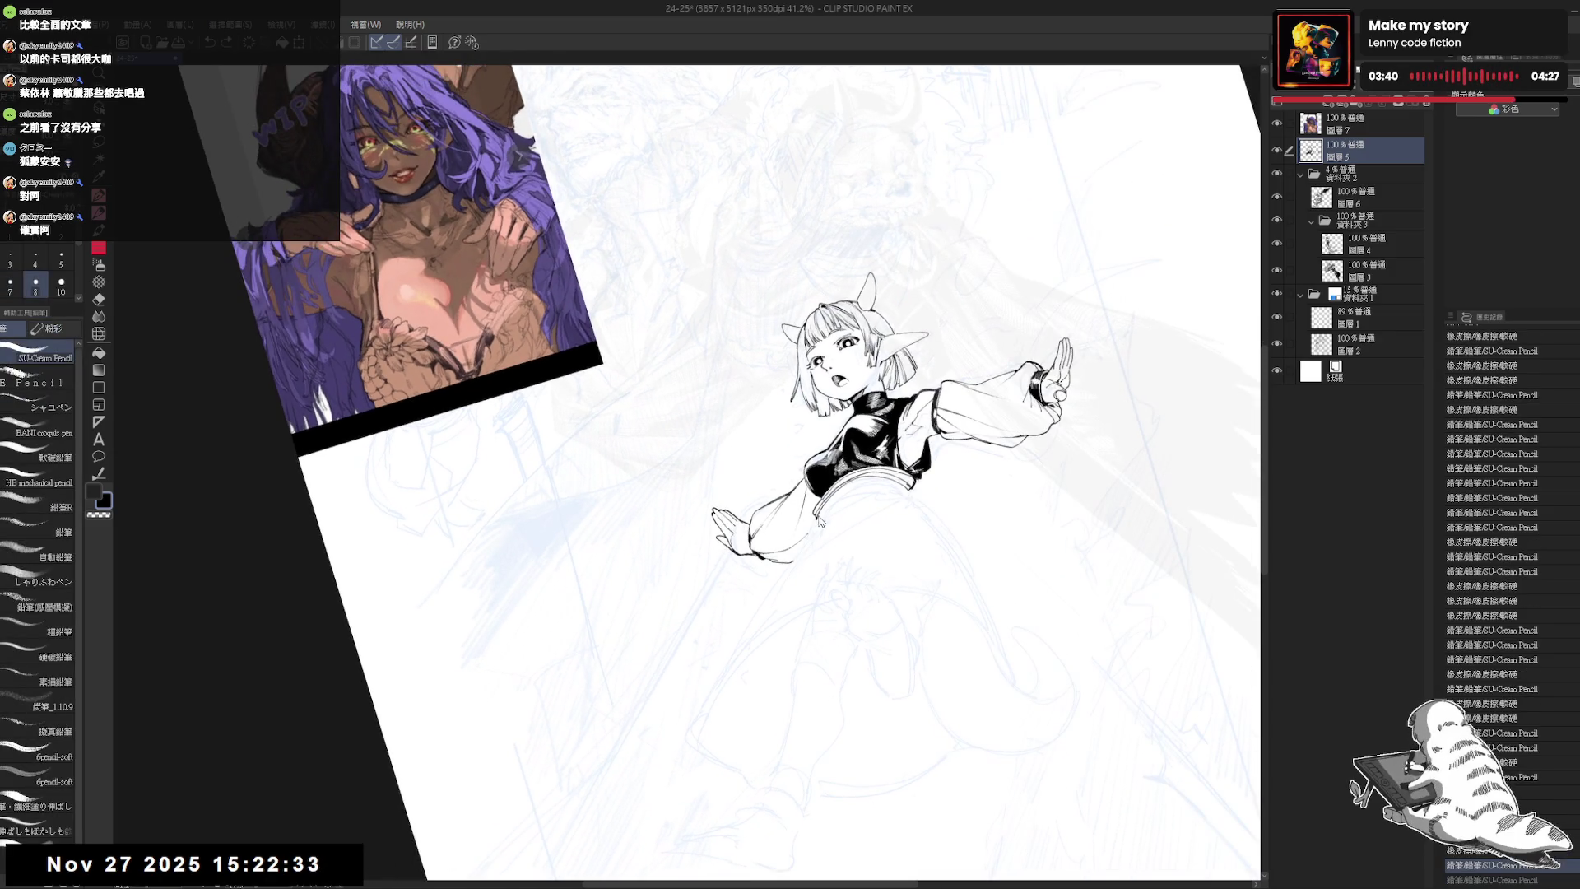
- Draw the long skirt line down from the lower hand, erase the stray attempt, and reset rotation
left_click_drag(818, 520, 780, 580)
key("ctrl+z")
mouse_move(819, 517)
left_mouse_down()
mouse_move(778, 589)
mouse_move(793, 559)
left_mouse_up()
scroll(765, 429, "down", 3)
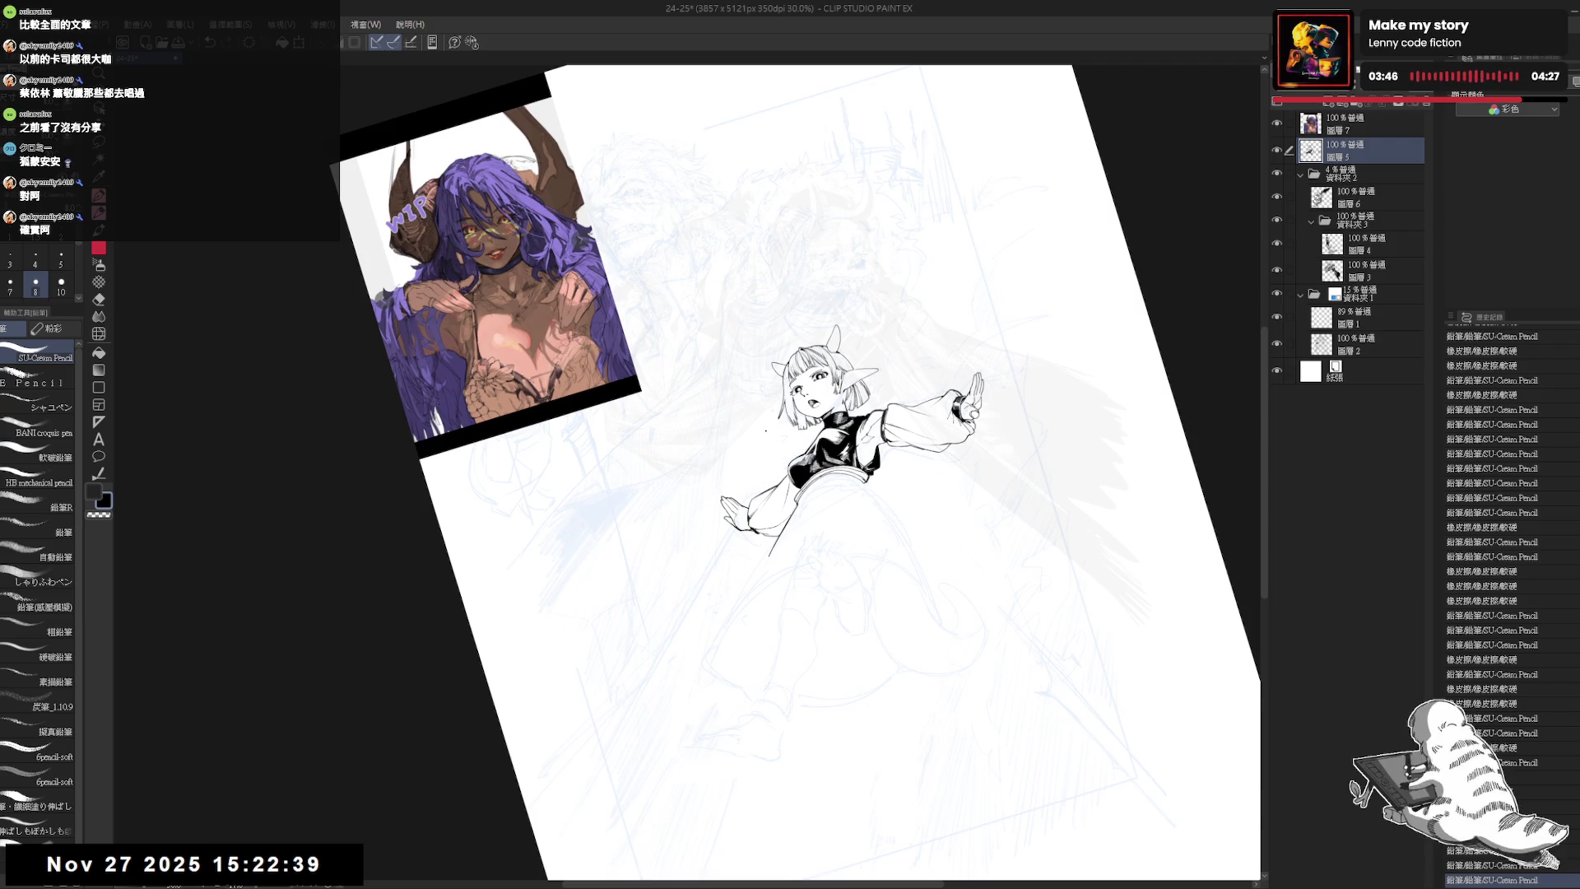
mouse_move(748, 623)
left_mouse_down()
mouse_move(831, 588)
mouse_move(788, 661)
left_mouse_up()
key("e")
left_click_drag(815, 493, 781, 555)
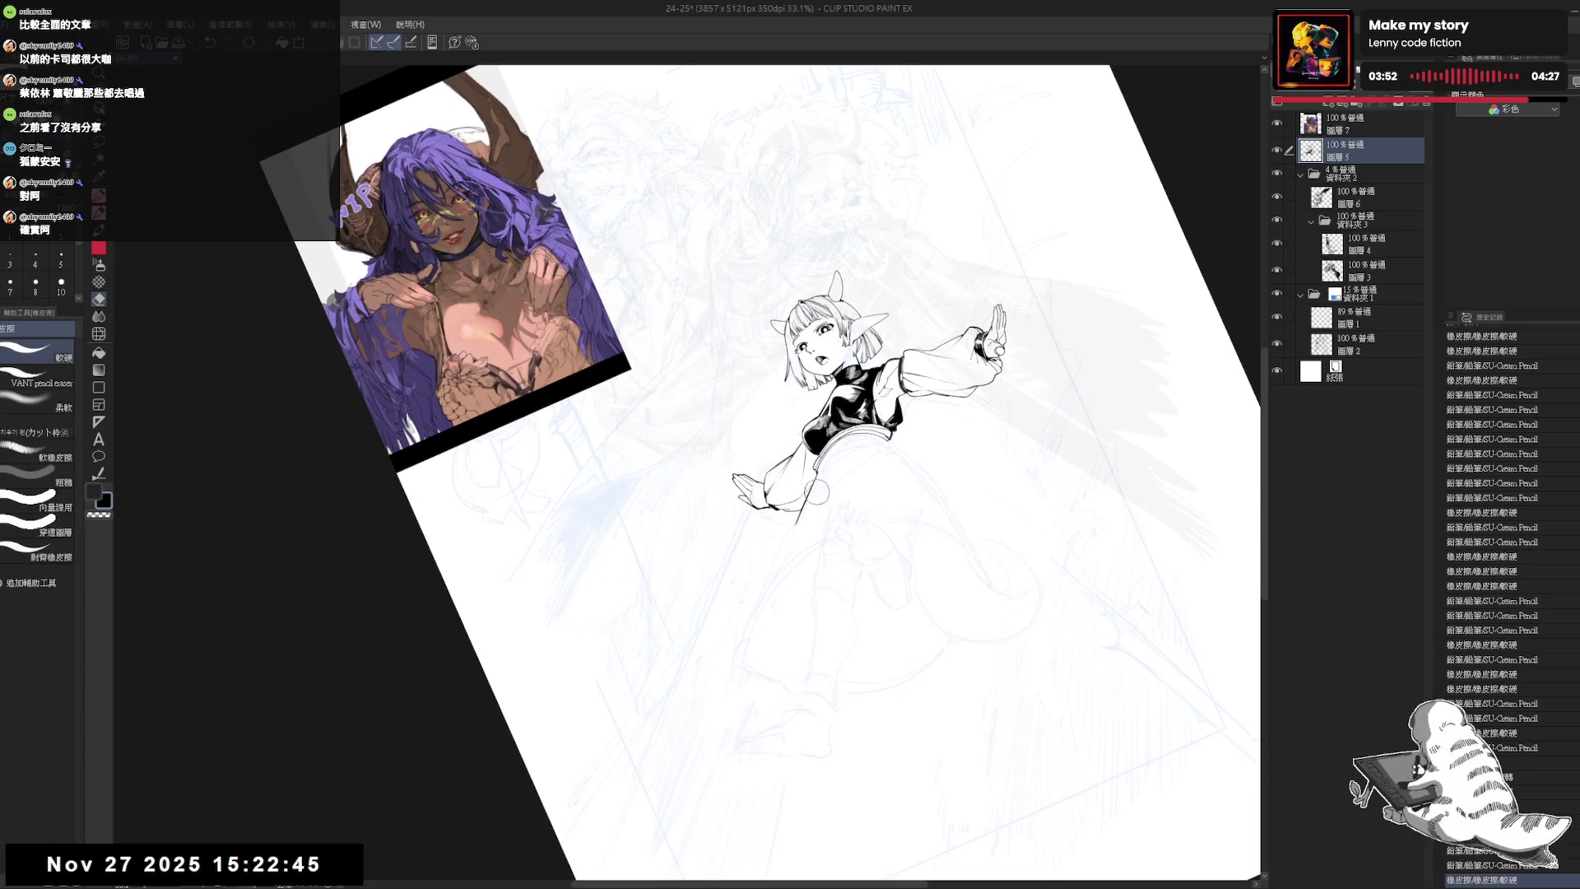
key("p")
left_click_drag(804, 492, 758, 642)
key("ctrl+@")
mouse_move(855, 585)
left_mouse_down()
mouse_move(815, 565)
mouse_move(828, 562)
left_mouse_up()
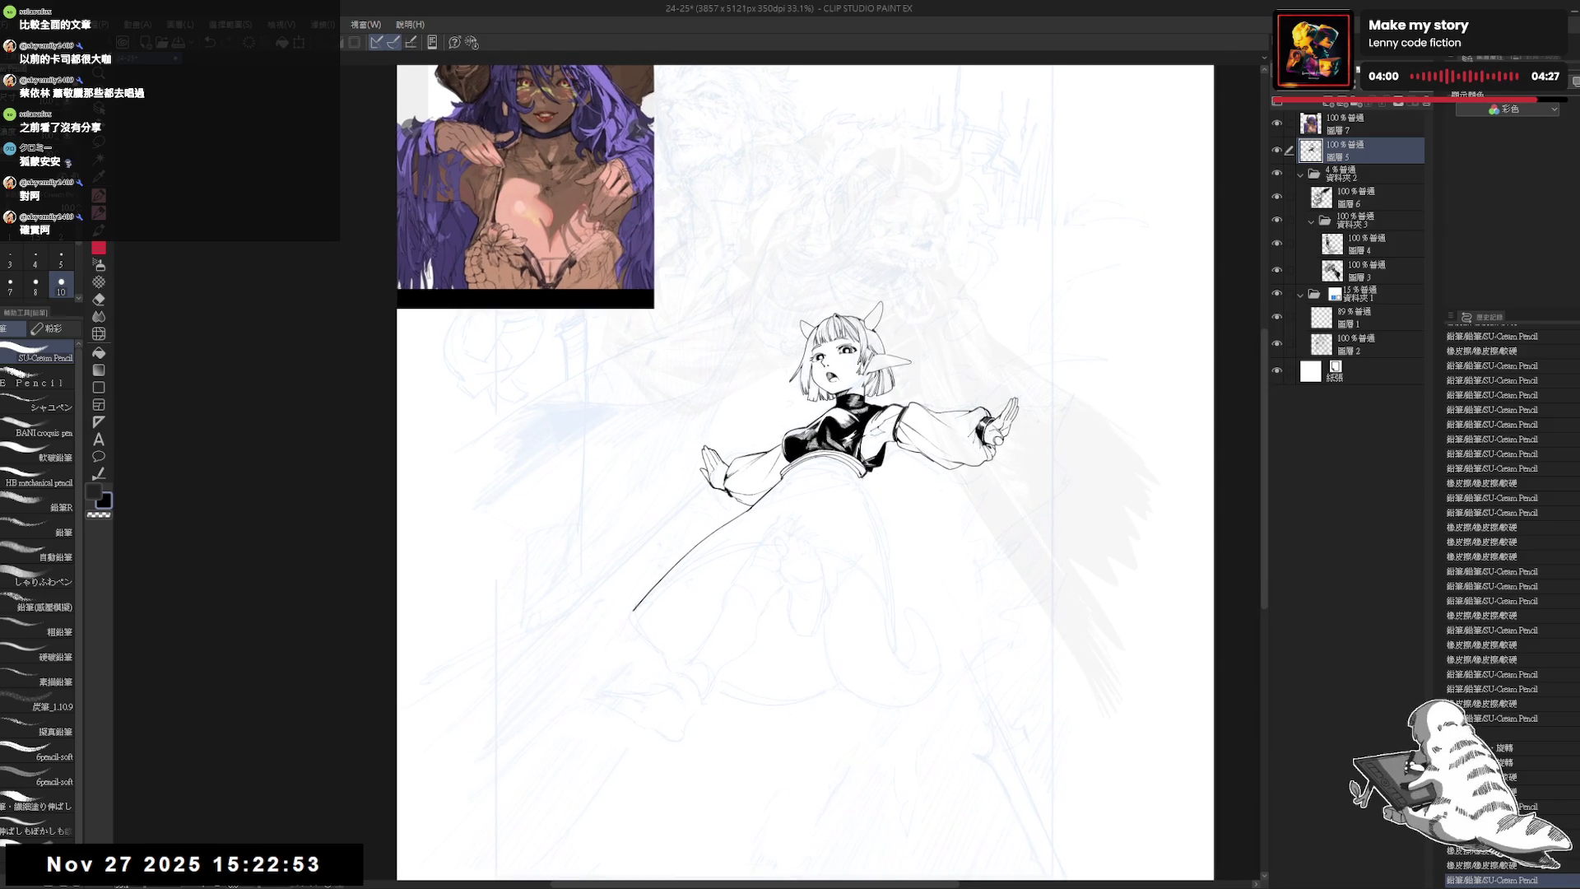
- Extend the curved skirt line downward and continue its lower-left outline on the ink layer
left_click_drag(850, 498, 855, 501)
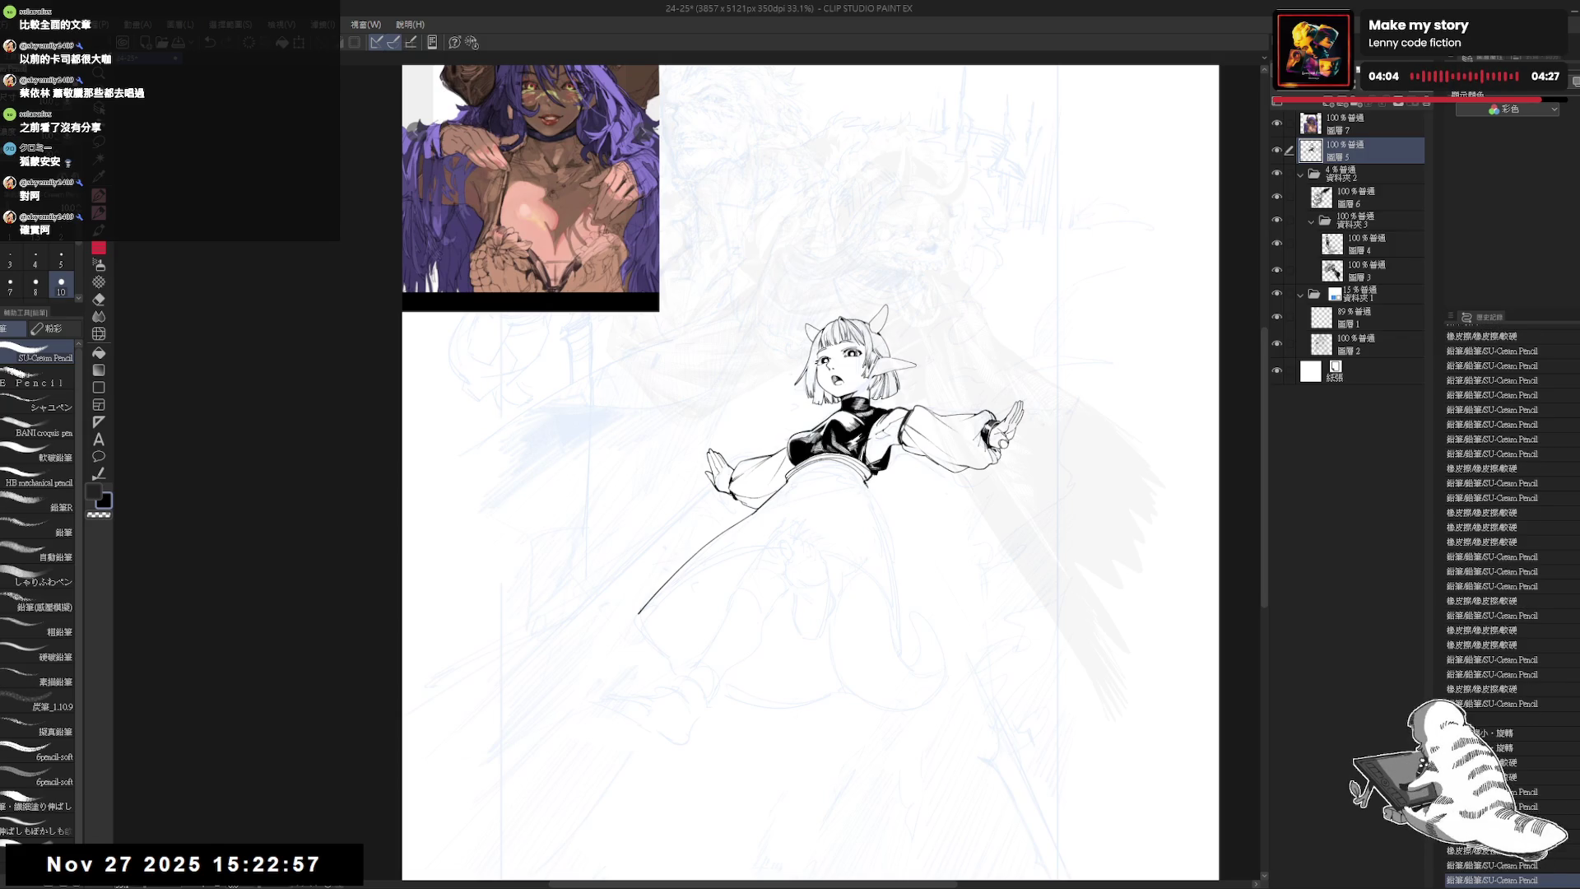
left_click_drag(888, 535, 897, 647)
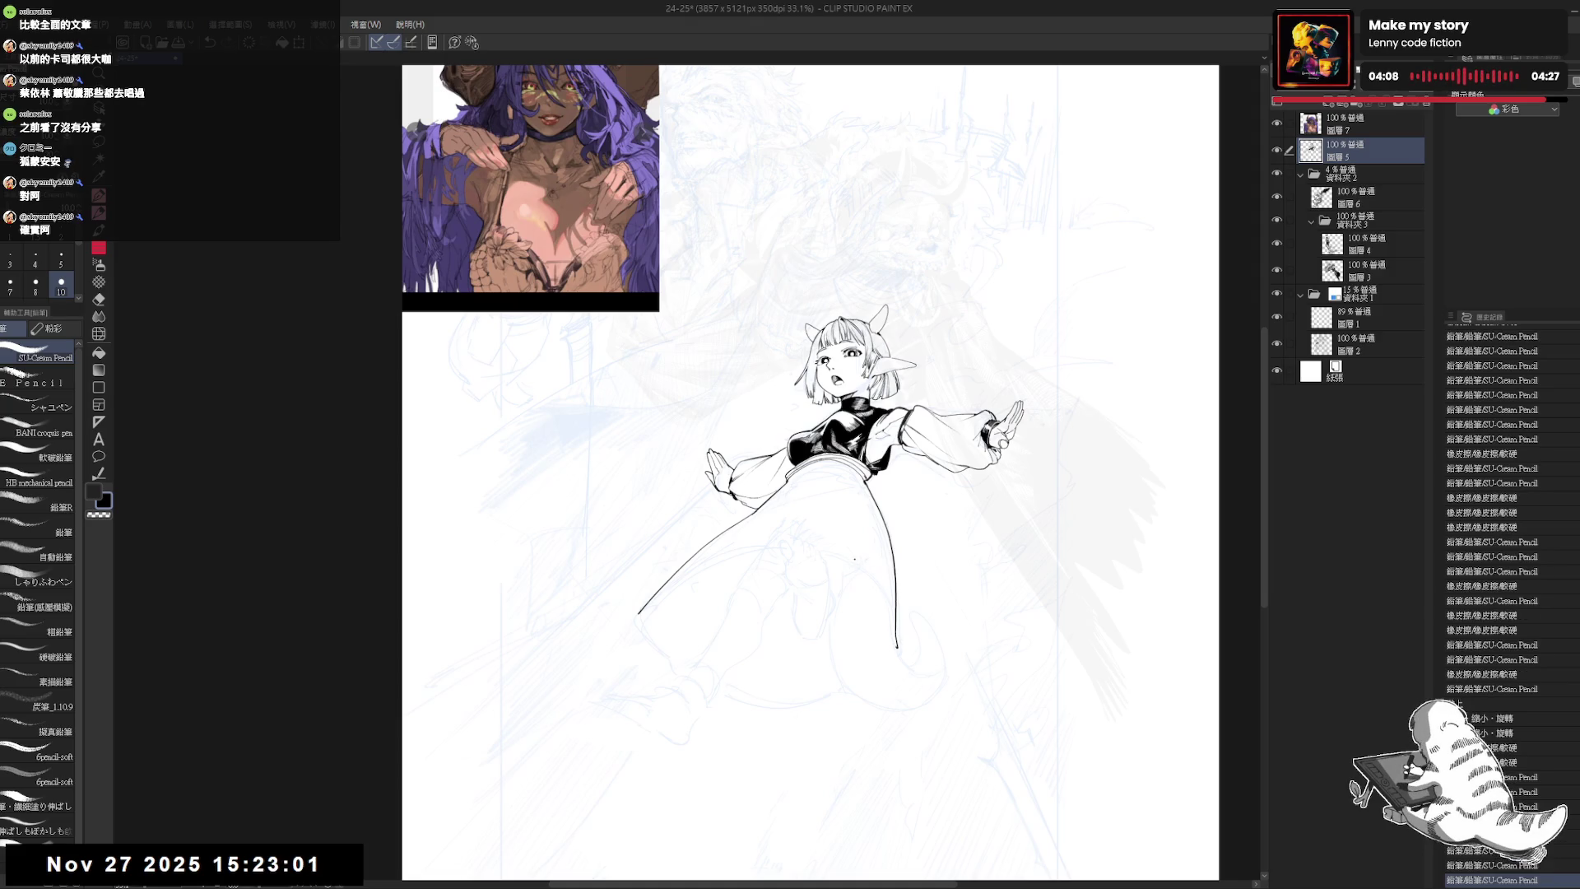
left_click(1374, 126)
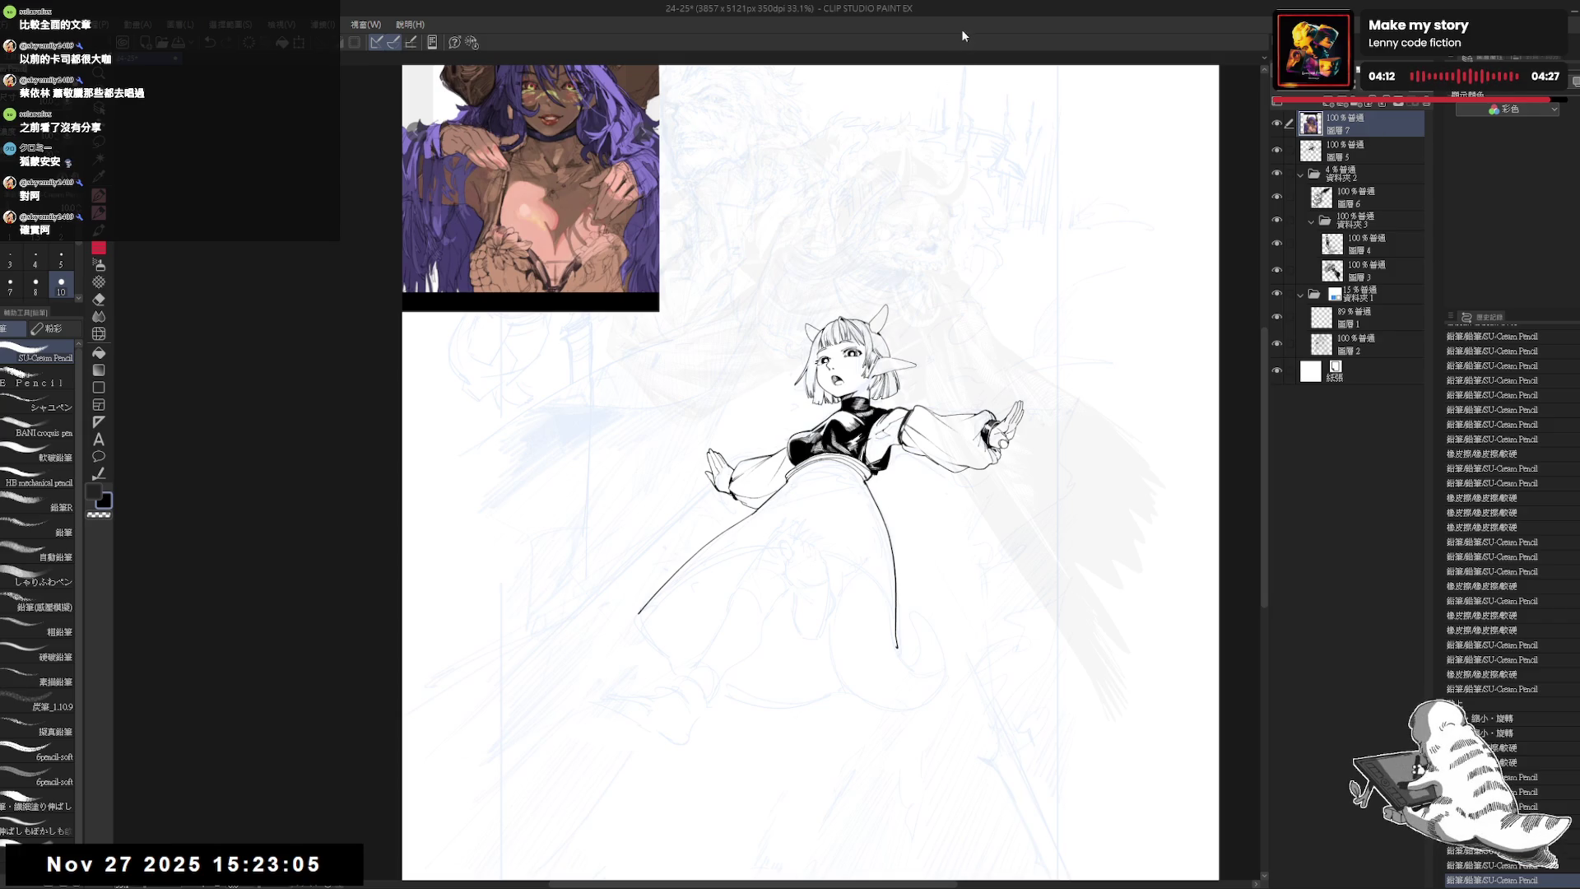
left_click(1323, 164)
mouse_move(761, 613)
left_mouse_down()
mouse_move(782, 604)
mouse_move(571, 670)
mouse_move(652, 659)
left_mouse_up()
scroll(781, 603, "up", 1)
key("p")
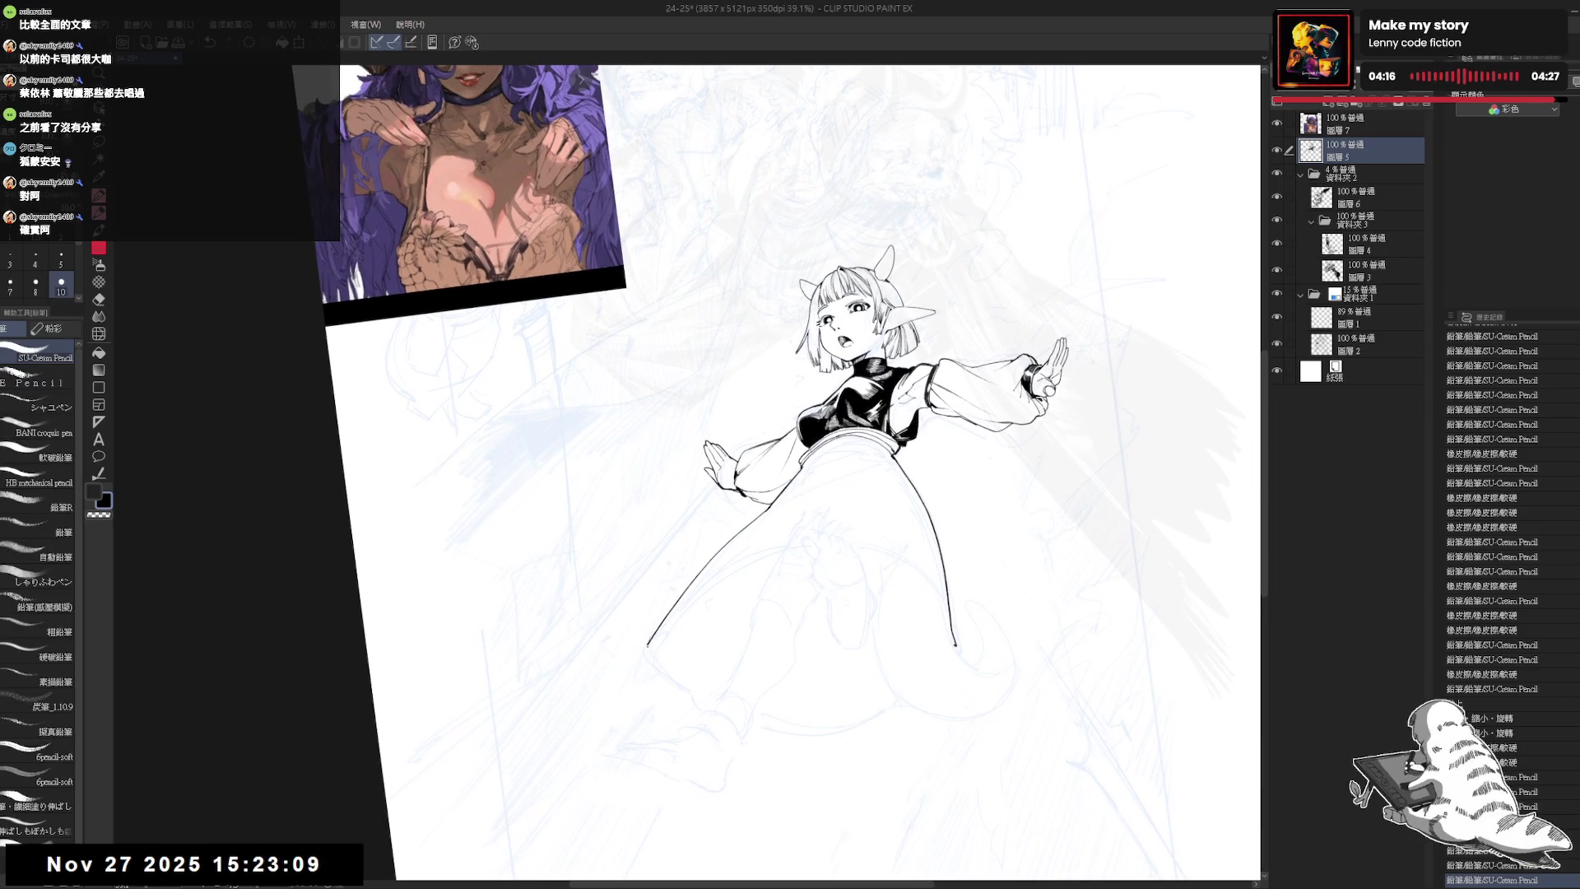
left_click_drag(647, 658, 666, 680)
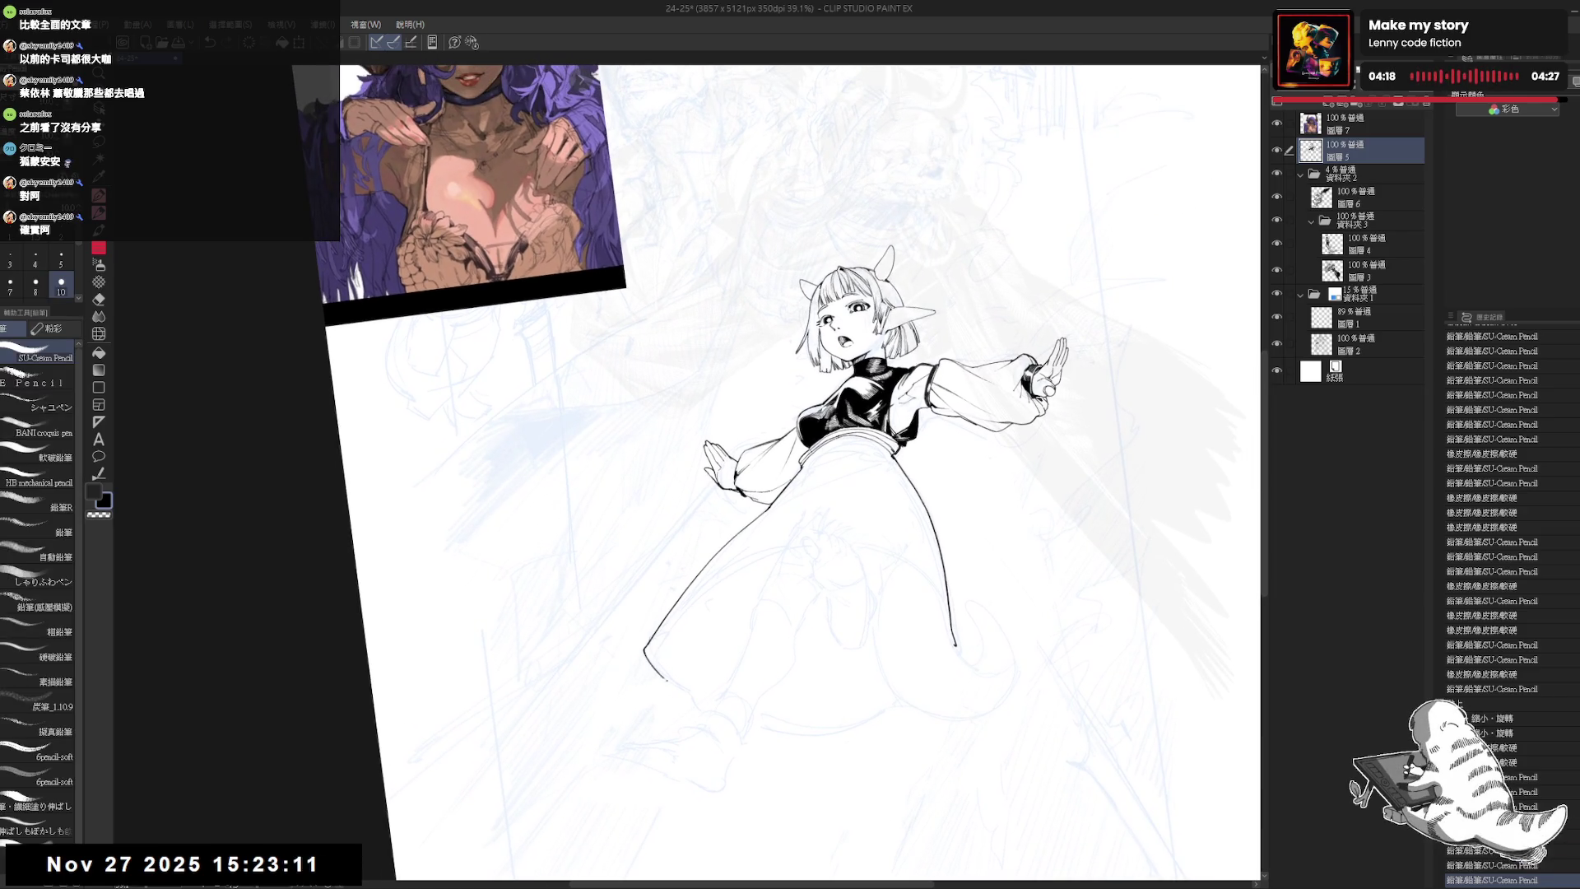
- Draw the skirt's curved lower hem on a rotated page, then reset rotation
left_click_drag(823, 493, 707, 313)
key("p")
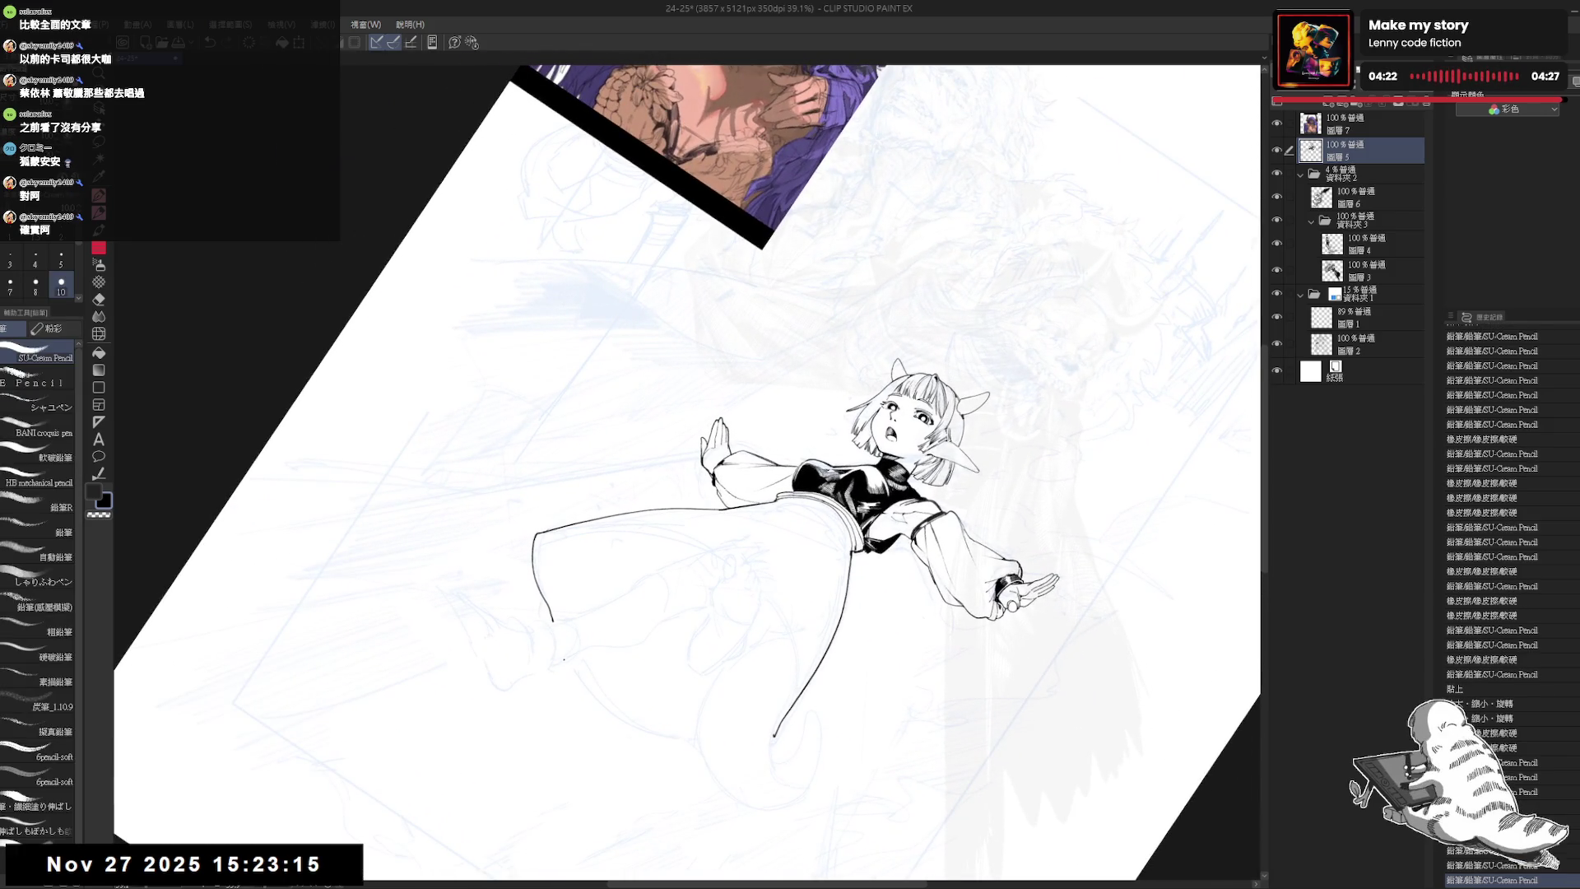
left_click_drag(573, 674, 623, 721)
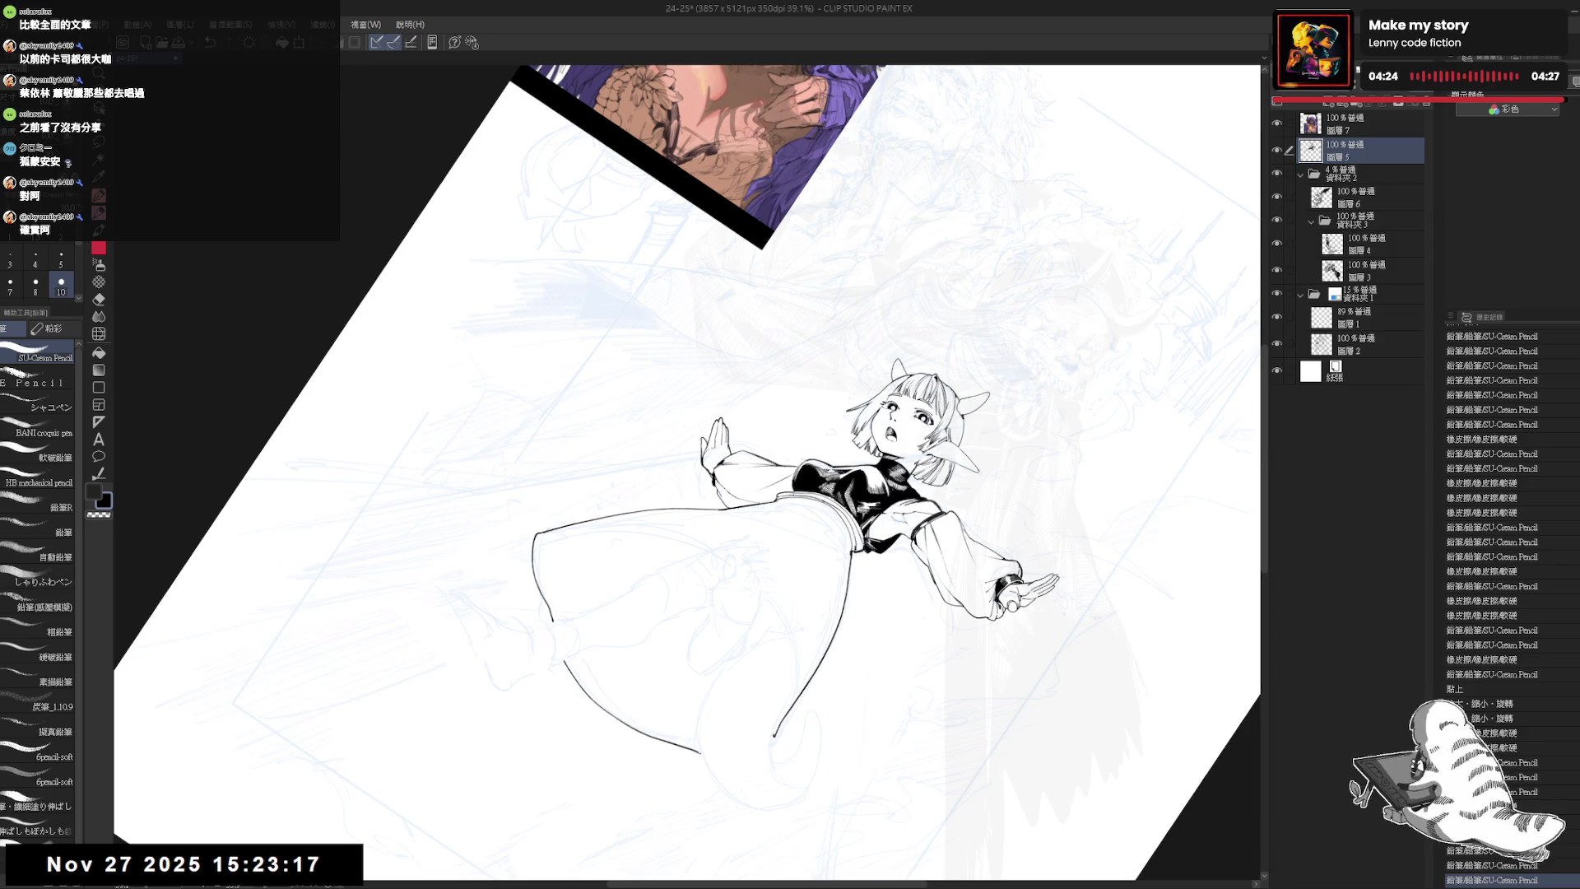
key("ctrl+@")
scroll(905, 458, "down", 2)
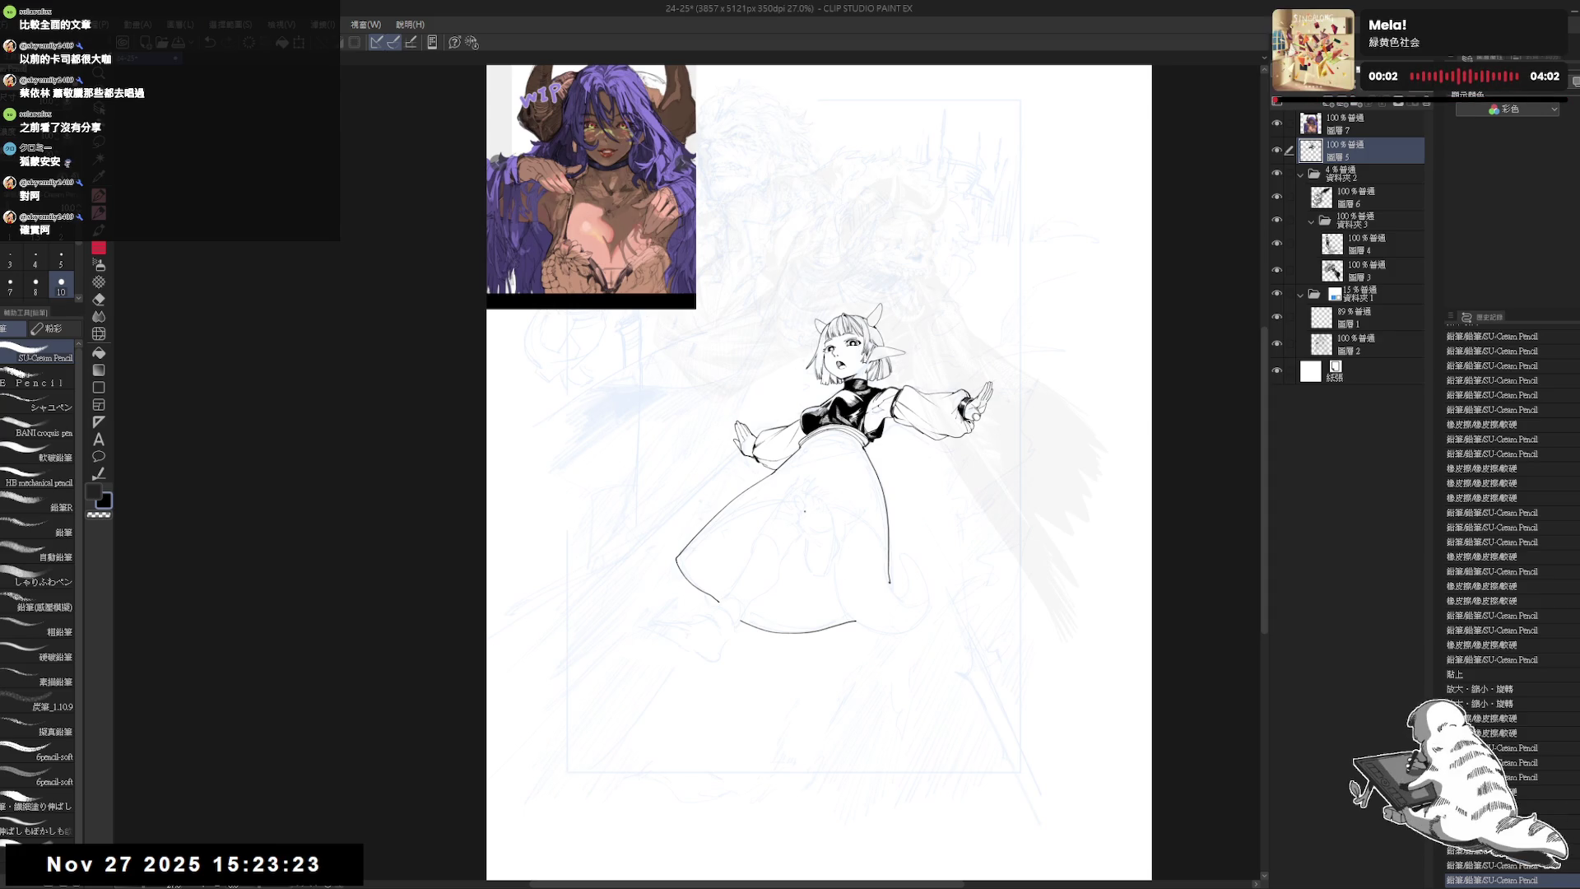
scroll(802, 520, "up", 1)
scroll(837, 546, "up", 1)
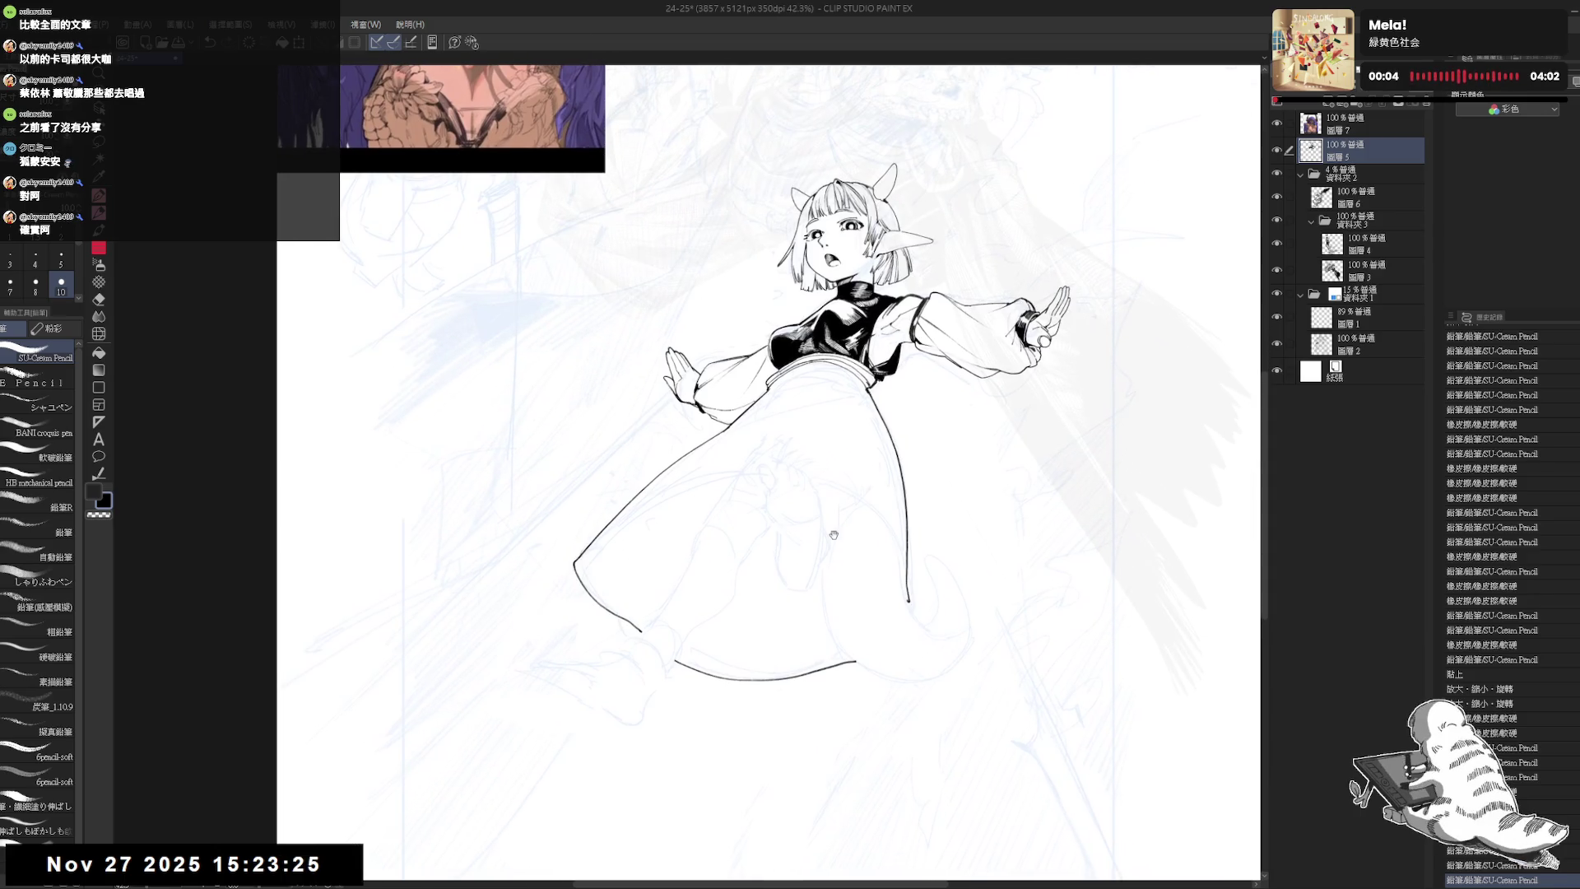
- Erase the overshoots at the skirt's right line and place a small toe mark inside the skirt
key("e")
left_click_drag(909, 596, 900, 658)
key("p")
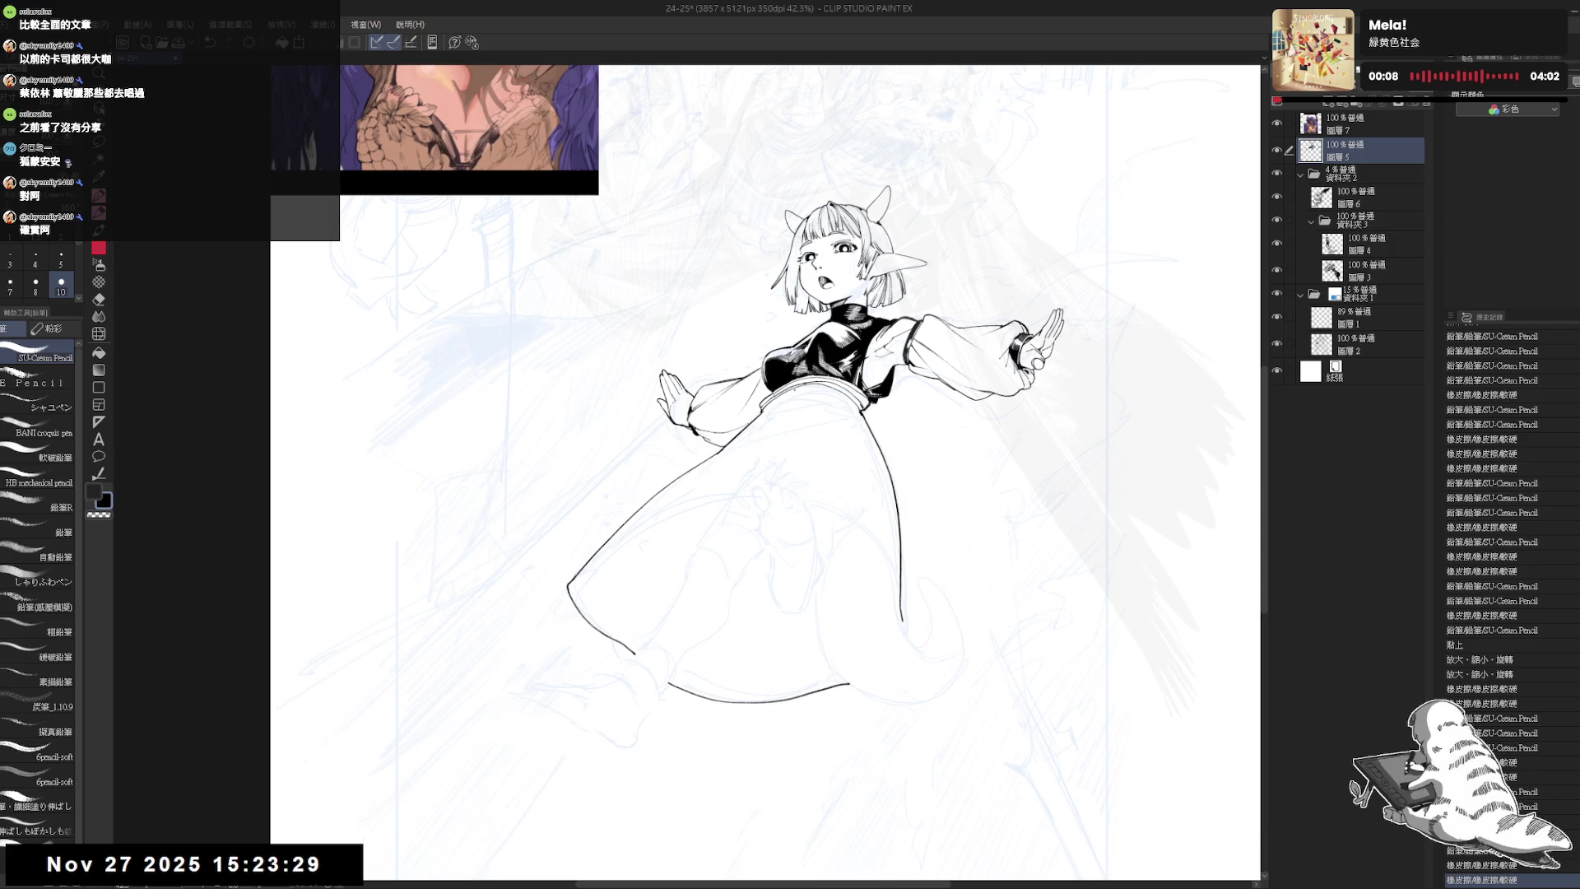
left_click_drag(903, 435, 899, 441)
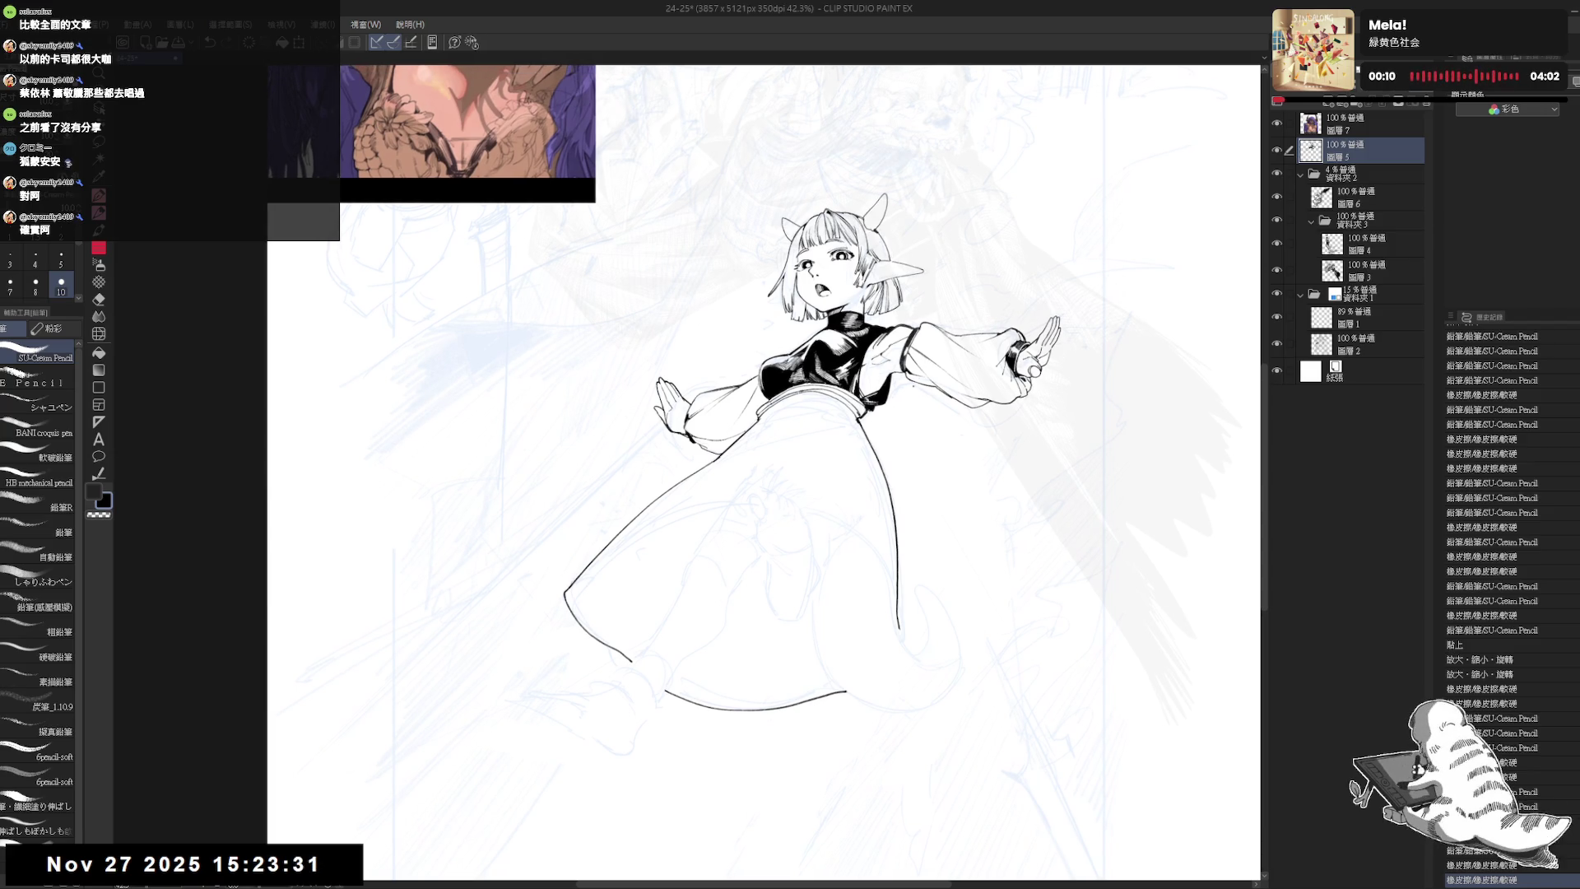
key("e")
left_click_drag(885, 385, 913, 420)
key("p")
left_click(754, 506)
mouse_move(754, 506)
left_mouse_down()
mouse_move(777, 502)
mouse_move(751, 534)
mouse_move(759, 562)
left_mouse_up()
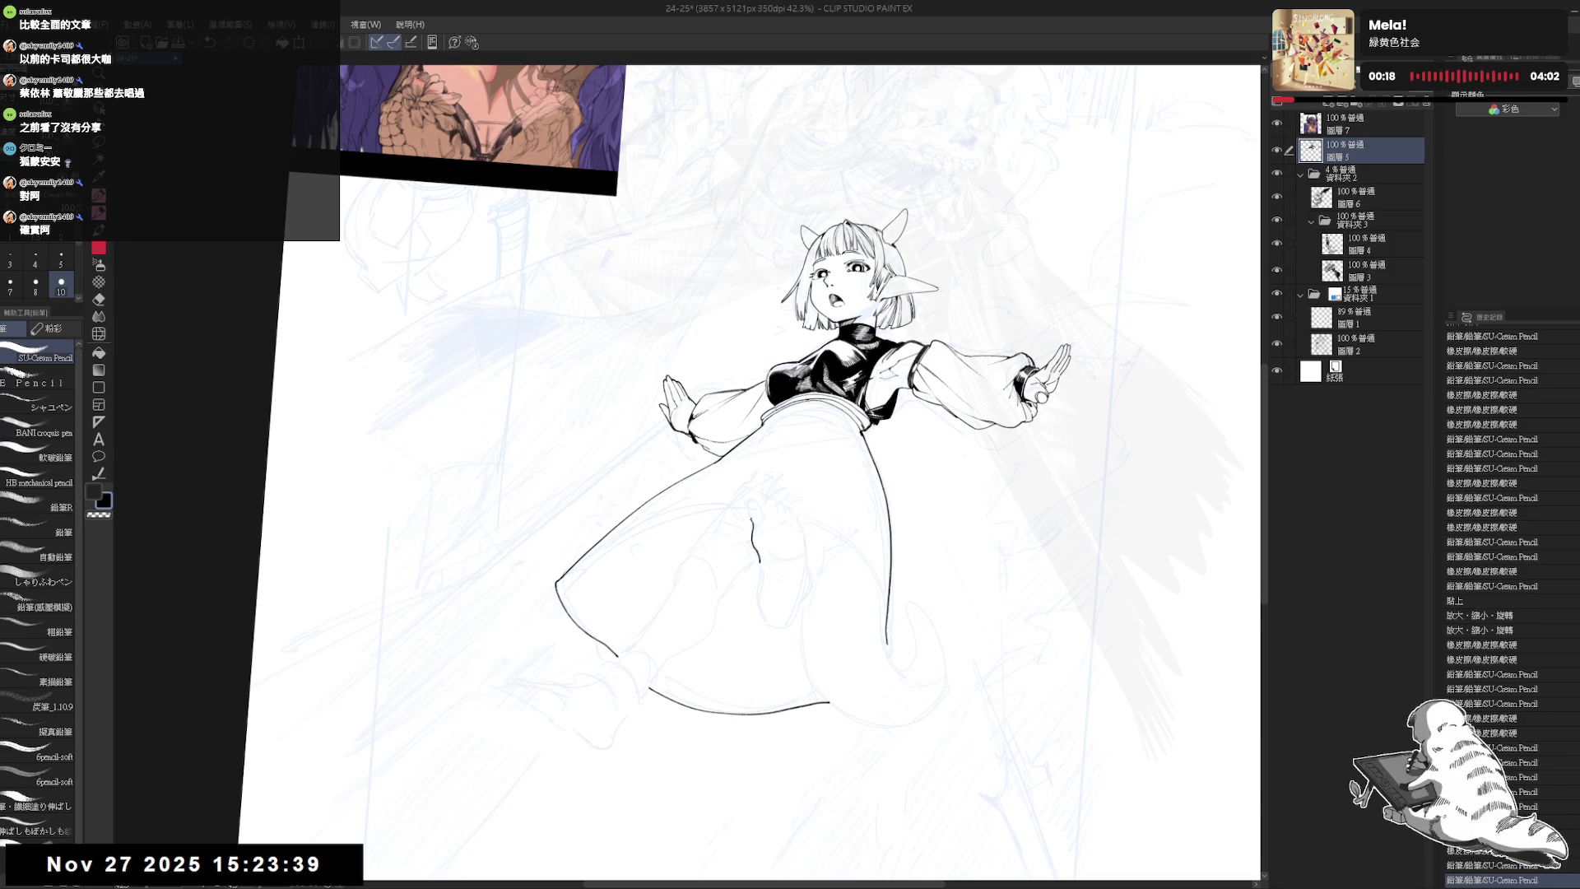
left_click(761, 520)
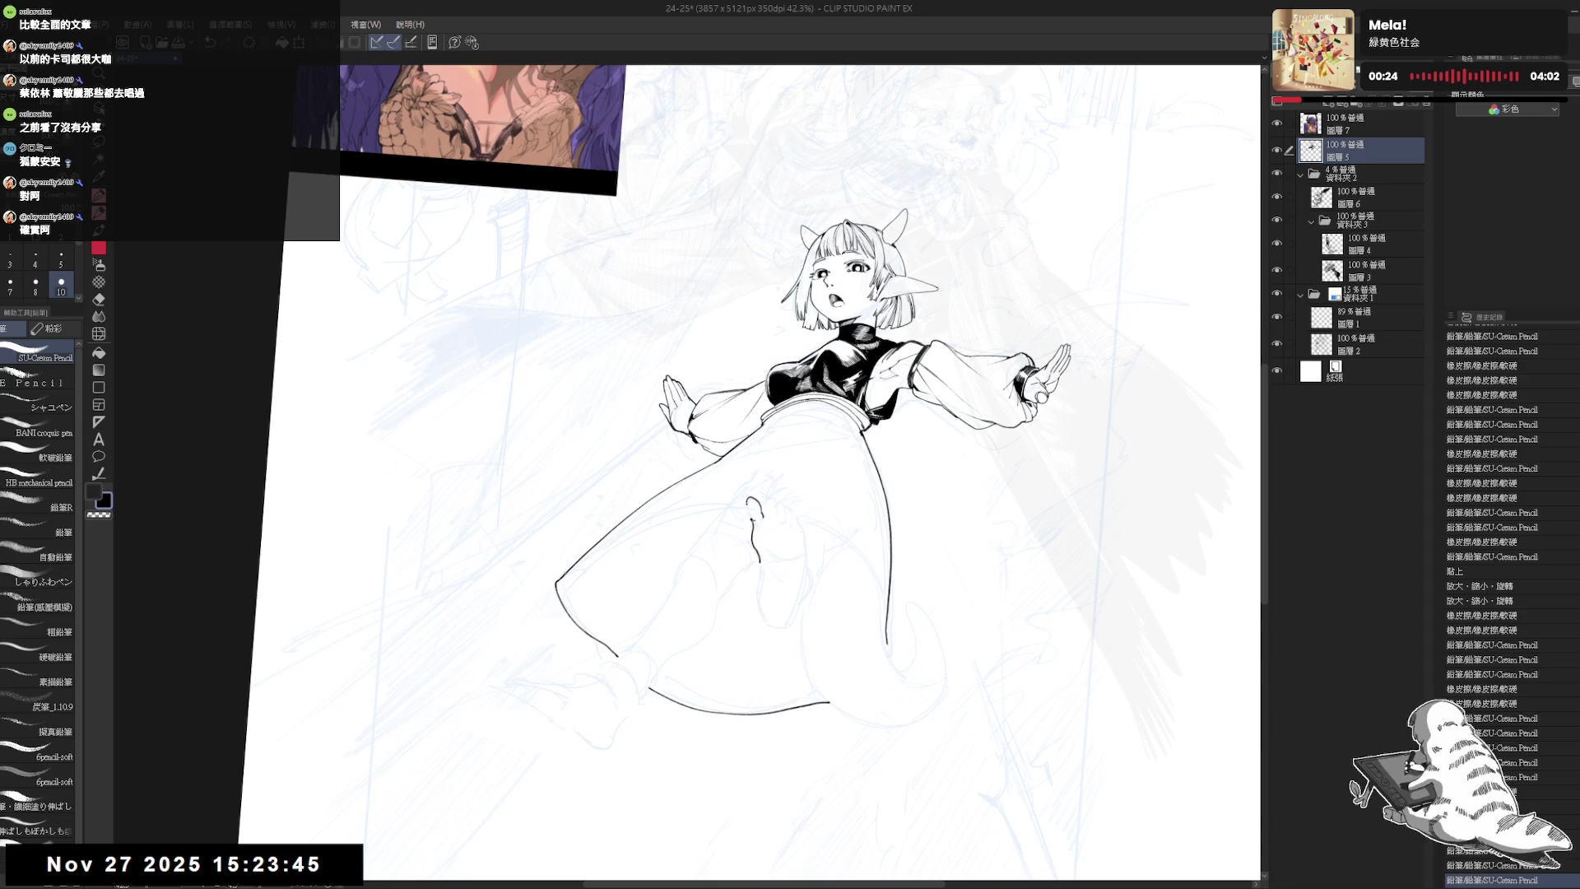
- Drop the pencil to size 8 and rework the small toe mark with eraser and pencil
key("bracketleft")
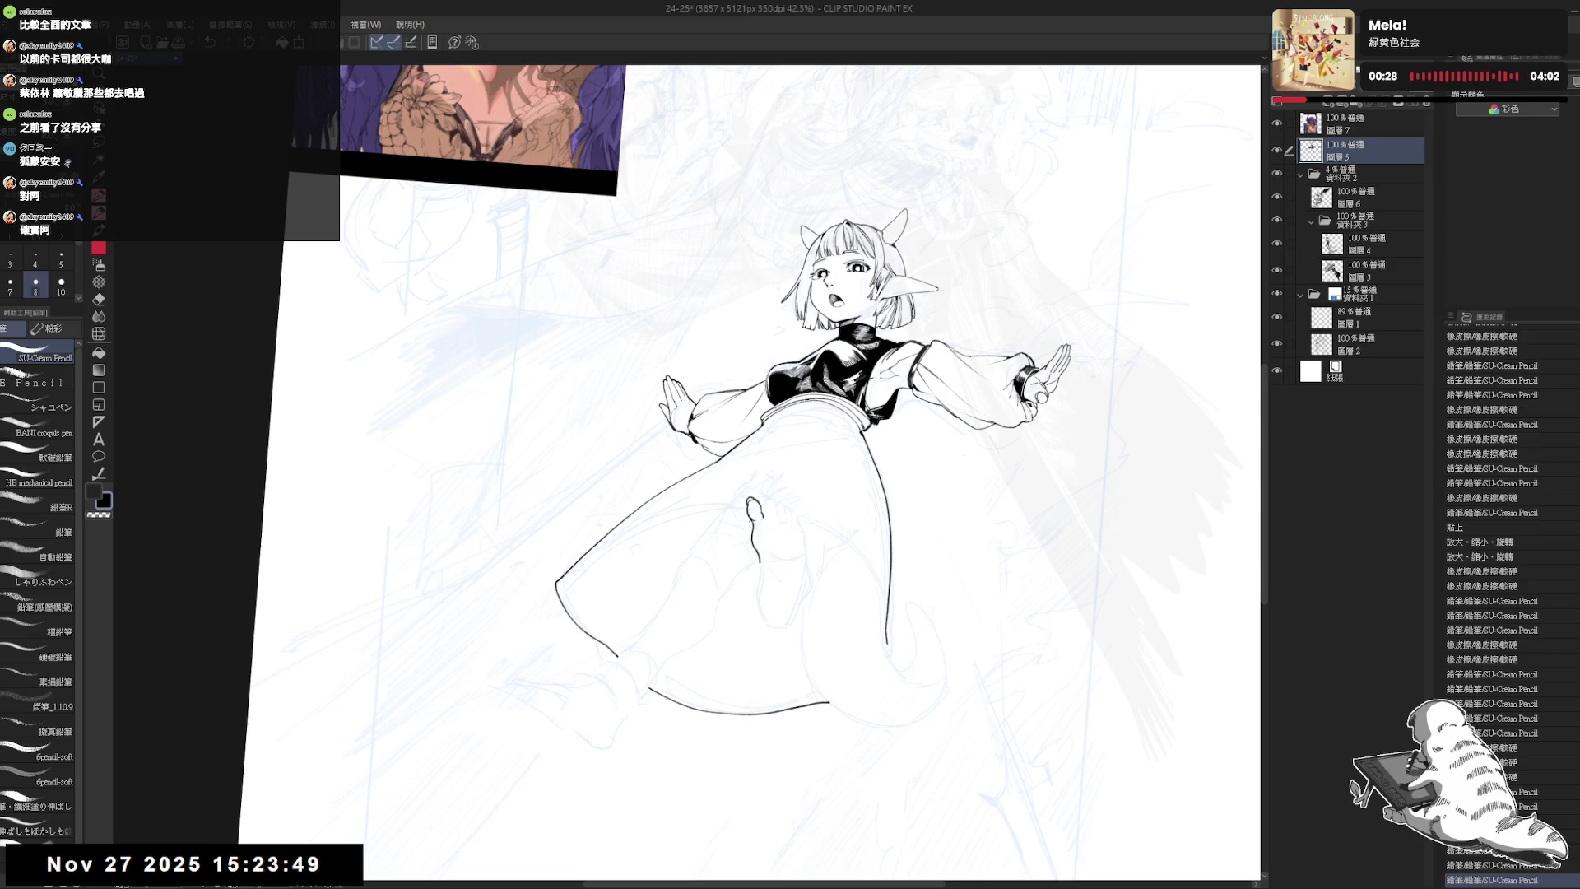
key("e")
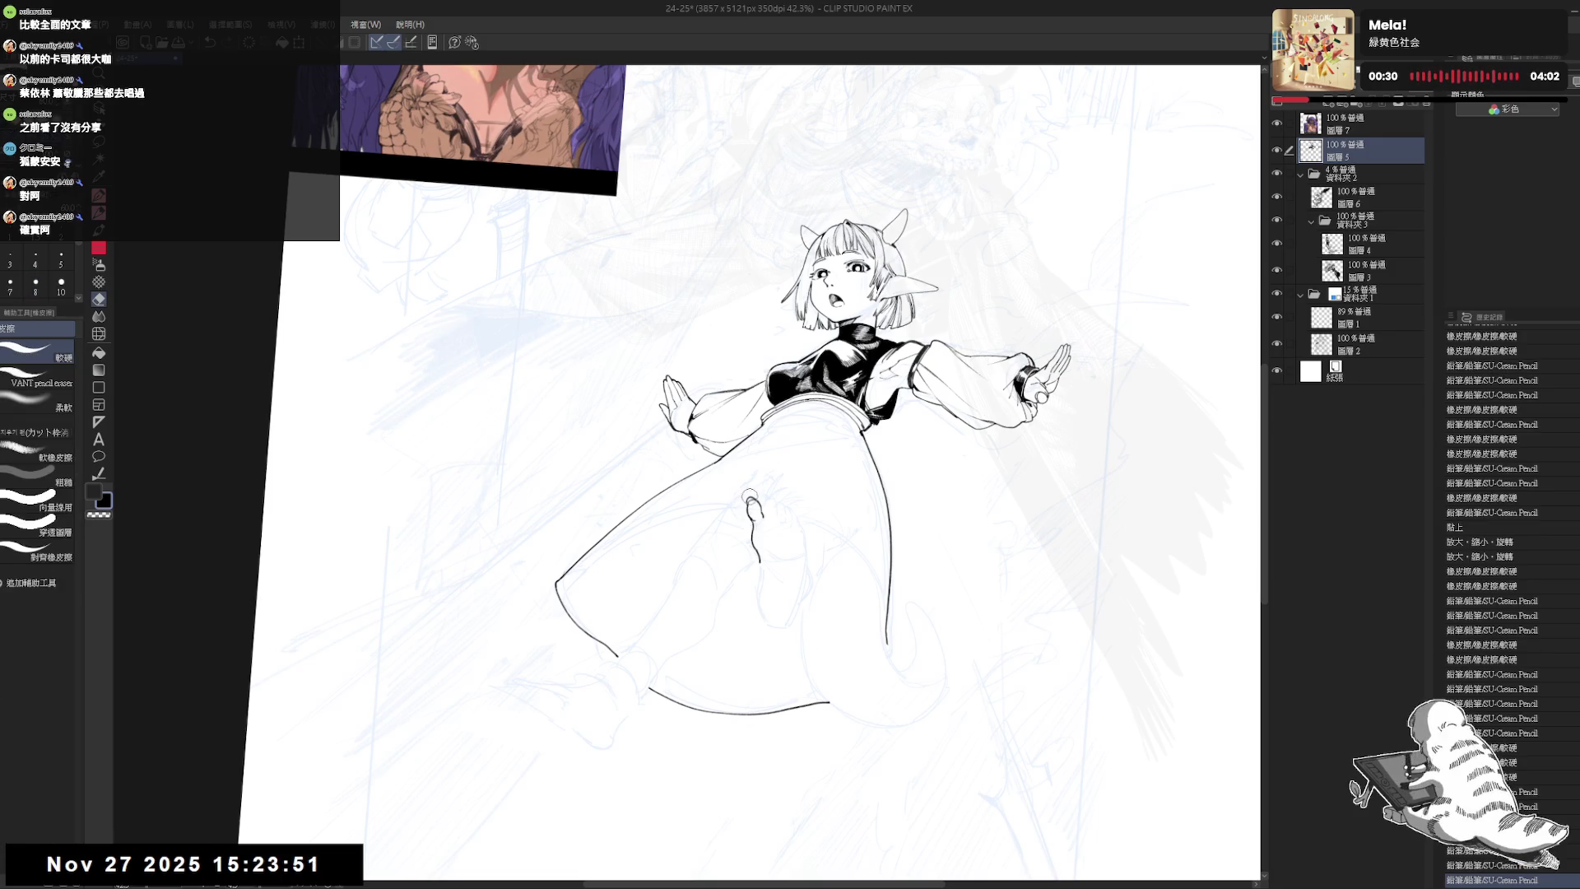
left_click(752, 498)
left_click(750, 500)
key("p")
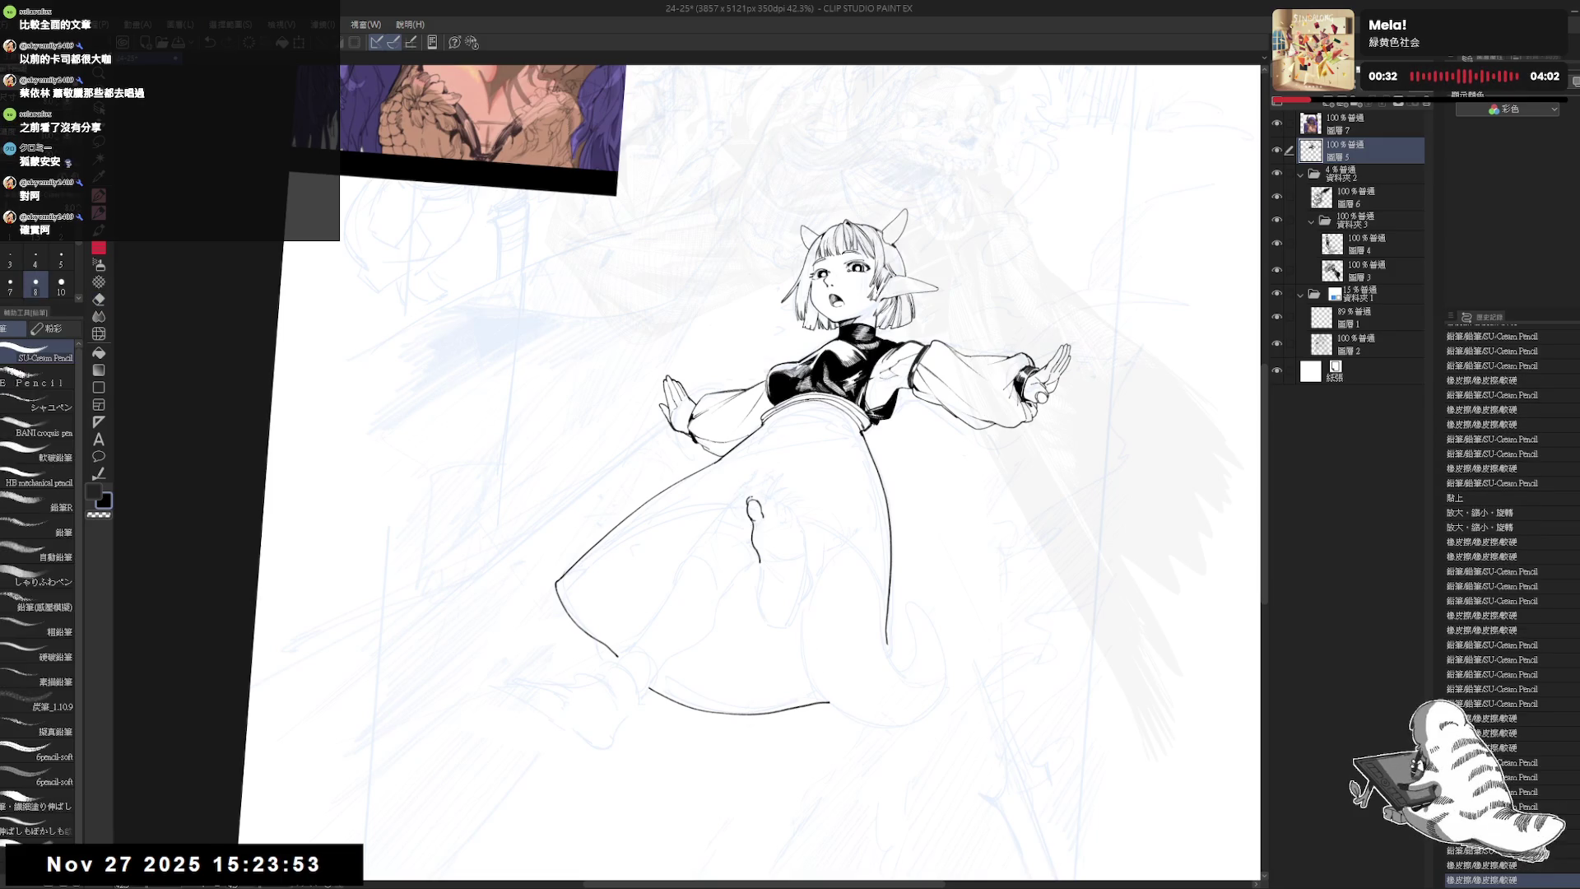
key("e")
left_click(752, 498)
key("p")
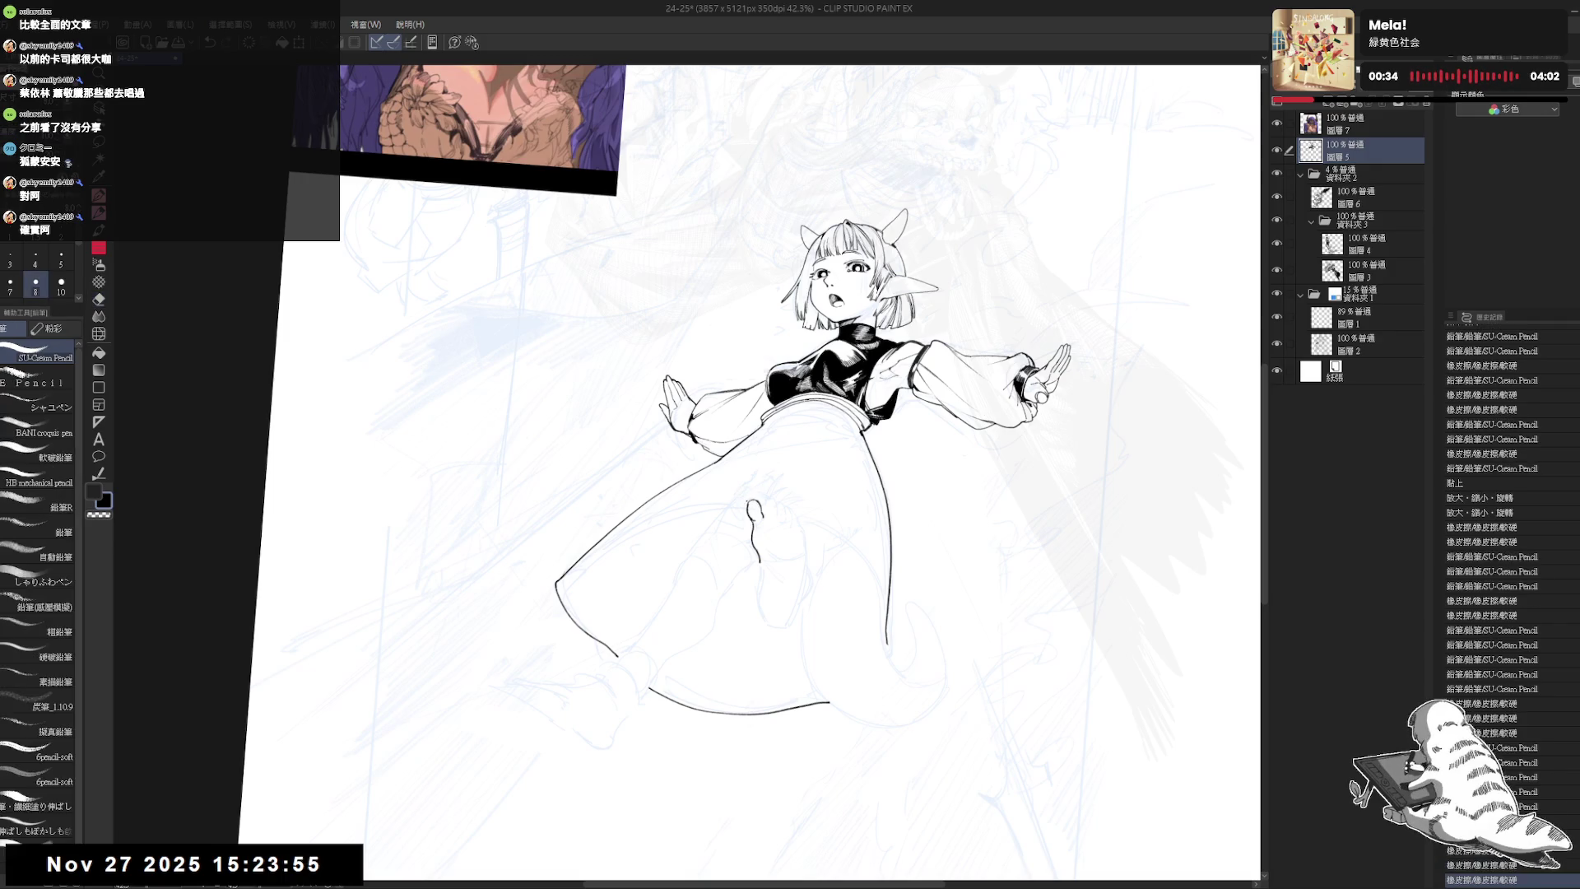
left_click(752, 499)
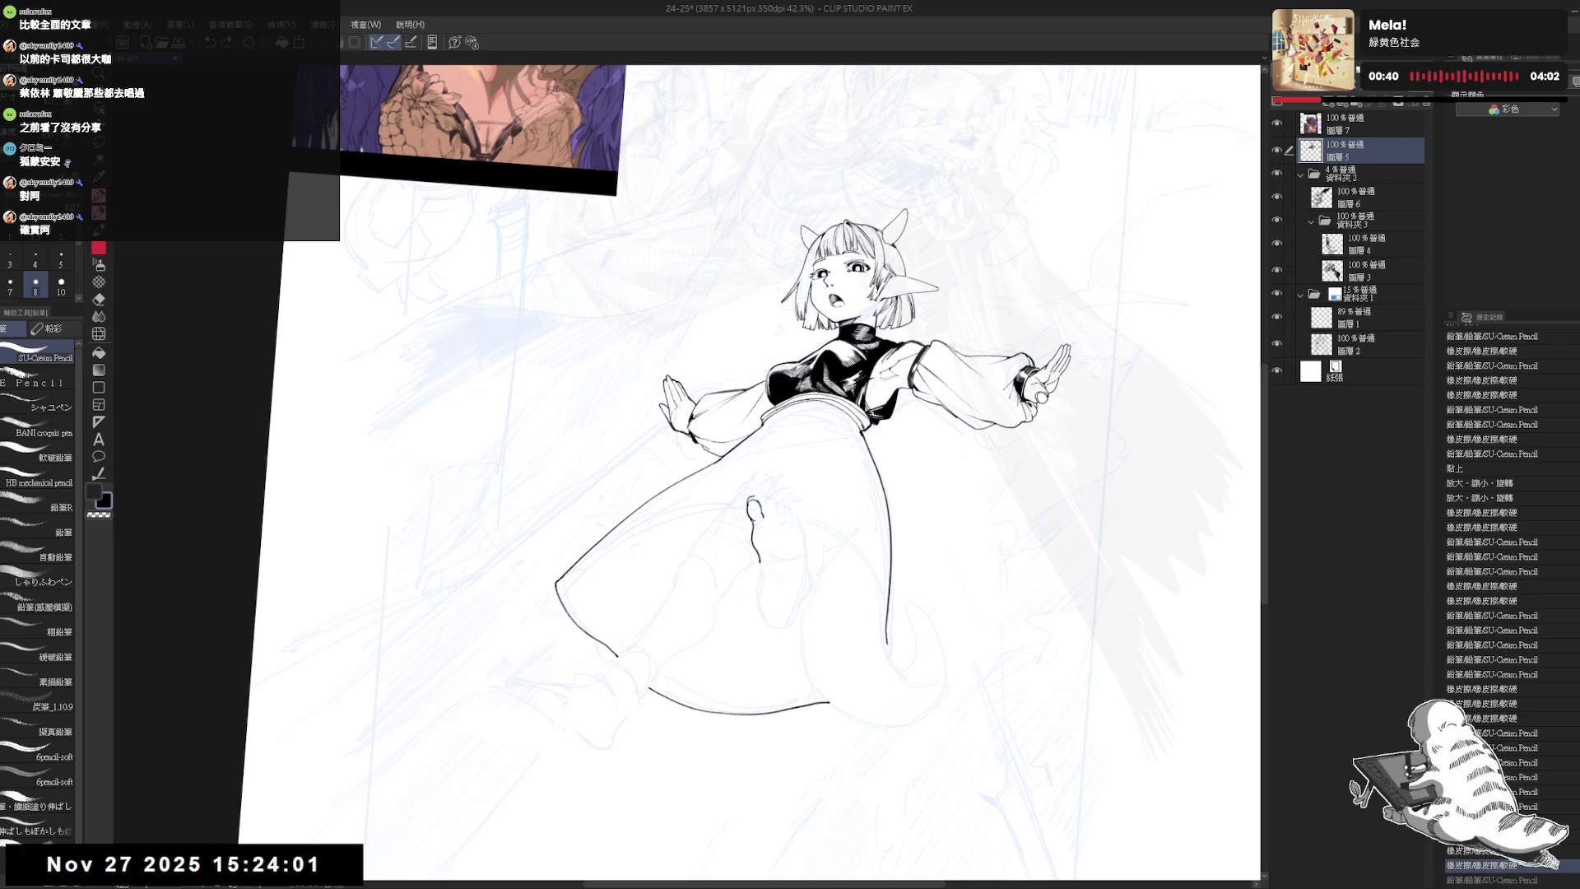
key("ctrl+y")
key("ctrl+z")
- Sketch toe strokes on the dress, then undo the last two
scroll(757, 494, "up", 3)
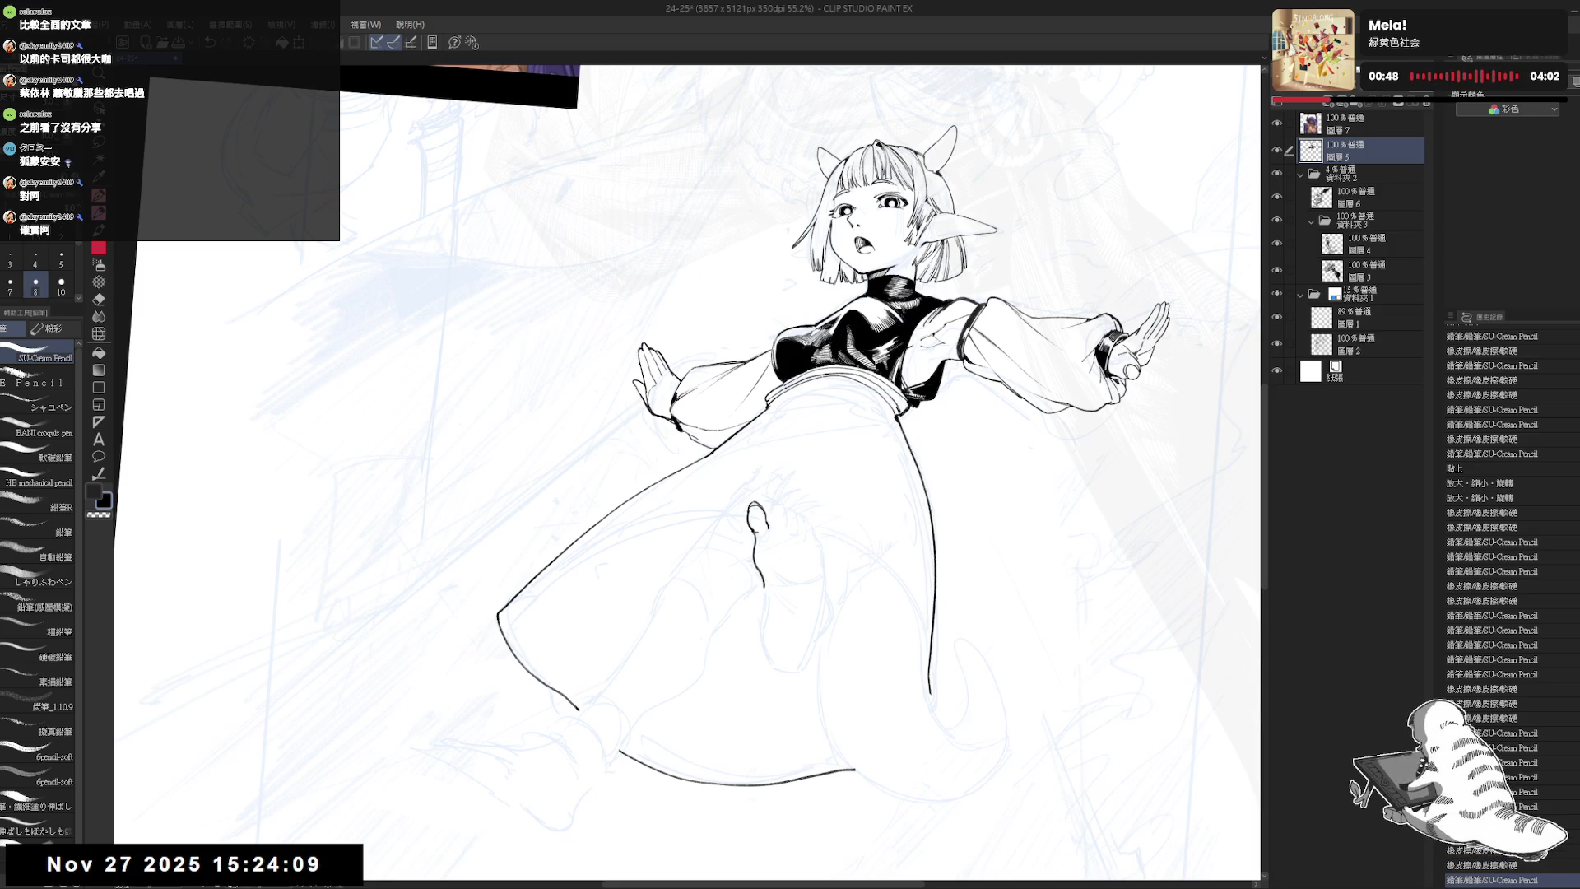
mouse_move(792, 623)
left_mouse_down()
mouse_move(743, 644)
mouse_move(733, 610)
left_mouse_up()
scroll(733, 610, "down", 2)
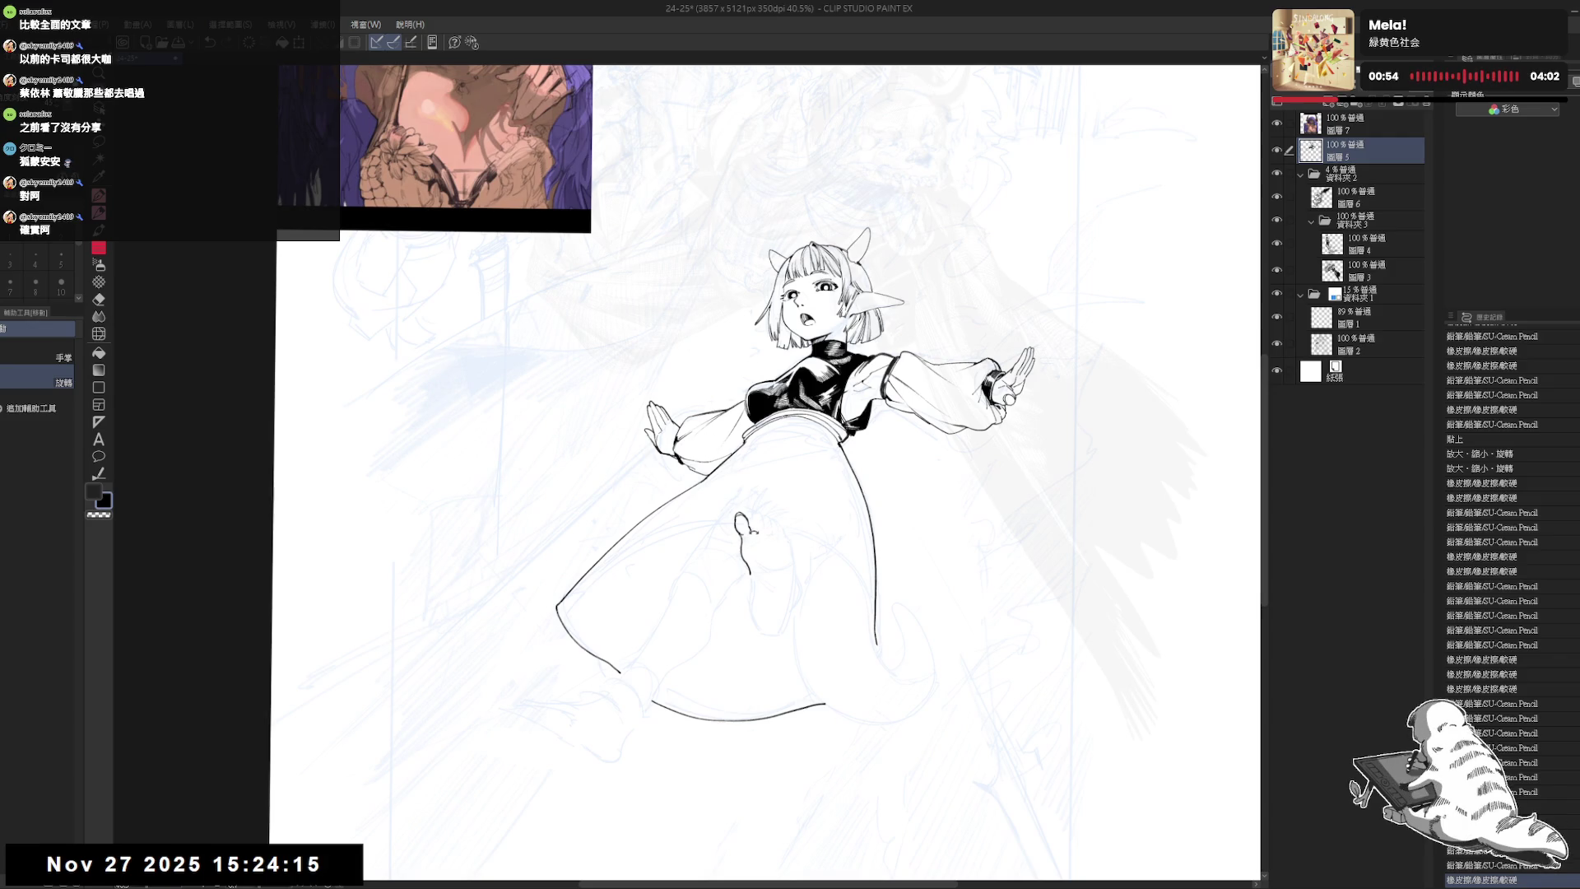
key("p")
left_click_drag(751, 516, 752, 525)
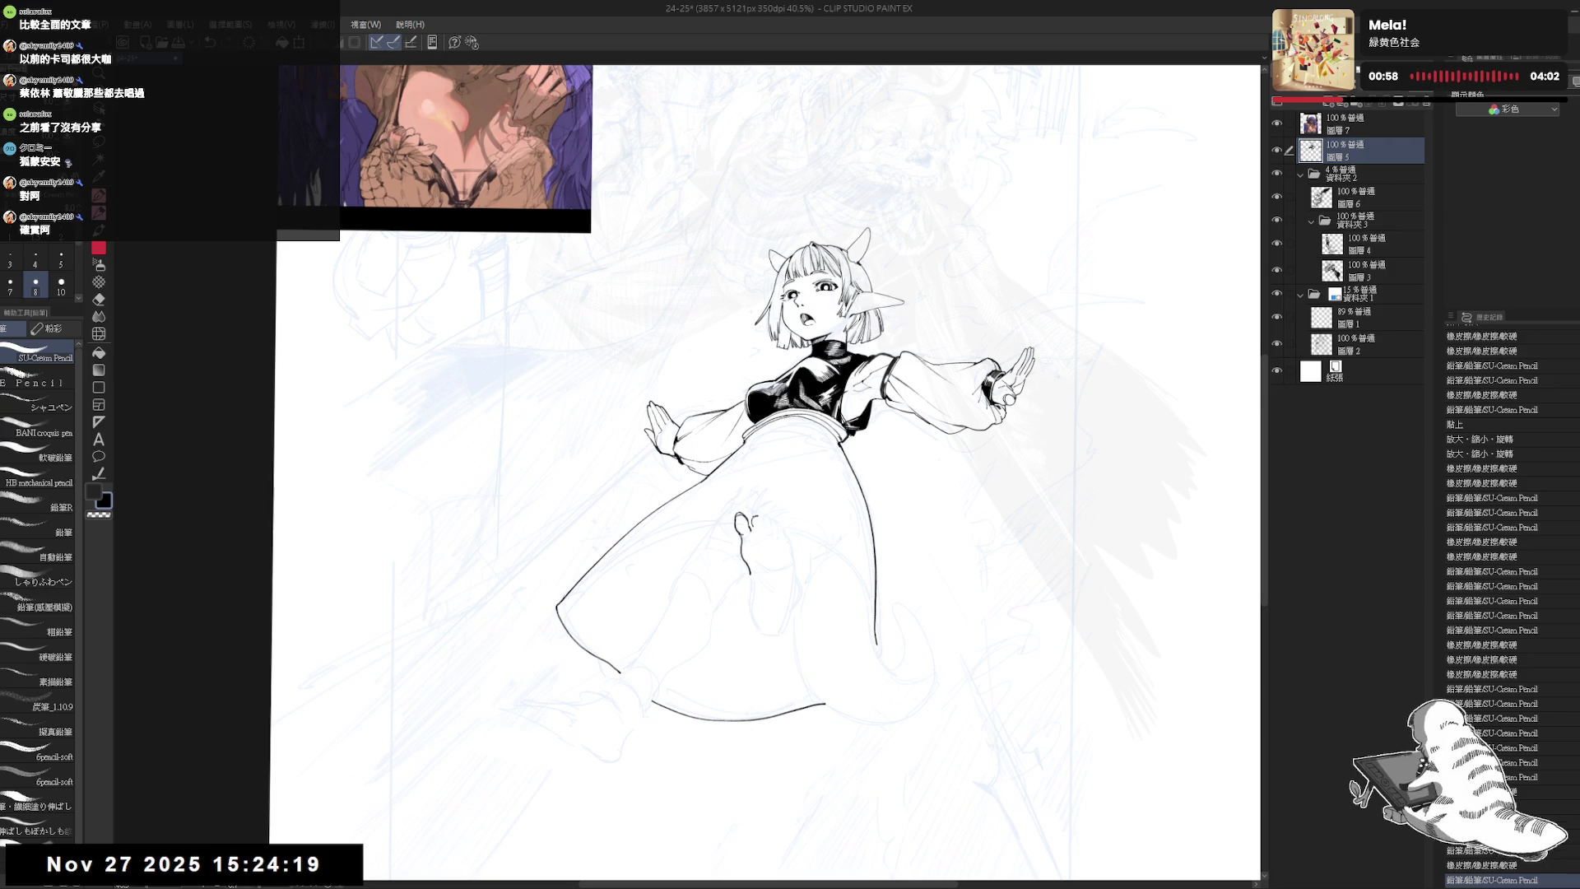
left_click_drag(753, 516, 779, 534)
key("ctrl+z")
key("ctrl+z")
scroll(773, 528, "up", 2)
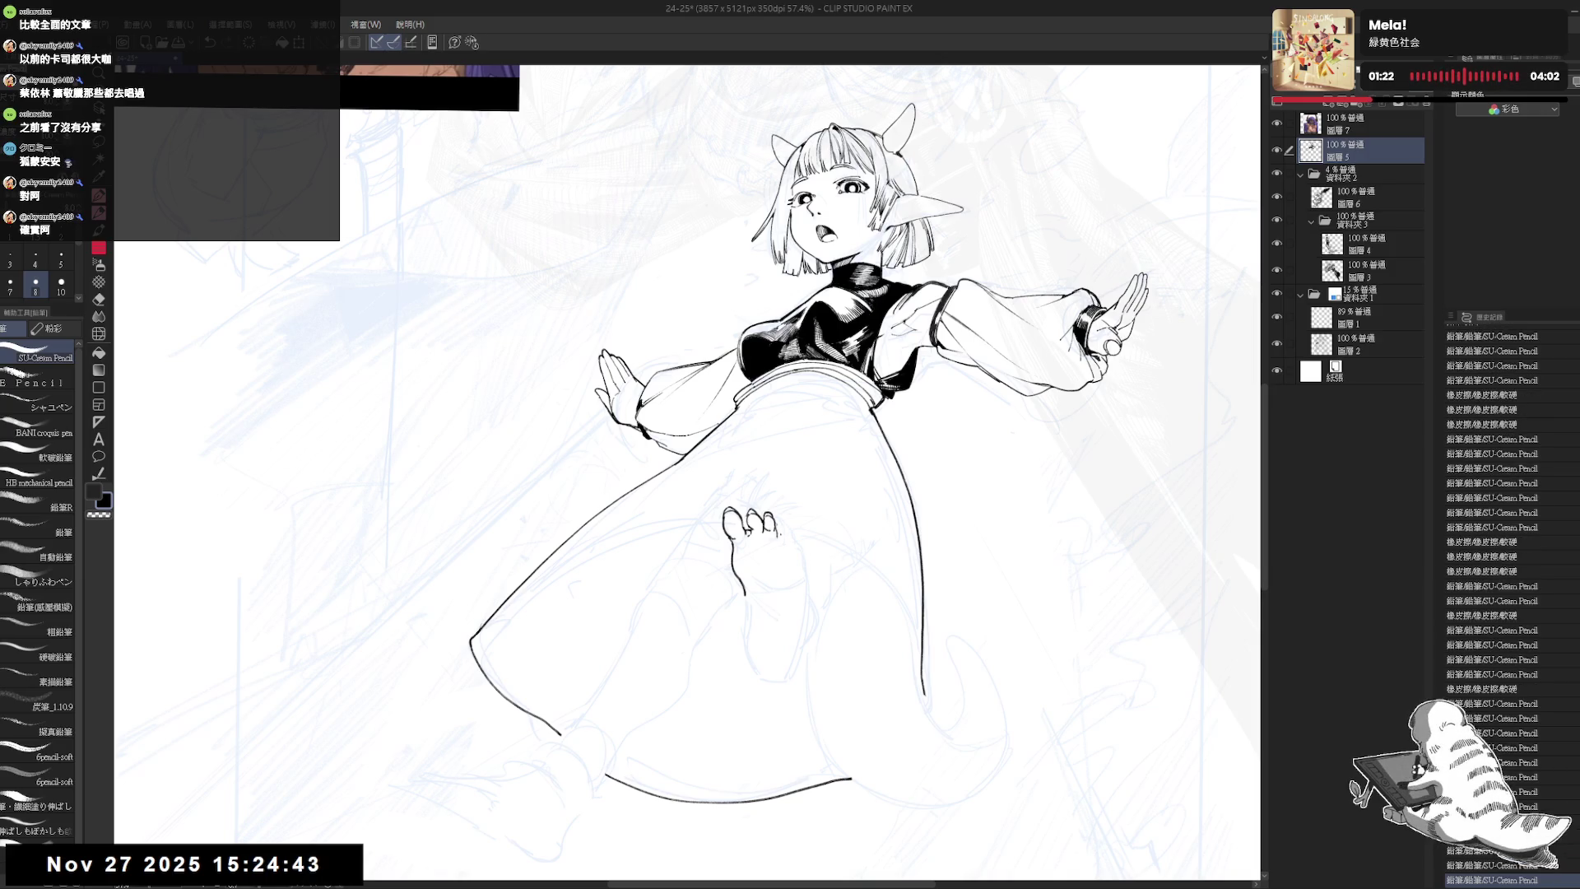
- Restore the undone toe strokes and mirror the view to check the foot
key("ctrl+y")
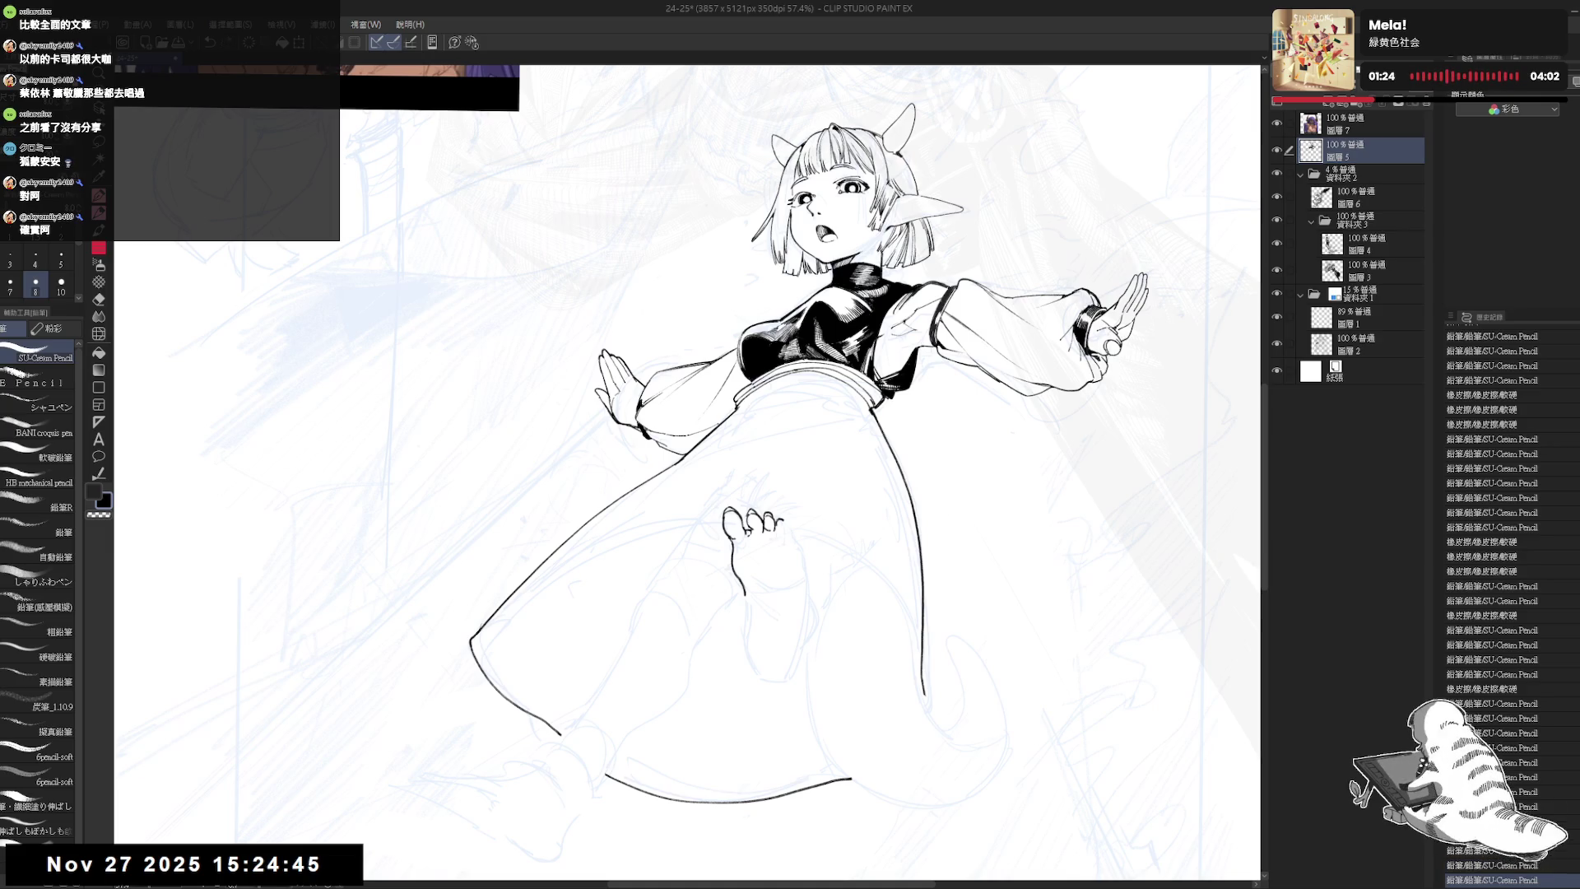
key("ctrl+y")
key("ctrl+y")
key("ctrl+y")
key("ctrl+y")
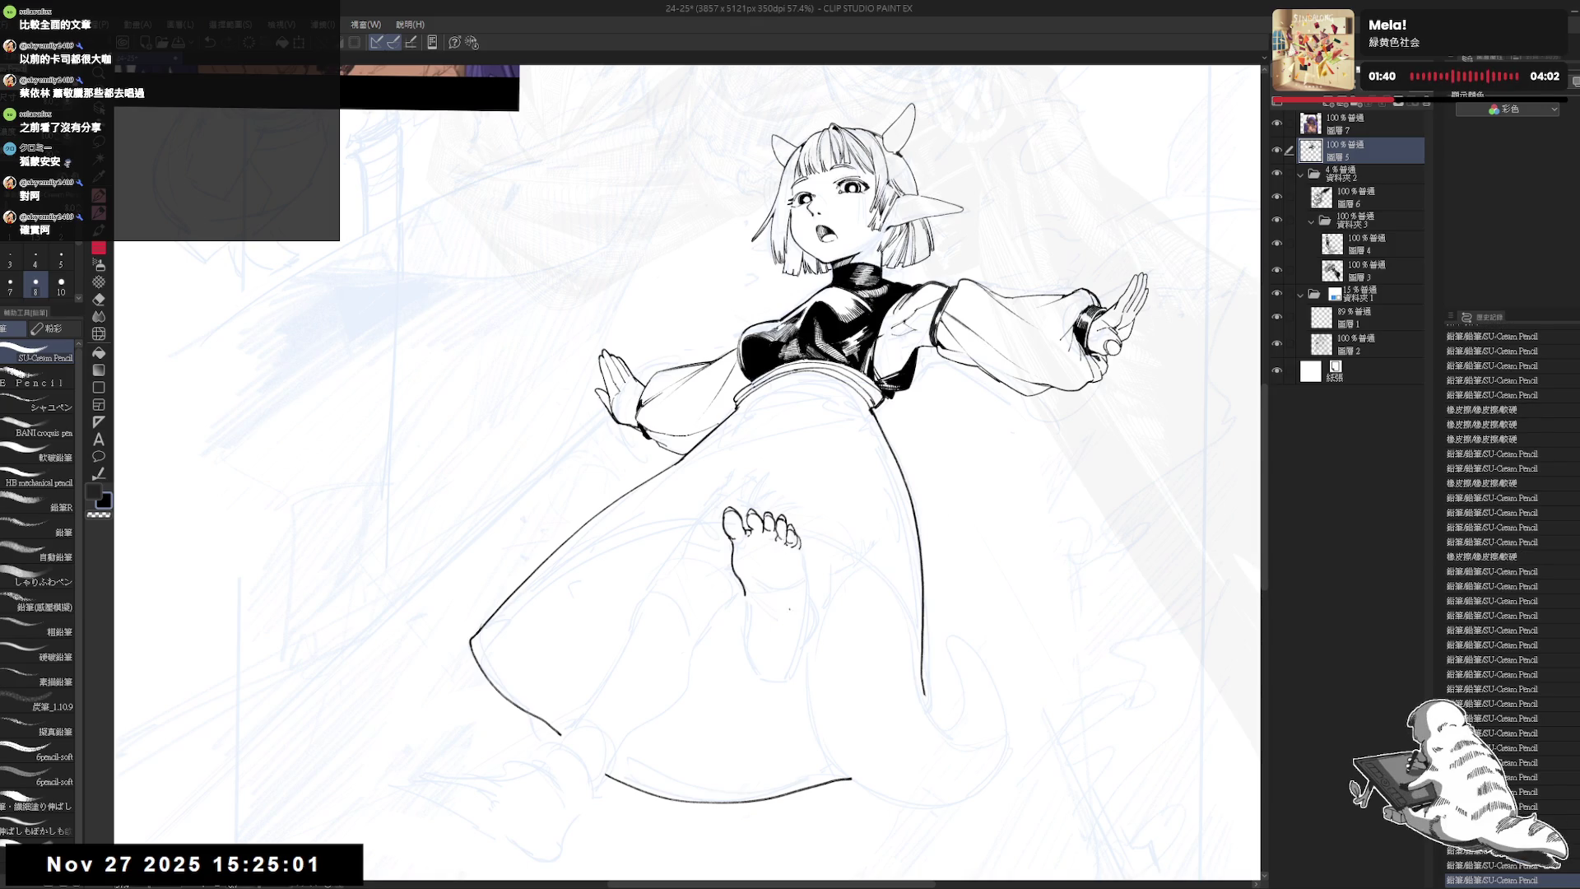
key("h")
scroll(708, 544, "up", 3)
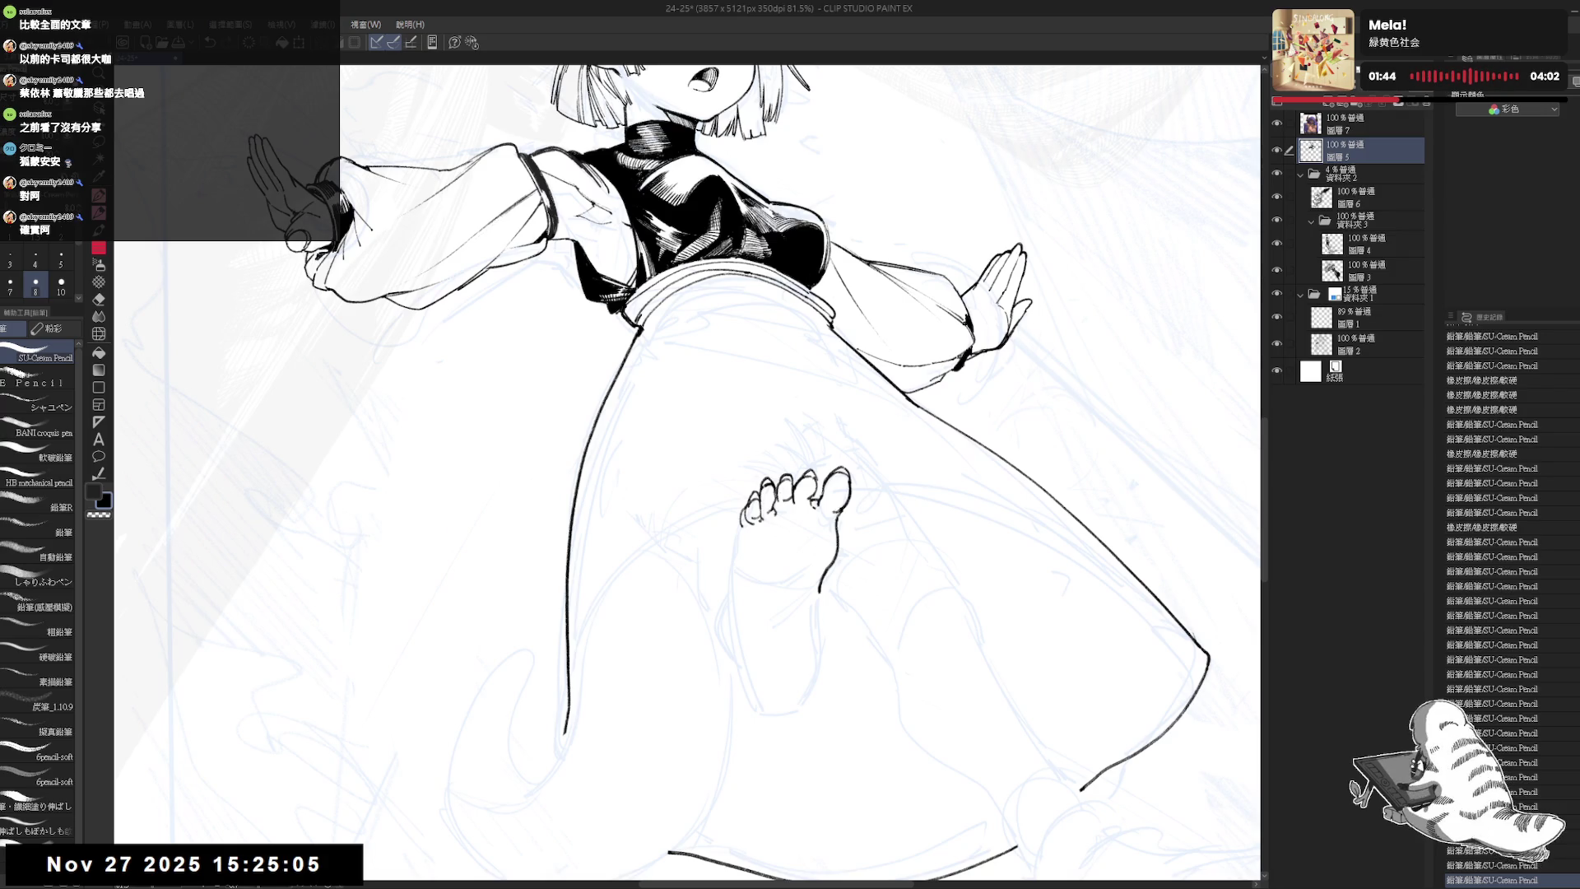
key("h")
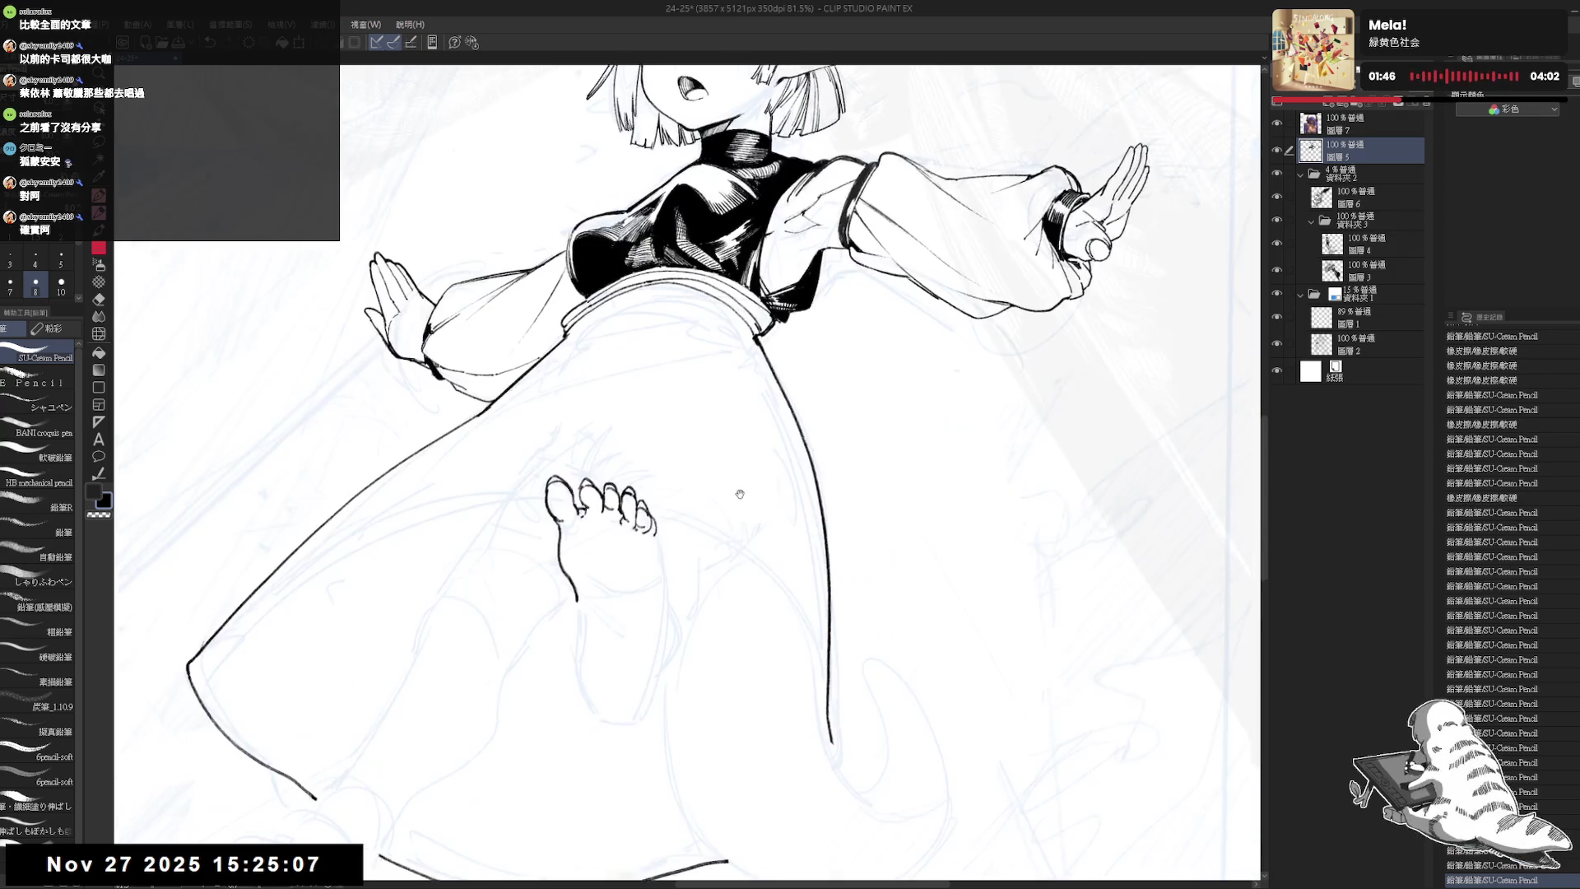
- Add a small dot near the toes, erase a stray mark by the foot, and zoom out
left_click(725, 474)
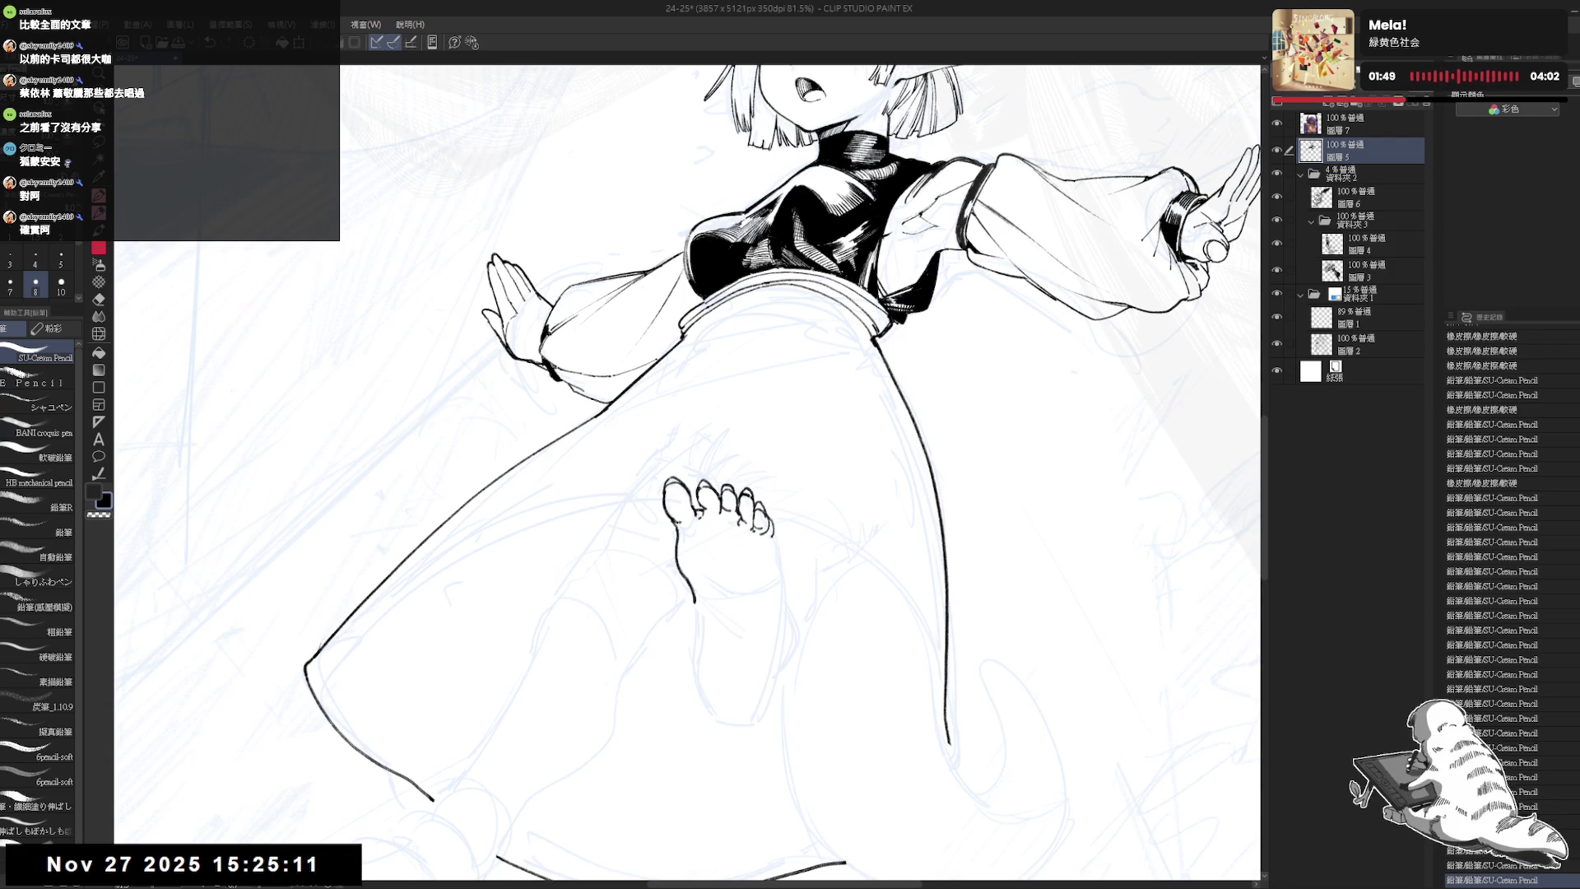
key("e")
key("p")
left_click_drag(694, 513, 689, 483)
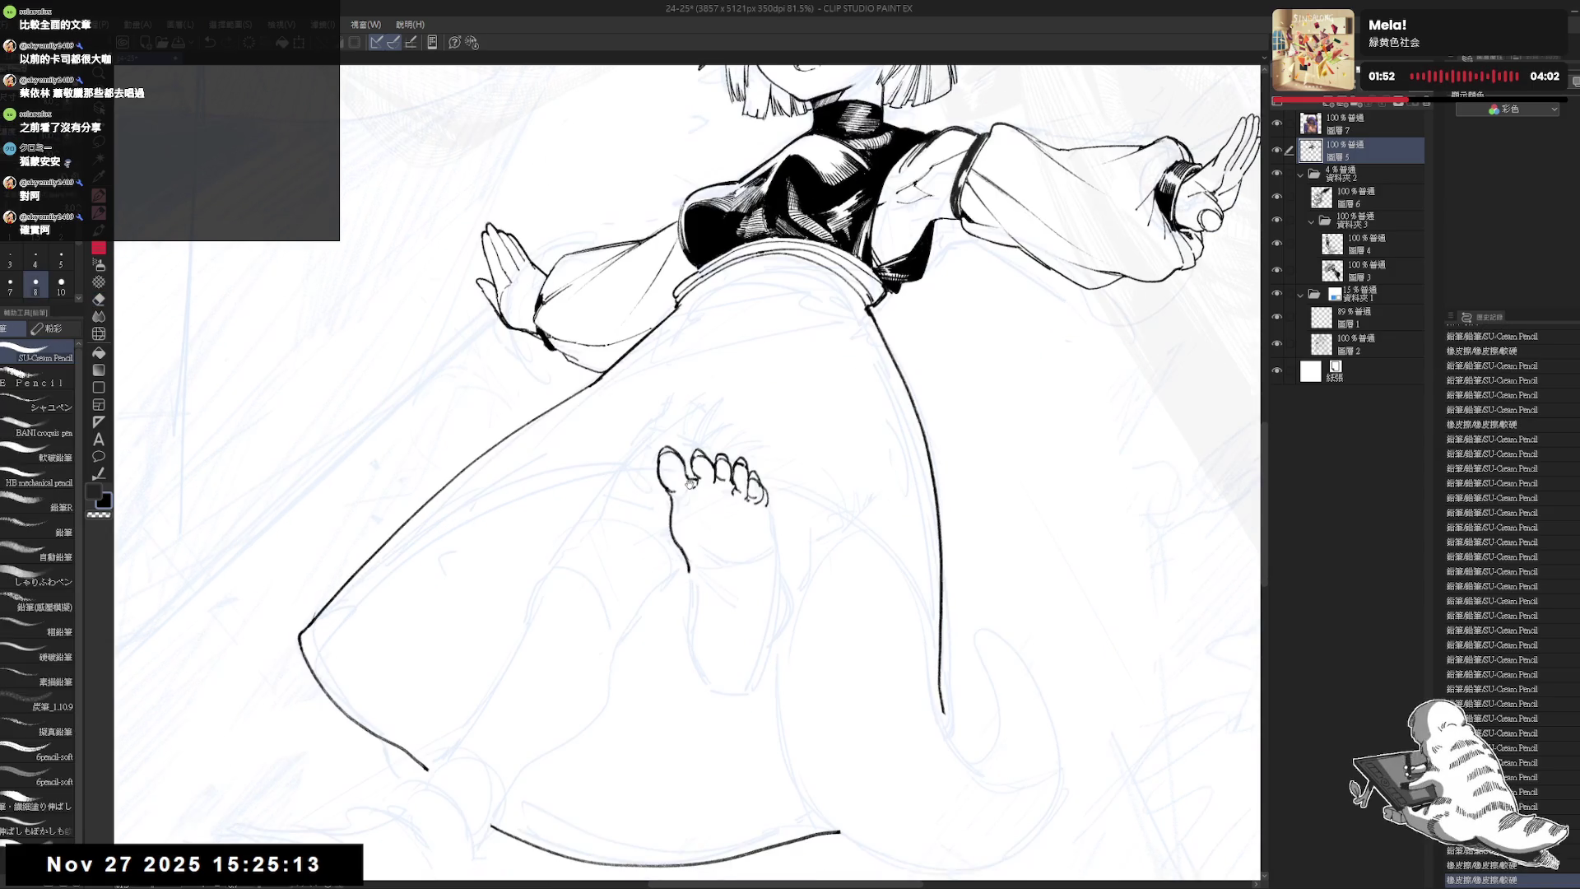
key("ctrl+minus")
key("ctrl+minus")
key("ctrl+minus")
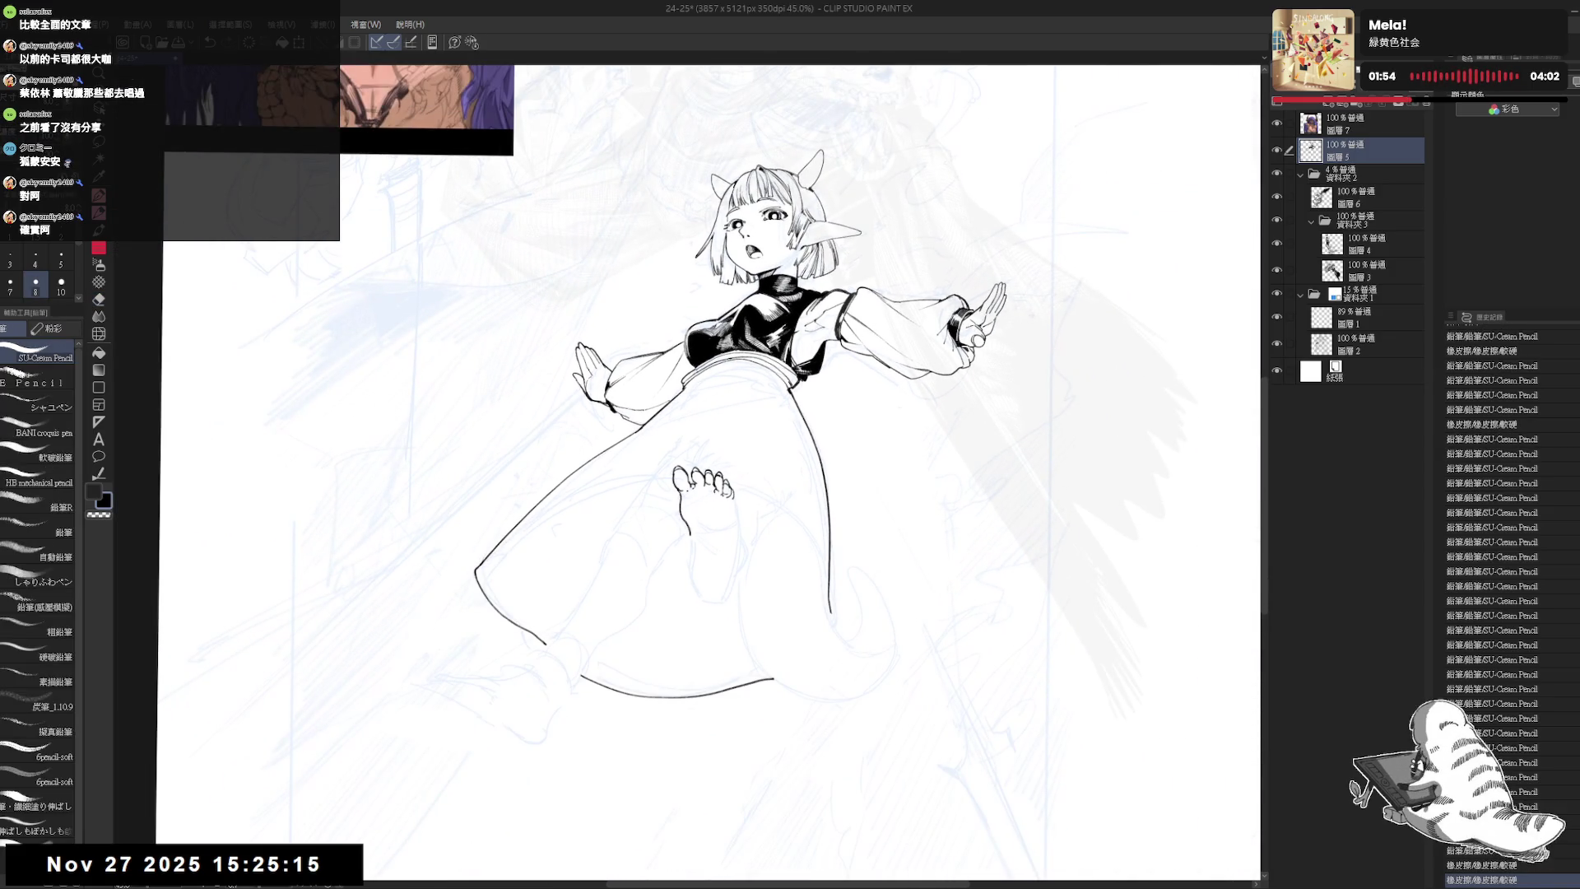
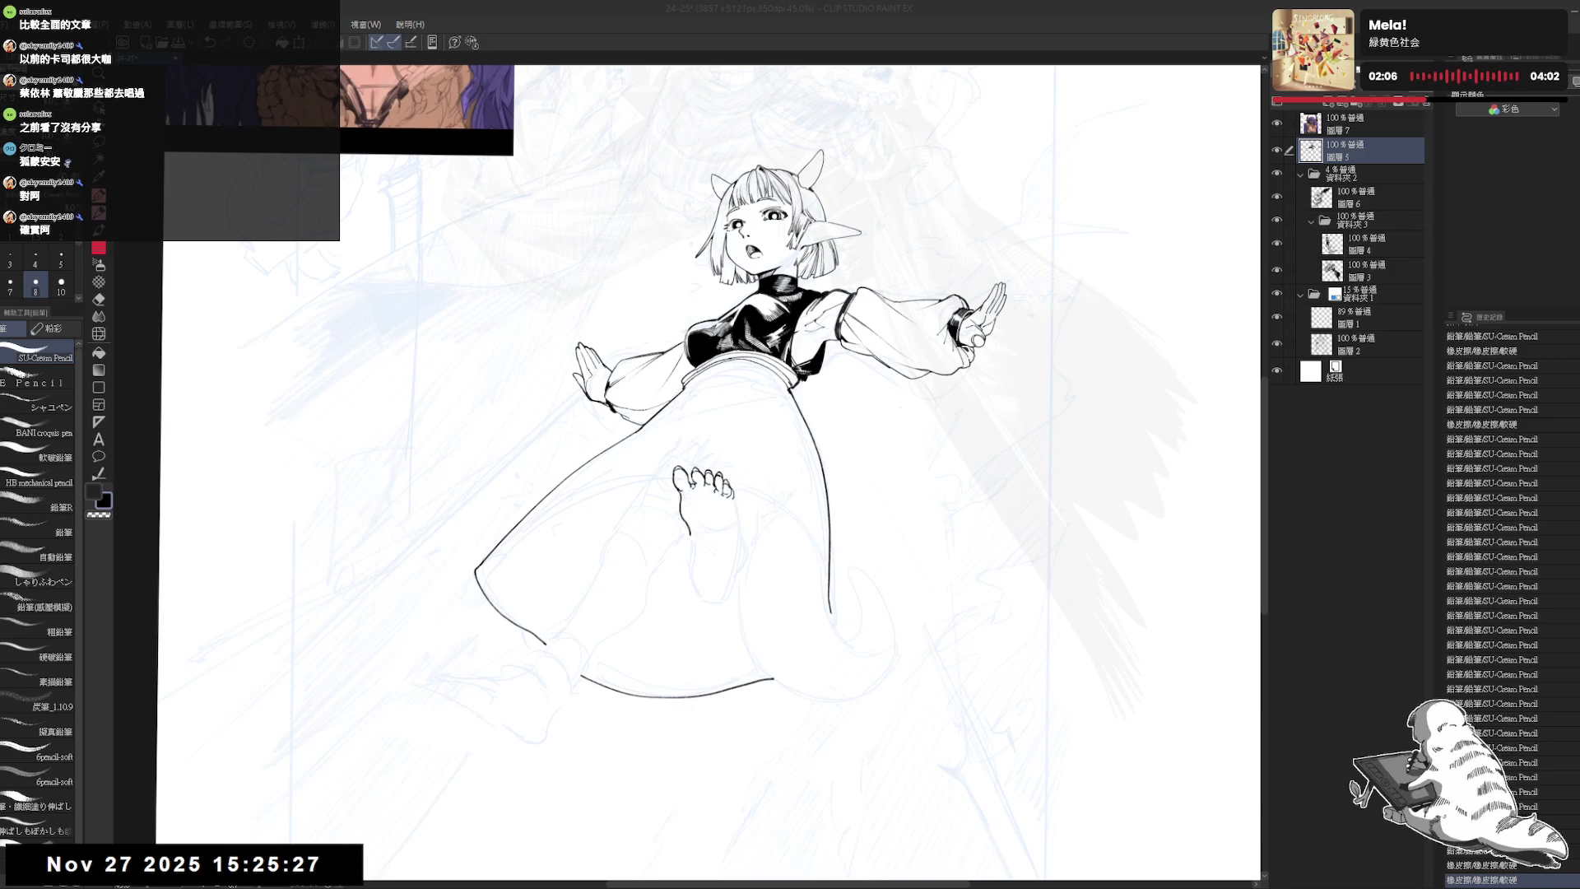
- Ink the raised foot's right edge, then try a line on the sole and undo it
left_click(620, 321)
scroll(585, 436, "up", 2)
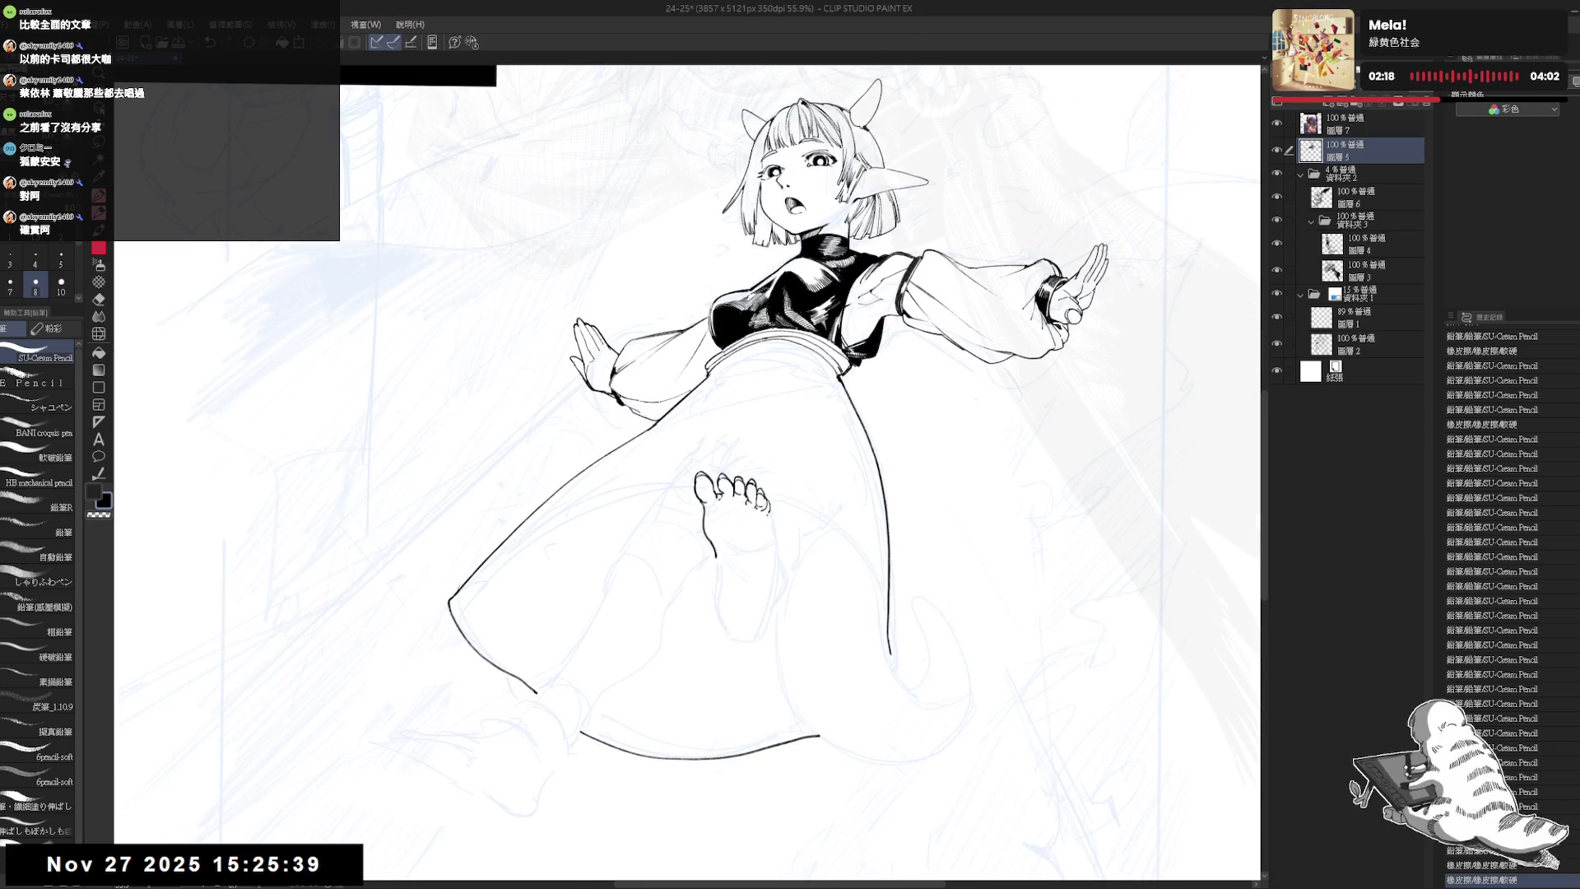
left_click_drag(768, 508, 771, 523)
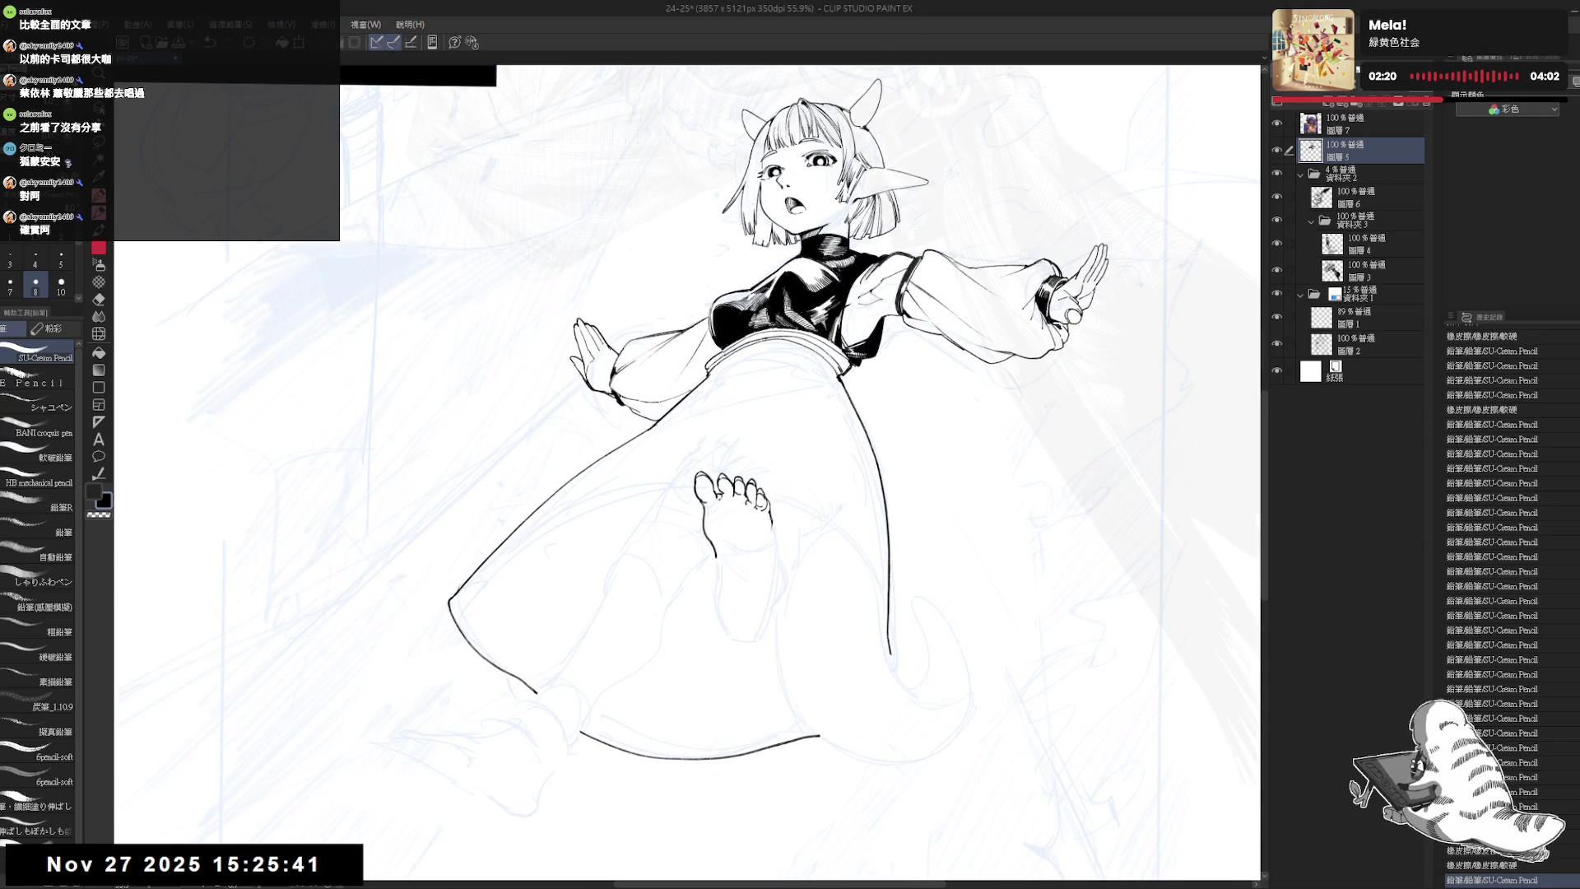
key("e")
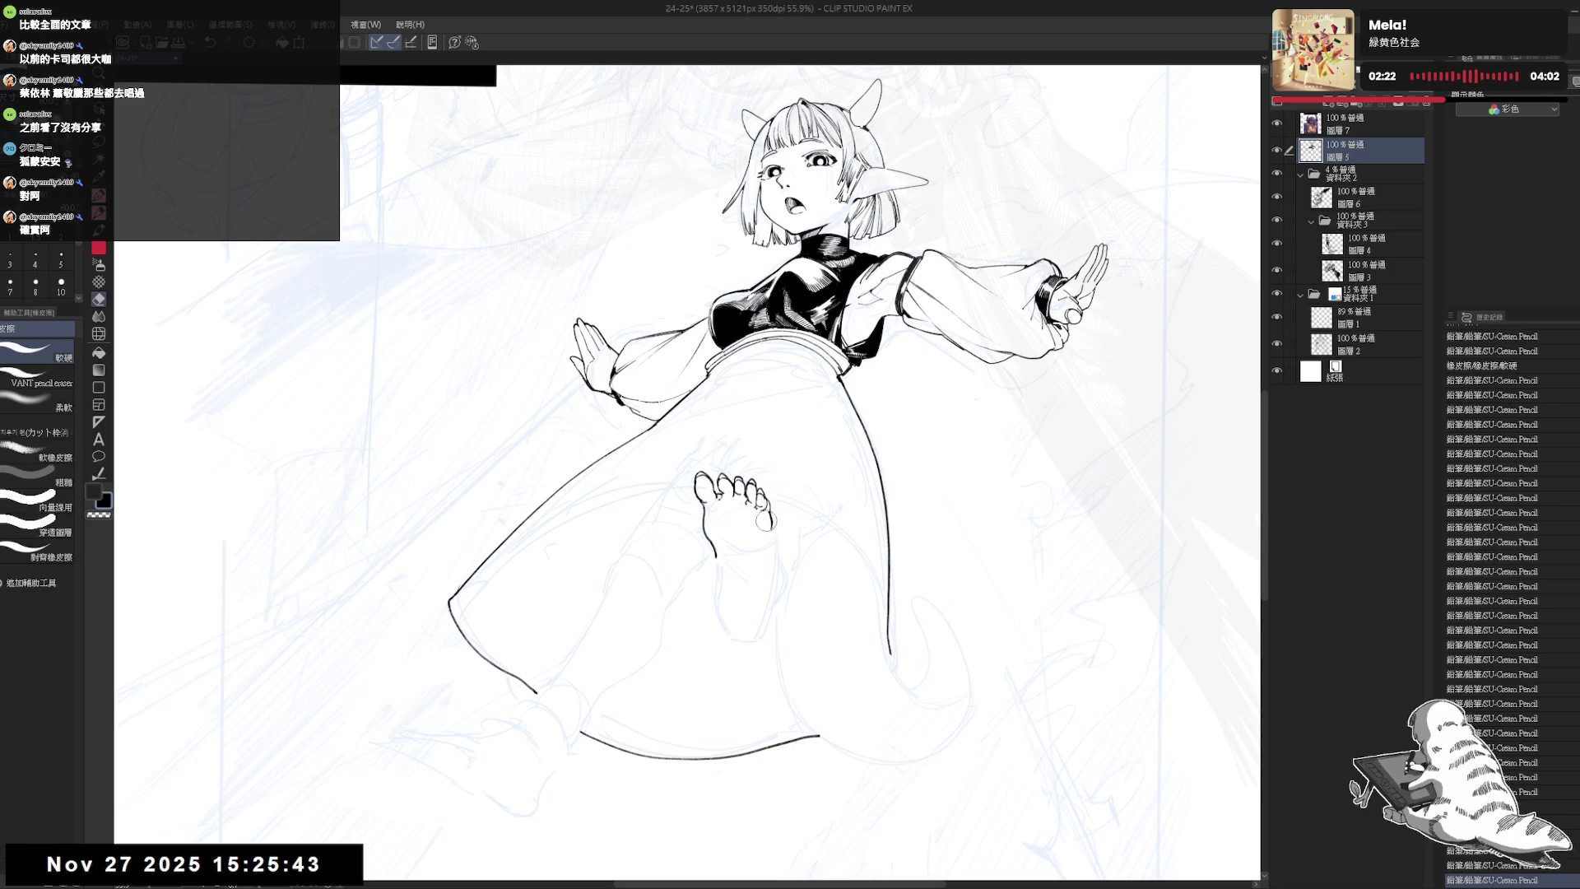
key("p")
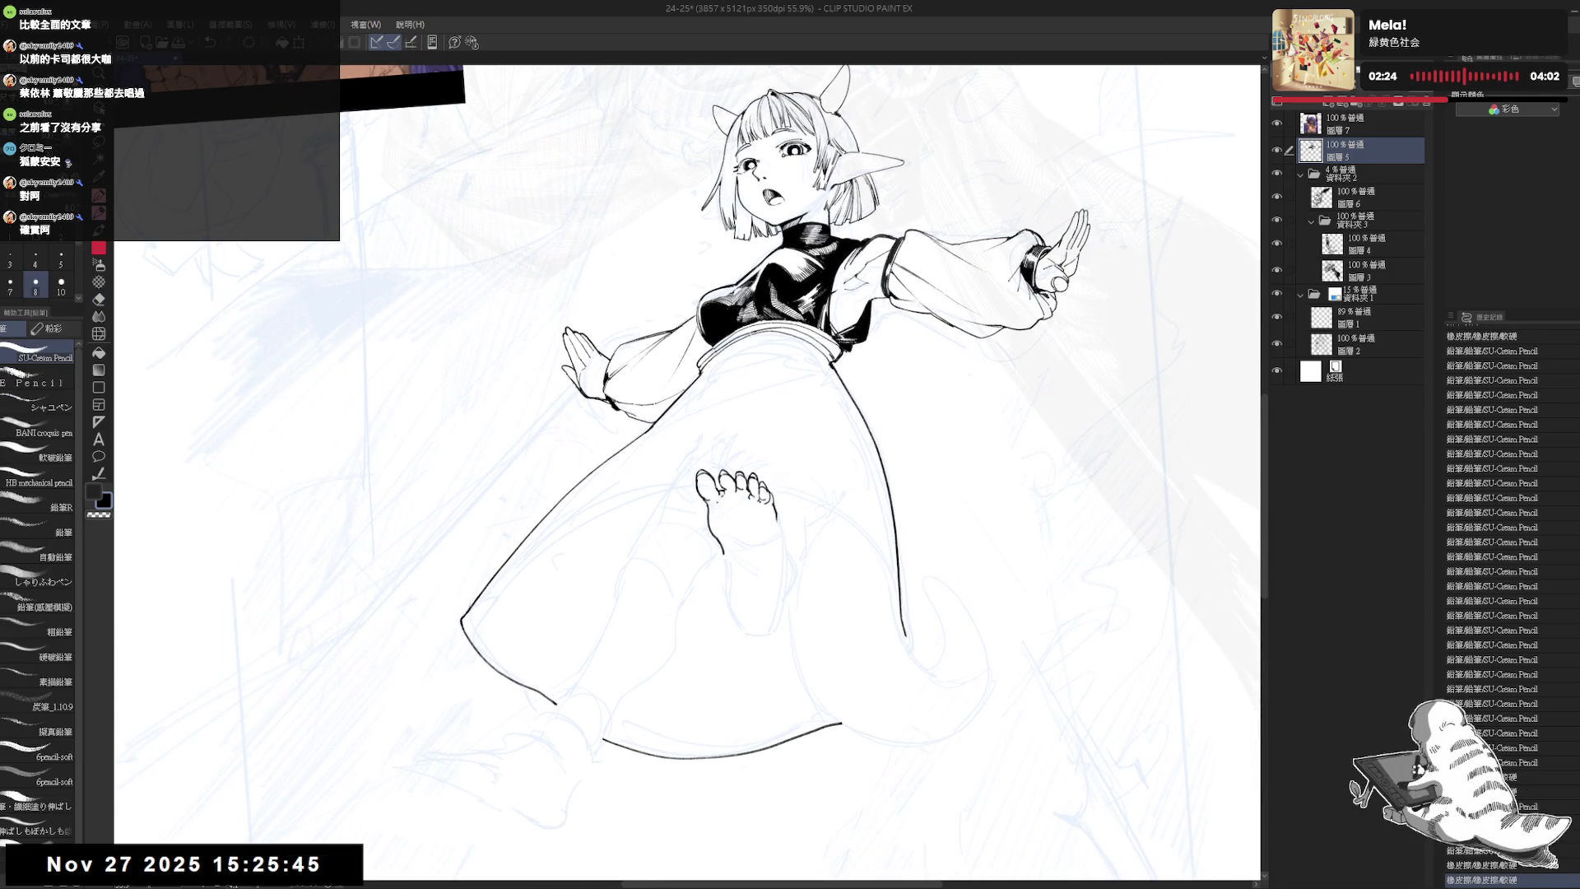
left_click_drag(723, 531, 746, 544)
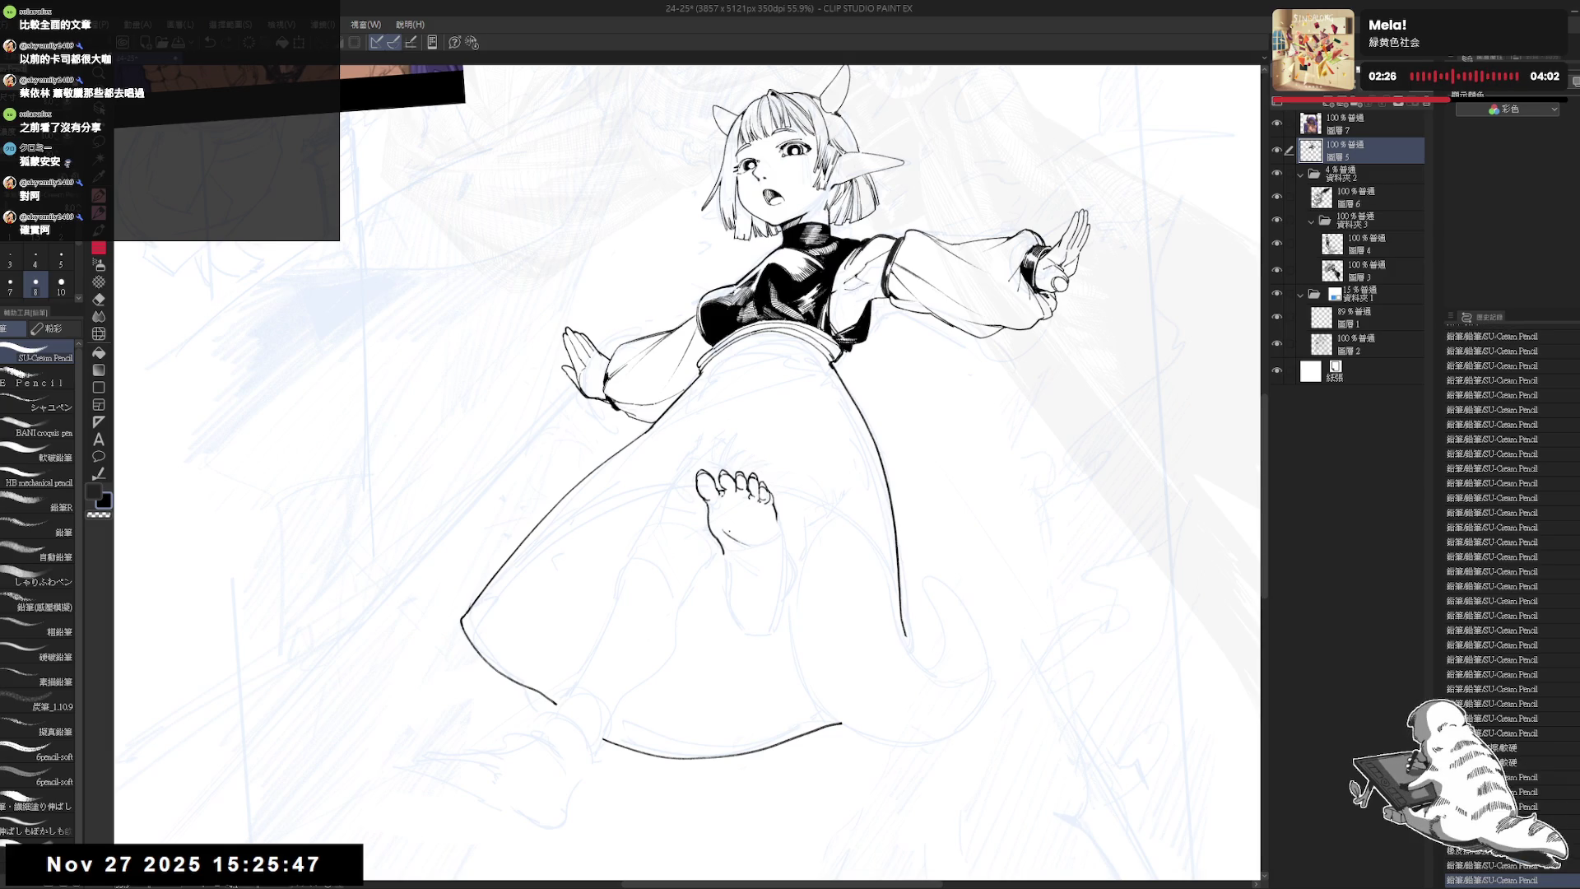
key("ctrl+z")
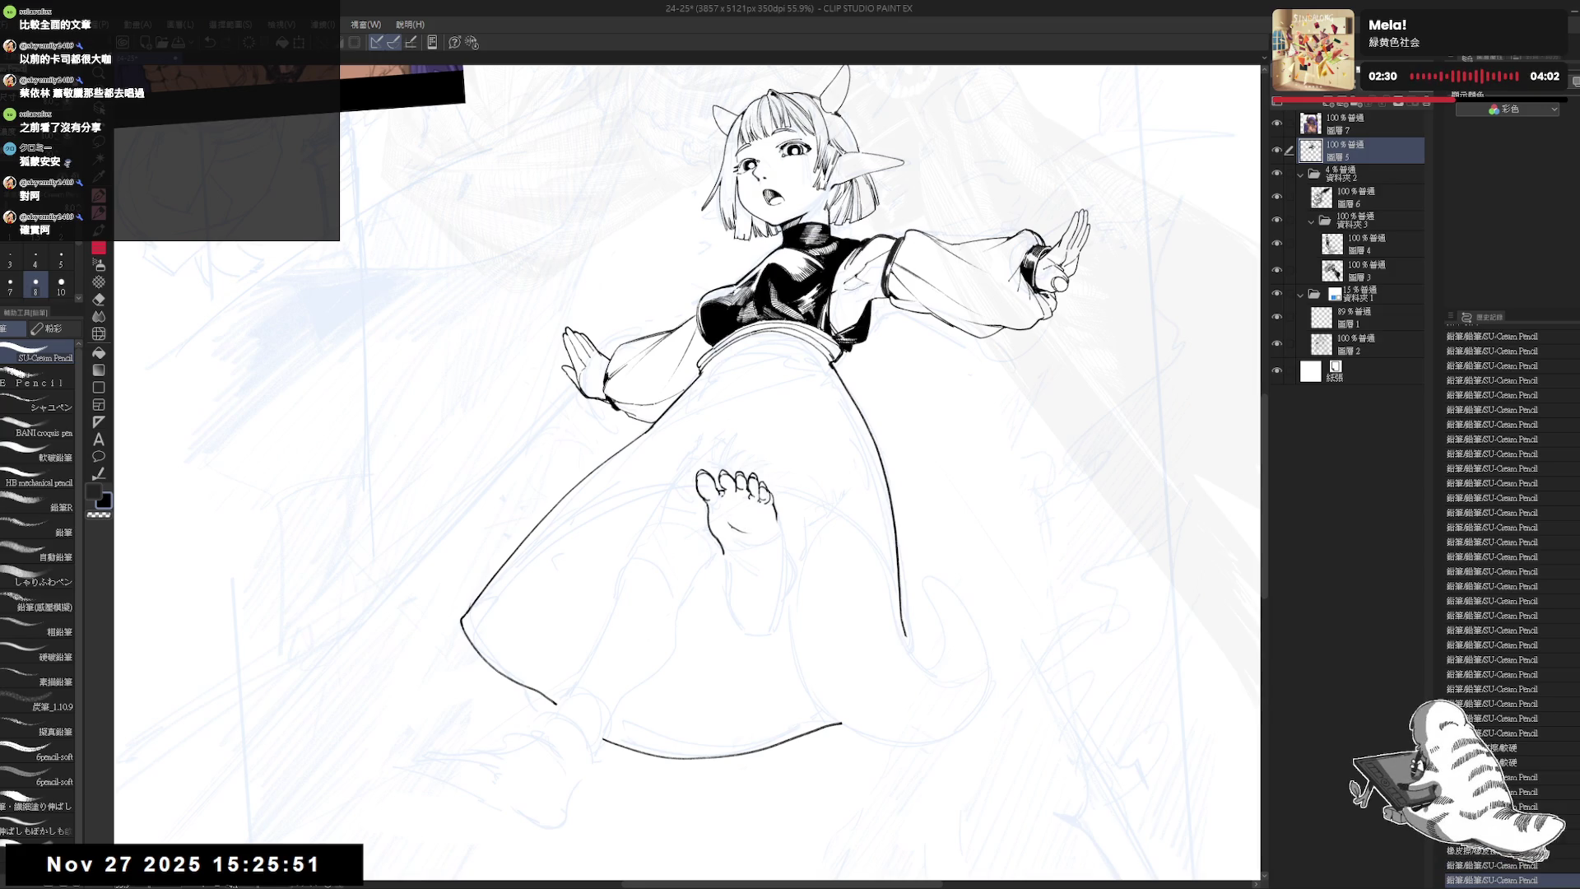
key("ctrl+z")
key("ctrl+z")
key("ctrl+z")
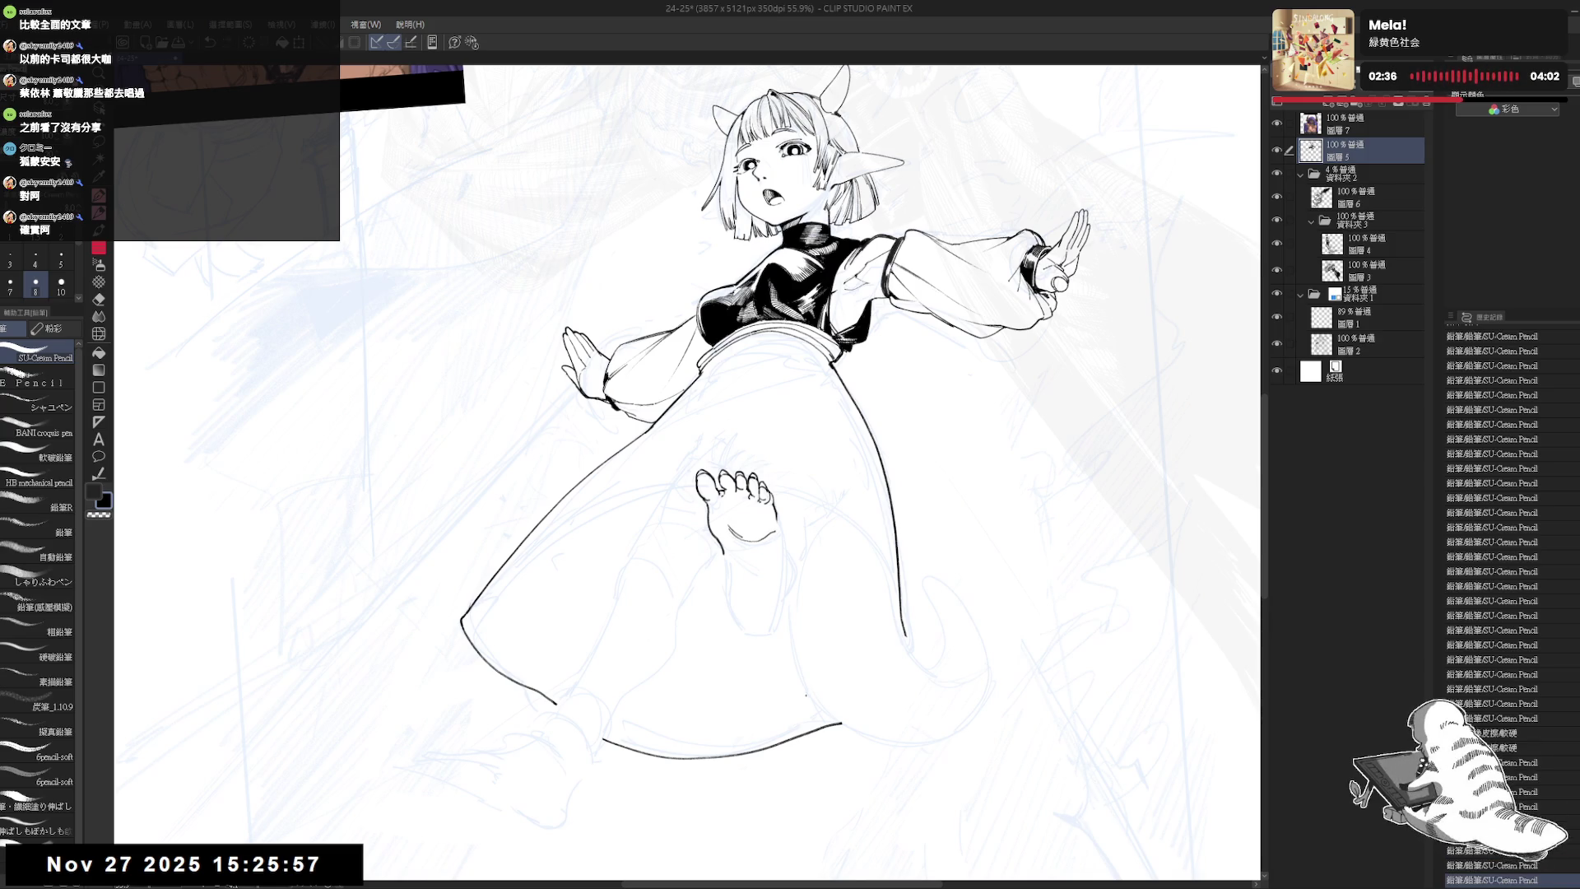
- Check the drawing mirrored, then ink the sole line down toward the heel with eraser touch-ups
key("h")
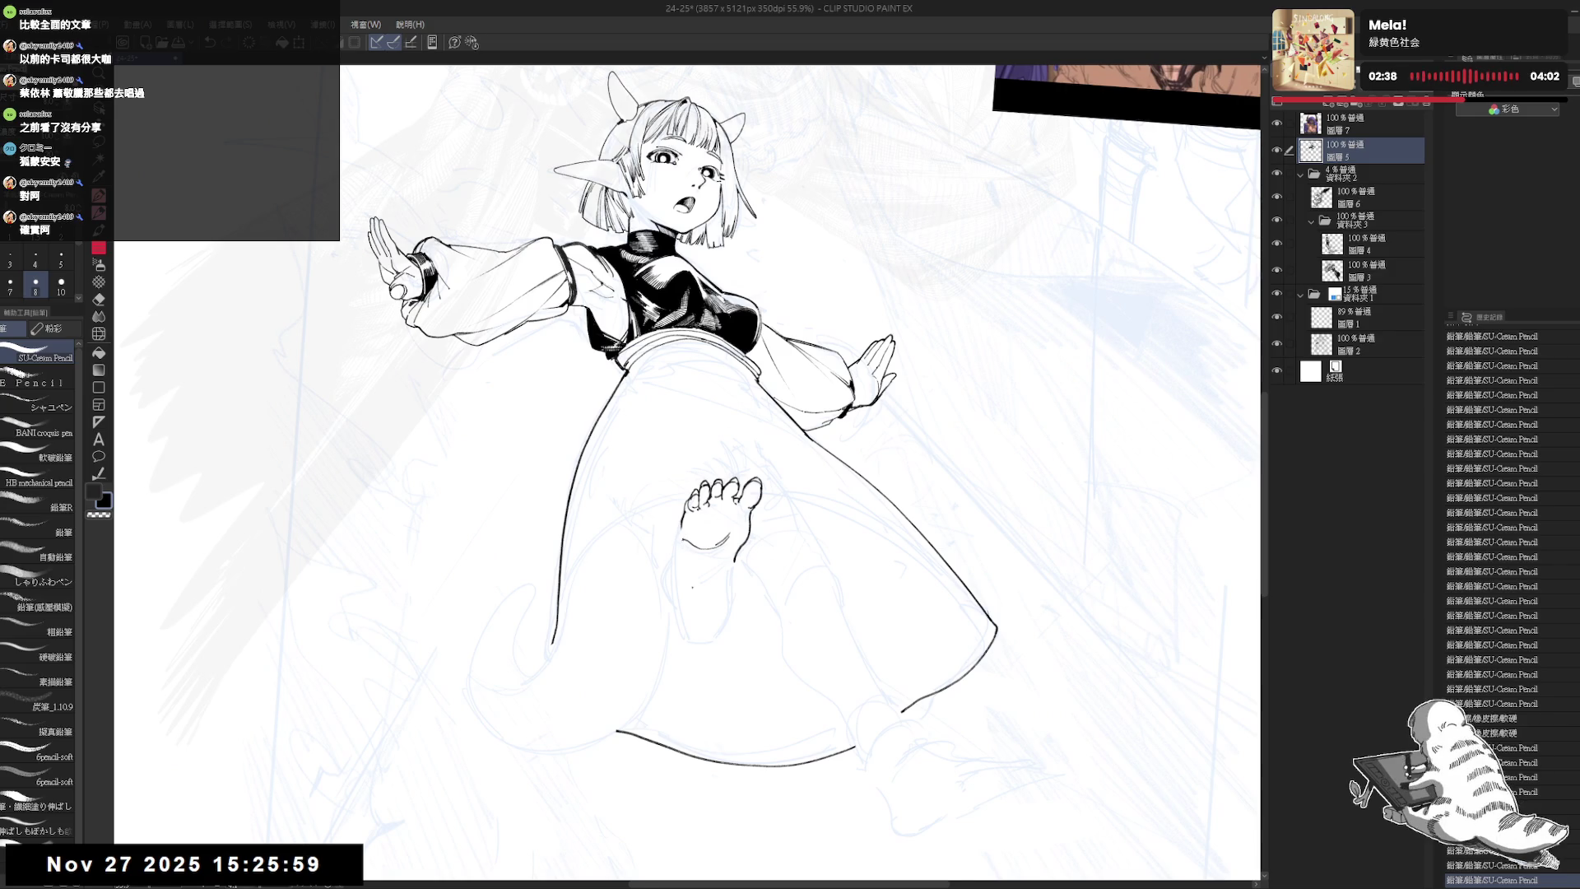
key("h")
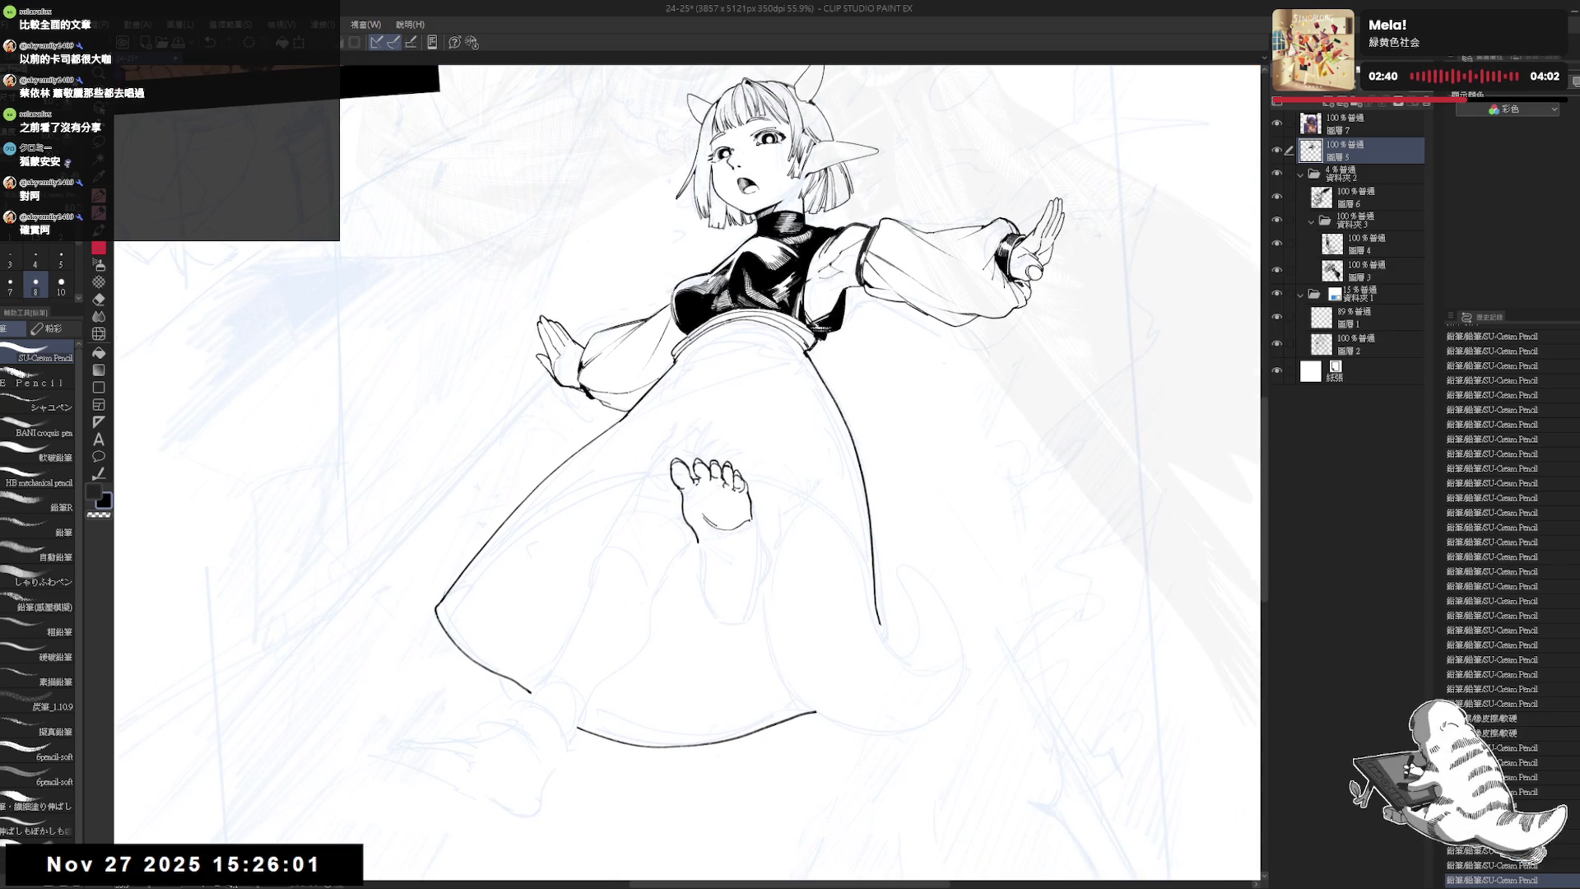
mouse_move(751, 521)
left_mouse_down()
mouse_move(752, 613)
mouse_move(753, 593)
left_mouse_up()
key("e")
key("p")
key("e")
key("p")
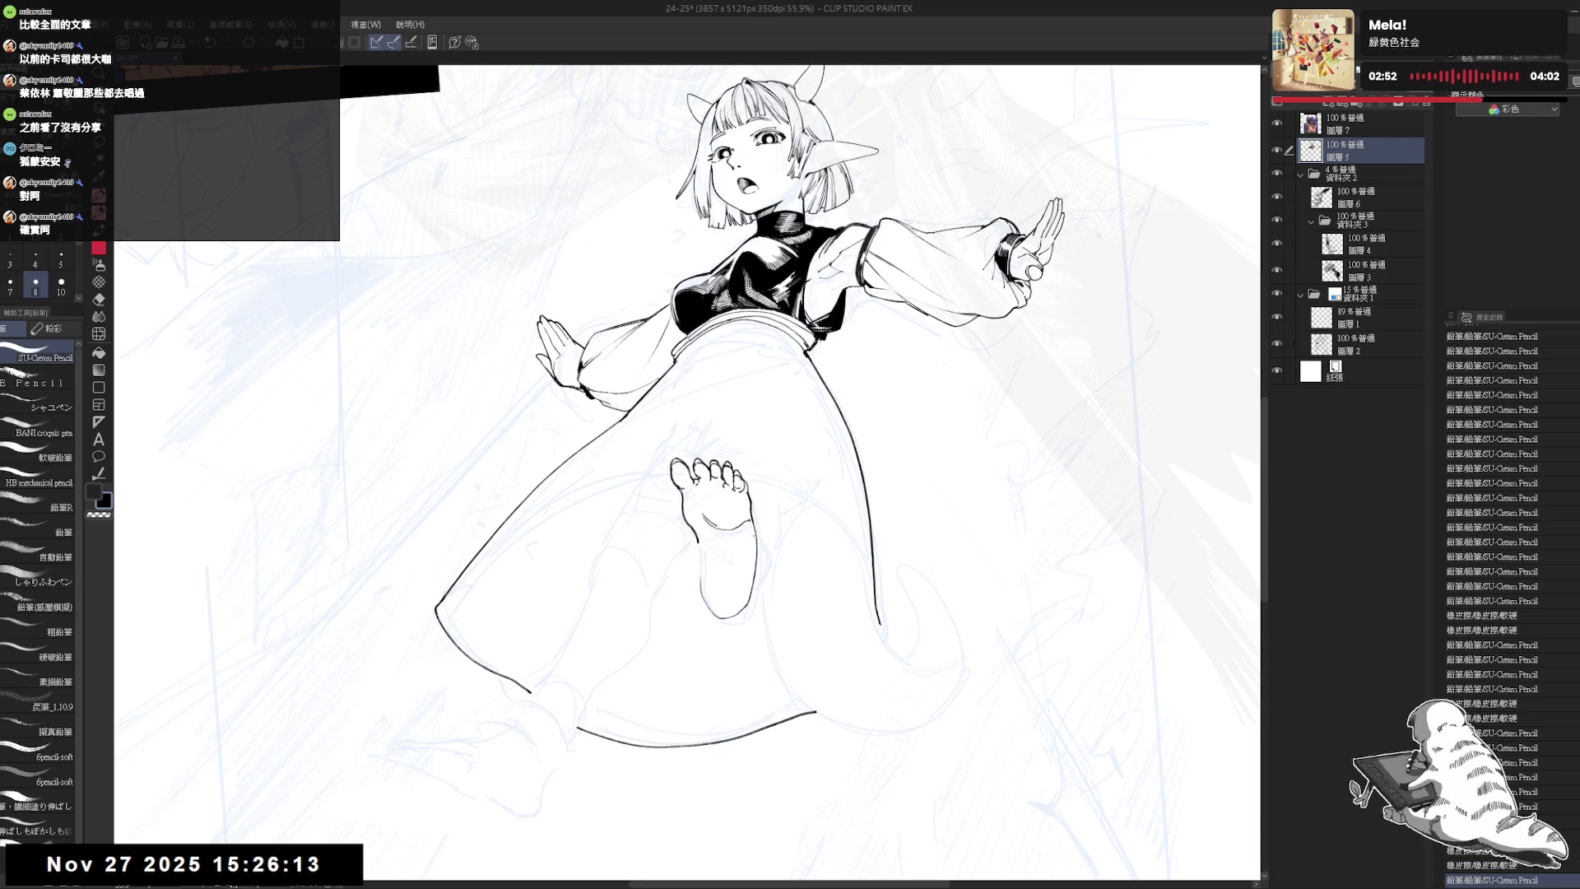
- Tilt the canvas to a comfortable angle and ink a stroke along the foot's heel
scroll(687, 469, "down", 2)
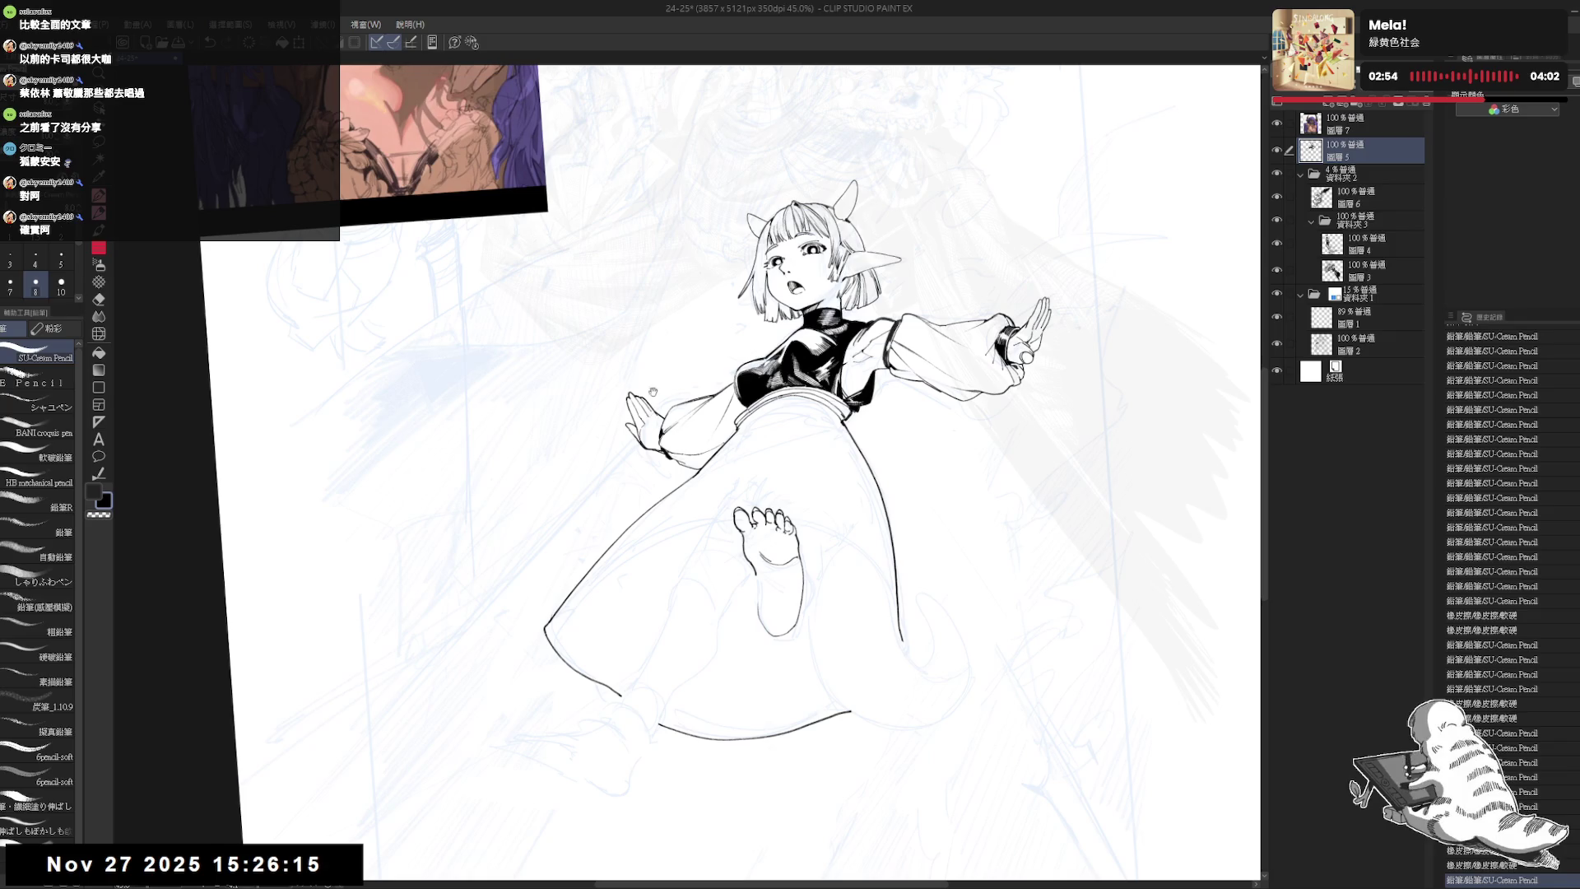
left_click_drag(687, 469, 665, 449)
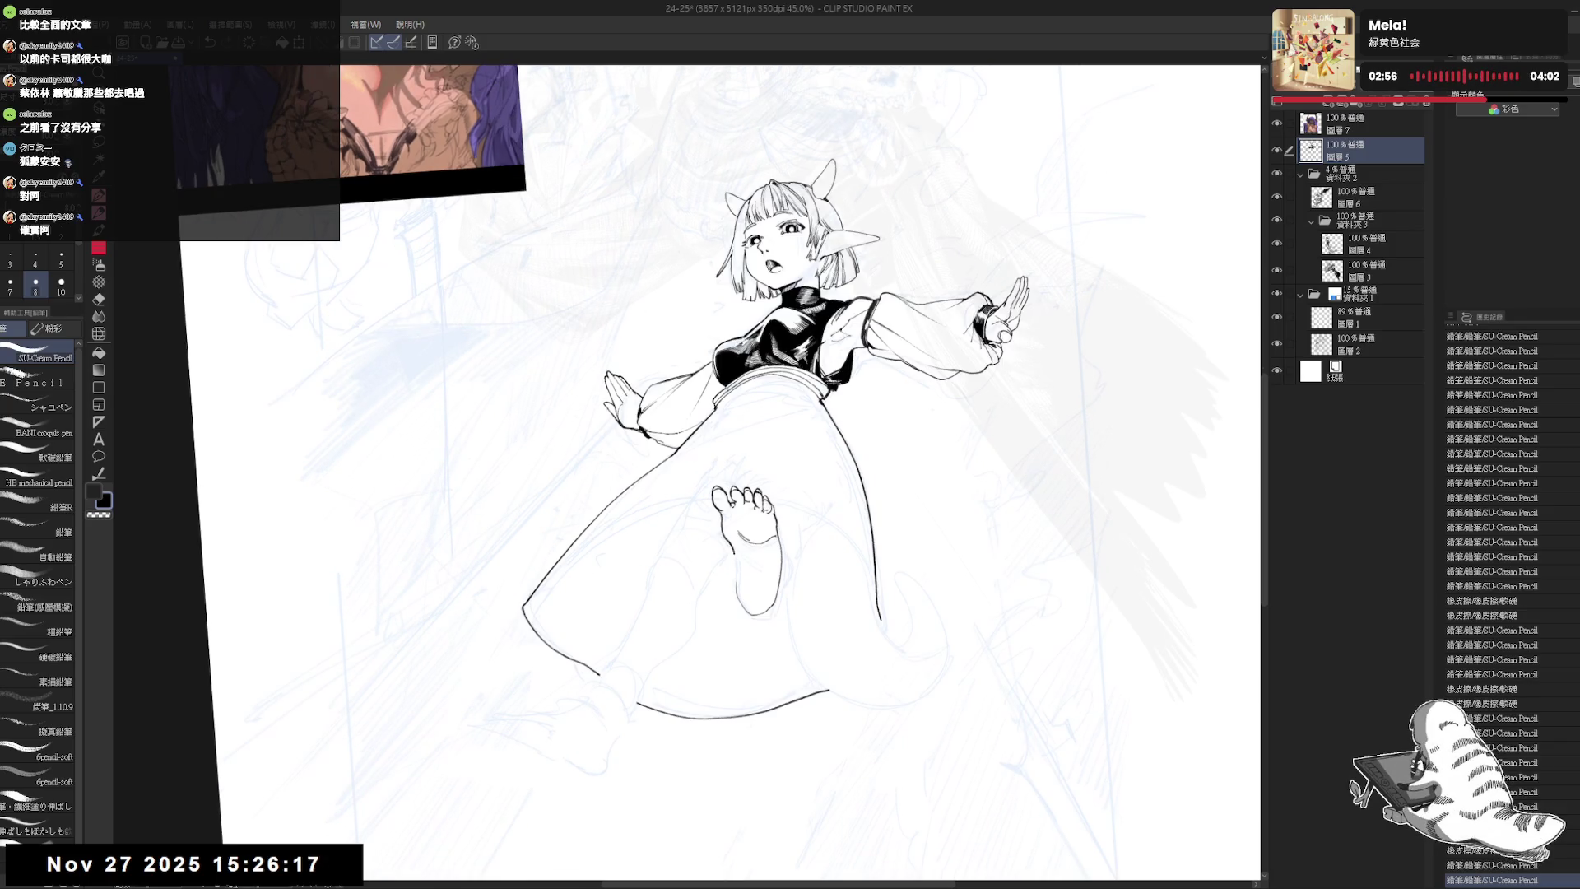
key("ctrl+z")
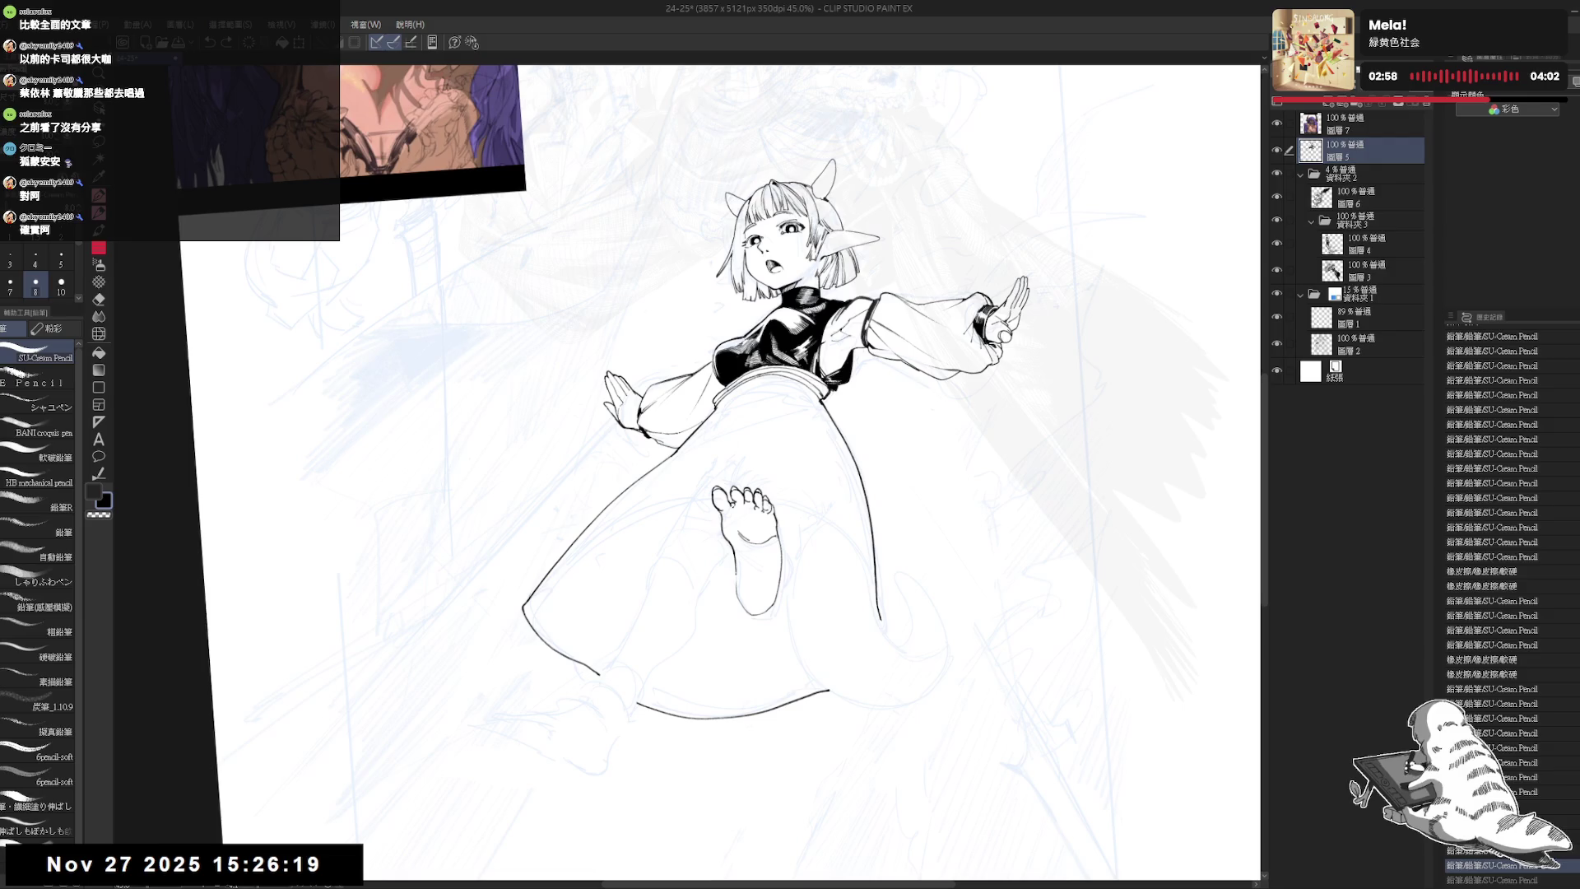
key("ctrl+y")
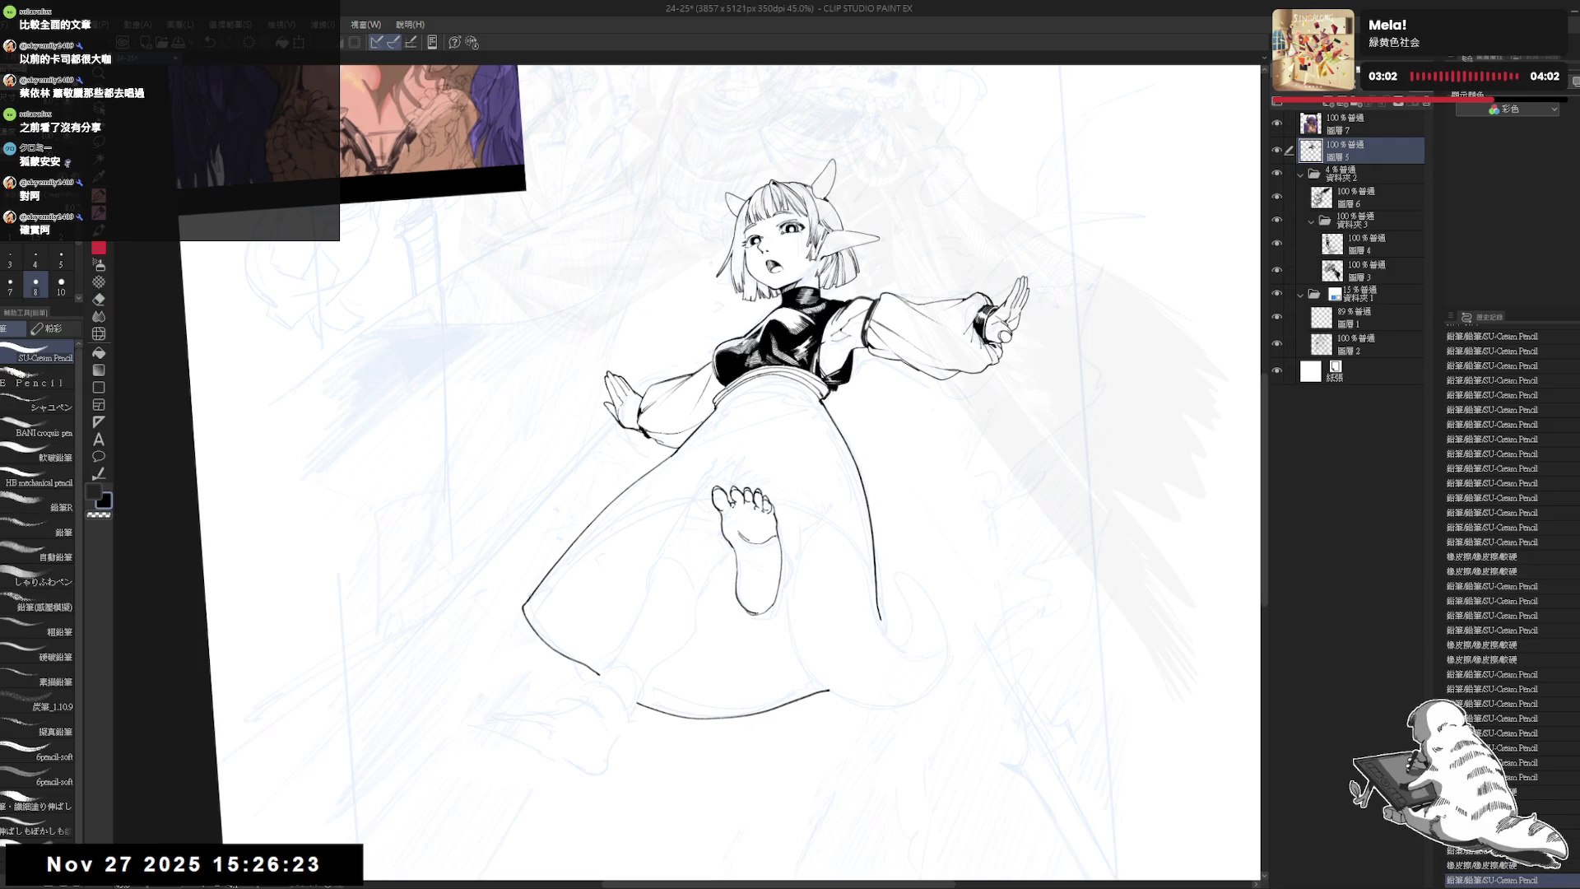
key("h")
key("h")
mouse_move(779, 692)
left_mouse_down()
mouse_move(658, 678)
mouse_move(559, 613)
left_mouse_up()
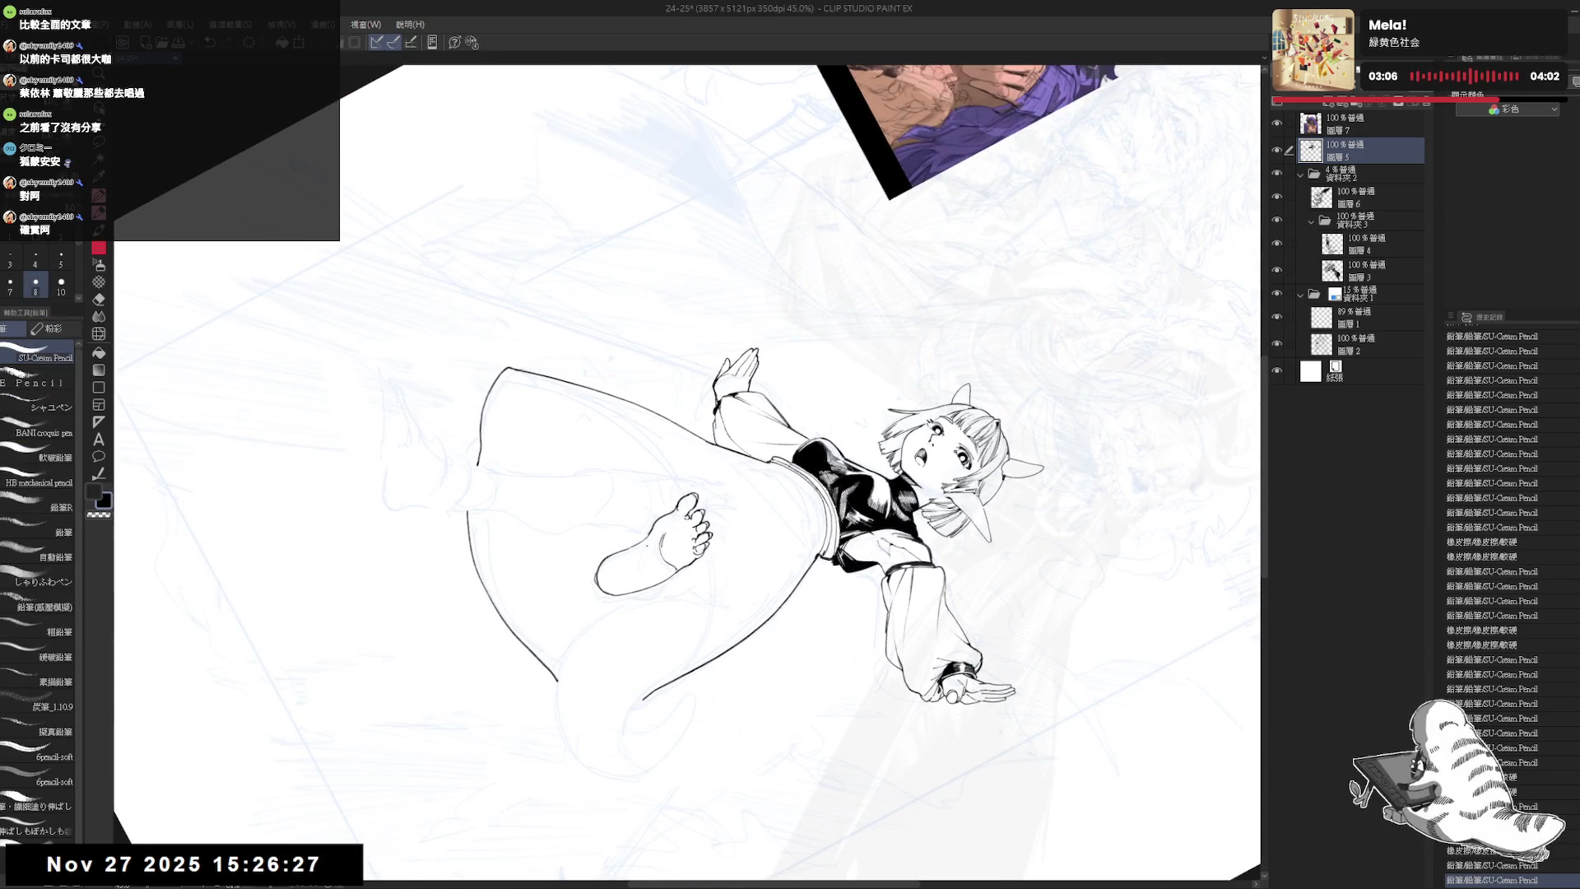
left_click_drag(659, 556, 654, 550)
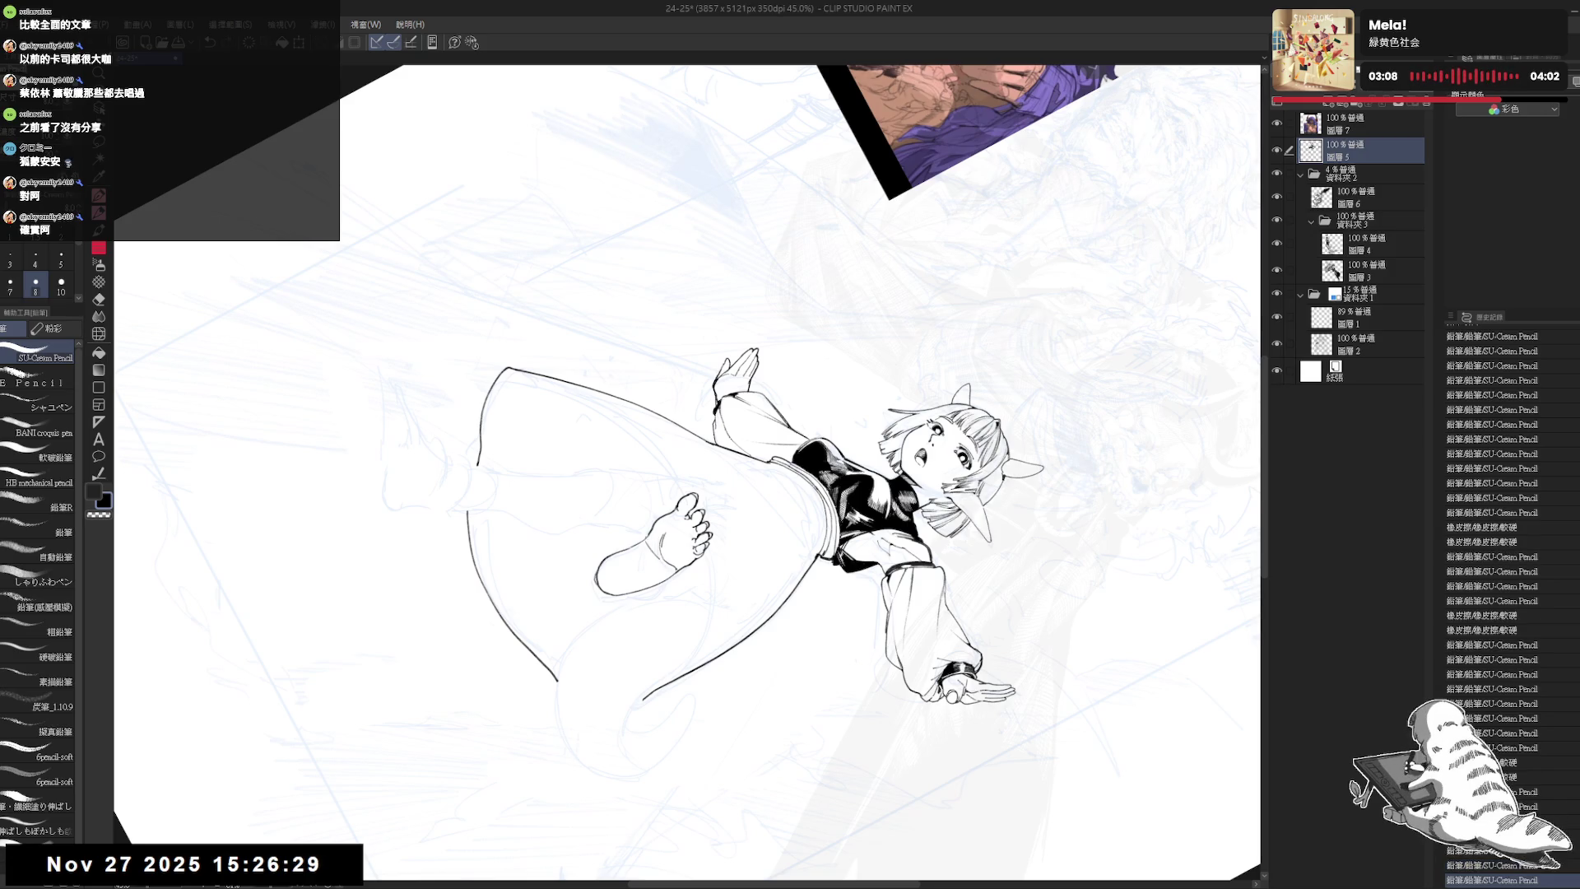
- Erase the small mark on the sole and redraw short heel-outline strokes
key("ctrl+at")
mouse_move(813, 575)
left_mouse_down()
mouse_move(650, 570)
mouse_move(690, 559)
mouse_move(672, 581)
left_mouse_up()
key("e")
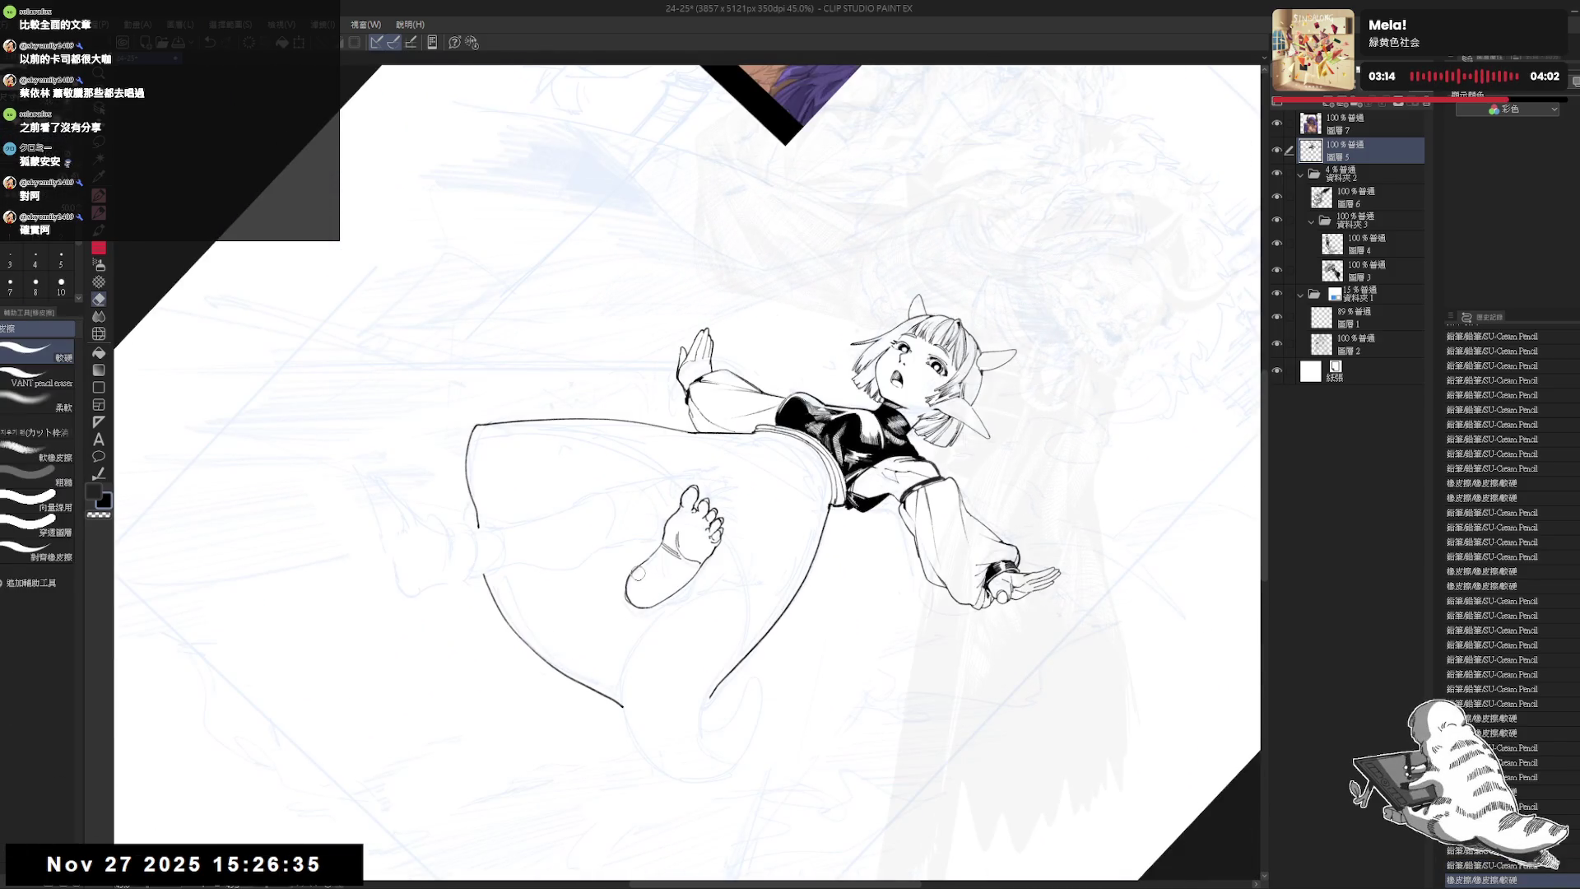
key("p")
key("ctrl+z")
key("ctrl+z")
key("ctrl+z")
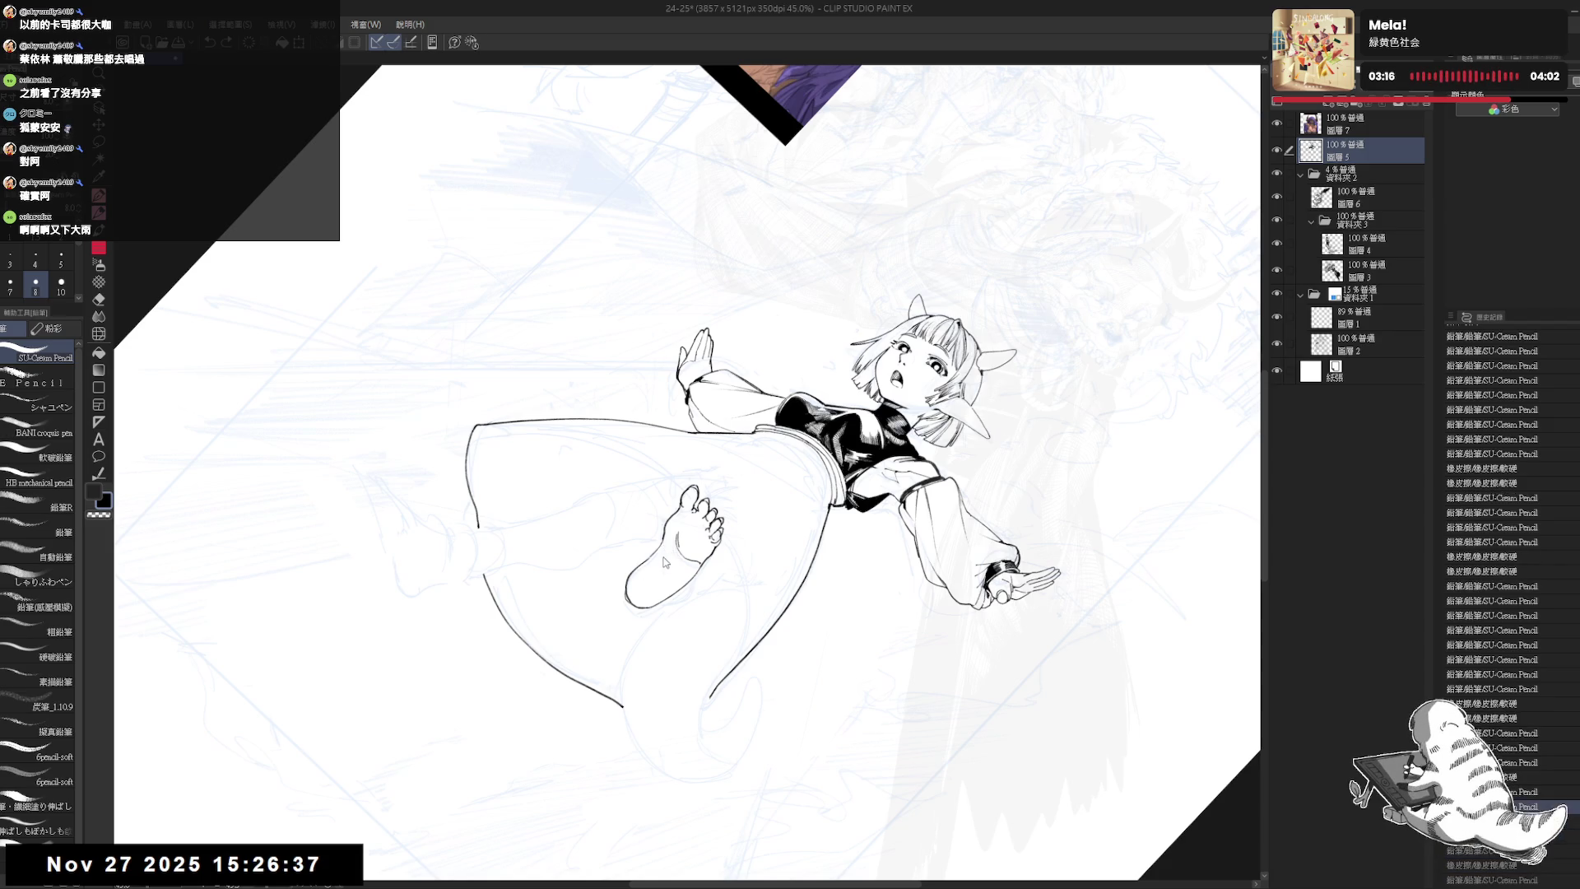
left_click_drag(660, 544, 662, 560)
left_click_drag(560, 177, 613, 201)
- Erase a stray mark near the foot and try another short heel stroke, undoing it
key("ctrl+at")
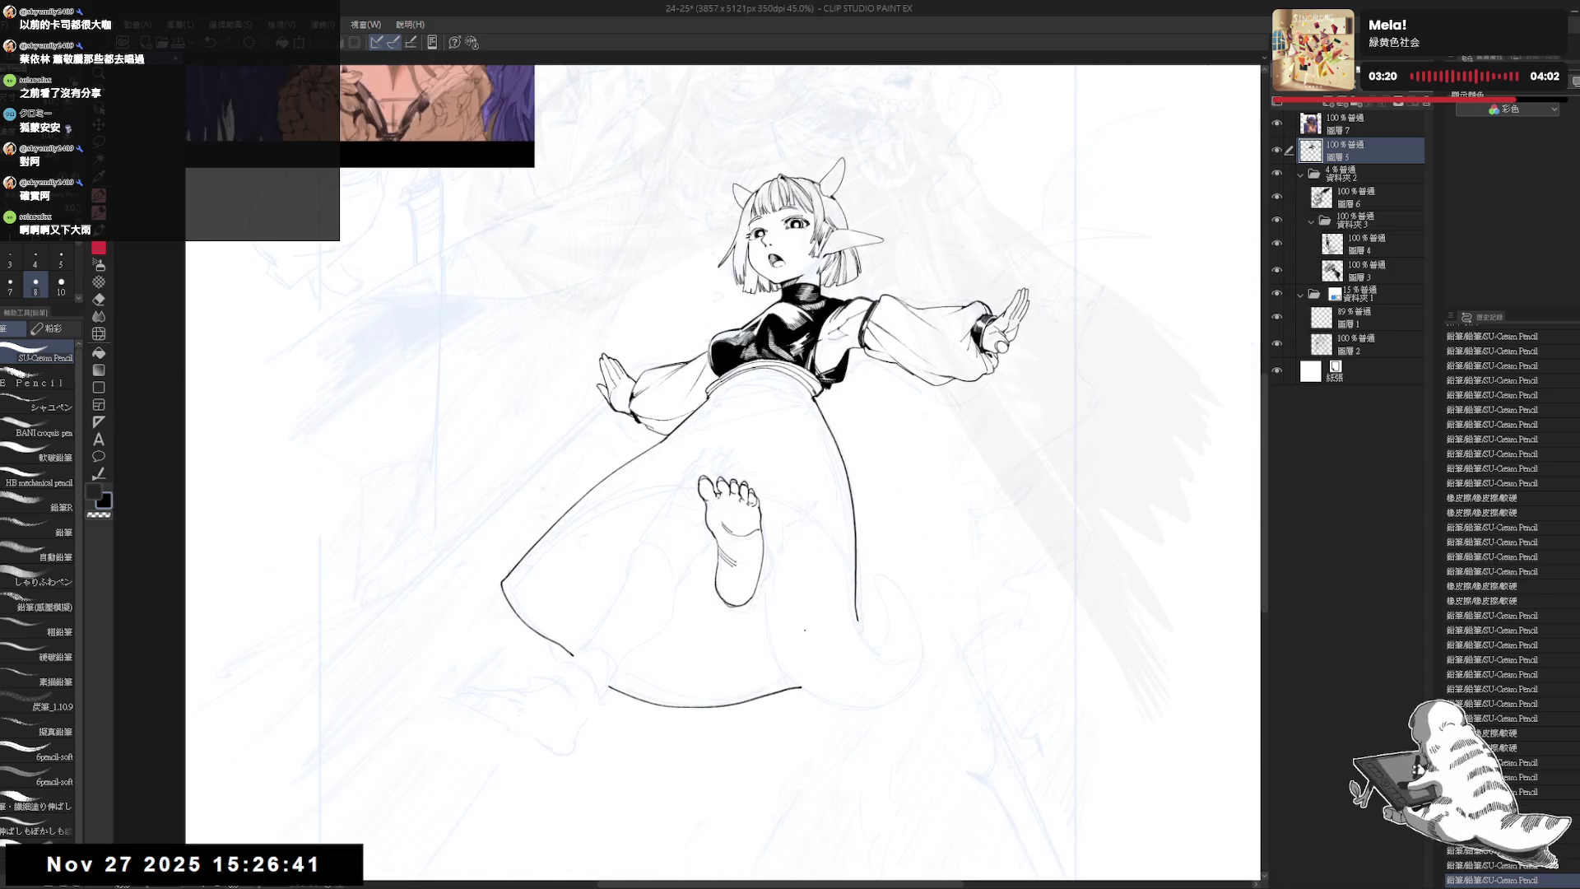
key("asciicircum")
key("asciicircum")
key("asciicircum")
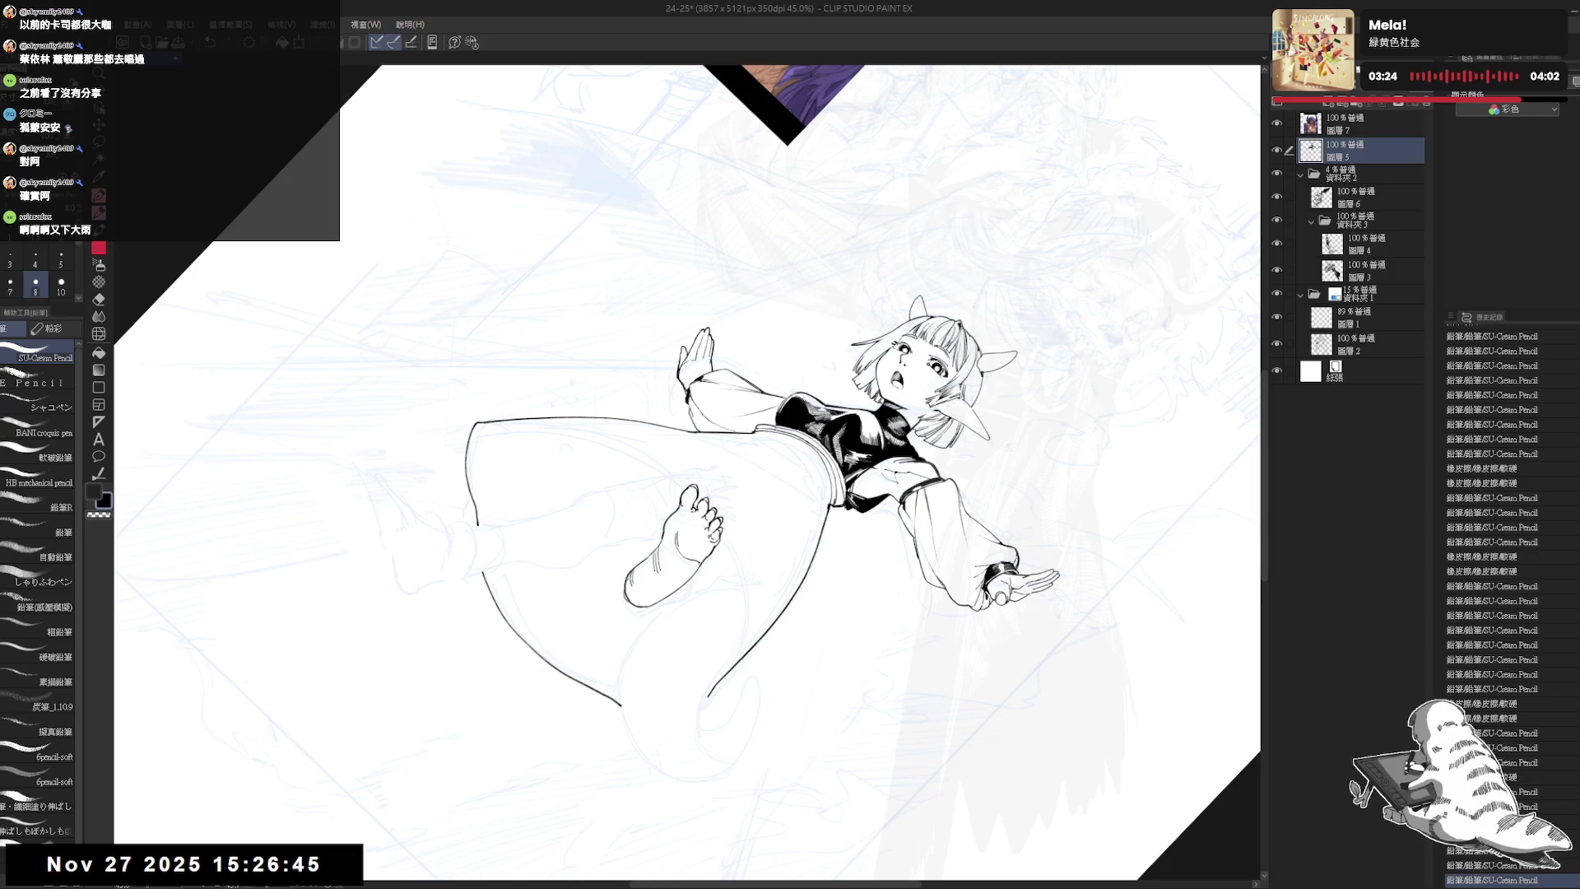
key("ctrl+at")
key("e")
left_click(715, 603)
key("asciicircum")
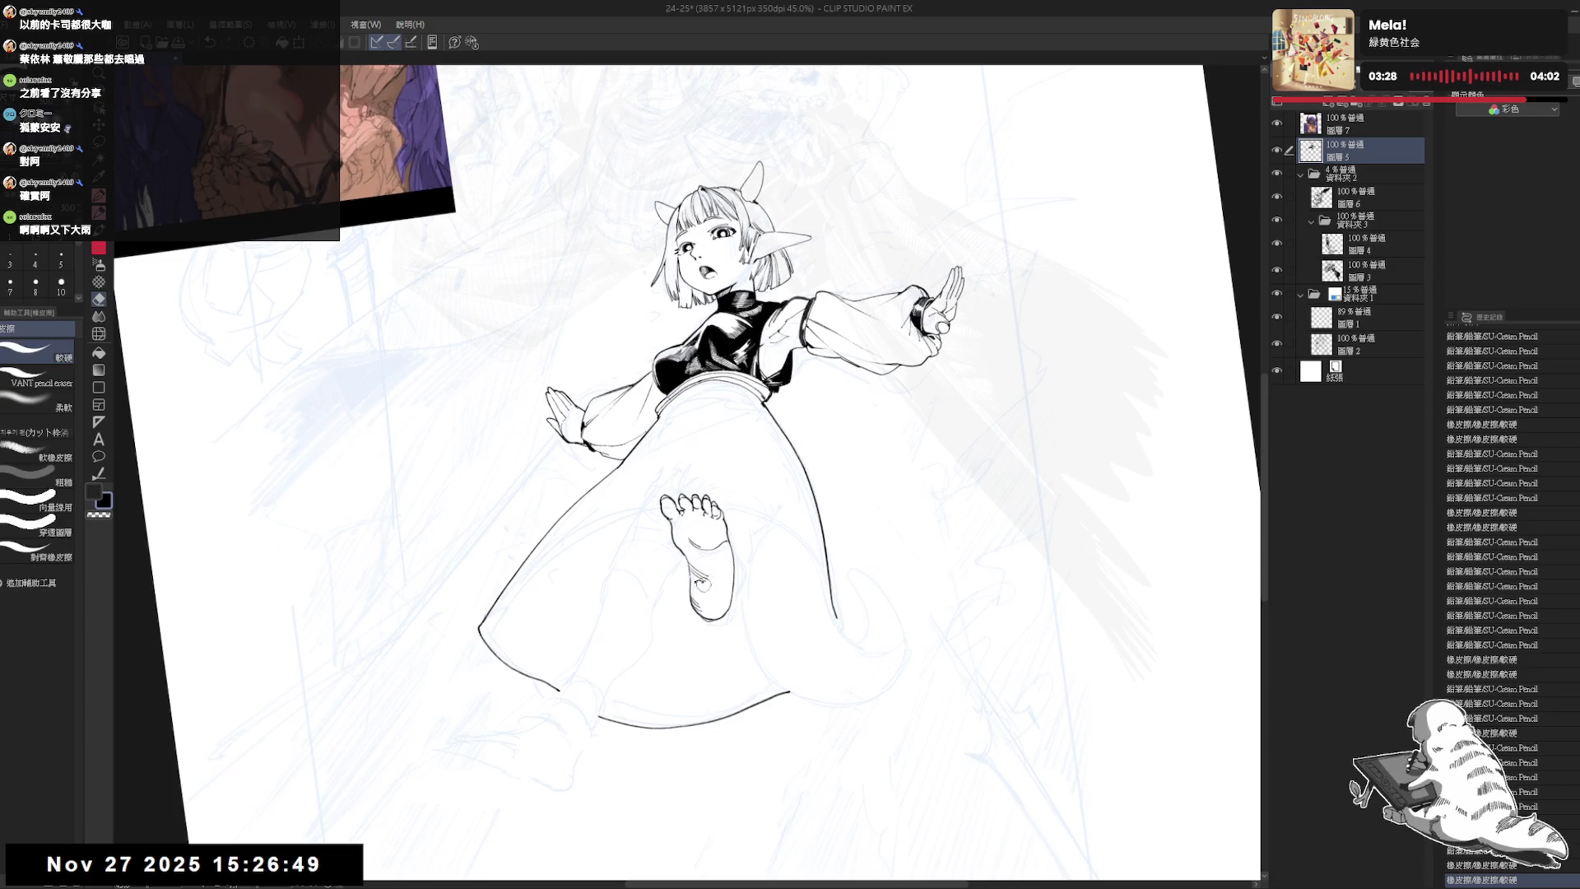
key("p")
left_click_drag(691, 573, 691, 588)
key("ctrl+z")
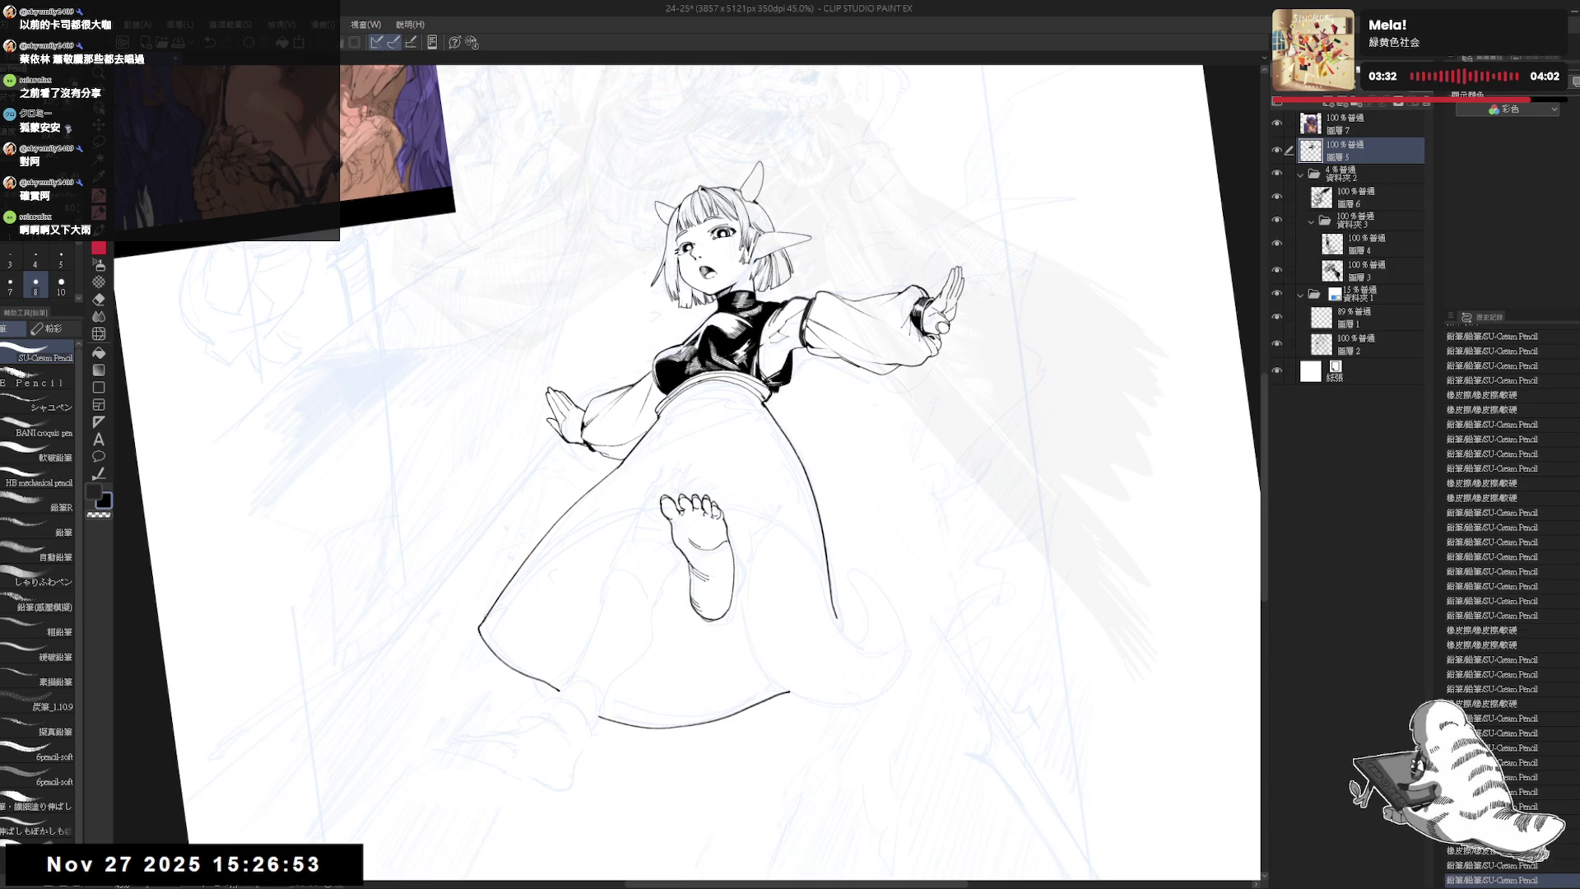
- Redraw the short heel stroke beside the foot and check it in the mirrored view
left_click_drag(696, 526, 668, 601)
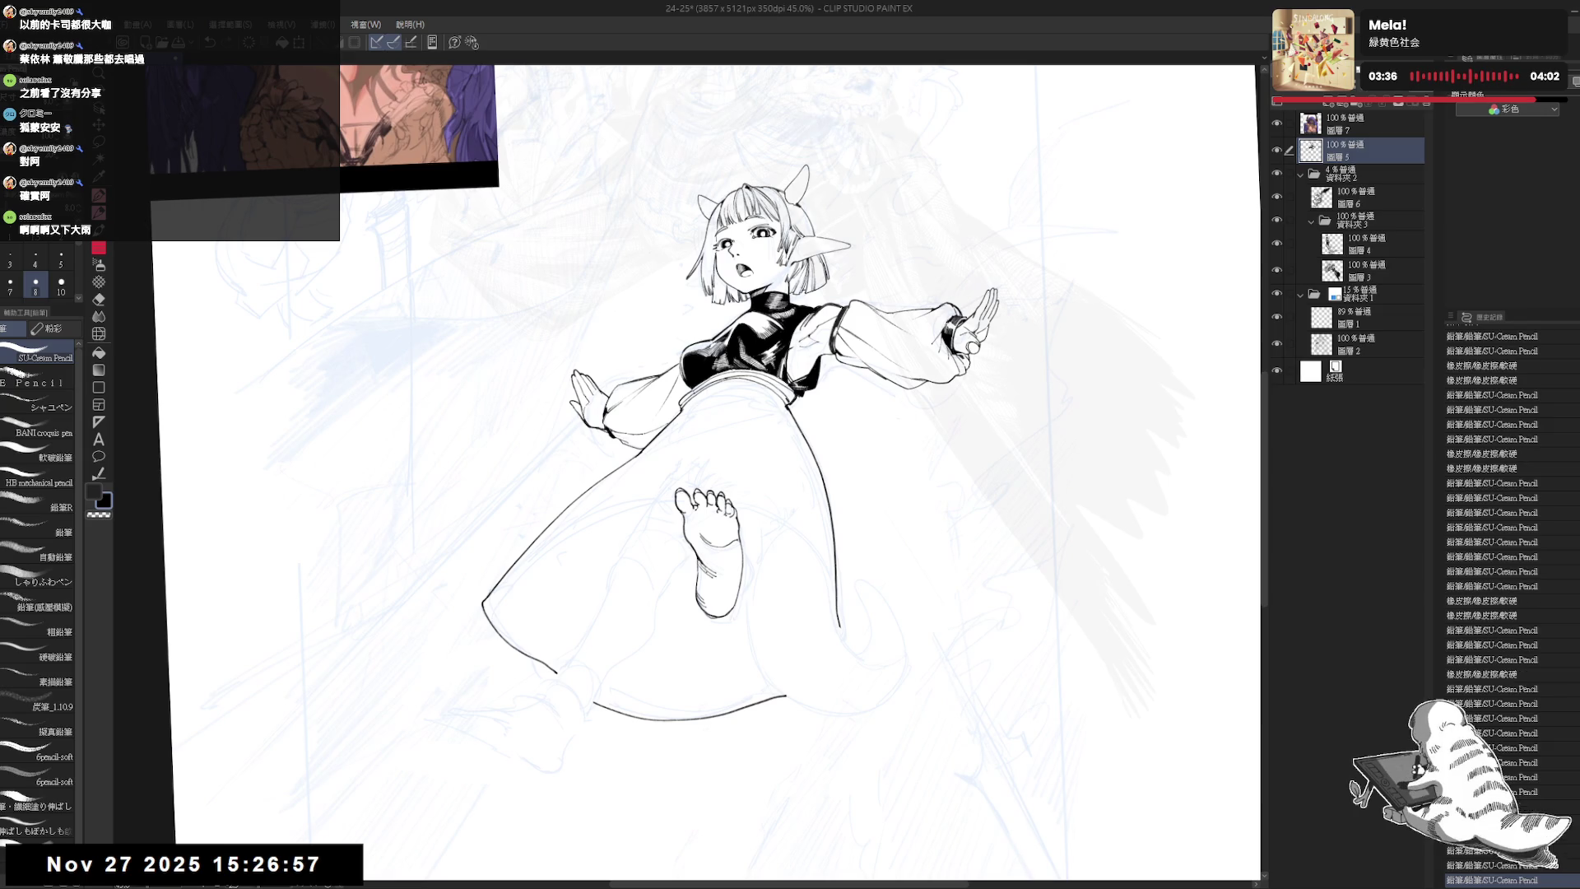
key("ctrl+z")
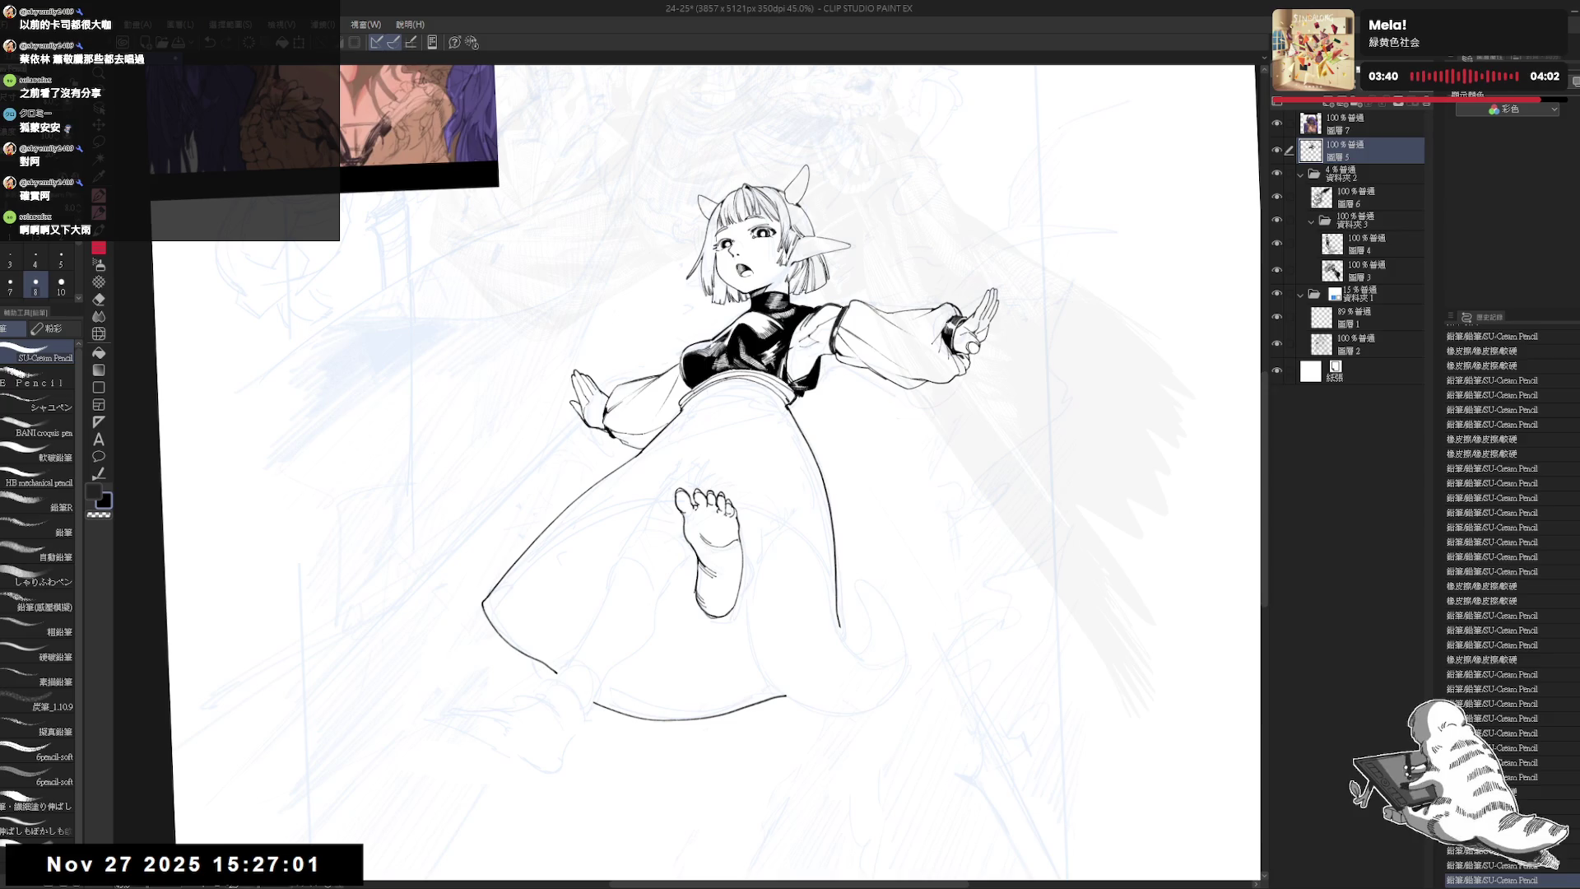
key("minus")
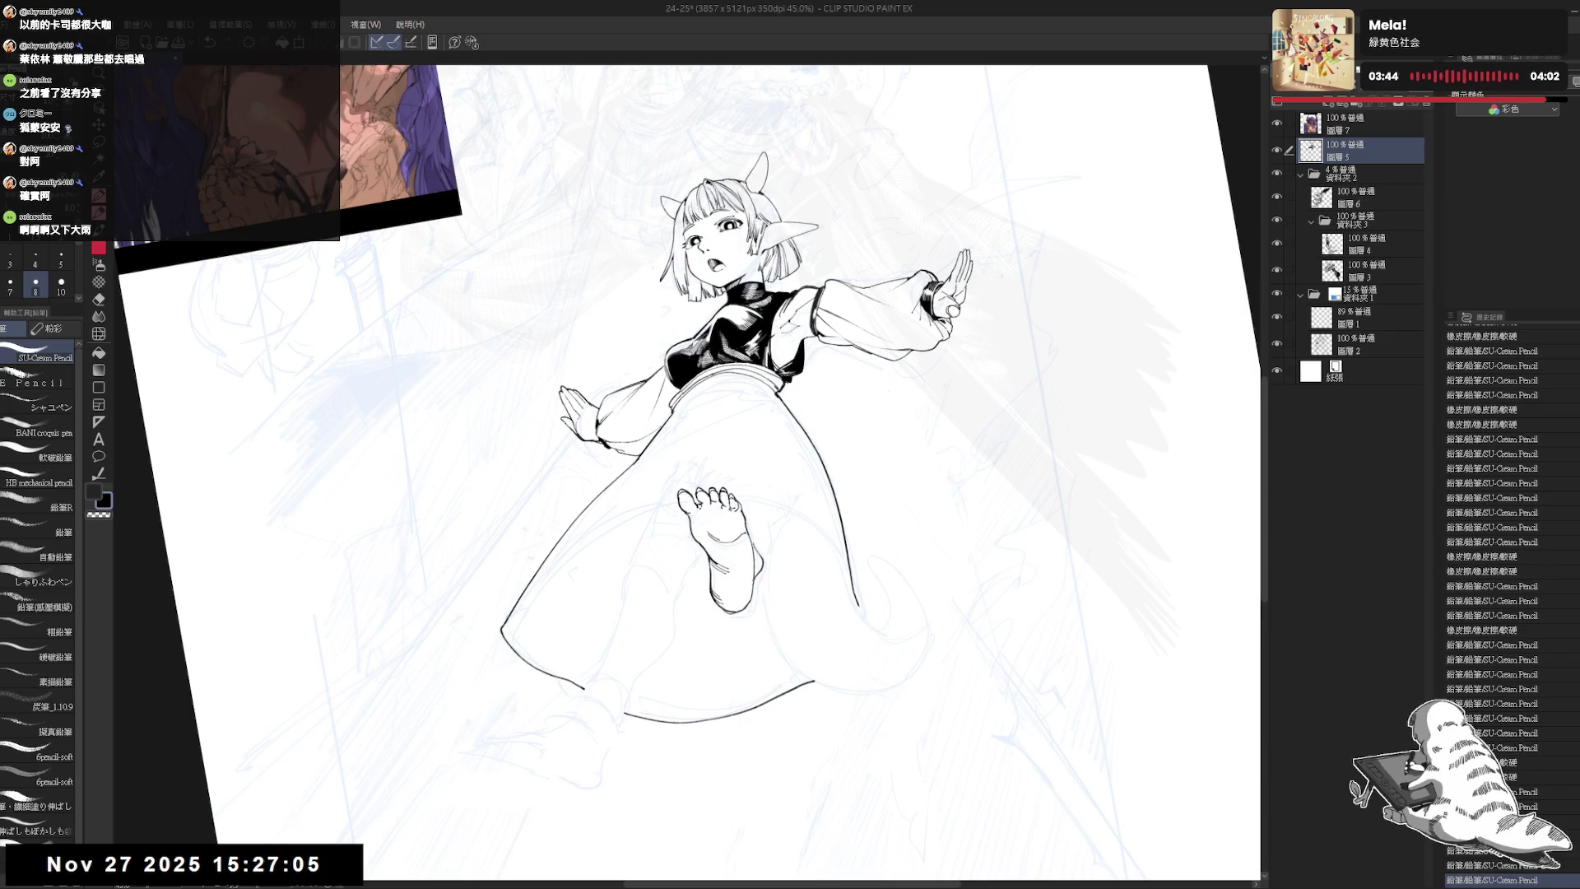
key("ctrl+z")
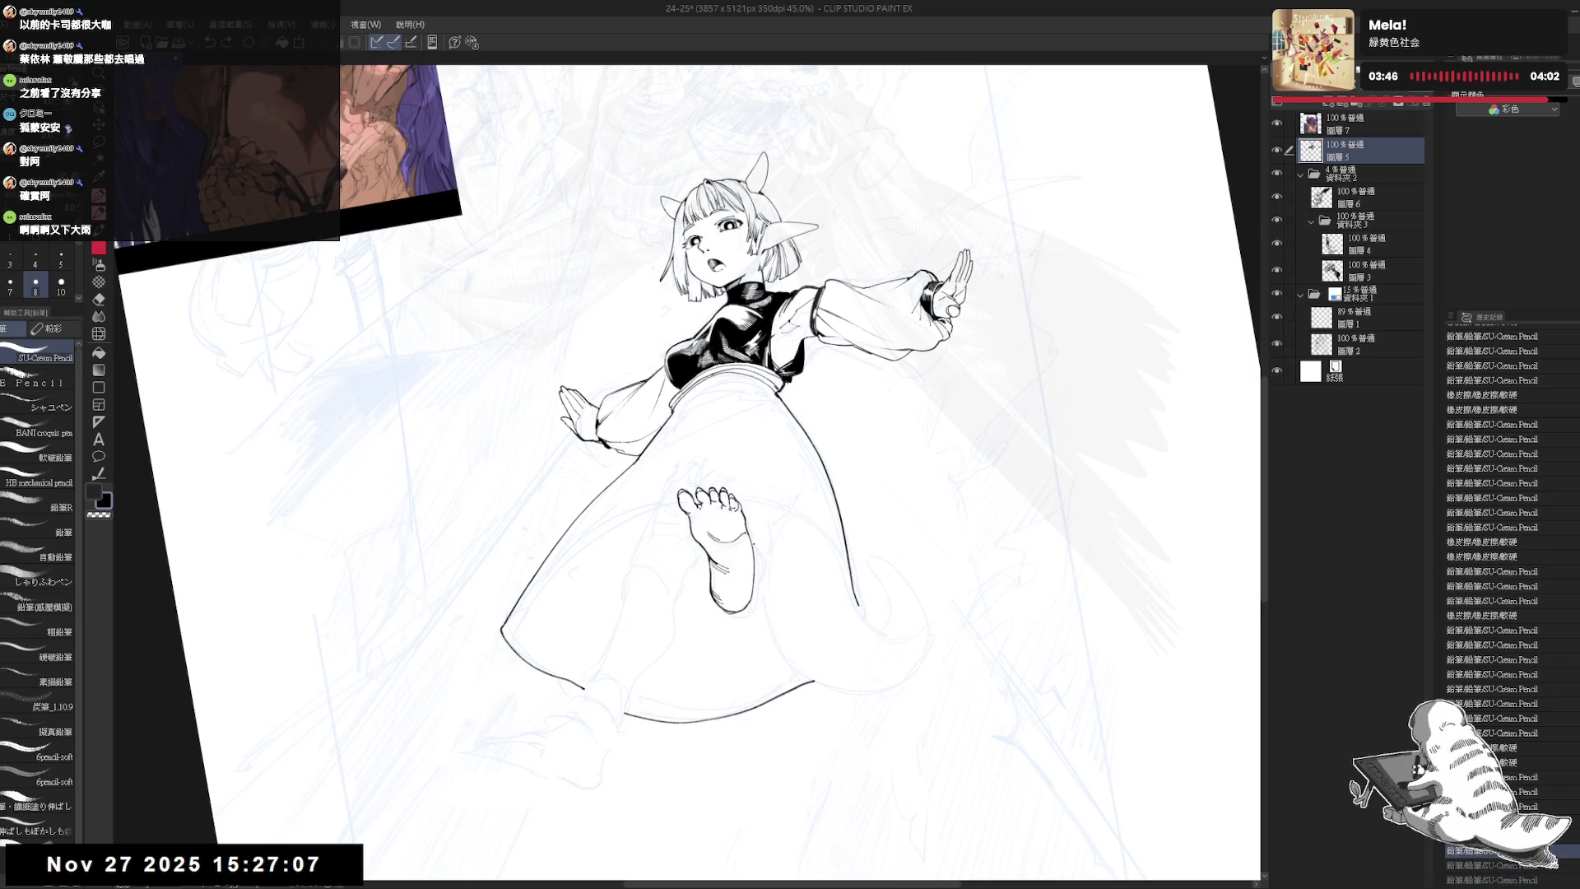
left_click_drag(757, 546, 765, 562)
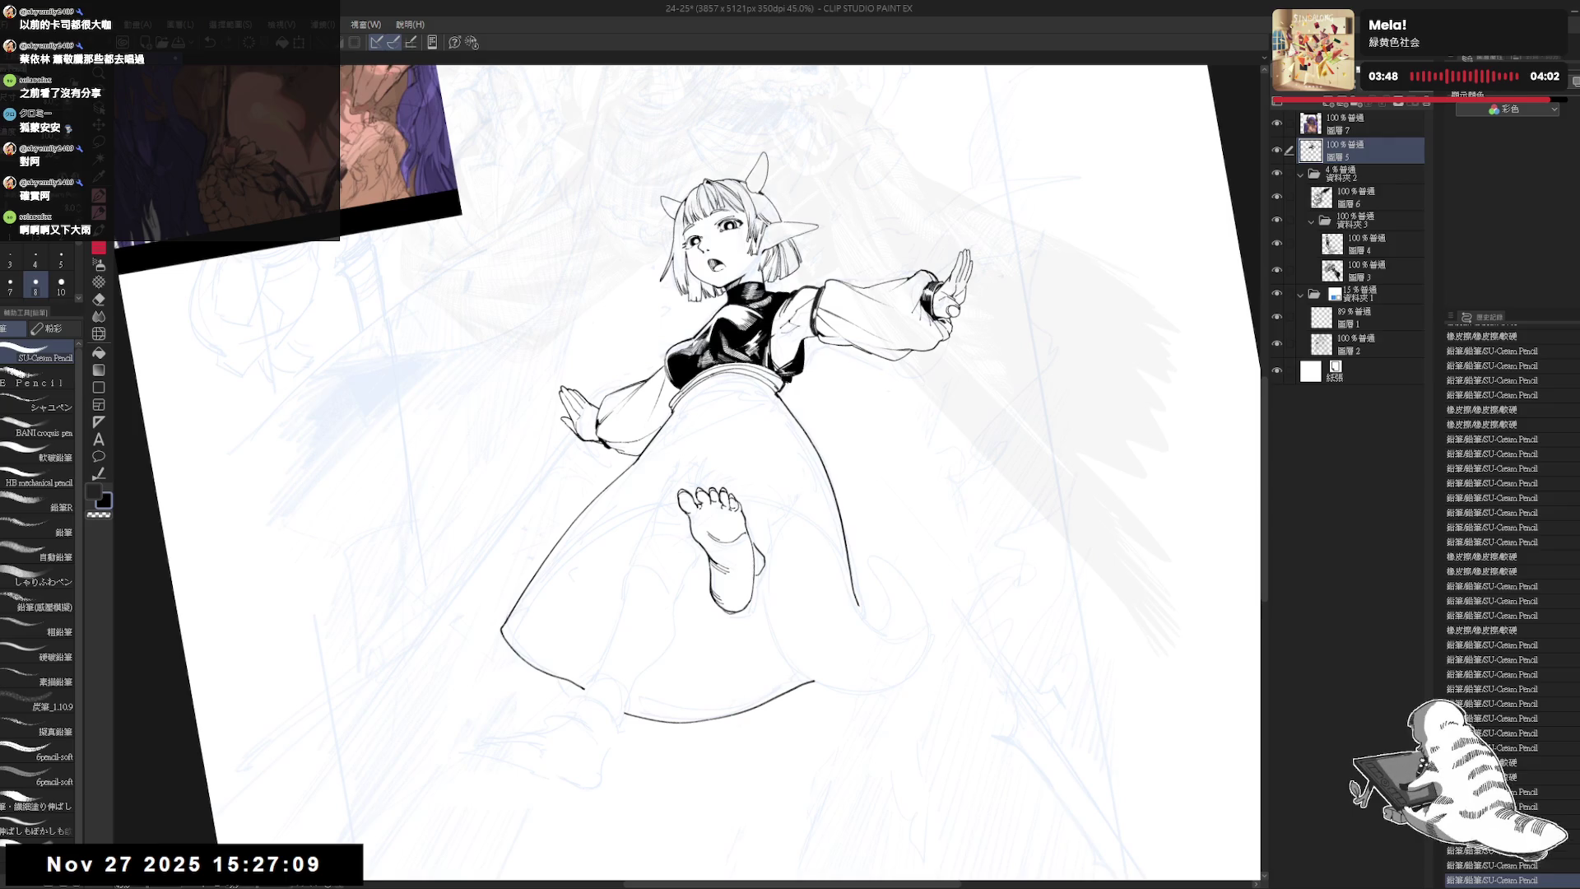
key("h")
scroll(687, 473, "up", 2)
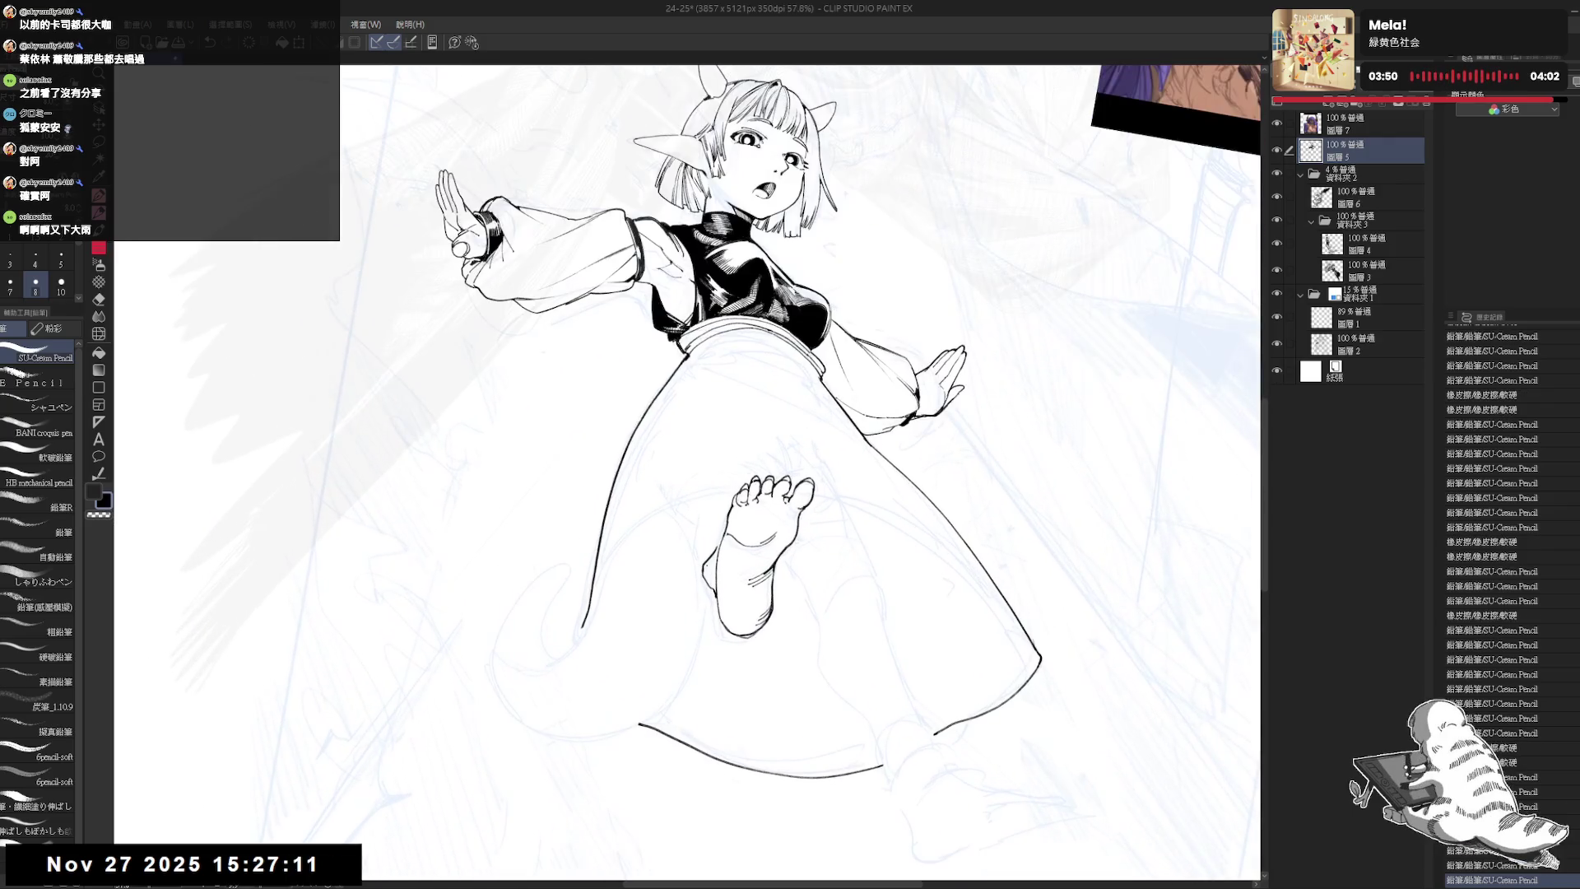
- Erase part of the heel line and compare heel stroke versions with undo and redo
left_click_drag(696, 564, 716, 603)
key("h")
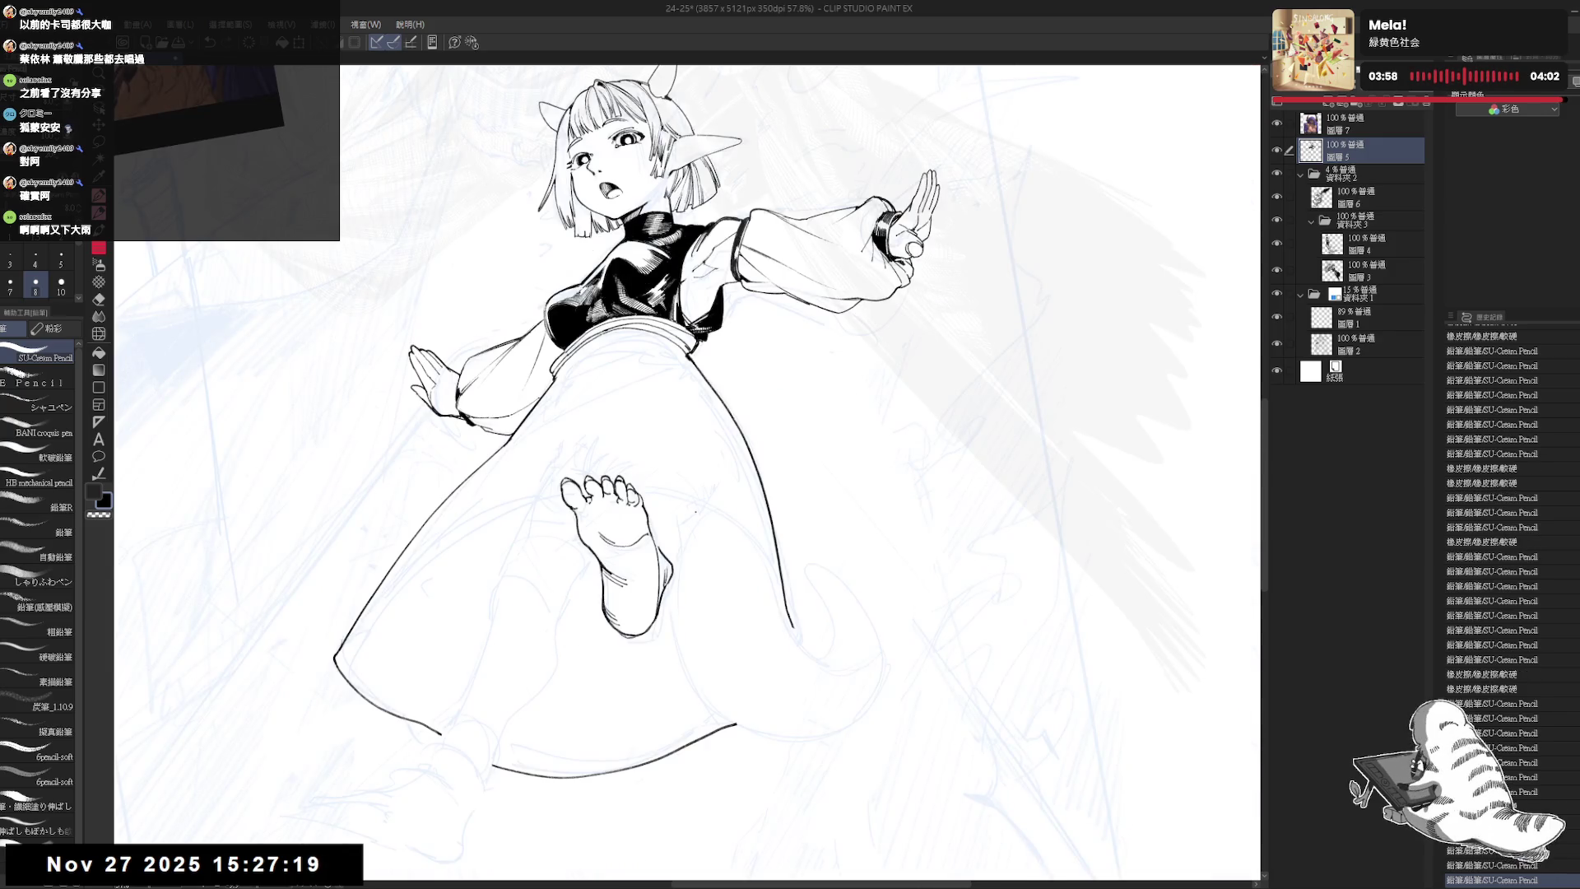
key("ctrl+minus")
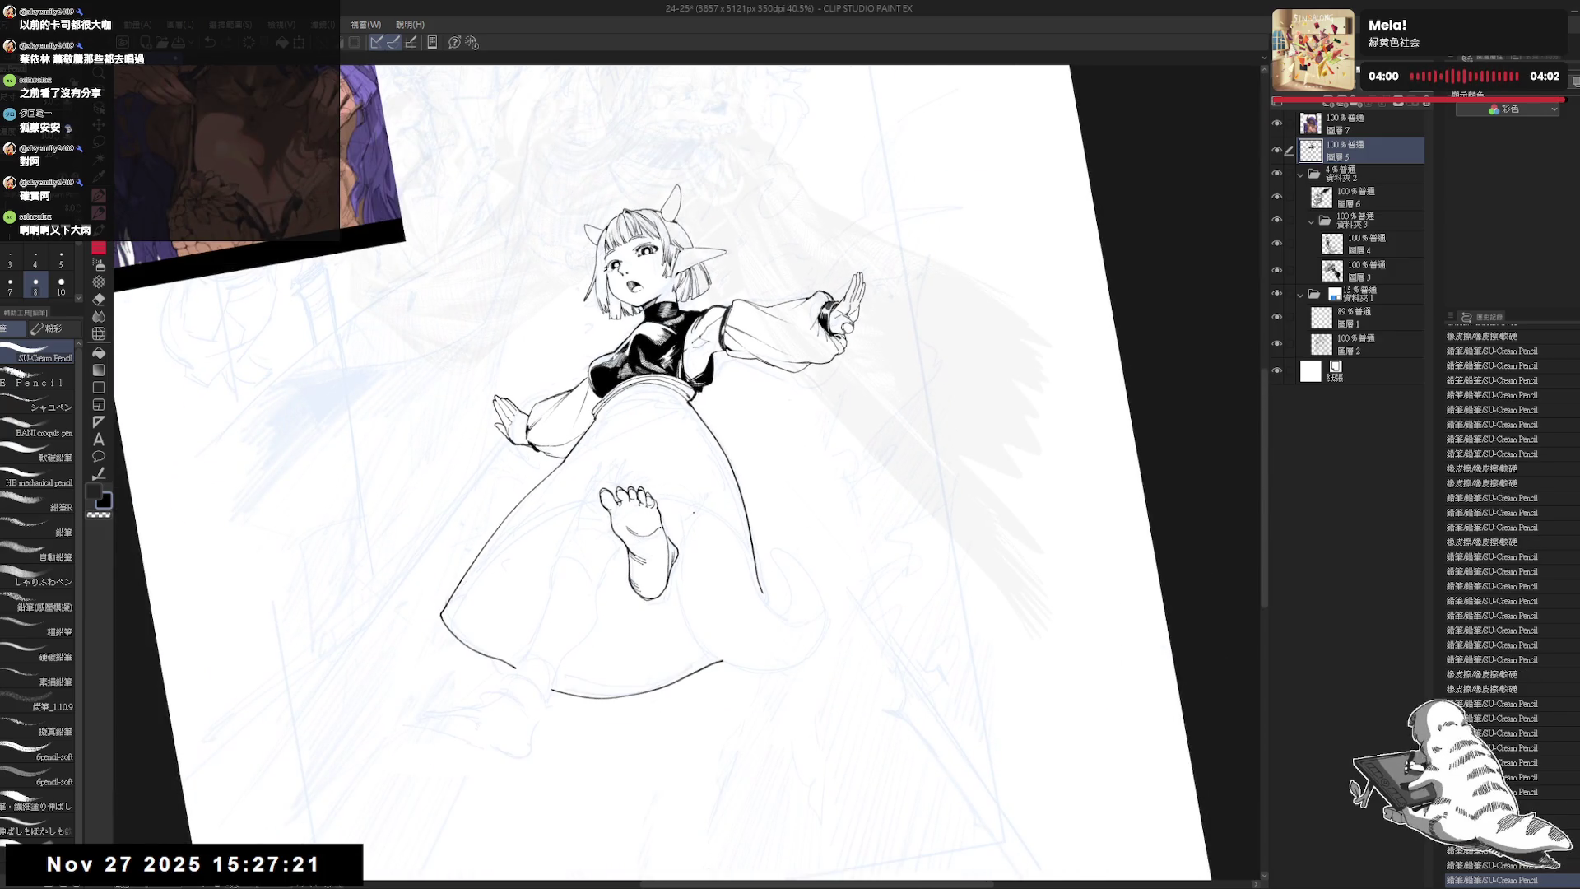
key("ctrl+plus")
left_click_drag(687, 588, 765, 661)
key("ctrl+z")
key("ctrl+z")
key("ctrl+z")
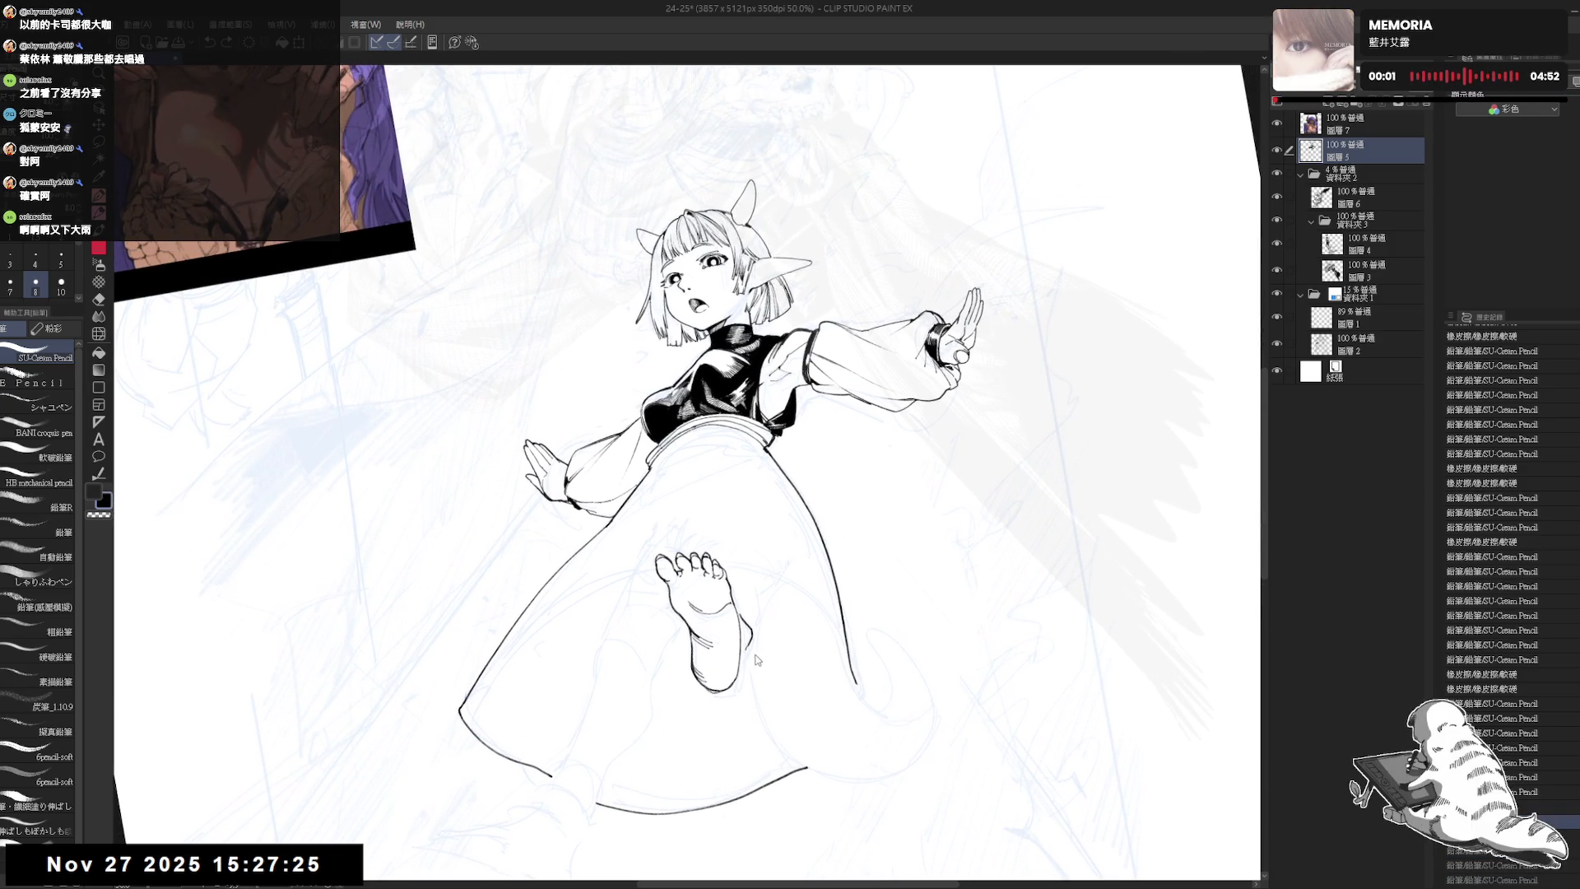
key("ctrl+y")
key("ctrl+y")
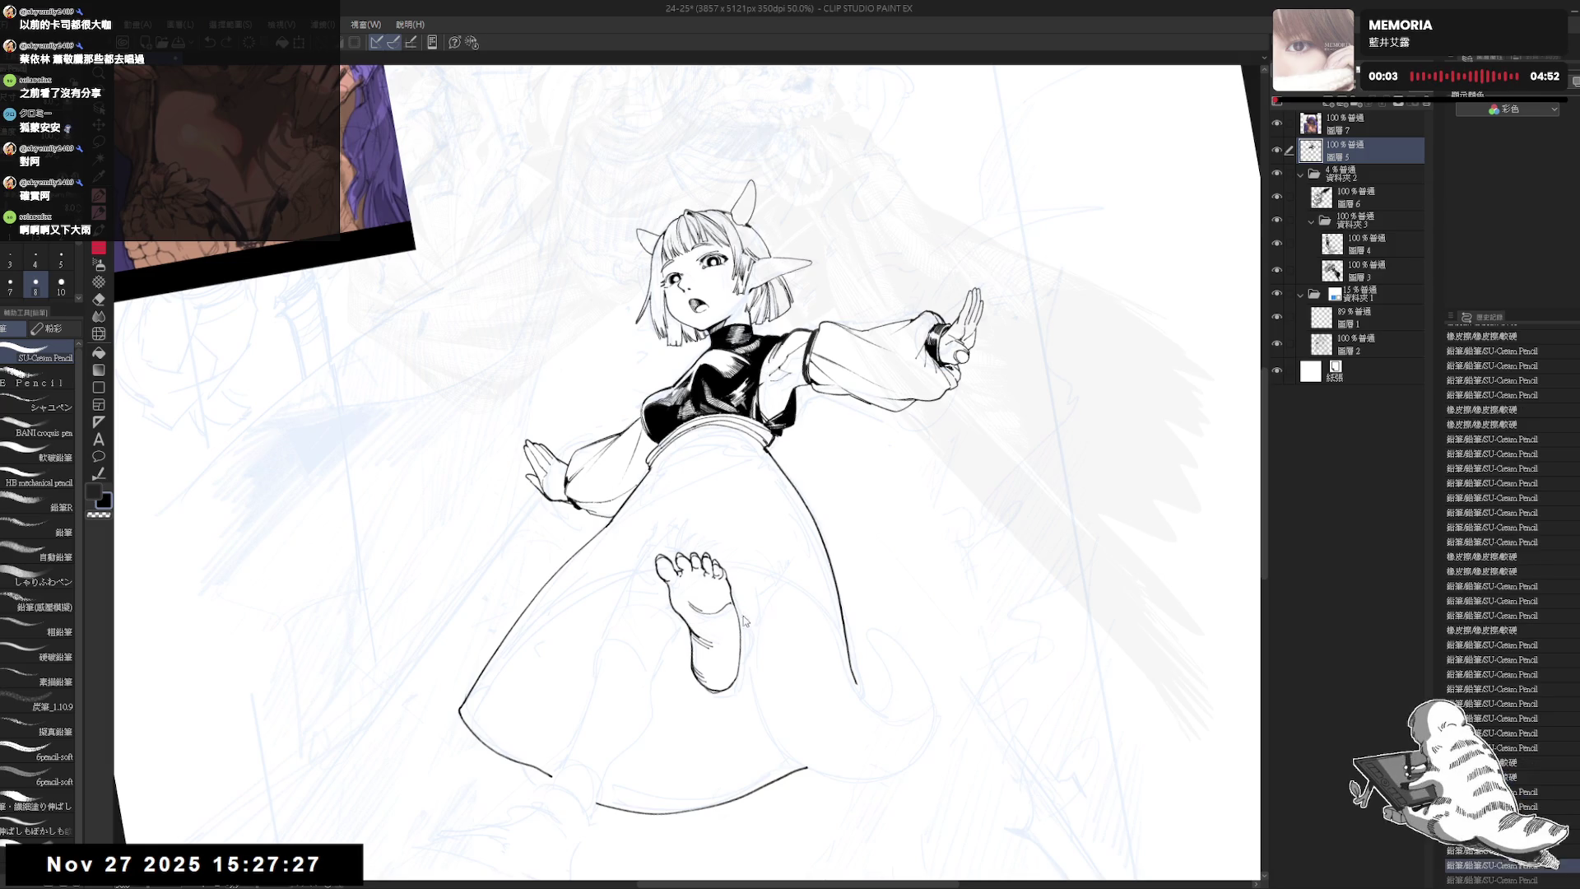
key("ctrl+y")
key("ctrl+y")
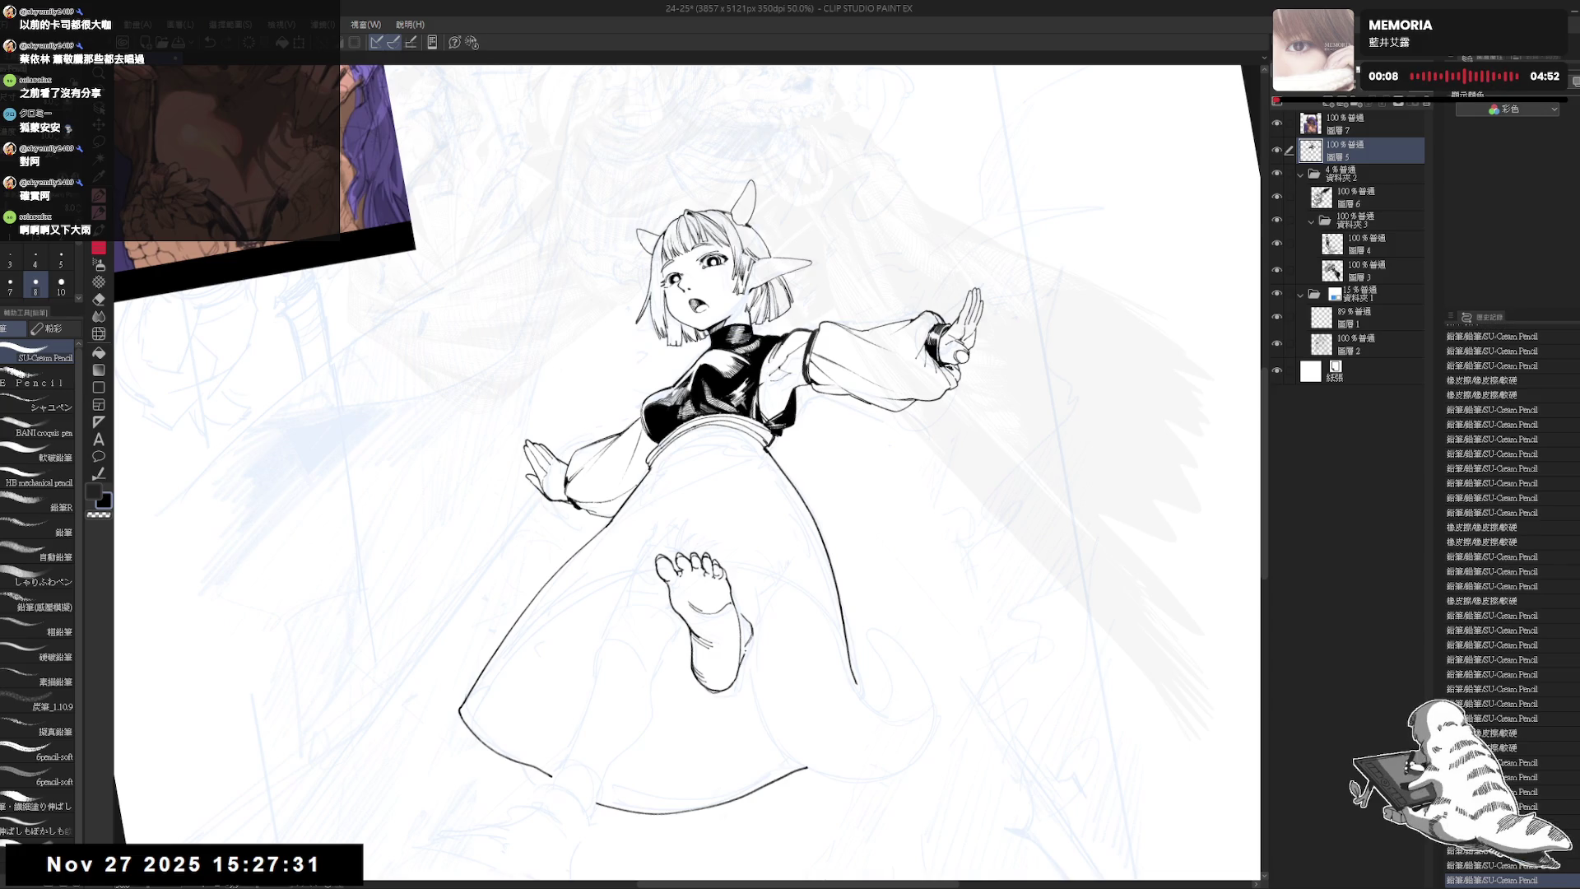
key("ctrl+z")
key("ctrl+y")
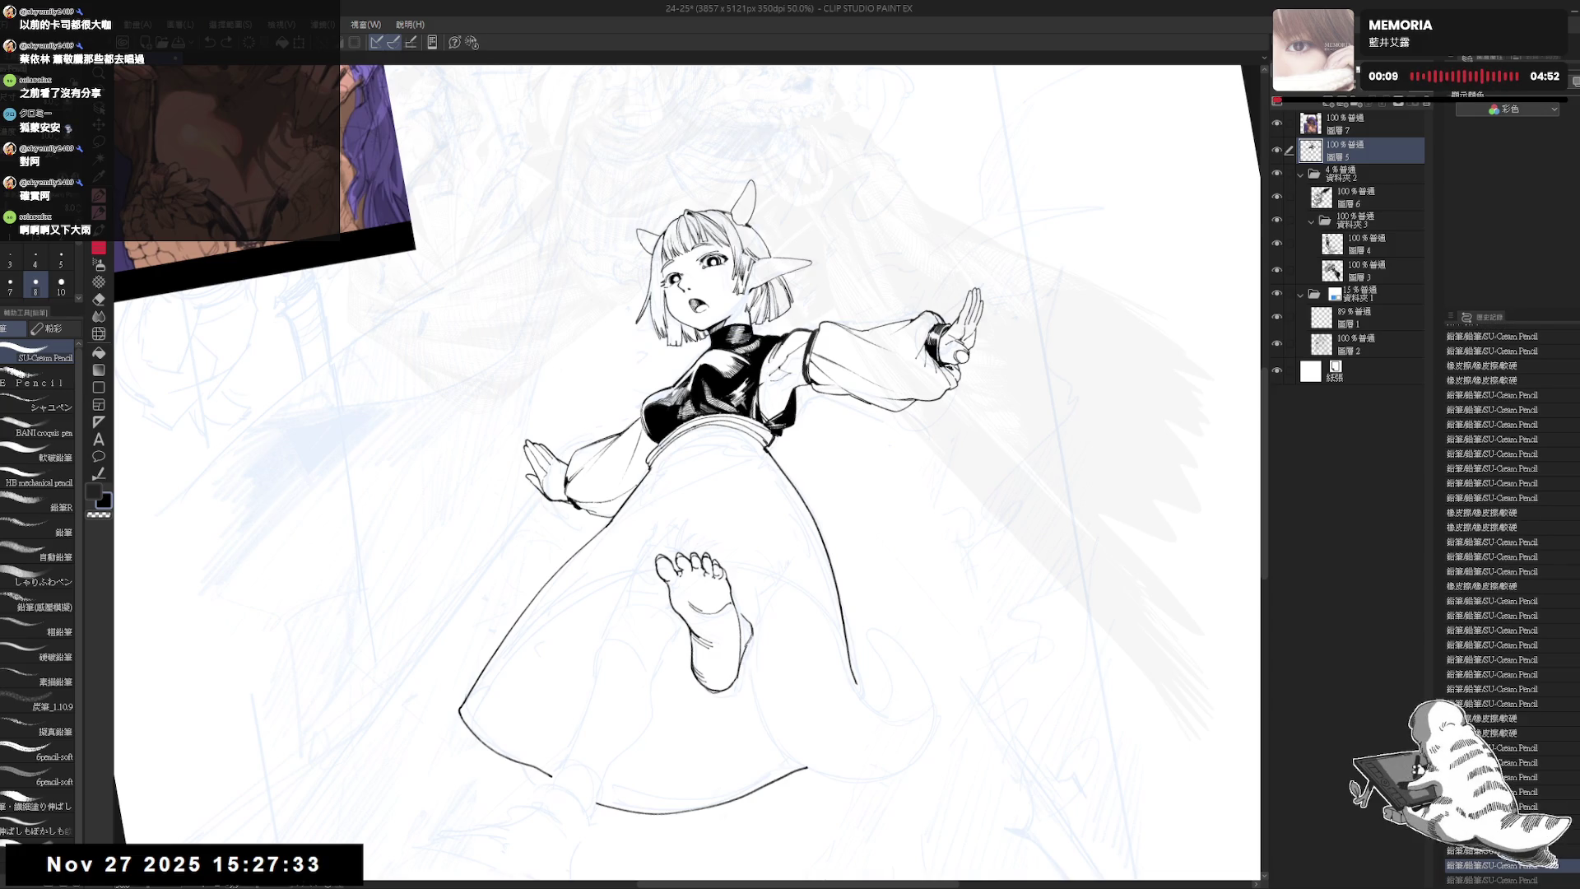
- Add small pencil marks near the heel and a short line just right of the foot
key("asciicircum")
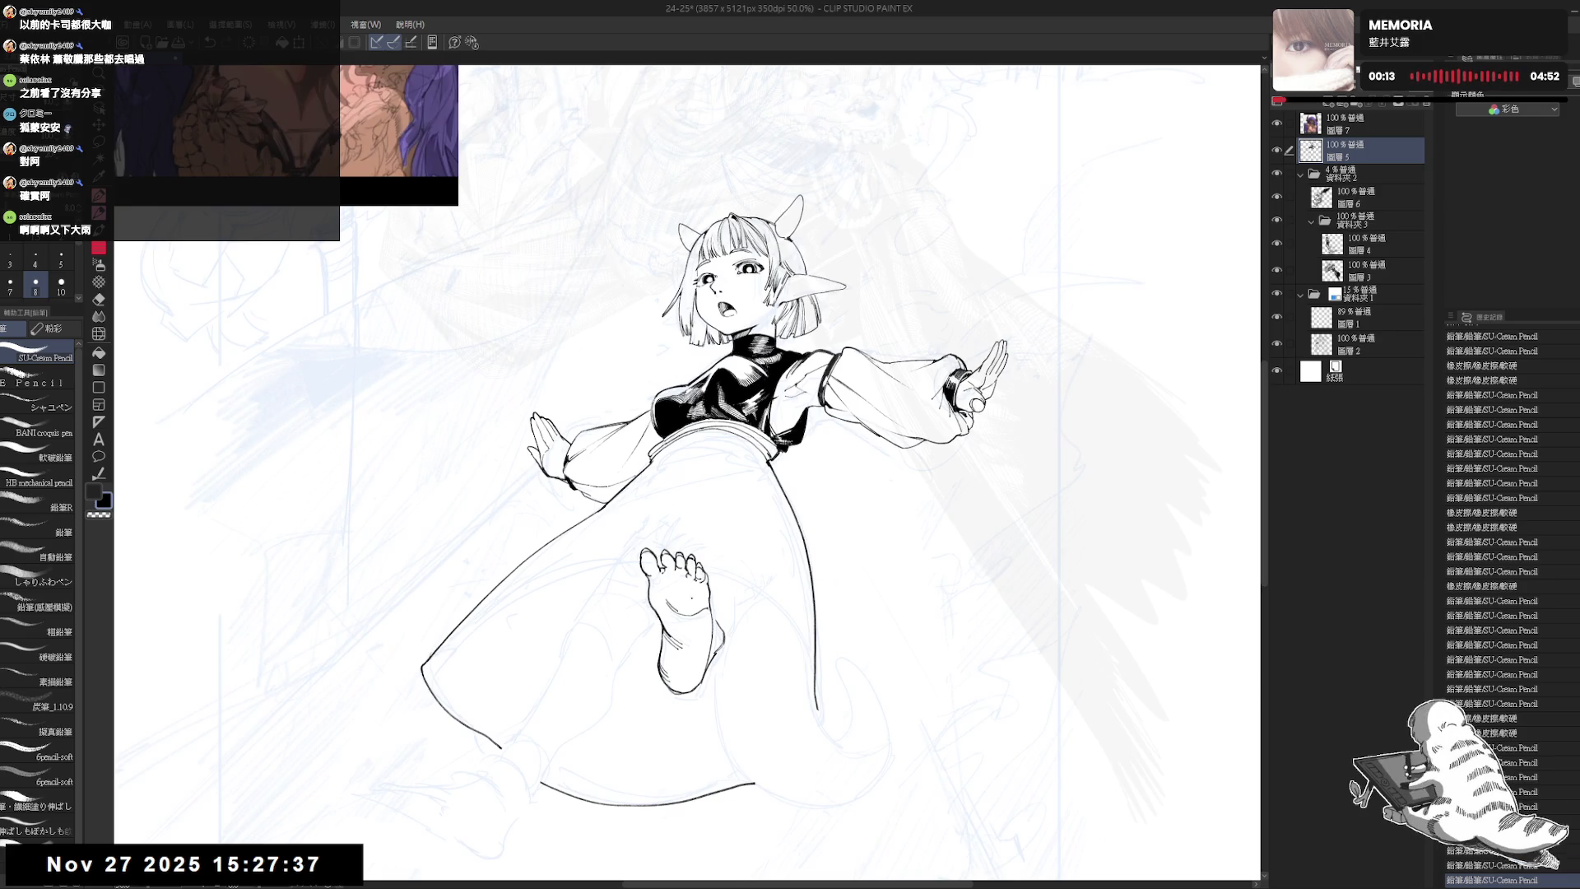
key("minus")
left_click(732, 613)
left_click(732, 612)
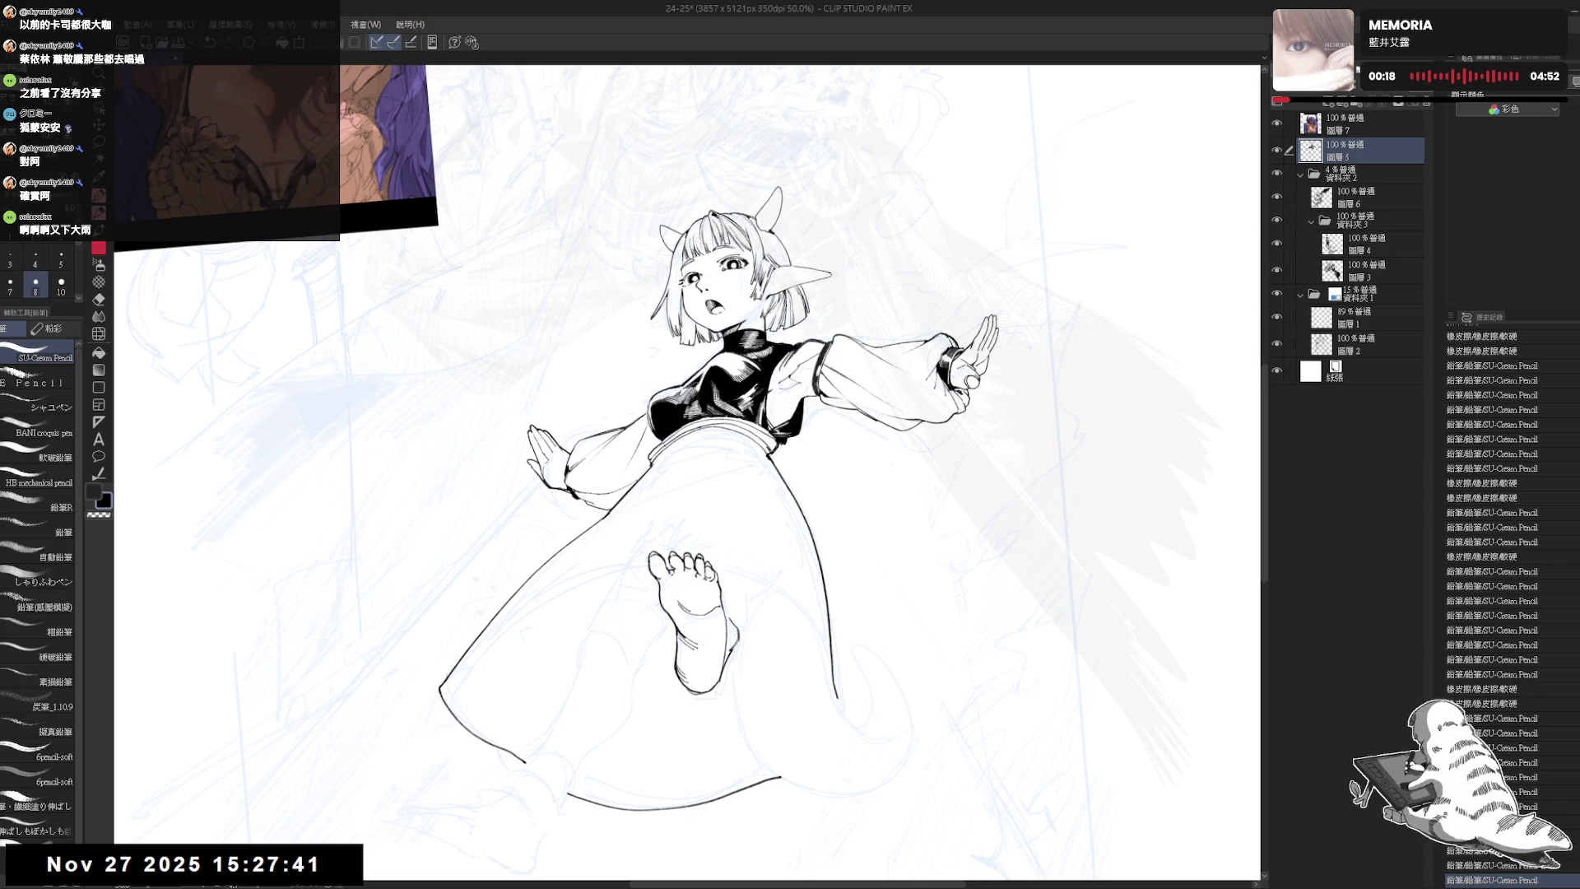
left_click(732, 613)
left_click(732, 613)
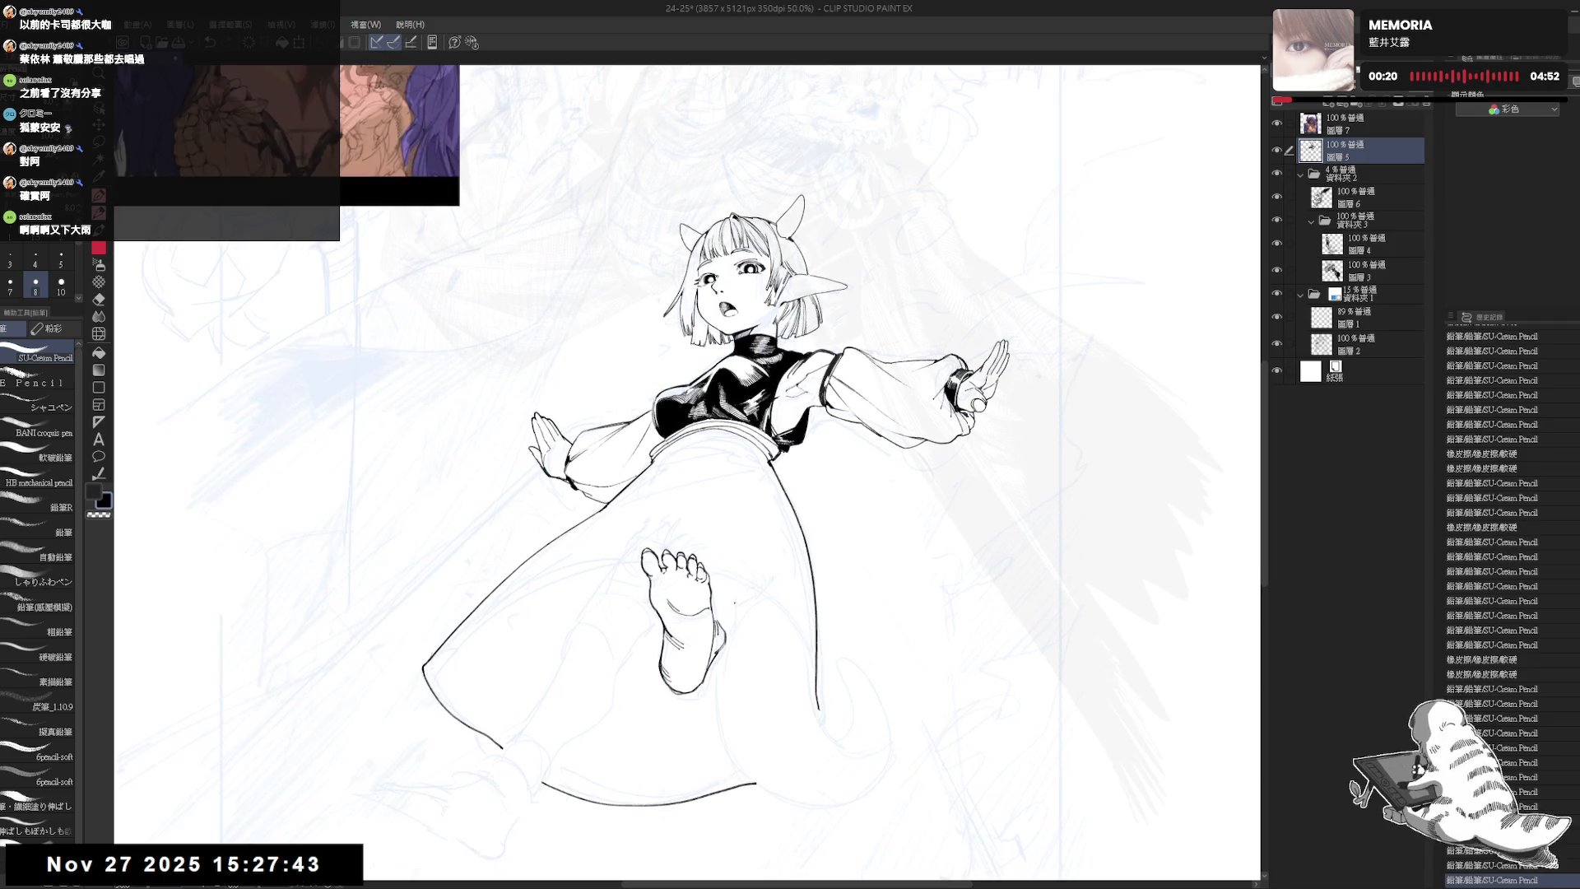
left_click(745, 595)
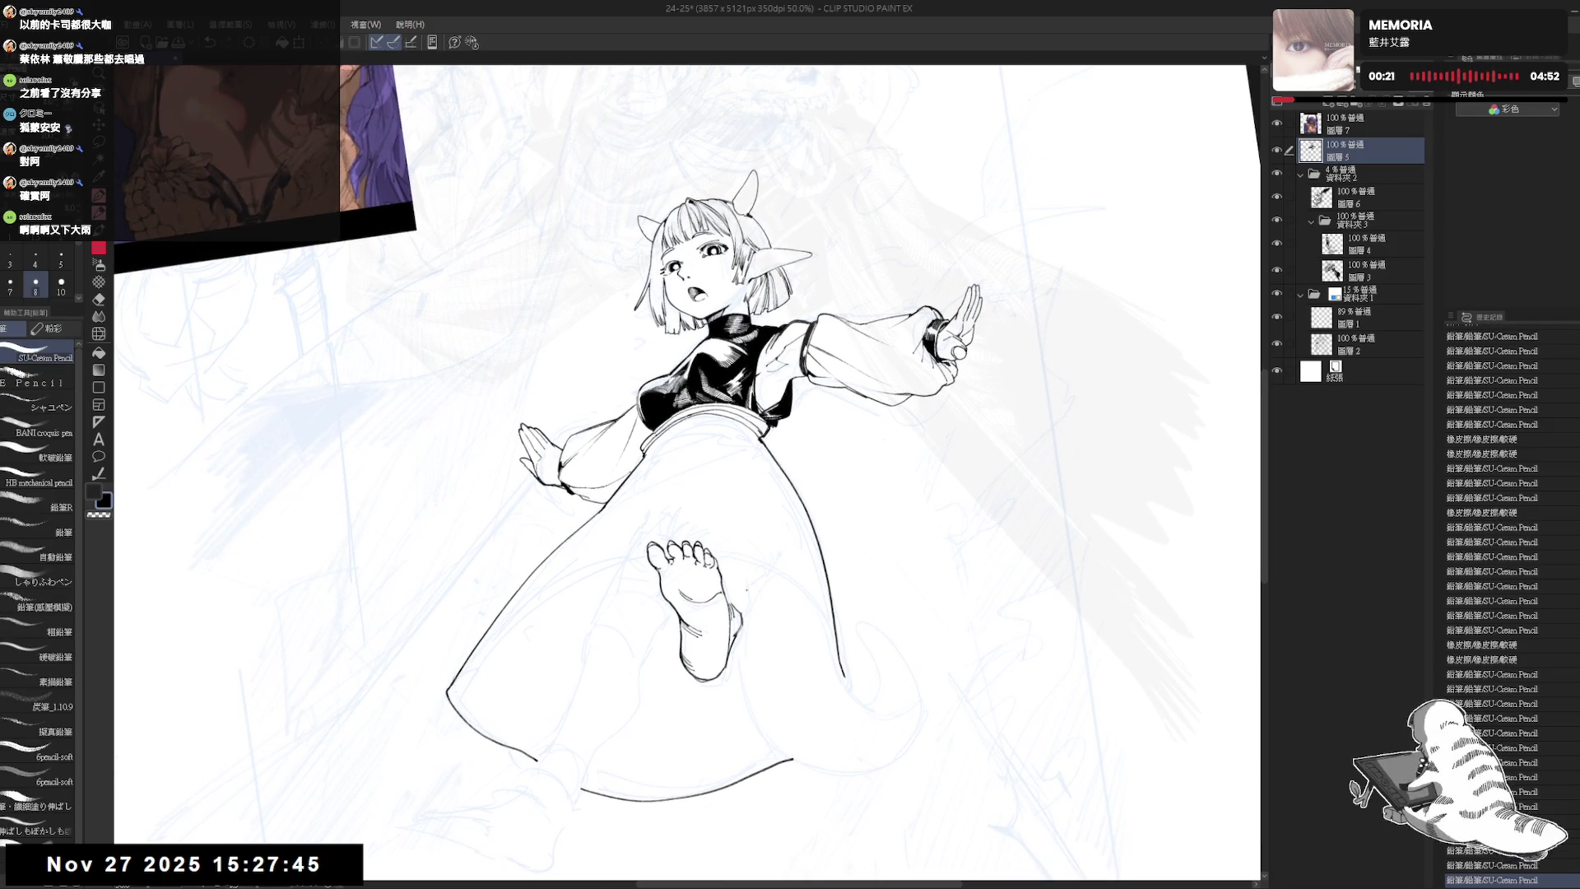
left_click_drag(751, 570, 755, 589)
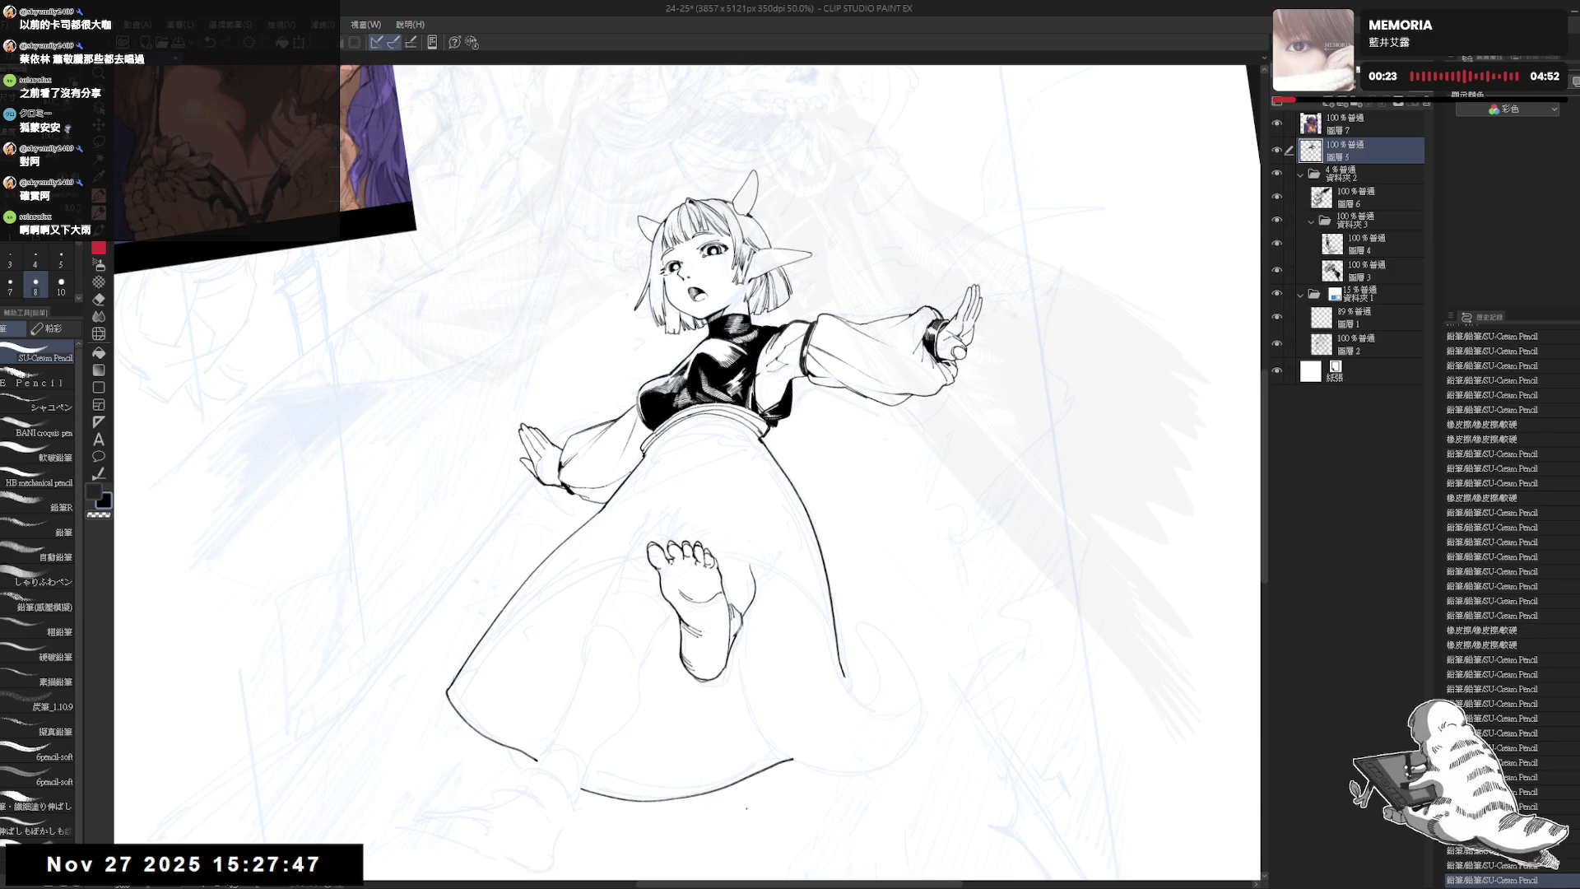
- Check the proportions in the mirrored view, straighten it, and try a tiny stroke, undoing it
key("h")
key("h")
left_click_drag(681, 673, 734, 557)
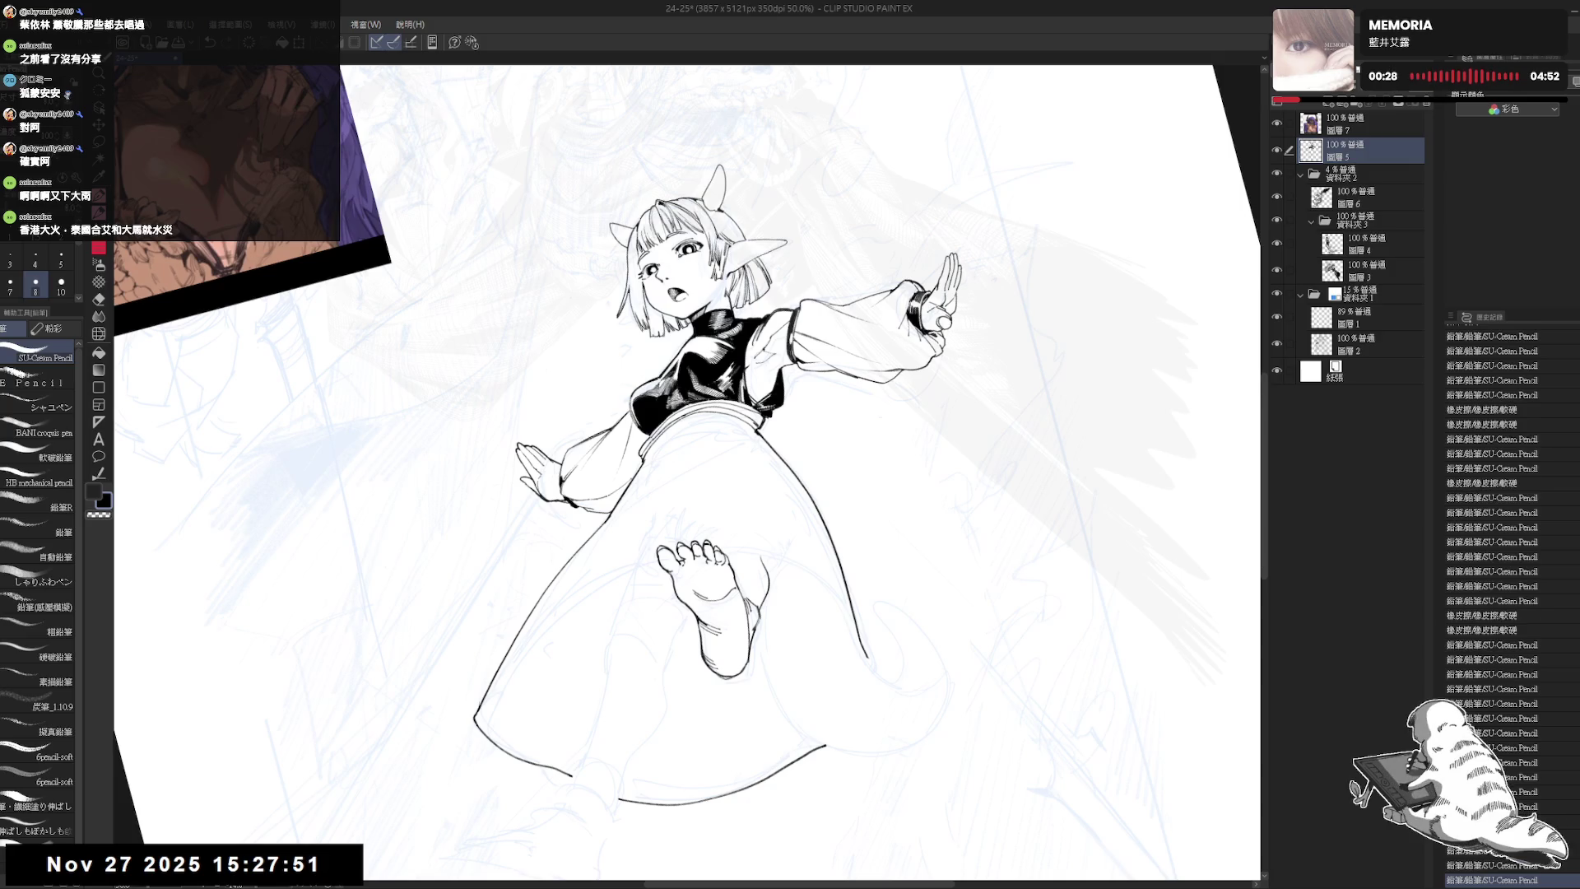
scroll(720, 567, "down", 1)
scroll(720, 568, "down", 1)
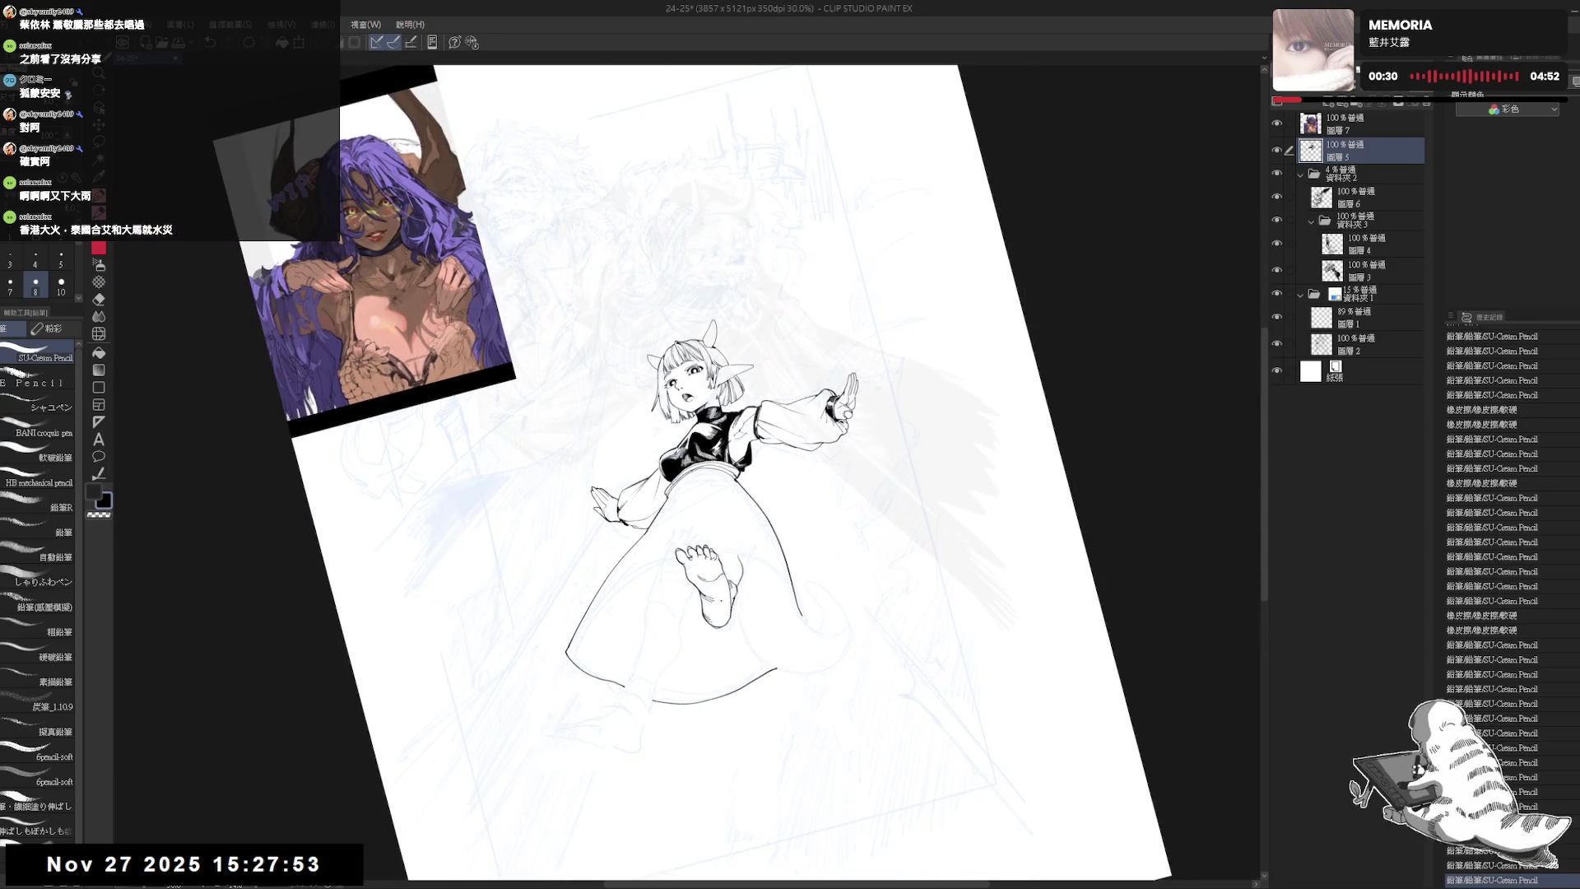
scroll(715, 547, "up", 2)
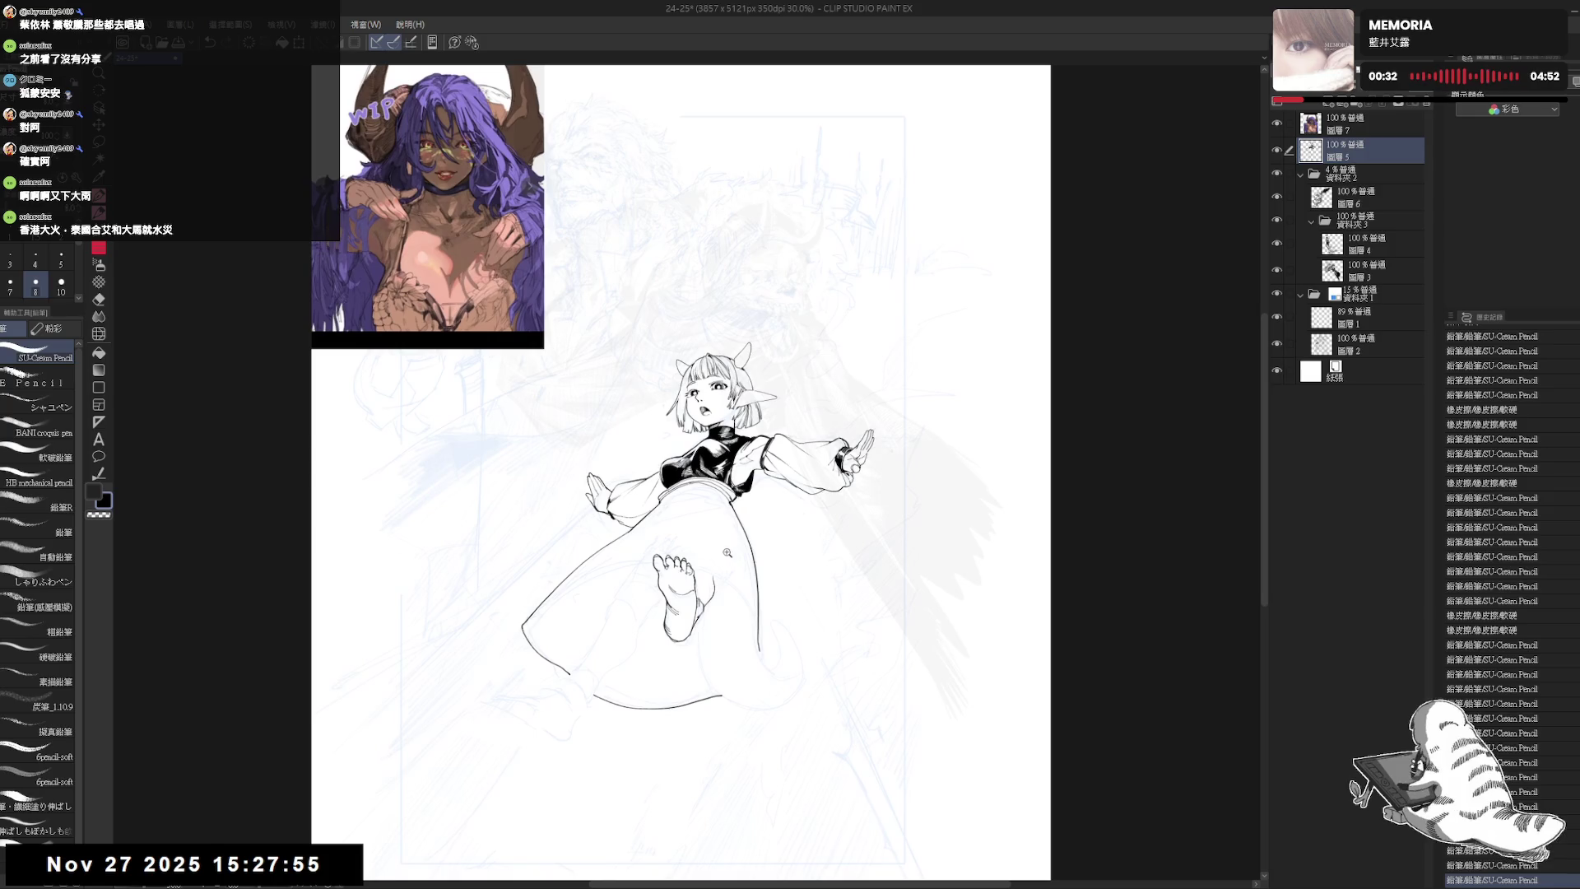
key("ctrl+@")
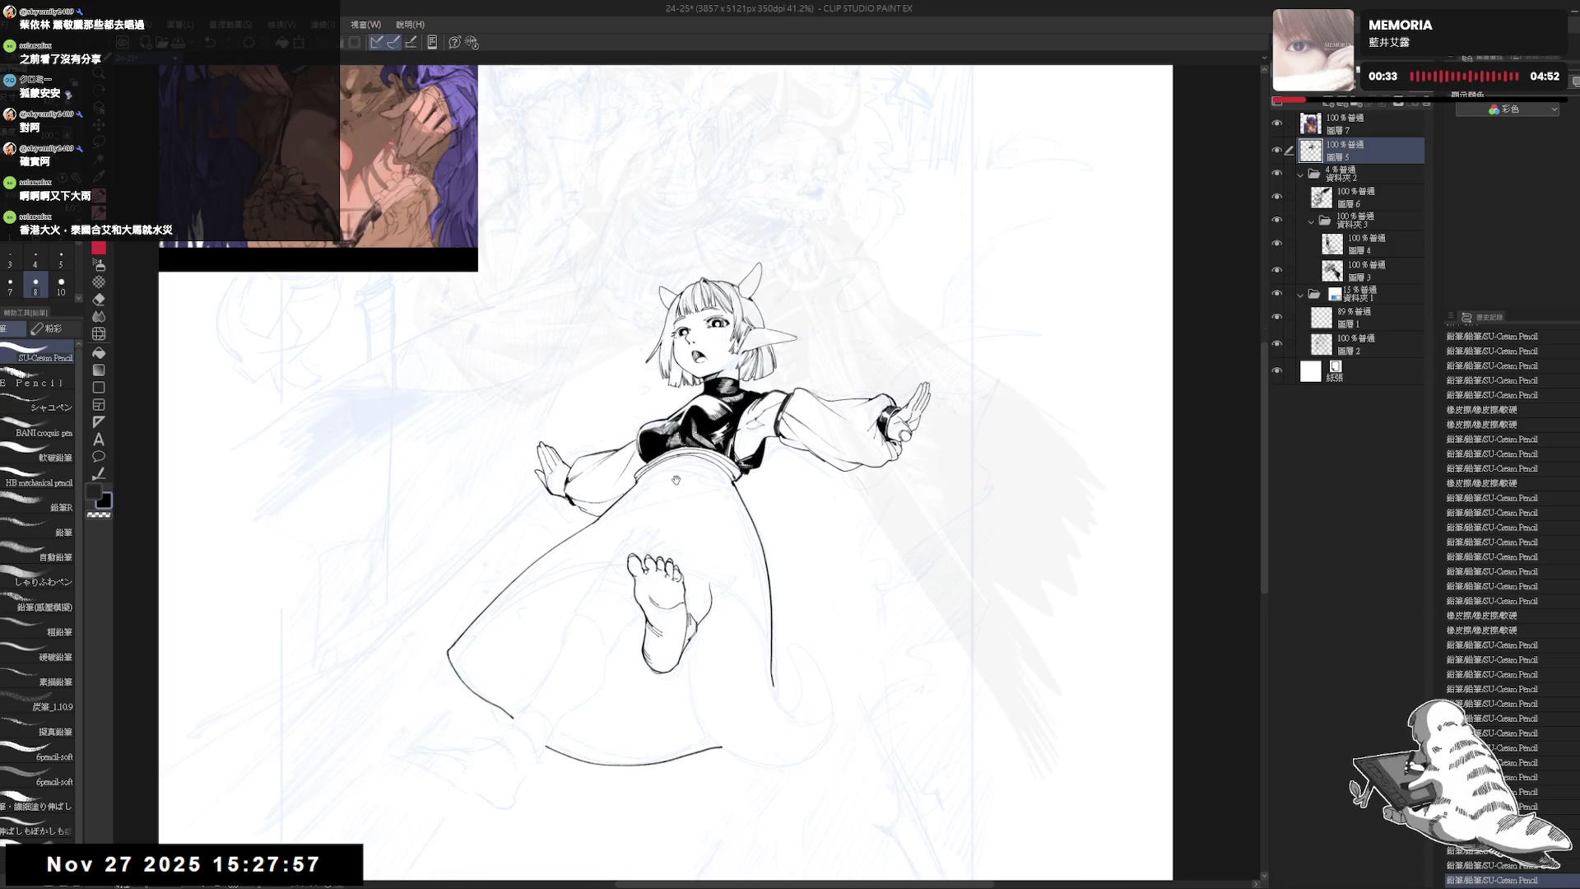
left_click_drag(699, 524, 704, 527)
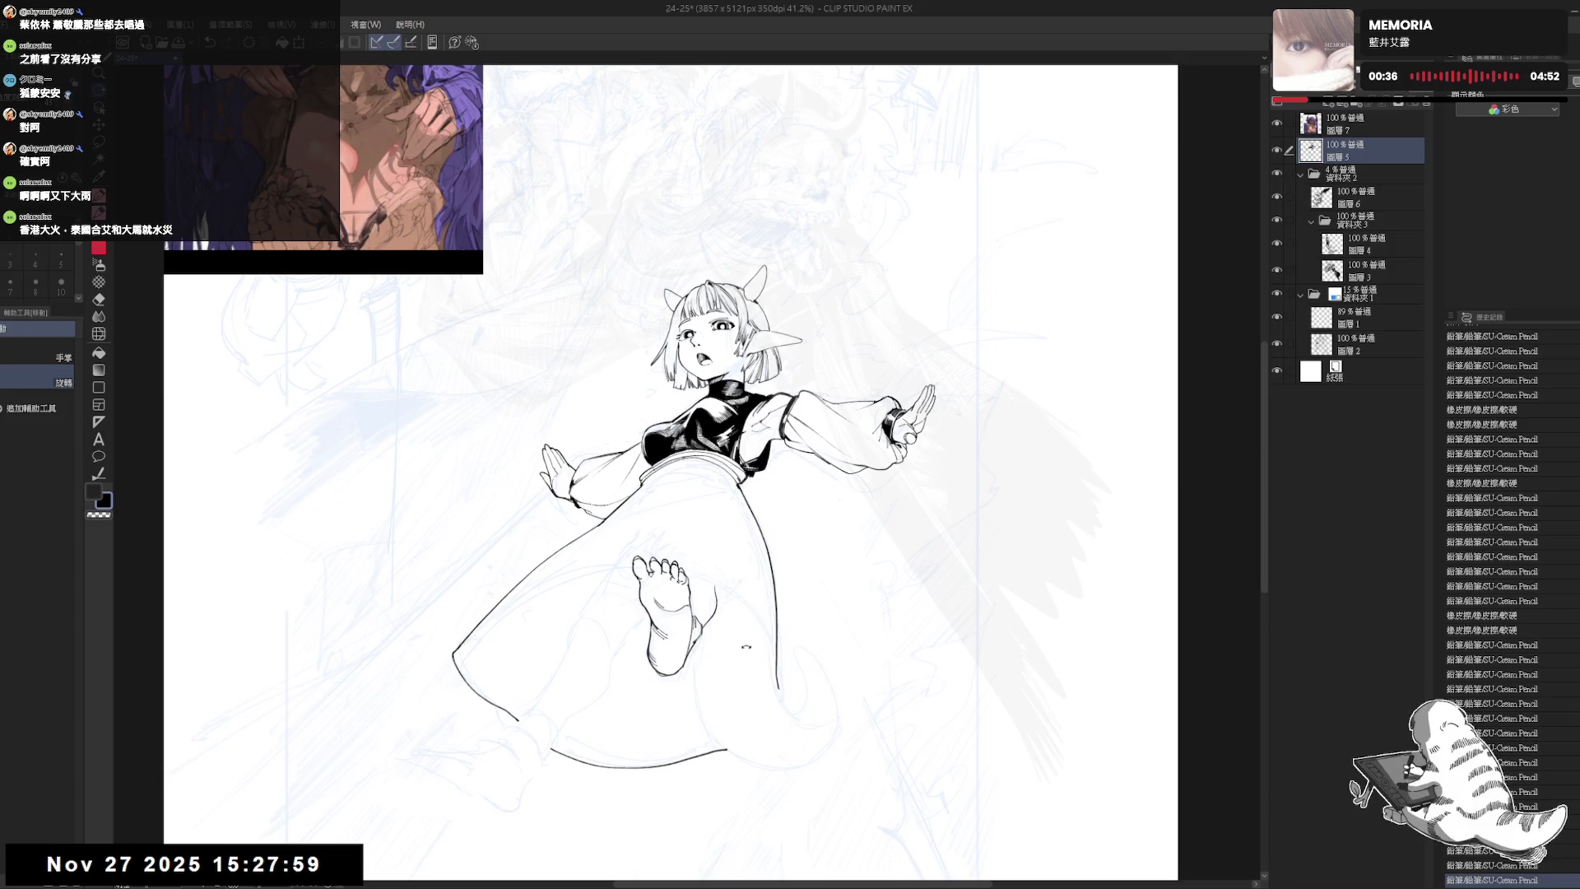
key("asciicircum")
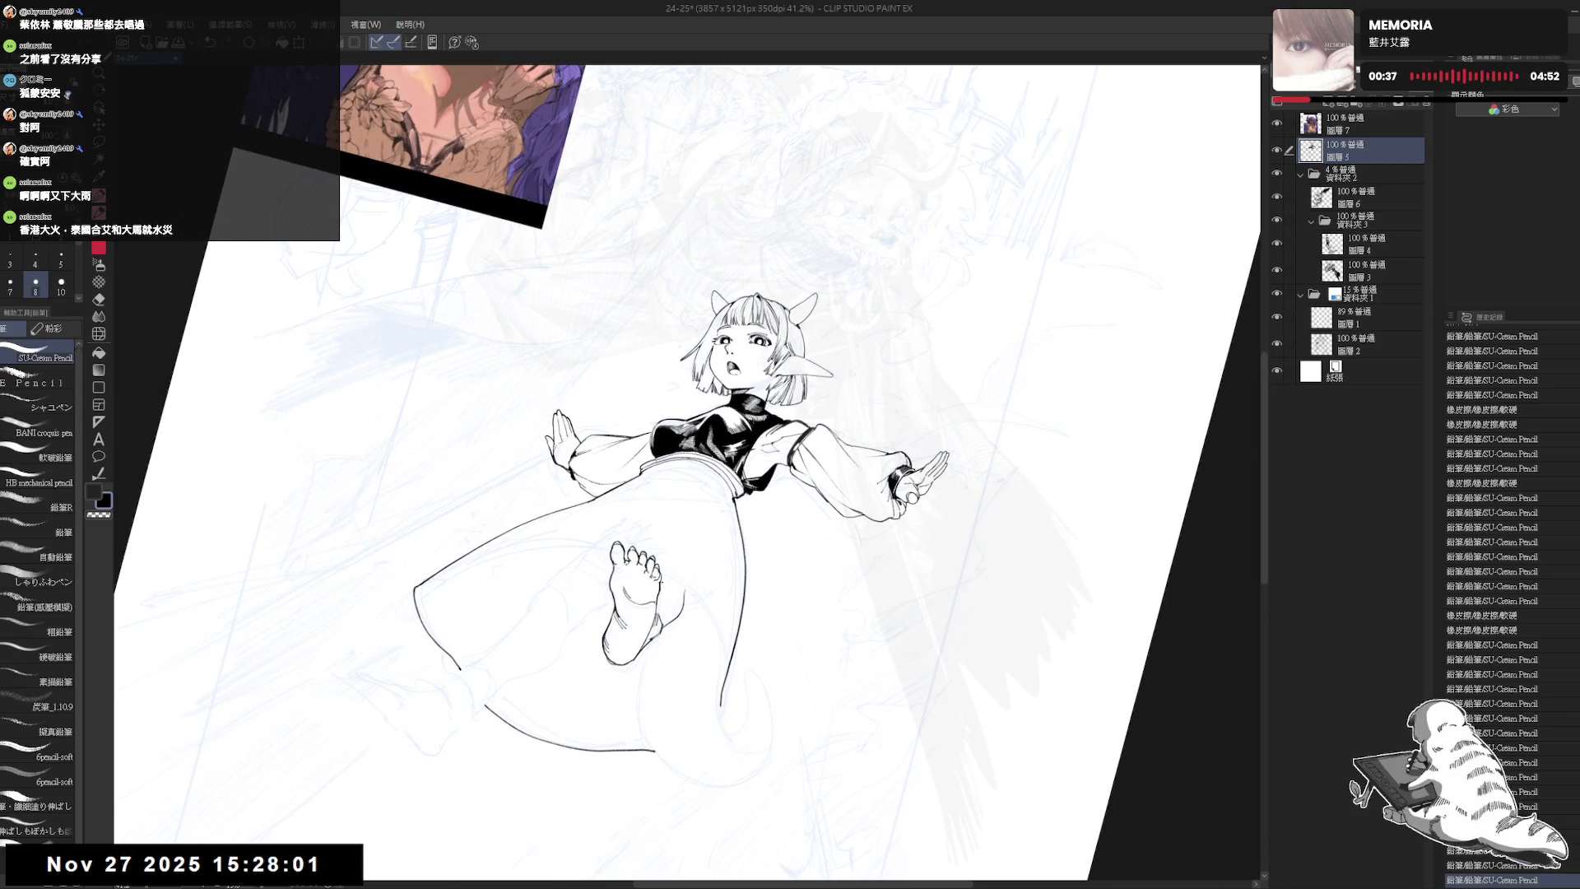
left_click(668, 580)
key("ctrl+z")
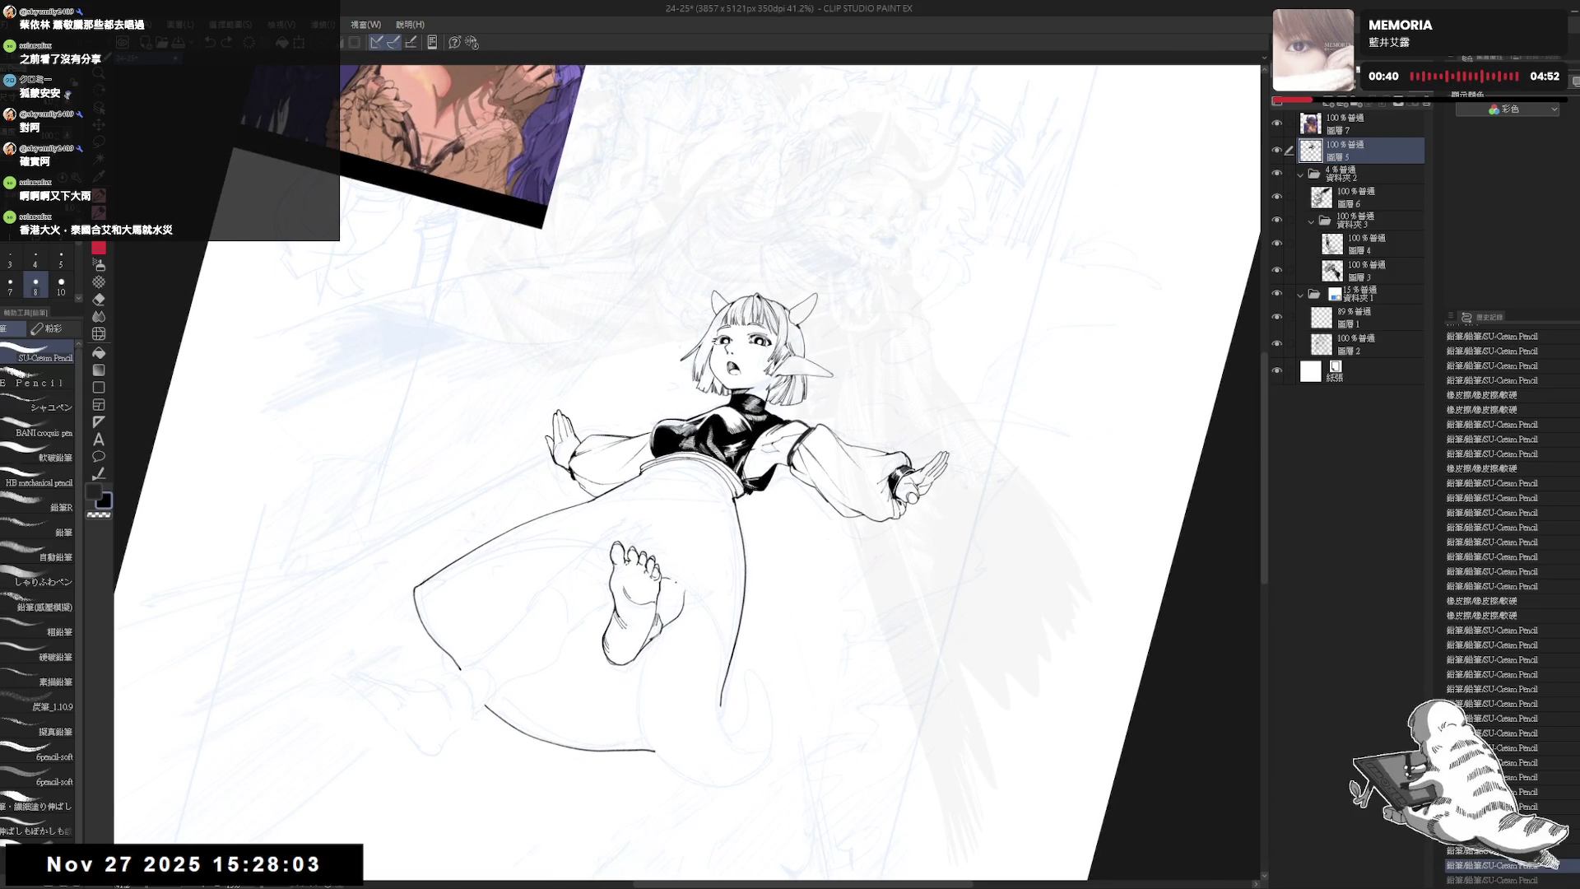